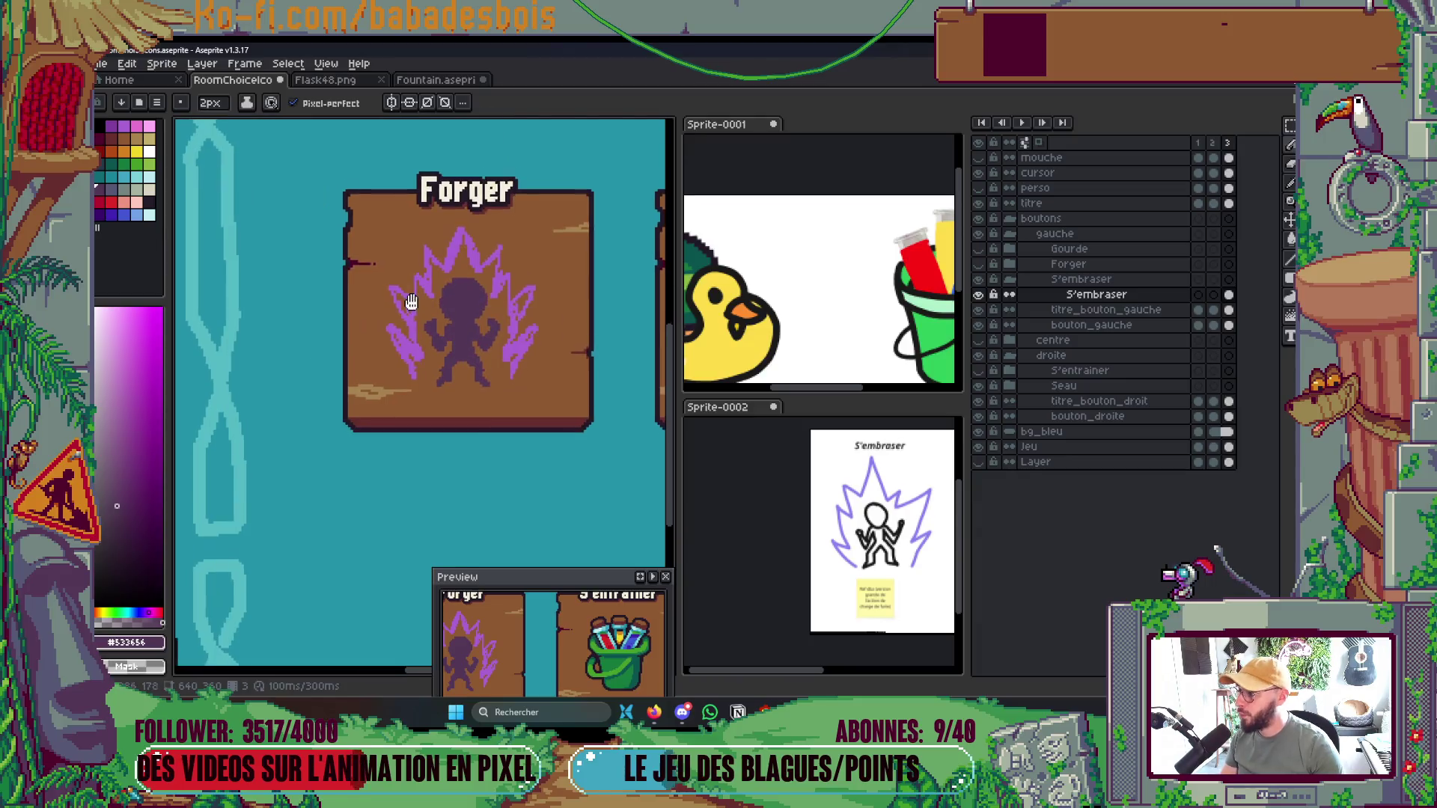
# Try filling the silhouette with a darker purple using the Paint Bucket, then undo the fill
pyautogui.scroll(1, 435, 279)
pyautogui.scroll(3, 438, 283)
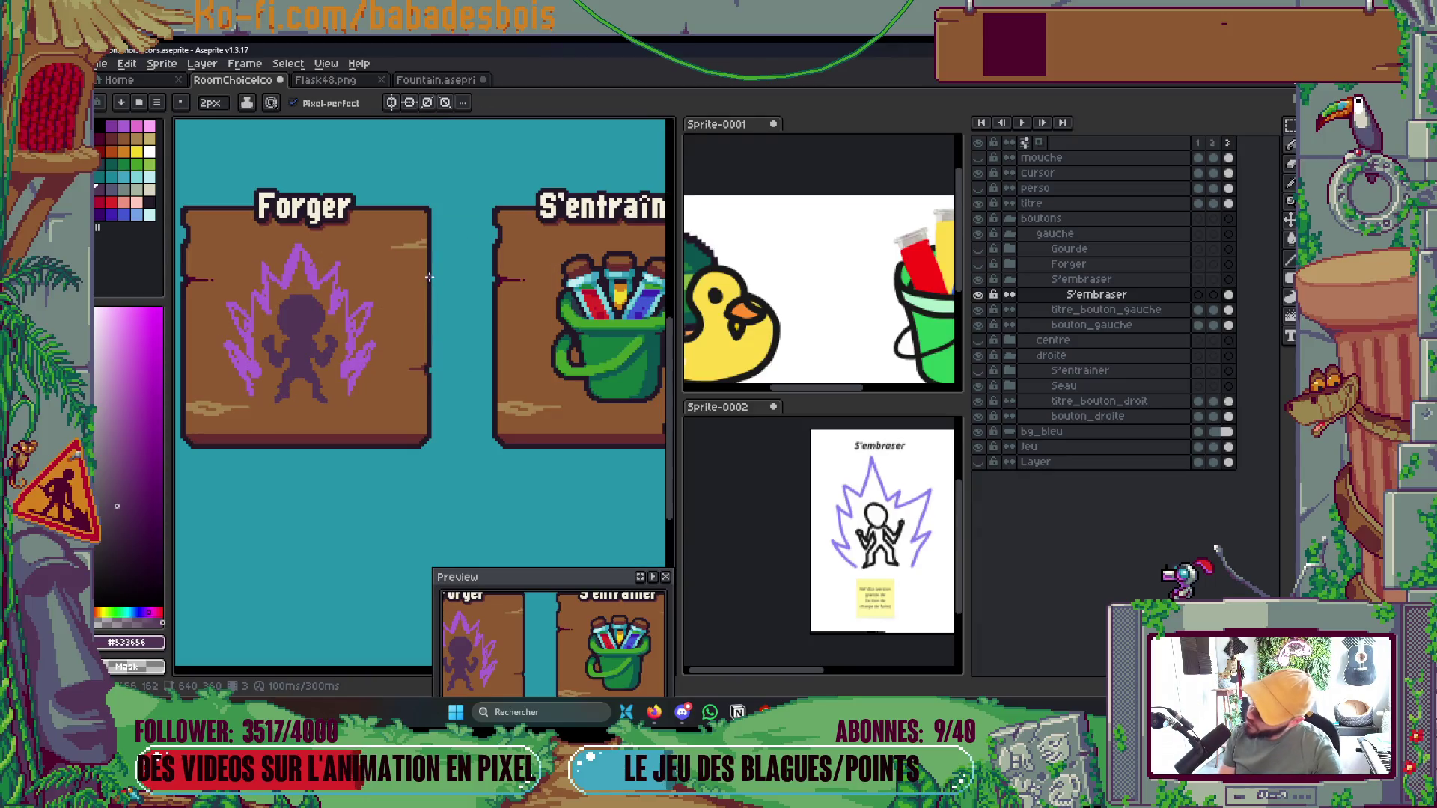
pyautogui.keyDown('alt'); pyautogui.click(285, 329); pyautogui.keyUp('alt')
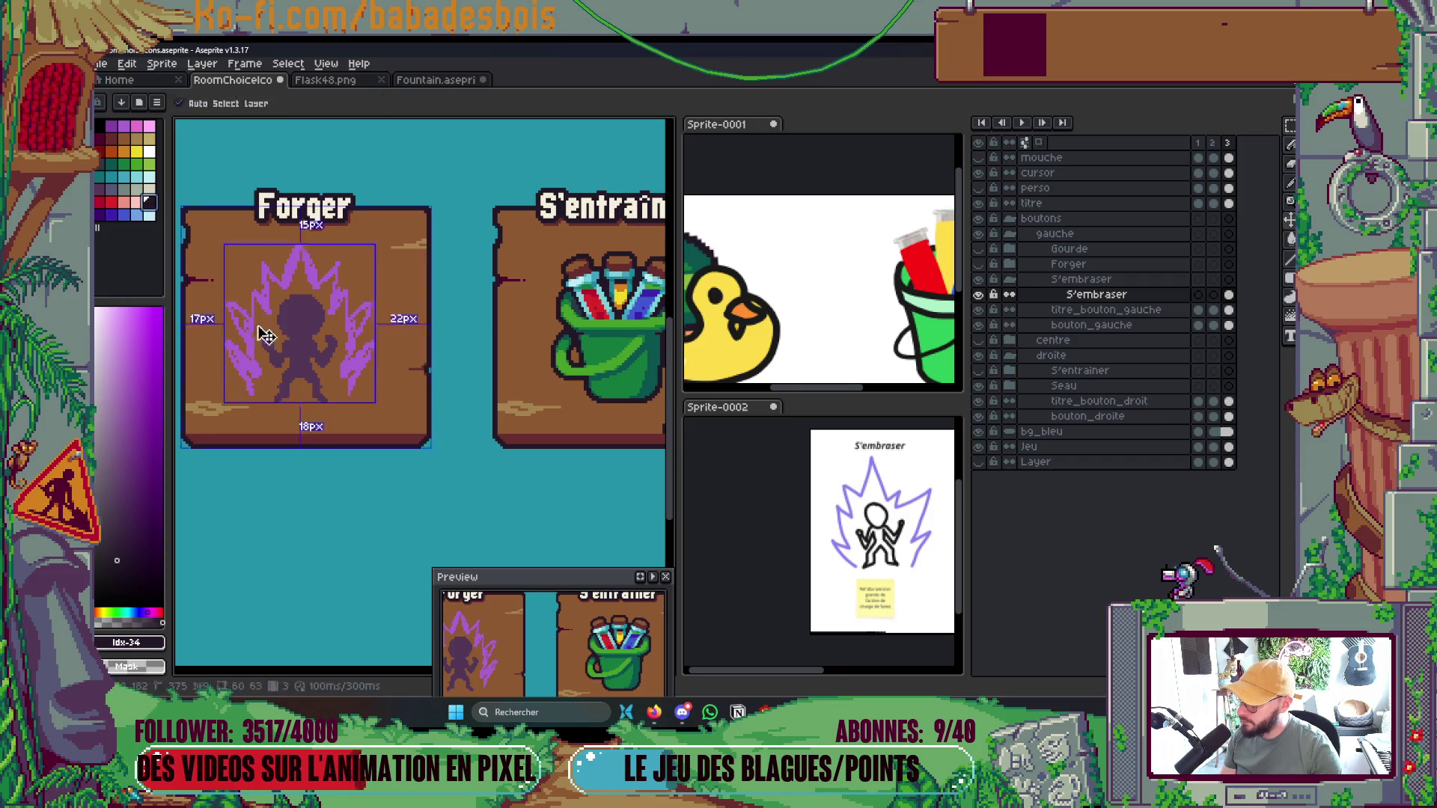
pyautogui.press('g')
pyautogui.click(301, 343)
pyautogui.scroll(-3, 306, 343)
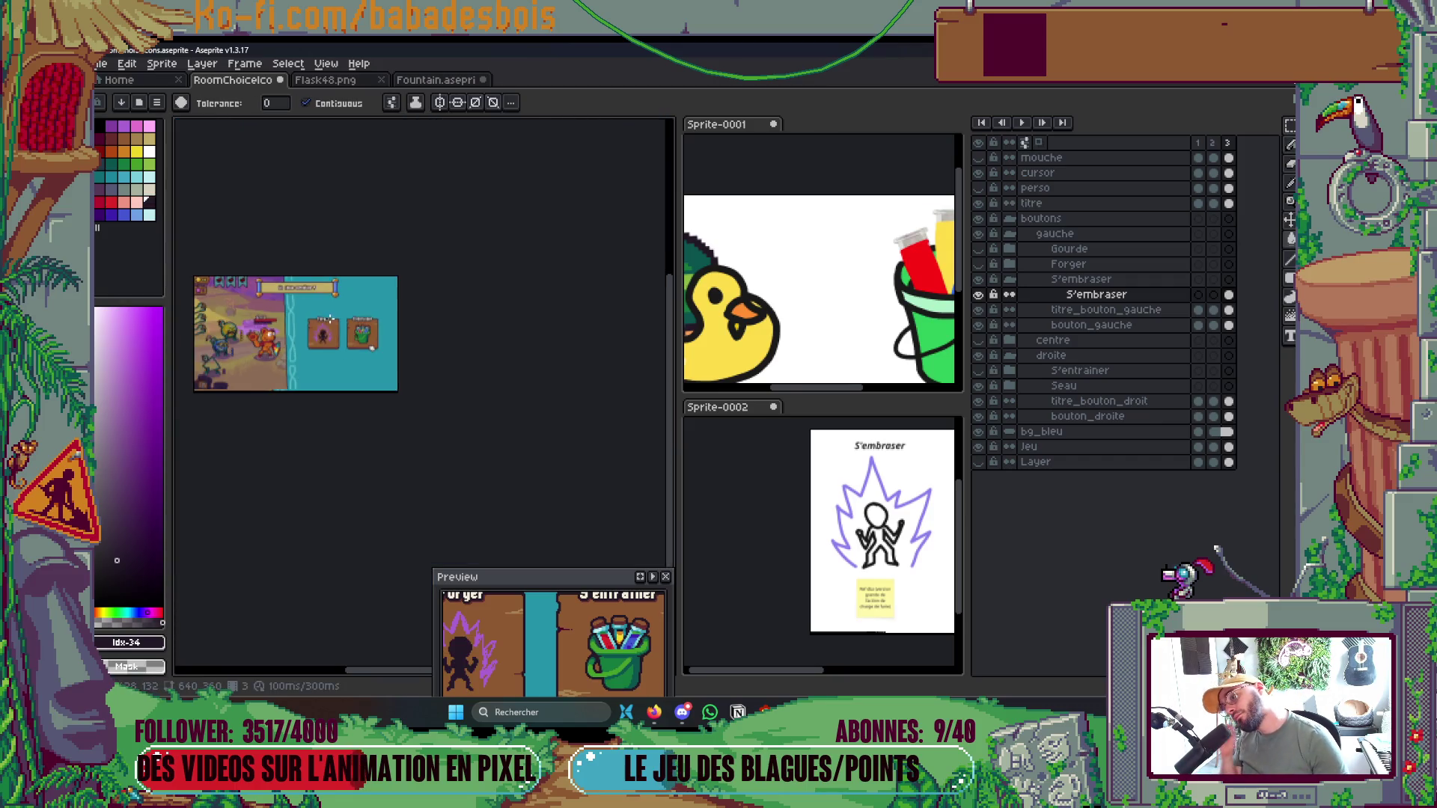
pyautogui.scroll(1, 317, 342)
pyautogui.scroll(3, 317, 342)
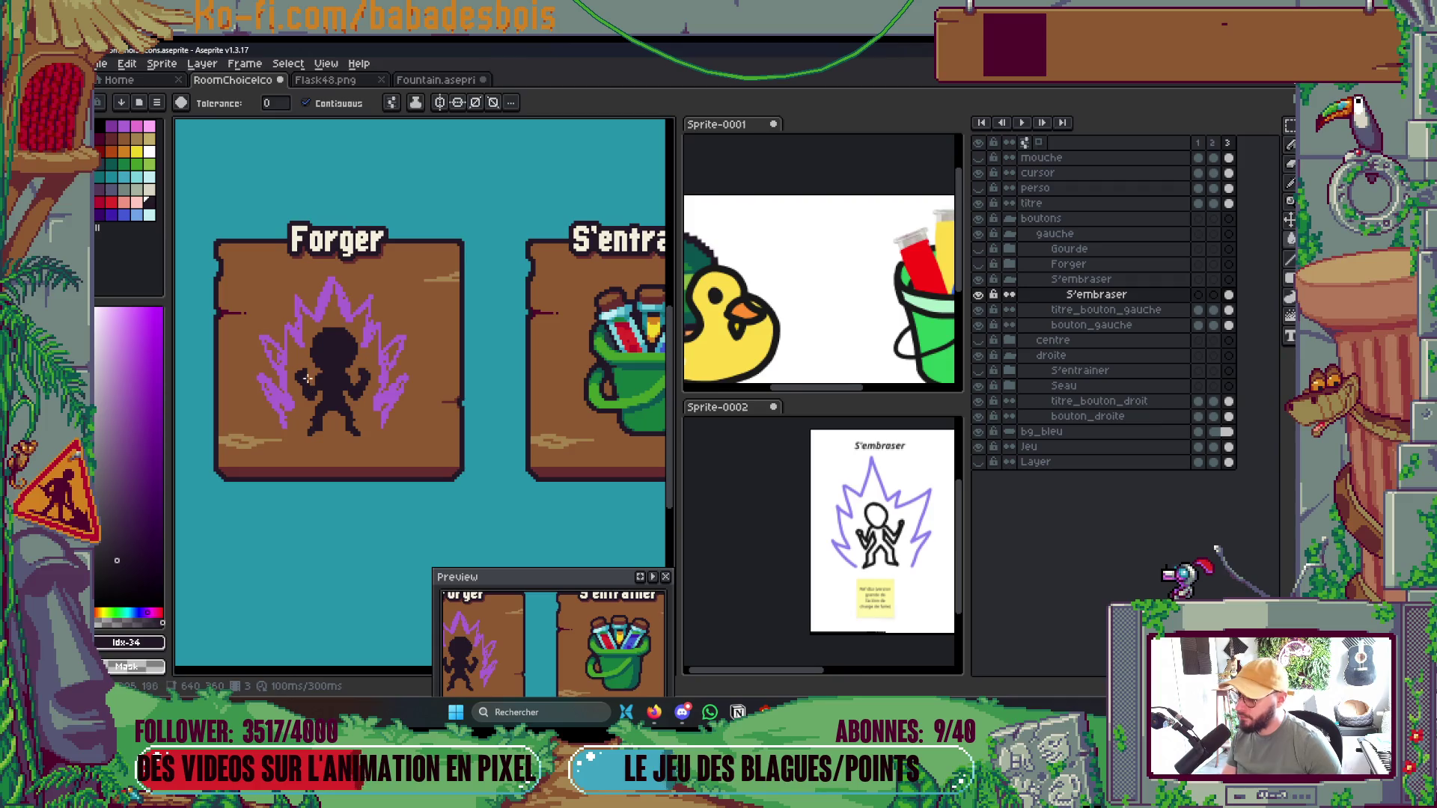
pyautogui.hotkey('ctrl', 'z')
pyautogui.press('b')
# Select the purple aura with the Magic Wand and cut it off the silhouette layer
pyautogui.scroll(3, 322, 377)
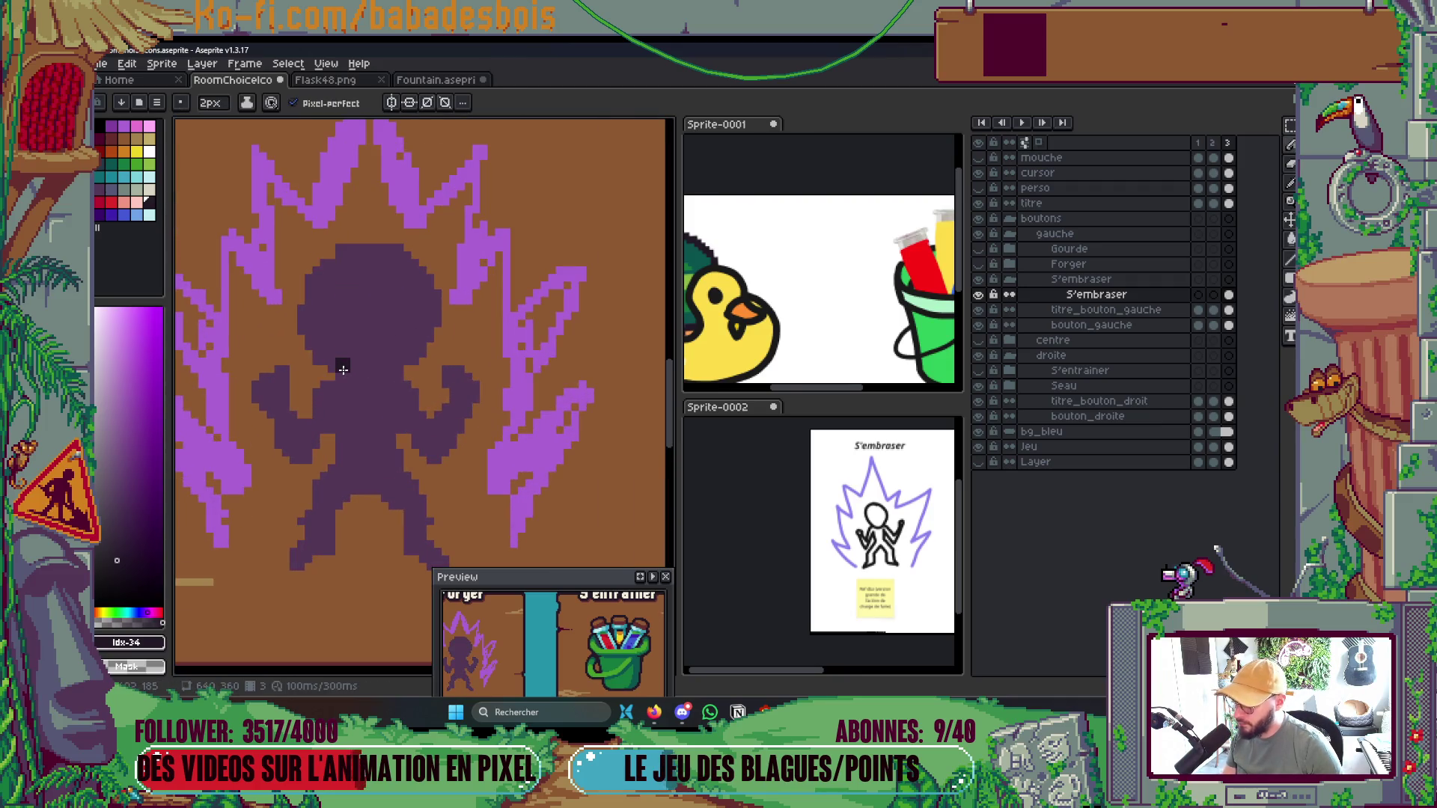
pyautogui.scroll(-3, 346, 366)
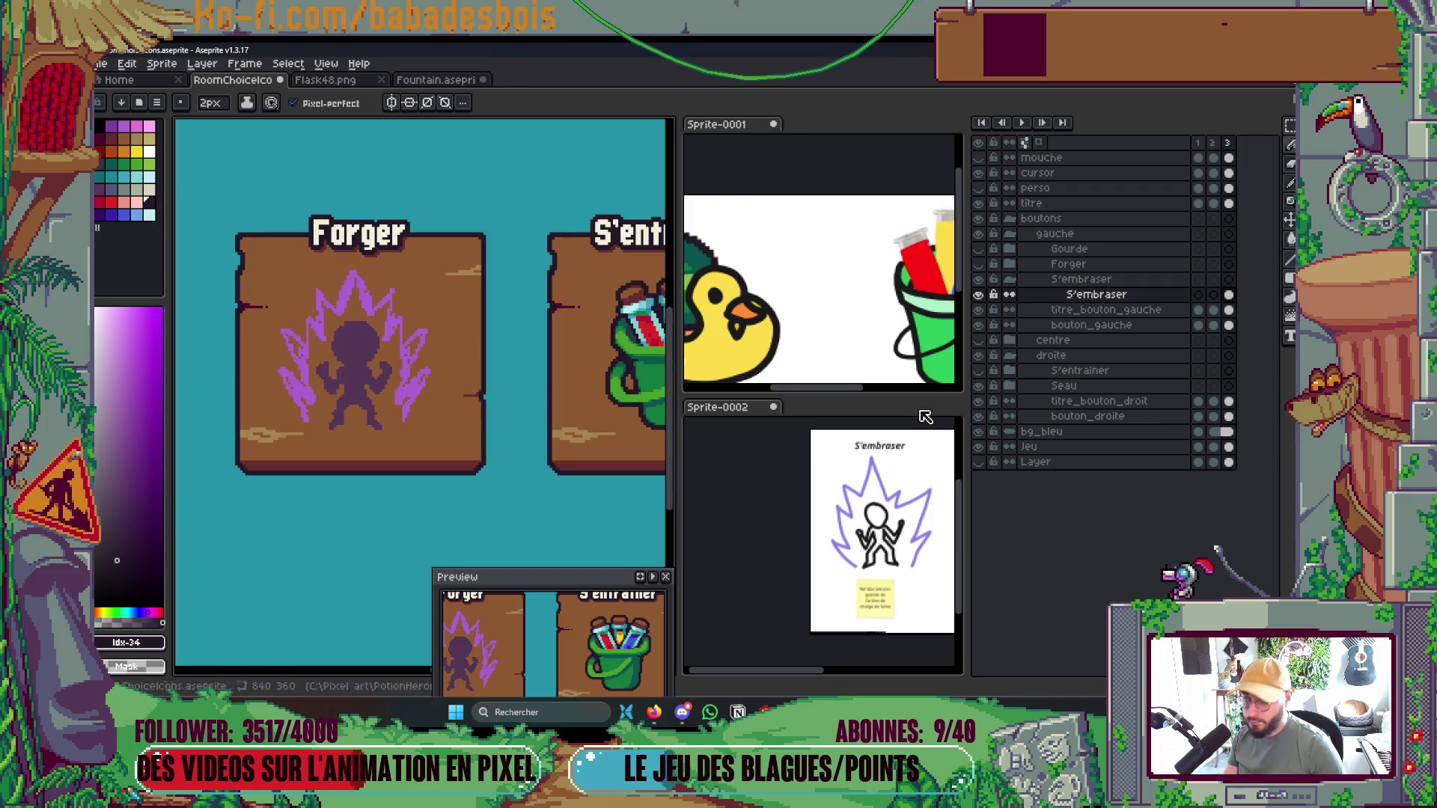
pyautogui.scroll(1, 595, 418)
pyautogui.press('w')
pyautogui.click(322, 351)
pyautogui.press('Delete')
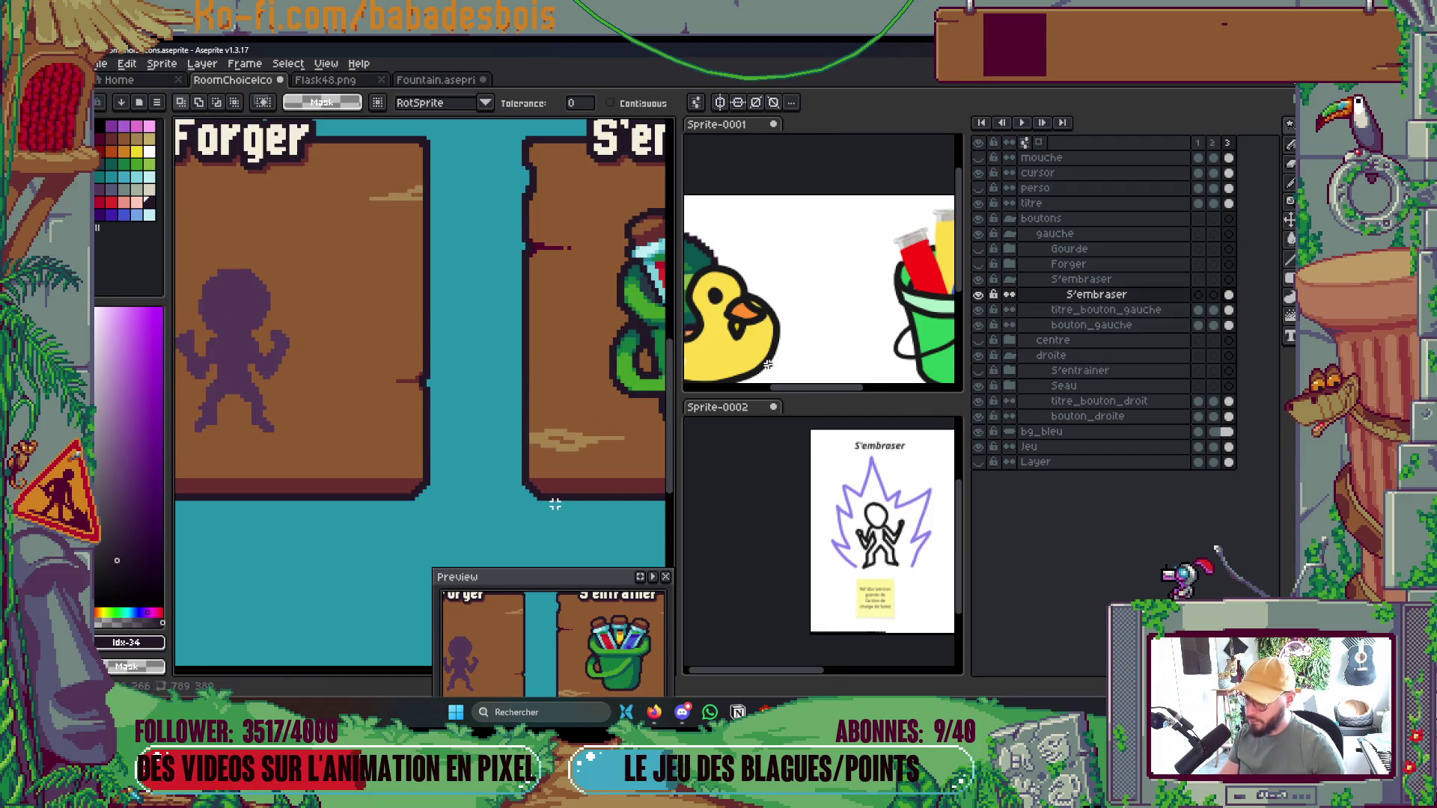
# Add a new layer above S'embraser and paste the aura into it in place
pyautogui.rightClick(1114, 300)
pyautogui.moveTo(1153, 328)
pyautogui.click(1061, 330)
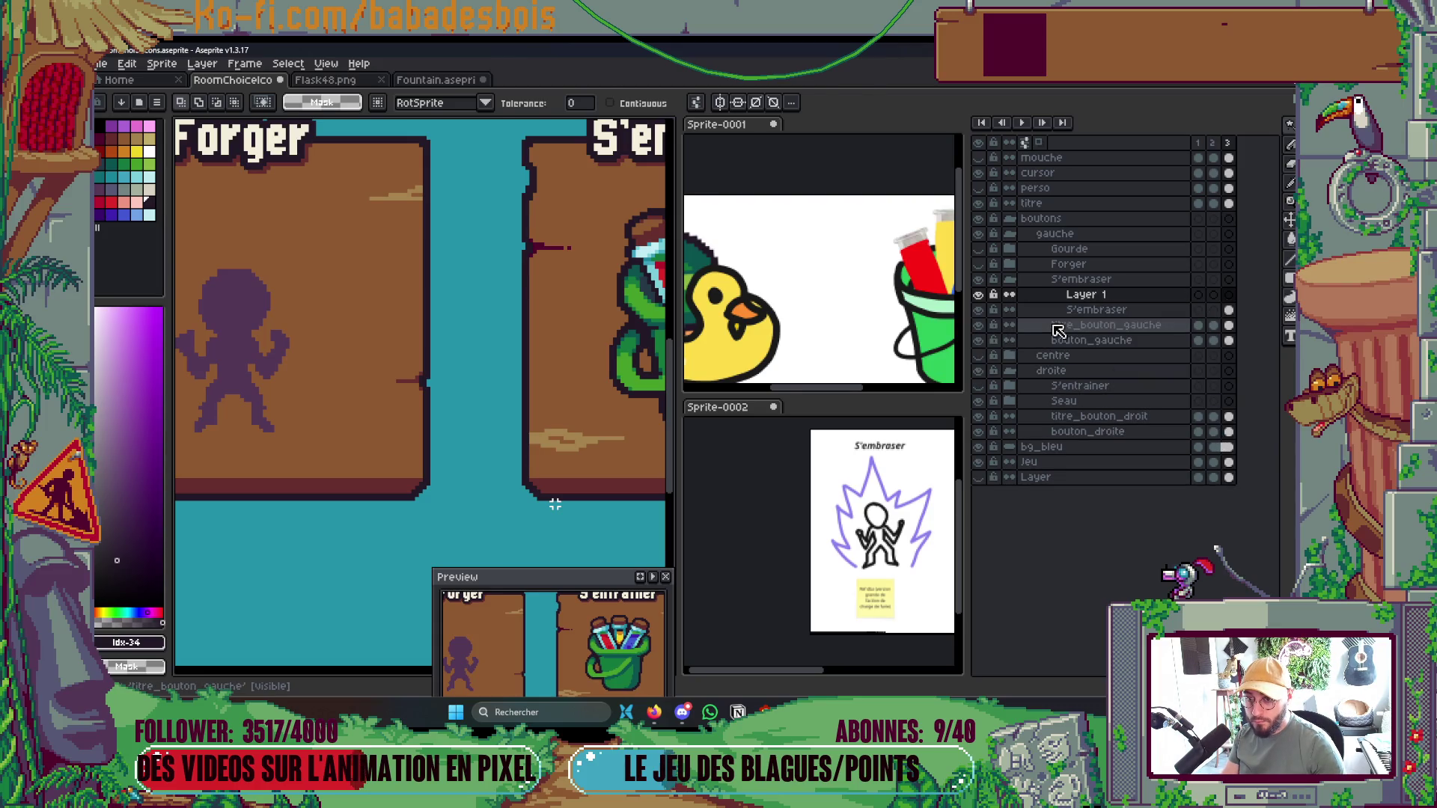
pyautogui.hotkey('ctrl', 'v')
pyautogui.press('Return')
# Give the S'embraser silhouette a dark rounded outline using the circle matrix
pyautogui.press('Down')
pyautogui.moveTo(427, 309); pyautogui.dragTo(483, 302)
pyautogui.hotkey('shift', 'o')
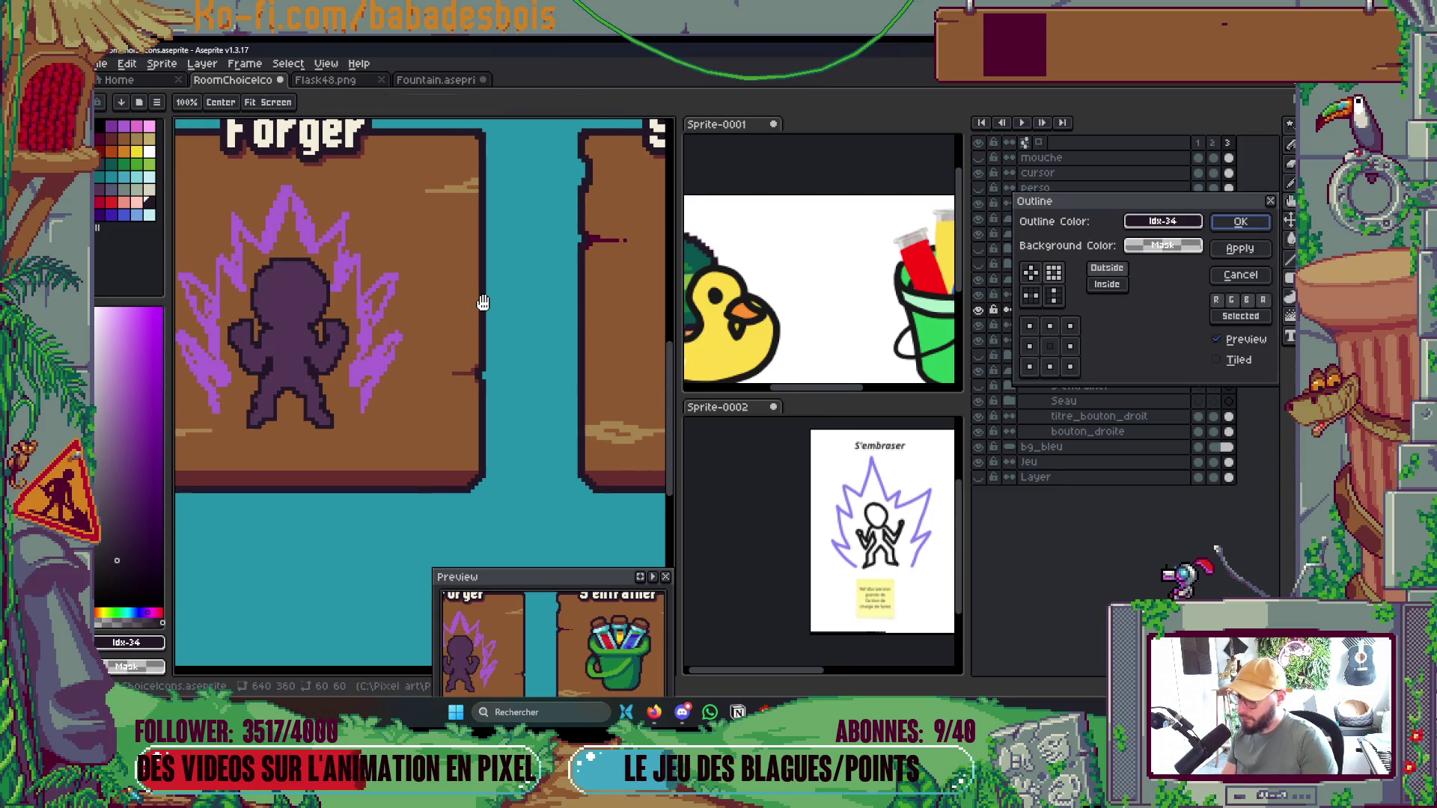
pyautogui.click(1033, 274)
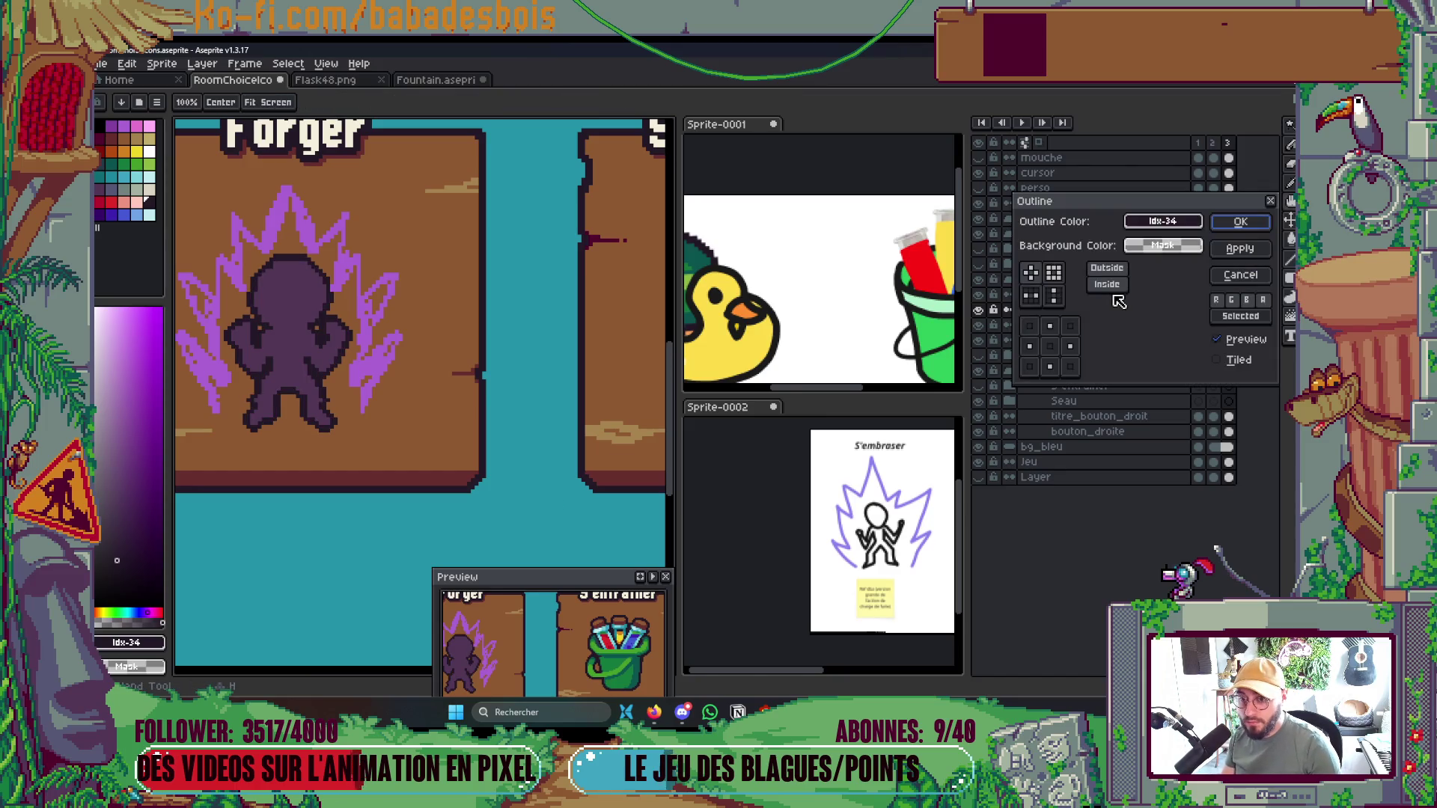
pyautogui.click(1240, 222)
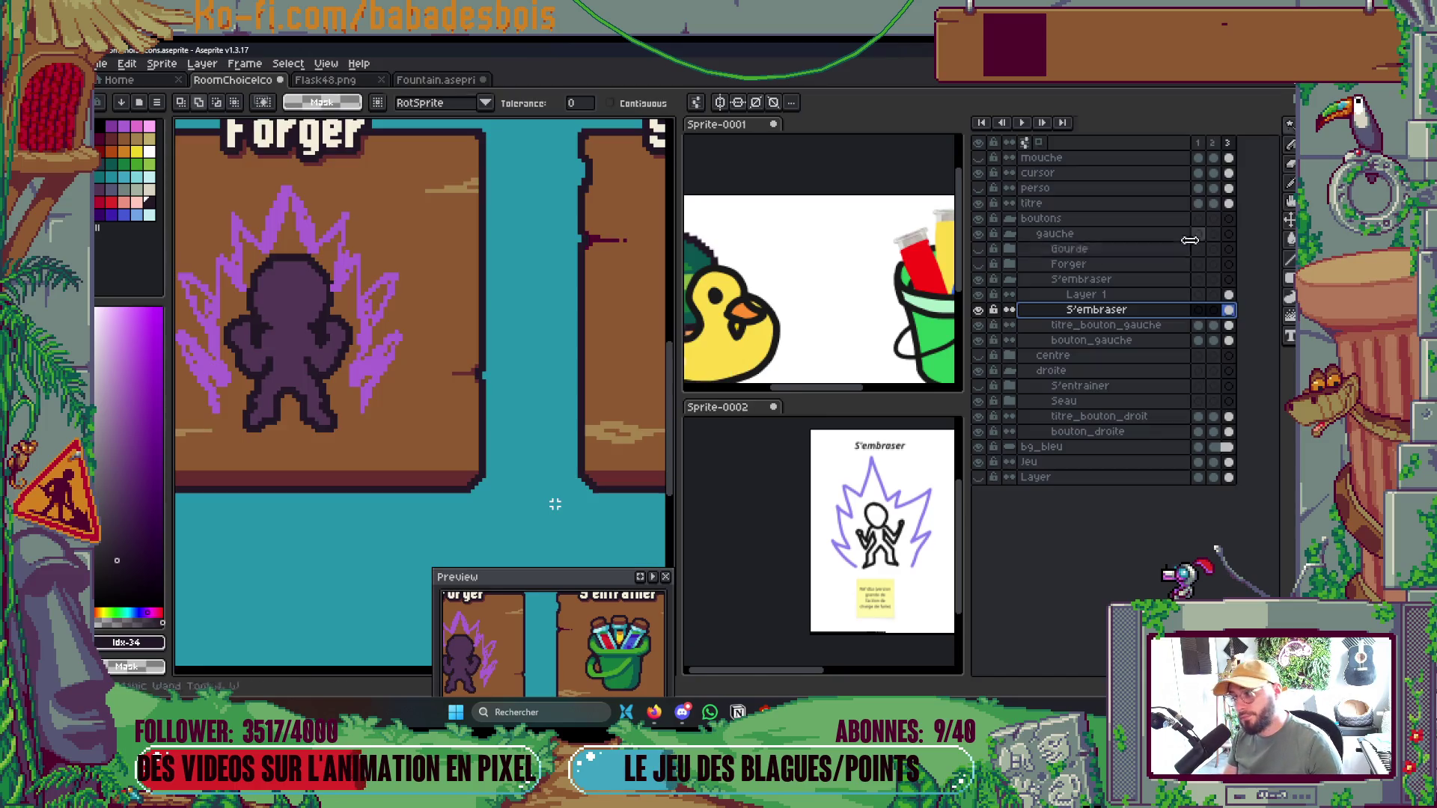
pyautogui.scroll(-3, 555, 504)
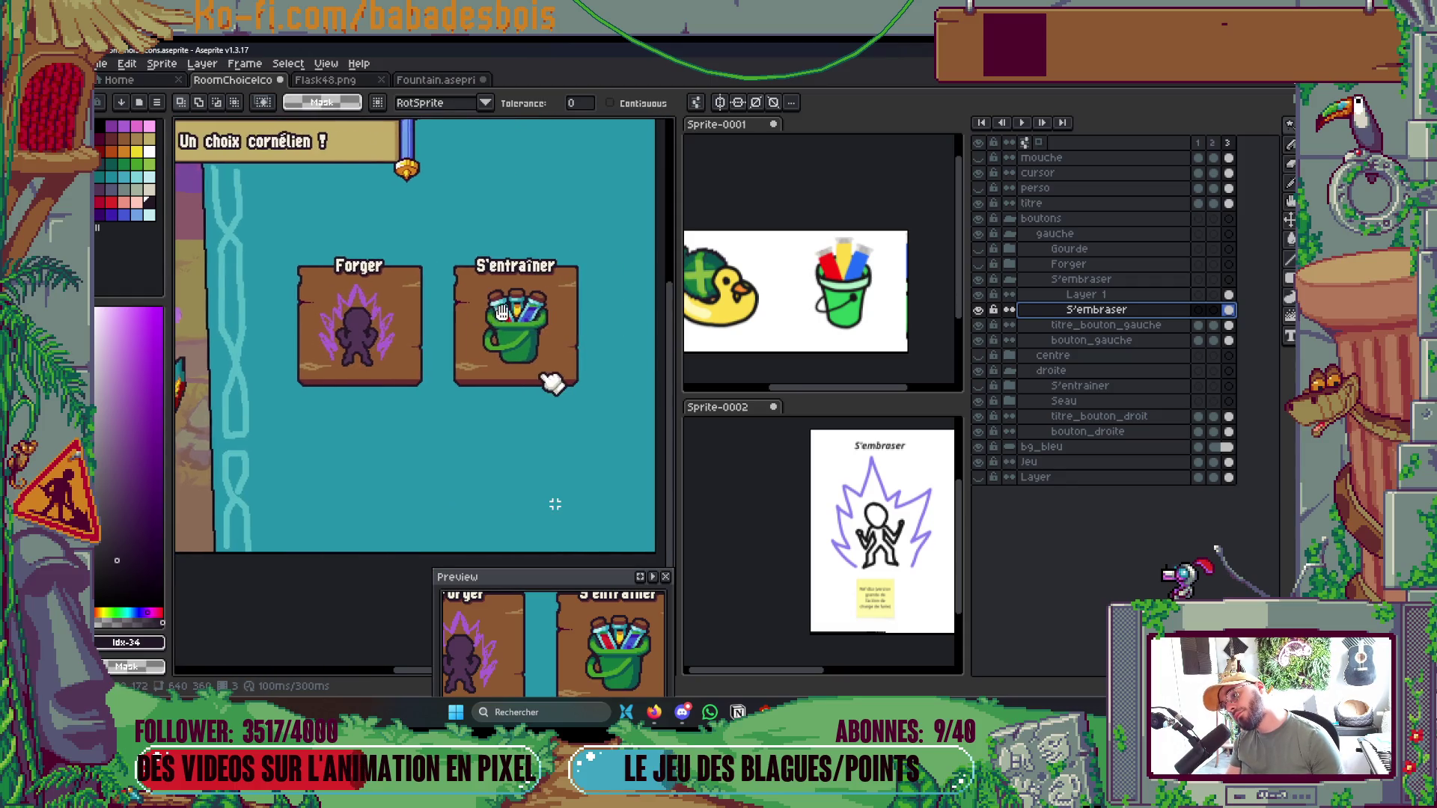
# Save the file, then paint a bluish-grey highlight across the head with a larger pencil
pyautogui.hotkey('ctrl', 's')
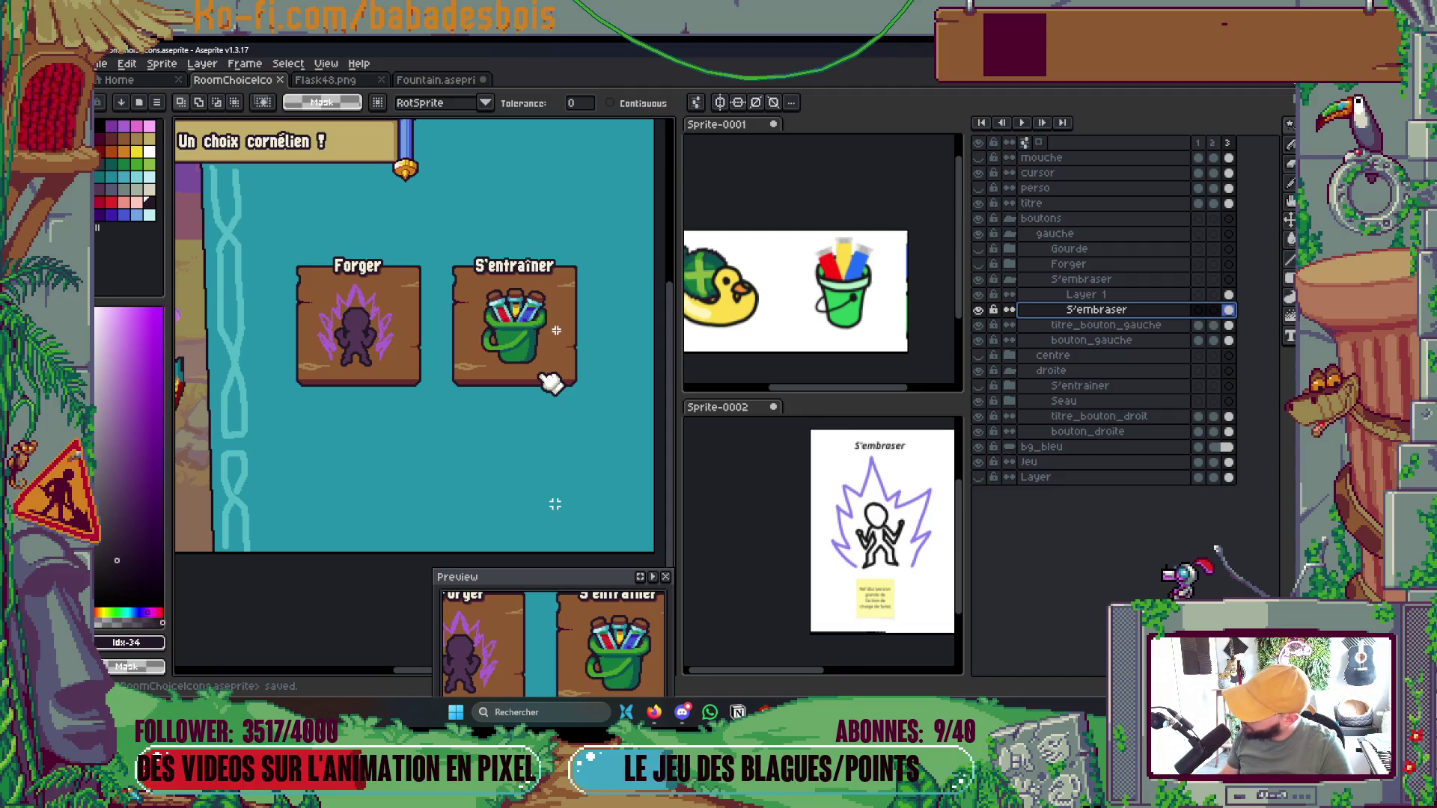
pyautogui.scroll(5, 424, 304)
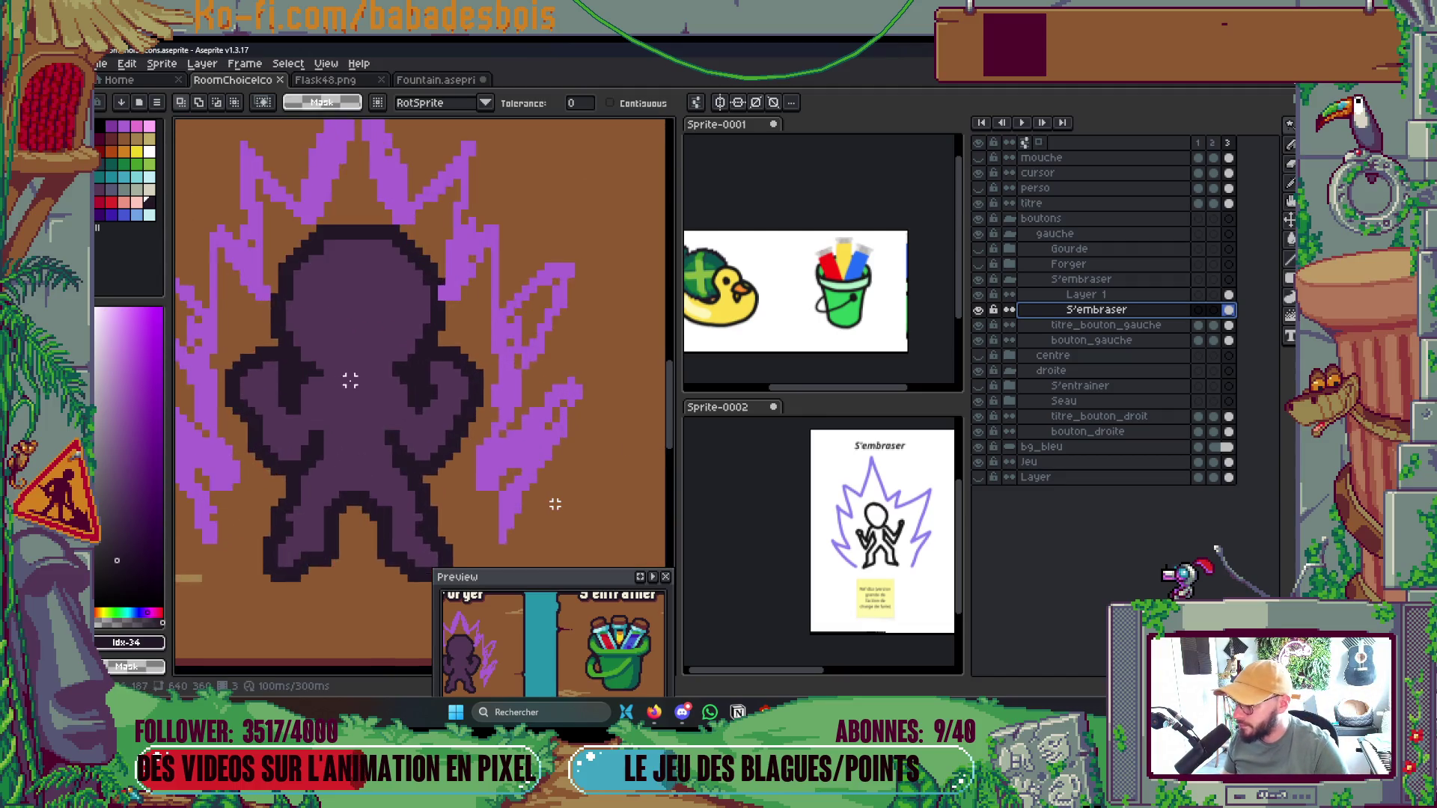
pyautogui.press('b')
pyautogui.click(111, 190)
pyautogui.press('+')
pyautogui.press('+')
pyautogui.press('+')
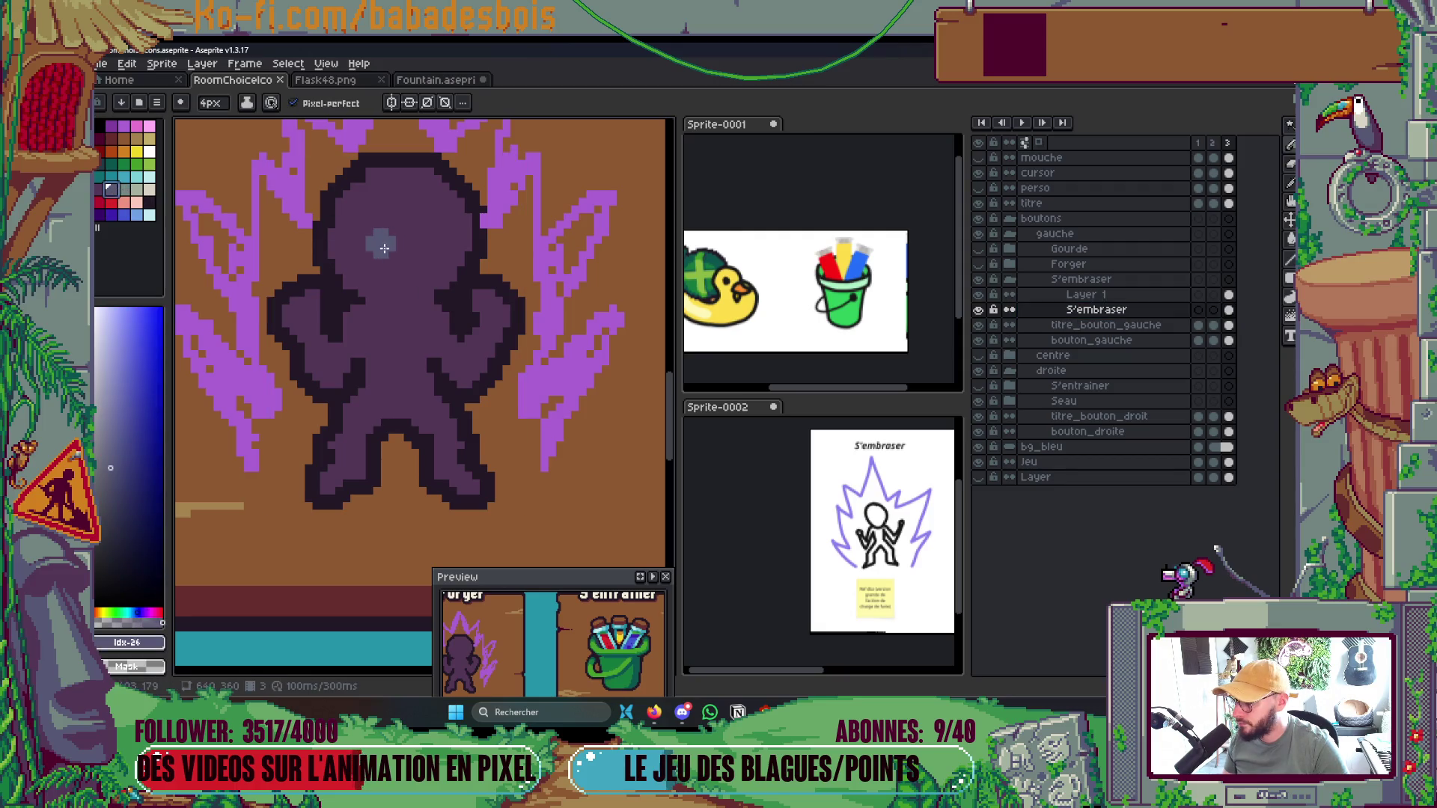
pyautogui.moveTo(363, 214)
pyautogui.mouseDown()
pyautogui.moveTo(393, 178)
pyautogui.moveTo(430, 228)
pyautogui.moveTo(369, 212)
pyautogui.mouseUp()
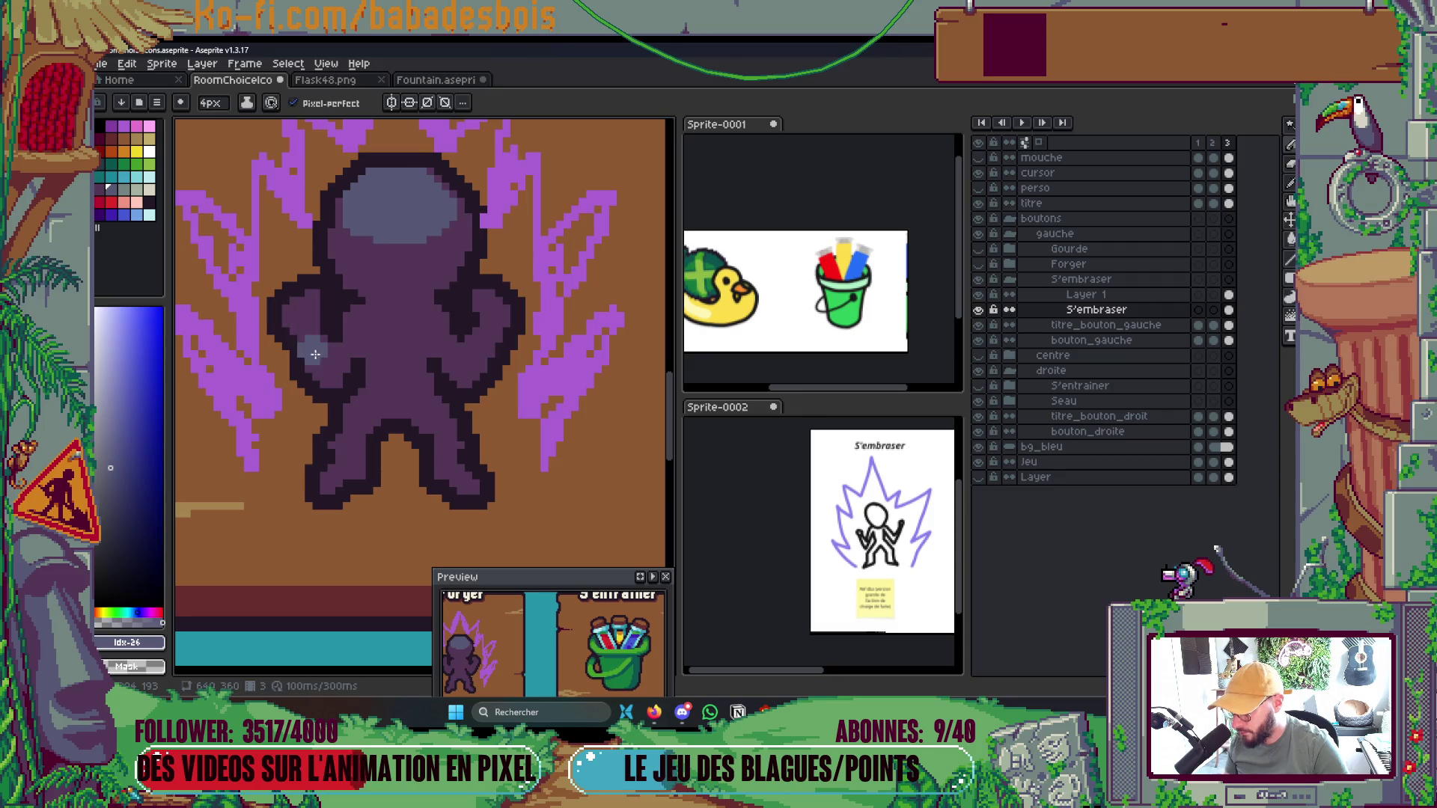
# Shade the legs, lower body and arm bluish-grey, leaving the brush at 2px
pyautogui.scroll(-1, 318, 352)
pyautogui.press('v')
pyautogui.press('b')
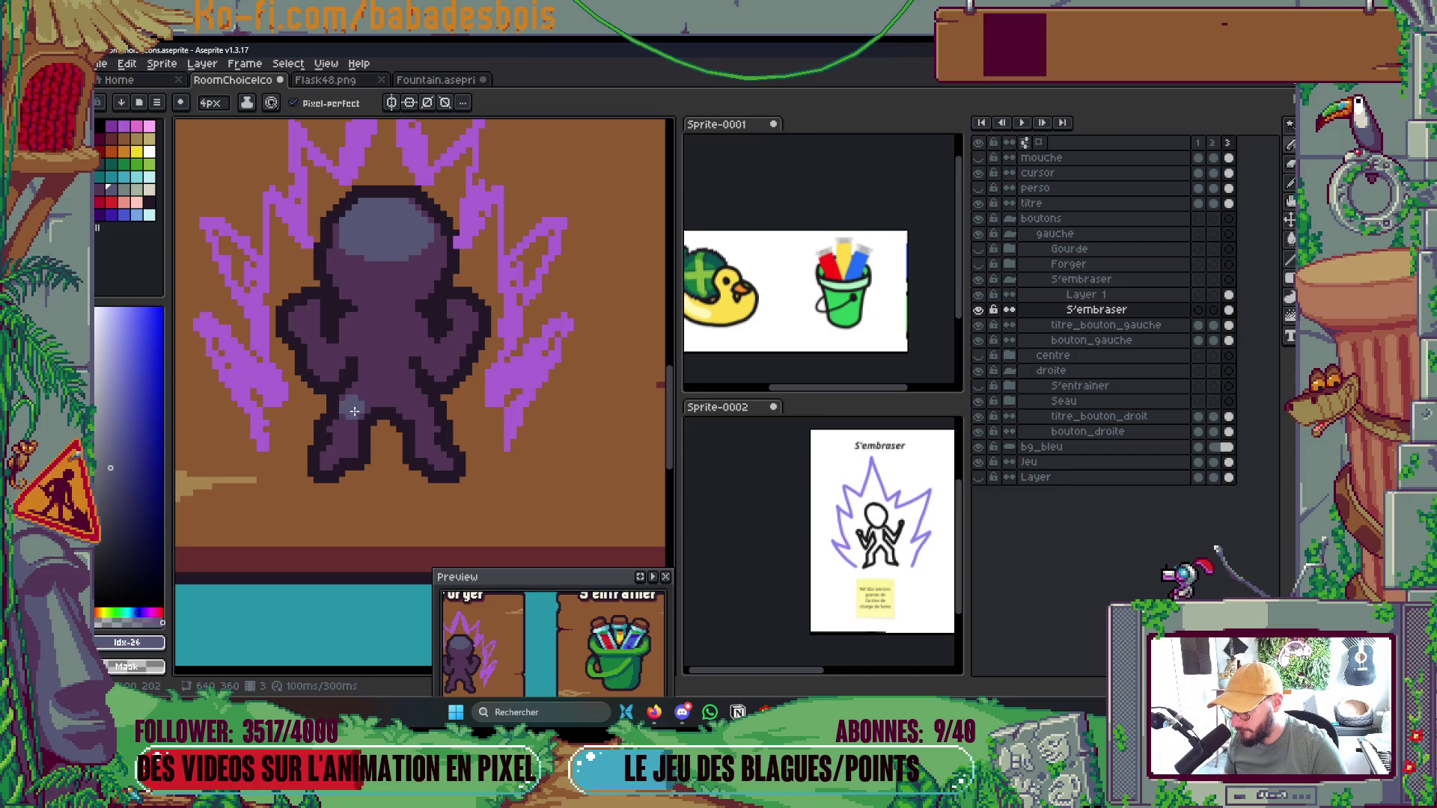
pyautogui.moveTo(354, 411)
pyautogui.mouseDown()
pyautogui.moveTo(329, 419)
pyautogui.moveTo(430, 412)
pyautogui.mouseUp()
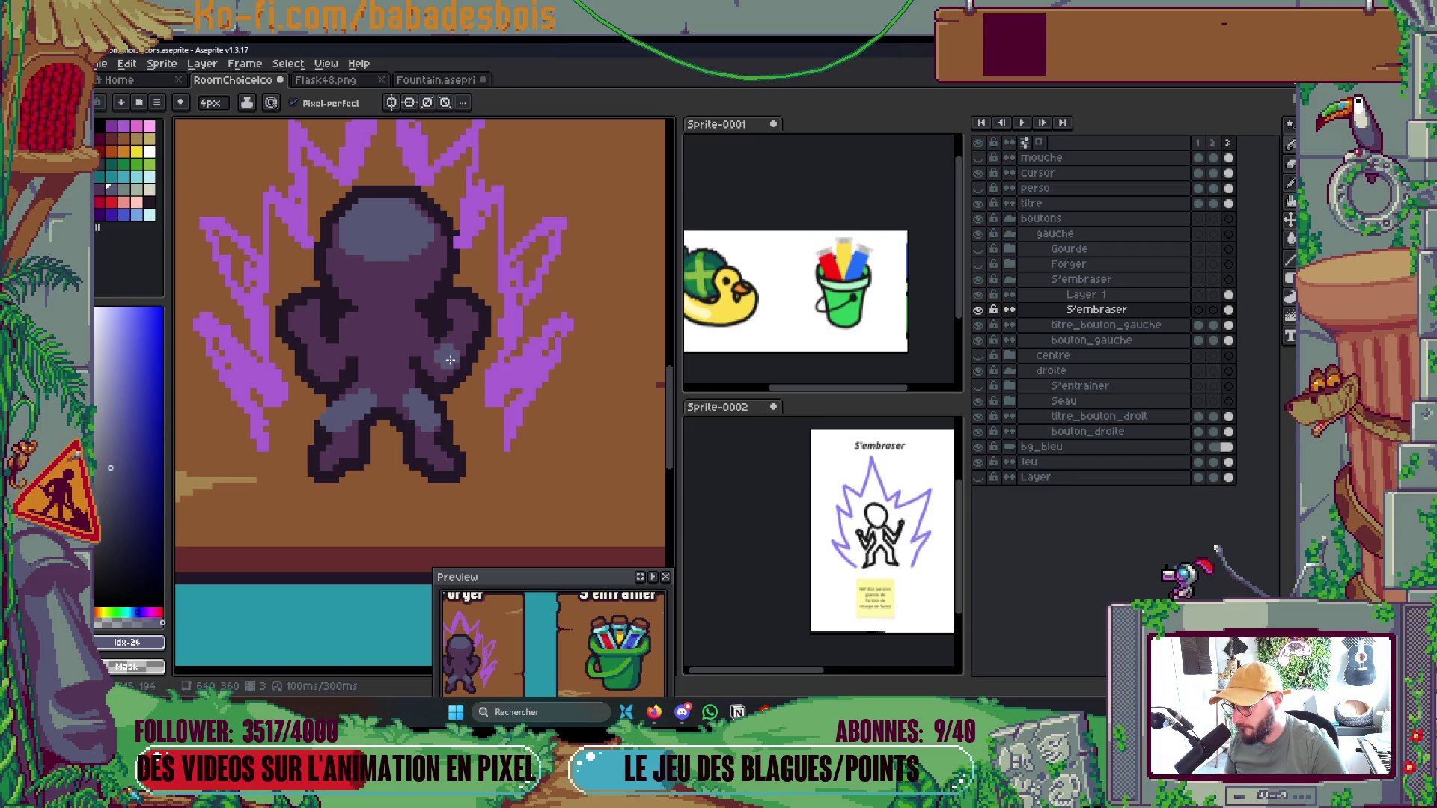
pyautogui.moveTo(321, 341); pyautogui.dragTo(319, 357)
pyautogui.scroll(-5, 320, 357)
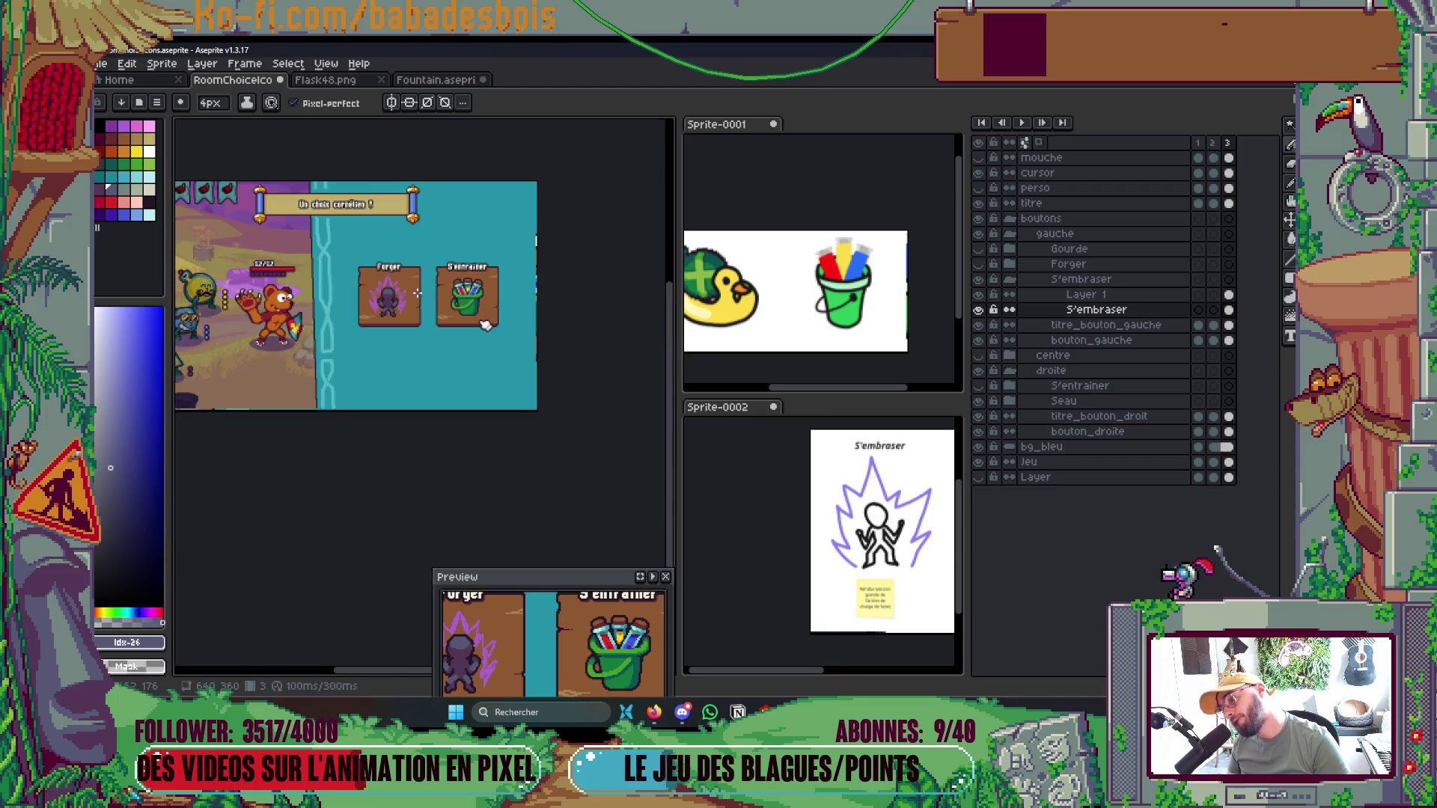
pyautogui.scroll(8, 417, 293)
pyautogui.press('-')
pyautogui.press('-')
pyautogui.press('-')
pyautogui.press('+')
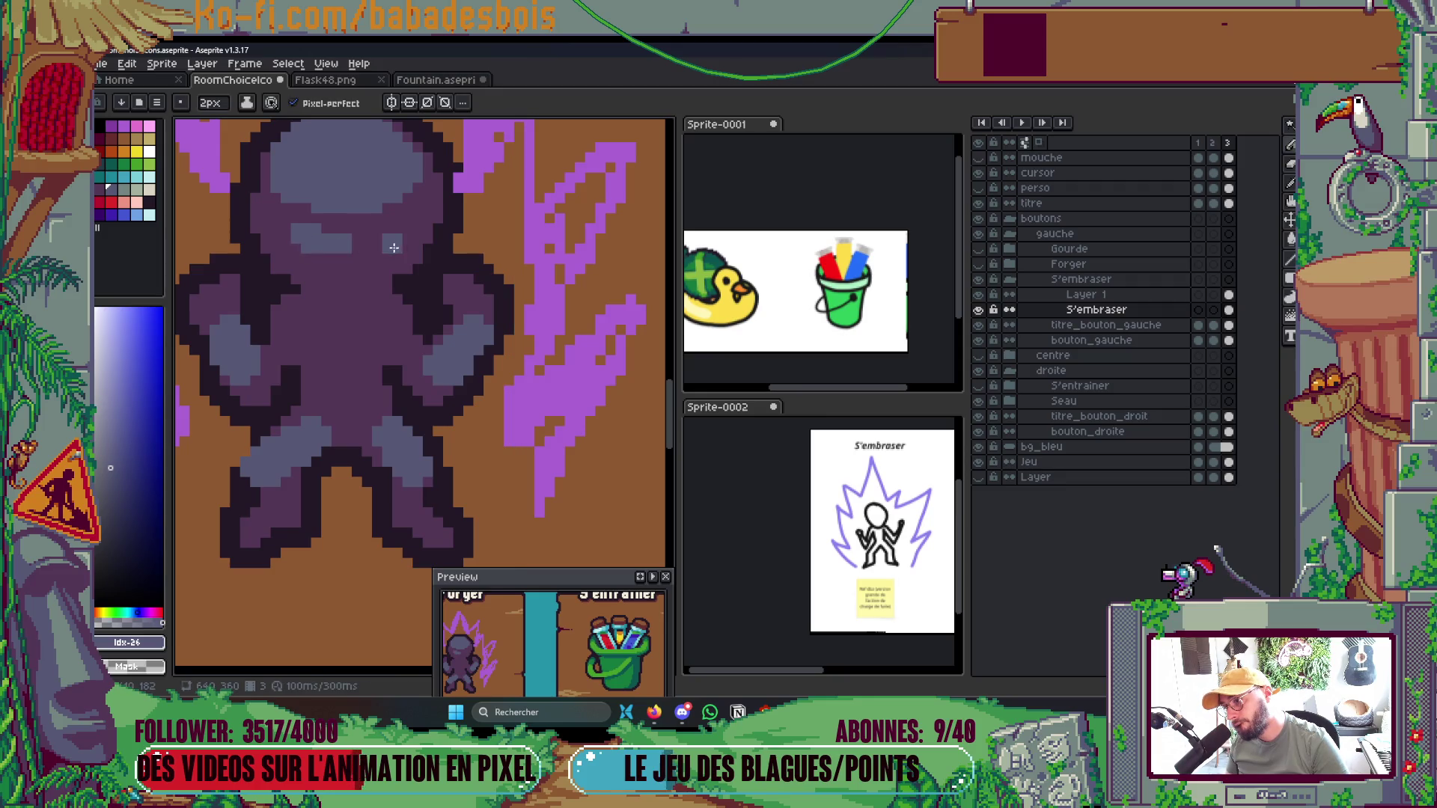
pyautogui.scroll(-2, 409, 226)
pyautogui.scroll(-3, 409, 226)
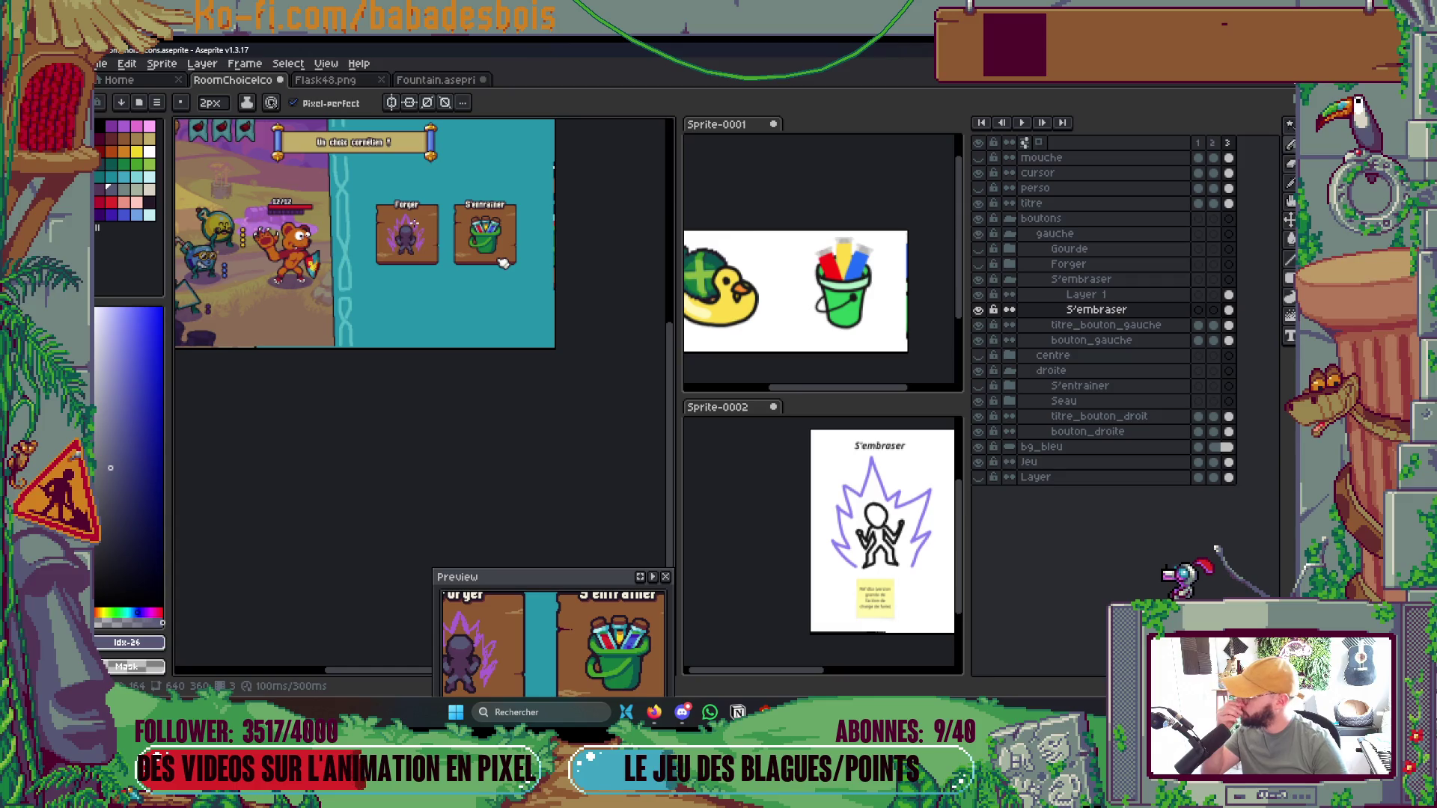
pyautogui.scroll(3, 424, 229)
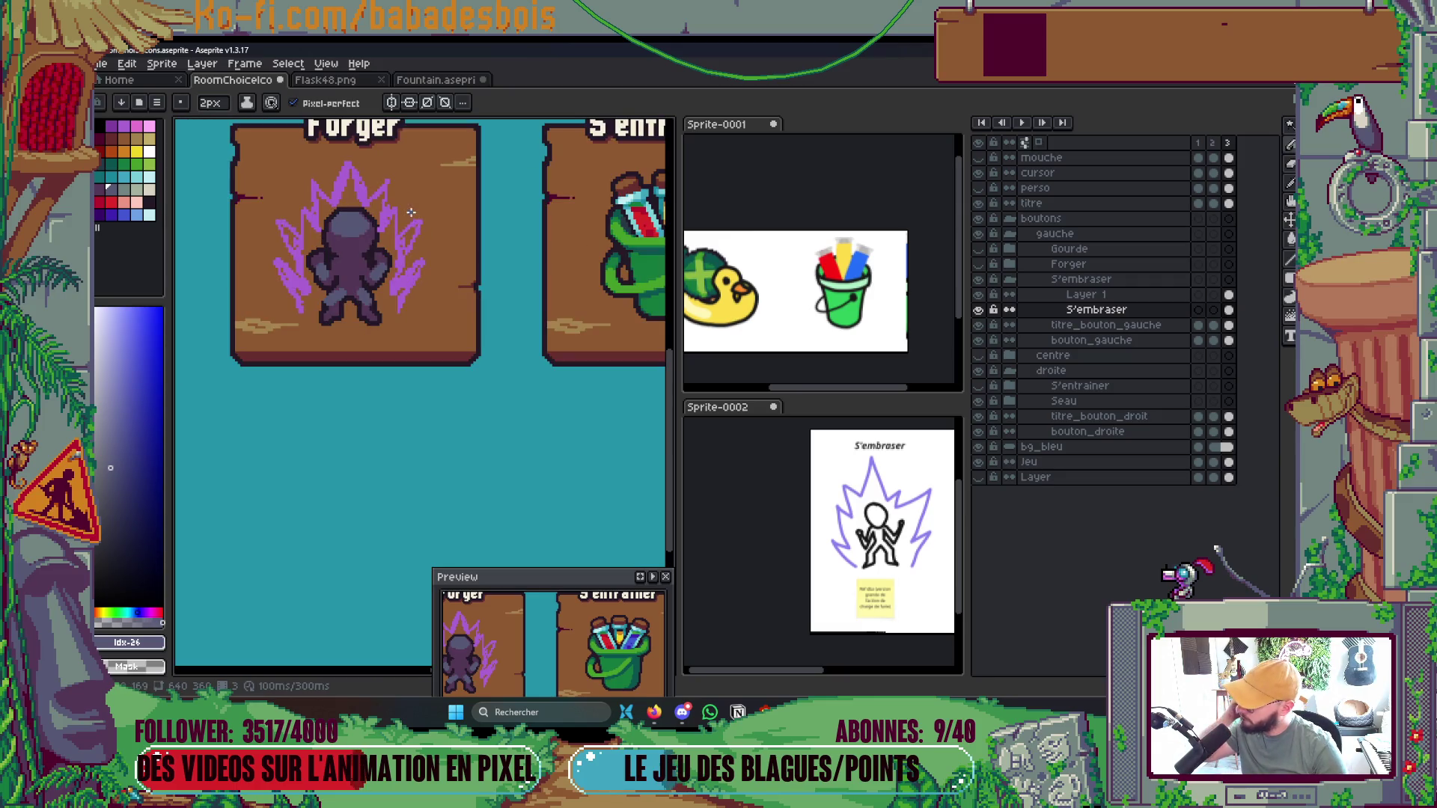
pyautogui.scroll(-2, 397, 196)
# Pick the dark outline colour #231927 from the figure as the drawing colour
pyautogui.moveTo(486, 305); pyautogui.dragTo(508, 373)
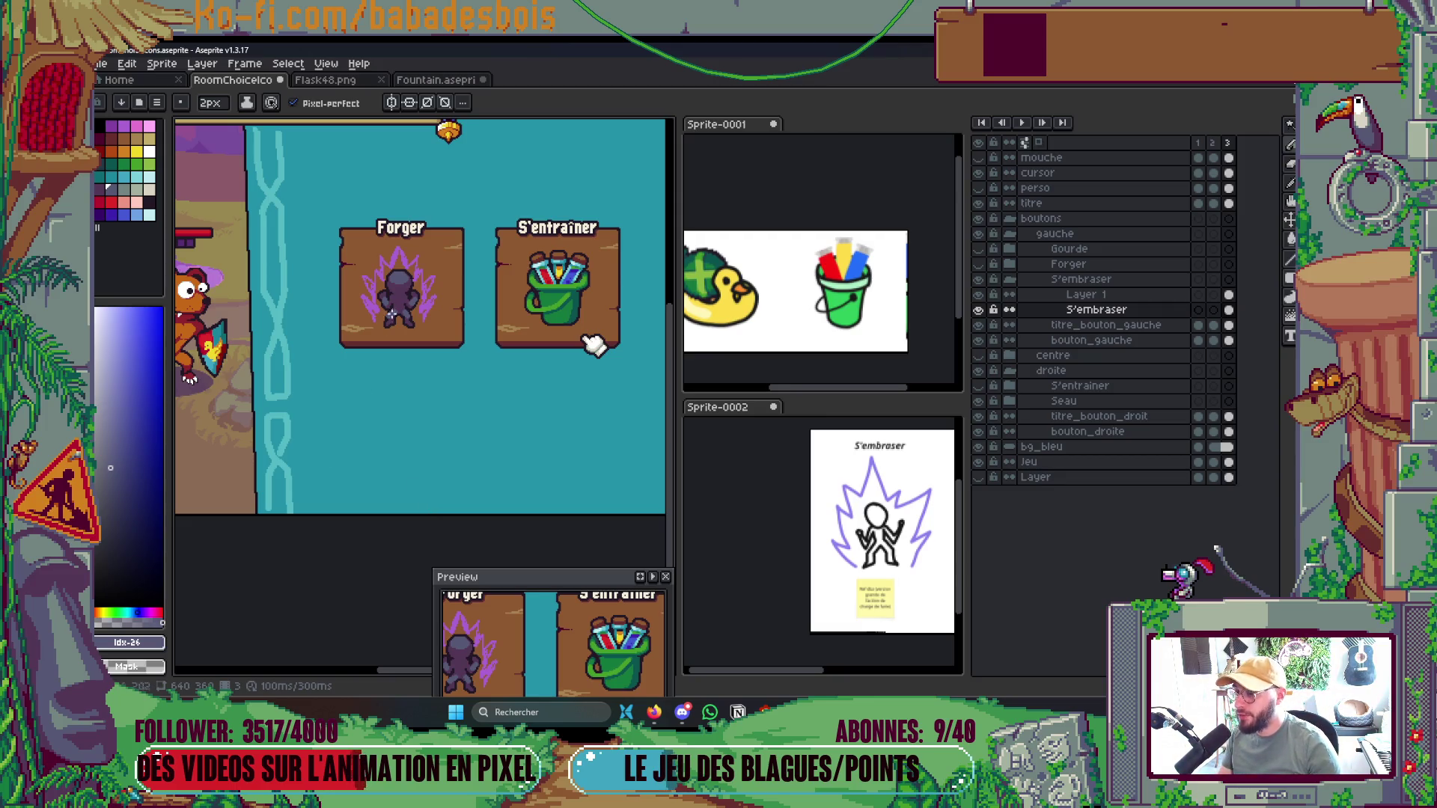
pyautogui.scroll(5, 390, 314)
pyautogui.scroll(2, 390, 391)
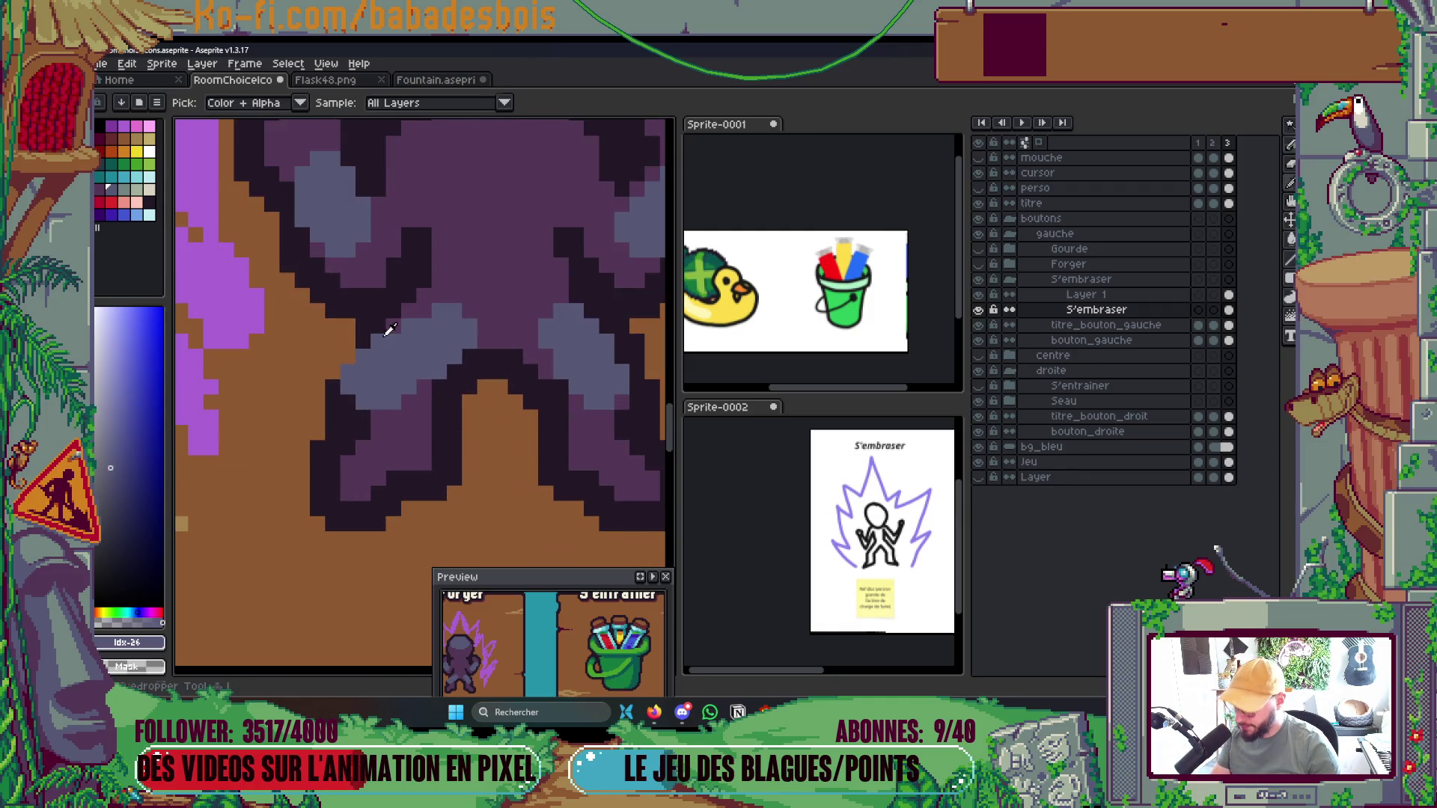
pyautogui.keyDown('alt'); pyautogui.click(391, 329); pyautogui.keyUp('alt')
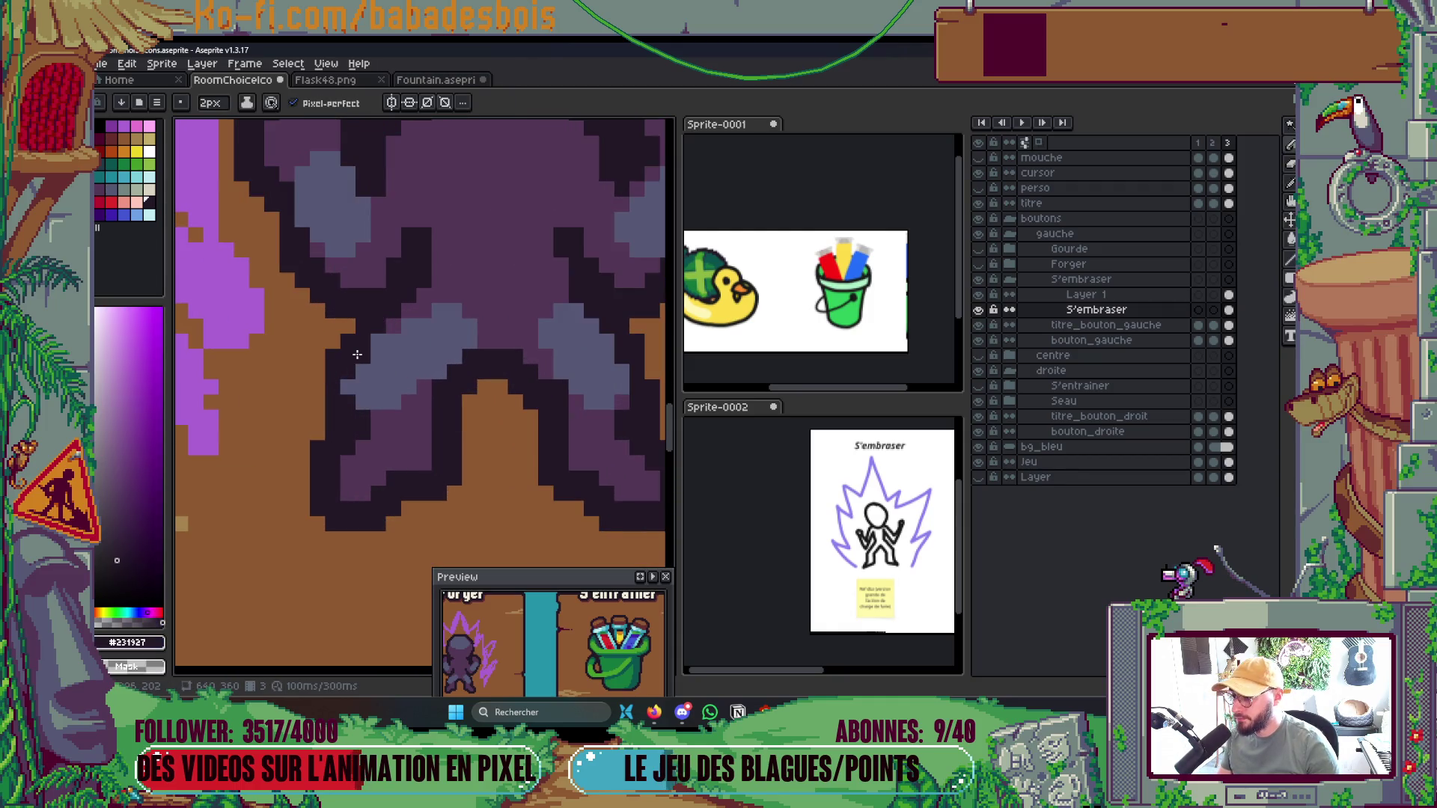
# Toggle S'embraser's visibility off and on, then make the aura's Layer 1 active
pyautogui.scroll(-4, 394, 330)
pyautogui.scroll(-1, 563, 288)
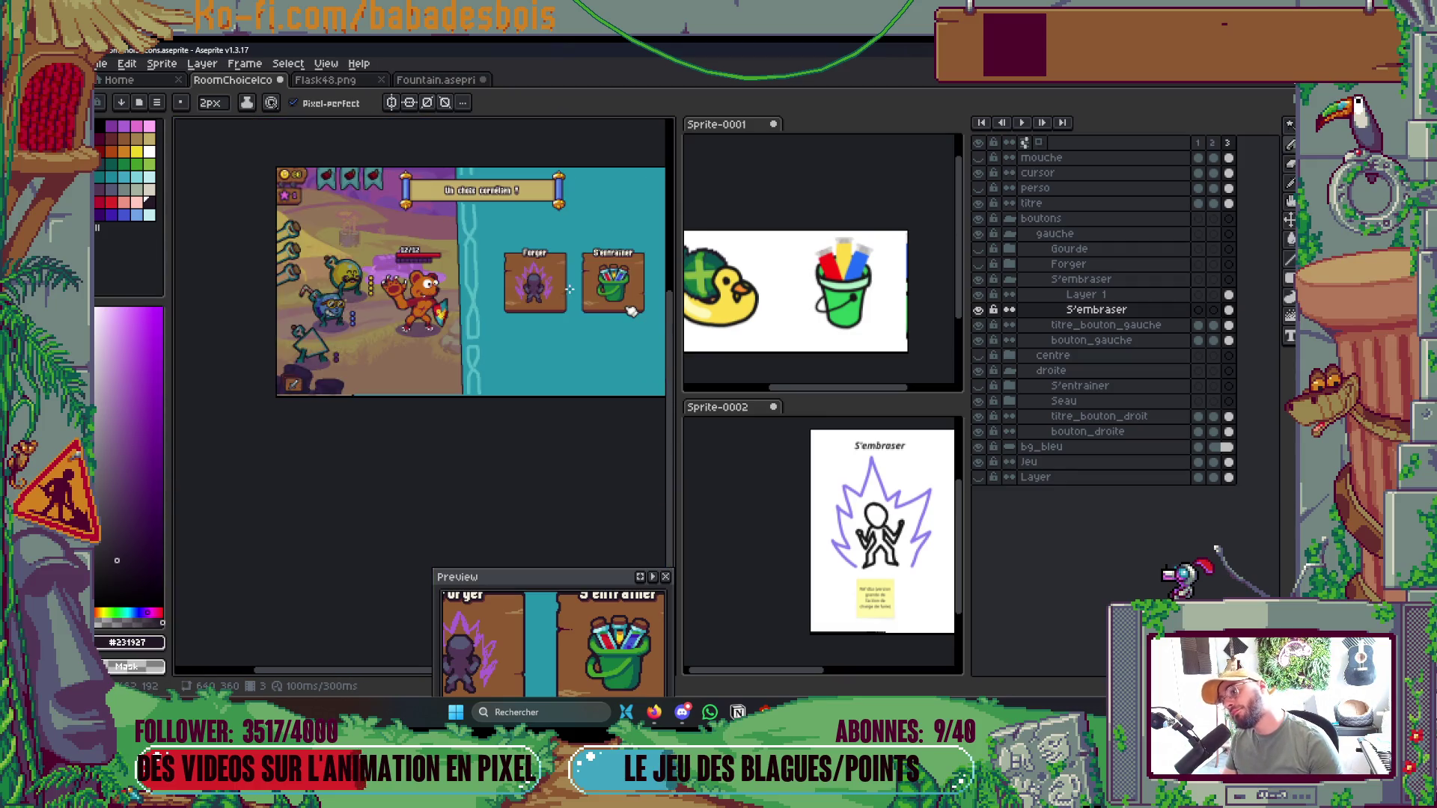
pyautogui.scroll(1, 563, 288)
pyautogui.click(978, 308)
pyautogui.click(978, 309)
pyautogui.scroll(3, 499, 255)
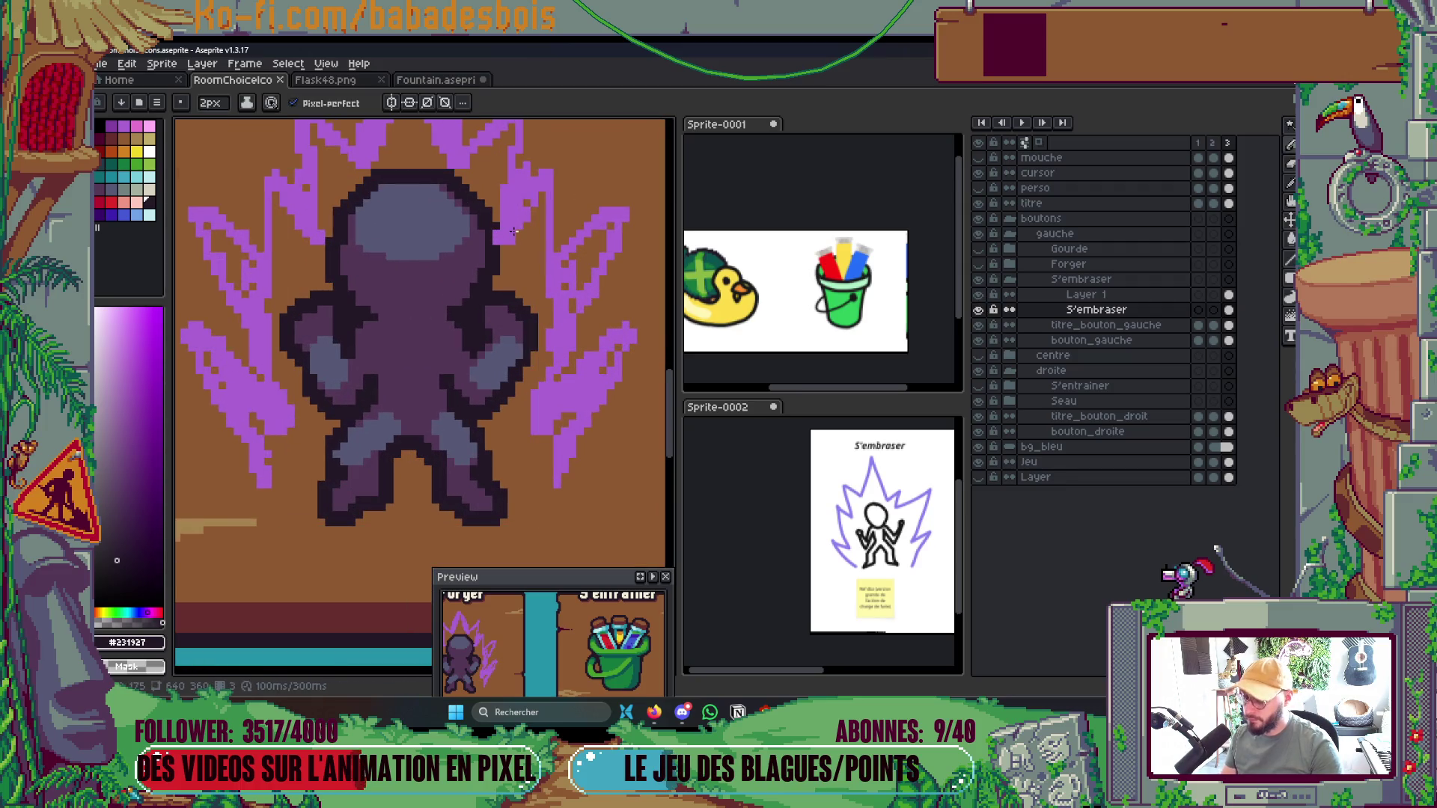
pyautogui.hotkey('alt', 'Up')
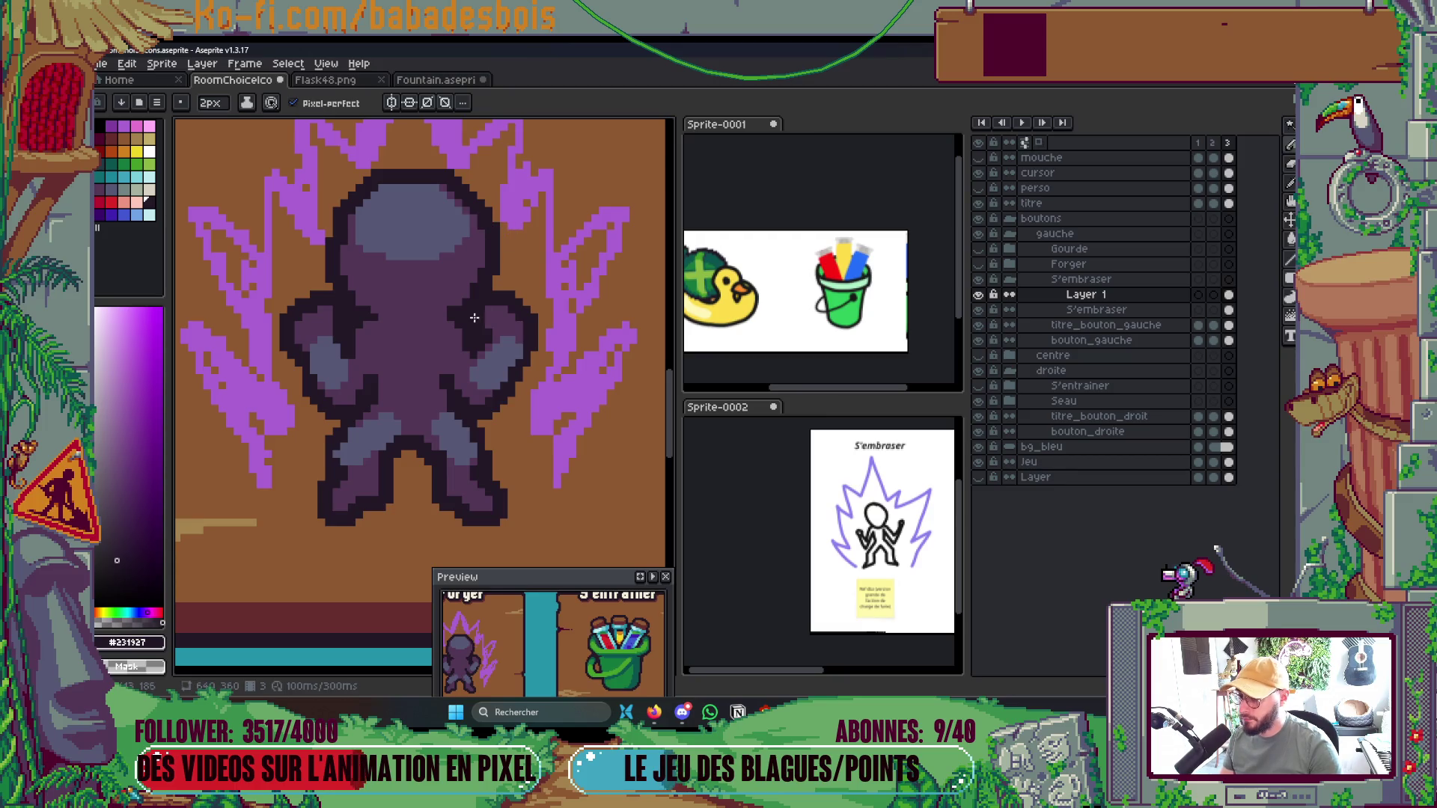
# Pick the flame purple and repaint the right flame's tip, filling its brown gaps
pyautogui.scroll(-3, 493, 236)
pyautogui.scroll(2, 545, 315)
pyautogui.scroll(1, 545, 315)
pyautogui.keyDown('alt'); pyautogui.click(542, 306); pyautogui.keyUp('alt')
pyautogui.moveTo(592, 269)
pyautogui.mouseDown()
pyautogui.moveTo(572, 326)
pyautogui.moveTo(588, 365)
pyautogui.moveTo(599, 299)
pyautogui.mouseUp()
pyautogui.moveTo(574, 444)
pyautogui.mouseDown()
pyautogui.moveTo(557, 412)
pyautogui.moveTo(614, 359)
pyautogui.moveTo(571, 596)
pyautogui.mouseUp()
pyautogui.moveTo(508, 317); pyautogui.dragTo(514, 366)
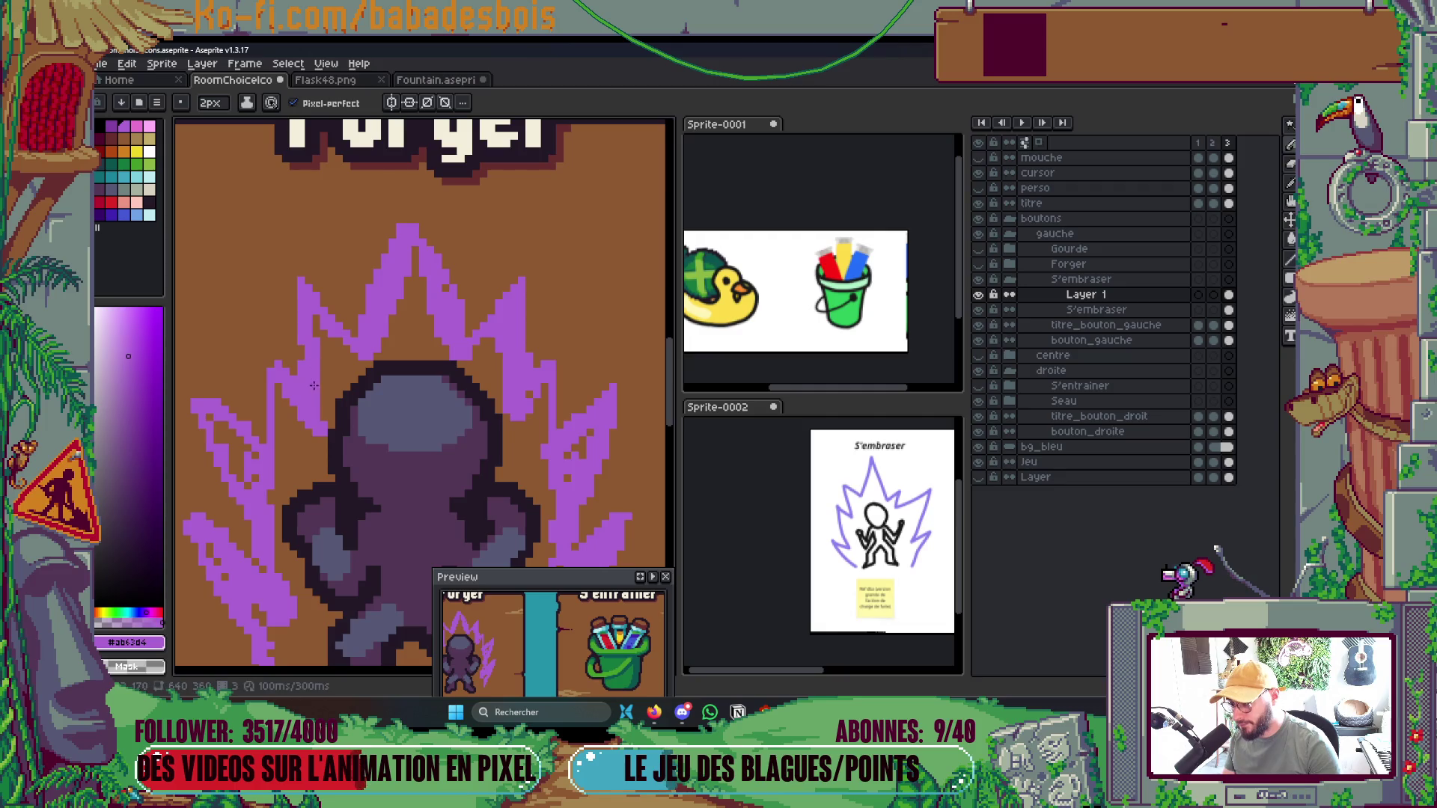
# Thicken the top aura spike and fill out and extend the left spike downward
pyautogui.hscroll(1, 397, 293)
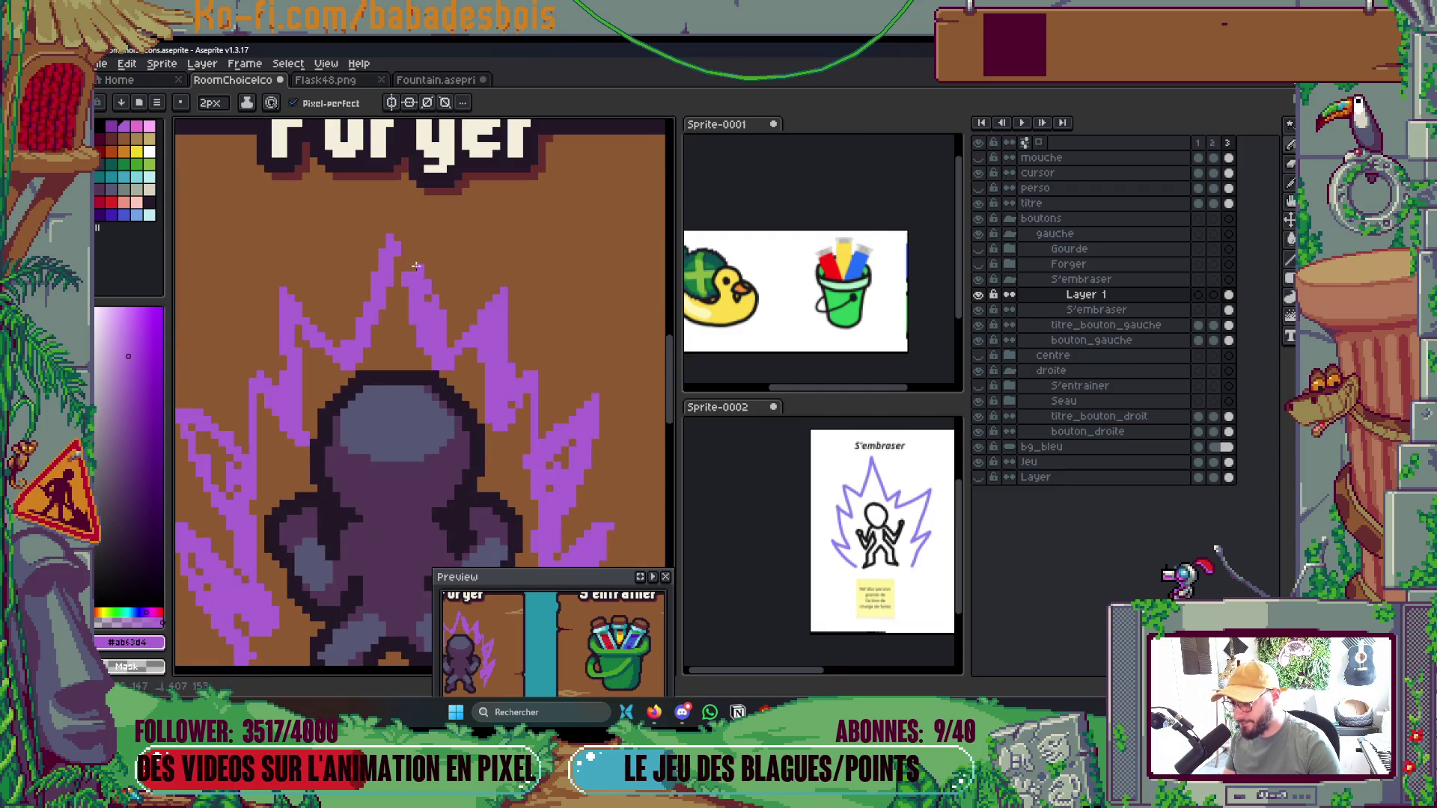
pyautogui.moveTo(405, 251); pyautogui.dragTo(415, 270)
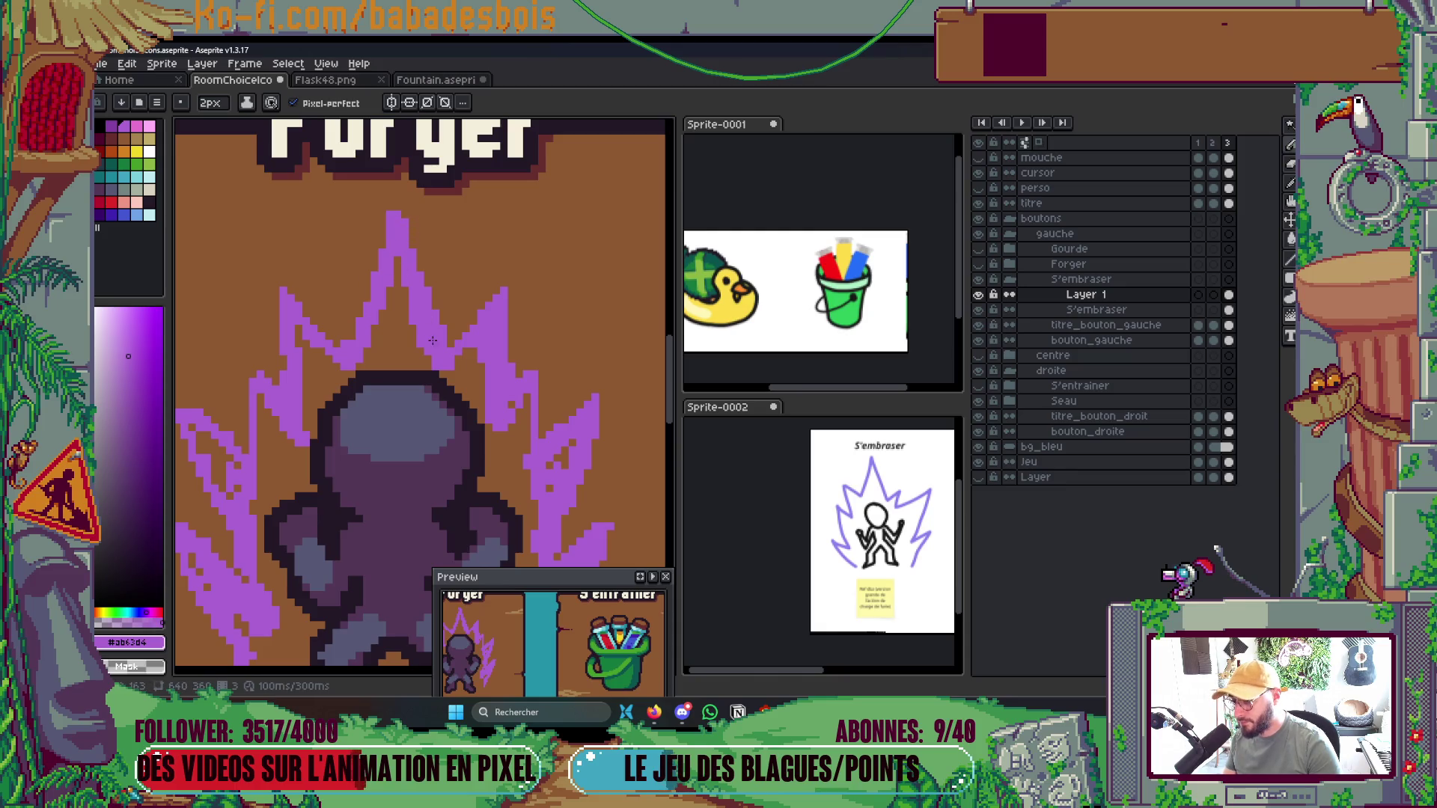
pyautogui.scroll(-4, 457, 255)
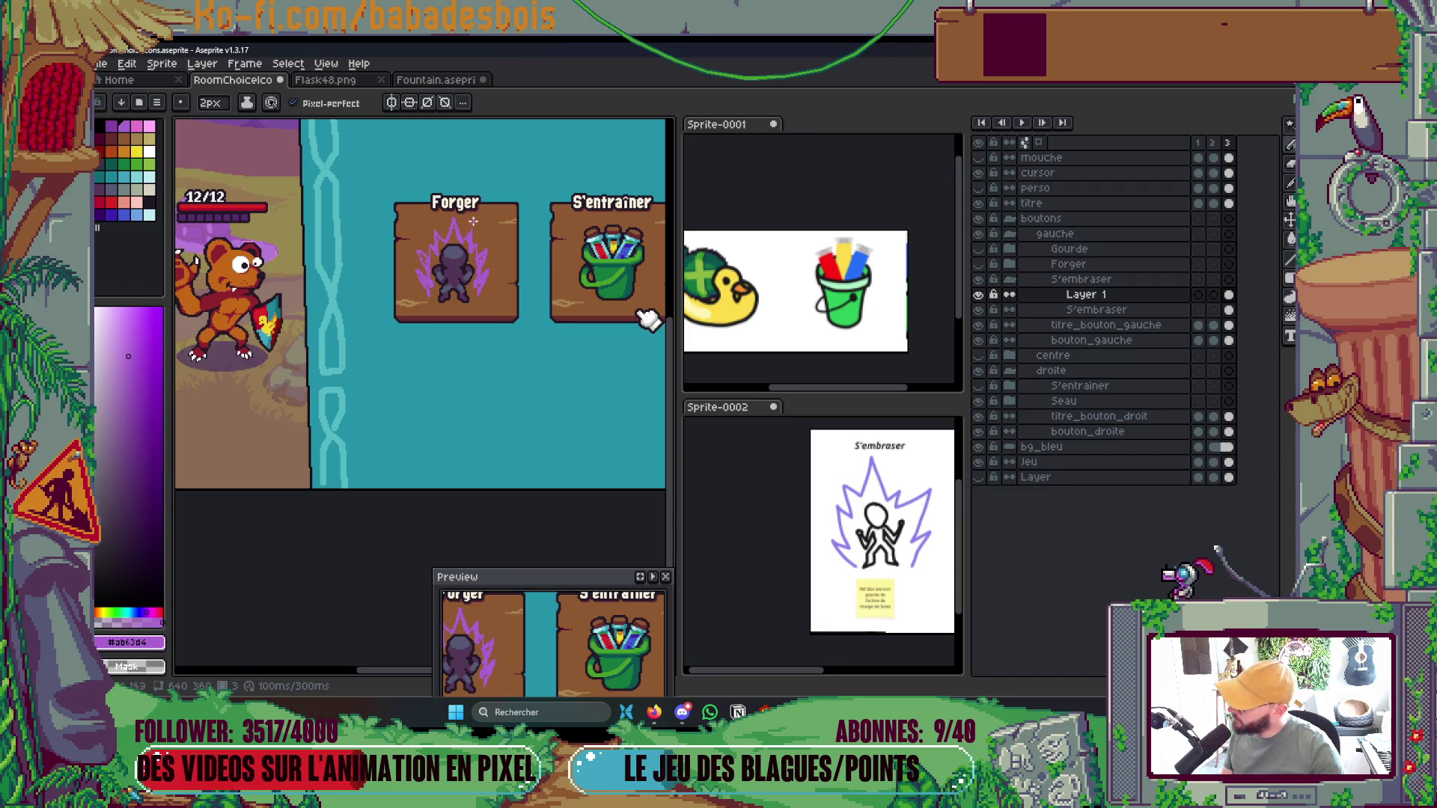
pyautogui.scroll(4, 447, 222)
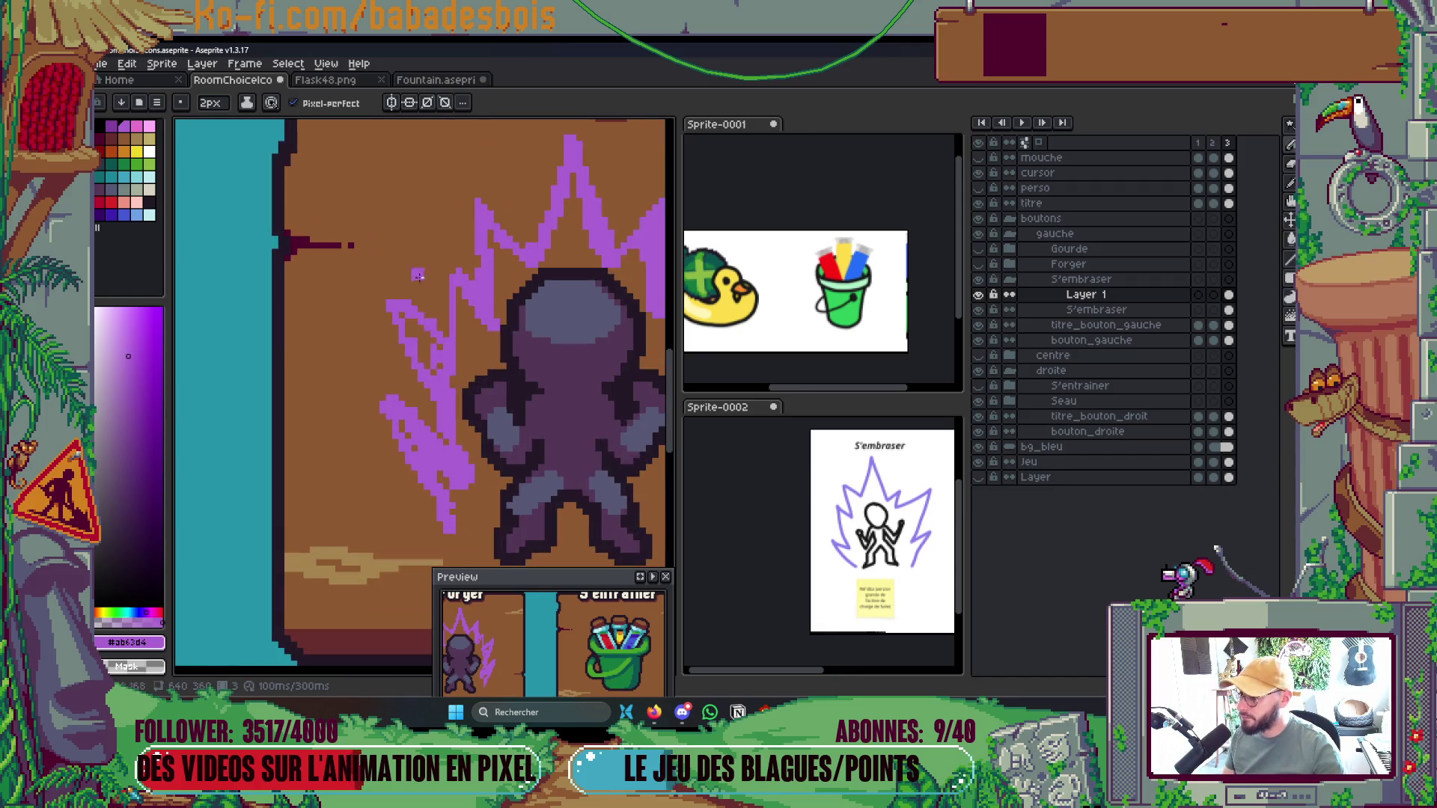
pyautogui.moveTo(456, 332)
pyautogui.mouseDown()
pyautogui.moveTo(443, 256)
pyautogui.moveTo(487, 321)
pyautogui.moveTo(405, 334)
pyautogui.mouseUp()
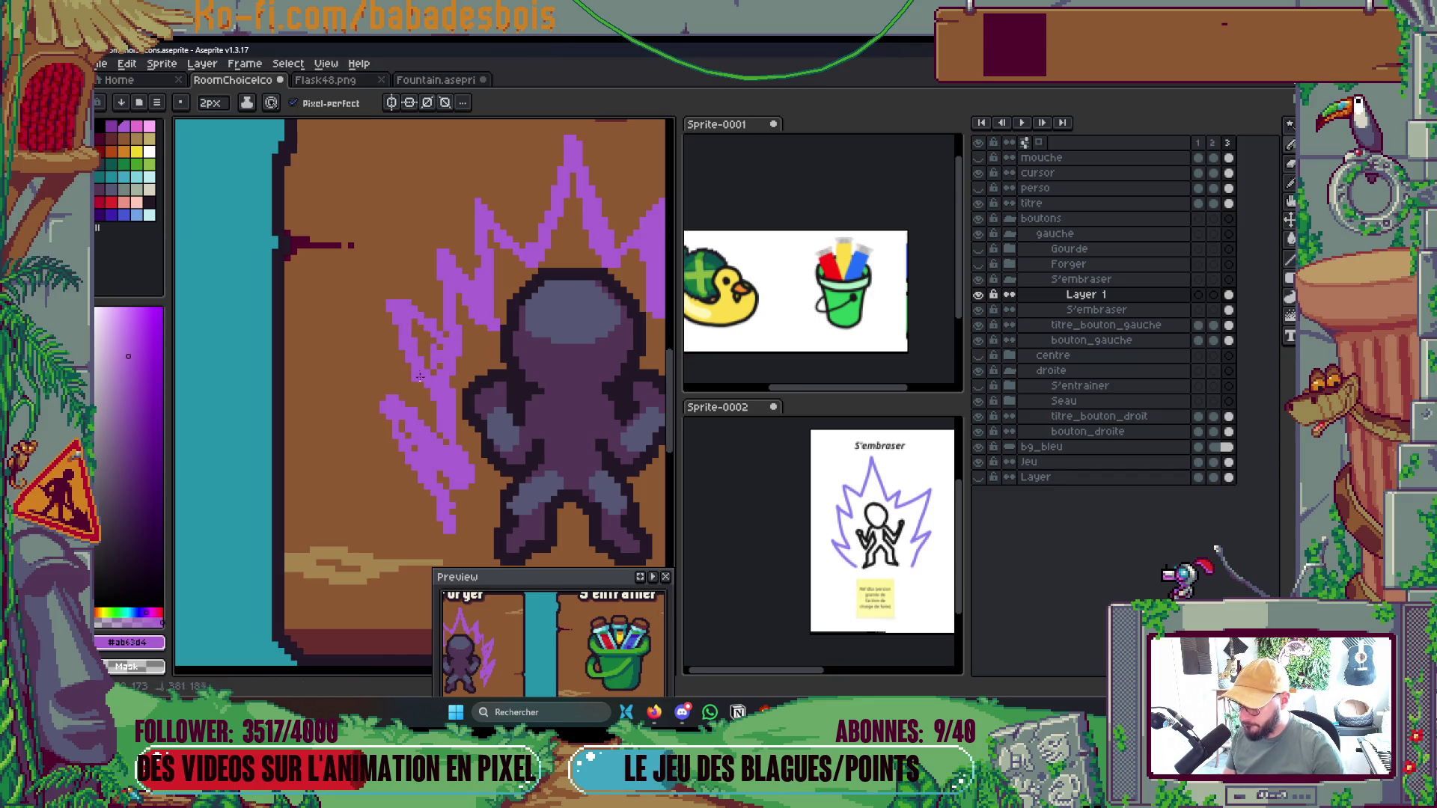
pyautogui.hotkey('ctrl', 'z')
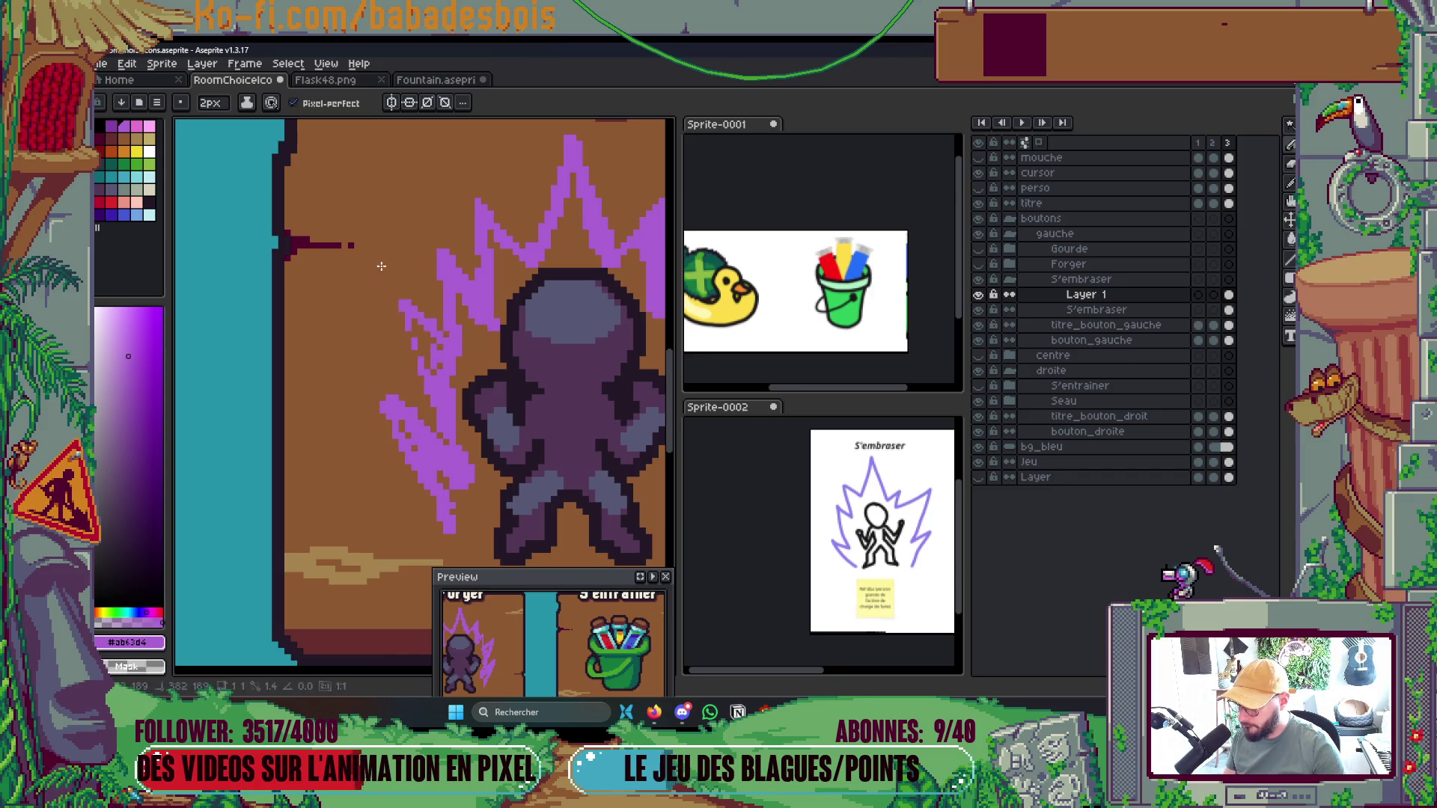
pyautogui.moveTo(412, 315); pyautogui.dragTo(433, 344)
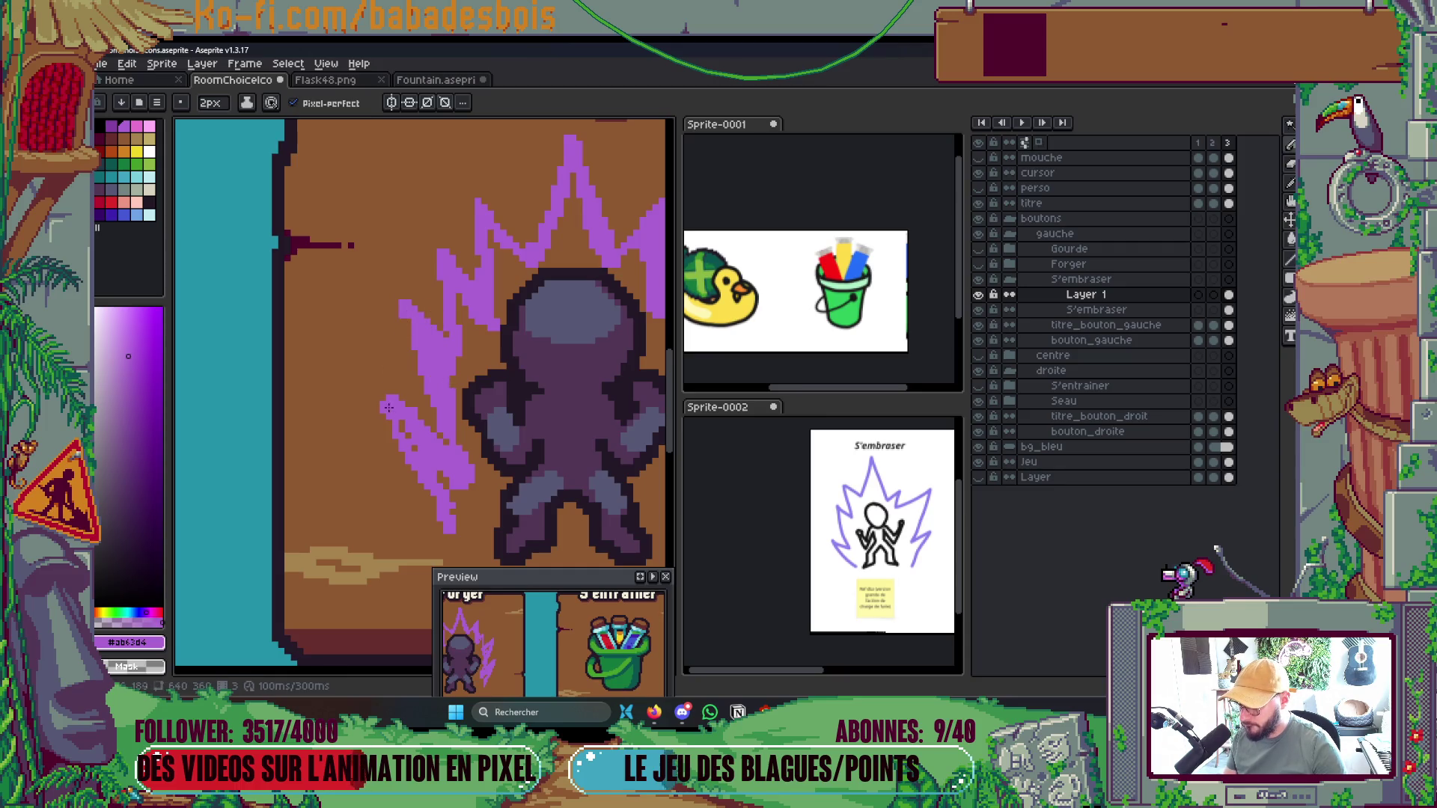
pyautogui.moveTo(414, 459); pyautogui.dragTo(447, 524)
pyautogui.moveTo(391, 403); pyautogui.dragTo(453, 449)
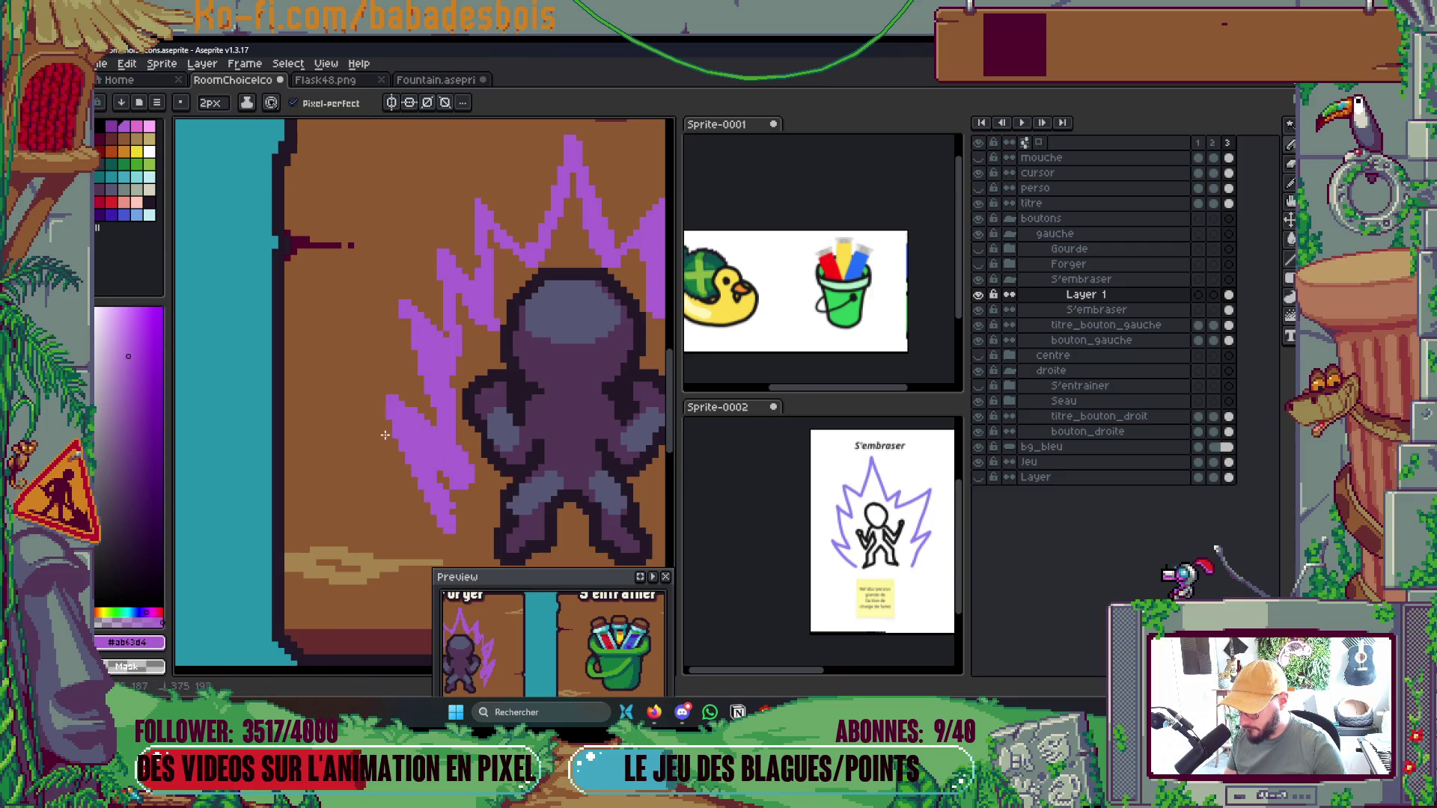
# Add a purple pixel above the aura spike, ending with a 2px brush
pyautogui.scroll(-3, 456, 309)
pyautogui.scroll(5, 454, 381)
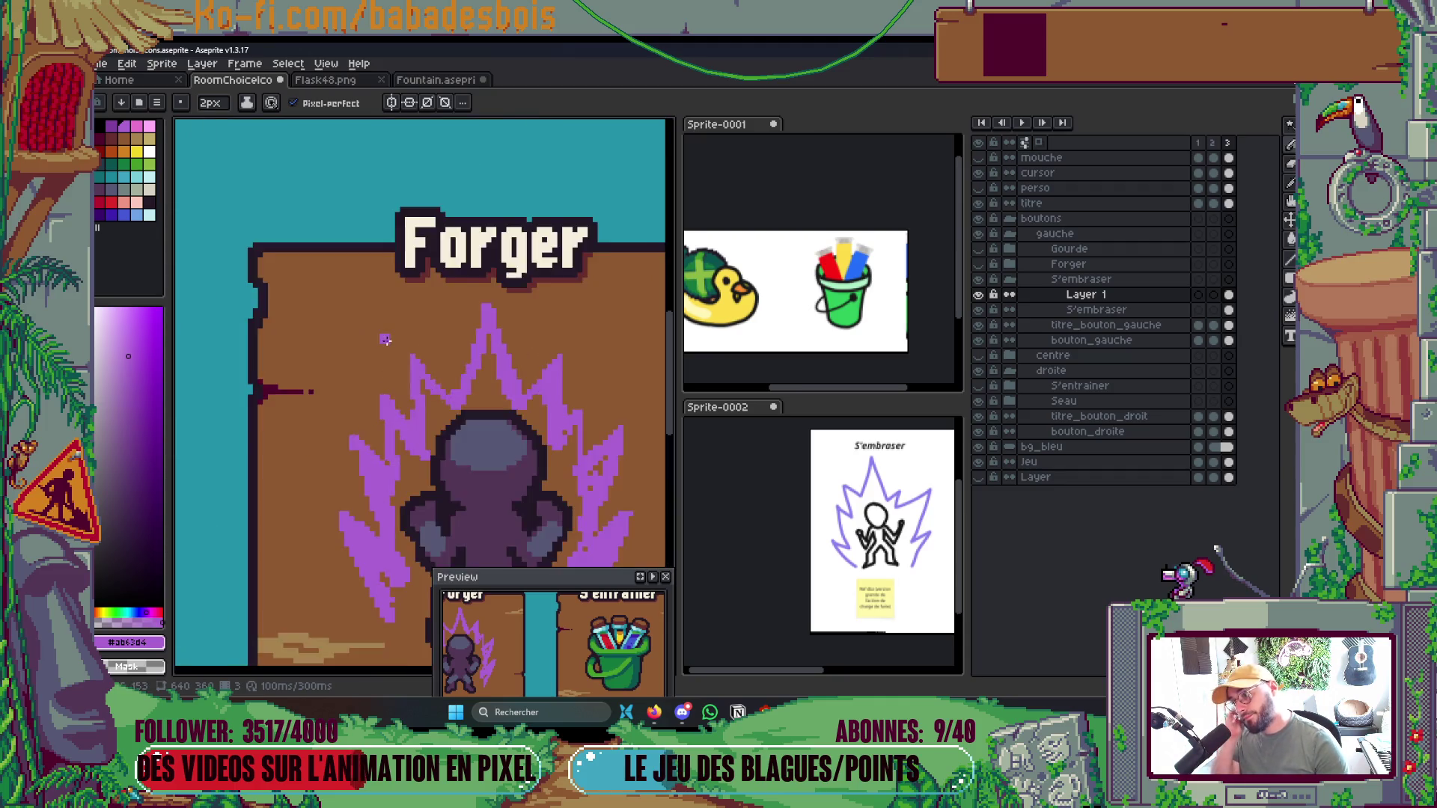
pyautogui.scroll(-2, 477, 417)
pyautogui.scroll(-1, 477, 417)
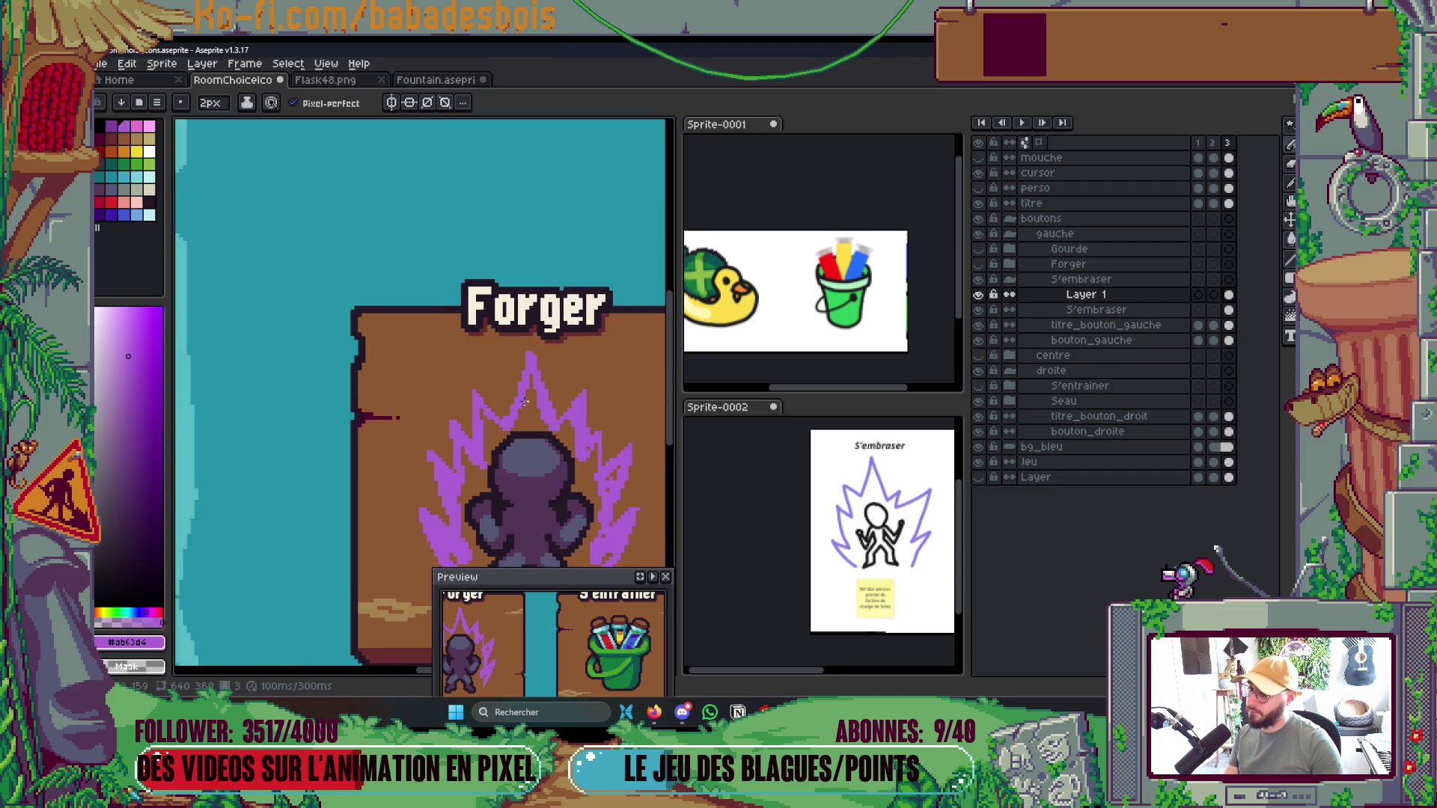
pyautogui.scroll(2, 477, 417)
pyautogui.click(528, 300)
pyautogui.scroll(-4, 530, 301)
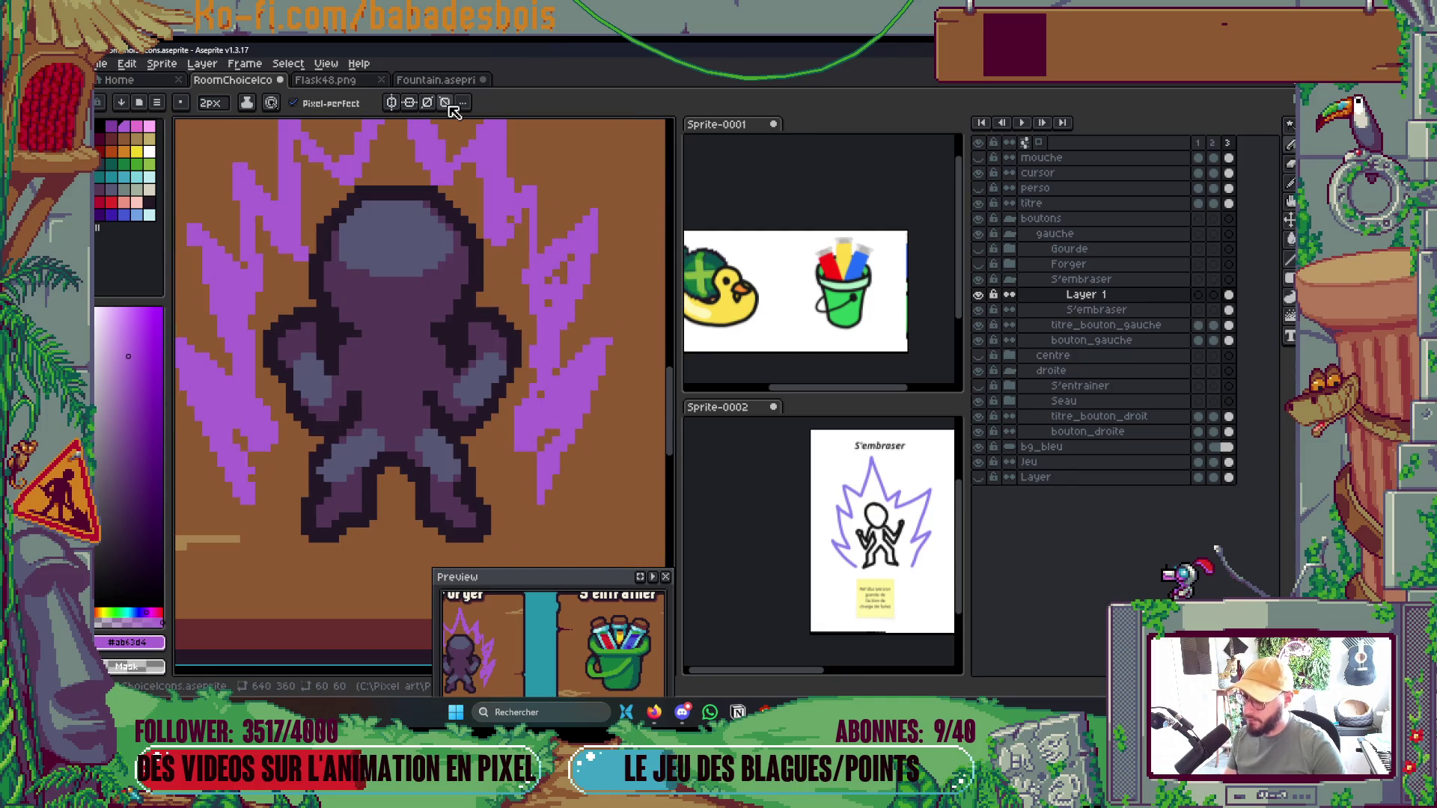
pyautogui.press('-')
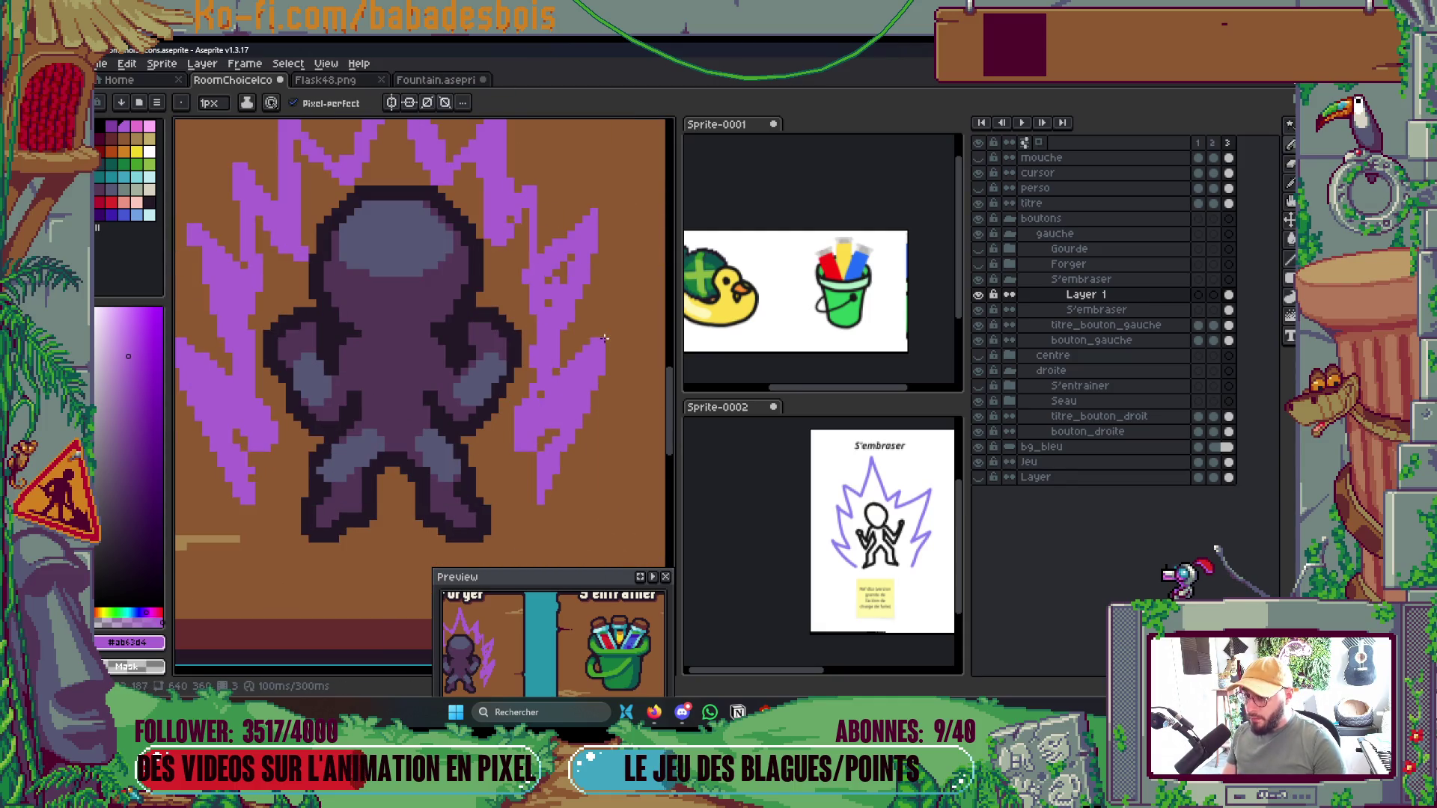
pyautogui.scroll(-4, 600, 216)
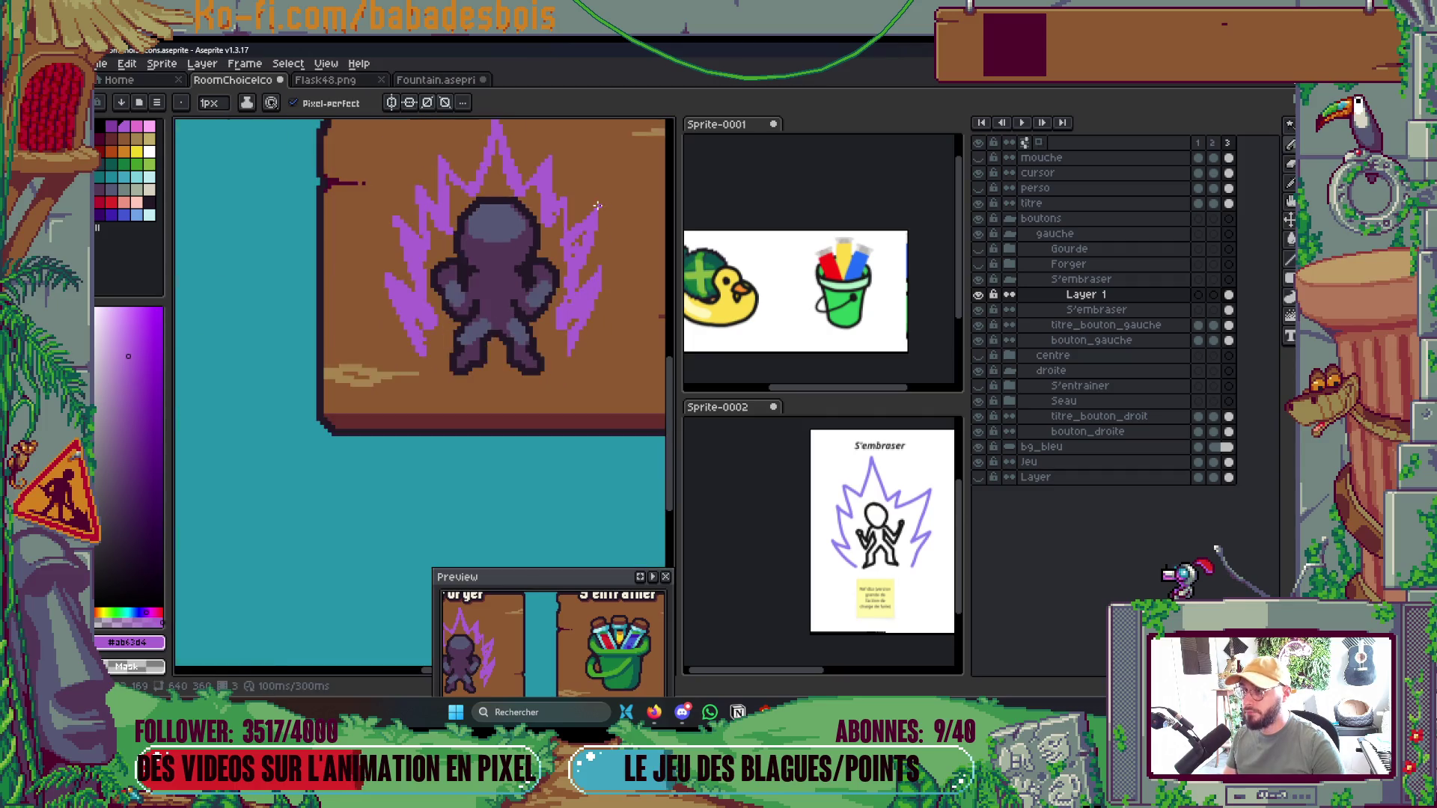
pyautogui.scroll(2, 589, 276)
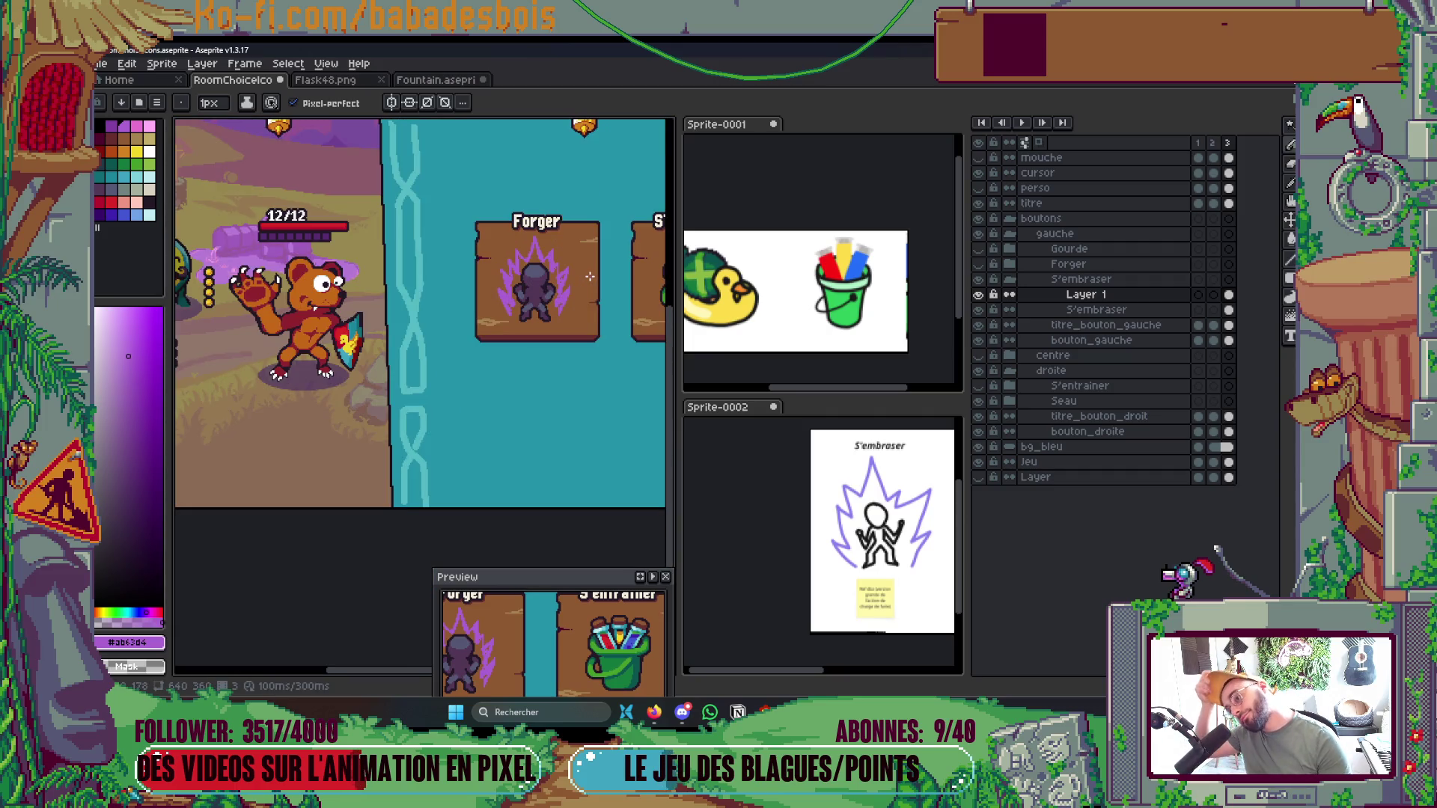
pyautogui.scroll(4, 547, 266)
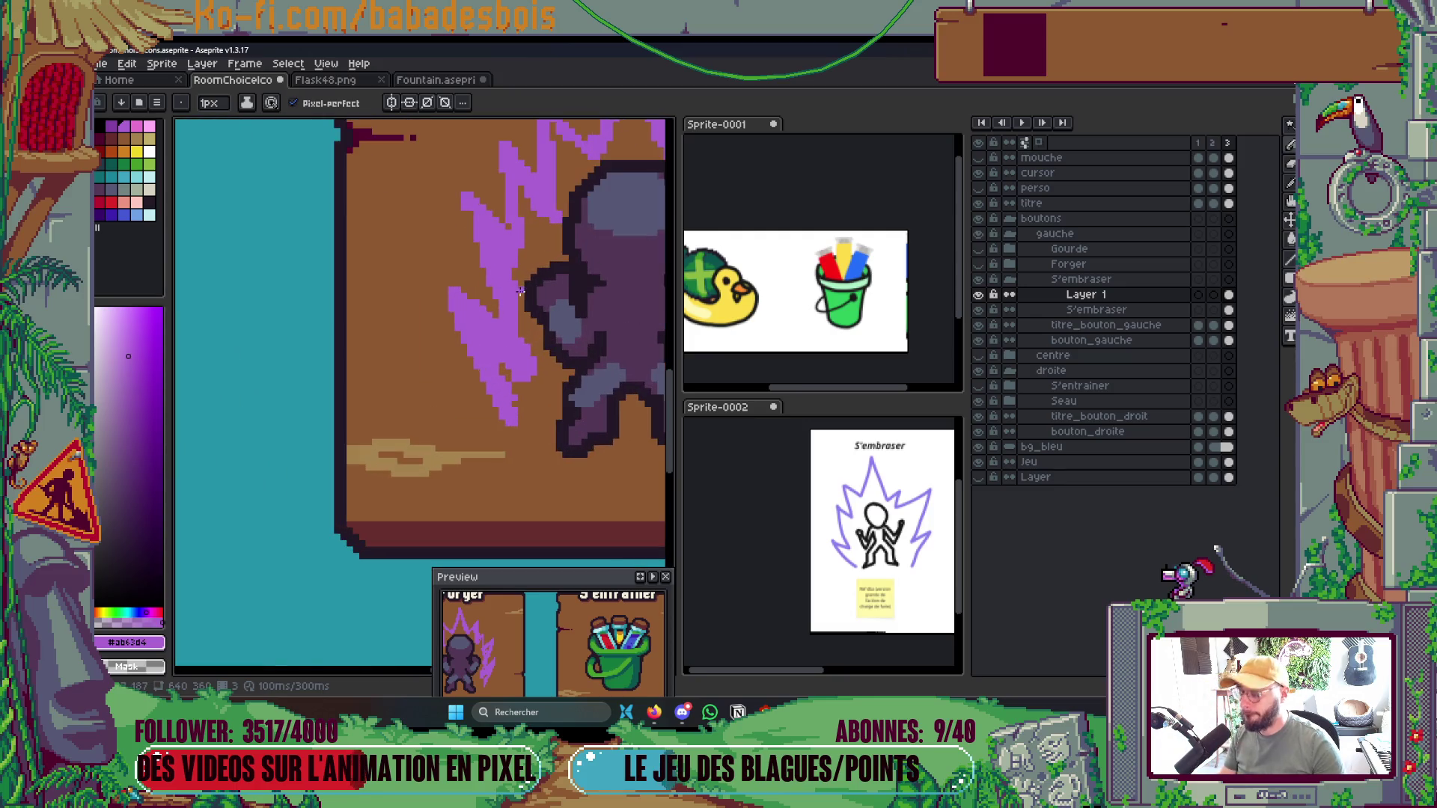
pyautogui.press('+')
# Trim the aura with brown, carving it into thinner jagged prongs on the right
pyautogui.moveTo(520, 312)
pyautogui.mouseDown()
pyautogui.moveTo(494, 225)
pyautogui.moveTo(502, 268)
pyautogui.mouseUp()
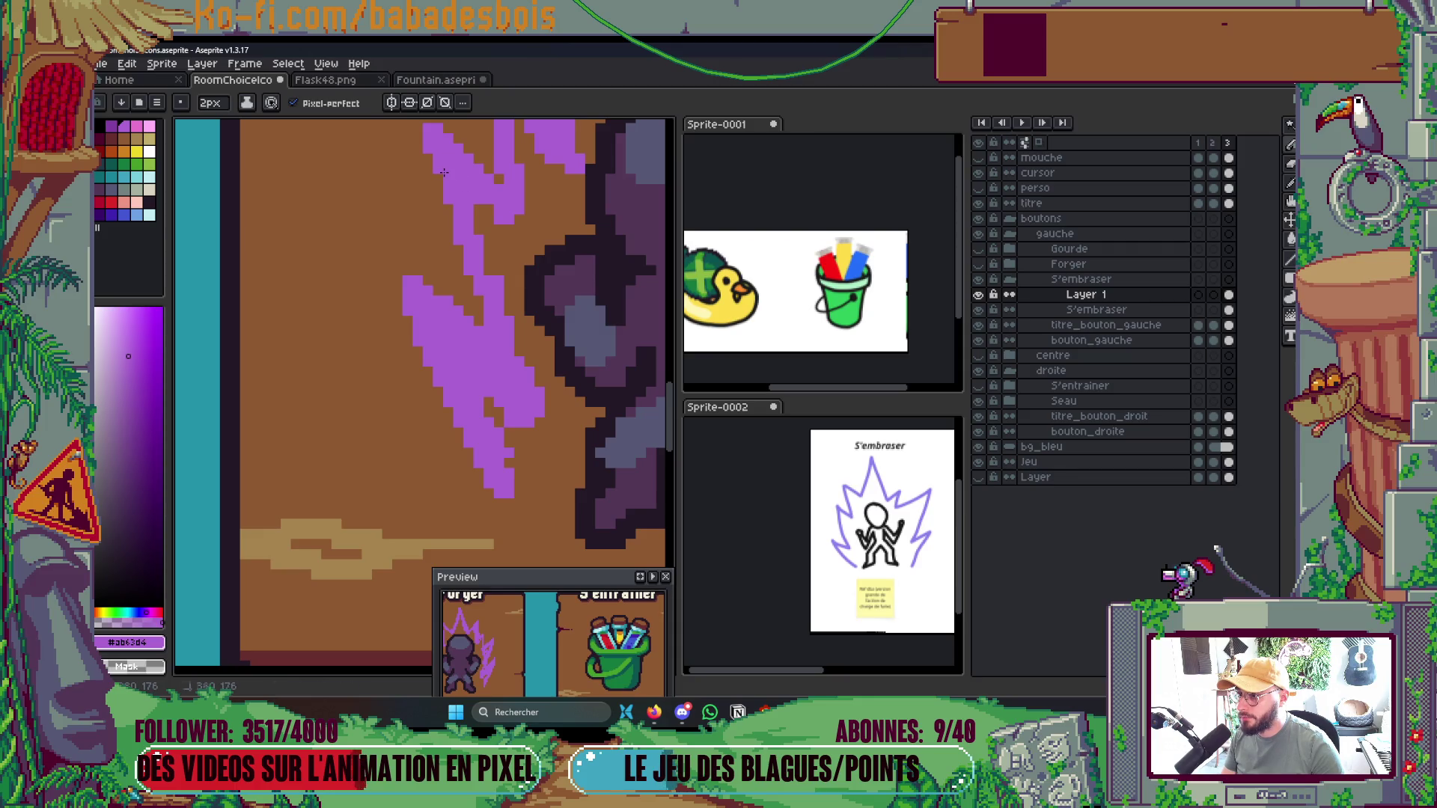
pyautogui.scroll(-3, 442, 224)
pyautogui.scroll(3, 439, 283)
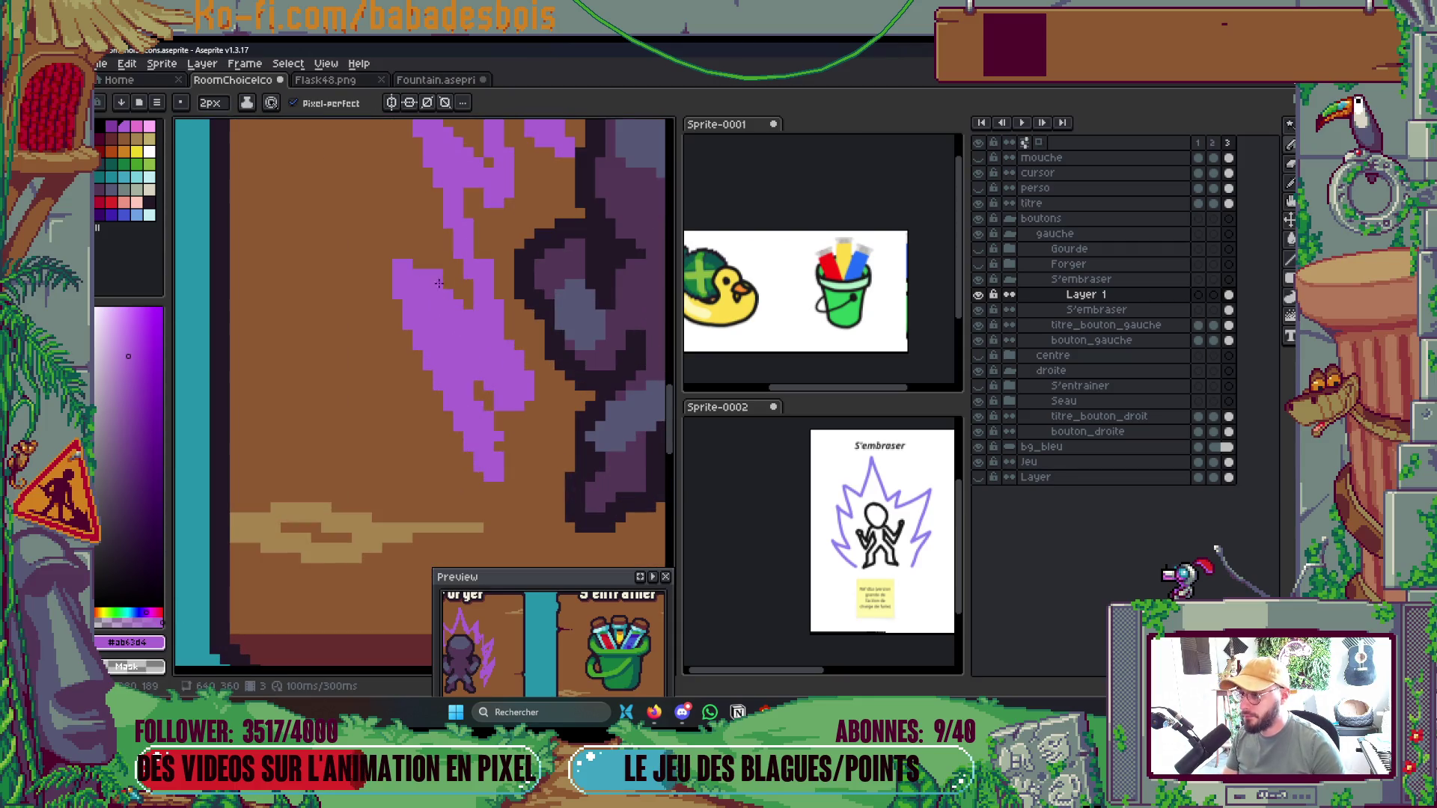
pyautogui.scroll(-3, 439, 281)
pyautogui.scroll(2, 437, 270)
pyautogui.moveTo(428, 263)
pyautogui.mouseDown()
pyautogui.moveTo(449, 322)
pyautogui.moveTo(438, 269)
pyautogui.moveTo(465, 293)
pyautogui.mouseUp()
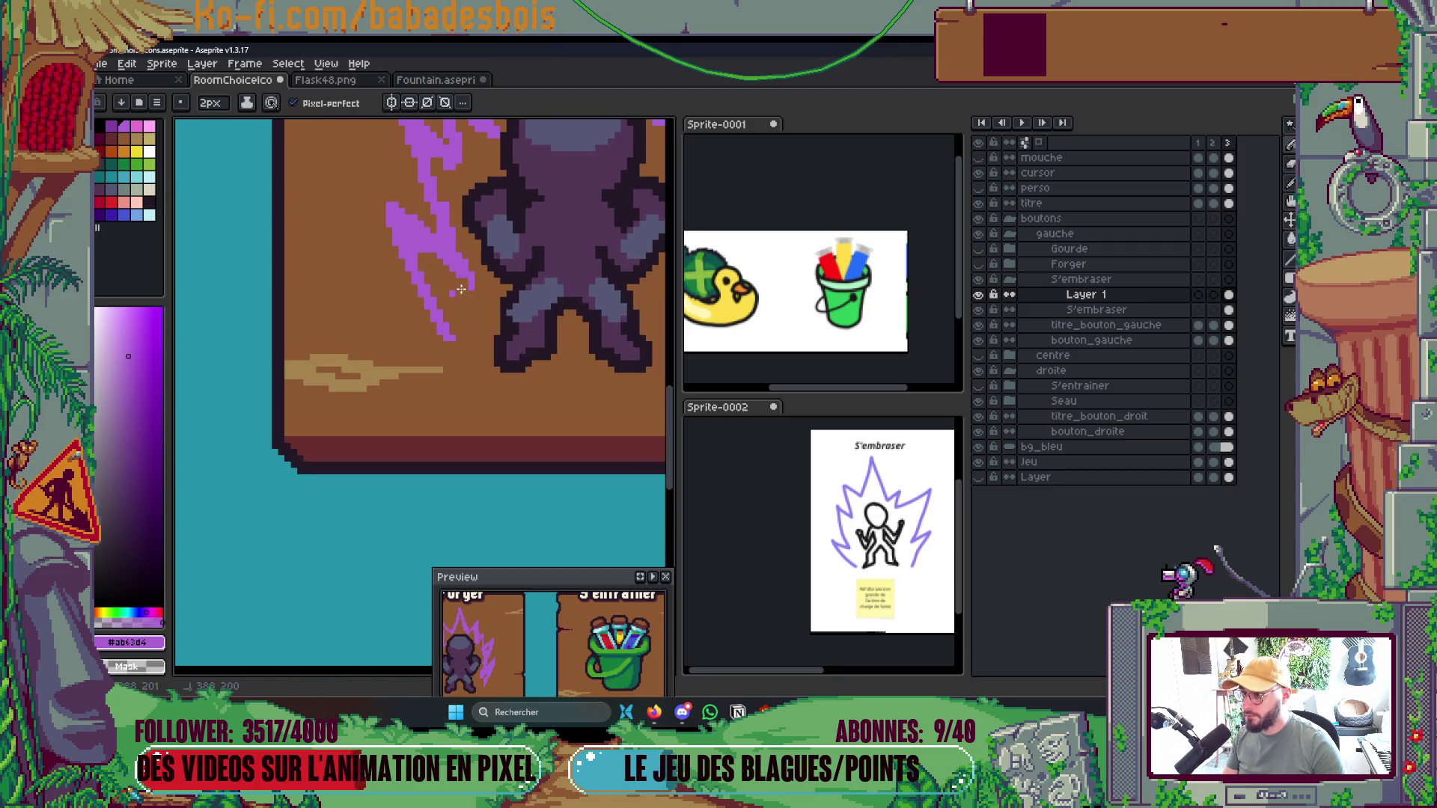
pyautogui.scroll(-3, 461, 289)
pyautogui.scroll(3, 539, 294)
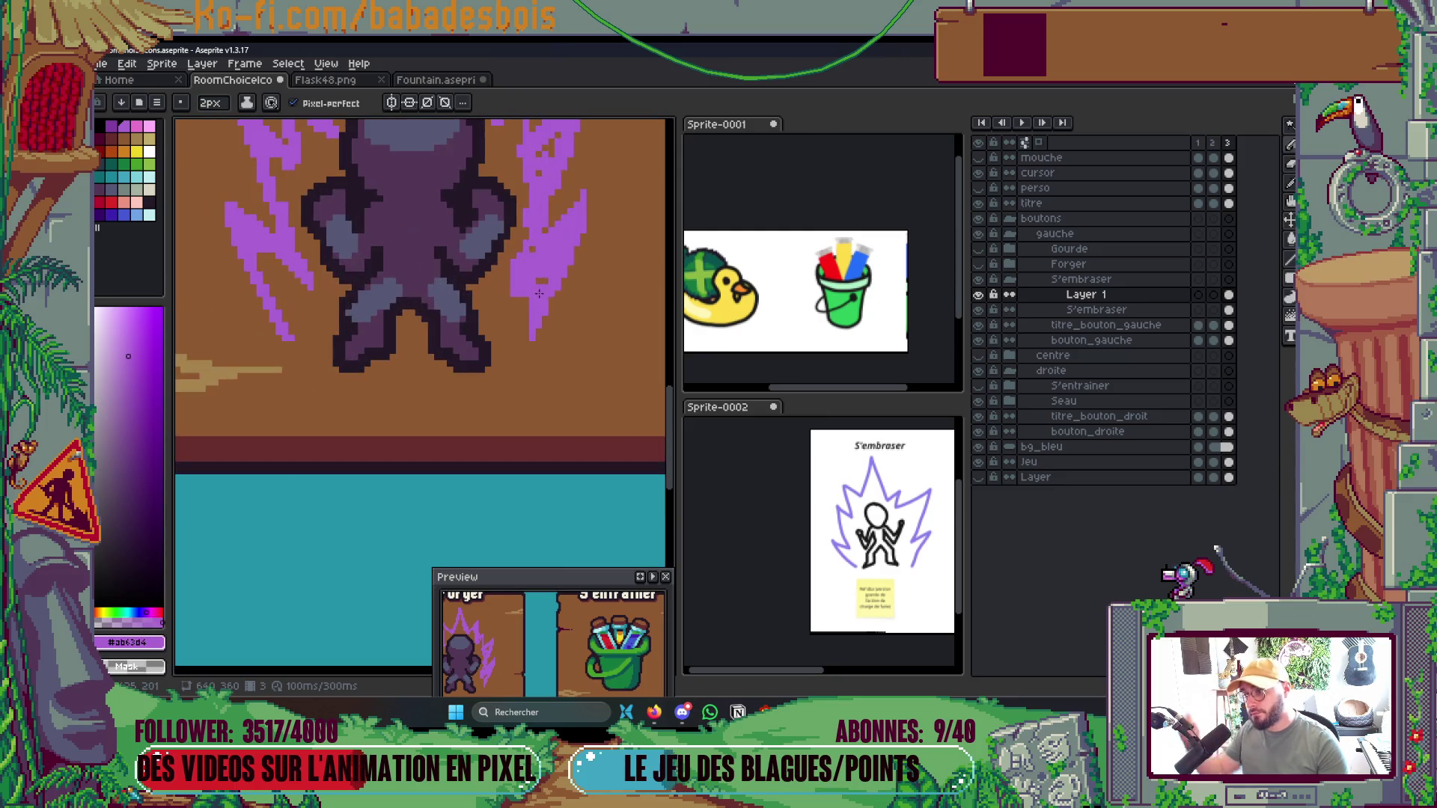
pyautogui.scroll(-1, 537, 344)
pyautogui.scroll(-2, 537, 349)
pyautogui.scroll(4, 522, 279)
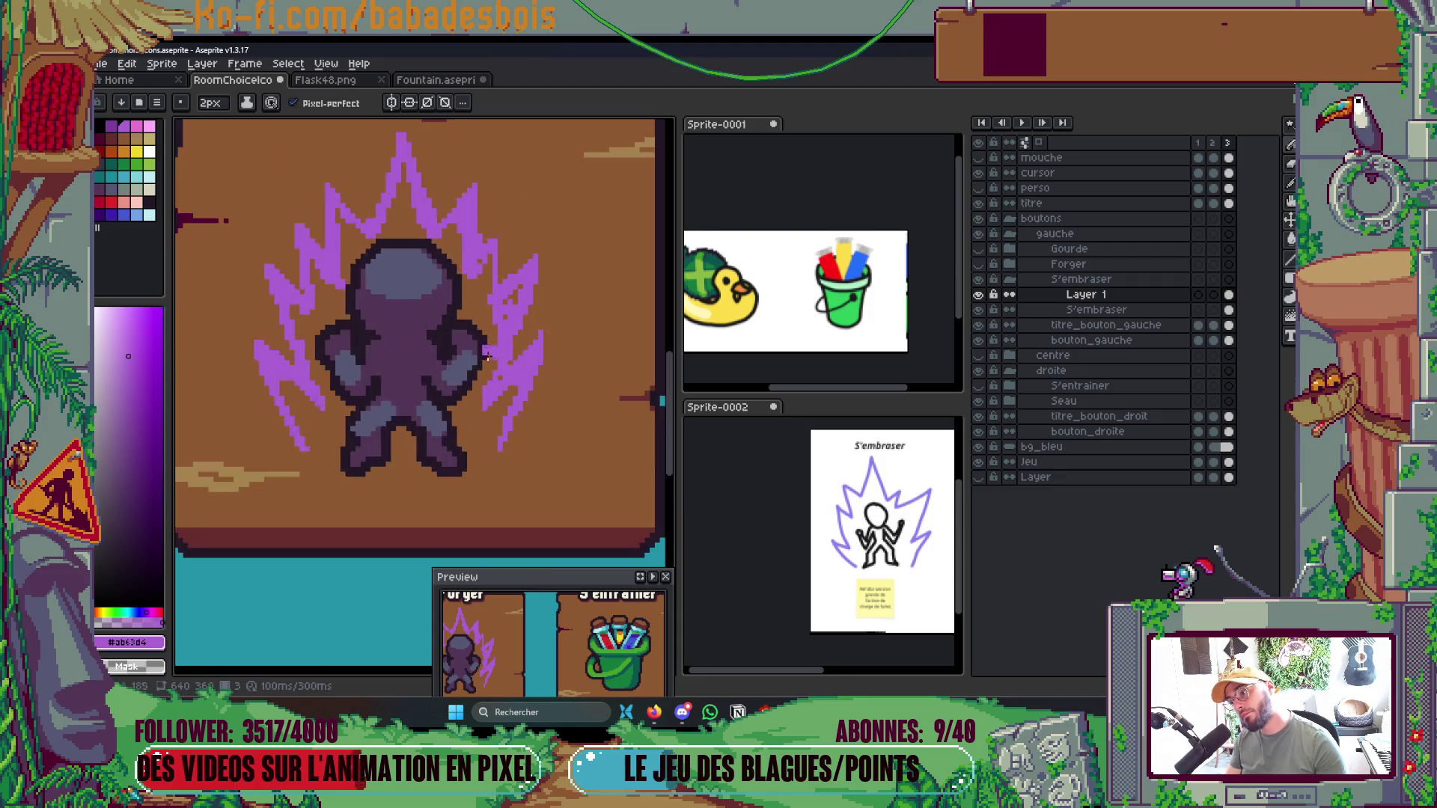
pyautogui.moveTo(522, 280); pyautogui.dragTo(489, 328)
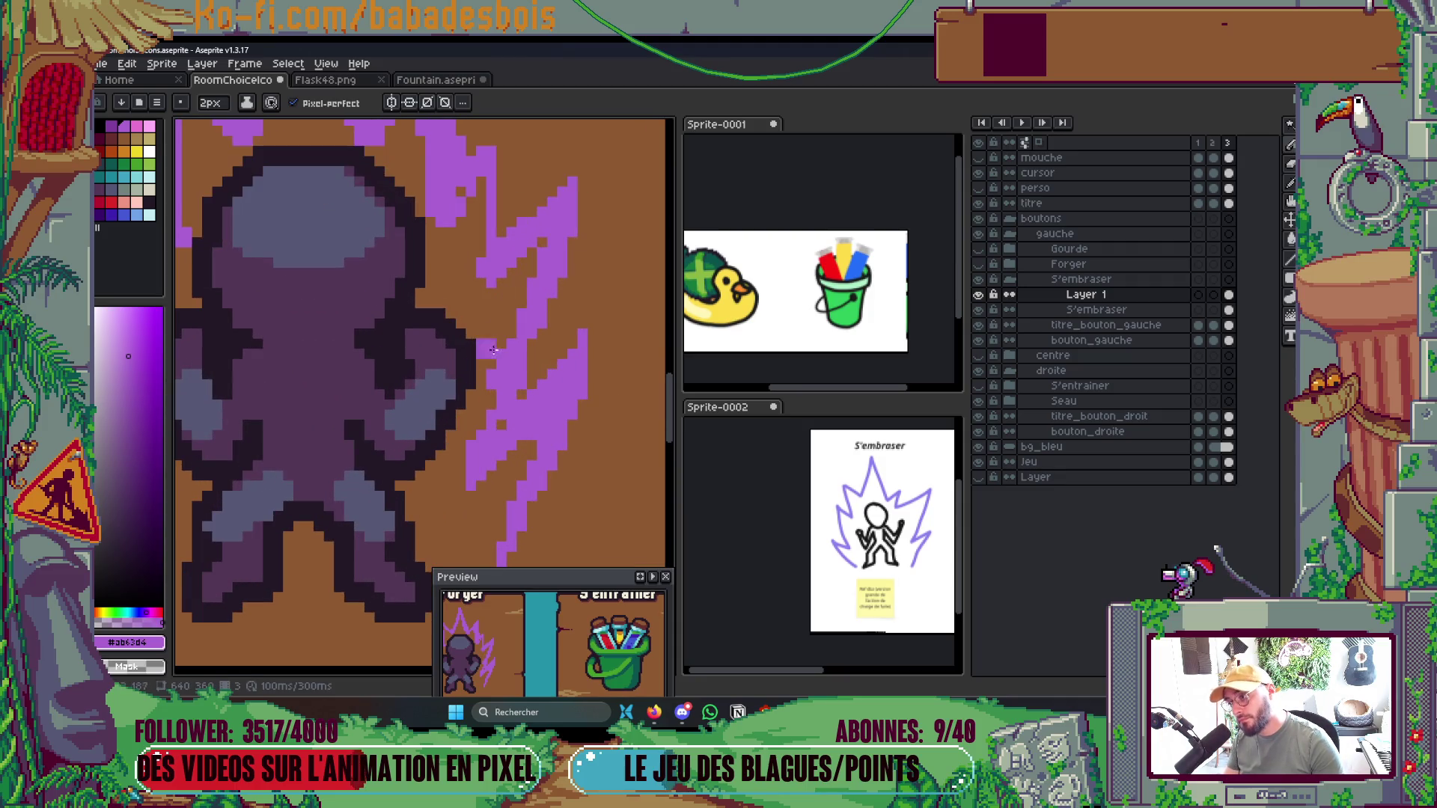
pyautogui.scroll(-1, 479, 299)
pyautogui.scroll(-1, 455, 221)
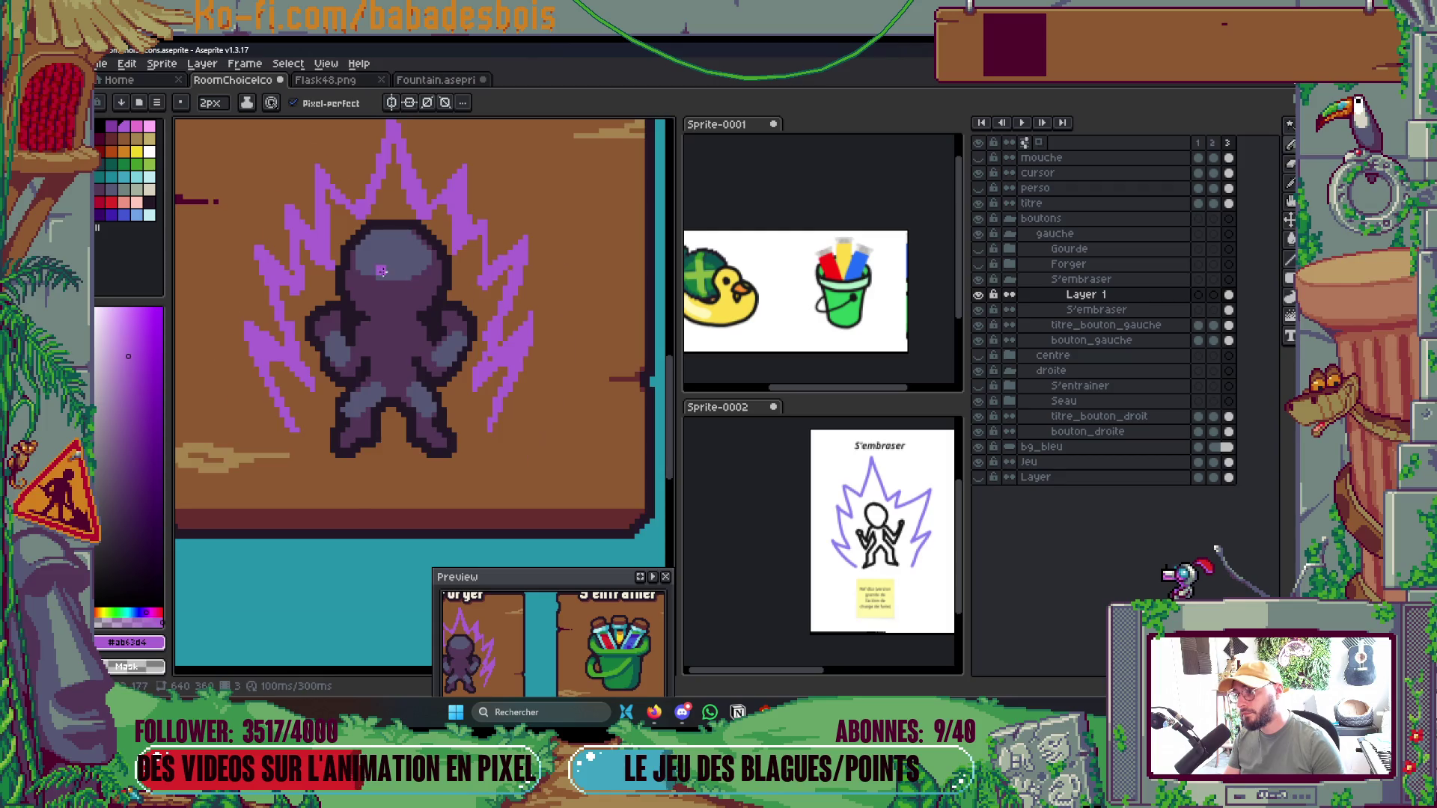
pyautogui.scroll(1, 455, 225)
pyautogui.scroll(-3, 453, 278)
pyautogui.scroll(1, 392, 251)
pyautogui.scroll(1, 404, 253)
pyautogui.scroll(-2, 435, 256)
pyautogui.scroll(3, 462, 259)
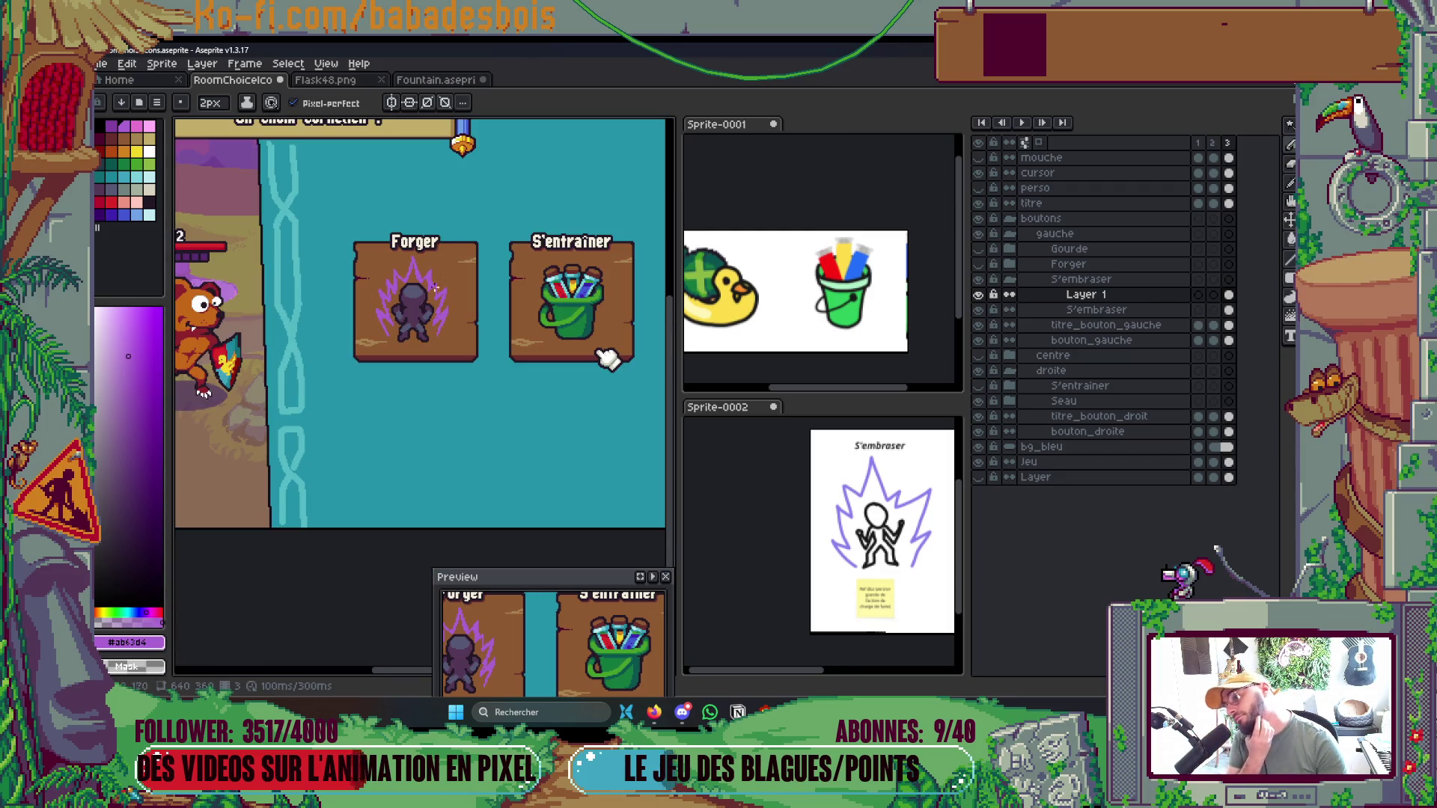
pyautogui.scroll(3, 434, 288)
# Touch up the top of the aura, save, and toggle Layer 1 to compare
pyautogui.moveTo(398, 178); pyautogui.dragTo(425, 206)
pyautogui.moveTo(468, 141)
pyautogui.mouseDown()
pyautogui.moveTo(421, 311)
pyautogui.moveTo(458, 193)
pyautogui.moveTo(478, 292)
pyautogui.moveTo(447, 329)
pyautogui.mouseUp()
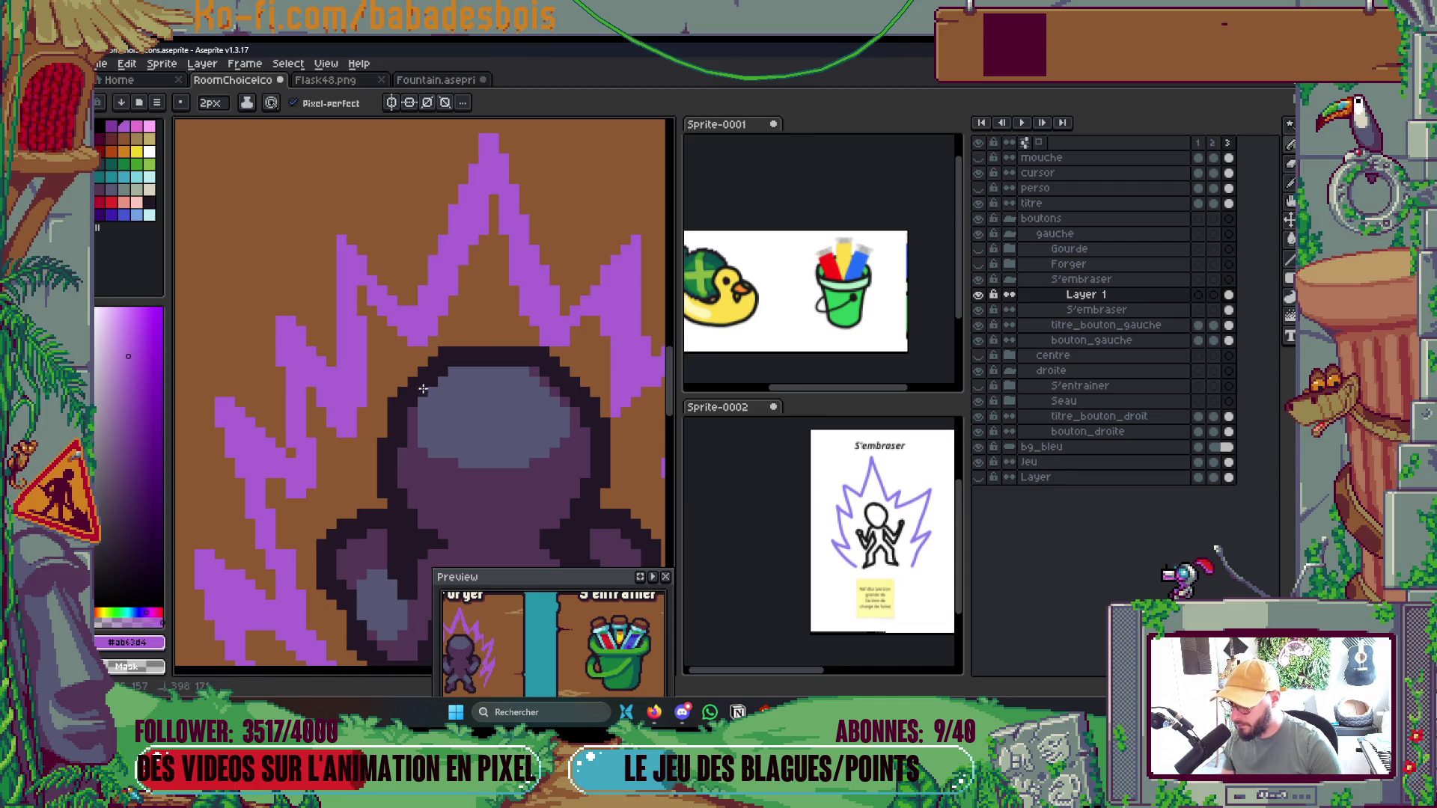
pyautogui.scroll(-1, 472, 241)
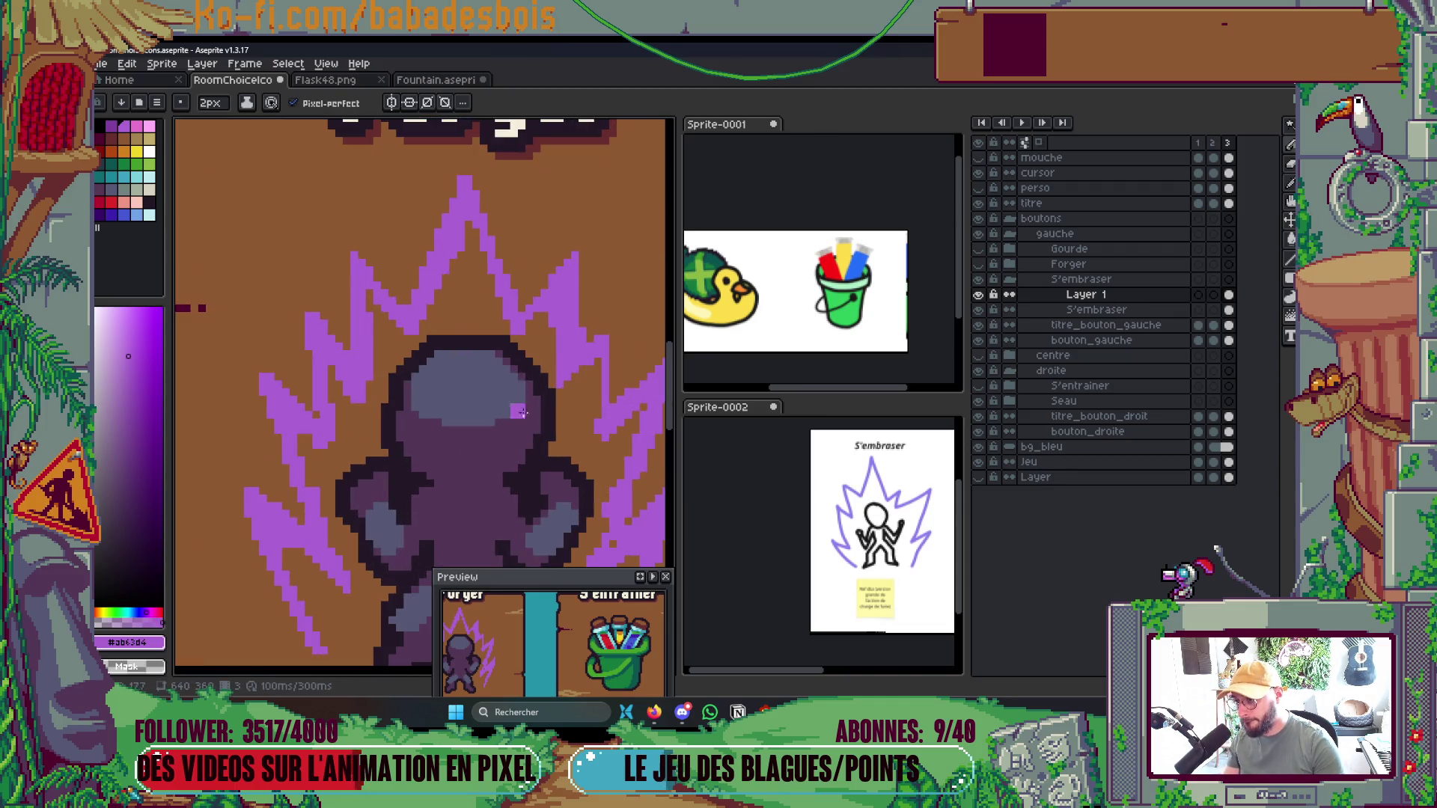
pyautogui.scroll(-3, 479, 262)
pyautogui.scroll(3, 515, 362)
pyautogui.scroll(1, 515, 362)
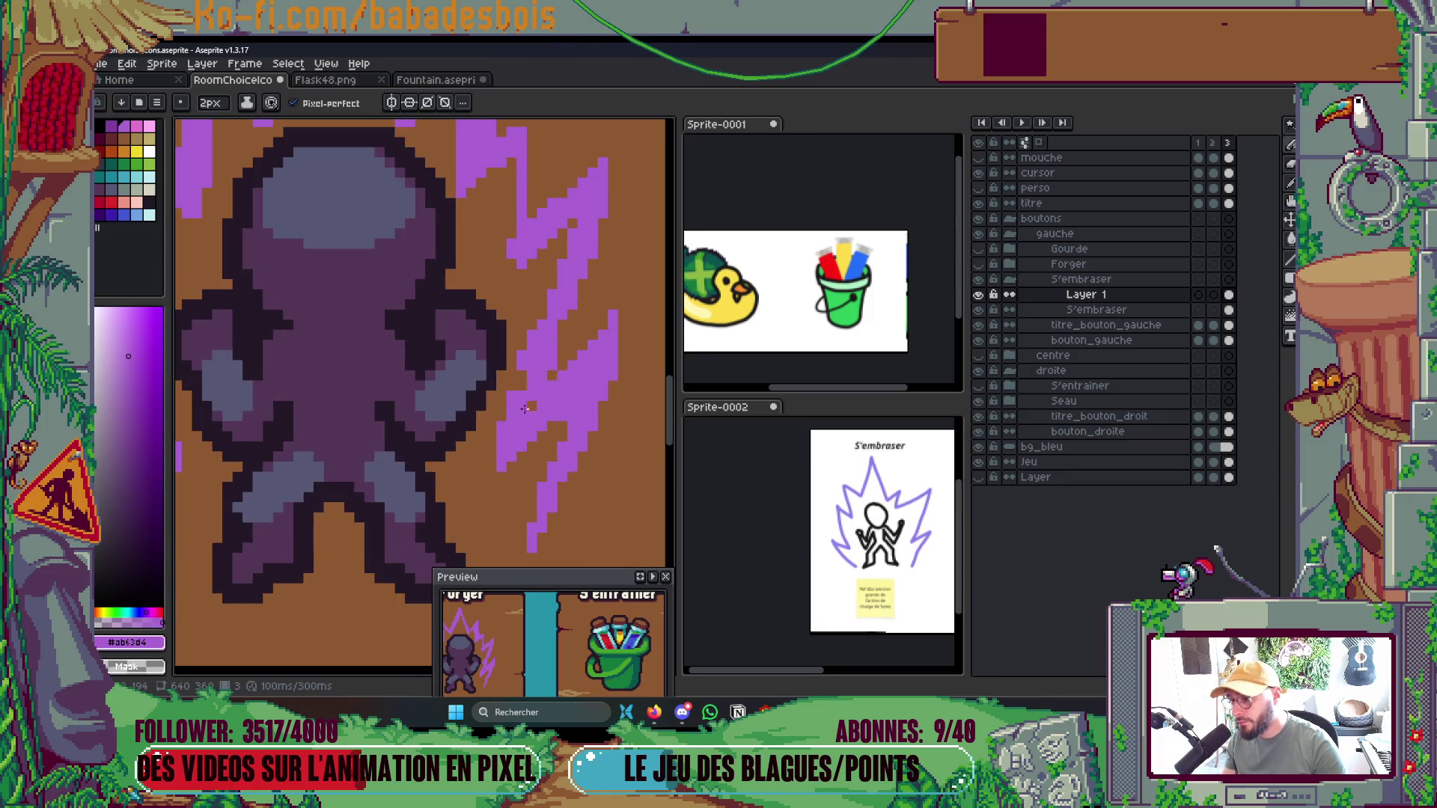
pyautogui.scroll(-3, 533, 389)
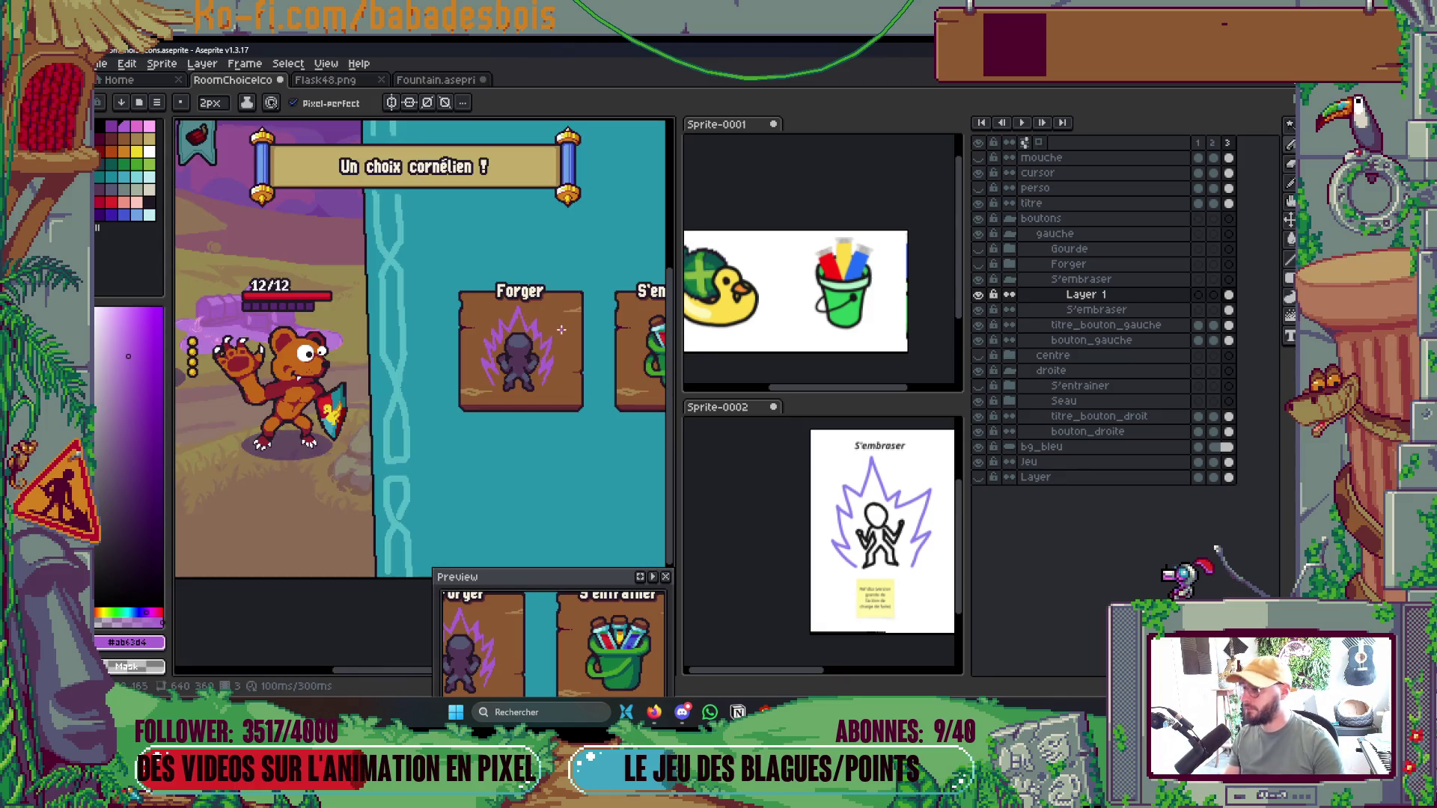
pyautogui.scroll(2, 536, 378)
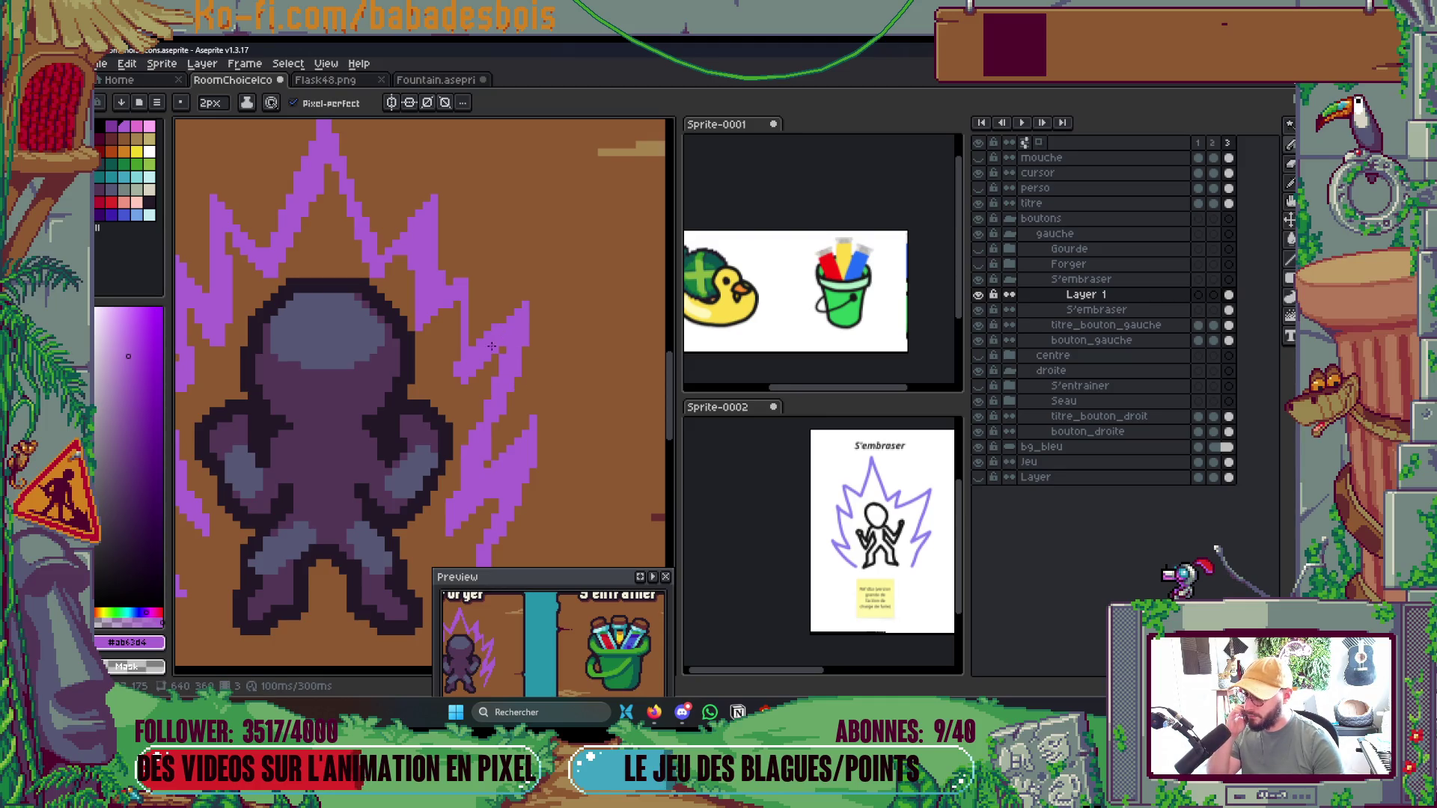
pyautogui.scroll(-3, 491, 346)
pyautogui.scroll(-3, 410, 319)
pyautogui.scroll(4, 431, 324)
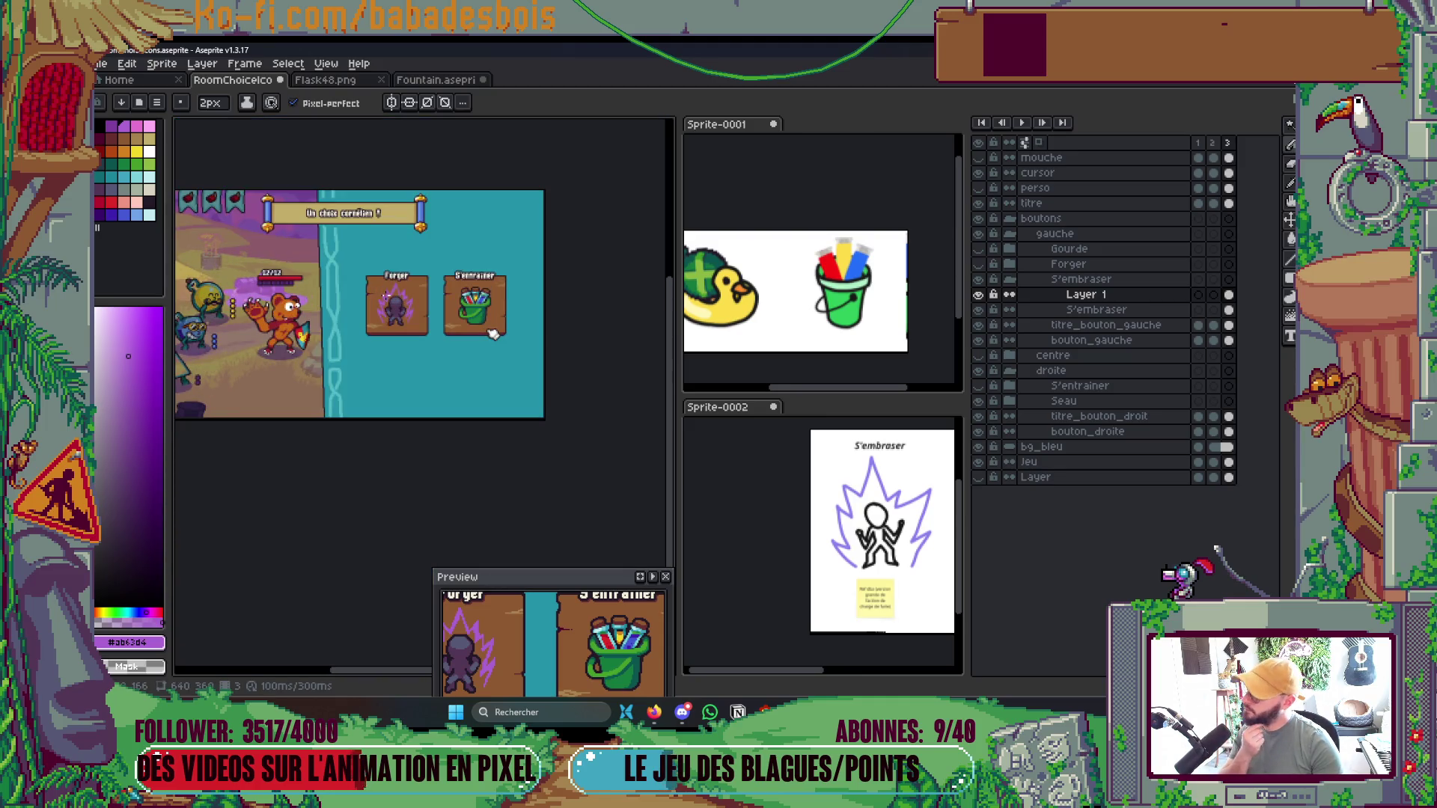
pyautogui.hotkey('ctrl', 's')
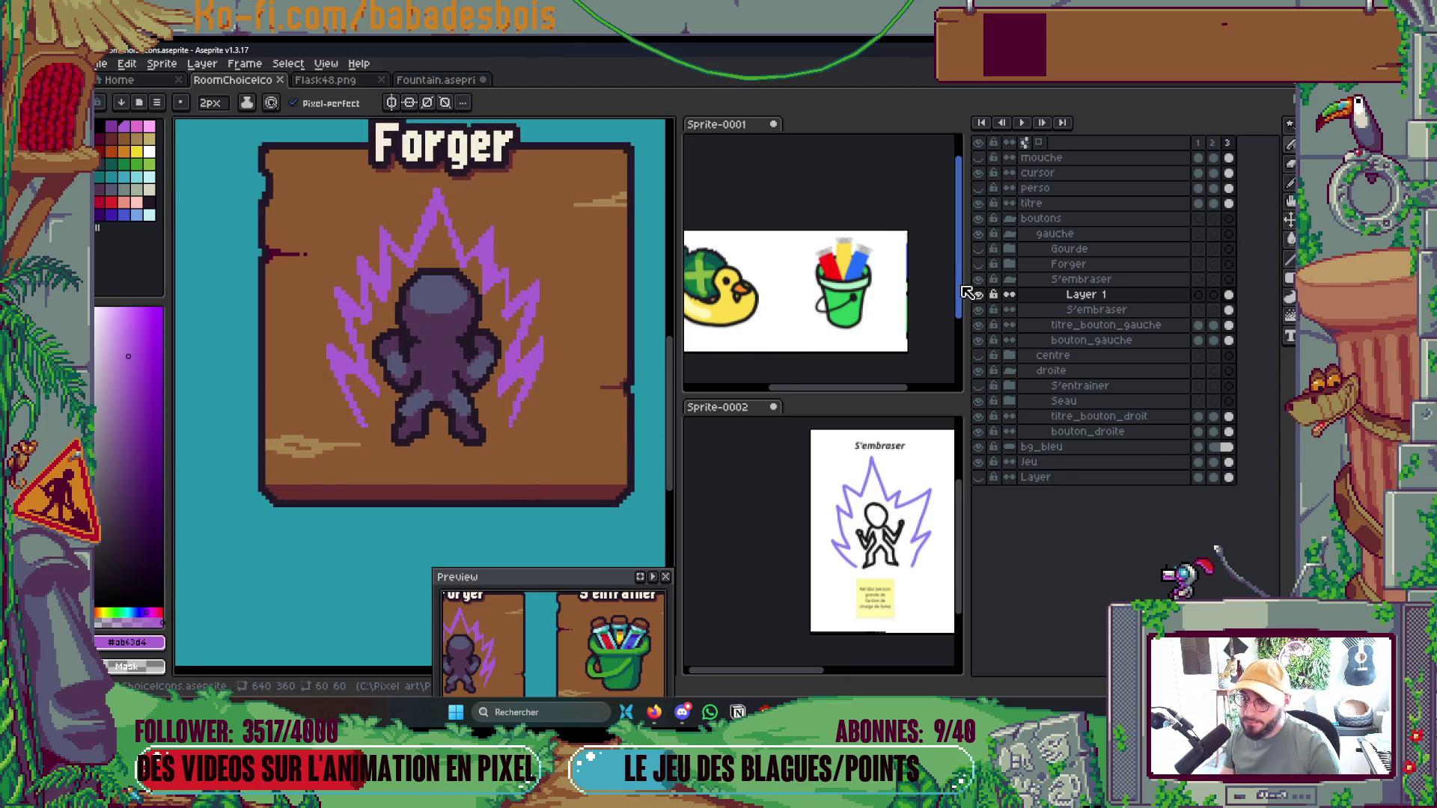
pyautogui.click(980, 296)
pyautogui.click(979, 296)
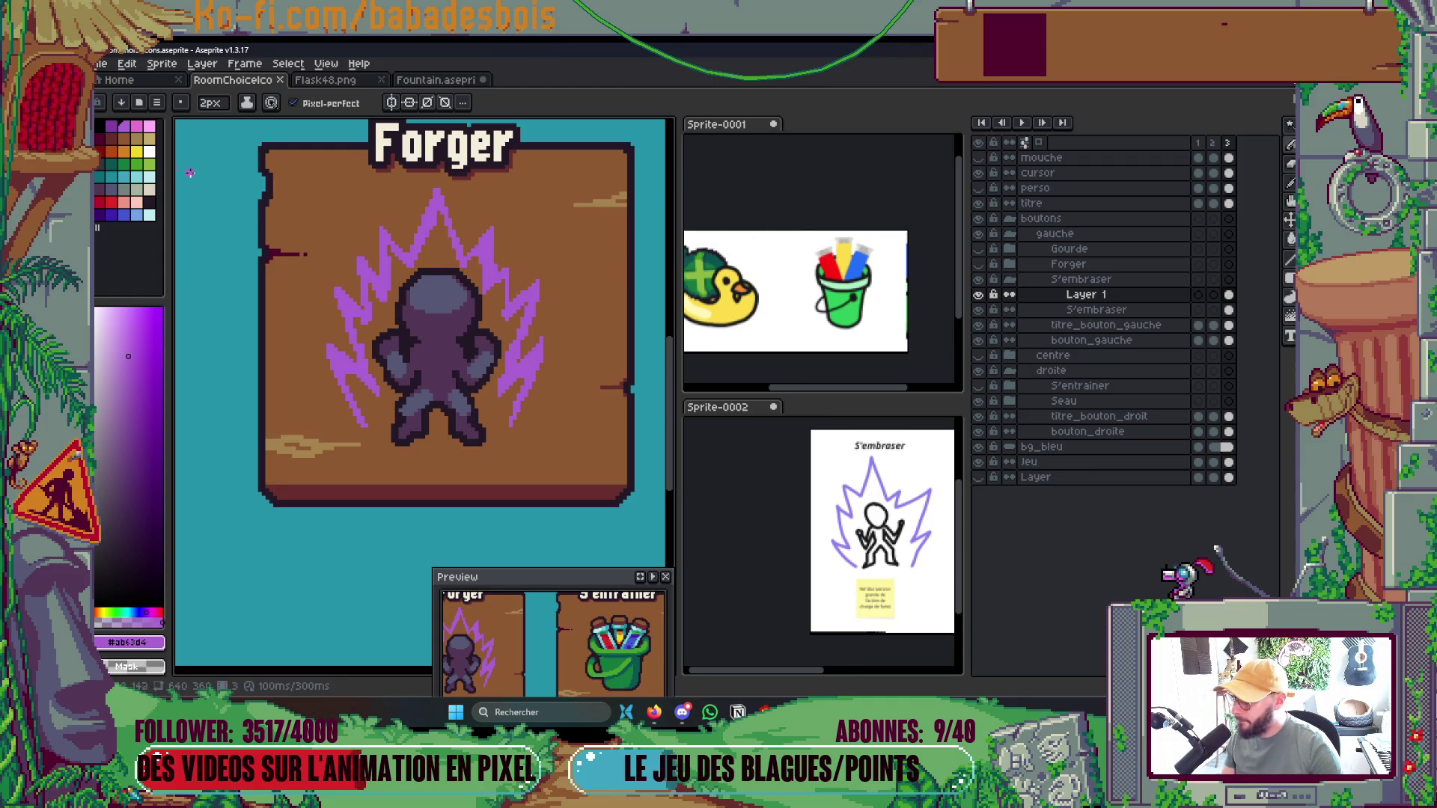
# Rename Layer 1 to Energie
pyautogui.rightClick(1078, 296)
pyautogui.press('Escape')
pyautogui.doubleClick(1095, 297)
pyautogui.write('Energie')
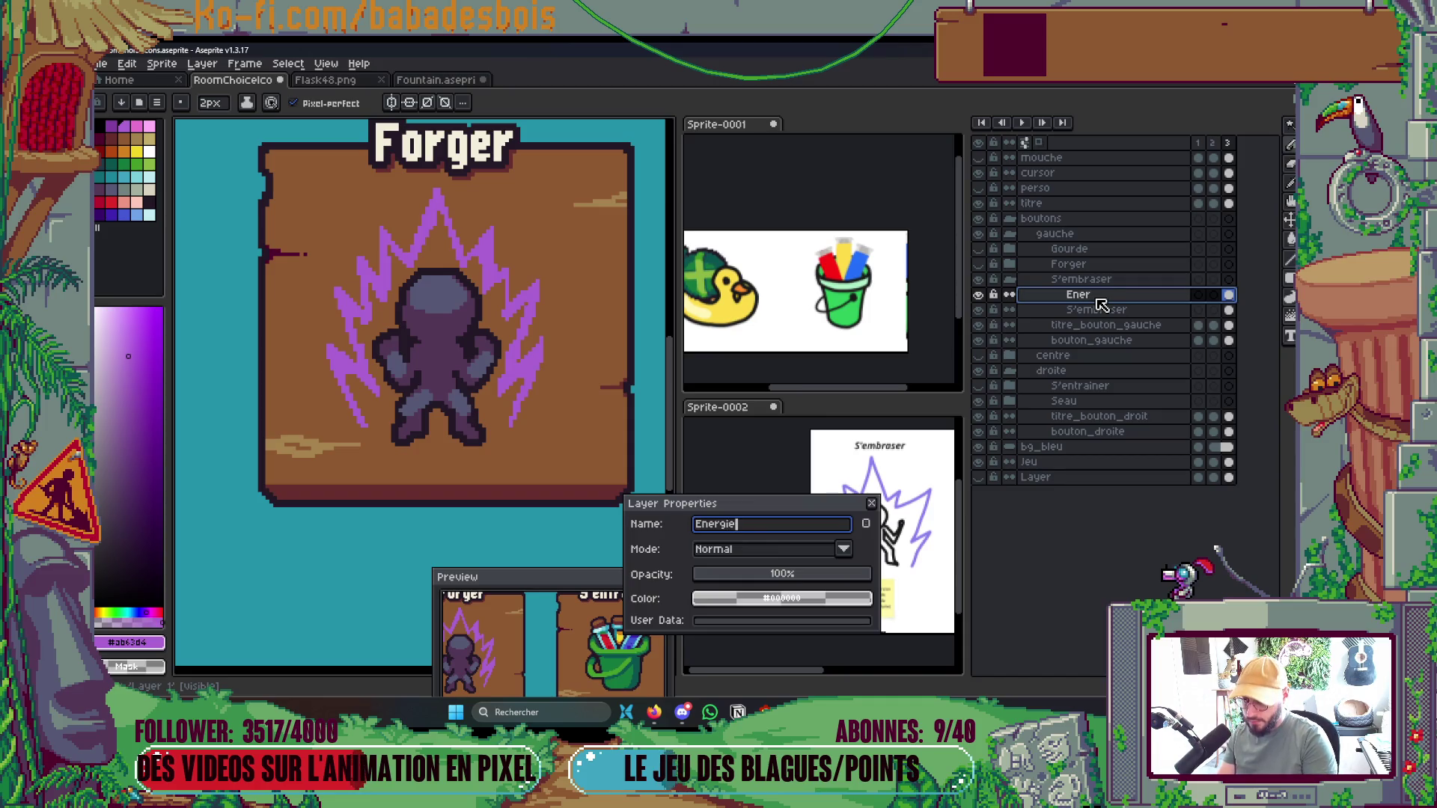
pyautogui.press('Return')
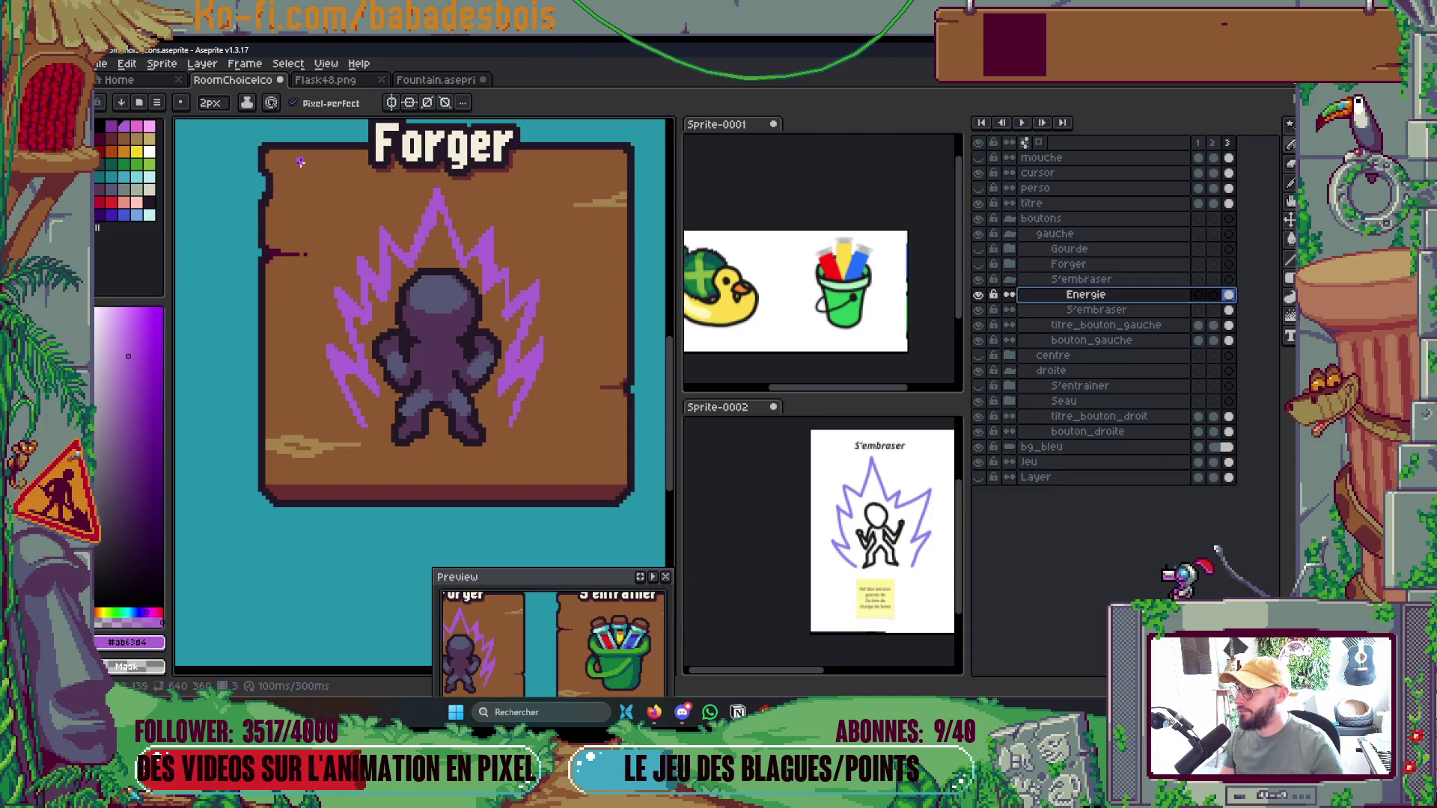
# Add a new layer above Energie
pyautogui.rightClick(1137, 300)
pyautogui.moveTo(1156, 319)
pyautogui.click(1083, 323)
pyautogui.scroll(2, 483, 337)
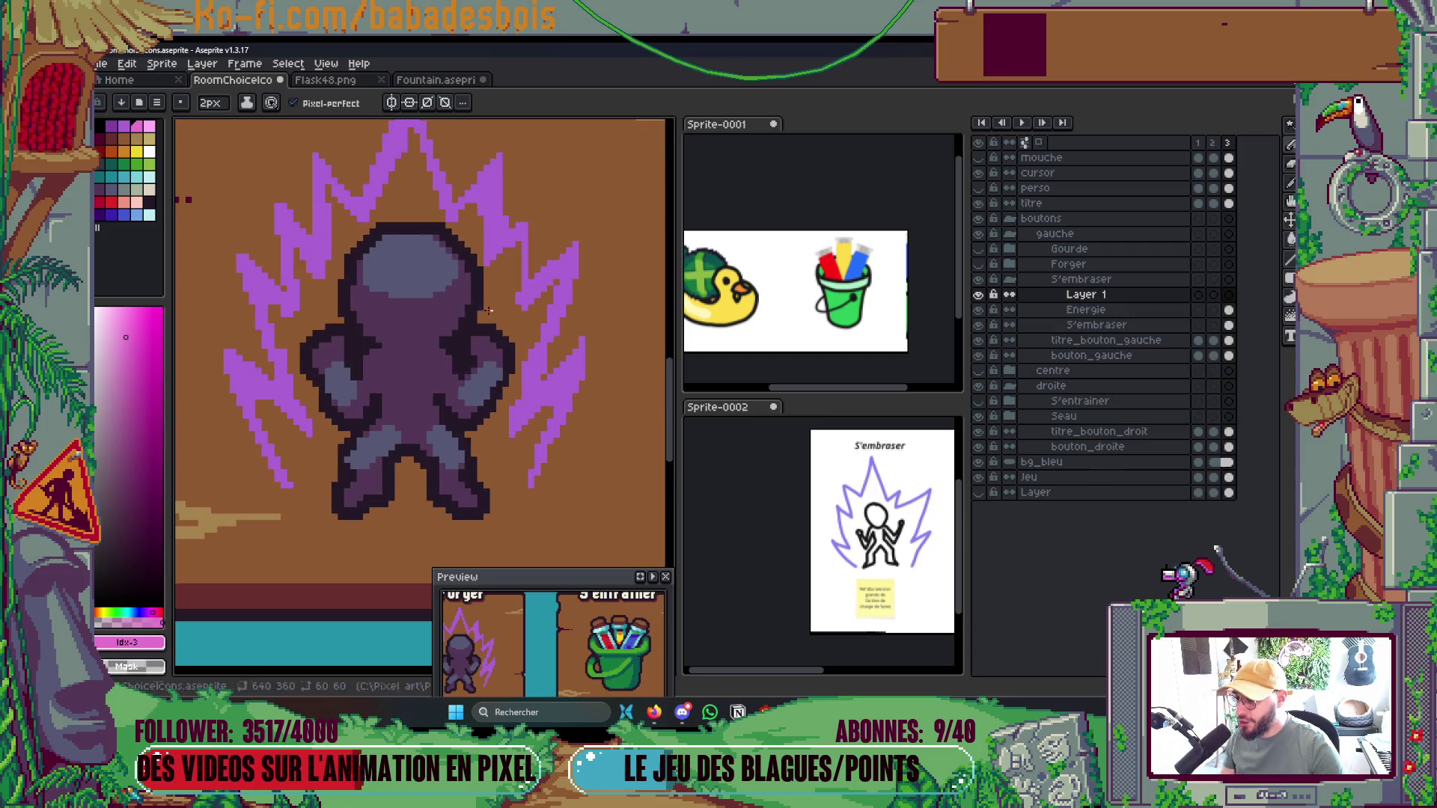
# Trace pink outline strokes along the right shoulder, head edges, left body and right leg
pyautogui.moveTo(486, 314); pyautogui.dragTo(526, 373)
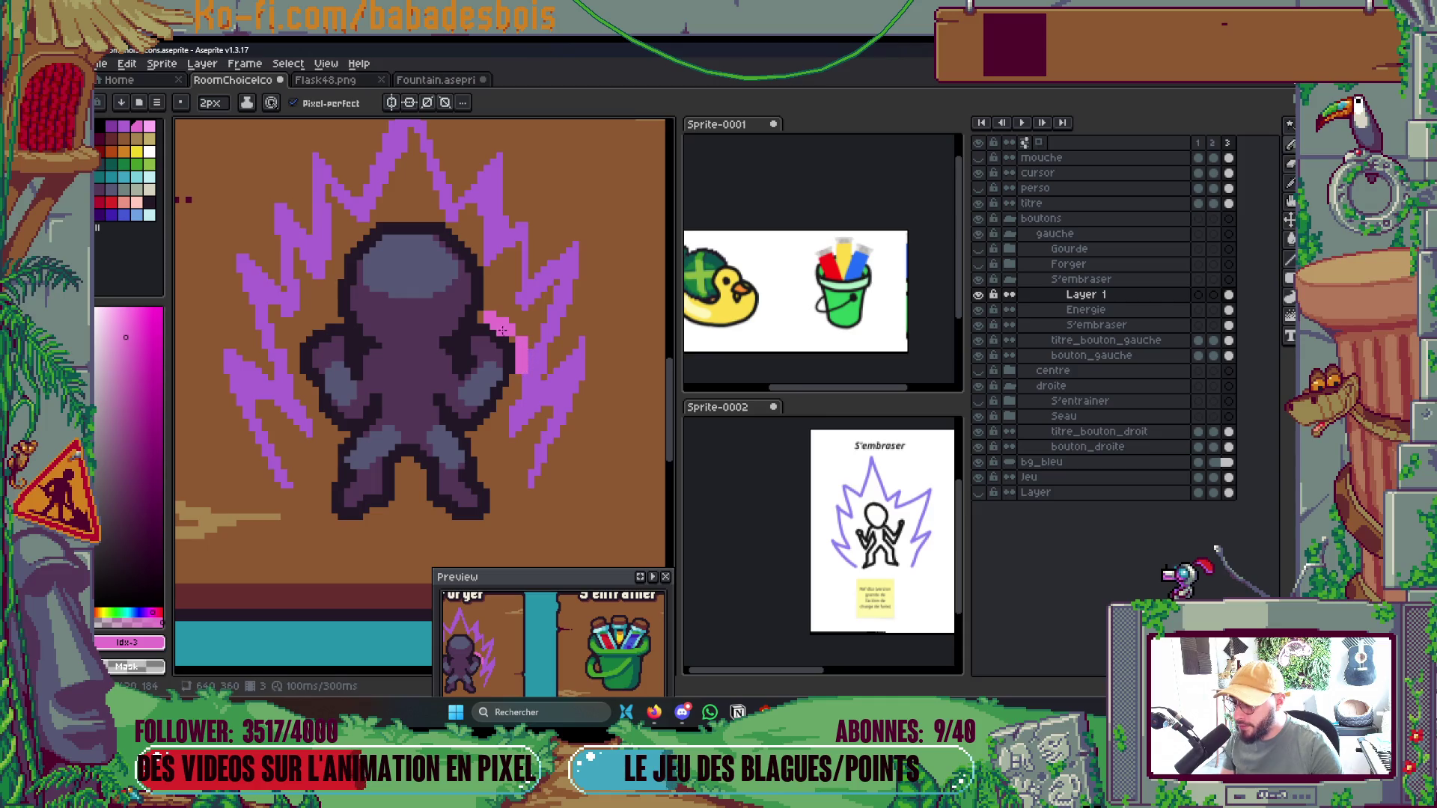
pyautogui.moveTo(491, 272); pyautogui.dragTo(451, 216)
pyautogui.moveTo(337, 247); pyautogui.dragTo(343, 261)
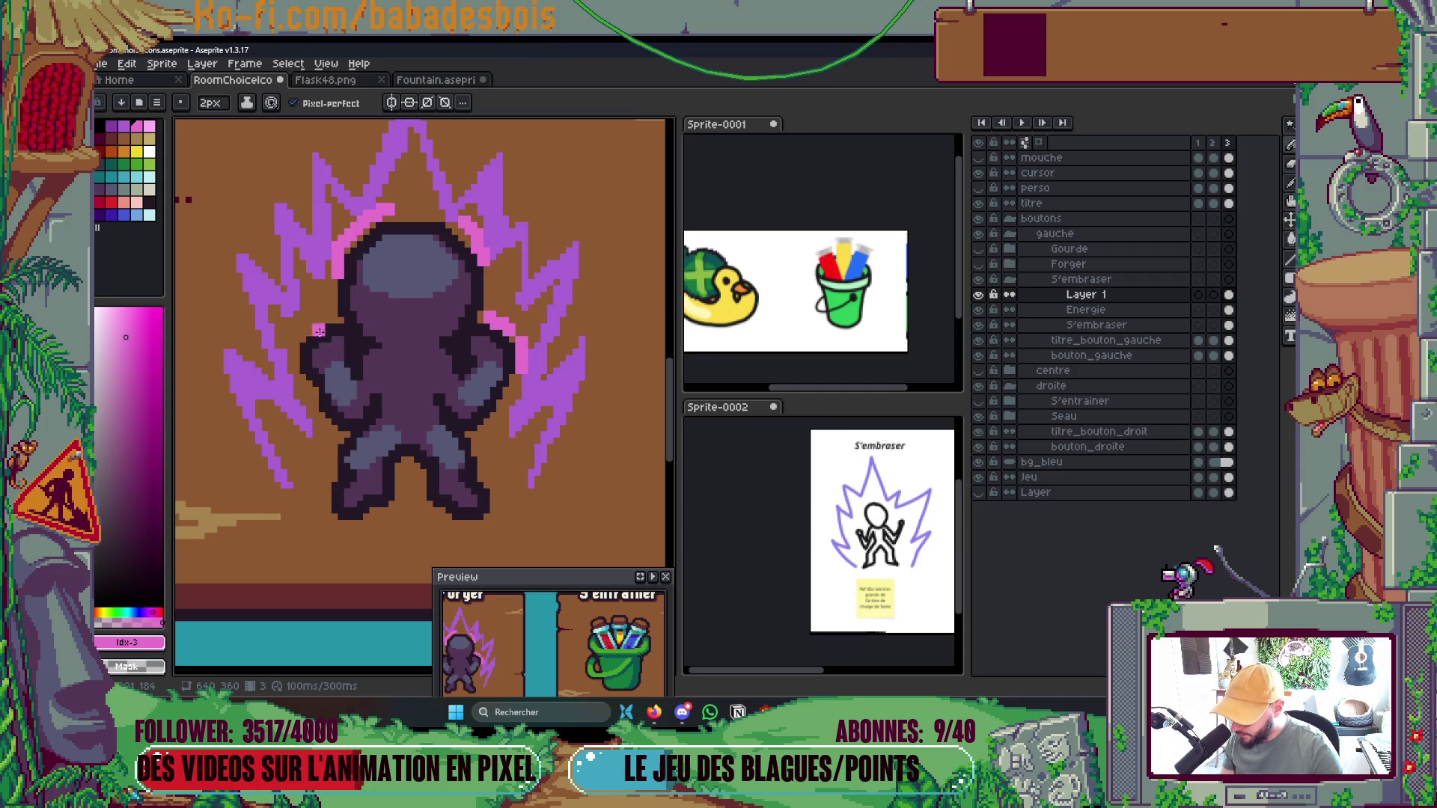
pyautogui.moveTo(308, 413)
pyautogui.mouseDown()
pyautogui.moveTo(338, 445)
pyautogui.moveTo(326, 500)
pyautogui.mouseUp()
pyautogui.moveTo(470, 440); pyautogui.dragTo(485, 487)
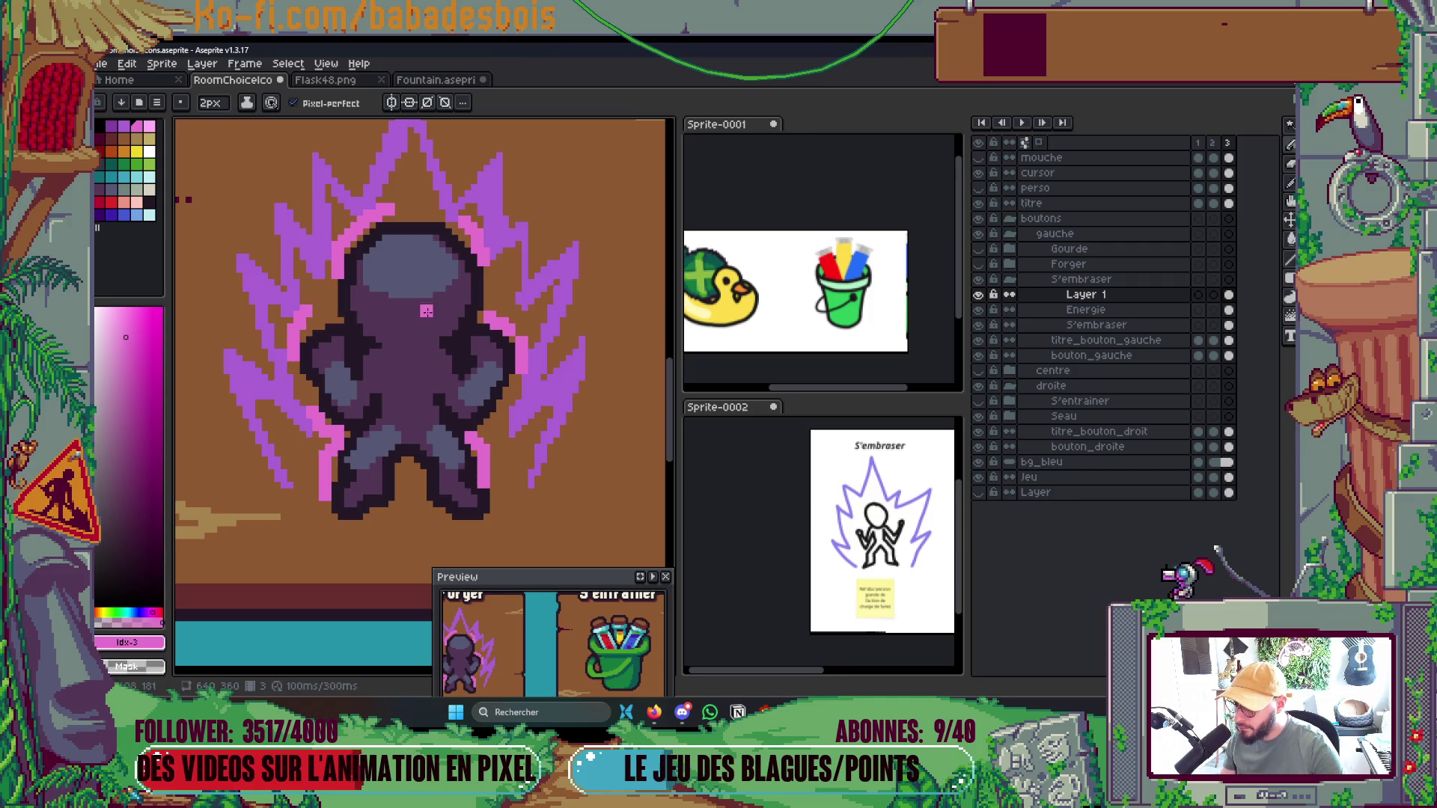
# Sample the aura's purple from the canvas and make Energie the active layer
pyautogui.scroll(-4, 471, 262)
pyautogui.scroll(1, 473, 261)
pyautogui.scroll(3, 438, 299)
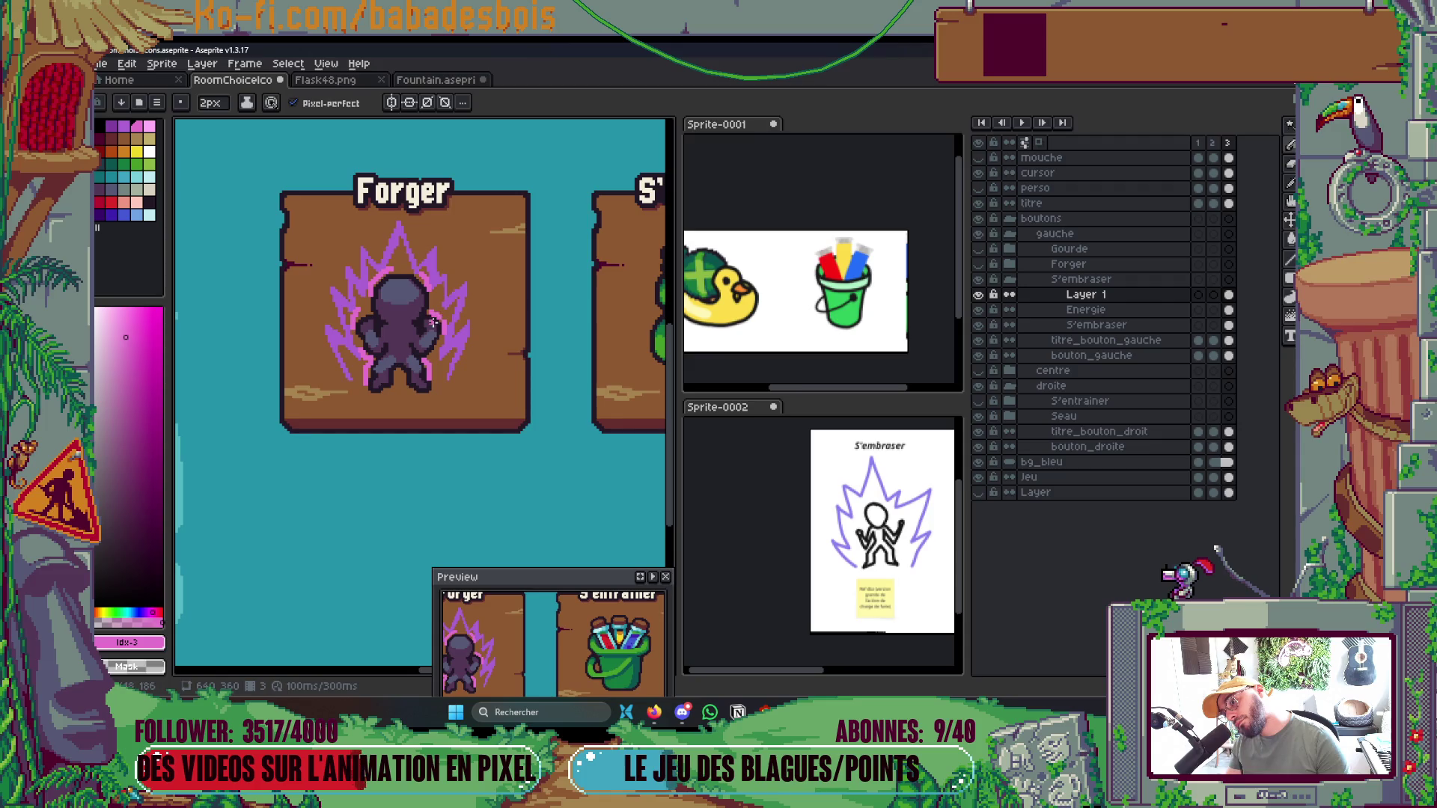
pyautogui.scroll(3, 391, 346)
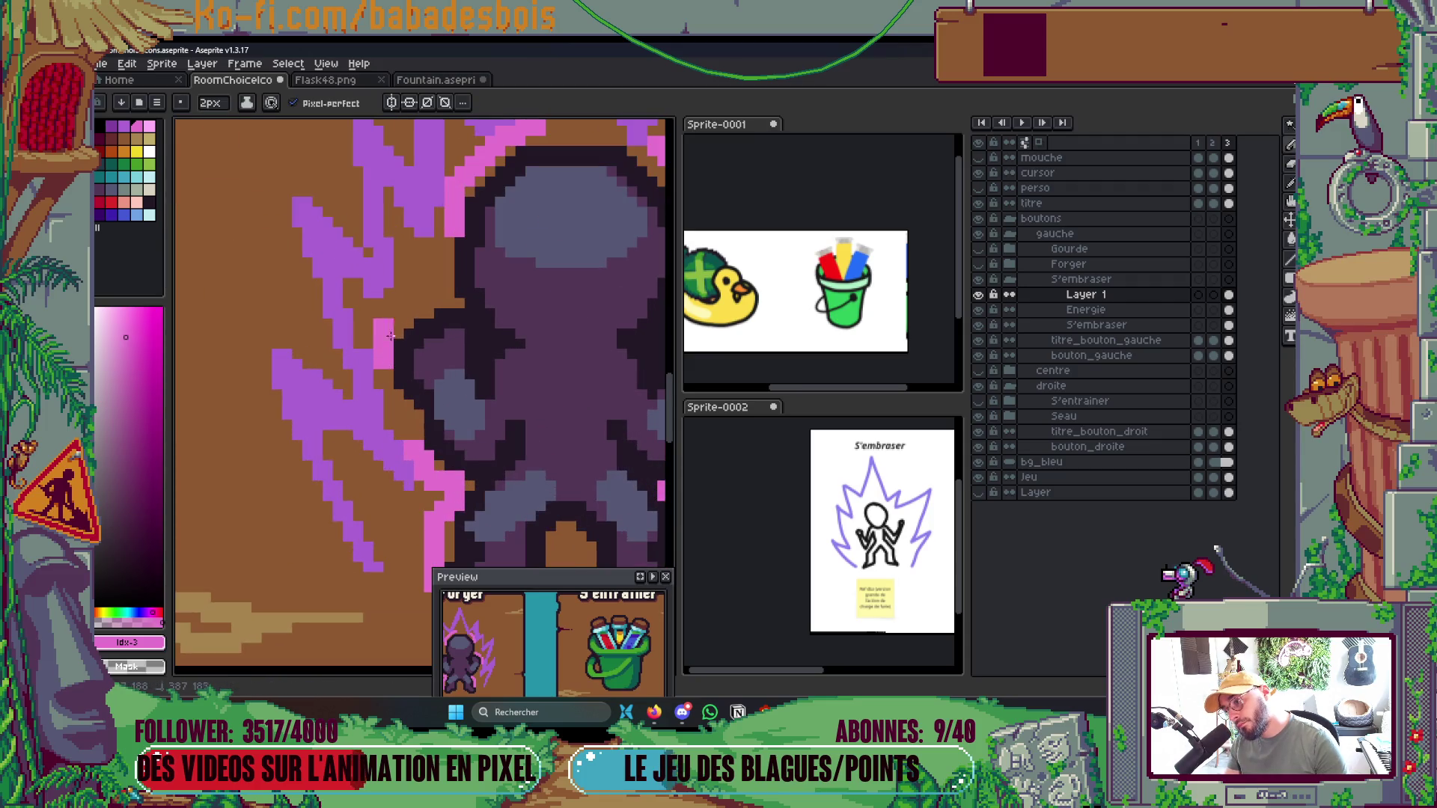
pyautogui.scroll(-4, 527, 234)
pyautogui.scroll(3, 527, 233)
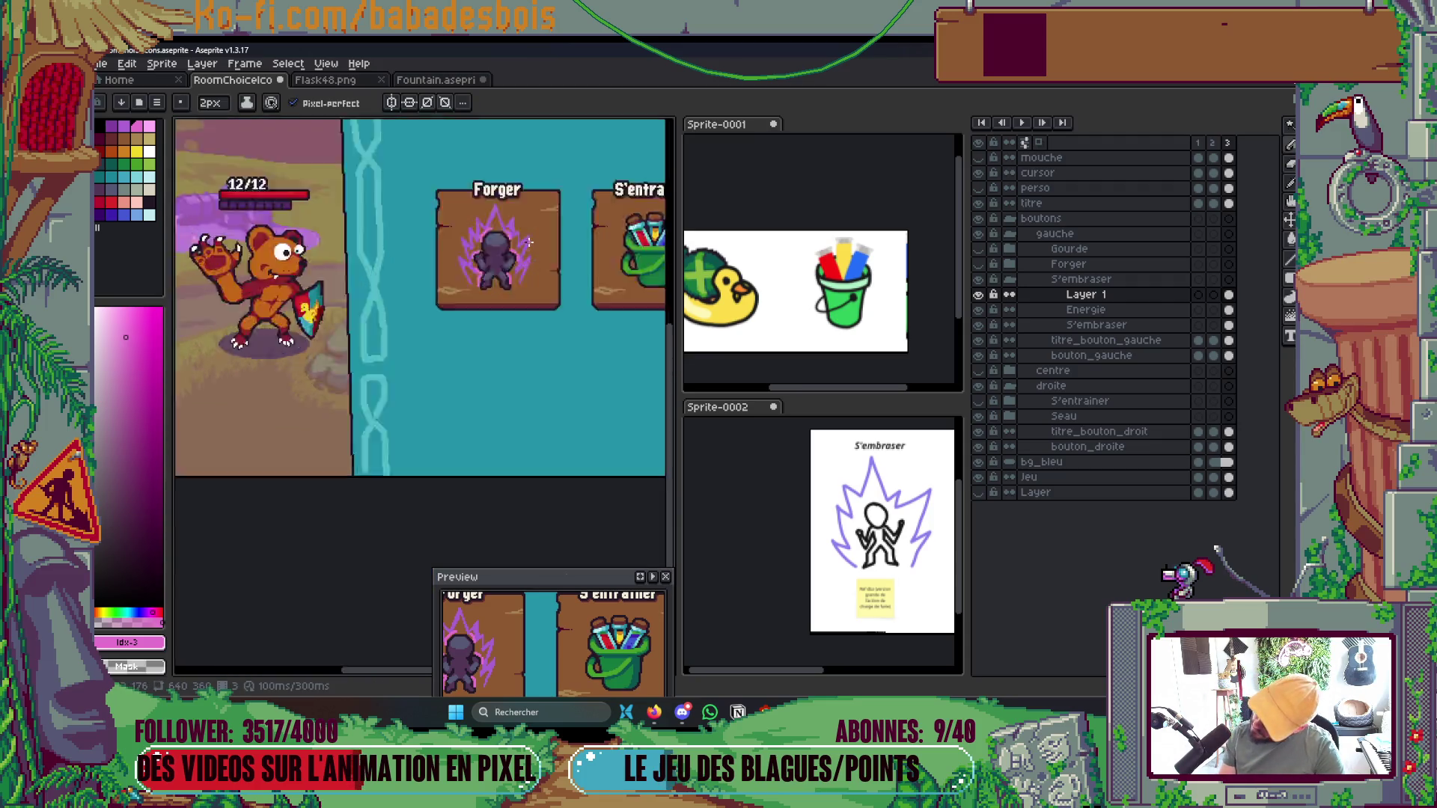
pyautogui.scroll(3, 523, 336)
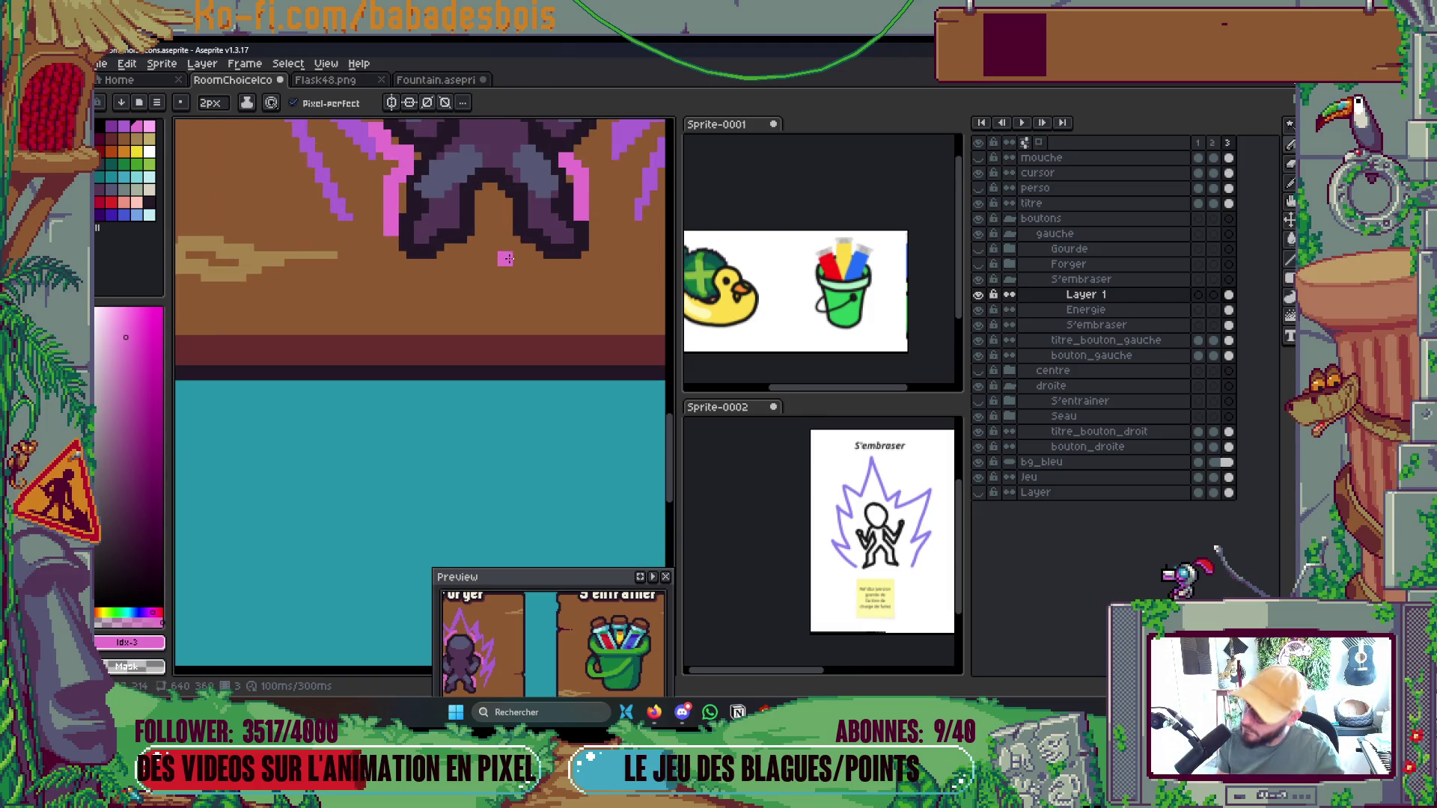
pyautogui.scroll(-3, 589, 235)
pyautogui.scroll(-3, 590, 235)
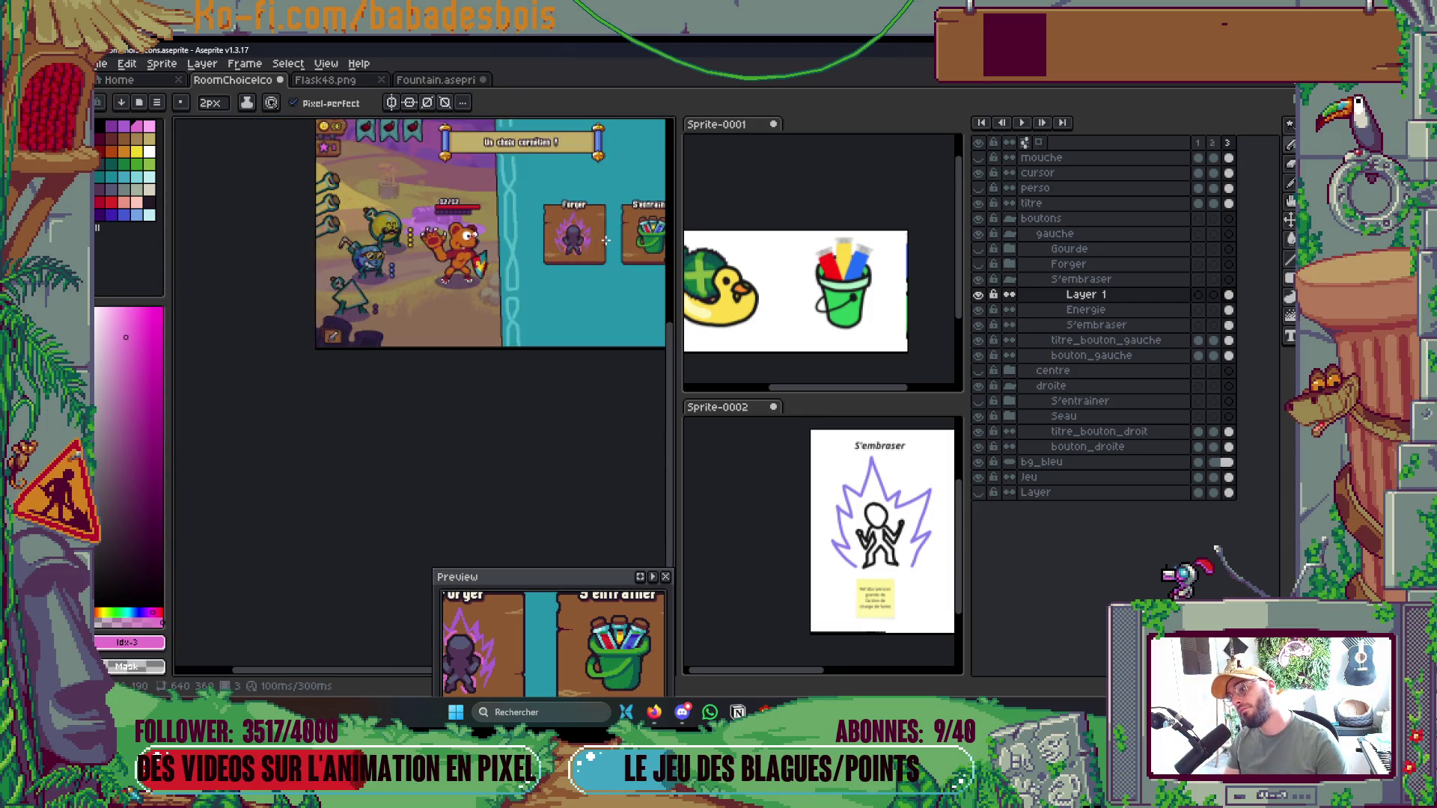
pyautogui.scroll(3, 605, 239)
pyautogui.scroll(4, 570, 218)
pyautogui.press('v')
pyautogui.keyDown('alt'); pyautogui.click(505, 223); pyautogui.keyUp('alt')
pyautogui.click(506, 224)
# Extend the purple aura down the silhouette's left side, then move Energie below S'embraser
pyautogui.press('w')
pyautogui.scroll(-4, 632, 262)
pyautogui.scroll(4, 632, 262)
pyautogui.press('b')
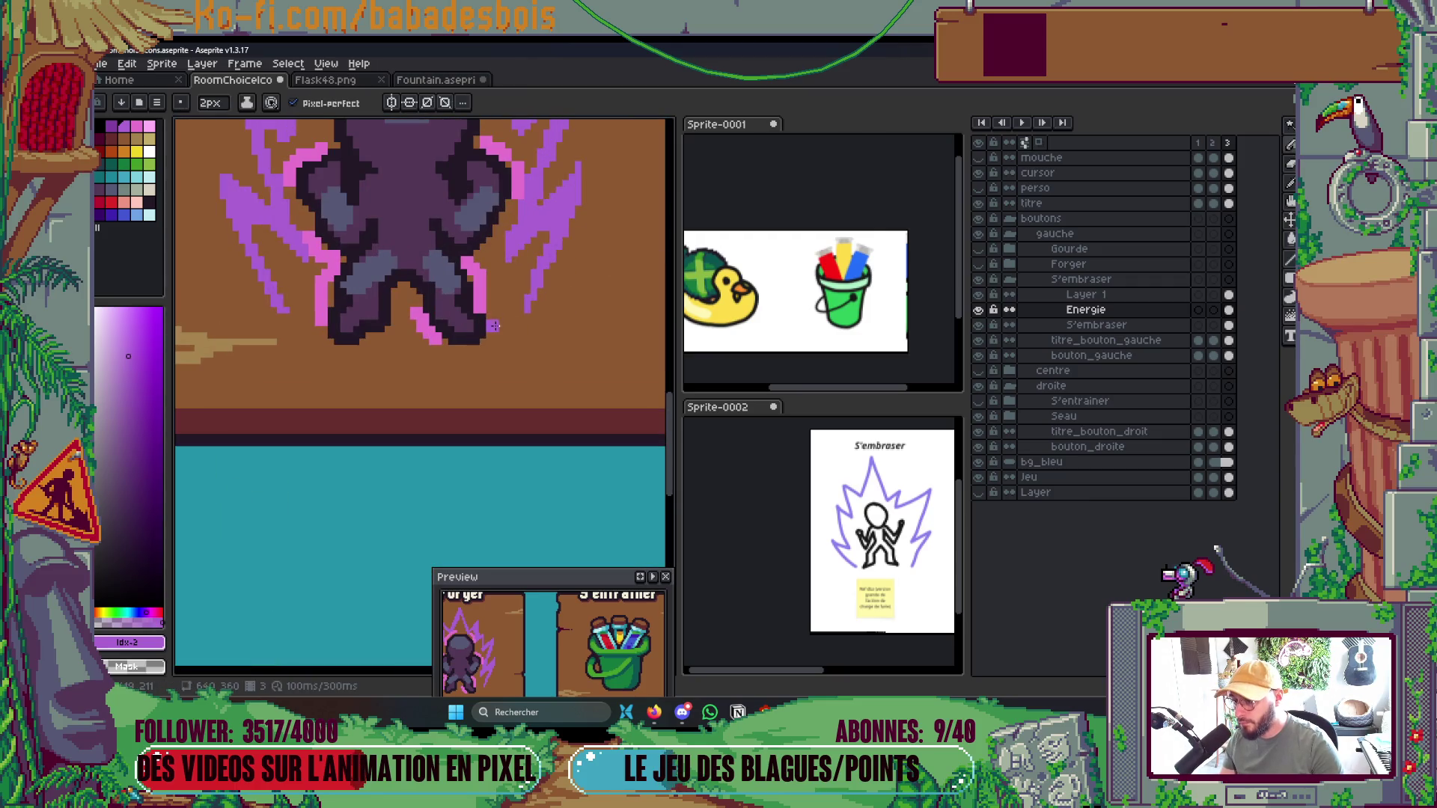
pyautogui.moveTo(286, 308)
pyautogui.mouseDown()
pyautogui.moveTo(326, 340)
pyautogui.moveTo(432, 319)
pyautogui.moveTo(448, 295)
pyautogui.mouseUp()
pyautogui.scroll(-1, 347, 306)
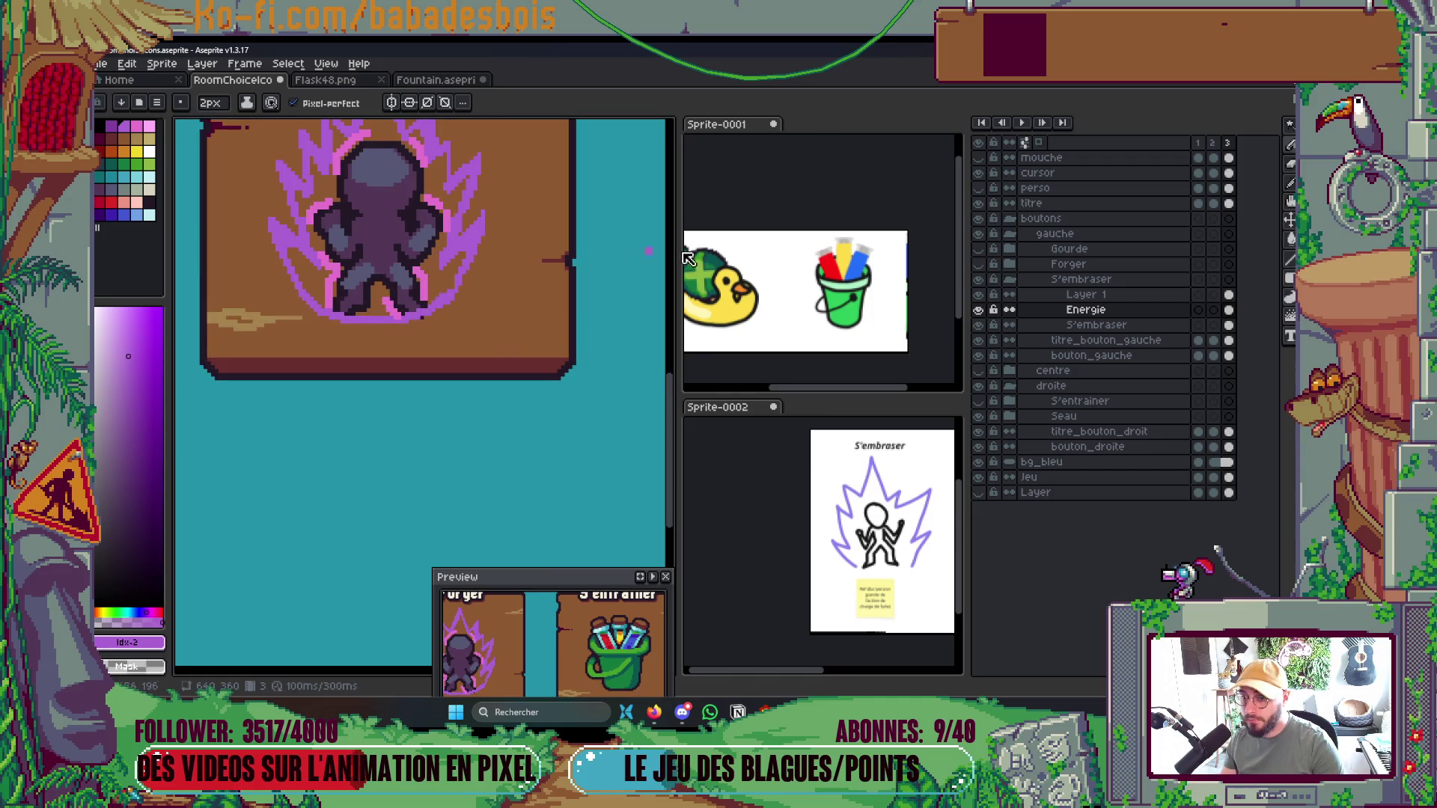
pyautogui.moveTo(1113, 314); pyautogui.dragTo(1119, 334)
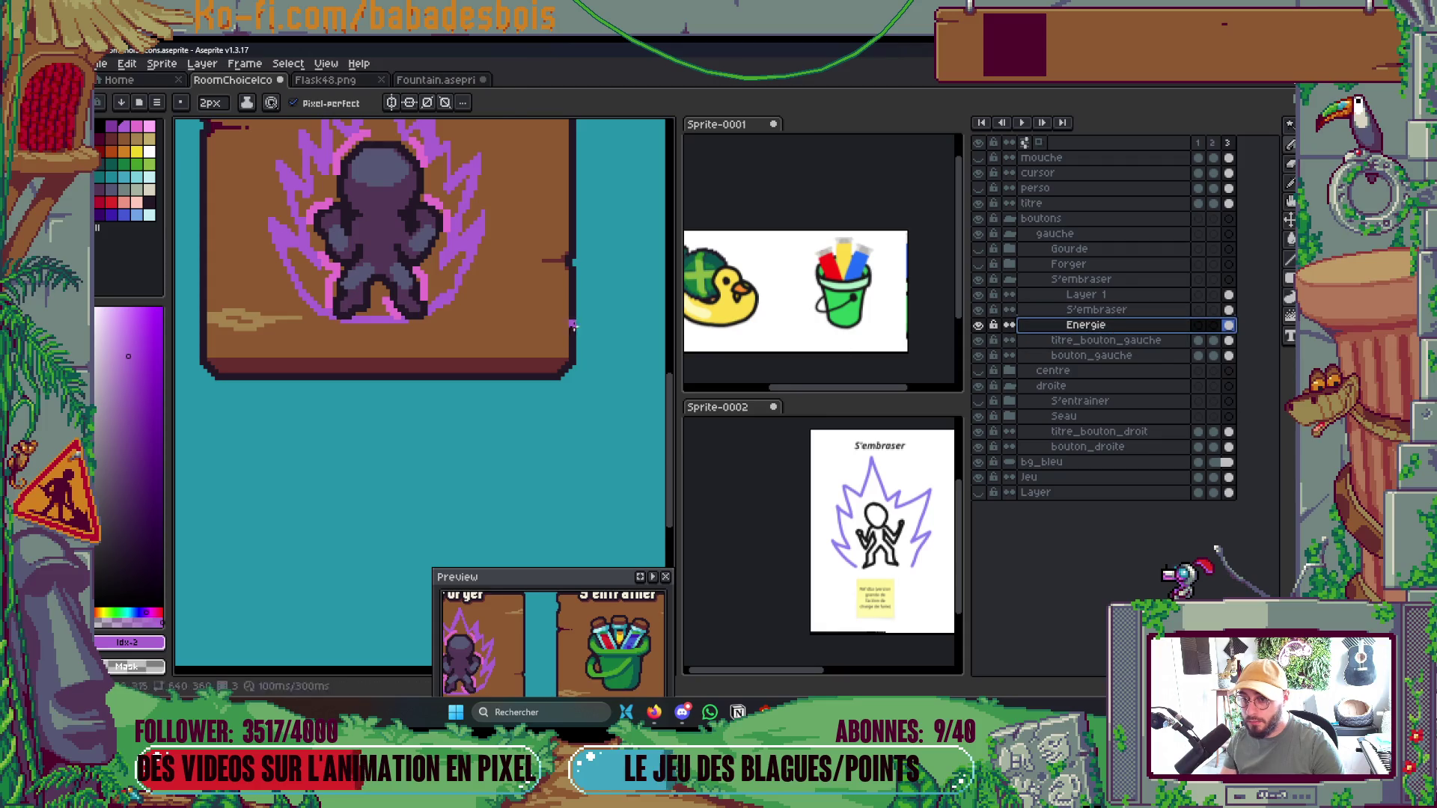
# Fill the aura areas solid purple with the Paint Bucket
pyautogui.press('g')
pyautogui.scroll(-3, 449, 255)
pyautogui.scroll(1, 455, 252)
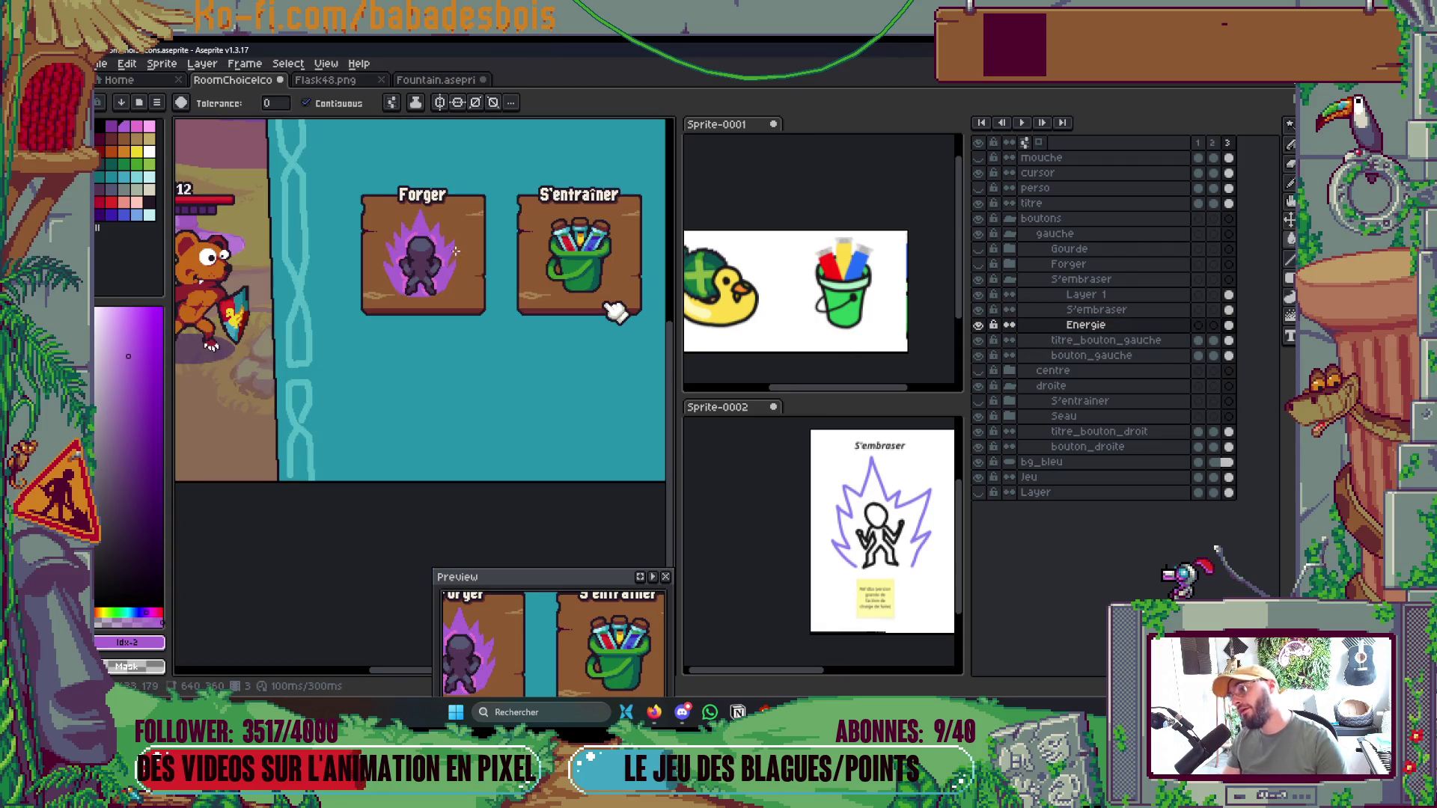
pyautogui.scroll(1, 470, 286)
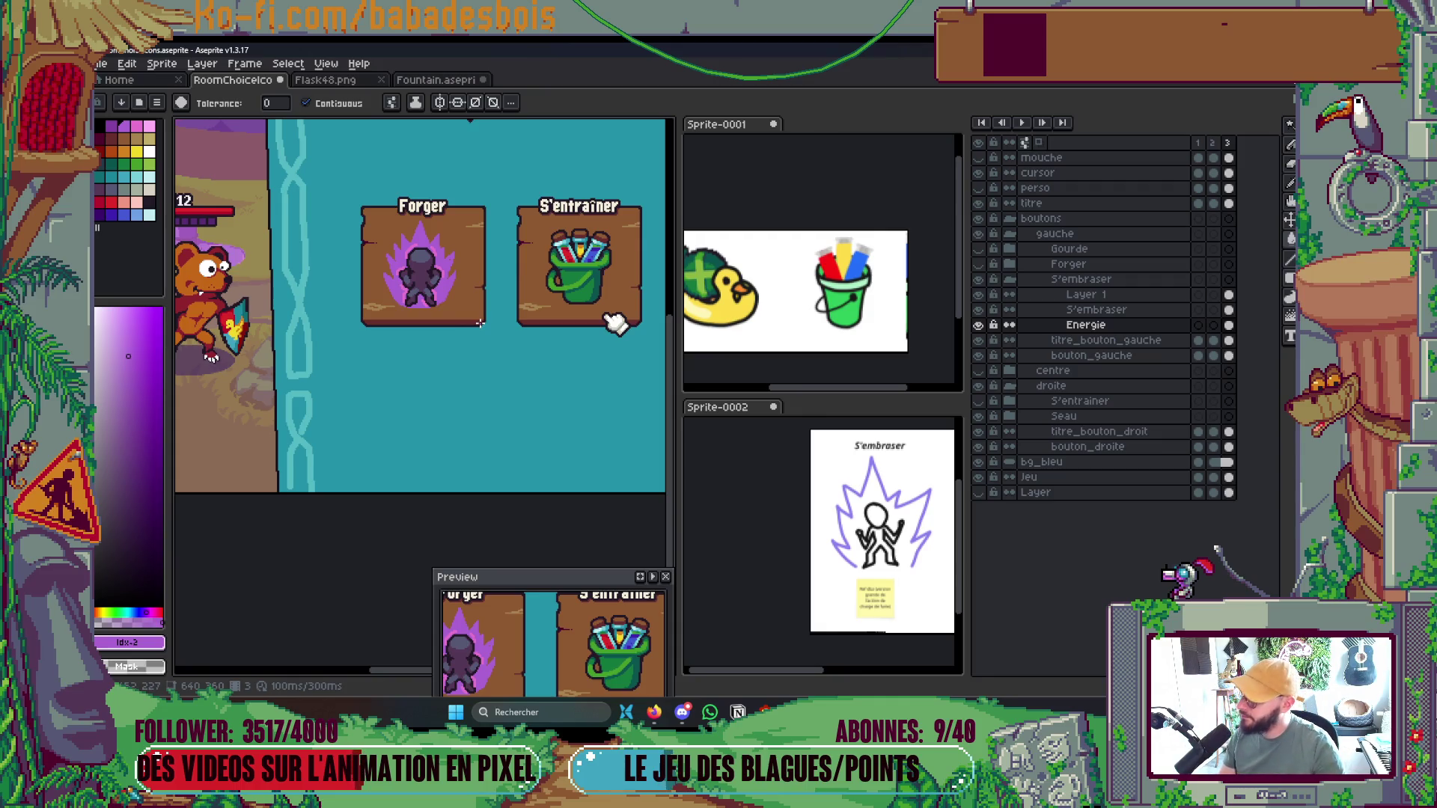
pyautogui.scroll(4, 432, 276)
# Return to the Pencil and save the file
pyautogui.press('b')
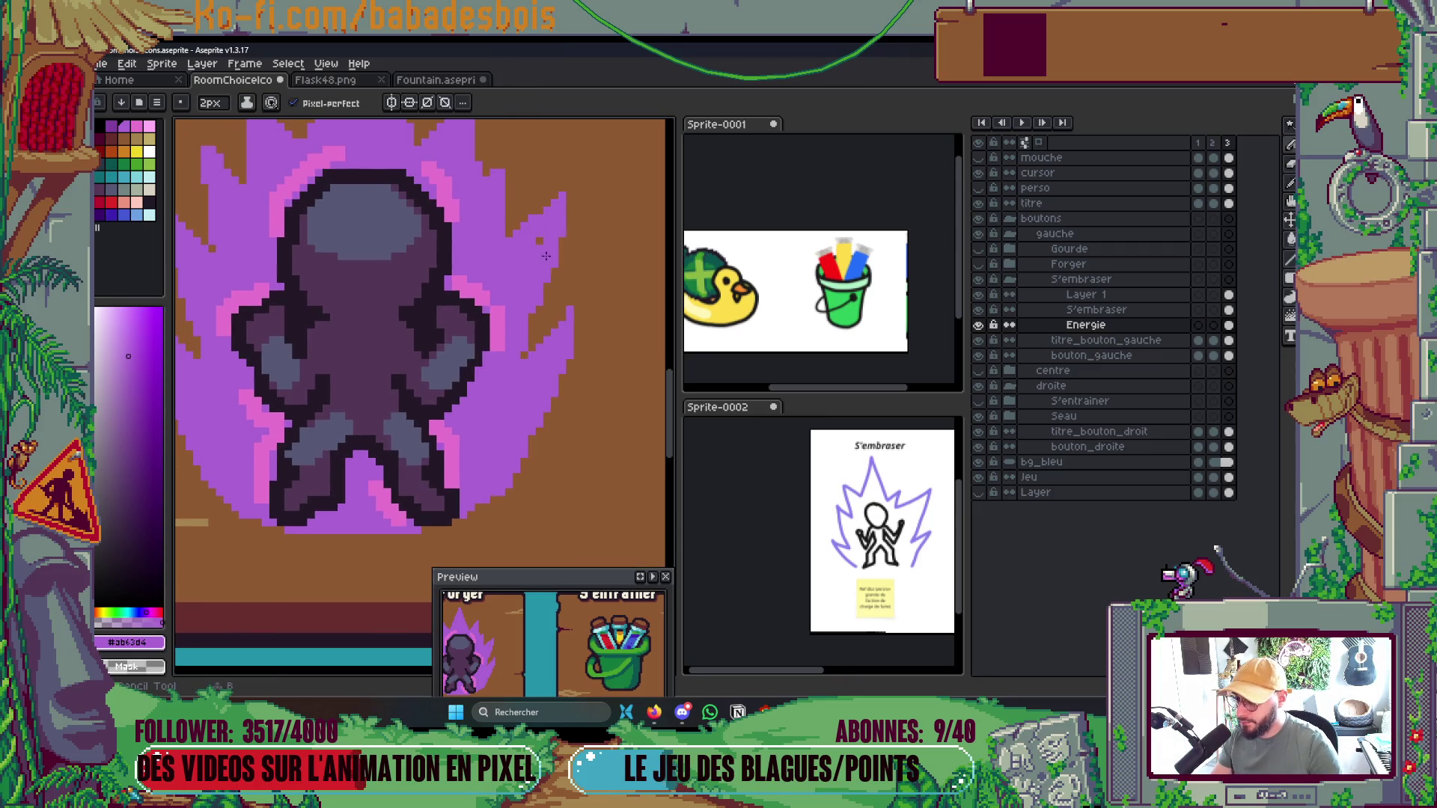
pyautogui.scroll(-4, 541, 244)
pyautogui.scroll(4, 544, 236)
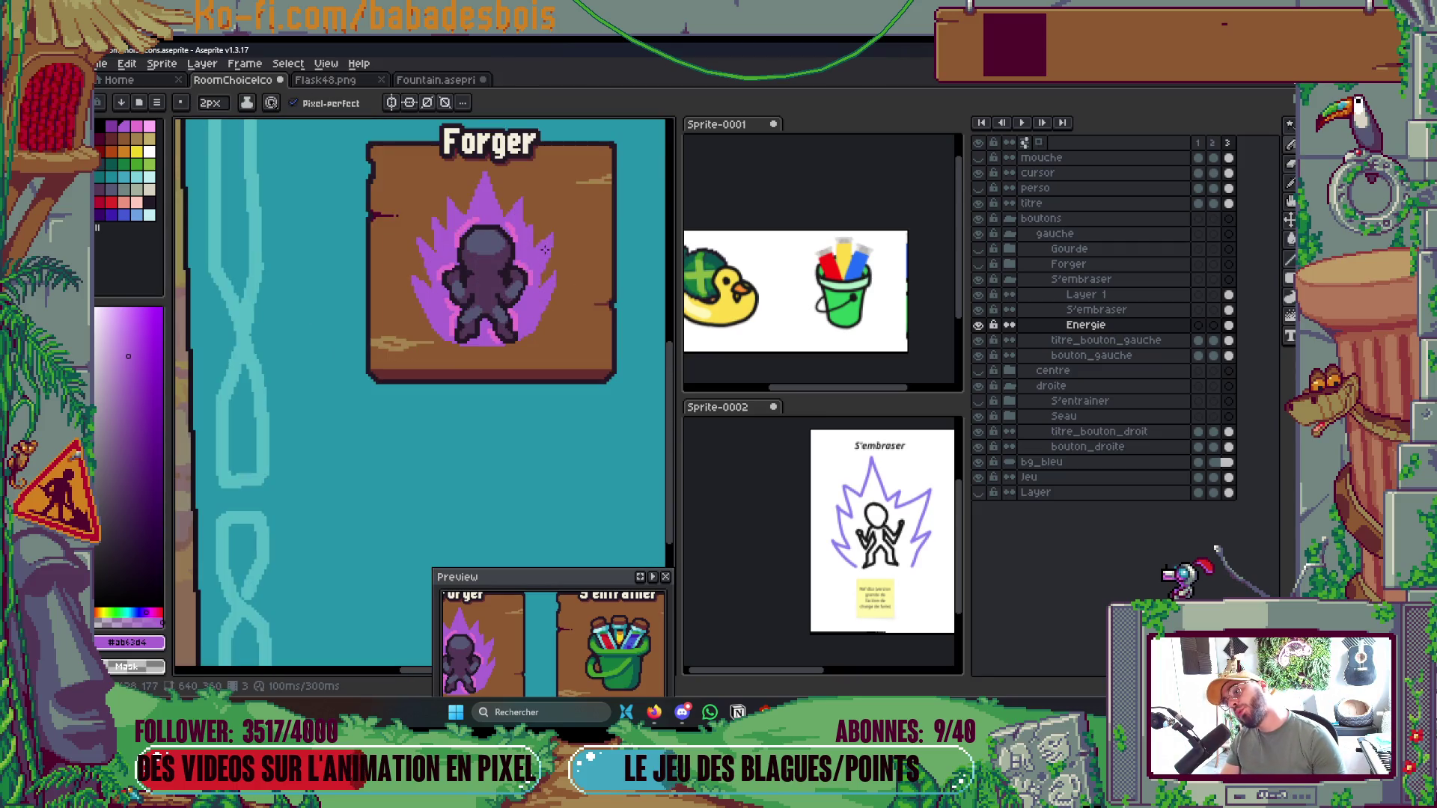
pyautogui.scroll(-4, 531, 262)
pyautogui.scroll(3, 536, 286)
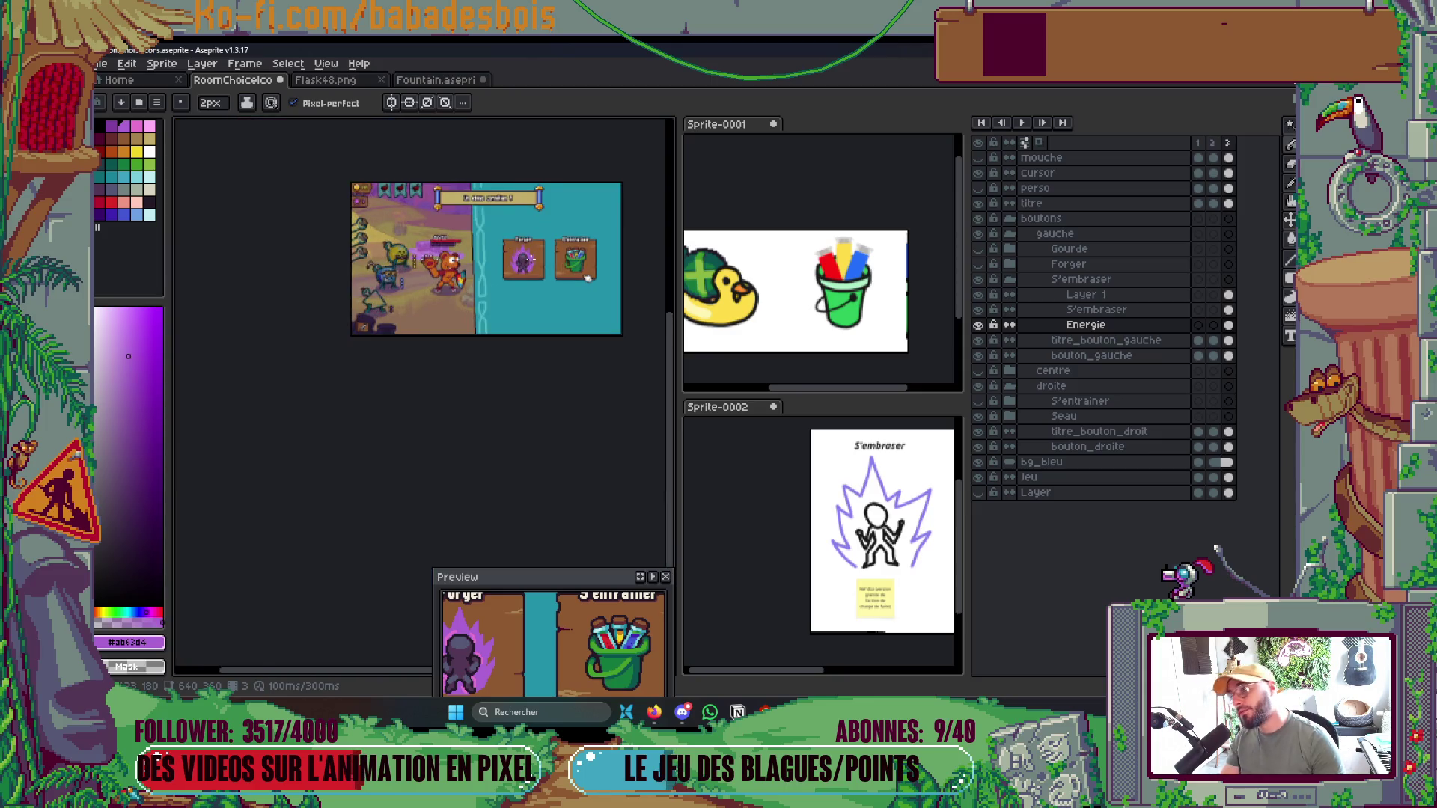
pyautogui.scroll(1, 537, 286)
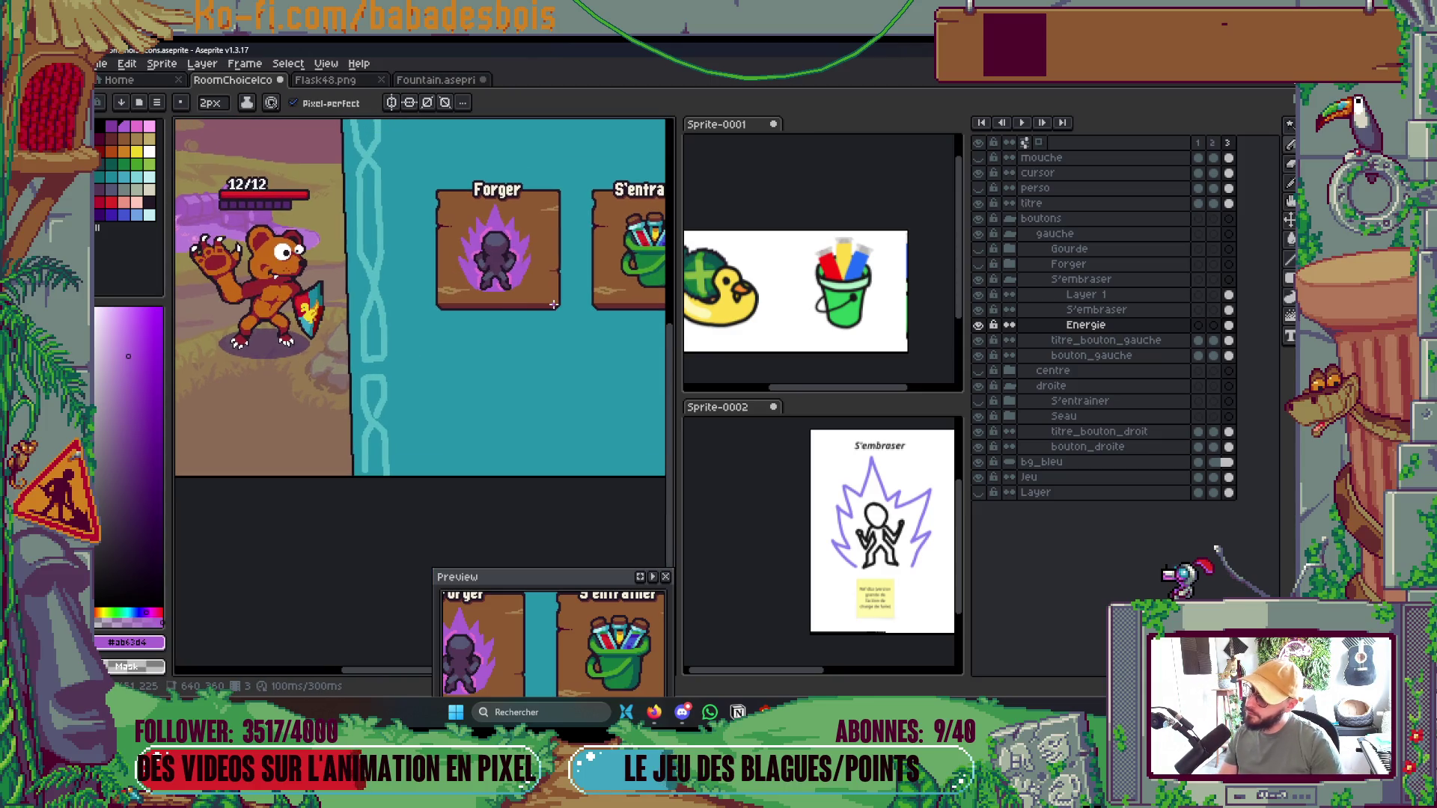
pyautogui.hotkey('ctrl', 's')
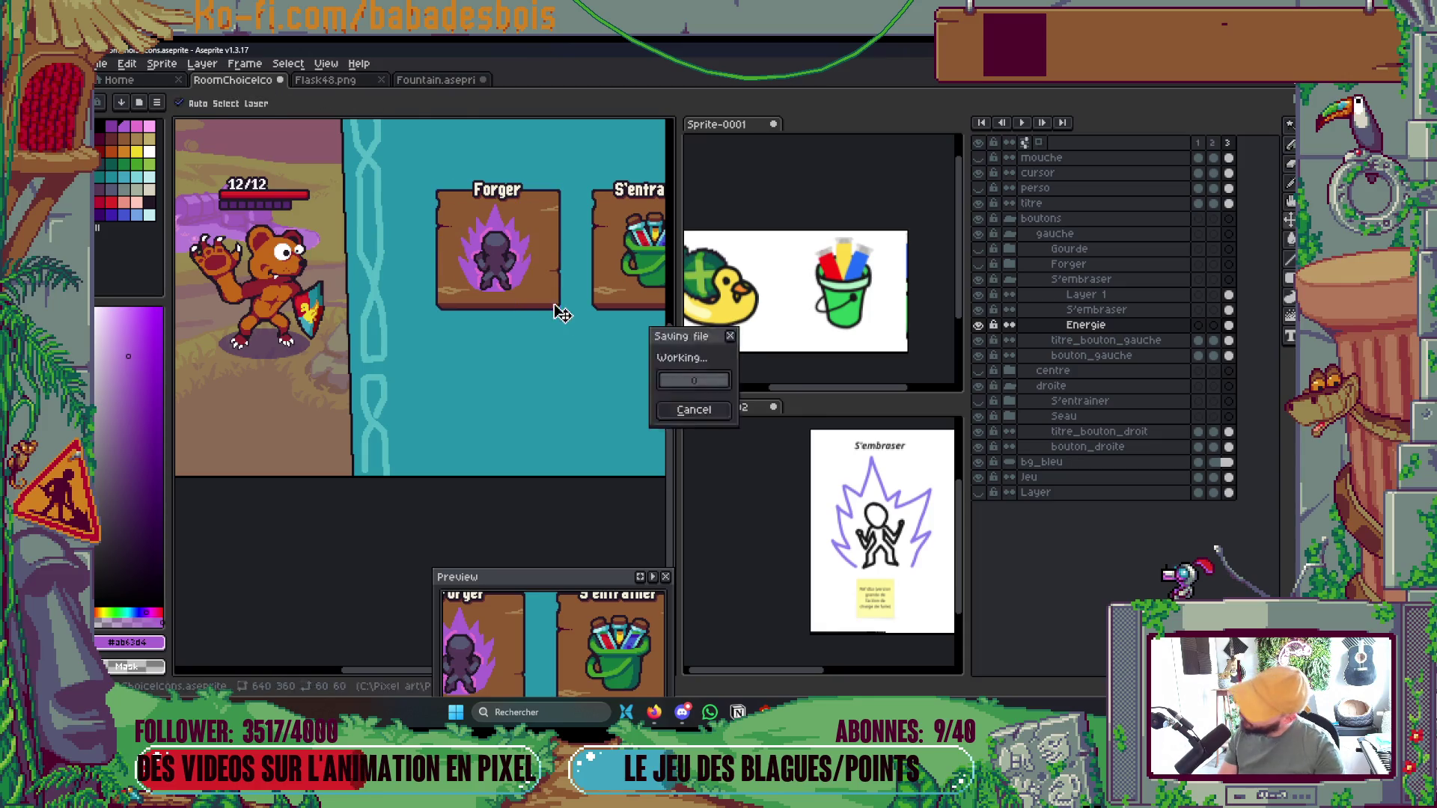
pyautogui.scroll(3, 496, 285)
pyautogui.scroll(1, 462, 322)
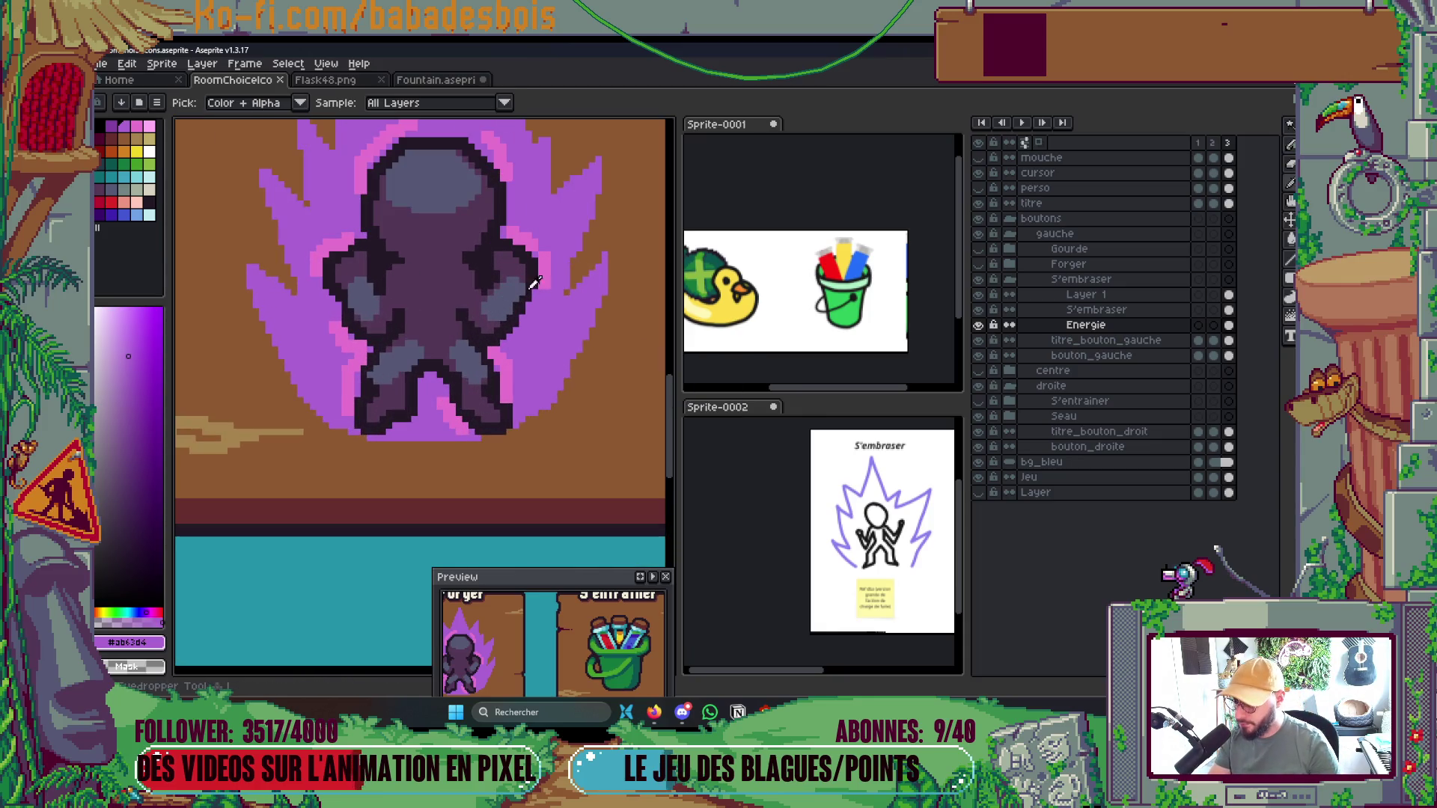
# Sample the pink outline colour, hide Layer 1 and make Energie active
pyautogui.keyDown('alt'); pyautogui.click(549, 262); pyautogui.keyUp('alt')
pyautogui.keyDown('ctrl'); pyautogui.click(549, 264); pyautogui.keyUp('ctrl')
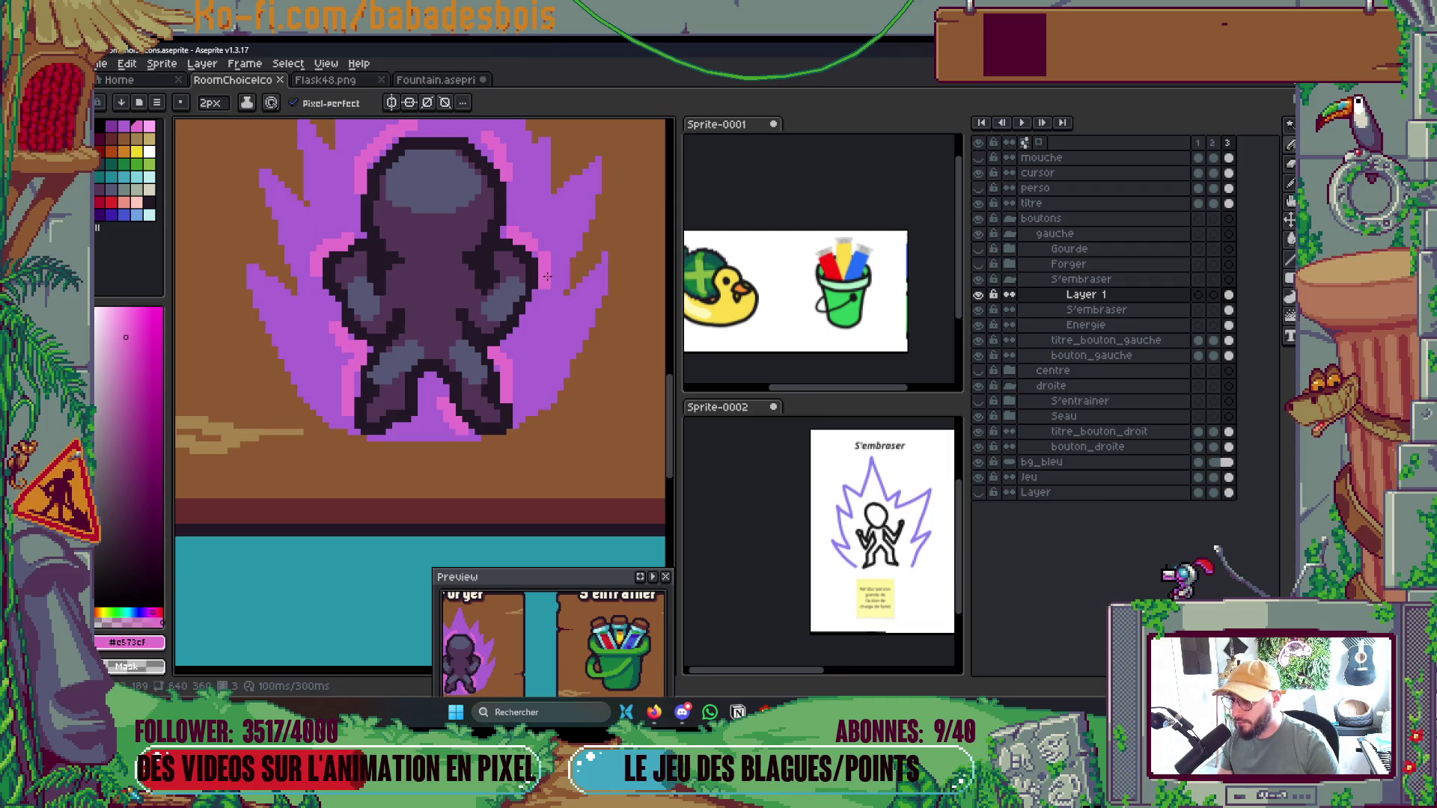
pyautogui.click(979, 294)
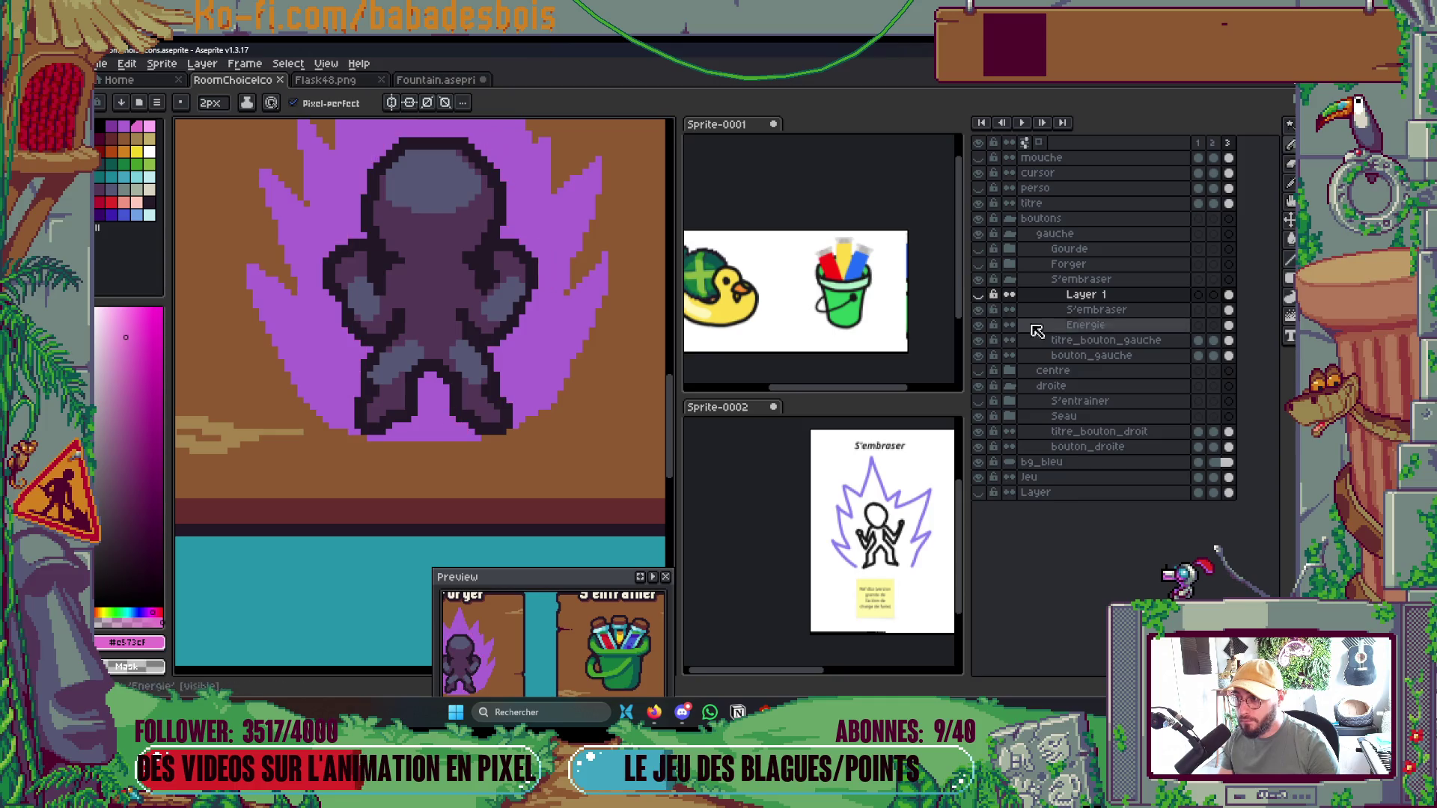
pyautogui.click(1100, 325)
# Paint pink bands inside the aura's right, upper and left sides, undoing the last stroke
pyautogui.moveTo(506, 401)
pyautogui.mouseDown()
pyautogui.moveTo(569, 325)
pyautogui.moveTo(487, 364)
pyautogui.mouseUp()
pyautogui.moveTo(535, 296)
pyautogui.mouseDown()
pyautogui.moveTo(574, 213)
pyautogui.moveTo(519, 245)
pyautogui.moveTo(490, 374)
pyautogui.mouseUp()
pyautogui.moveTo(494, 318)
pyautogui.mouseDown()
pyautogui.moveTo(500, 254)
pyautogui.moveTo(458, 253)
pyautogui.moveTo(423, 214)
pyautogui.moveTo(404, 251)
pyautogui.moveTo(330, 314)
pyautogui.moveTo(342, 379)
pyautogui.mouseUp()
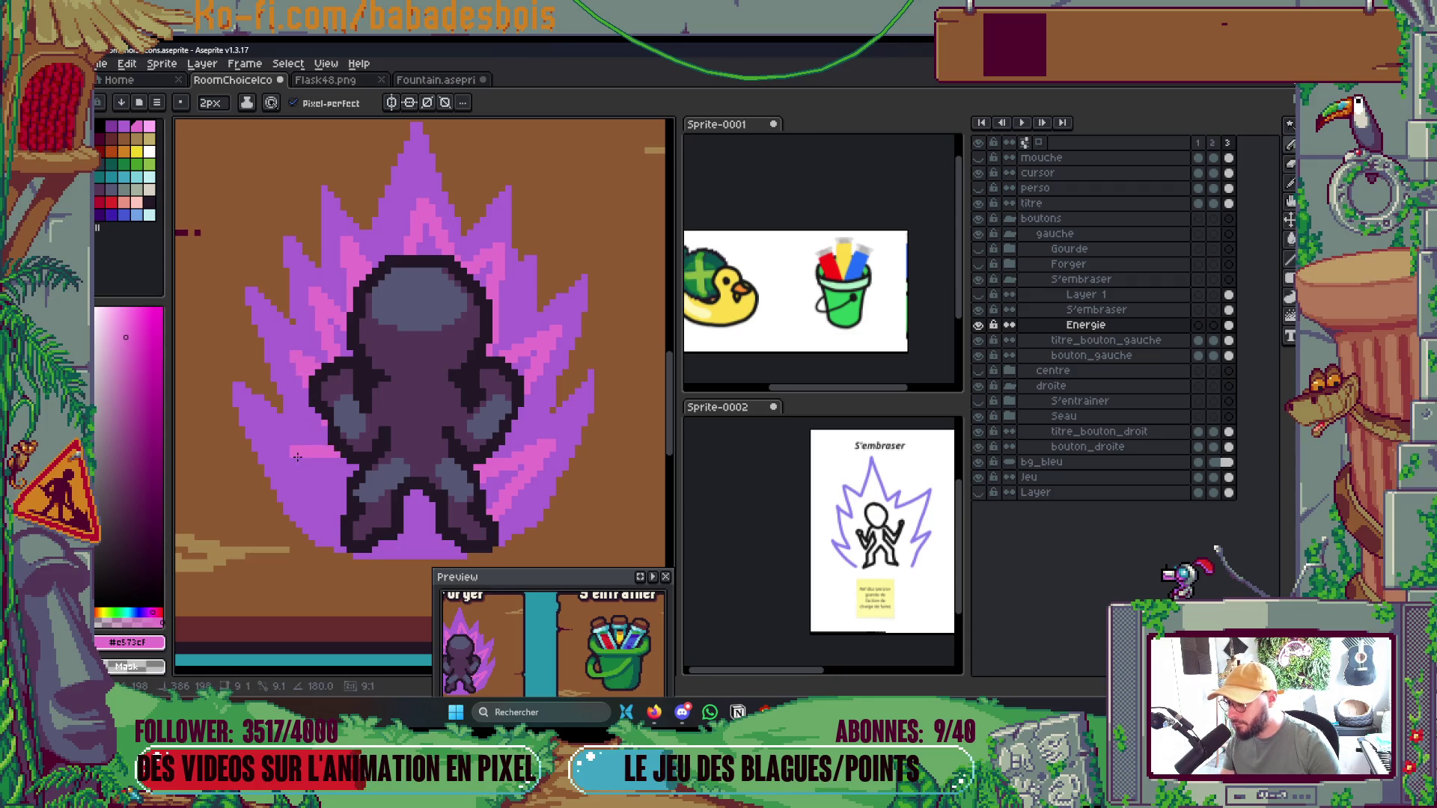
pyautogui.moveTo(341, 458)
pyautogui.mouseDown()
pyautogui.moveTo(292, 475)
pyautogui.moveTo(279, 447)
pyautogui.moveTo(284, 432)
pyautogui.moveTo(340, 524)
pyautogui.mouseUp()
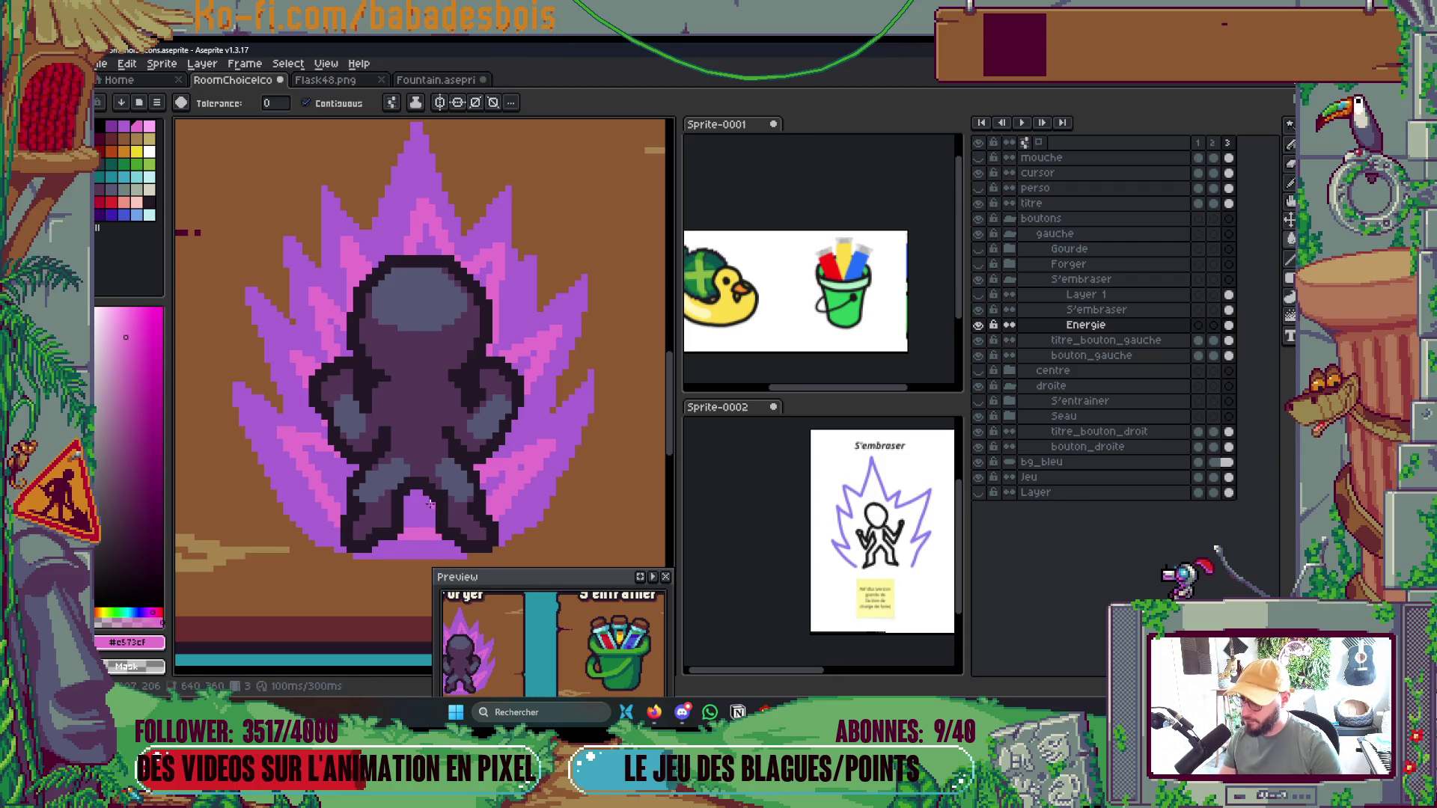
pyautogui.hotkey('ctrl', 'z')
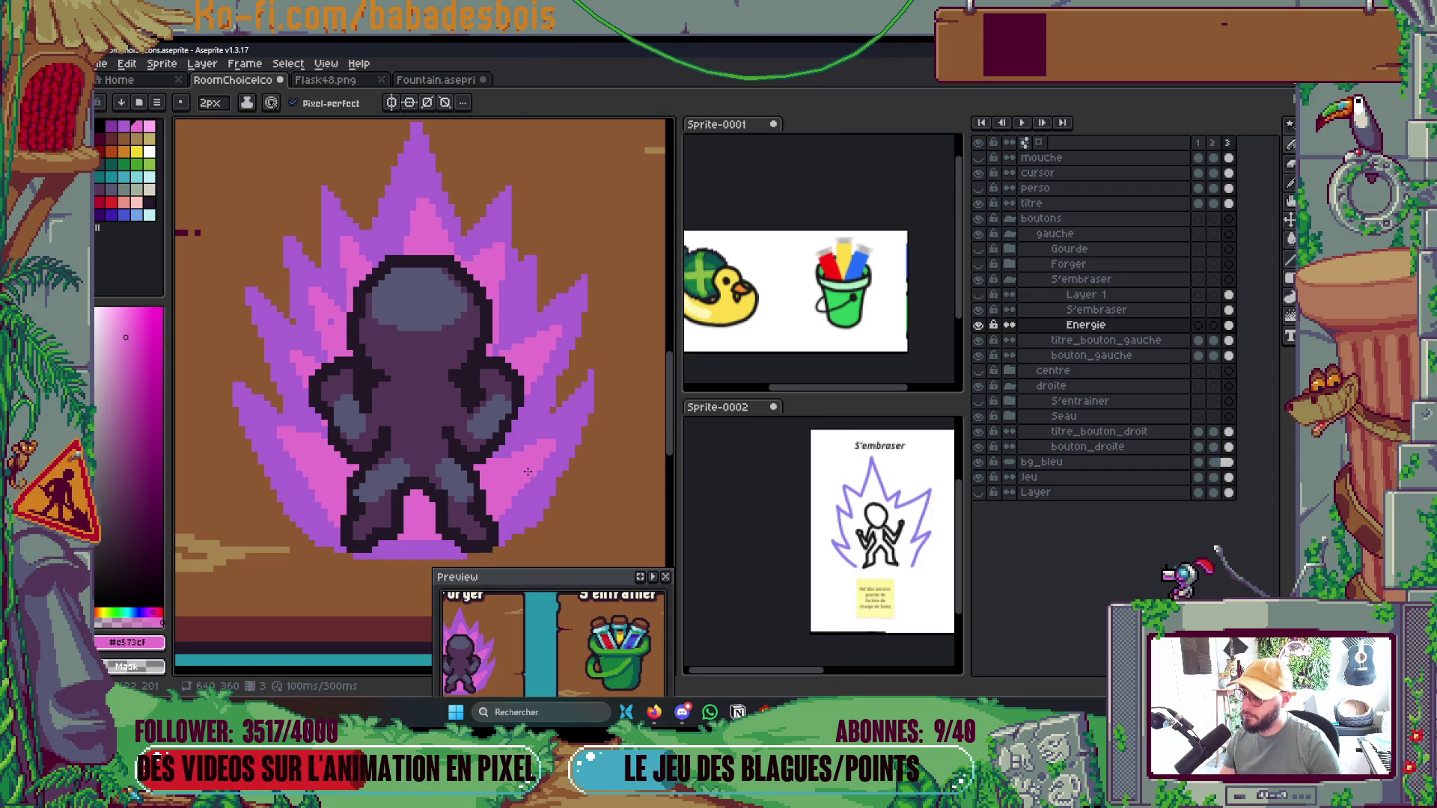
pyautogui.scroll(-5, 333, 328)
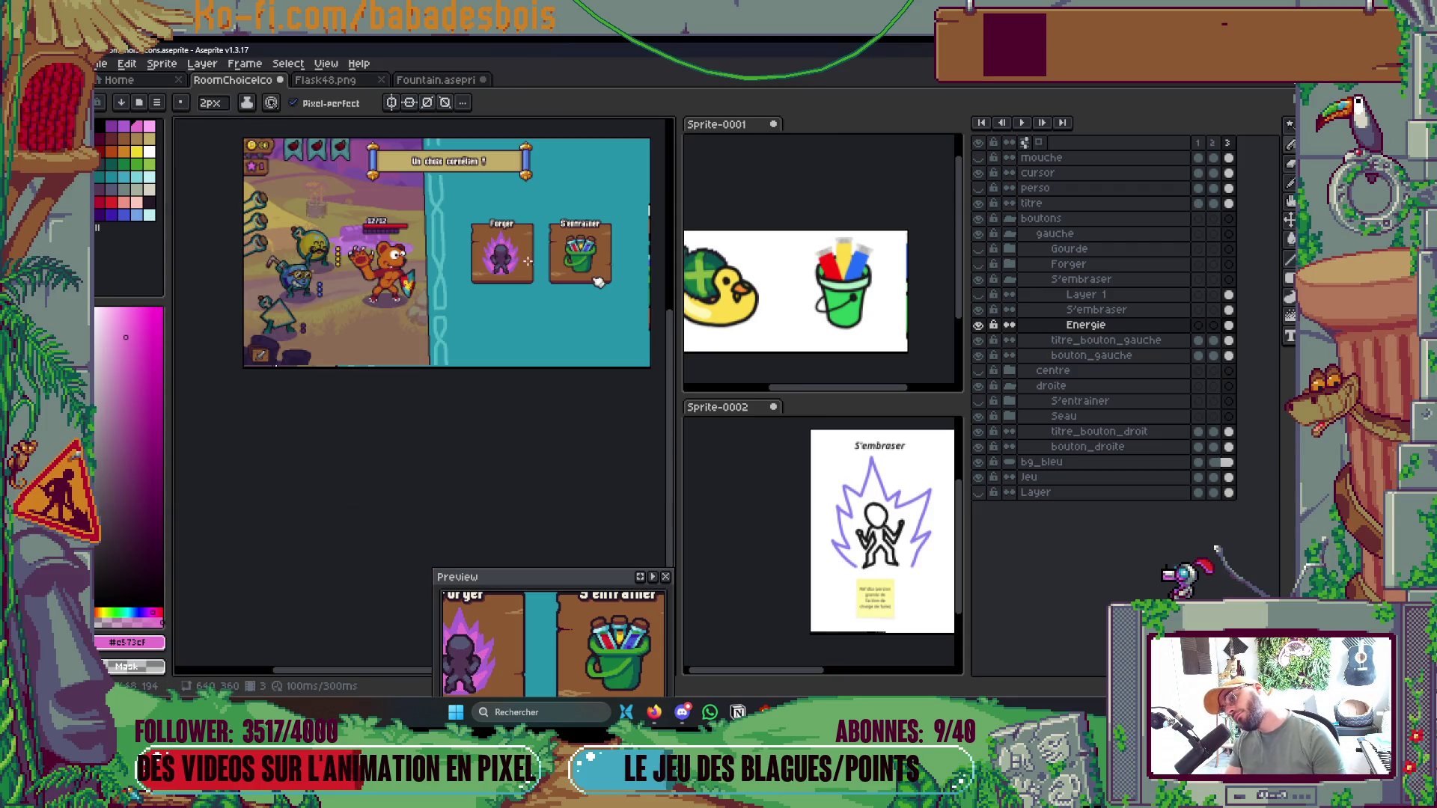
# Repaint the aura's base strip pink and extend its bottom row further right
pyautogui.scroll(2, 528, 261)
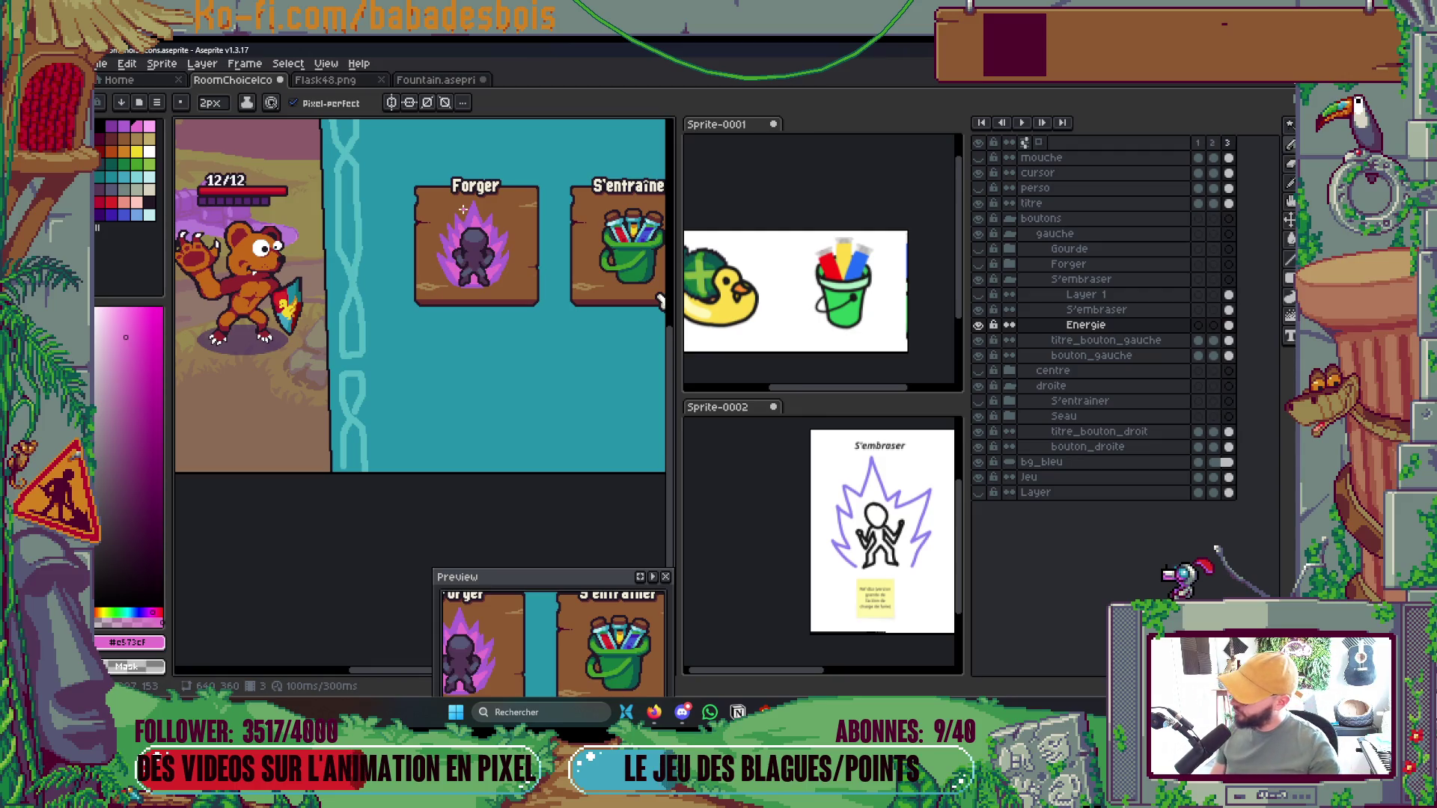
pyautogui.scroll(4, 461, 205)
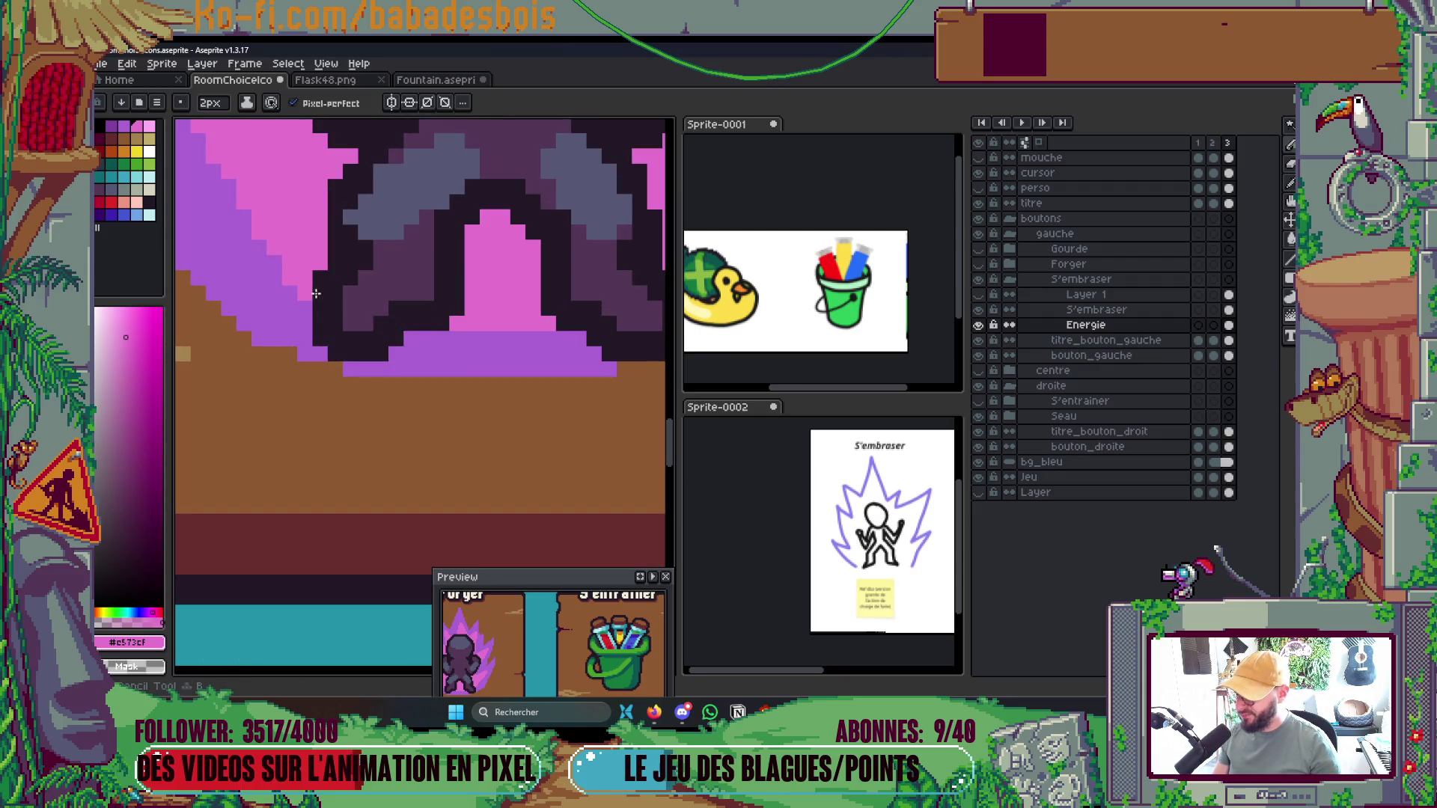
pyautogui.moveTo(438, 353)
pyautogui.mouseDown()
pyautogui.moveTo(599, 367)
pyautogui.moveTo(486, 339)
pyautogui.moveTo(423, 369)
pyautogui.moveTo(444, 365)
pyautogui.mouseUp()
pyautogui.scroll(-4, 443, 365)
pyautogui.scroll(4, 479, 230)
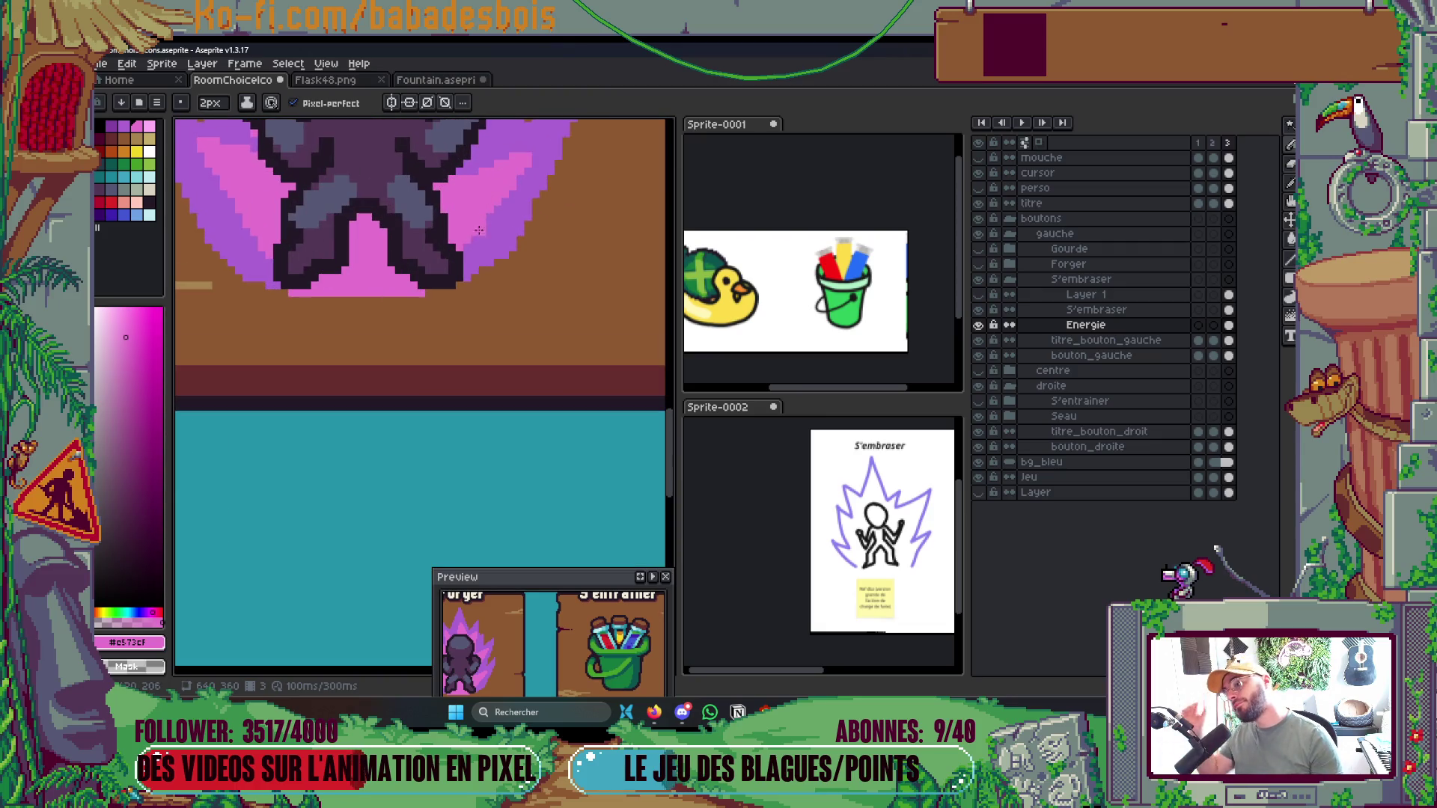
pyautogui.click(440, 287)
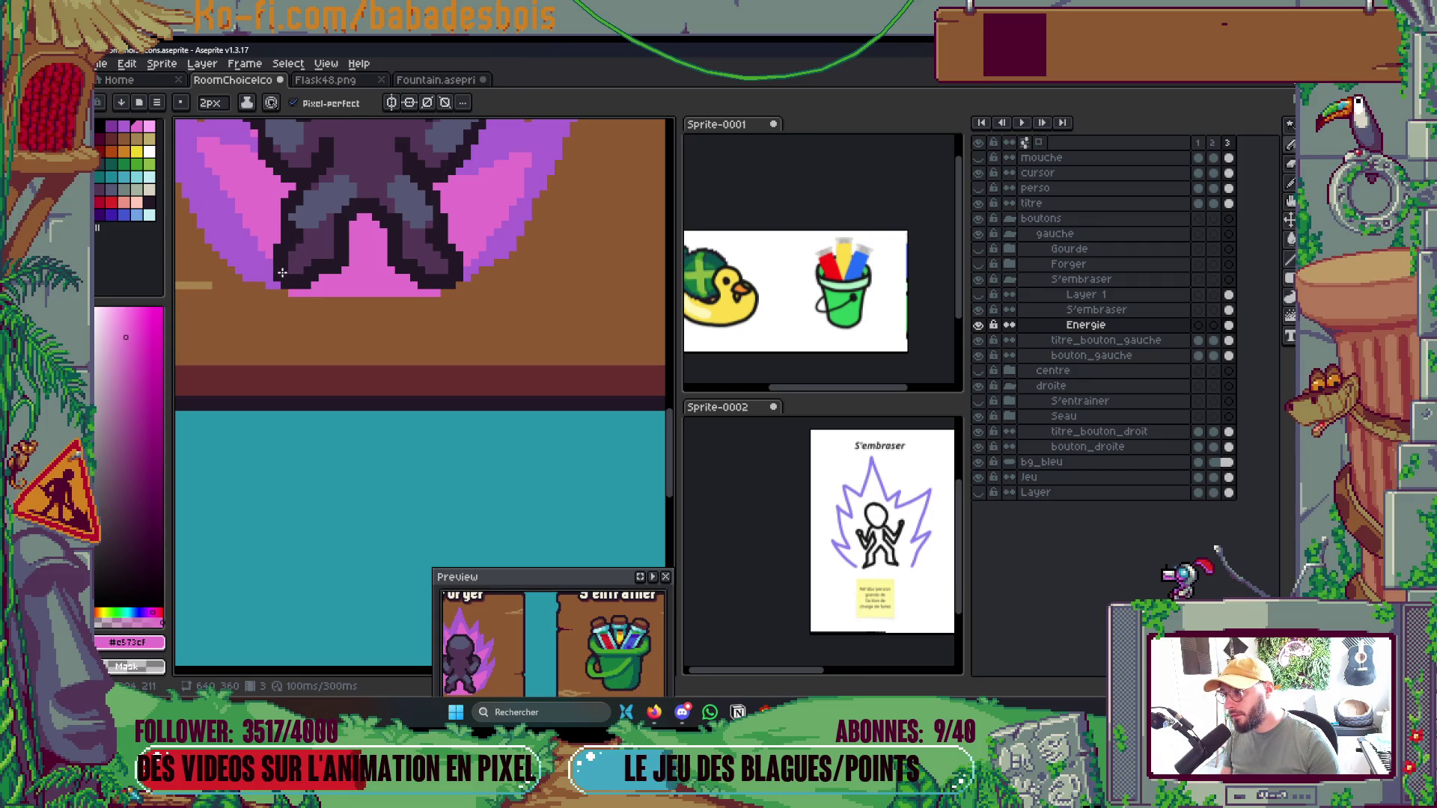
pyautogui.scroll(-5, 465, 301)
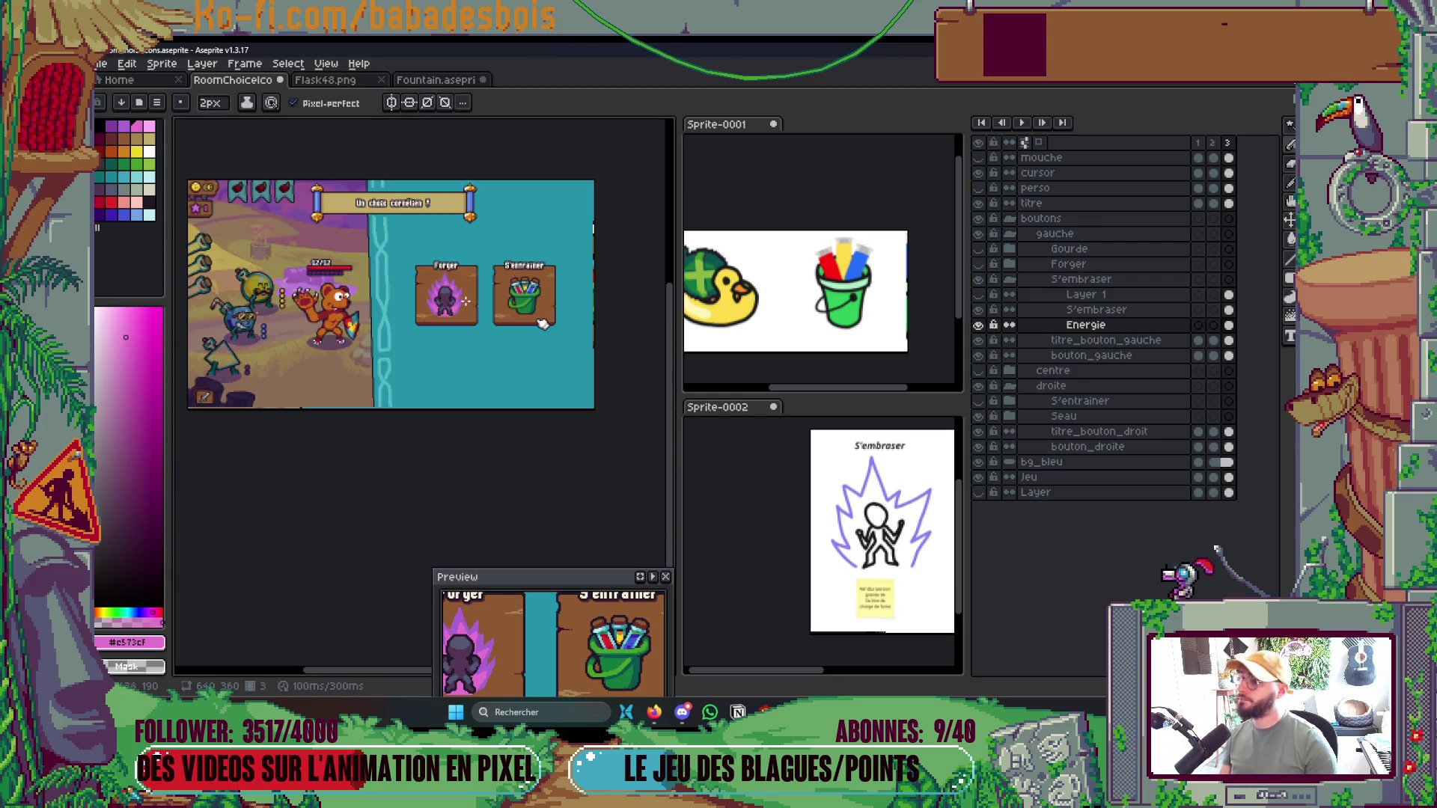
pyautogui.scroll(2, 465, 301)
pyautogui.scroll(5, 451, 304)
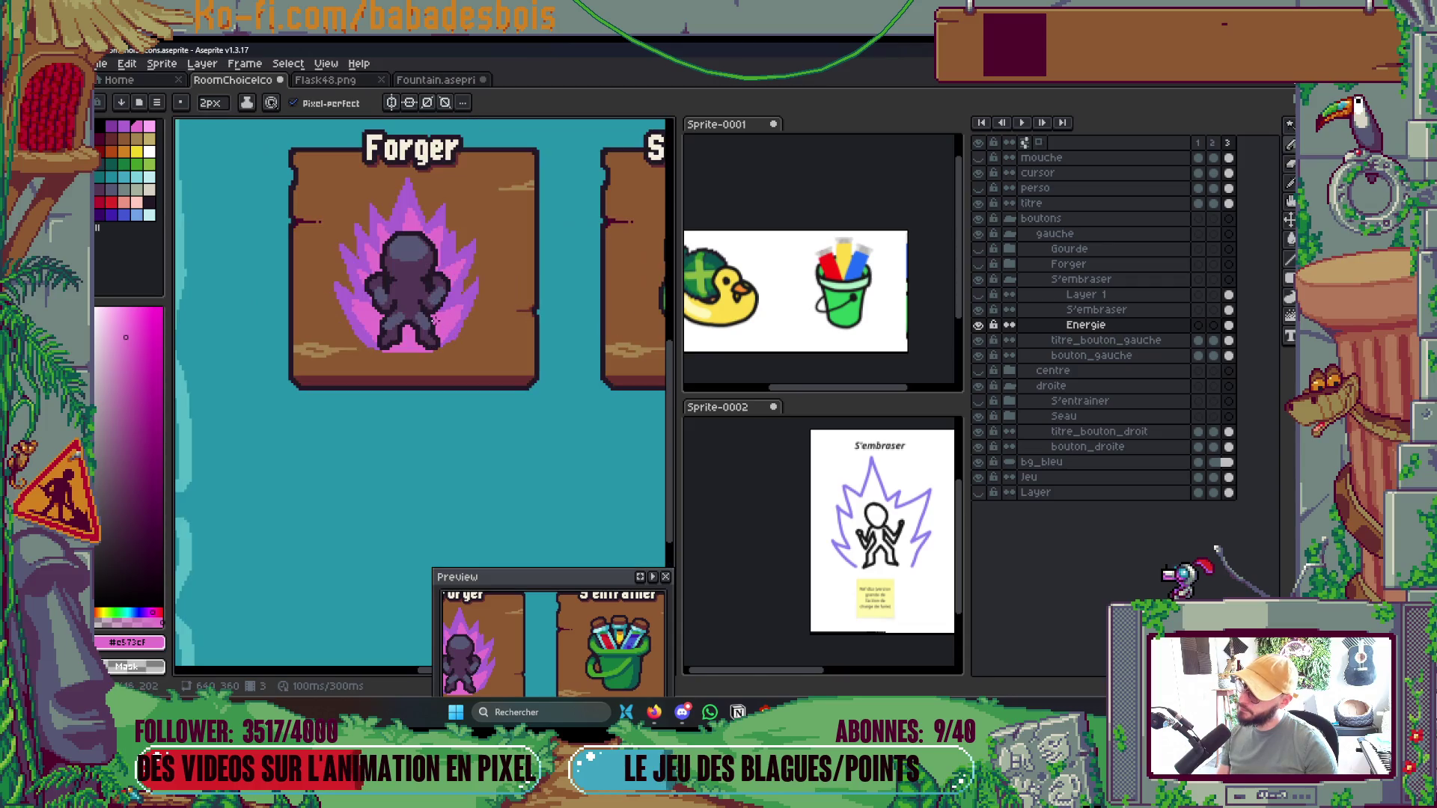
# Draw new purple aura spikes on the right and left of the character
pyautogui.moveTo(447, 380)
pyautogui.mouseDown()
pyautogui.moveTo(464, 393)
pyautogui.moveTo(524, 366)
pyautogui.moveTo(494, 370)
pyautogui.mouseUp()
pyautogui.moveTo(277, 390)
pyautogui.mouseDown()
pyautogui.moveTo(502, 409)
pyautogui.moveTo(333, 389)
pyautogui.moveTo(410, 395)
pyautogui.mouseUp()
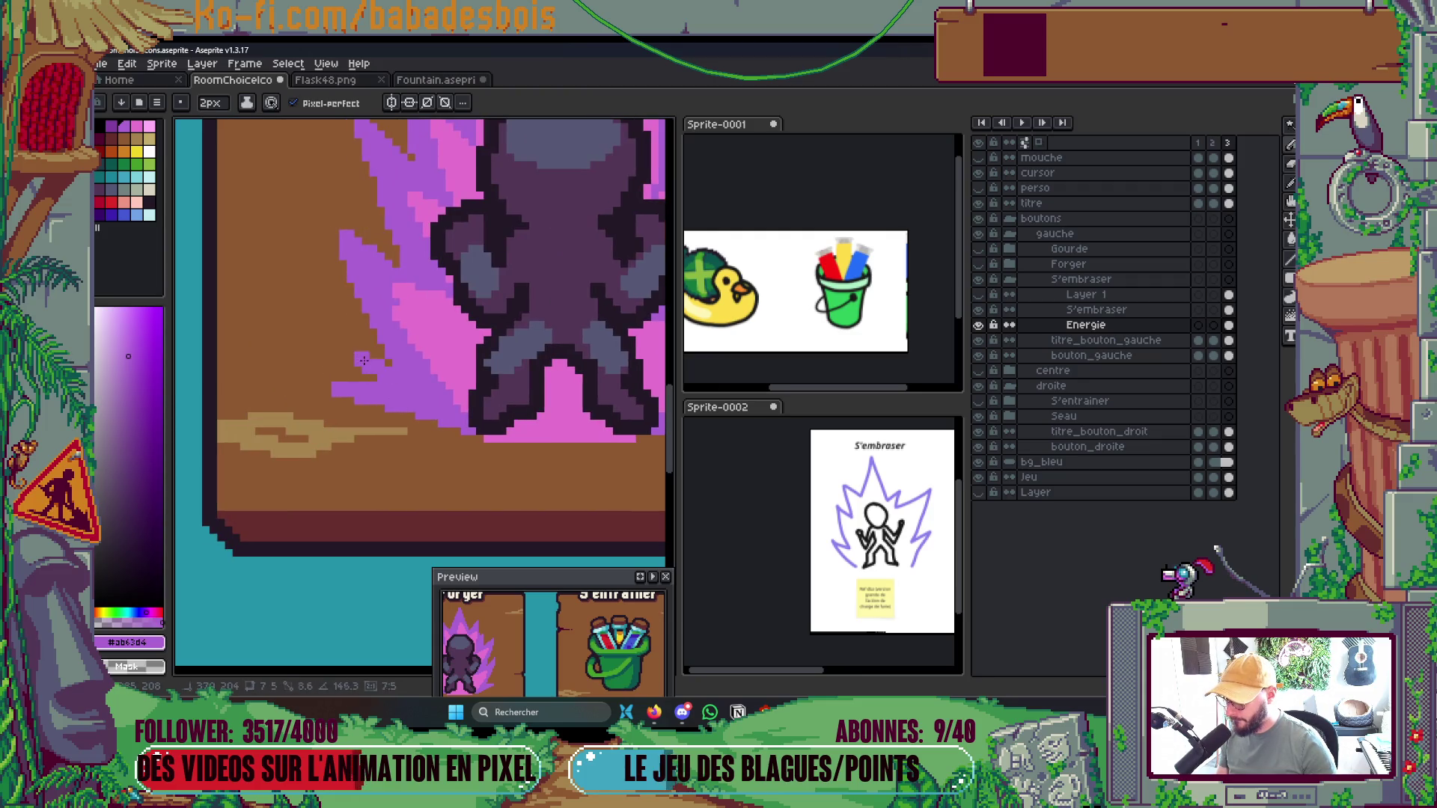
pyautogui.scroll(-6, 507, 280)
pyautogui.scroll(3, 507, 281)
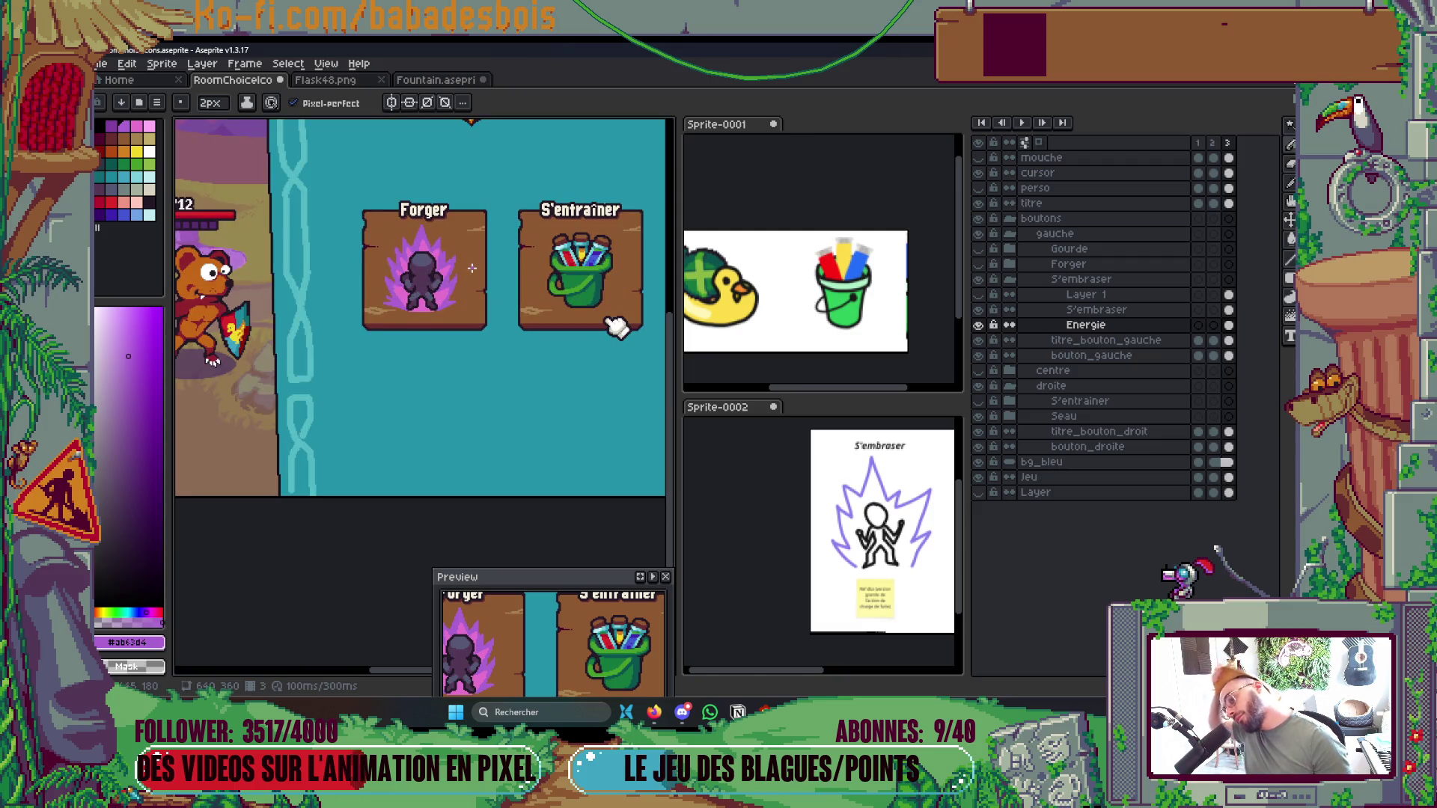
pyautogui.scroll(4, 402, 304)
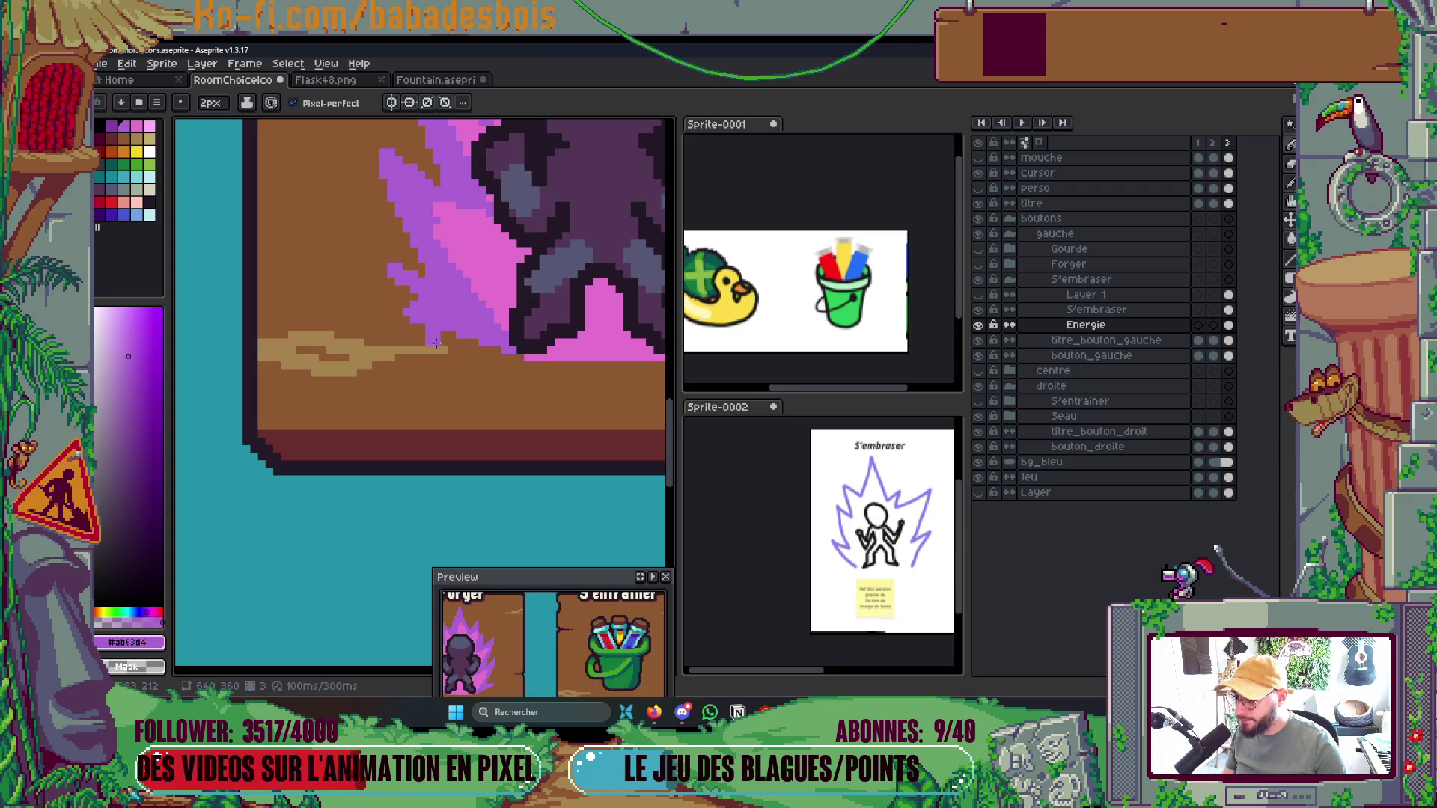
pyautogui.scroll(-4, 407, 322)
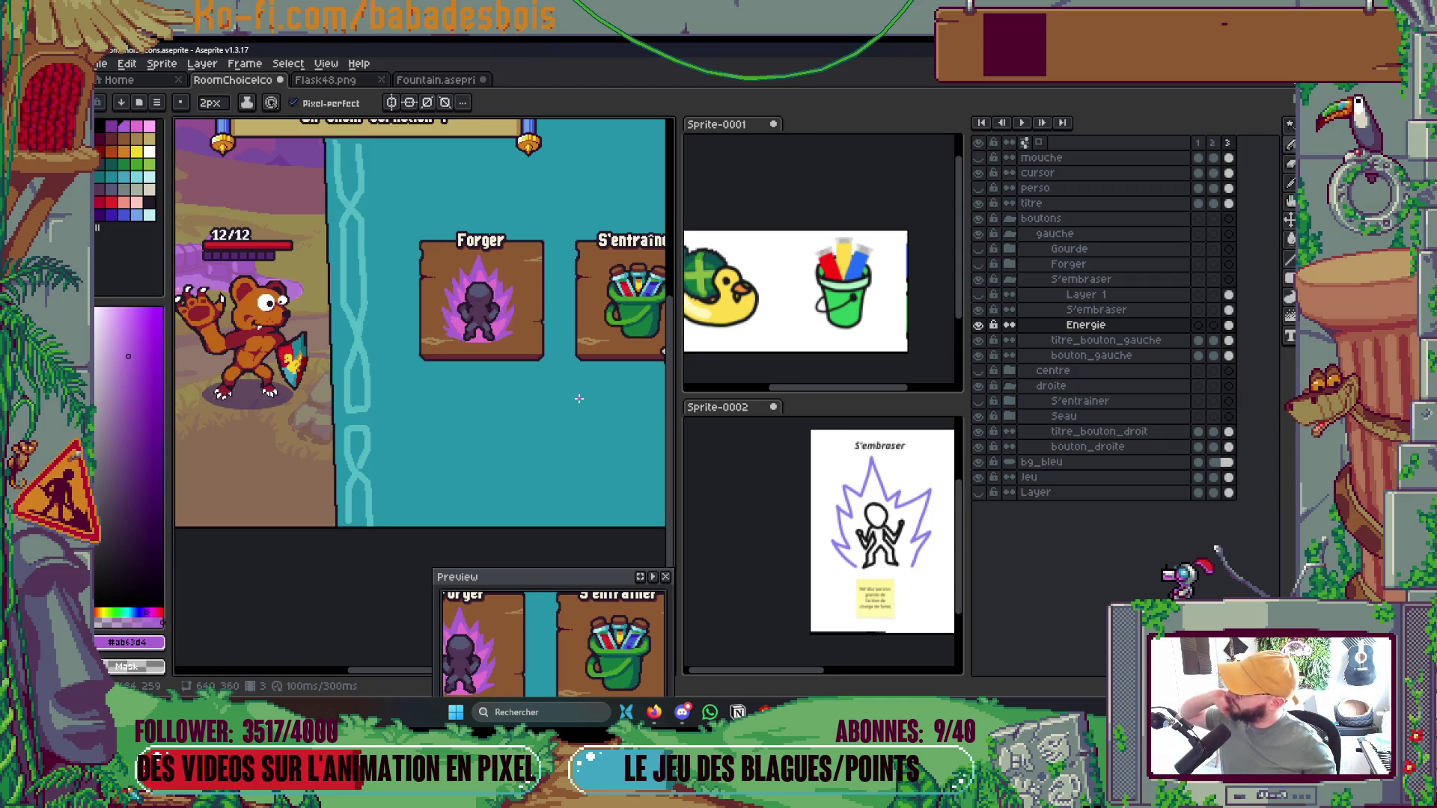
pyautogui.moveTo(542, 368); pyautogui.dragTo(515, 384)
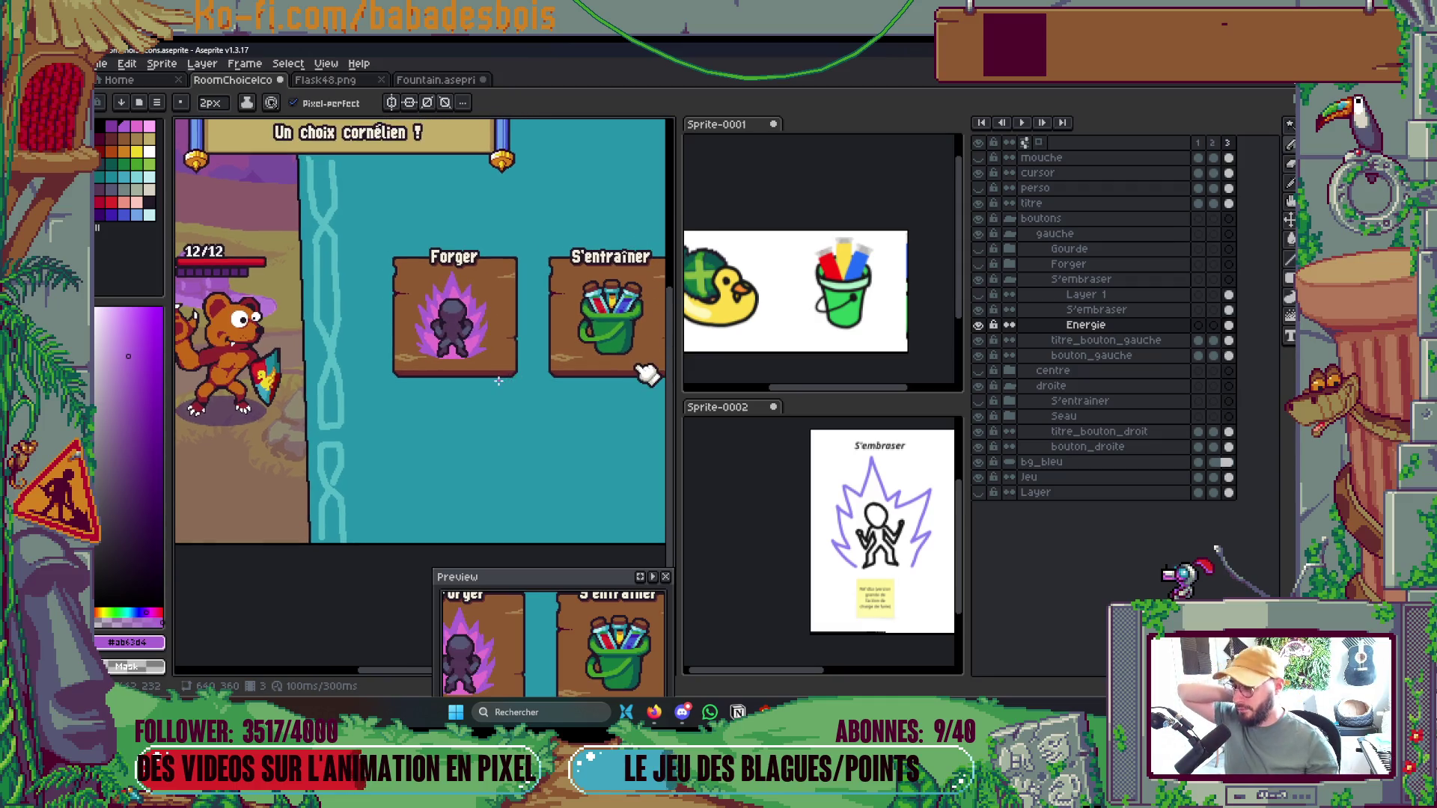
pyautogui.scroll(-2, 498, 381)
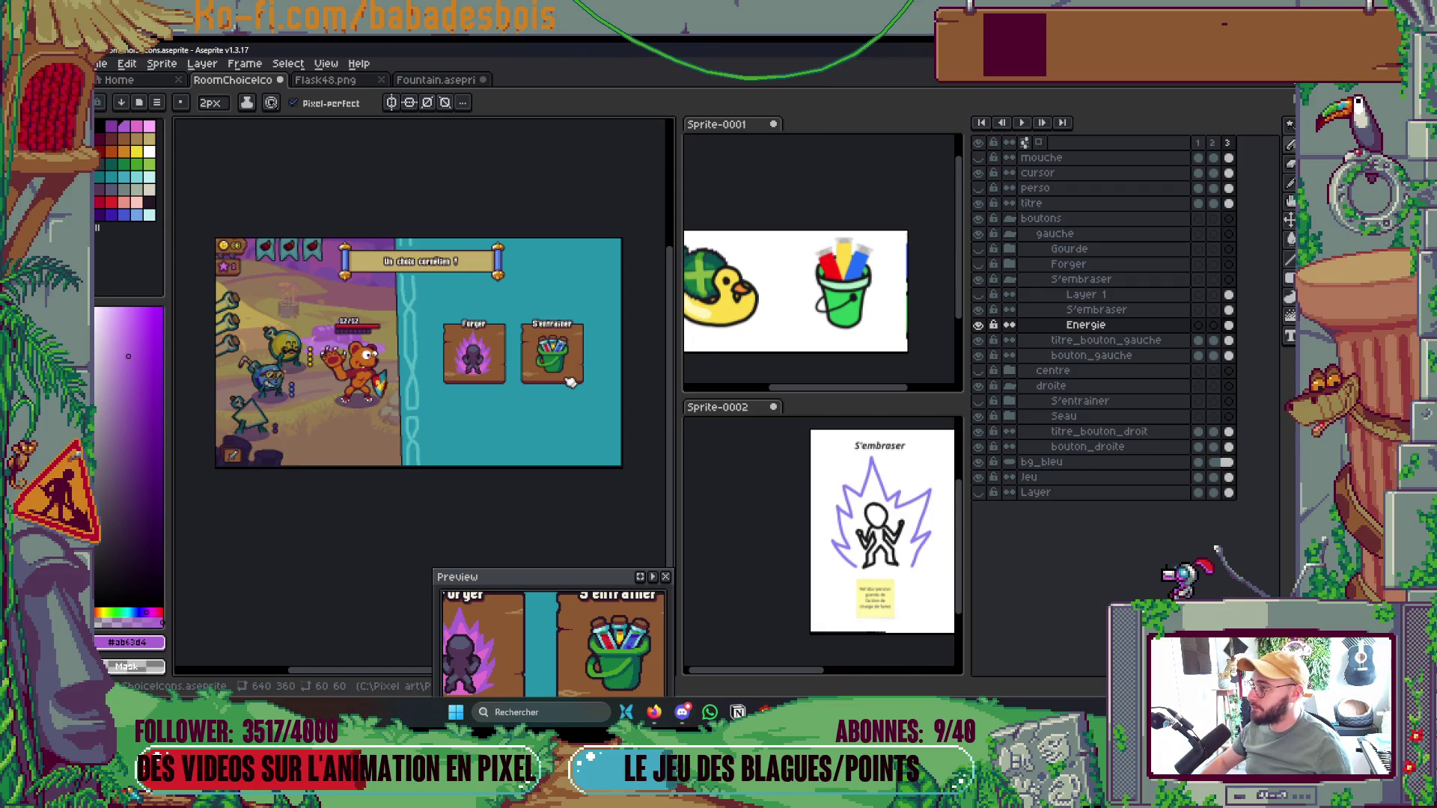
pyautogui.moveTo(448, 465); pyautogui.dragTo(457, 425)
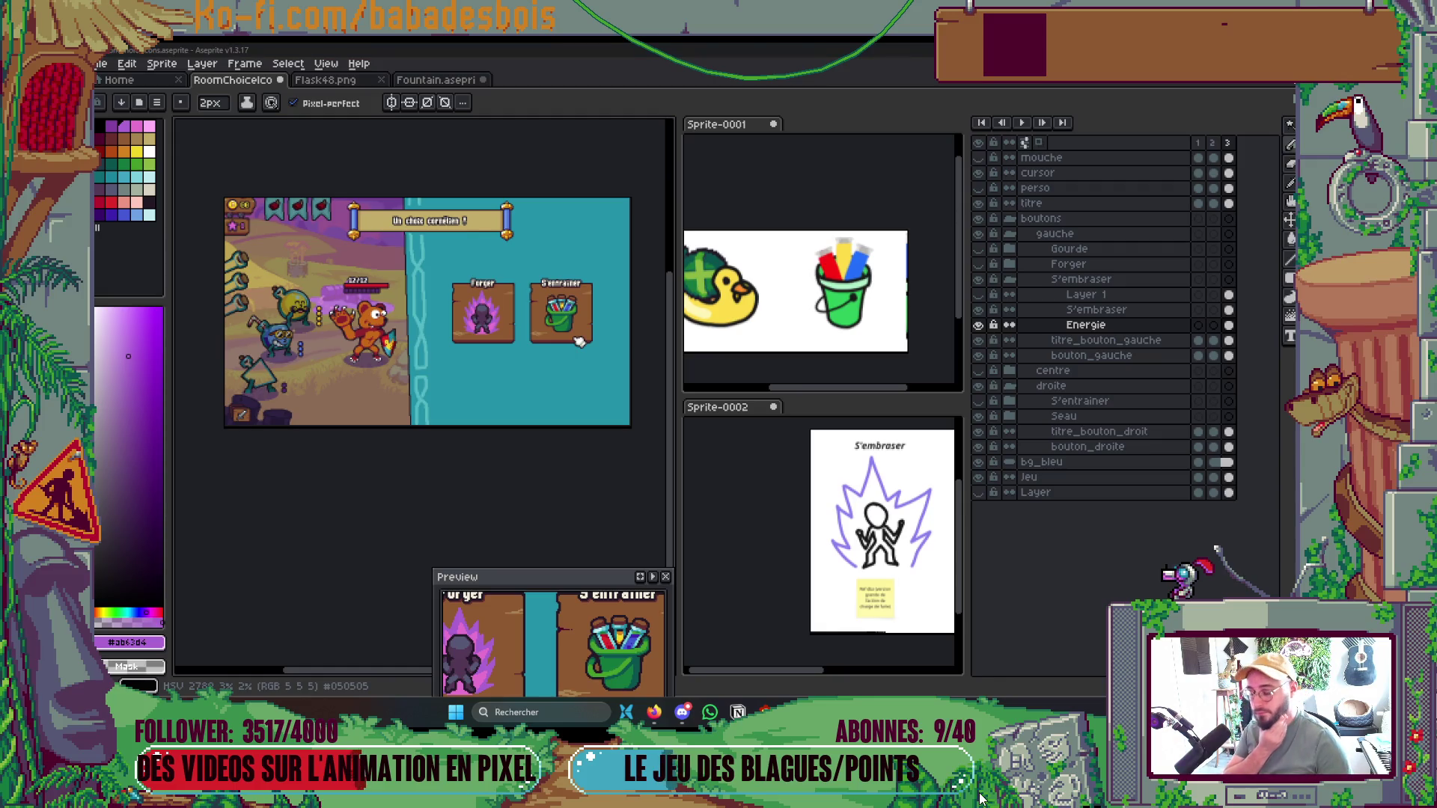
pyautogui.hotkey('alt', 'Tab')
pyautogui.hotkey('alt', 'Tab')
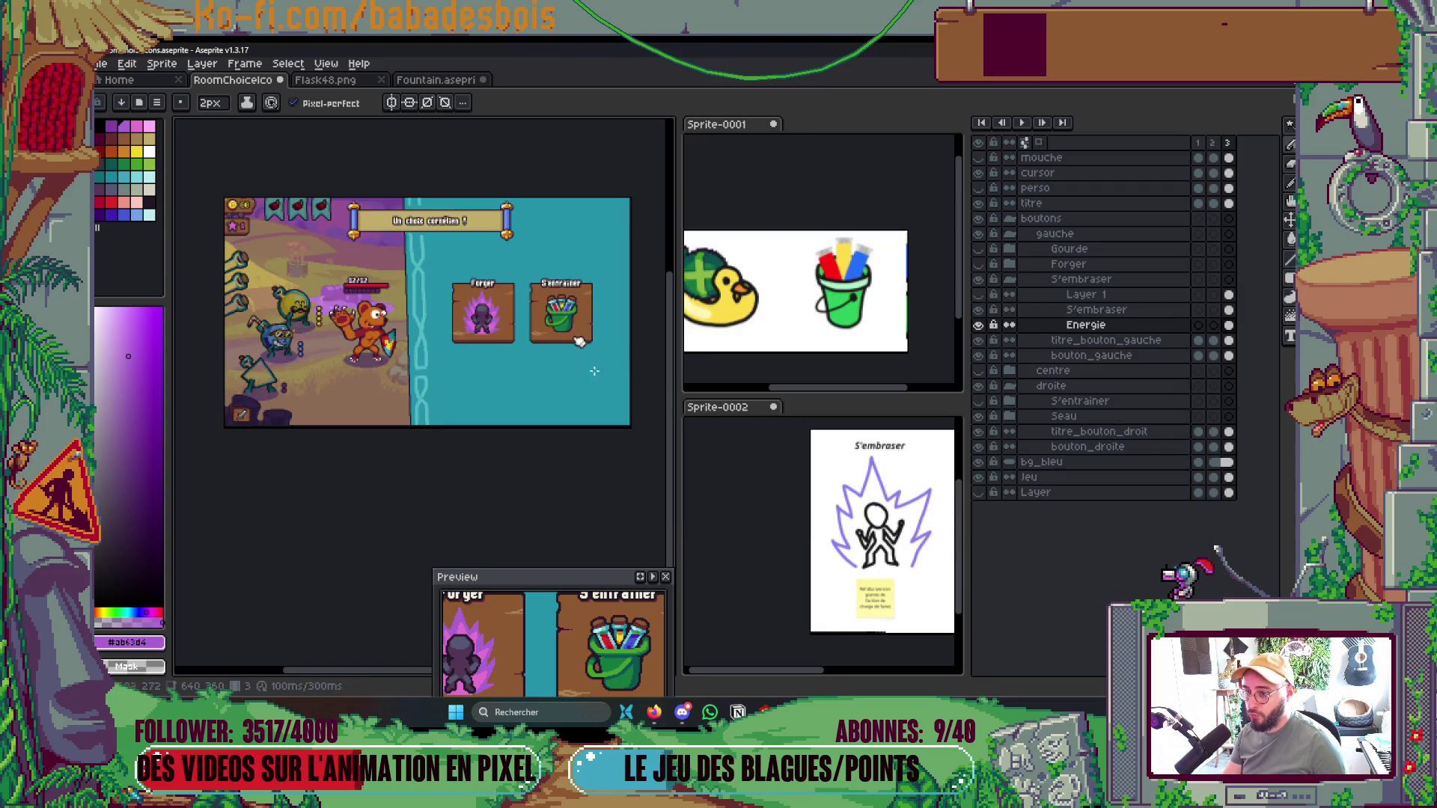
pyautogui.scroll(3, 529, 318)
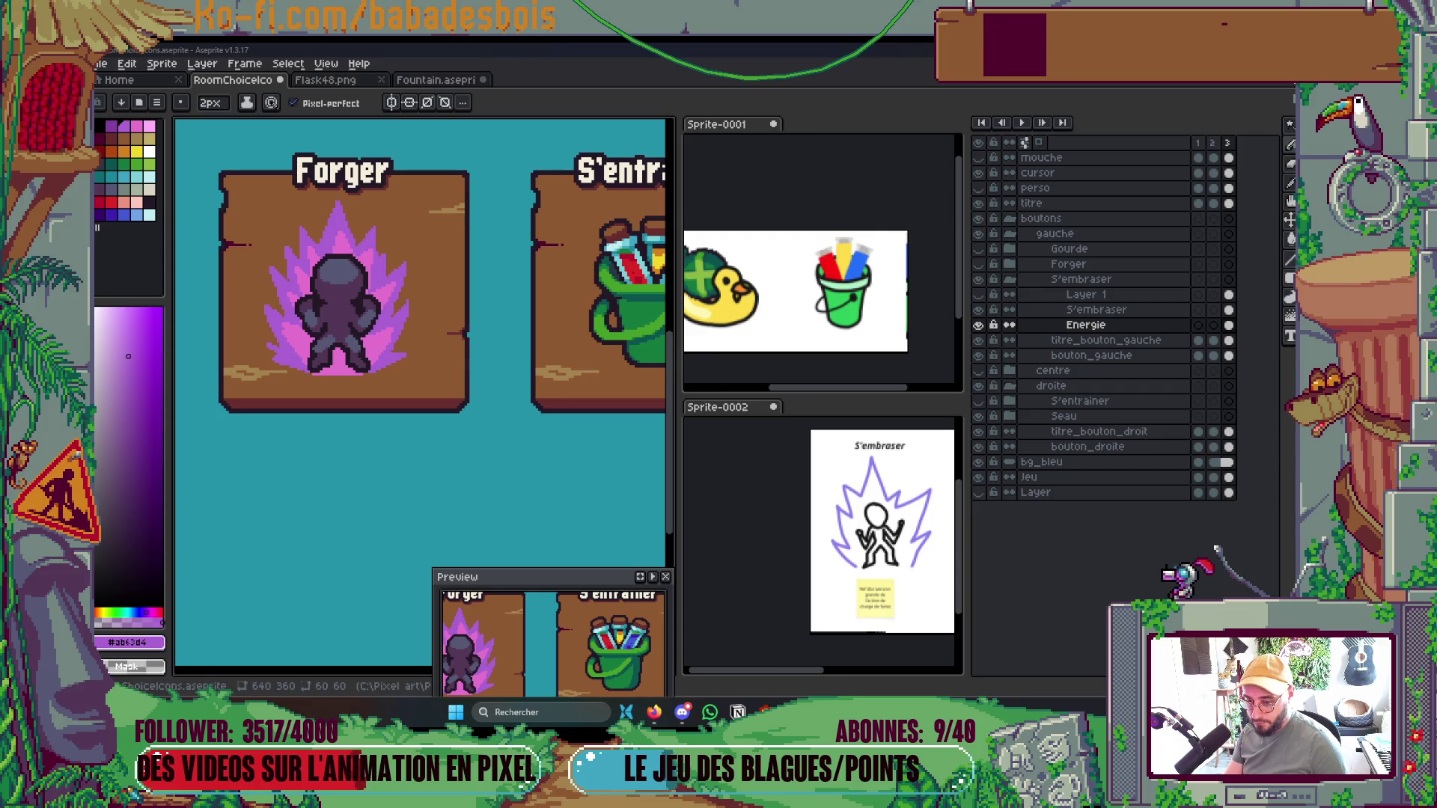
pyautogui.scroll(-2, 488, 468)
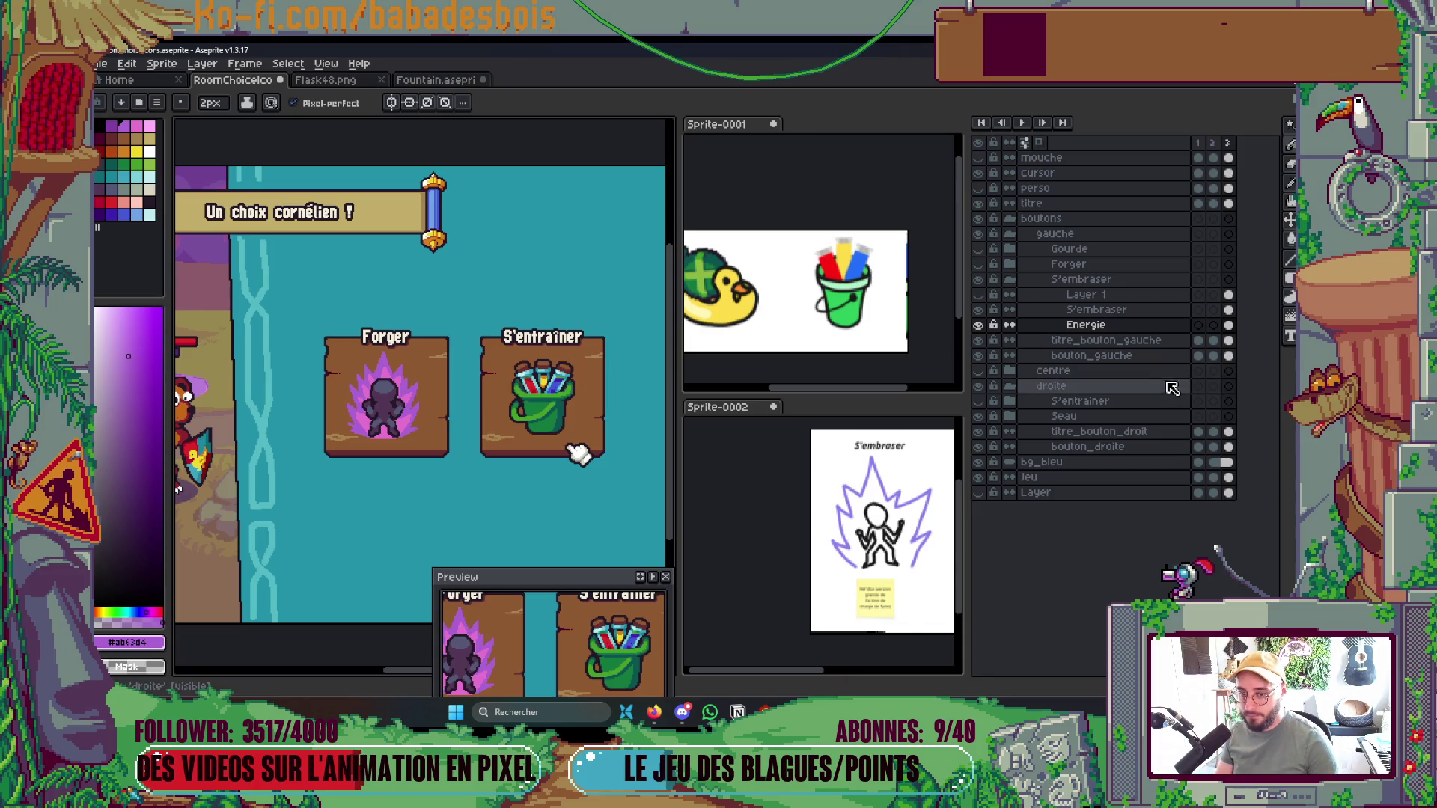
pyautogui.click(149, 201)
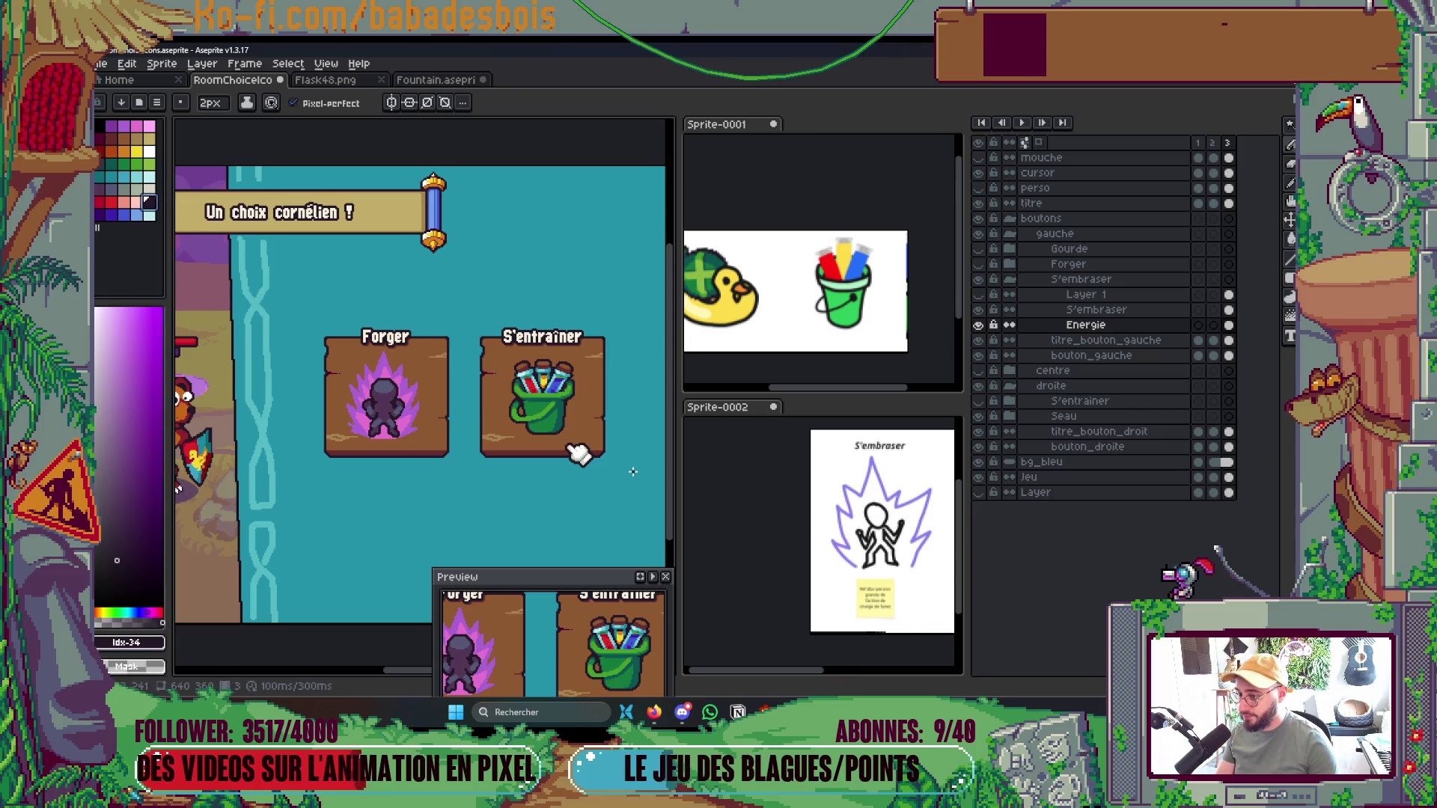
# Apply a cross-shaped dark Outline effect to the Energie aura
pyautogui.hotkey('shift', 'o')
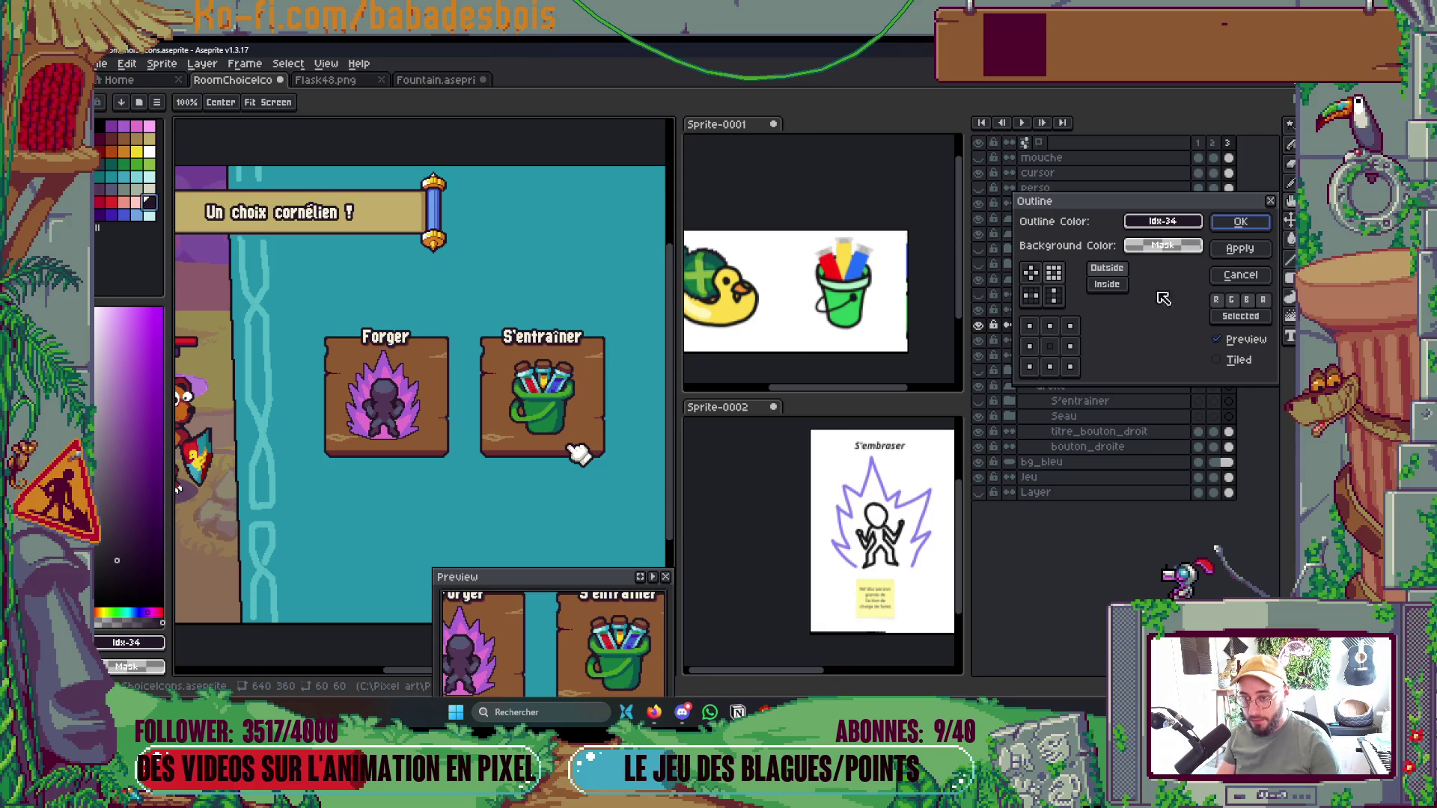
pyautogui.click(1031, 273)
pyautogui.click(1240, 222)
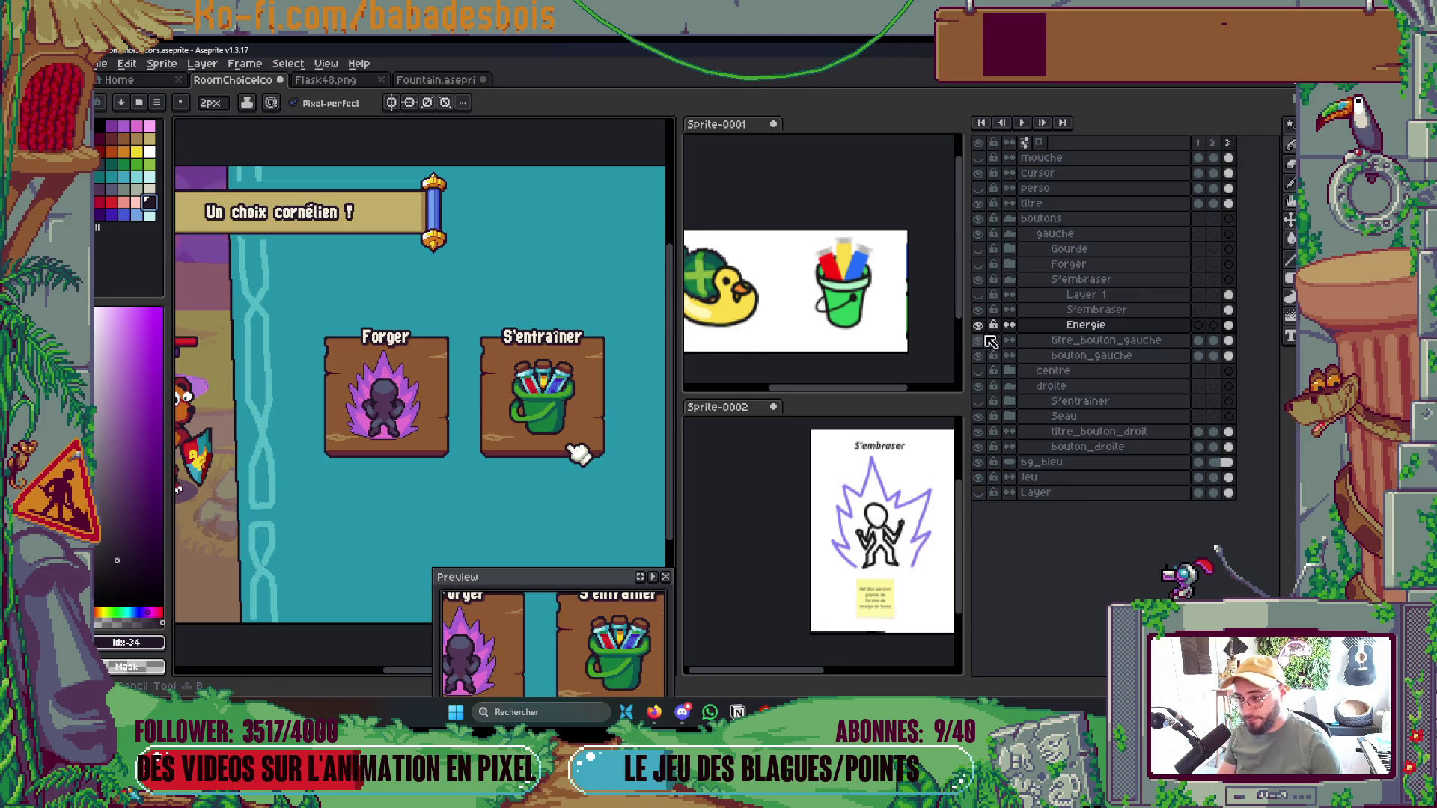
# Reapply the Outline effect with the full square matrix around the aura
pyautogui.hotkey('shift', 'o')
pyautogui.click(1053, 272)
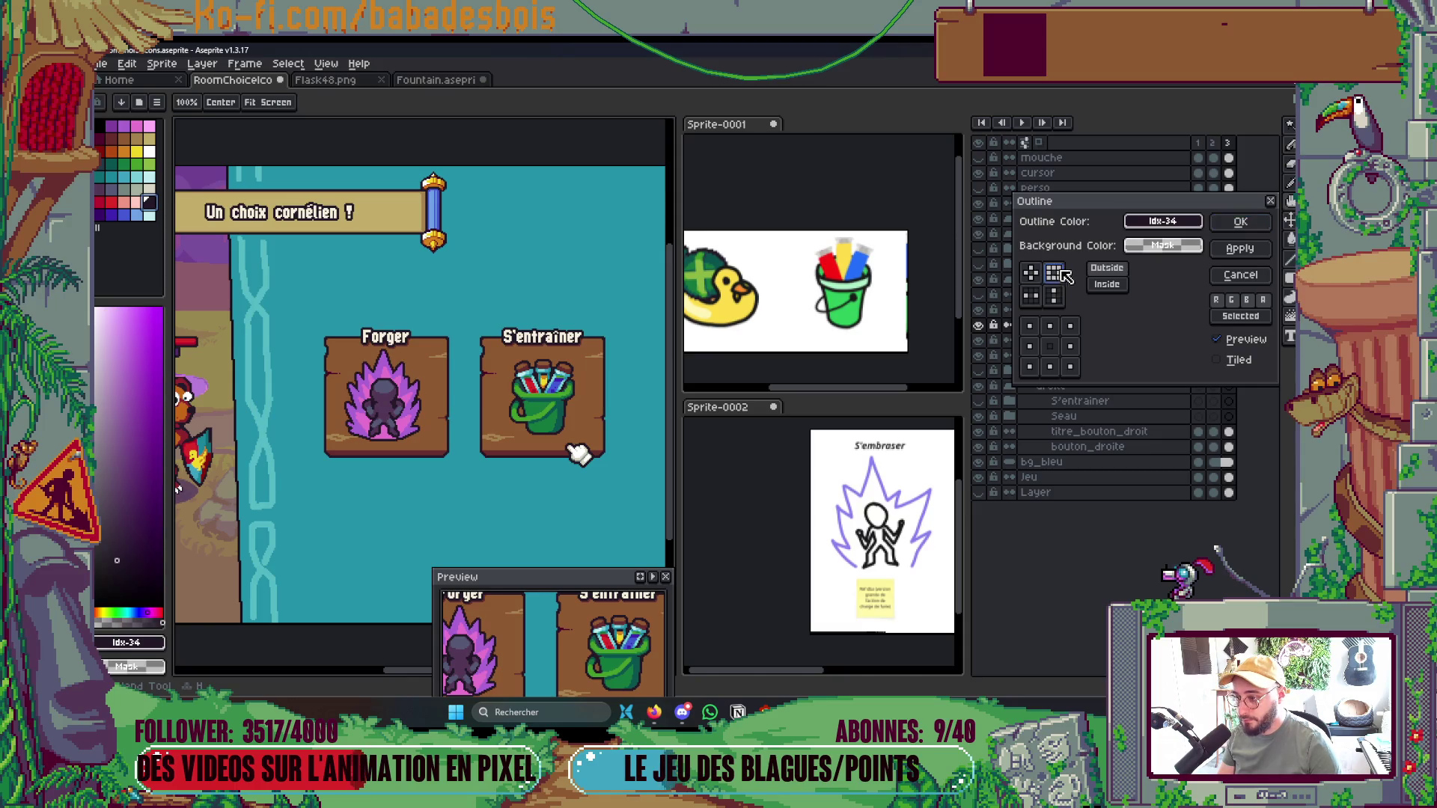
pyautogui.click(1240, 222)
pyautogui.scroll(-1, 552, 310)
pyautogui.scroll(2, 552, 310)
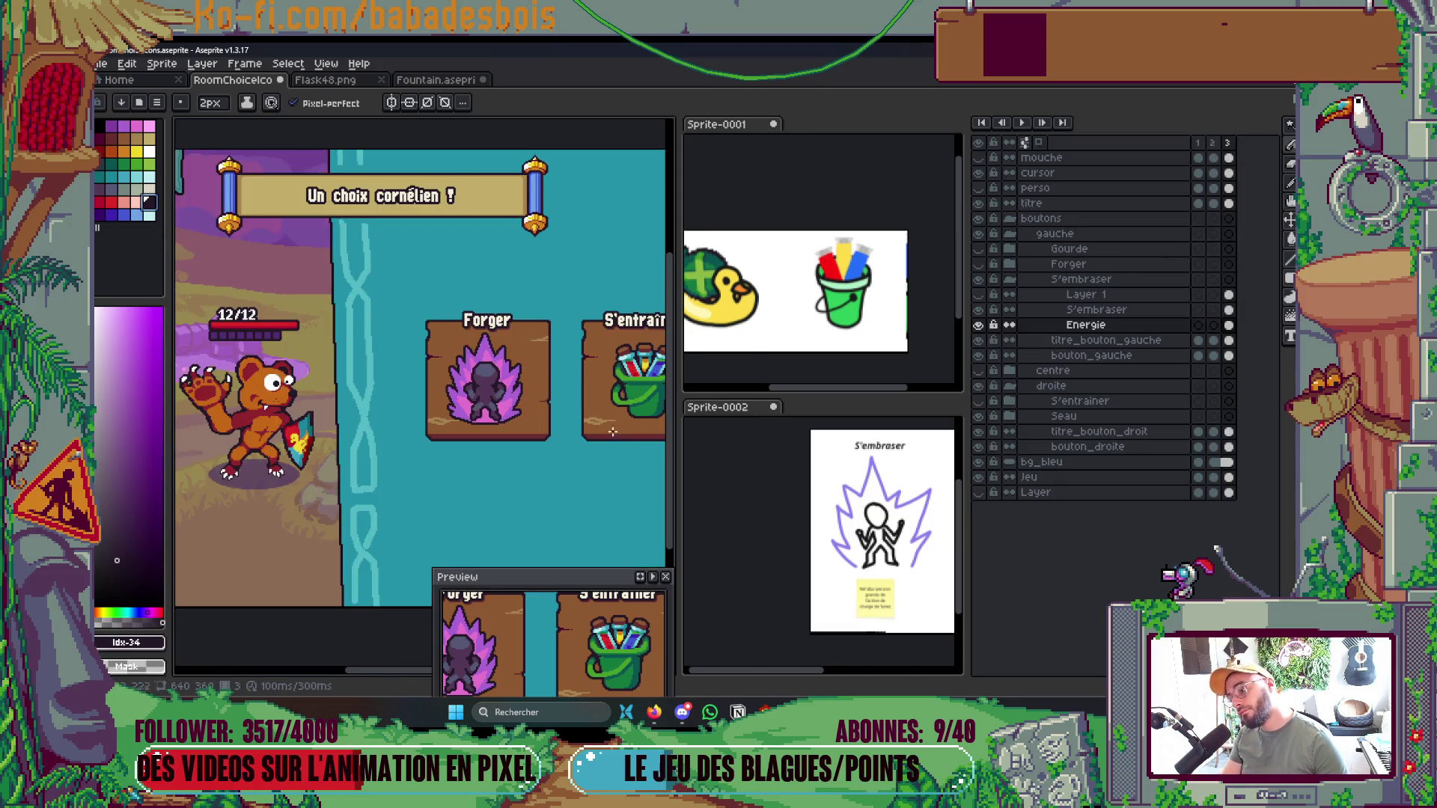
pyautogui.scroll(-2, 583, 349)
pyautogui.scroll(1, 583, 349)
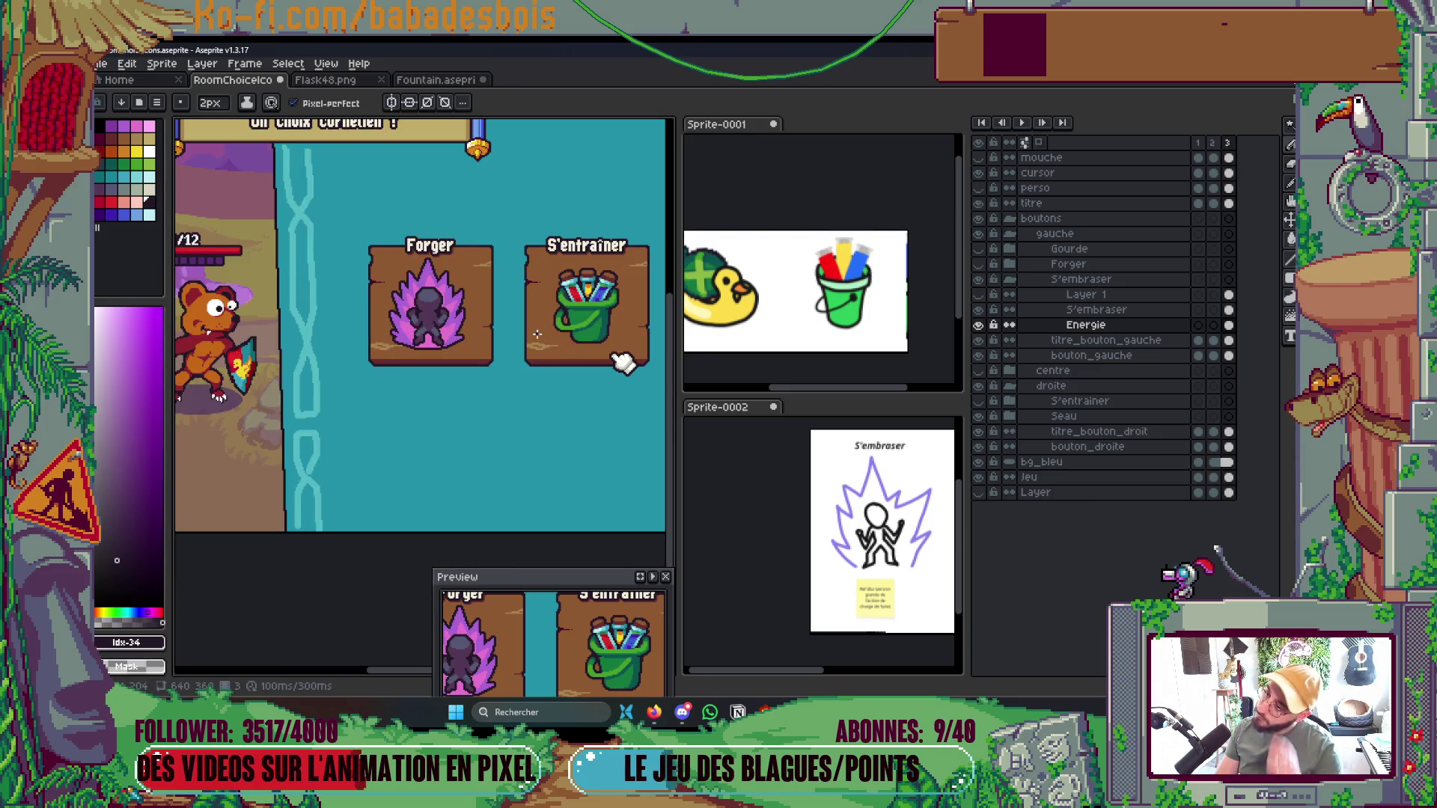
pyautogui.press('g')
pyautogui.scroll(1, 431, 284)
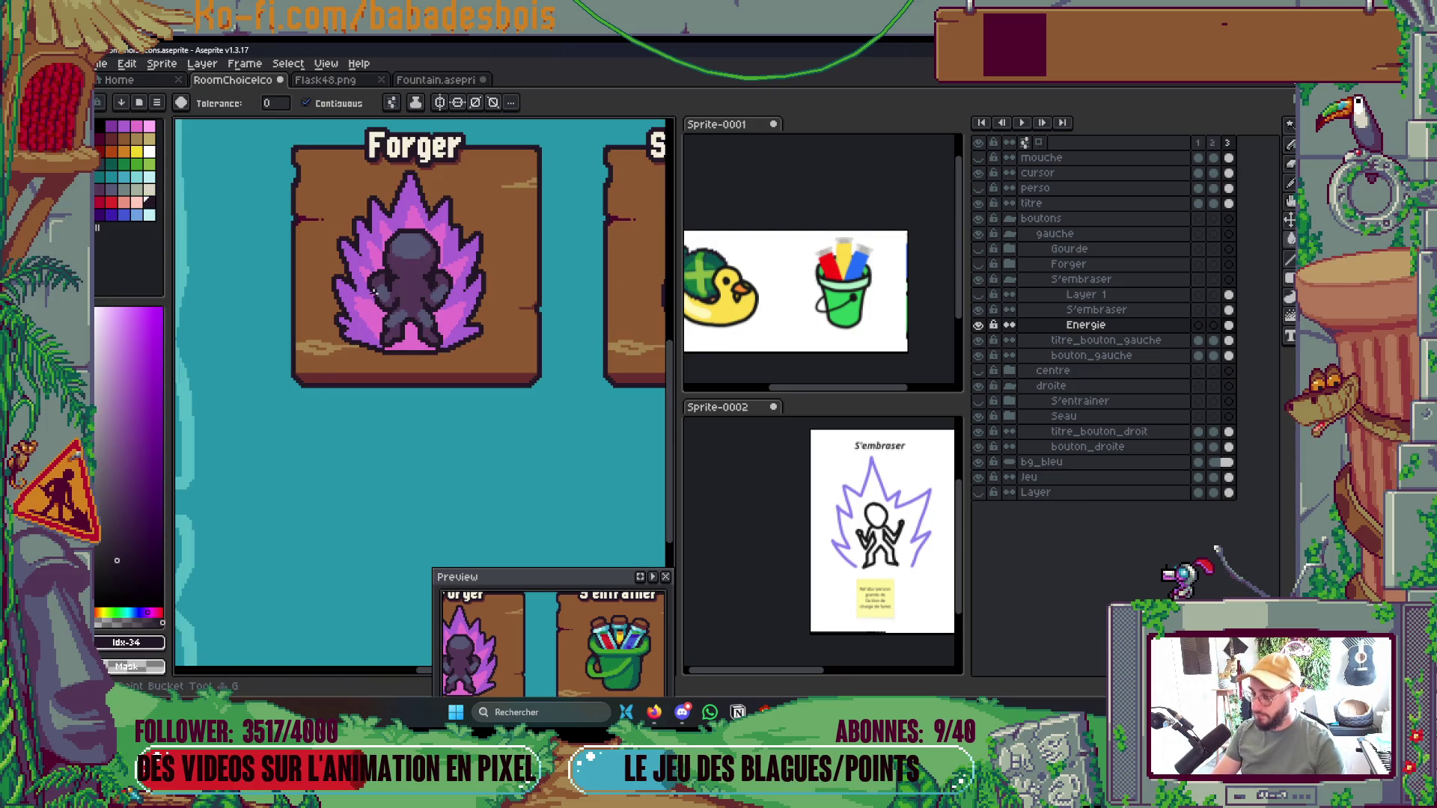
# Make the S'embraser layer active for painting
pyautogui.scroll(1, 423, 276)
pyautogui.keyDown('ctrl'); pyautogui.click(434, 277); pyautogui.keyUp('ctrl')
pyautogui.click(435, 277)
pyautogui.scroll(-2, 434, 277)
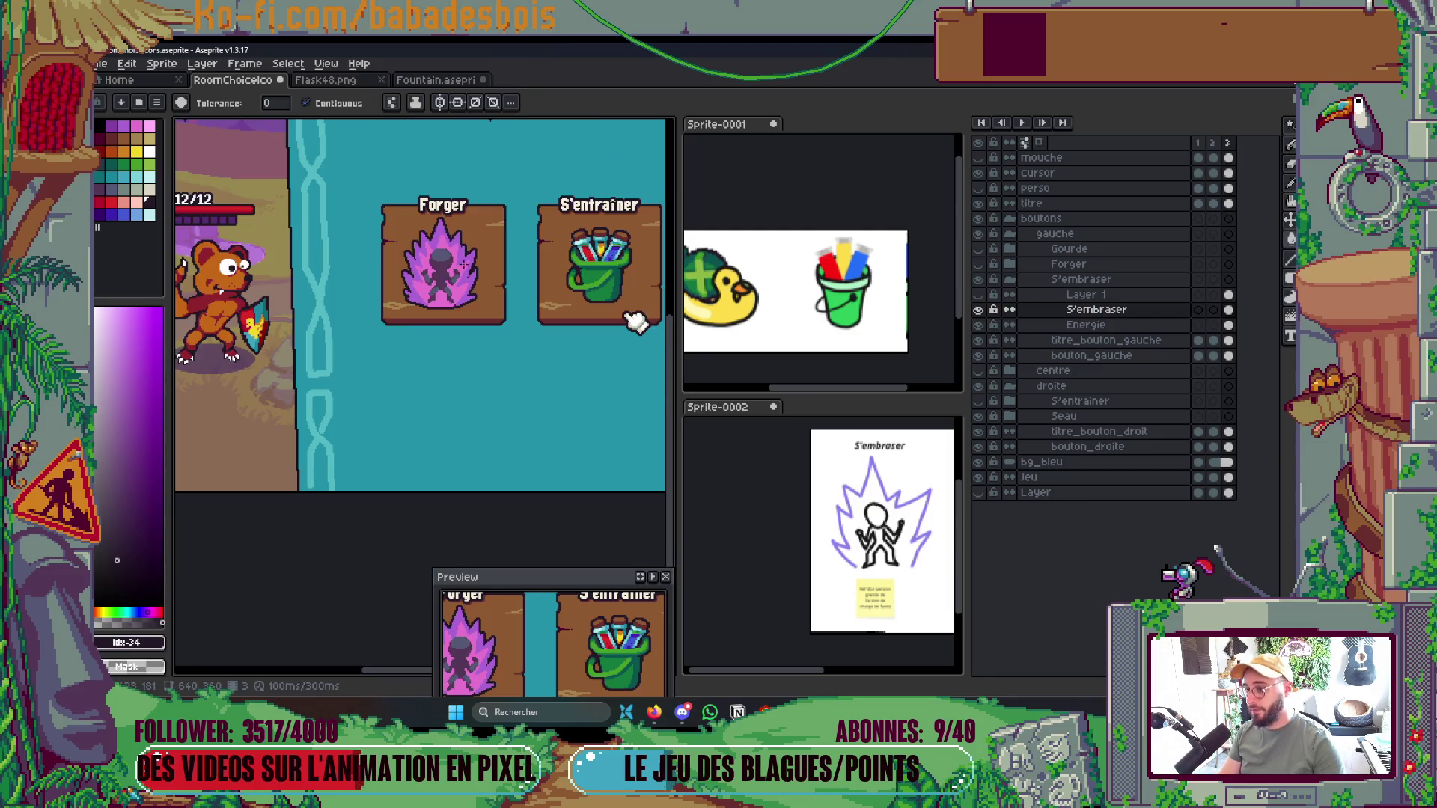
pyautogui.scroll(-1, 468, 263)
pyautogui.scroll(1, 471, 260)
pyautogui.scroll(1, 473, 260)
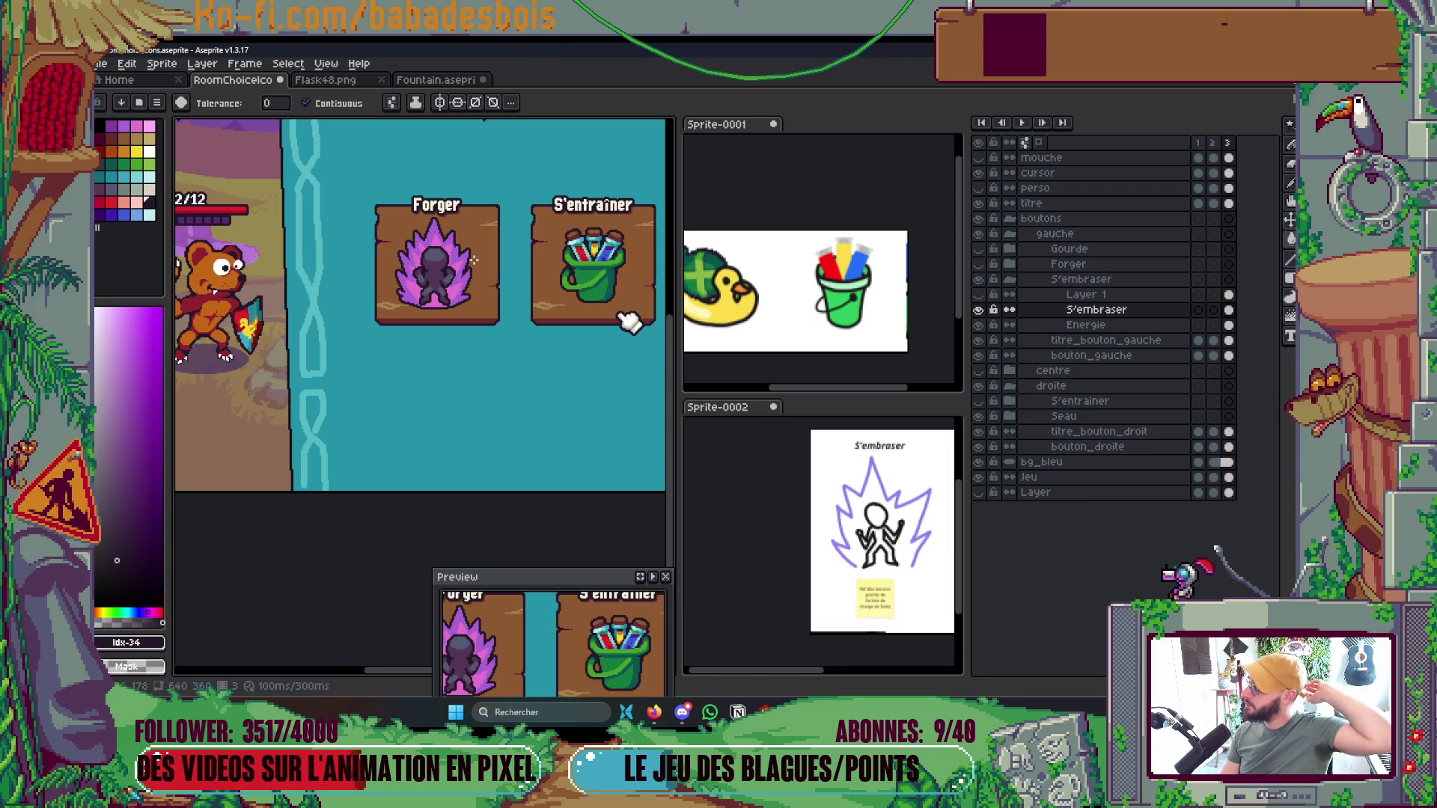
pyautogui.scroll(3, 438, 277)
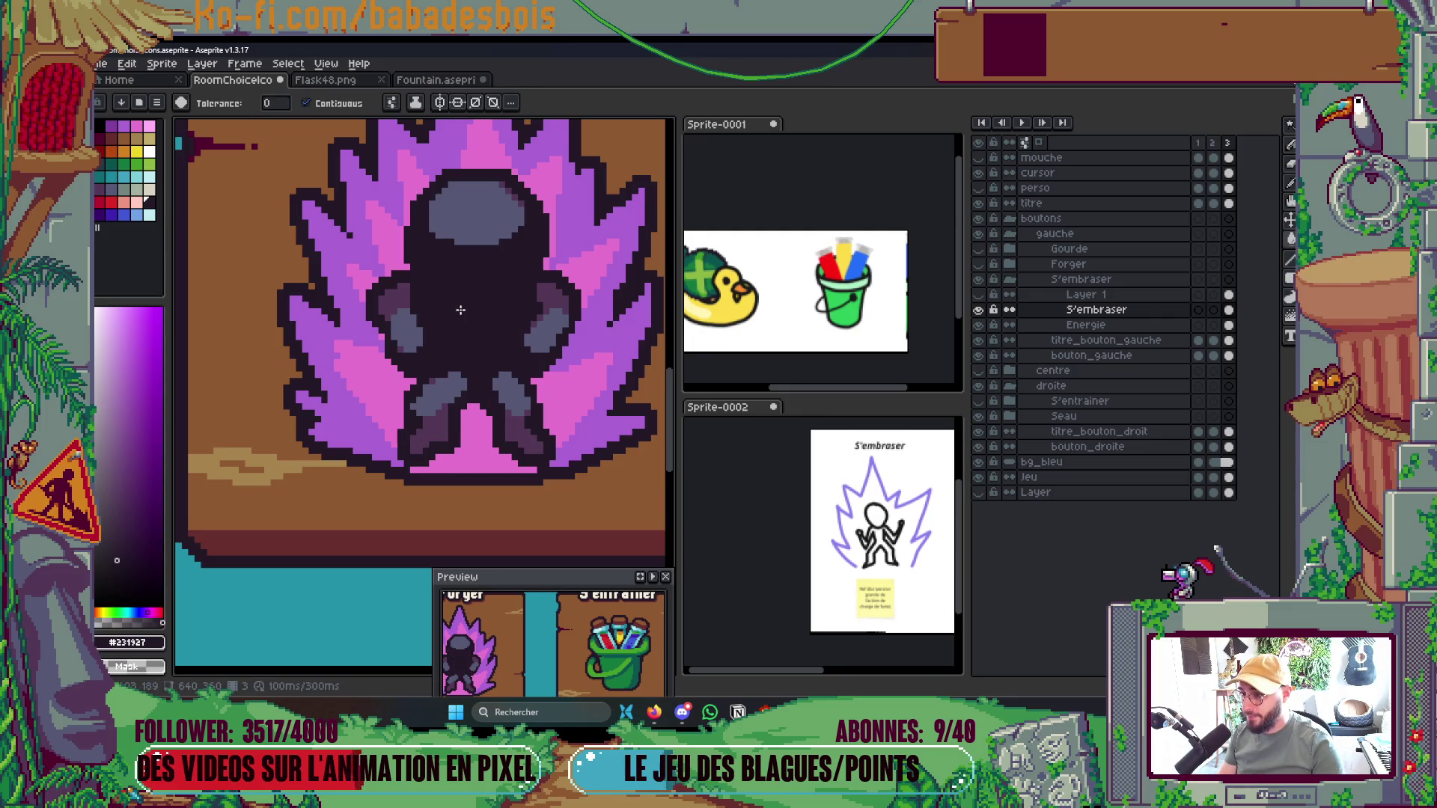
pyautogui.scroll(-3, 461, 310)
# Bucket-fill the character's body dark purple and clear its dark outline
pyautogui.press('v')
pyautogui.click(476, 299)
pyautogui.press('g')
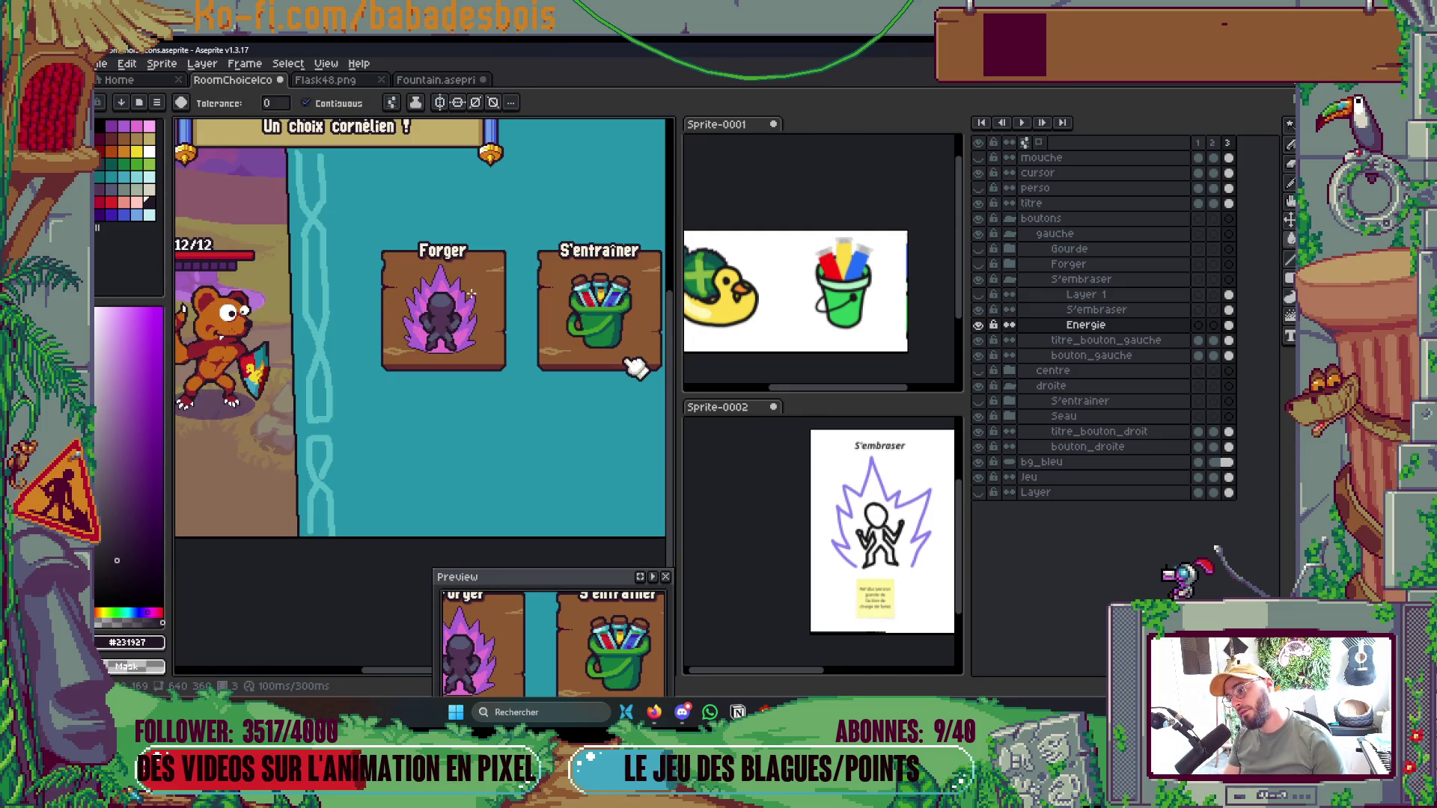
pyautogui.scroll(3, 466, 285)
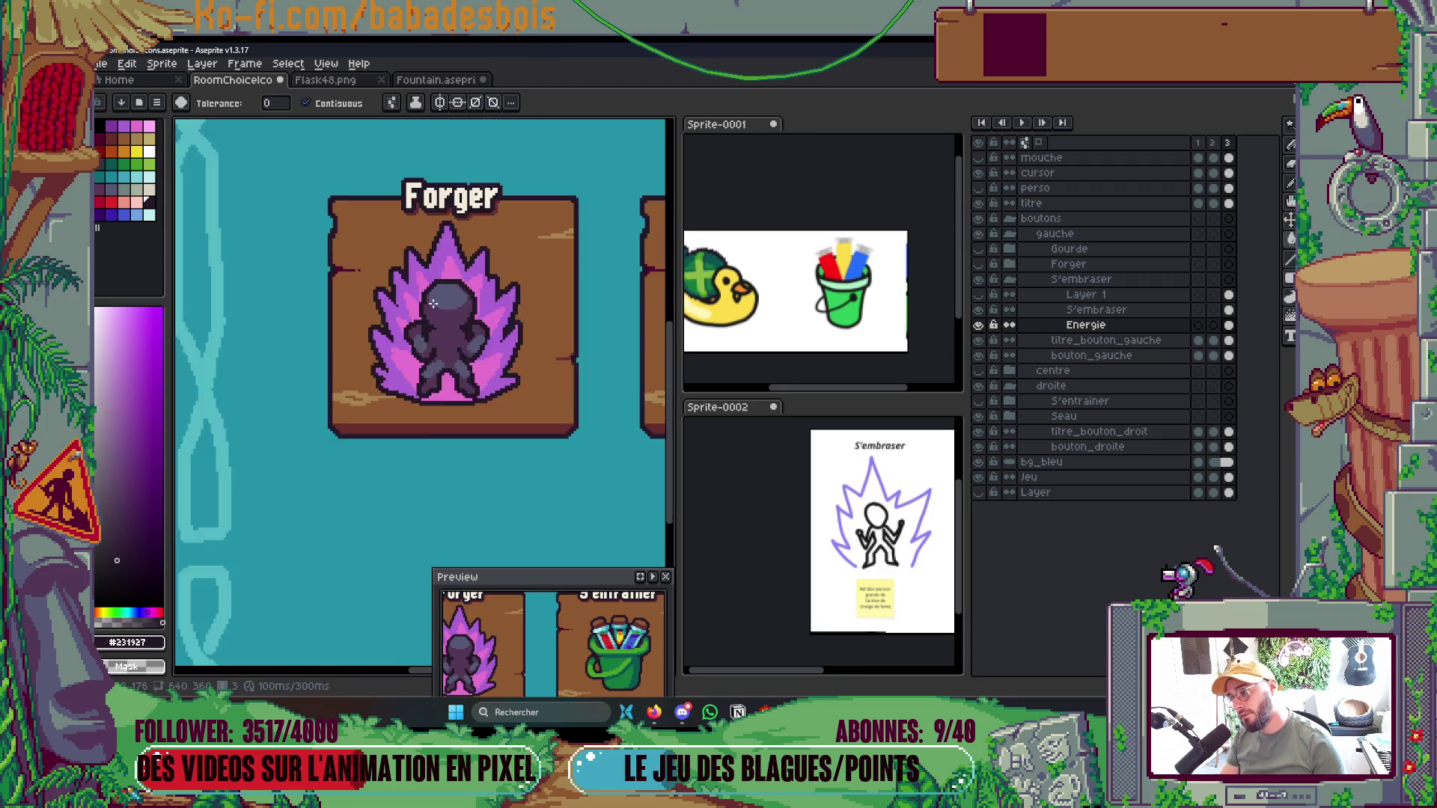
pyautogui.hotkey('ctrl', 'z')
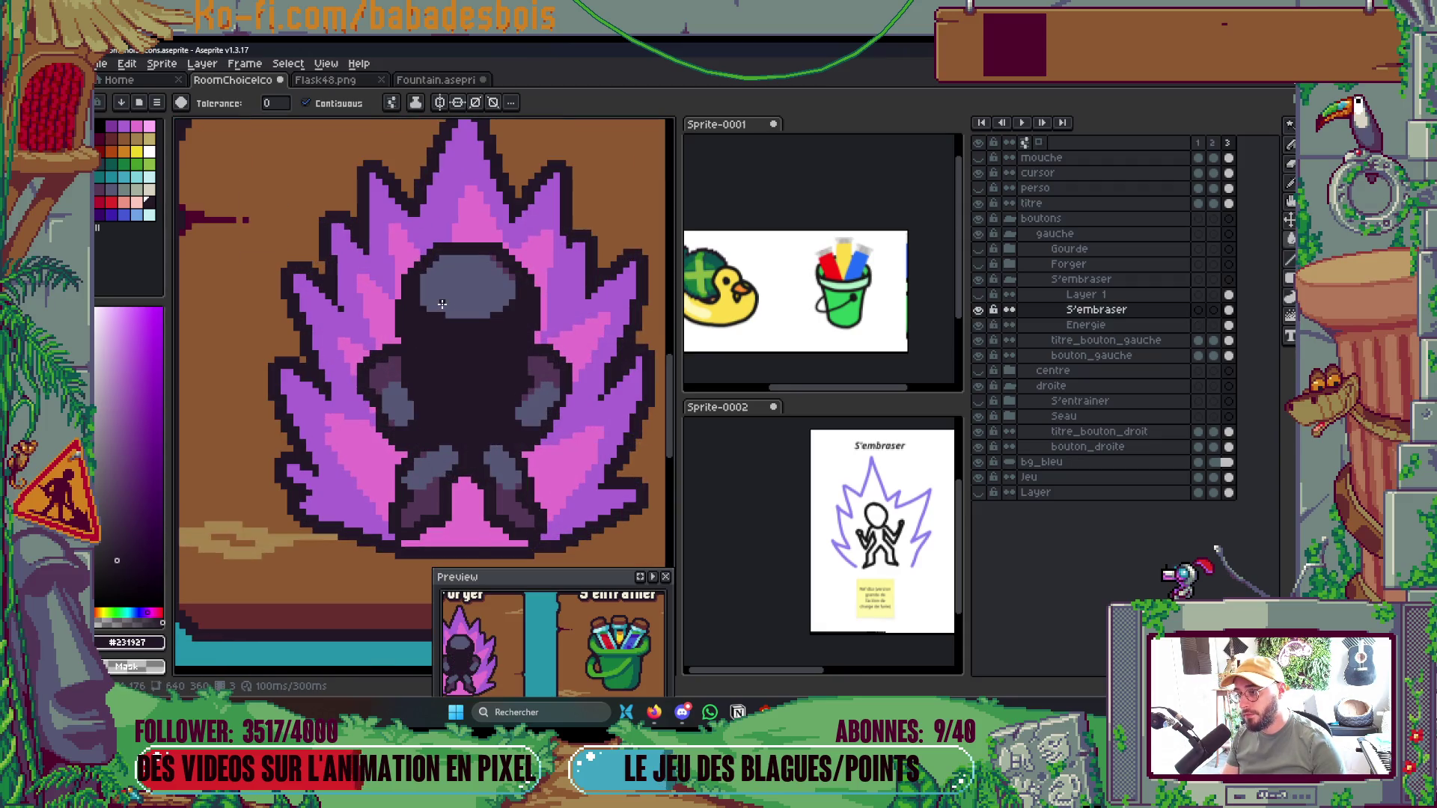
pyautogui.click(449, 311)
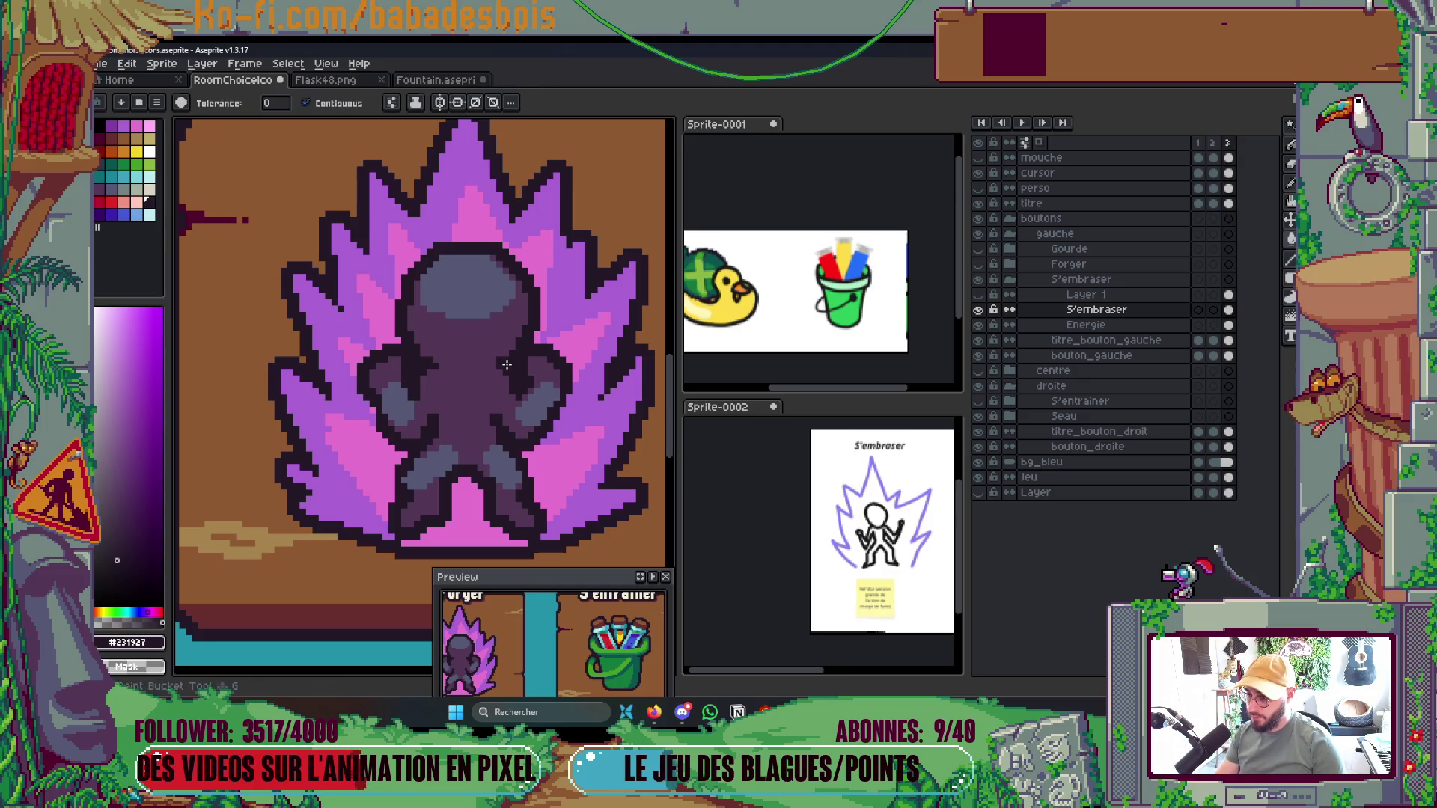
pyautogui.click(507, 365)
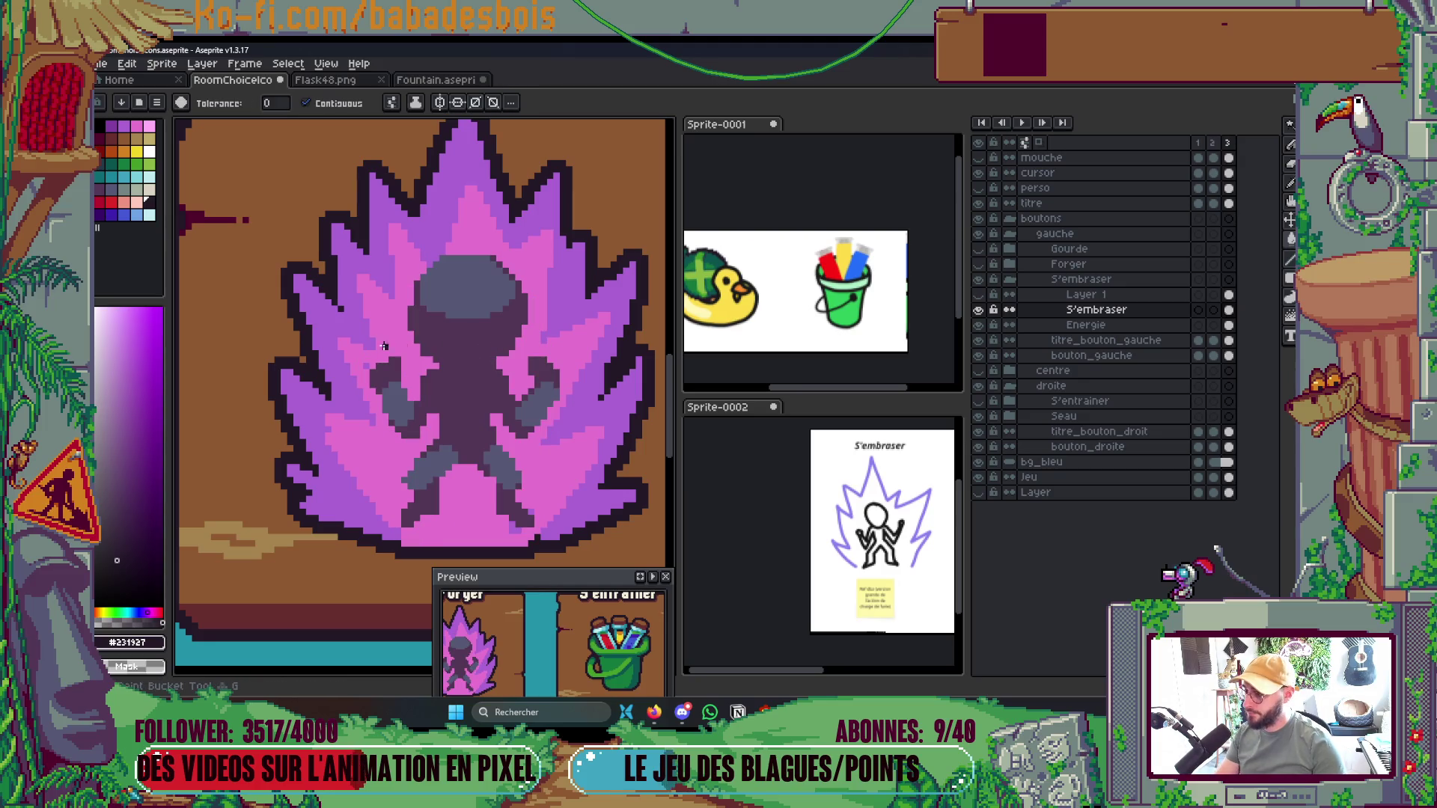
pyautogui.click(427, 366)
# Turn off Contiguous, fill outline pixels black, then fill grey head and legs with palette 25
pyautogui.click(307, 103)
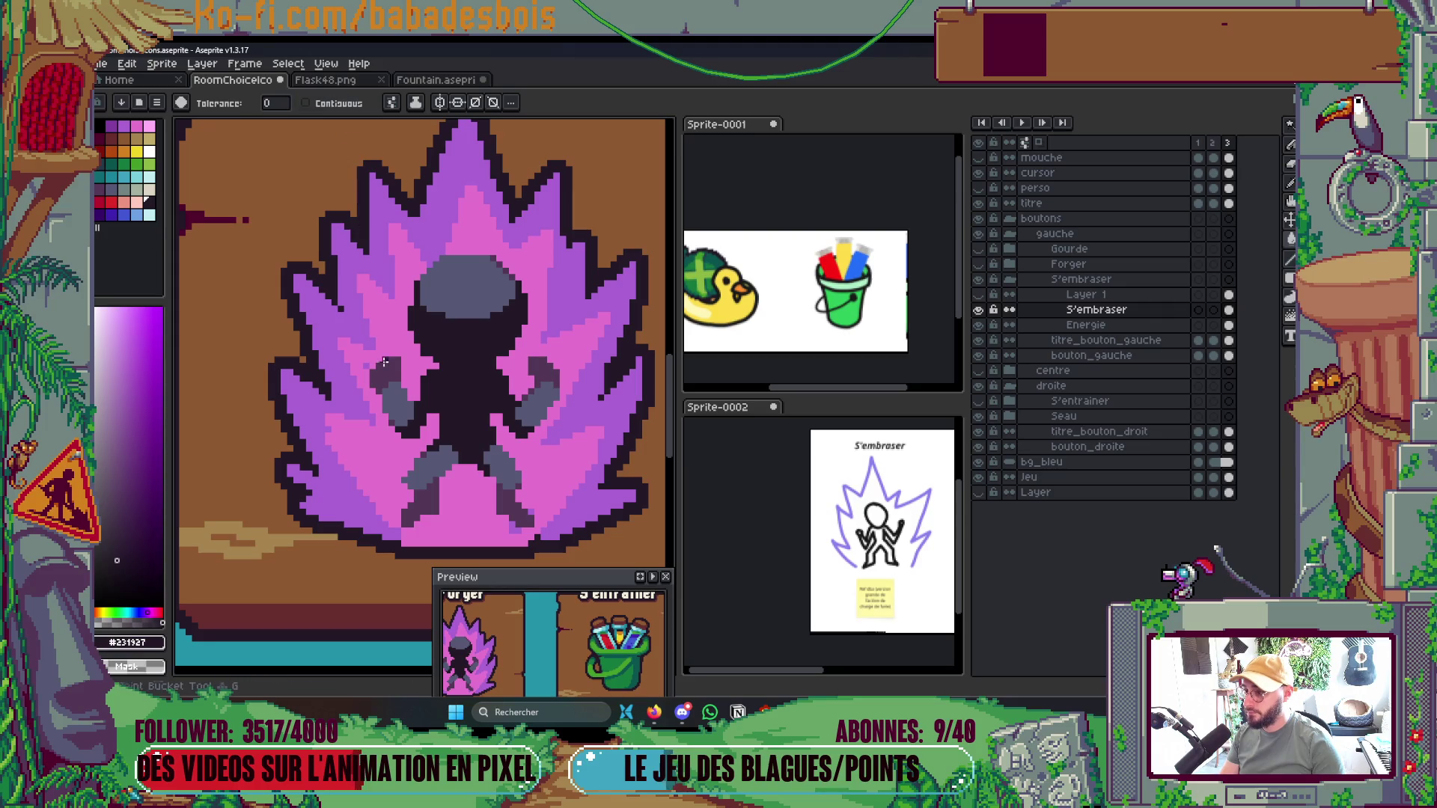
pyautogui.click(380, 359)
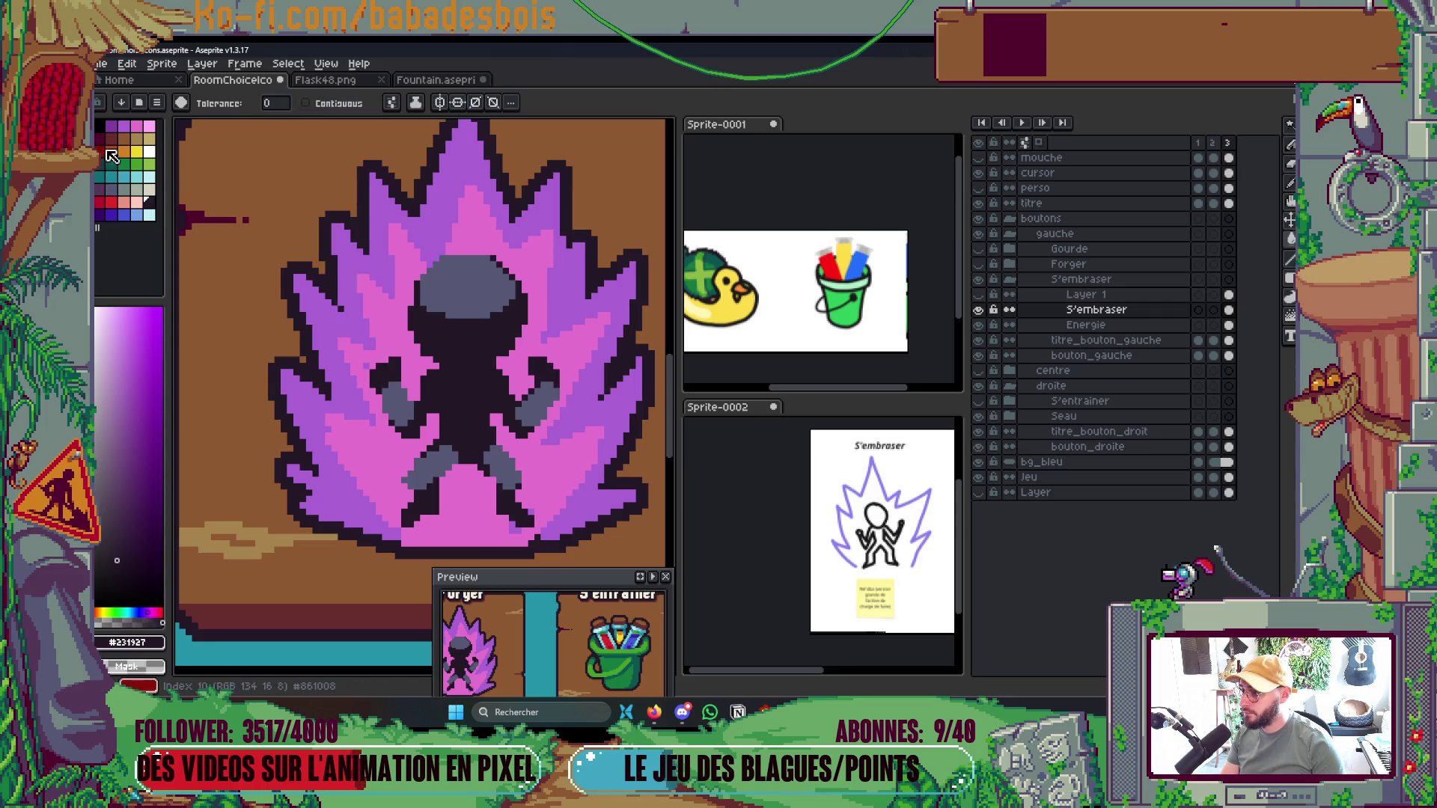
pyautogui.click(101, 188)
pyautogui.click(423, 464)
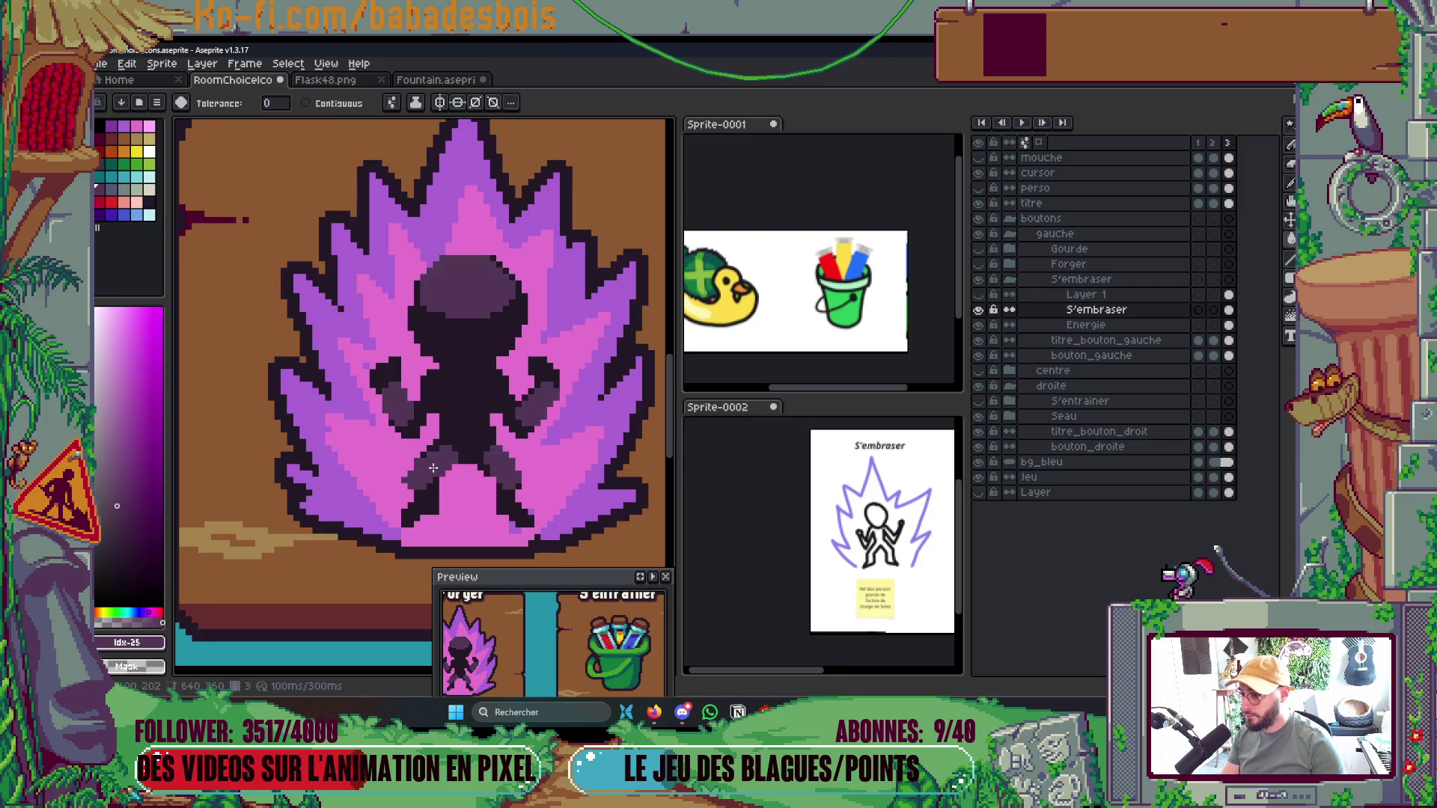
pyautogui.scroll(-3, 465, 419)
pyautogui.scroll(2, 464, 420)
pyautogui.scroll(-3, 487, 410)
pyautogui.scroll(3, 490, 408)
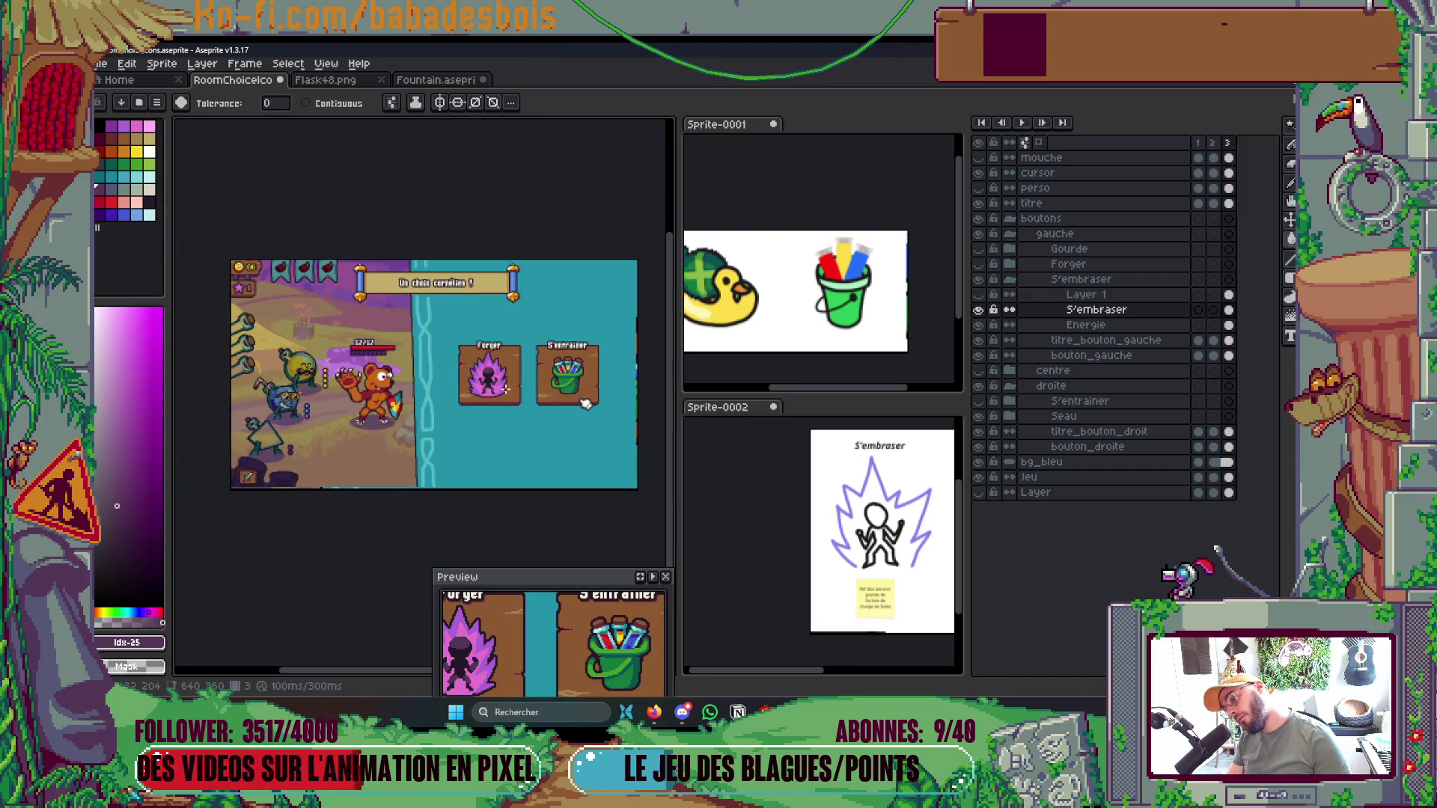
# Save, then paint lighter shading strokes along the figure's right arm
pyautogui.hotkey('ctrl', 's')
pyautogui.scroll(4, 473, 344)
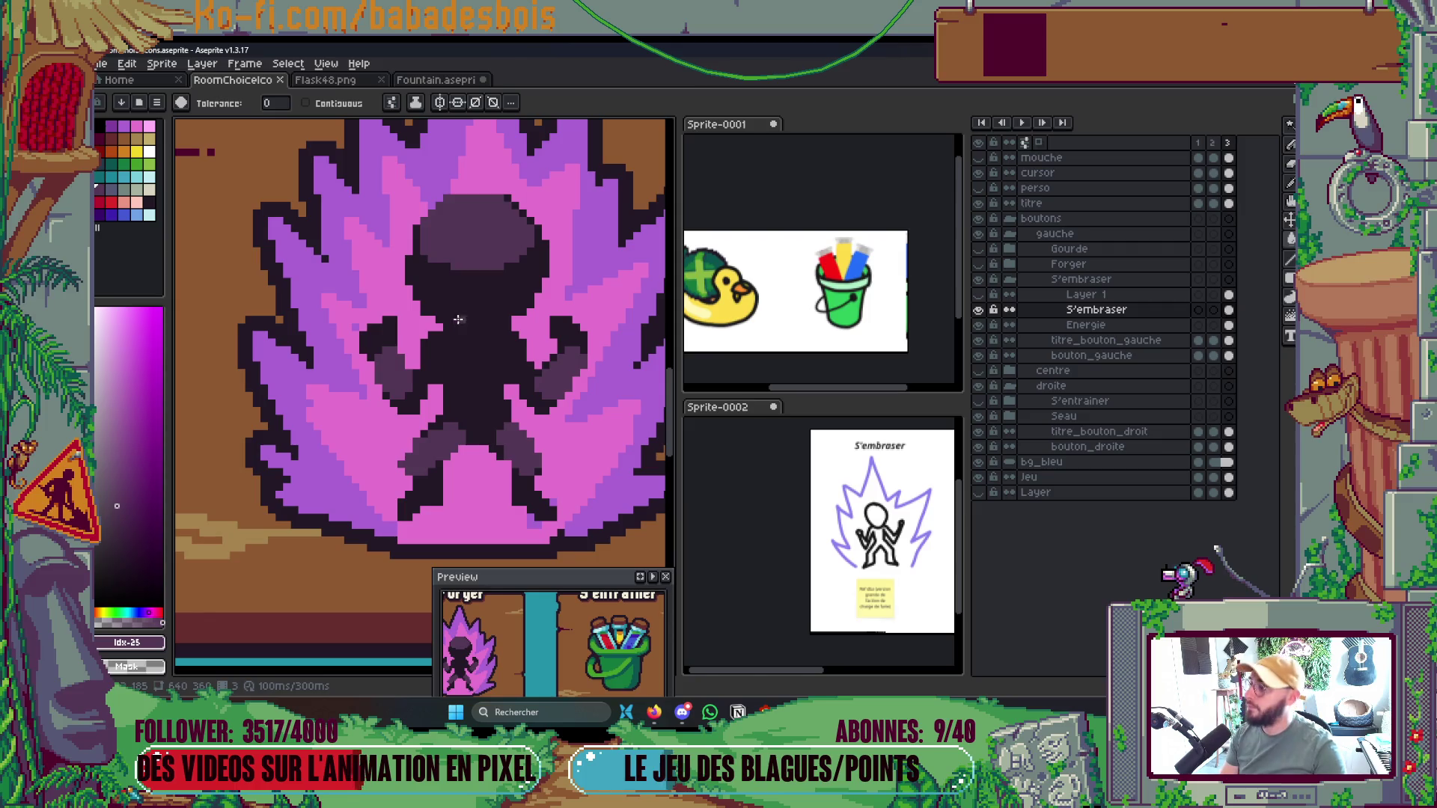
pyautogui.press('b')
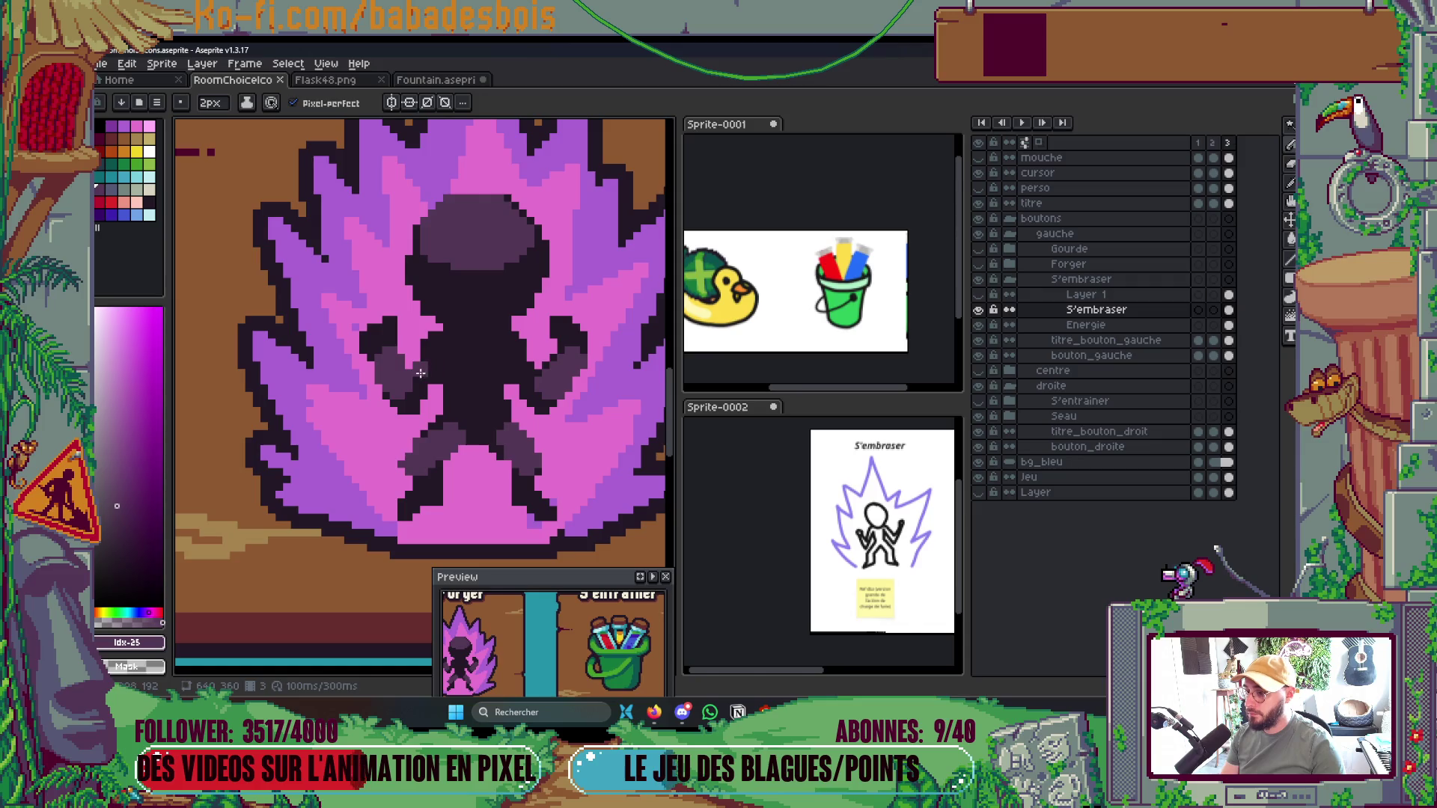
pyautogui.click(429, 365)
pyautogui.moveTo(500, 352); pyautogui.dragTo(526, 362)
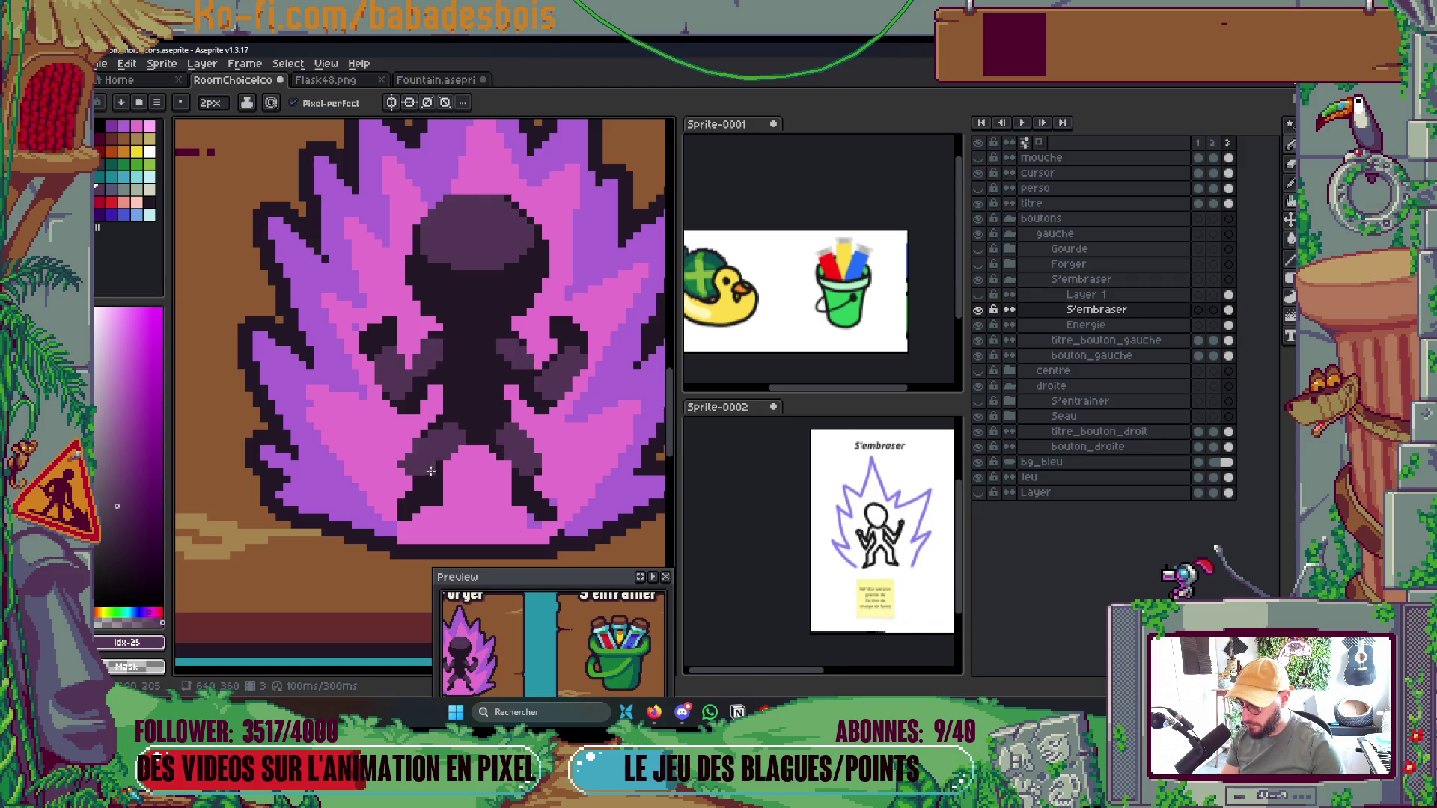
# Redraw the foot outline in the dark outline colour, fix a stray pixel, and save
pyautogui.scroll(1, 437, 496)
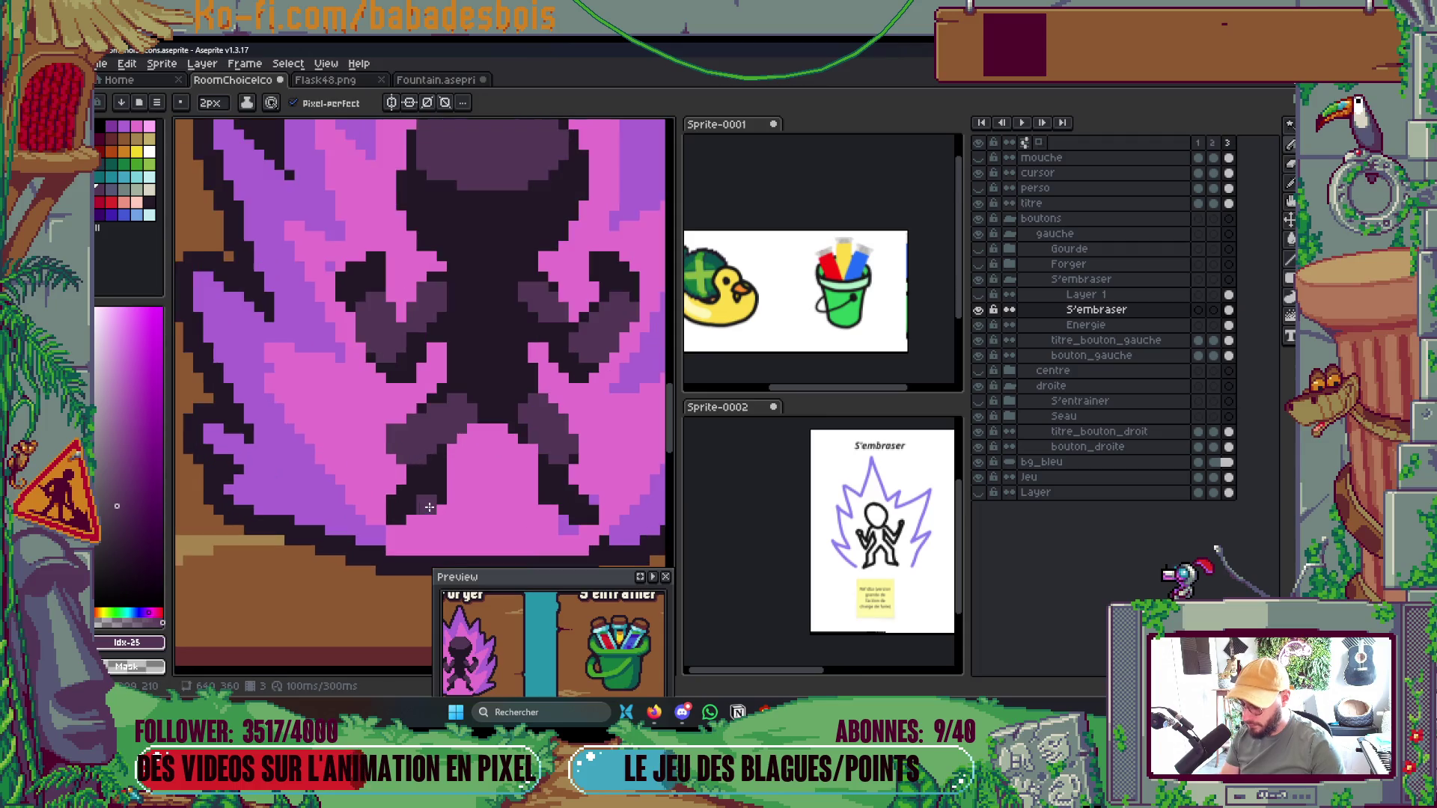
pyautogui.keyDown('alt'); pyautogui.click(431, 505); pyautogui.keyUp('alt')
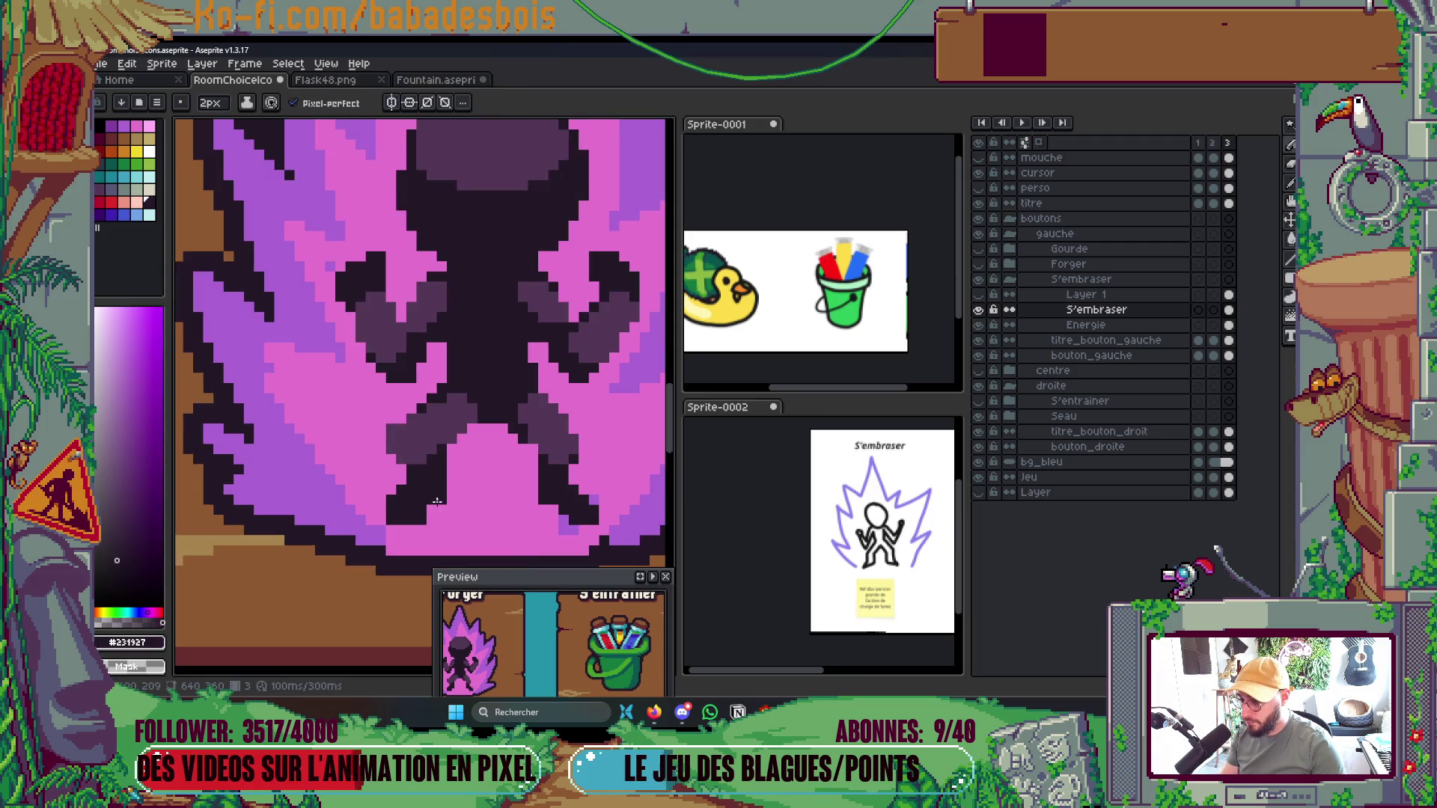
pyautogui.scroll(-3, 442, 466)
pyautogui.scroll(4, 515, 460)
pyautogui.moveTo(527, 444); pyautogui.dragTo(536, 452)
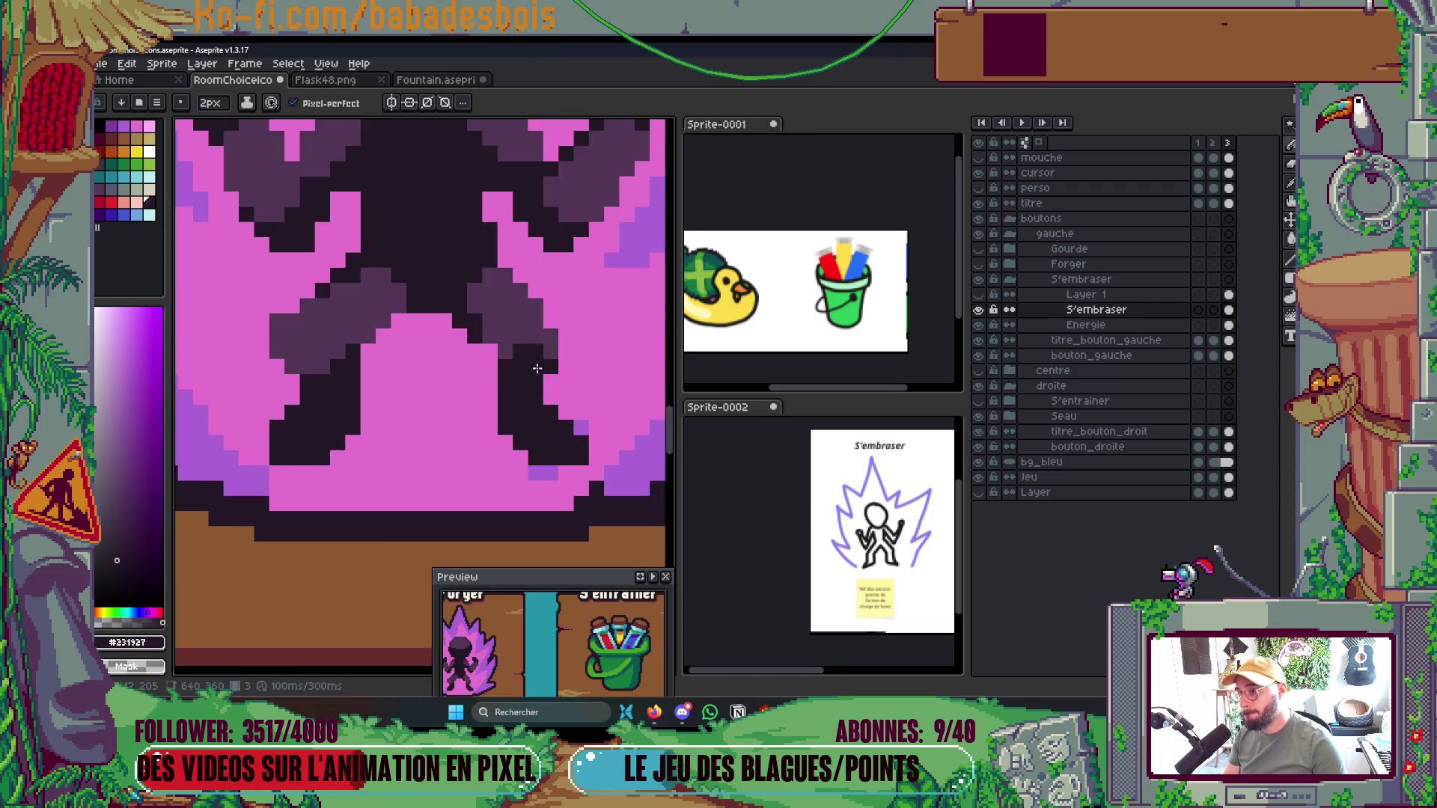
pyautogui.press('v')
pyautogui.press('b')
pyautogui.rightClick(269, 329)
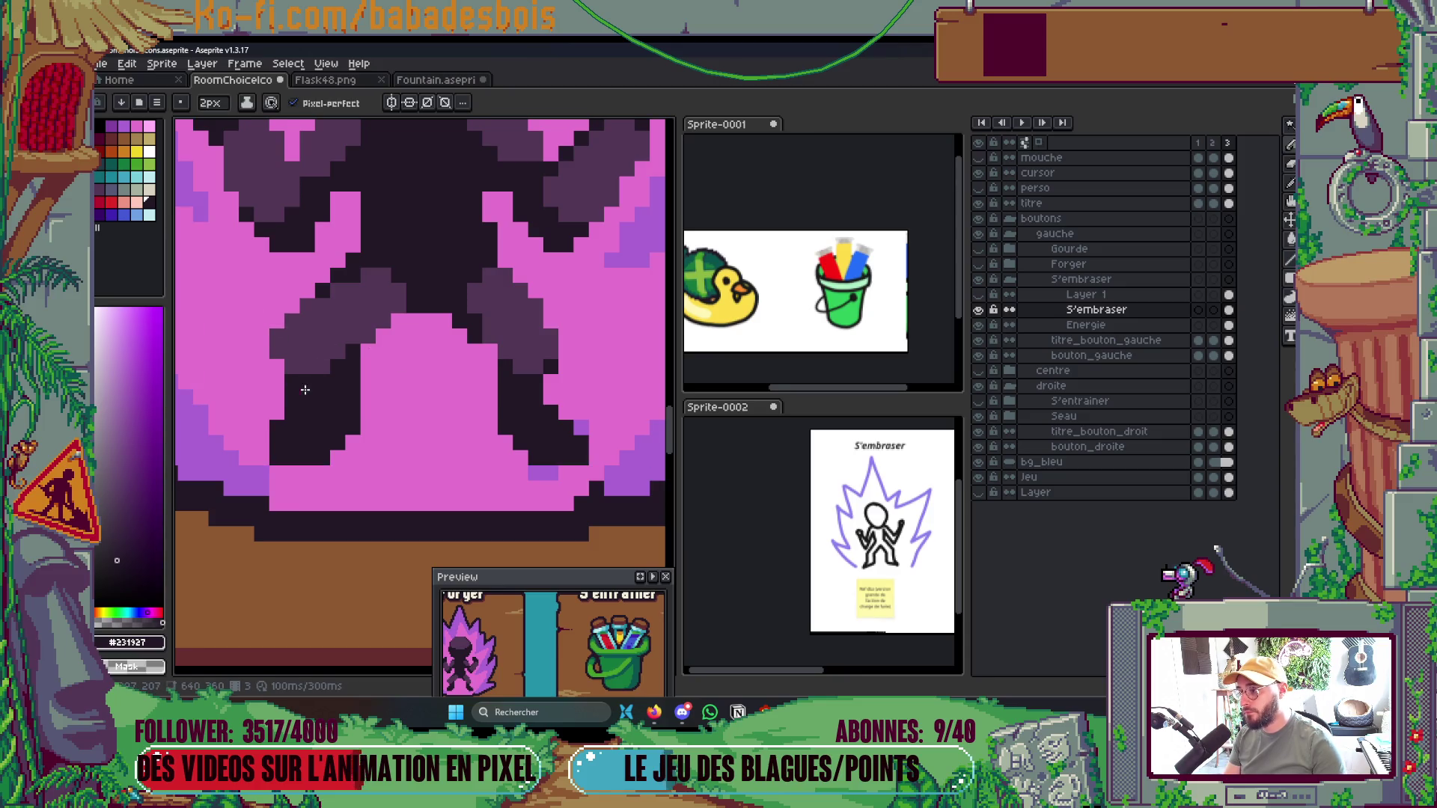
pyautogui.scroll(-5, 425, 386)
pyautogui.hotkey('ctrl', 's')
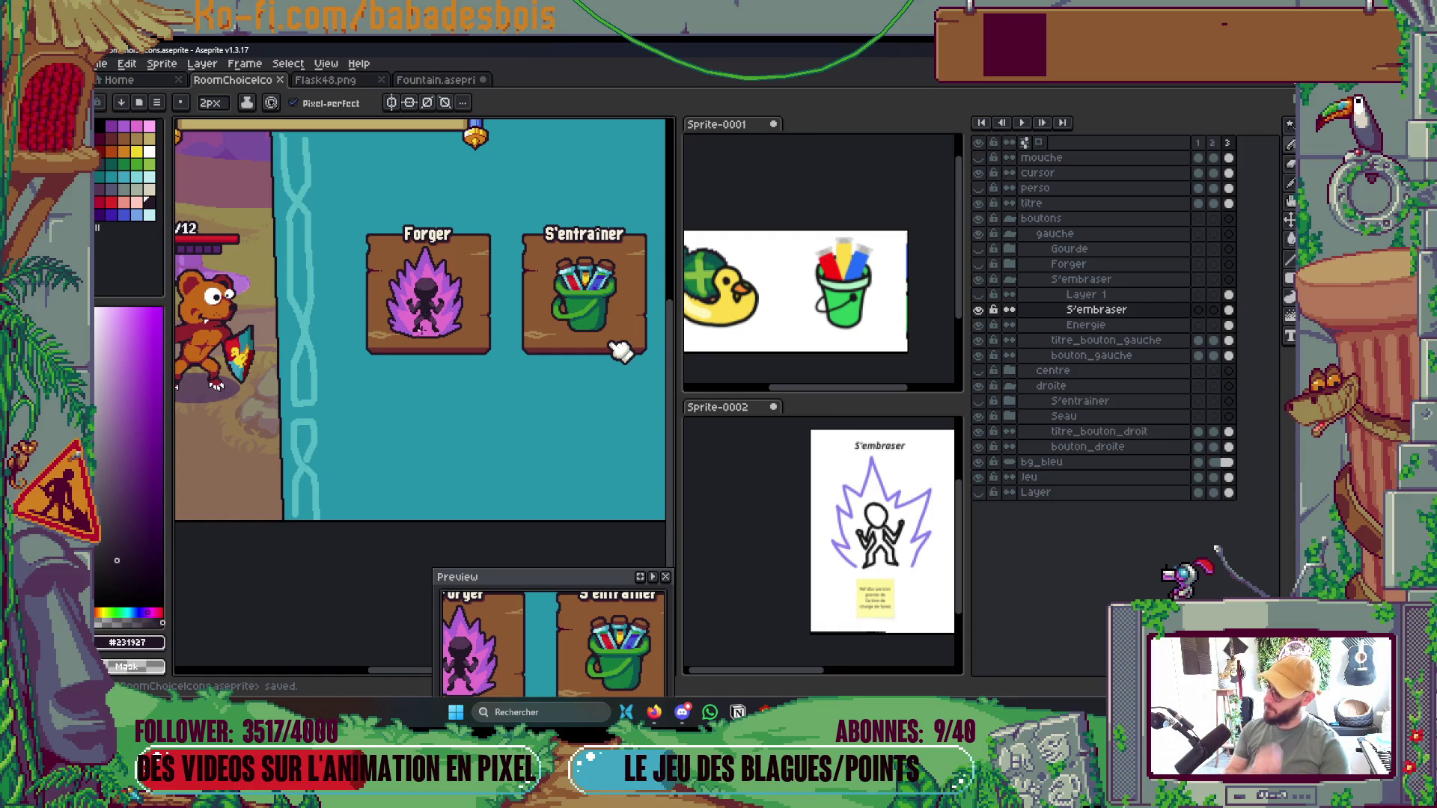
# Bucket-fill the figure's head and limbs grey-blue and its torso dark purple
pyautogui.scroll(2, 430, 337)
pyautogui.scroll(-2, 610, 379)
pyautogui.scroll(2, 430, 359)
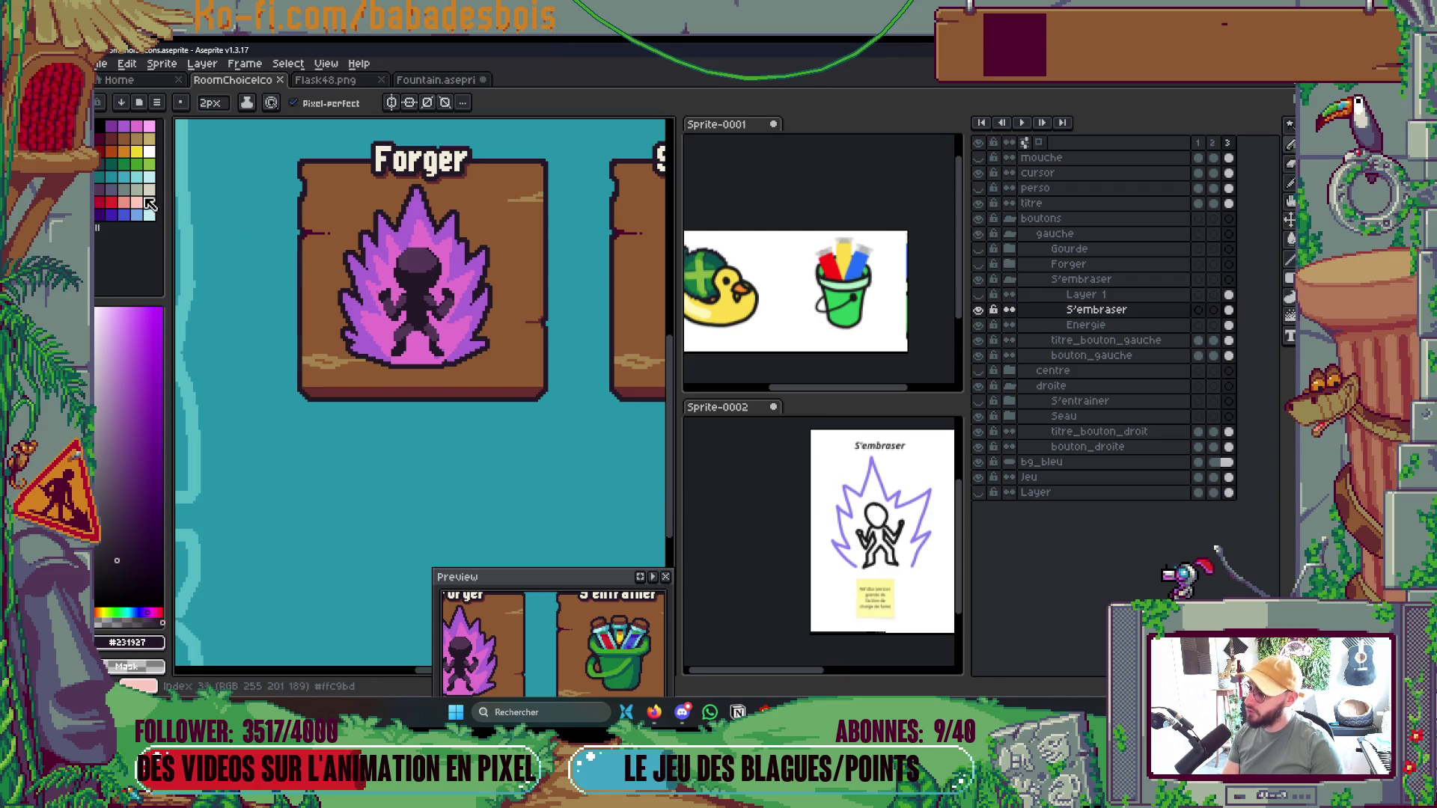
pyautogui.scroll(2, 411, 336)
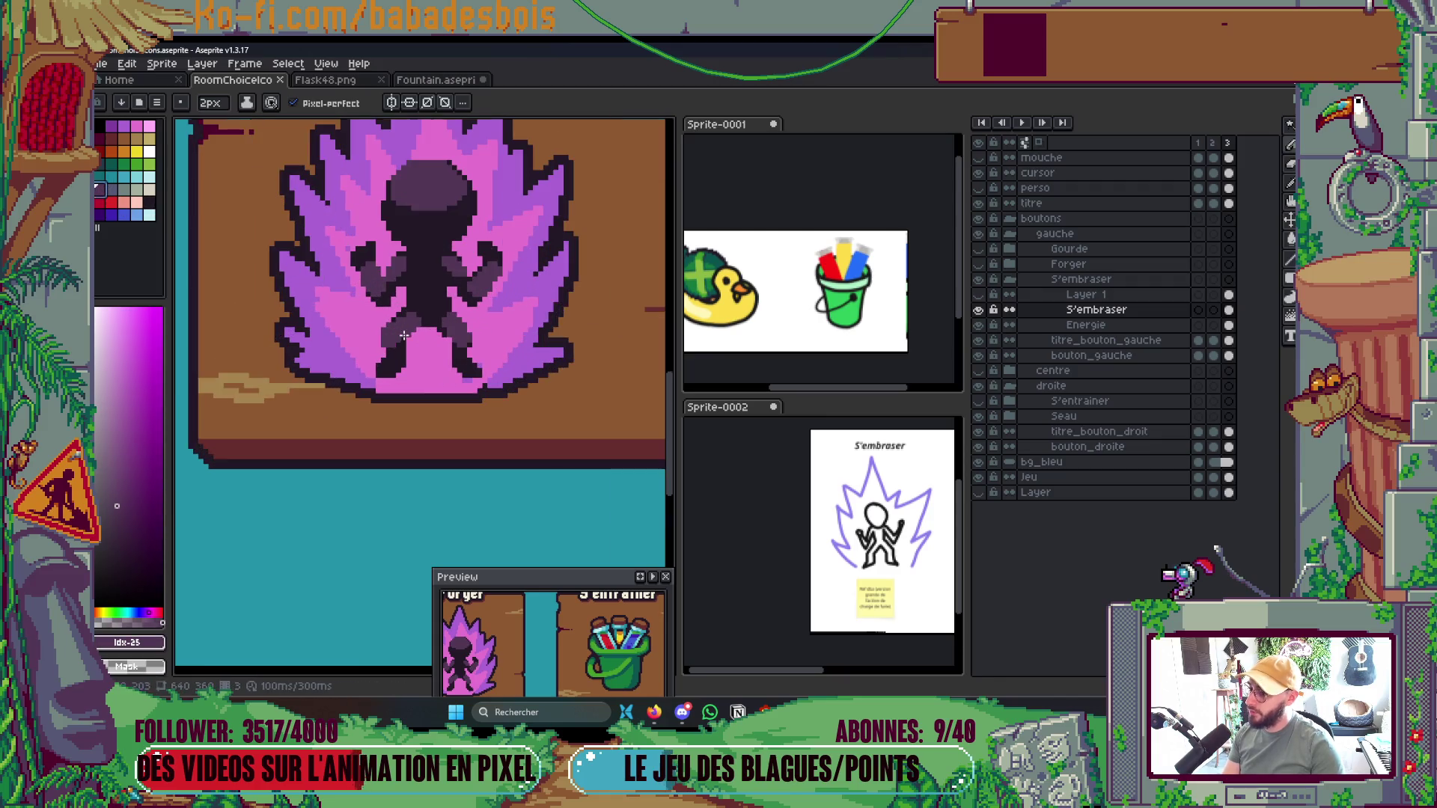
pyautogui.click(111, 188)
pyautogui.click(322, 103)
pyautogui.press('g')
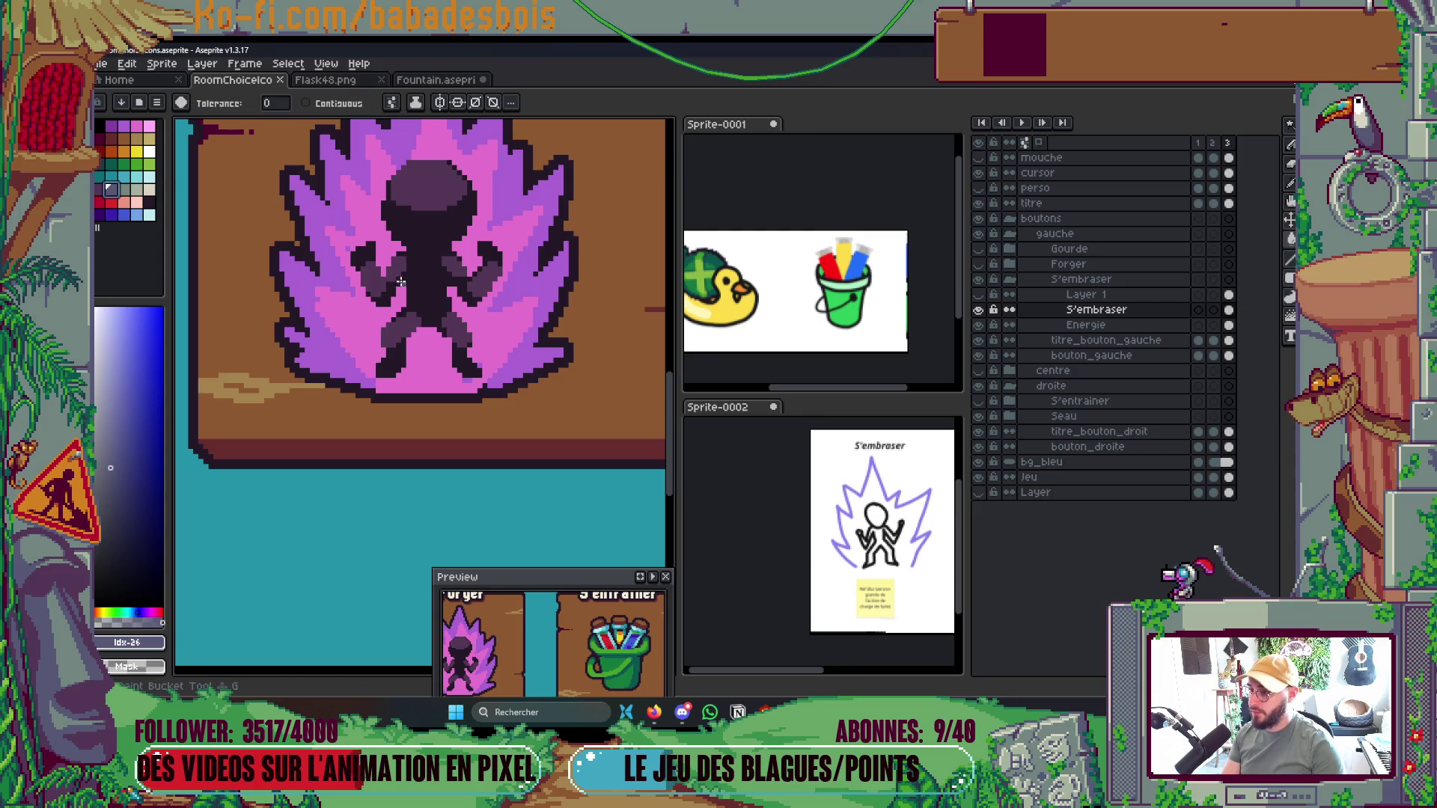
pyautogui.click(430, 187)
pyautogui.click(108, 204)
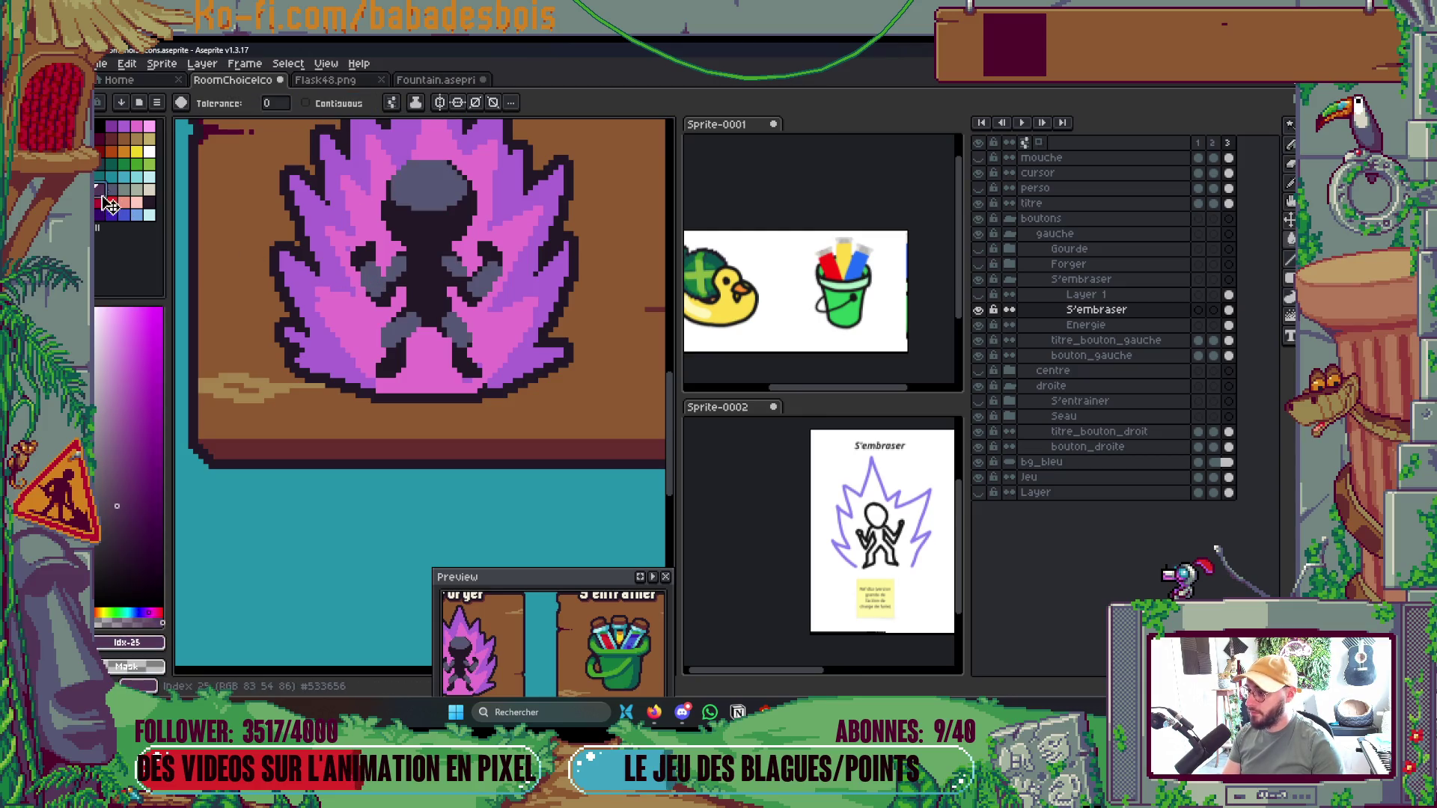
pyautogui.click(434, 281)
# Outline the figure in the darkest colour (Idx-34) with a thick square-matrix outline
pyautogui.hotkey('shift', 'r')
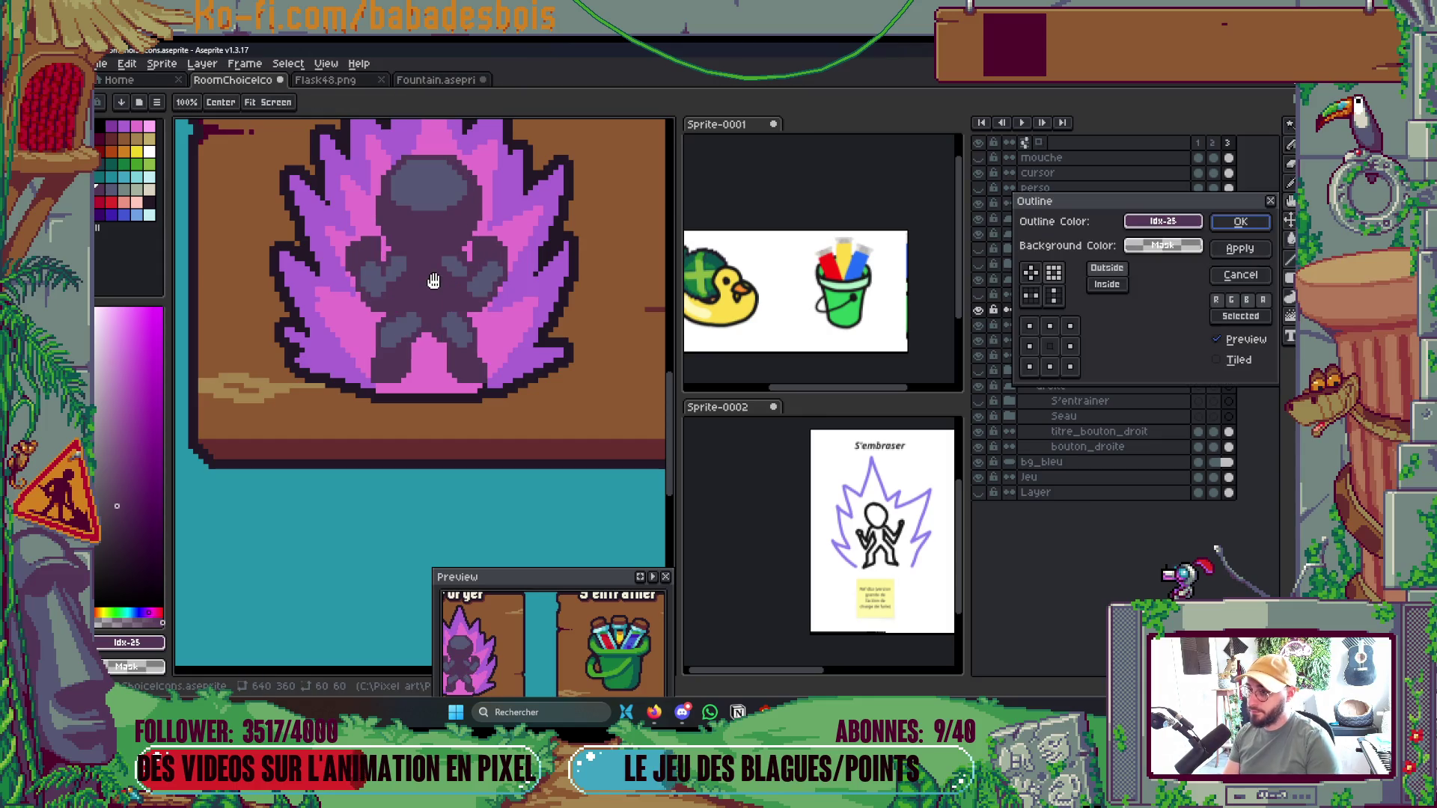
pyautogui.press('Escape')
pyautogui.click(148, 202)
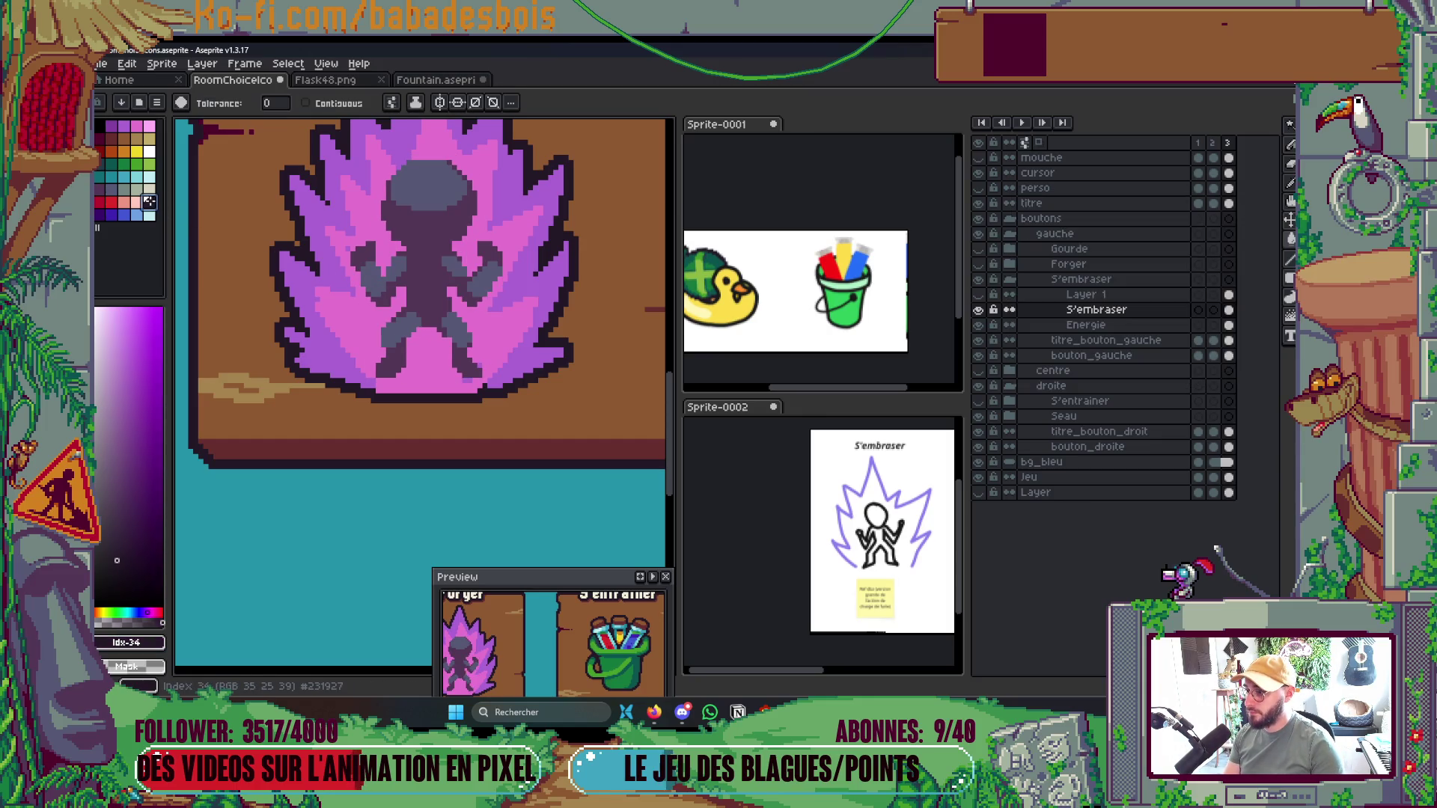
pyautogui.hotkey('shift', 'o')
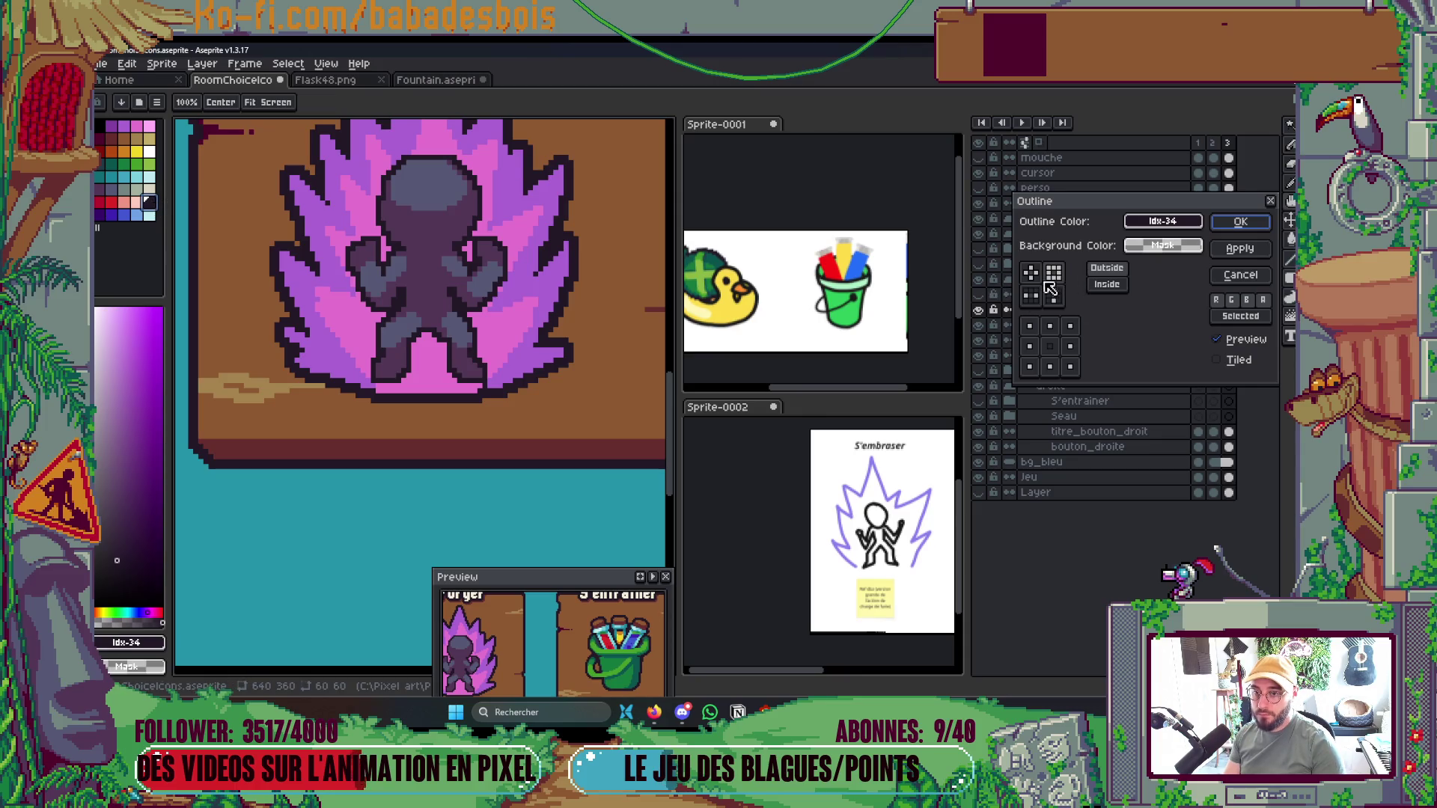
pyautogui.click(1241, 221)
pyautogui.press('g')
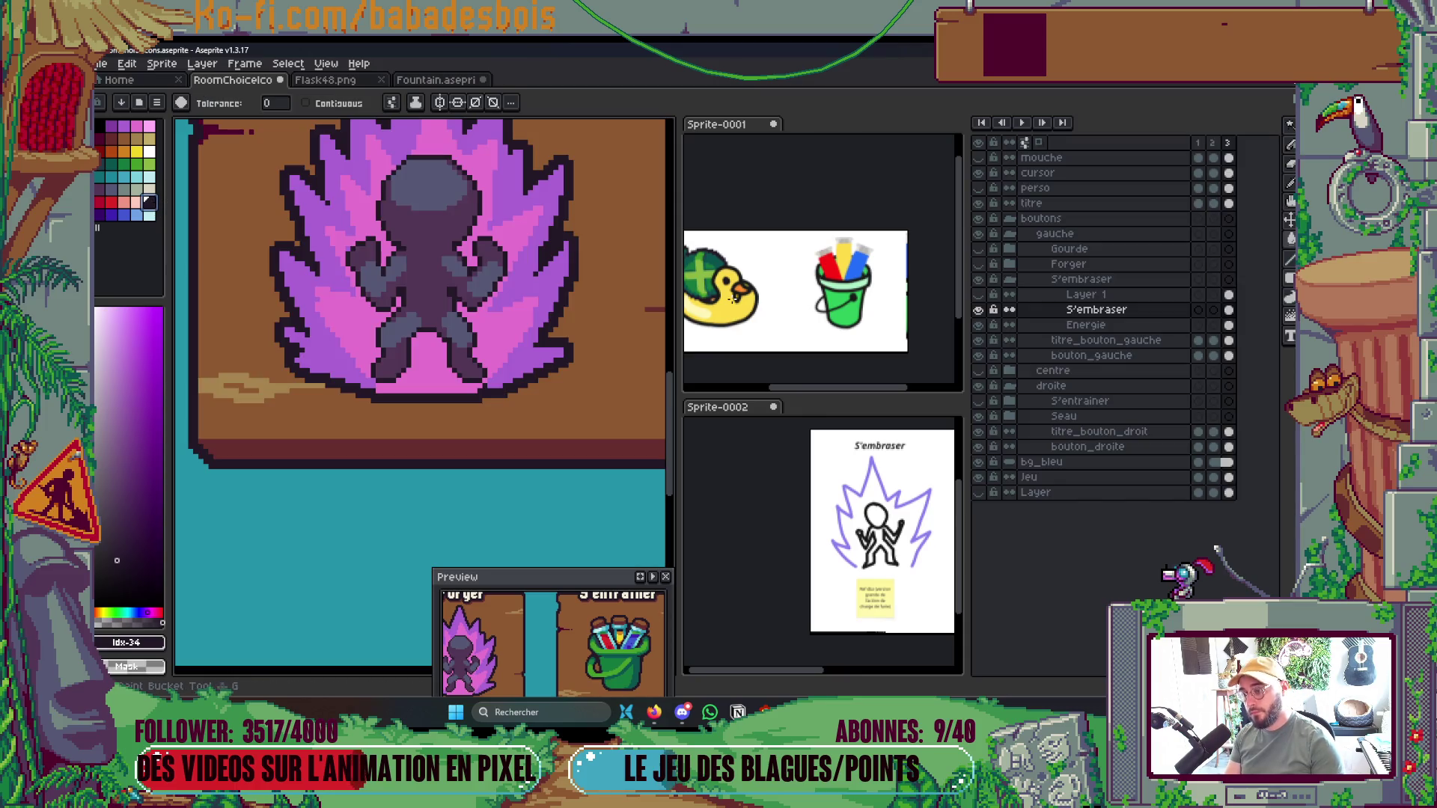
pyautogui.hotkey('shift', 'o')
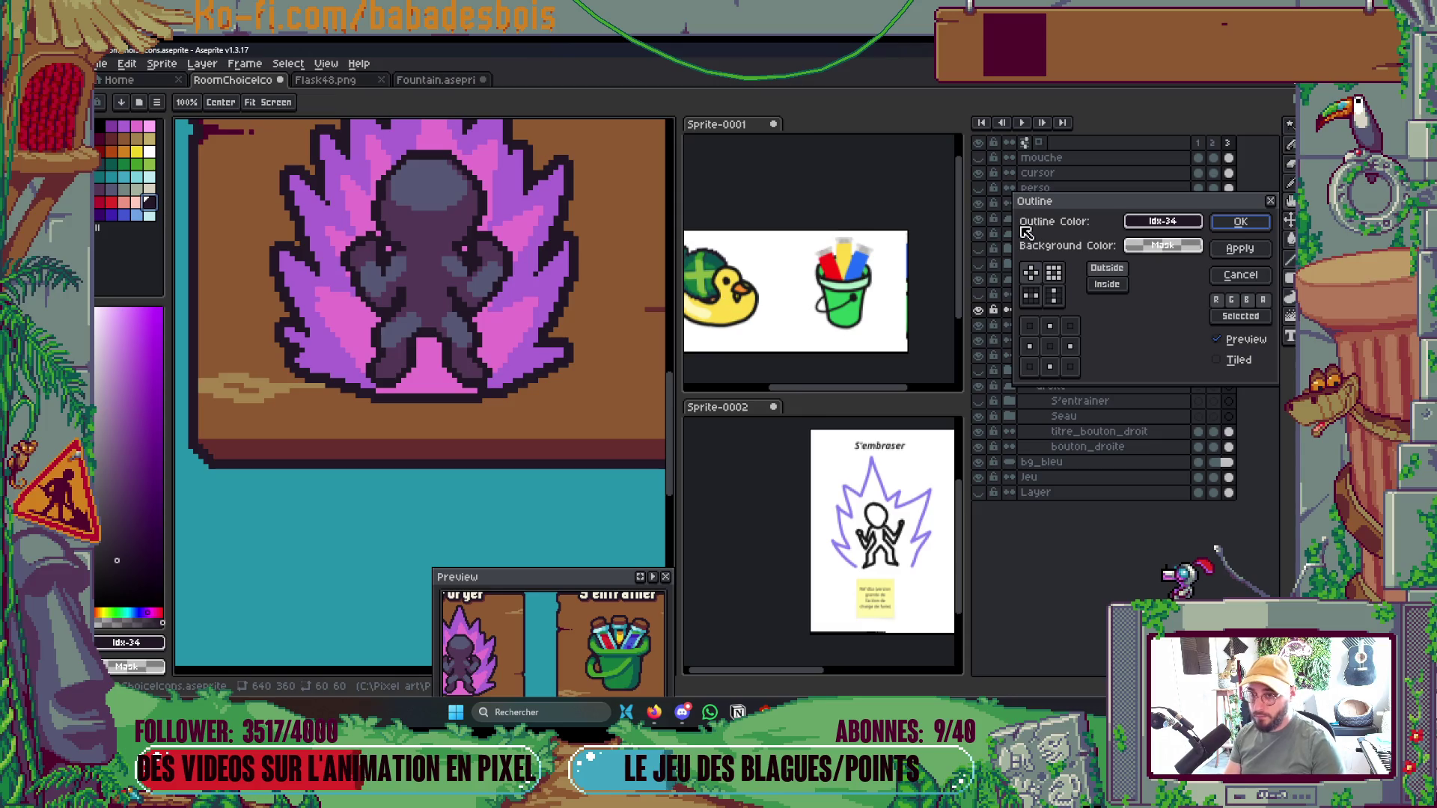
pyautogui.click(1056, 276)
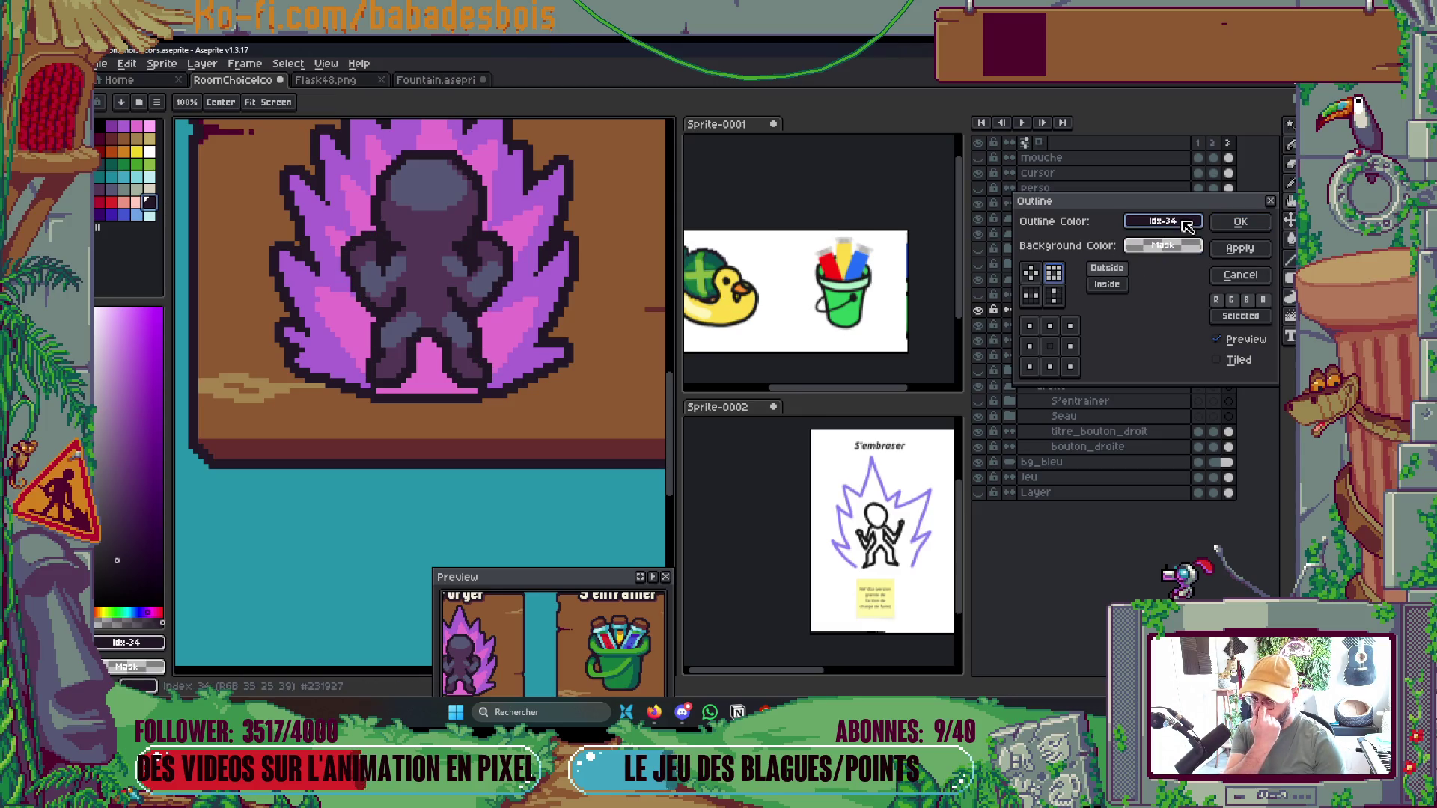
pyautogui.click(1240, 221)
# Pencil grey-blue highlight pixels onto the head and extend the highlight band
pyautogui.scroll(1, 519, 202)
pyautogui.press('b')
pyautogui.keyDown('alt'); pyautogui.click(526, 269); pyautogui.keyUp('alt')
pyautogui.scroll(1, 526, 266)
pyautogui.click(509, 215)
pyautogui.click(494, 199)
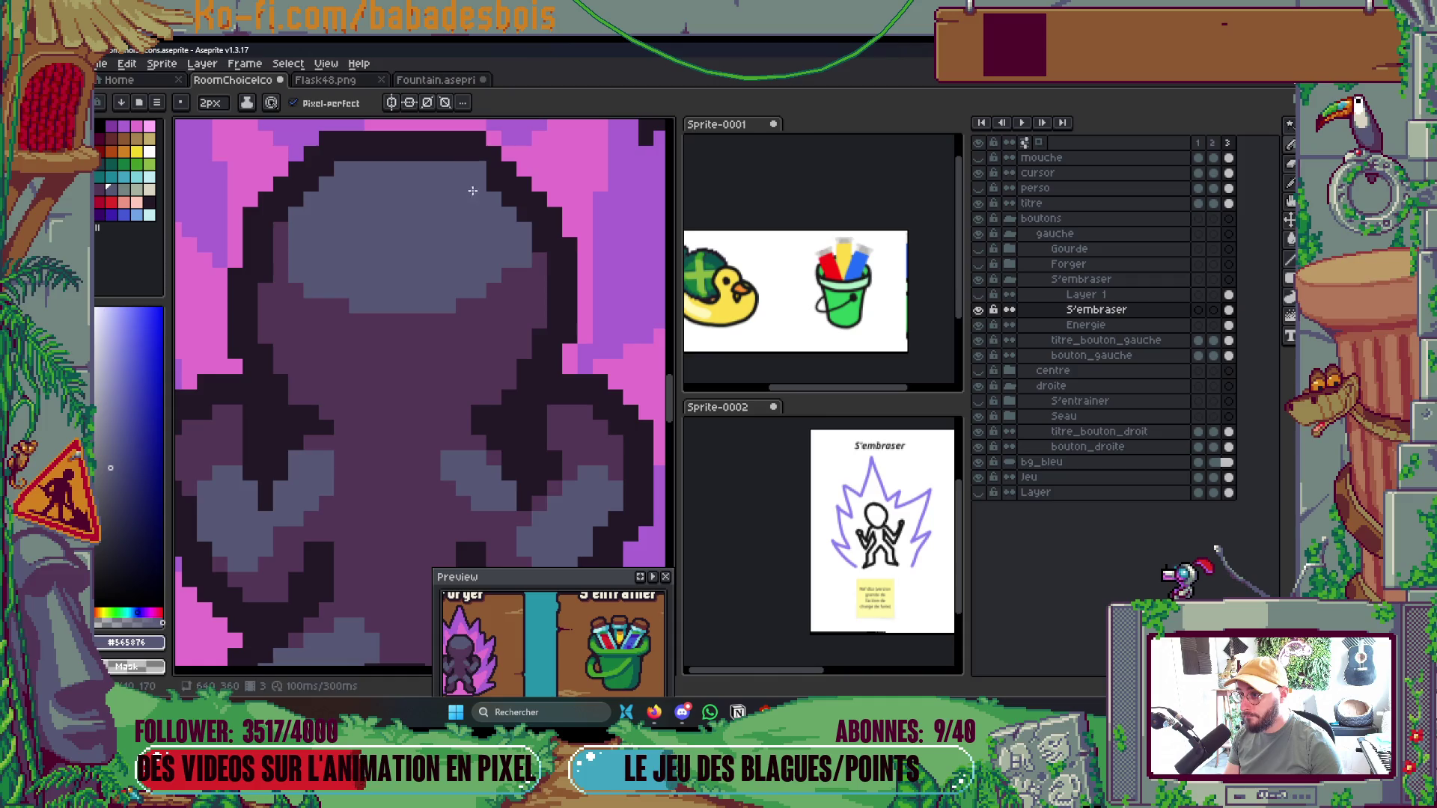
pyautogui.click(471, 300)
pyautogui.click(359, 310)
pyautogui.scroll(-3, 357, 309)
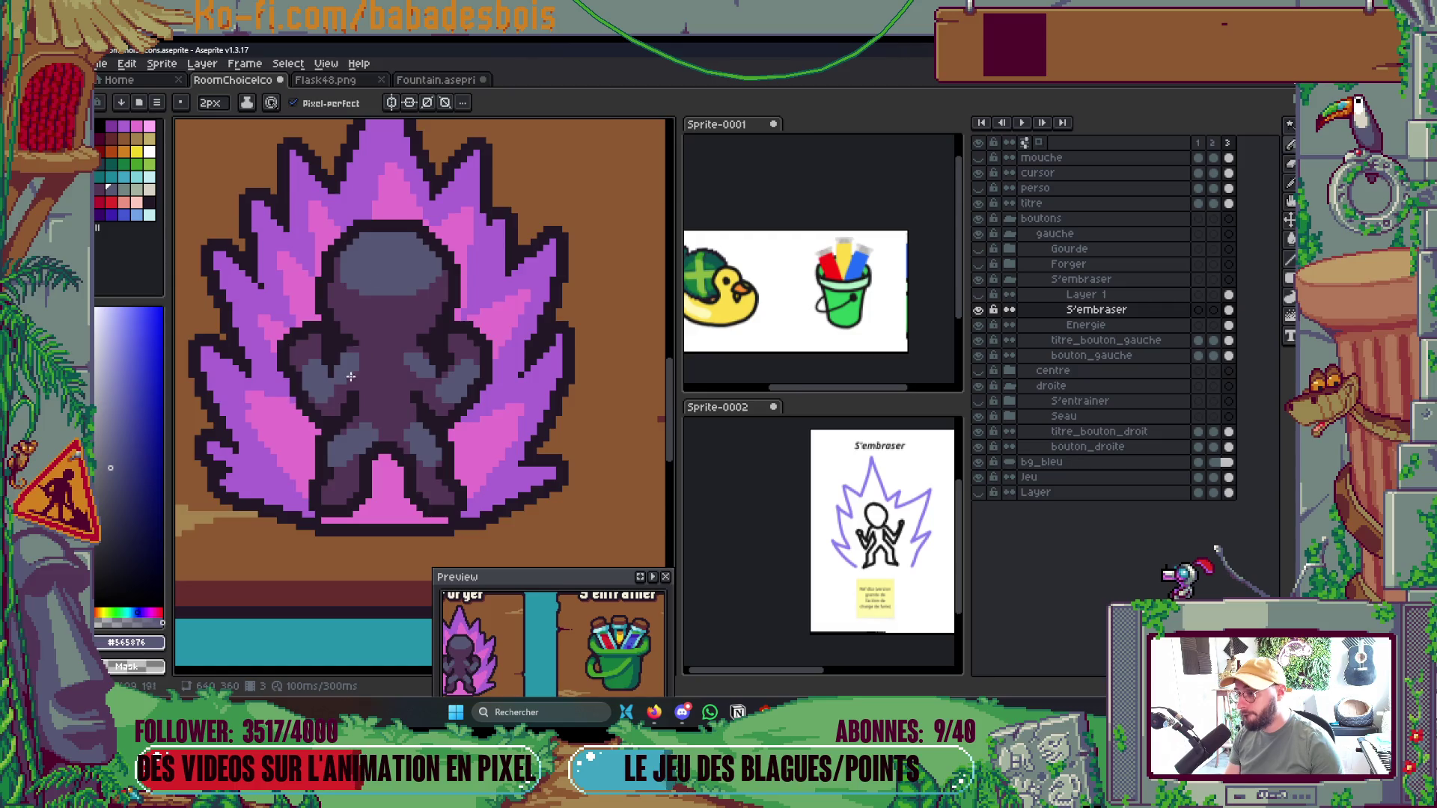
pyautogui.scroll(3, 354, 364)
# Repaint the arm's shading pixels in dark purple
pyautogui.keyDown('alt'); pyautogui.click(344, 372); pyautogui.keyUp('alt')
pyautogui.click(327, 330)
pyautogui.click(285, 359)
pyautogui.scroll(-2, 285, 360)
pyautogui.scroll(2, 329, 352)
pyautogui.moveTo(320, 370); pyautogui.dragTo(344, 337)
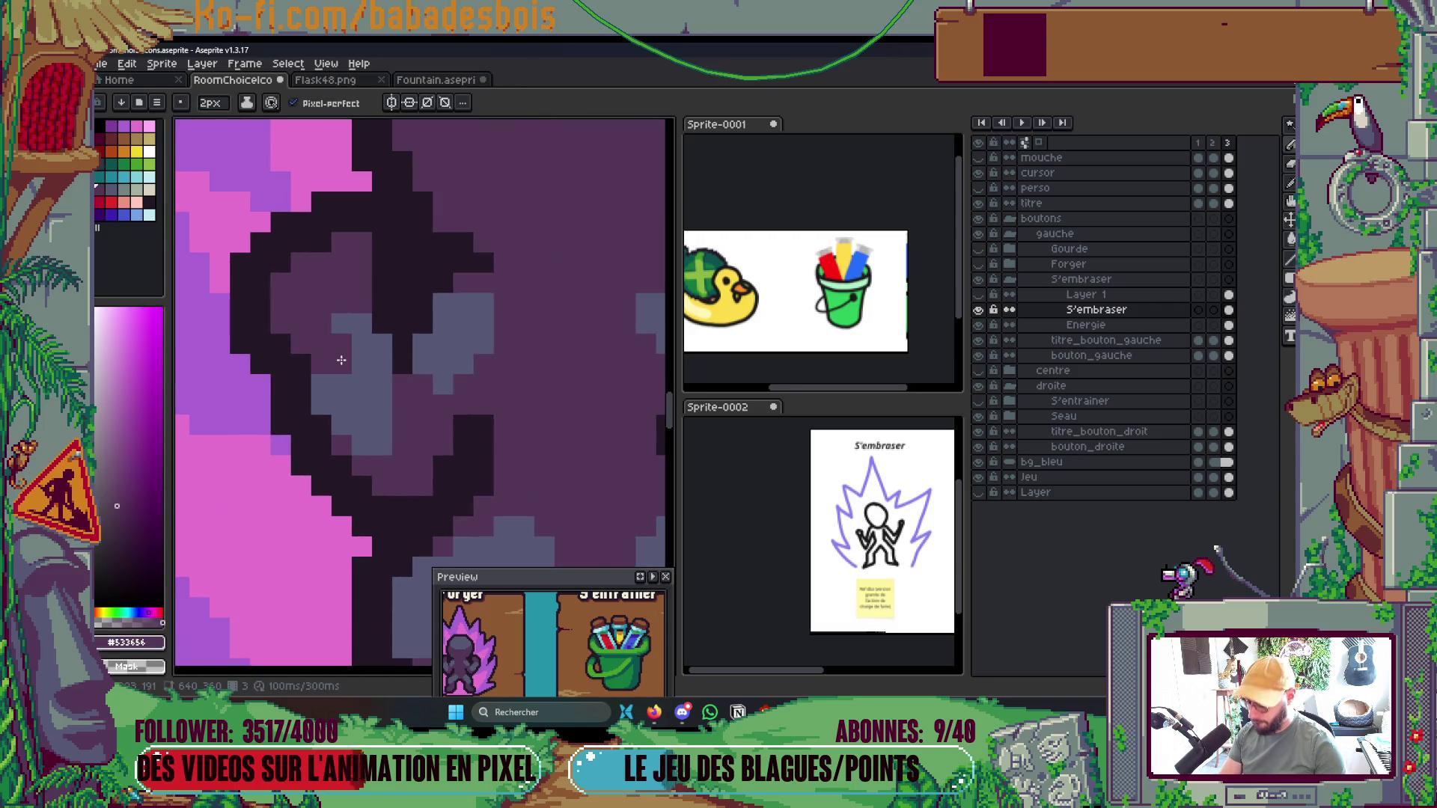
pyautogui.keyDown('alt'); pyautogui.click(329, 352); pyautogui.keyUp('alt')
pyautogui.click(326, 349)
# Turn a grey patch on the arm purple and paint grey-blue muscle highlights across it
pyautogui.keyDown('alt'); pyautogui.click(411, 452); pyautogui.keyUp('alt')
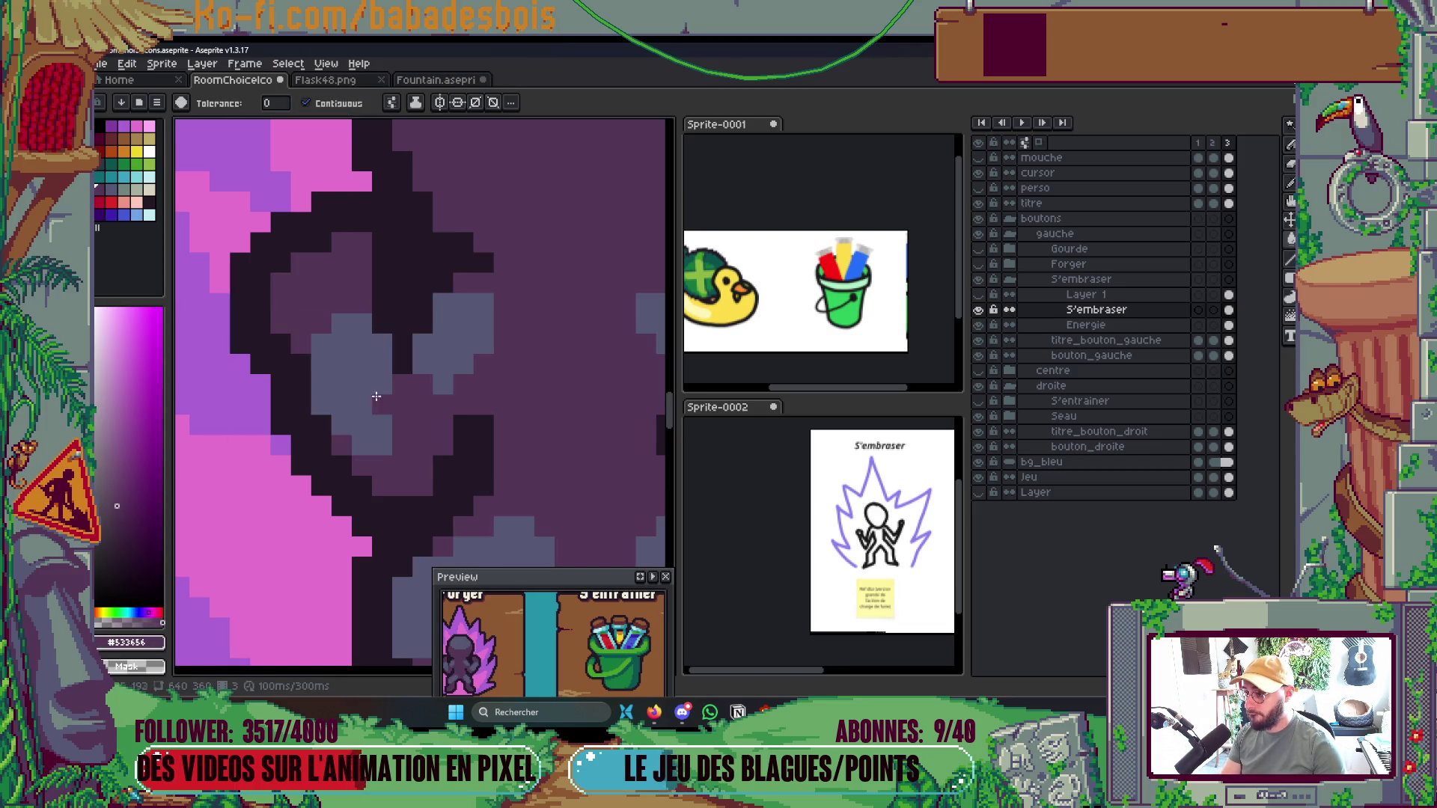
pyautogui.click(375, 391)
pyautogui.keyDown('alt'); pyautogui.click(426, 333); pyautogui.keyUp('alt')
pyautogui.moveTo(291, 318)
pyautogui.mouseDown()
pyautogui.moveTo(296, 289)
pyautogui.moveTo(351, 277)
pyautogui.moveTo(315, 280)
pyautogui.moveTo(365, 253)
pyautogui.moveTo(384, 320)
pyautogui.moveTo(411, 326)
pyautogui.moveTo(401, 344)
pyautogui.mouseUp()
pyautogui.scroll(-5, 481, 305)
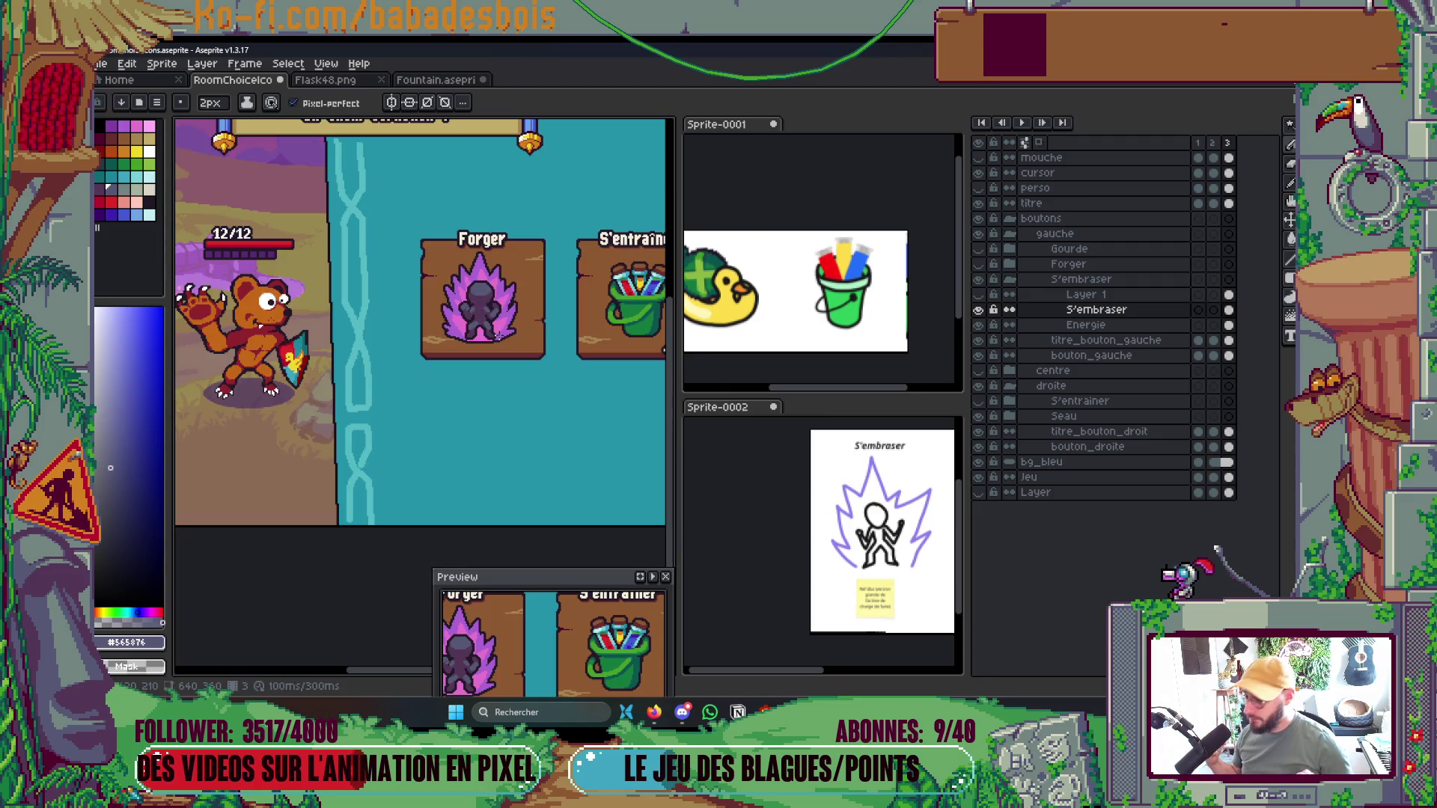
pyautogui.scroll(6, 496, 336)
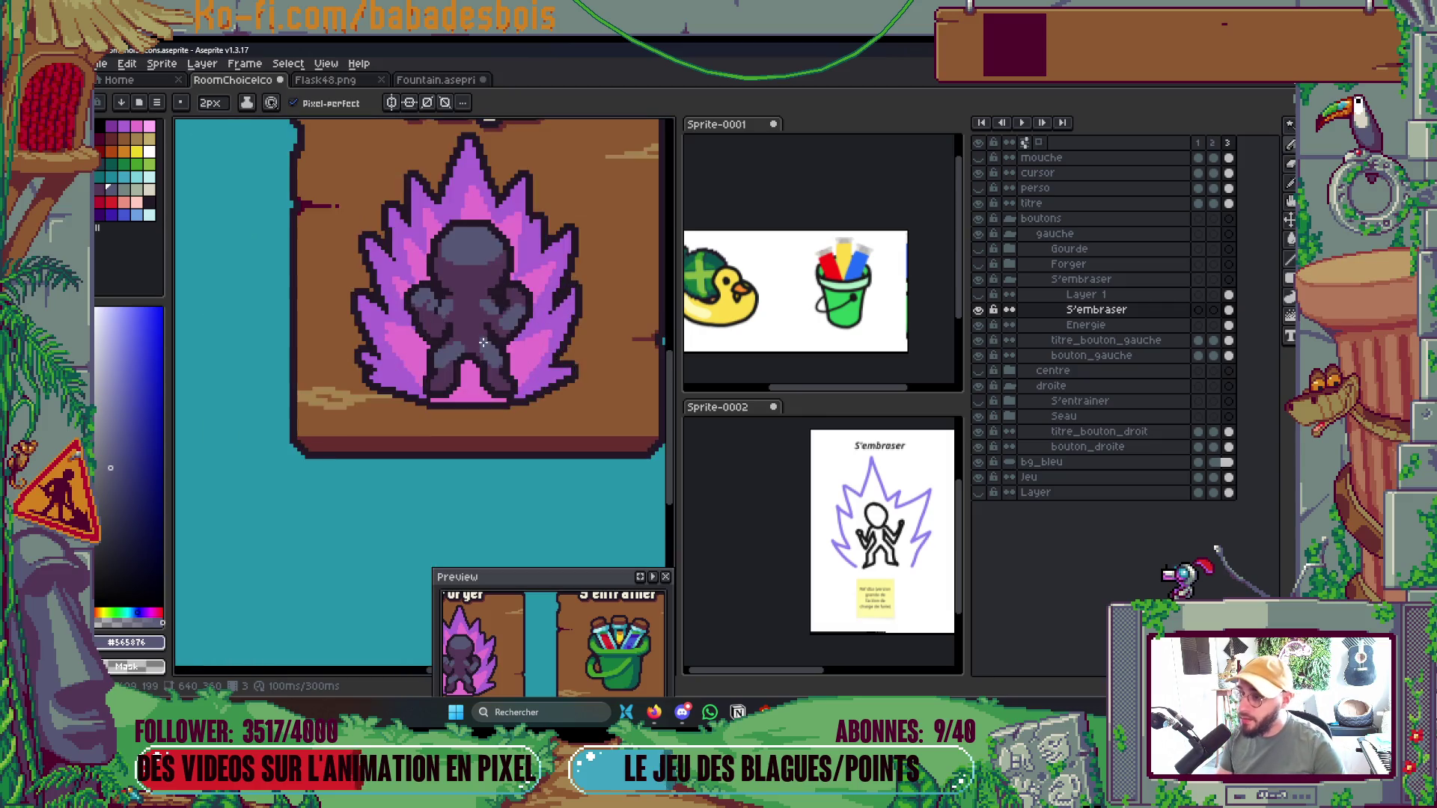
pyautogui.scroll(-3, 557, 329)
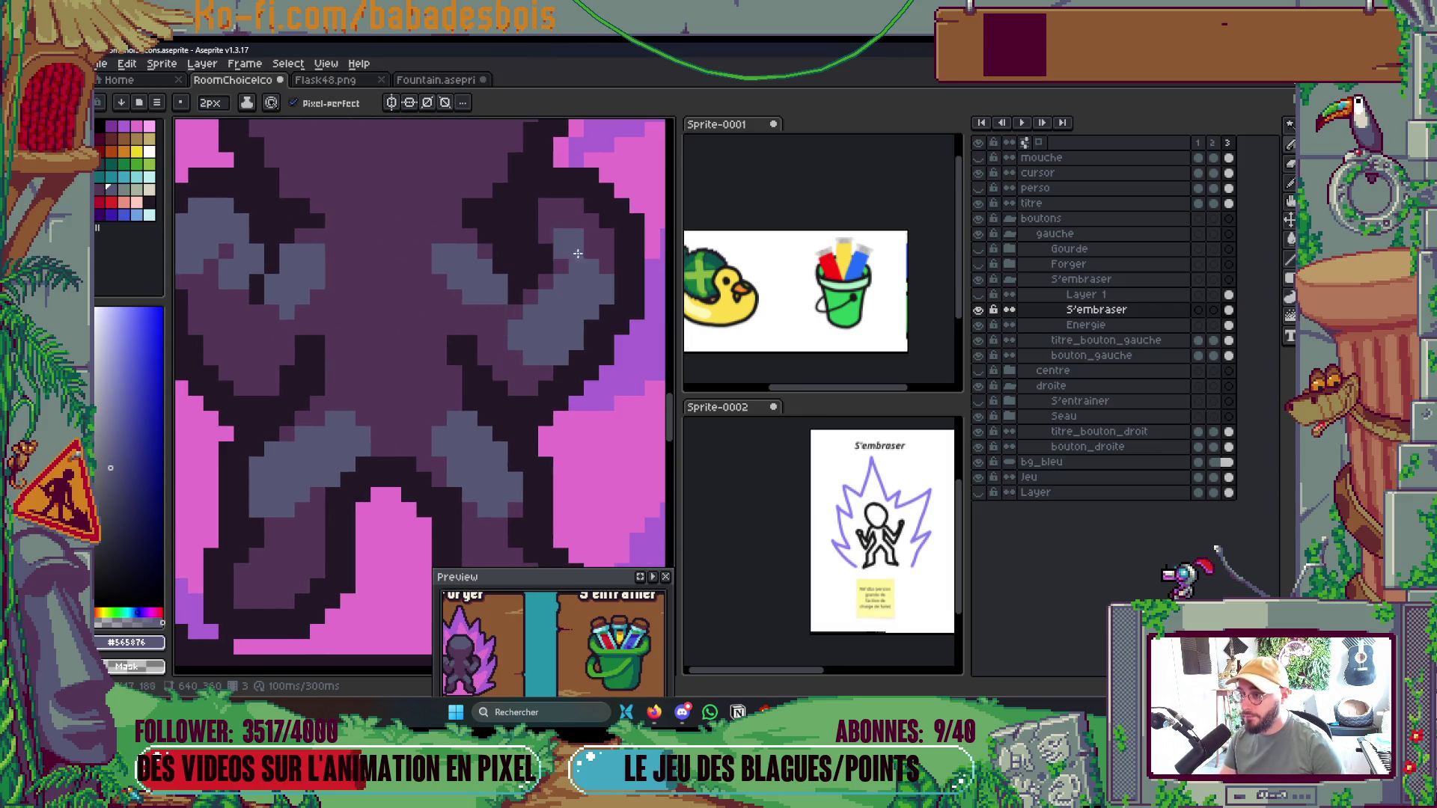
pyautogui.scroll(1, 448, 256)
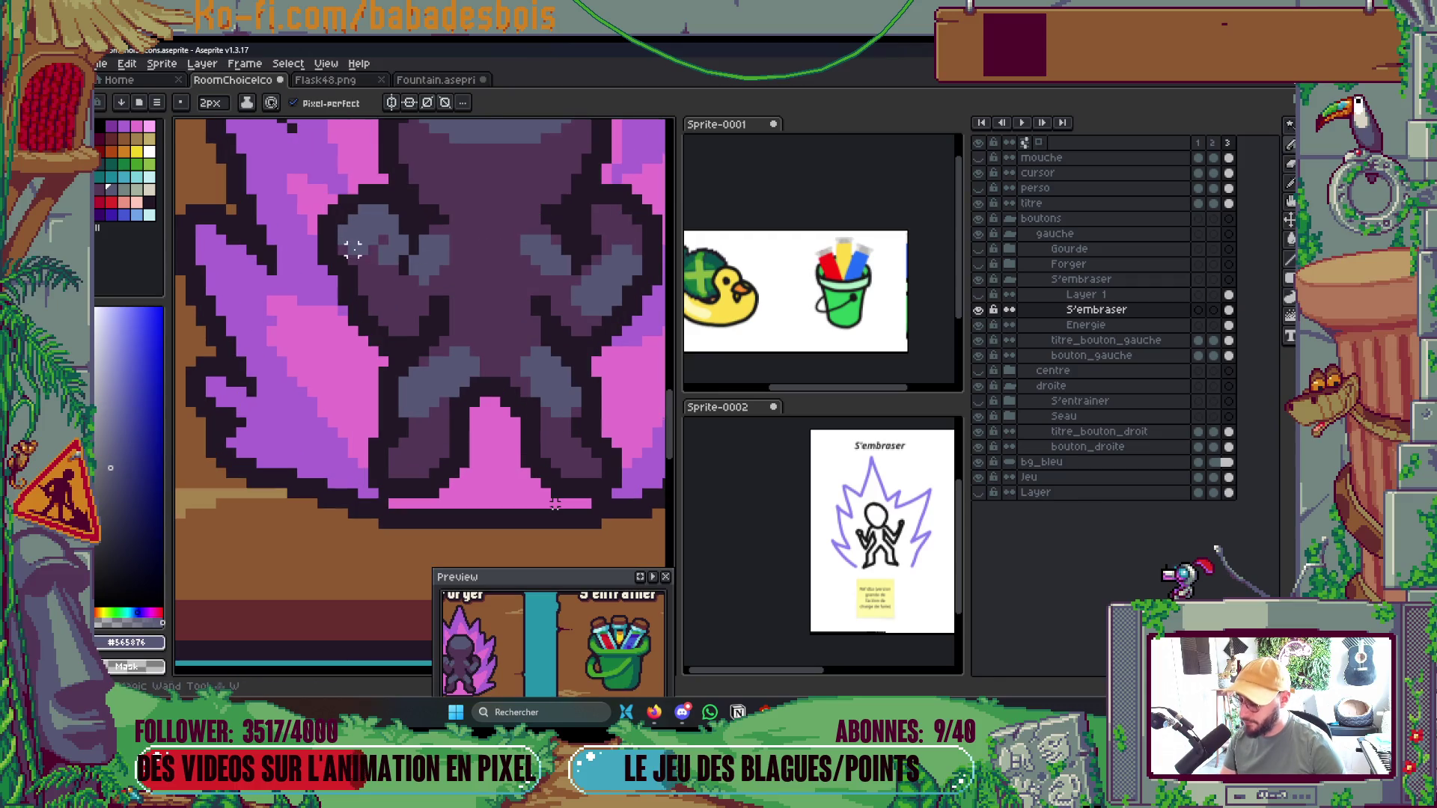
# Copy the left shoulder's grey highlight with the Contiguous Magic Wand and paste it onto the right shoulder
pyautogui.press('w')
pyautogui.click(408, 254)
pyautogui.click(610, 102)
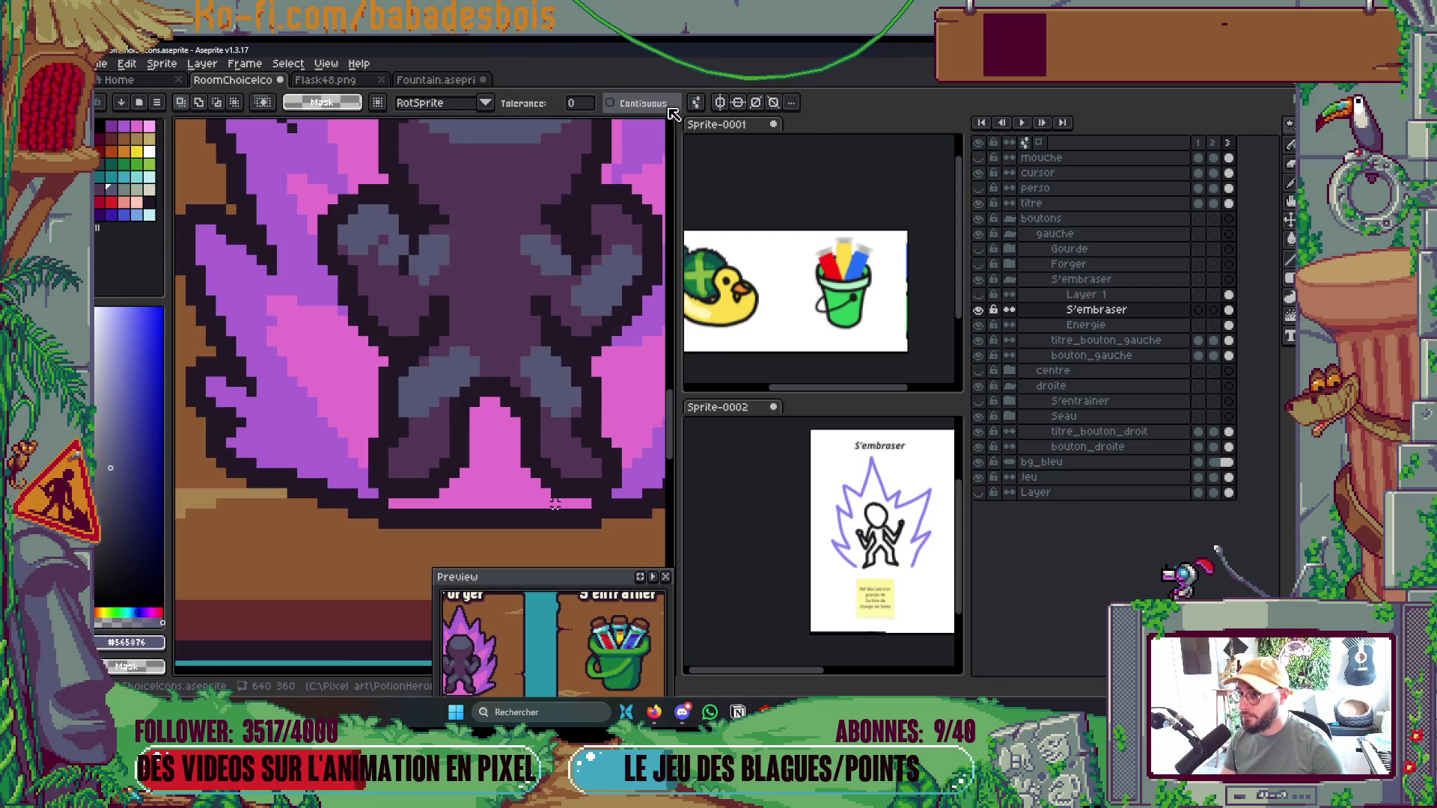
pyautogui.click(378, 239)
pyautogui.hotkey('ctrl', 'c')
pyautogui.hotkey('ctrl', 'v')
pyautogui.moveTo(377, 240)
pyautogui.mouseDown()
pyautogui.moveTo(659, 234)
pyautogui.moveTo(532, 240)
pyautogui.moveTo(603, 241)
pyautogui.mouseUp()
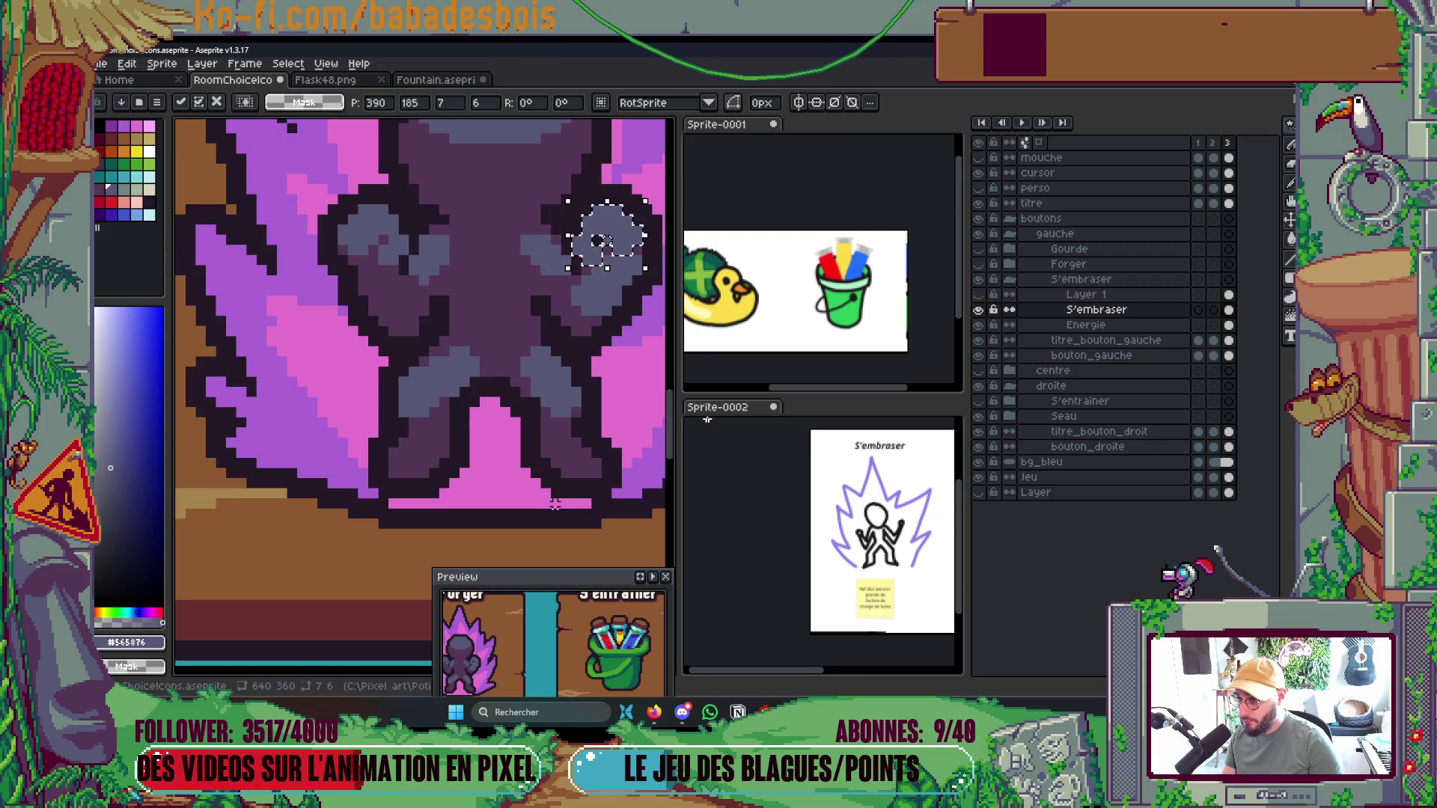
pyautogui.press('Return')
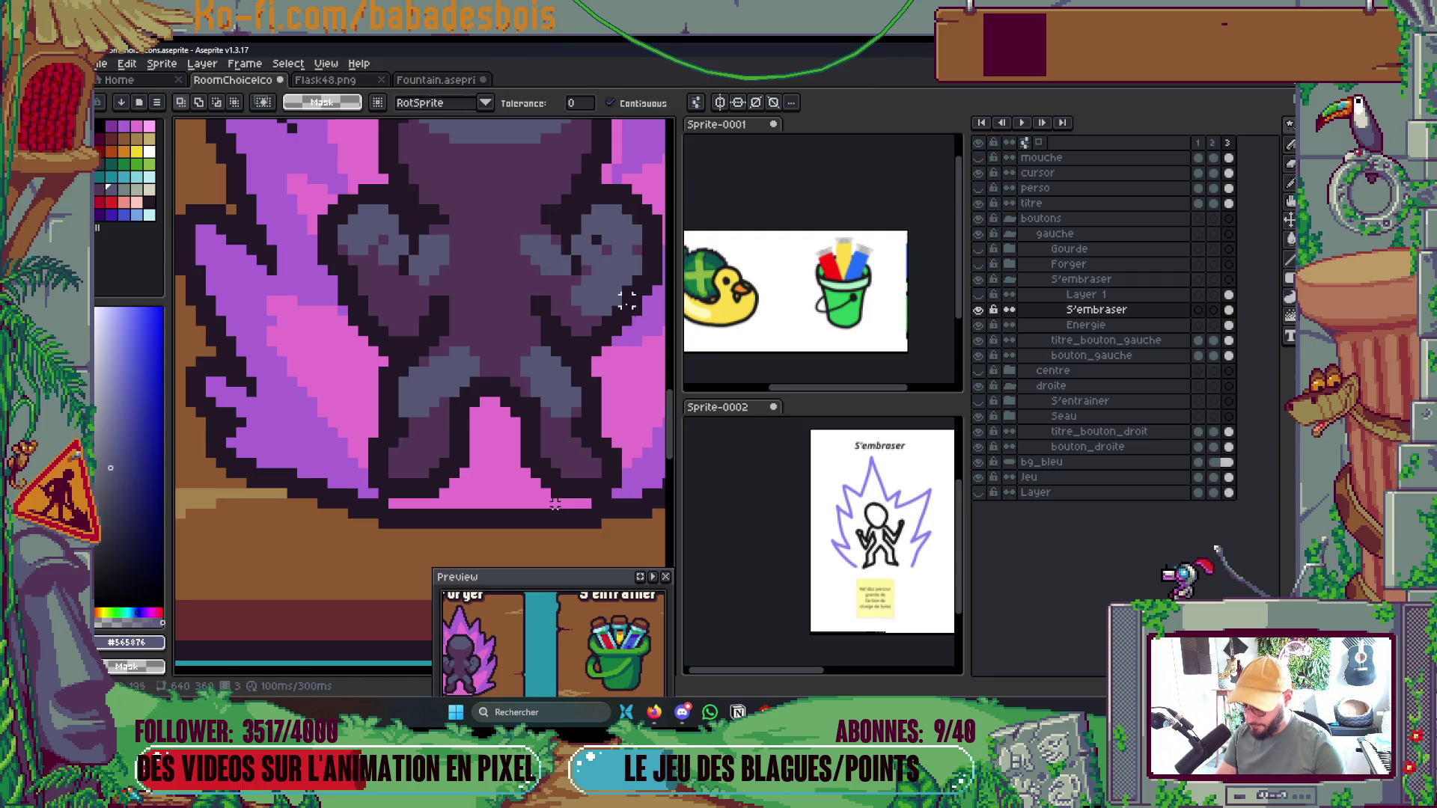
pyautogui.press('i')
pyautogui.click(602, 241)
# Shrink the pencil brush to 1 px for single-pixel outline work
pyautogui.press('b')
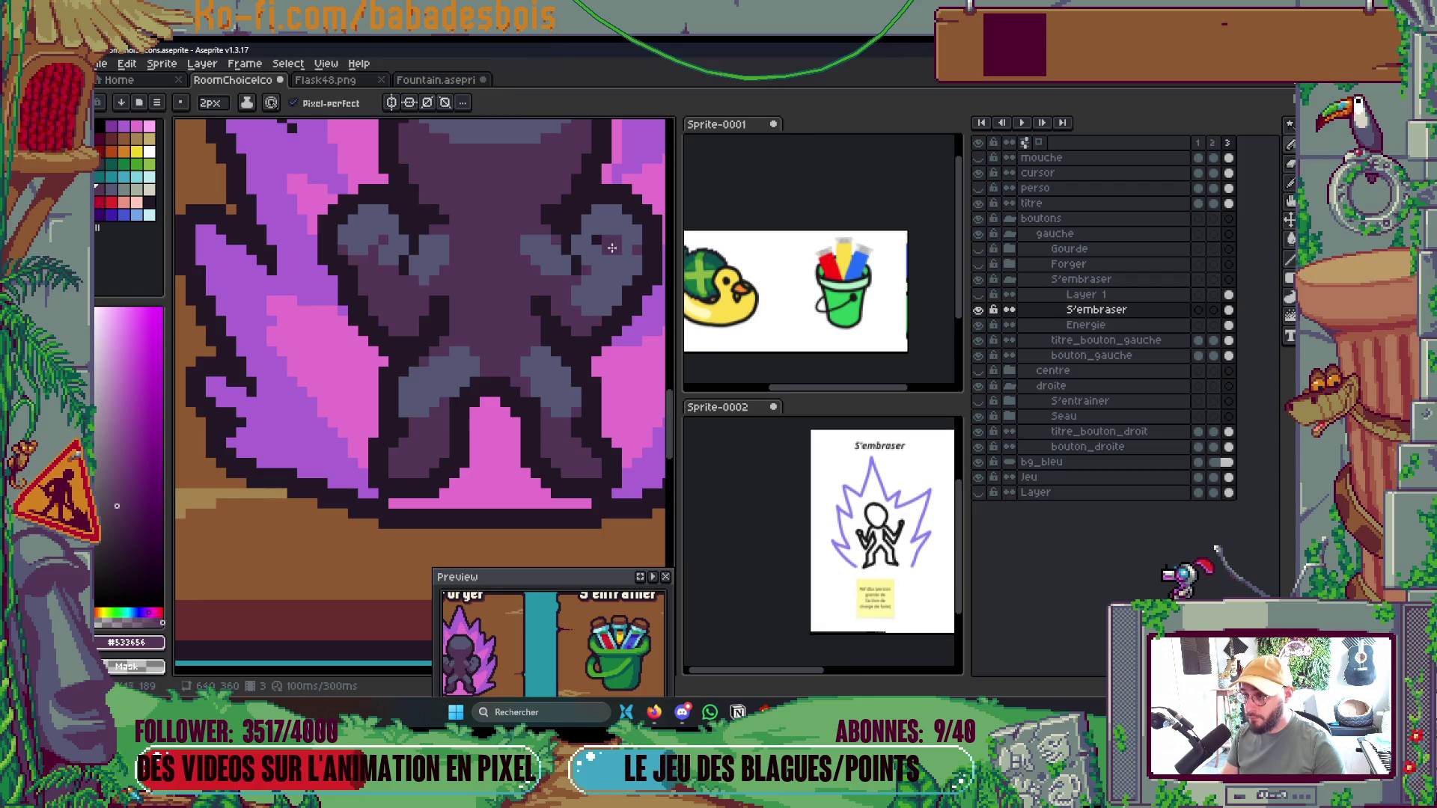
pyautogui.press('-')
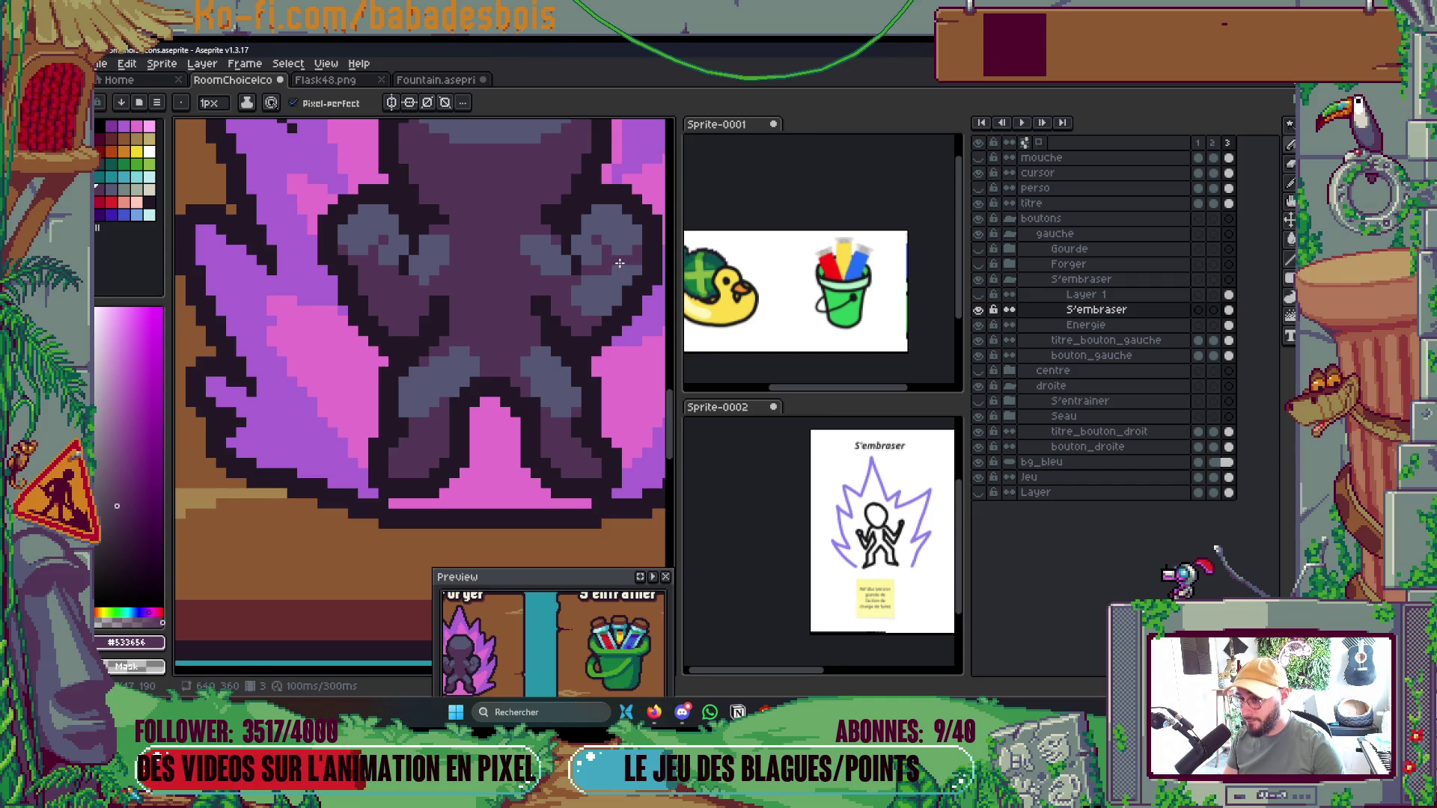
pyautogui.press('g')
pyautogui.scroll(-4, 632, 263)
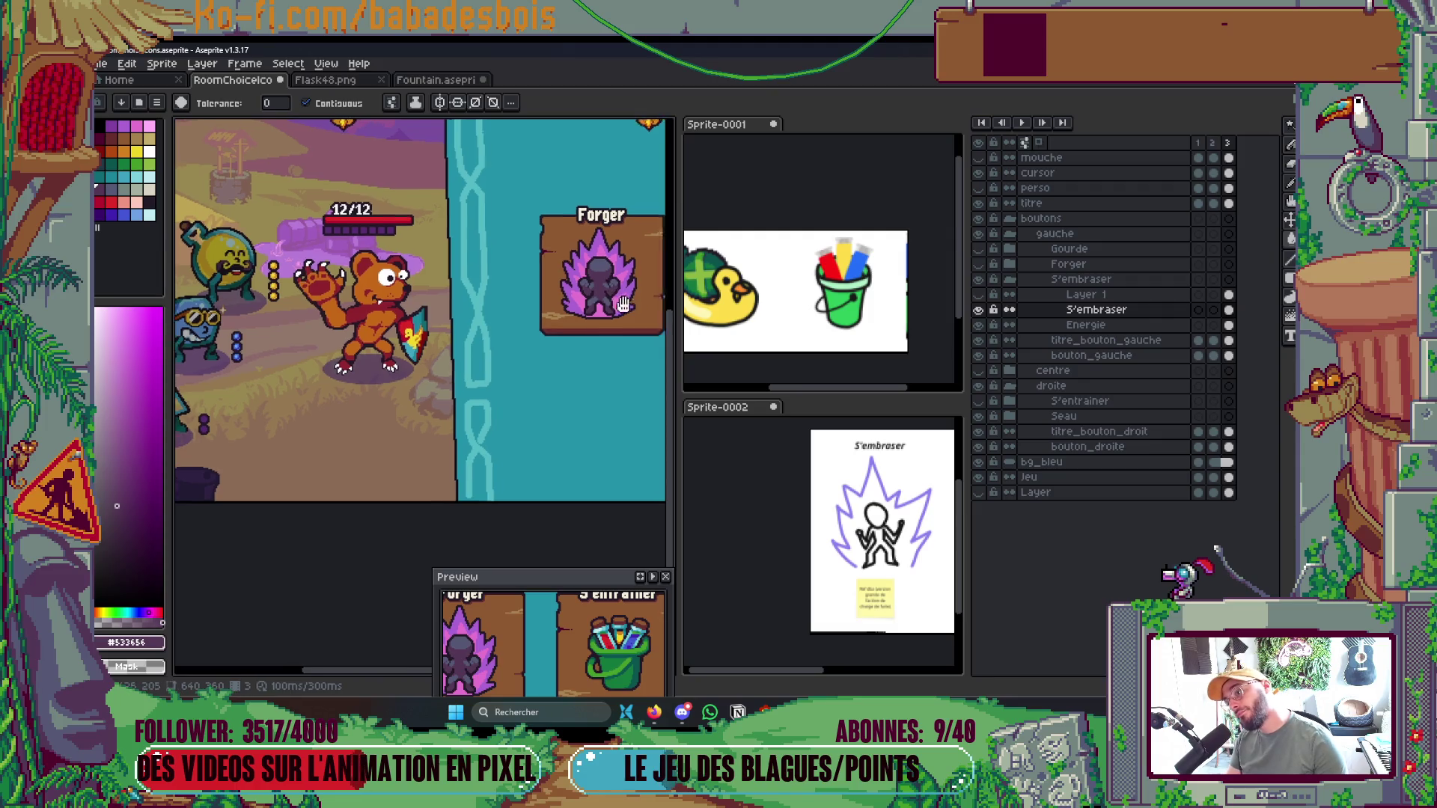
pyautogui.scroll(4, 592, 306)
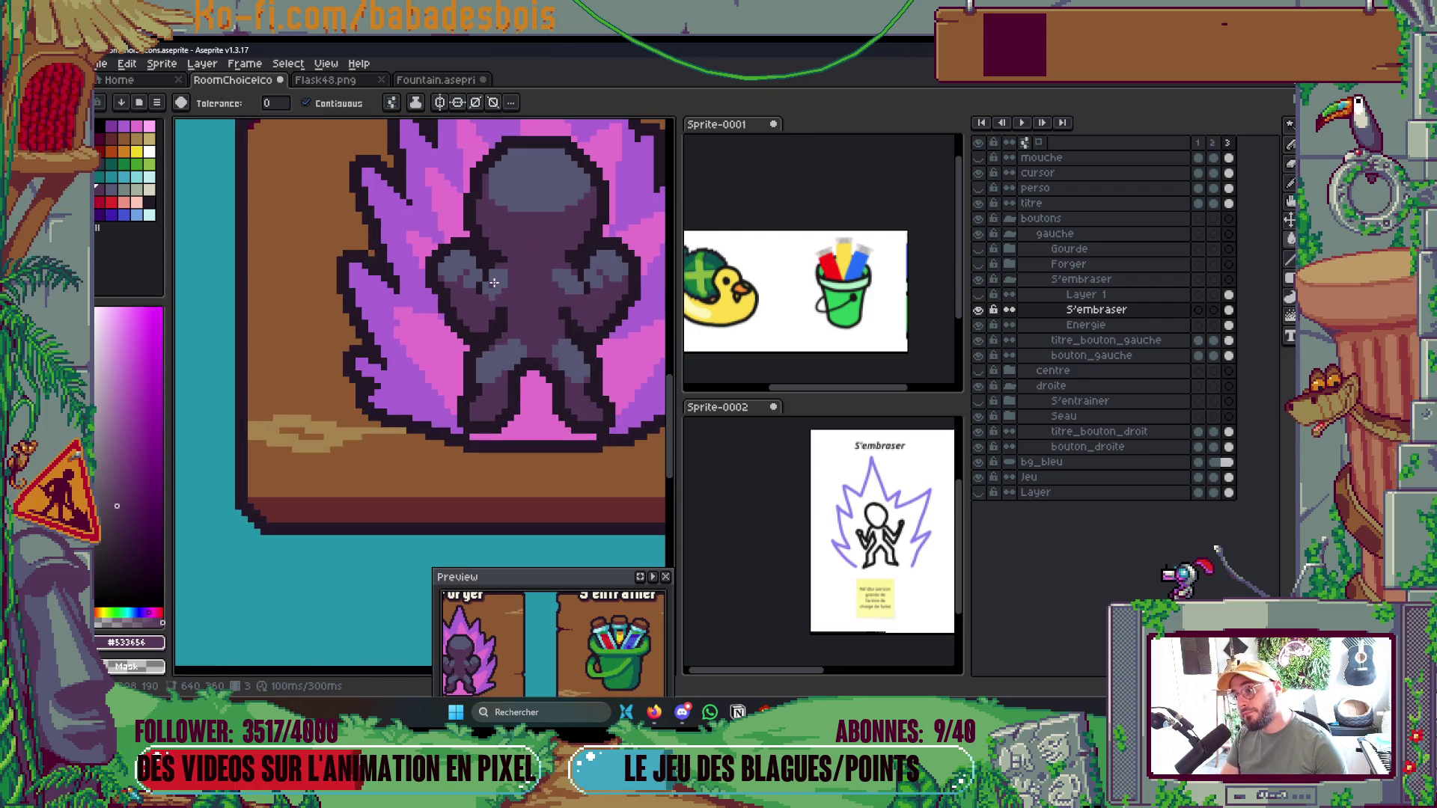
pyautogui.scroll(-5, 494, 283)
pyautogui.scroll(2, 526, 297)
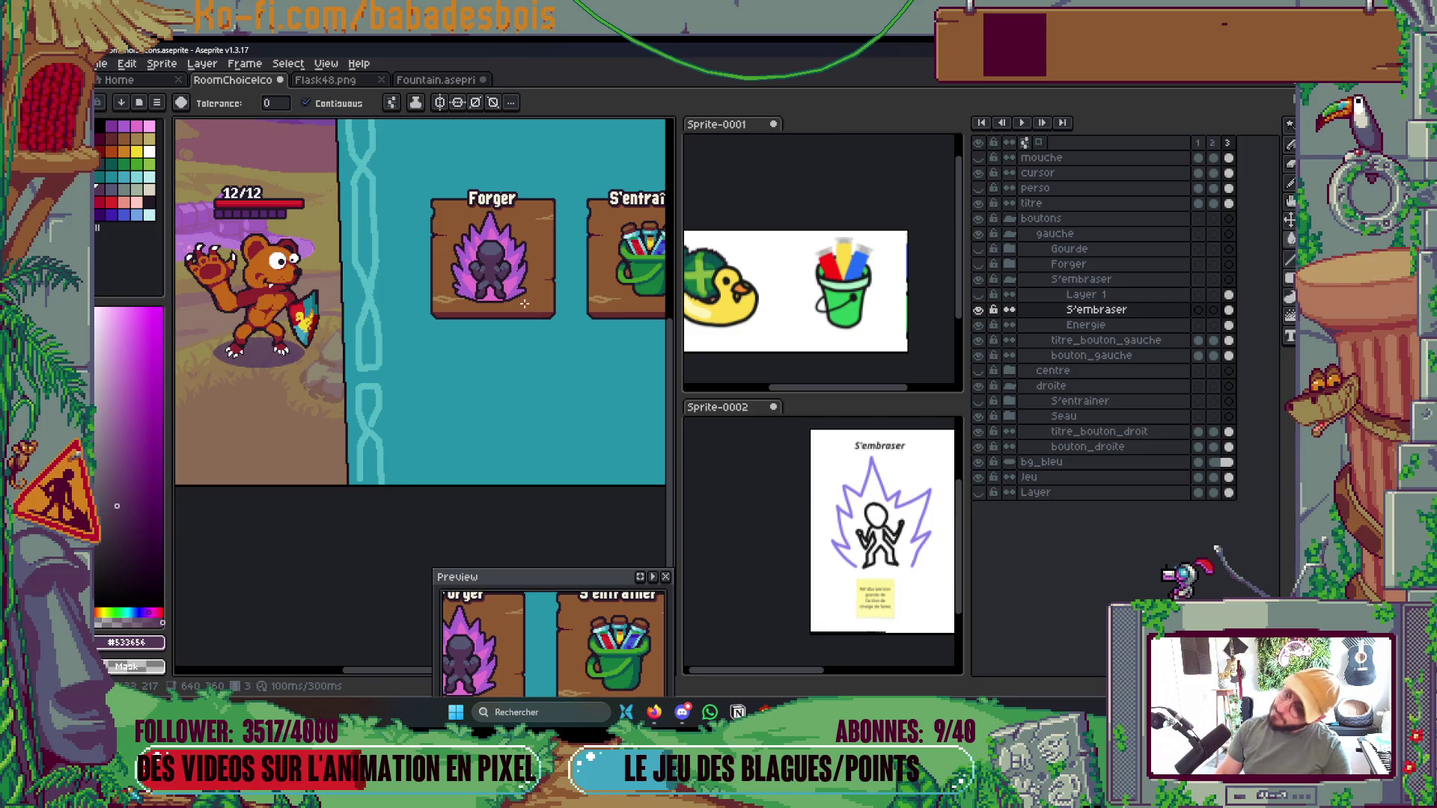
pyautogui.scroll(5, 520, 277)
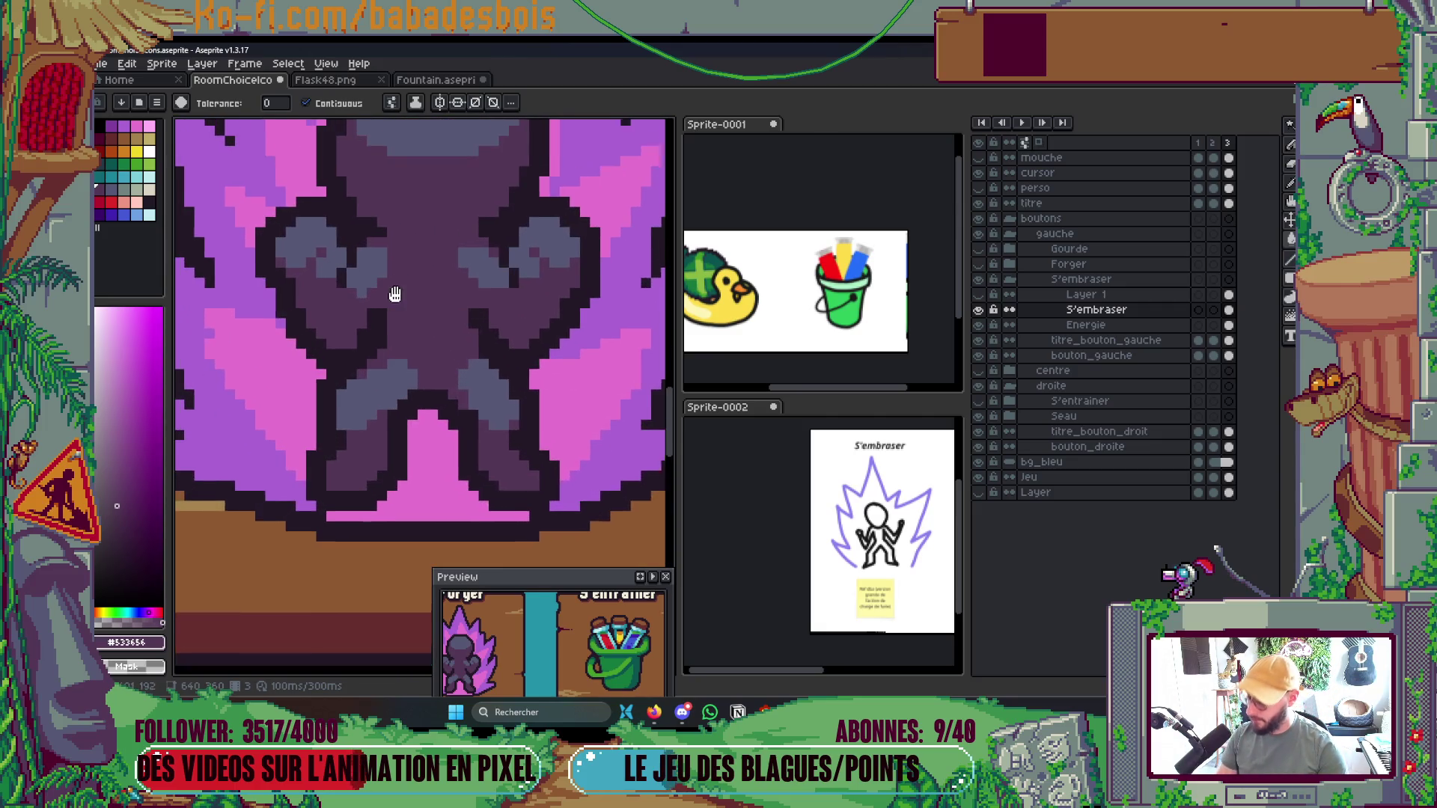
pyautogui.press('i')
pyautogui.press('g')
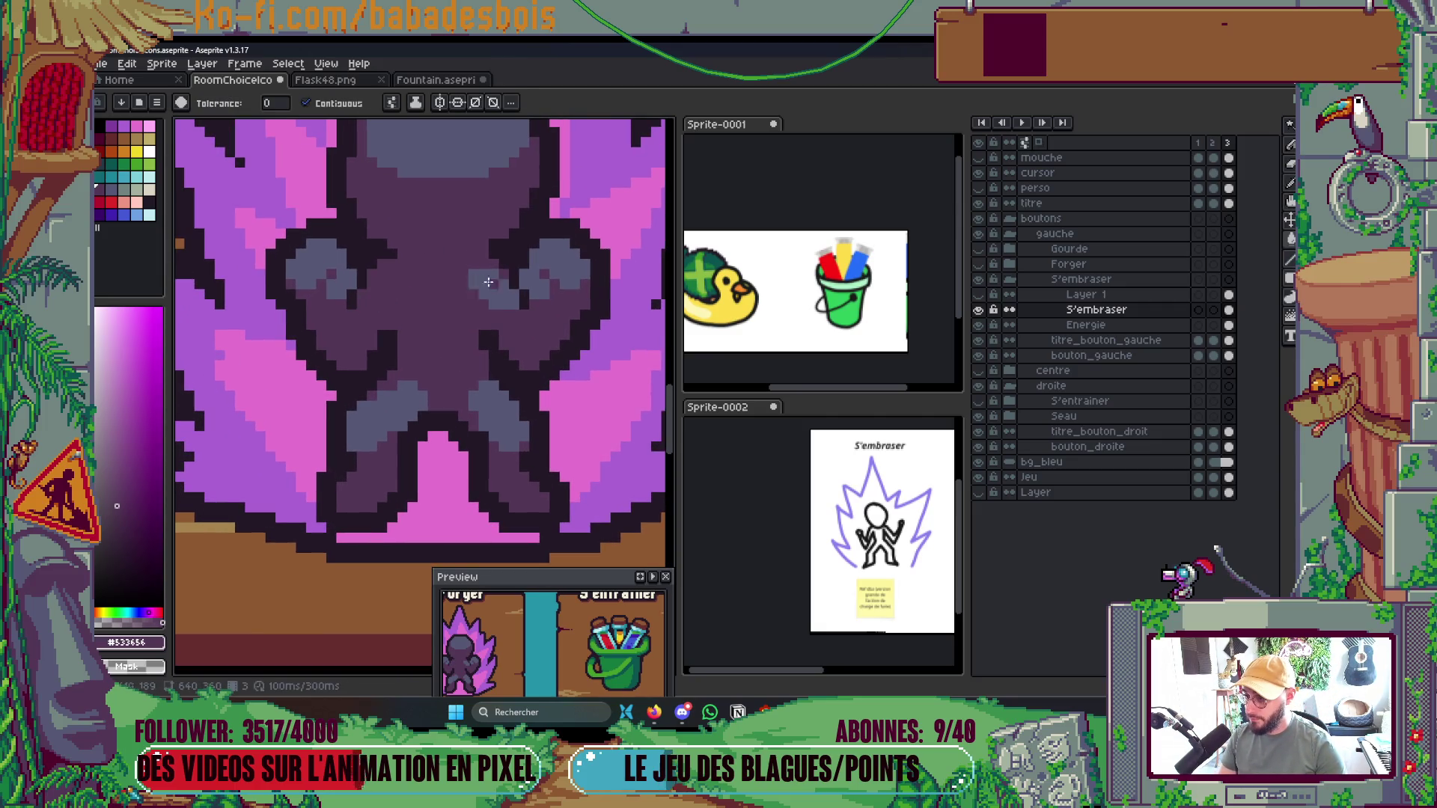
pyautogui.scroll(-4, 483, 287)
pyautogui.scroll(5, 489, 287)
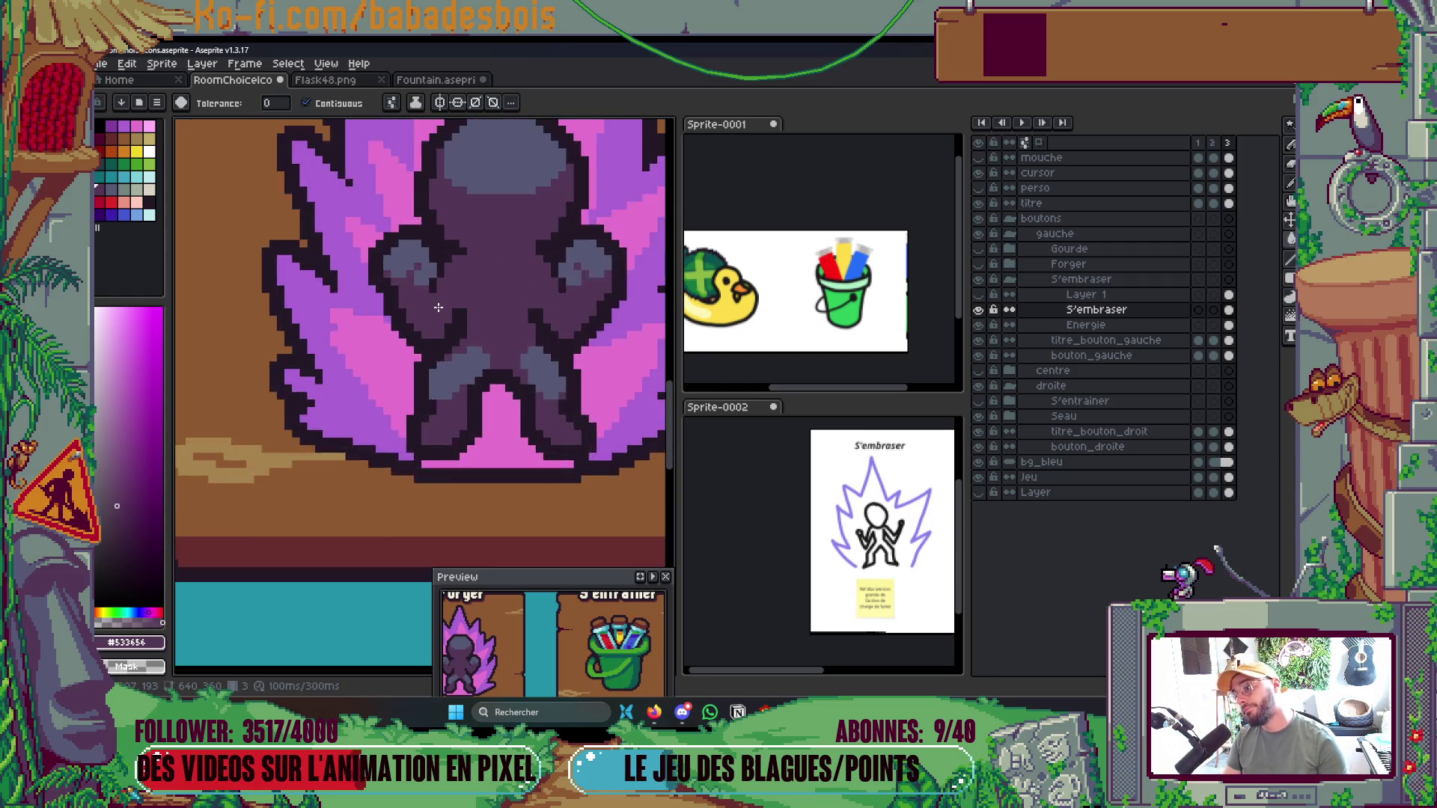
# Paint near-black (#231927) outline pixels along the arm's edge and on the body
pyautogui.press('b')
pyautogui.keyDown('alt'); pyautogui.click(427, 266); pyautogui.keyUp('alt')
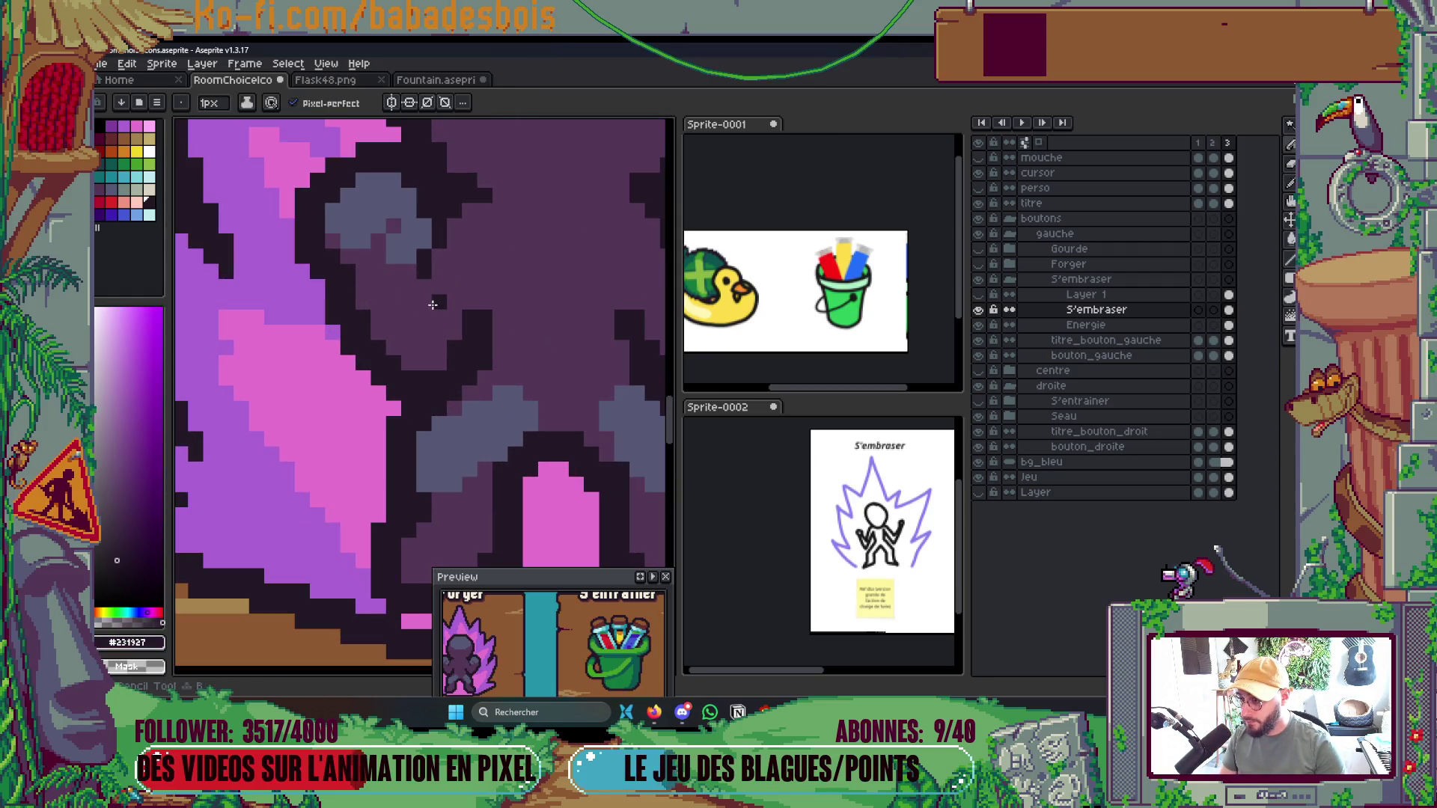
pyautogui.moveTo(431, 302); pyautogui.dragTo(462, 249)
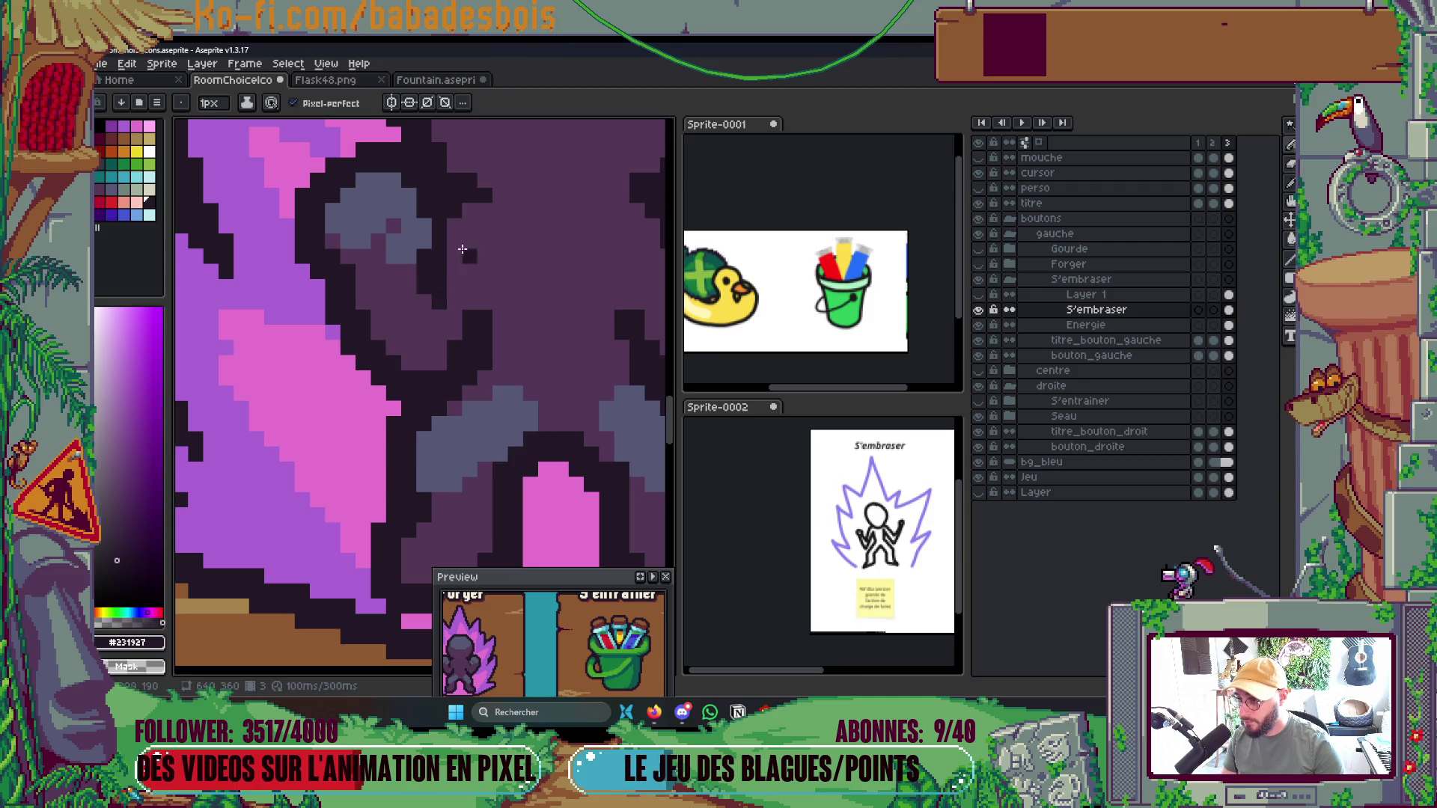
pyautogui.scroll(2, 524, 276)
pyautogui.hscroll(3, 524, 277)
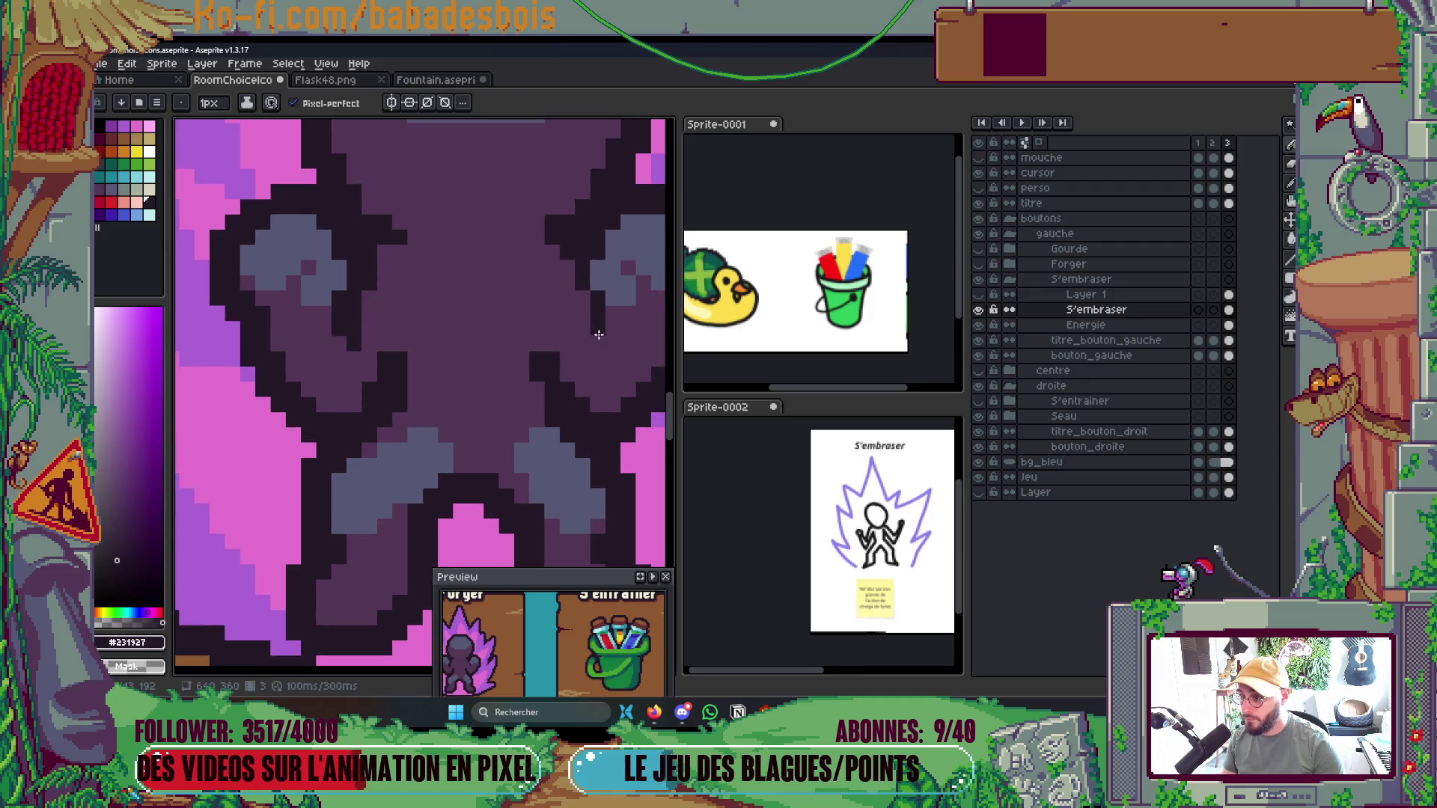
pyautogui.click(591, 344)
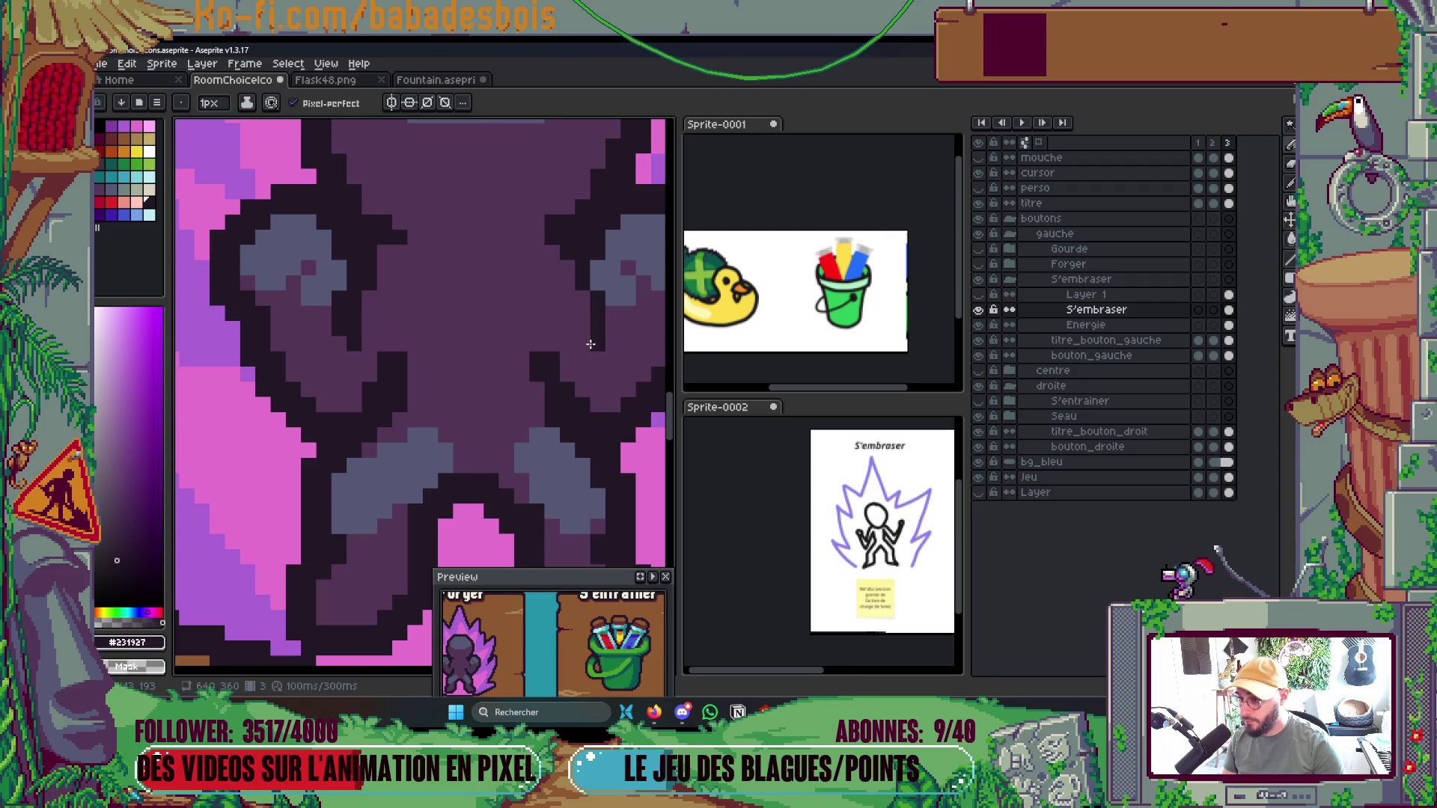
pyautogui.click(586, 300)
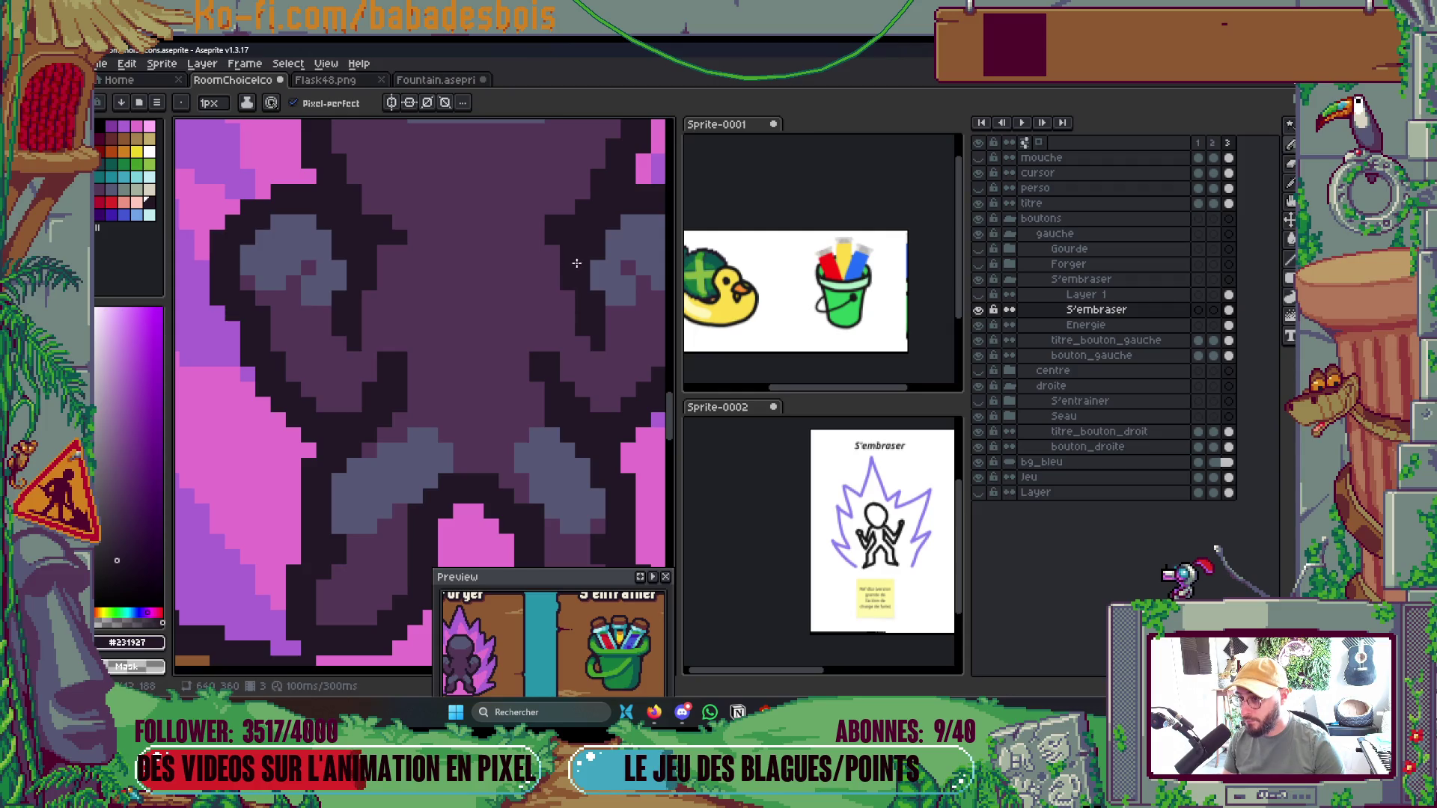
# Add a few more near-black outline pixels beside the arm, checking at different zoom levels
pyautogui.scroll(-3, 573, 286)
pyautogui.scroll(3, 531, 264)
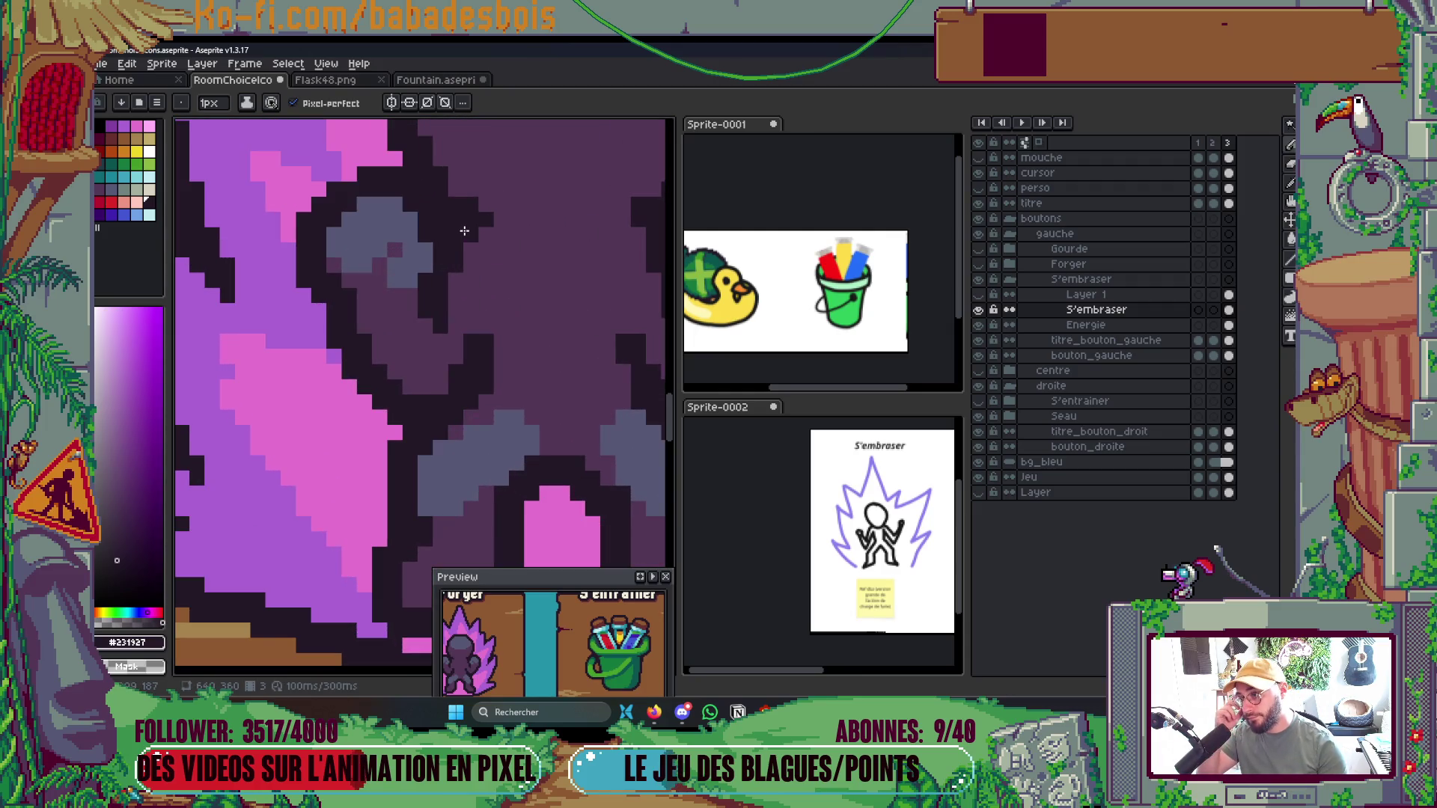
pyautogui.scroll(-4, 464, 231)
pyautogui.scroll(4, 554, 269)
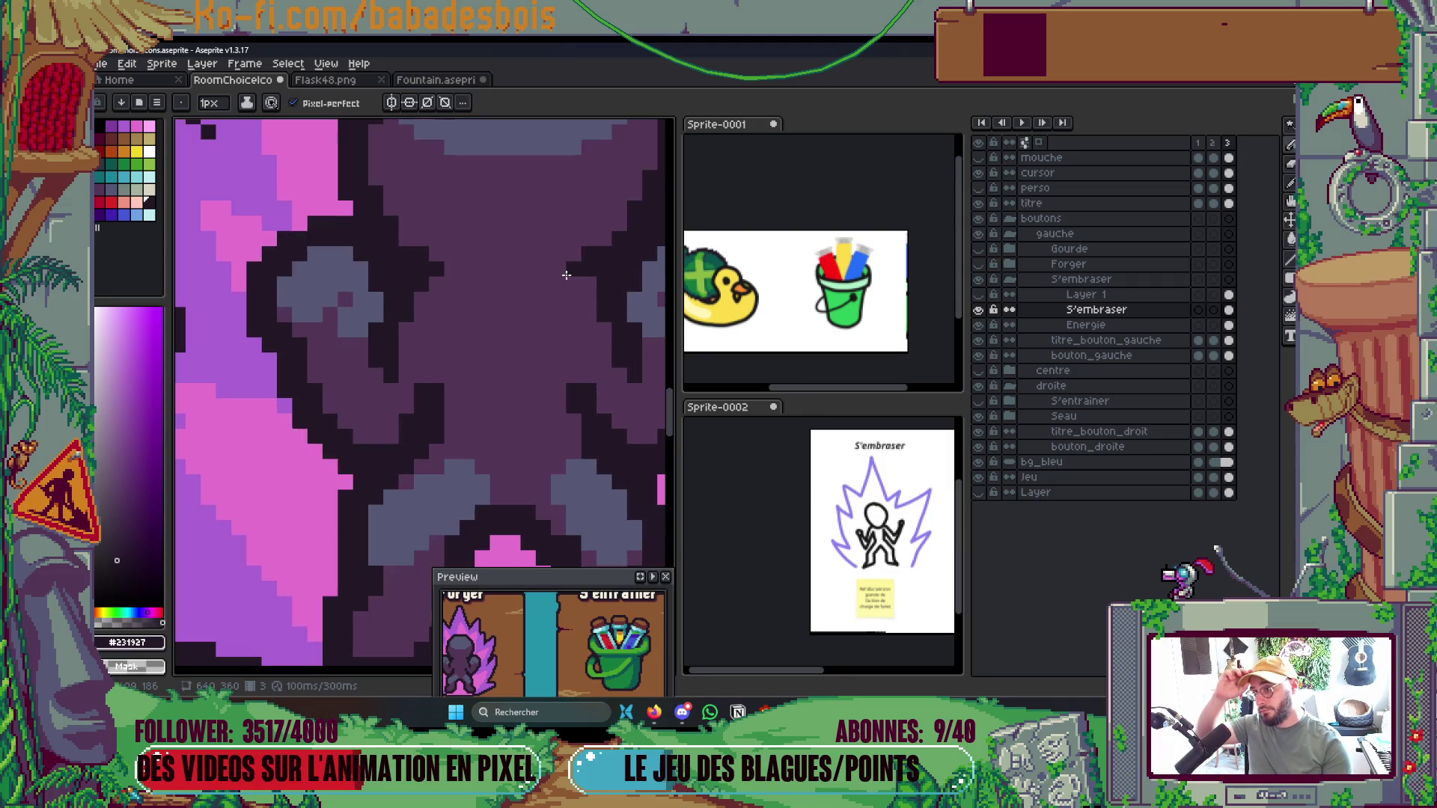
pyautogui.scroll(-3, 587, 318)
pyautogui.scroll(3, 498, 309)
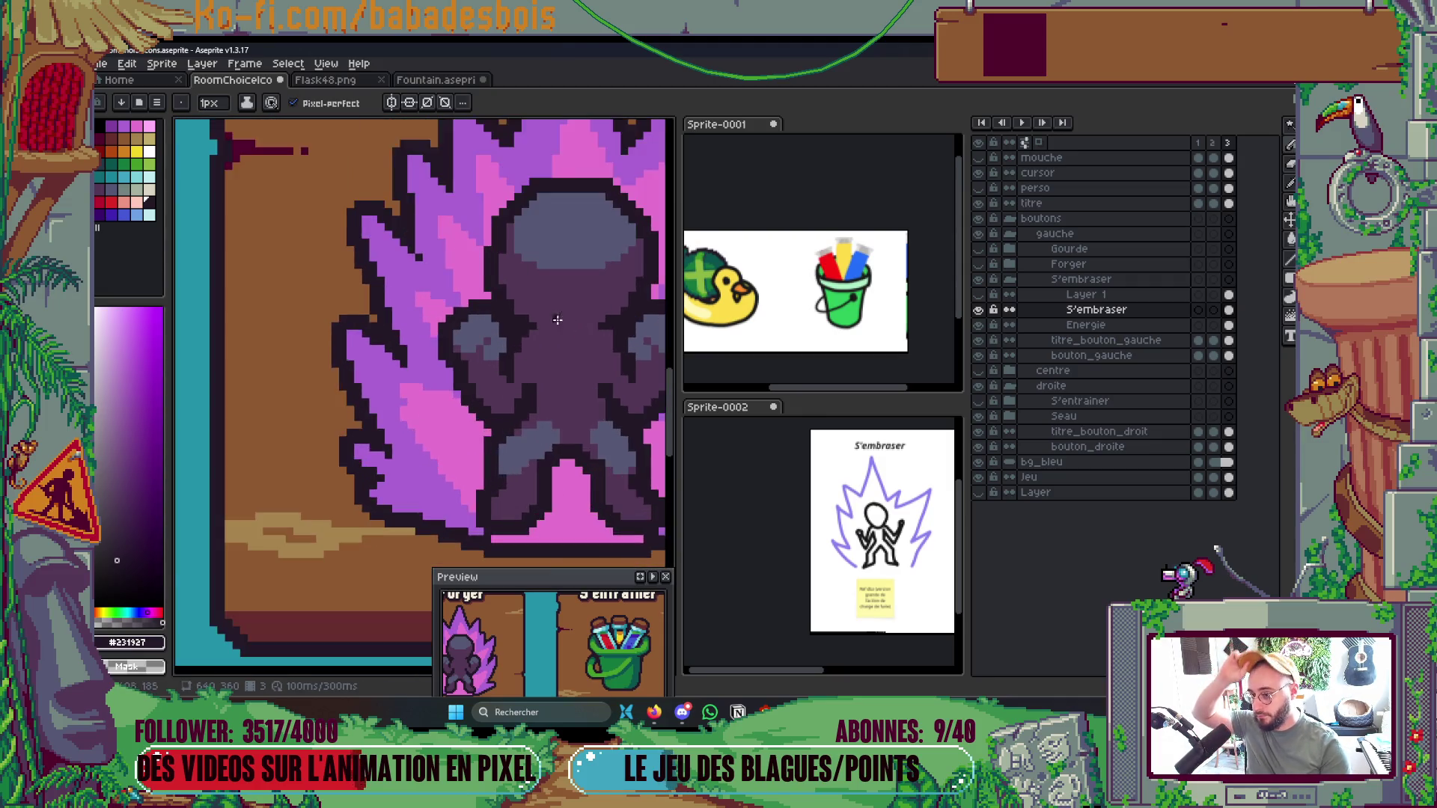
pyautogui.scroll(-4, 443, 222)
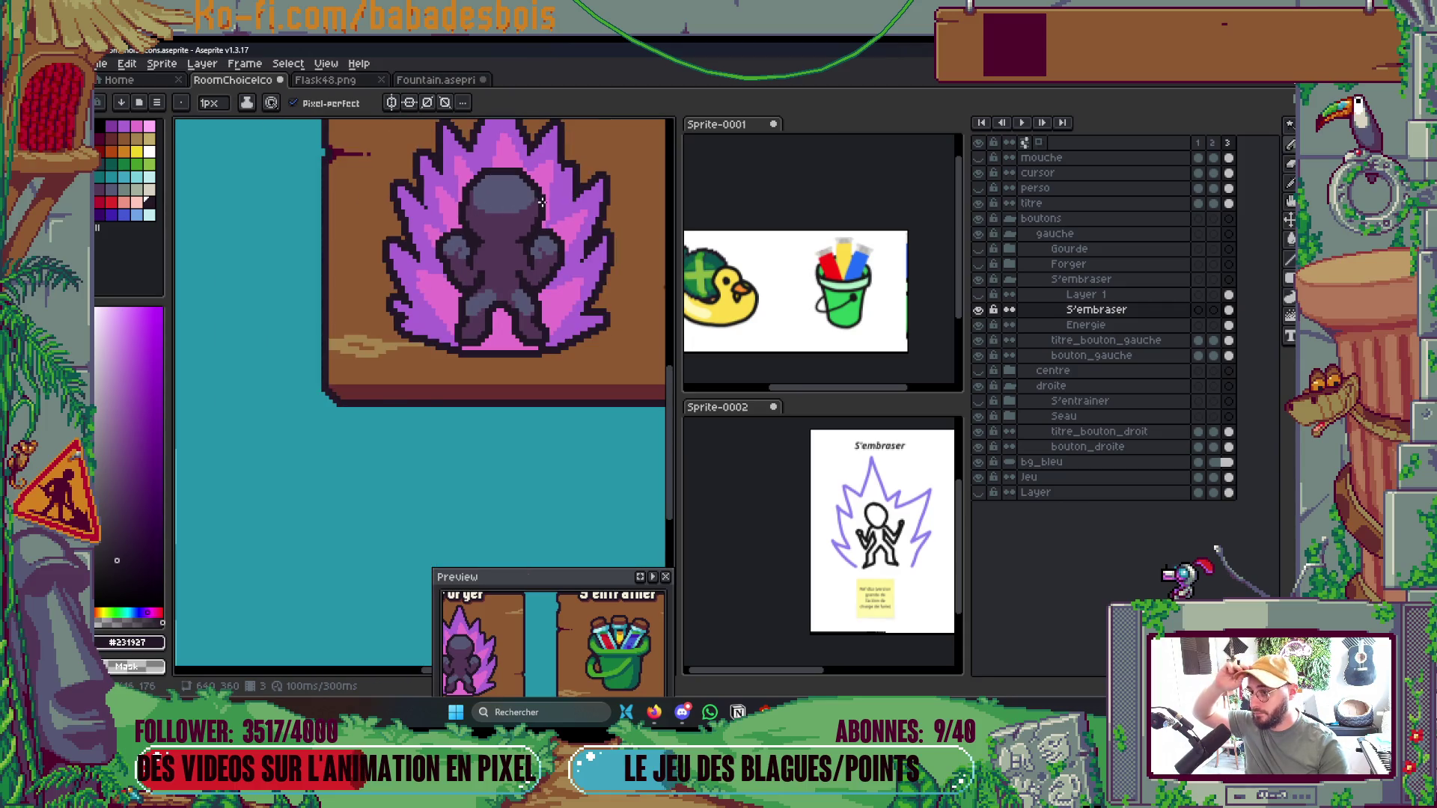
pyautogui.scroll(3, 484, 200)
pyautogui.scroll(3, 485, 200)
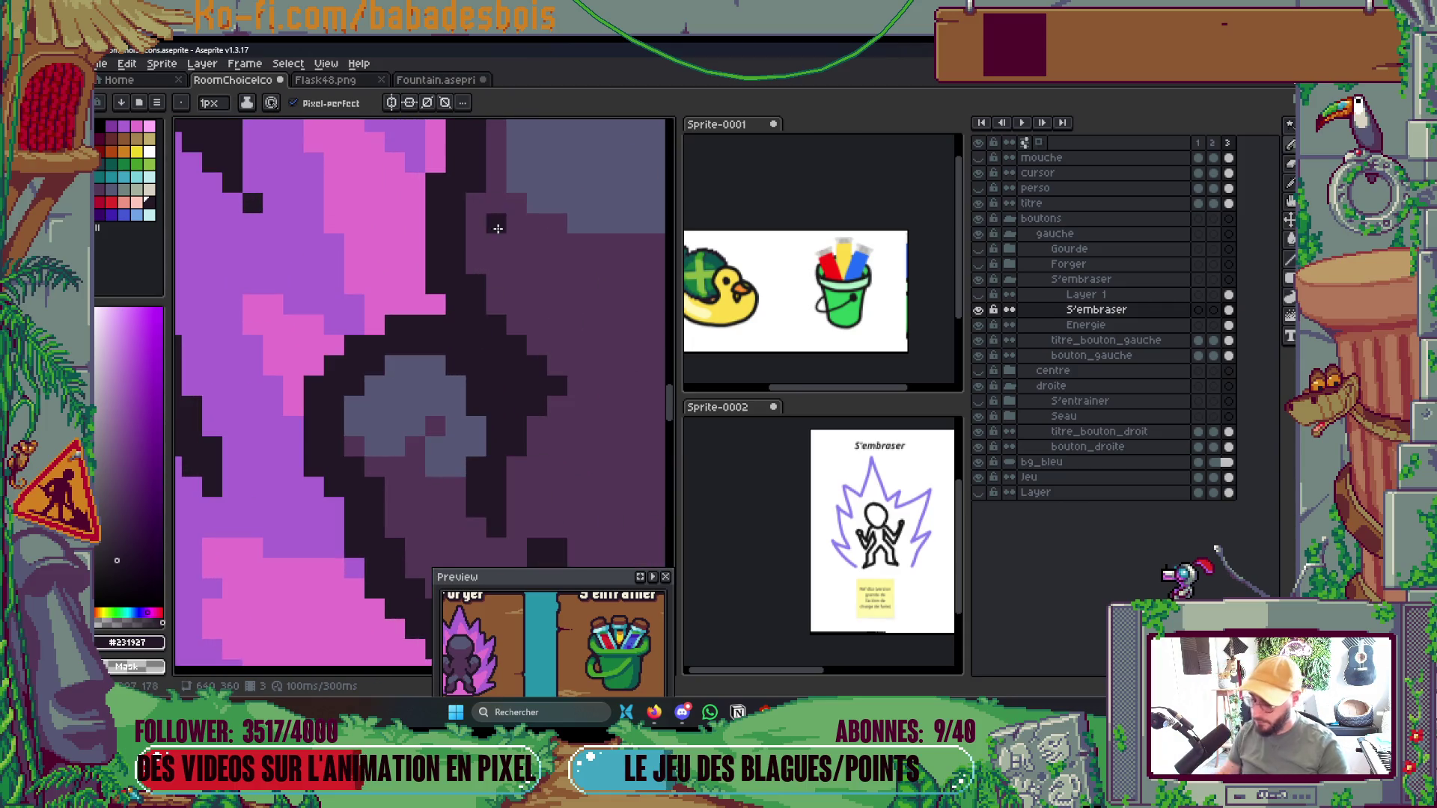
pyautogui.scroll(3, 464, 209)
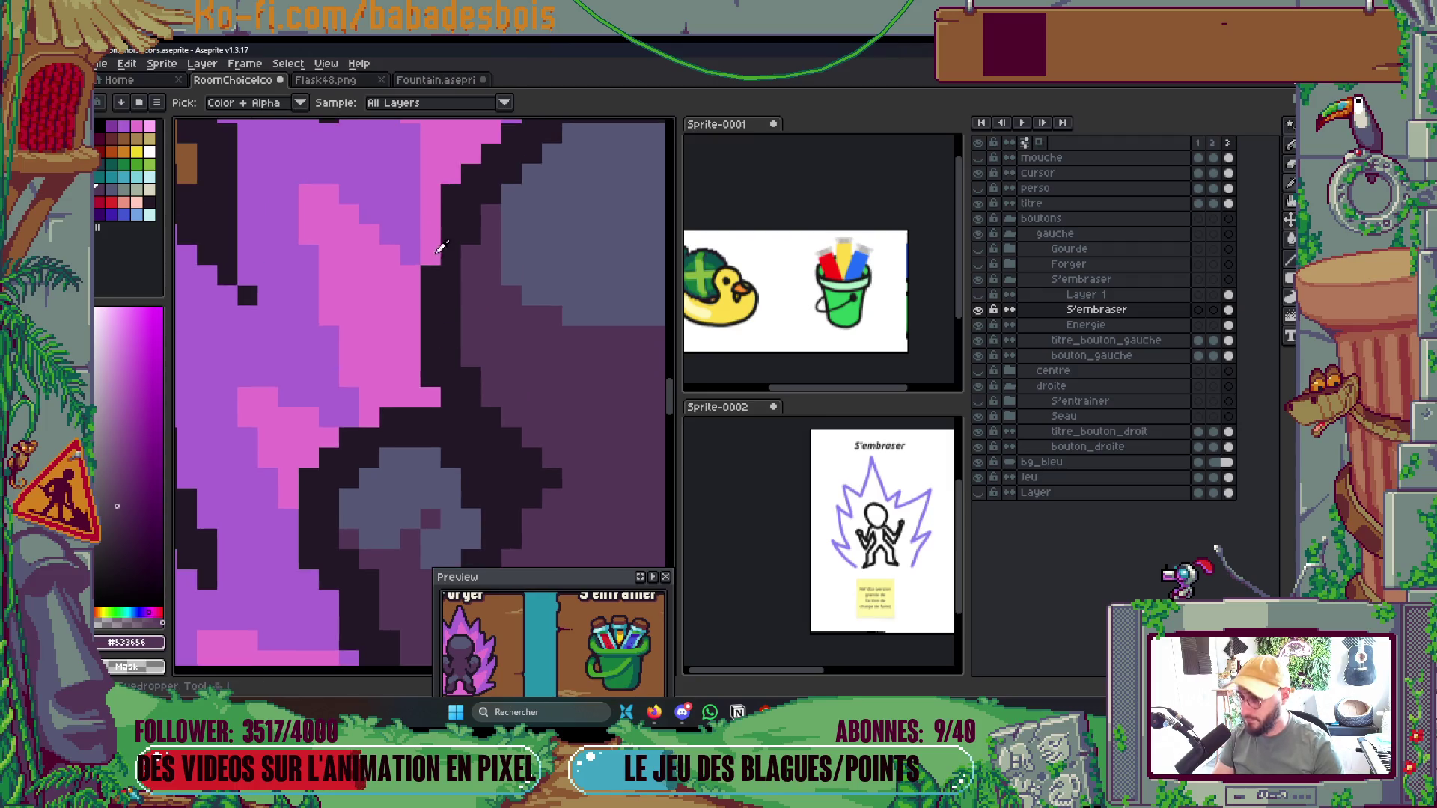
pyautogui.moveTo(430, 235); pyautogui.dragTo(432, 258)
pyautogui.scroll(-3, 435, 263)
pyautogui.scroll(3, 438, 297)
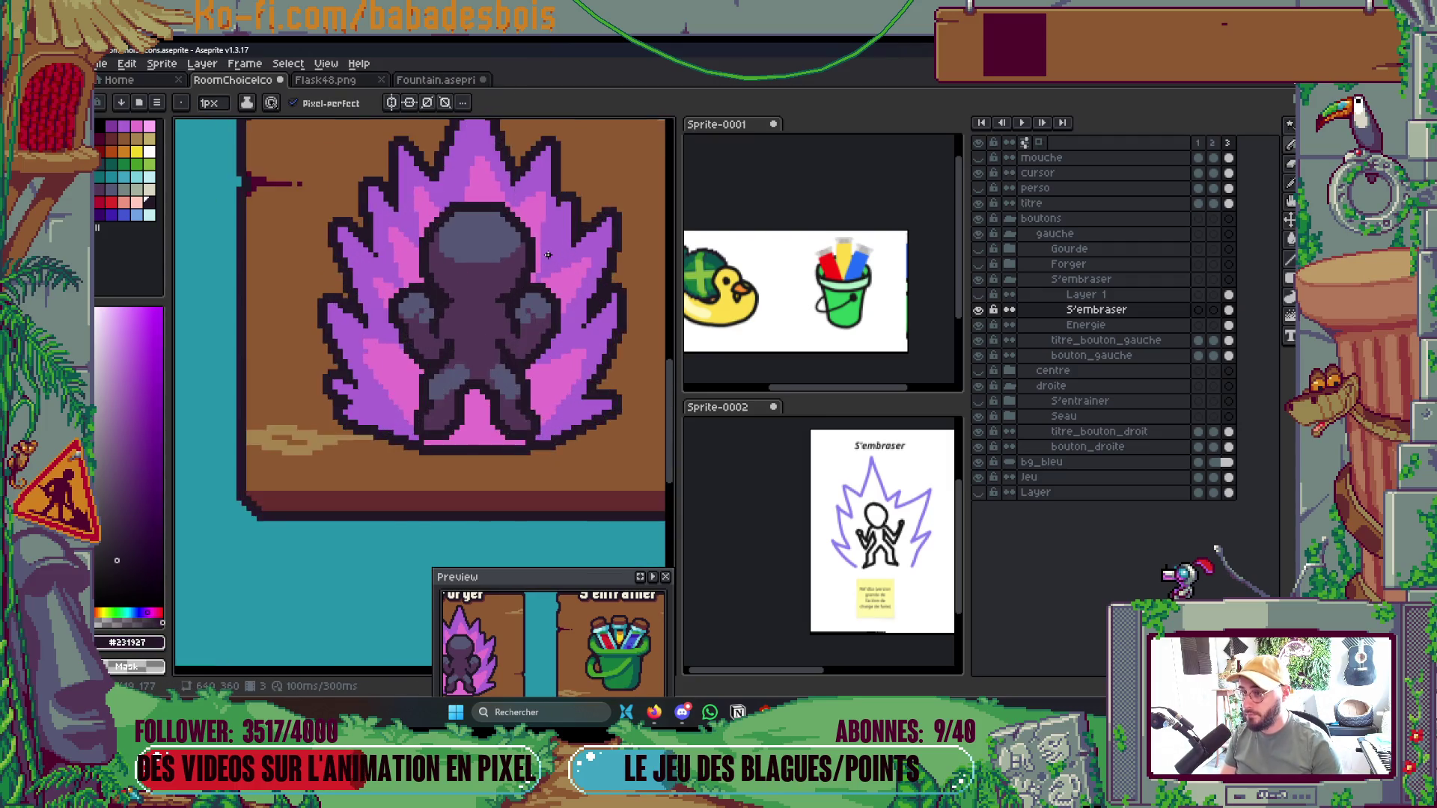
pyautogui.scroll(2, 438, 296)
pyautogui.keyDown('alt'); pyautogui.click(379, 225); pyautogui.keyUp('alt')
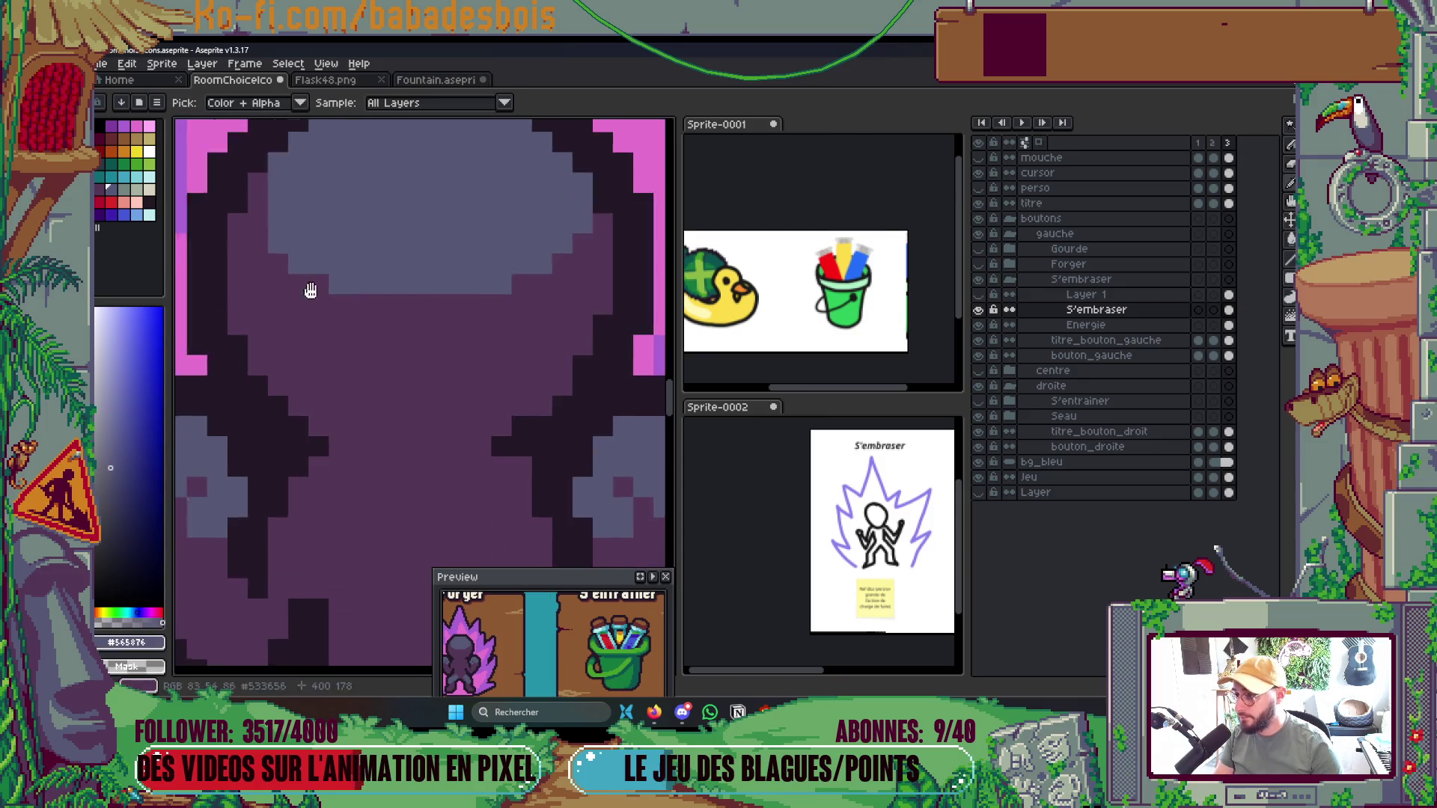
pyautogui.scroll(-1, 311, 288)
pyautogui.scroll(-5, 315, 271)
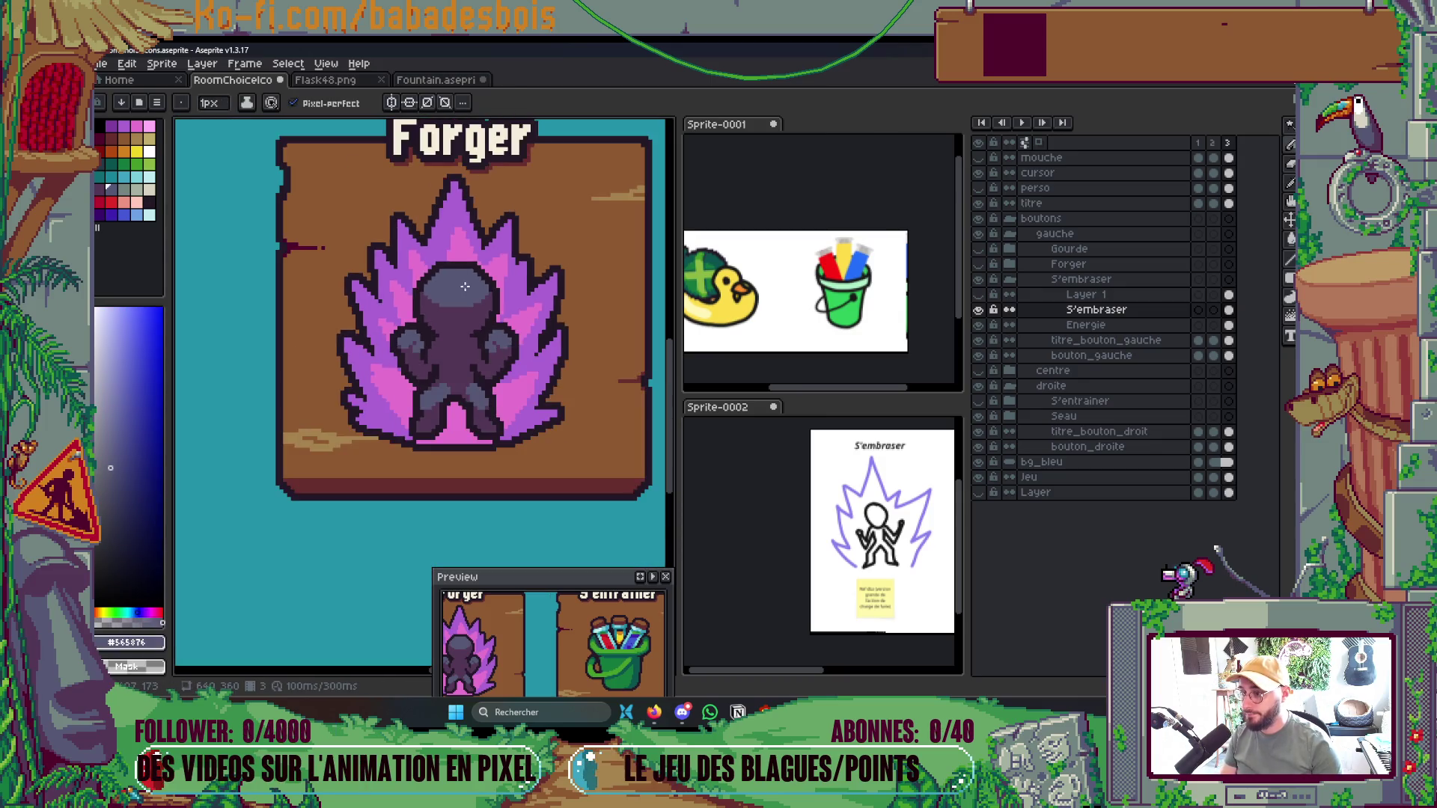
# Repaint the stray grey pixels and grey strip on the body in dark purple
pyautogui.press('v')
pyautogui.press('i')
pyautogui.scroll(5, 377, 419)
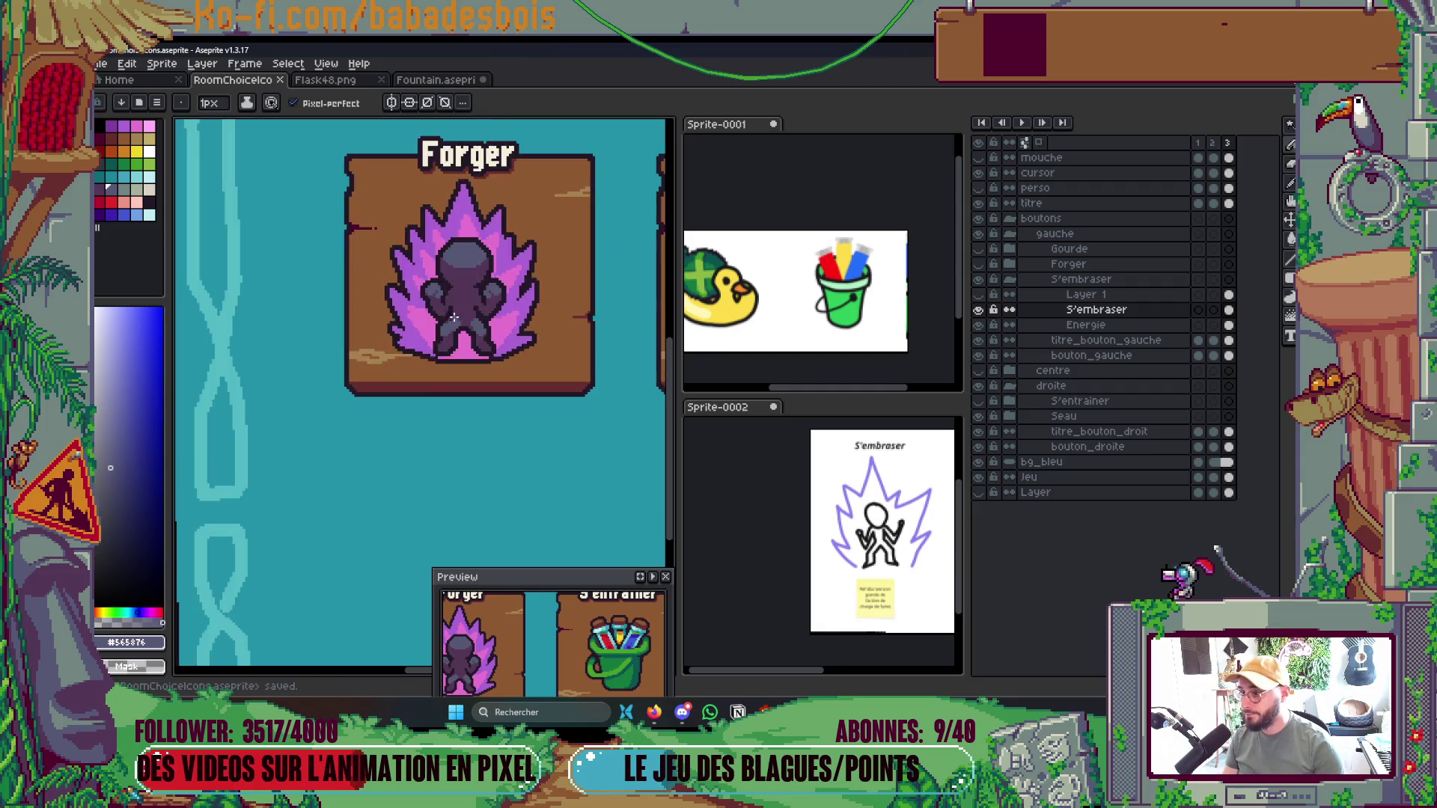
pyautogui.click(376, 419)
pyautogui.press('b')
pyautogui.moveTo(332, 364); pyautogui.dragTo(271, 364)
pyautogui.click(364, 332)
pyautogui.click(431, 334)
pyautogui.moveTo(430, 334)
pyautogui.mouseDown()
pyautogui.moveTo(433, 270)
pyautogui.moveTo(322, 262)
pyautogui.moveTo(290, 287)
pyautogui.mouseUp()
pyautogui.click(411, 348)
pyautogui.click(381, 377)
pyautogui.click(384, 328)
# Restore a few grey highlight pixels and re-pick the dark body purple
pyautogui.press('i')
pyautogui.click(351, 329)
pyautogui.press('b')
pyautogui.click(321, 281)
pyautogui.scroll(-4, 413, 257)
pyautogui.scroll(5, 412, 257)
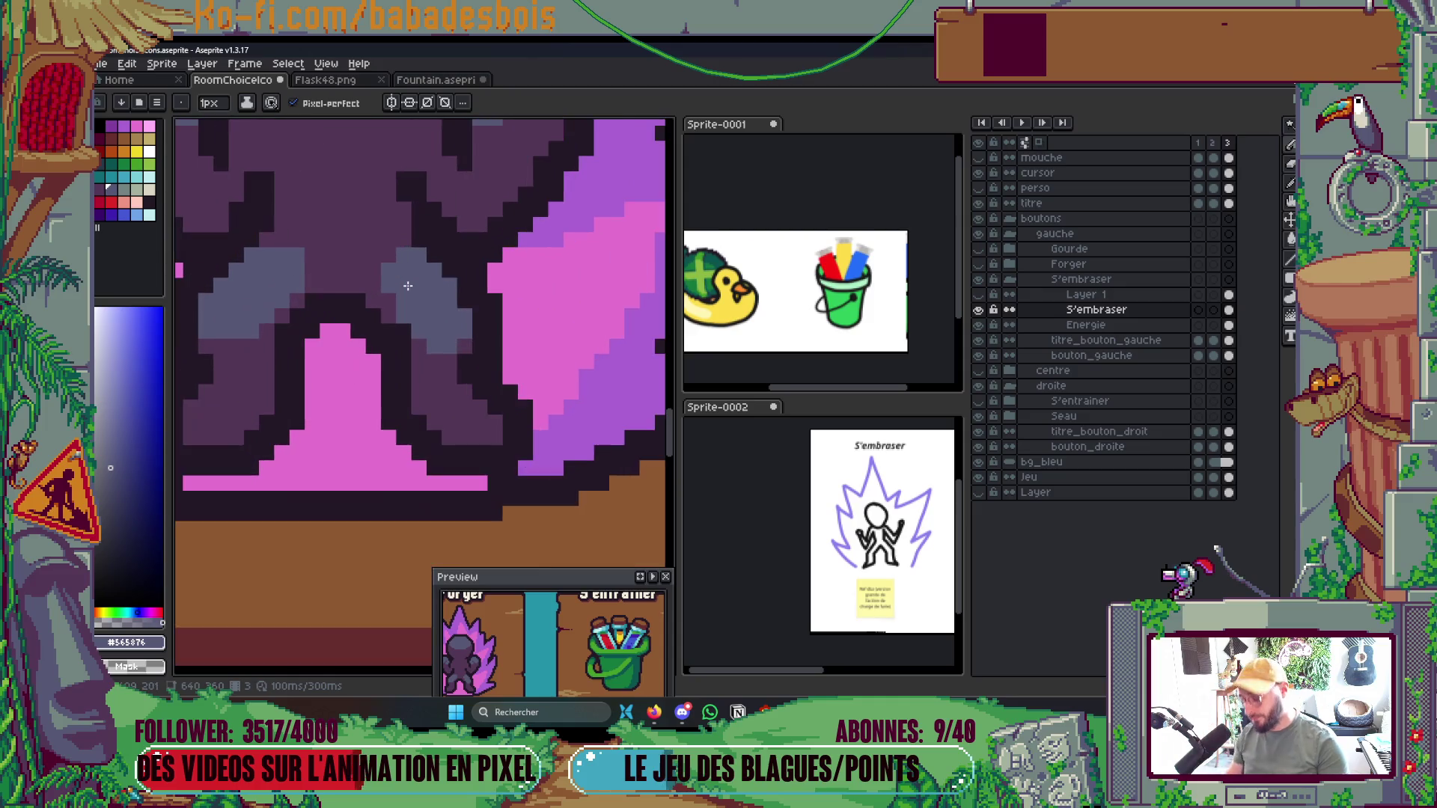
pyautogui.press('i')
pyautogui.press('b')
pyautogui.scroll(-3, 419, 337)
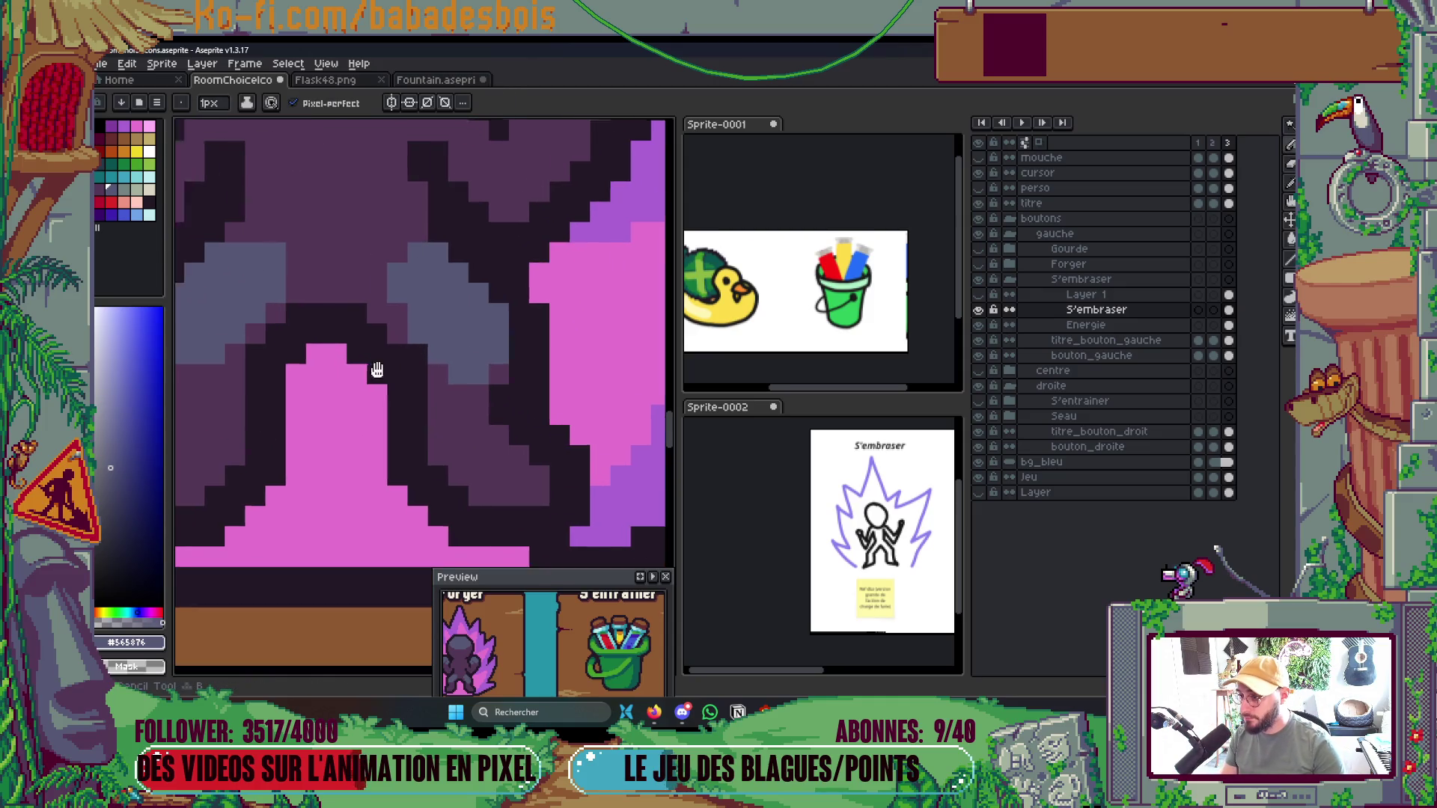
pyautogui.scroll(1, 536, 336)
pyautogui.scroll(2, 536, 337)
pyautogui.press('i')
pyautogui.click(500, 425)
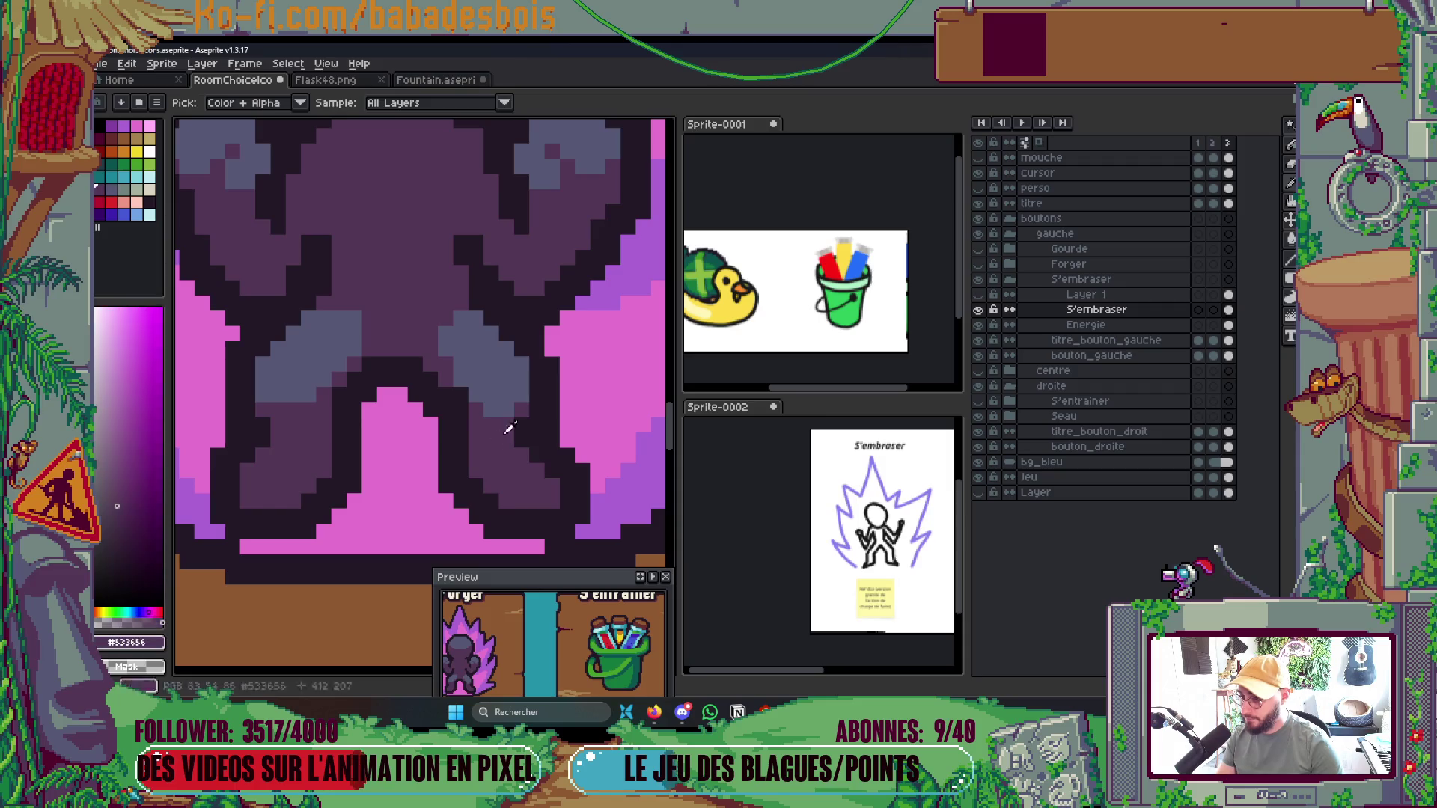
pyautogui.press('b')
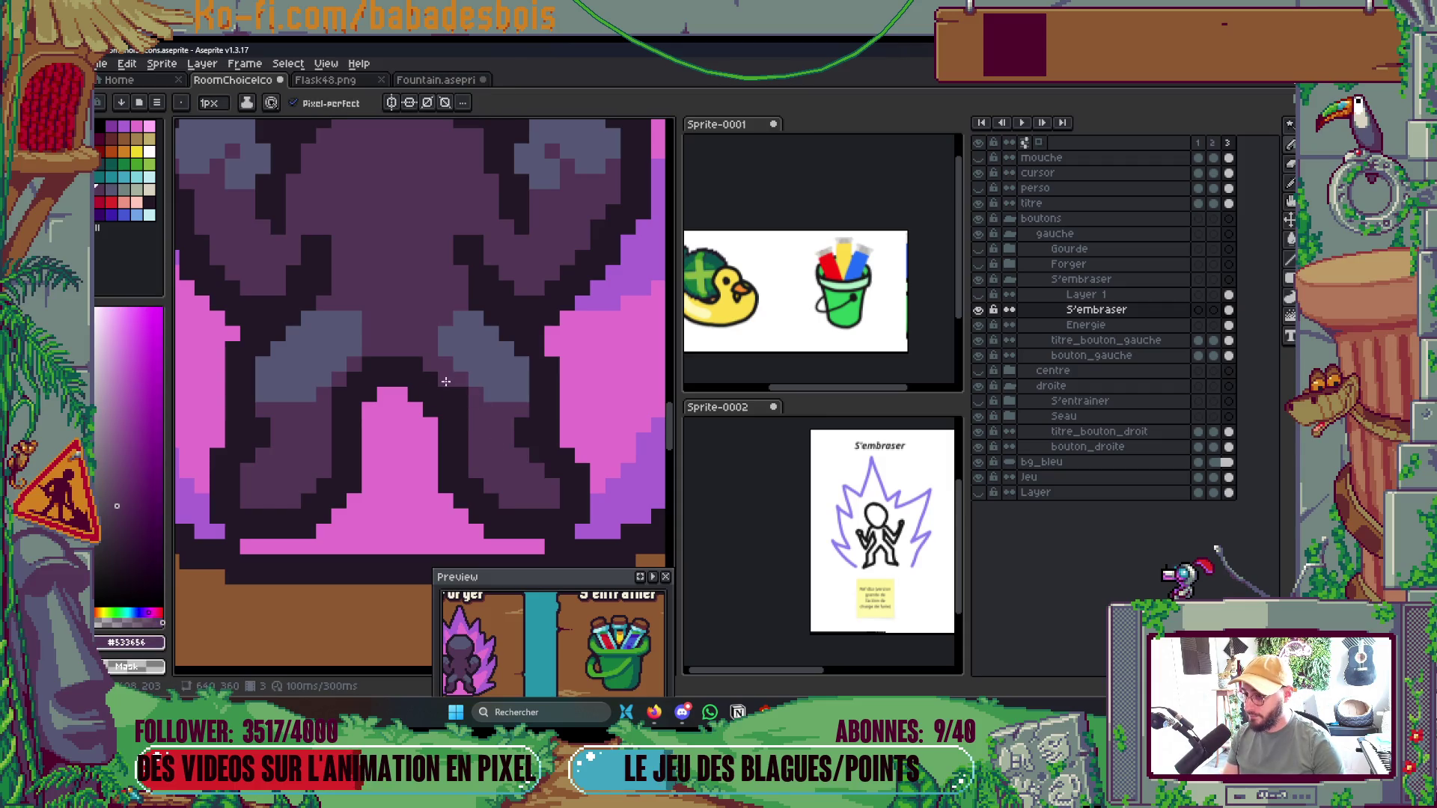
pyautogui.scroll(-5, 445, 382)
# Save the artwork and add dark outline pixels to the silhouette's edges
pyautogui.hotkey('ctrl', 's')
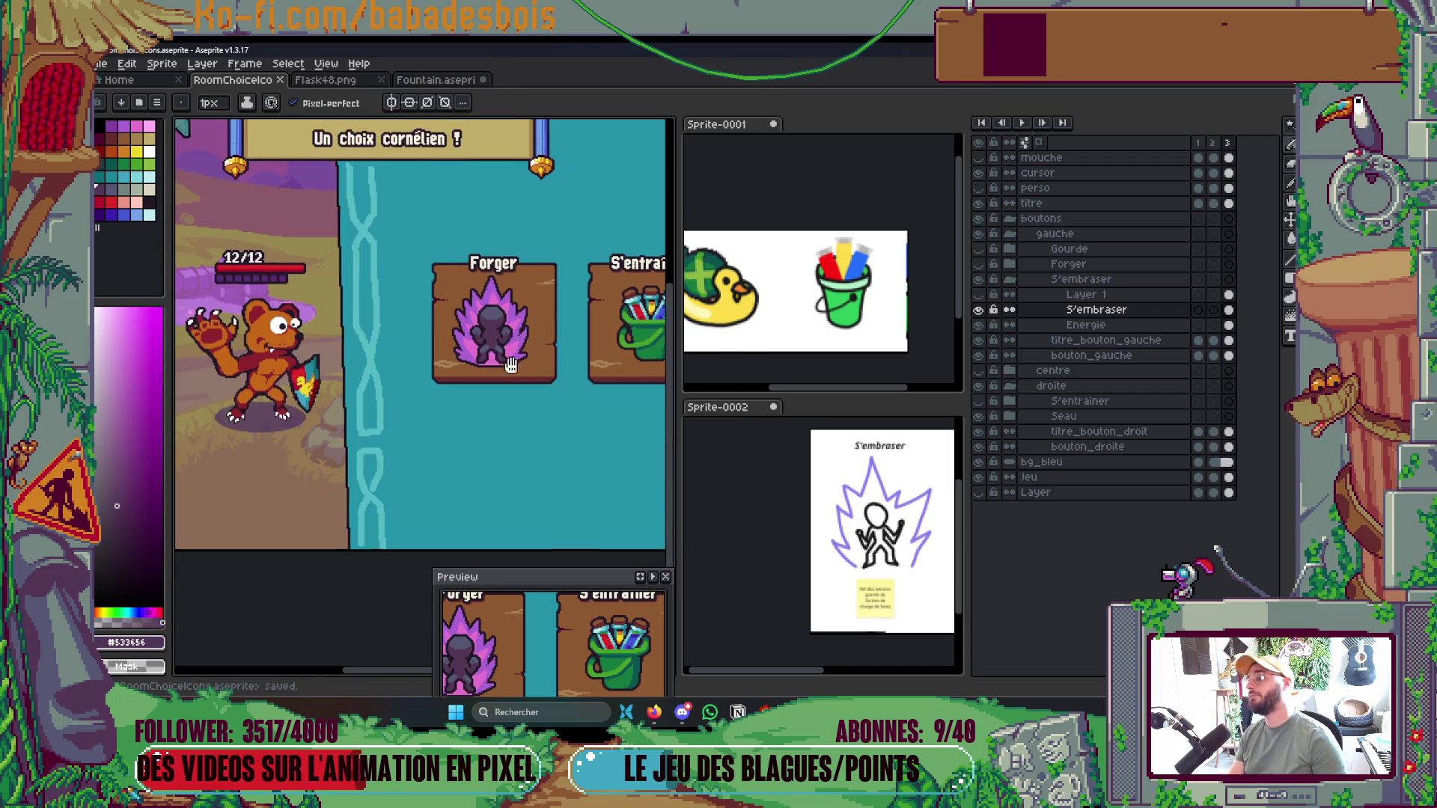
pyautogui.moveTo(511, 364); pyautogui.dragTo(533, 387)
pyautogui.scroll(4, 502, 350)
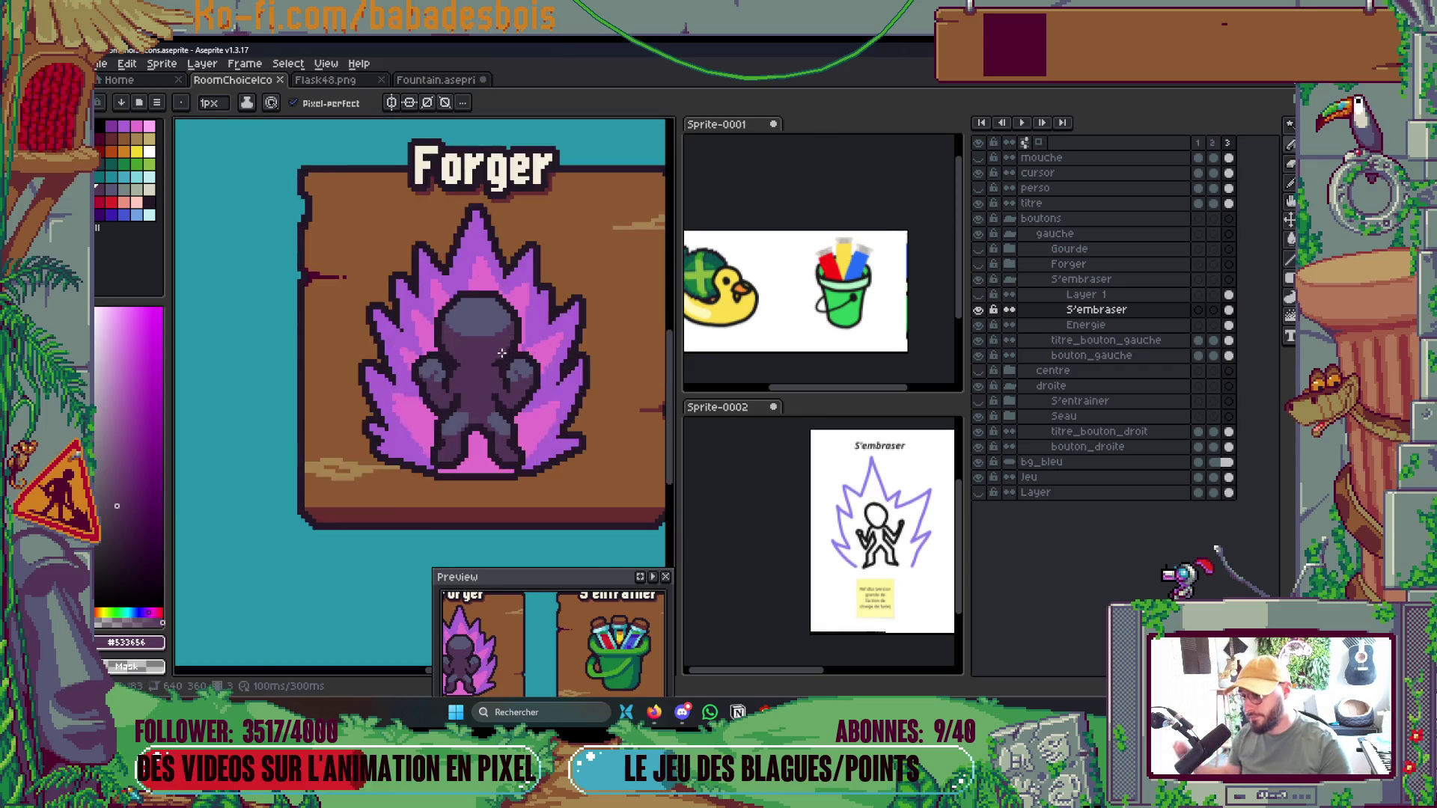
pyautogui.keyDown('alt'); pyautogui.click(509, 335); pyautogui.keyUp('alt')
pyautogui.click(522, 332)
pyautogui.scroll(-2, 321, 379)
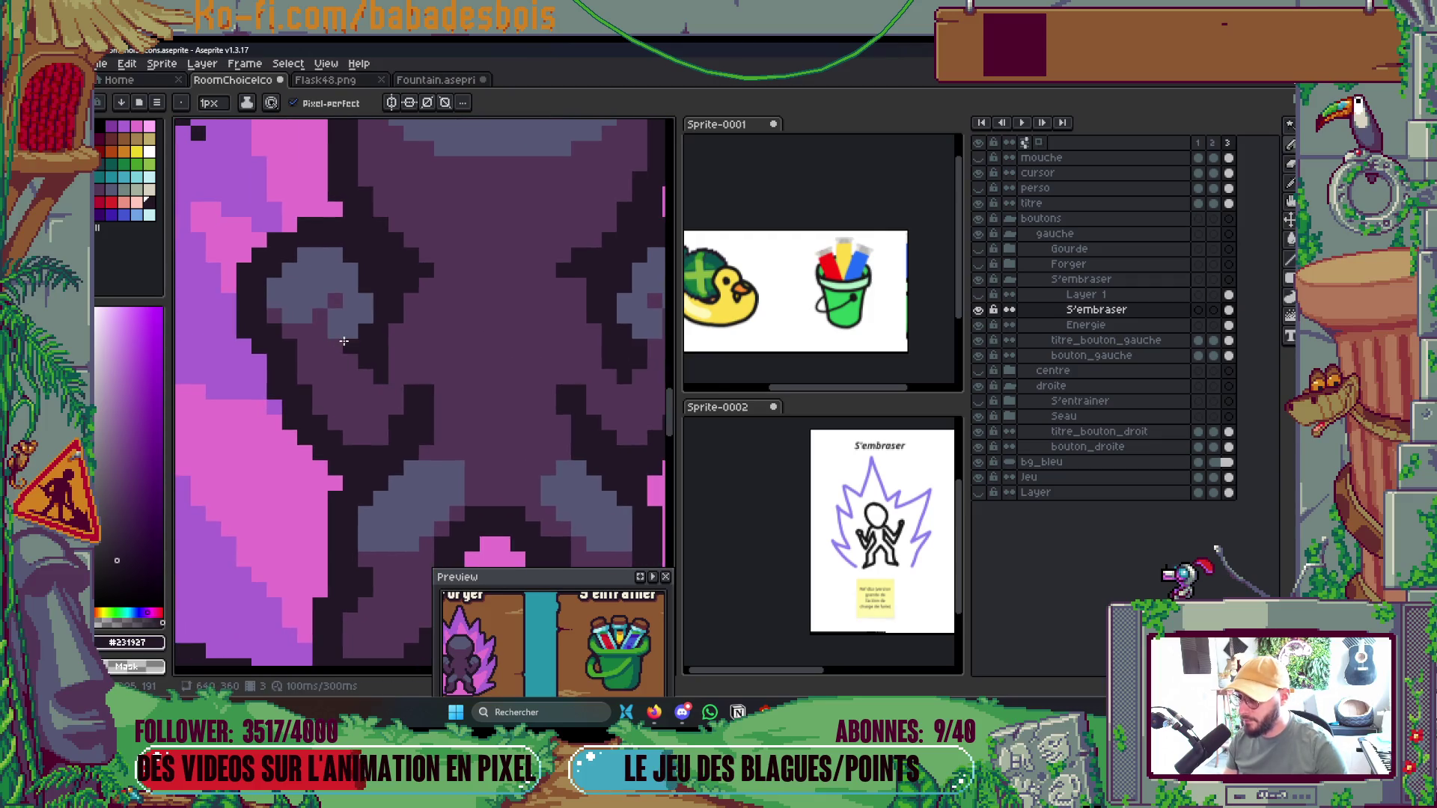
pyautogui.scroll(-1, 490, 362)
pyautogui.scroll(-2, 496, 360)
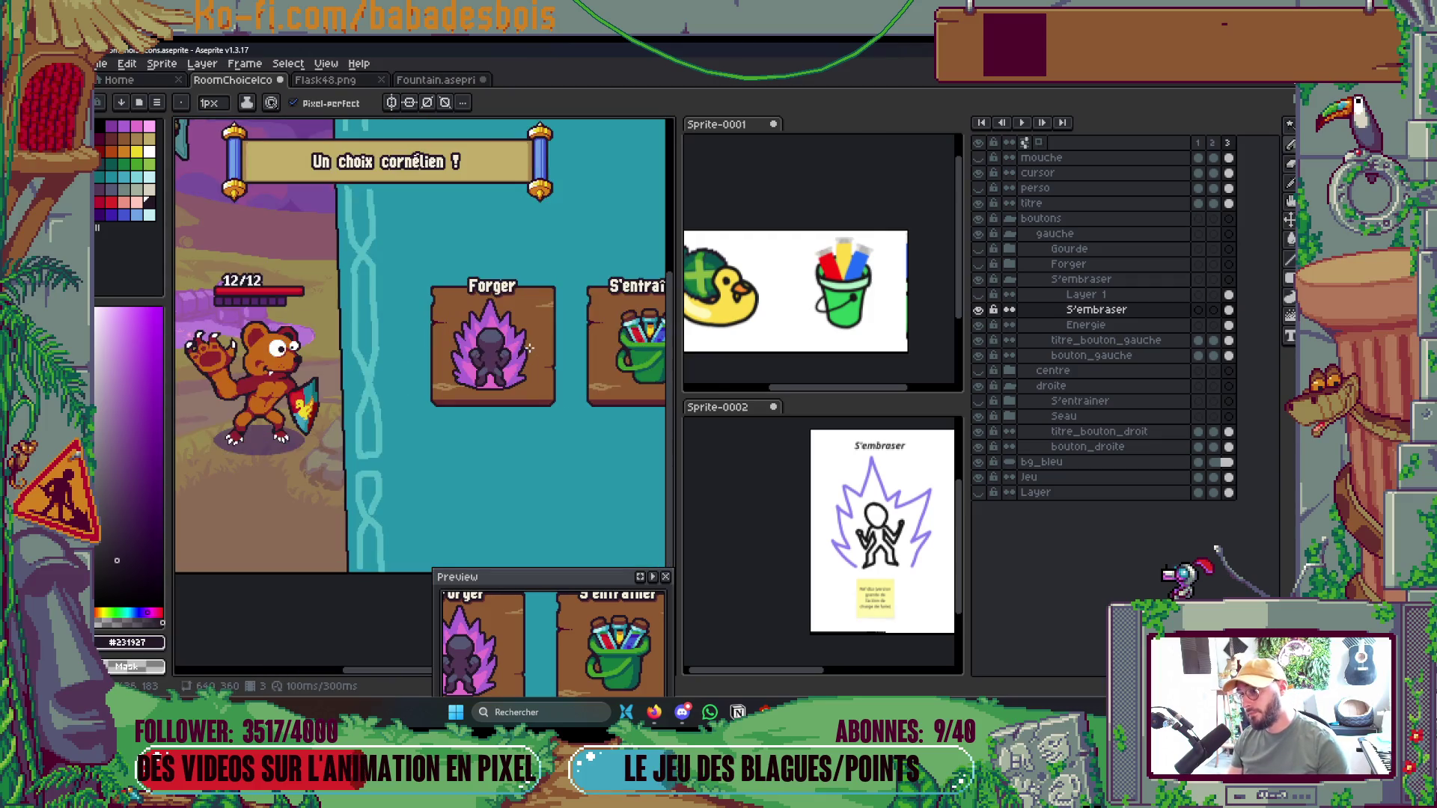
pyautogui.scroll(5, 505, 361)
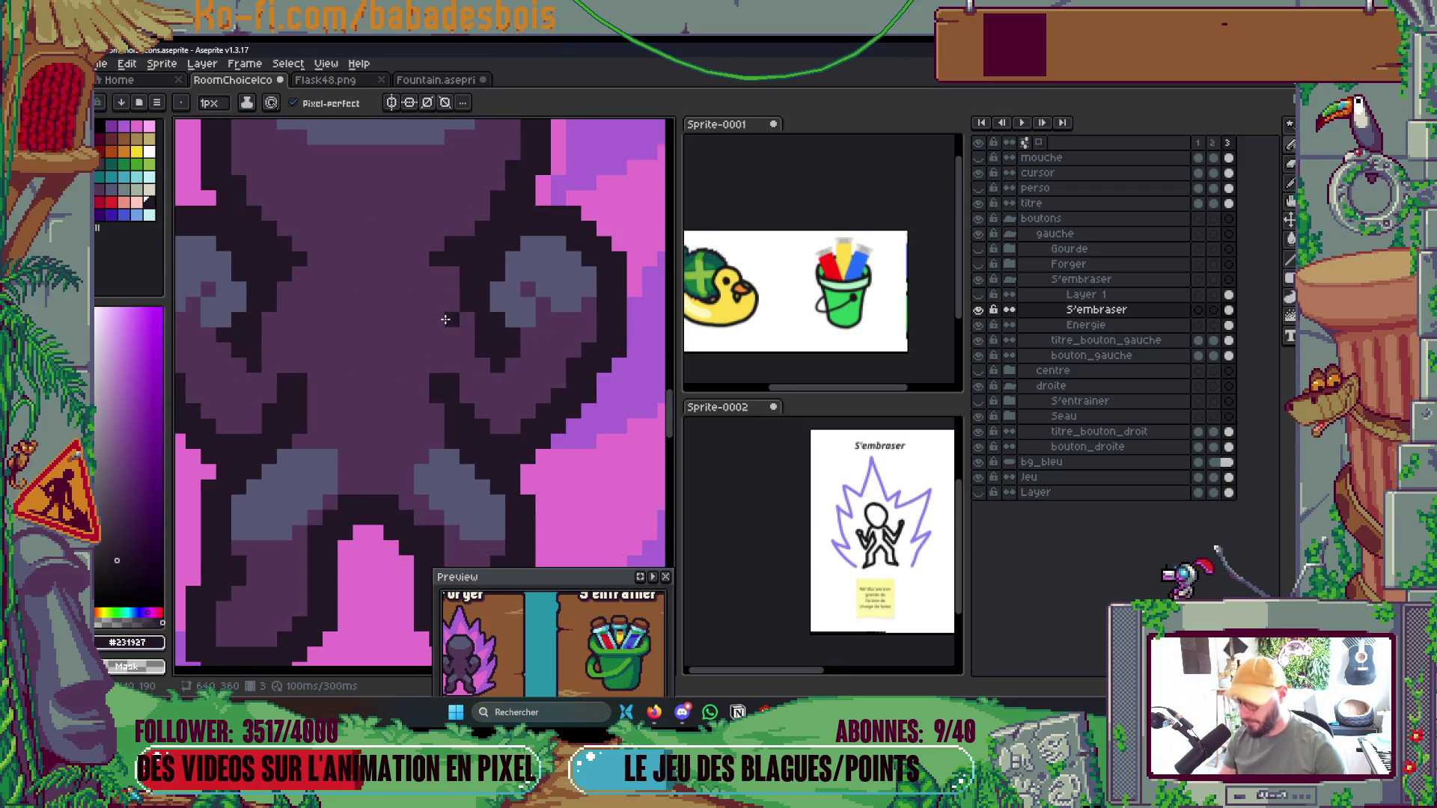
pyautogui.keyDown('alt'); pyautogui.click(473, 352); pyautogui.keyUp('alt')
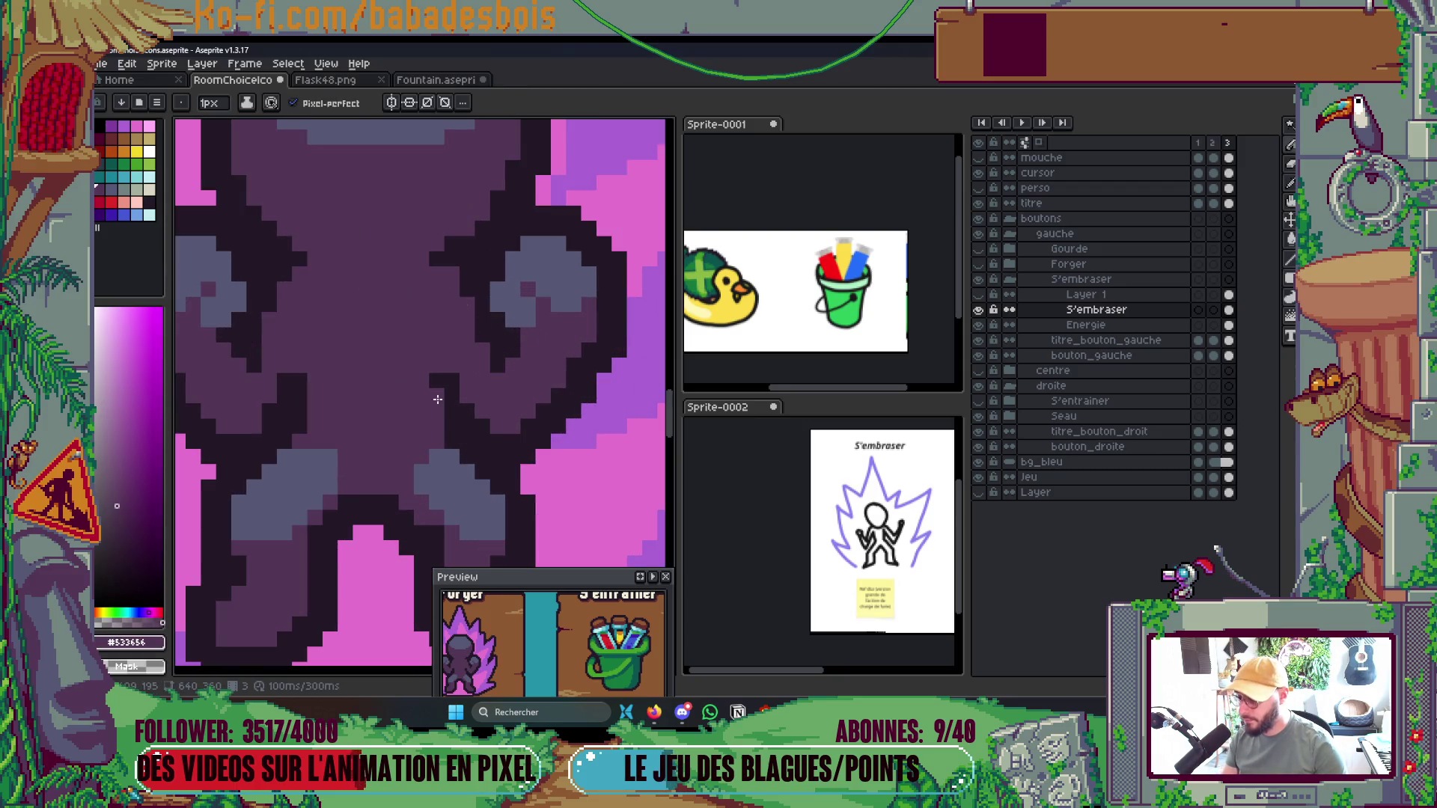
pyautogui.keyDown('alt'); pyautogui.click(437, 375); pyautogui.keyUp('alt')
pyautogui.click(403, 379)
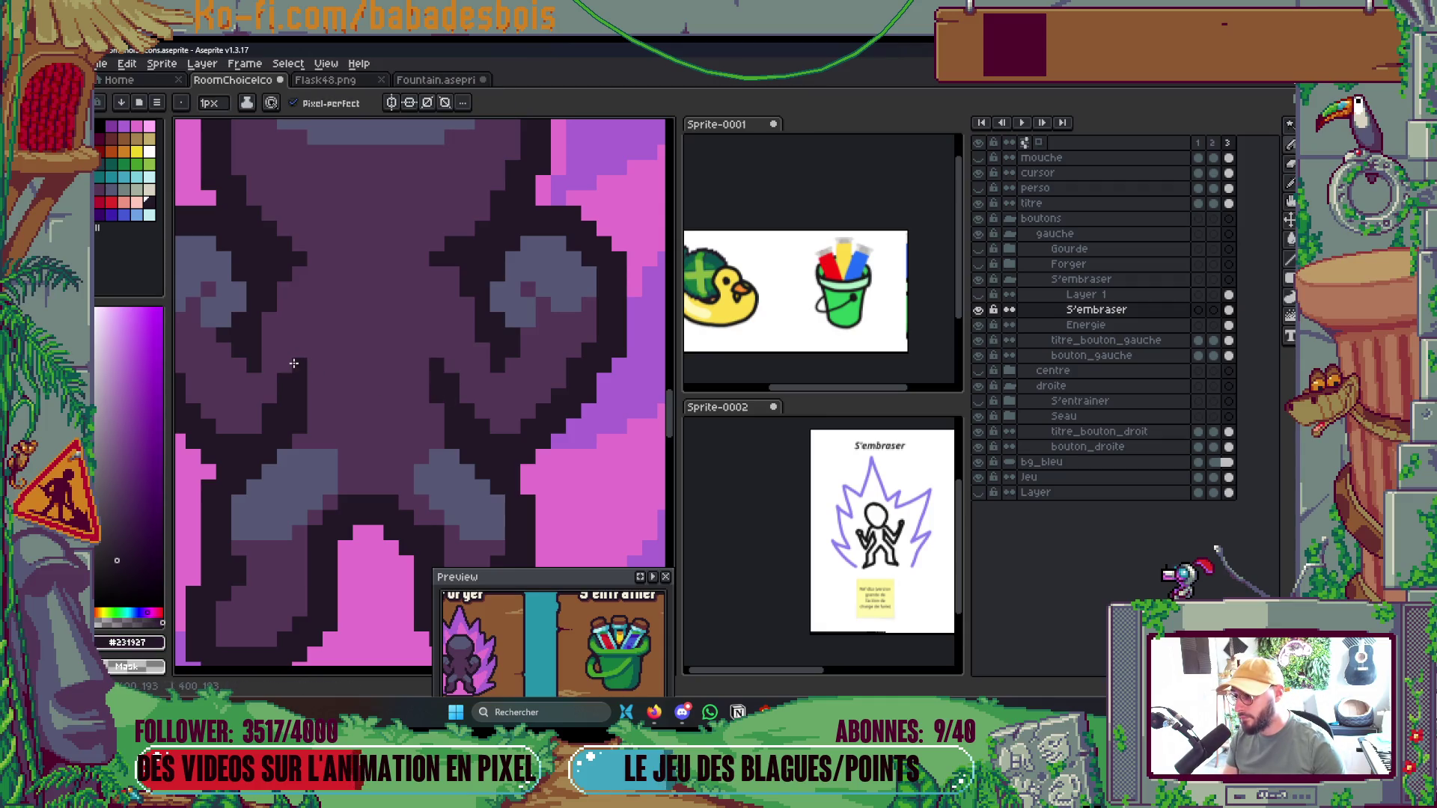
# With a 2px brush, paint pink glow over the dark gap beside the legs
pyautogui.scroll(-6, 293, 364)
pyautogui.scroll(2, 526, 274)
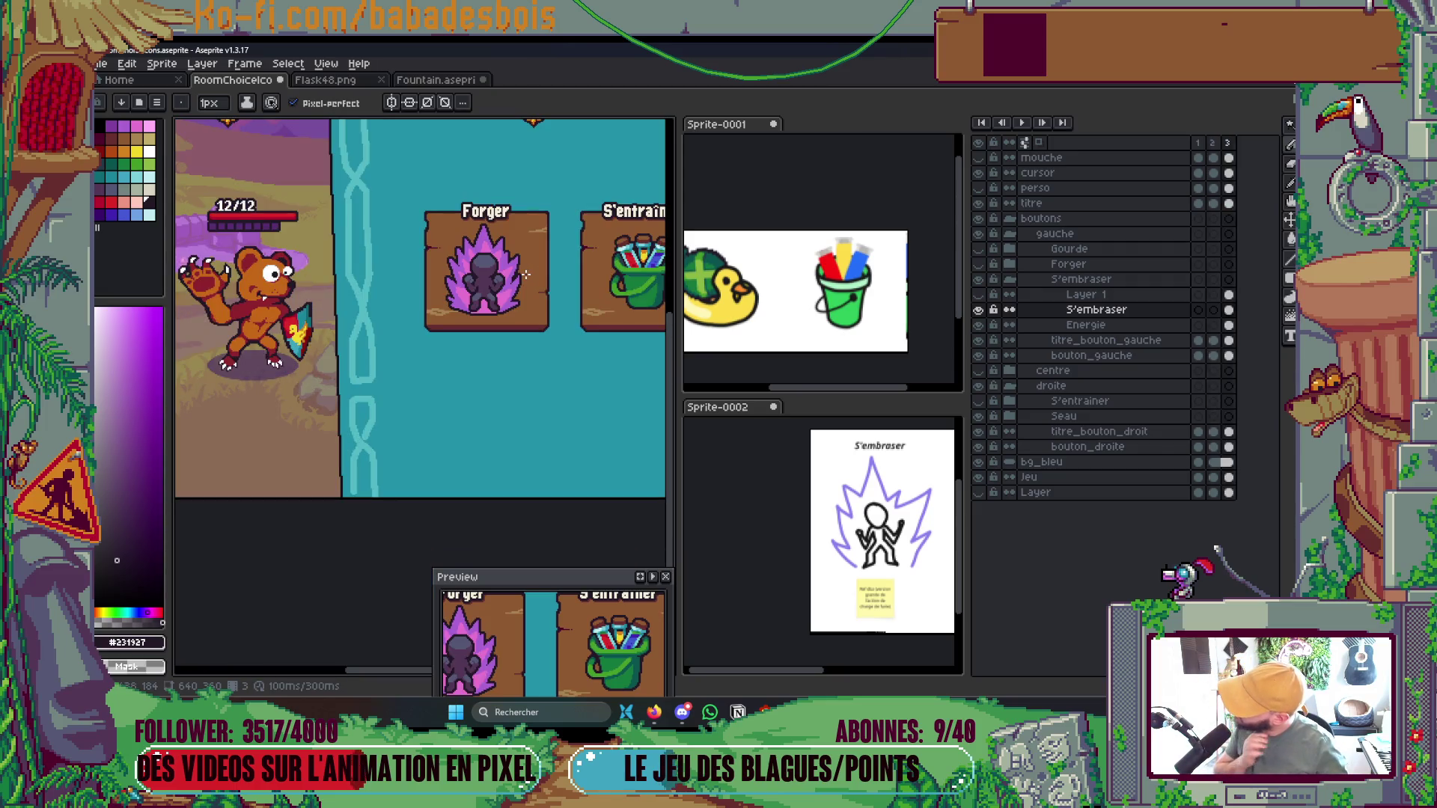
pyautogui.scroll(5, 526, 275)
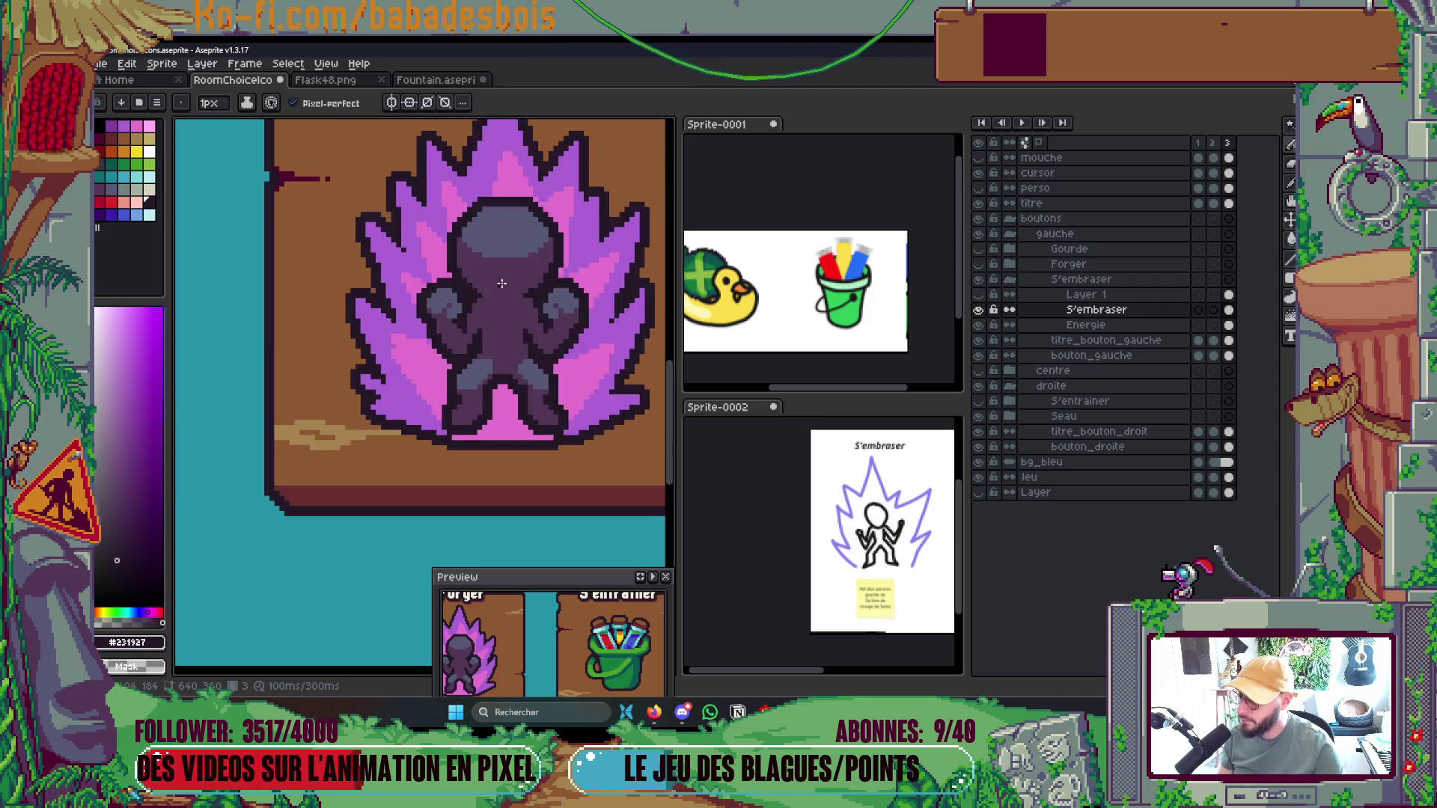
pyautogui.scroll(1, 570, 429)
pyautogui.press('+')
pyautogui.moveTo(594, 418); pyautogui.dragTo(494, 419)
pyautogui.hotkey('alt', 'Down')
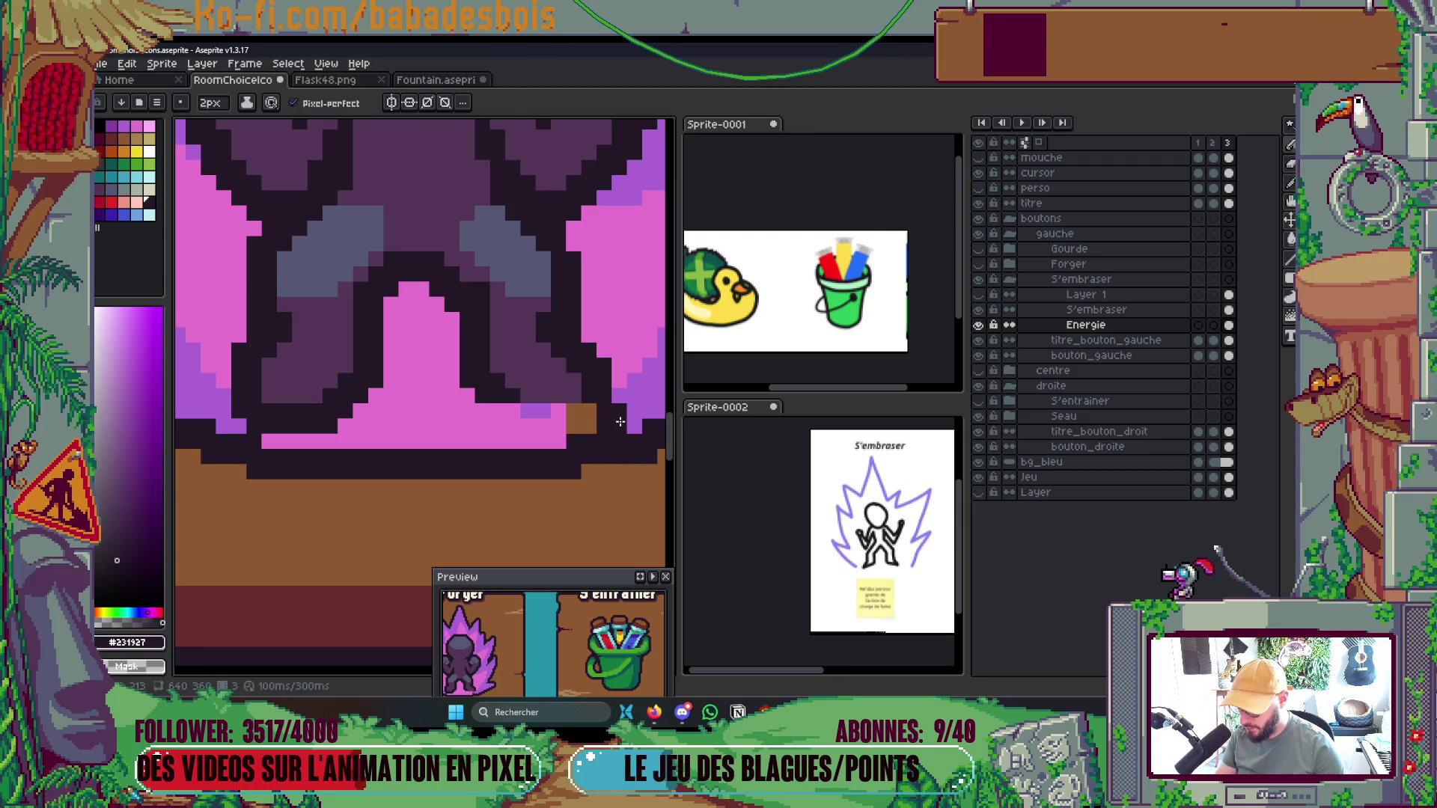
pyautogui.keyDown('alt'); pyautogui.click(536, 411); pyautogui.keyUp('alt')
pyautogui.click(384, 433)
pyautogui.hotkey('ctrl', 'z')
pyautogui.hotkey('alt', 'Up')
pyautogui.press('v')
pyautogui.press('b')
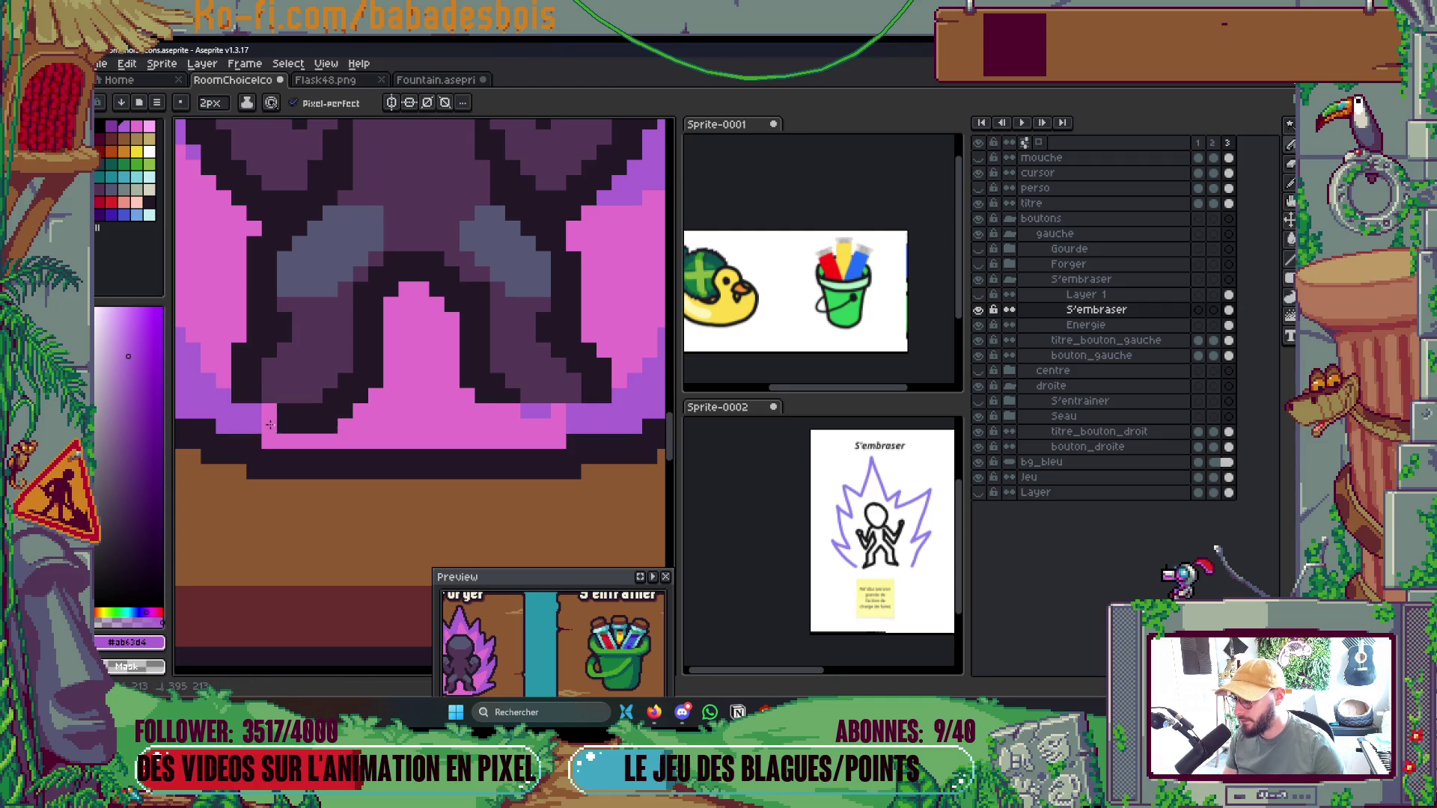
pyautogui.scroll(-4, 524, 389)
pyautogui.scroll(2, 410, 364)
pyautogui.scroll(2, 409, 364)
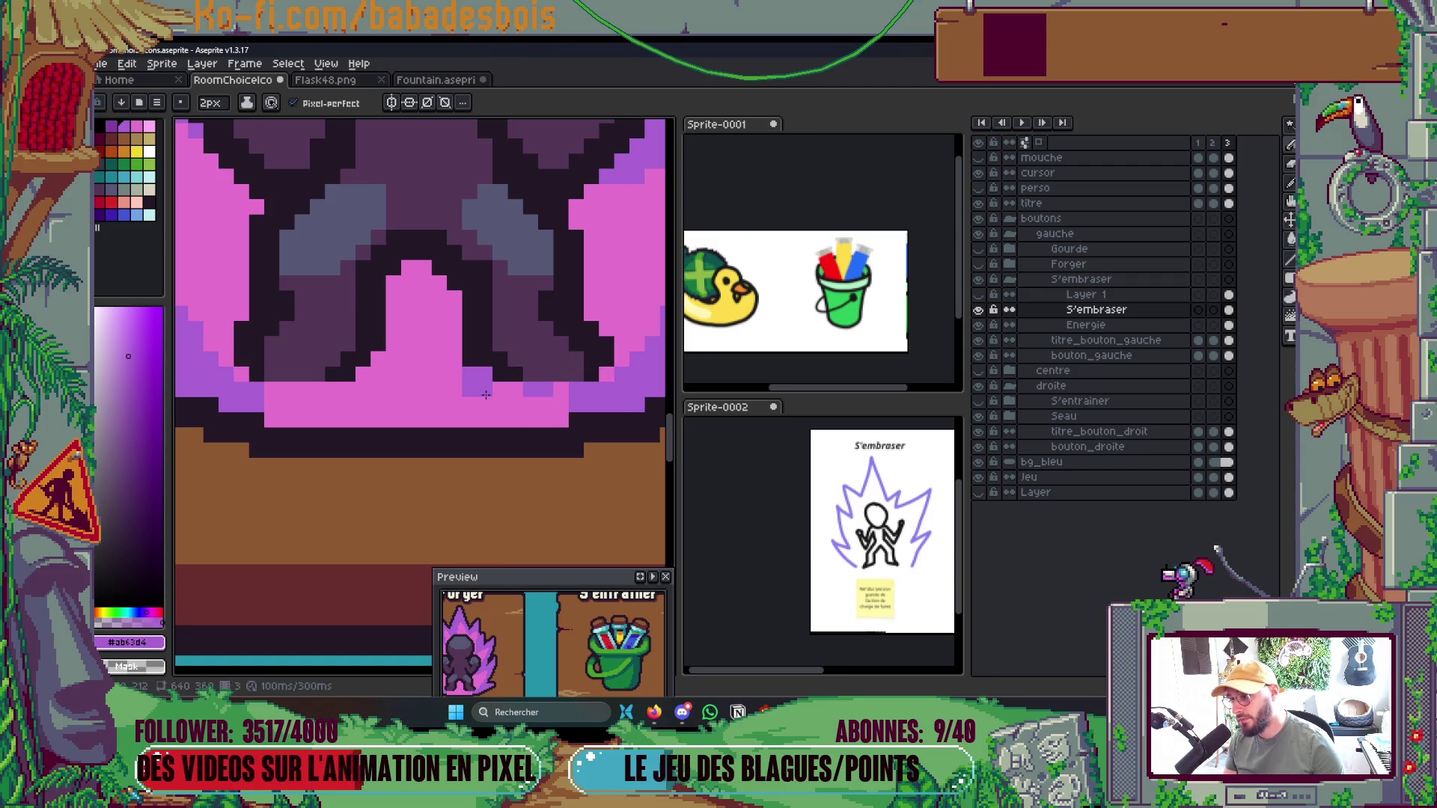
pyautogui.scroll(-3, 528, 312)
pyautogui.scroll(-3, 529, 313)
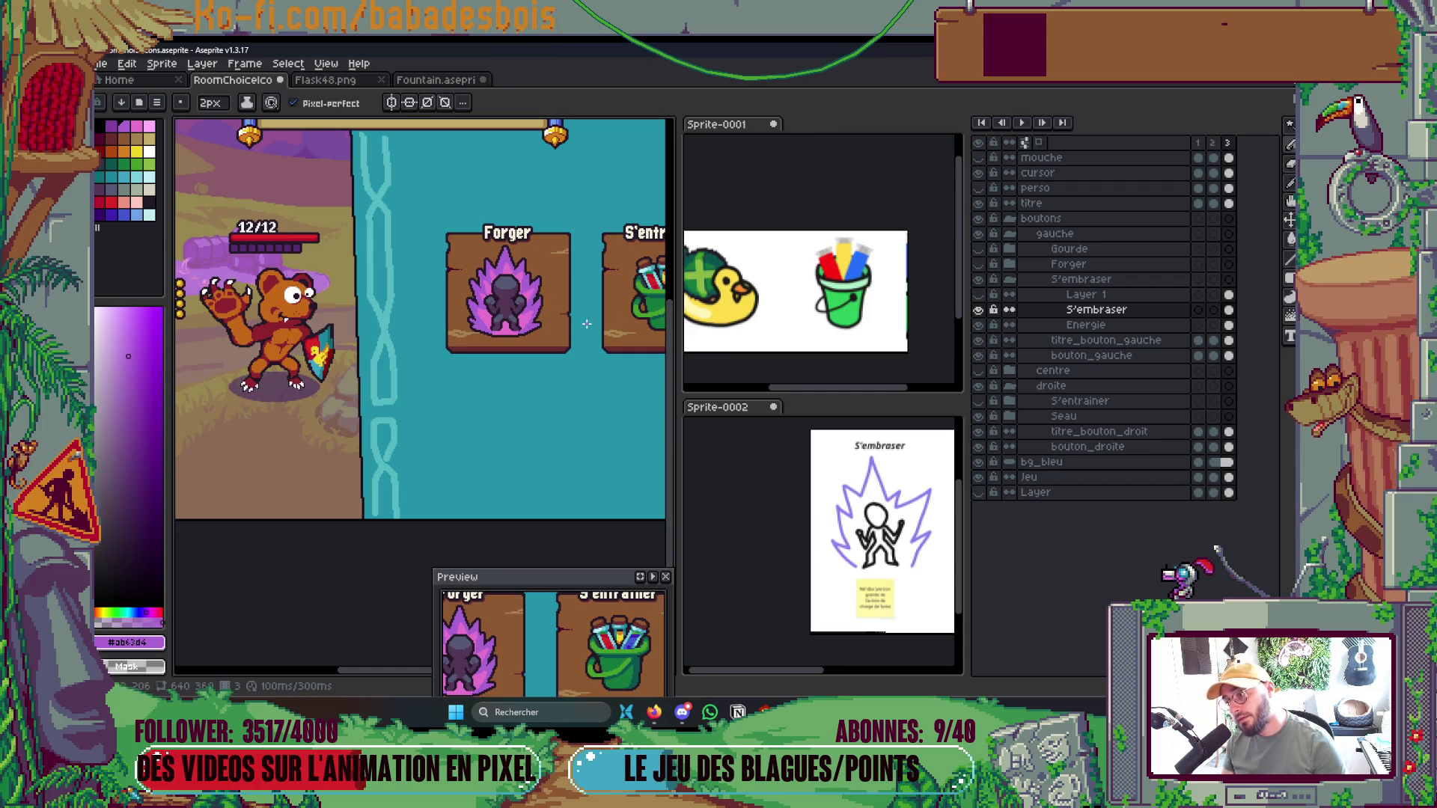
# Eyedrop the silhouette's body purple #533656 and return to the 2px Pencil
pyautogui.scroll(5, 514, 320)
pyautogui.press('i')
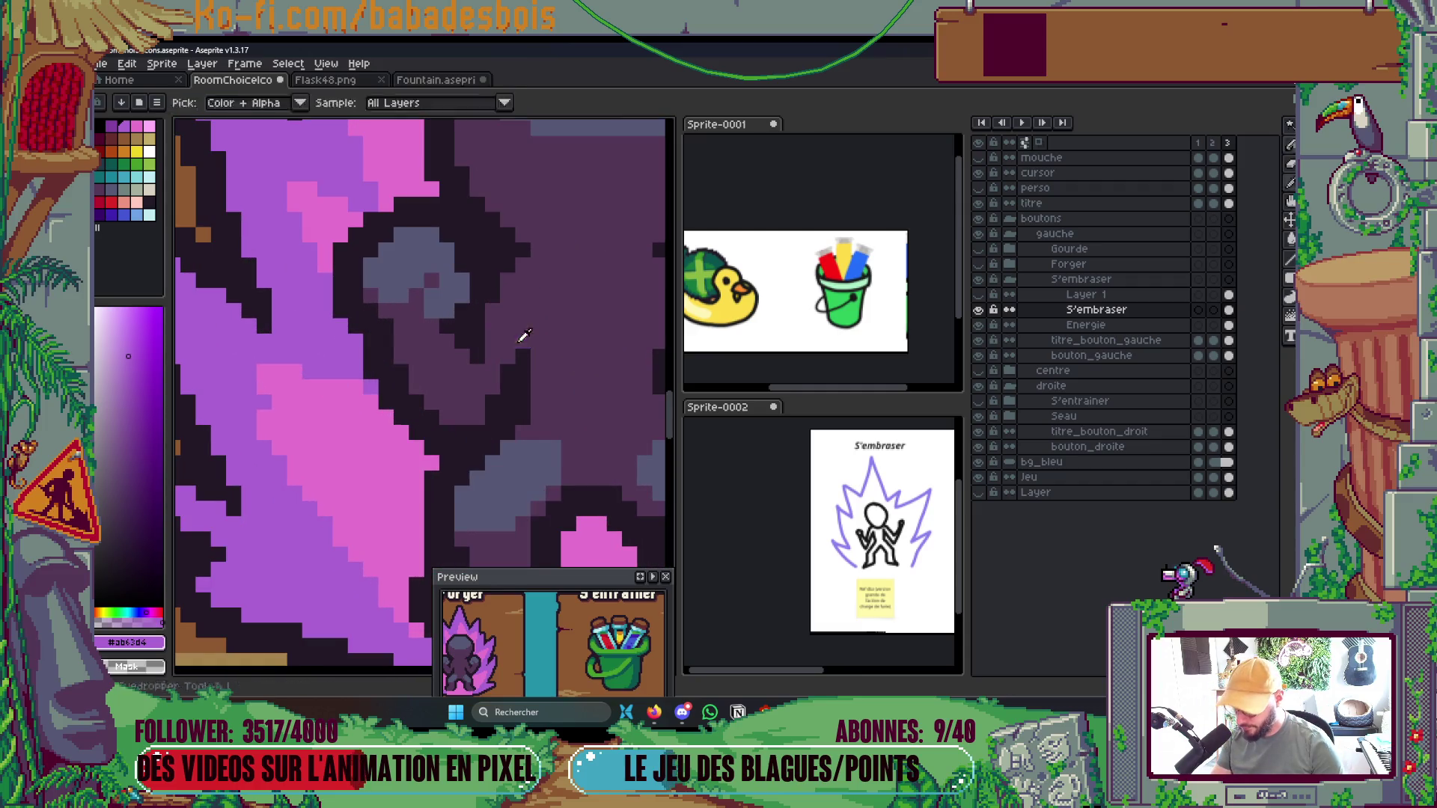
pyautogui.click(524, 336)
pyautogui.press('b')
# Save the Forger artwork with Ctrl+S
pyautogui.hscroll(3, 328, 327)
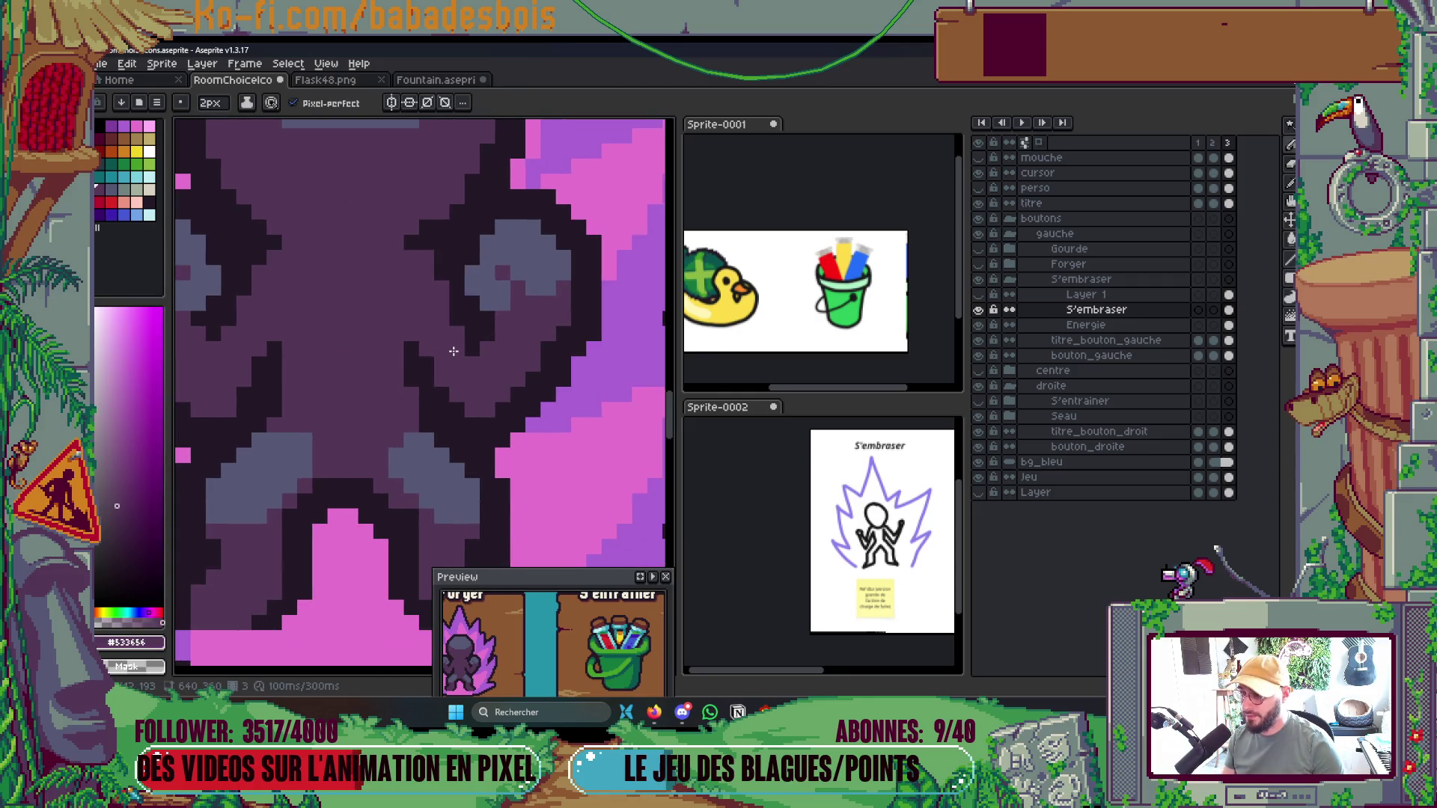
pyautogui.scroll(-6, 441, 364)
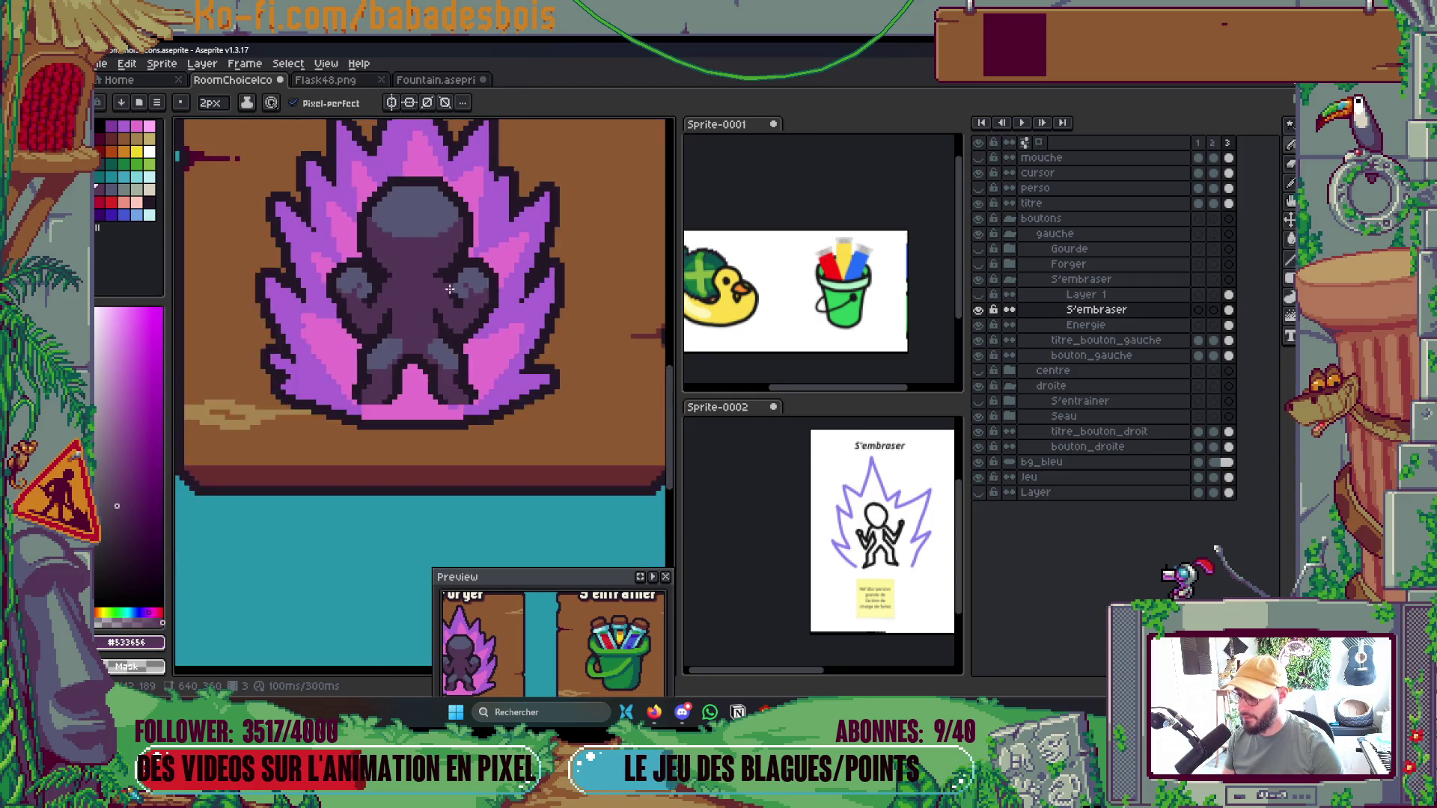
pyautogui.scroll(2, 468, 322)
pyautogui.hotkey('ctrl', 's')
# Touch up a few #533656 pixels on the silhouette's chest
pyautogui.scroll(4, 468, 321)
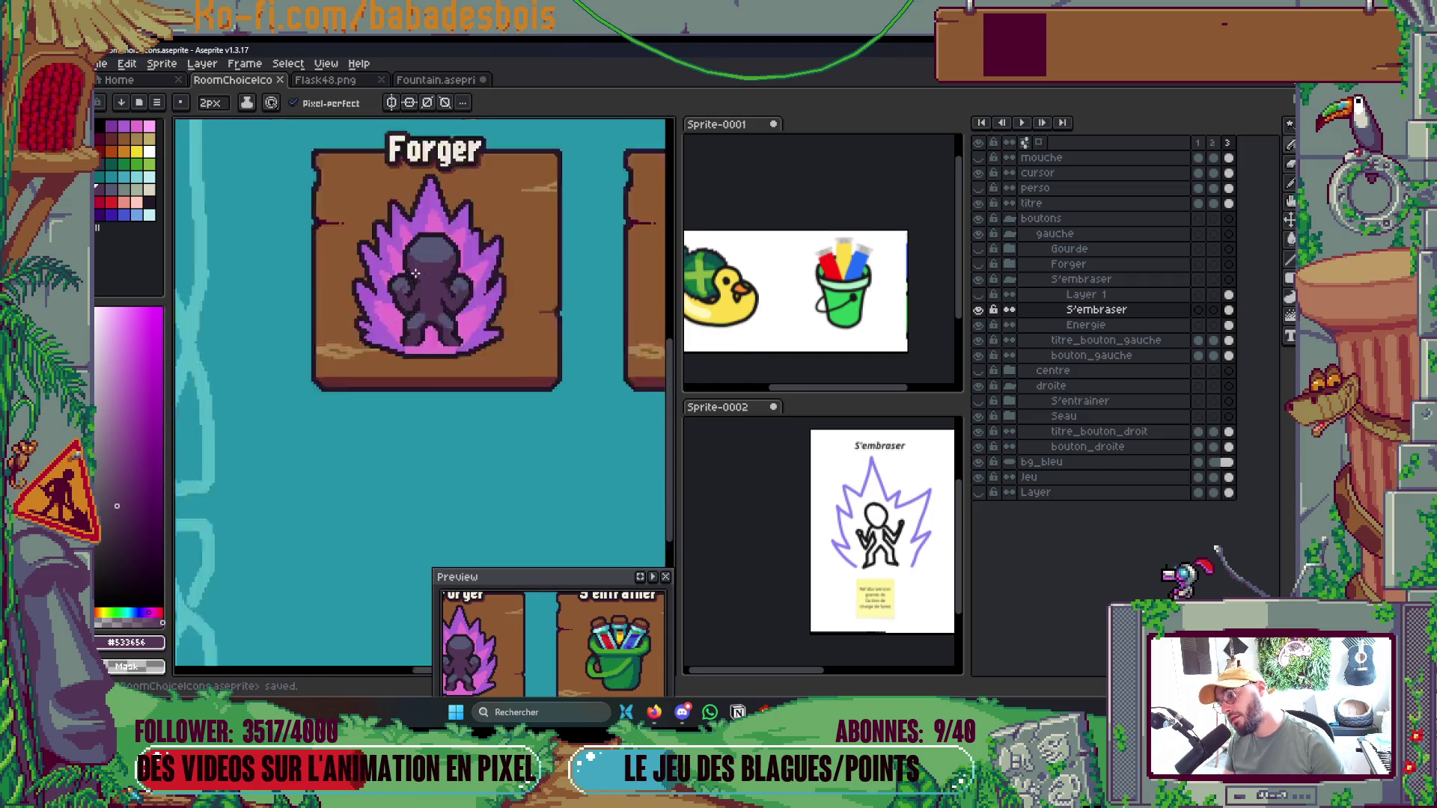
pyautogui.click(525, 298)
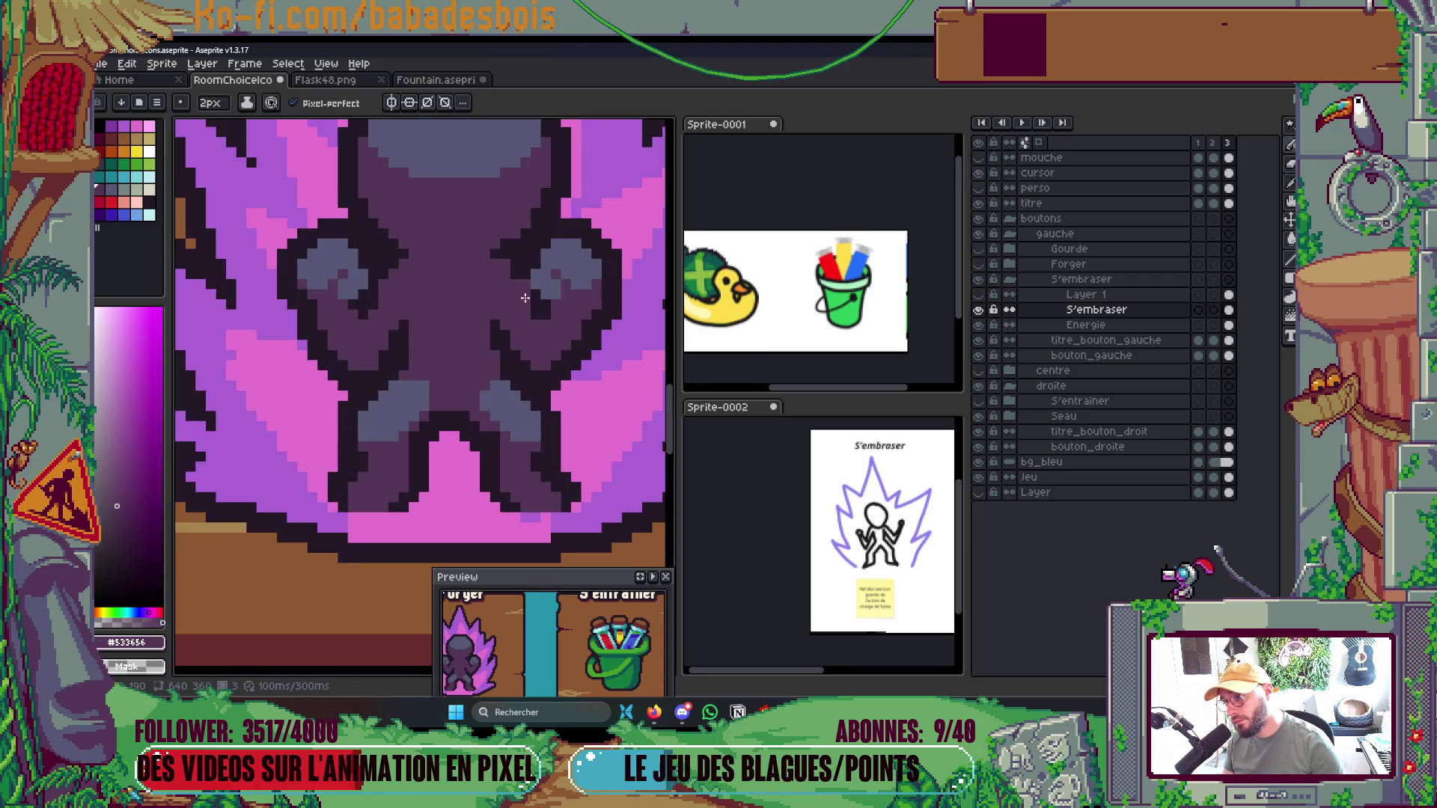
pyautogui.scroll(-4, 453, 344)
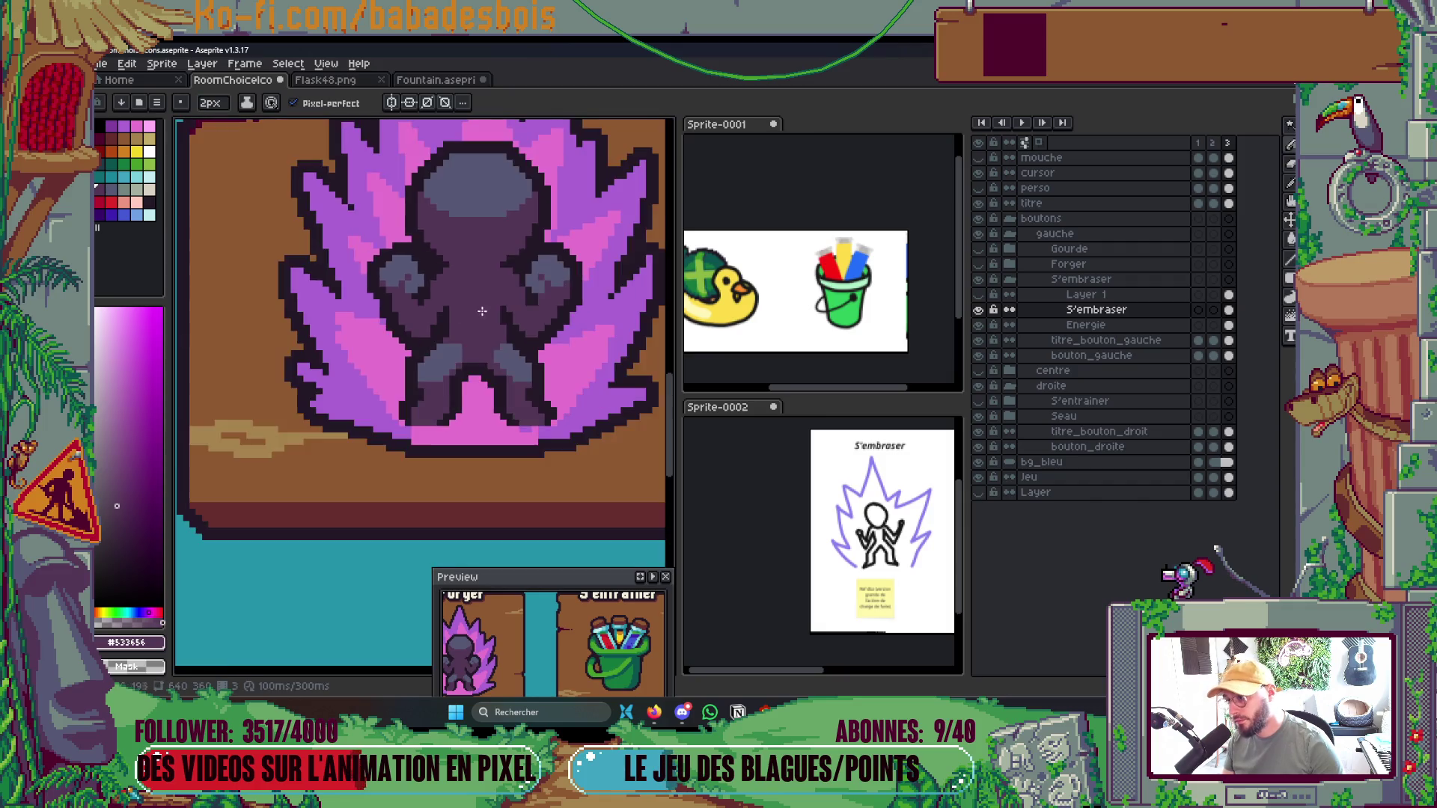
pyautogui.scroll(4, 449, 300)
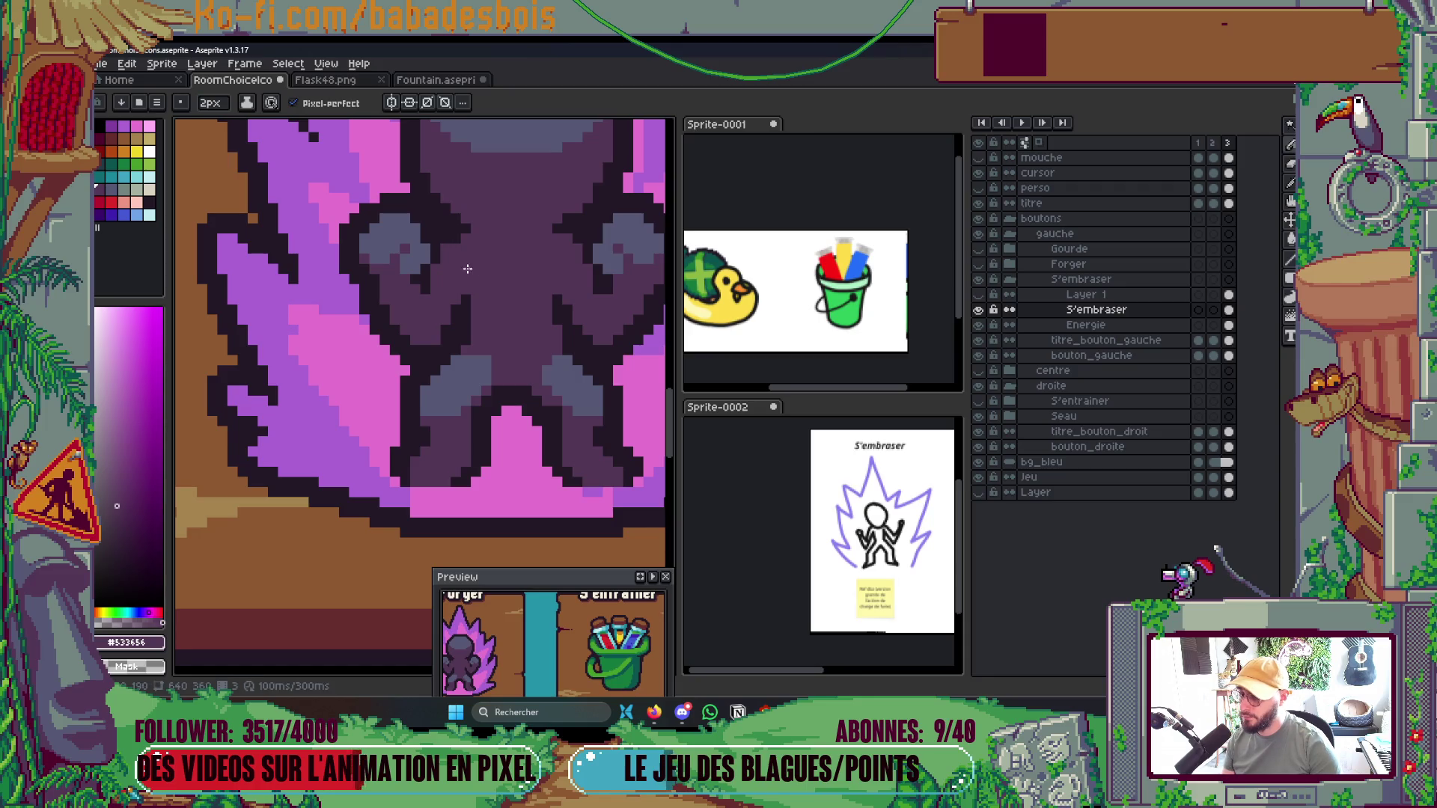
pyautogui.scroll(-1, 503, 298)
pyautogui.scroll(1, 558, 653)
pyautogui.scroll(-1, 557, 653)
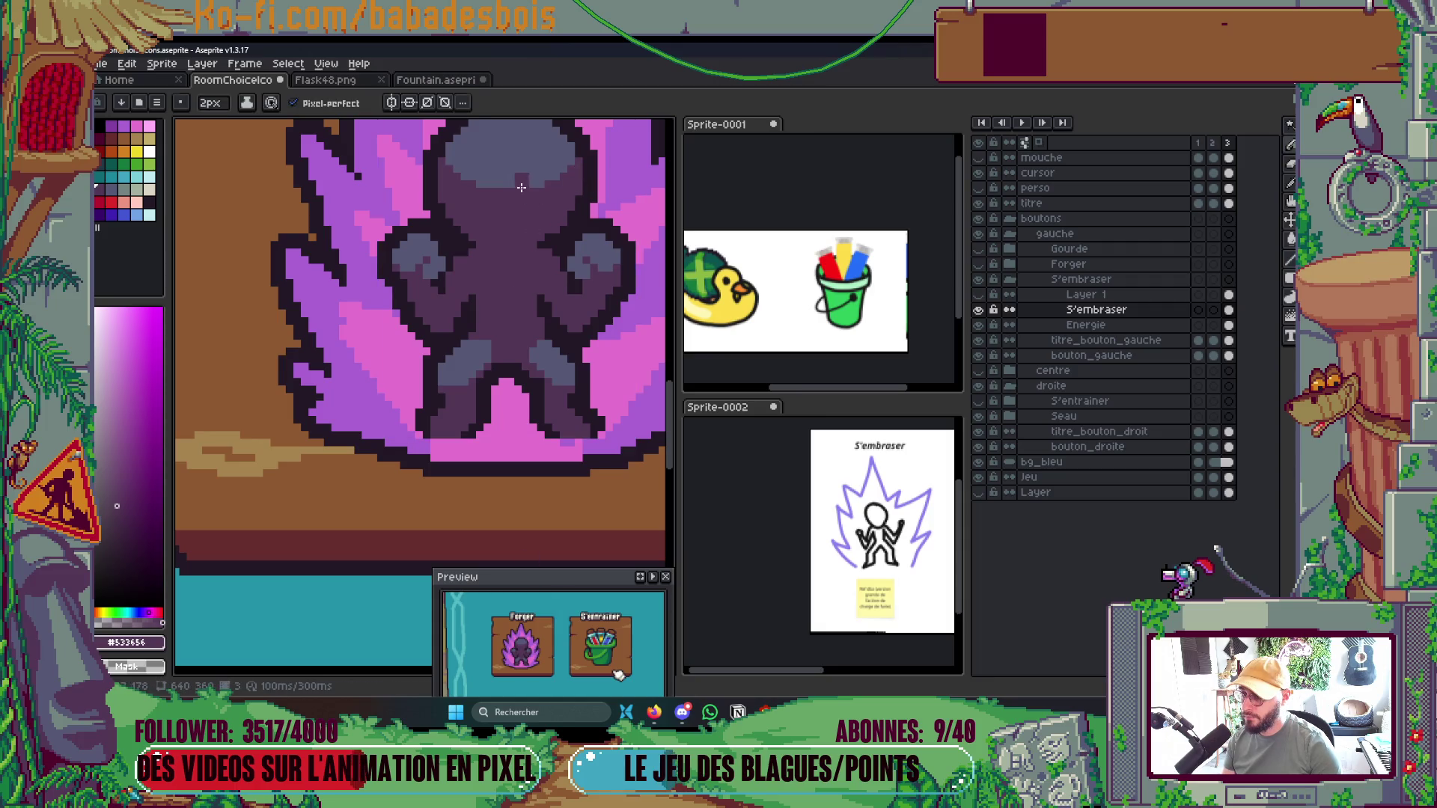
pyautogui.scroll(-2, 527, 187)
# Pan the view down and make the Energie layer active
pyautogui.moveTo(539, 204); pyautogui.dragTo(537, 258)
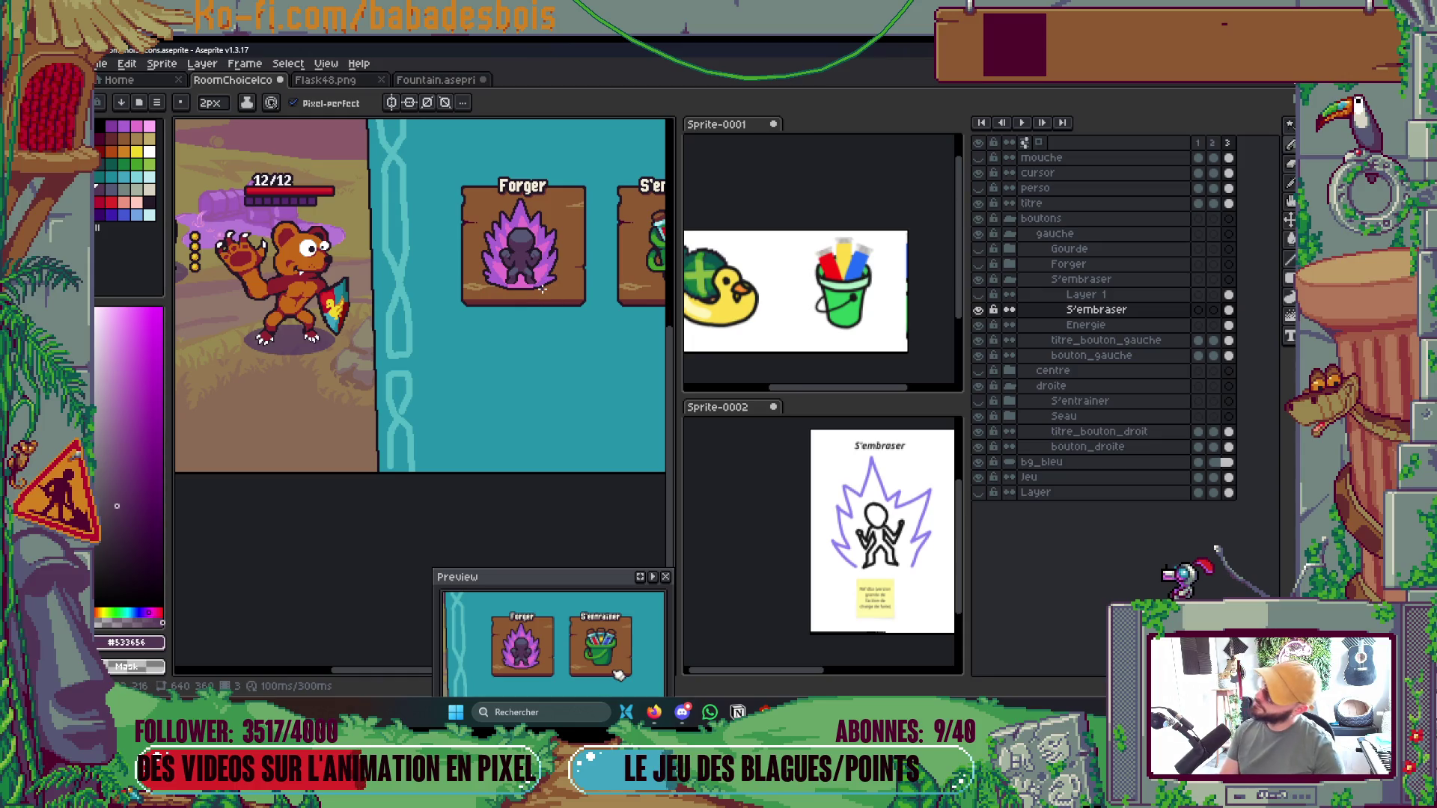
pyautogui.scroll(3, 524, 272)
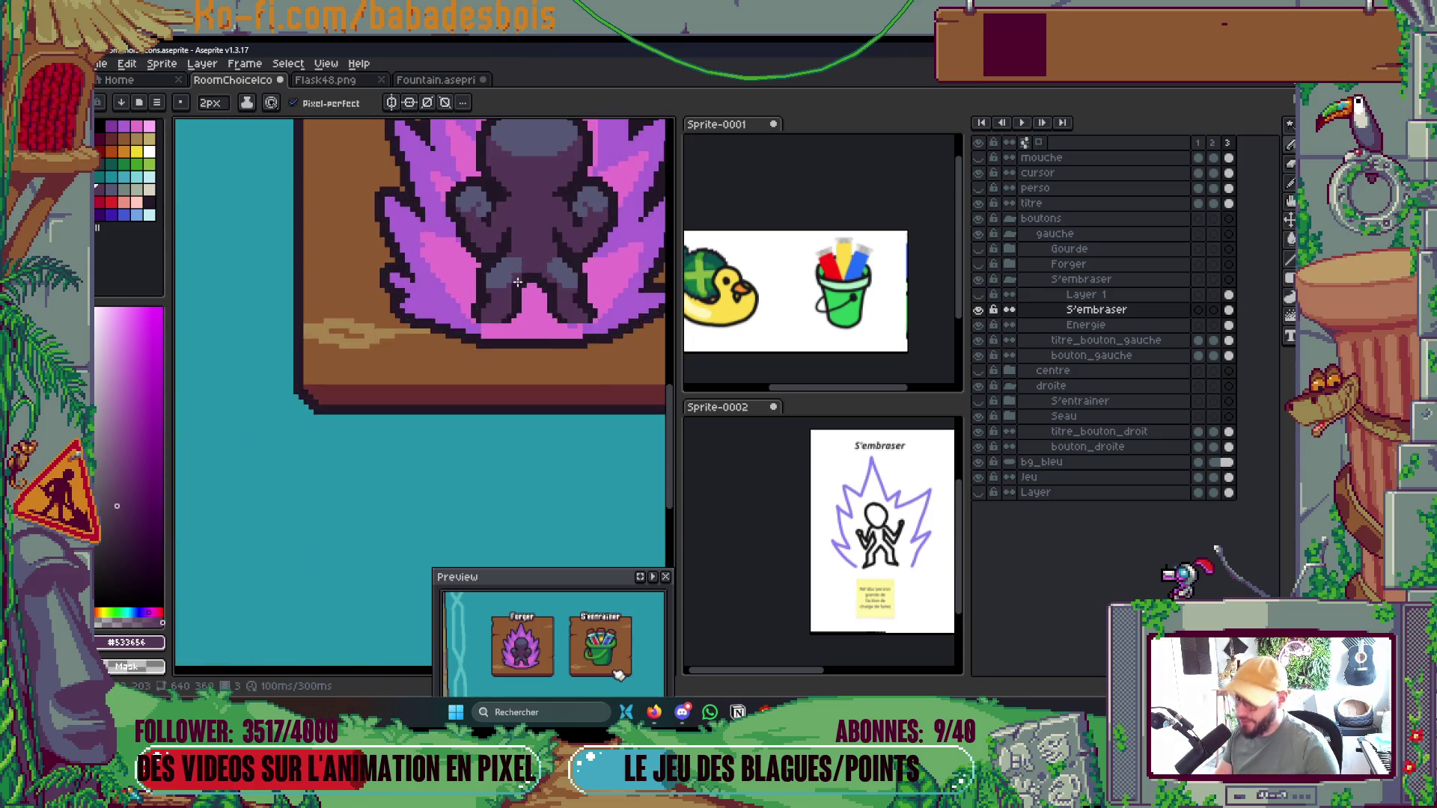
pyautogui.hotkey('alt', 'Down')
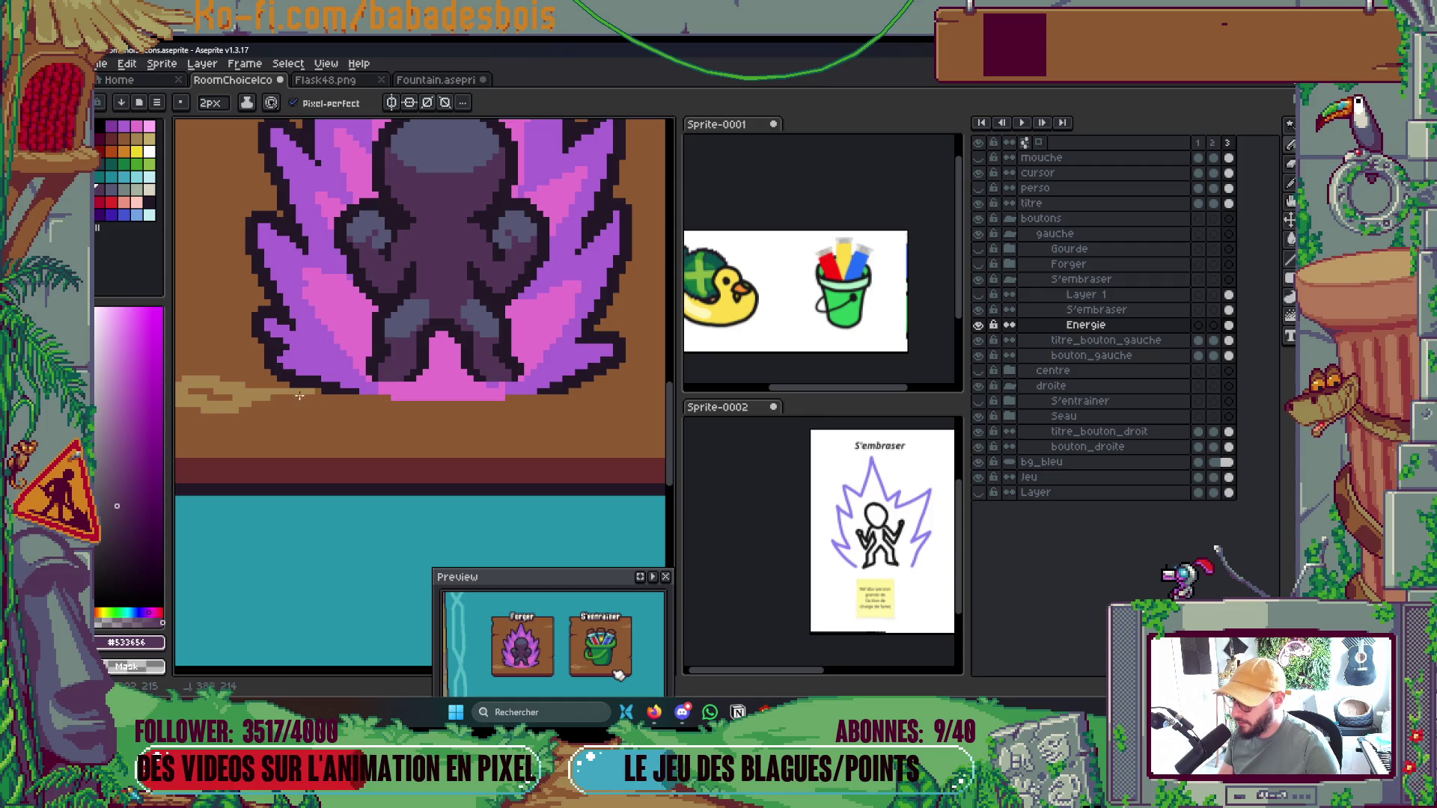
# Paint brown over the pink along the aura's lower edge and base
pyautogui.scroll(-3, 436, 344)
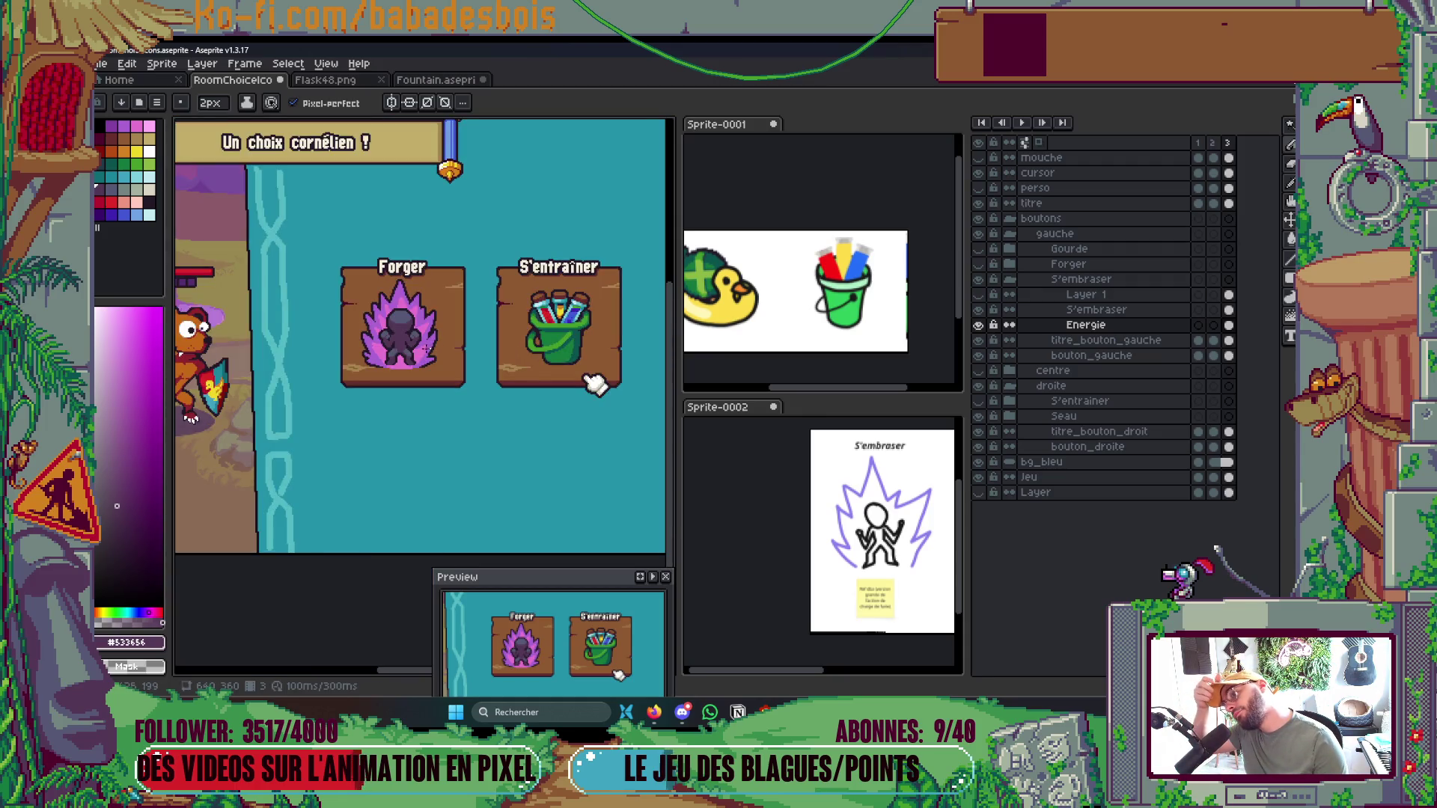
pyautogui.scroll(3, 424, 350)
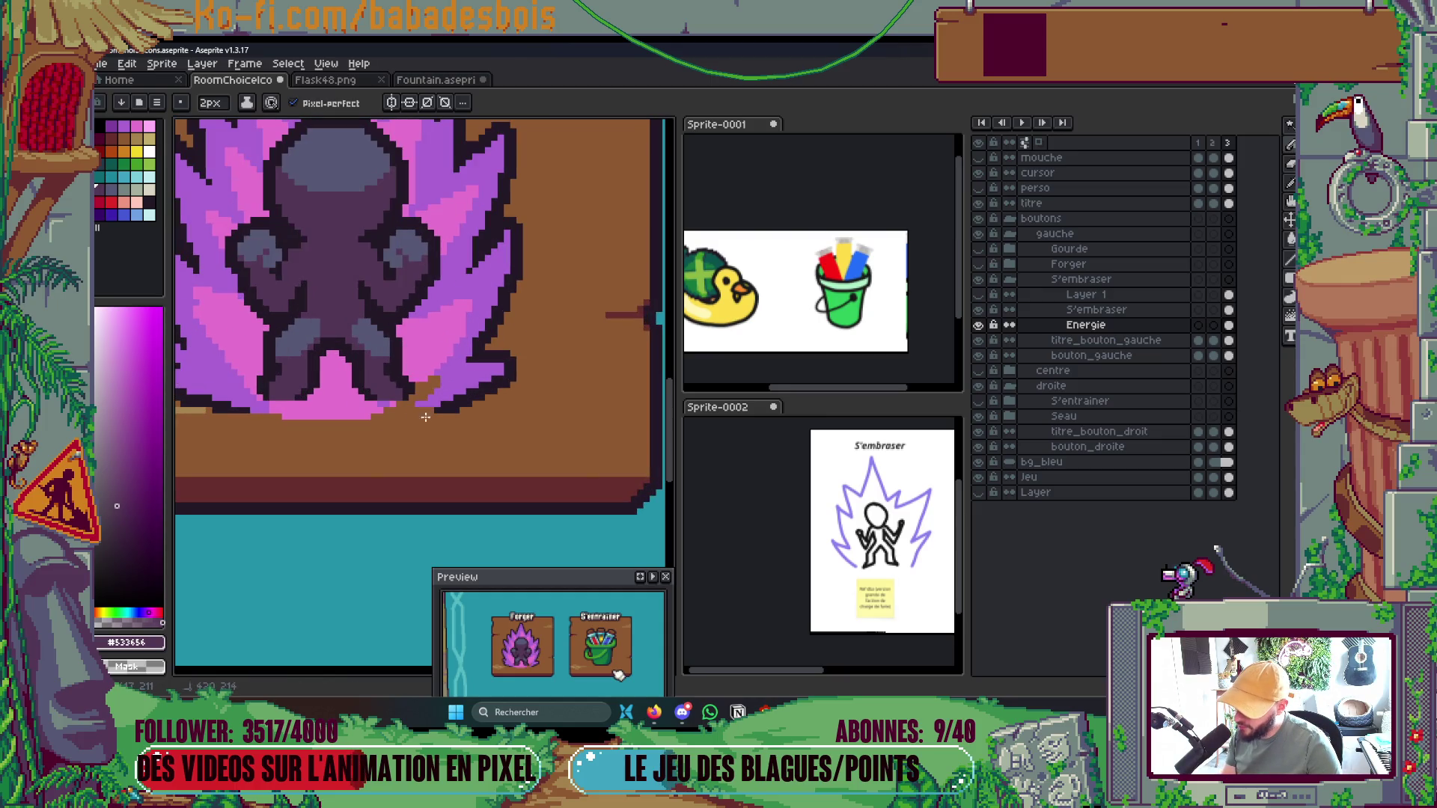
pyautogui.moveTo(397, 407); pyautogui.dragTo(348, 408)
pyautogui.moveTo(257, 417)
pyautogui.mouseDown()
pyautogui.moveTo(329, 411)
pyautogui.moveTo(352, 393)
pyautogui.mouseUp()
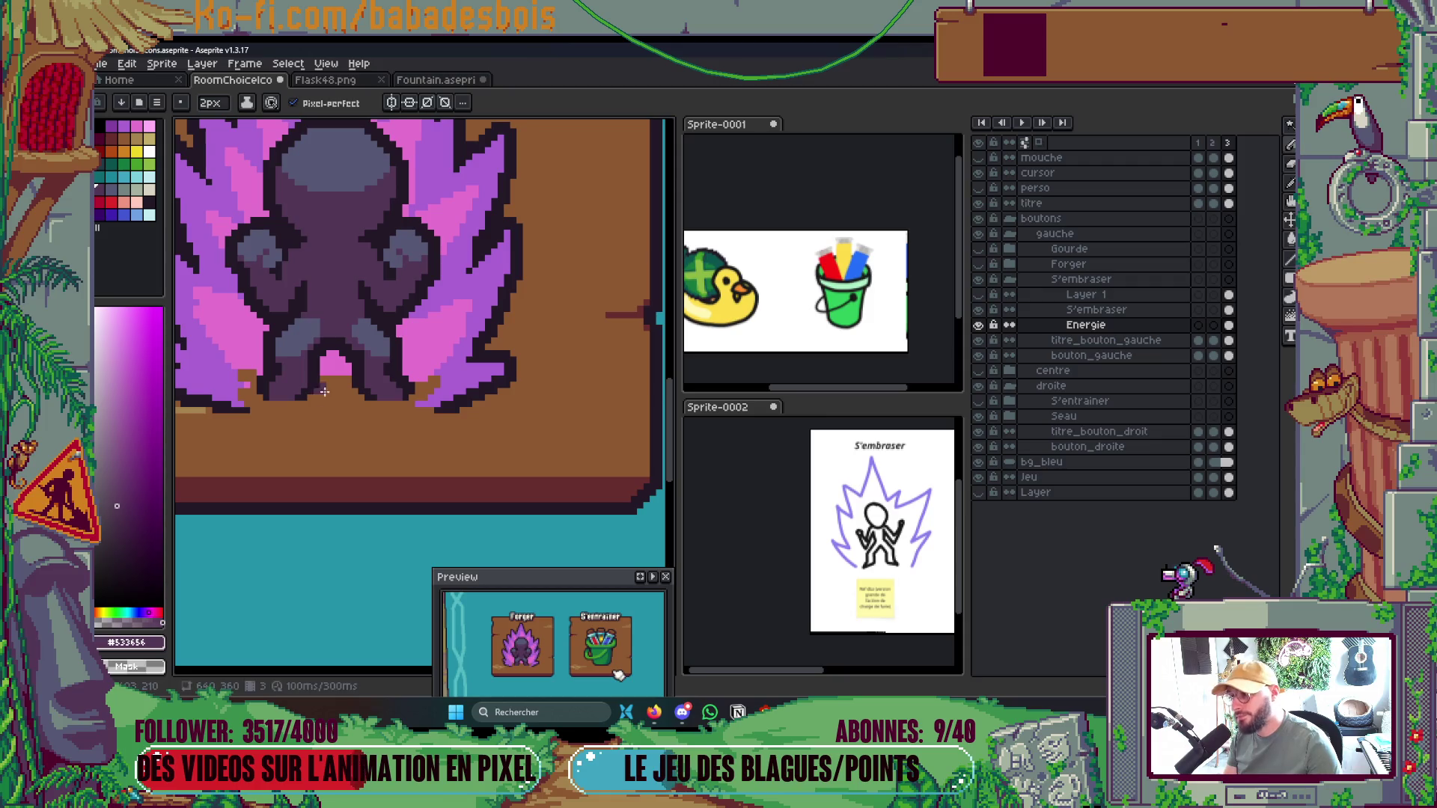
# Eyedrop the flame colour, shrink the pencil to 1px, and repaint stray flame pixels brown
pyautogui.scroll(-3, 473, 316)
pyautogui.scroll(2, 473, 316)
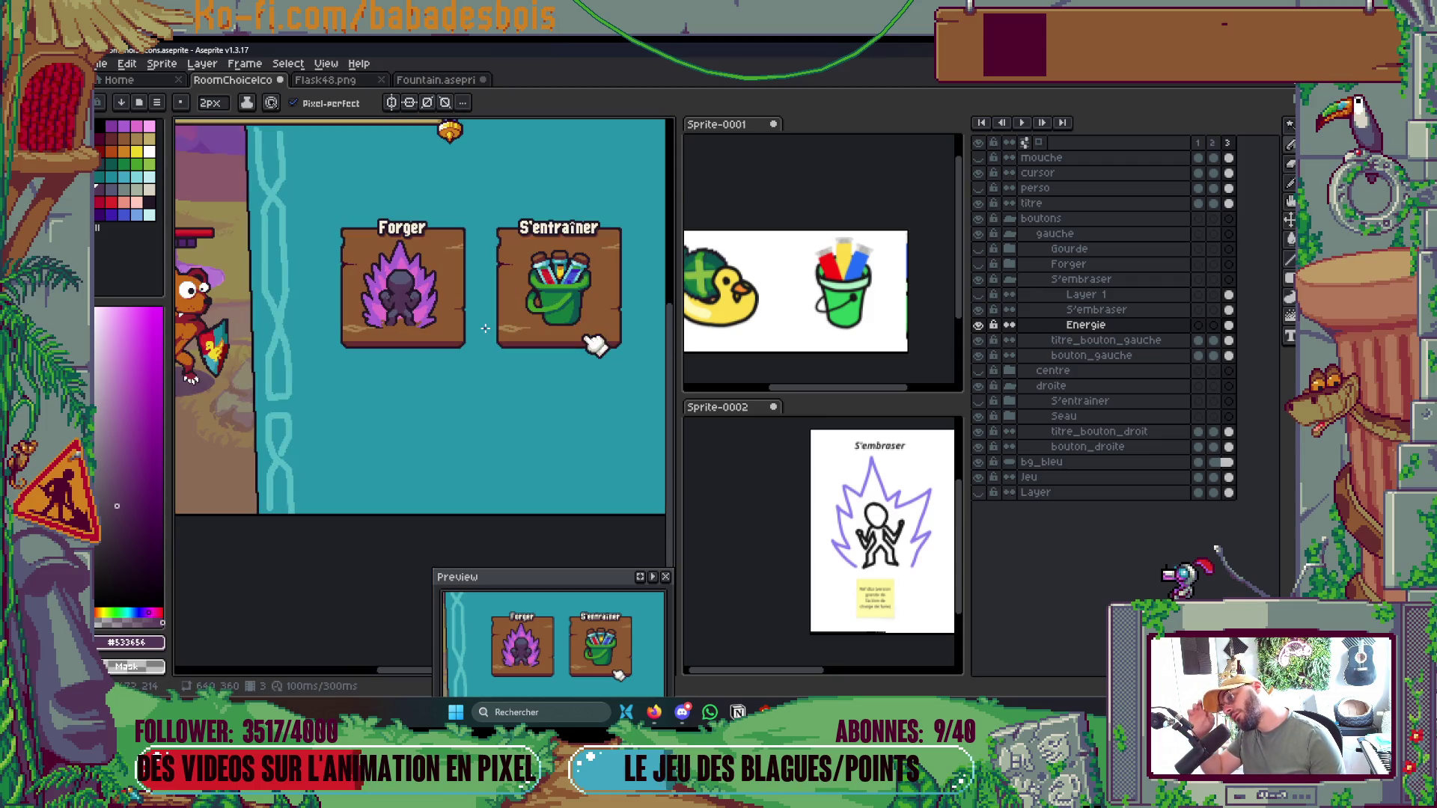
pyautogui.scroll(3, 404, 323)
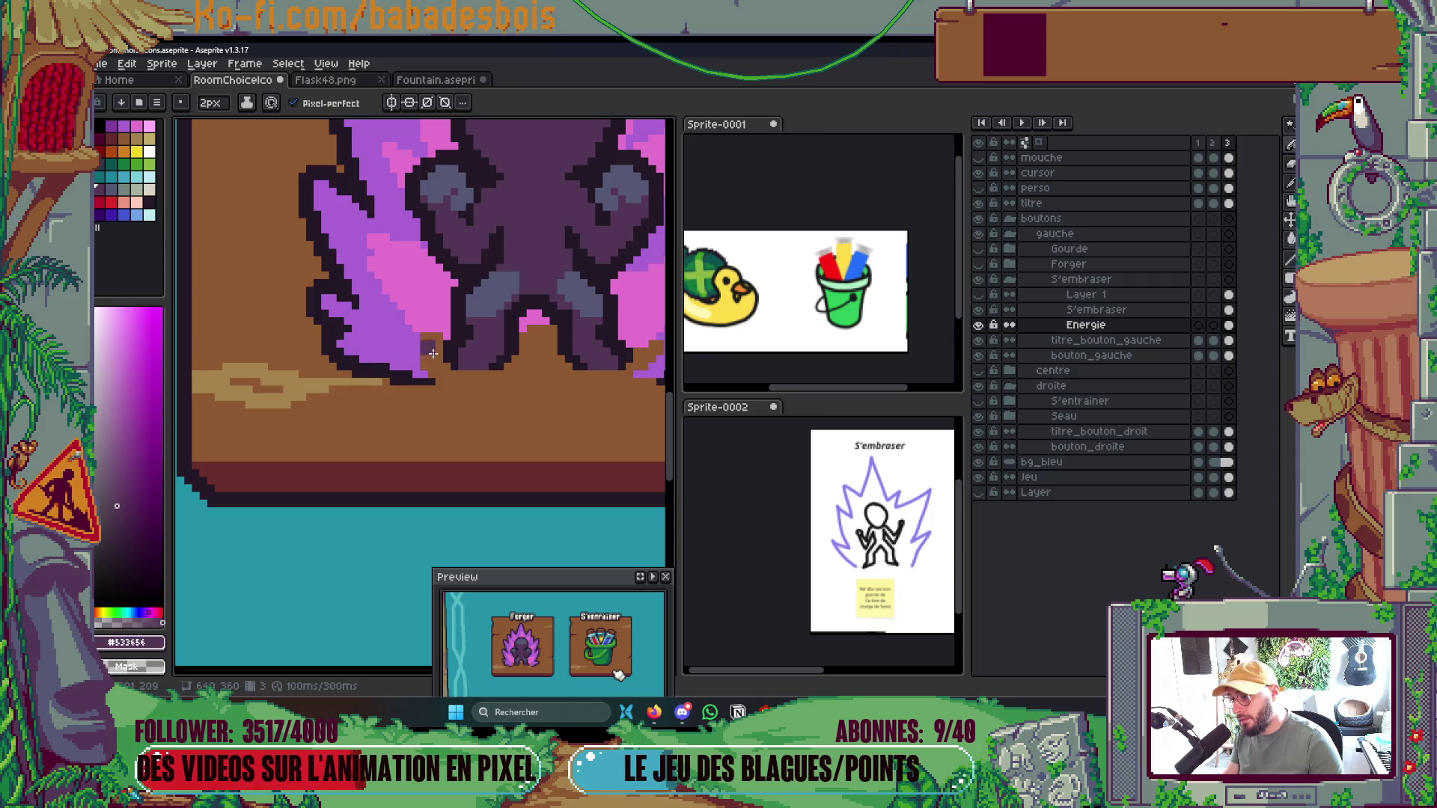
pyautogui.scroll(-4, 457, 358)
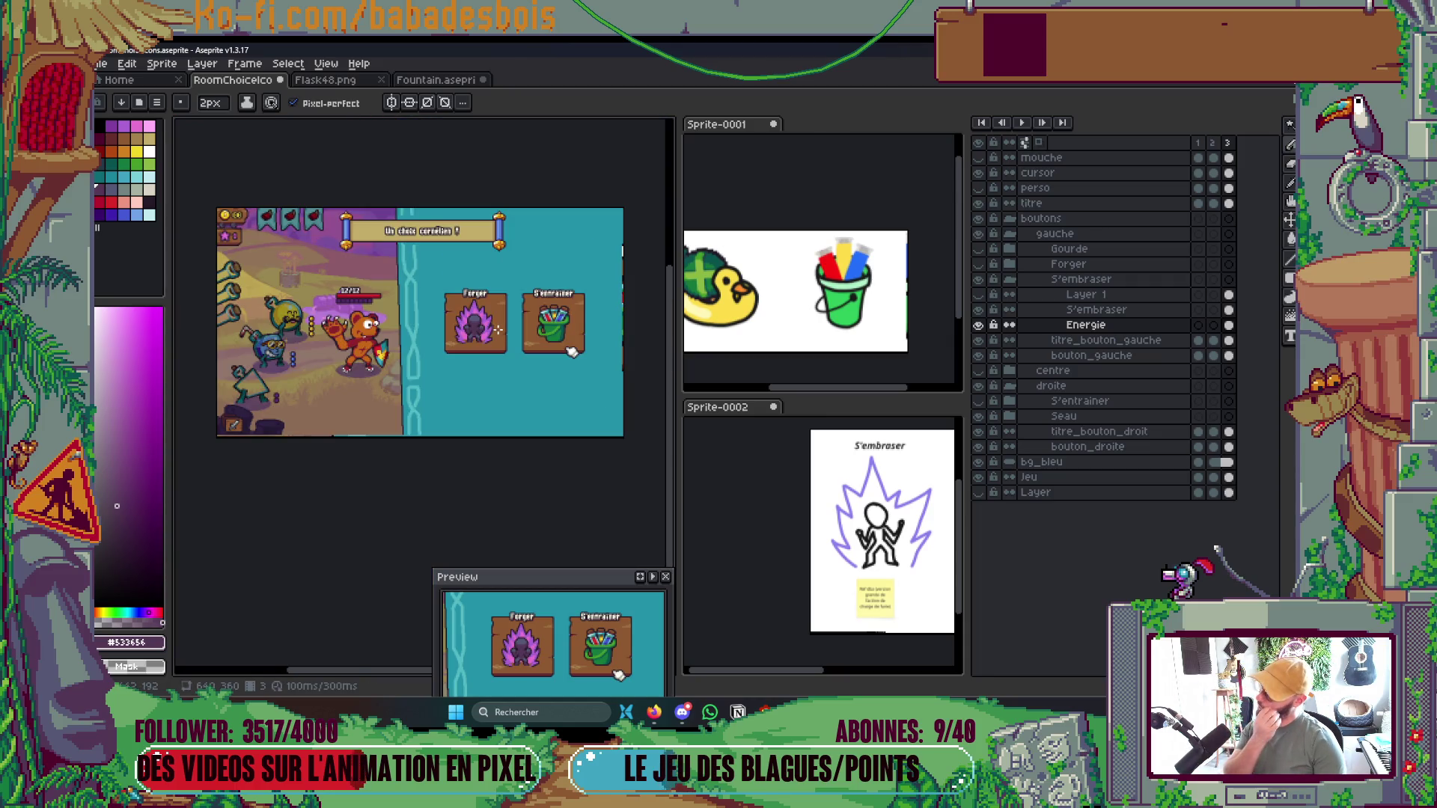
pyautogui.scroll(5, 498, 330)
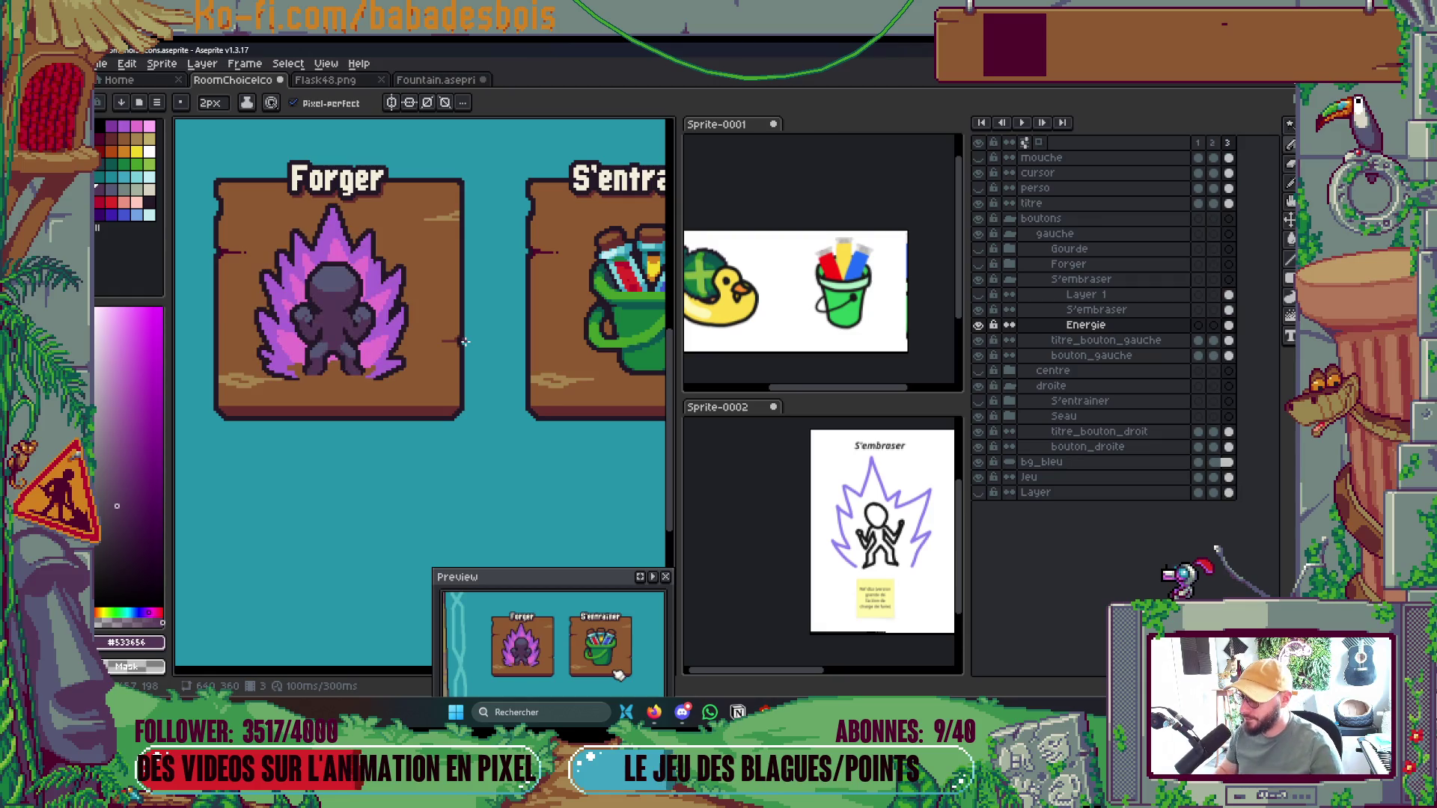
pyautogui.scroll(5, 464, 341)
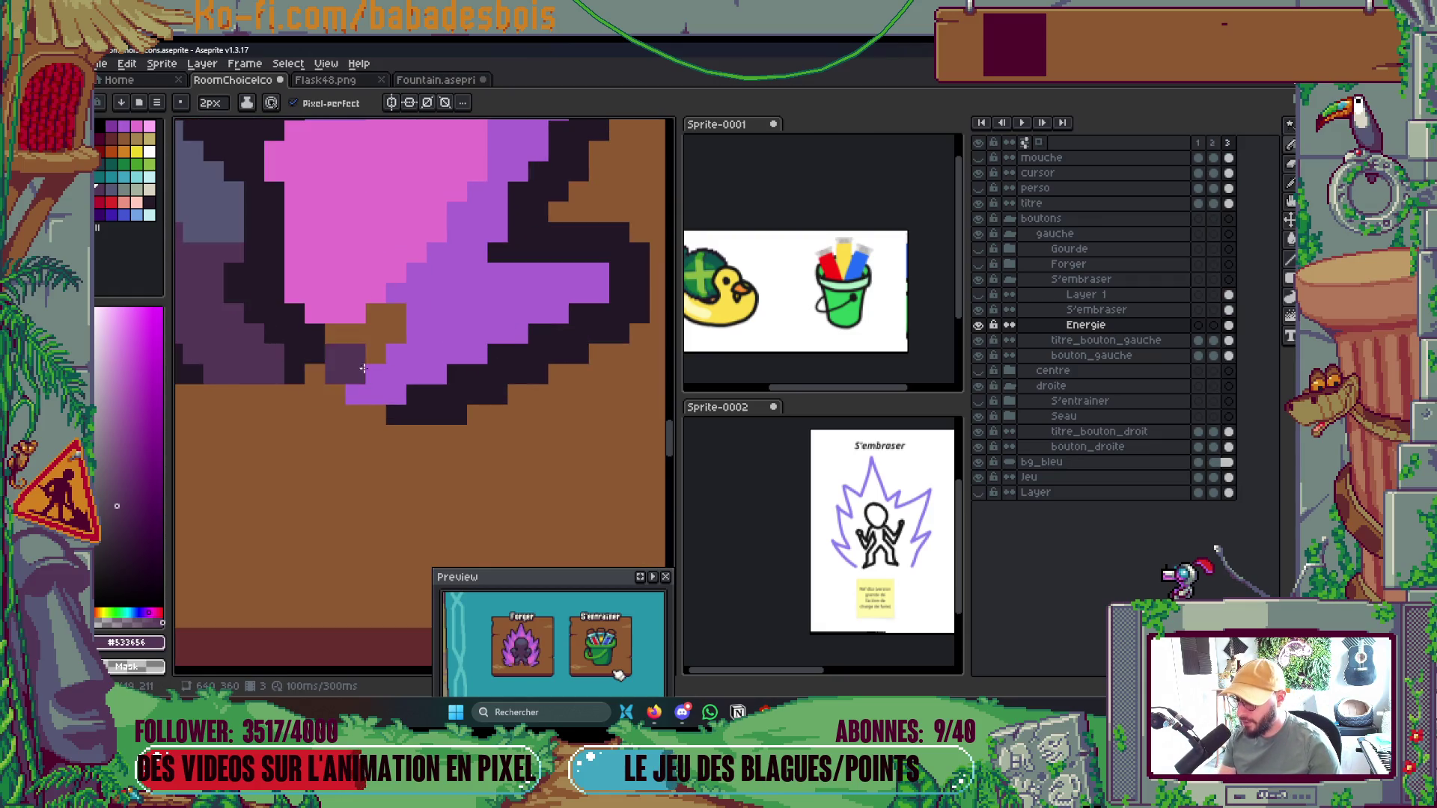
pyautogui.keyDown('alt'); pyautogui.click(453, 402); pyautogui.keyUp('alt')
pyautogui.press('-')
pyautogui.moveTo(416, 397)
pyautogui.mouseDown()
pyautogui.moveTo(449, 378)
pyautogui.moveTo(426, 405)
pyautogui.mouseUp()
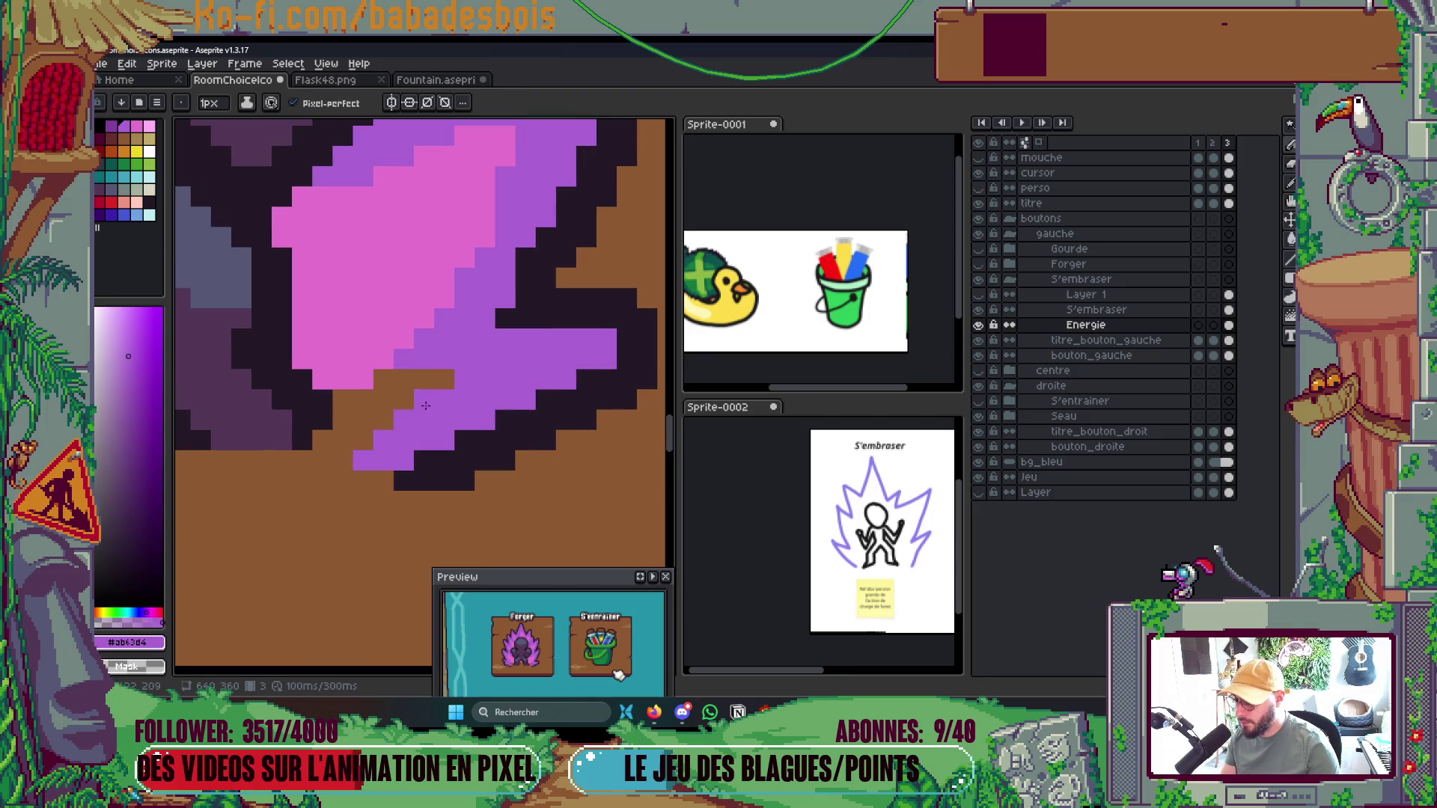
# Eyedrop the flame pink and paint a pink strip under the figure
pyautogui.scroll(-4, 419, 397)
pyautogui.scroll(3, 405, 387)
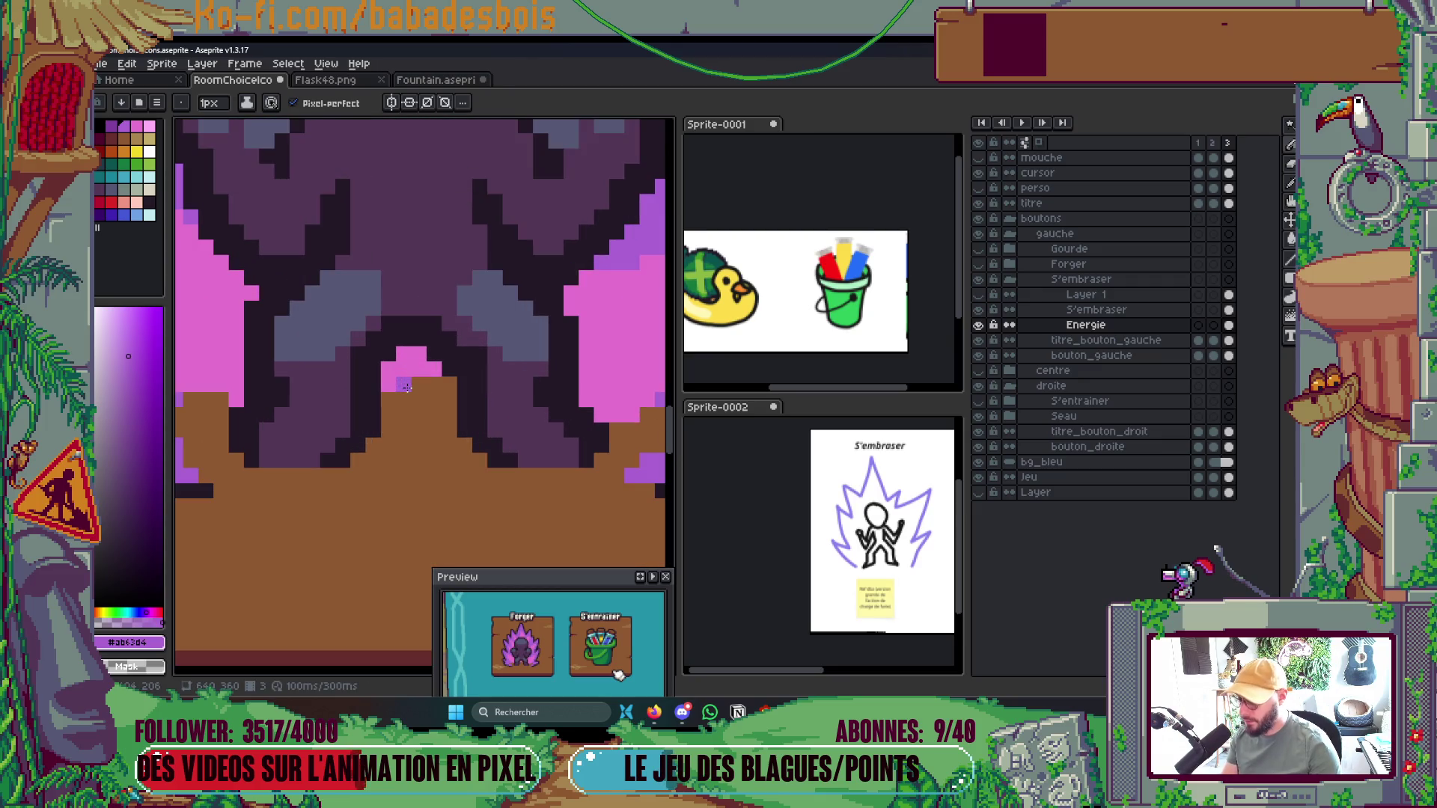
pyautogui.keyDown('alt'); pyautogui.click(408, 371); pyautogui.keyUp('alt')
pyautogui.moveTo(415, 383)
pyautogui.mouseDown()
pyautogui.moveTo(449, 384)
pyautogui.moveTo(391, 397)
pyautogui.moveTo(449, 400)
pyautogui.mouseUp()
# Pick the wing purple as the drawing colour
pyautogui.scroll(-3, 487, 449)
pyautogui.scroll(3, 438, 462)
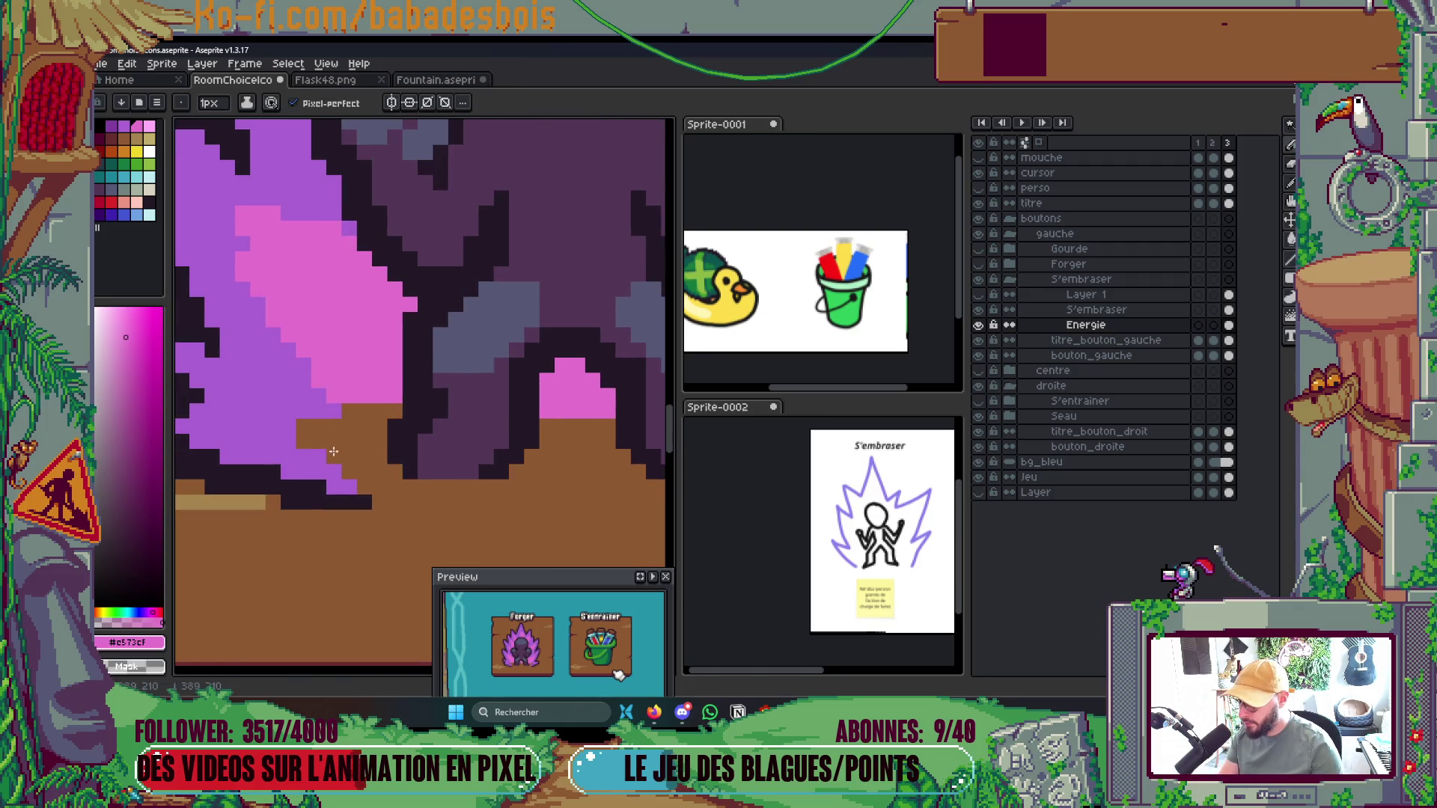
pyautogui.keyDown('alt'); pyautogui.click(350, 477); pyautogui.keyUp('alt')
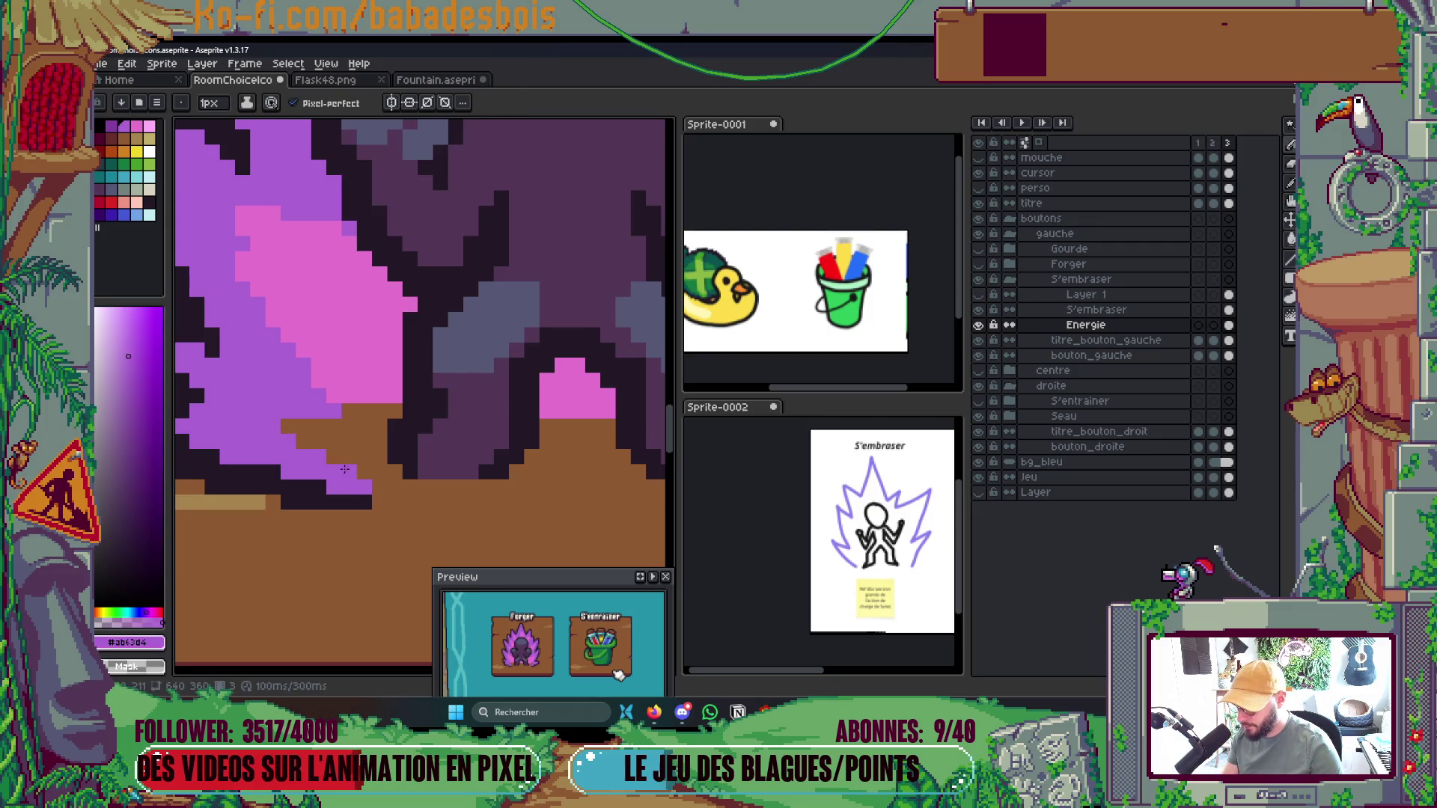
pyautogui.scroll(-2, 397, 425)
pyautogui.scroll(1, 397, 425)
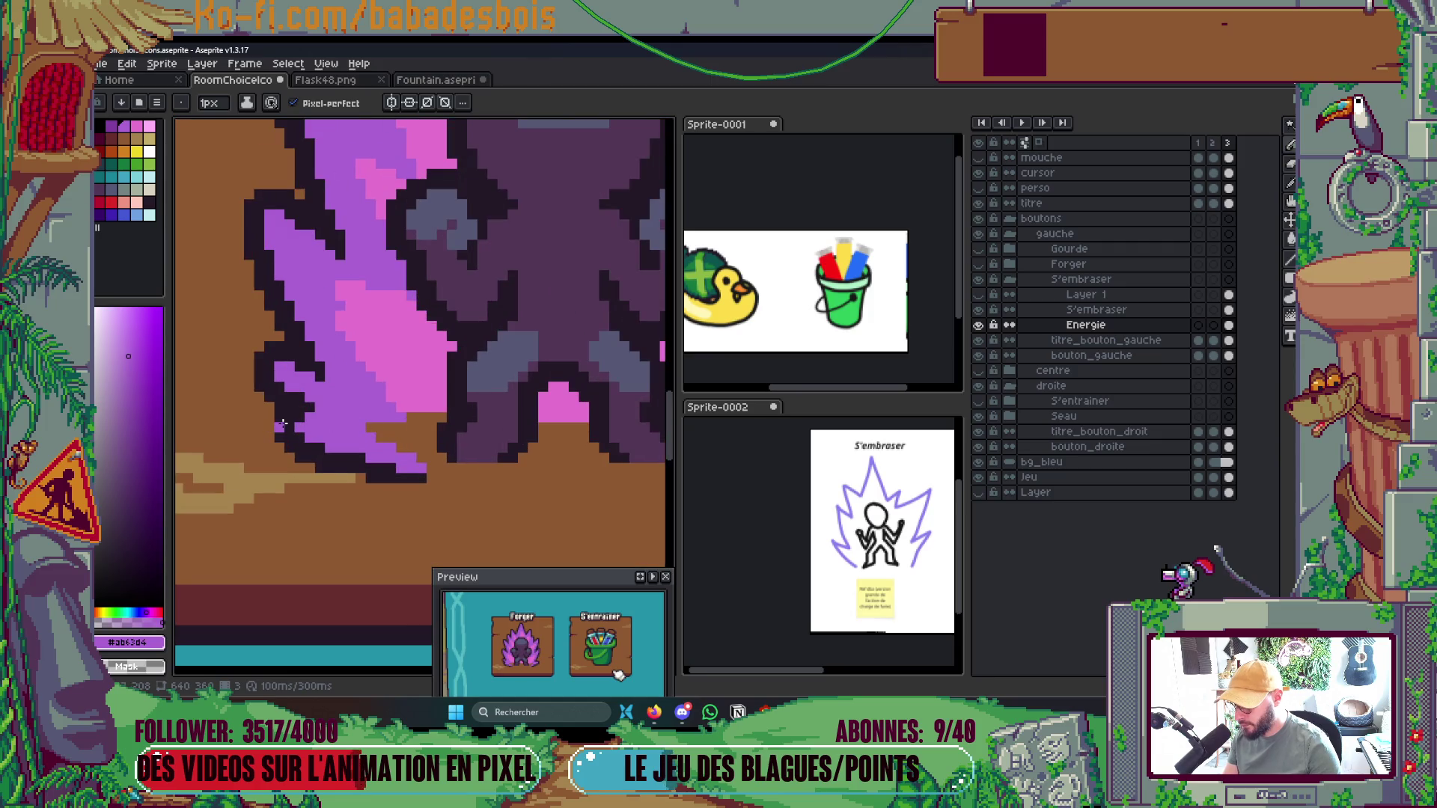
pyautogui.scroll(1, 285, 423)
# Add #231927 outline pixels along the aura's left flame edge, reverting one misplaced pixel to brown
pyautogui.keyDown('alt'); pyautogui.click(250, 427); pyautogui.keyUp('alt')
pyautogui.click(239, 420)
pyautogui.click(257, 402)
pyautogui.click(236, 260)
pyautogui.click(214, 272)
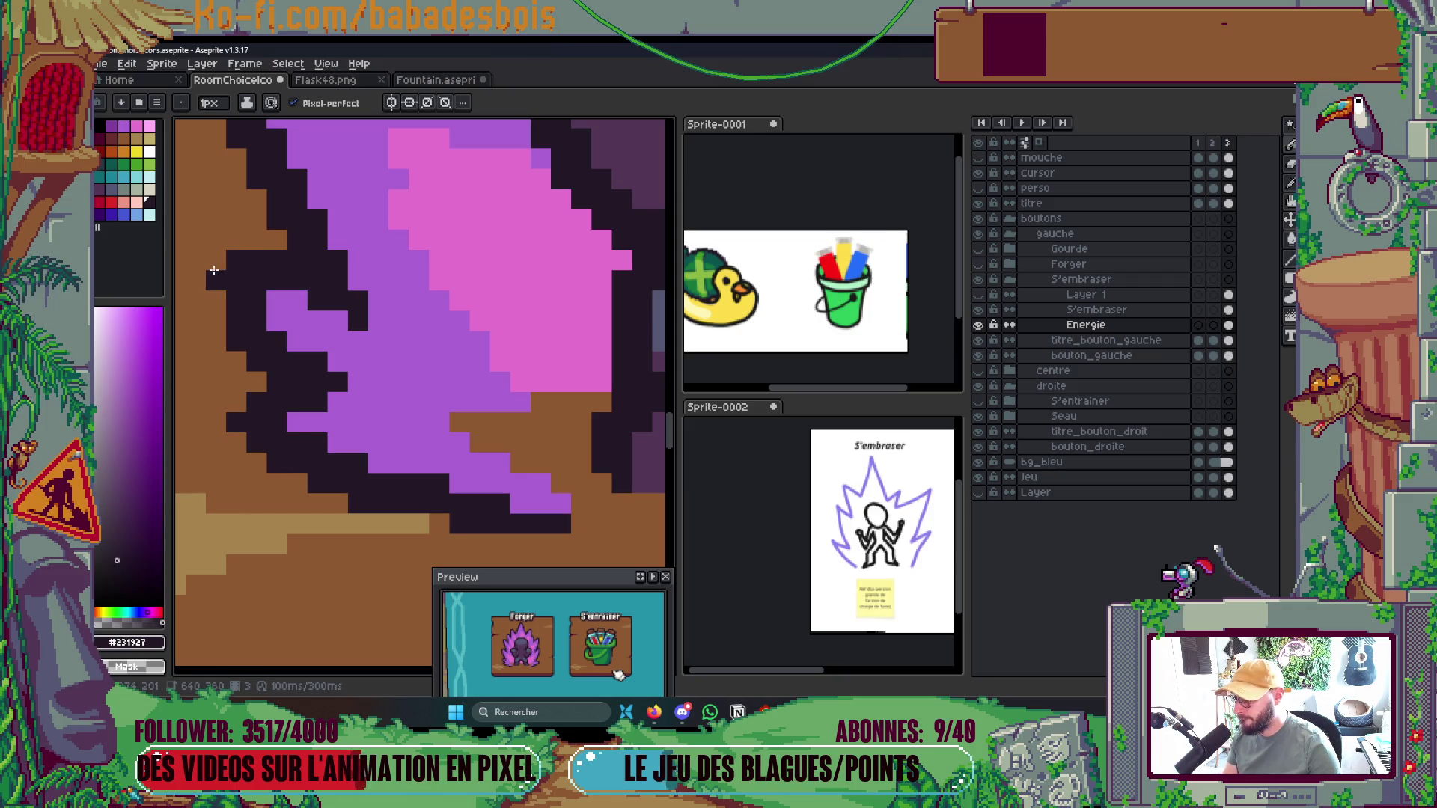
pyautogui.click(215, 301)
pyautogui.rightClick(236, 260)
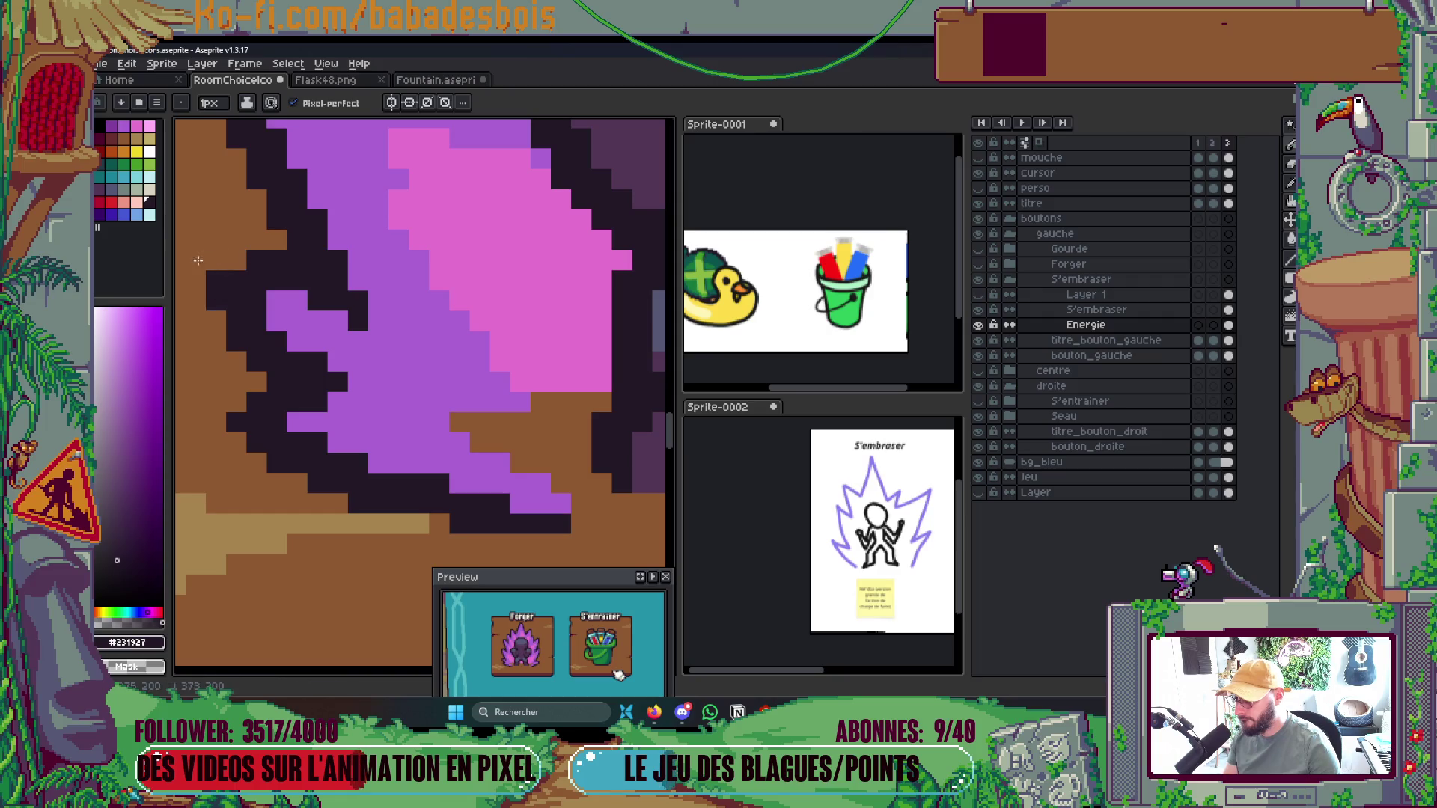
# Redraw one flame tongue as a dark #231927 outline loop
pyautogui.keyDown('alt'); pyautogui.click(273, 301); pyautogui.keyUp('alt')
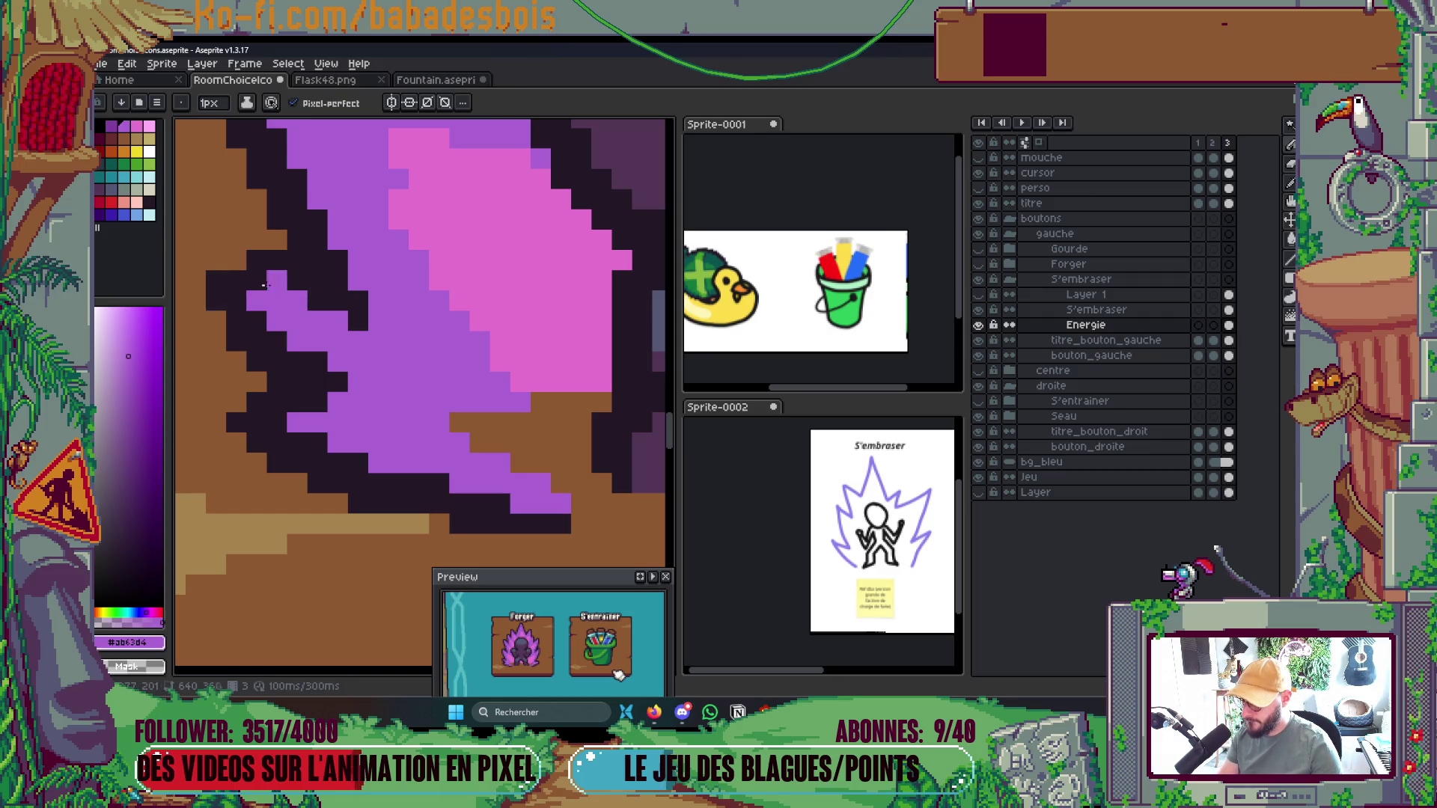
pyautogui.scroll(-4, 273, 301)
pyautogui.scroll(5, 288, 239)
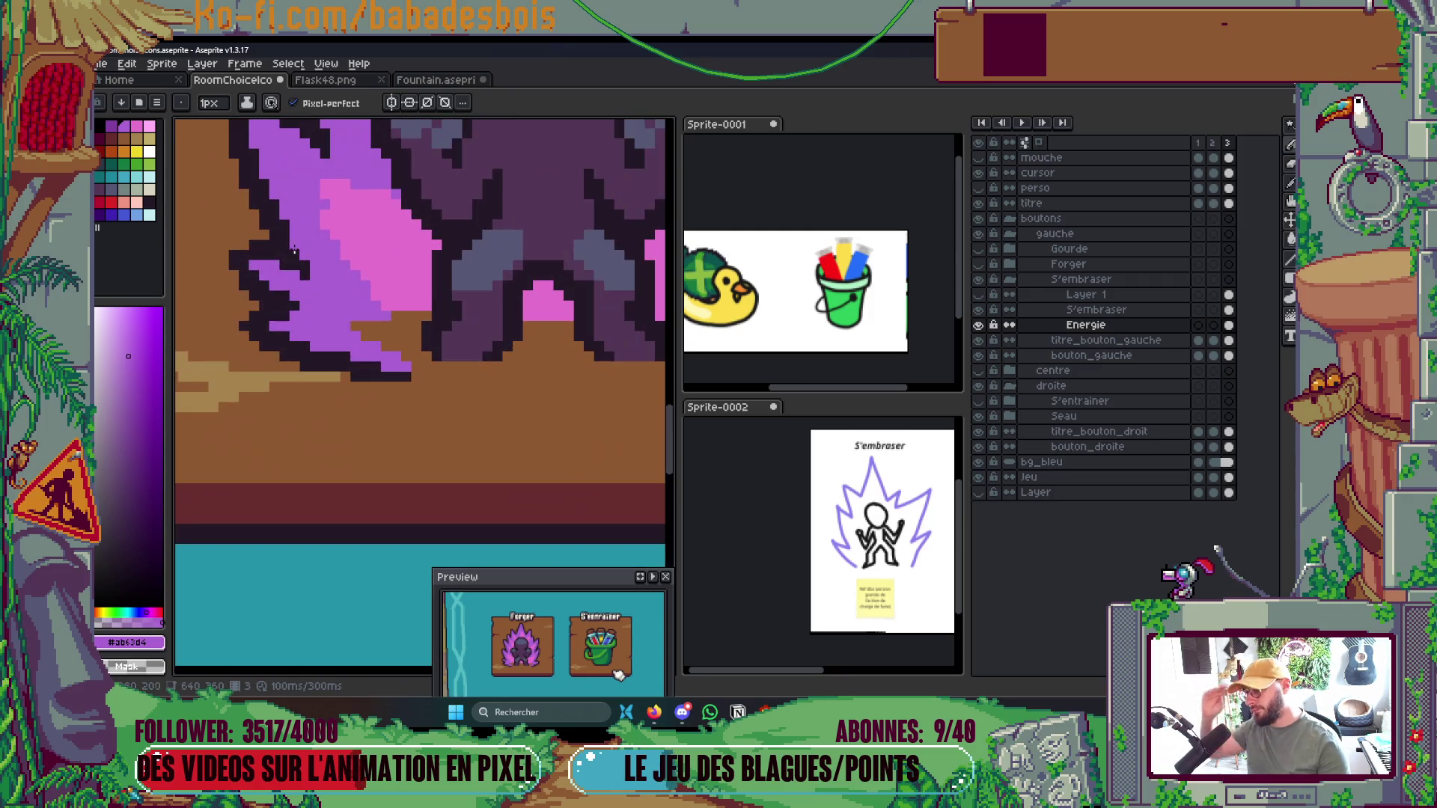
pyautogui.keyDown('alt'); pyautogui.click(323, 303); pyautogui.keyUp('alt')
pyautogui.moveTo(323, 304)
pyautogui.mouseDown()
pyautogui.moveTo(313, 323)
pyautogui.moveTo(271, 314)
pyautogui.moveTo(274, 328)
pyautogui.mouseUp()
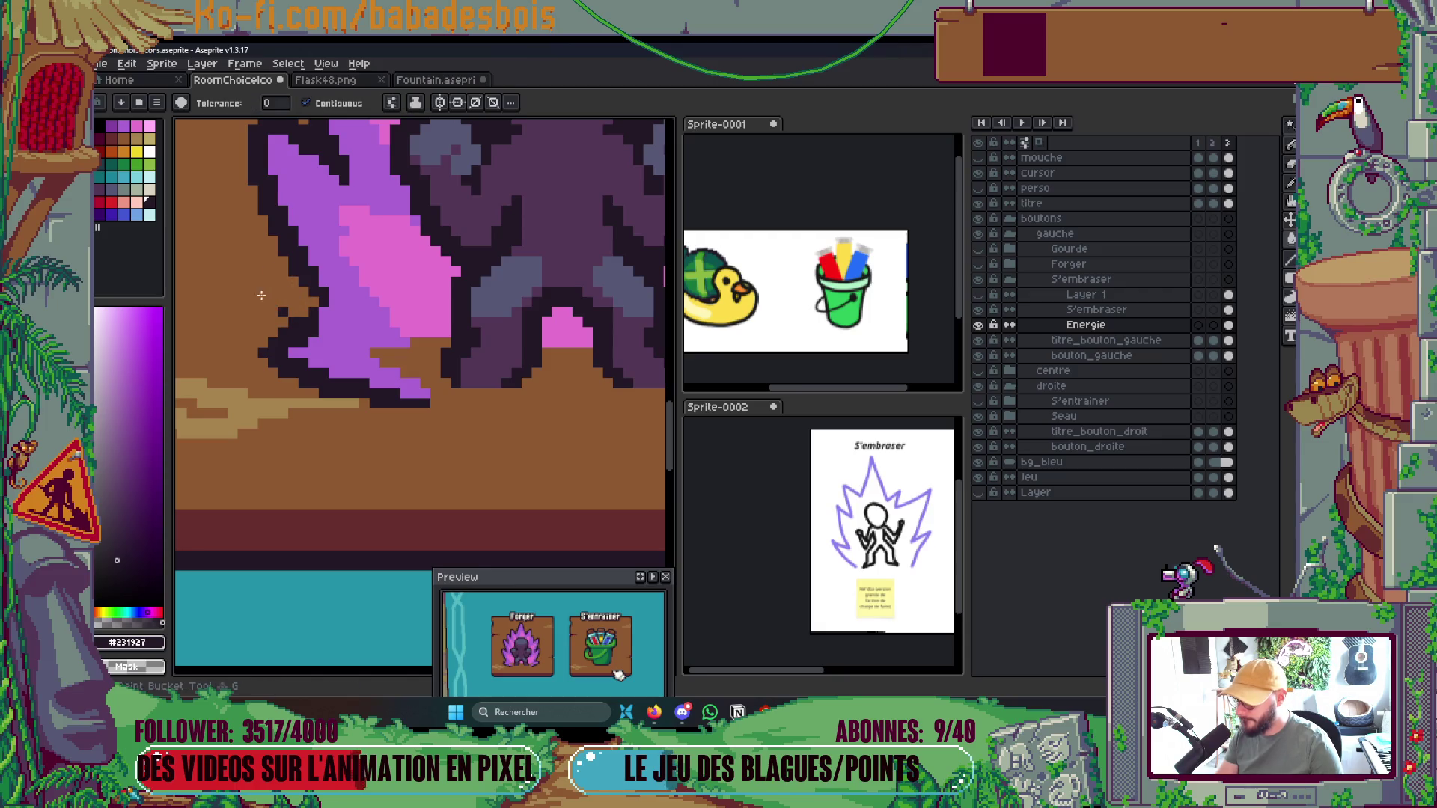
# Extend the dark outline down the flame edge and recolour one edge pixel purple
pyautogui.scroll(-3, 306, 257)
pyautogui.scroll(-3, 306, 257)
pyautogui.scroll(1, 406, 276)
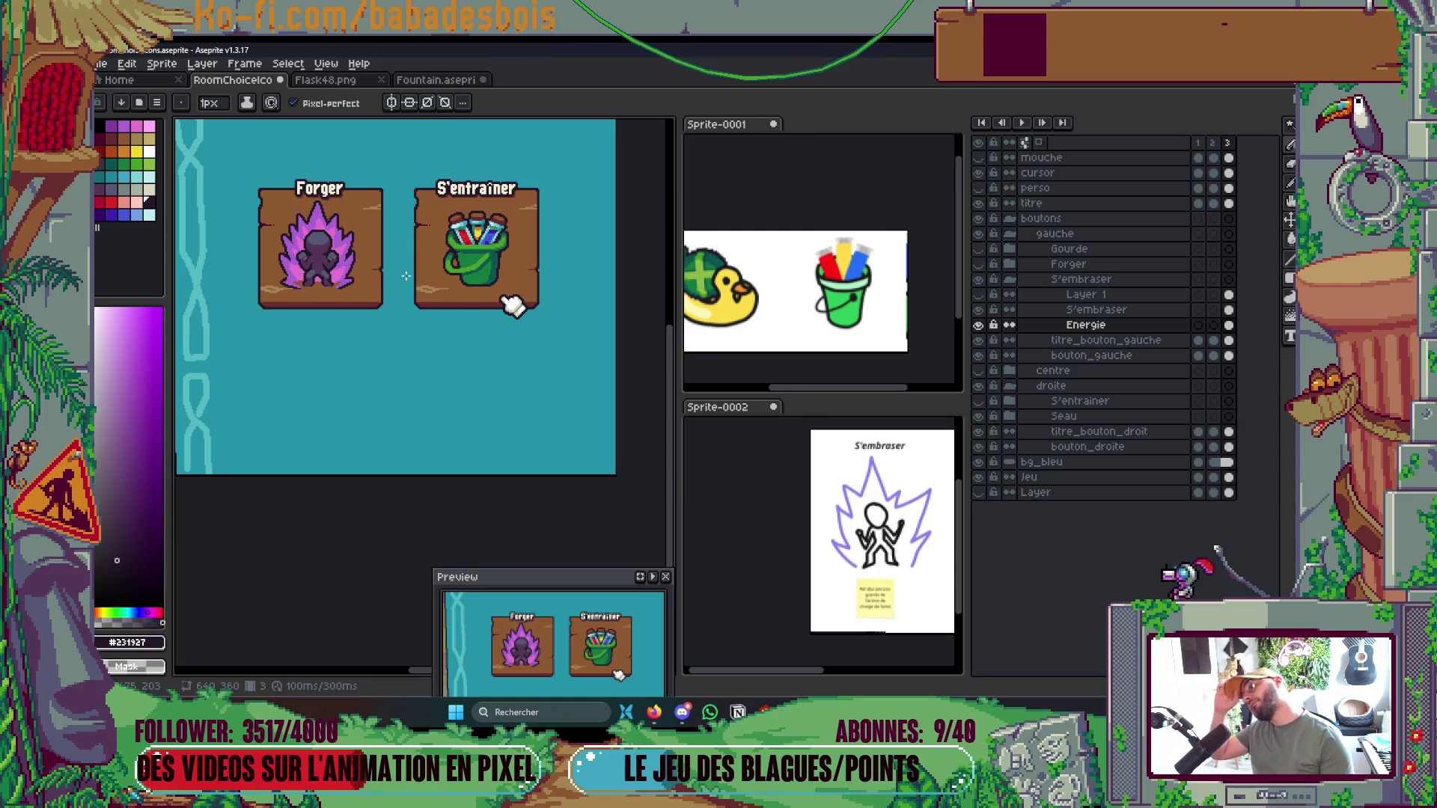
pyautogui.scroll(8, 275, 286)
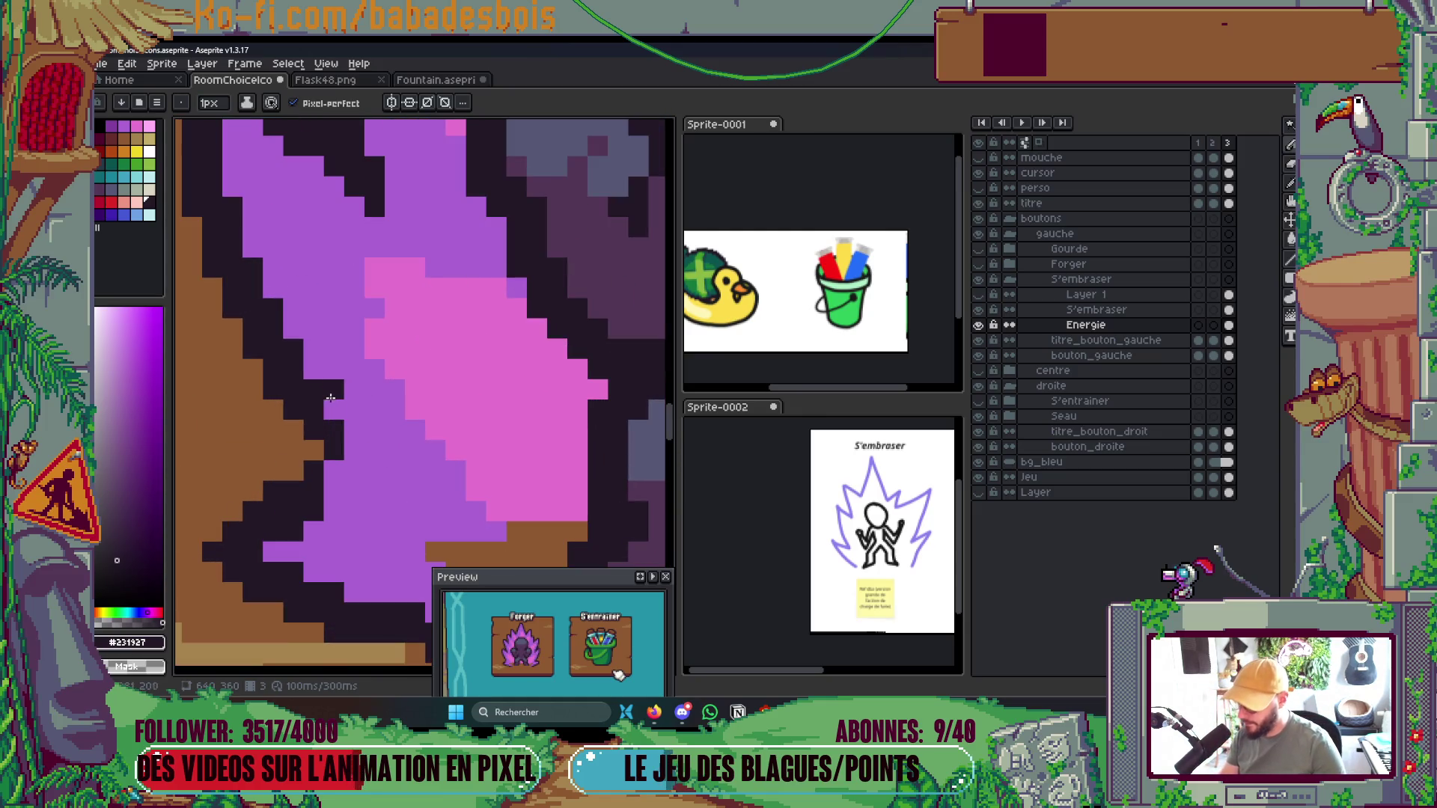
pyautogui.moveTo(335, 410)
pyautogui.mouseDown()
pyautogui.moveTo(348, 513)
pyautogui.moveTo(375, 468)
pyautogui.mouseUp()
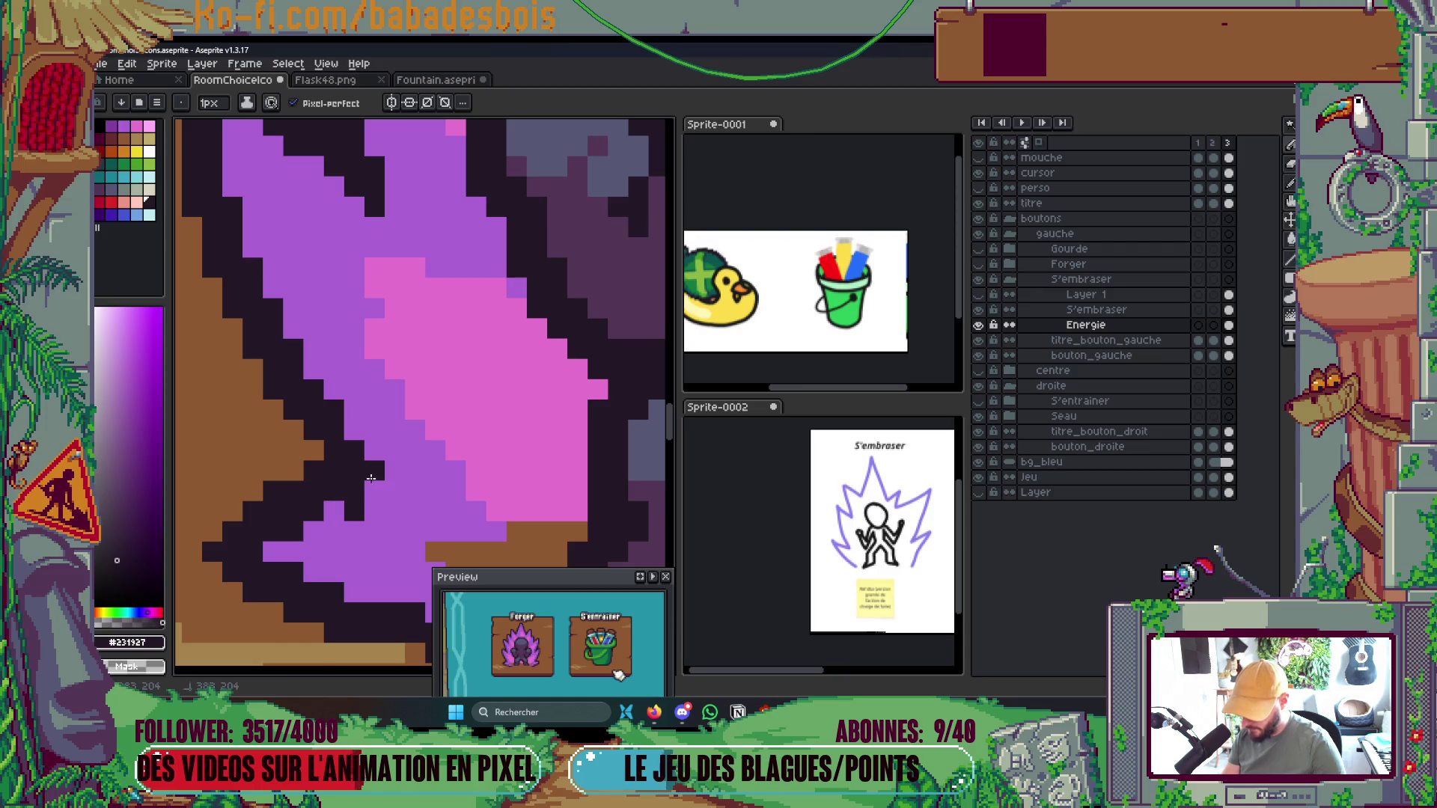
pyautogui.keyDown('alt'); pyautogui.click(361, 515); pyautogui.keyUp('alt')
pyautogui.keyDown('alt'); pyautogui.click(328, 489); pyautogui.keyUp('alt')
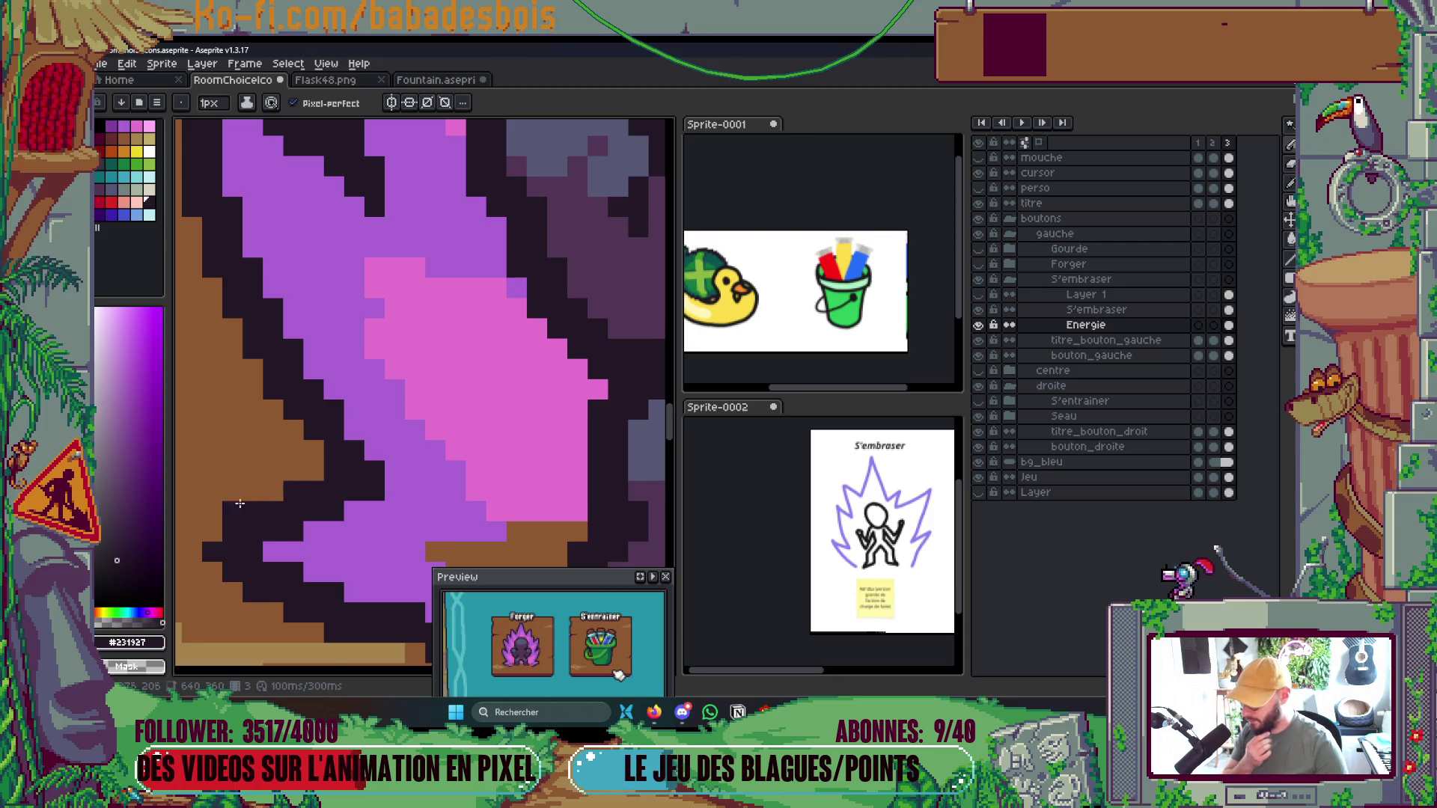
pyautogui.scroll(-5, 383, 334)
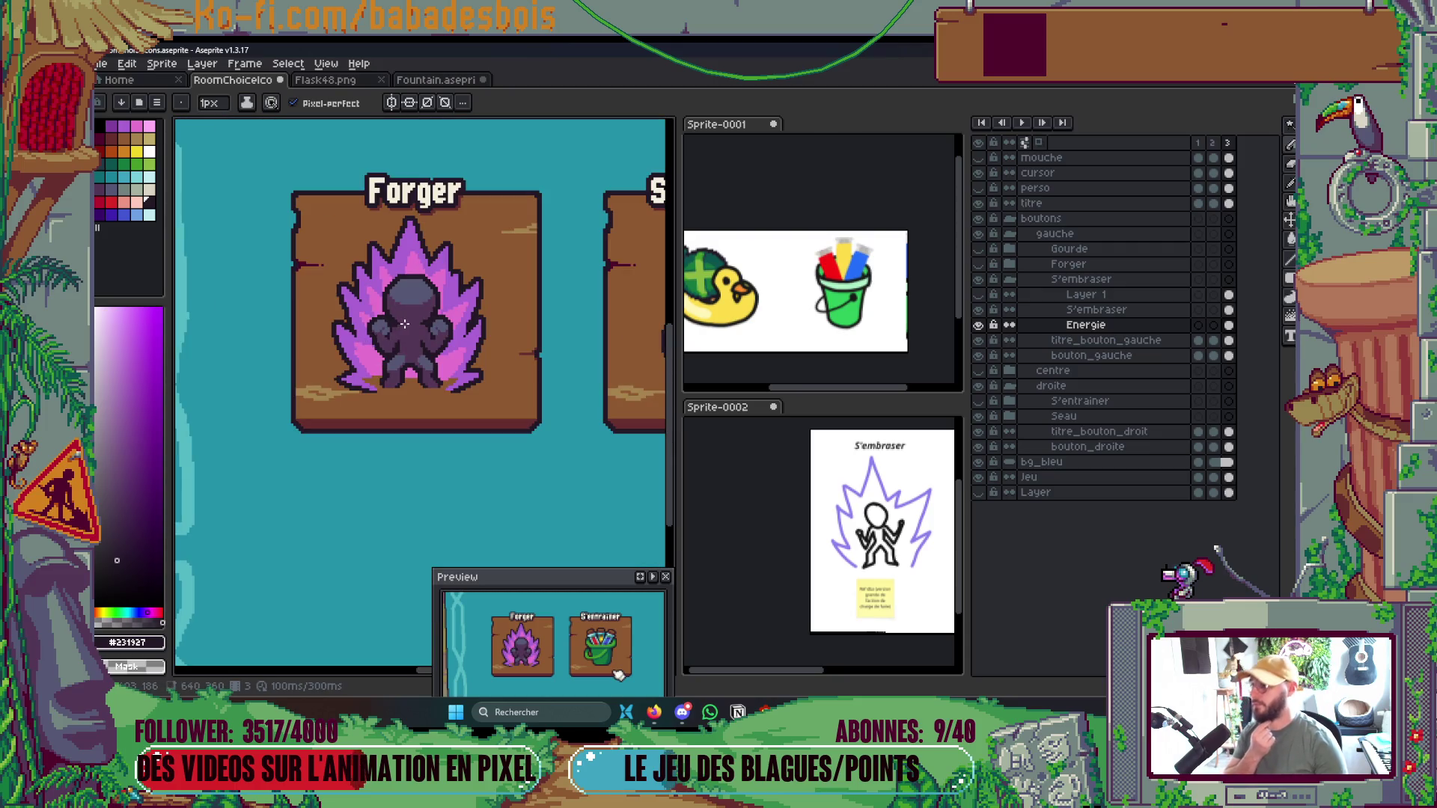
# Bring the top of the left flame into view and eyedrop its colour
pyautogui.scroll(5, 299, 338)
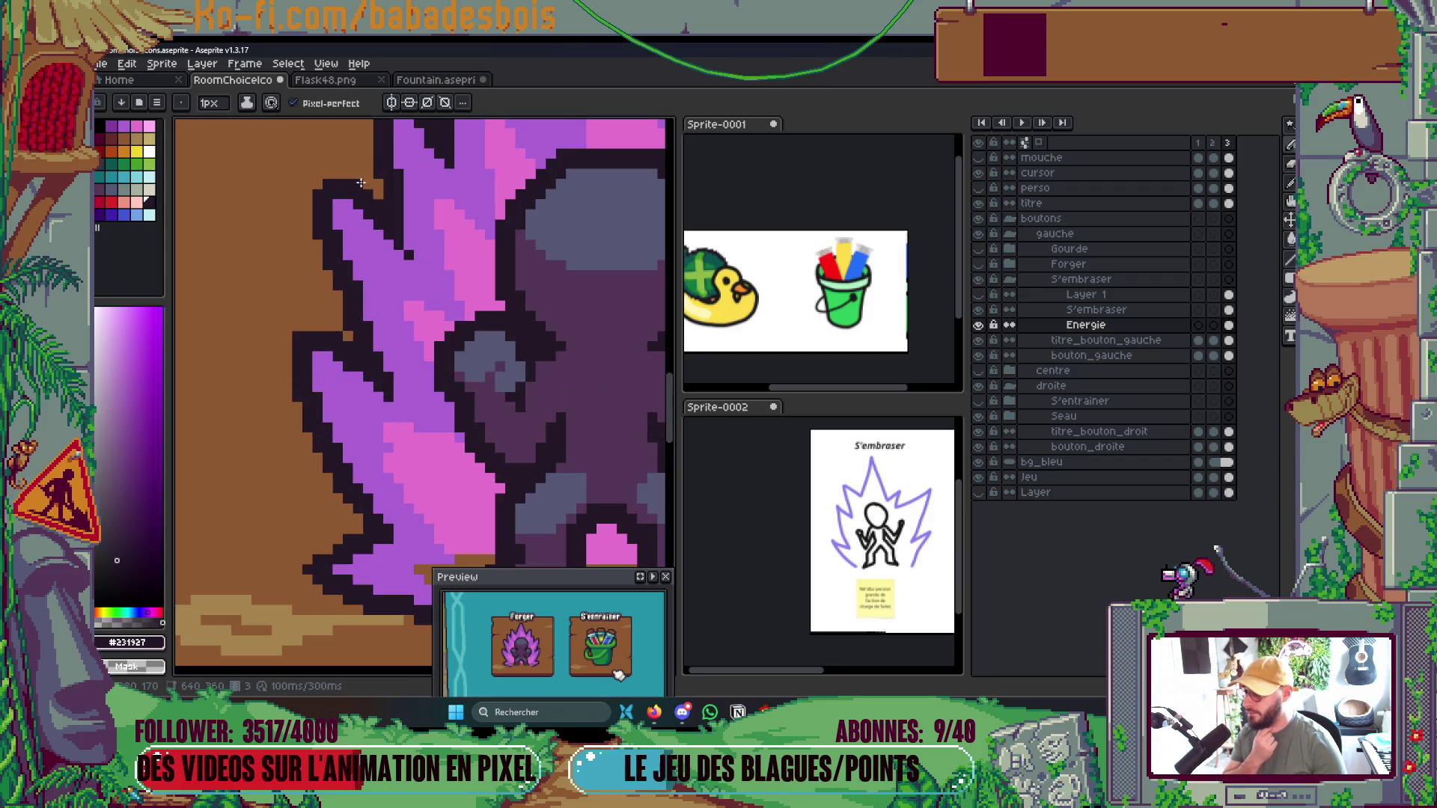
pyautogui.moveTo(322, 190); pyautogui.dragTo(390, 424)
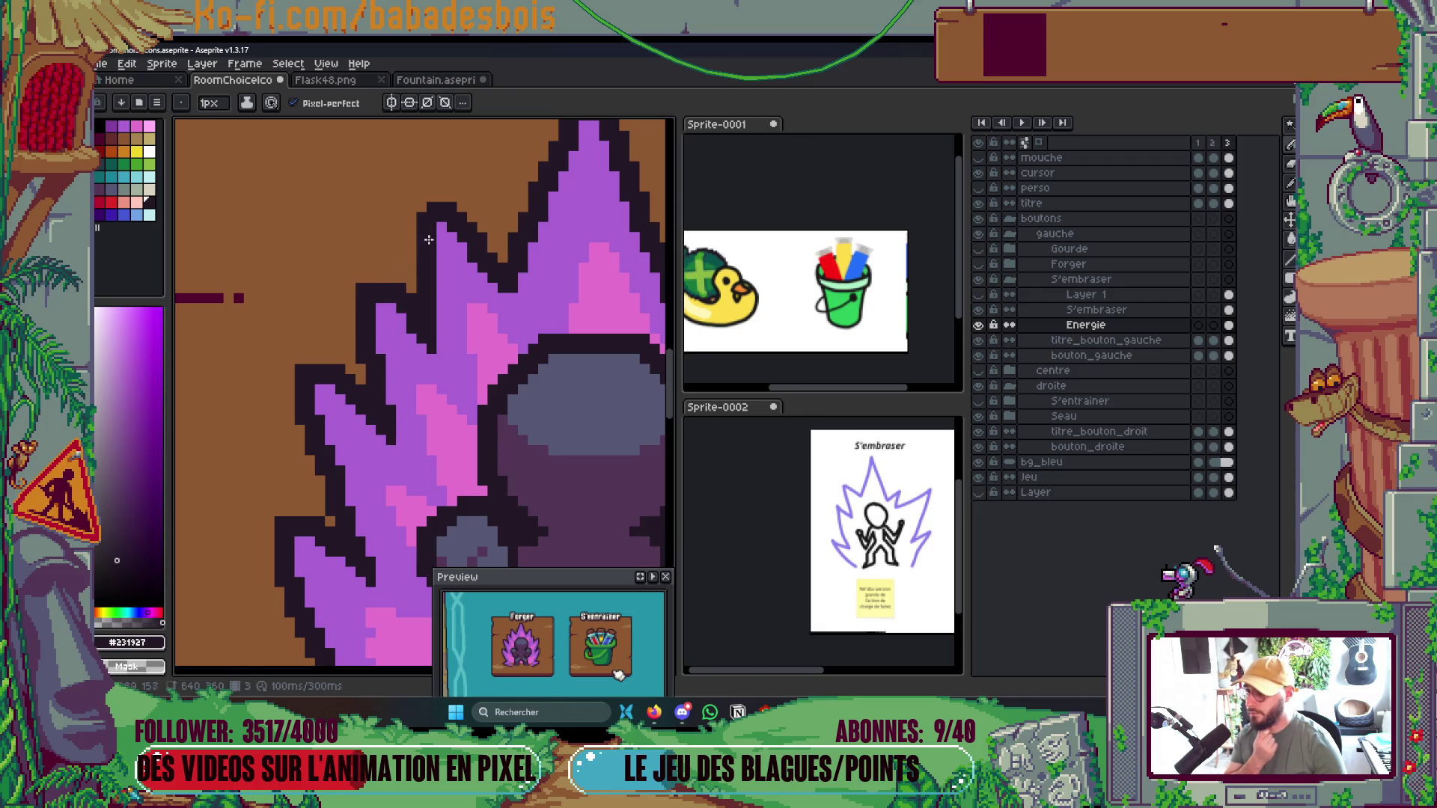
pyautogui.scroll(-4, 517, 292)
pyautogui.scroll(3, 521, 296)
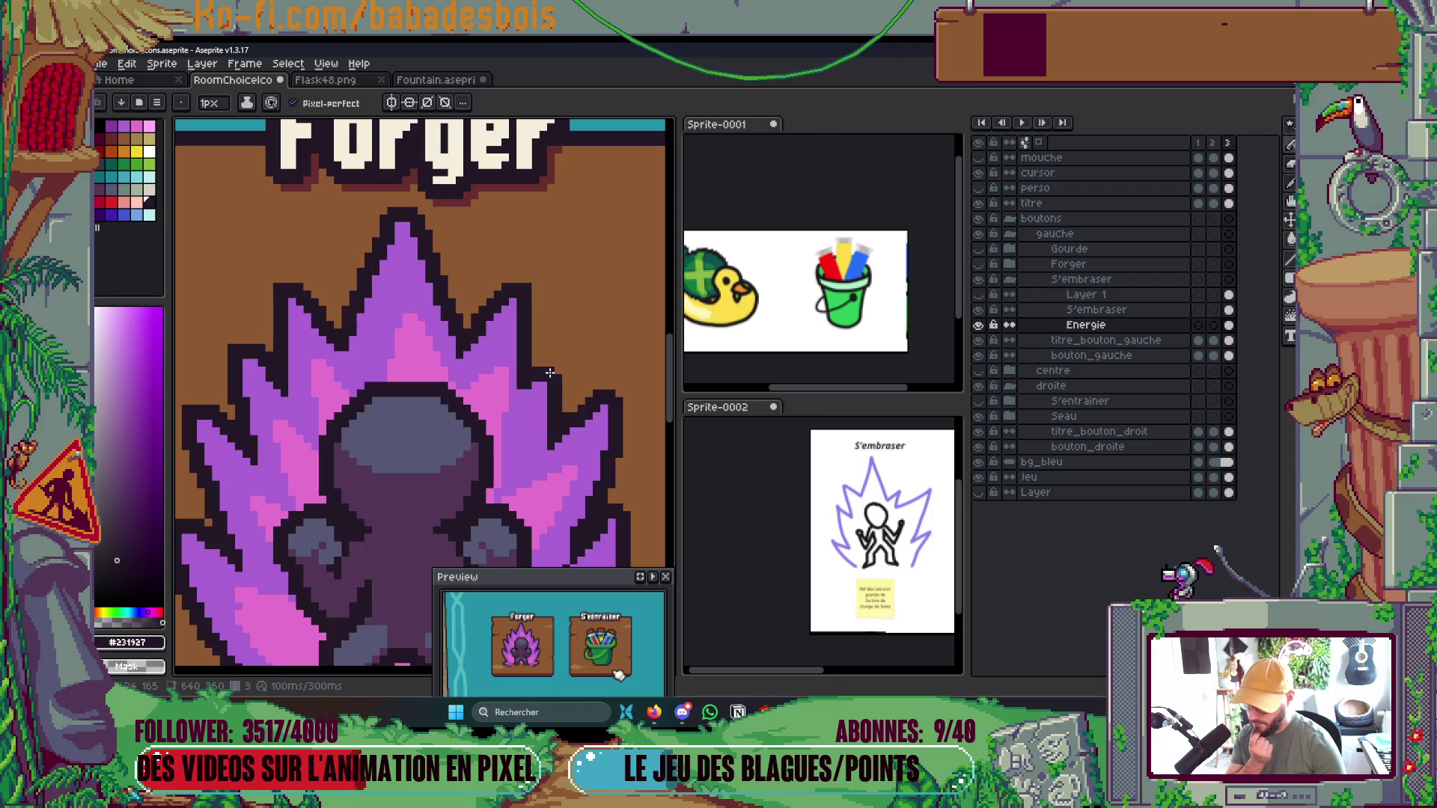
pyautogui.scroll(-1, 598, 359)
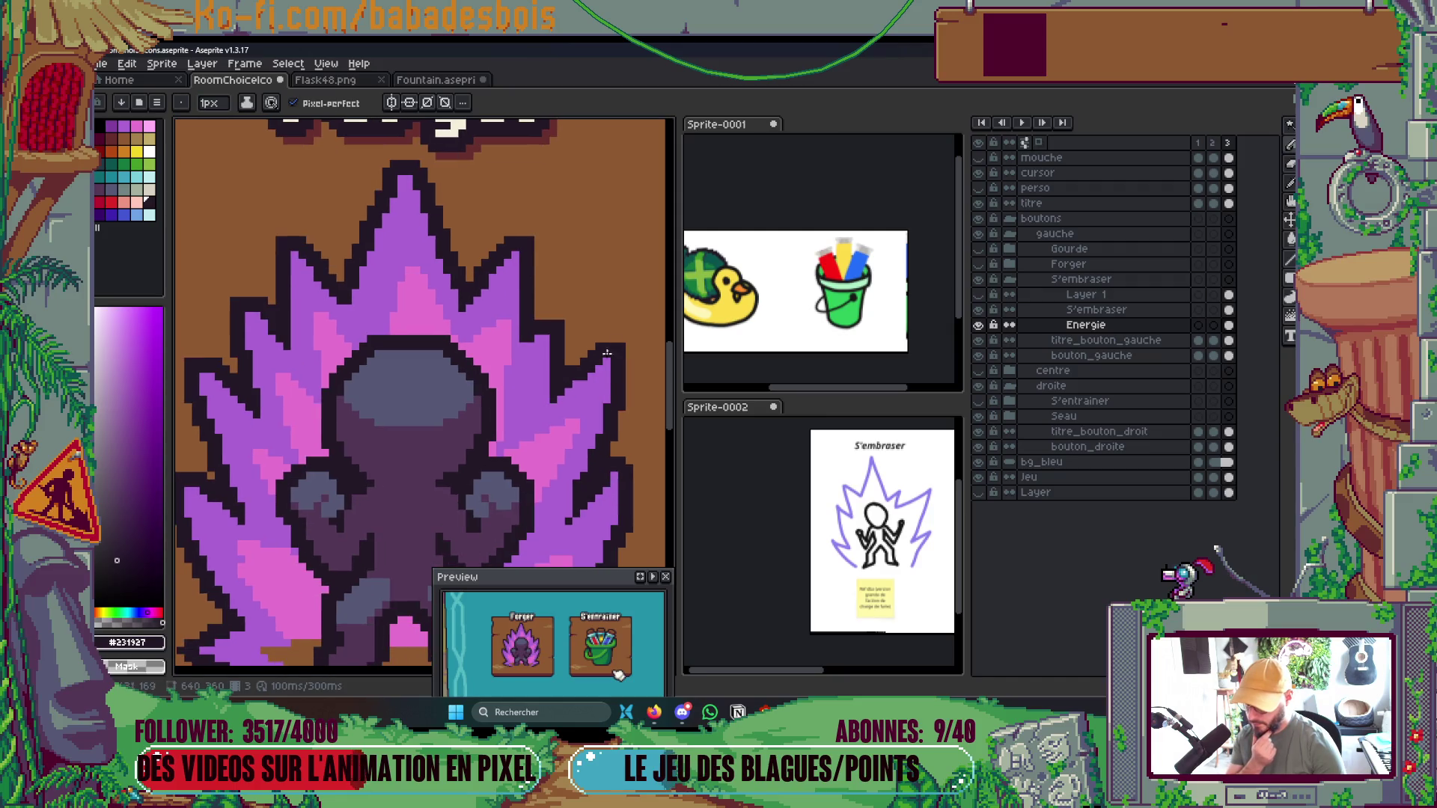
pyautogui.scroll(-2, 560, 395)
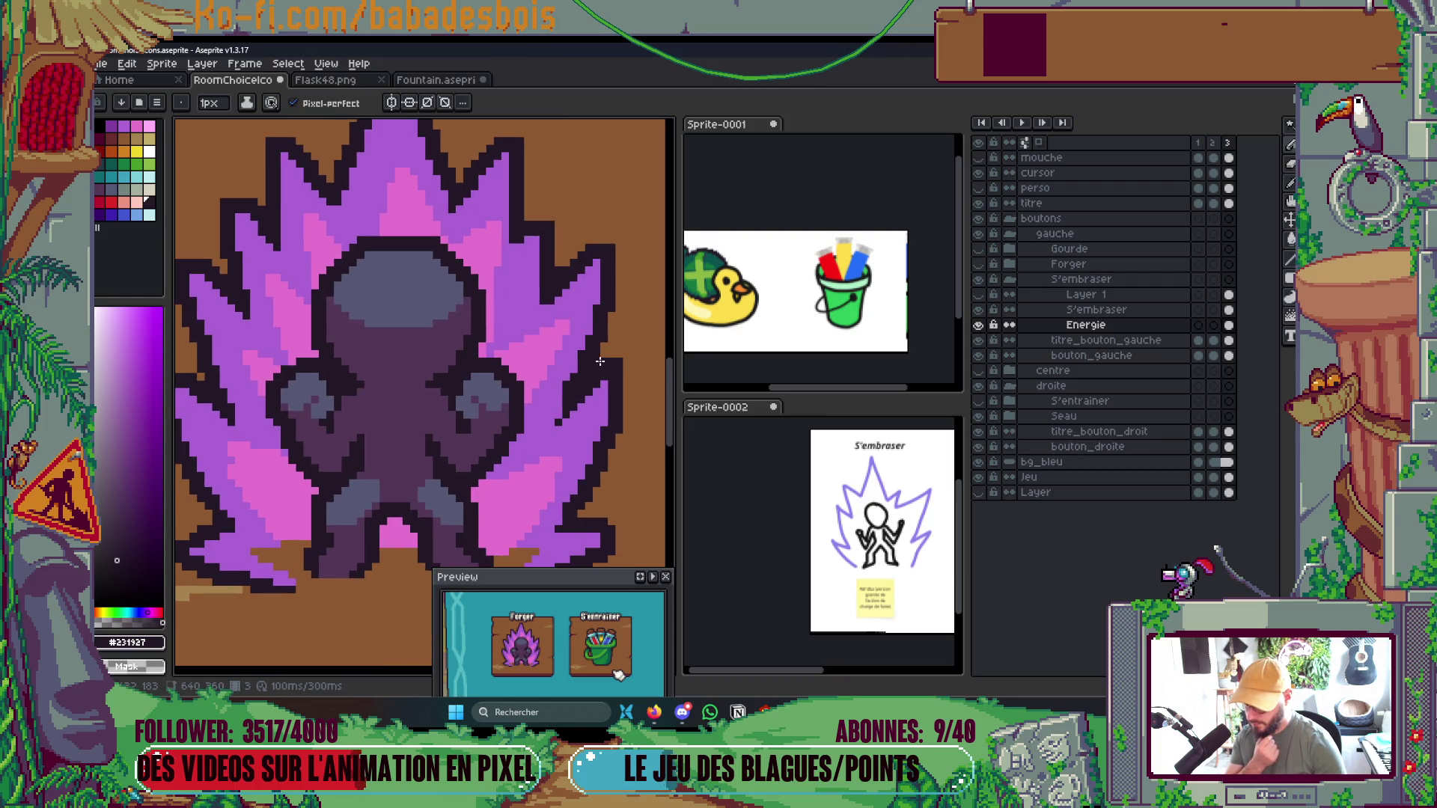
pyautogui.scroll(1, 570, 384)
pyautogui.keyDown('alt'); pyautogui.click(569, 384); pyautogui.keyUp('alt')
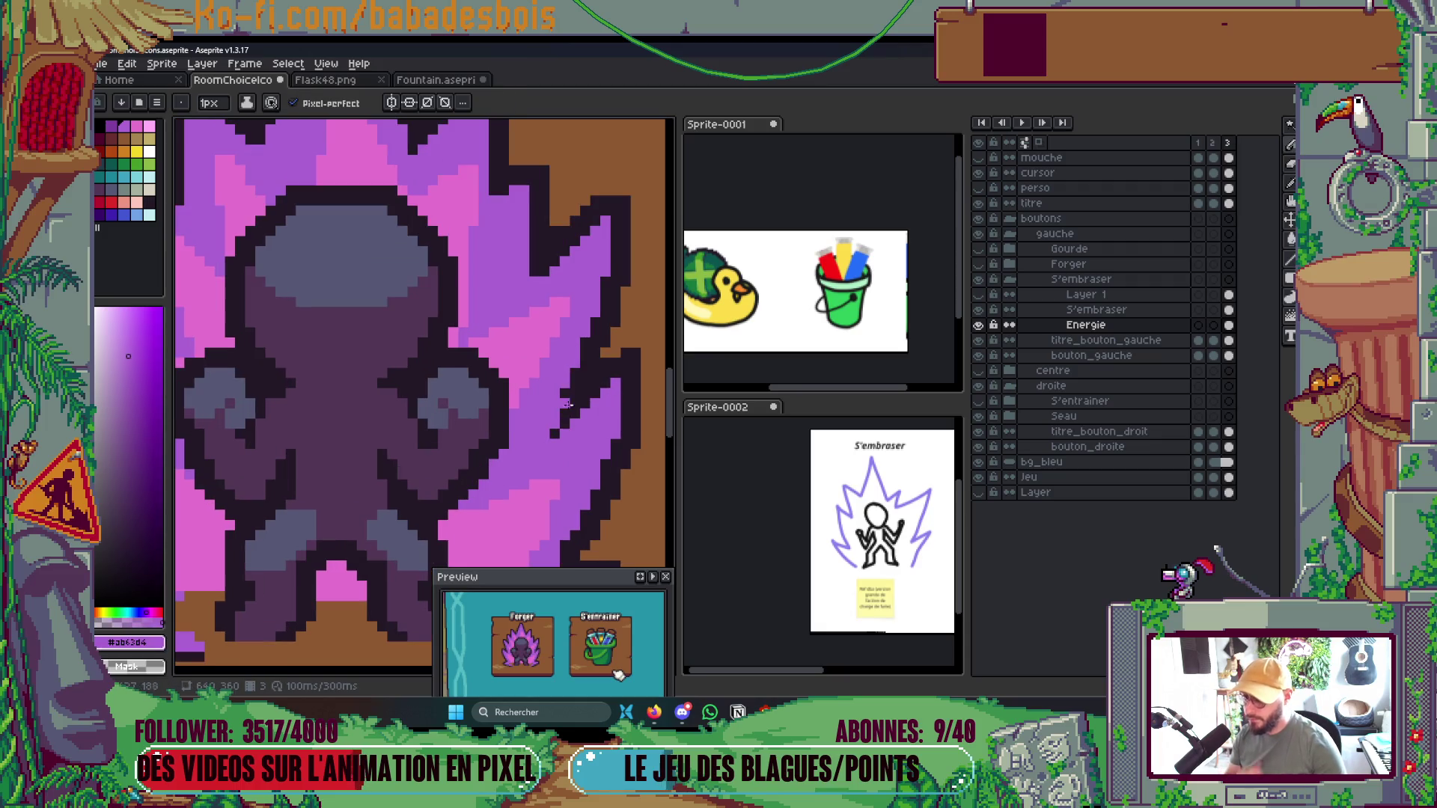
pyautogui.scroll(-4, 569, 395)
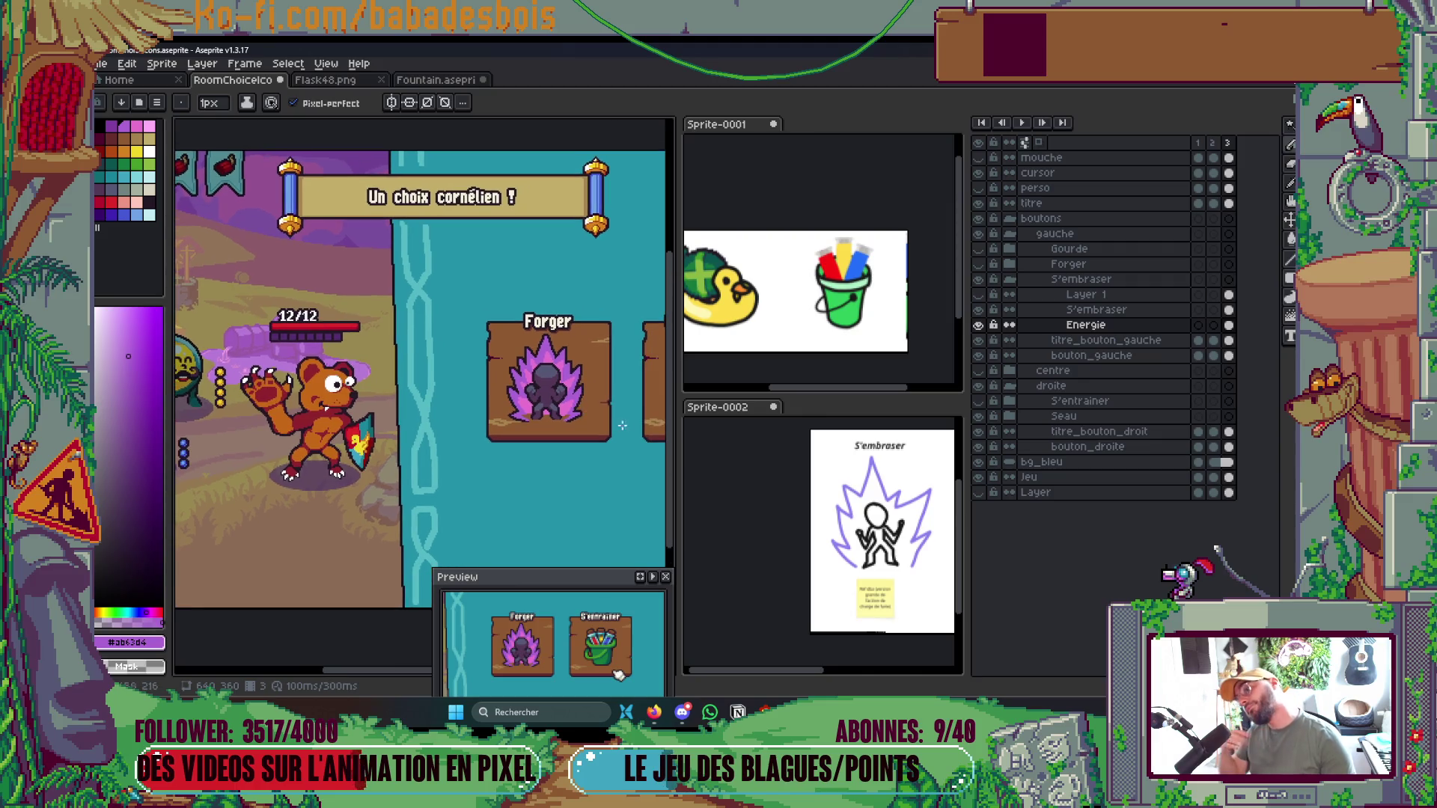
pyautogui.scroll(4, 548, 390)
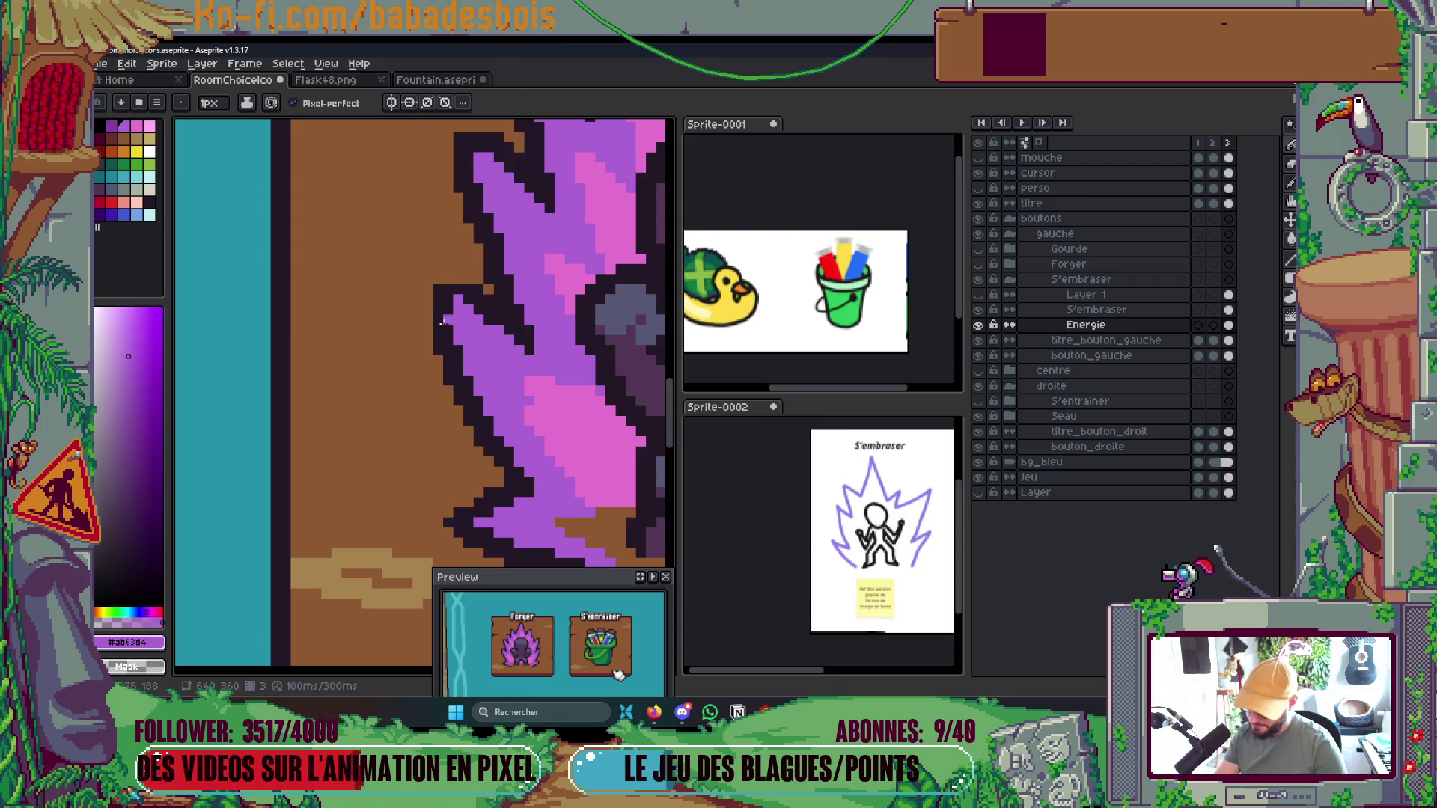
# Add three dark outline pixels along the left flame's upper edge, then return to Pencil
pyautogui.keyDown('alt'); pyautogui.click(442, 321); pyautogui.keyUp('alt')
pyautogui.click(450, 278)
pyautogui.click(447, 273)
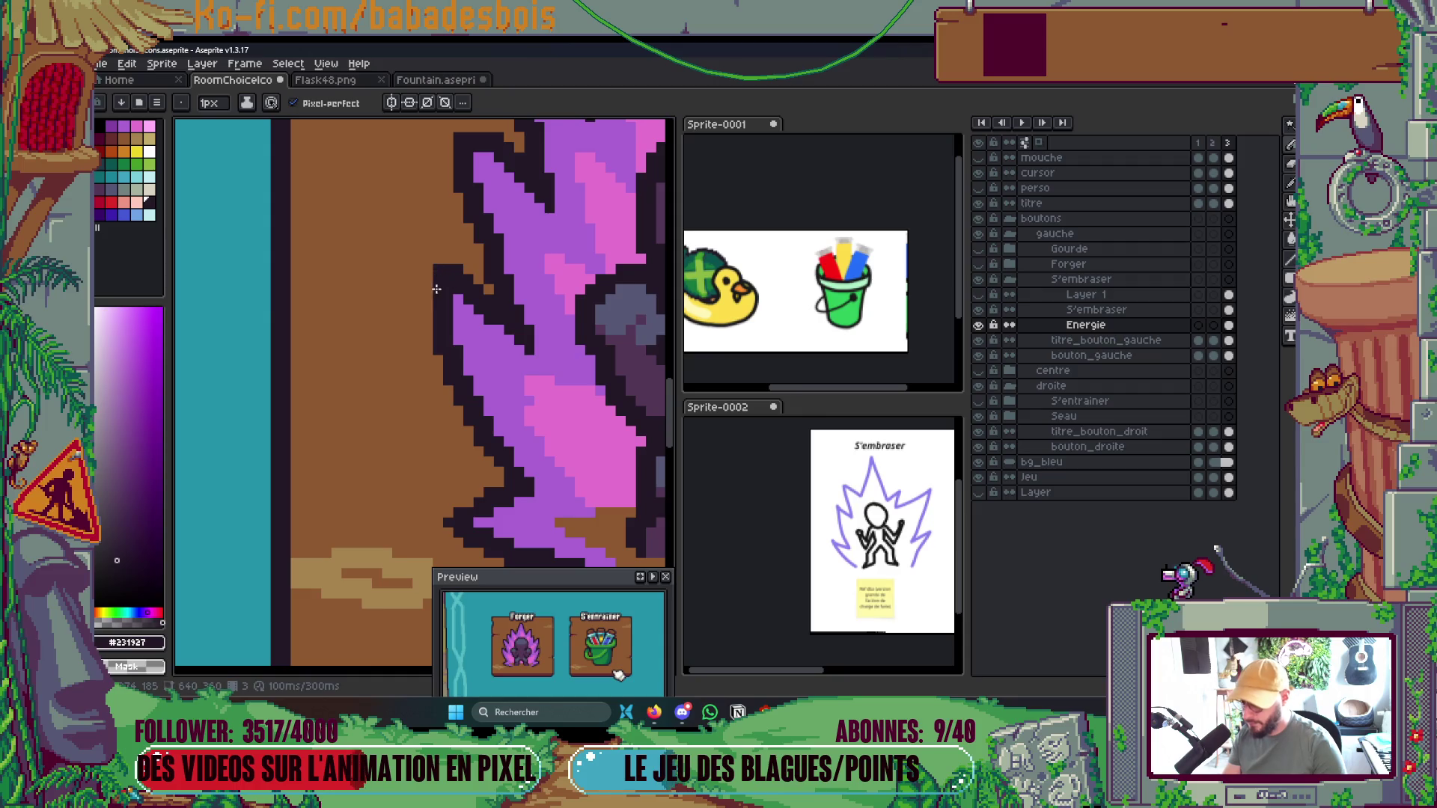
pyautogui.scroll(-4, 437, 289)
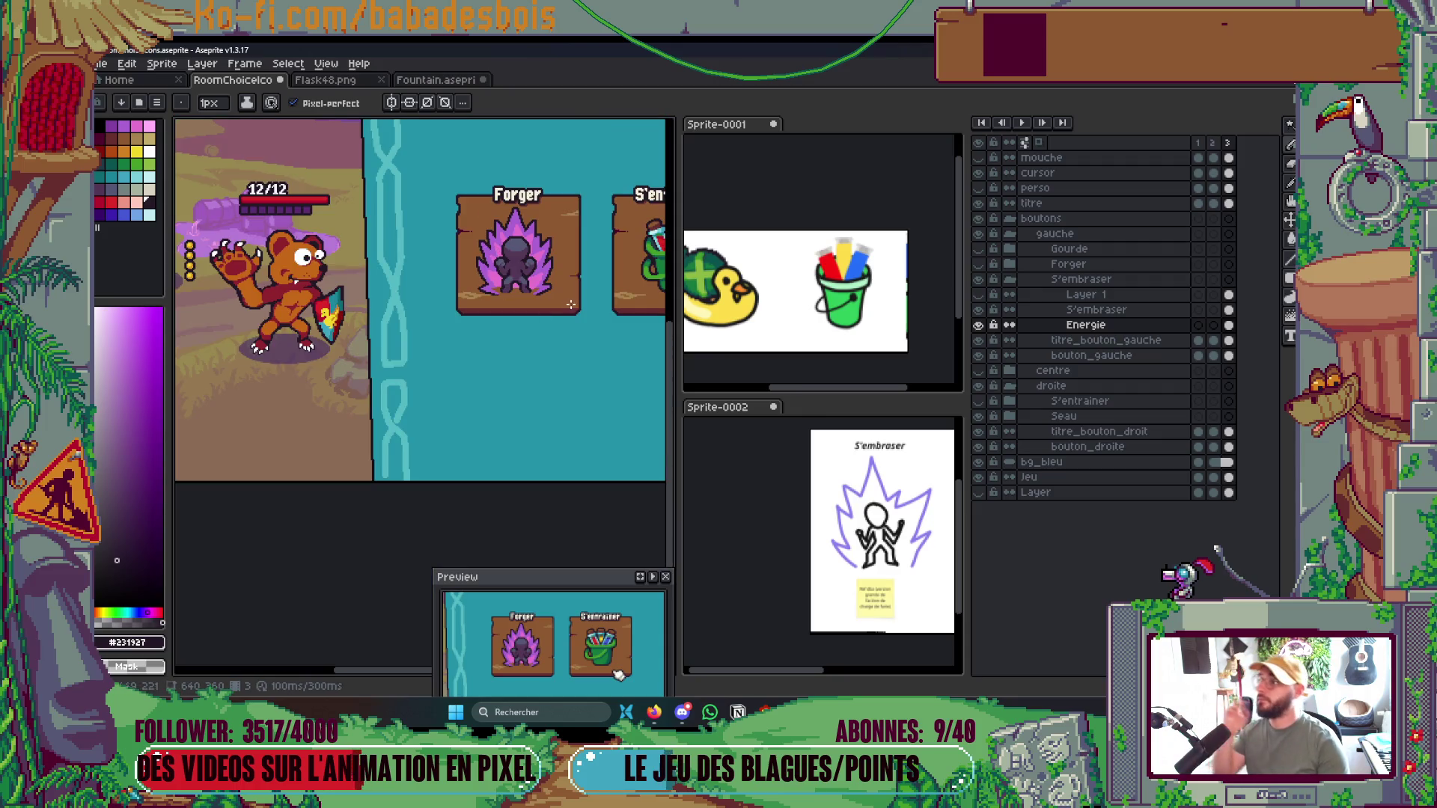
pyautogui.scroll(4, 577, 340)
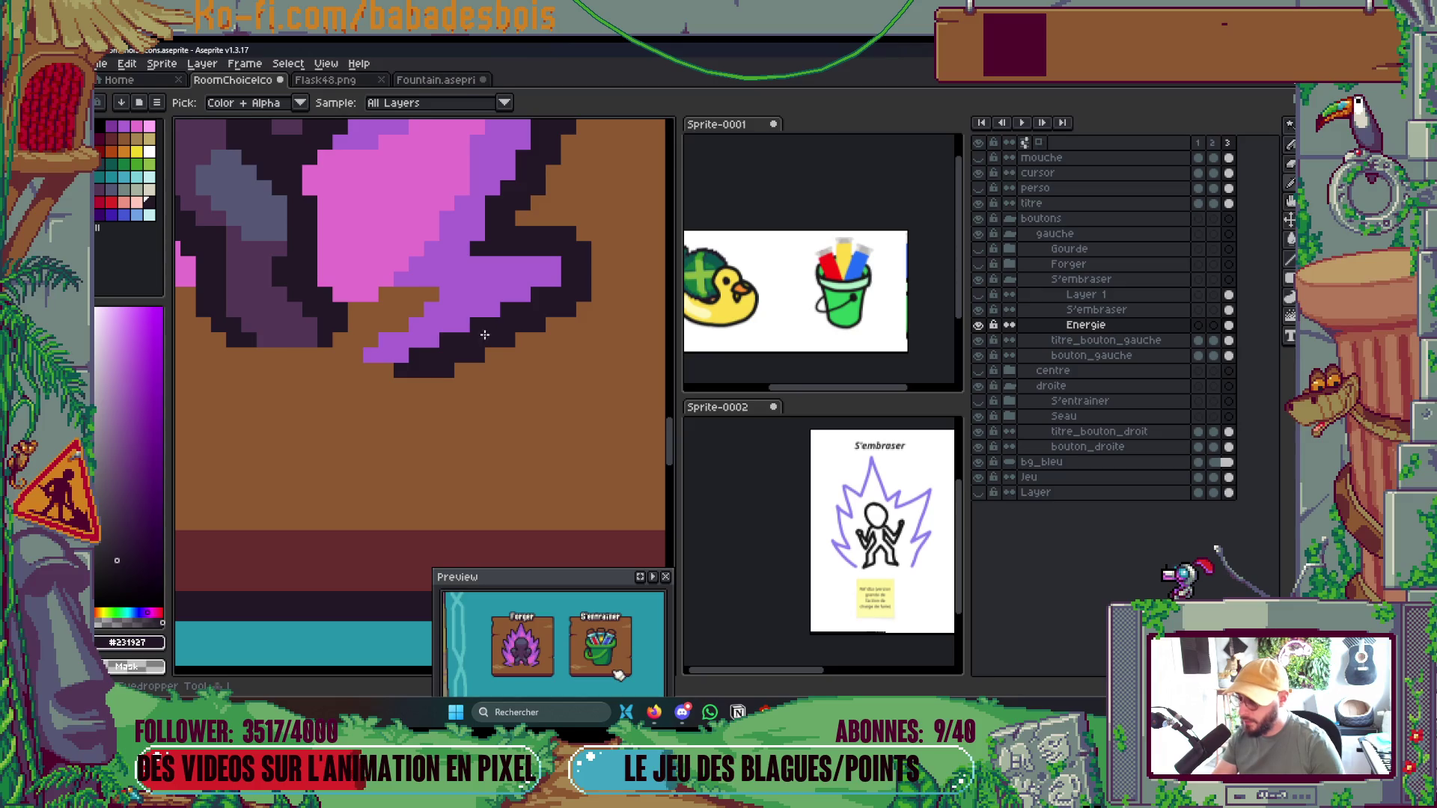
pyautogui.press('b')
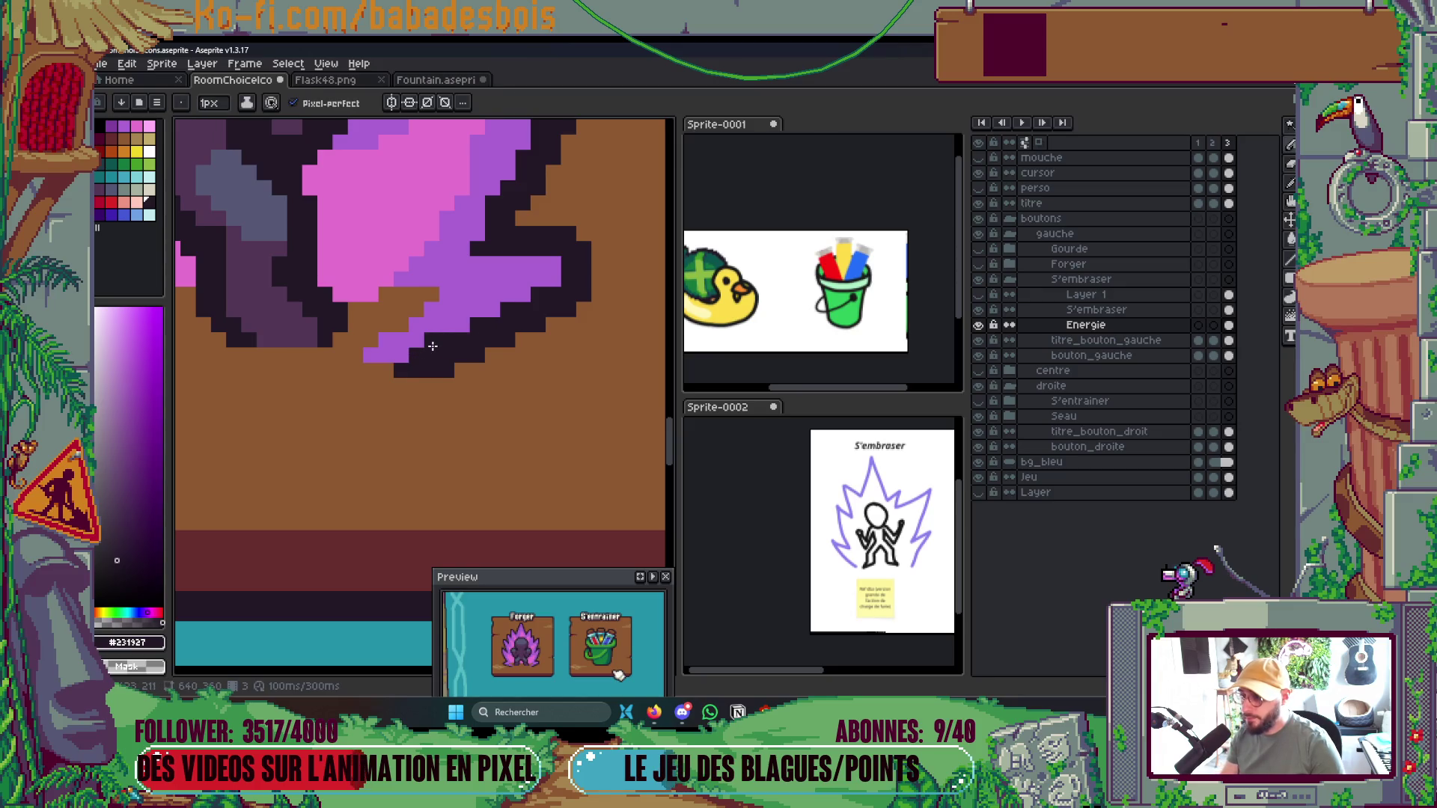
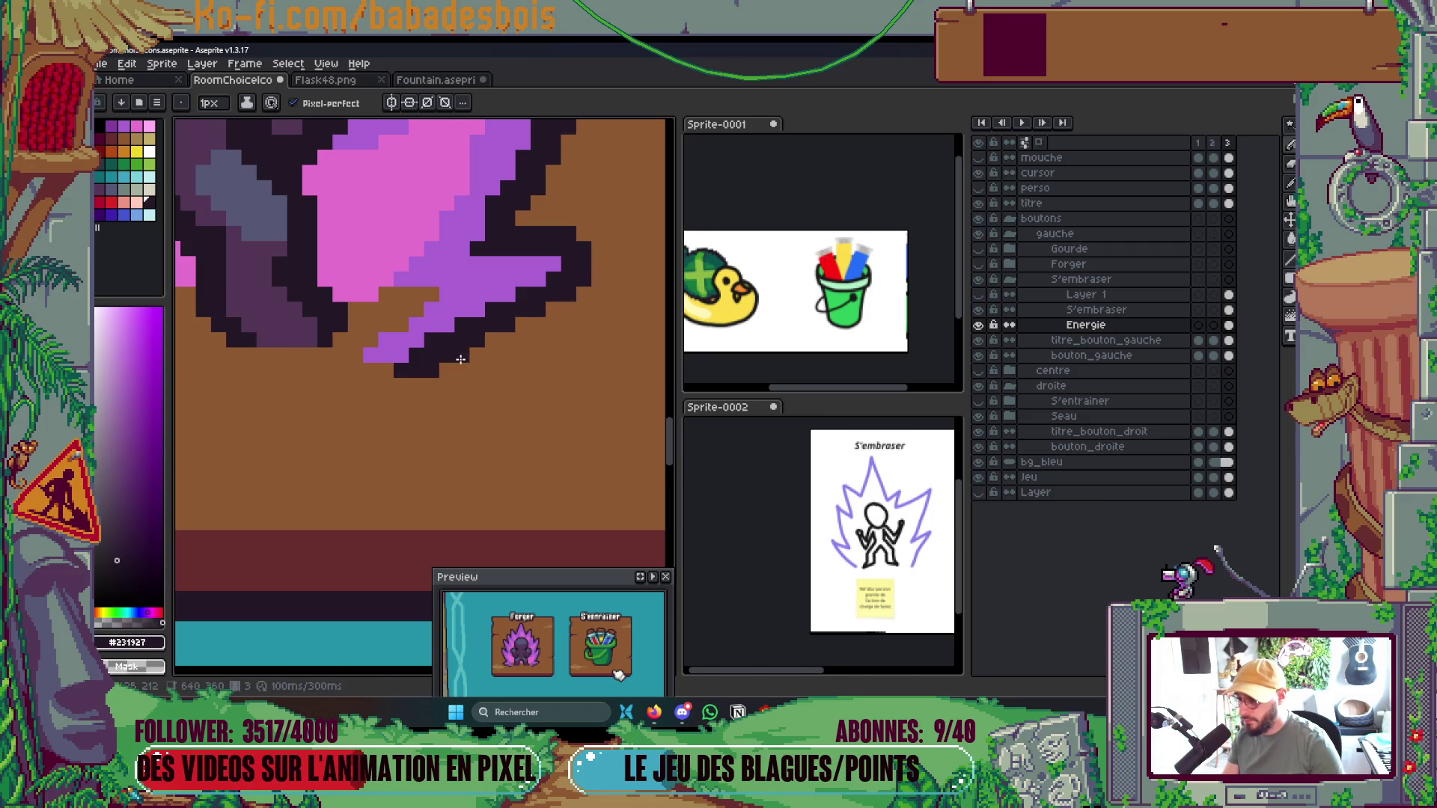
# Add two dark outline pixels to the Forger aura's edge
pyautogui.scroll(-6, 517, 325)
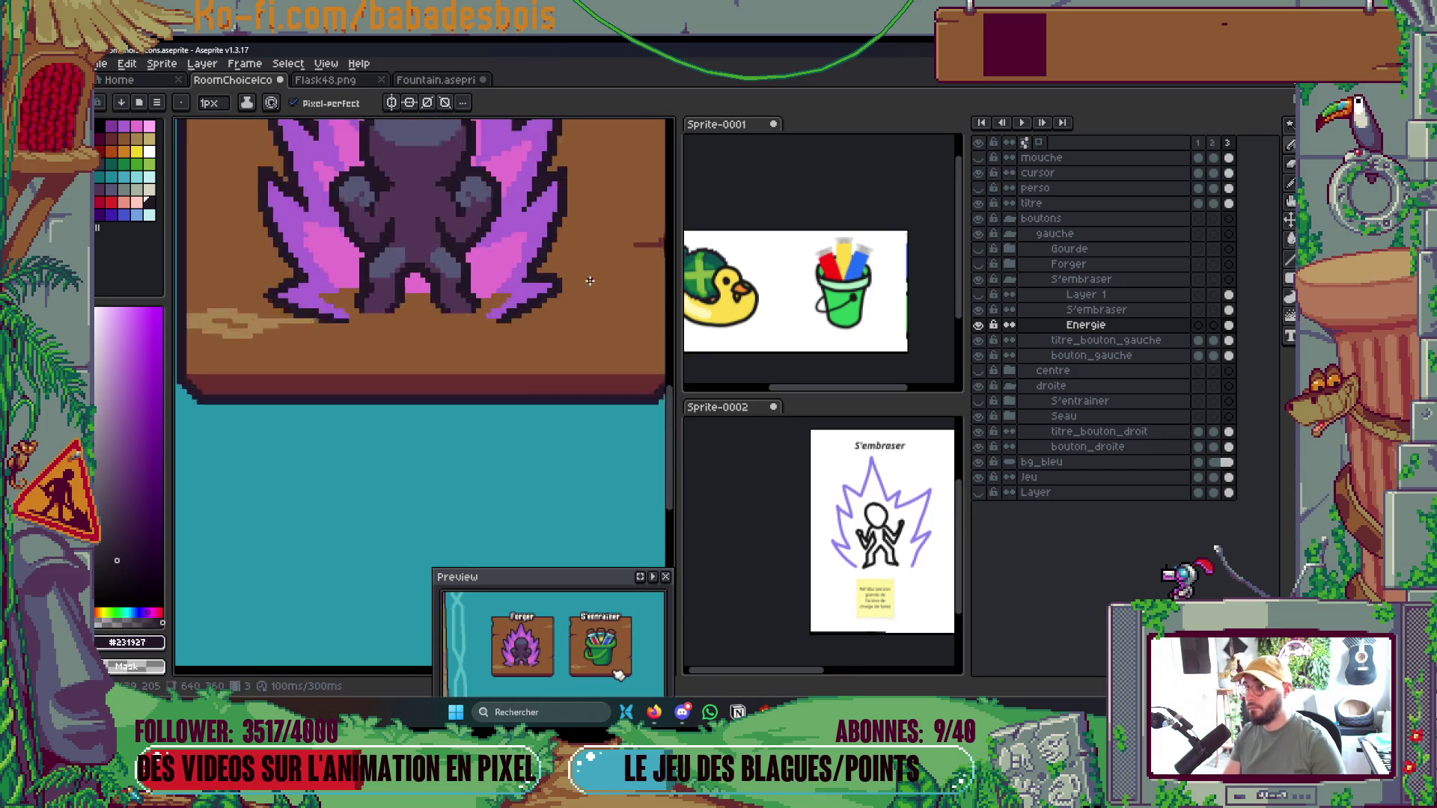
pyautogui.scroll(5, 592, 253)
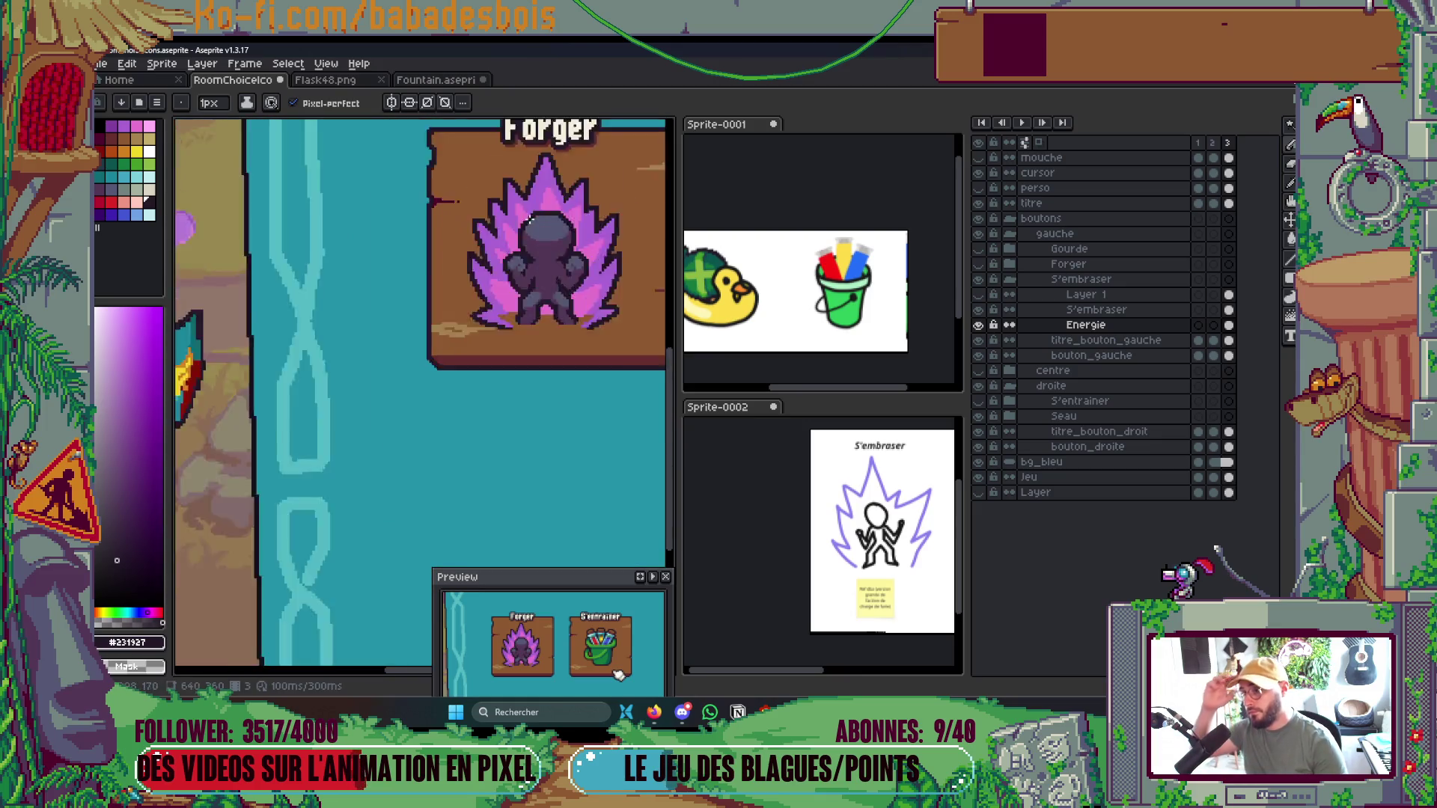
pyautogui.click(470, 197)
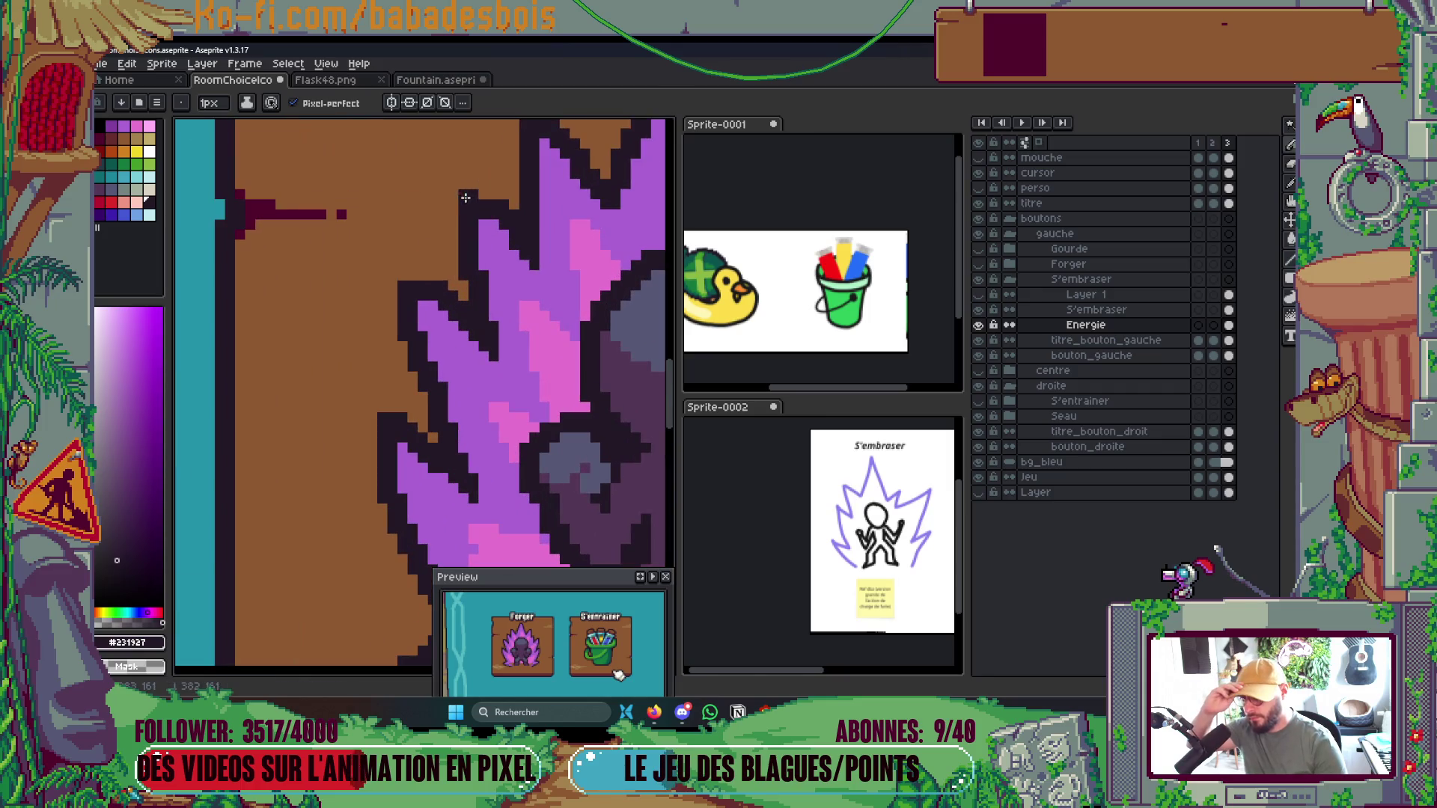
pyautogui.click(485, 197)
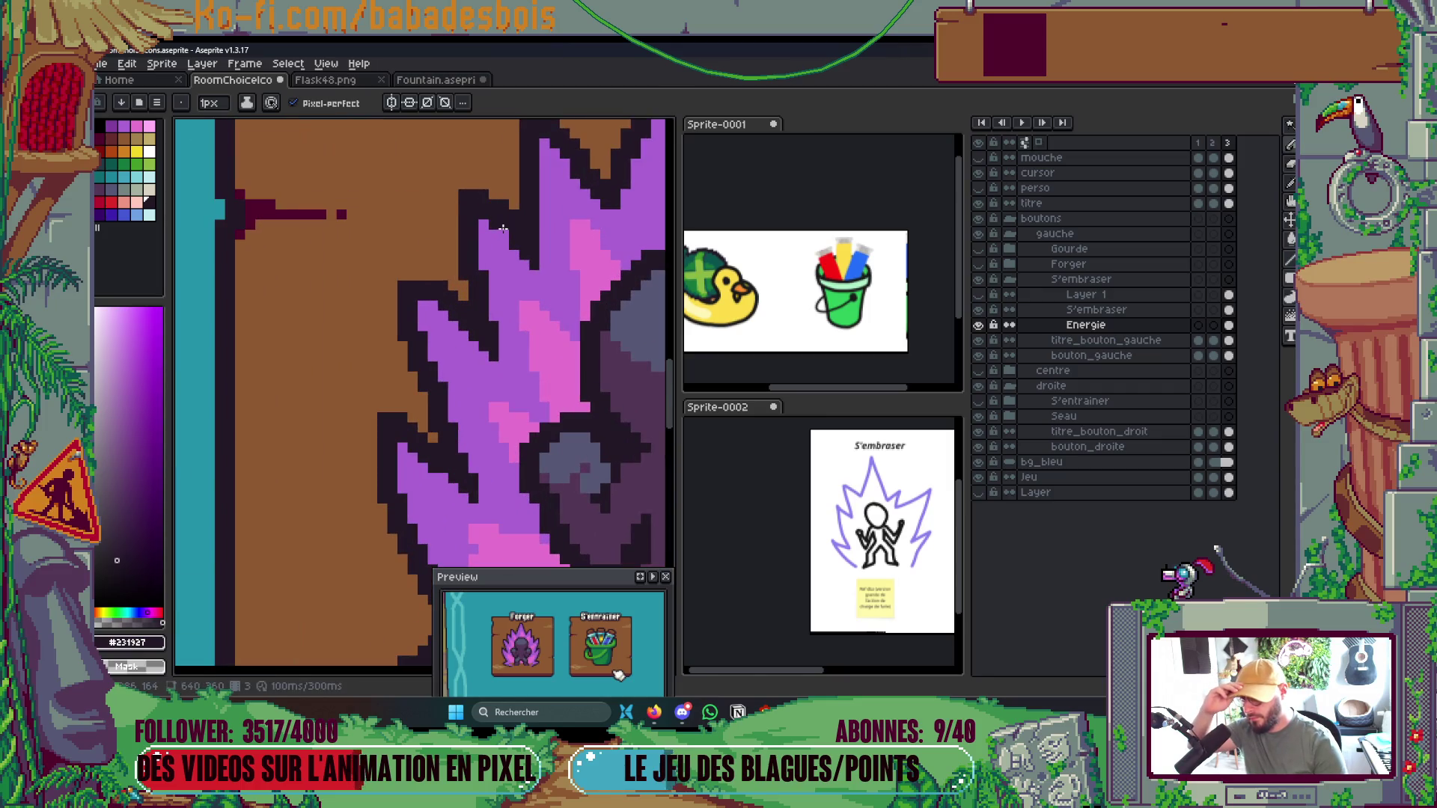
# Paint brown pixels to reshape the aura's lower edge and smooth the pink-brown stair edge
pyautogui.scroll(-3, 506, 202)
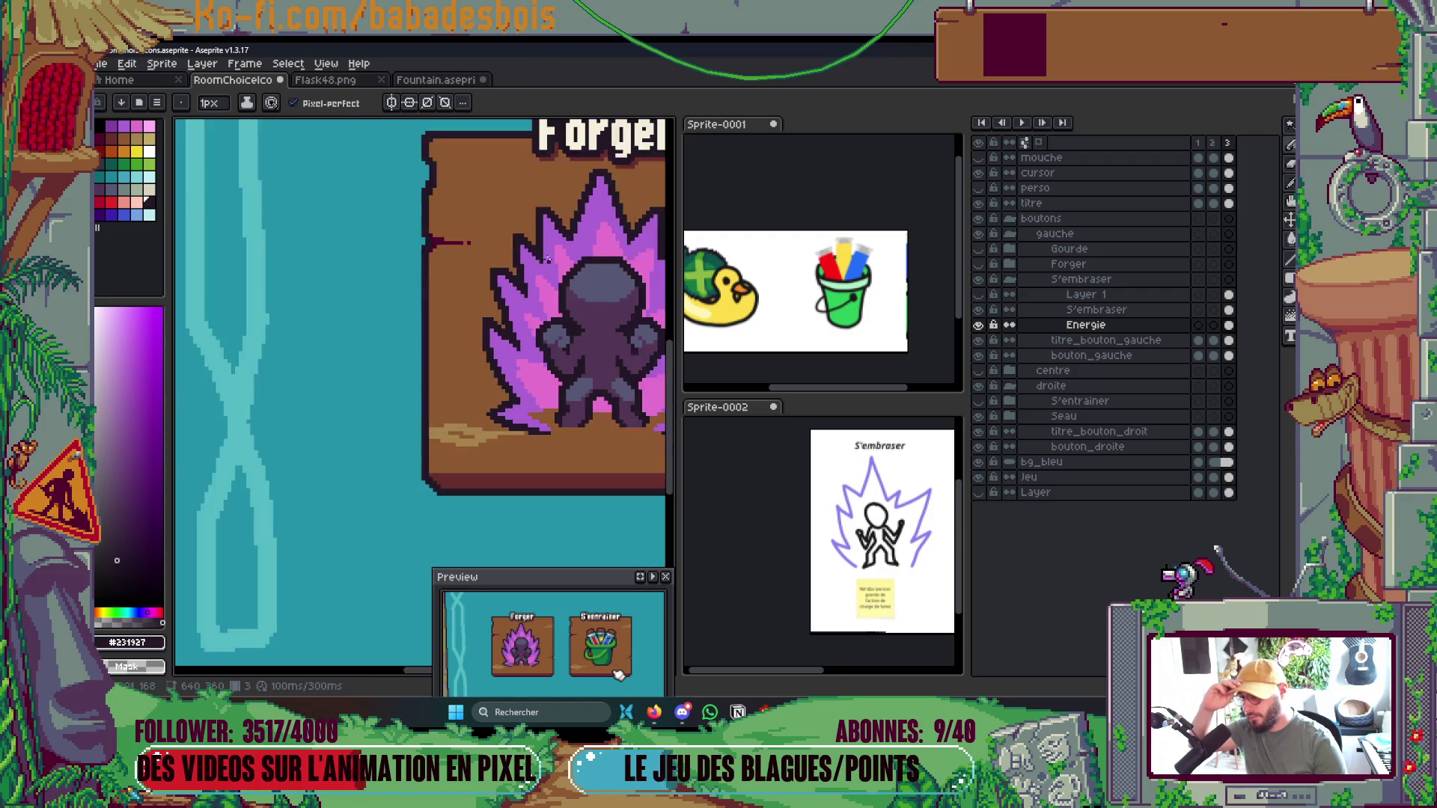
pyautogui.scroll(3, 528, 228)
pyautogui.scroll(2, 528, 228)
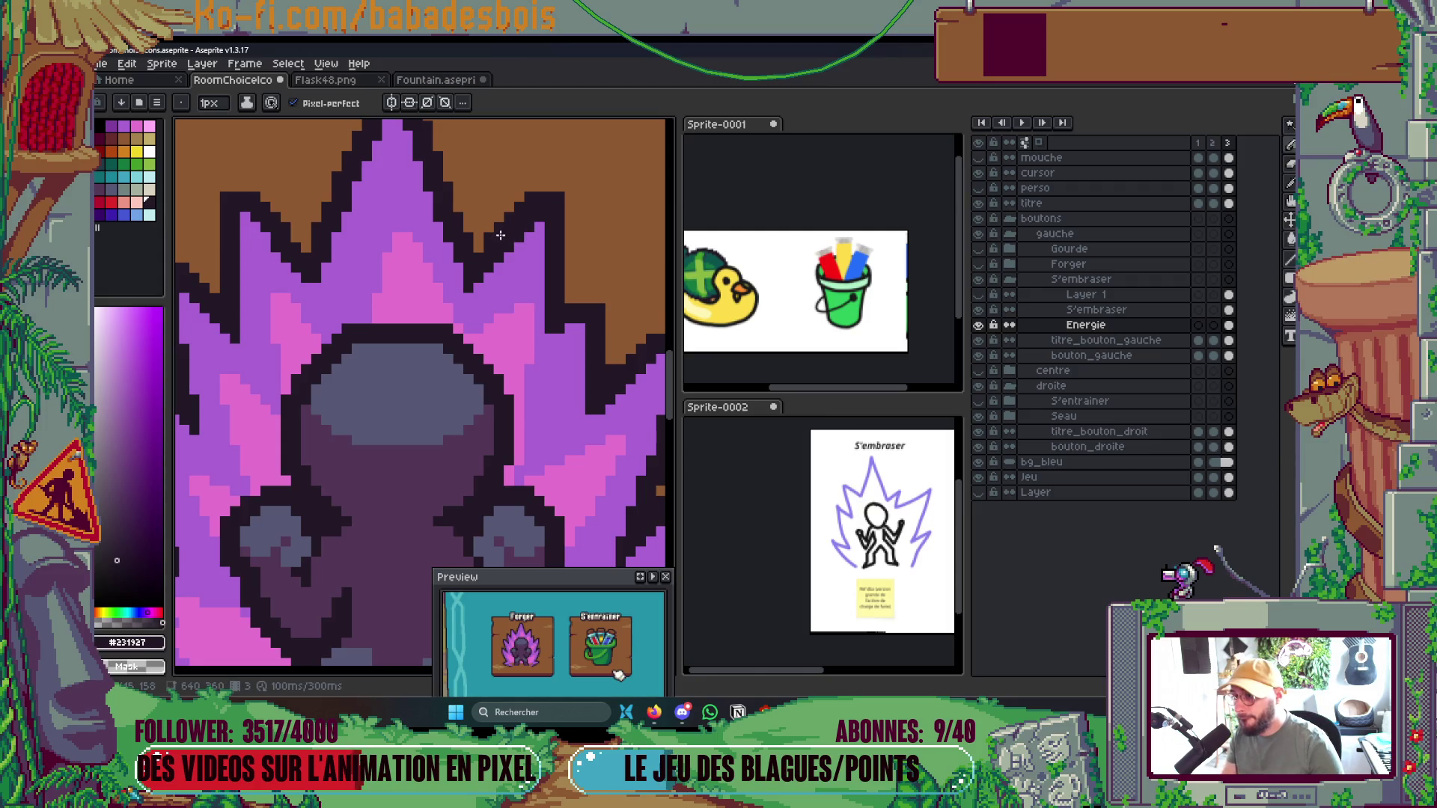
pyautogui.scroll(-3, 528, 217)
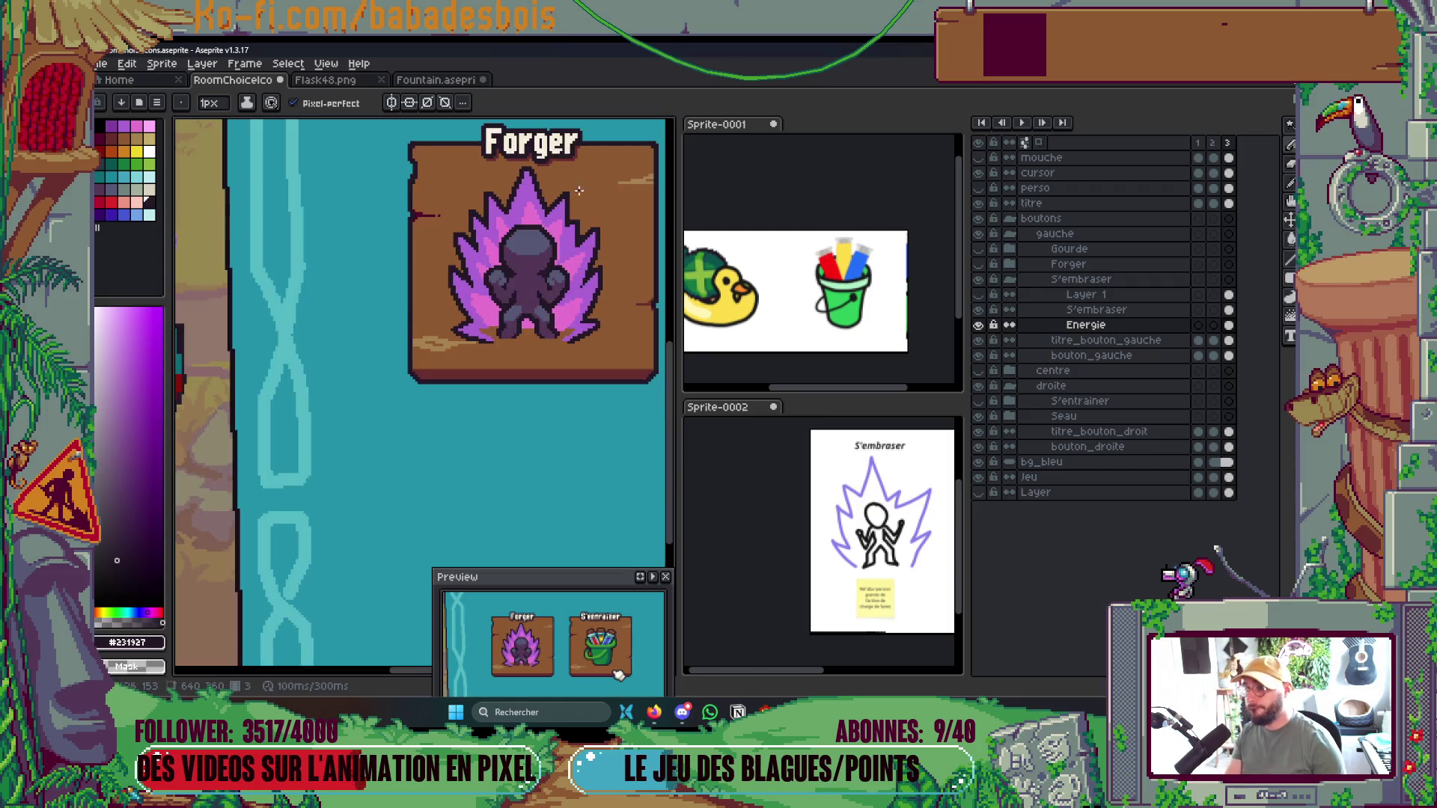
pyautogui.scroll(3, 561, 242)
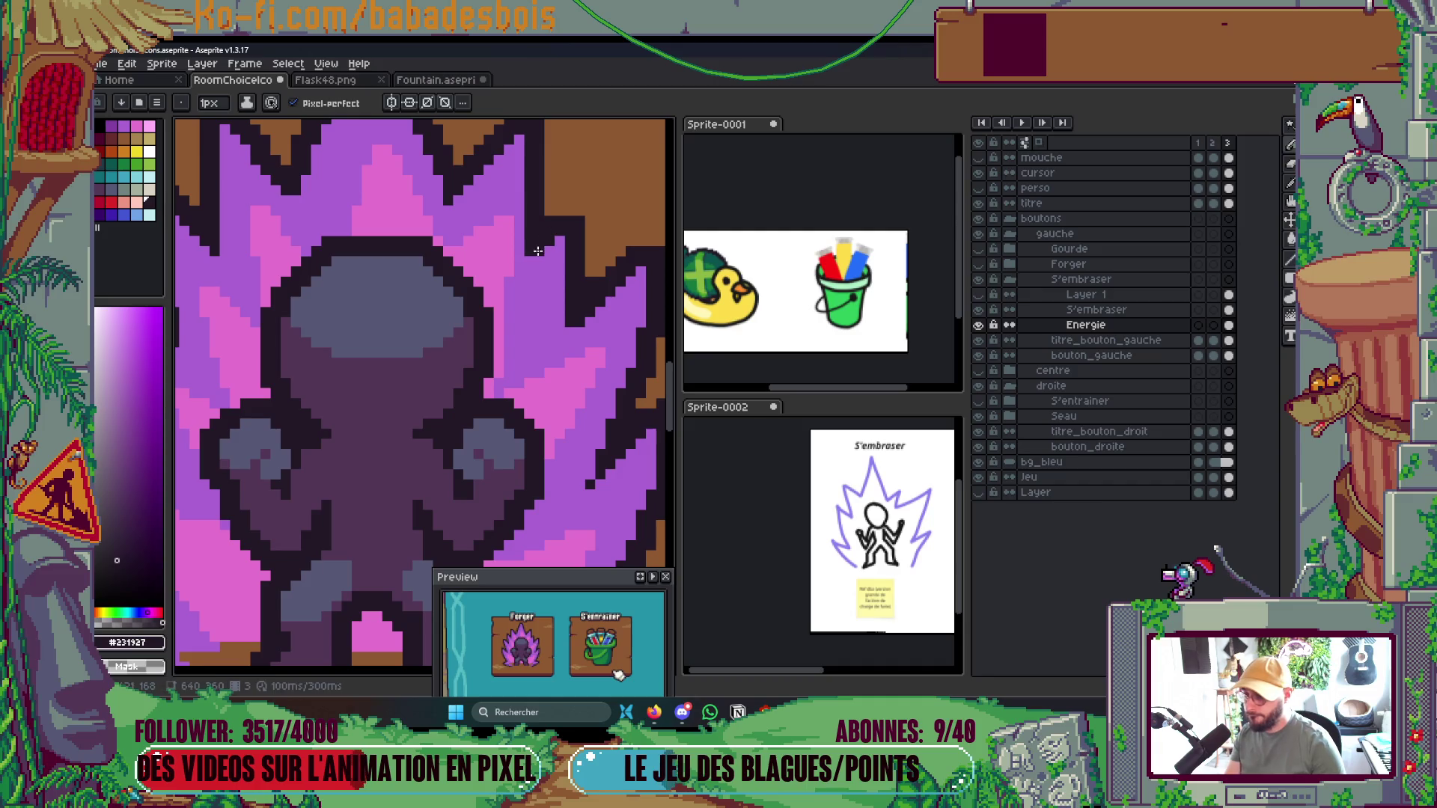
pyautogui.scroll(-3, 586, 222)
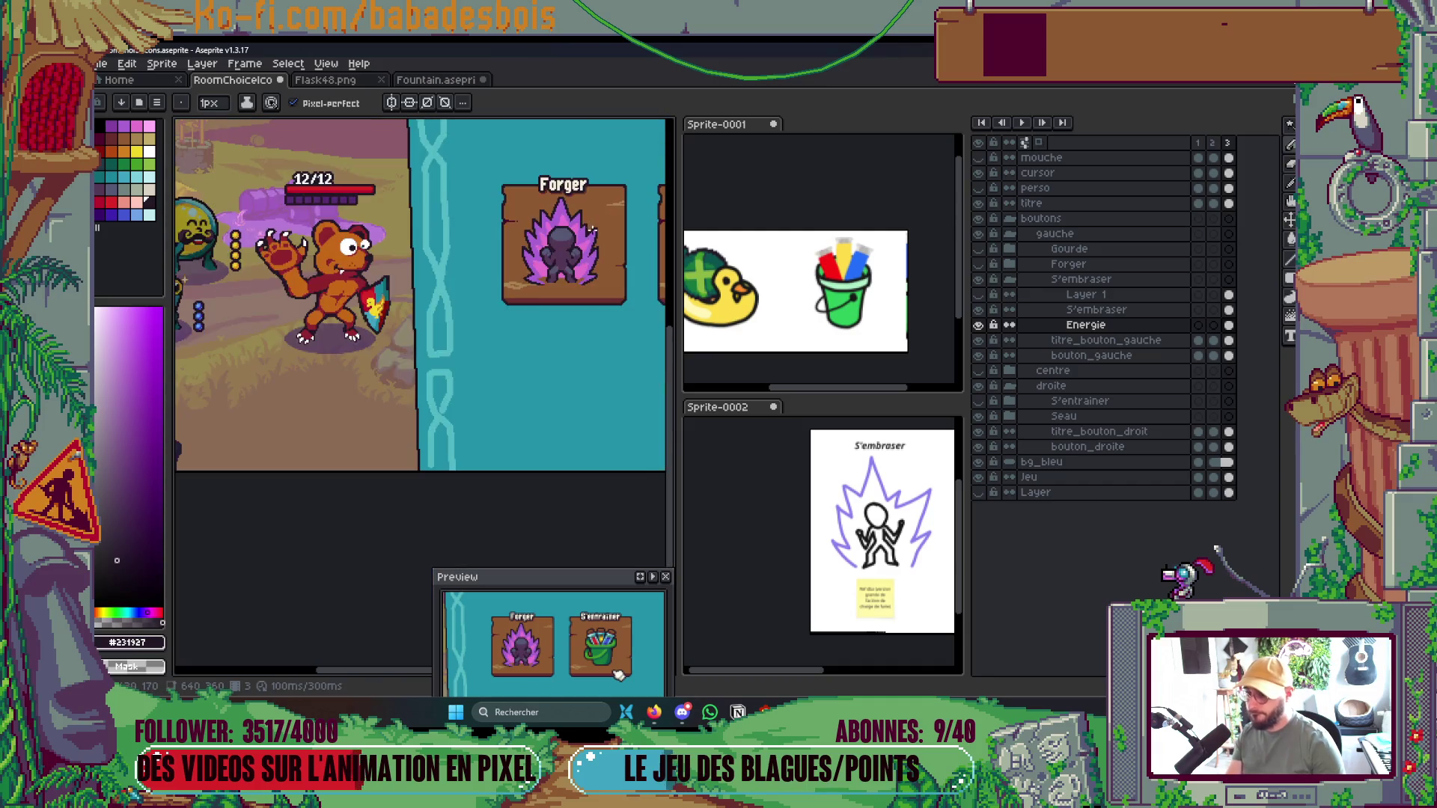
pyautogui.scroll(3, 574, 251)
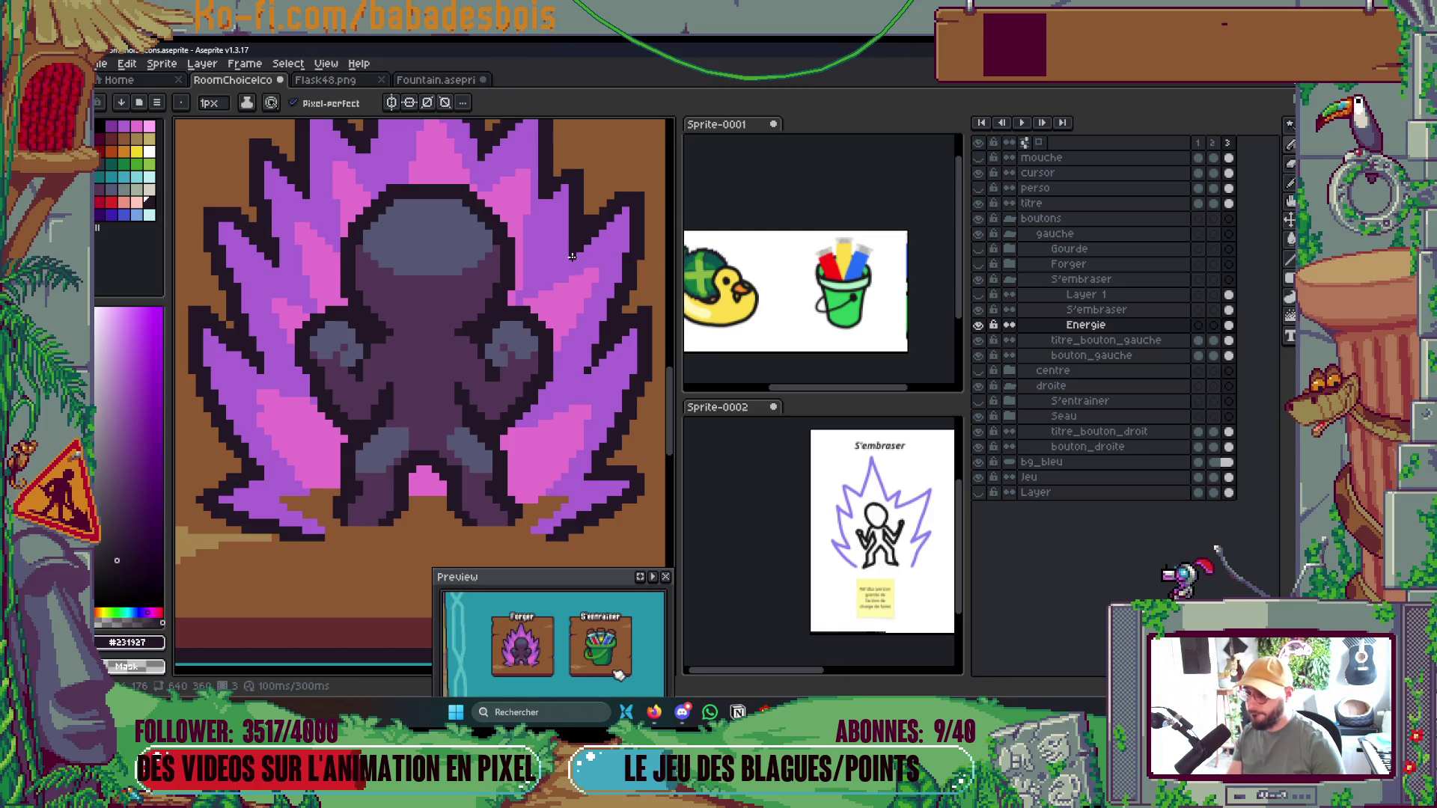
pyautogui.scroll(-2, 603, 256)
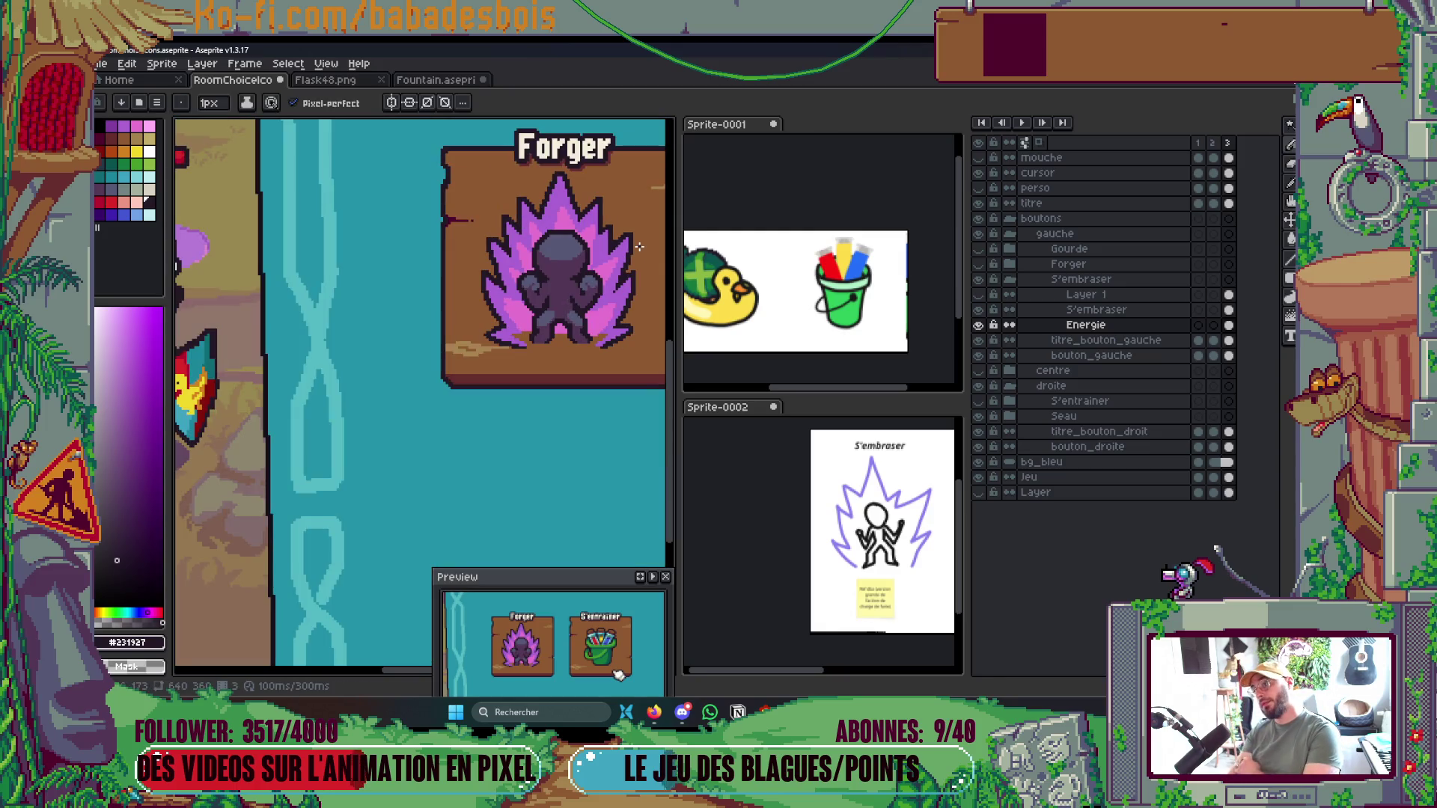
pyautogui.scroll(-3, 426, 220)
pyautogui.scroll(3, 419, 262)
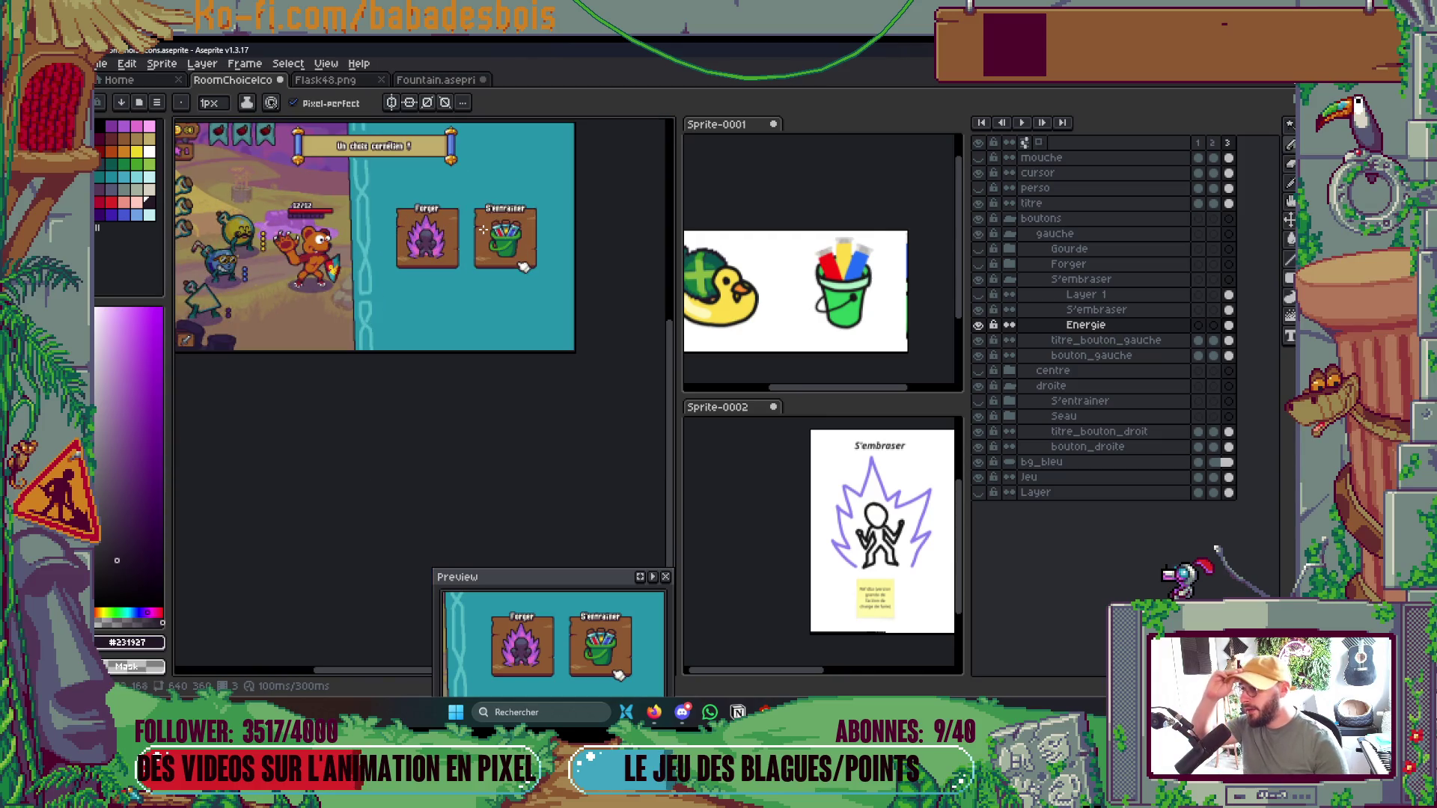
pyautogui.moveTo(411, 291); pyautogui.dragTo(463, 286)
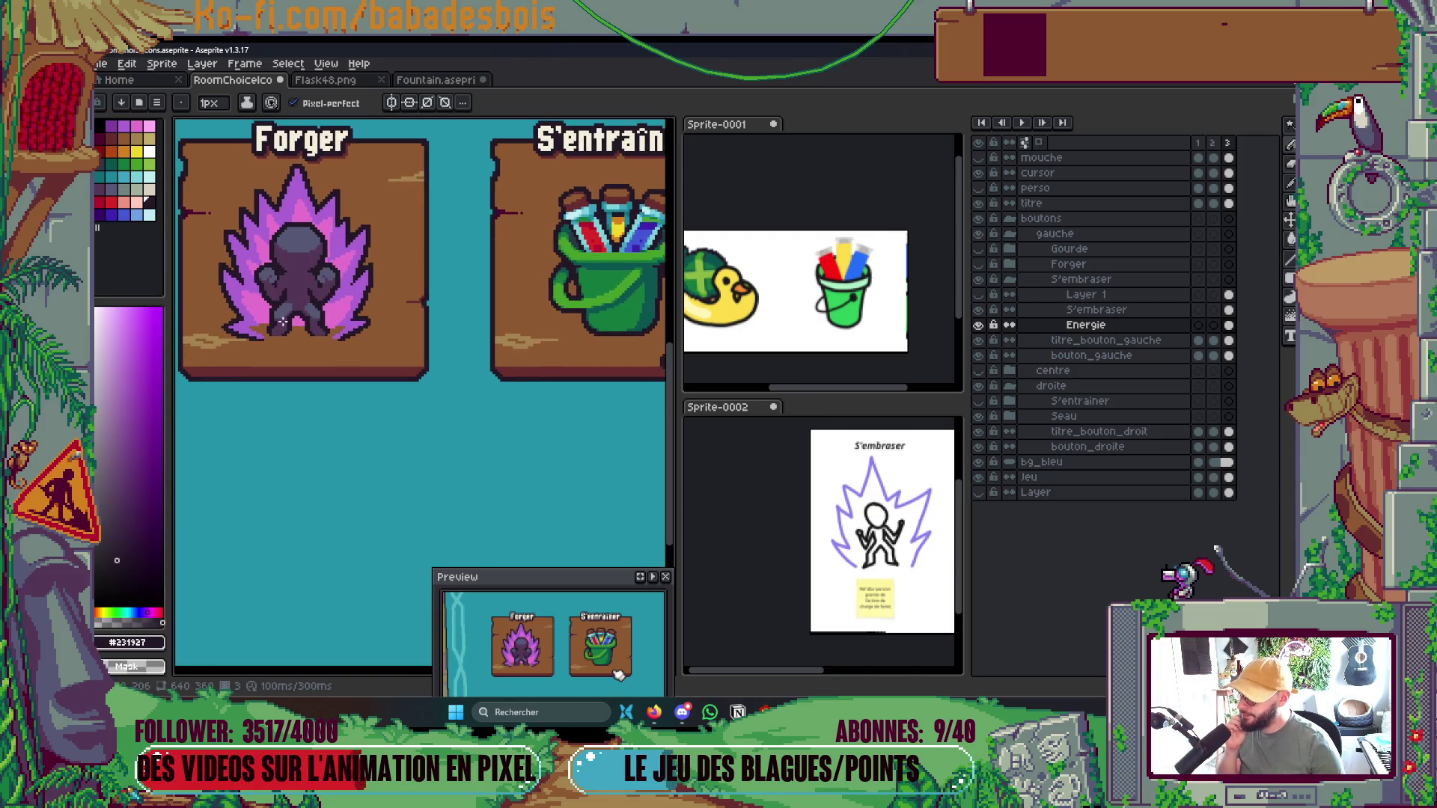
pyautogui.scroll(5, 283, 322)
pyautogui.scroll(2, 303, 325)
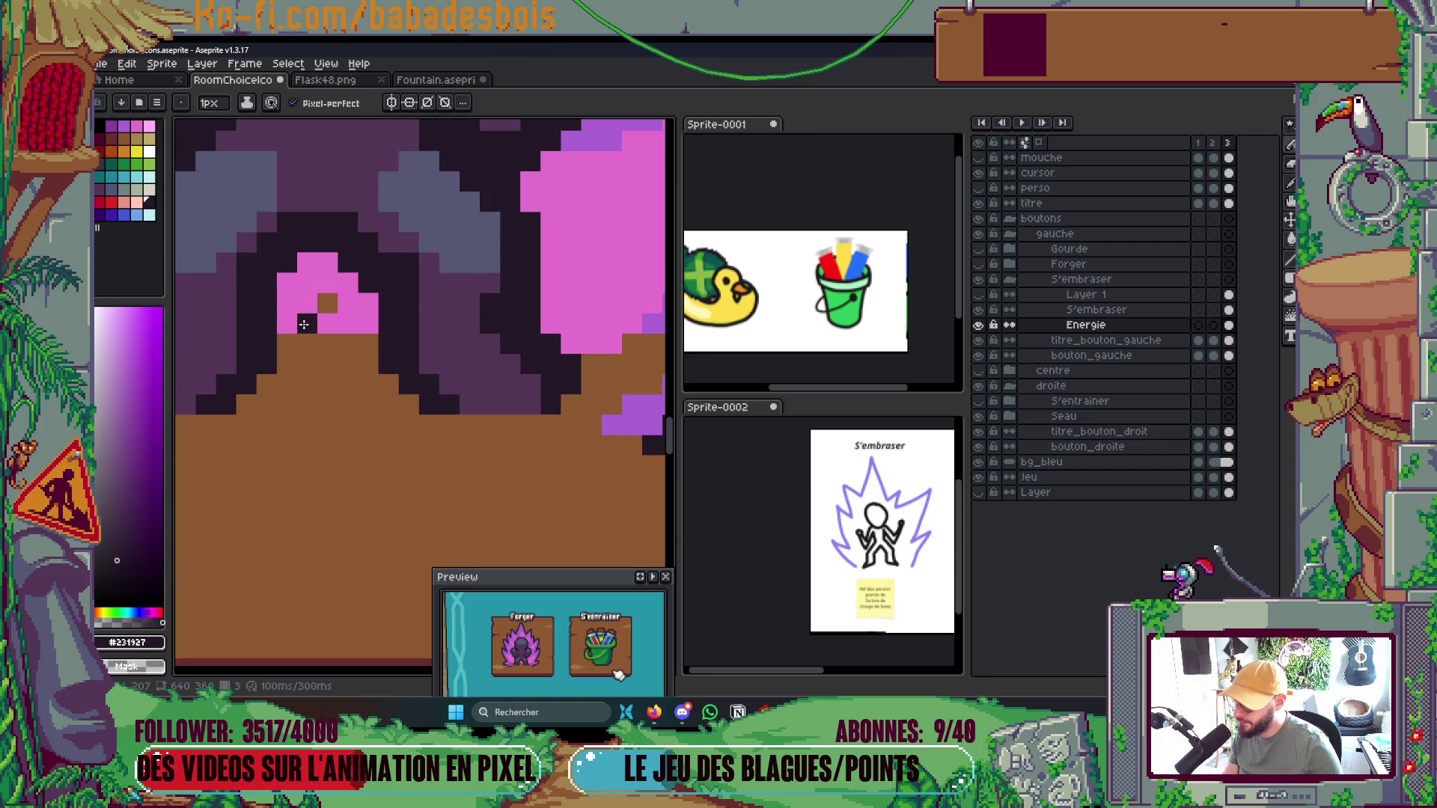
pyautogui.moveTo(304, 324)
pyautogui.mouseDown()
pyautogui.moveTo(306, 284)
pyautogui.moveTo(348, 324)
pyautogui.mouseUp()
pyautogui.click(328, 330)
pyautogui.click(327, 303)
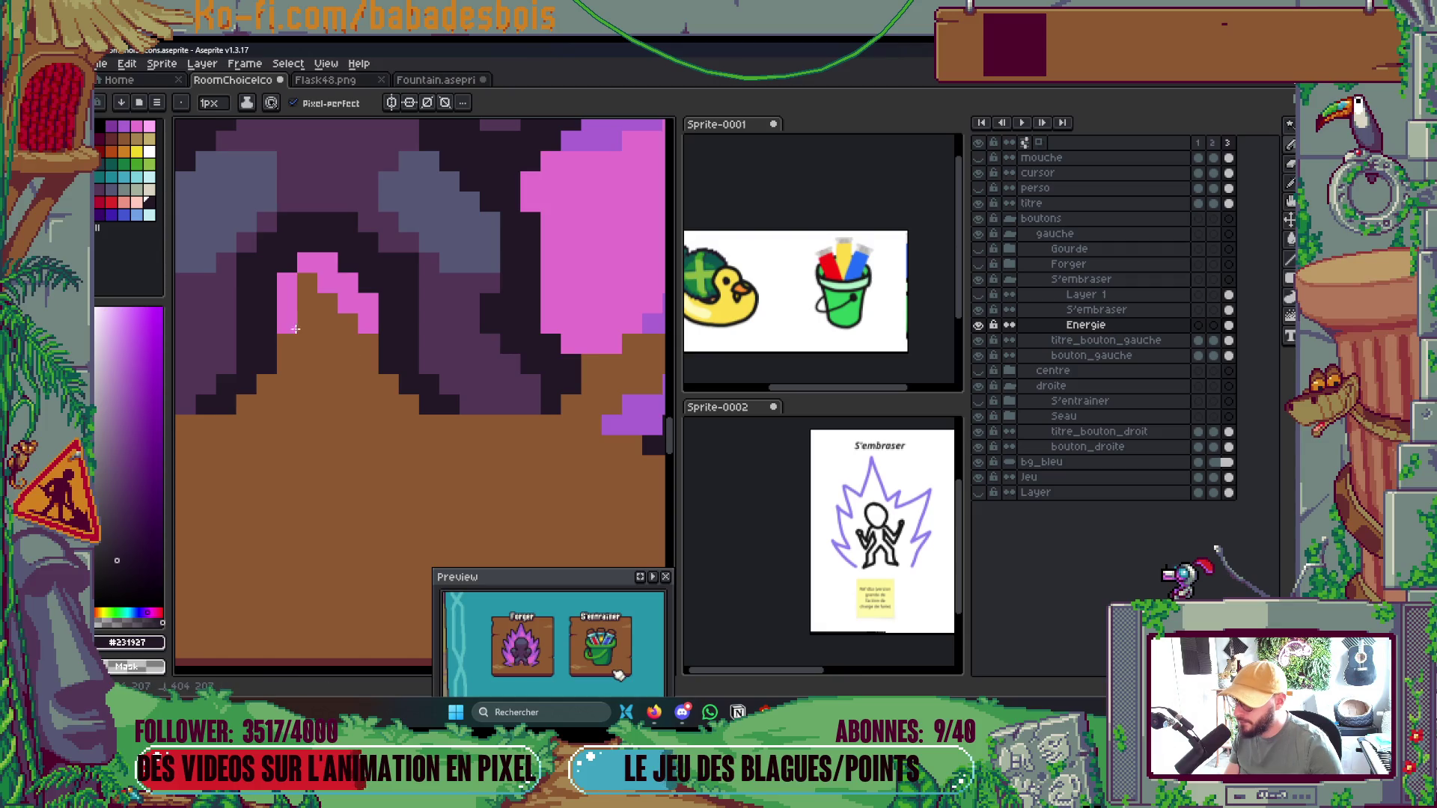
# Carve a diagonal brown gap through the pink flame and extend it upward
pyautogui.scroll(-5, 295, 330)
pyautogui.scroll(6, 390, 289)
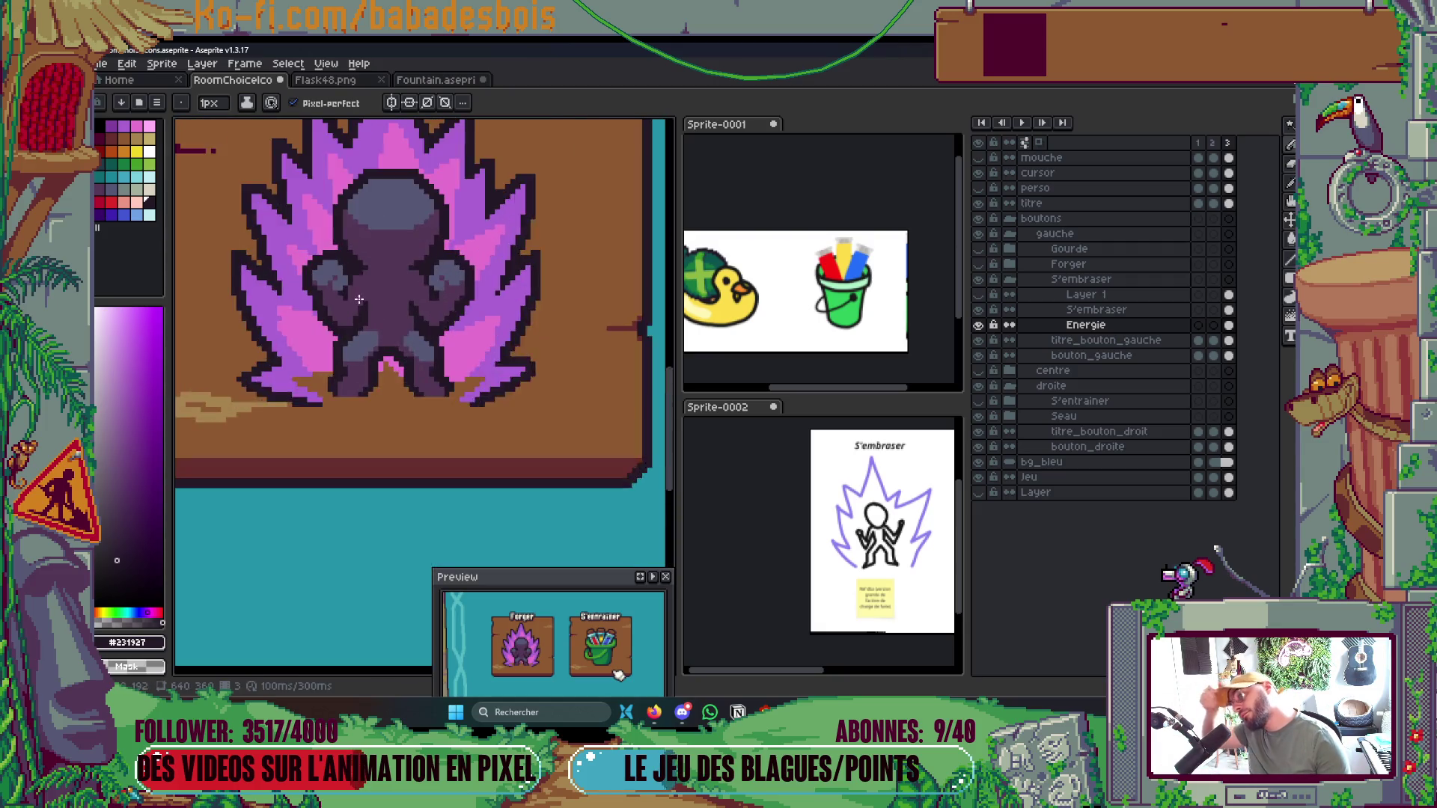
pyautogui.moveTo(388, 300); pyautogui.dragTo(440, 365)
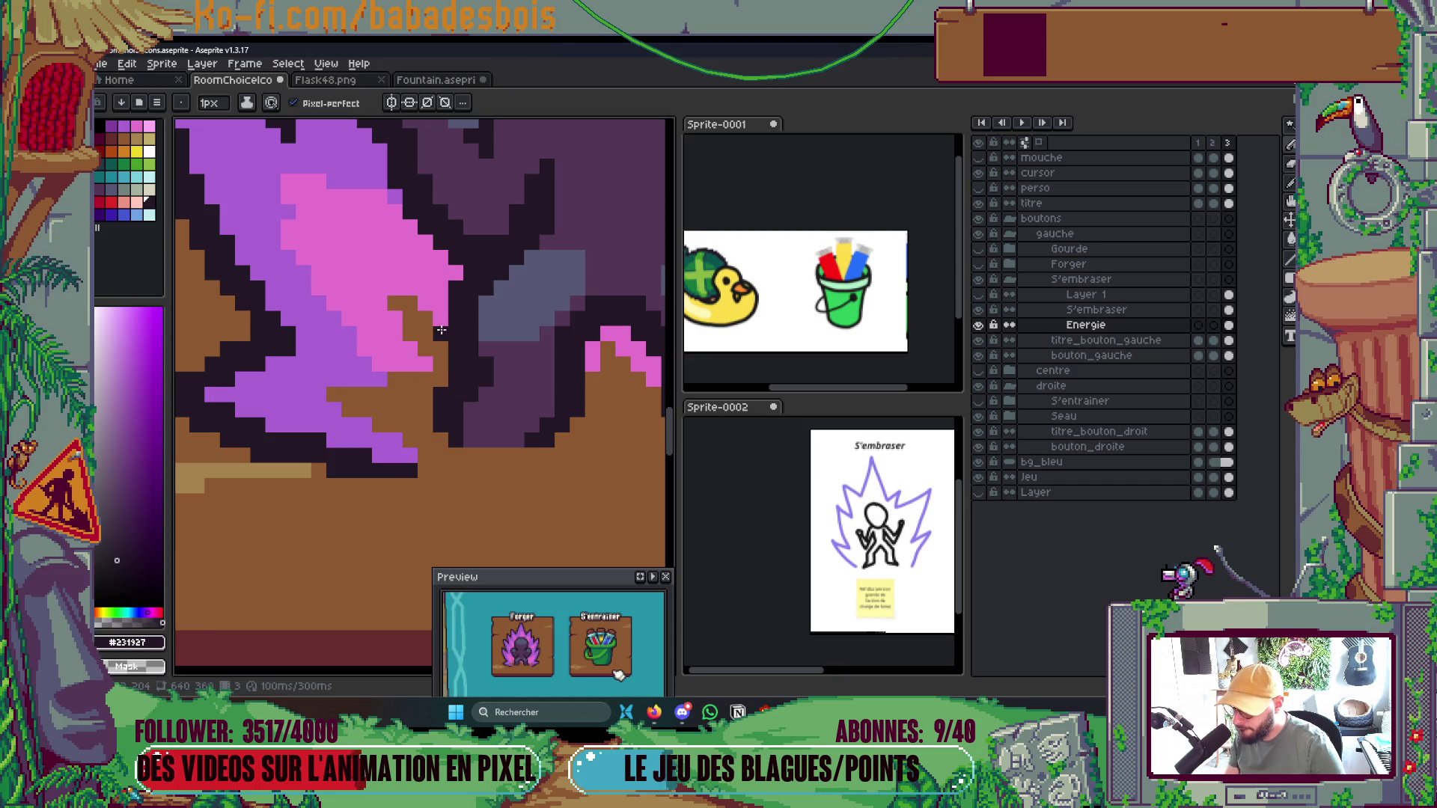
pyautogui.scroll(-3, 419, 311)
pyautogui.scroll(1, 548, 326)
pyautogui.scroll(3, 441, 331)
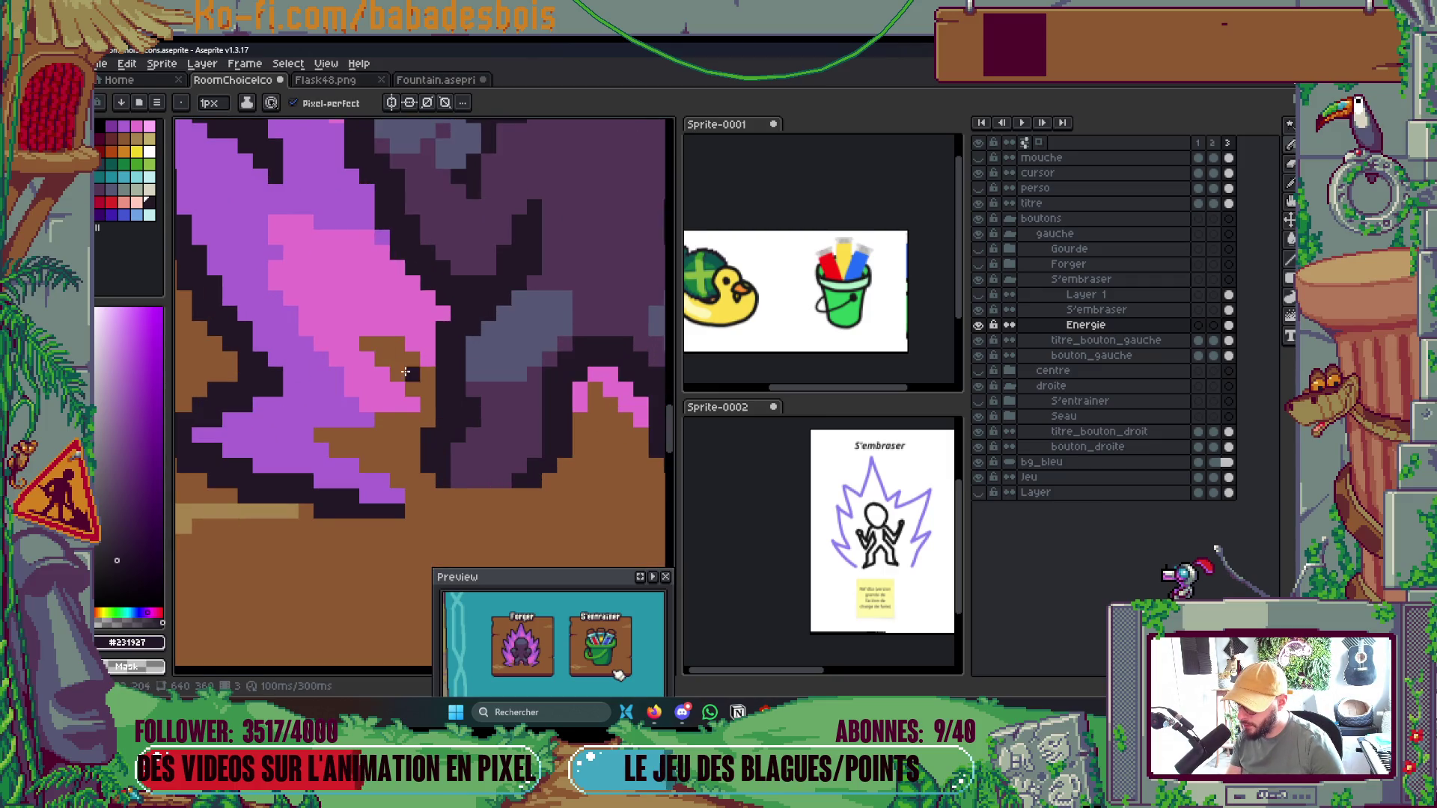
pyautogui.click(383, 329)
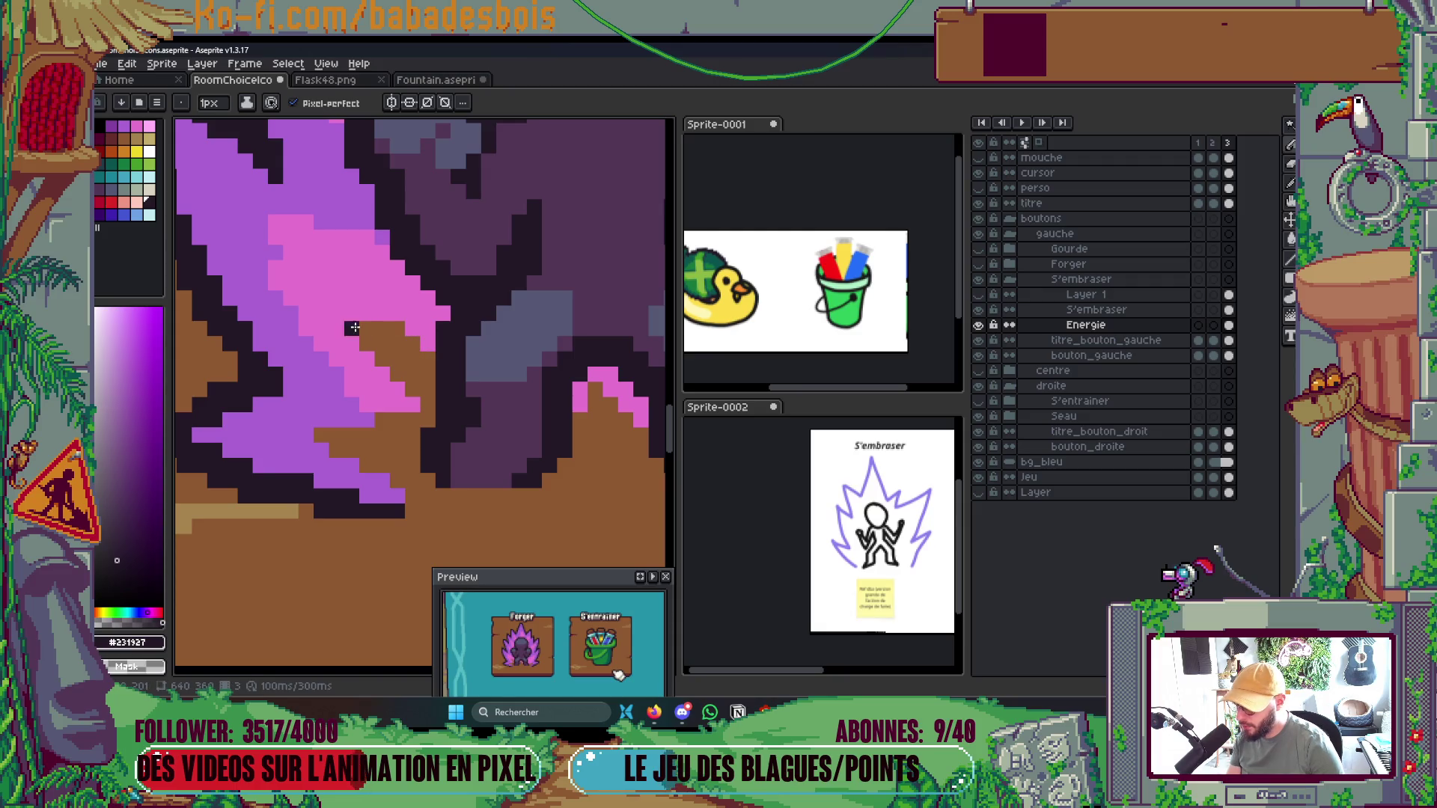
# Sample the aura's pink and paint it over brown pixels in the flame
pyautogui.scroll(-5, 359, 329)
pyautogui.scroll(4, 524, 377)
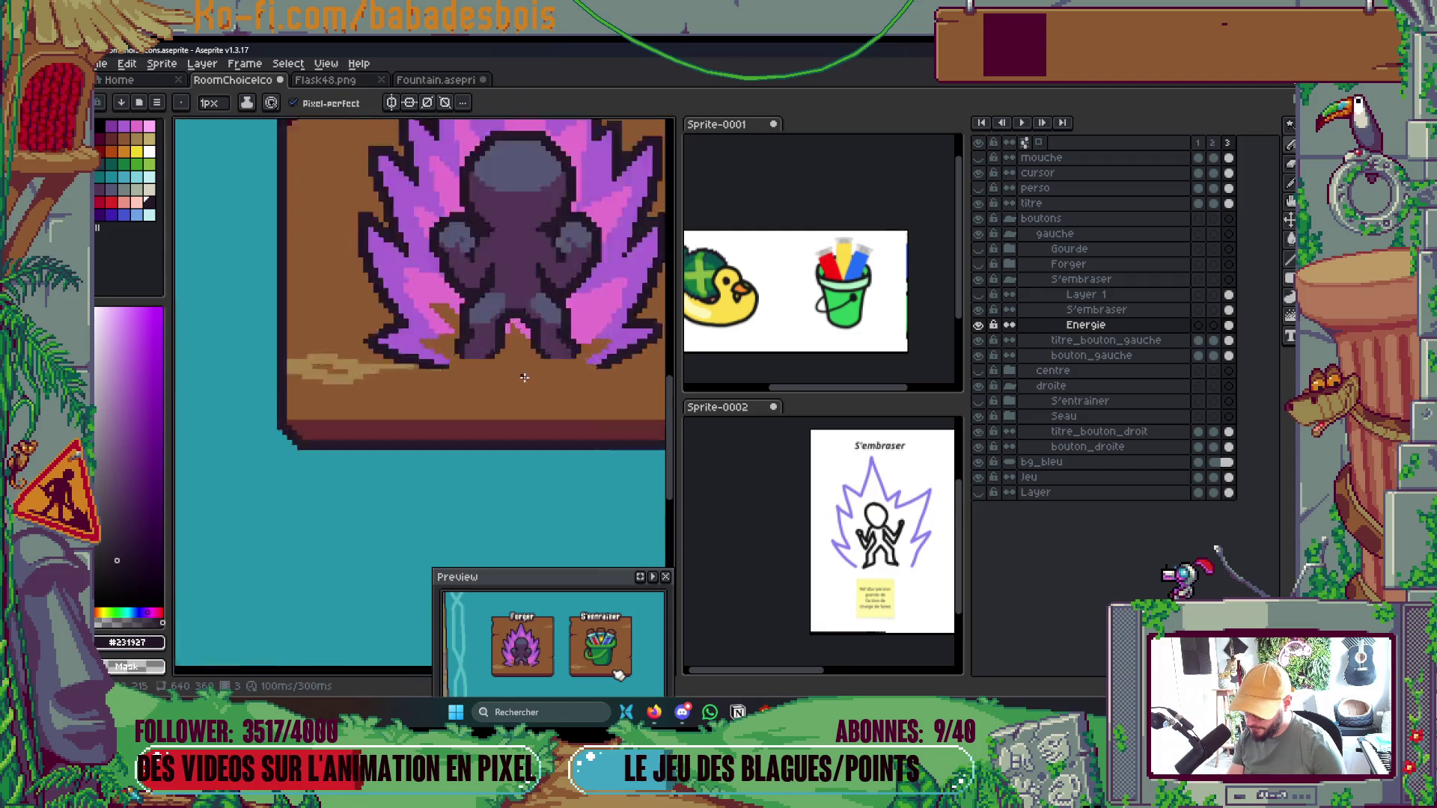
pyautogui.scroll(2, 524, 377)
pyautogui.scroll(3, 404, 240)
pyautogui.keyDown('alt'); pyautogui.click(243, 288); pyautogui.keyUp('alt')
pyautogui.moveTo(243, 288)
pyautogui.mouseDown()
pyautogui.moveTo(382, 288)
pyautogui.moveTo(408, 325)
pyautogui.mouseUp()
# Sample the aura's pink and extend the pink highlight up-left along the flame
pyautogui.scroll(-3, 444, 277)
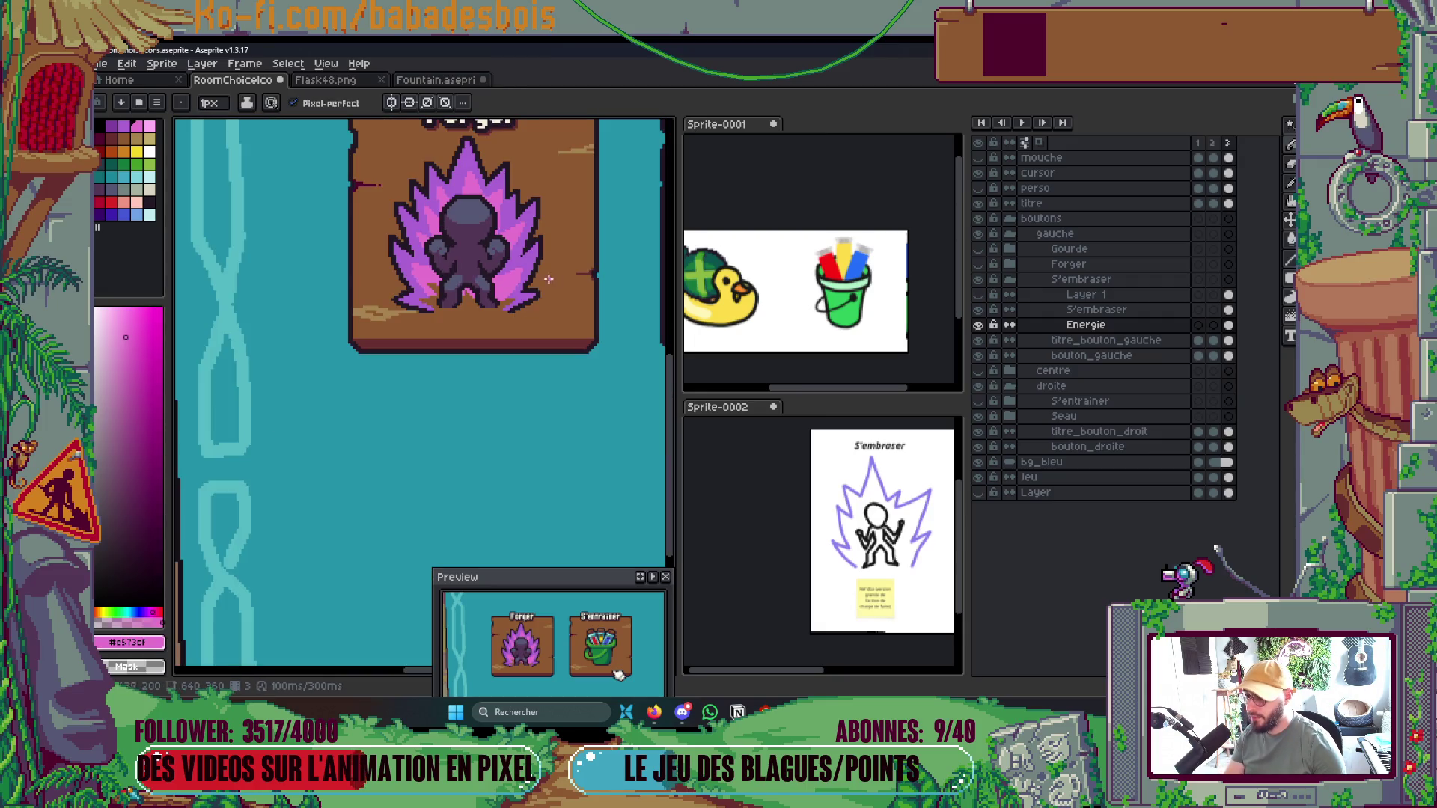
pyautogui.scroll(5, 549, 278)
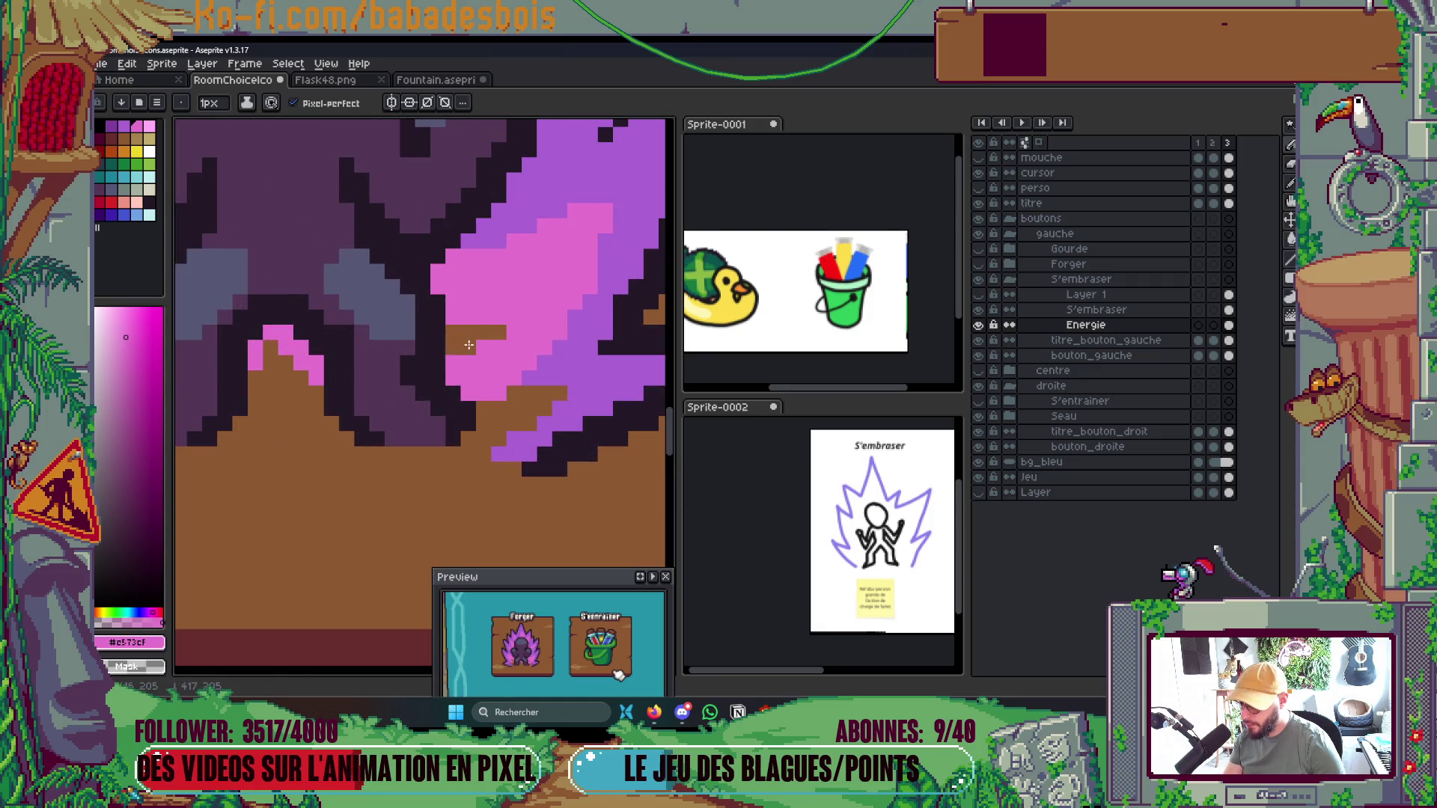
pyautogui.scroll(-4, 574, 276)
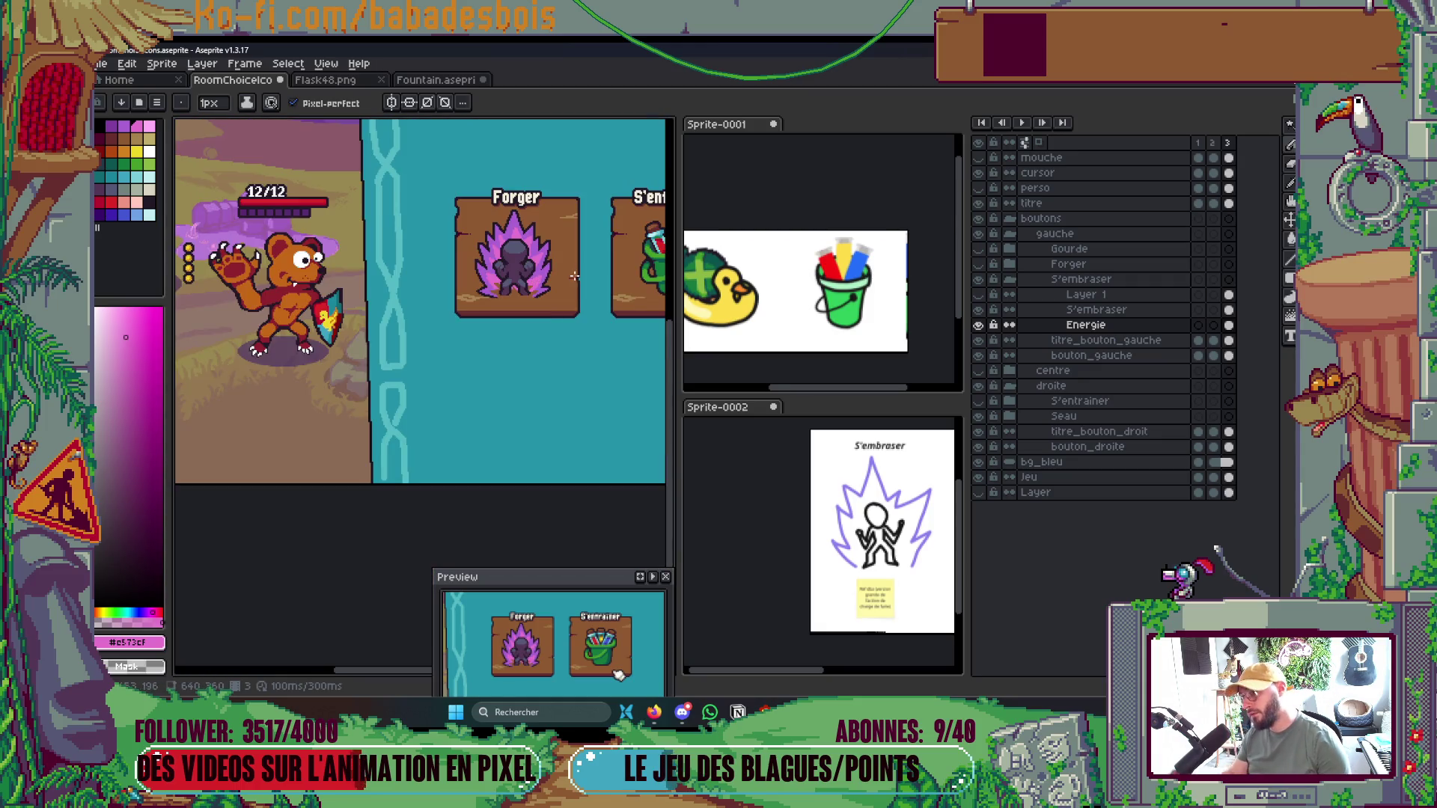
pyautogui.scroll(3, 574, 276)
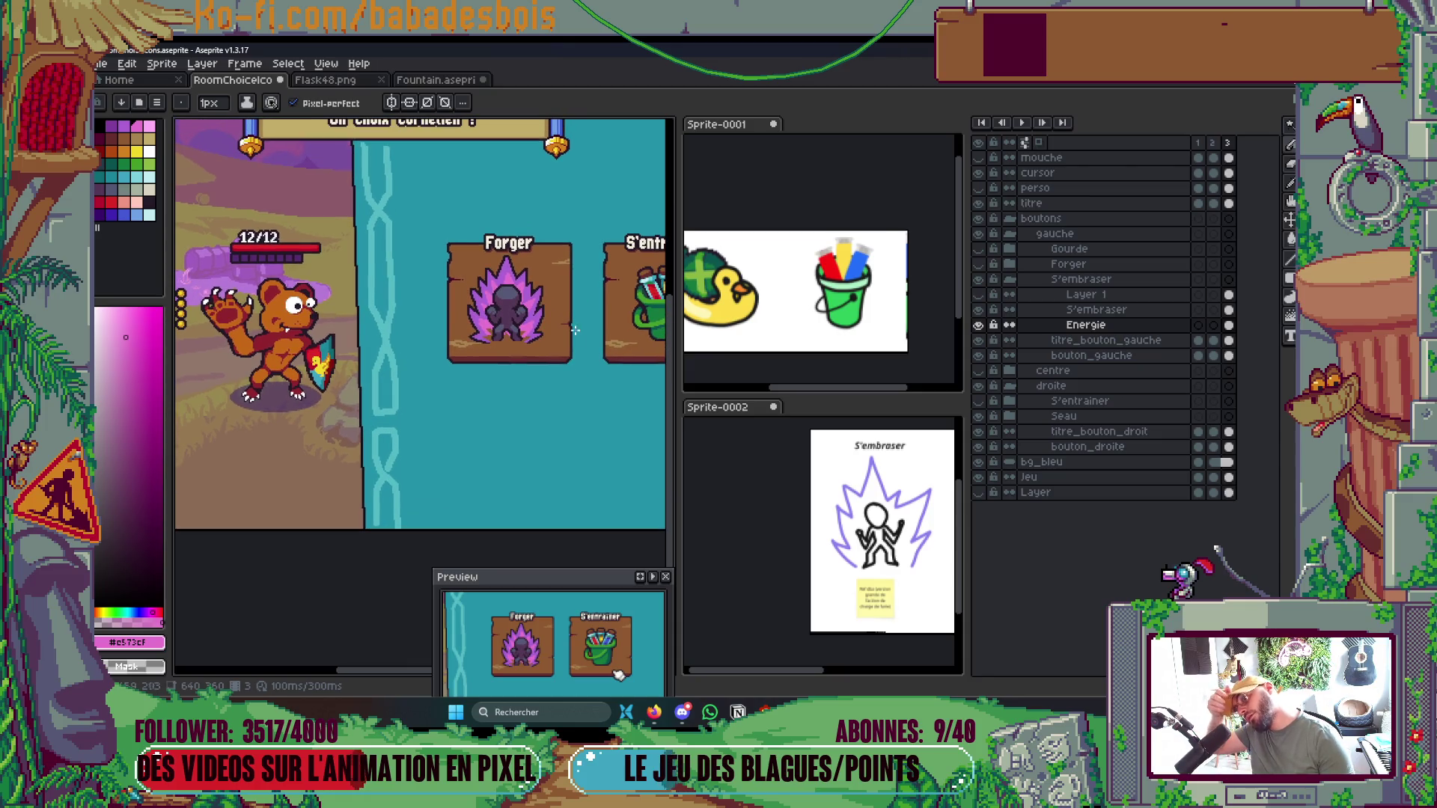
pyautogui.scroll(5, 574, 329)
pyautogui.keyDown('alt'); pyautogui.click(537, 314); pyautogui.keyUp('alt')
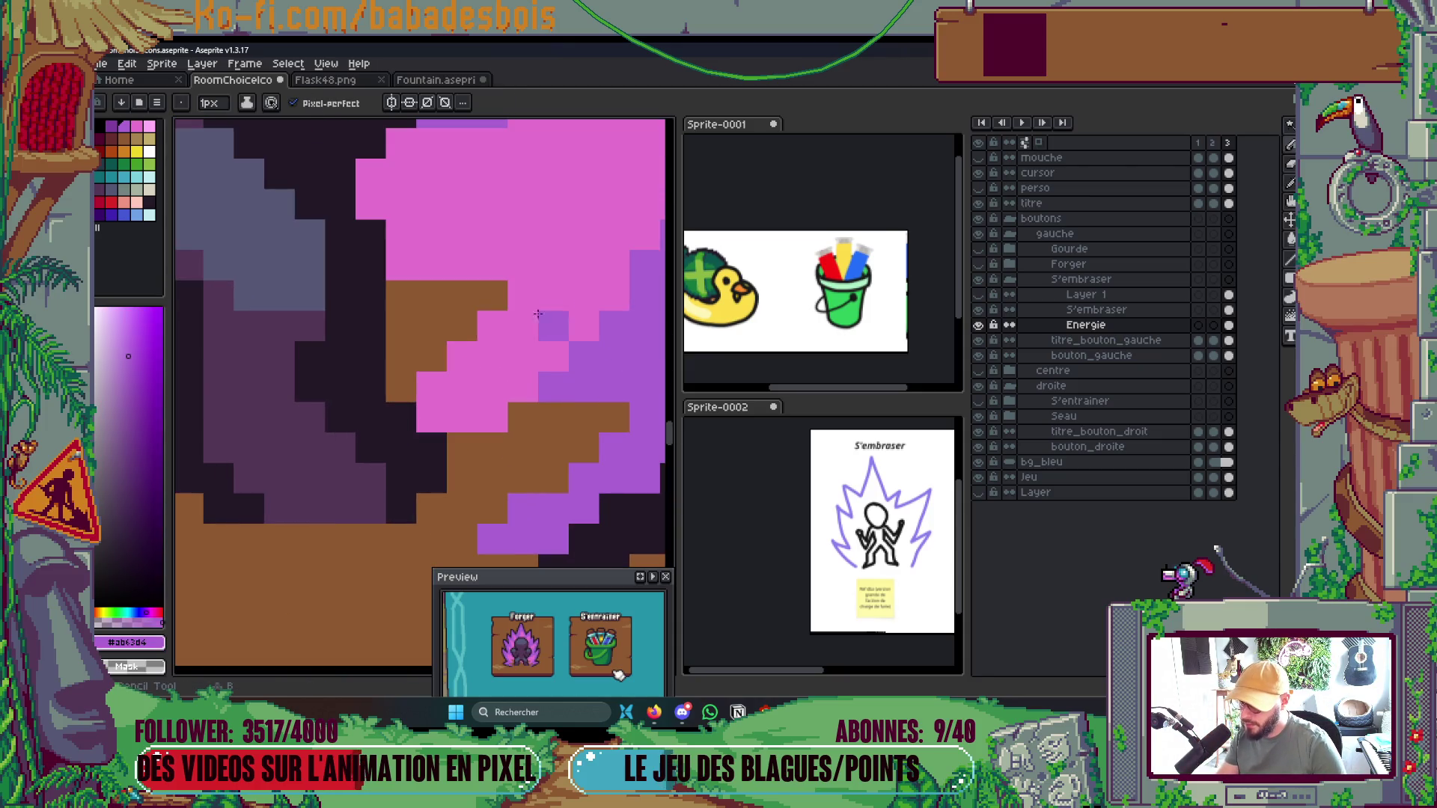
pyautogui.scroll(-4, 494, 322)
pyautogui.scroll(4, 512, 277)
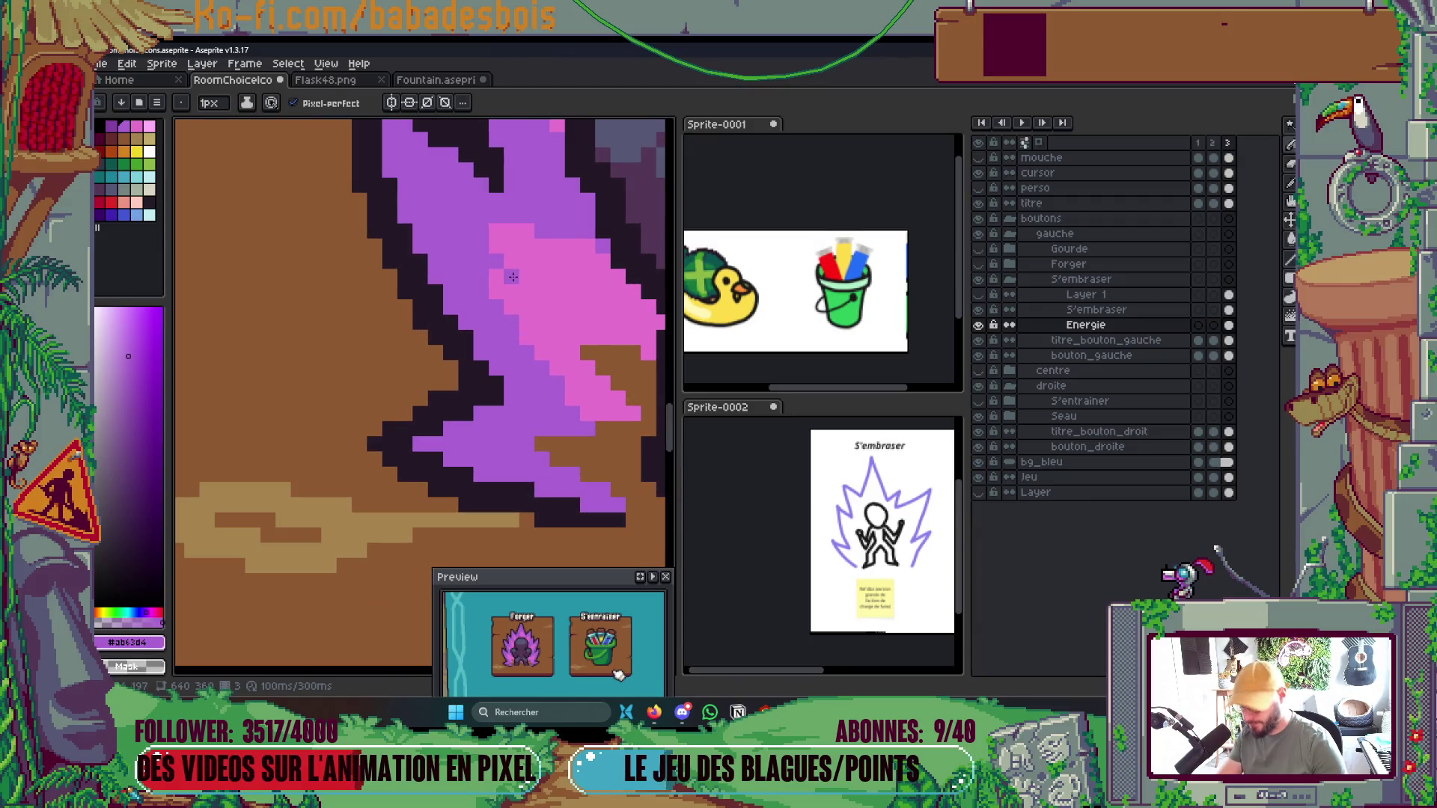
pyautogui.keyDown('alt'); pyautogui.click(527, 277); pyautogui.keyUp('alt')
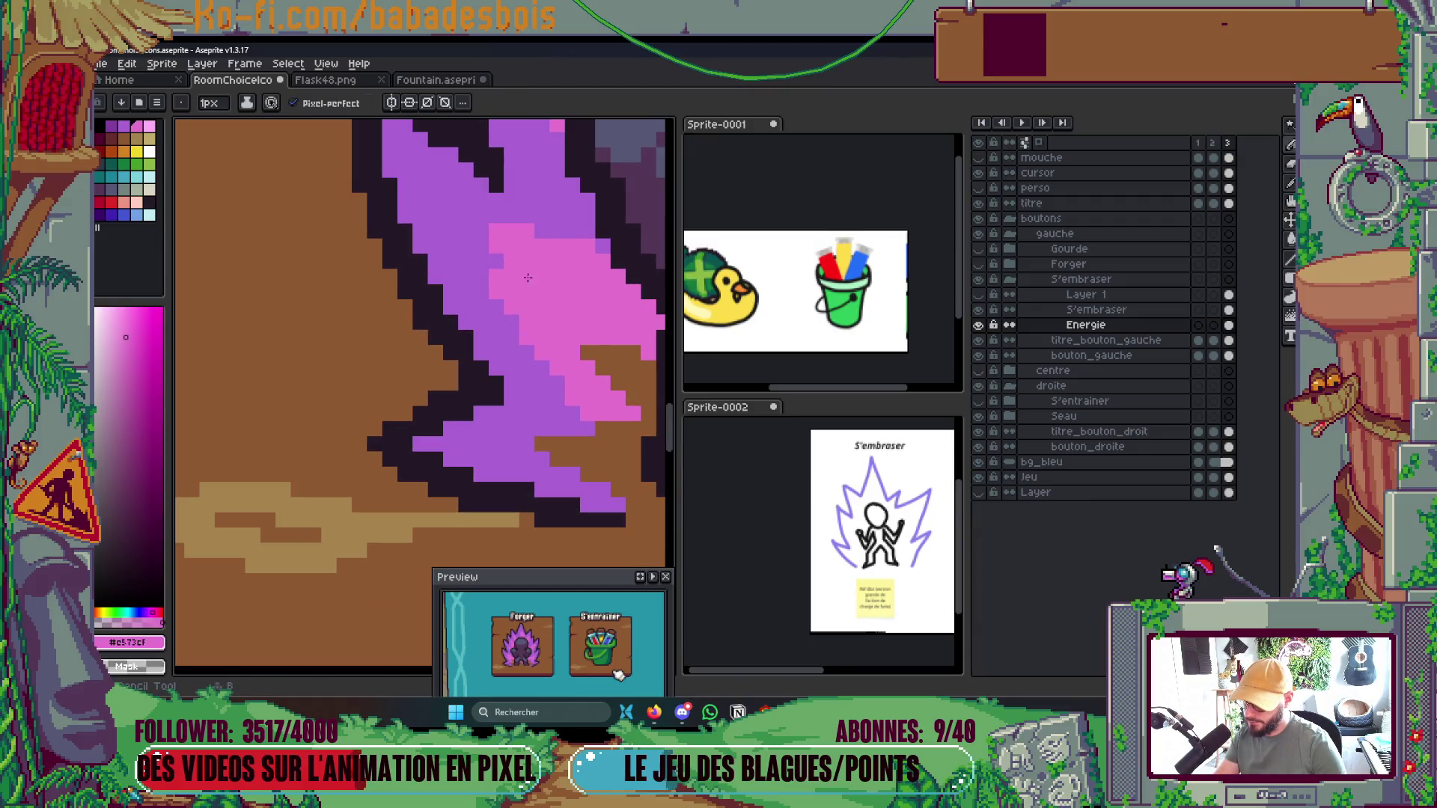
pyautogui.moveTo(494, 264)
pyautogui.mouseDown()
pyautogui.moveTo(464, 218)
pyautogui.moveTo(481, 236)
pyautogui.moveTo(491, 218)
pyautogui.mouseUp()
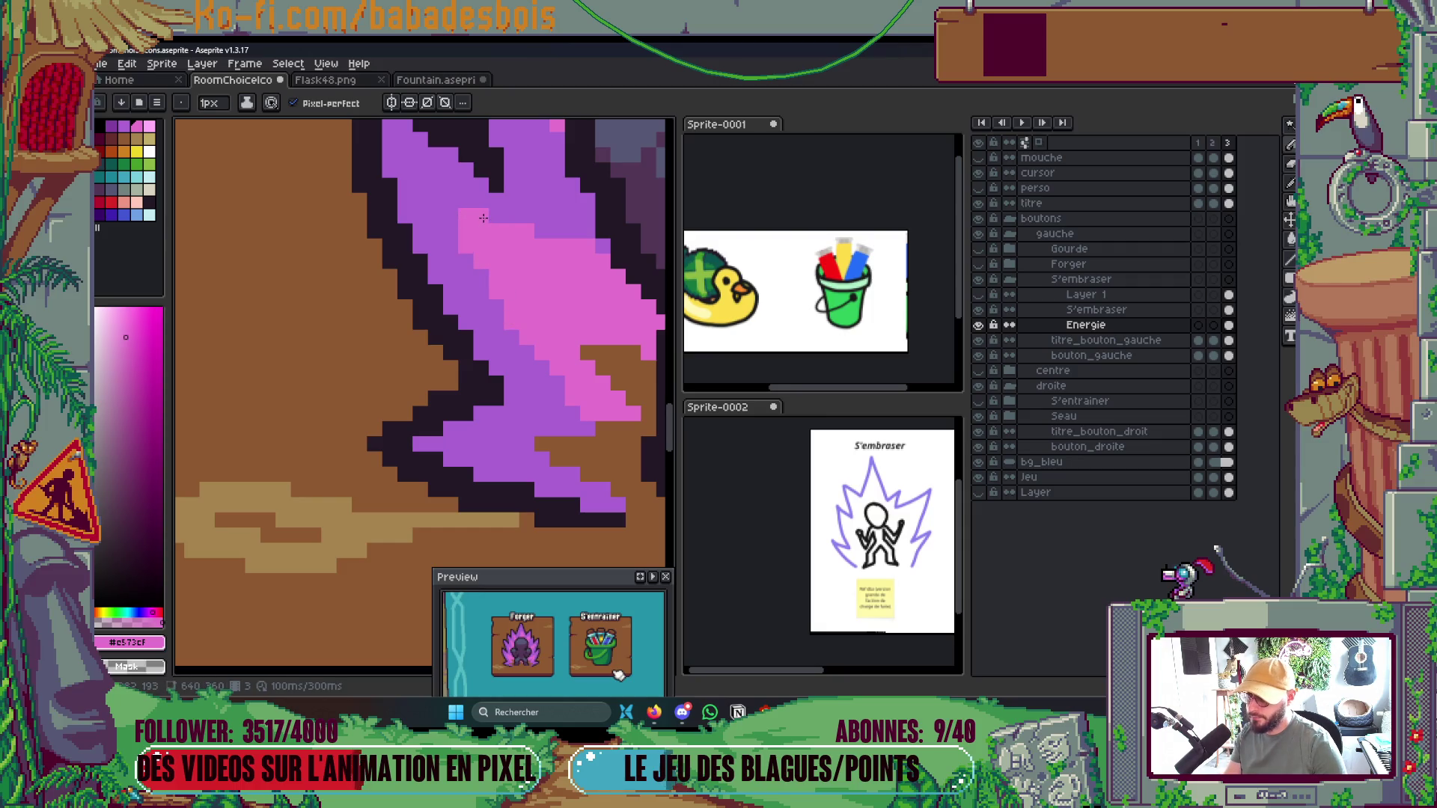
# Pick the flame's purple #ab63d4 as the drawing colour
pyautogui.scroll(-2, 494, 247)
pyautogui.scroll(2, 504, 265)
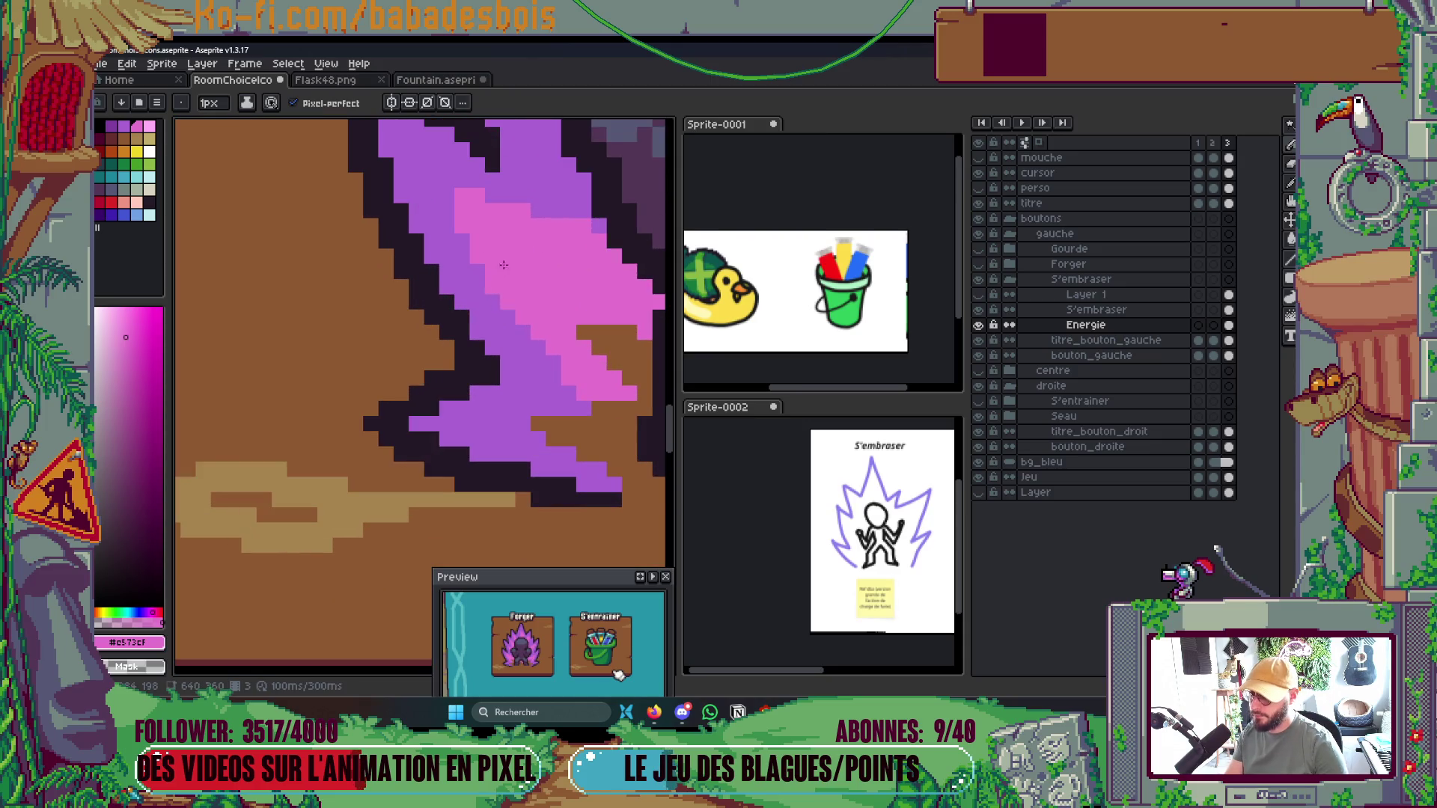
pyautogui.scroll(-5, 504, 265)
pyautogui.scroll(1, 538, 294)
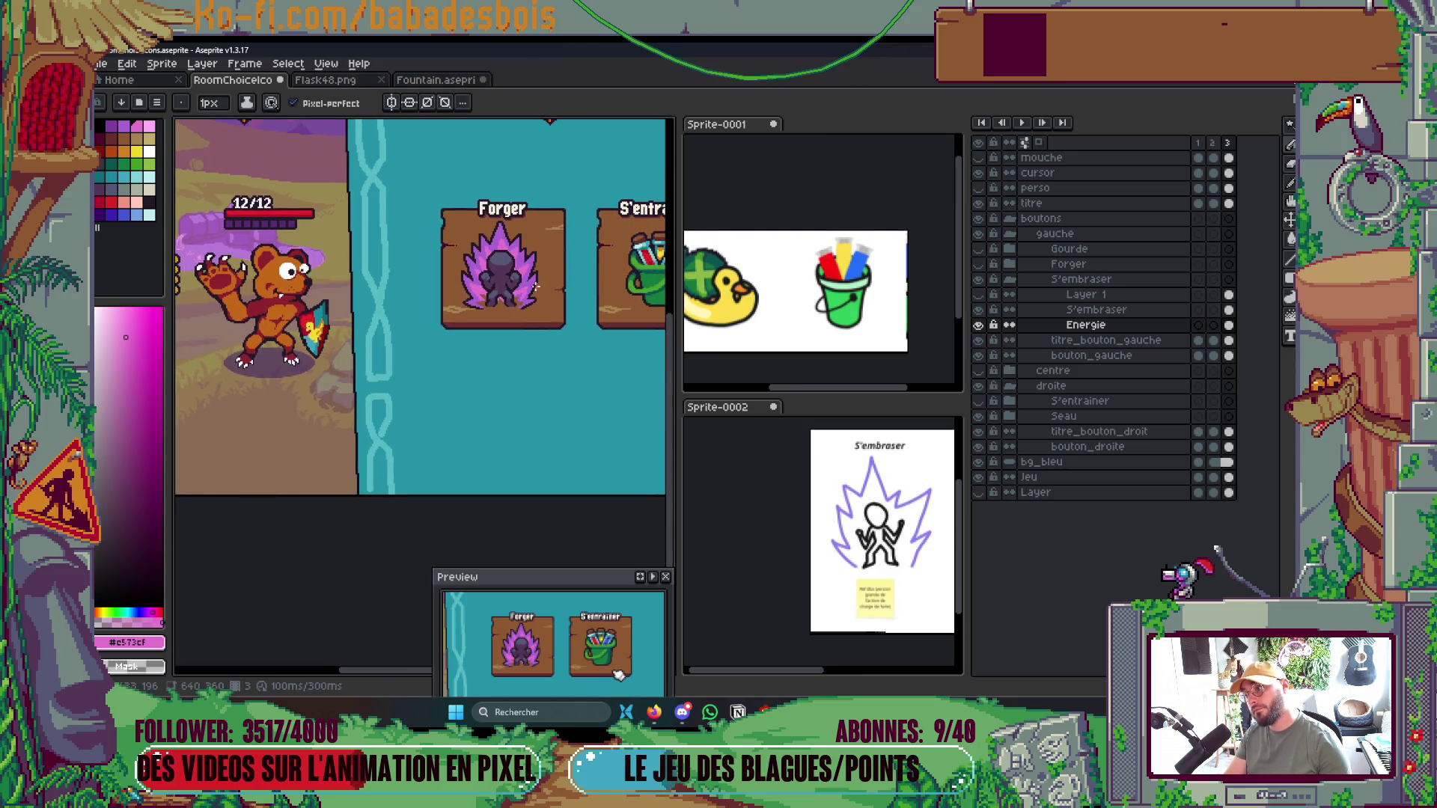
pyautogui.scroll(4, 509, 288)
pyautogui.keyDown('alt'); pyautogui.click(502, 365); pyautogui.keyUp('alt')
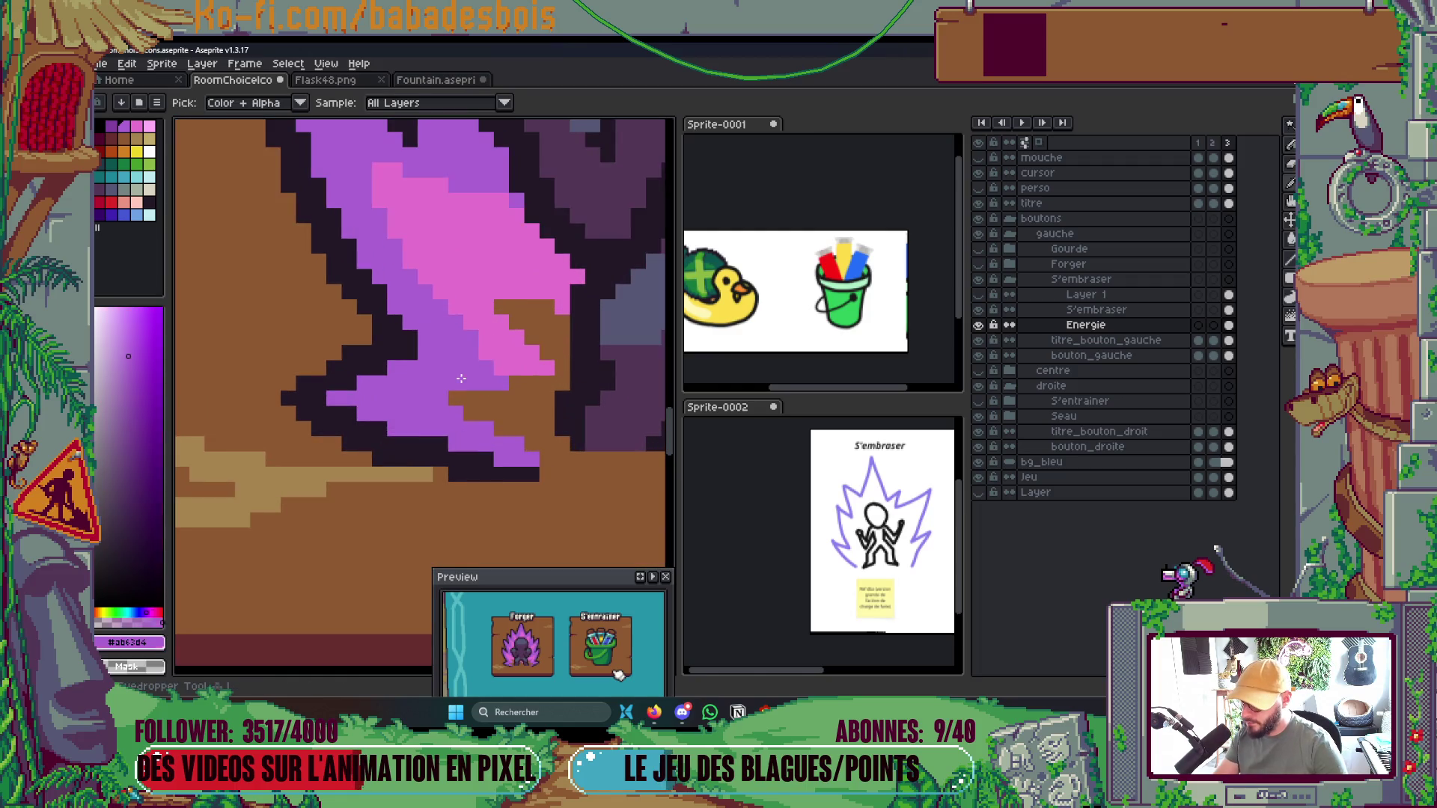
# Repaint the pink band and stray brown pixels of the flame purple
pyautogui.click(499, 310)
pyautogui.moveTo(501, 307)
pyautogui.mouseDown()
pyautogui.moveTo(501, 356)
pyautogui.moveTo(546, 367)
pyautogui.mouseUp()
pyautogui.click(531, 353)
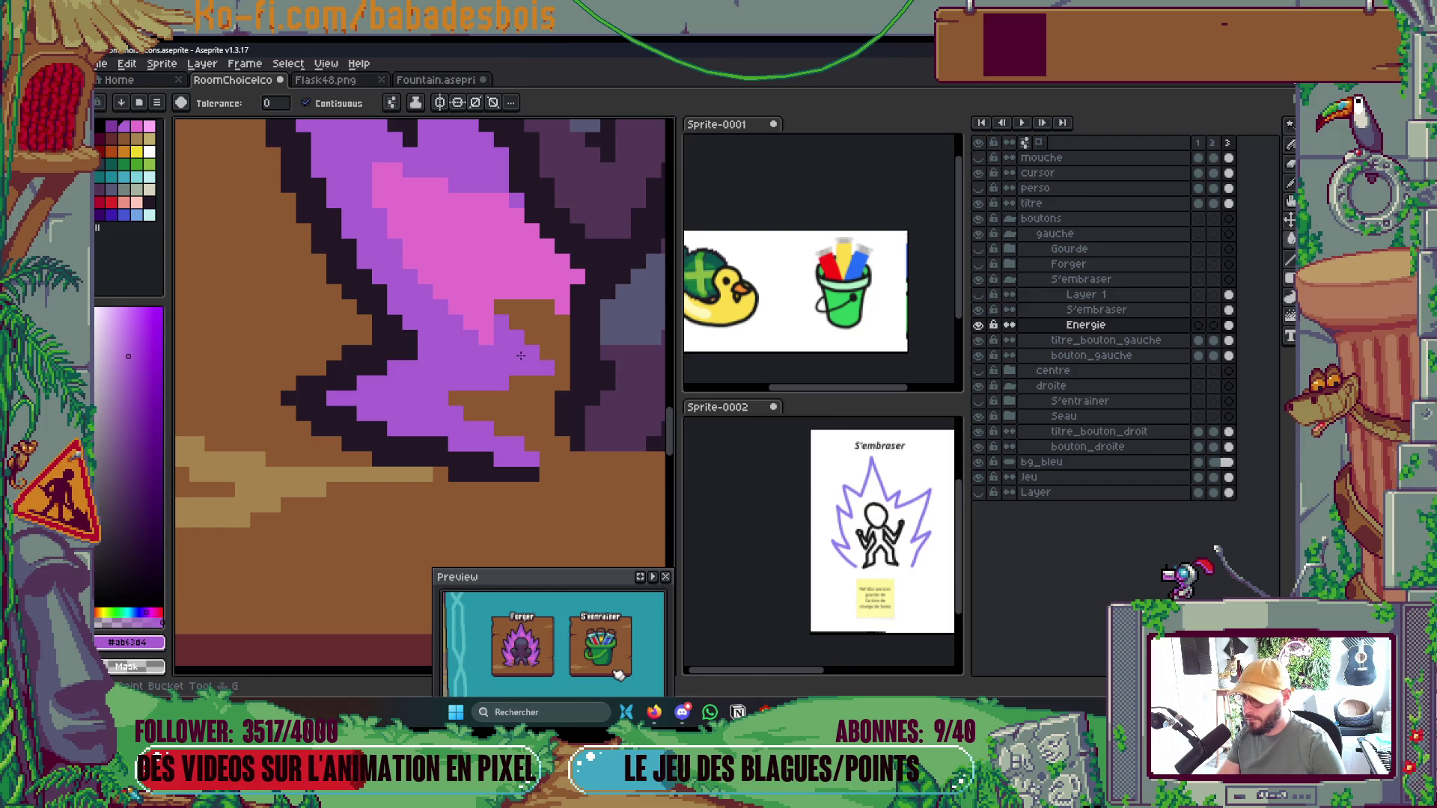
pyautogui.moveTo(488, 300)
pyautogui.mouseDown()
pyautogui.moveTo(458, 243)
pyautogui.moveTo(567, 290)
pyautogui.moveTo(483, 278)
pyautogui.moveTo(562, 307)
pyautogui.mouseUp()
# Try a purple bucket fill, undo it, and pencil a few pink aura pixels purple
pyautogui.scroll(-5, 562, 308)
pyautogui.press('g')
pyautogui.scroll(5, 426, 233)
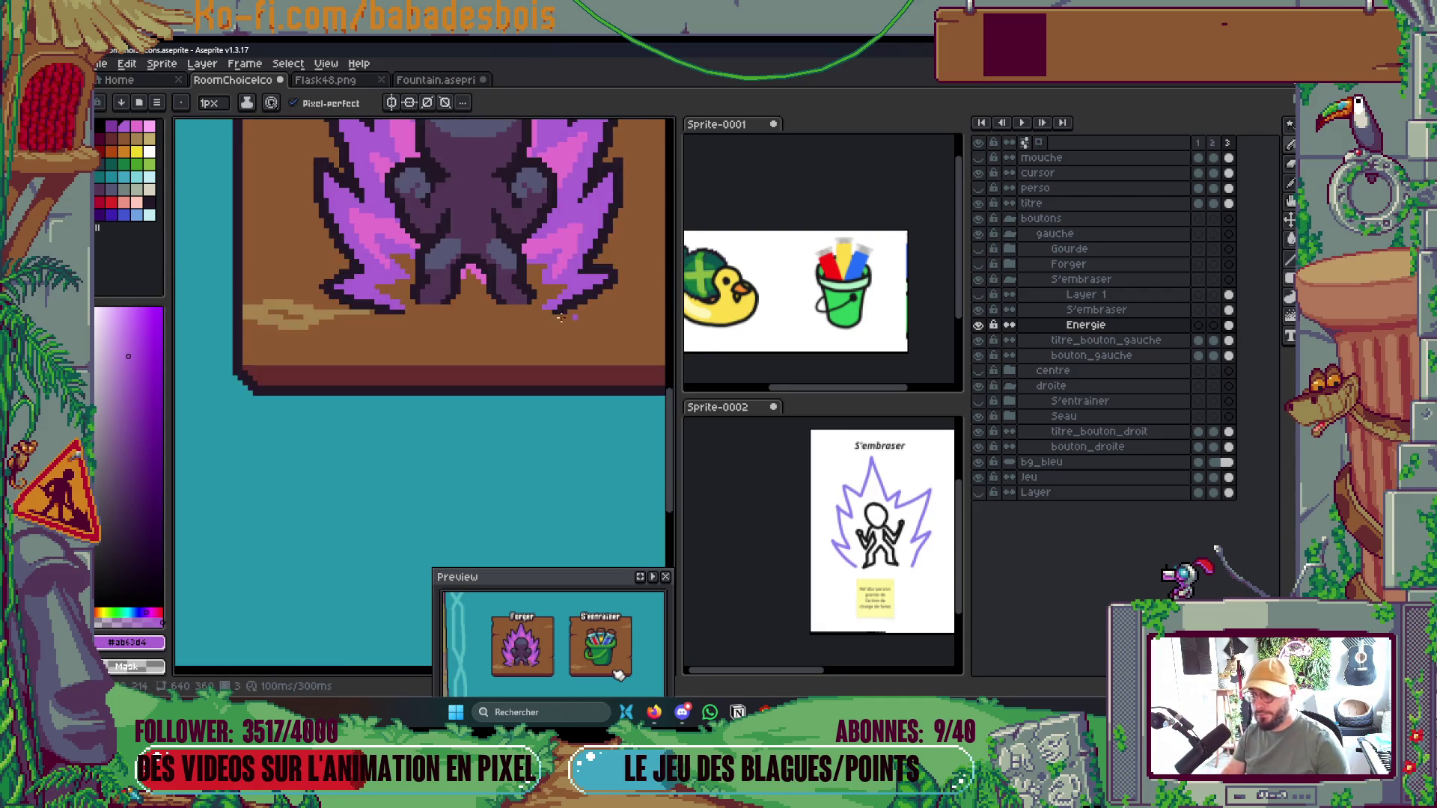
pyautogui.click(383, 228)
pyautogui.hotkey('ctrl', 'z')
pyautogui.press('b')
pyautogui.moveTo(346, 198); pyautogui.dragTo(358, 211)
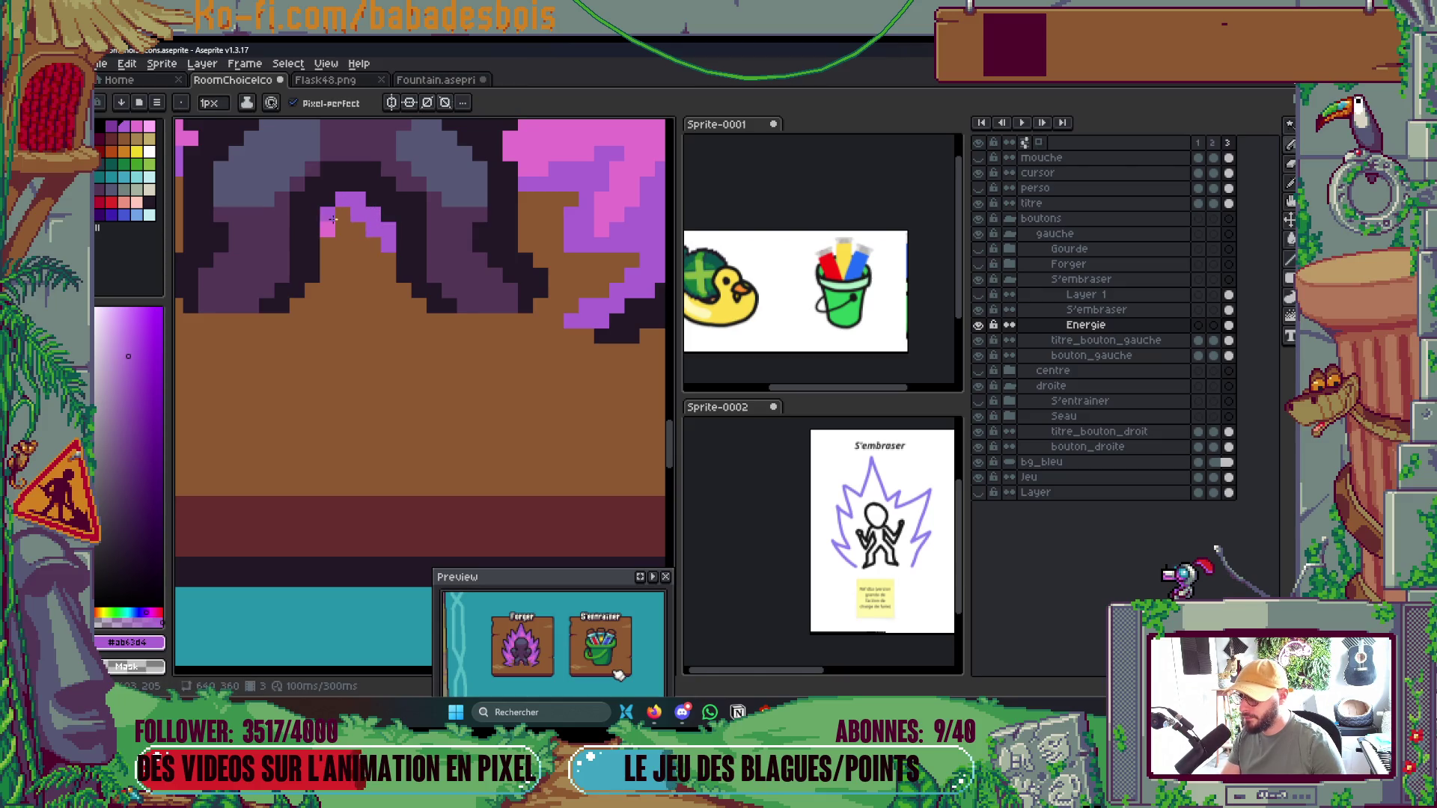
# Sample pink #c573cf and add a pink pixel and a pink streak up the flame
pyautogui.scroll(-2, 360, 213)
pyautogui.scroll(-3, 374, 221)
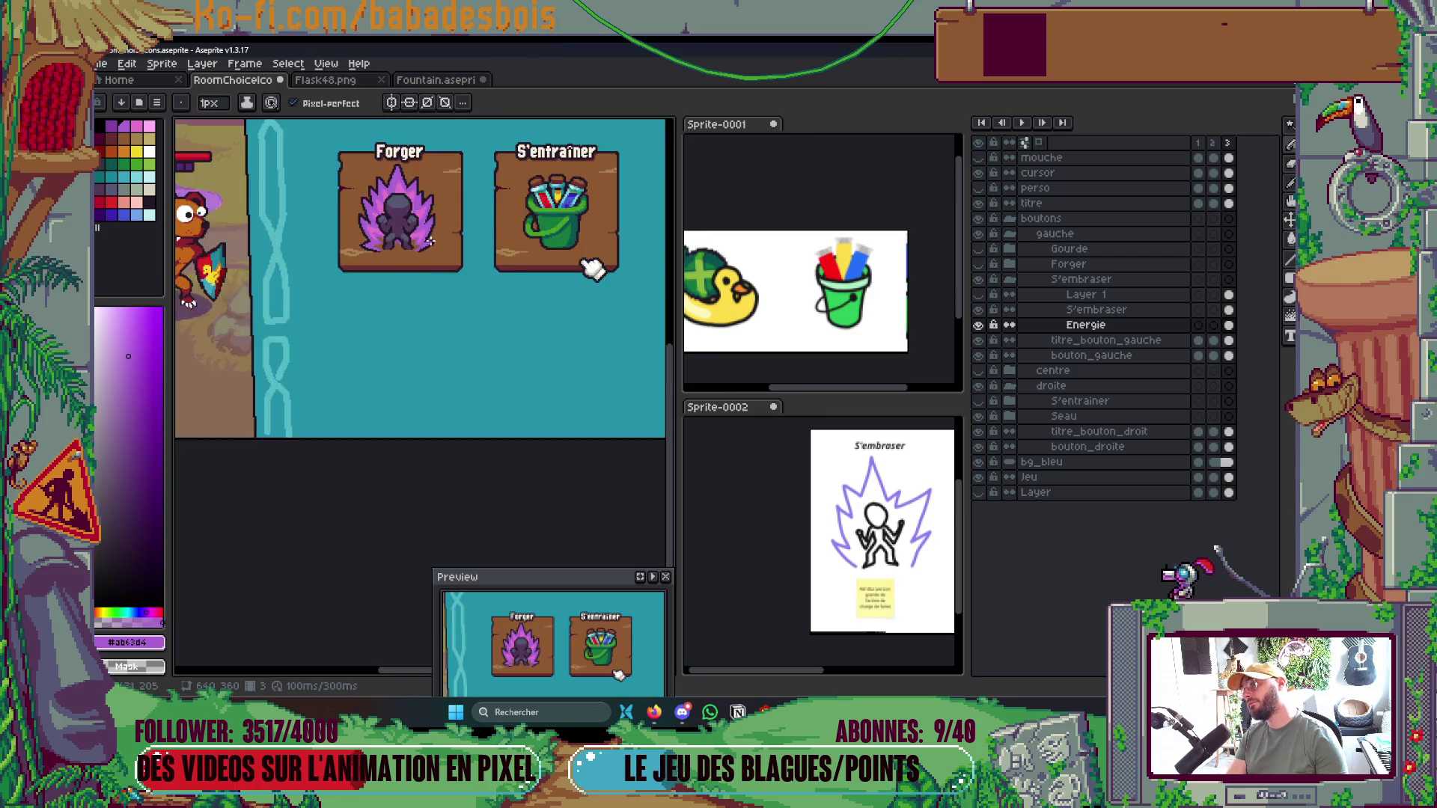
pyautogui.scroll(1, 423, 235)
pyautogui.scroll(4, 423, 235)
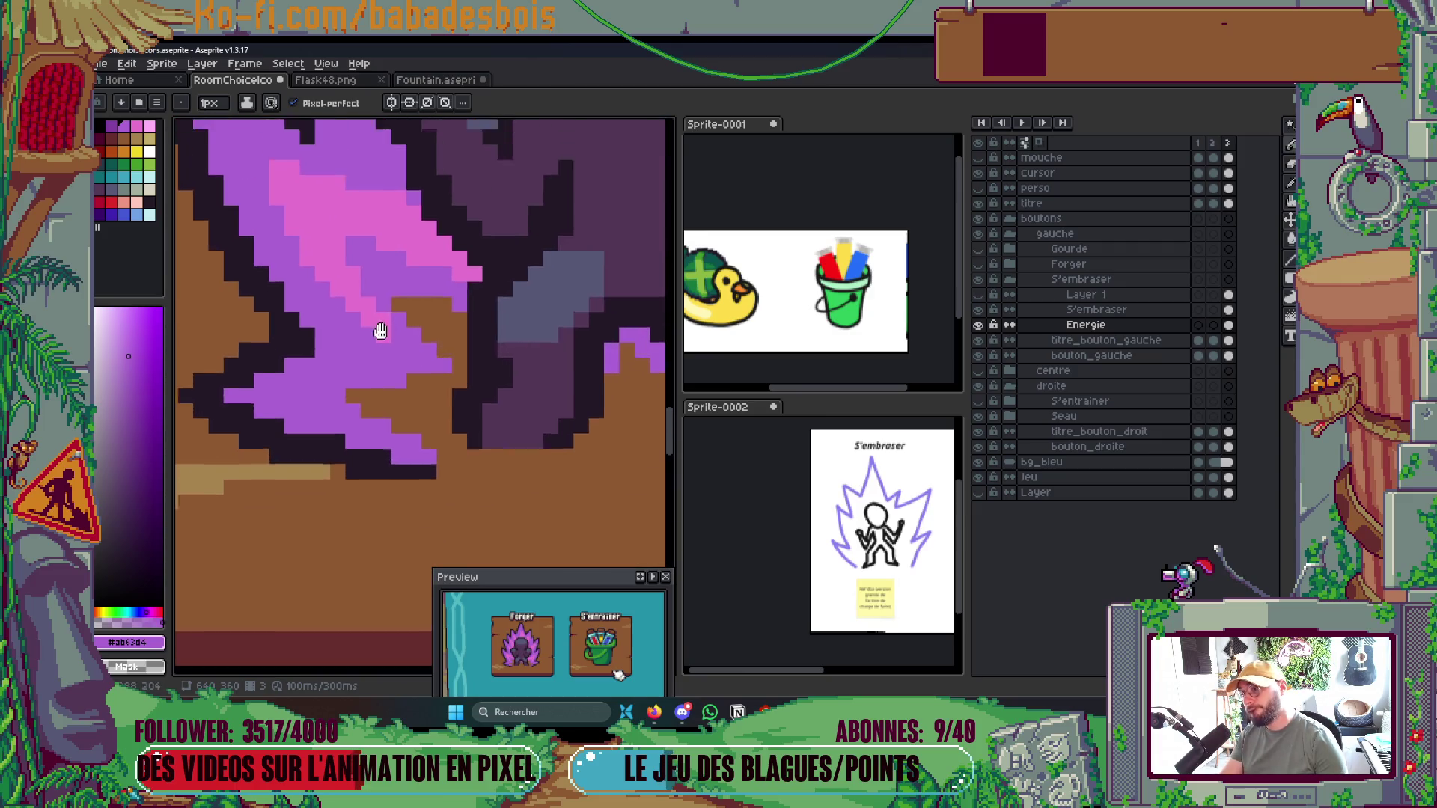
pyautogui.press('i')
pyautogui.click(384, 299)
pyautogui.press('b')
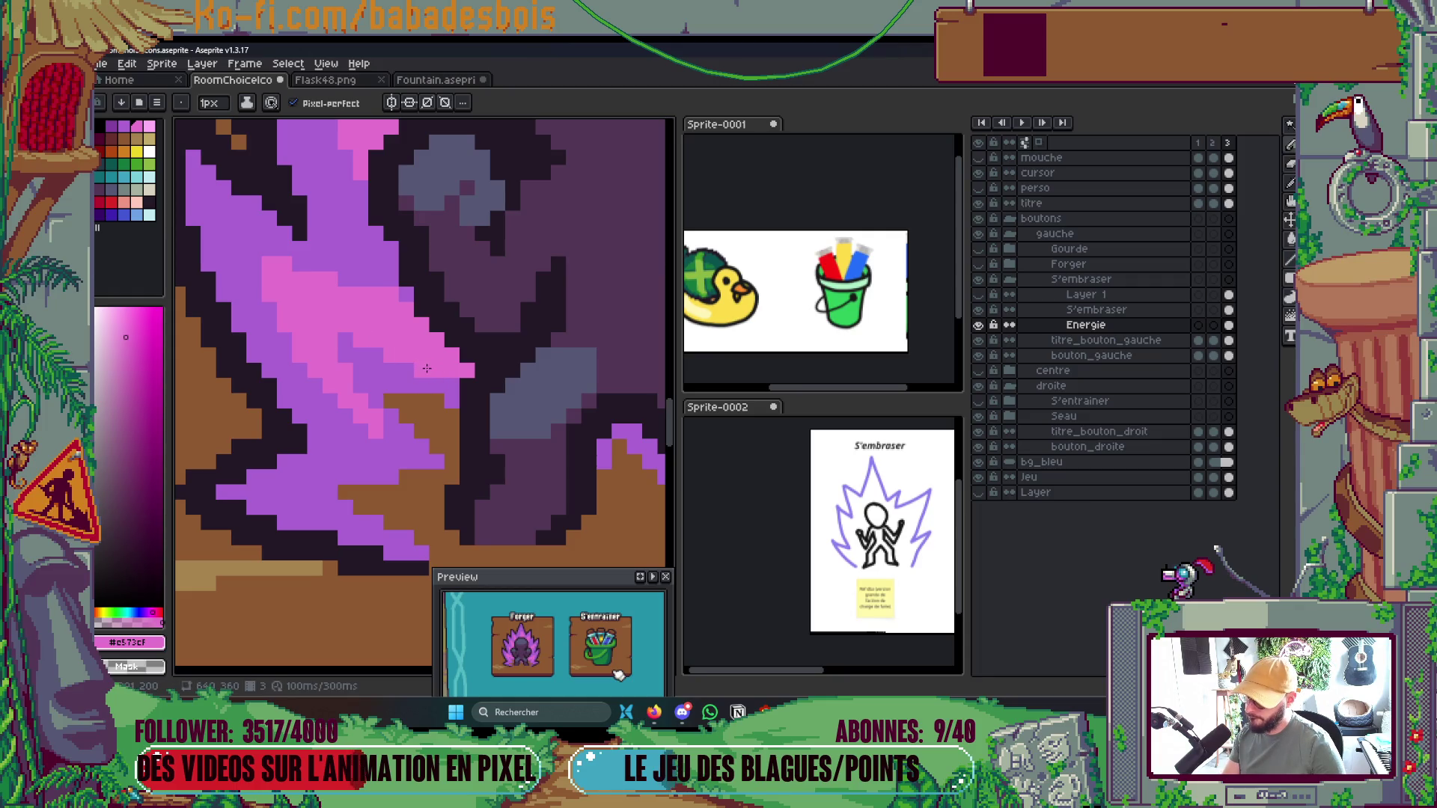
pyautogui.scroll(-4, 427, 367)
pyautogui.scroll(2, 425, 367)
pyautogui.scroll(3, 424, 367)
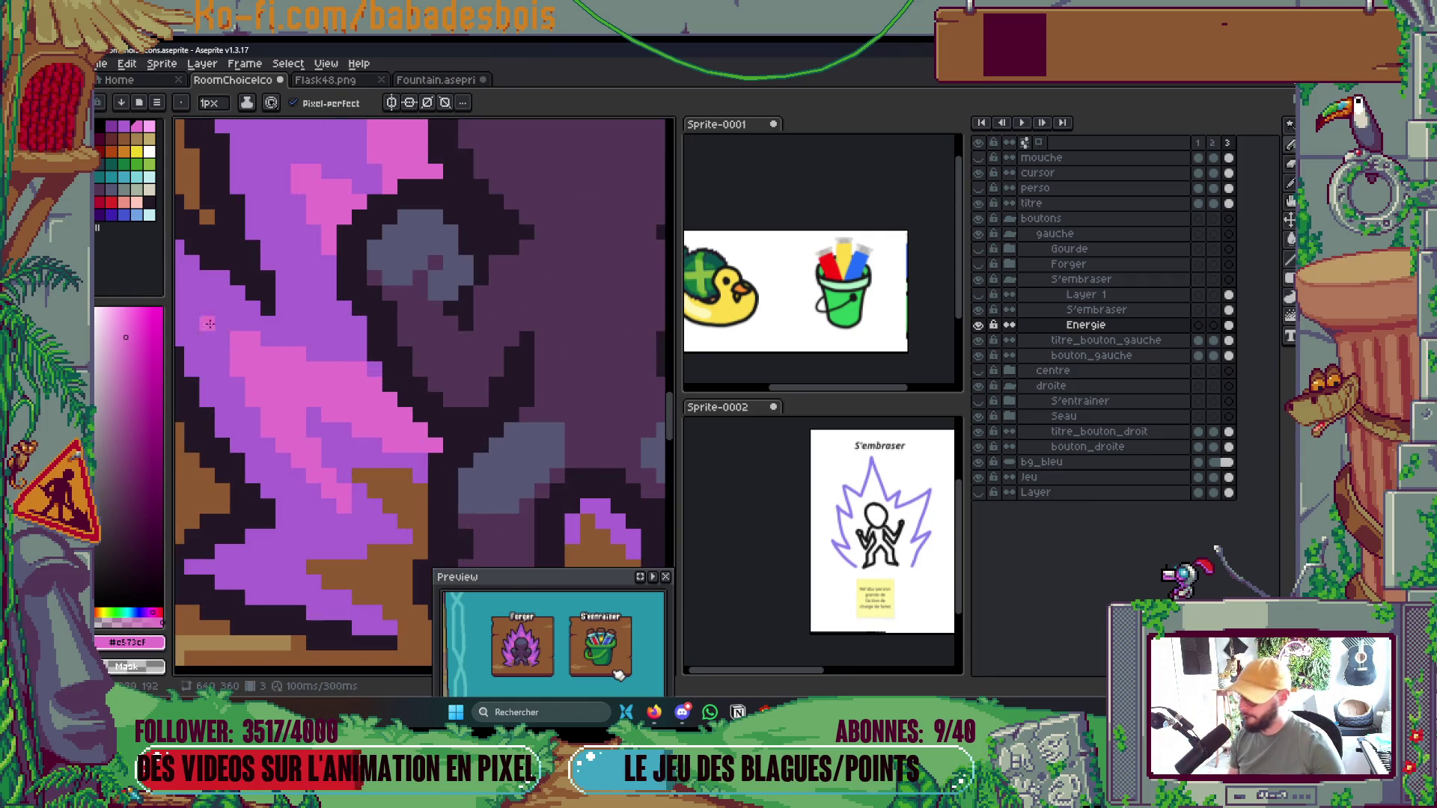
pyautogui.click(222, 337)
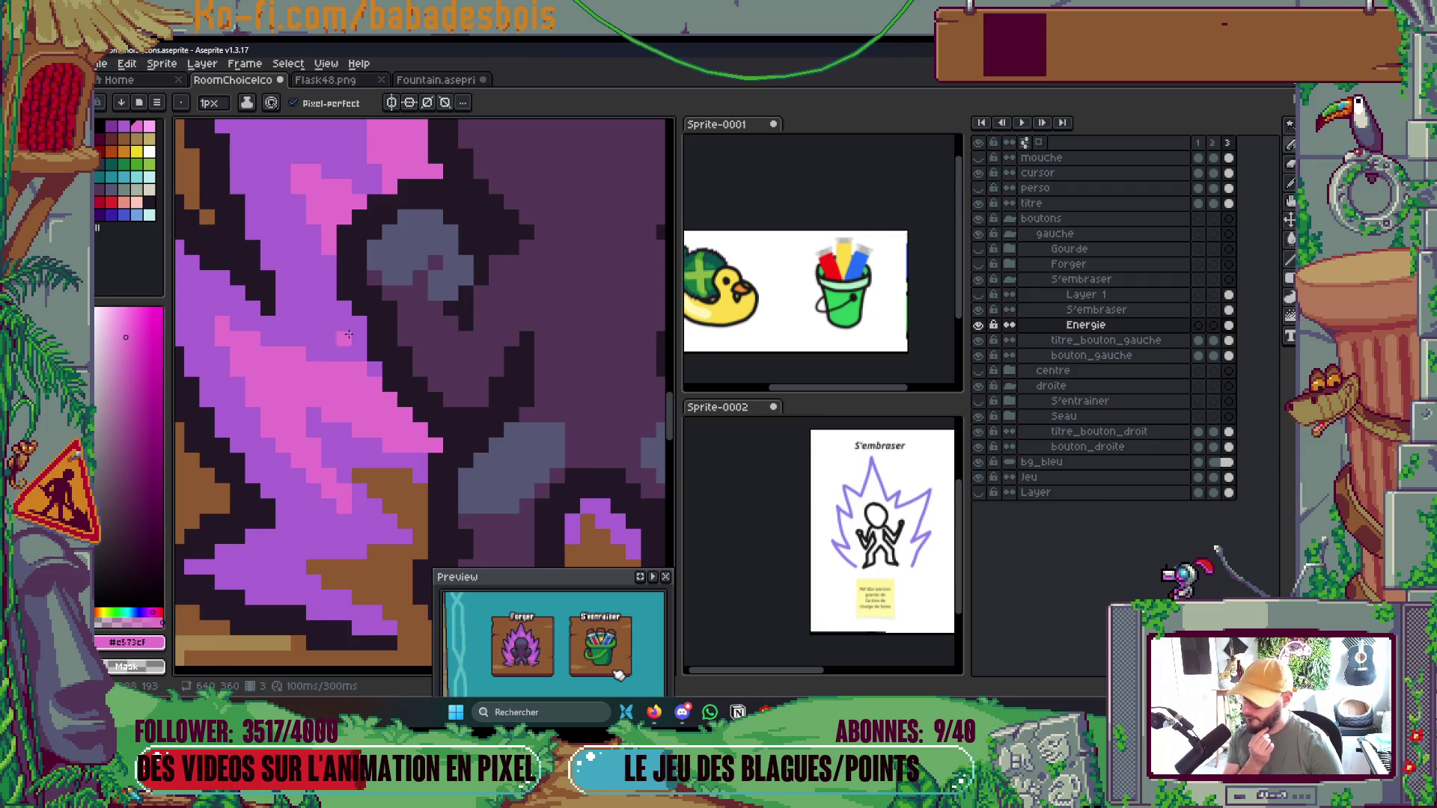
pyautogui.scroll(-4, 348, 335)
pyautogui.scroll(3, 359, 273)
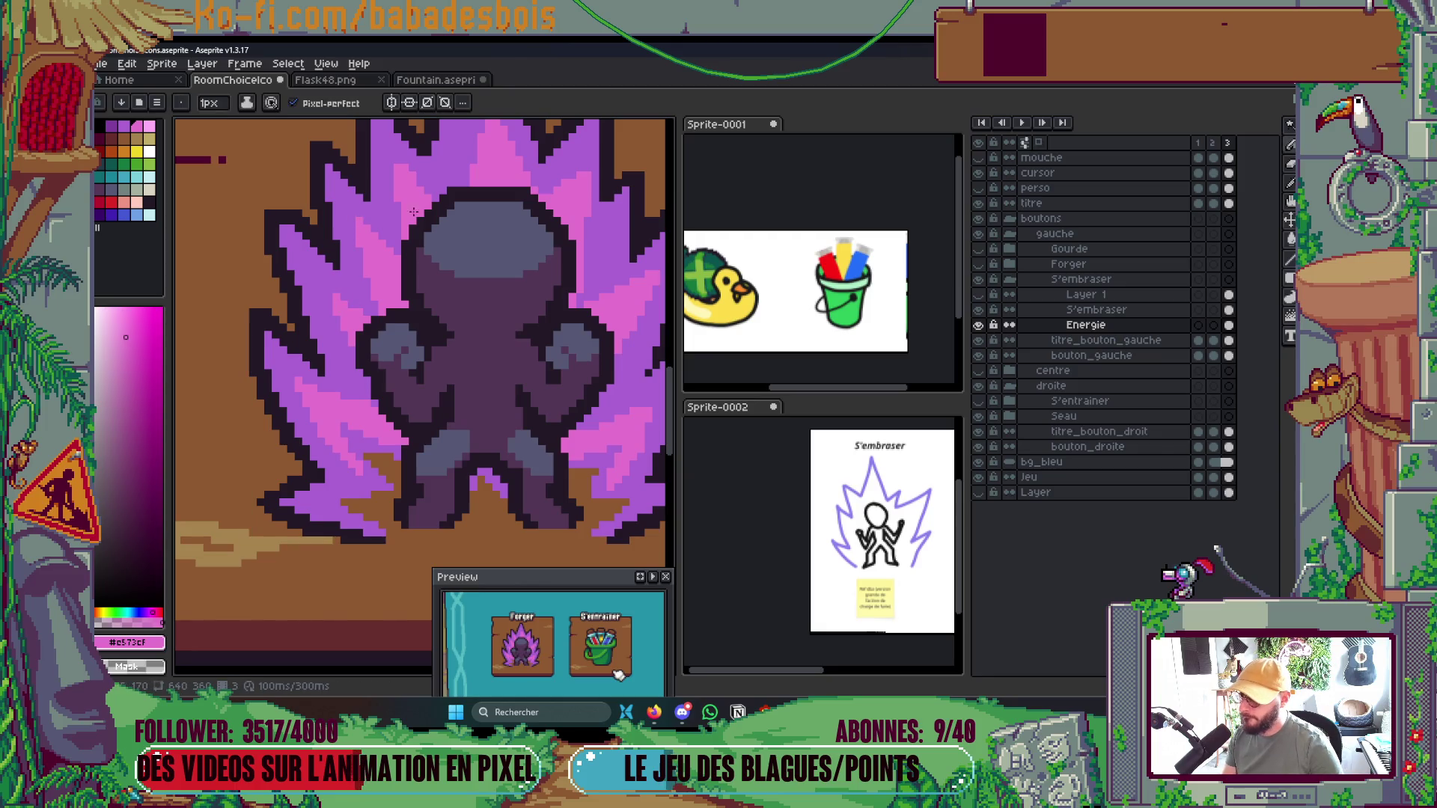
pyautogui.scroll(-1, 412, 205)
pyautogui.scroll(1, 425, 252)
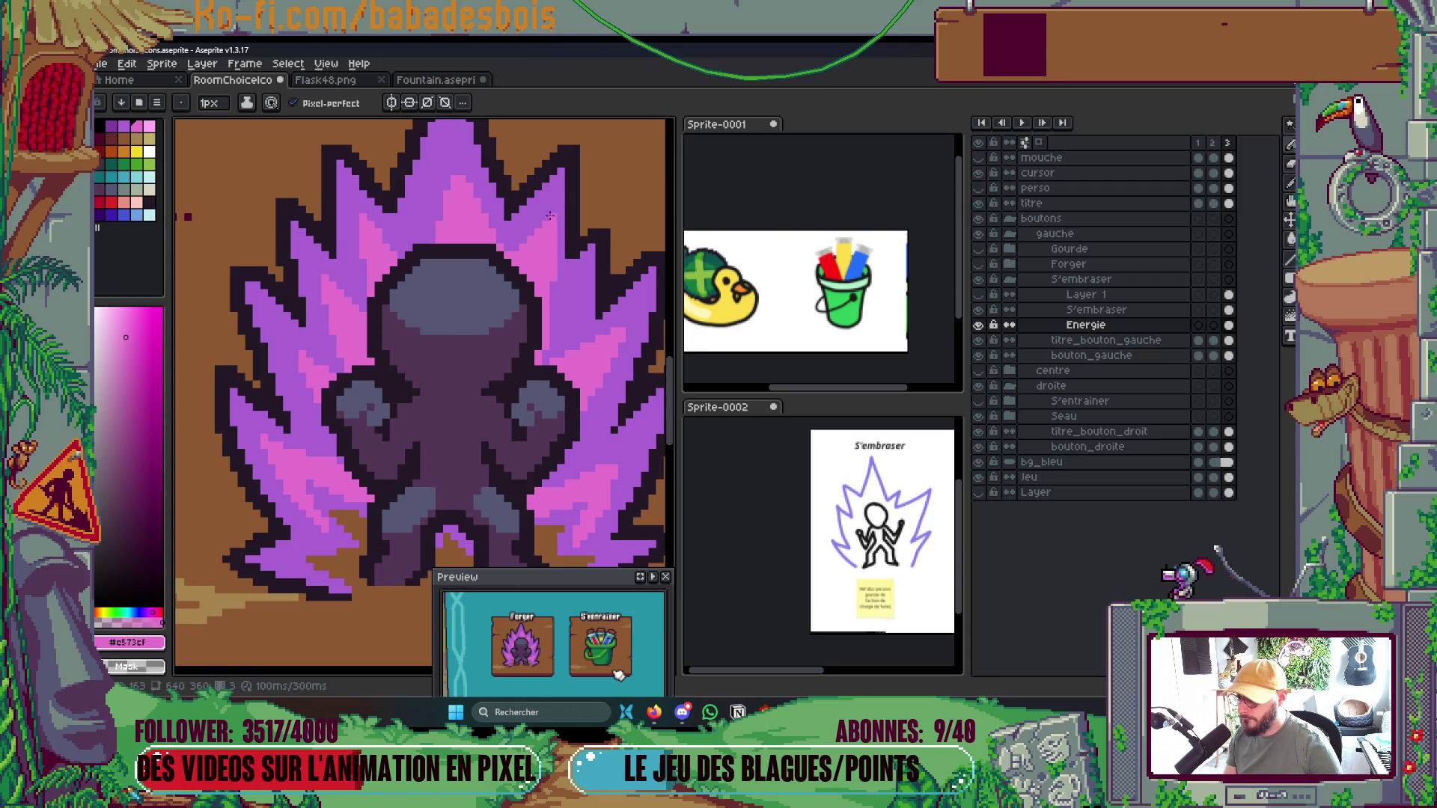
pyautogui.scroll(-4, 531, 209)
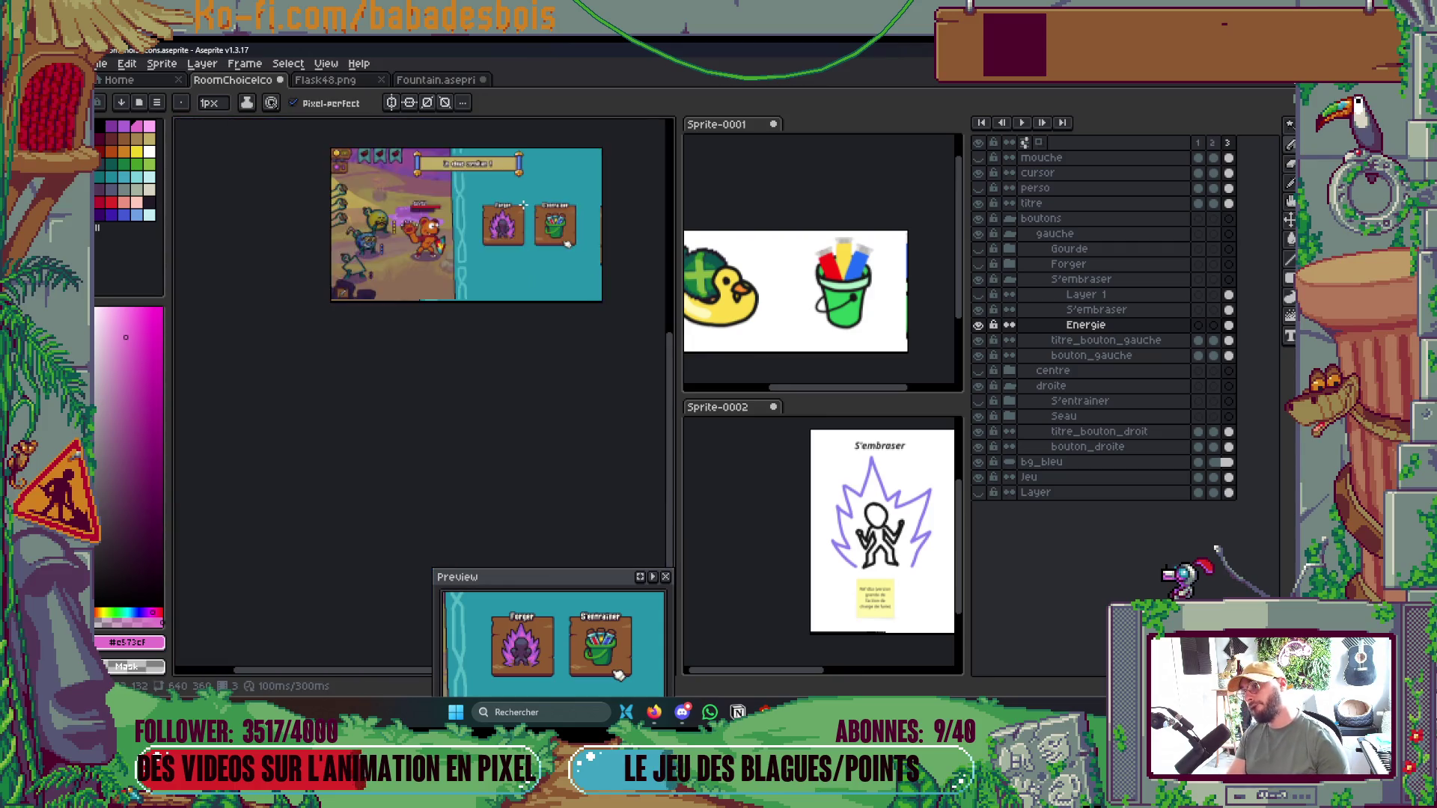
pyautogui.scroll(2, 523, 204)
pyautogui.scroll(4, 506, 231)
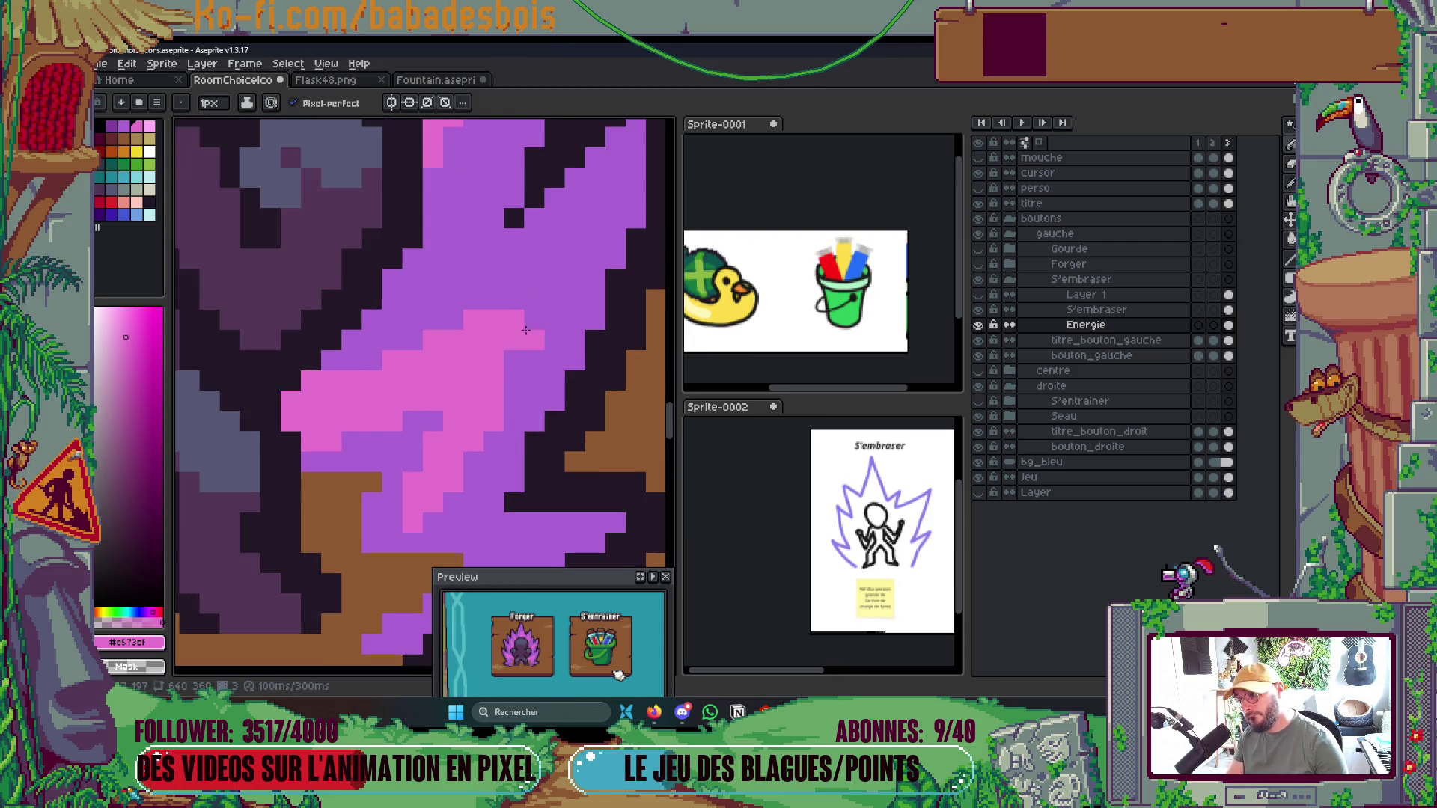
pyautogui.scroll(-4, 532, 316)
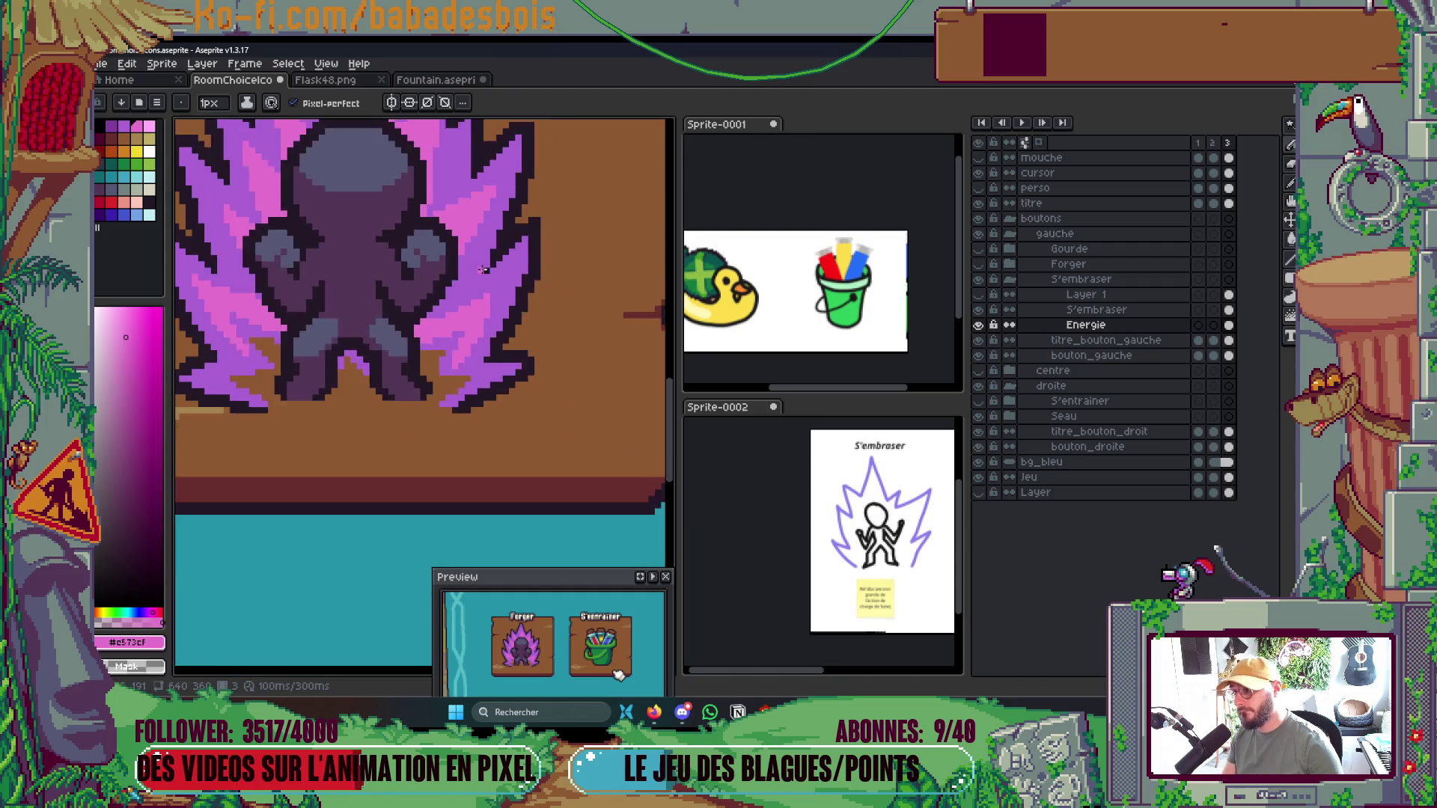
pyautogui.scroll(4, 479, 329)
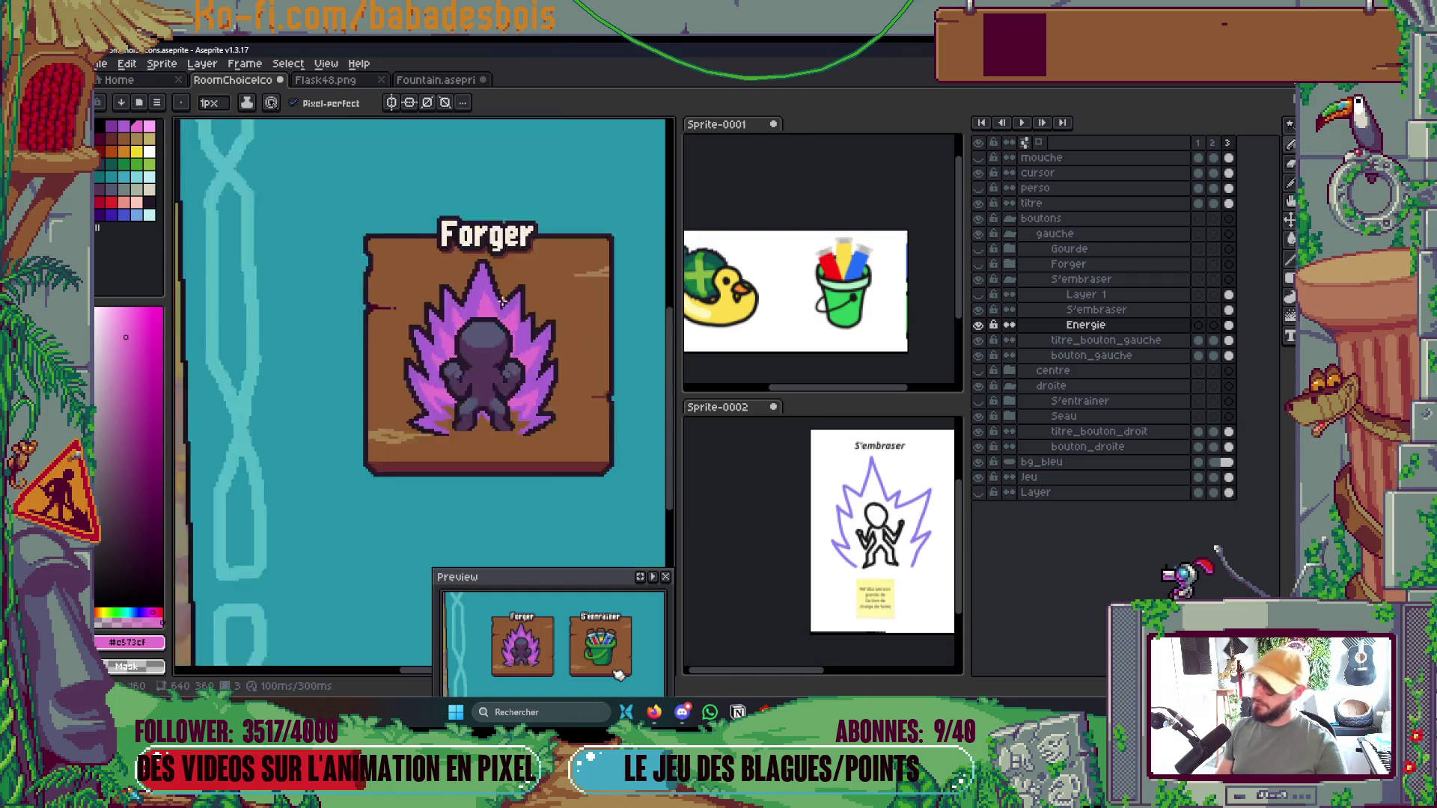
pyautogui.moveTo(433, 324)
pyautogui.mouseDown()
pyautogui.moveTo(460, 232)
pyautogui.moveTo(434, 356)
pyautogui.mouseUp()
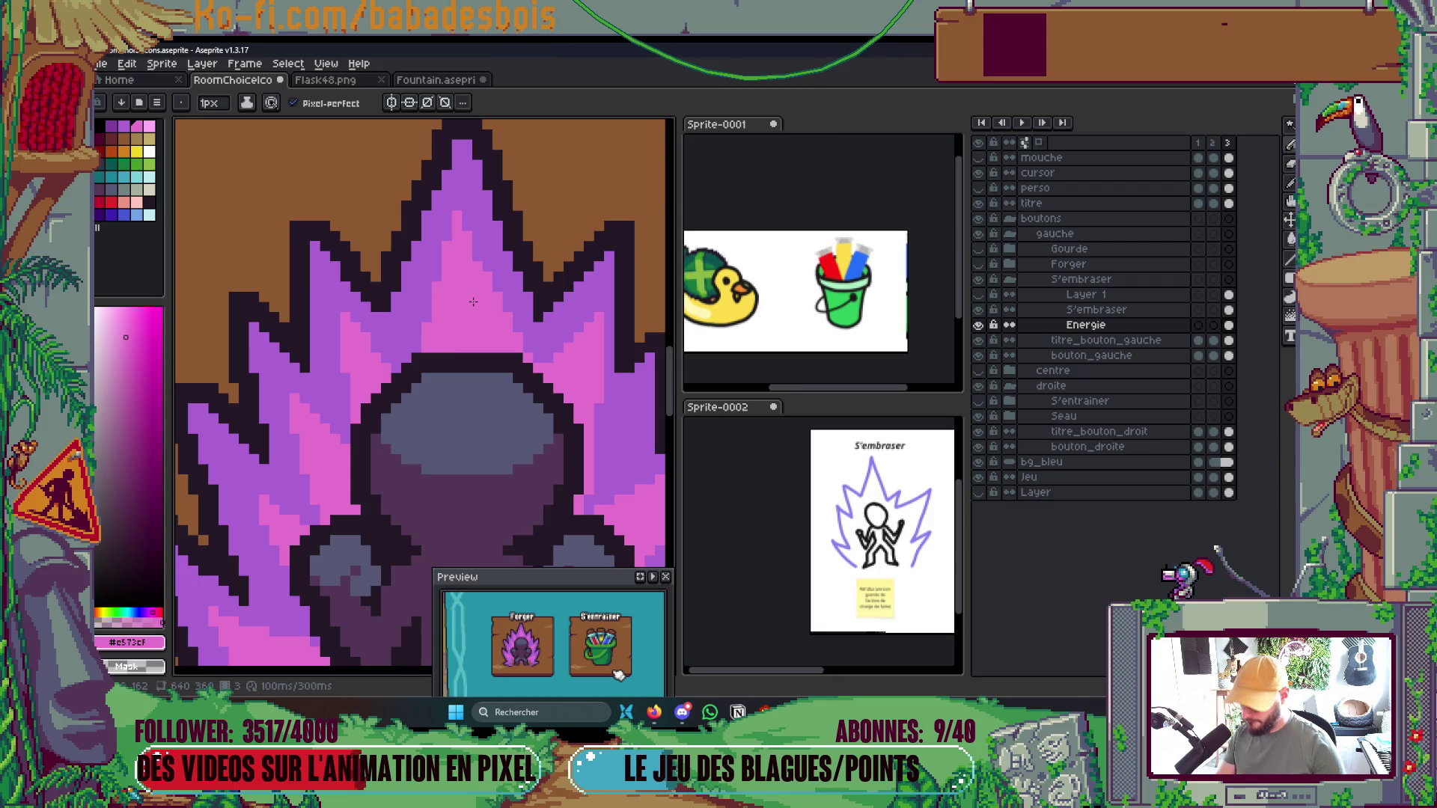
# Pick the purple #ab63d4 from the aura
pyautogui.keyDown('alt'); pyautogui.click(501, 283); pyautogui.keyUp('alt')
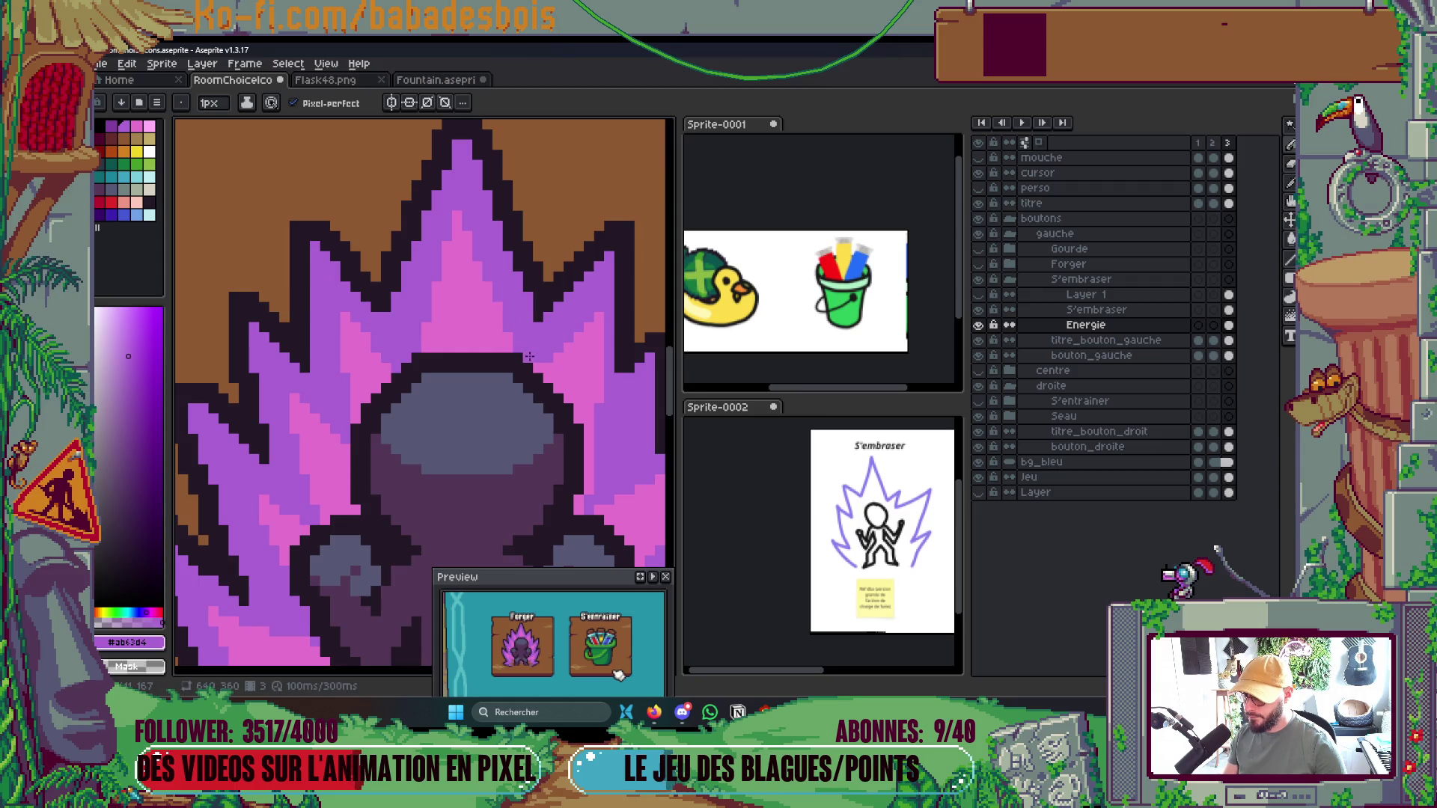
pyautogui.scroll(-5, 529, 357)
pyautogui.scroll(2, 567, 291)
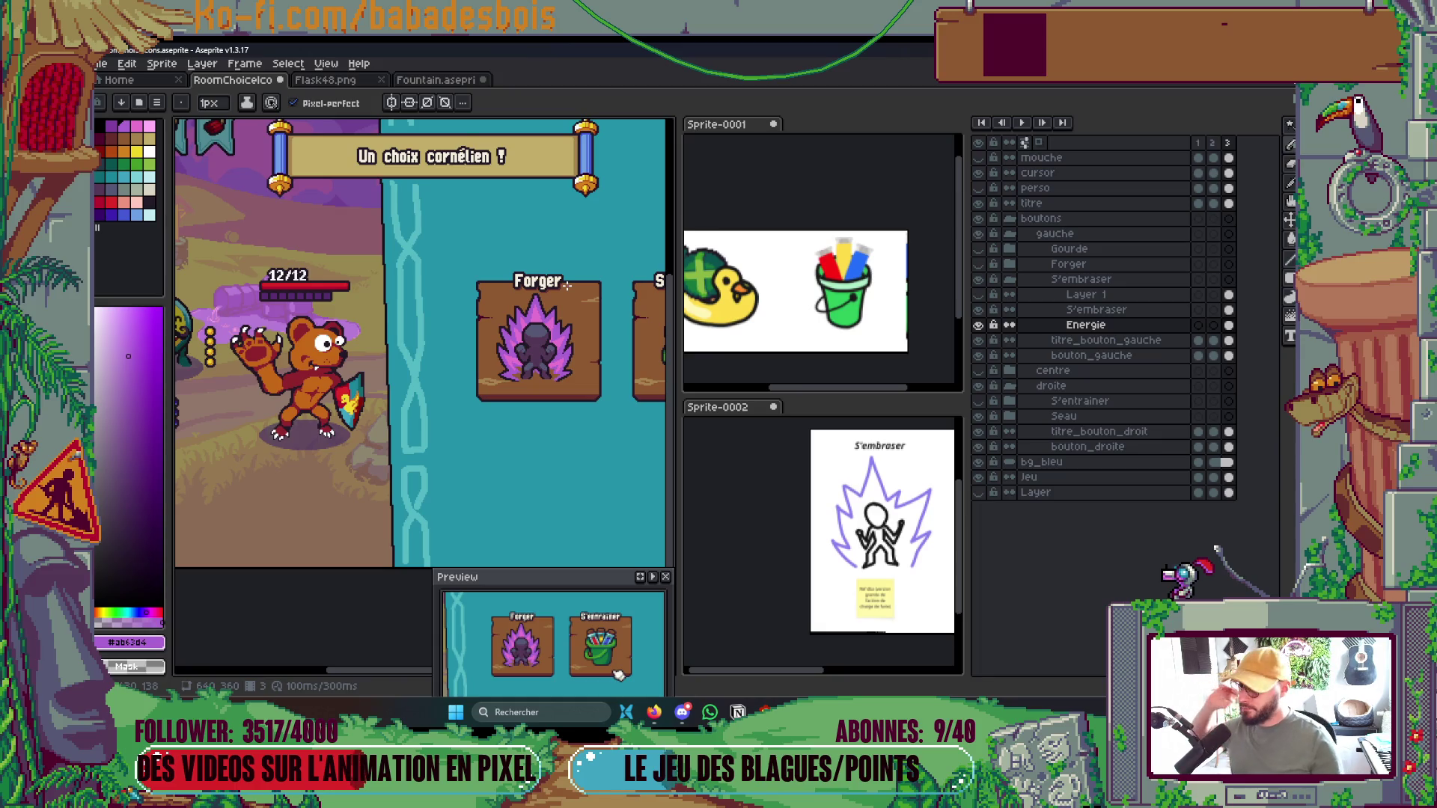
pyautogui.scroll(2, 535, 358)
pyautogui.scroll(-2, 534, 359)
pyautogui.scroll(2, 533, 374)
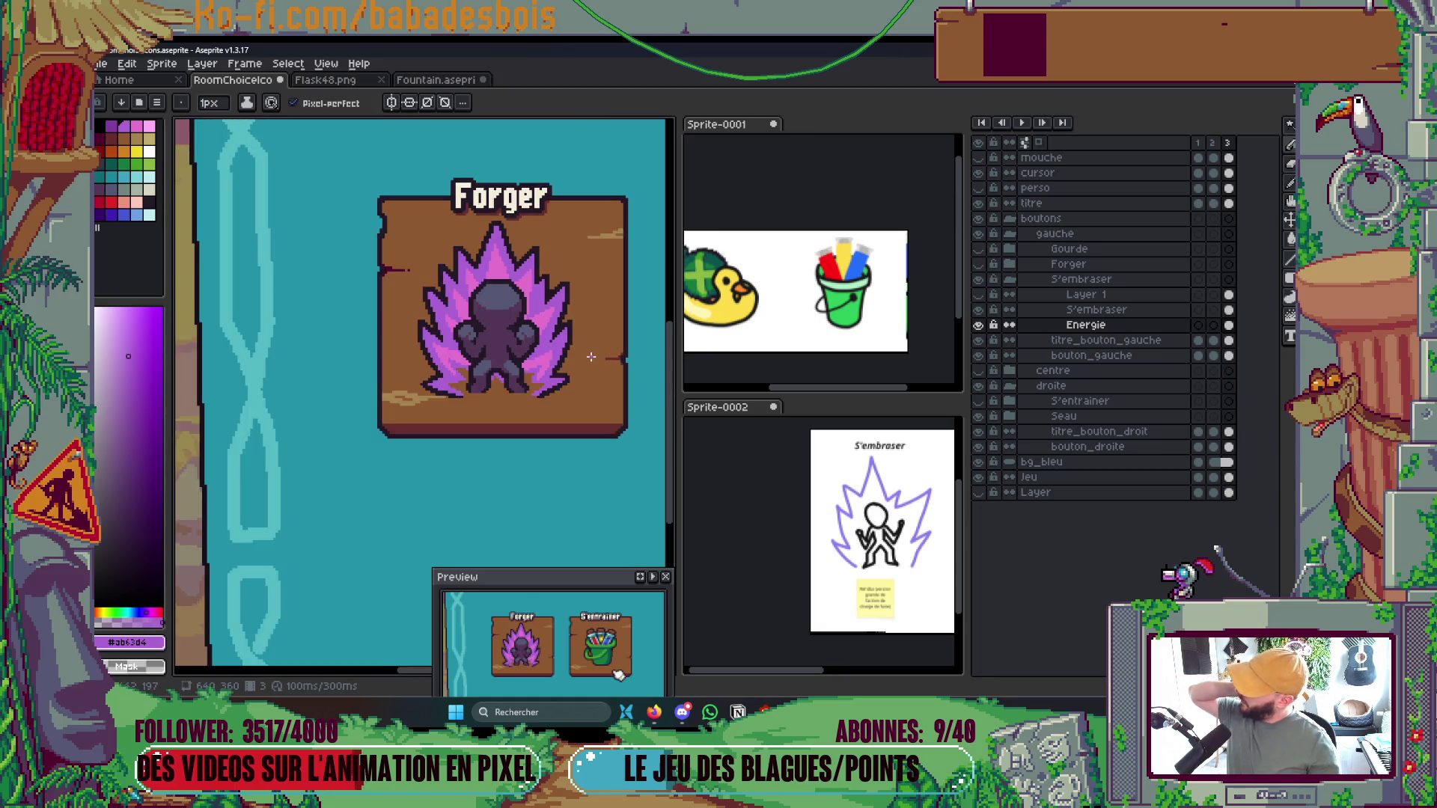
pyautogui.scroll(-2, 479, 382)
pyautogui.scroll(2, 462, 378)
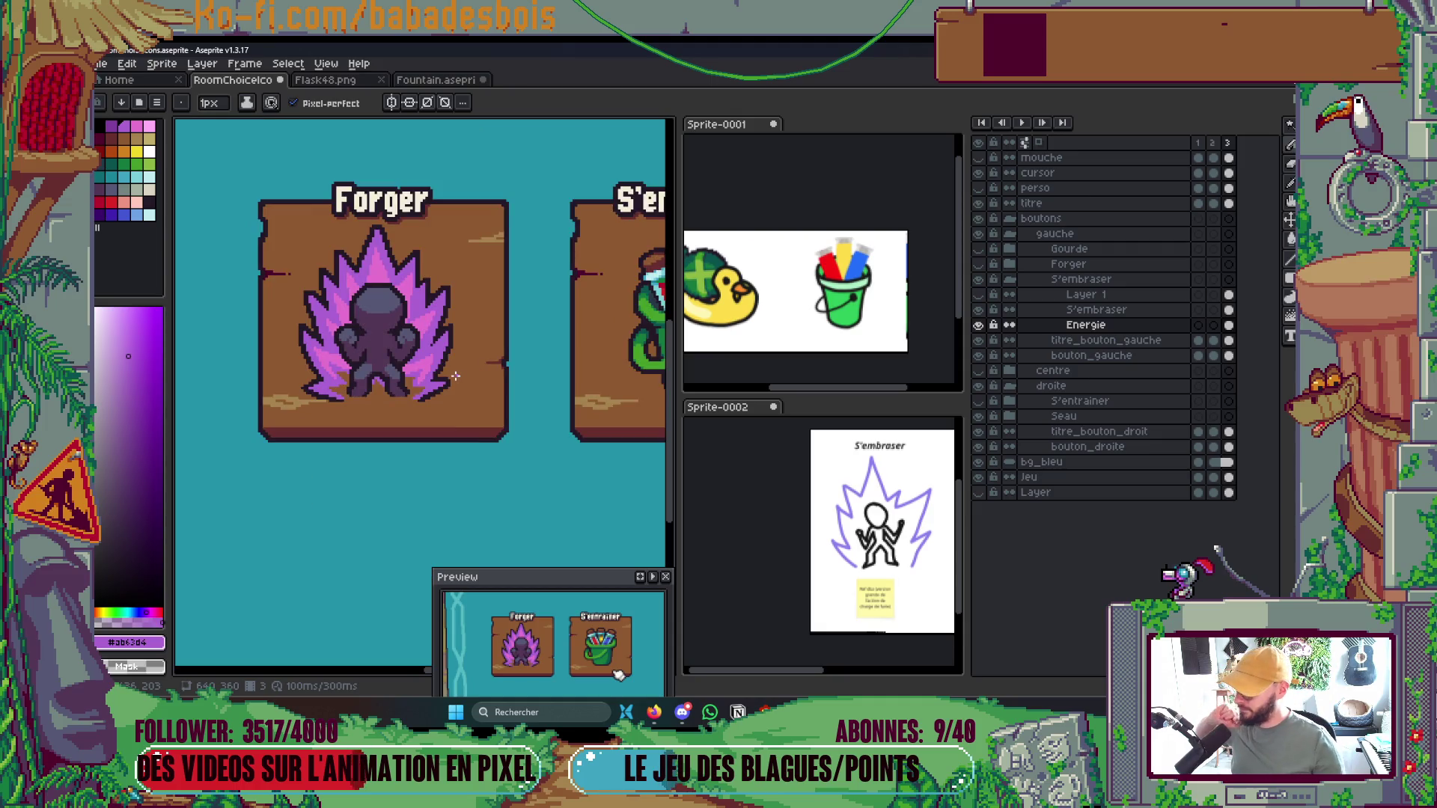
pyautogui.scroll(4, 455, 375)
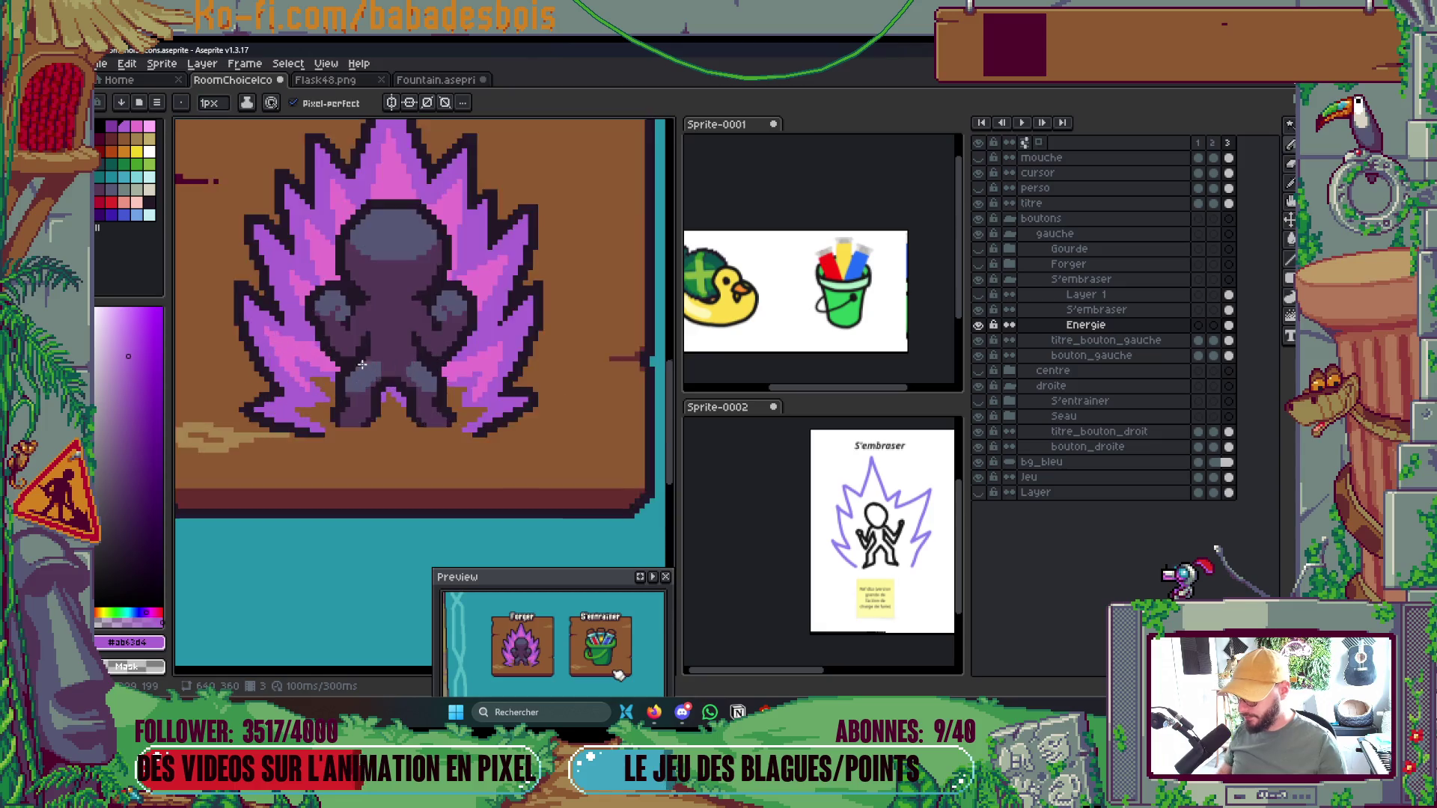
# Sample dark purple #533656, then on the S'embraser layer the grey-blue #565876 from the body
pyautogui.hotkey('shift', 'u')
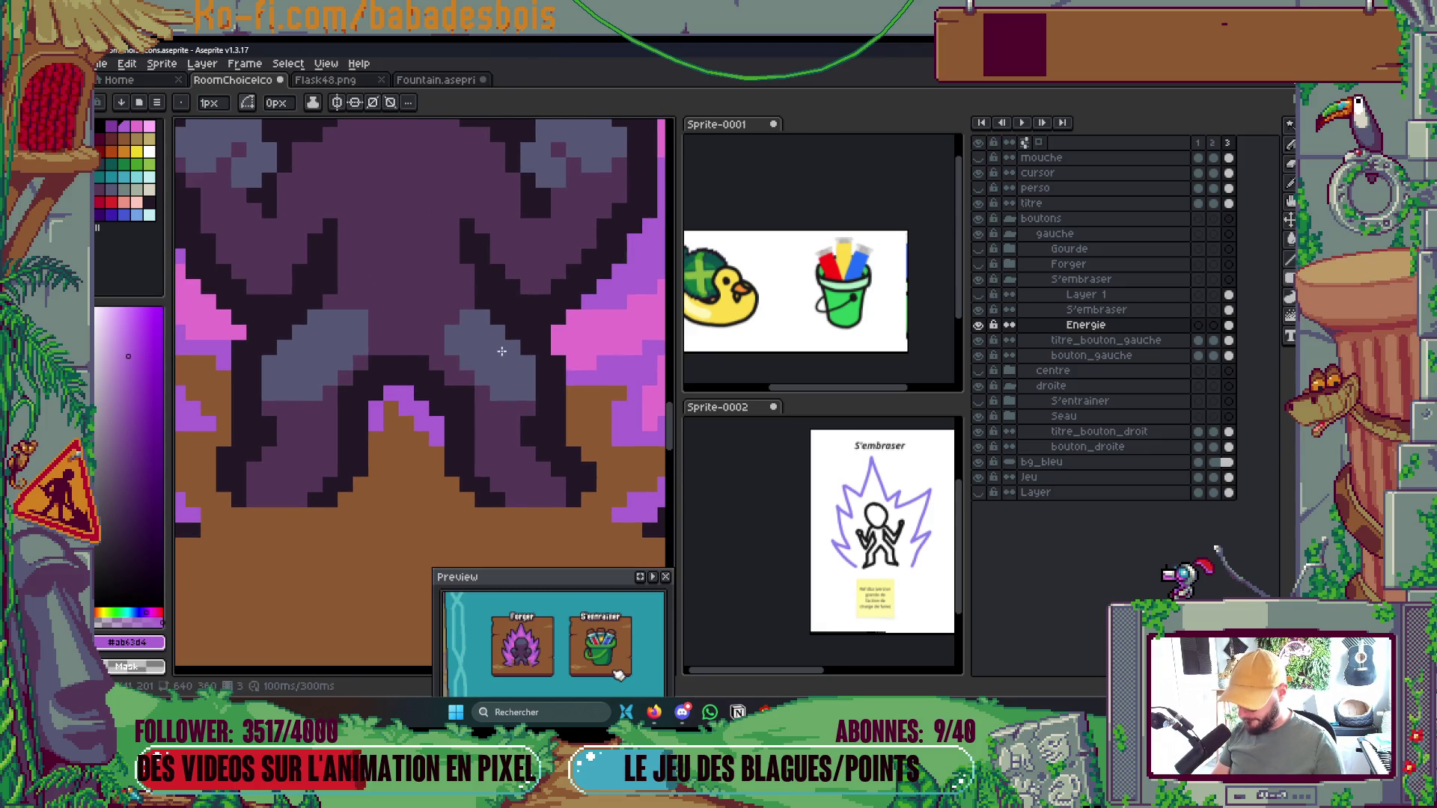
pyautogui.press('i')
pyautogui.click(469, 356)
pyautogui.press('b')
pyautogui.hotkey('alt', 'Up')
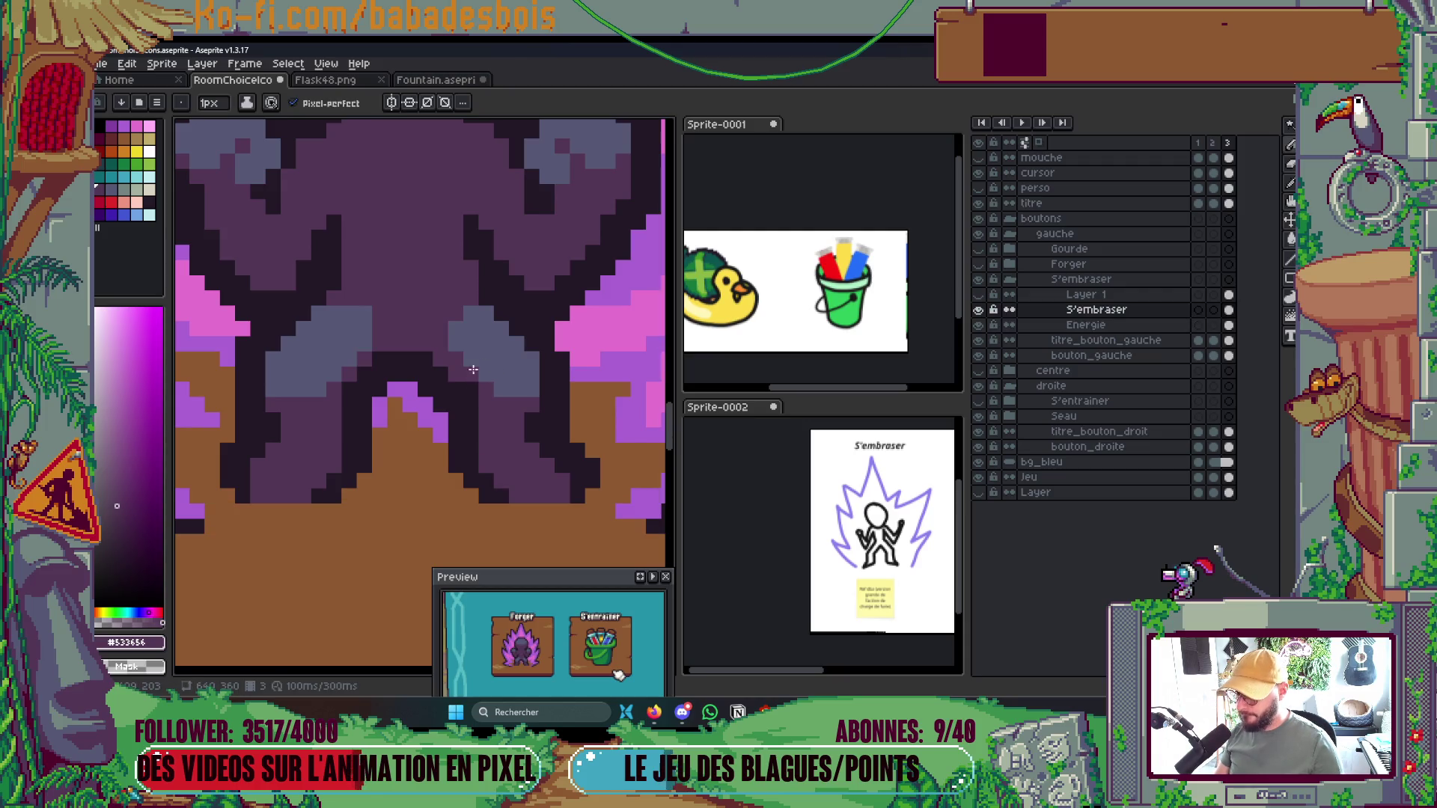
pyautogui.press('i')
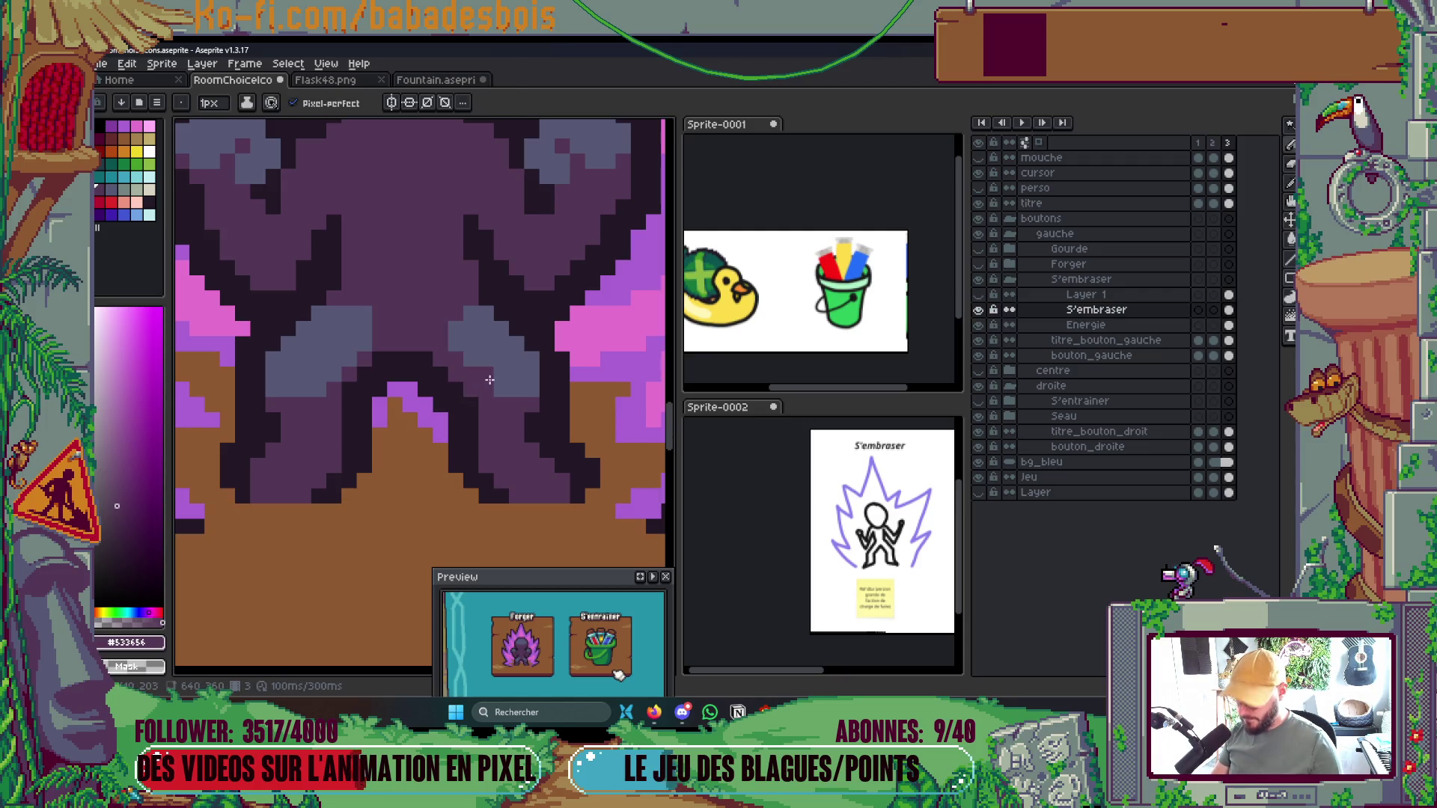
pyautogui.click(506, 350)
pyautogui.press('b')
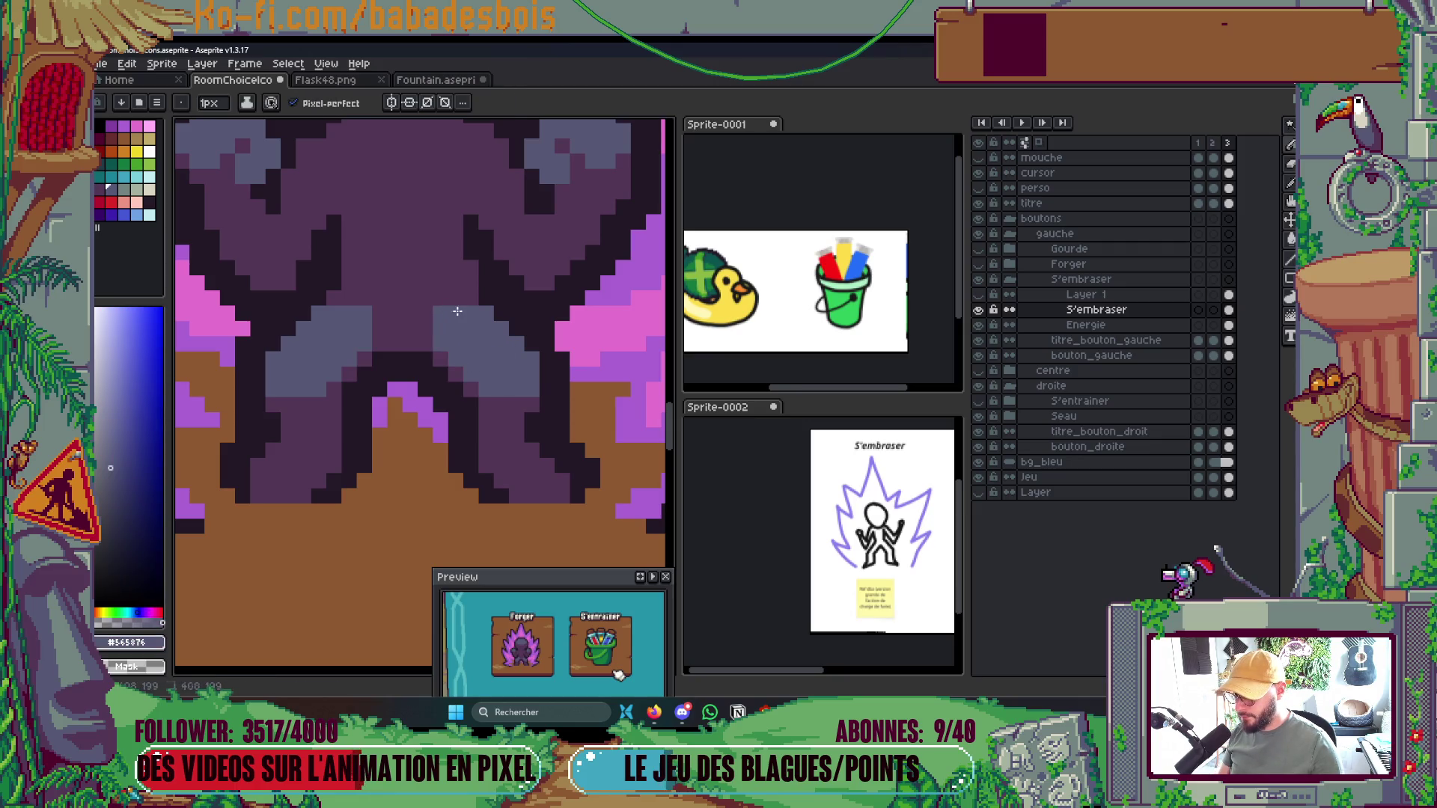
pyautogui.scroll(-5, 549, 283)
pyautogui.scroll(2, 548, 283)
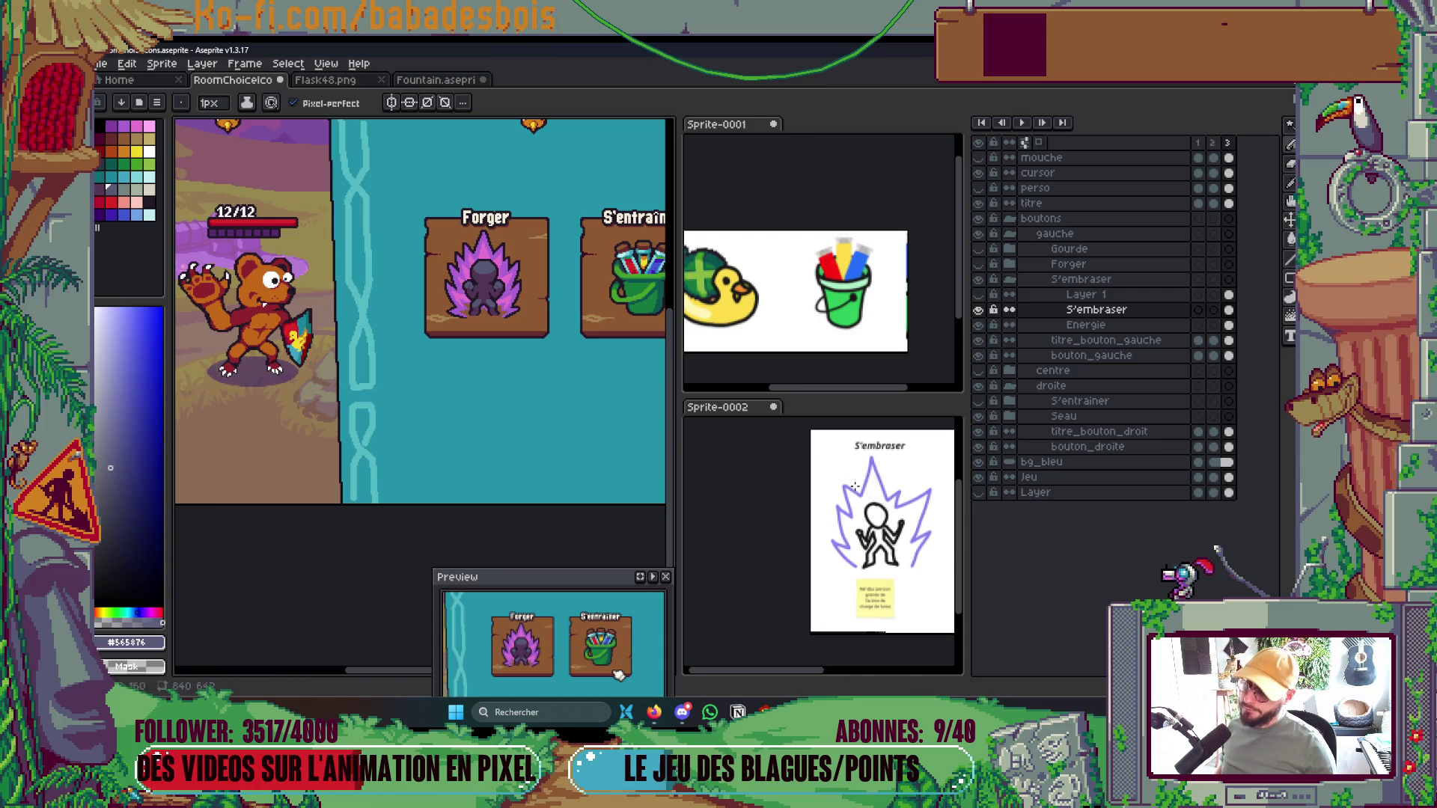
# Activate the Sprite-0002 reference, then bring the choice buttons artwork back into view
pyautogui.click(907, 537)
pyautogui.hscroll(3, 860, 532)
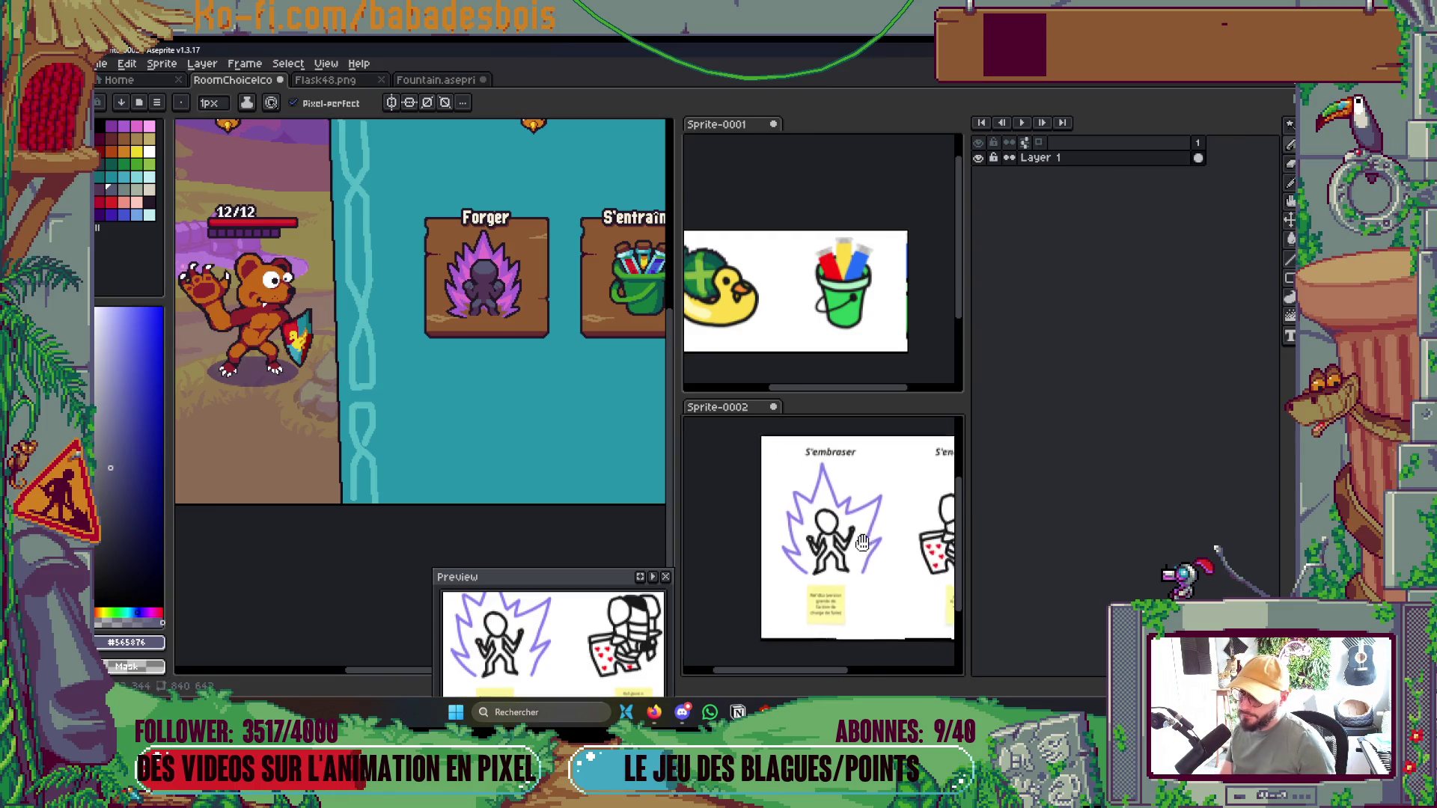
pyautogui.moveTo(617, 466); pyautogui.dragTo(501, 505)
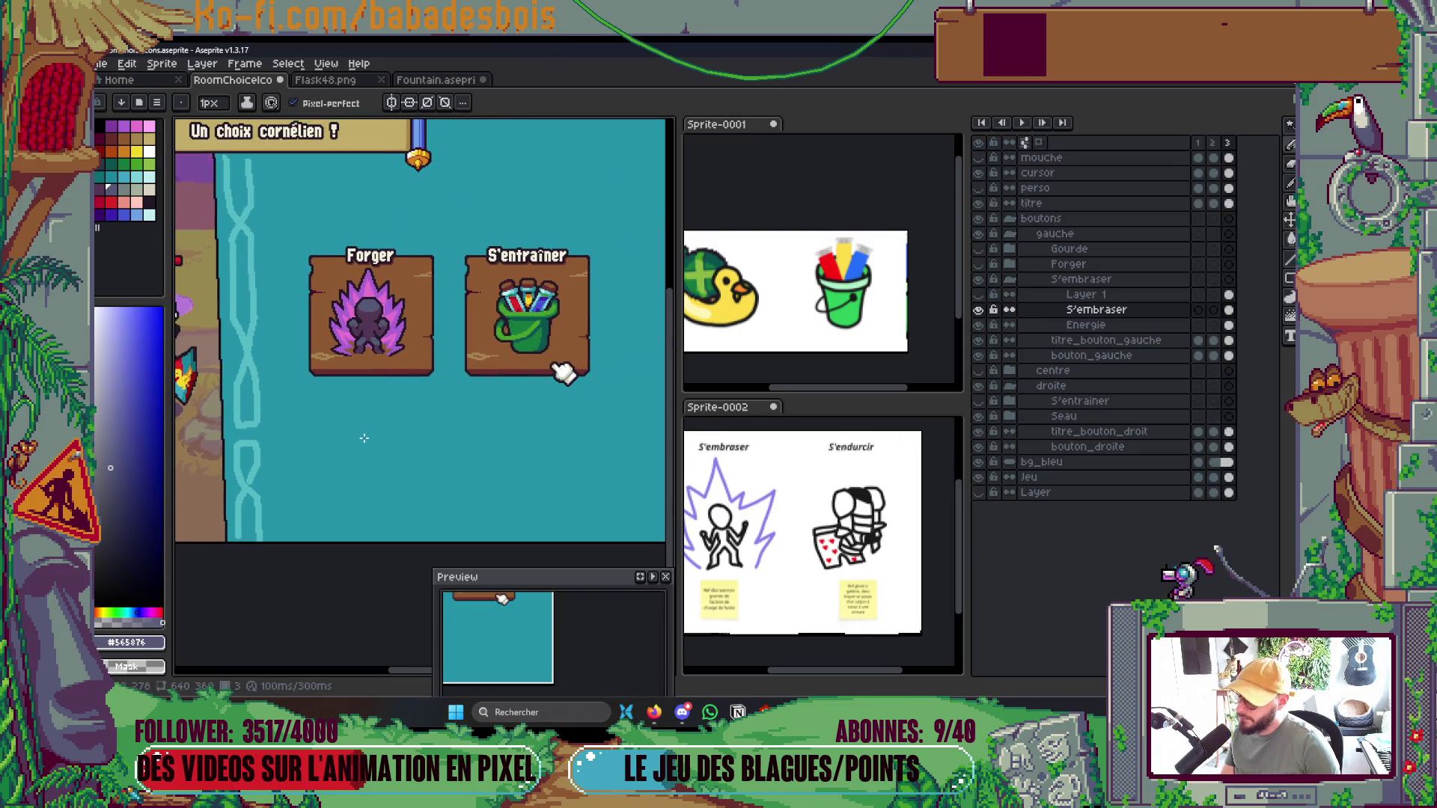
pyautogui.moveTo(347, 382)
pyautogui.mouseDown()
pyautogui.moveTo(322, 448)
pyautogui.moveTo(340, 398)
pyautogui.mouseUp()
pyautogui.scroll(5, 339, 424)
# Pick purple #ab63d4 and repaint three brown pixels at the aura's base
pyautogui.keyDown('alt'); pyautogui.click(340, 384); pyautogui.keyUp('alt')
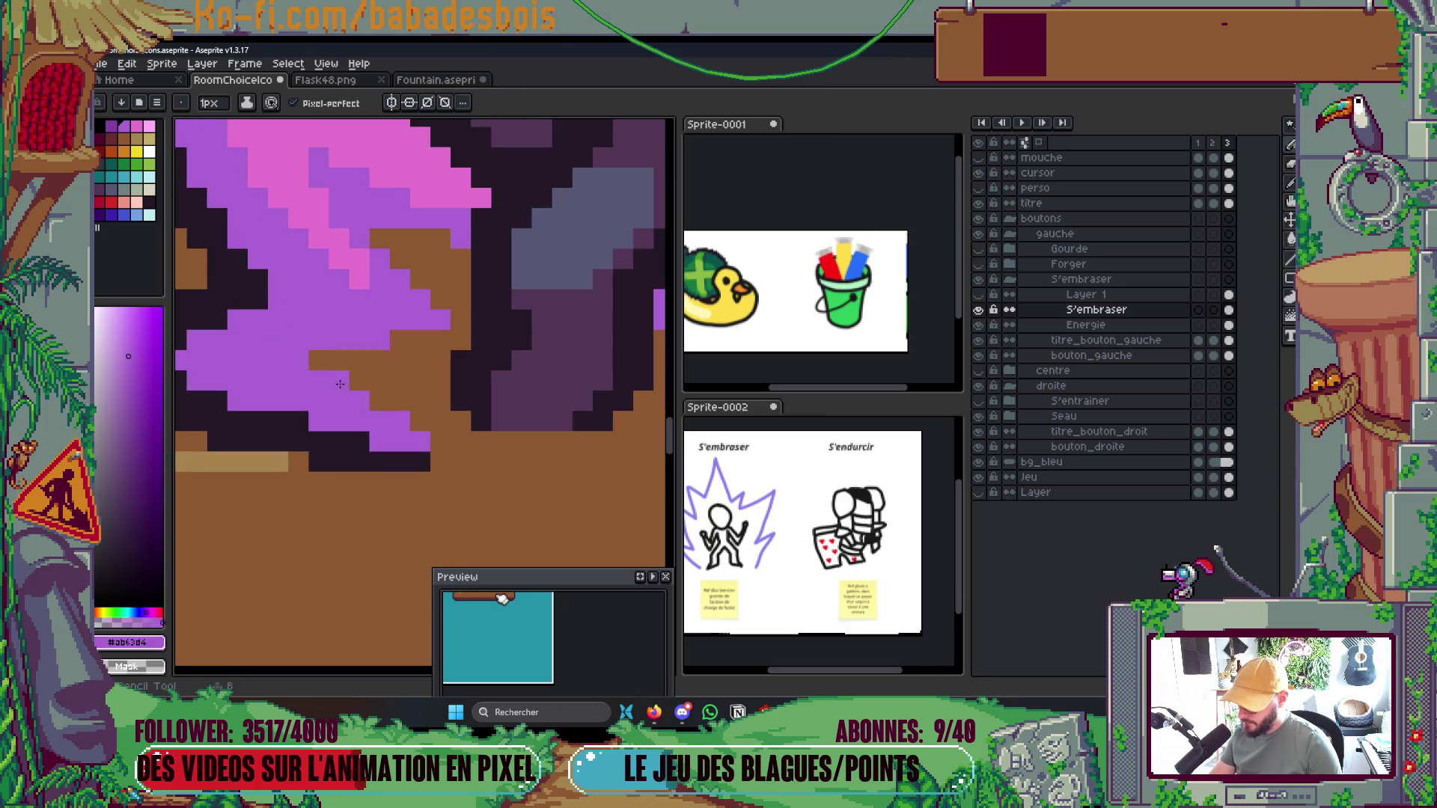
pyautogui.click(319, 360)
pyautogui.click(339, 360)
pyautogui.click(403, 409)
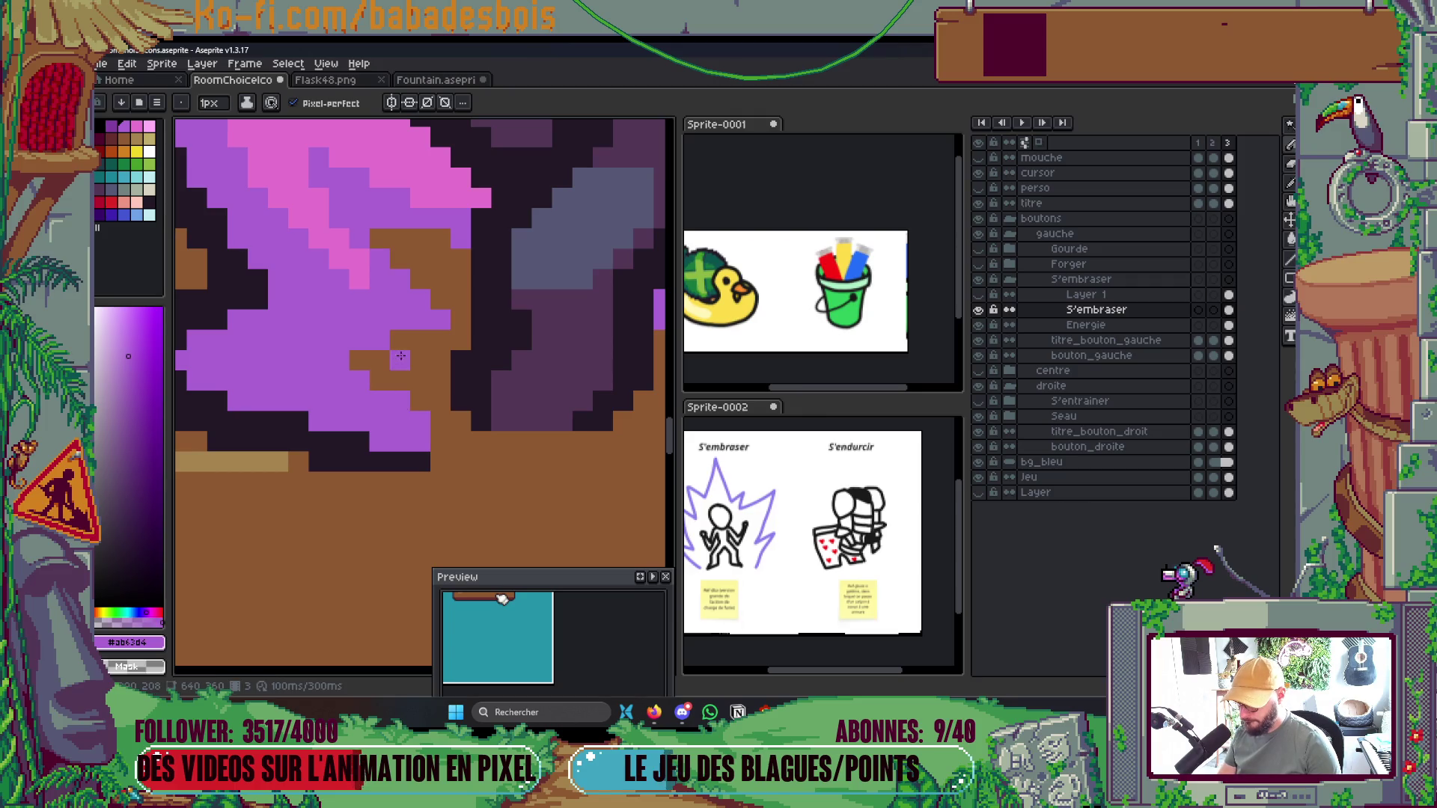
pyautogui.scroll(-6, 468, 258)
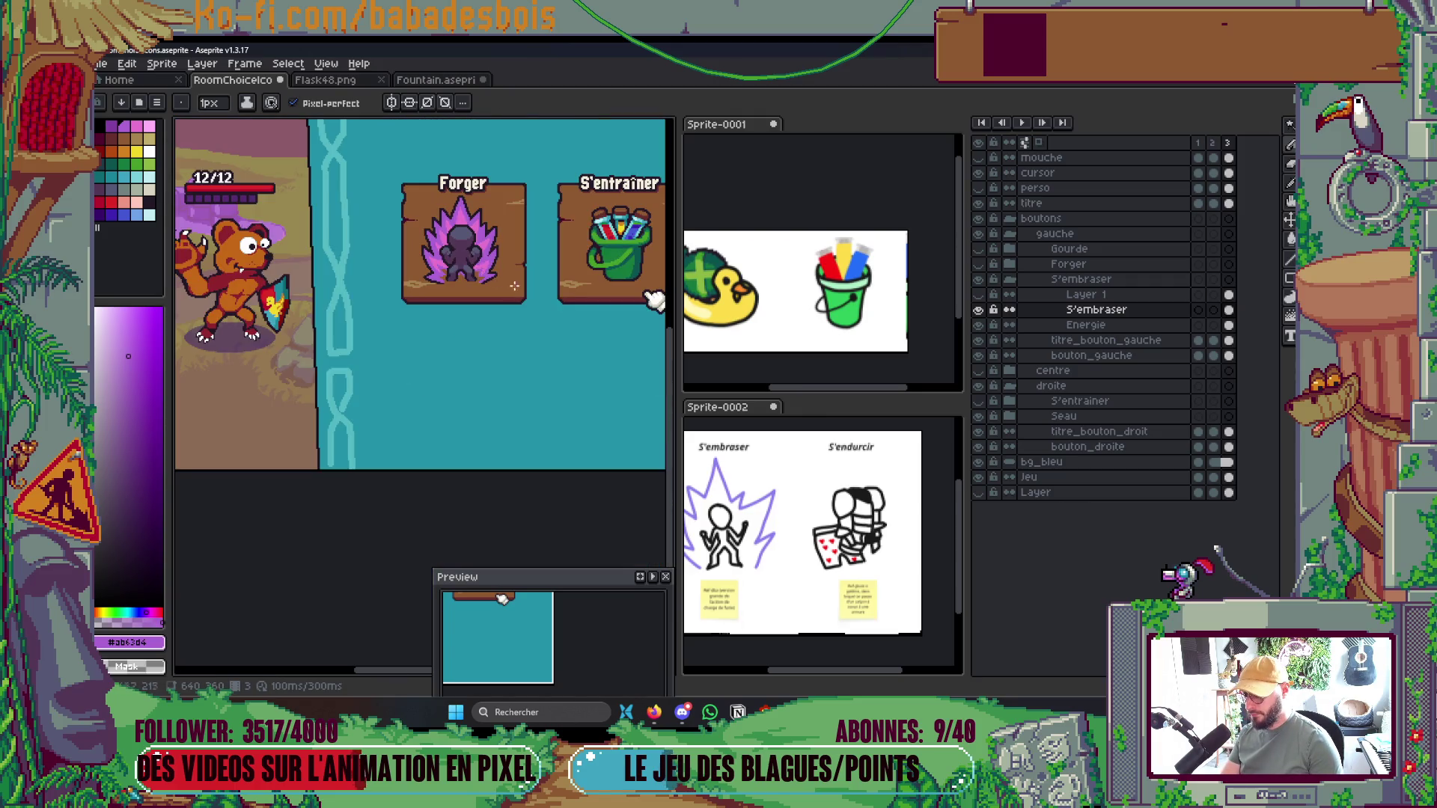
pyautogui.scroll(6, 509, 288)
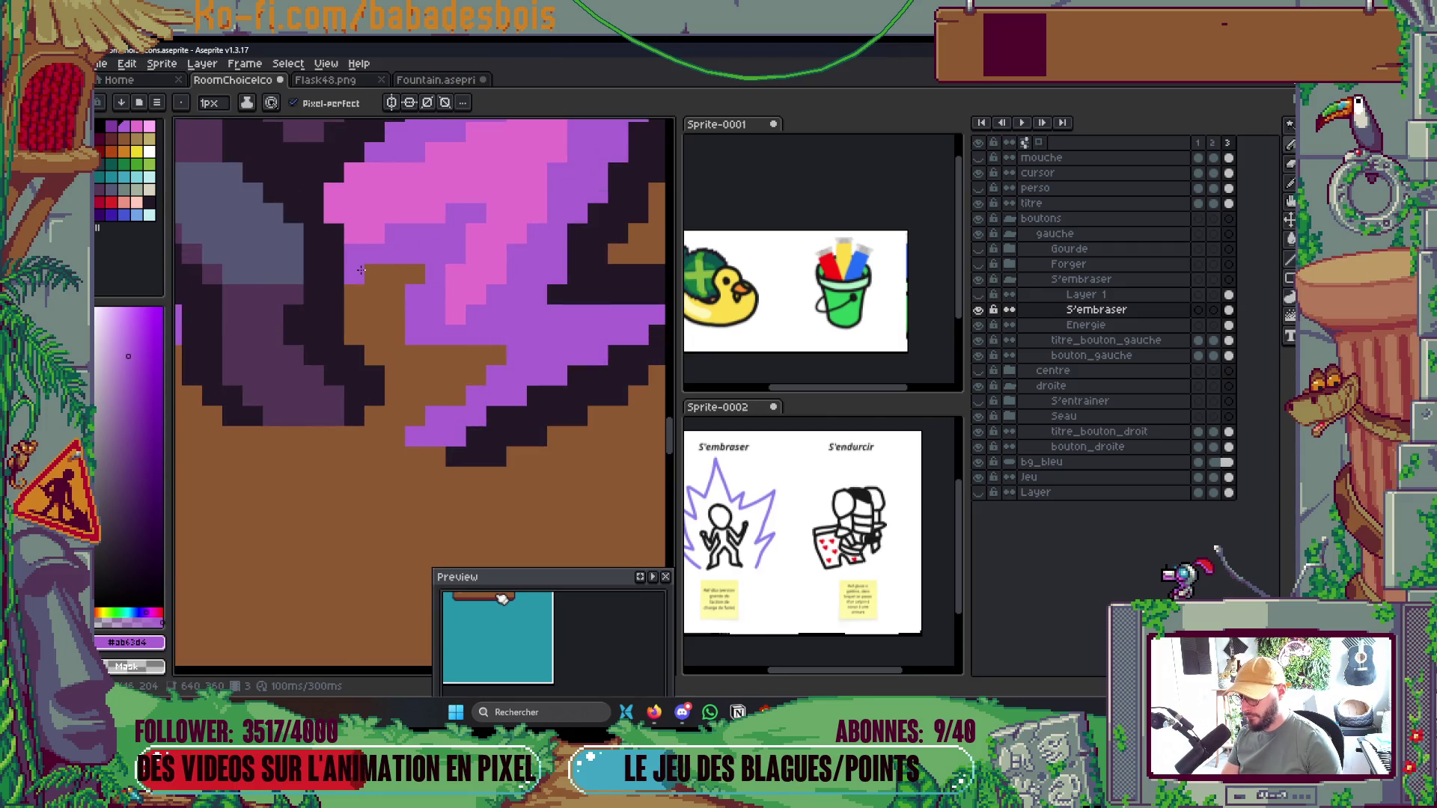
# Merge Layer 1 down into the S'embraser layer
pyautogui.hotkey('alt', 'Down')
pyautogui.scroll(-3, 489, 368)
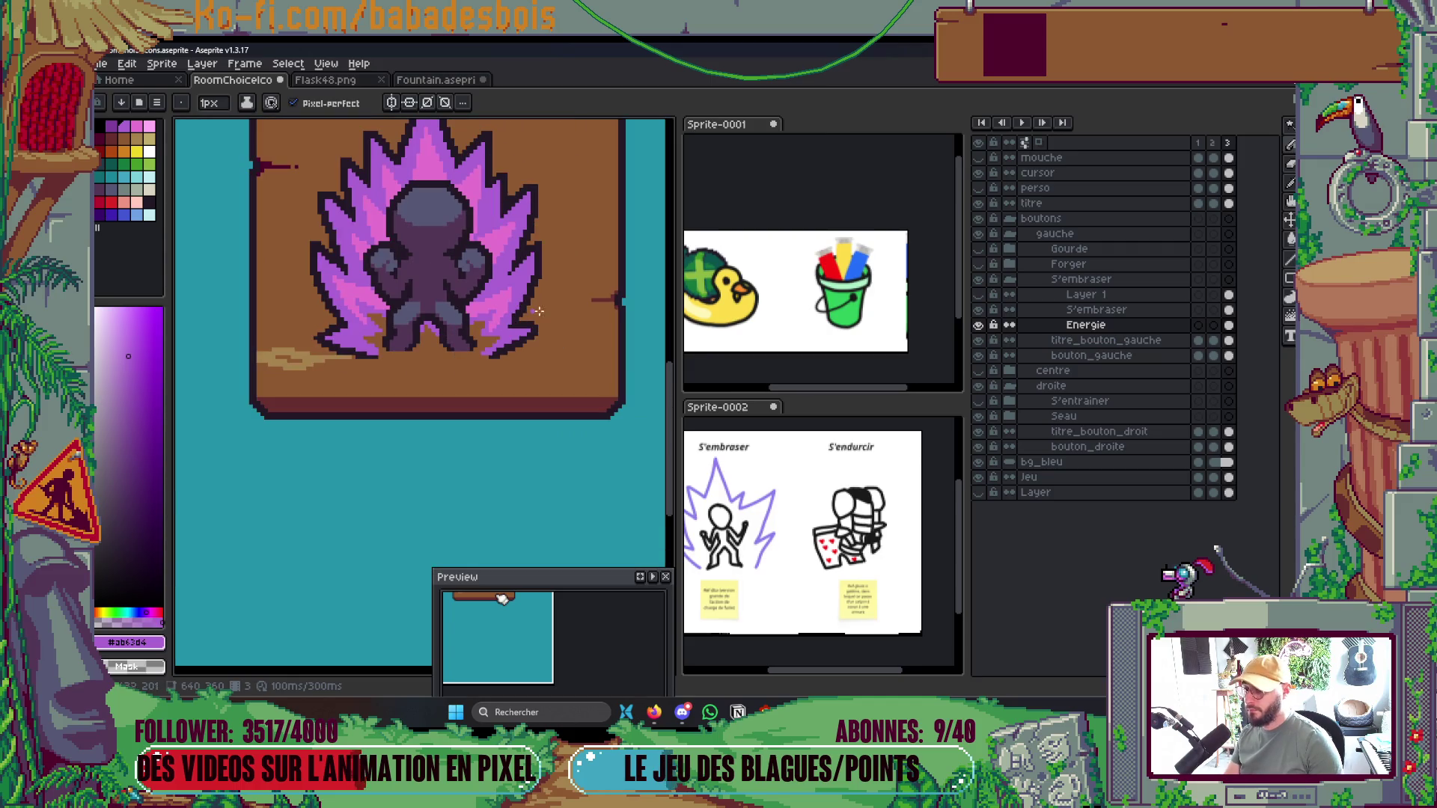
pyautogui.scroll(-1, 704, 353)
pyautogui.scroll(-3, 636, 337)
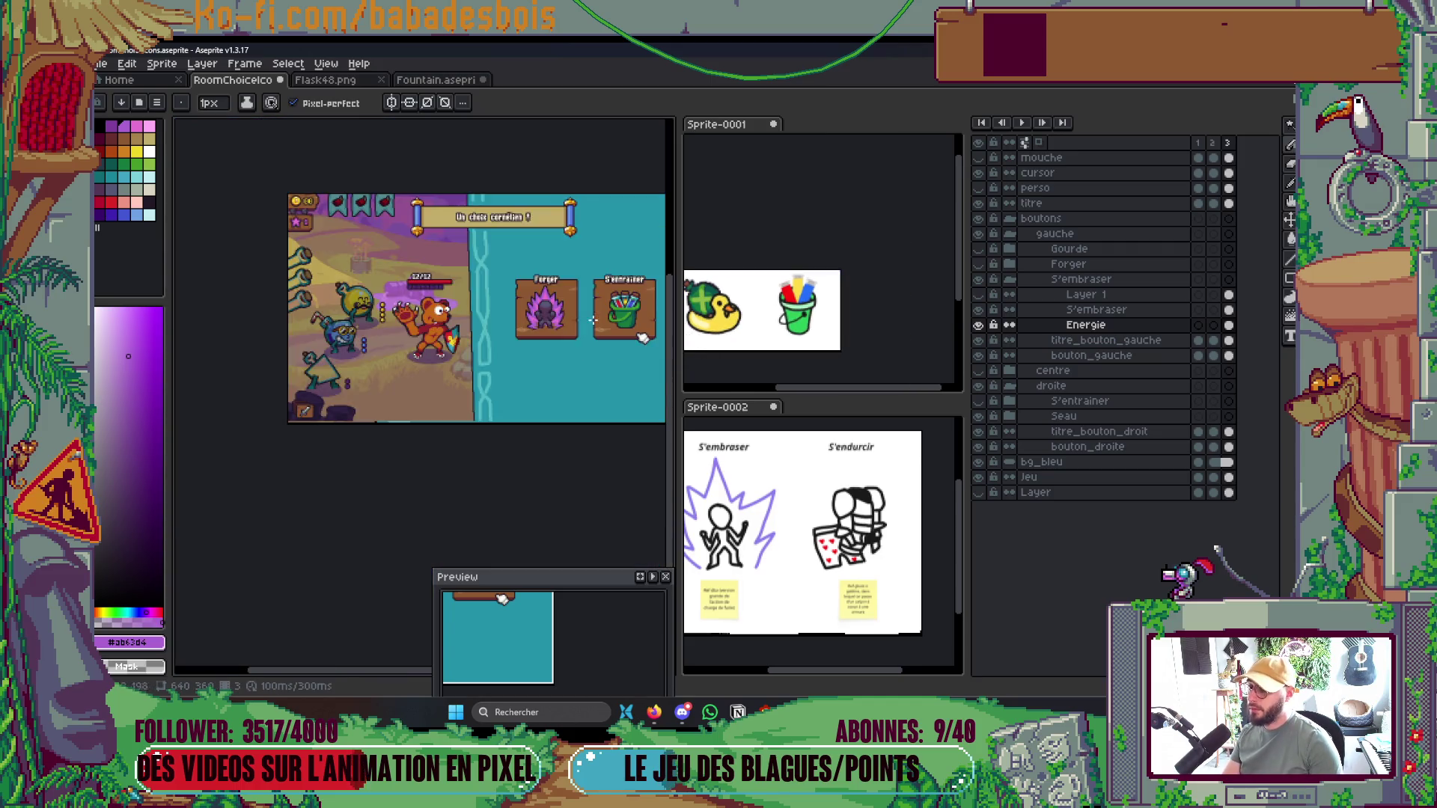
pyautogui.scroll(2, 636, 336)
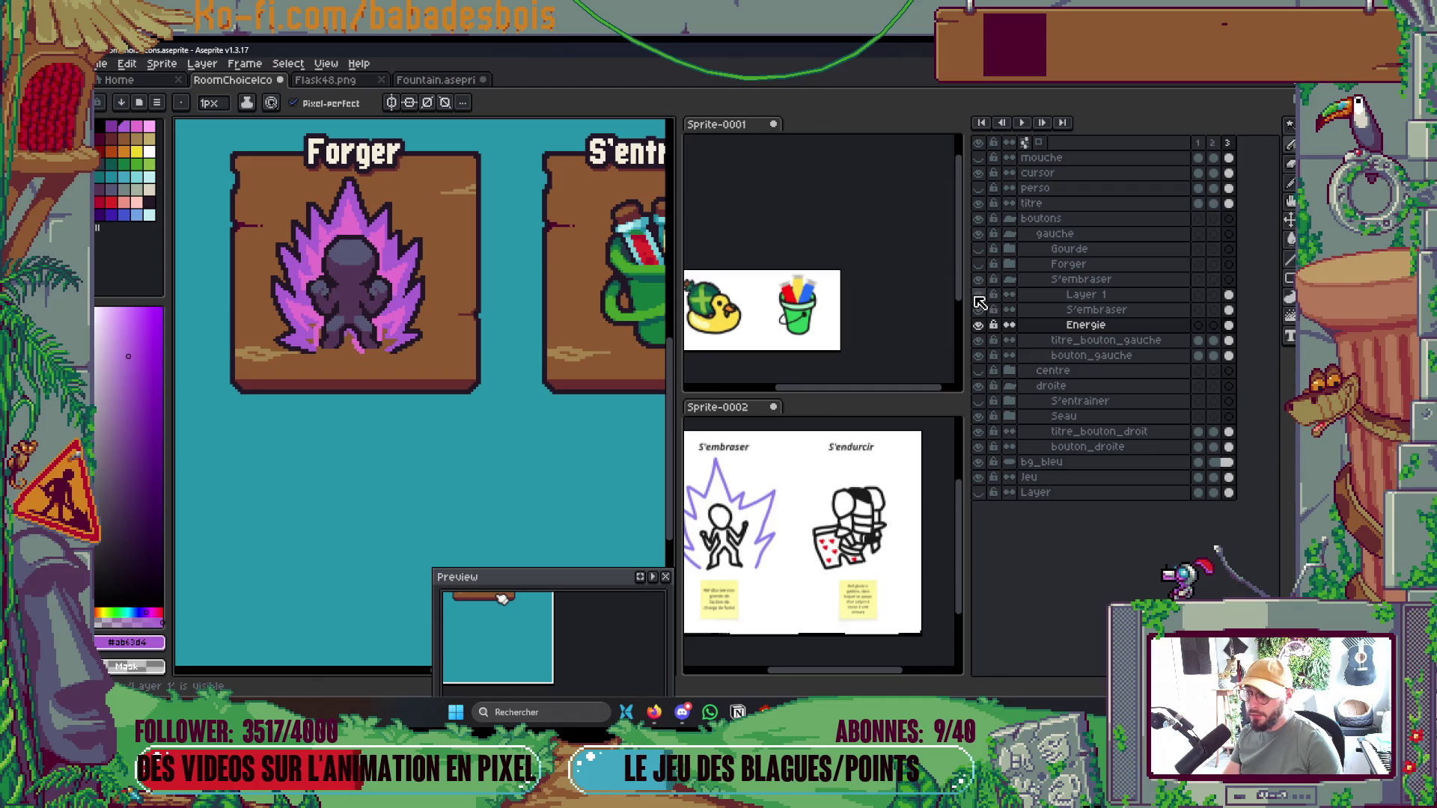
pyautogui.click(1086, 294)
pyautogui.hotkey('ctrl', 'e')
# Sample the dark outline colour and paint dark pixels along the aura's edge
pyautogui.moveTo(453, 382); pyautogui.dragTo(442, 416)
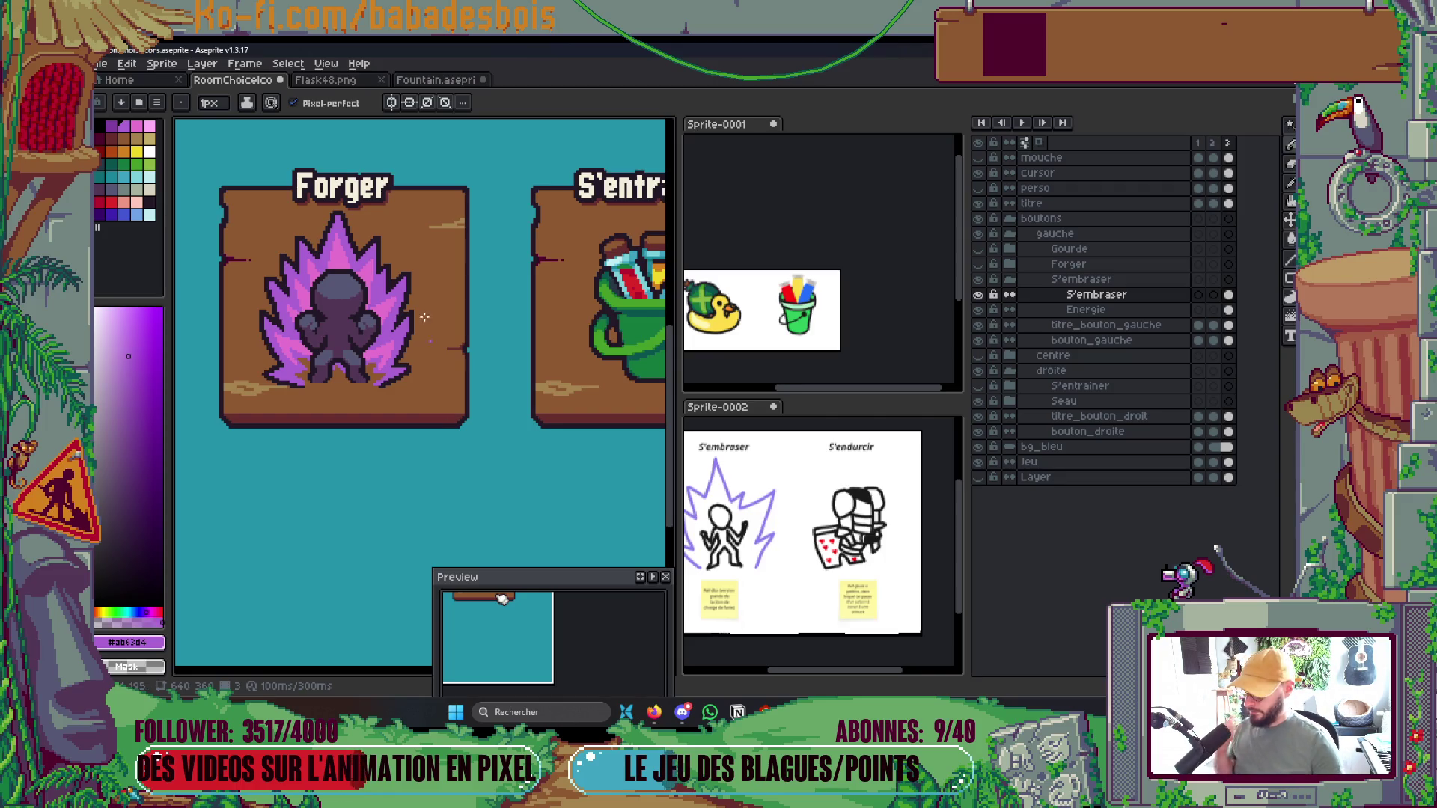
pyautogui.scroll(-4, 571, 389)
pyautogui.scroll(2, 510, 392)
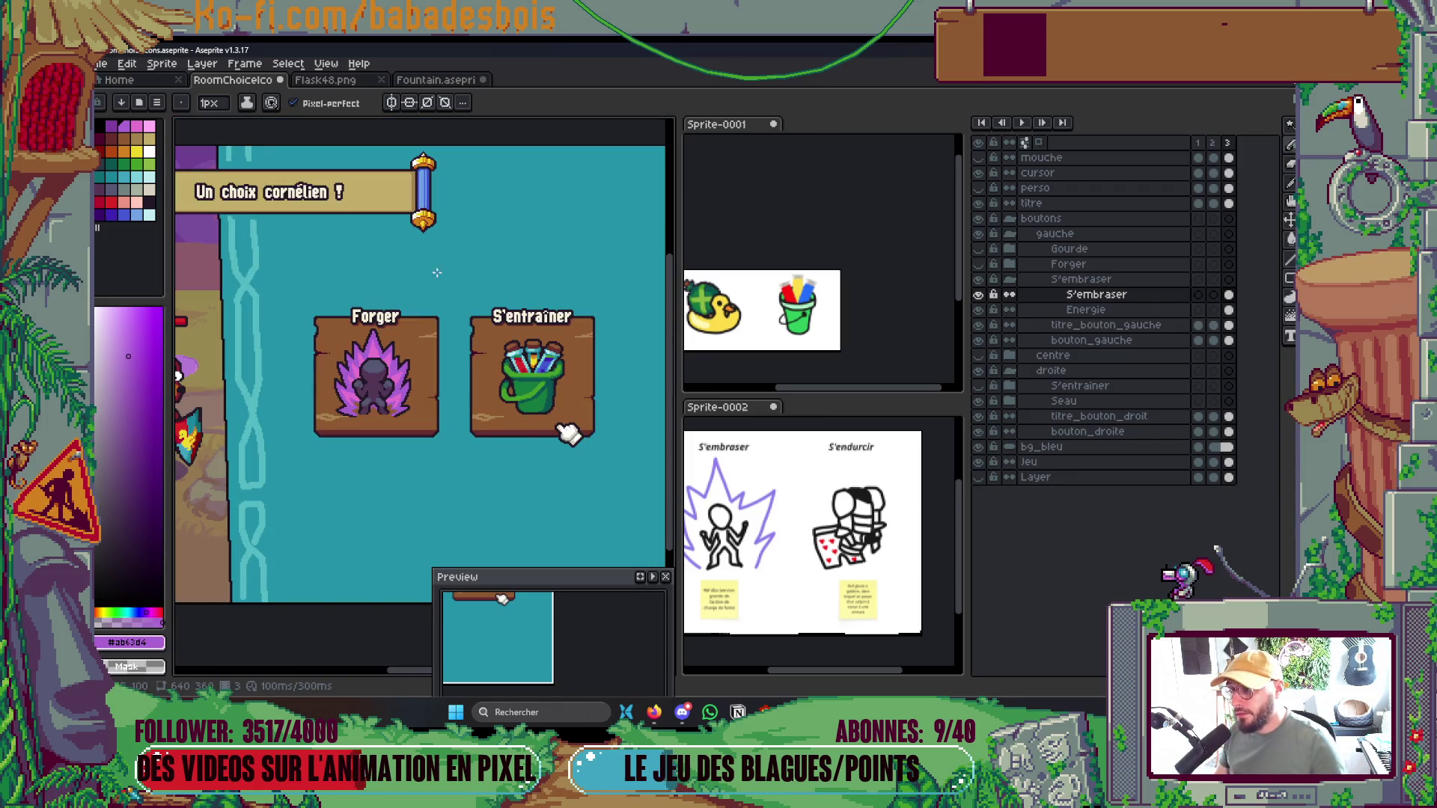
pyautogui.scroll(5, 364, 410)
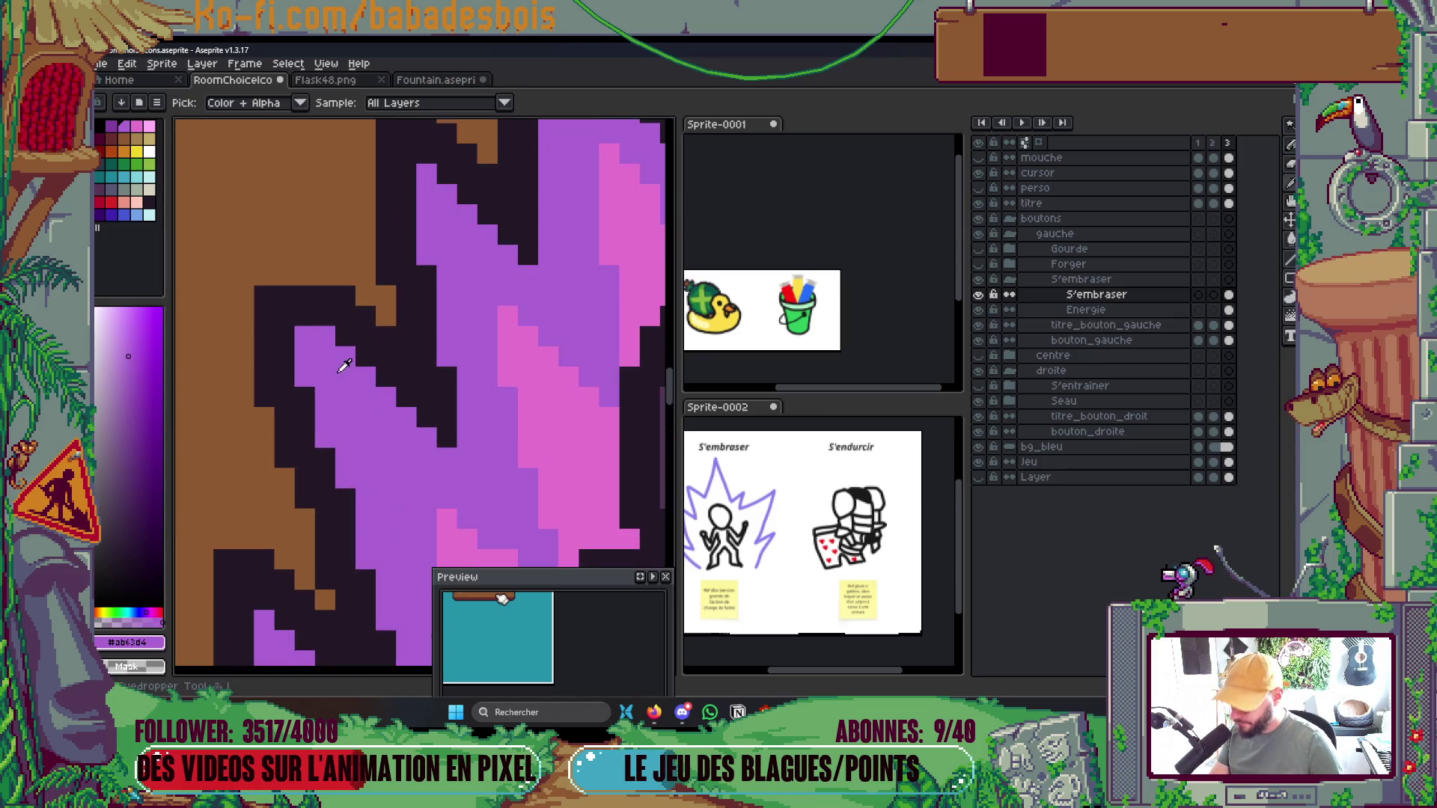
pyautogui.keyDown('alt'); pyautogui.click(306, 271); pyautogui.keyUp('alt')
pyautogui.moveTo(305, 271)
pyautogui.mouseDown()
pyautogui.moveTo(264, 275)
pyautogui.moveTo(264, 255)
pyautogui.moveTo(286, 260)
pyautogui.mouseUp()
# Pan the view to show the 'Un choix cornélien !' title and both buttons
pyautogui.scroll(-5, 305, 271)
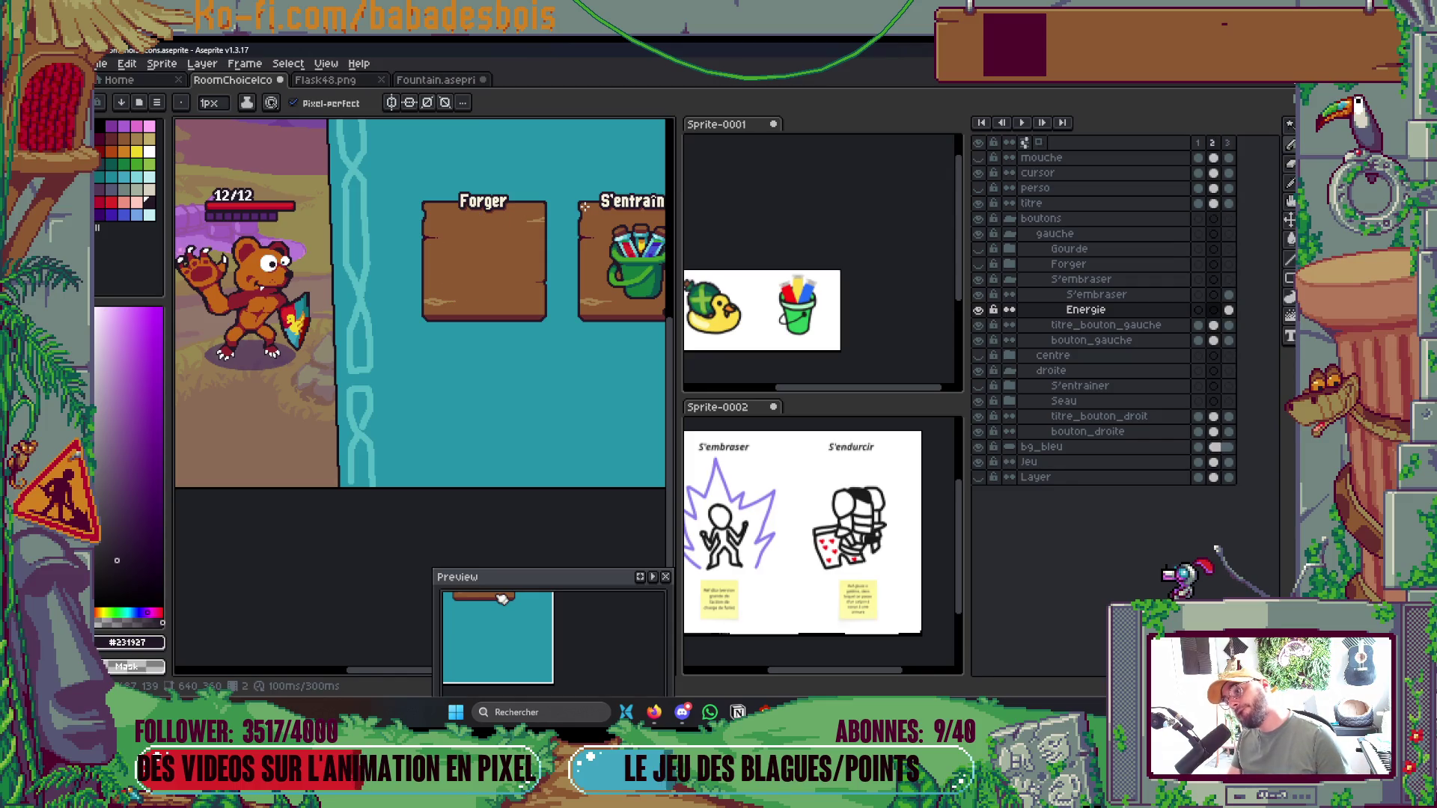
pyautogui.moveTo(596, 334)
pyautogui.mouseDown()
pyautogui.moveTo(511, 383)
pyautogui.moveTo(559, 378)
pyautogui.mouseUp()
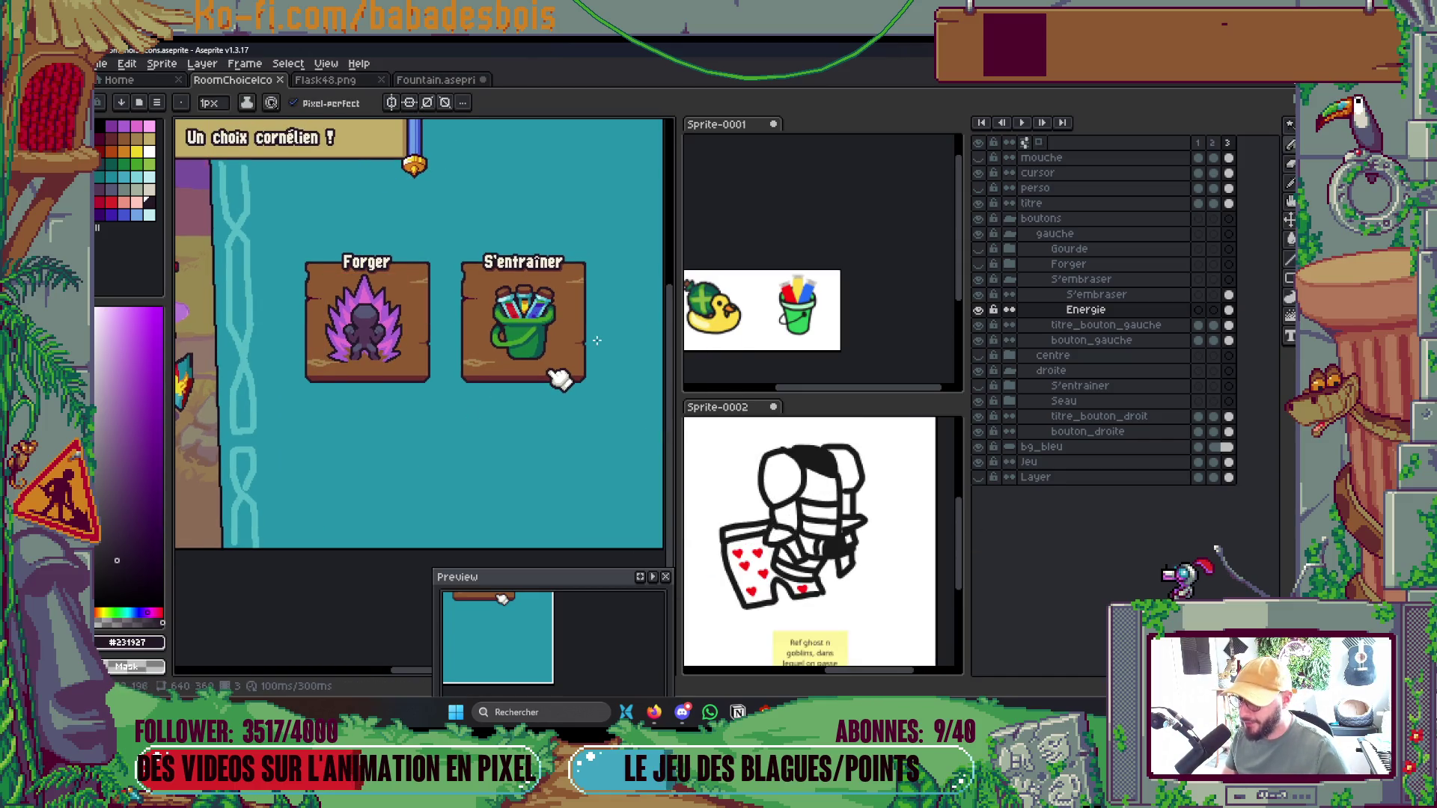
pyautogui.moveTo(559, 378); pyautogui.dragTo(550, 391)
pyautogui.scroll(2, 513, 373)
pyautogui.scroll(-2, 513, 373)
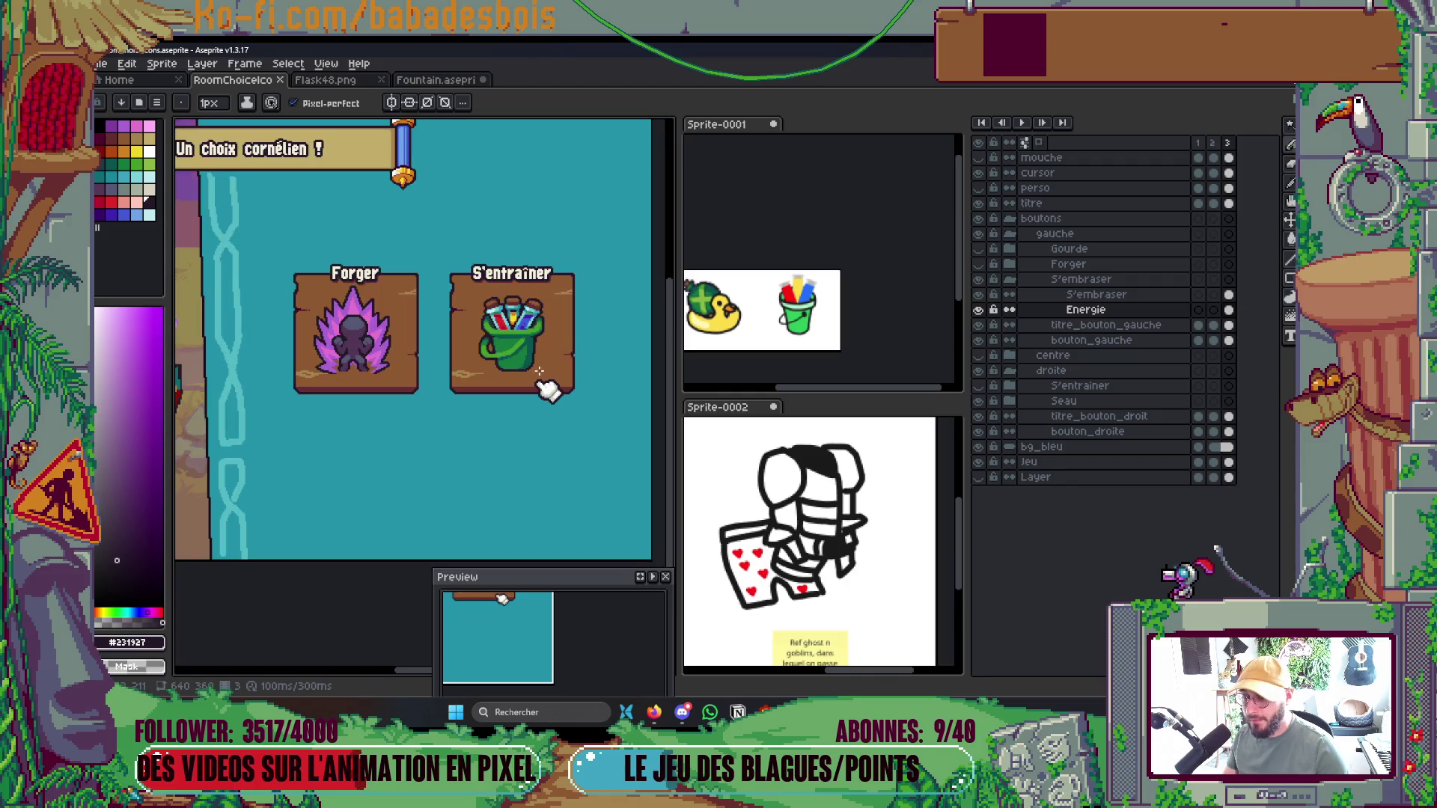
pyautogui.scroll(1, 513, 372)
pyautogui.press('ctrl')
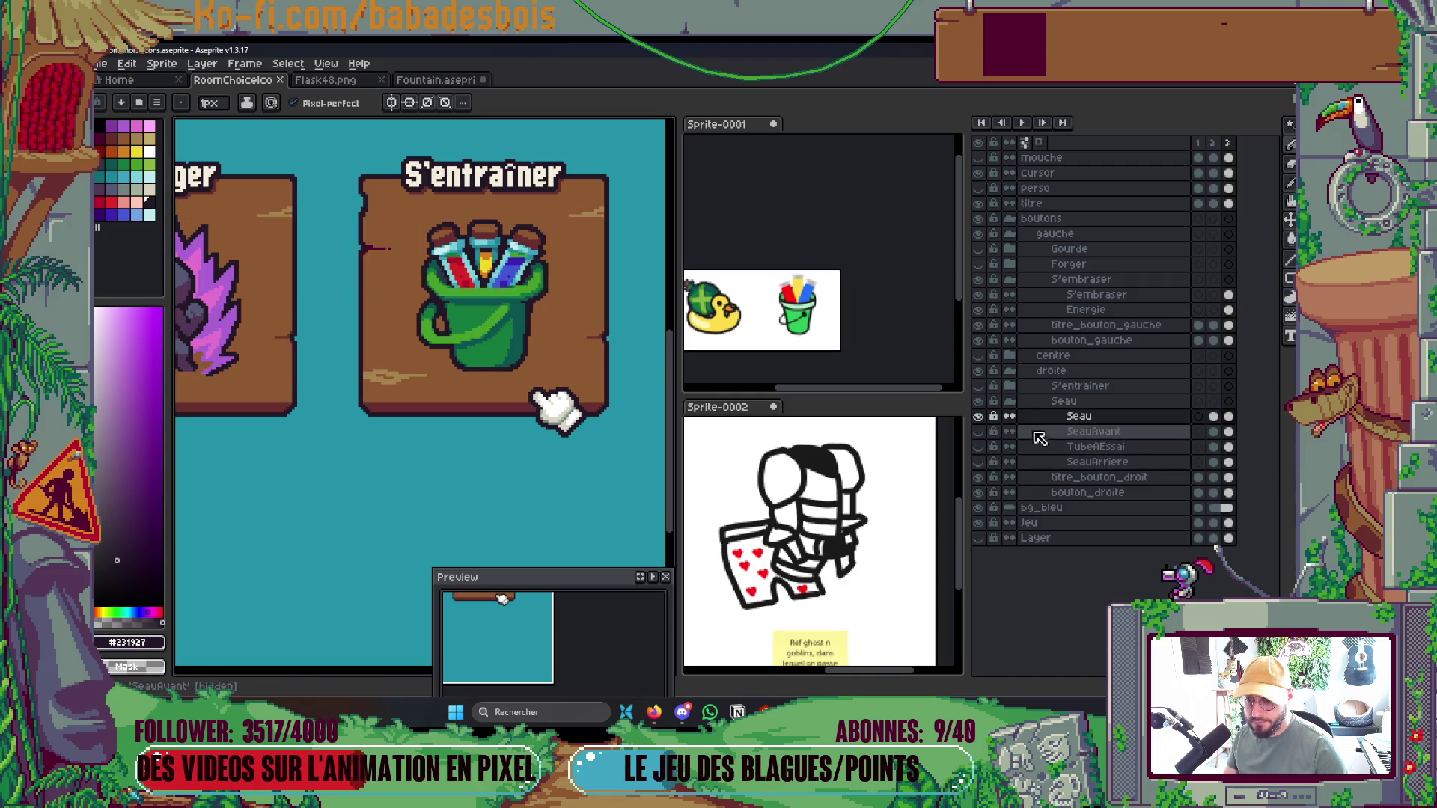
# Hide the Seau bucket layer on the S'entraîner button
pyautogui.click(978, 401)
pyautogui.click(978, 401)
pyautogui.click(978, 402)
# Add a new layer above titre_bouton_droit named S'endurcir
pyautogui.click(1128, 430)
pyautogui.rightClick(1126, 417)
pyautogui.moveTo(1153, 447)
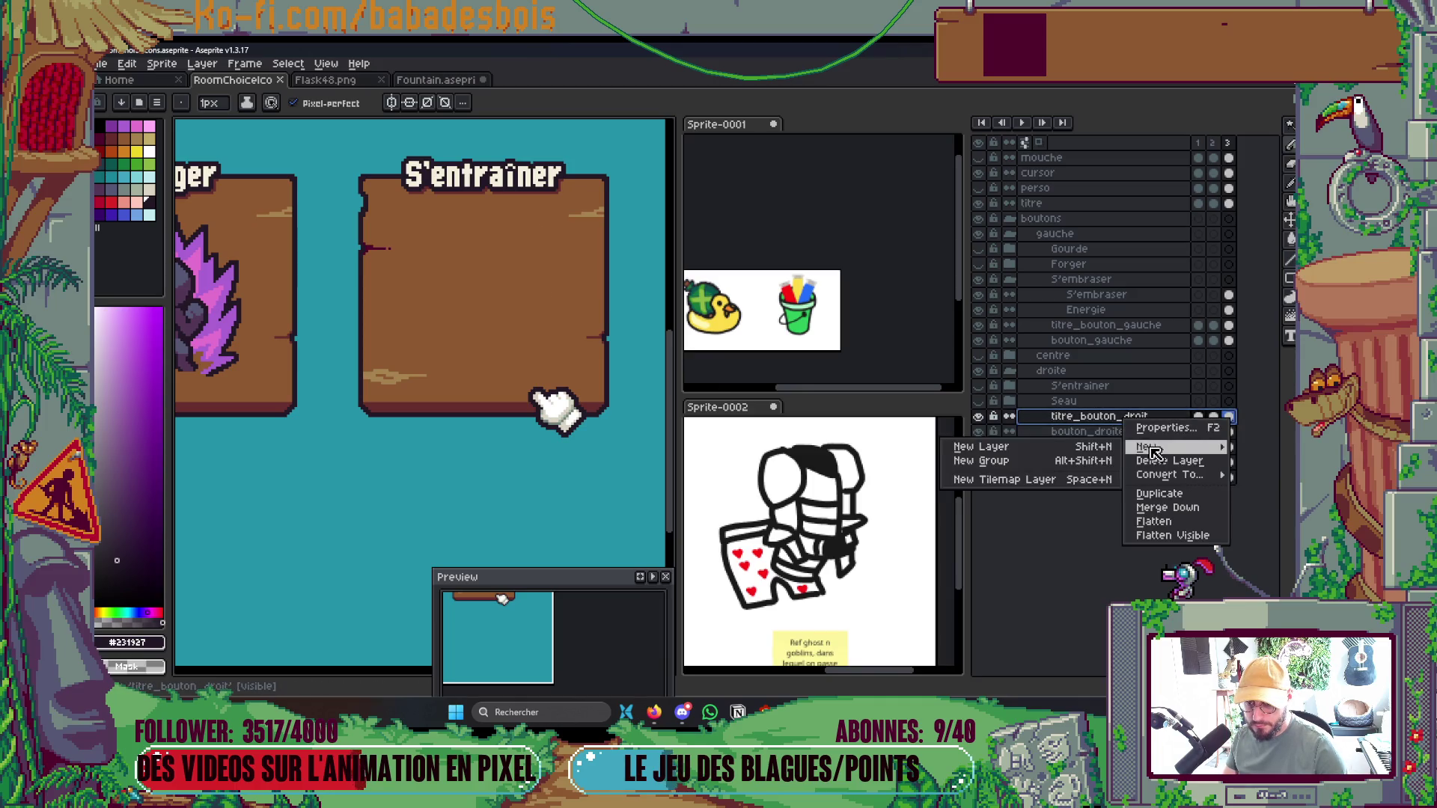
pyautogui.click(1069, 448)
pyautogui.press('F2')
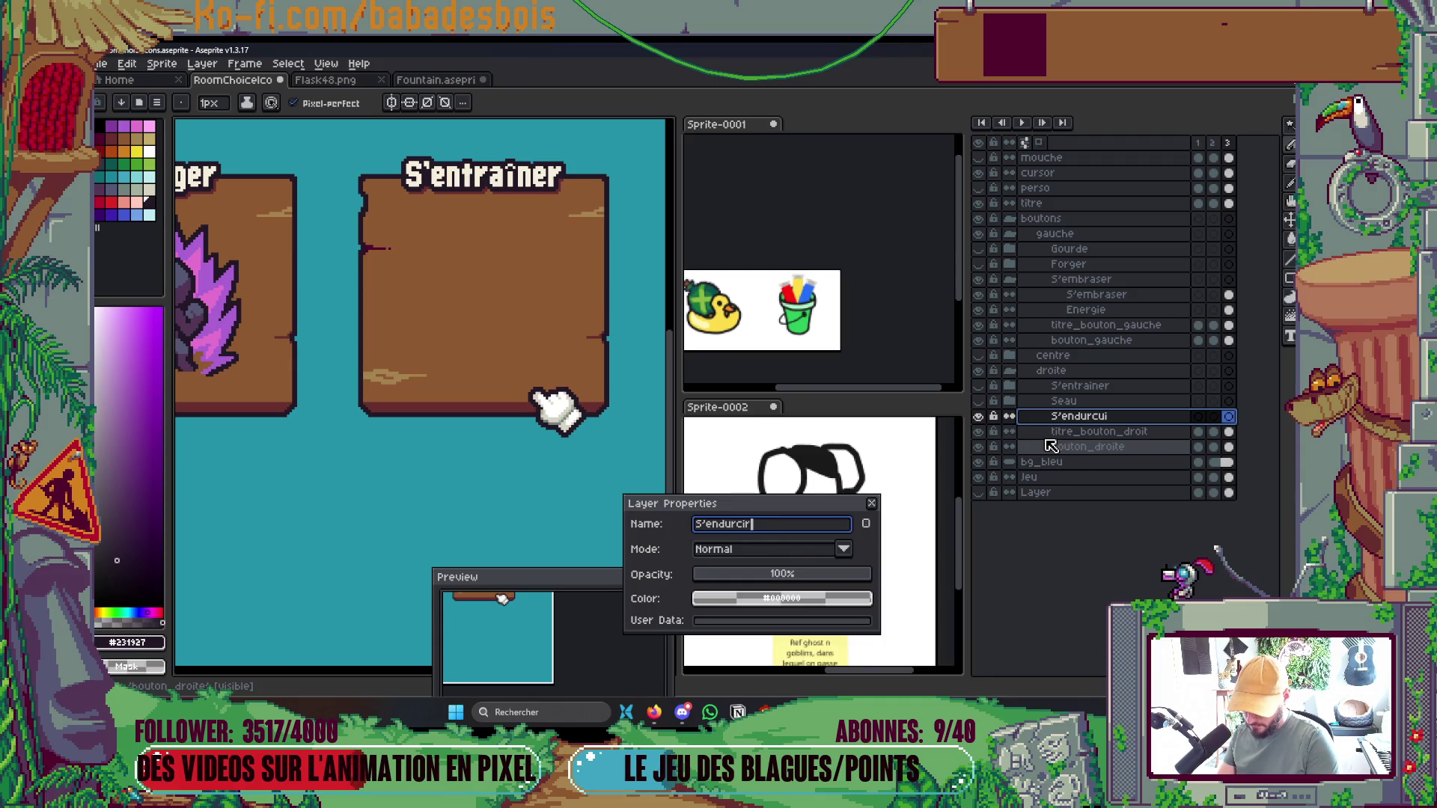
pyautogui.press('Return')
# Wrap the S'endurcir layer in a new group, also named S'endurcir
pyautogui.rightClick(1119, 424)
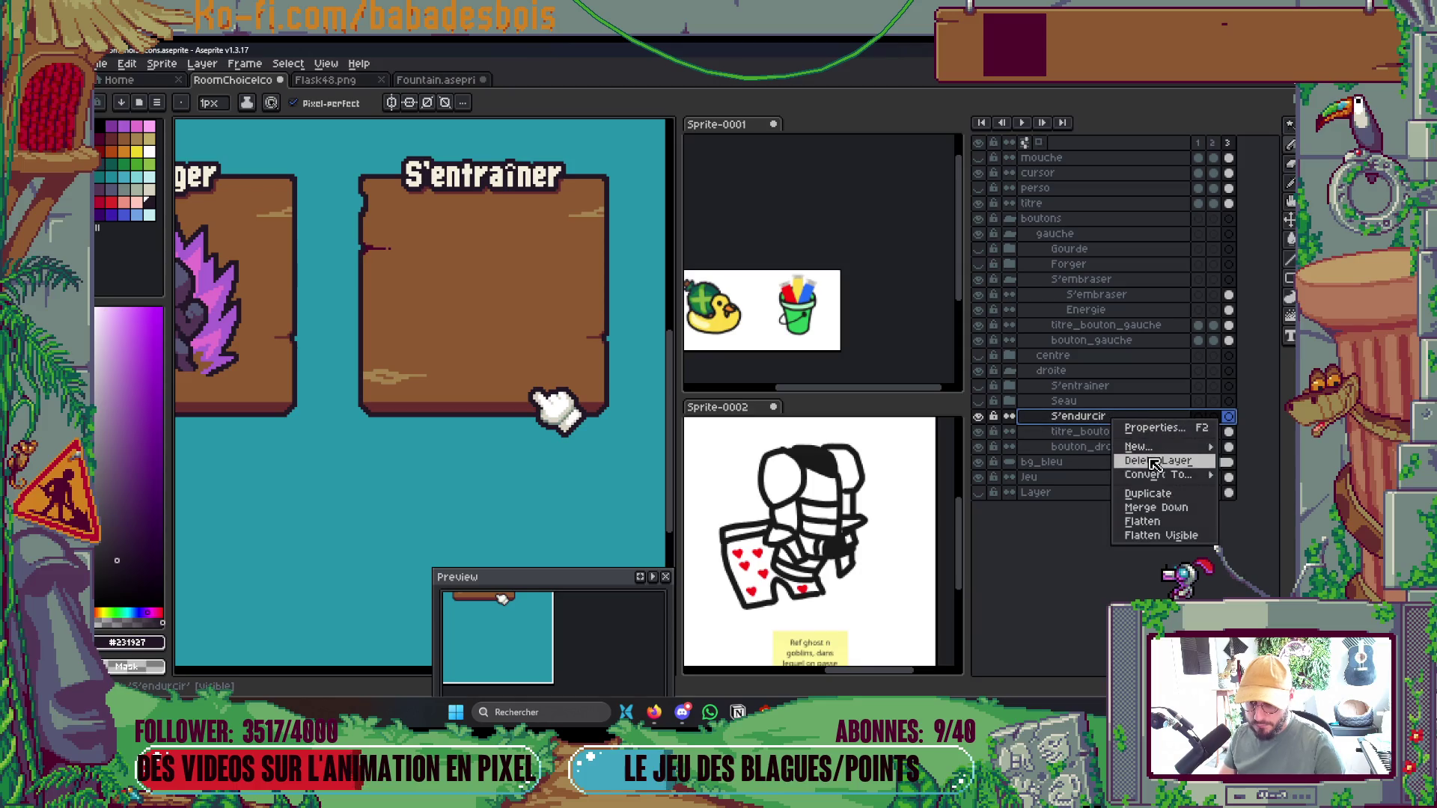
pyautogui.moveTo(1130, 451)
pyautogui.click(1076, 459)
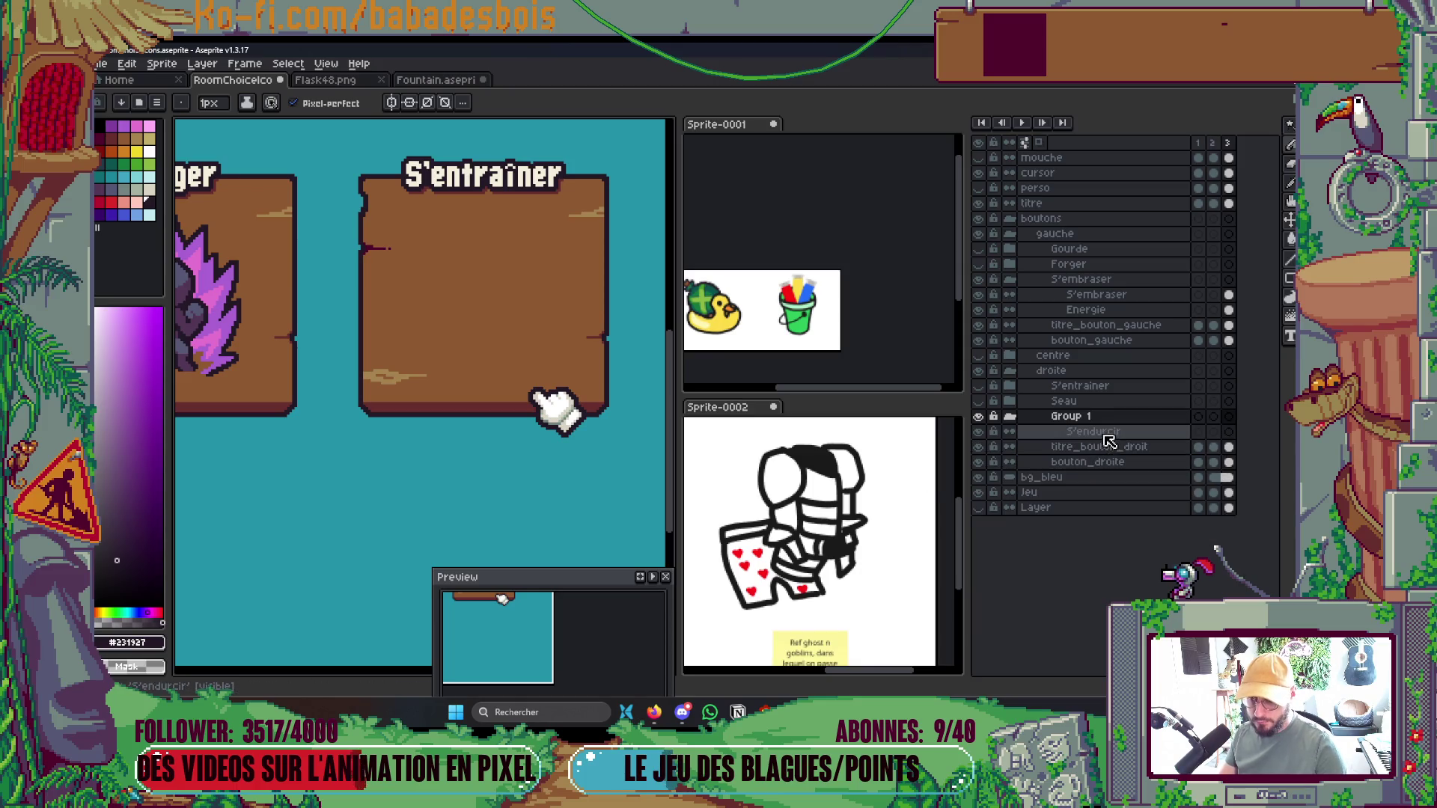
pyautogui.doubleClick(1076, 418)
pyautogui.write("S'endurcir")
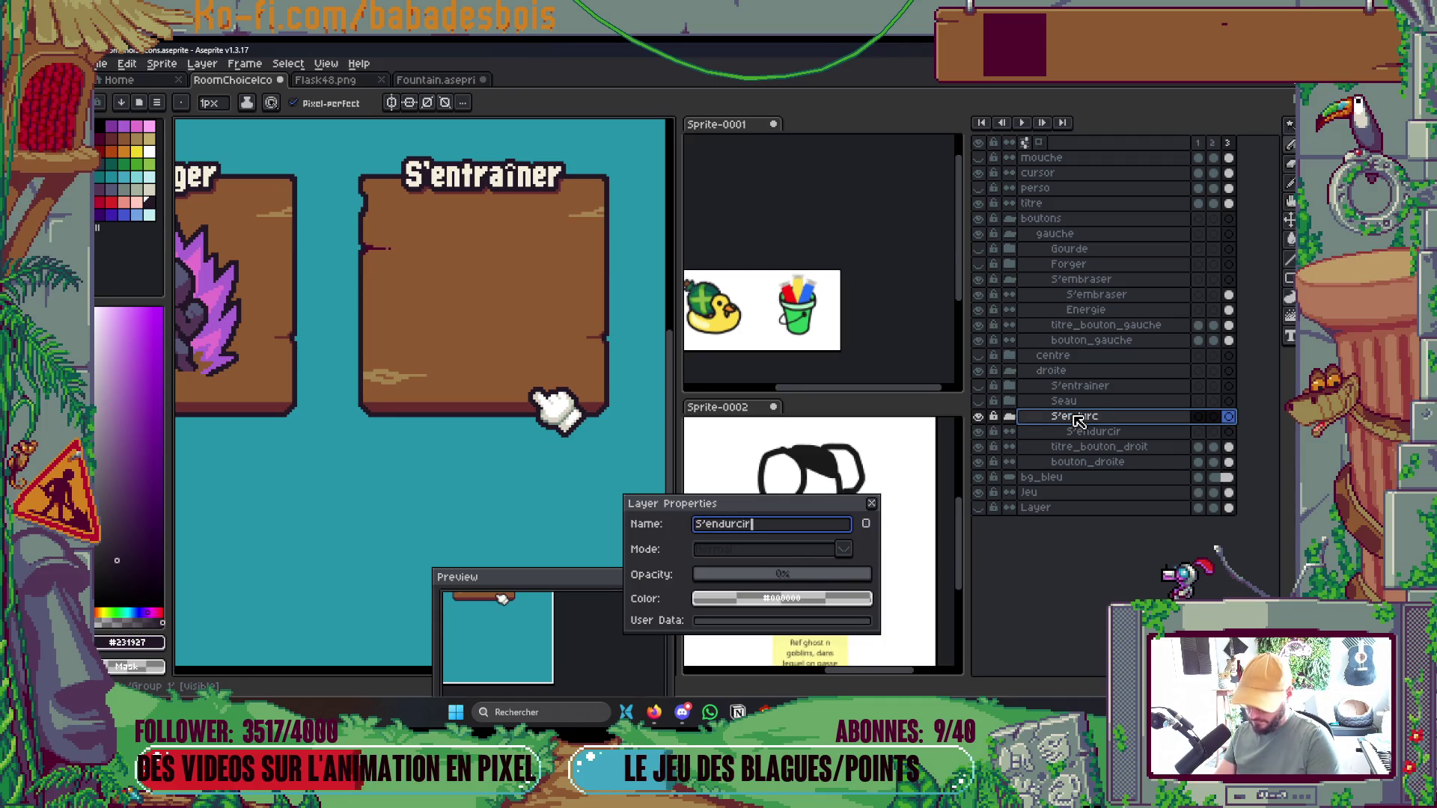
pyautogui.press('Return')
# Check the armor reference in Sprite-0002, then return to RoomChoiceIcons with the grey-teal sketch colour
pyautogui.press('Tab')
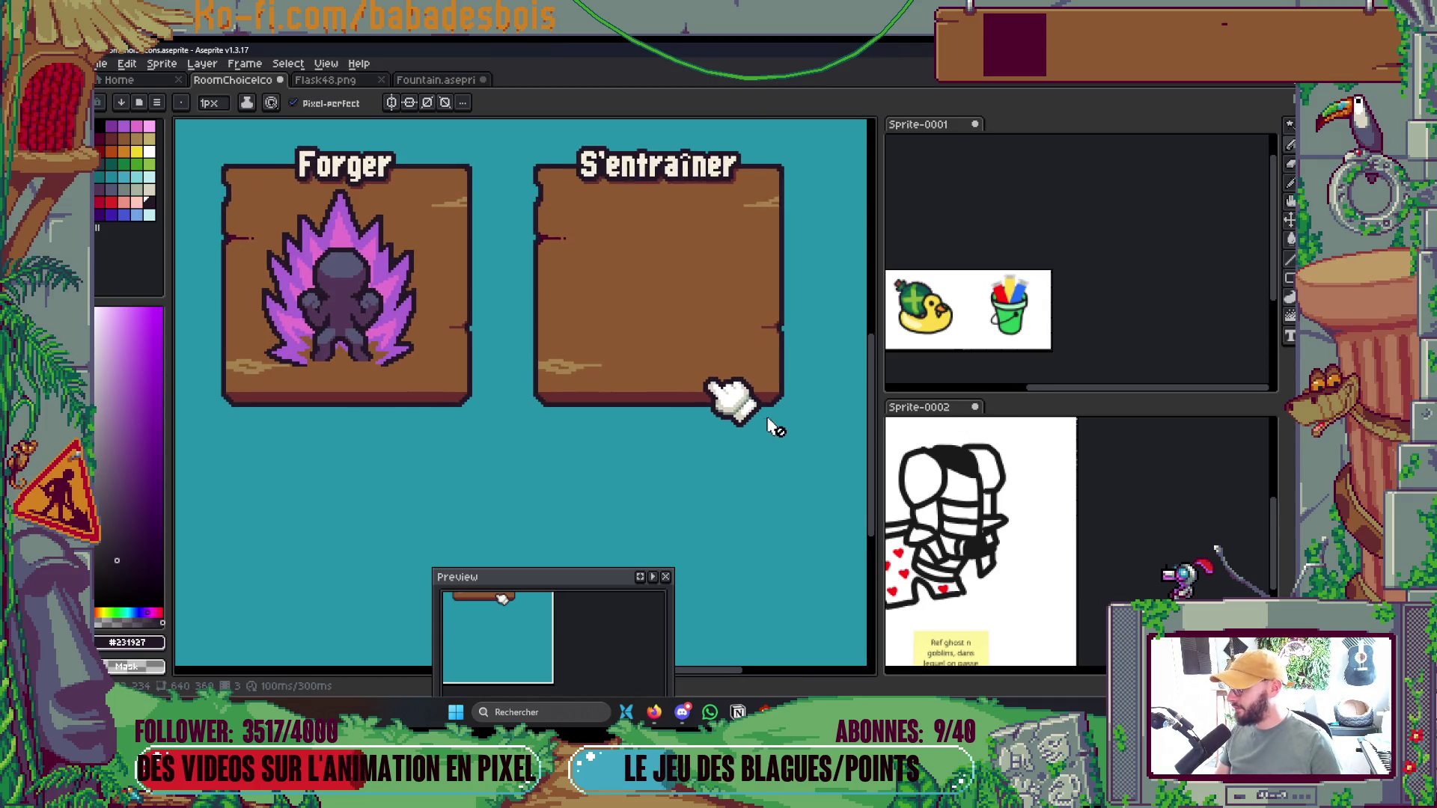
pyautogui.press('Tab')
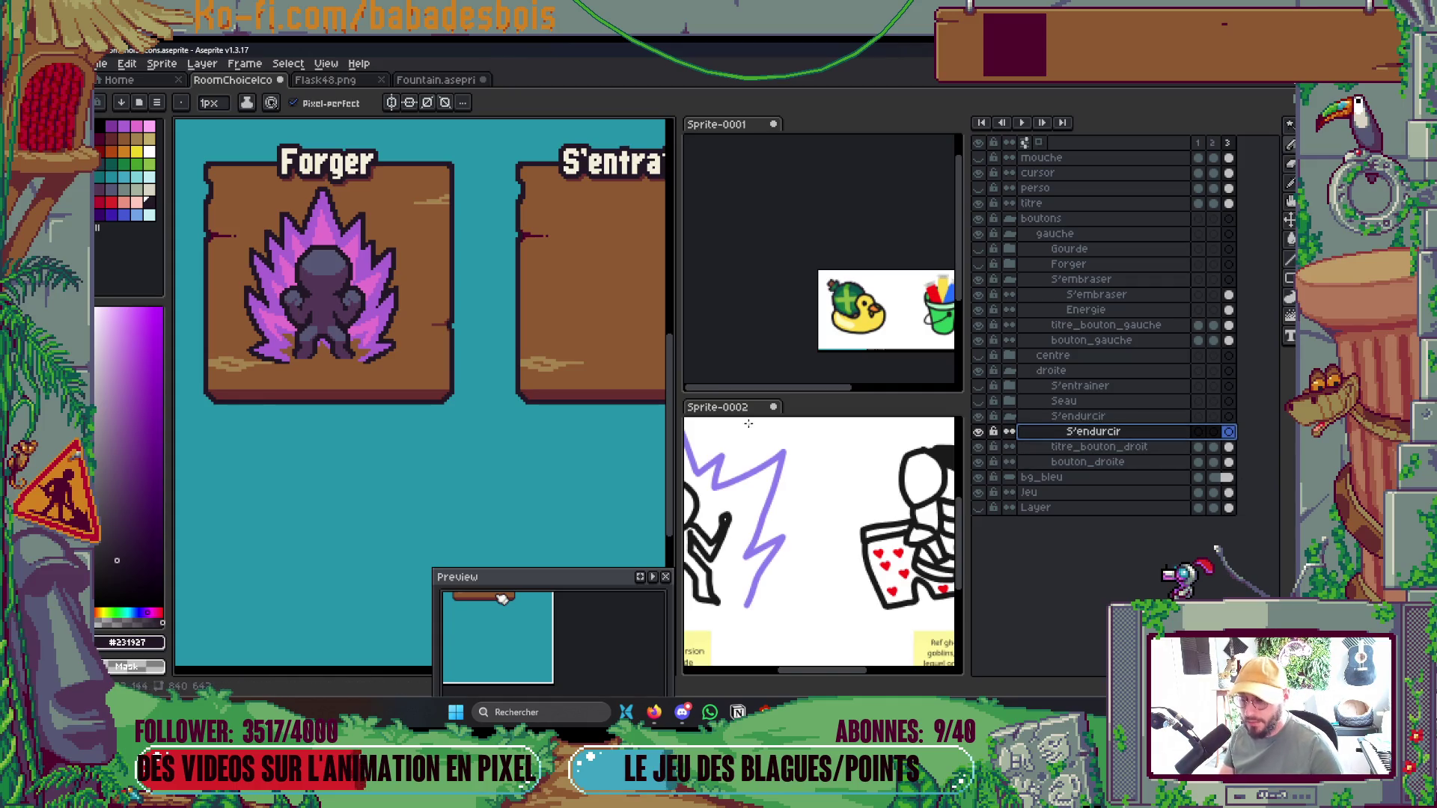
pyautogui.click(821, 555)
pyautogui.press('Tab')
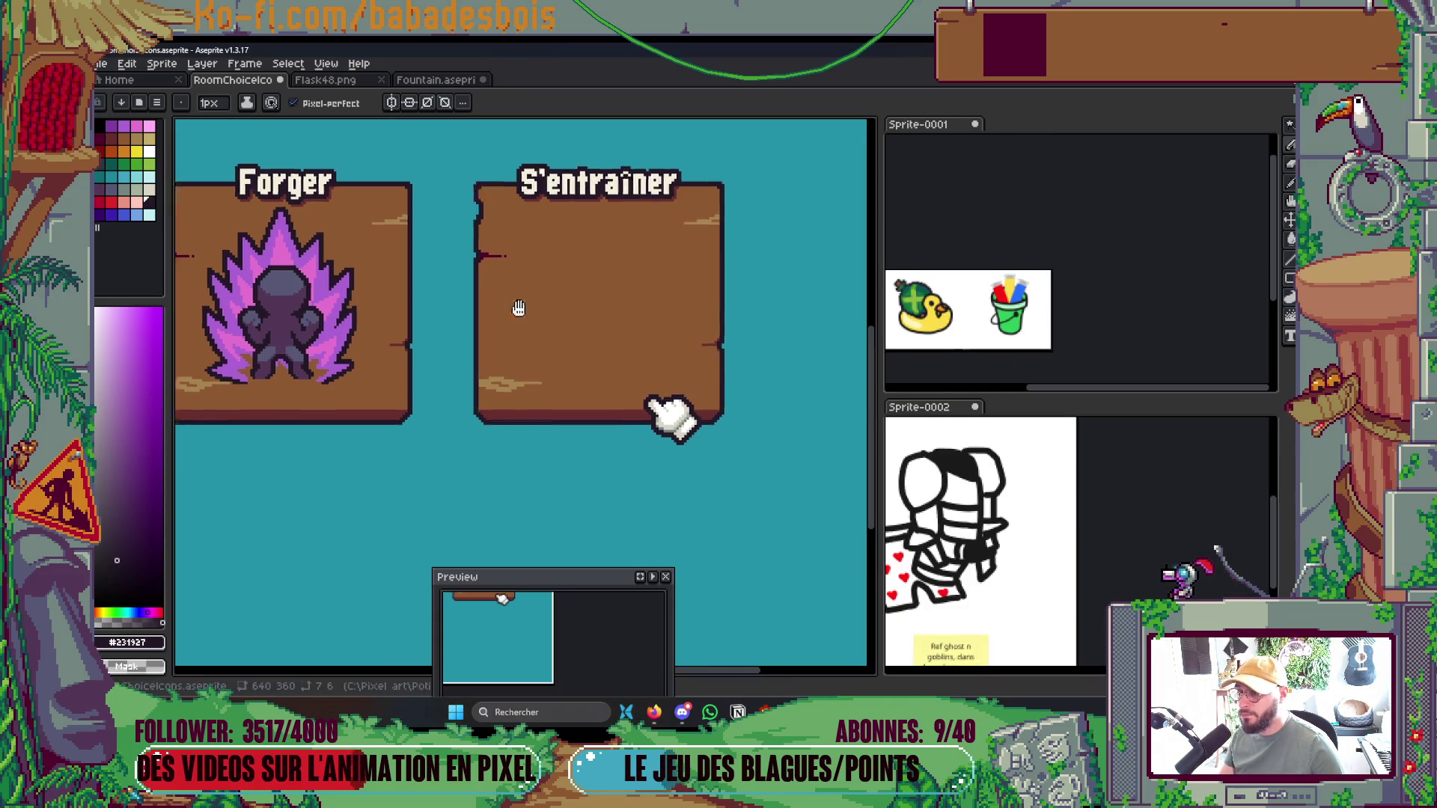
pyautogui.moveTo(1030, 576); pyautogui.dragTo(1207, 578)
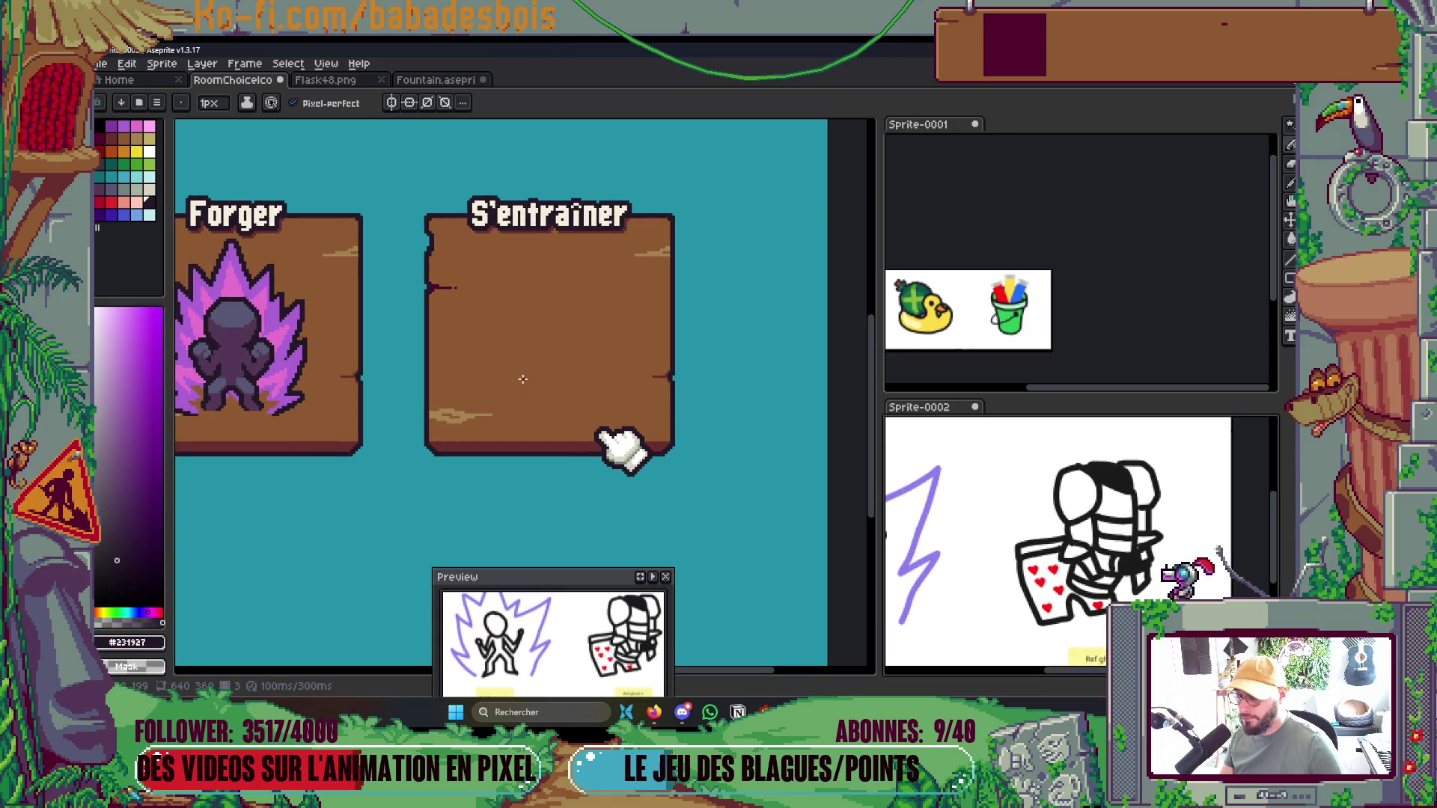
pyautogui.click(523, 380)
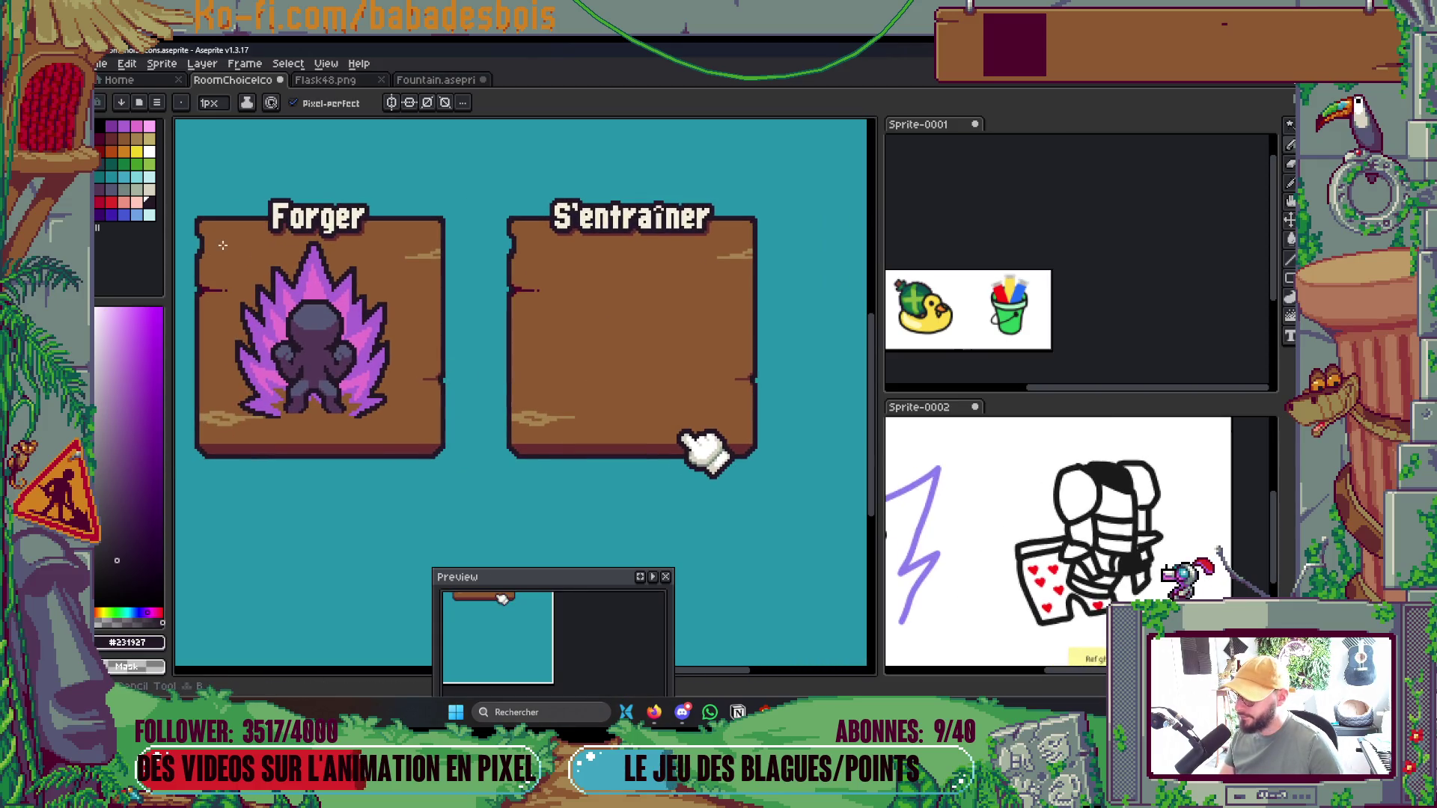
pyautogui.keyDown('alt'); pyautogui.click(605, 385); pyautogui.keyUp('alt')
# Sketch the first grey strokes of the armor outline with the 5px Pencil
pyautogui.press('v')
pyautogui.press('b')
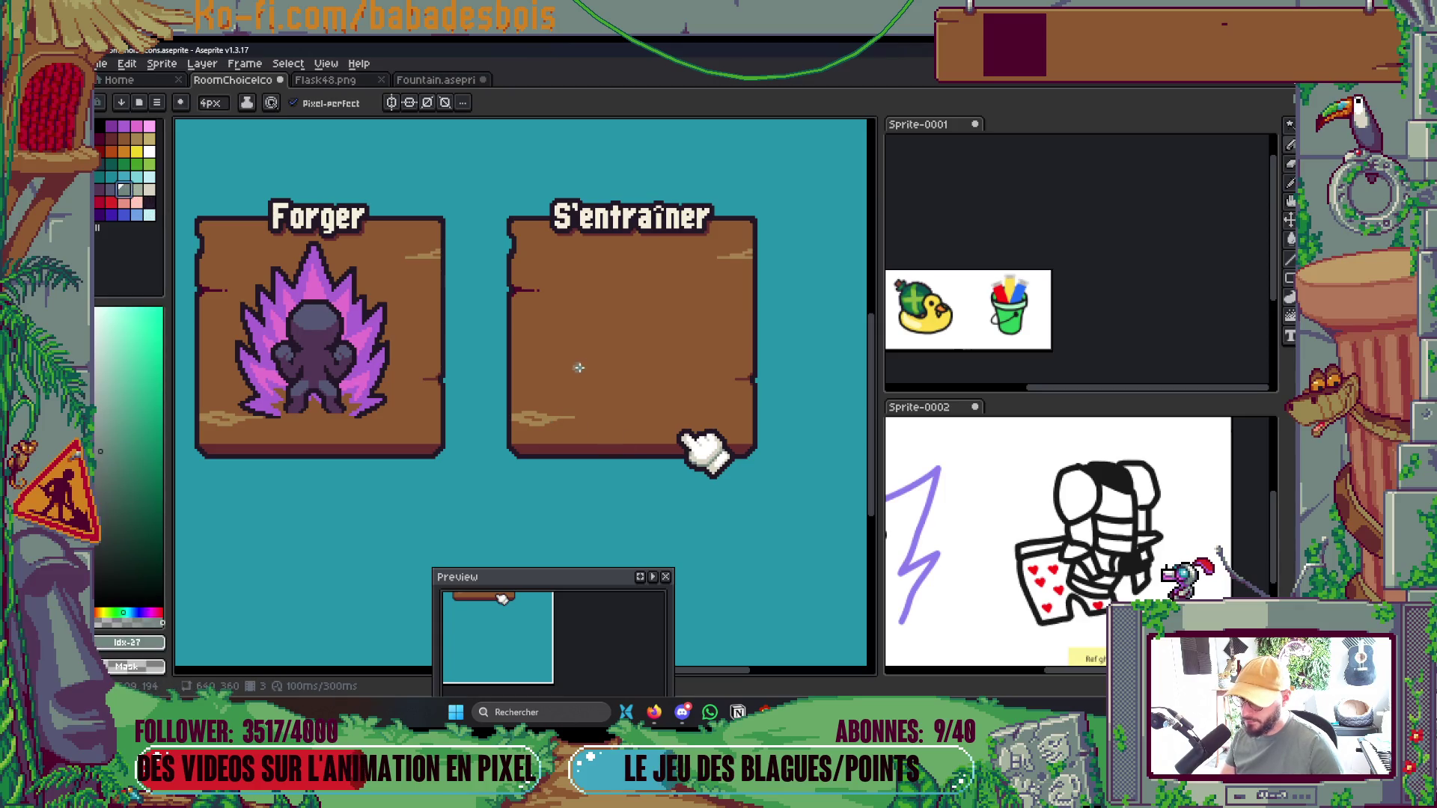
pyautogui.moveTo(569, 329)
pyautogui.mouseDown()
pyautogui.moveTo(595, 282)
pyautogui.moveTo(606, 320)
pyautogui.mouseUp()
pyautogui.hotkey('ctrl', 'z')
pyautogui.hotkey('ctrl', 'z')
pyautogui.hotkey('ctrl', 'z')
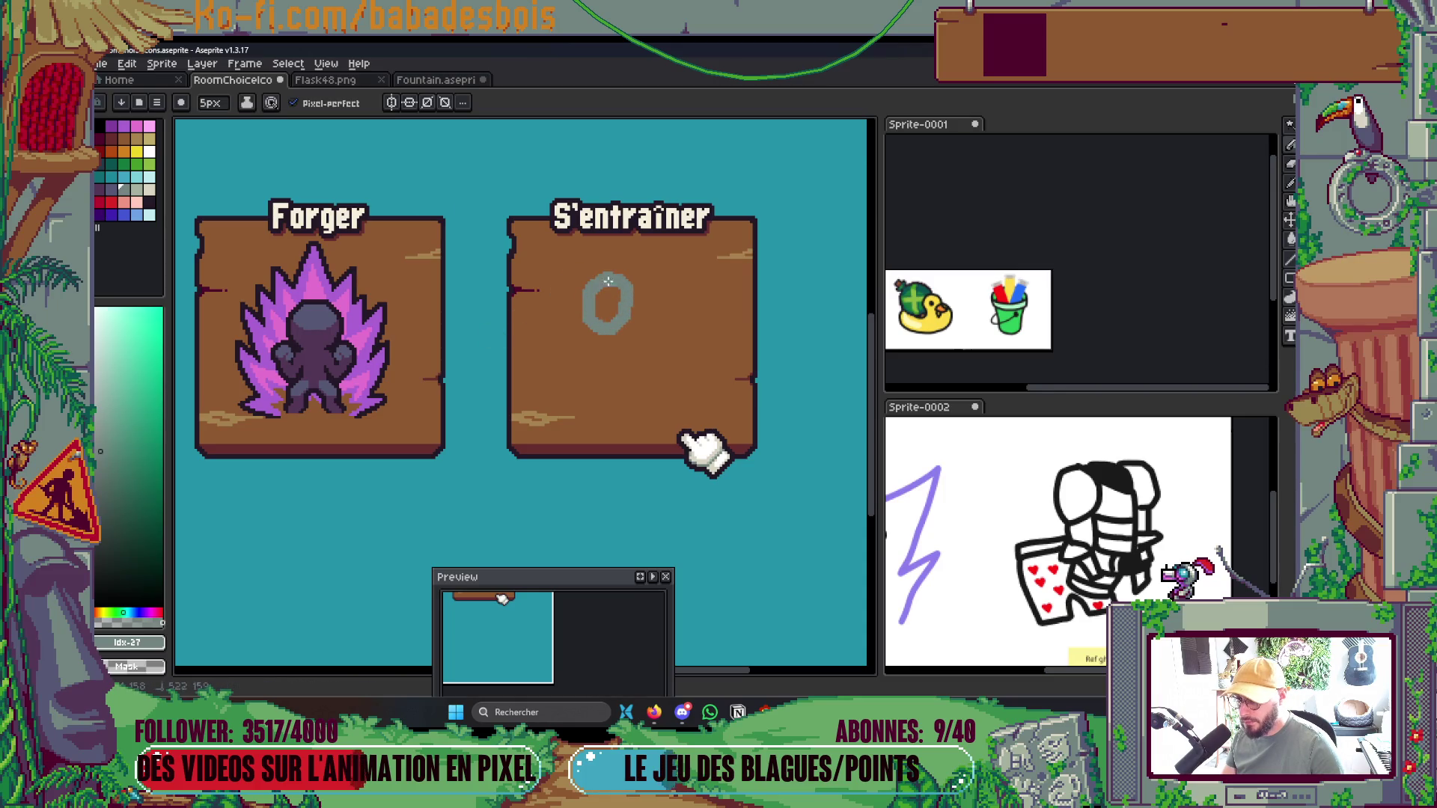
pyautogui.moveTo(621, 331)
pyautogui.mouseDown()
pyautogui.moveTo(629, 360)
pyautogui.moveTo(610, 367)
pyautogui.mouseUp()
pyautogui.moveTo(697, 296)
pyautogui.mouseDown()
pyautogui.moveTo(697, 371)
pyautogui.moveTo(692, 298)
pyautogui.moveTo(708, 307)
pyautogui.mouseUp()
pyautogui.hotkey('ctrl', 'z')
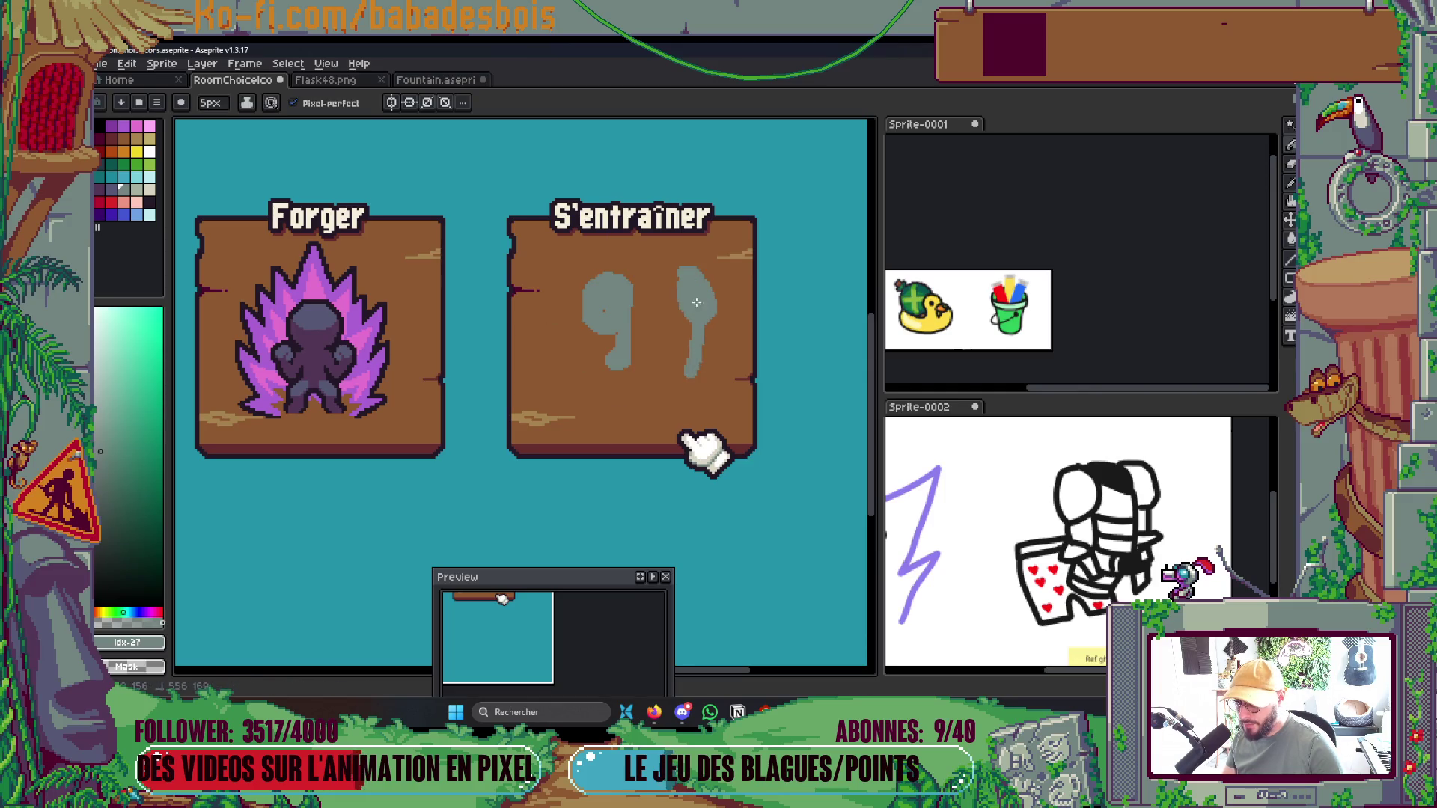
# Extend the left shape's base rightward and join the tops of the two grey shapes
pyautogui.moveTo(609, 376)
pyautogui.mouseDown()
pyautogui.moveTo(645, 391)
pyautogui.moveTo(669, 367)
pyautogui.moveTo(682, 387)
pyautogui.mouseUp()
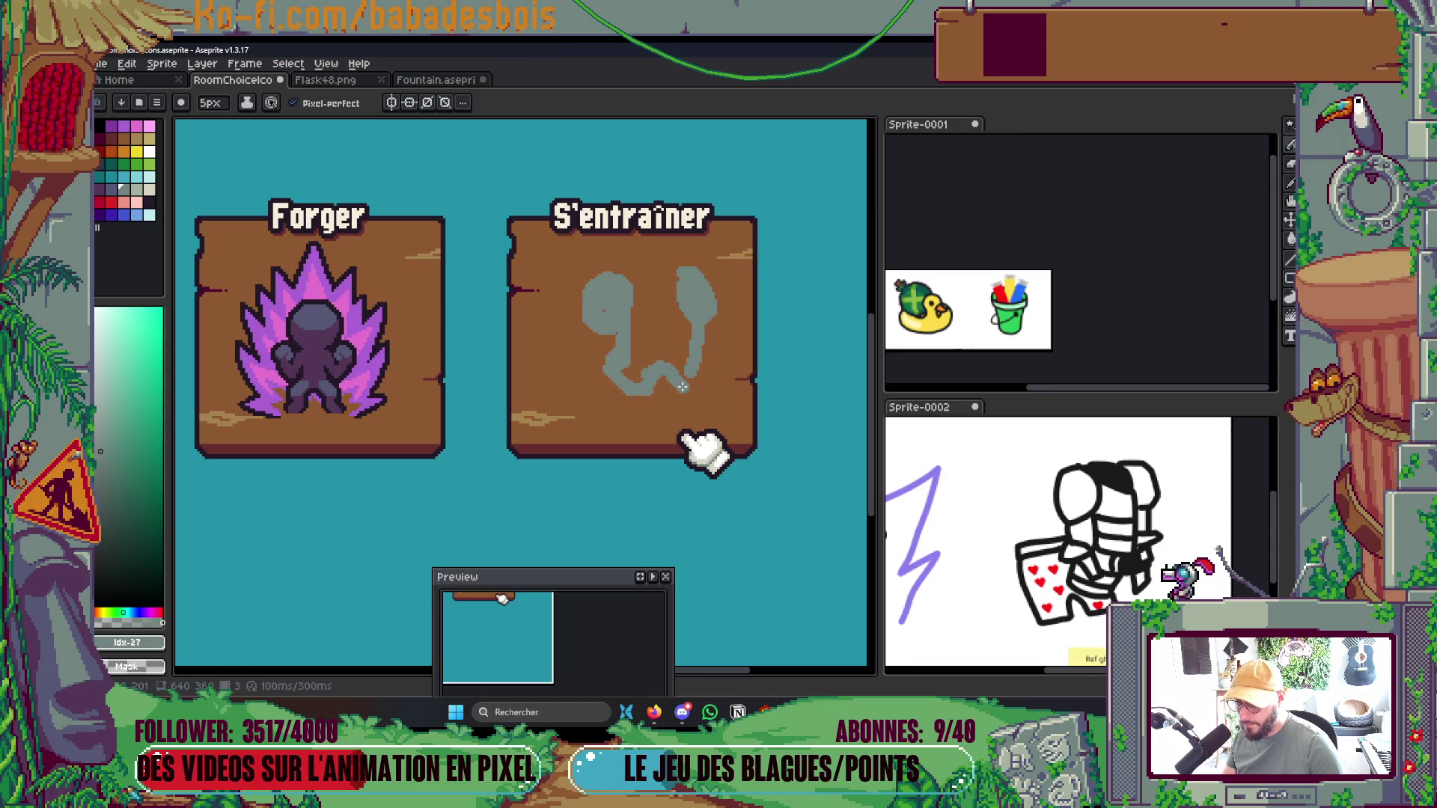
pyautogui.scroll(1, 672, 307)
pyautogui.moveTo(607, 269)
pyautogui.mouseDown()
pyautogui.moveTo(677, 261)
pyautogui.moveTo(685, 281)
pyautogui.mouseUp()
pyautogui.scroll(-2, 636, 459)
pyautogui.scroll(2, 635, 459)
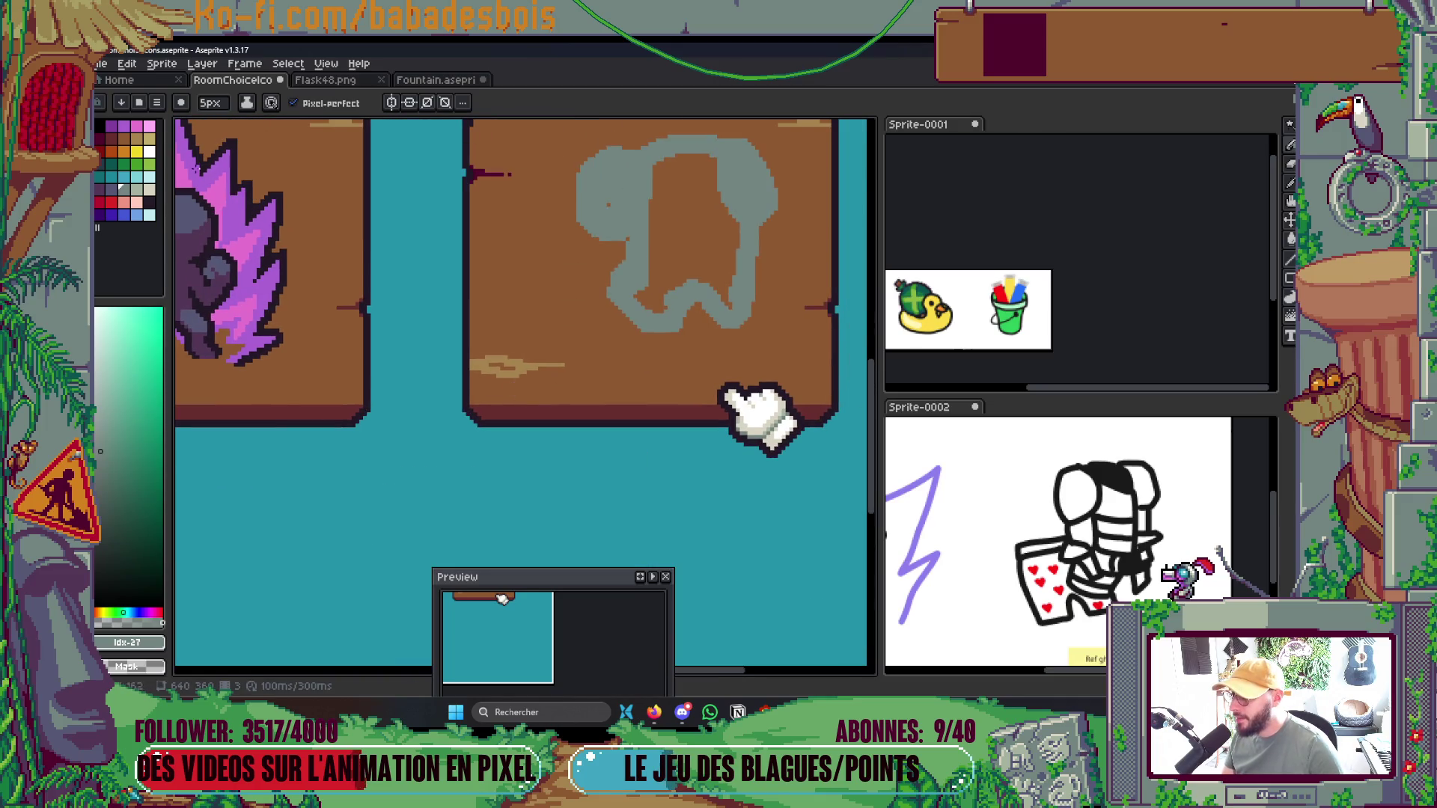
pyautogui.keyDown('alt'); pyautogui.click(539, 330); pyautogui.keyUp('alt')
# Rename the S'endurcir layer inside the group to Armure
pyautogui.press('Tab')
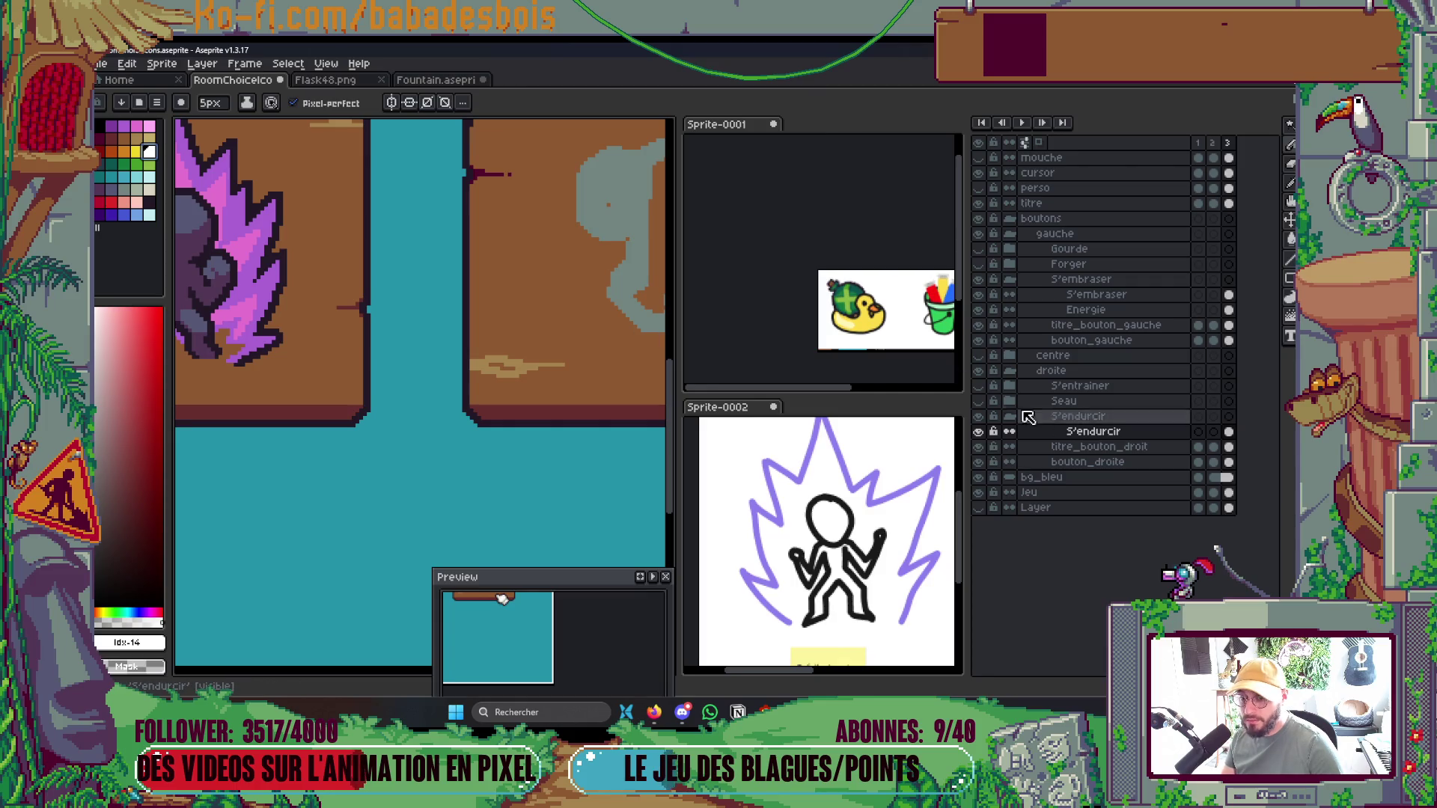
pyautogui.rightClick(1109, 431)
pyautogui.click(1076, 434)
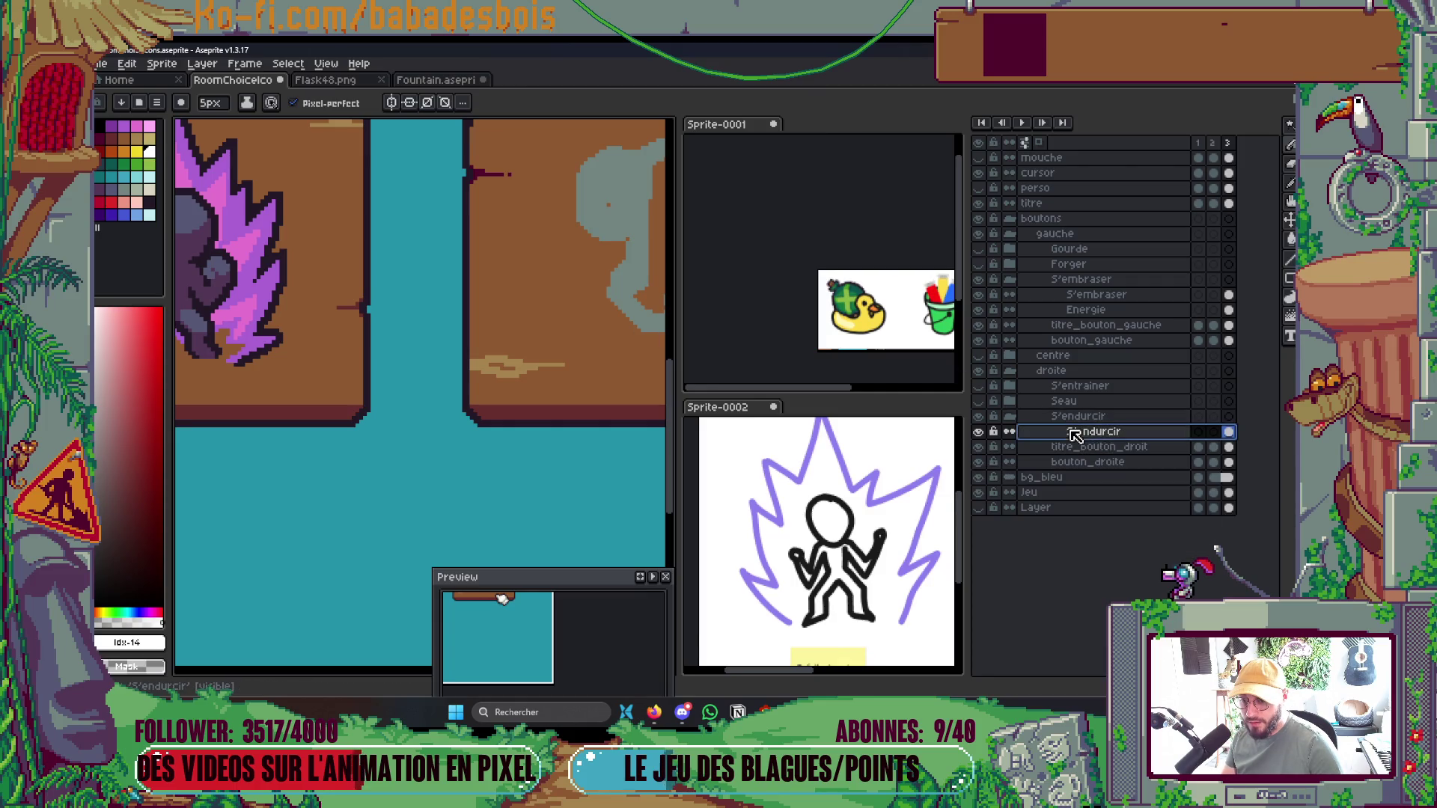
pyautogui.doubleClick(1075, 434)
pyautogui.write('Armu')
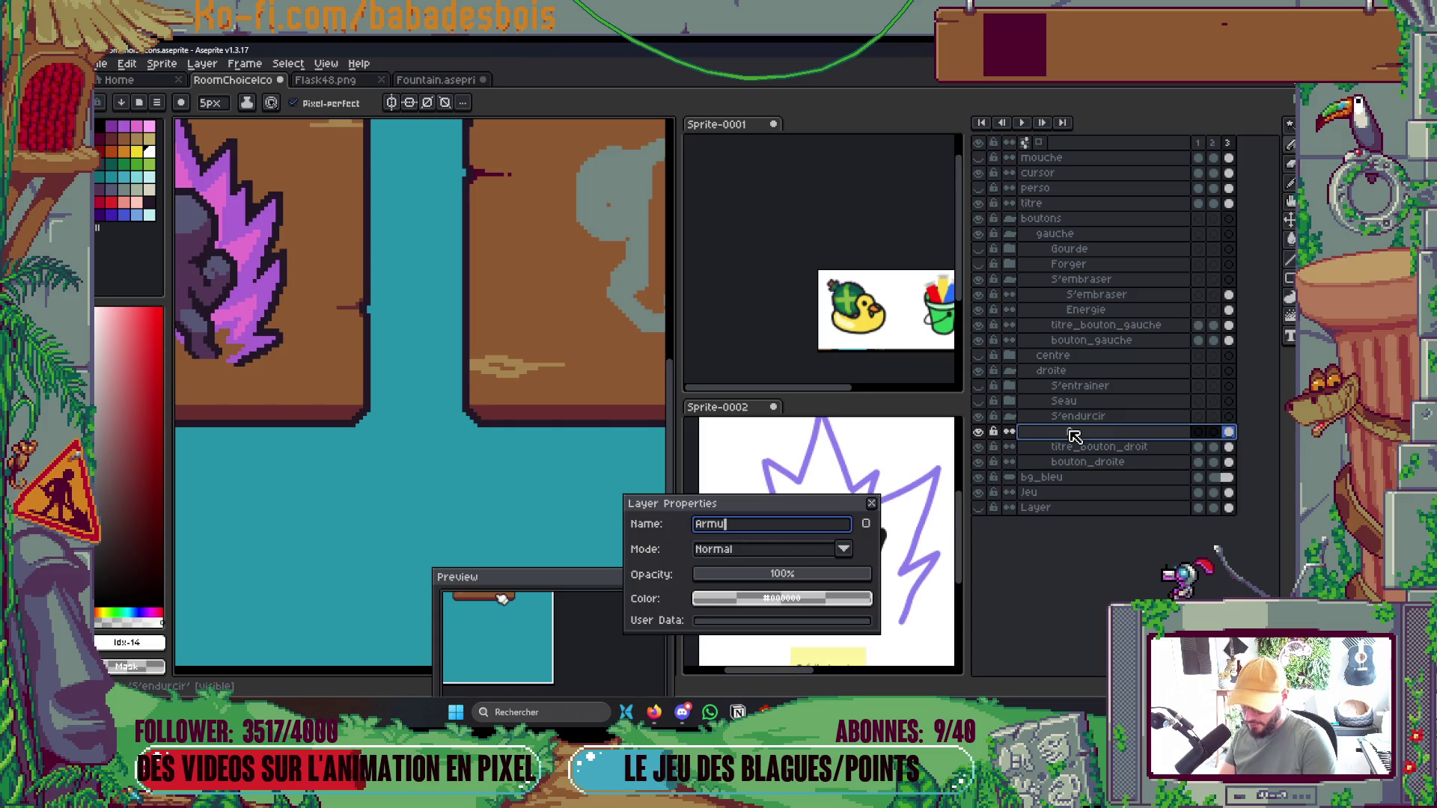
pyautogui.press('Return')
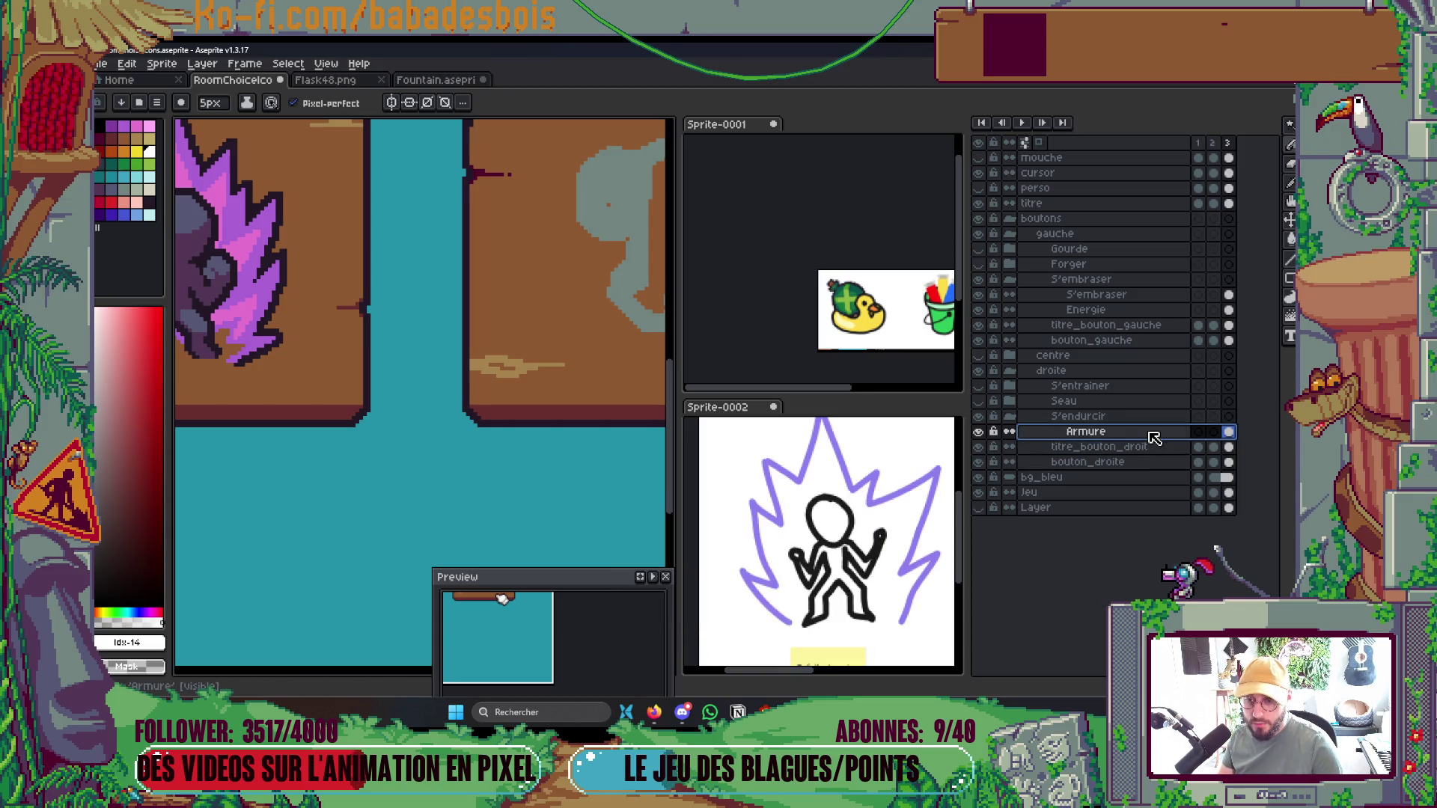
# Add a new layer above Armure and name it Calçon
pyautogui.rightClick(1153, 437)
pyautogui.moveTo(1174, 465)
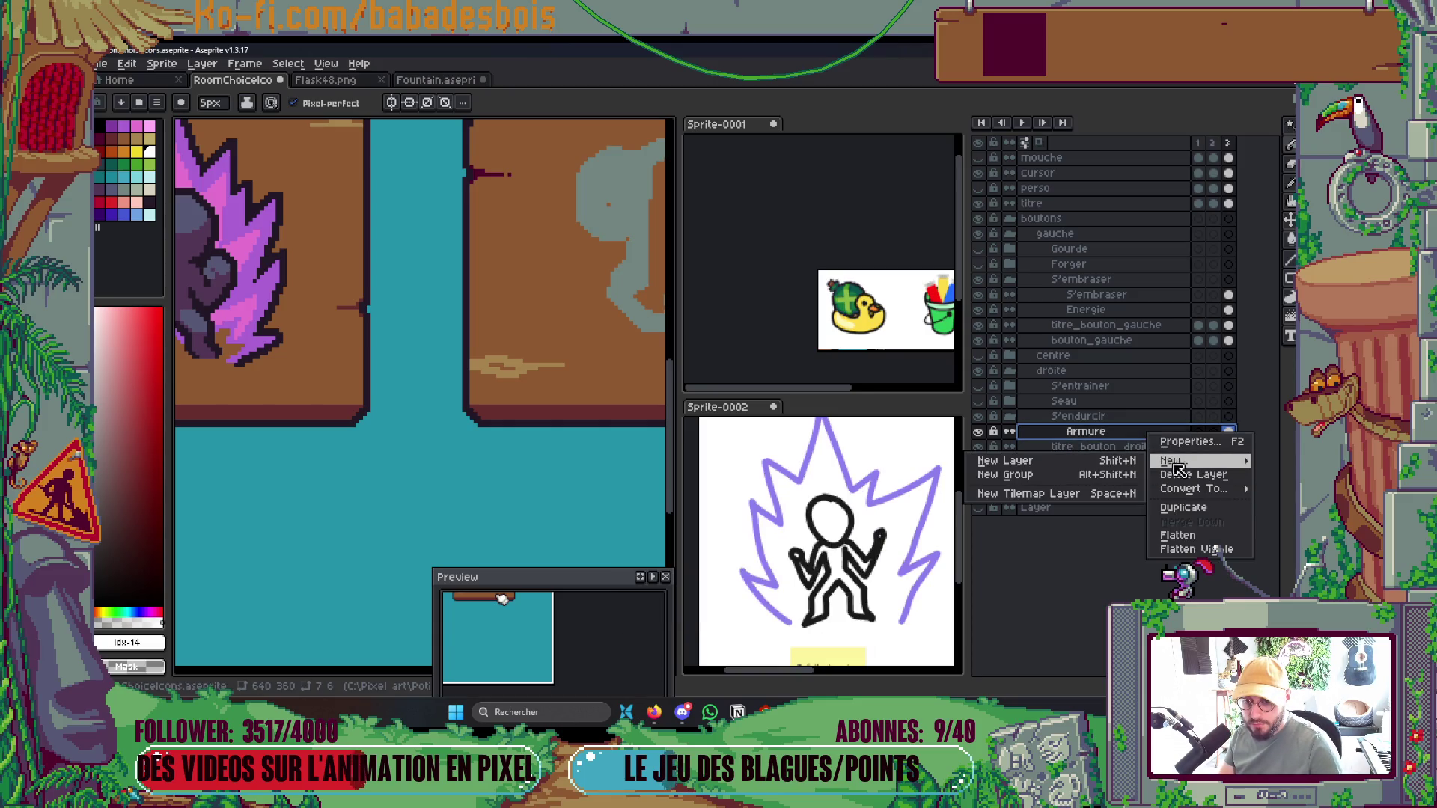
pyautogui.click(1115, 460)
pyautogui.doubleClick(1138, 434)
pyautogui.write('Calc')
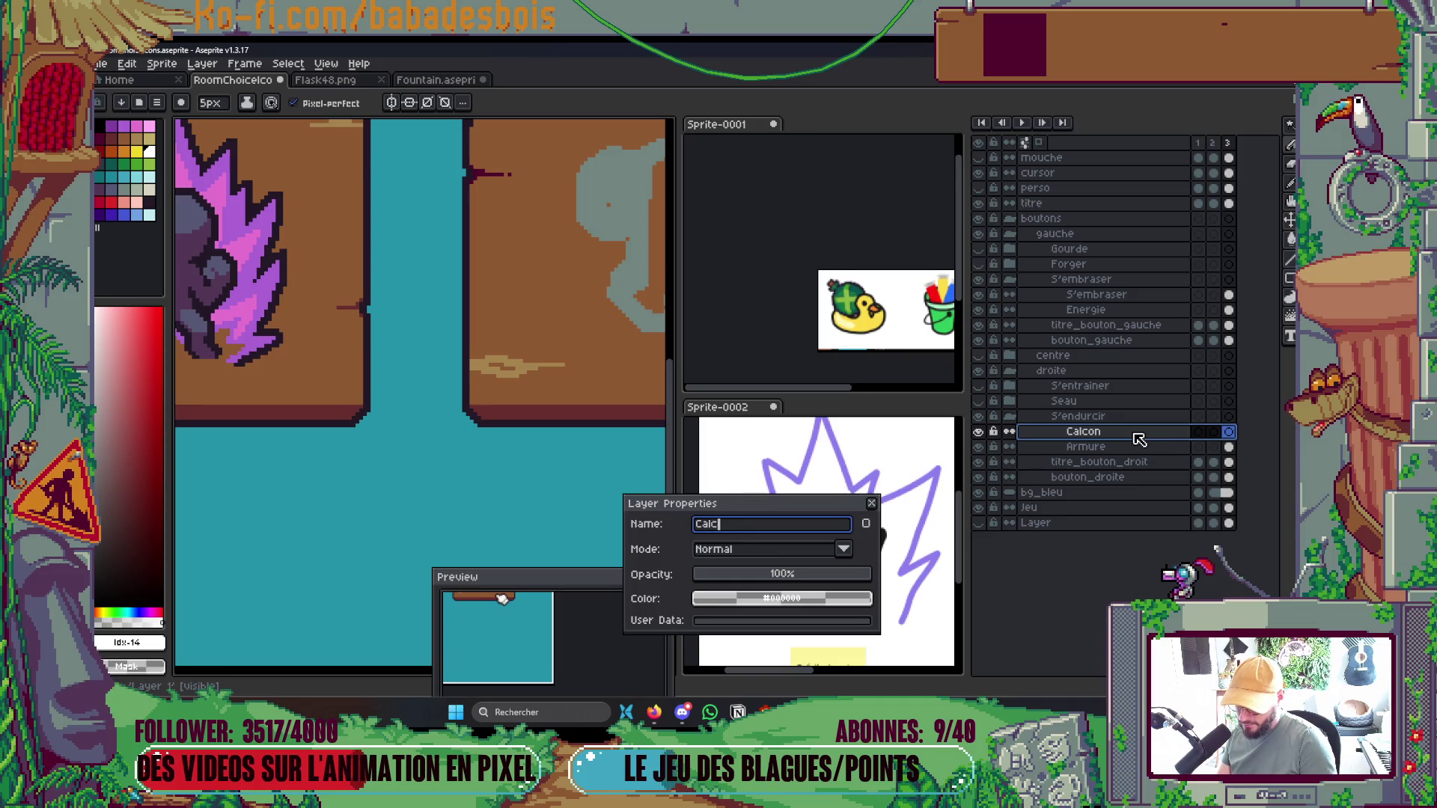
pyautogui.press('BackSpace')
pyautogui.write('çon')
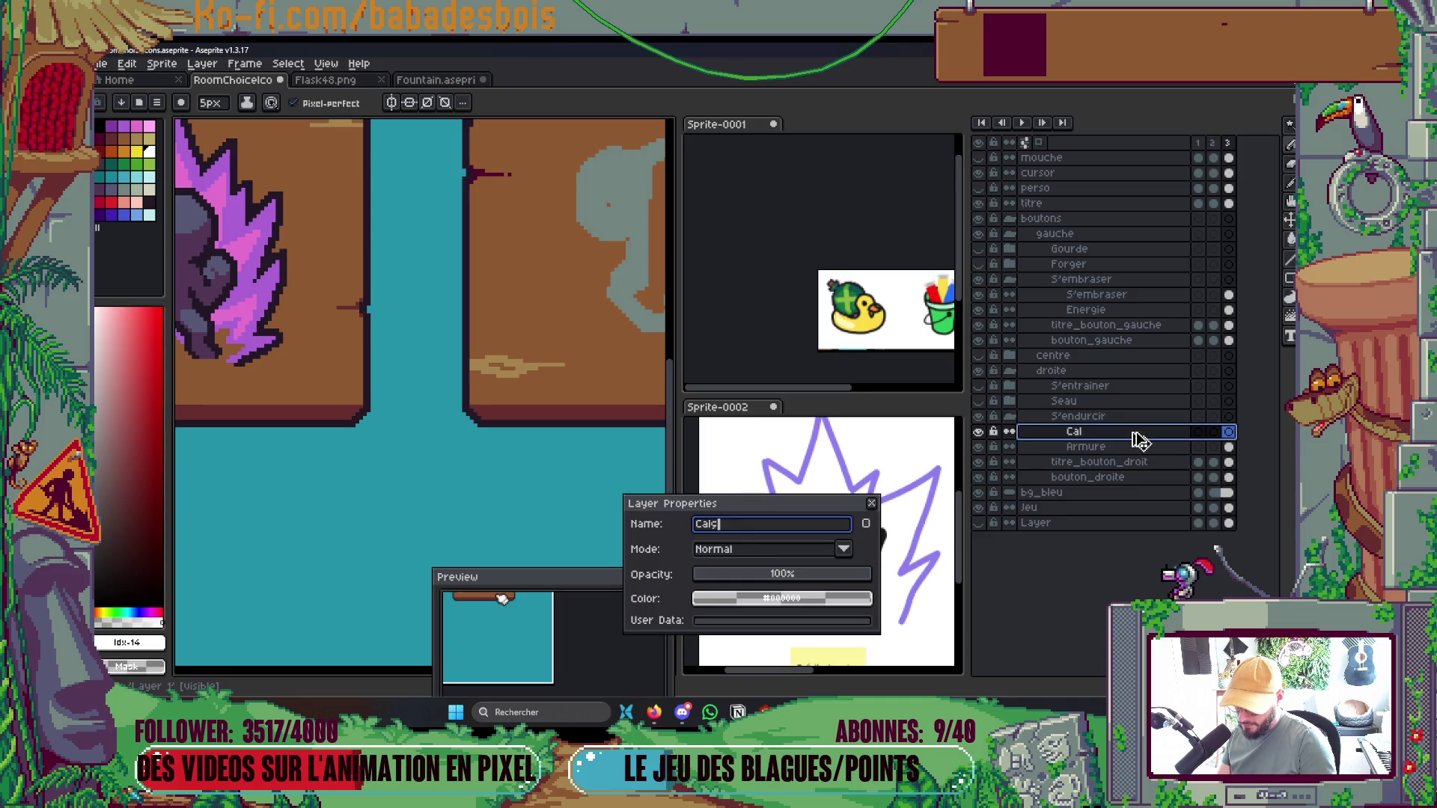
pyautogui.press('Return')
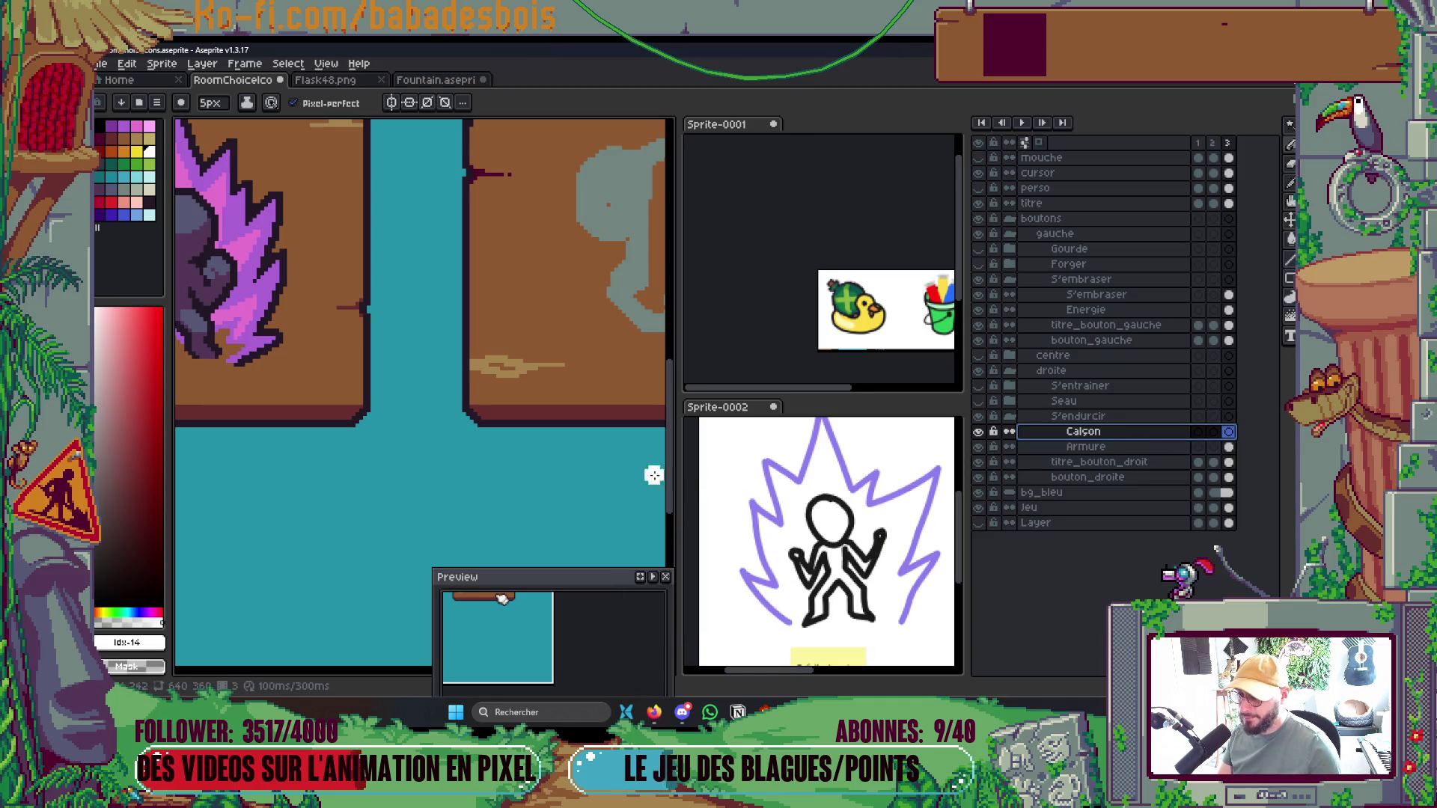
# Cancel a stray paste and make Armure the active drawing layer
pyautogui.hscroll(5, 651, 475)
pyautogui.press('Tab')
pyautogui.hotkey('ctrl', 'v')
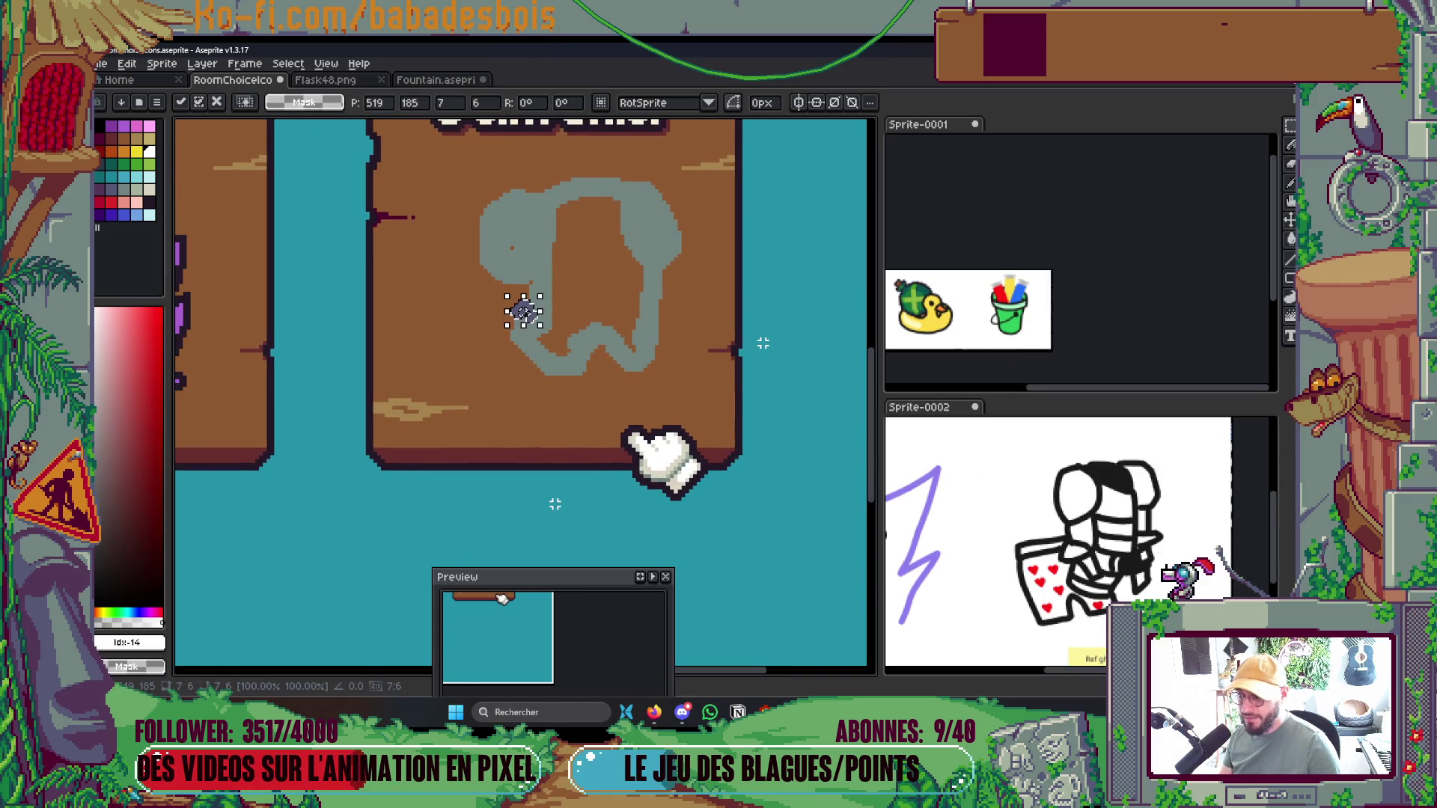
pyautogui.press('Tab')
pyautogui.press('Escape')
pyautogui.press('Tab')
pyautogui.press('Tab')
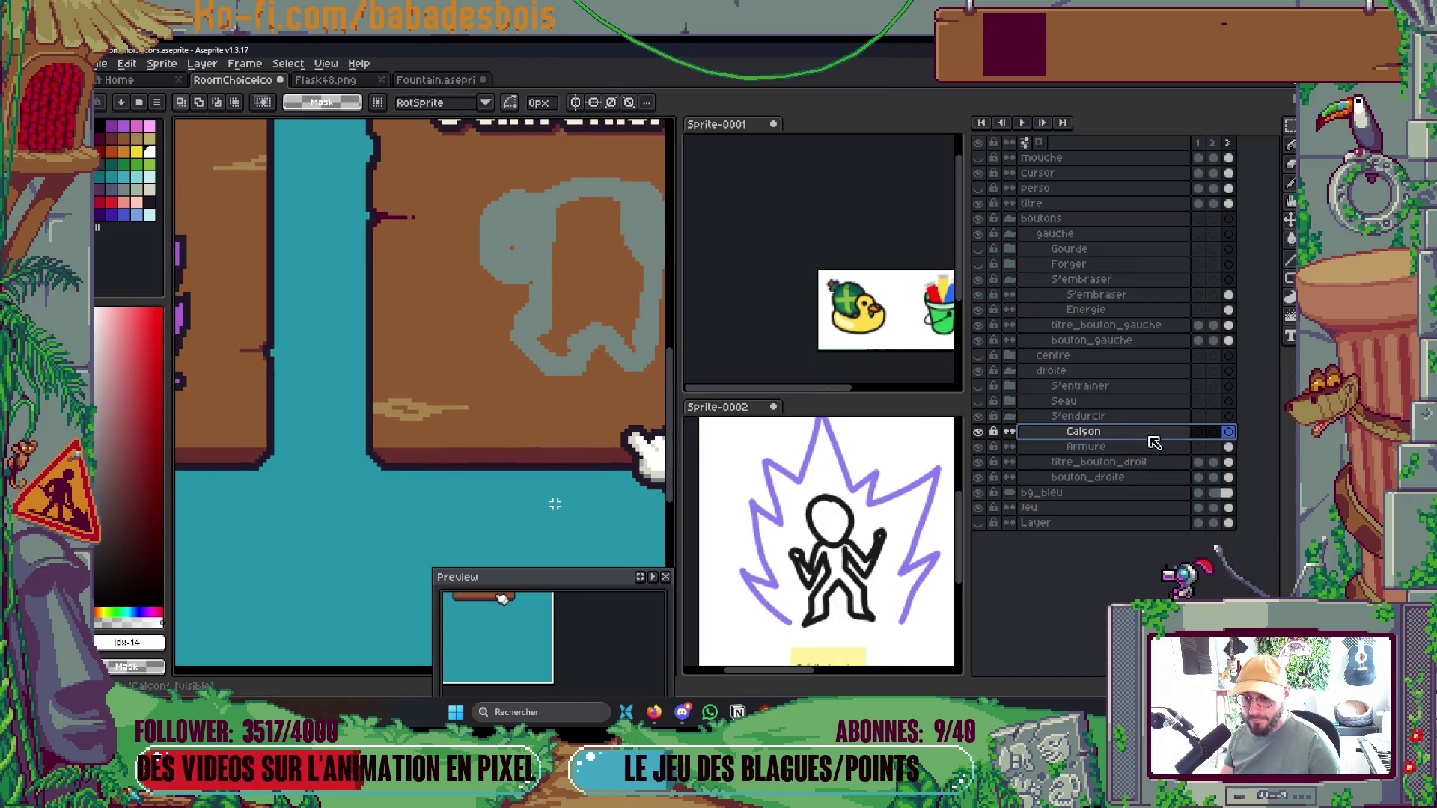
pyautogui.click(1143, 448)
pyautogui.press('Tab')
# Draw the white armour plate outline over the grey sketch with the Pencil
pyautogui.press('b')
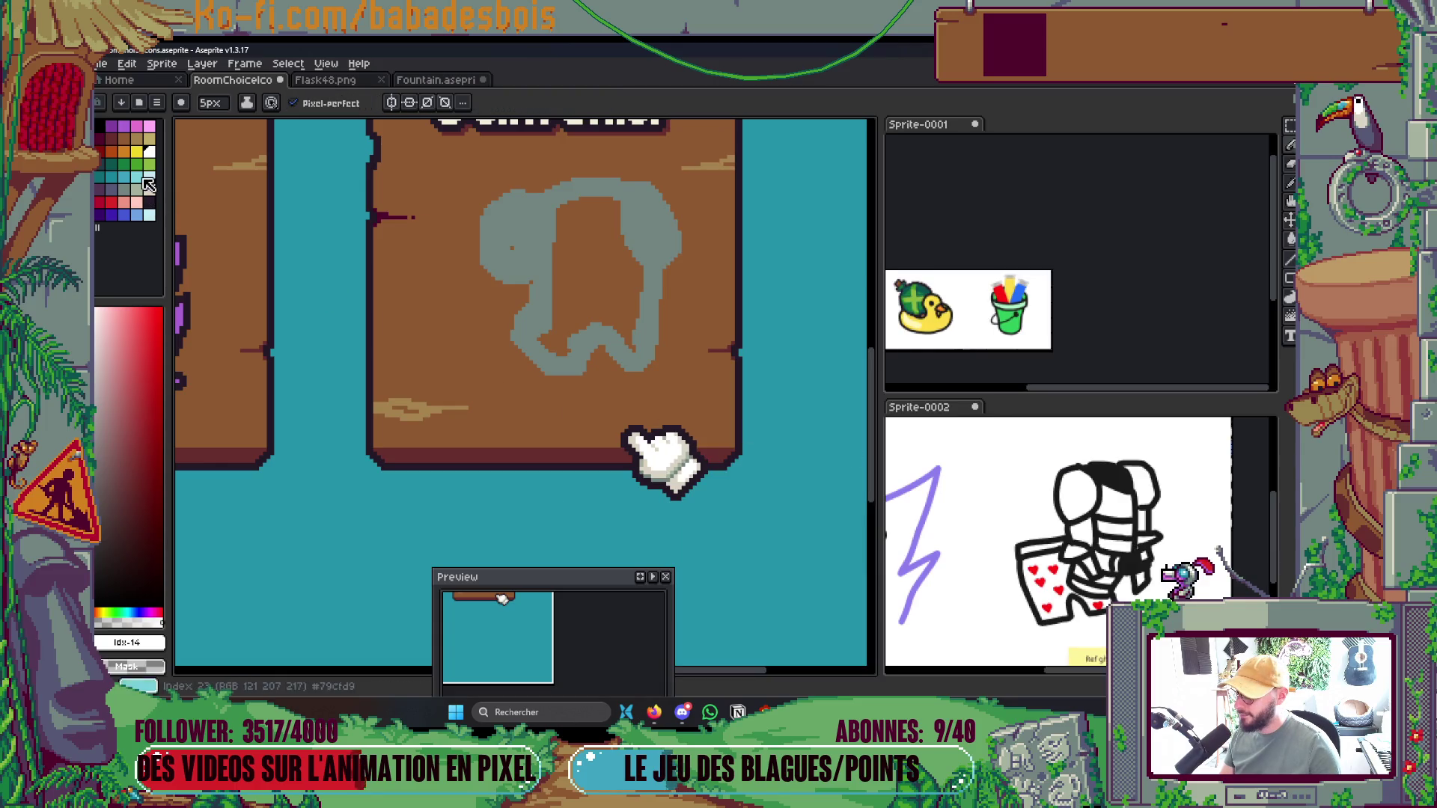
pyautogui.moveTo(485, 373)
pyautogui.mouseDown()
pyautogui.moveTo(461, 350)
pyautogui.moveTo(536, 389)
pyautogui.moveTo(618, 374)
pyautogui.moveTo(546, 382)
pyautogui.moveTo(515, 338)
pyautogui.moveTo(563, 364)
pyautogui.moveTo(561, 317)
pyautogui.mouseUp()
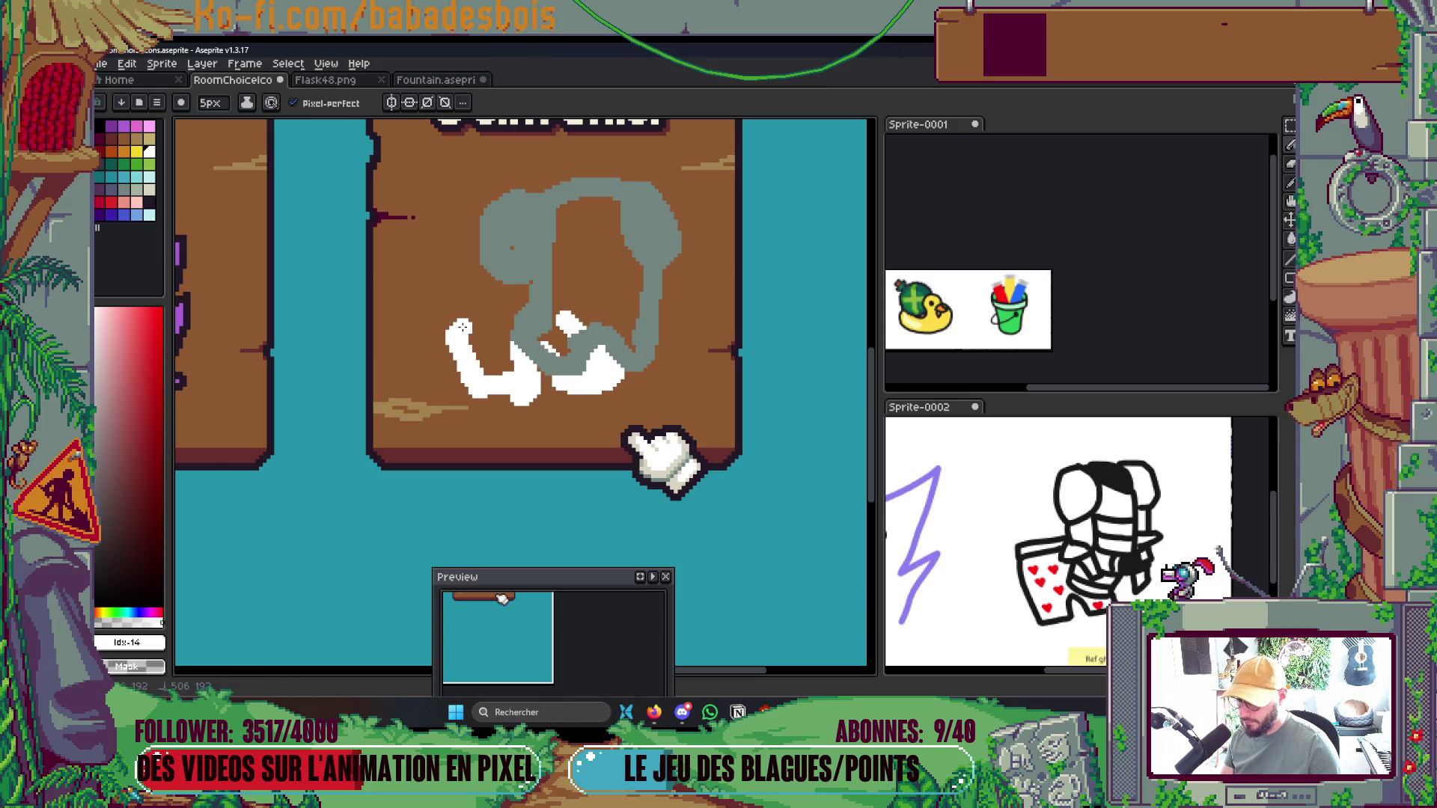
pyautogui.moveTo(463, 327); pyautogui.dragTo(567, 325)
pyautogui.moveTo(451, 315); pyautogui.dragTo(561, 295)
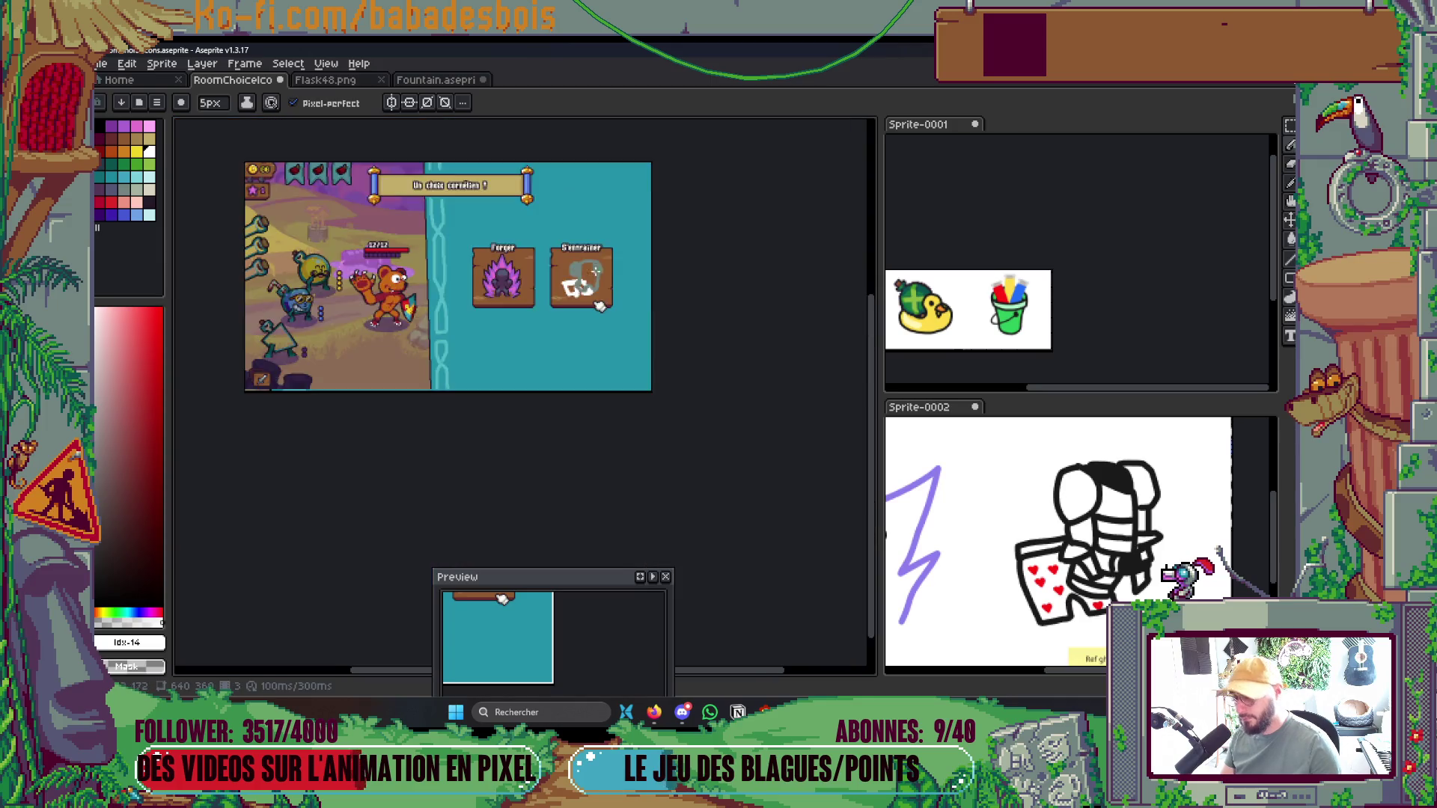
pyautogui.scroll(-5, 599, 272)
pyautogui.scroll(2, 600, 306)
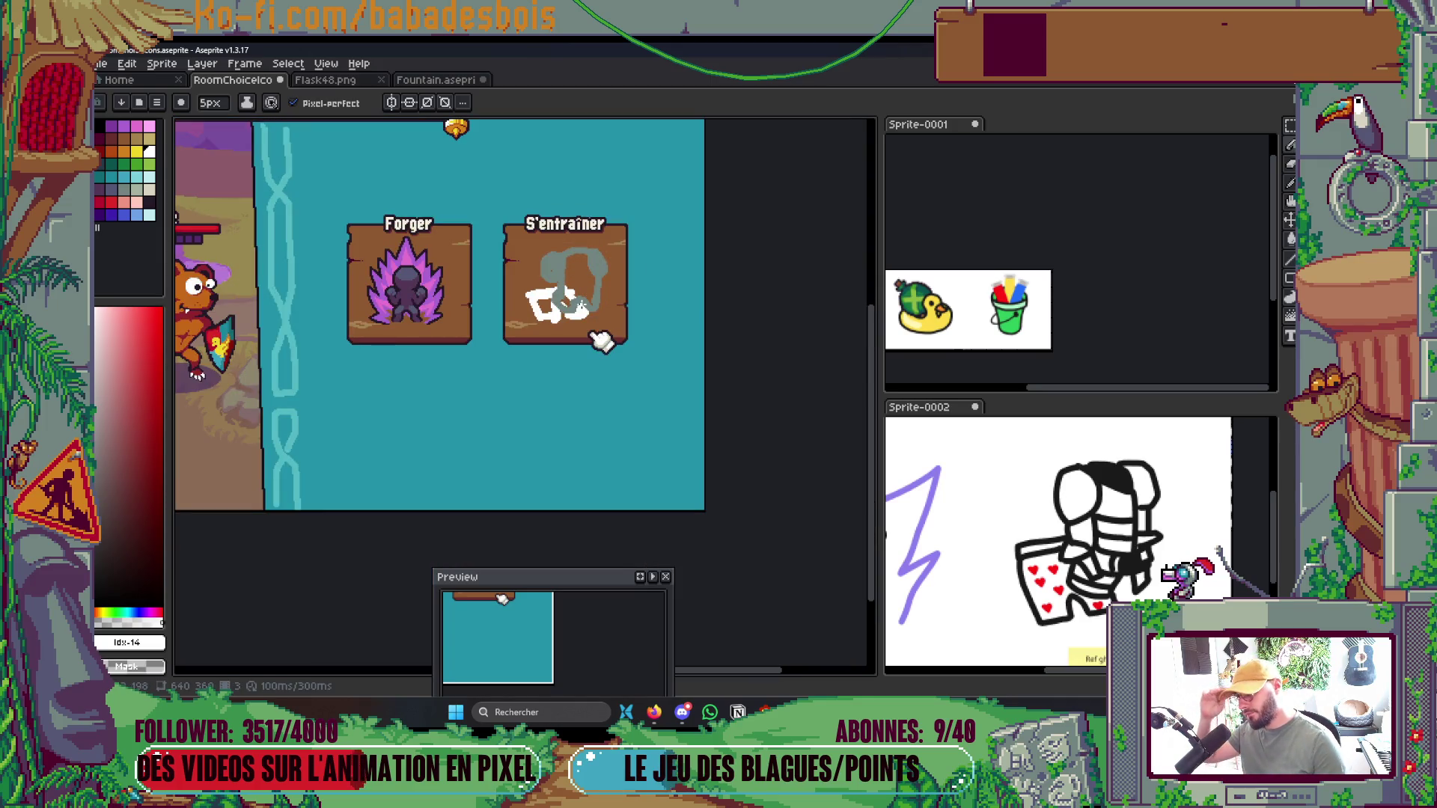
pyautogui.scroll(3, 584, 301)
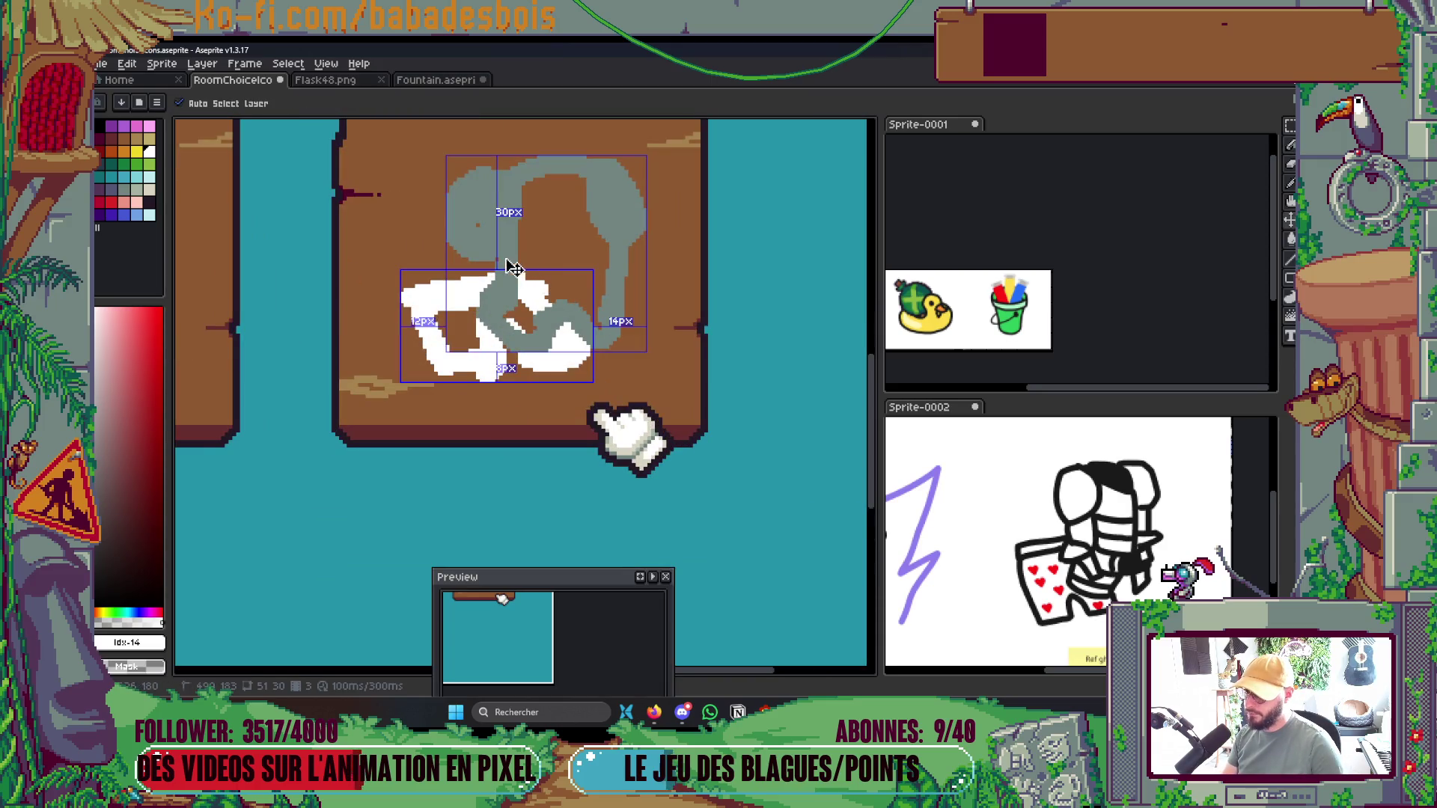
pyautogui.press('Tab')
pyautogui.press('Tab')
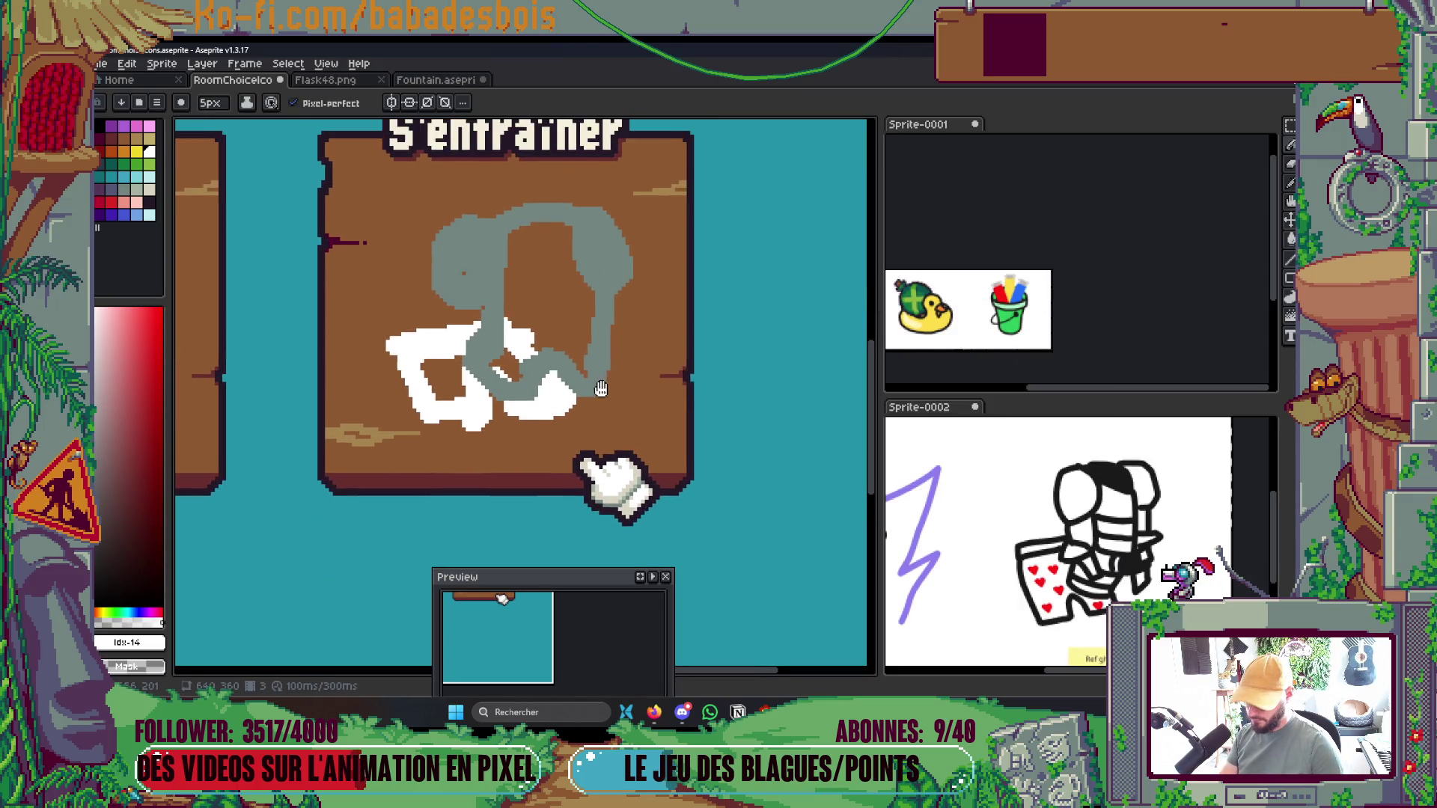
# Select the white armour shape and resize and reposition it on the S'entraîner card
pyautogui.press('m')
pyautogui.moveTo(391, 193)
pyautogui.mouseDown()
pyautogui.moveTo(653, 430)
pyautogui.moveTo(643, 416)
pyautogui.mouseUp()
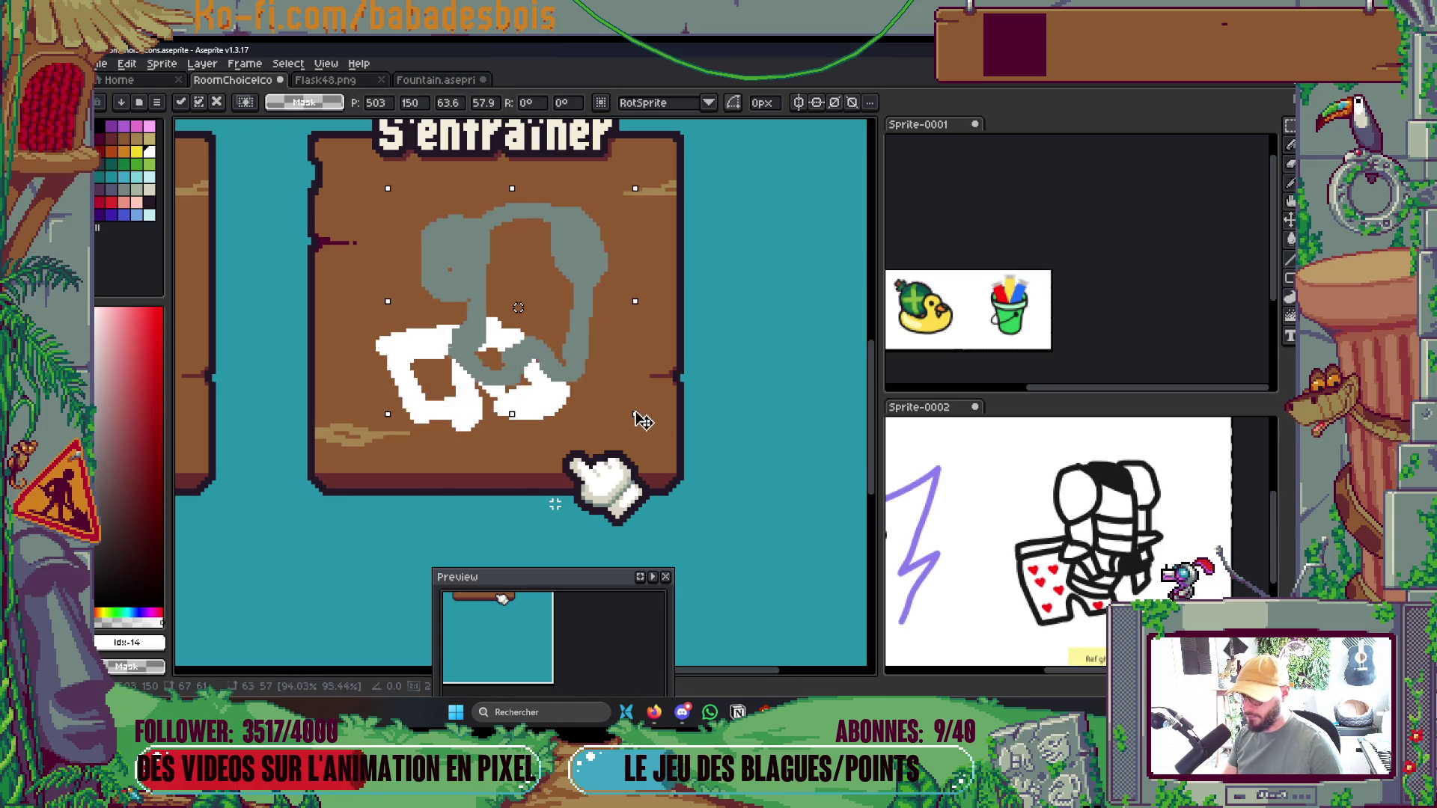
pyautogui.moveTo(578, 322); pyautogui.dragTo(588, 306)
pyautogui.click(563, 437)
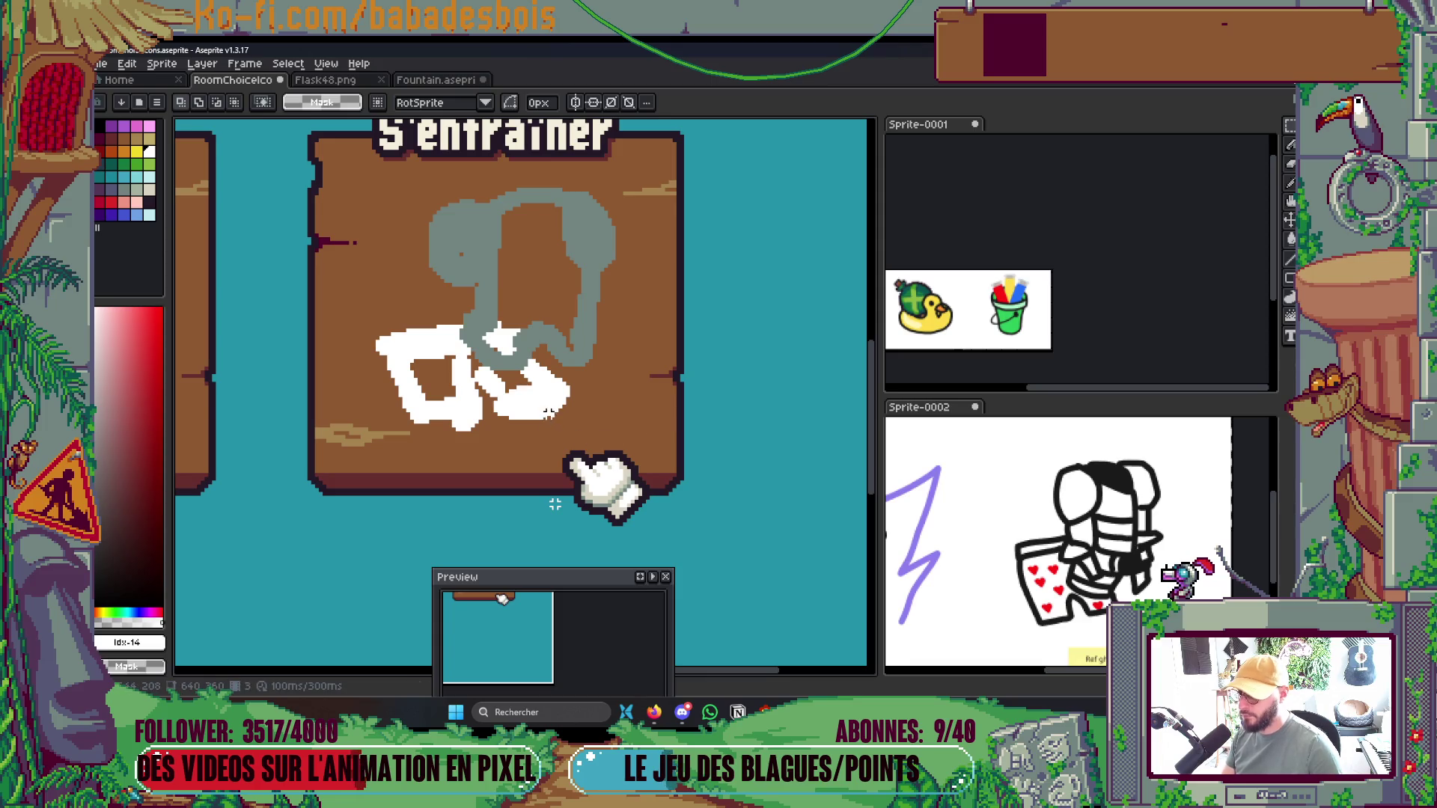
pyautogui.scroll(-3, 549, 414)
pyautogui.scroll(1, 579, 406)
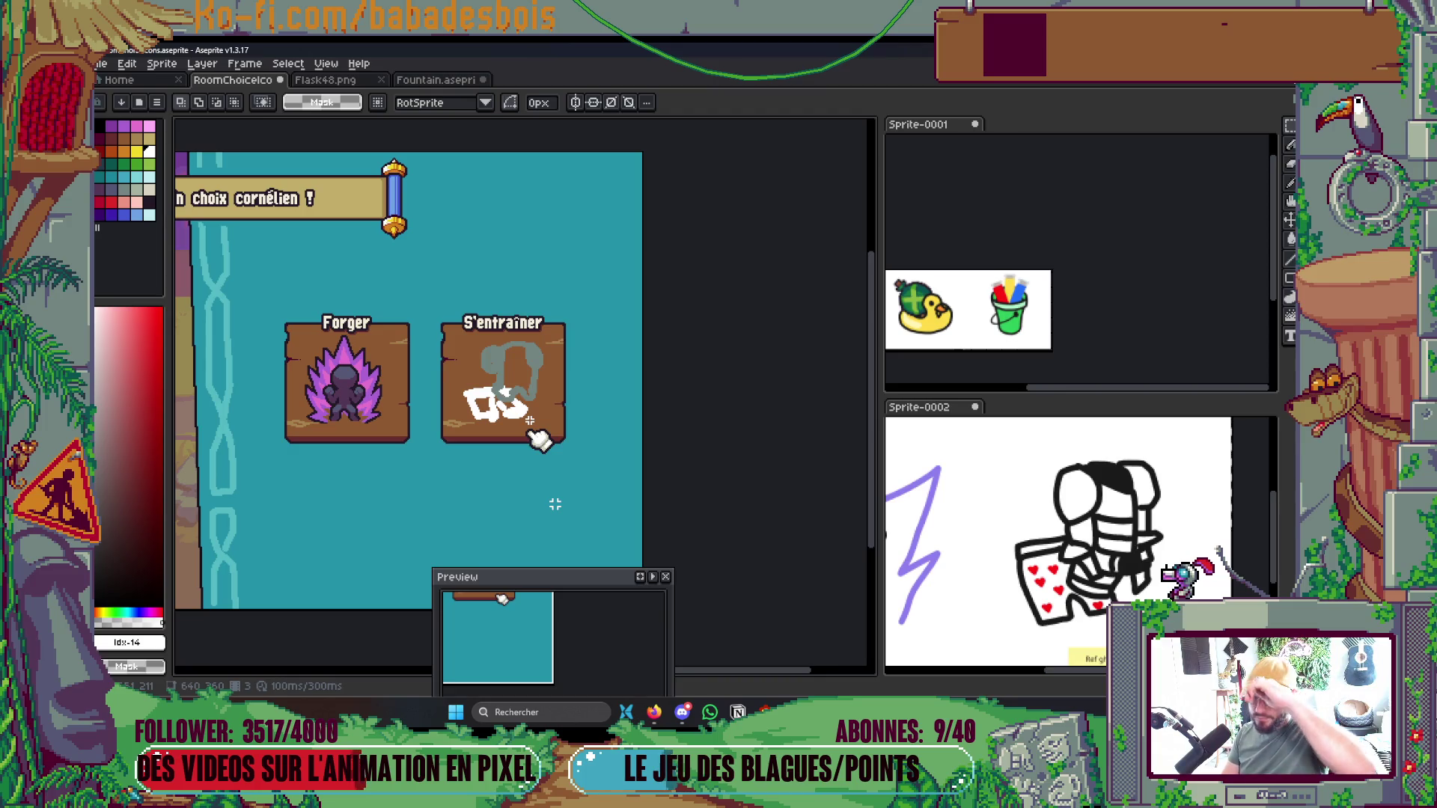
pyautogui.moveTo(439, 323); pyautogui.dragTo(587, 478)
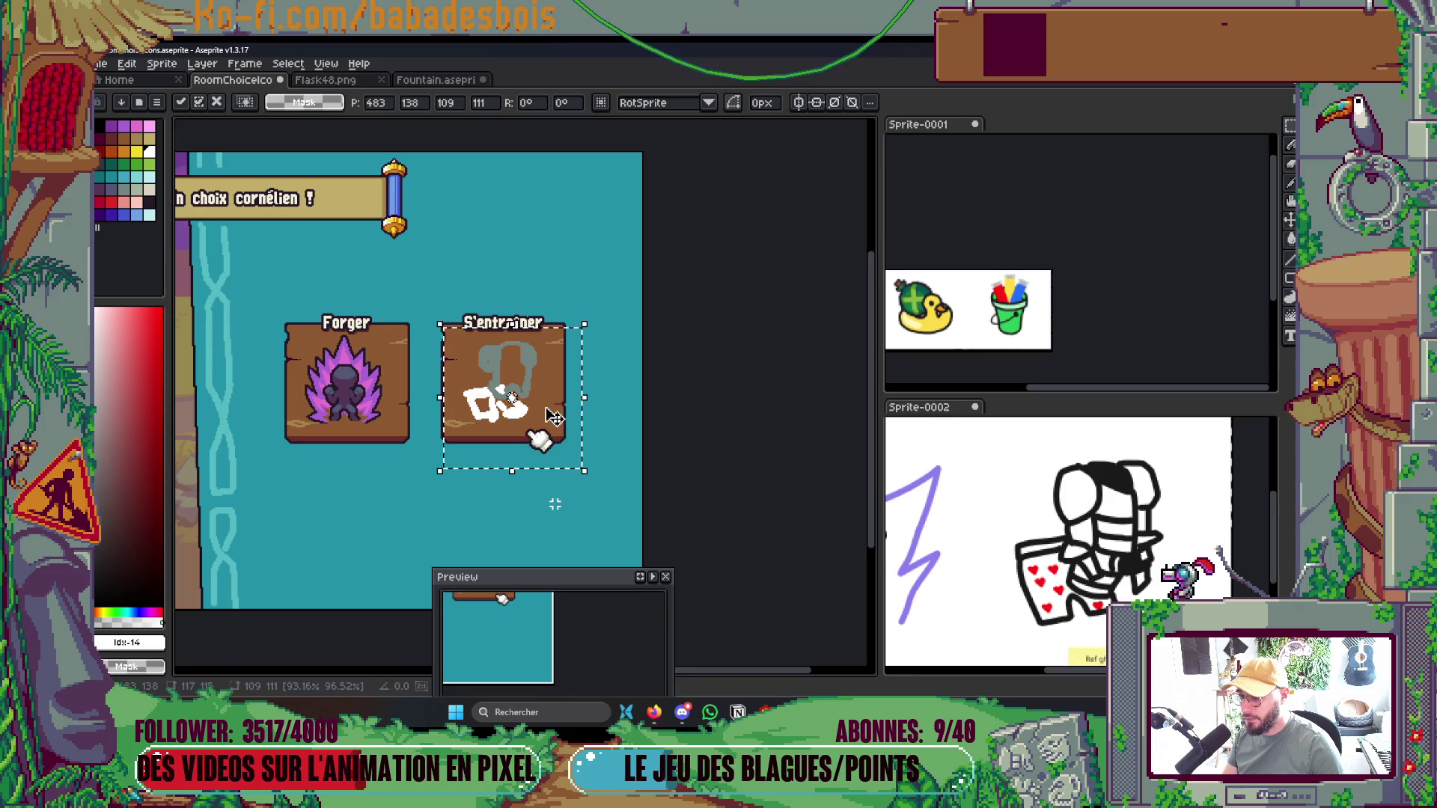
pyautogui.press('b')
pyautogui.scroll(3, 479, 423)
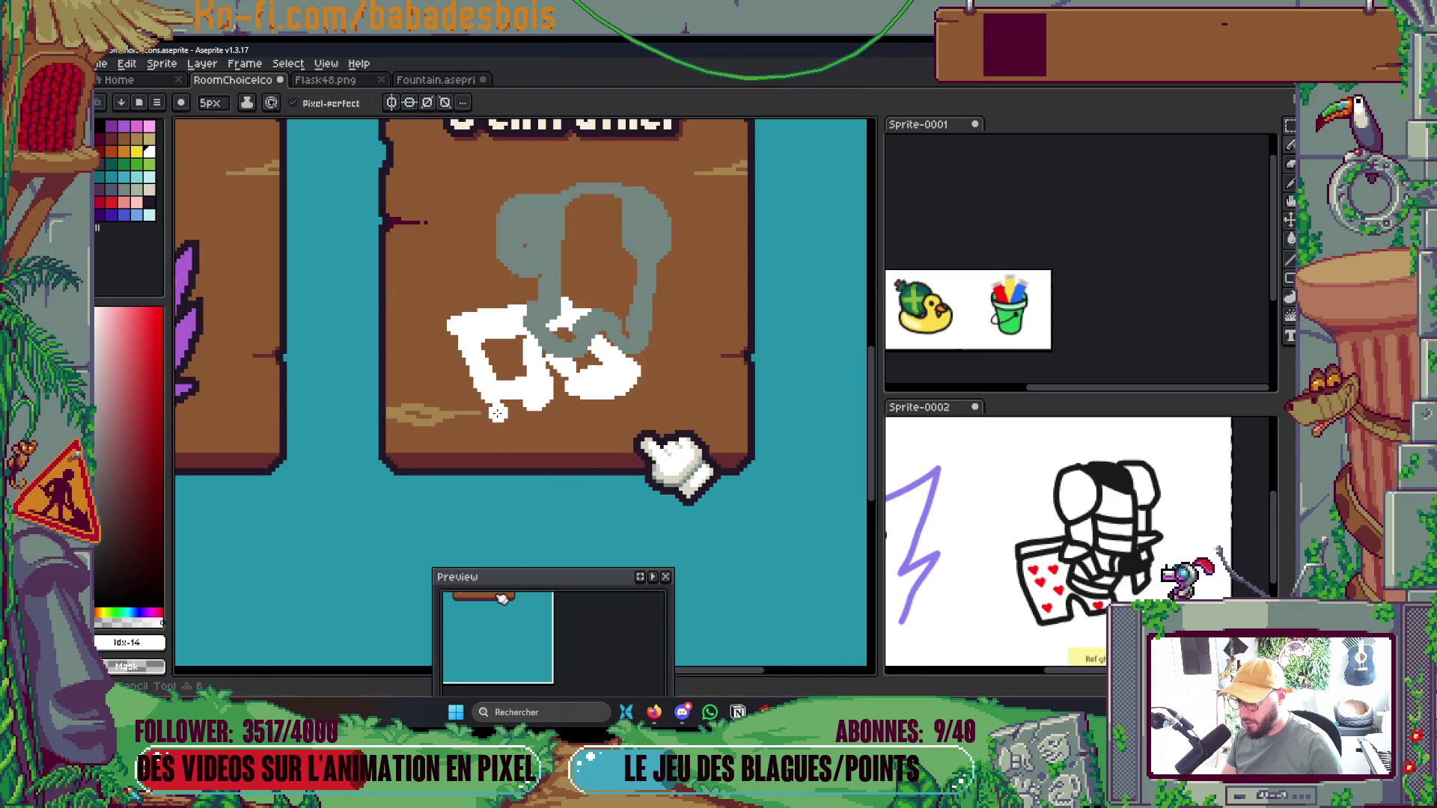
pyautogui.moveTo(512, 390); pyautogui.dragTo(494, 407)
# Skew the armour shape slightly to fit the figure, then reselect the Armure layer
pyautogui.press('m')
pyautogui.moveTo(423, 286); pyautogui.dragTo(634, 465)
pyautogui.moveTo(532, 473)
pyautogui.mouseDown()
pyautogui.moveTo(527, 491)
pyautogui.moveTo(520, 442)
pyautogui.moveTo(502, 441)
pyautogui.moveTo(603, 472)
pyautogui.moveTo(602, 367)
pyautogui.moveTo(586, 404)
pyautogui.moveTo(602, 429)
pyautogui.mouseUp()
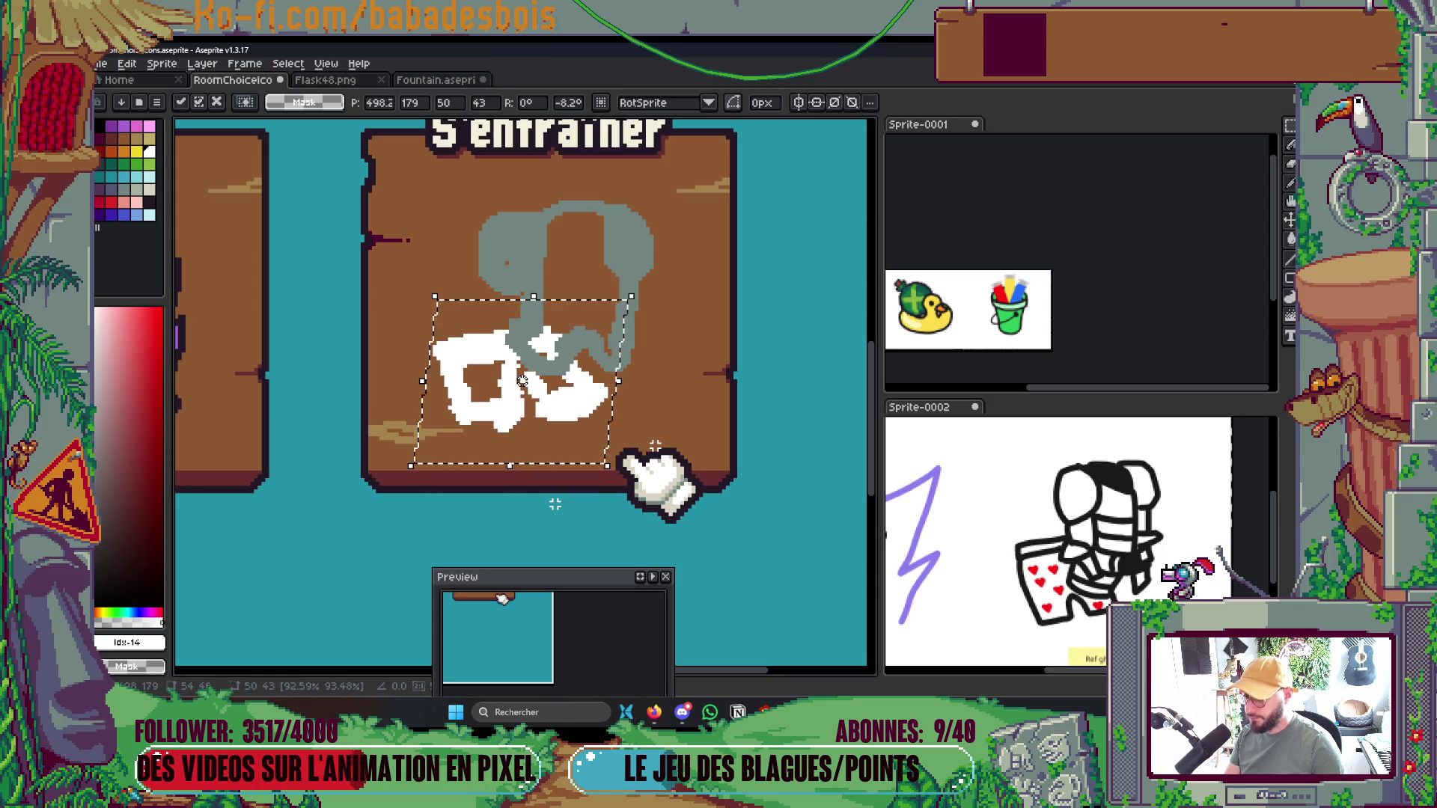
pyautogui.press('Return')
pyautogui.scroll(-5, 663, 428)
pyautogui.scroll(4, 669, 433)
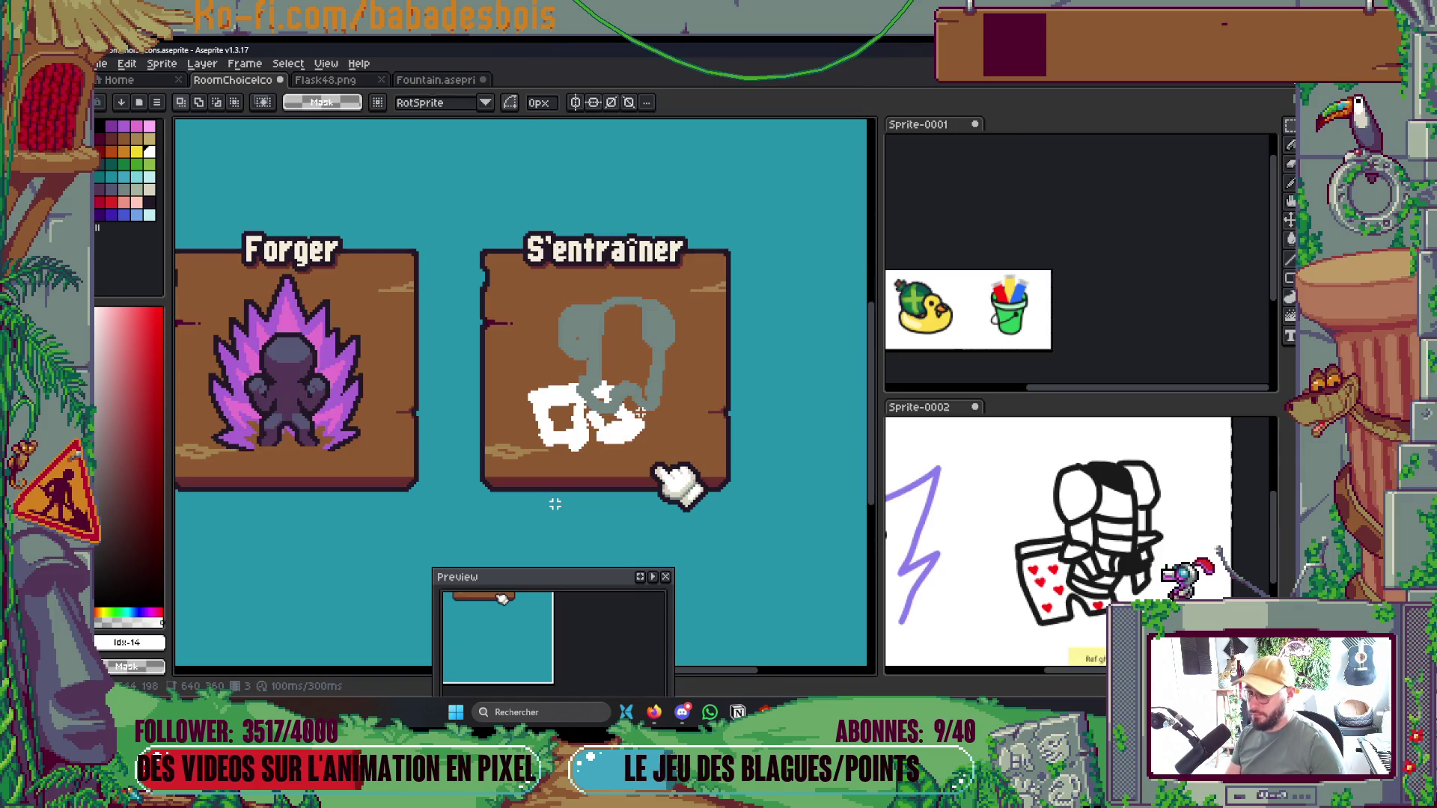
pyautogui.press('Tab')
pyautogui.click(1231, 433)
pyautogui.press('Tab')
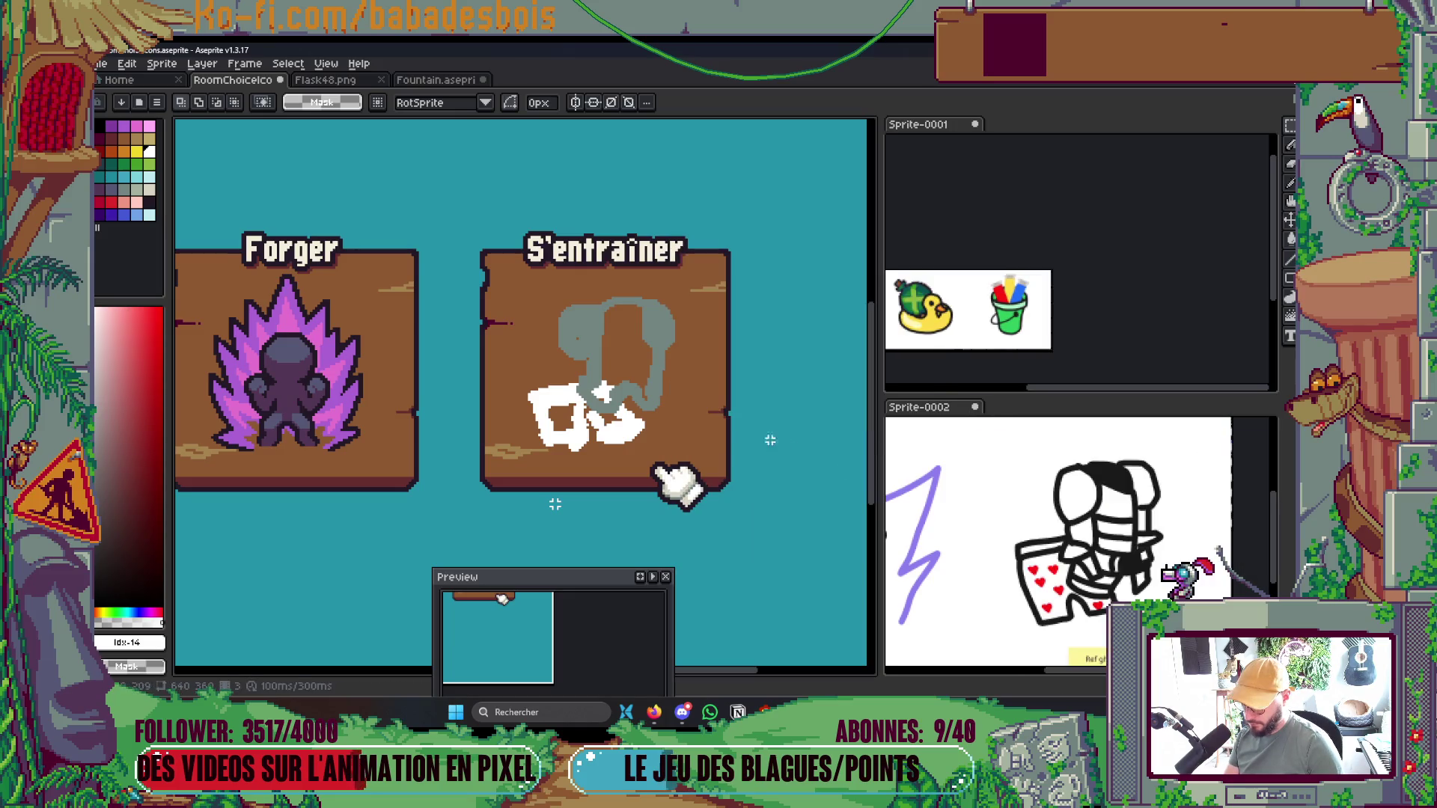
# Fill the grey outline's interior with the sketch's grey and cover the remaining dark speck
pyautogui.press('v')
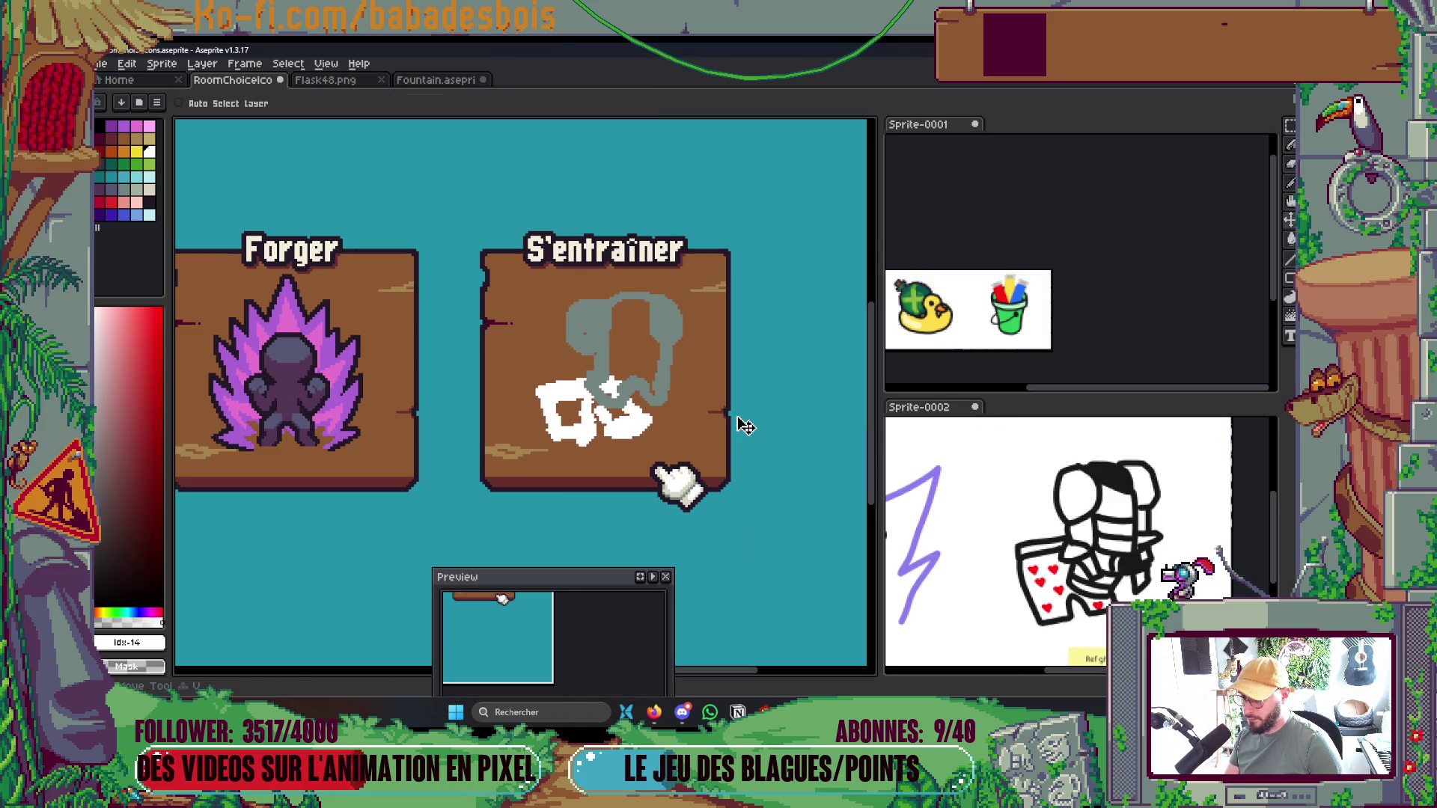
pyautogui.scroll(-2, 738, 464)
pyautogui.scroll(2, 742, 479)
pyautogui.scroll(-2, 737, 468)
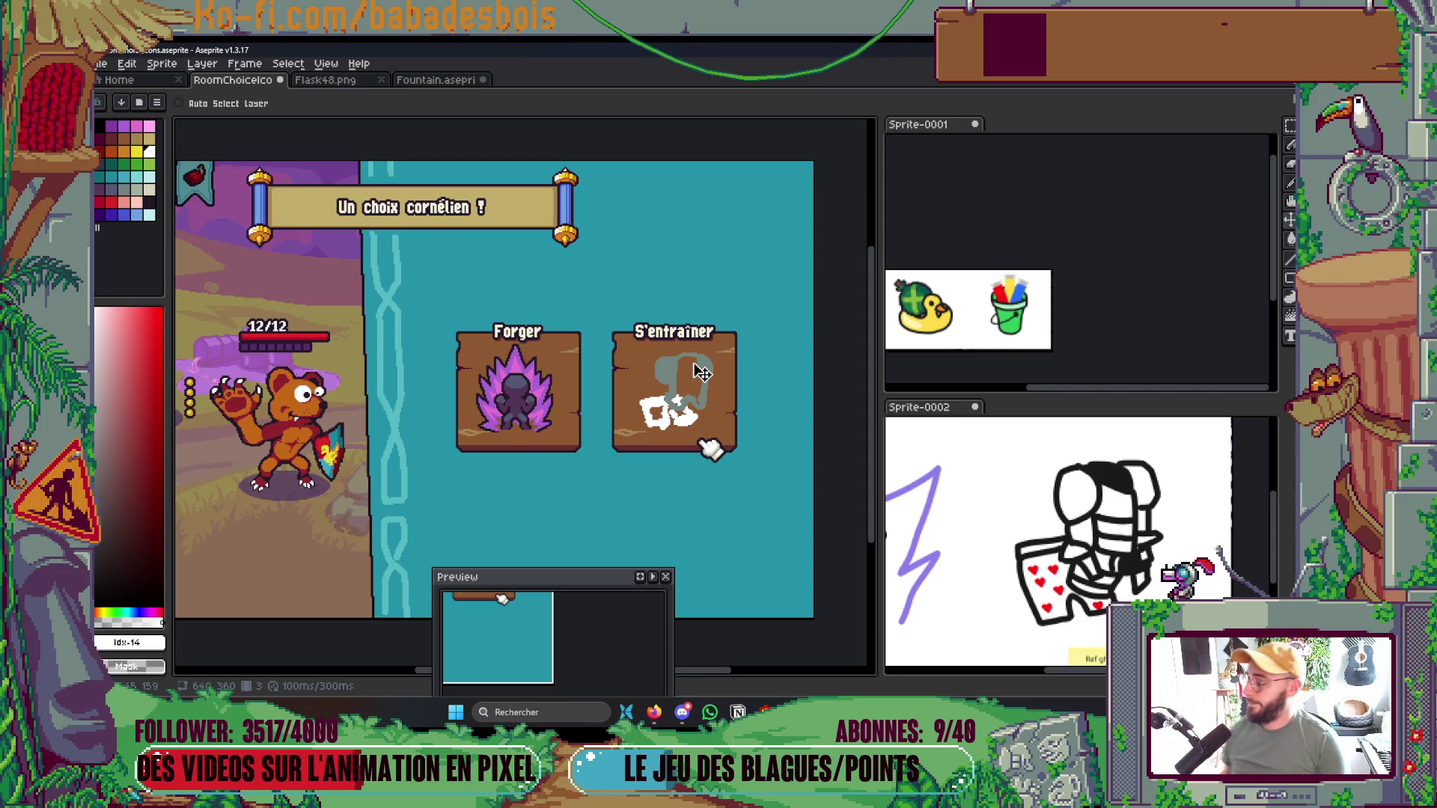
pyautogui.scroll(4, 695, 374)
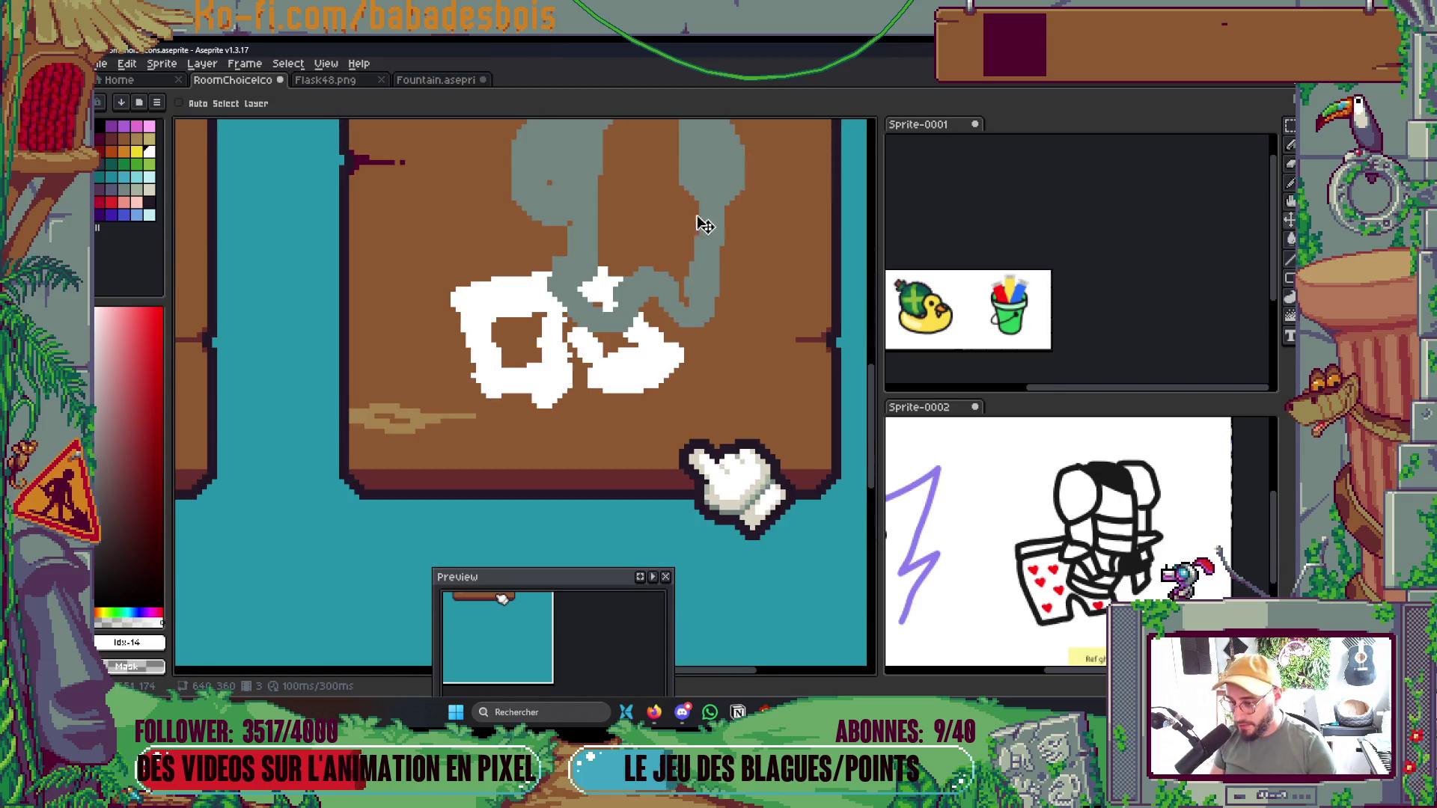
pyautogui.press('ctrl')
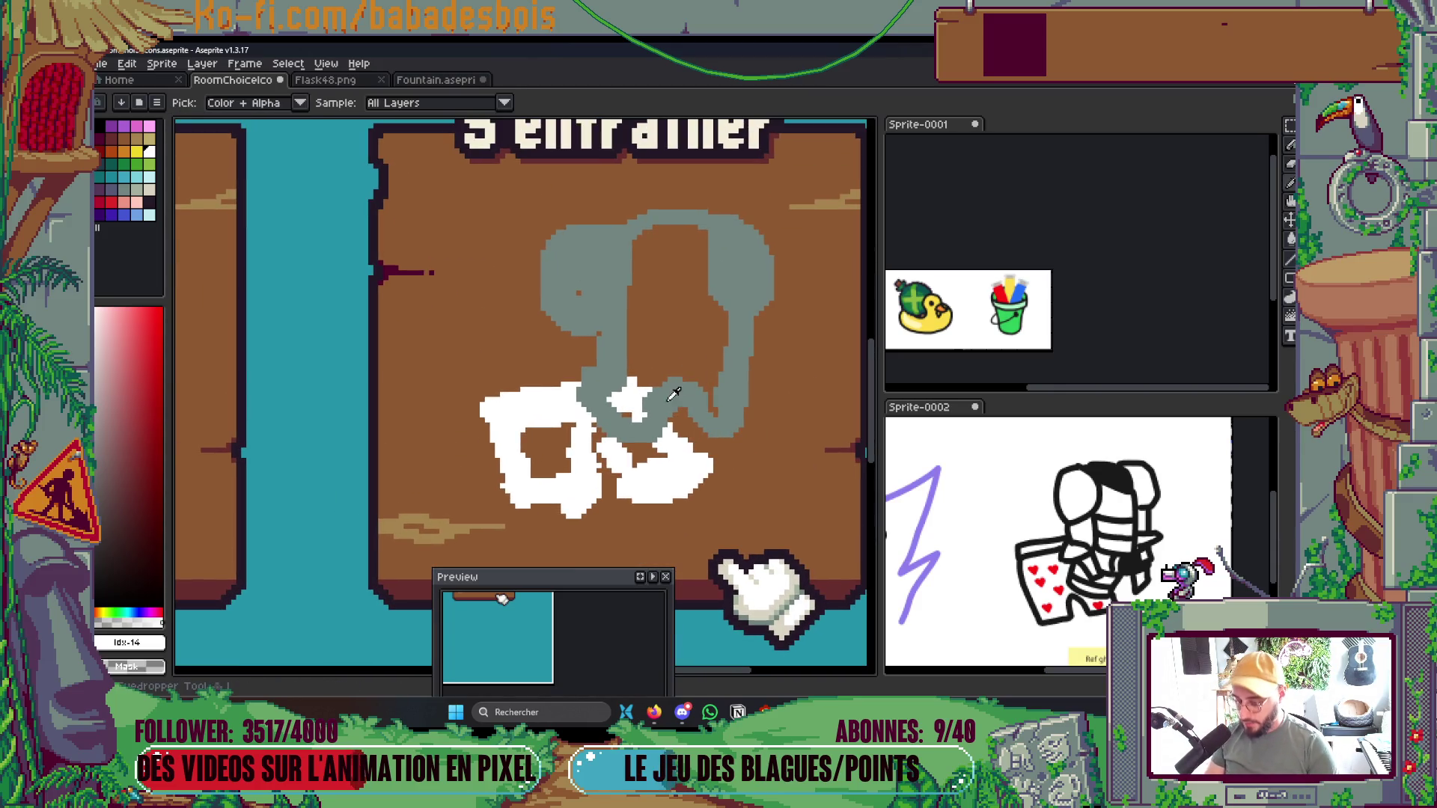
pyautogui.keyDown('alt'); pyautogui.click(688, 383); pyautogui.keyUp('alt')
pyautogui.press('g')
pyautogui.click(685, 348)
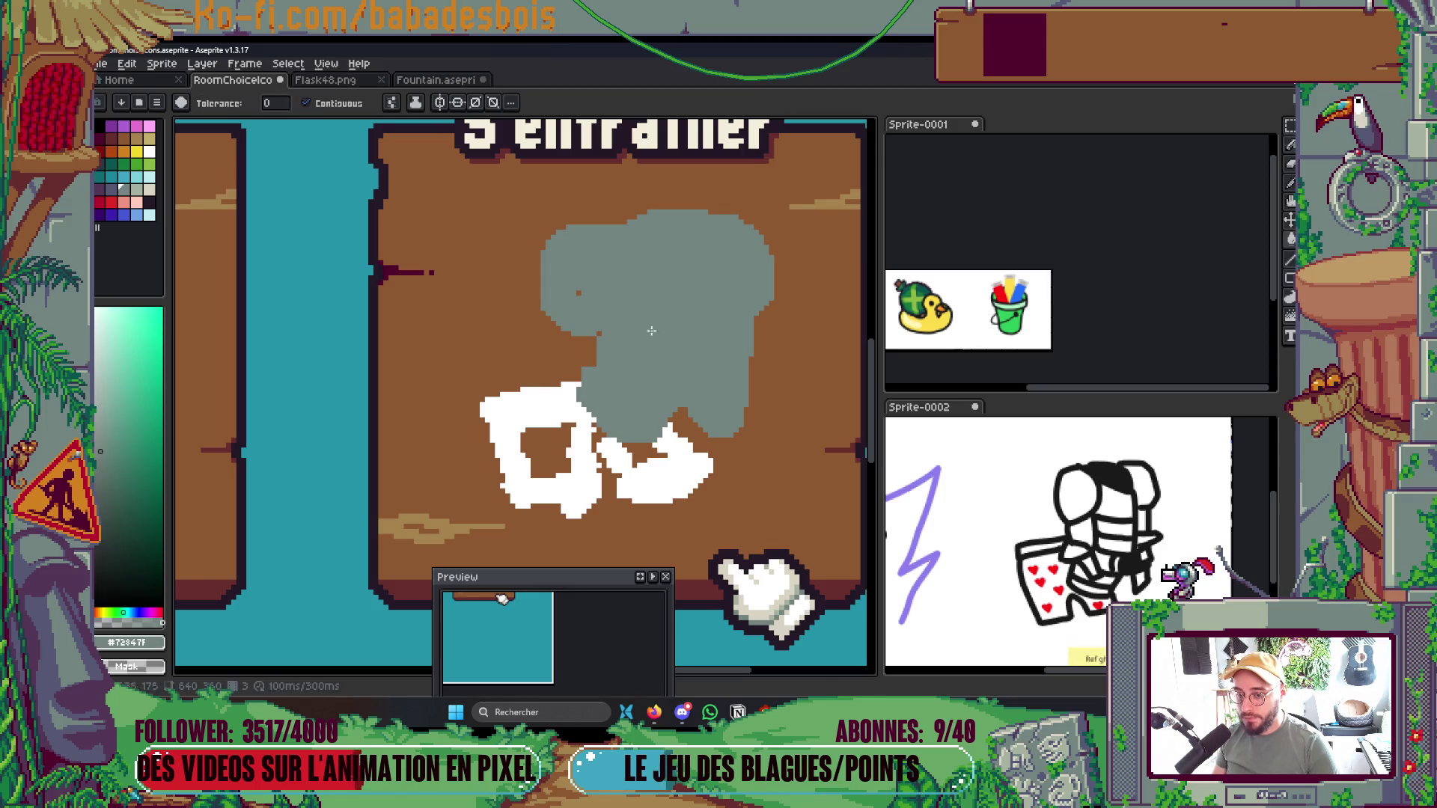
pyautogui.press('b')
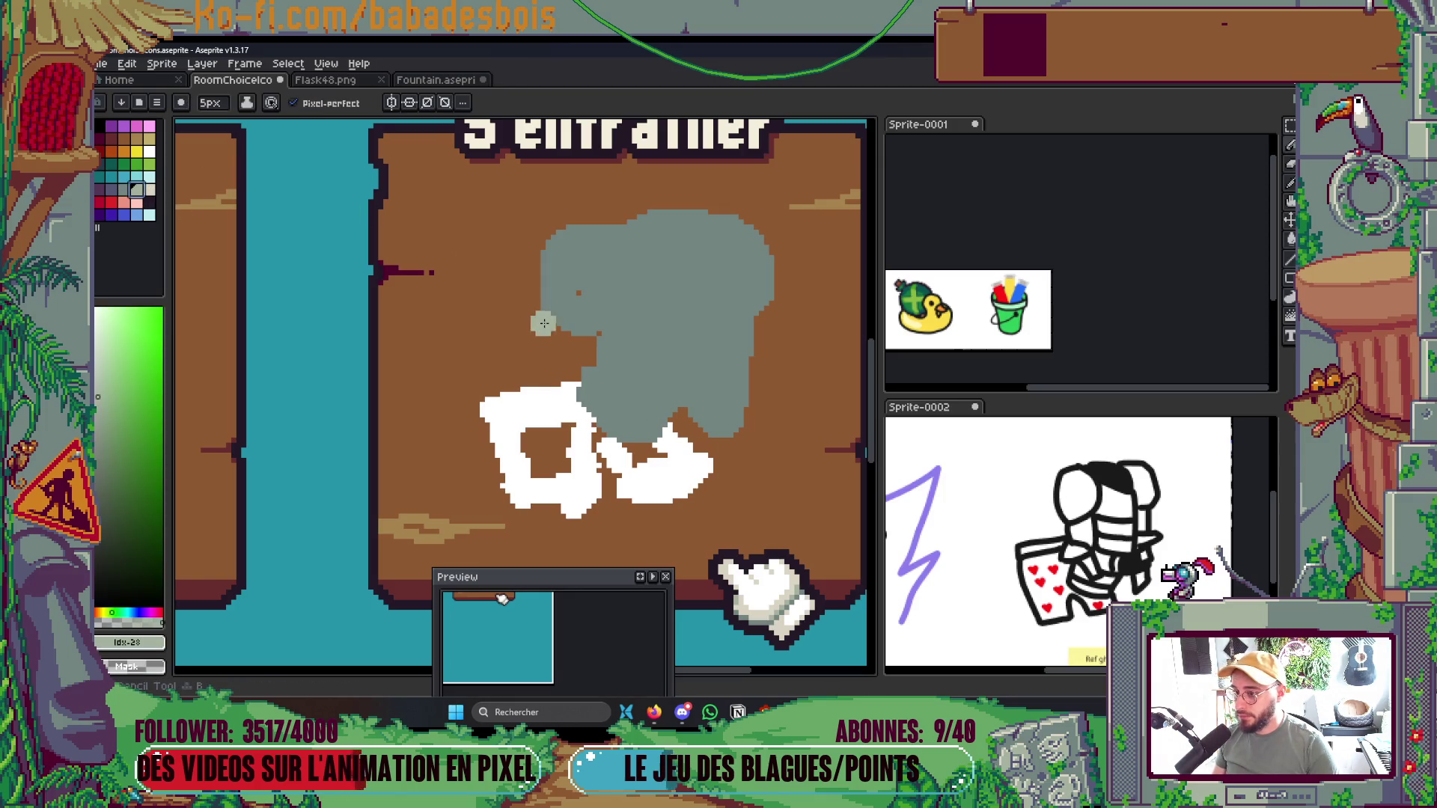
pyautogui.click(580, 293)
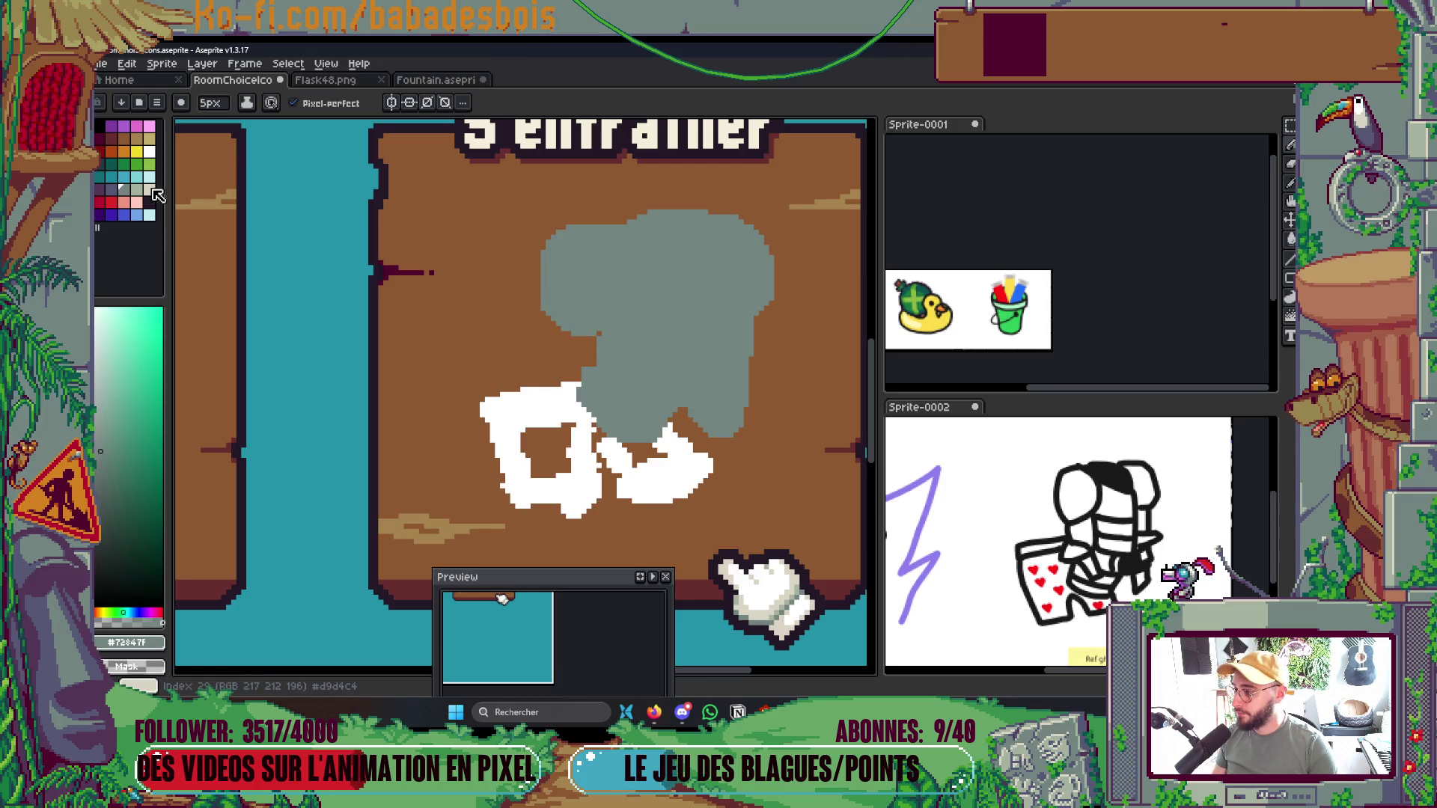
# Draw a thin dark blue-grey vertical line down the middle of the grey shape
pyautogui.click(137, 188)
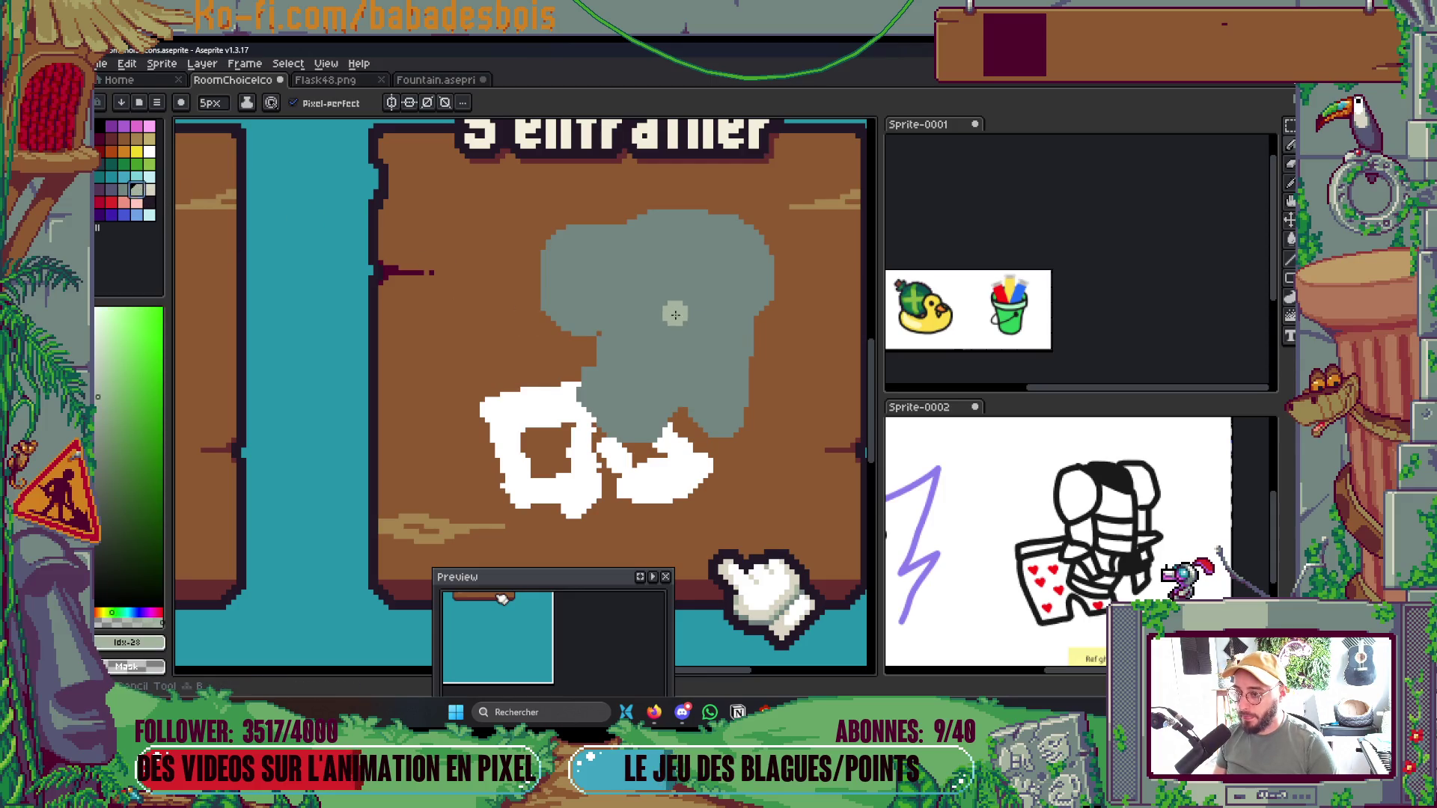
pyautogui.click(111, 190)
pyautogui.press('-')
pyautogui.press('-')
pyautogui.moveTo(683, 404); pyautogui.dragTo(687, 359)
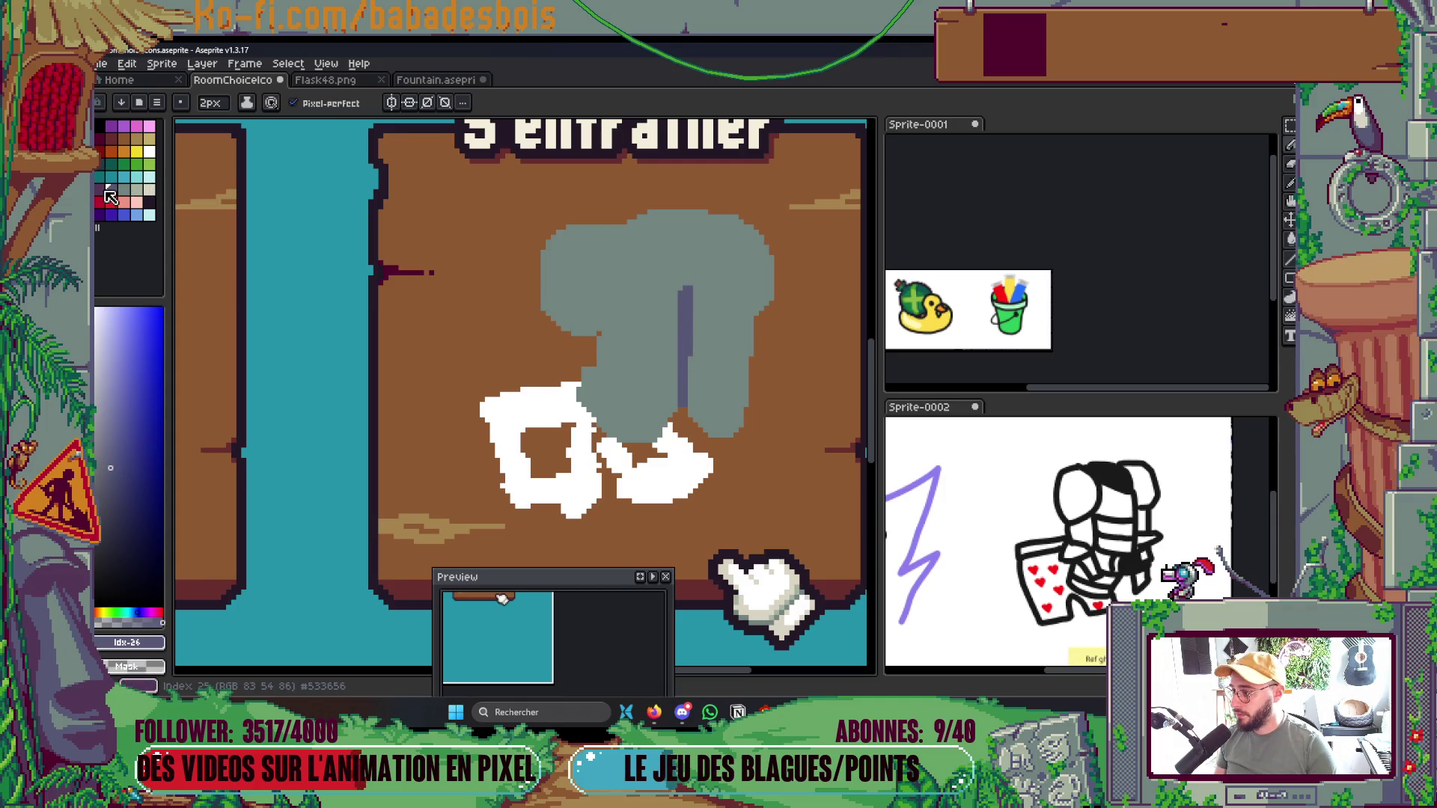
# Draw and fill a dark purple neck opening at the top of the armor
pyautogui.press('[')
pyautogui.moveTo(616, 234); pyautogui.dragTo(659, 261)
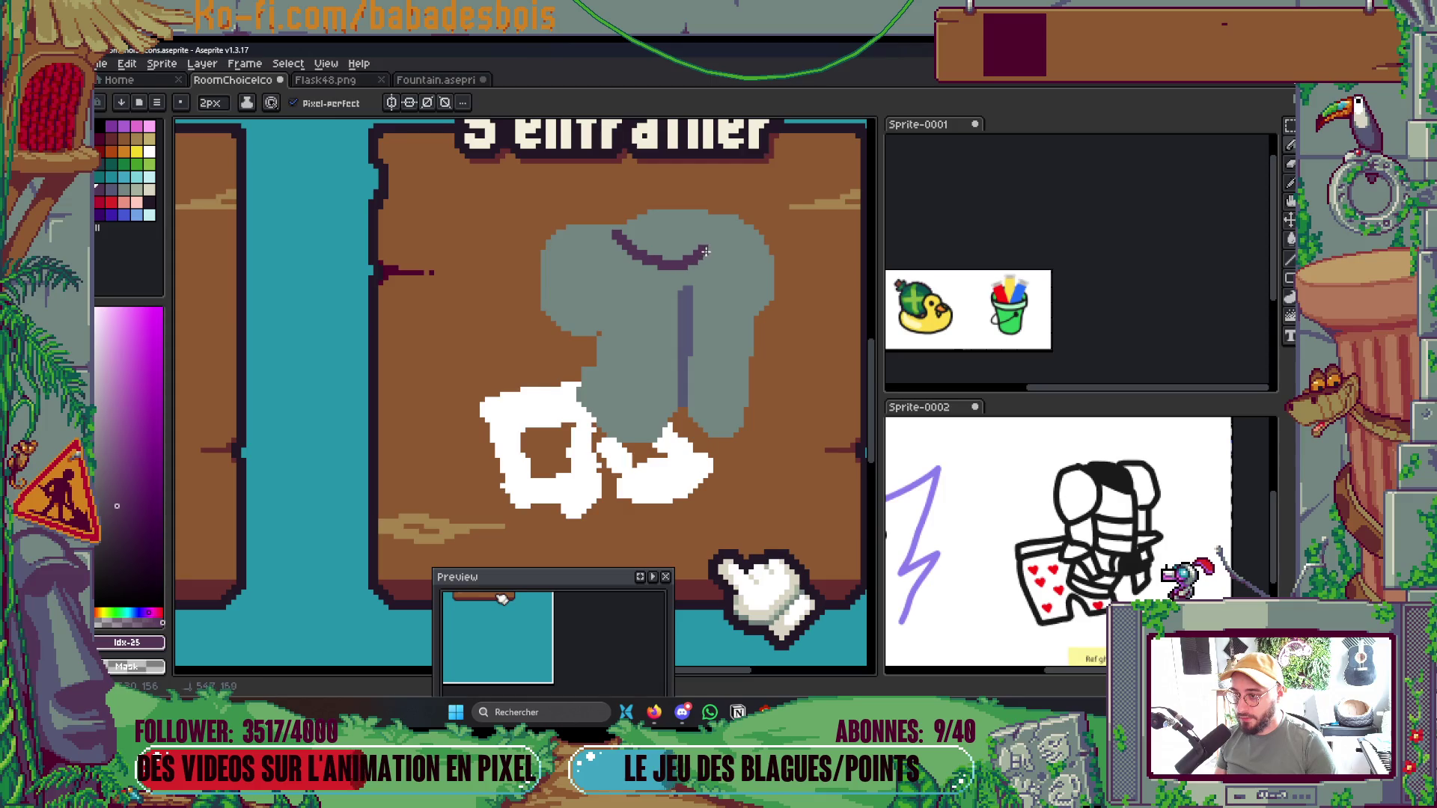
pyautogui.moveTo(701, 217); pyautogui.dragTo(697, 211)
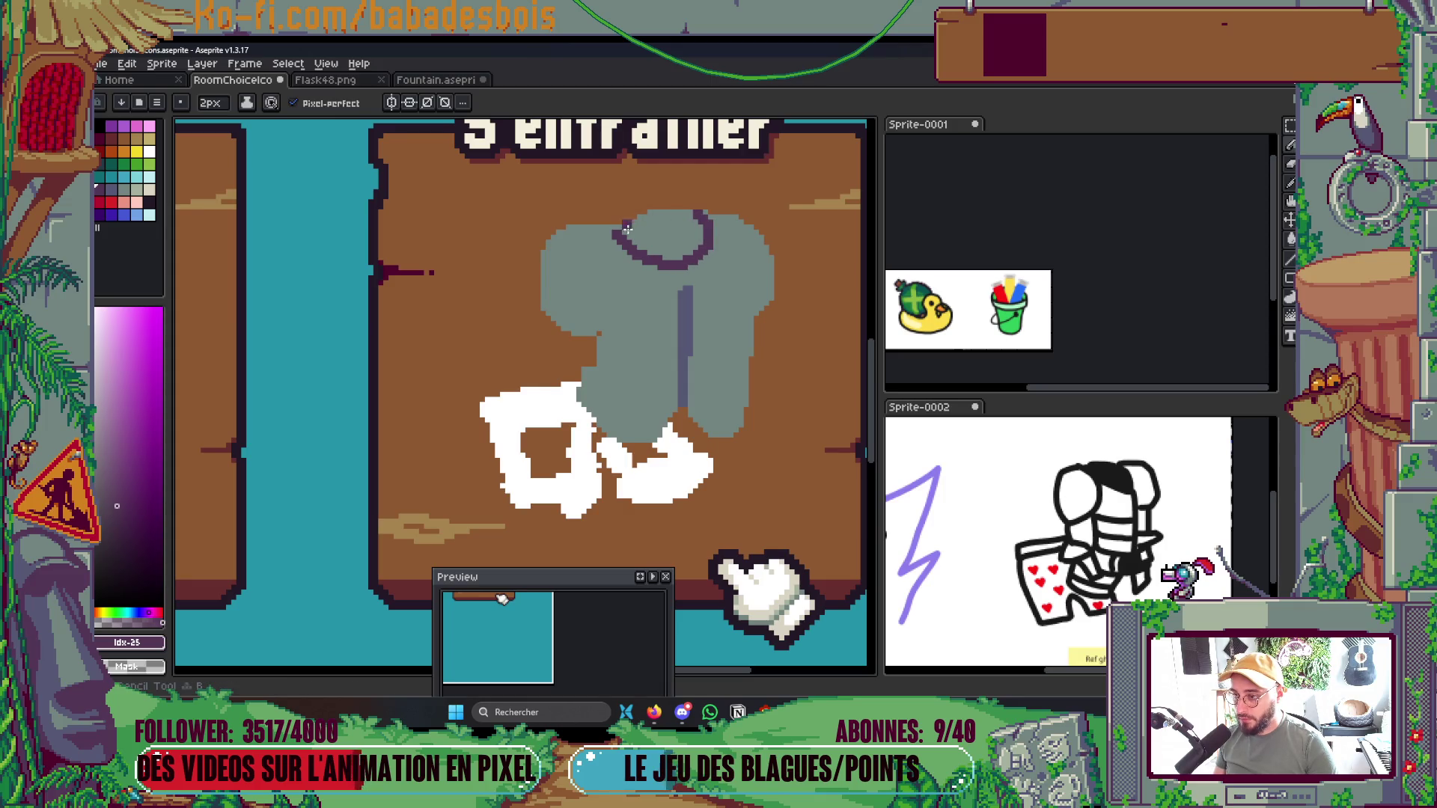
pyautogui.press('g')
pyautogui.click(649, 241)
pyautogui.scroll(-5, 651, 241)
pyautogui.scroll(5, 678, 247)
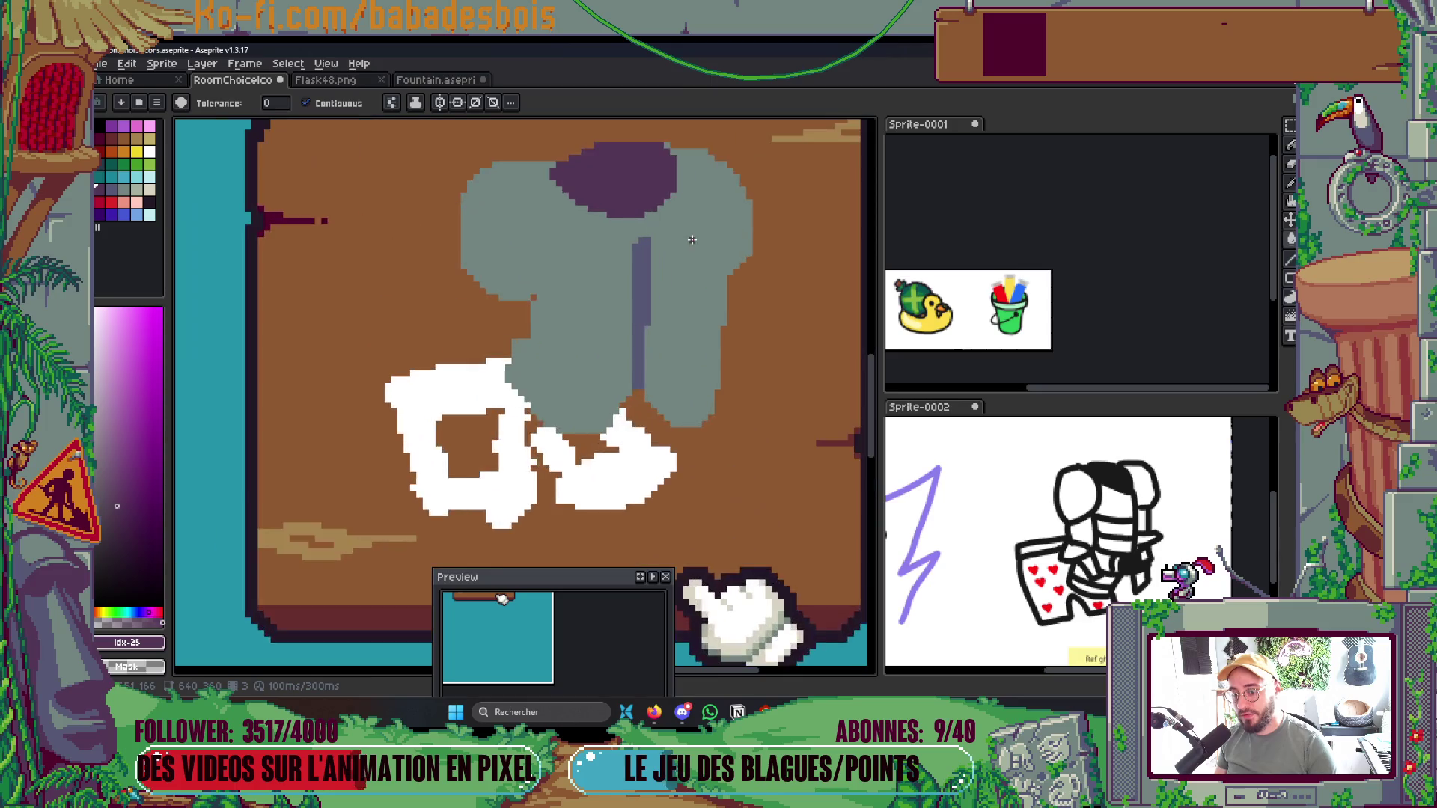
# Trim the purple collar's lower-left edge with the armor's grey
pyautogui.press('i')
pyautogui.click(598, 330)
pyautogui.press('b')
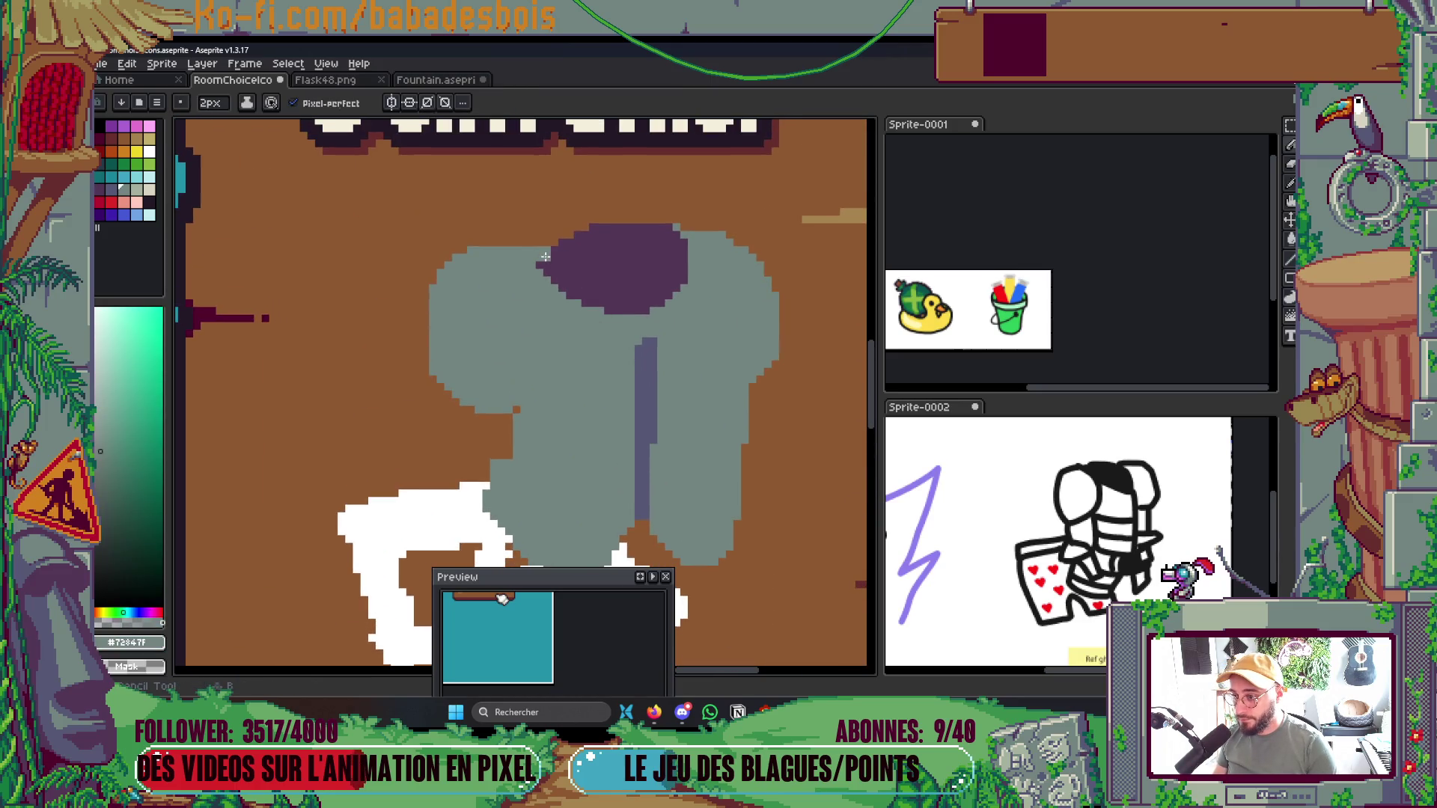
pyautogui.moveTo(541, 254); pyautogui.dragTo(602, 312)
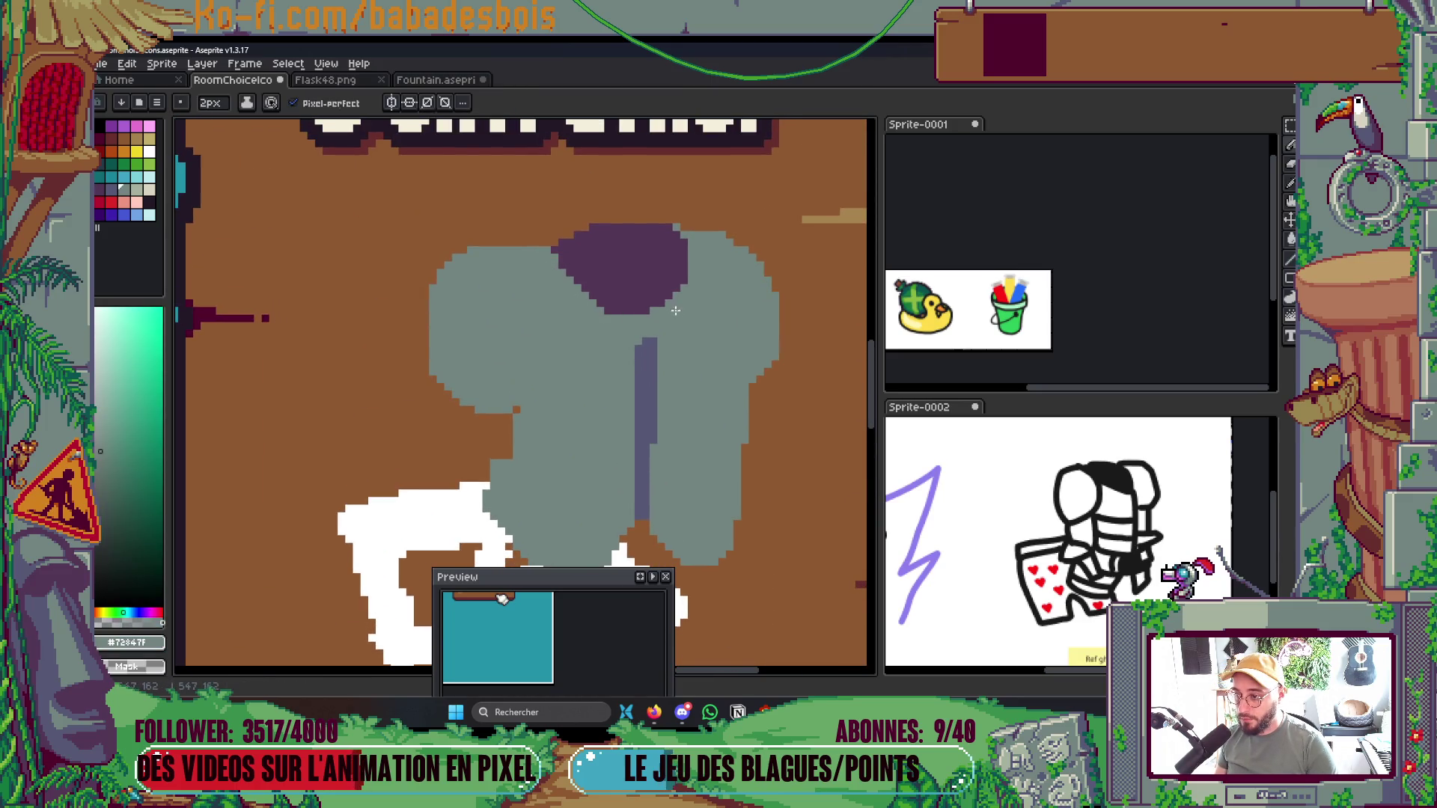
pyautogui.scroll(-2, 599, 372)
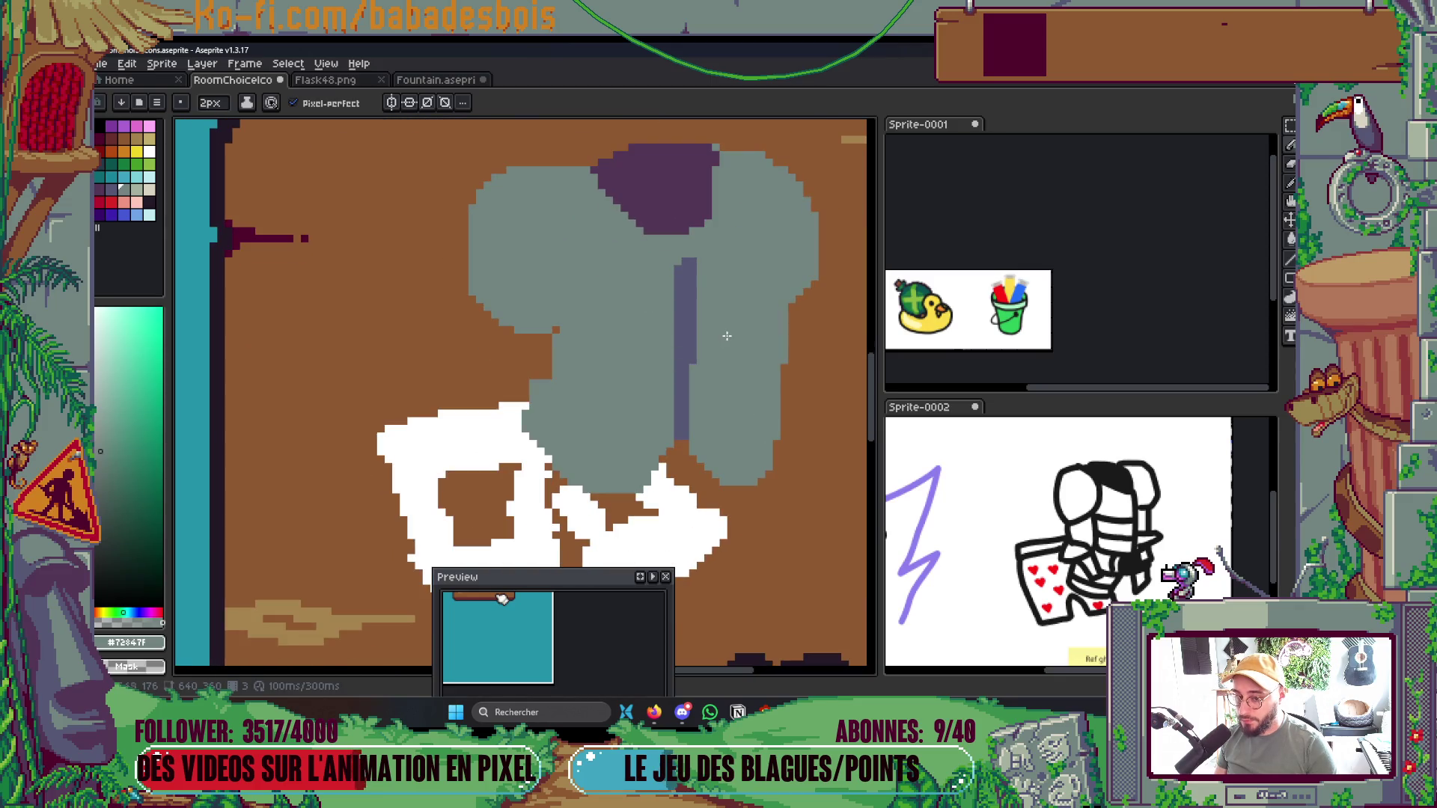
pyautogui.scroll(-1, 741, 314)
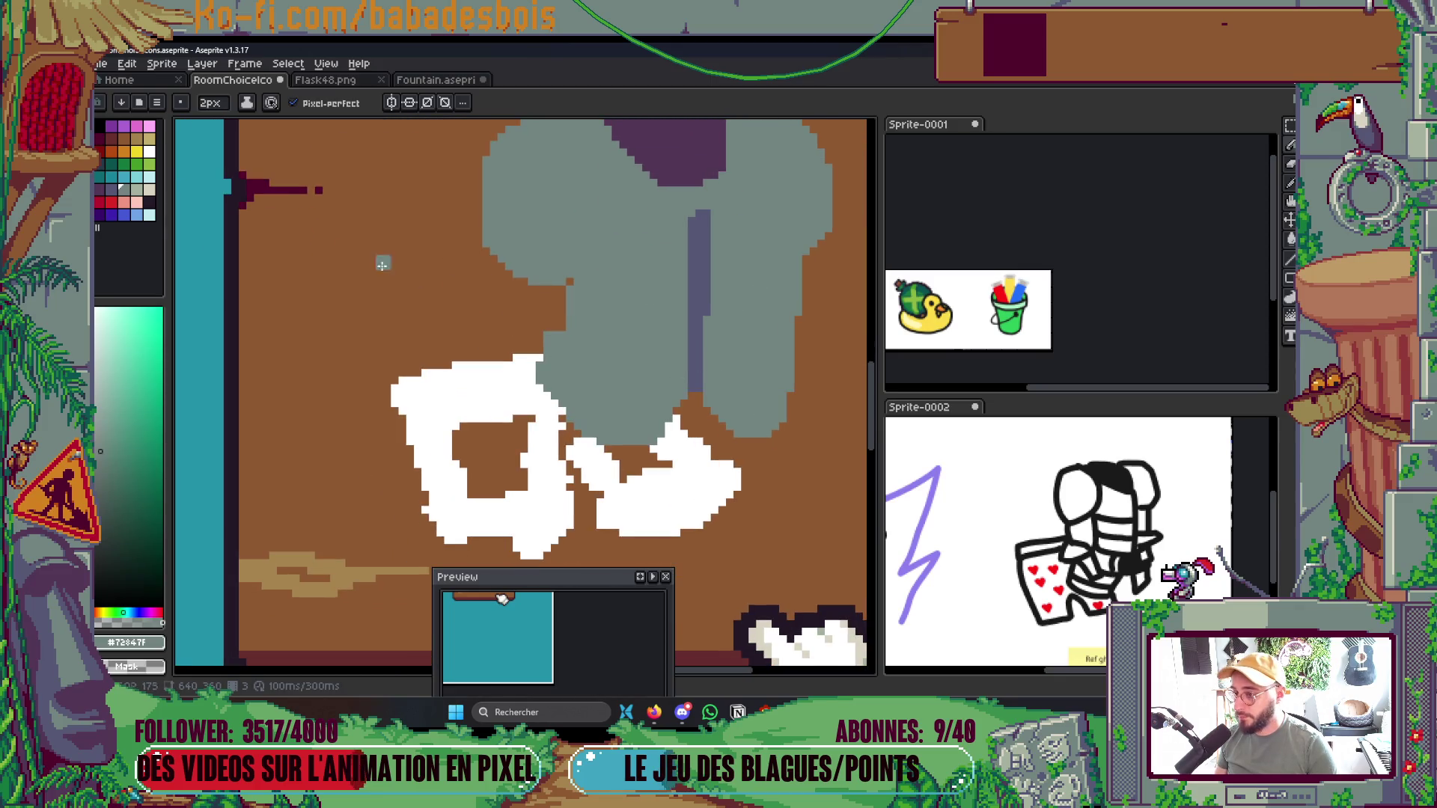
# Shade the armor's right part blue-grey behind a dividing line
pyautogui.click(111, 191)
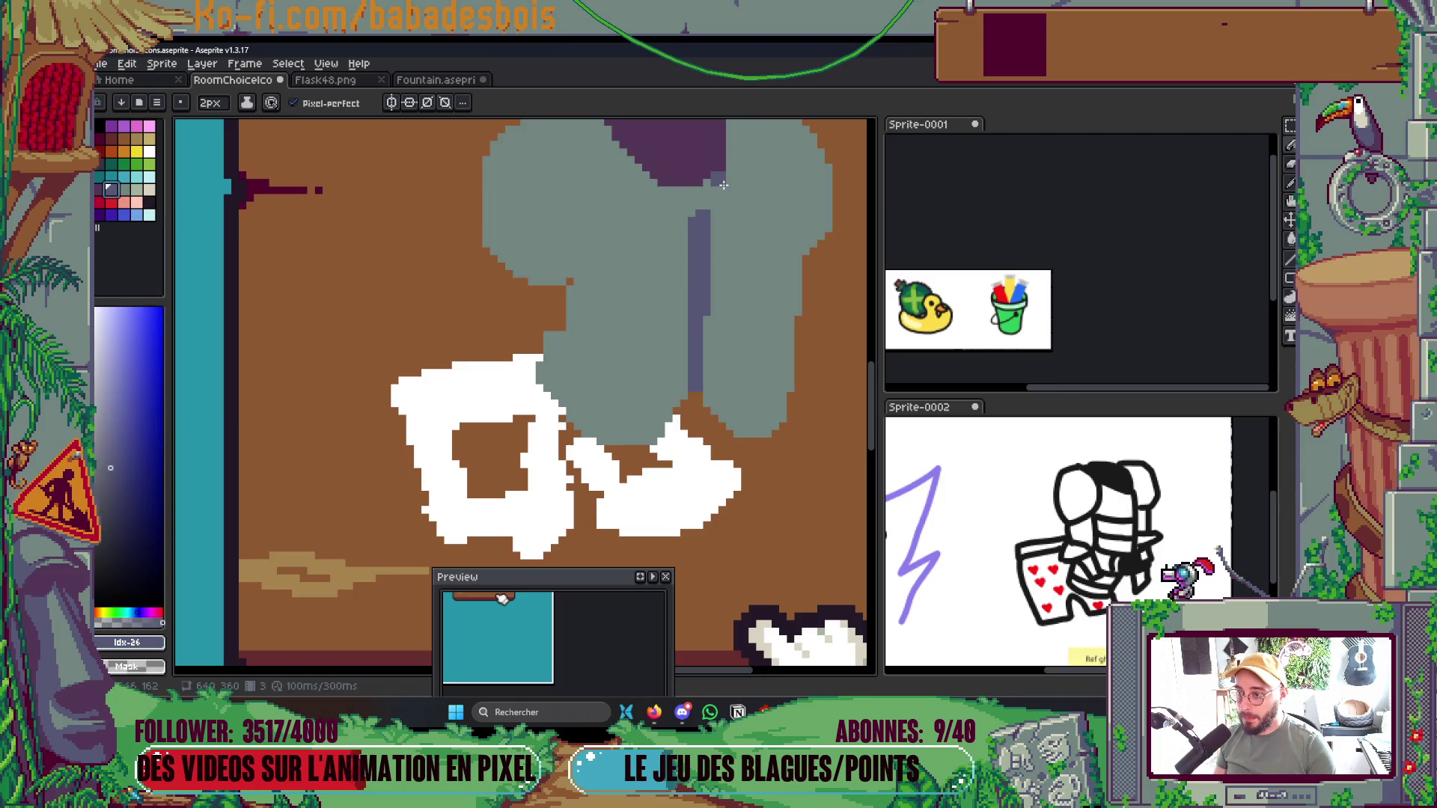
pyautogui.moveTo(723, 184); pyautogui.dragTo(765, 250)
pyautogui.press('g')
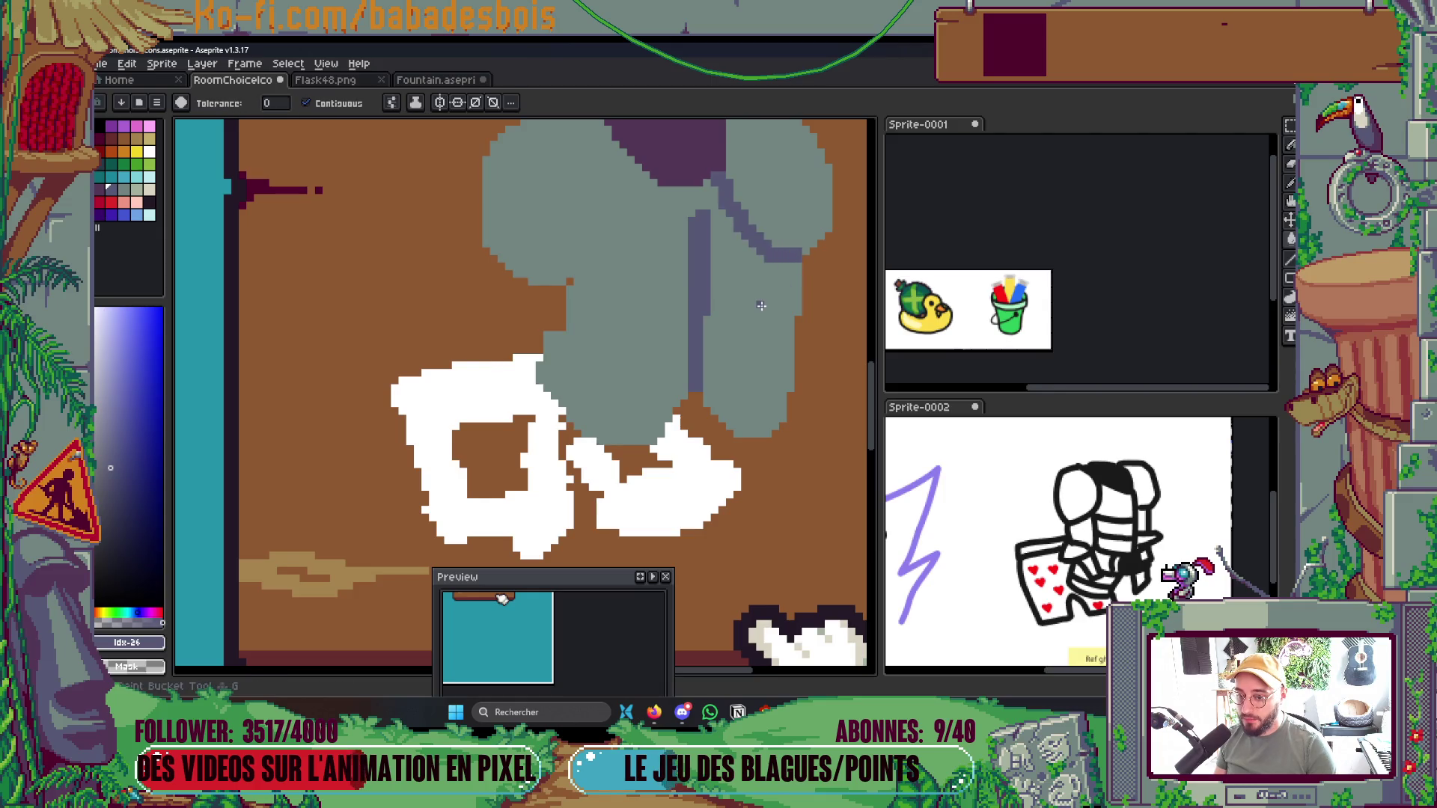
pyautogui.click(764, 299)
pyautogui.scroll(-1, 763, 299)
pyautogui.hotkey('ctrl', 'z')
pyautogui.press('b')
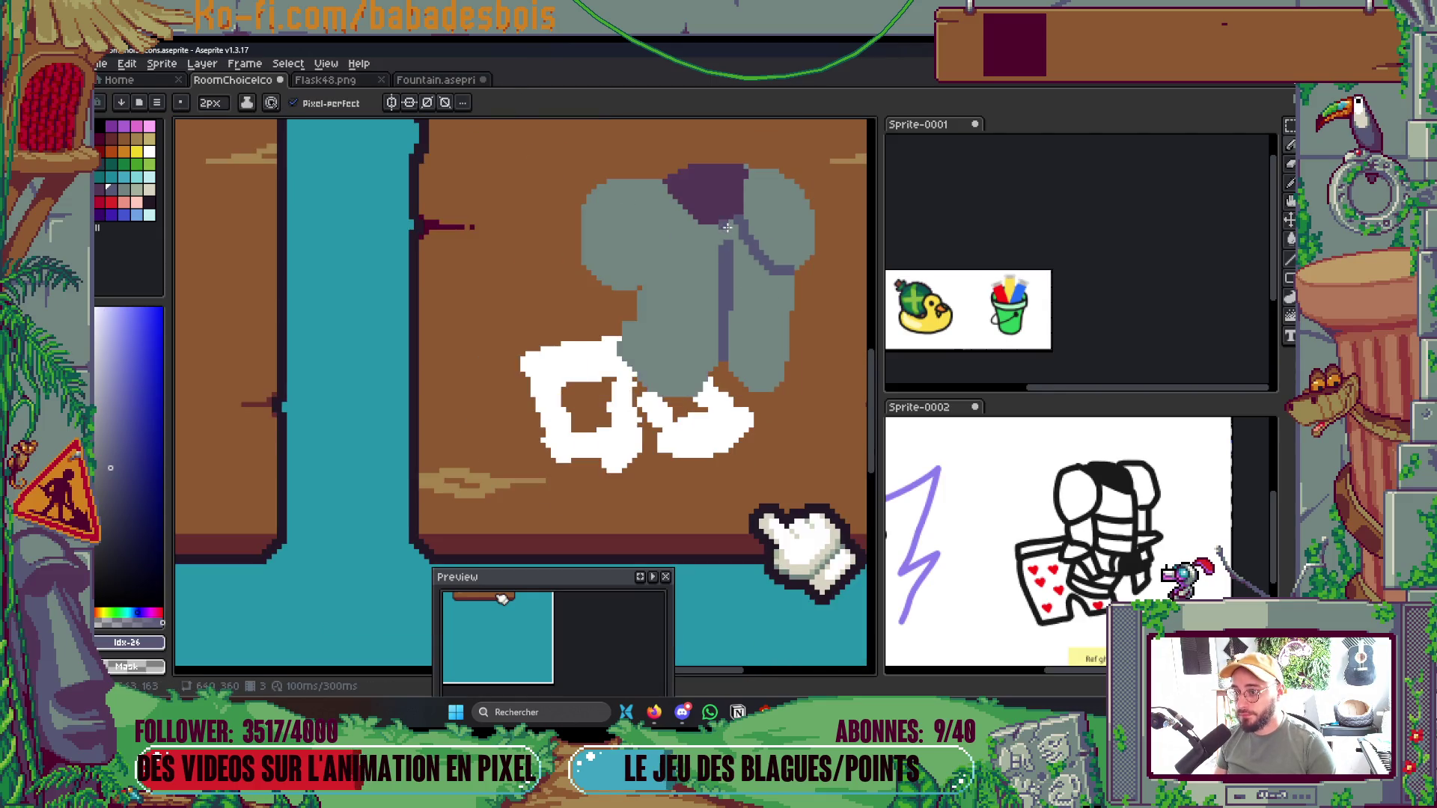
pyautogui.press('g')
pyautogui.click(741, 239)
pyautogui.scroll(2, 696, 288)
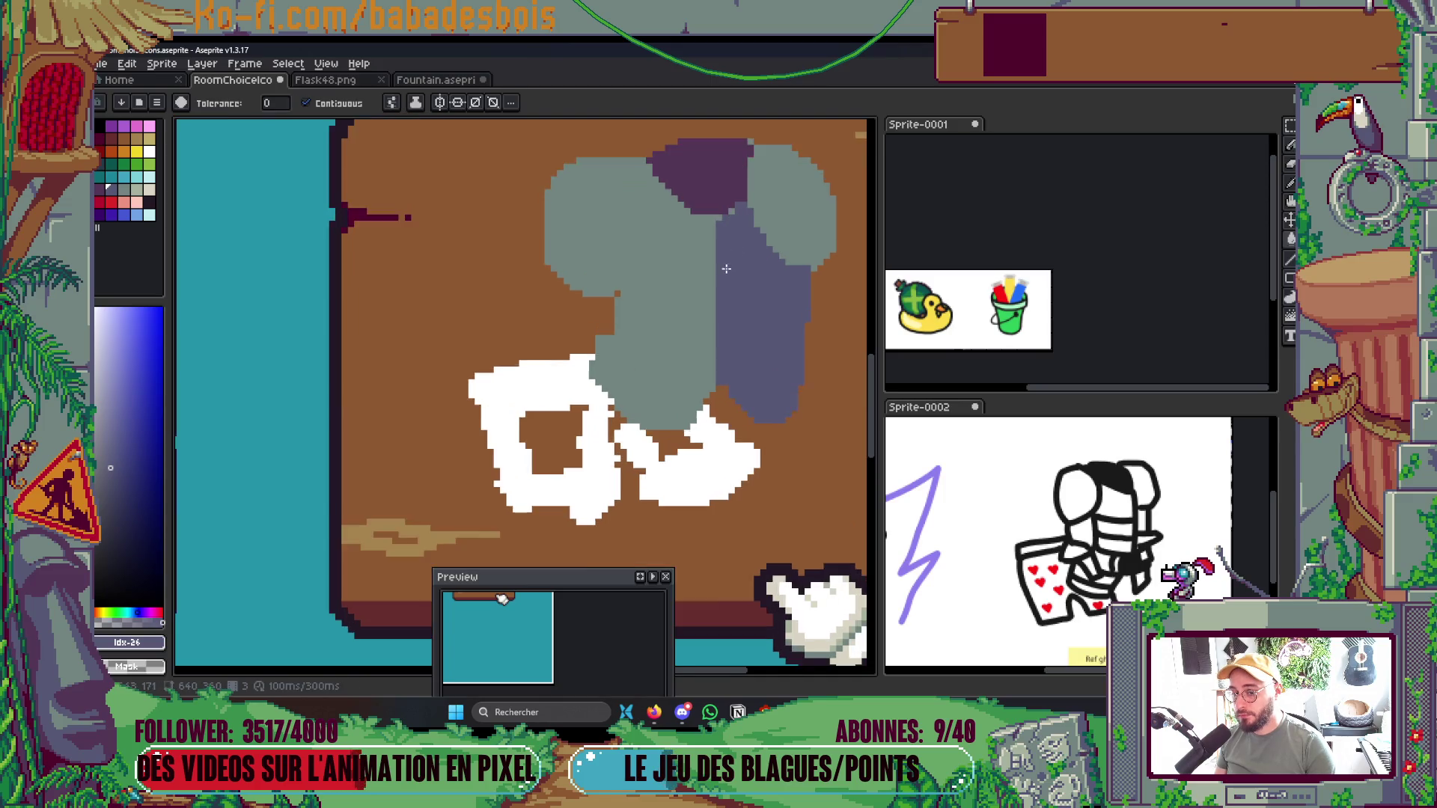
pyautogui.press('b')
# Draw a dark curved line upward across the armor
pyautogui.click(610, 282)
pyautogui.moveTo(610, 290); pyautogui.dragTo(674, 142)
pyautogui.scroll(-4, 711, 247)
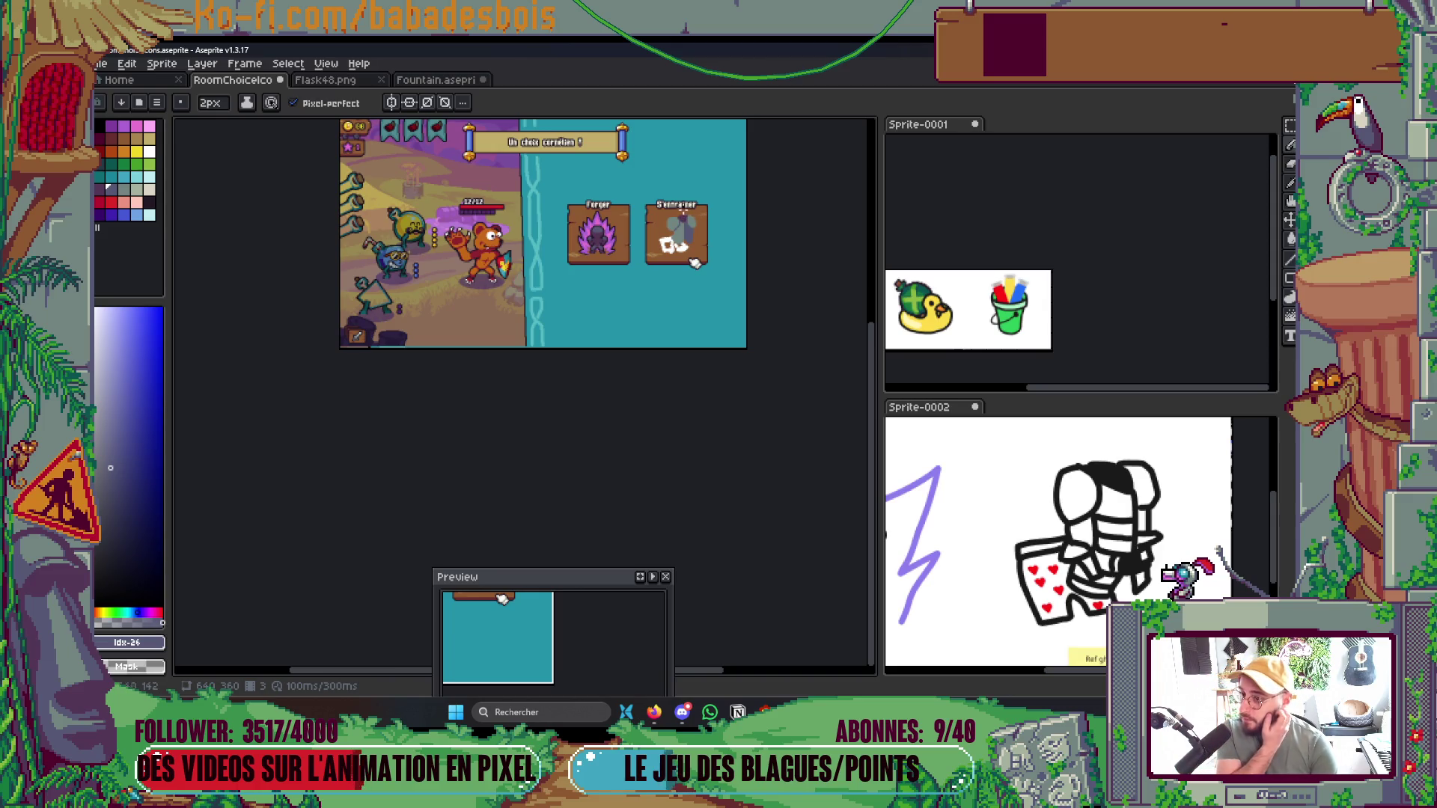
# Tidy the armor's grey and blue-grey boundary and paint grey down its left edge
pyautogui.scroll(6, 694, 262)
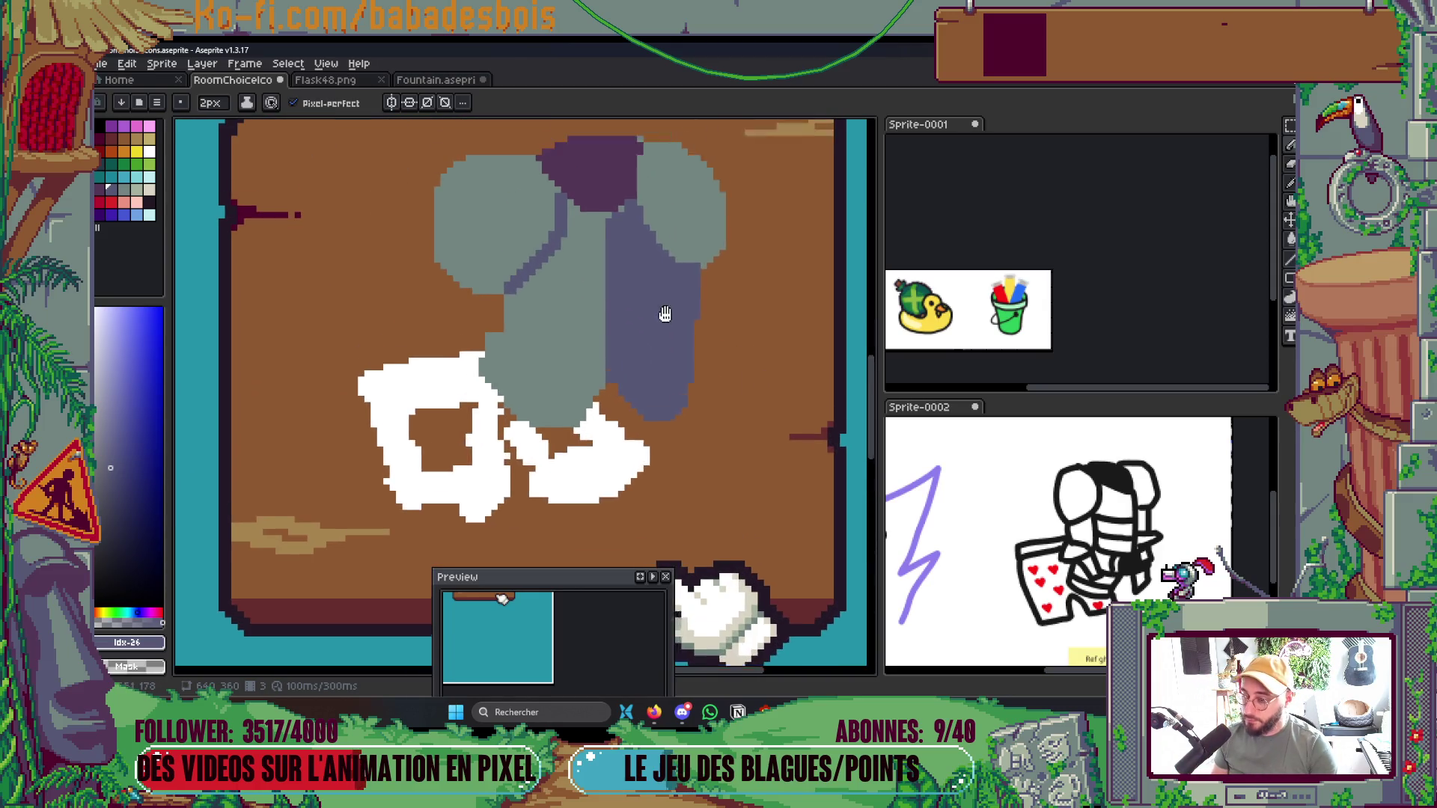
pyautogui.scroll(1, 666, 314)
pyautogui.keyDown('alt'); pyautogui.click(569, 355); pyautogui.keyUp('alt')
pyautogui.moveTo(610, 364); pyautogui.dragTo(615, 234)
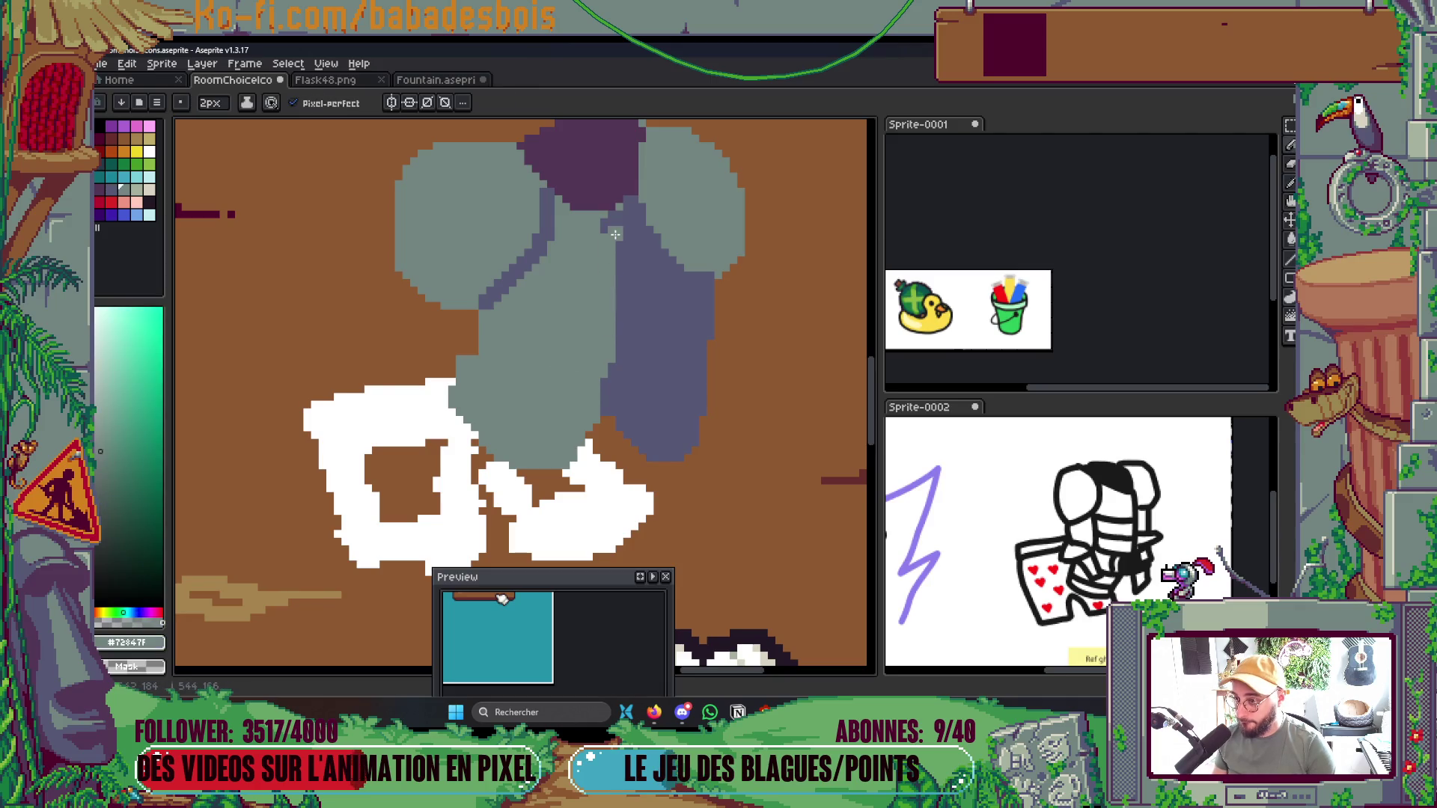
pyautogui.moveTo(604, 391); pyautogui.dragTo(610, 372)
pyautogui.moveTo(456, 340); pyautogui.dragTo(487, 457)
# Draw three blue-grey plate lines across the armor's lower half and middle
pyautogui.scroll(-1, 546, 387)
pyautogui.scroll(2, 546, 387)
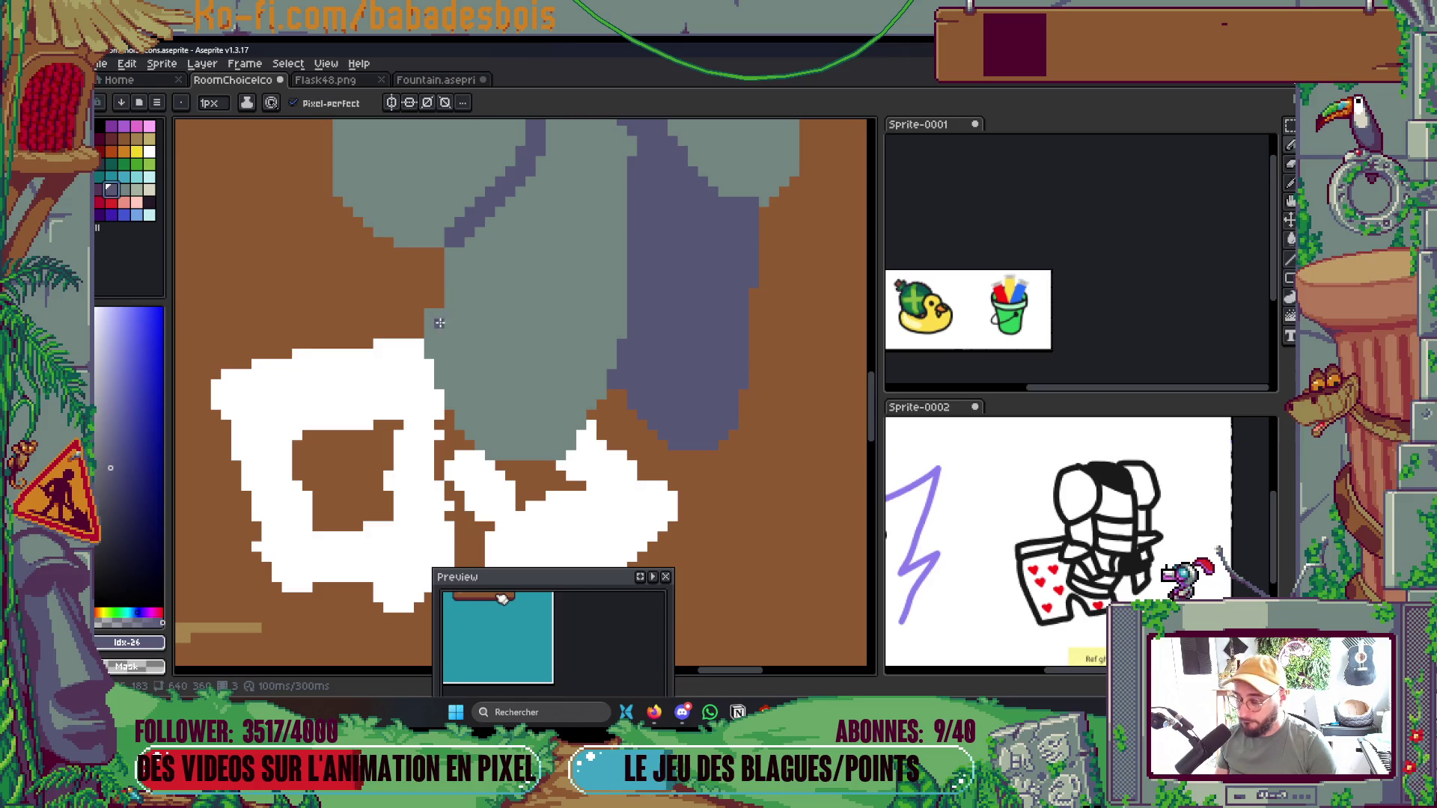
pyautogui.moveTo(435, 313)
pyautogui.mouseDown()
pyautogui.moveTo(503, 372)
pyautogui.moveTo(586, 405)
pyautogui.mouseUp()
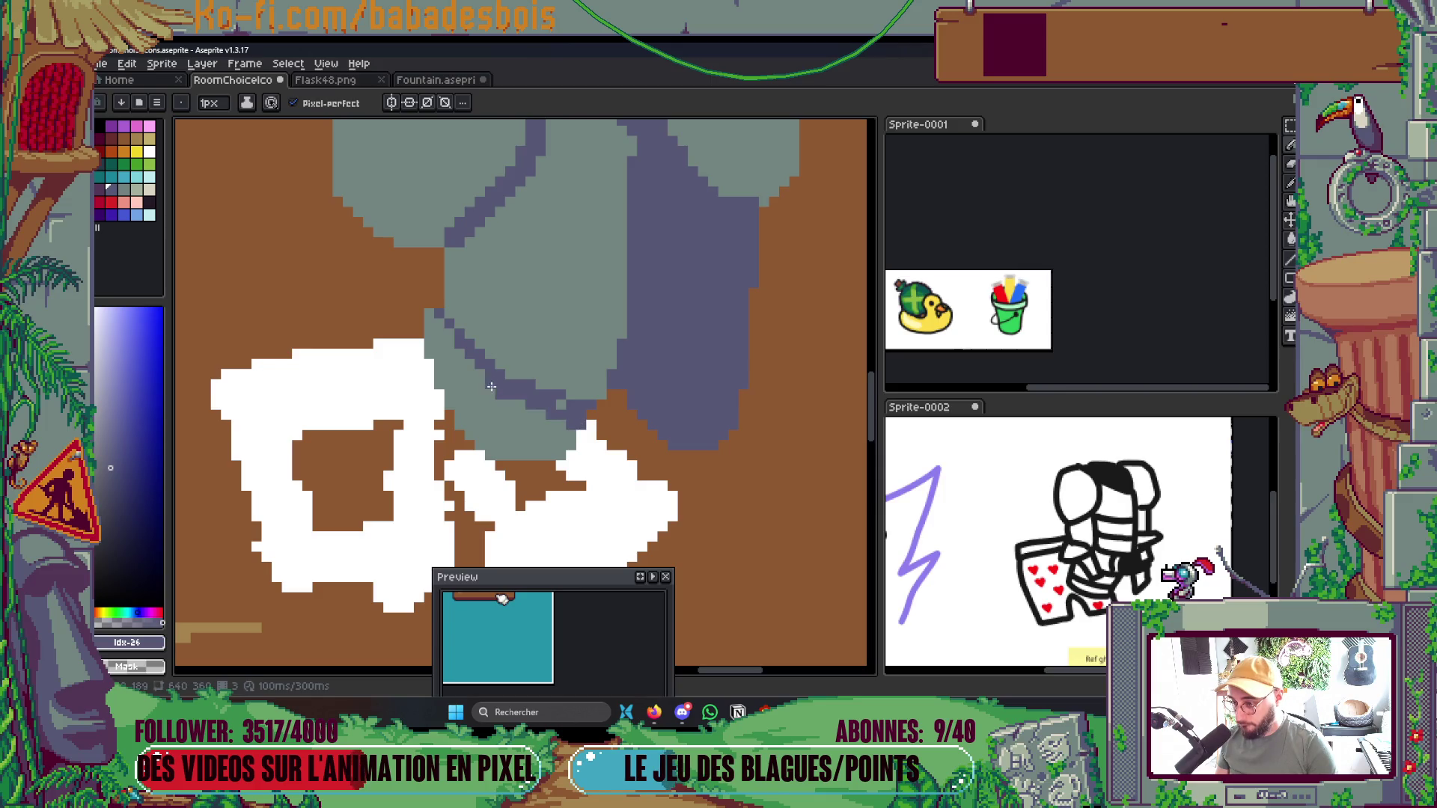
pyautogui.scroll(2, 414, 367)
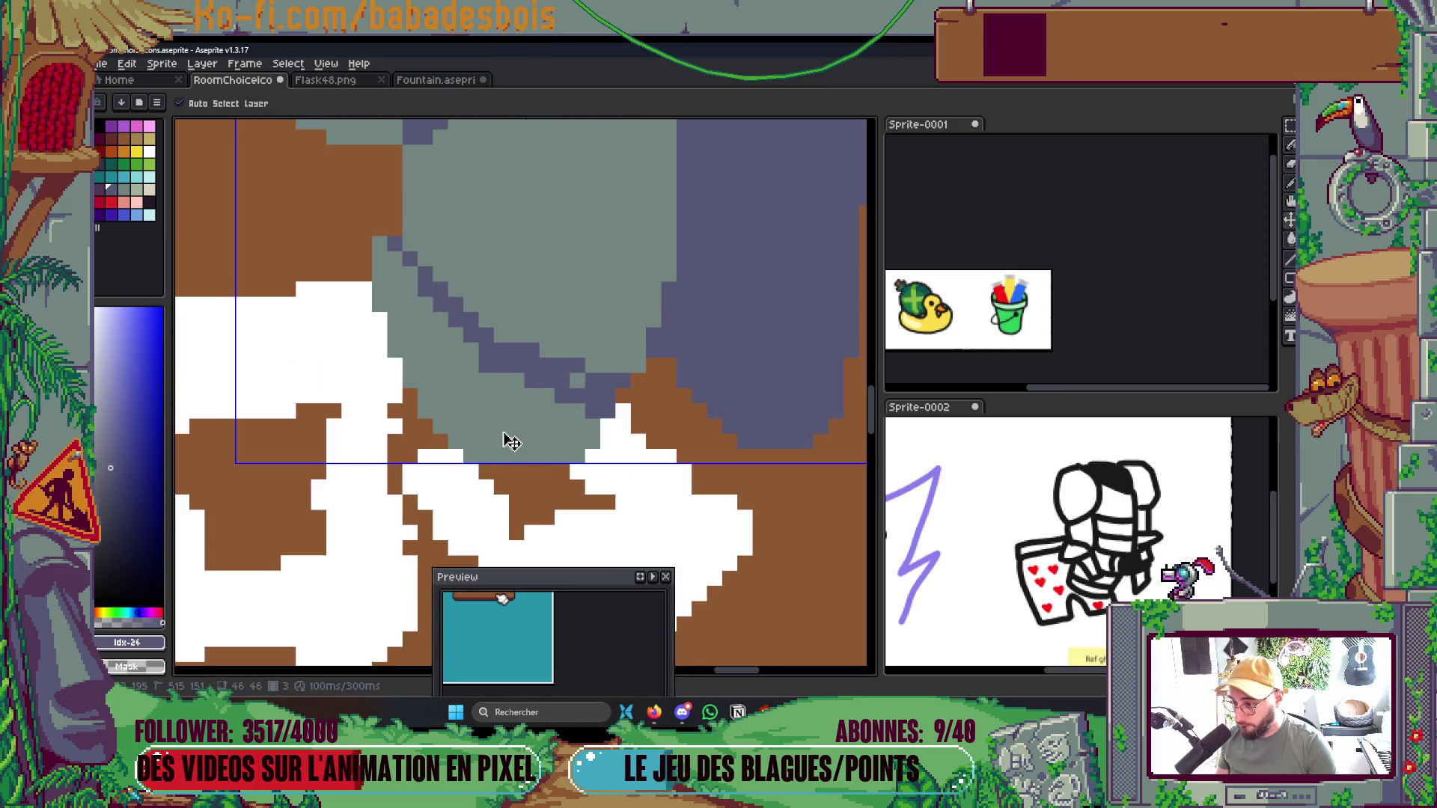
pyautogui.moveTo(414, 364); pyautogui.dragTo(488, 411)
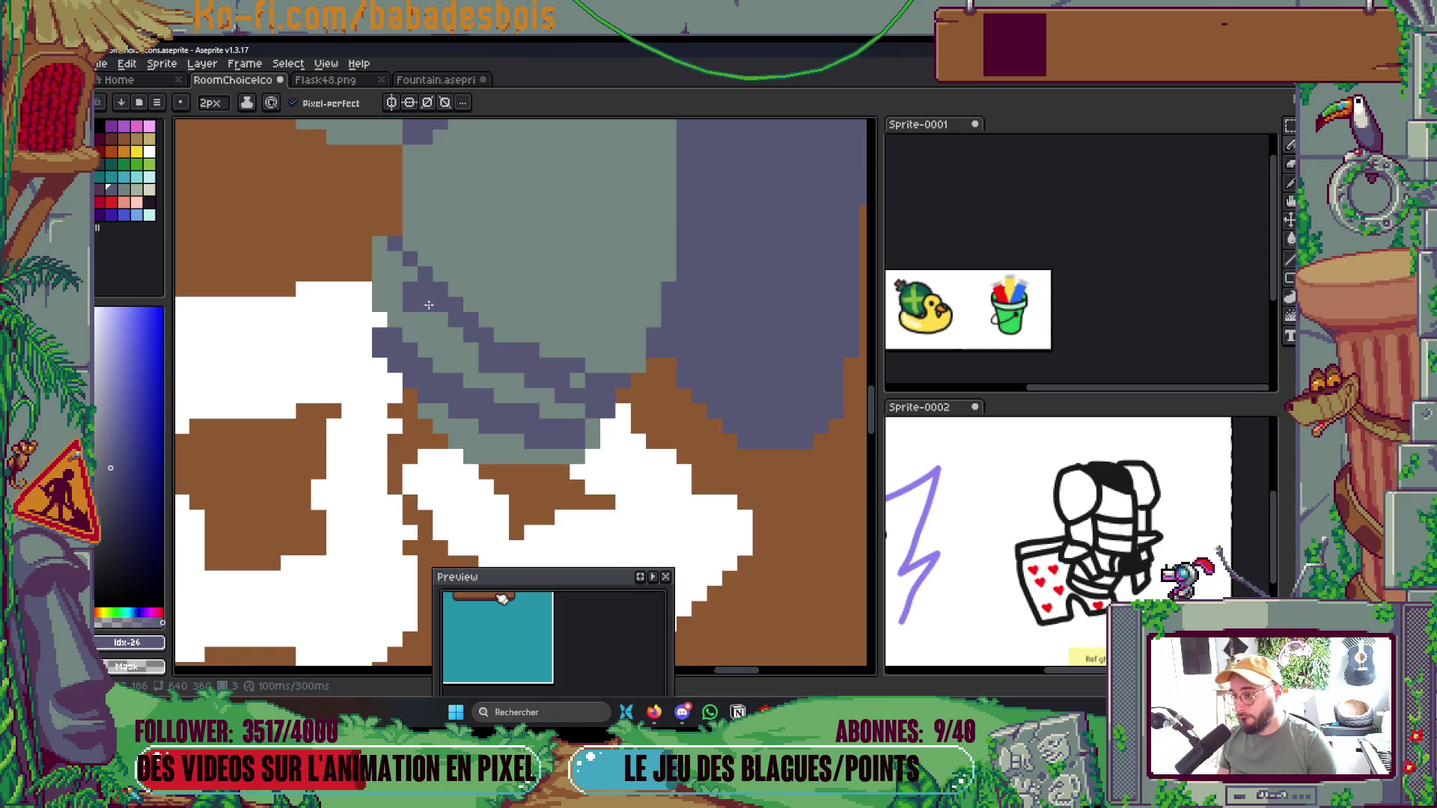
pyautogui.scroll(-4, 654, 322)
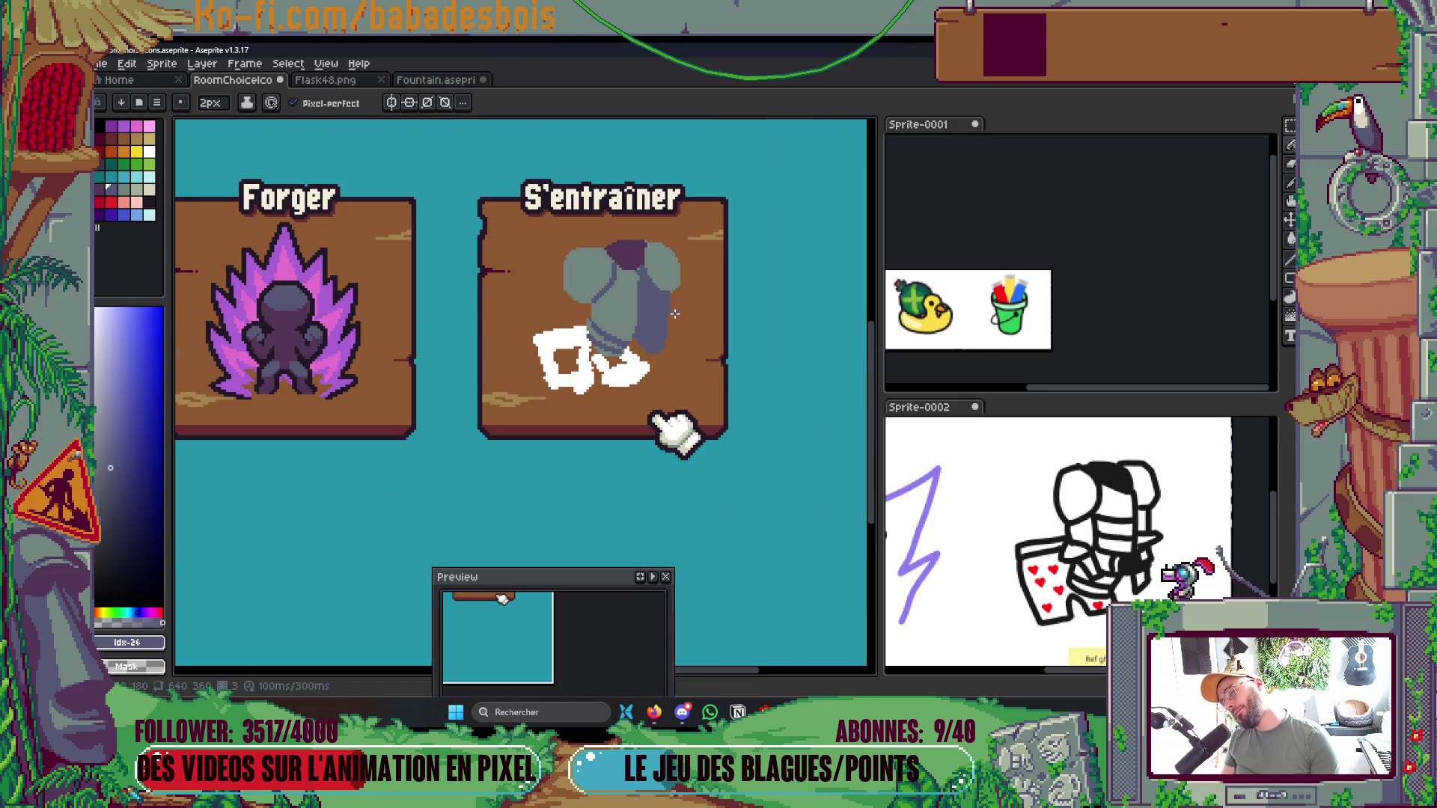
pyautogui.scroll(-2, 674, 313)
pyautogui.scroll(6, 517, 338)
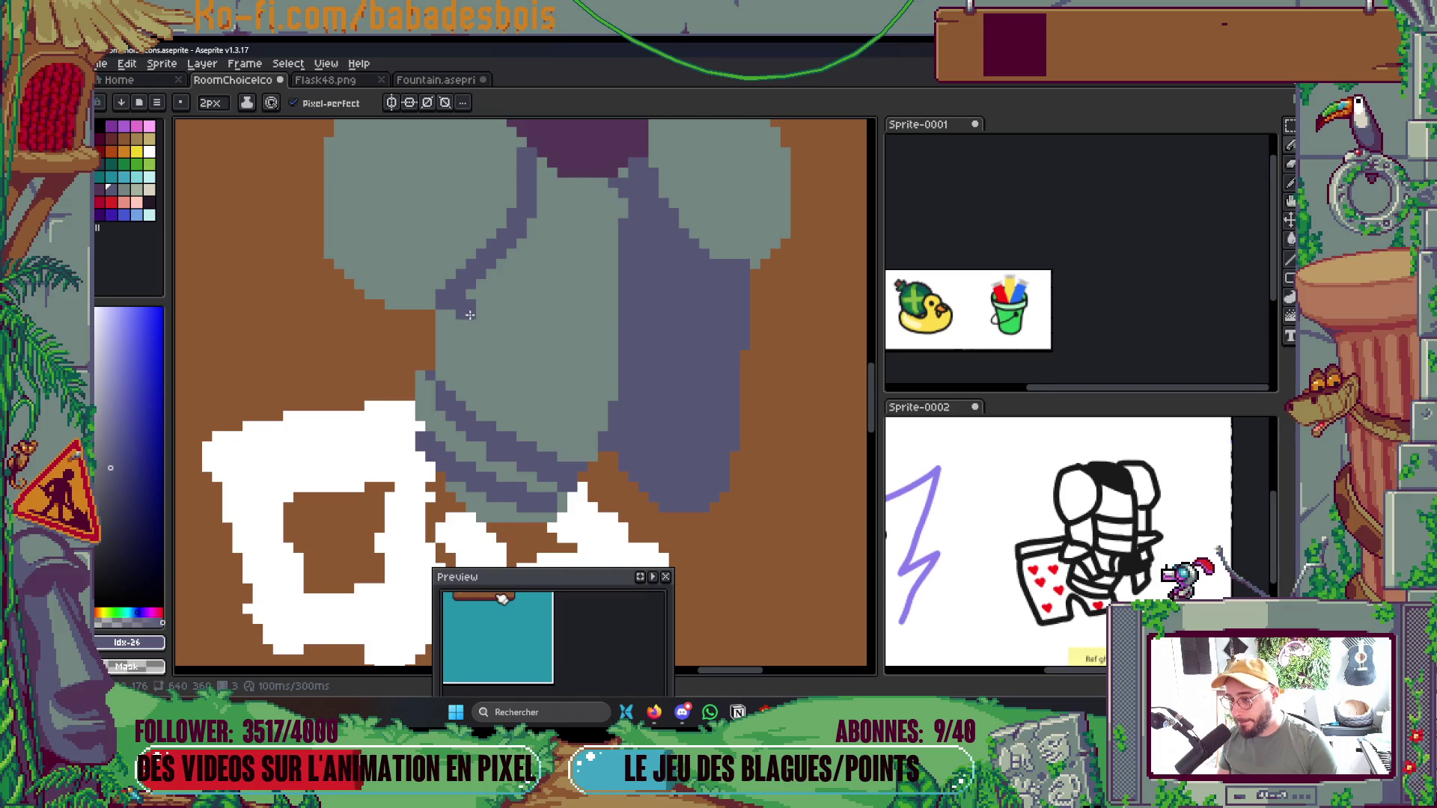
pyautogui.moveTo(443, 320); pyautogui.dragTo(602, 356)
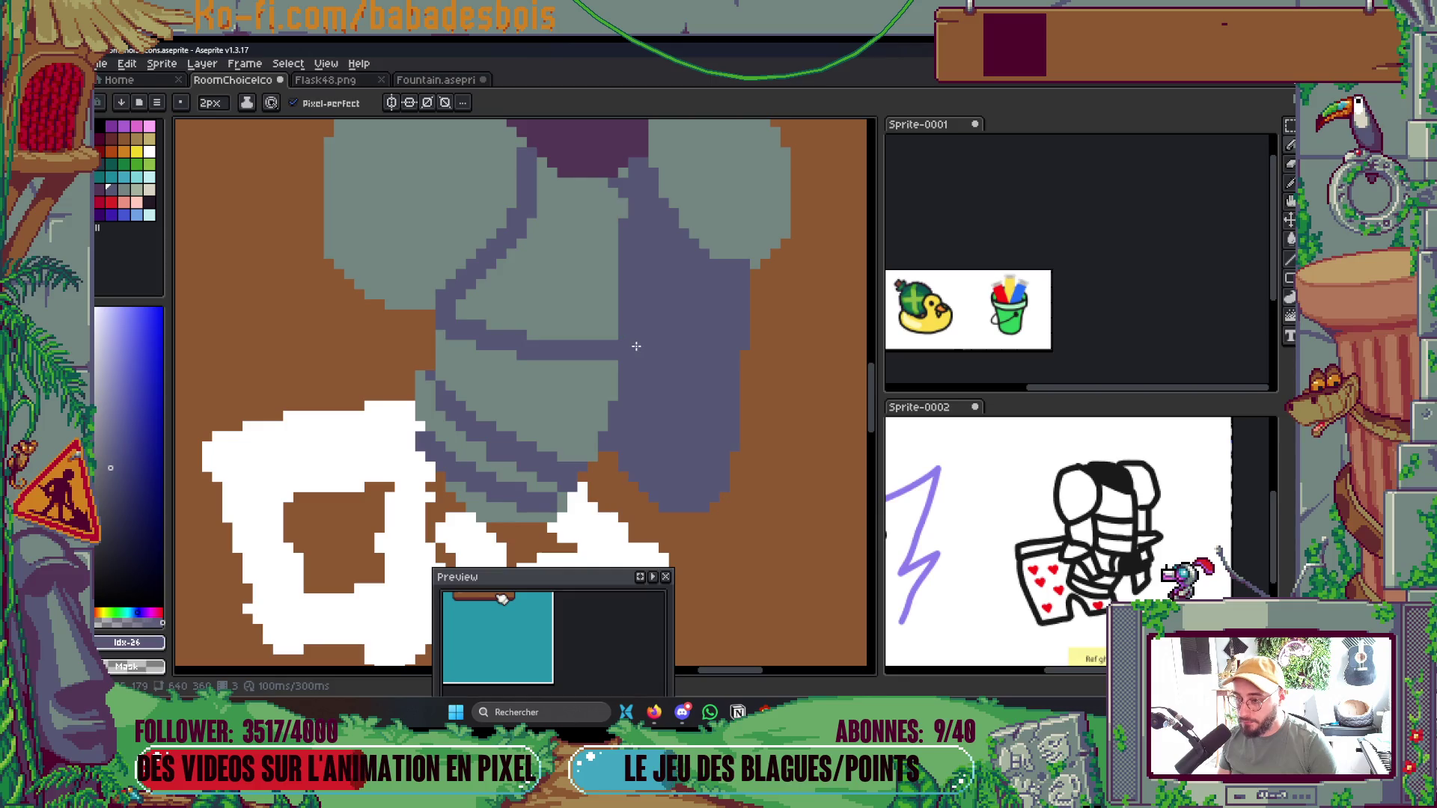
# Paint an upper and a lower dark purple shadow band on the armor's right side
pyautogui.click(99, 191)
pyautogui.moveTo(626, 350); pyautogui.dragTo(703, 346)
pyautogui.click(741, 318)
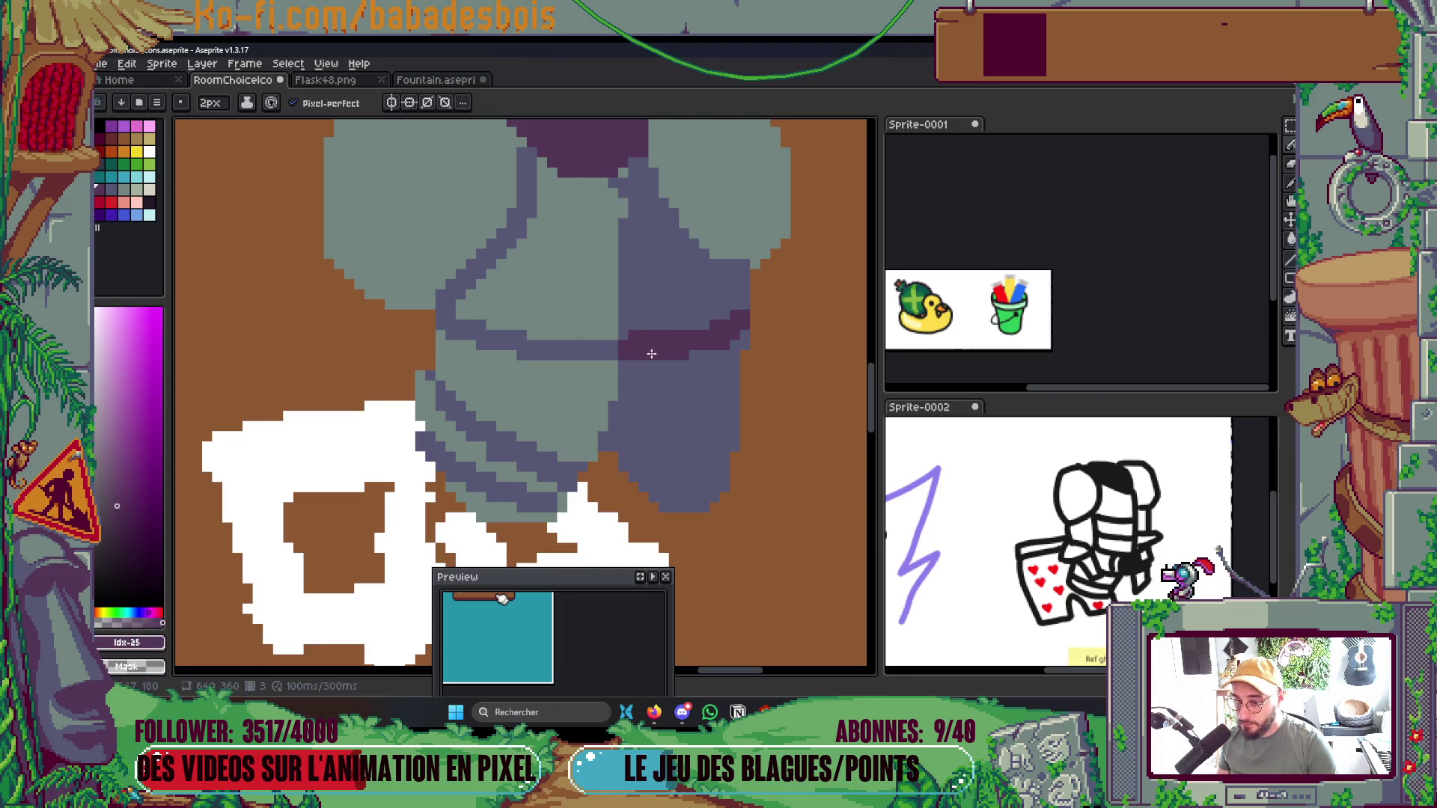
pyautogui.moveTo(632, 465); pyautogui.dragTo(741, 428)
pyautogui.click(648, 491)
pyautogui.scroll(-5, 711, 471)
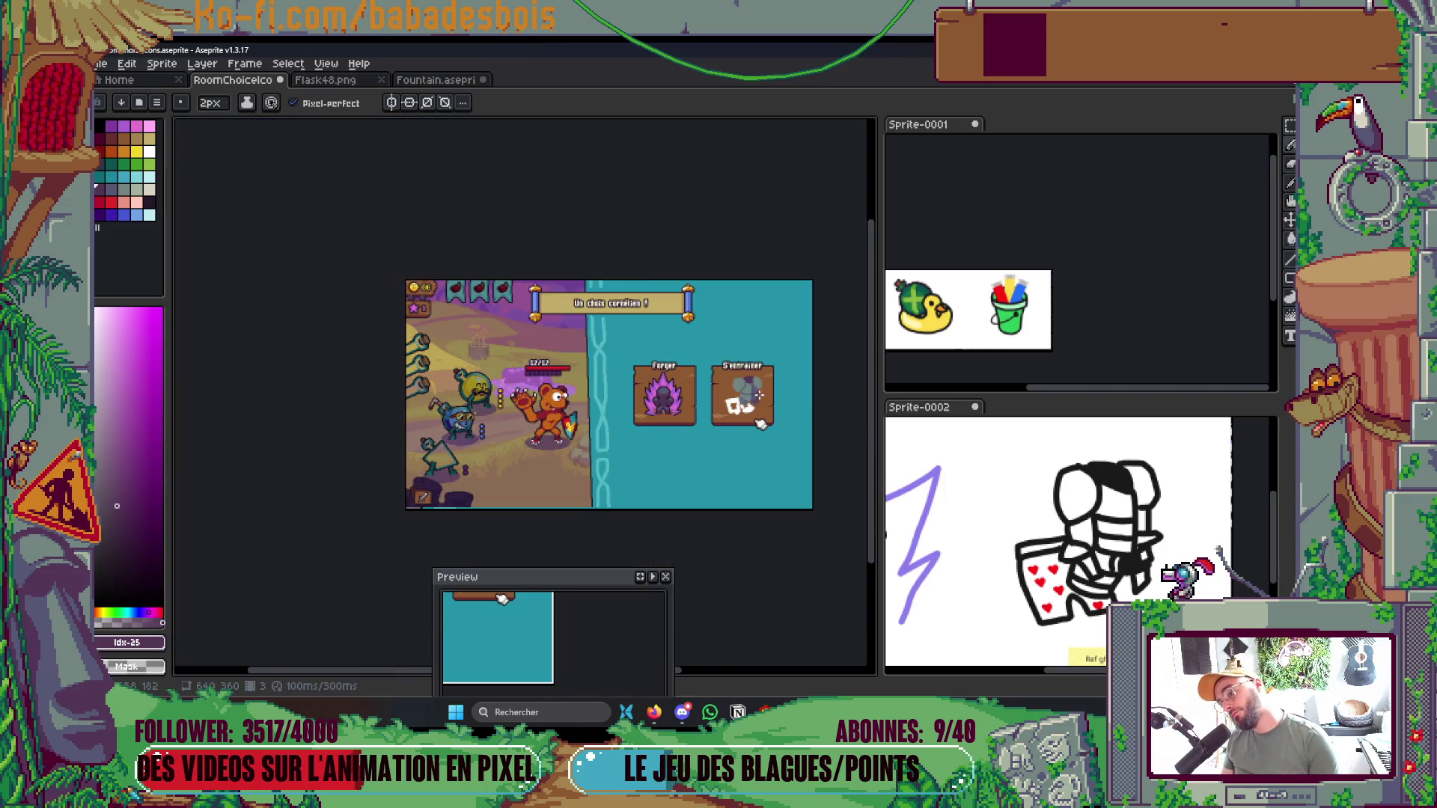
pyautogui.scroll(5, 747, 424)
pyautogui.scroll(1, 747, 424)
# Marquee-select the armor's shaded right section and shift it slightly left
pyautogui.press('m')
pyautogui.moveTo(722, 147); pyautogui.dragTo(832, 519)
pyautogui.moveTo(832, 330); pyautogui.dragTo(803, 337)
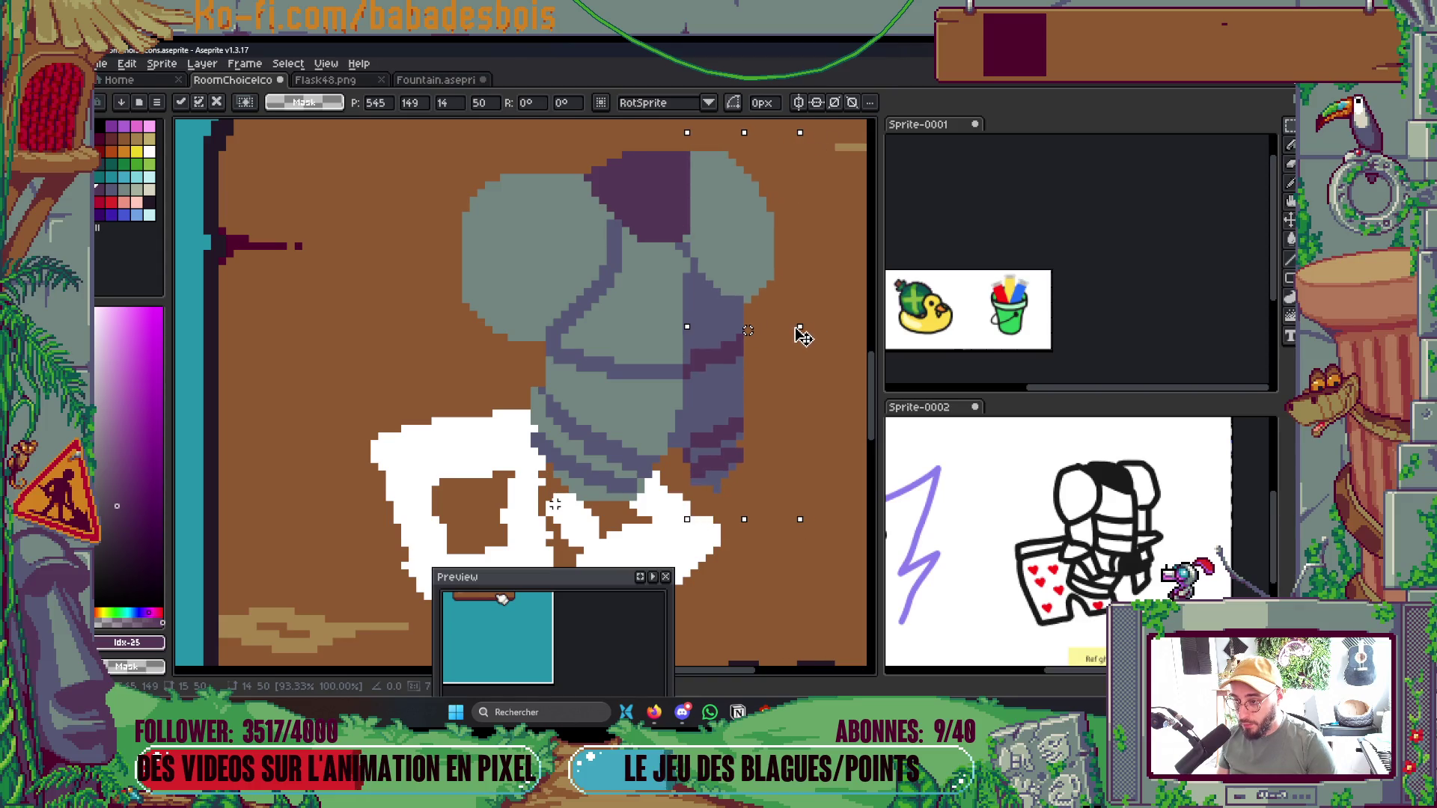
# Commit the moved section and draw dark blue-grey pixels along the armor's edge
pyautogui.press('Return')
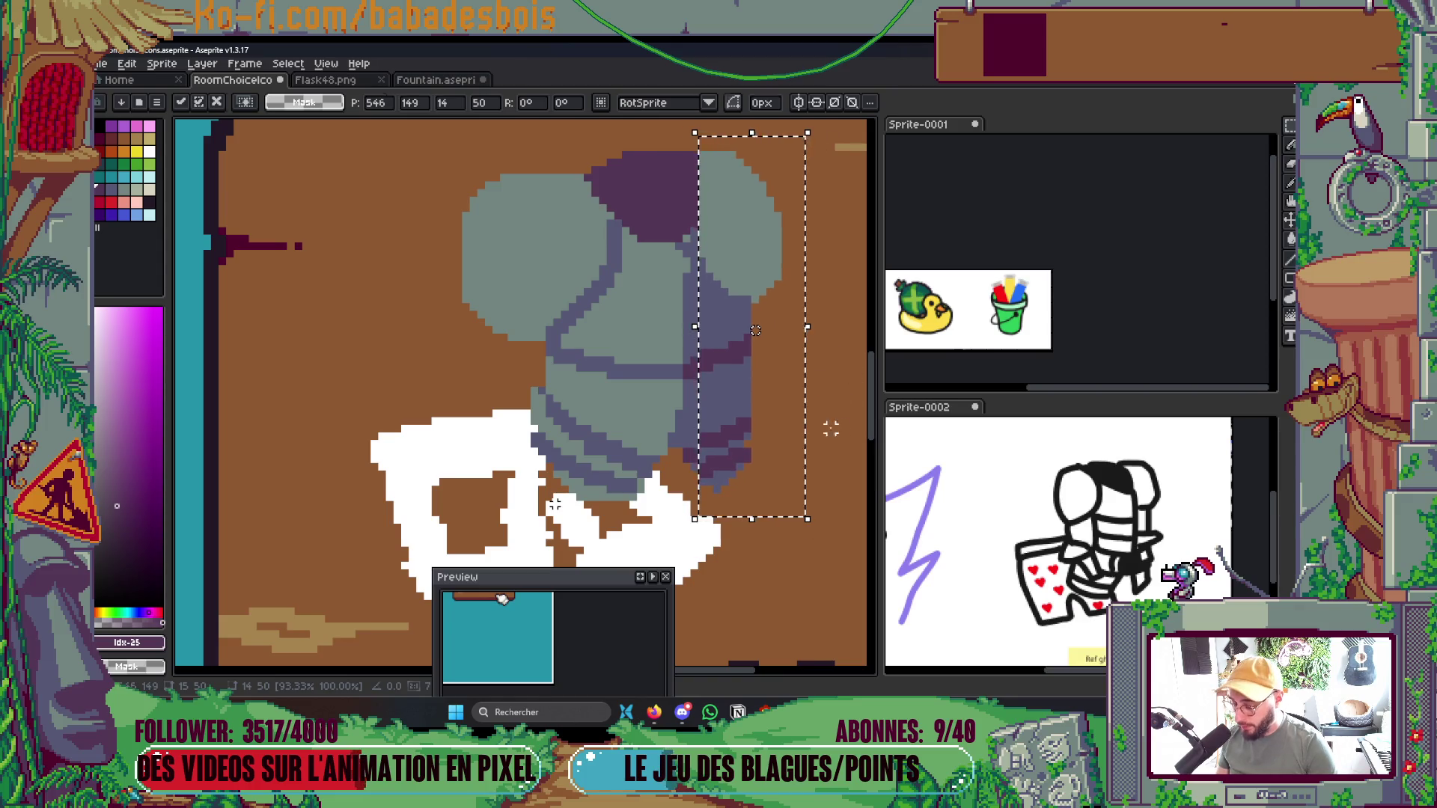
pyautogui.scroll(-5, 795, 458)
pyautogui.scroll(5, 797, 399)
pyautogui.press('b')
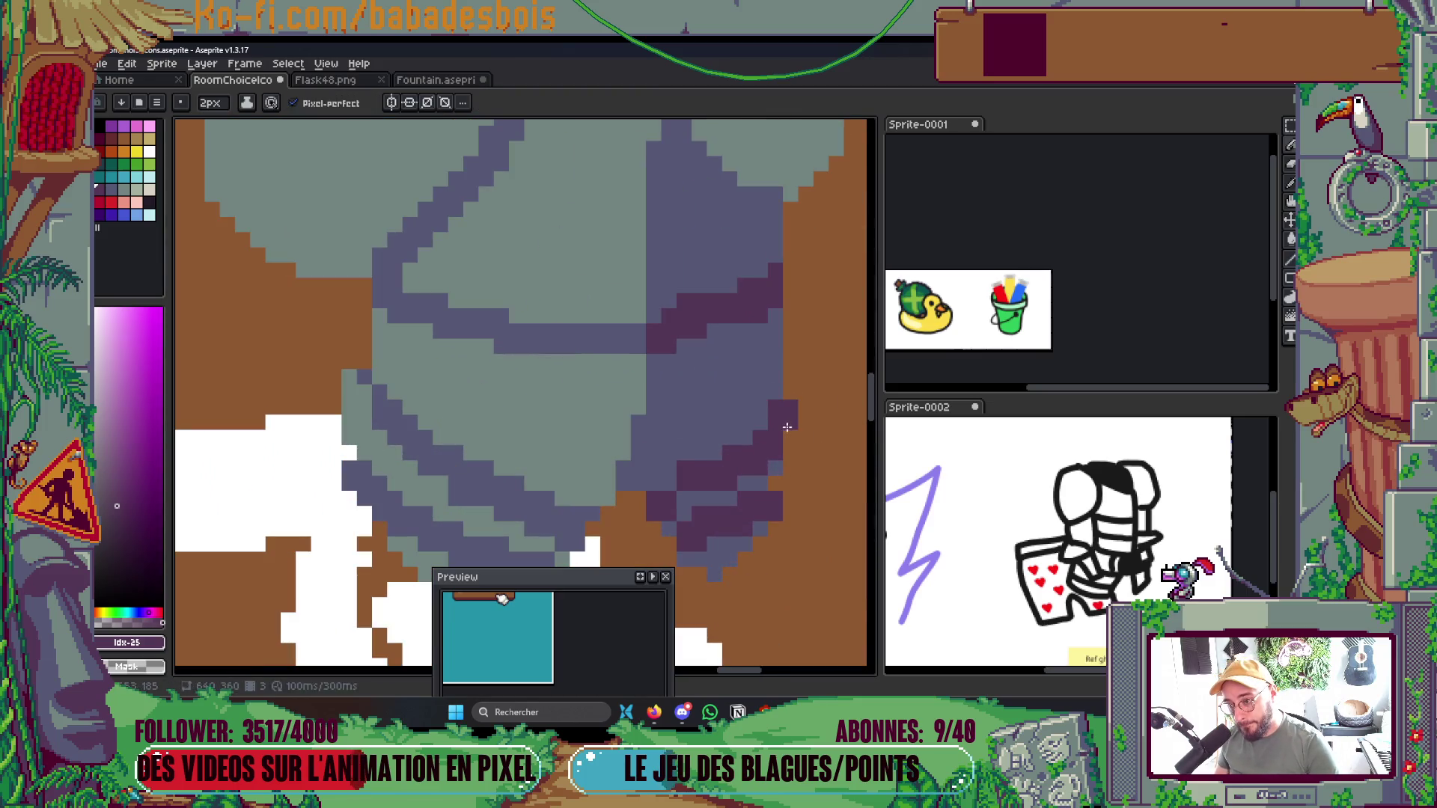
pyautogui.scroll(-5, 814, 414)
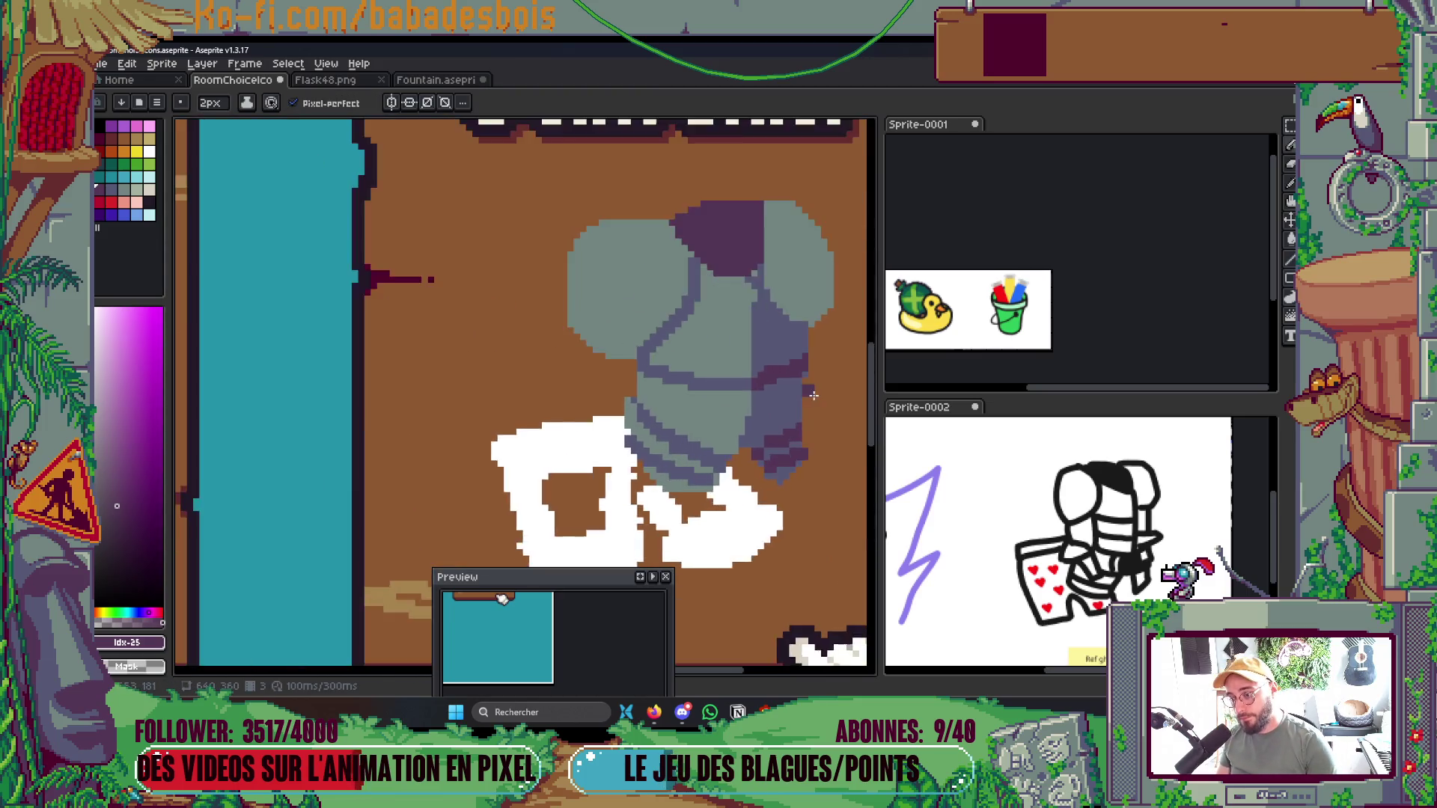
pyautogui.scroll(6, 815, 408)
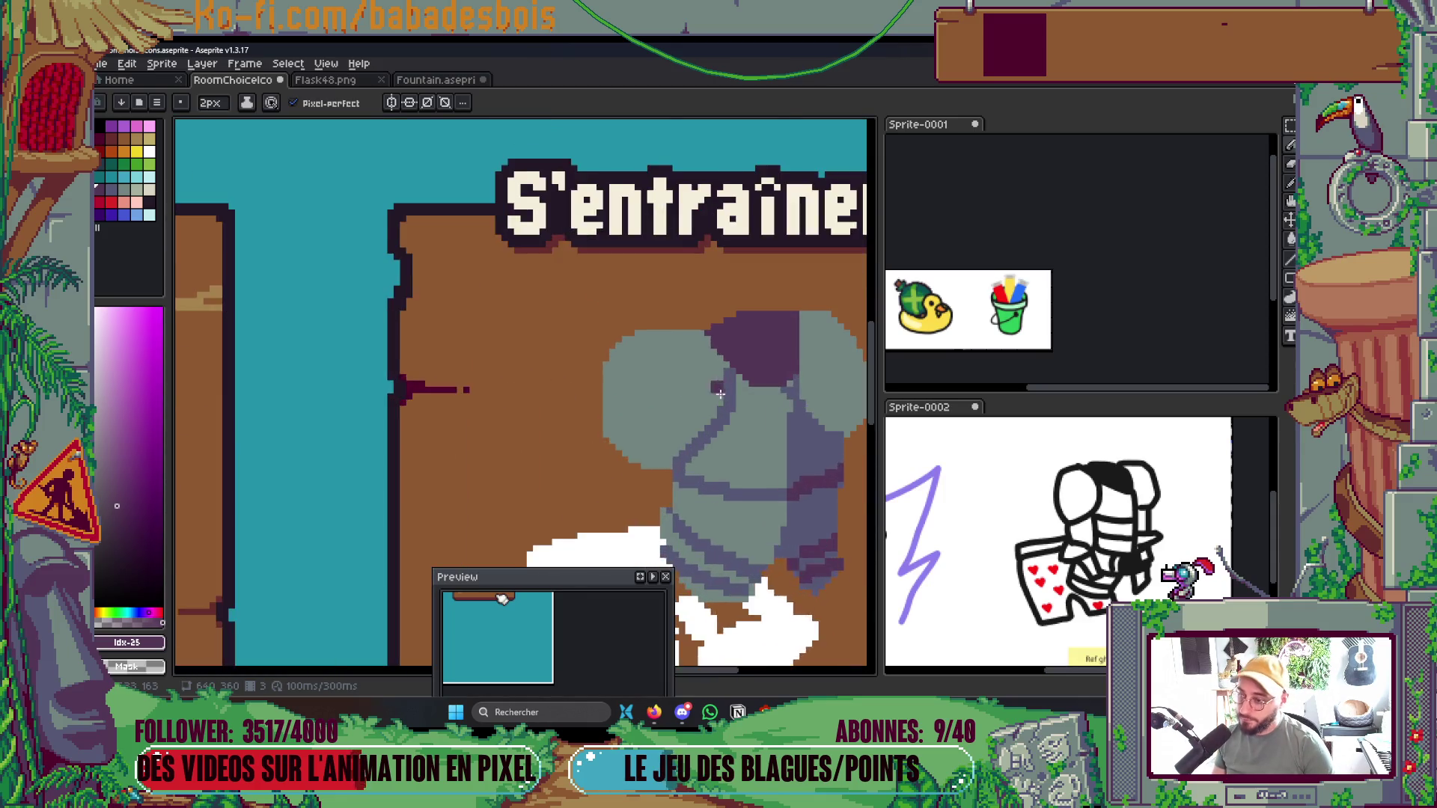
pyautogui.keyDown('alt'); pyautogui.click(730, 374); pyautogui.keyUp('alt')
pyautogui.click(719, 327)
pyautogui.keyDown('shift'); pyautogui.click(726, 396); pyautogui.keyUp('shift')
pyautogui.click(627, 473)
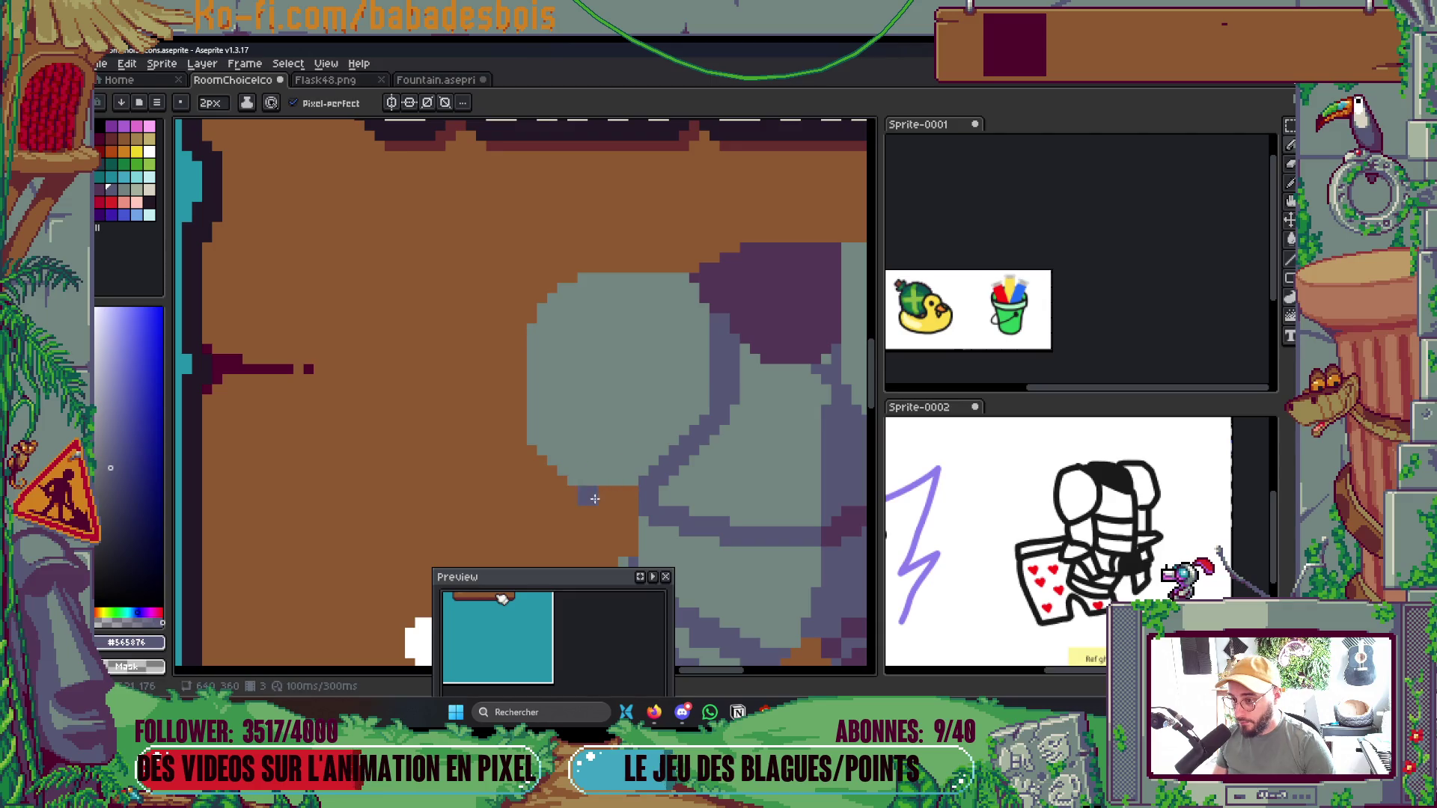
pyautogui.moveTo(678, 458); pyautogui.dragTo(704, 325)
# Enlarge the dark purple collar piece at the top of the armor
pyautogui.scroll(-6, 701, 305)
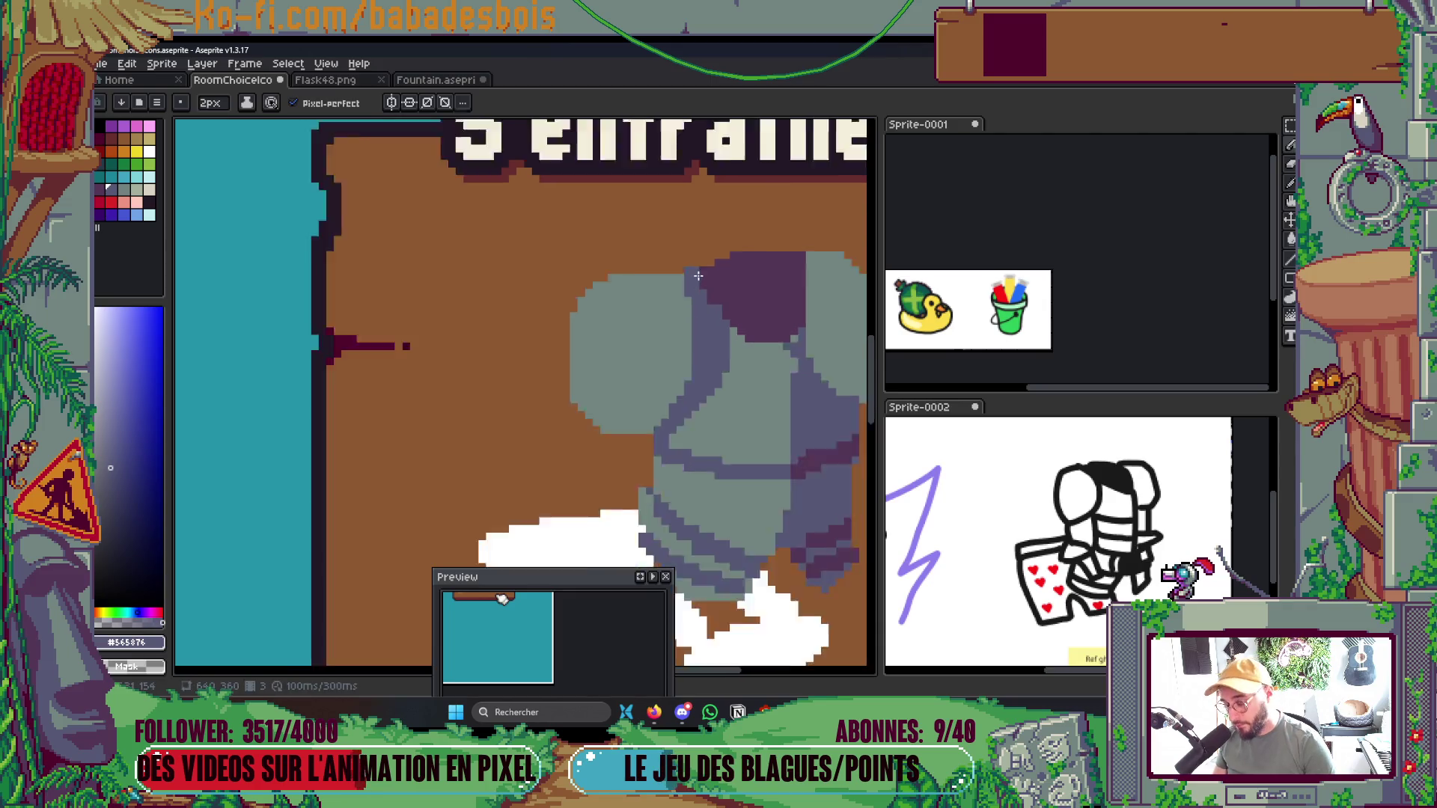
pyautogui.scroll(2, 761, 223)
pyautogui.scroll(4, 776, 257)
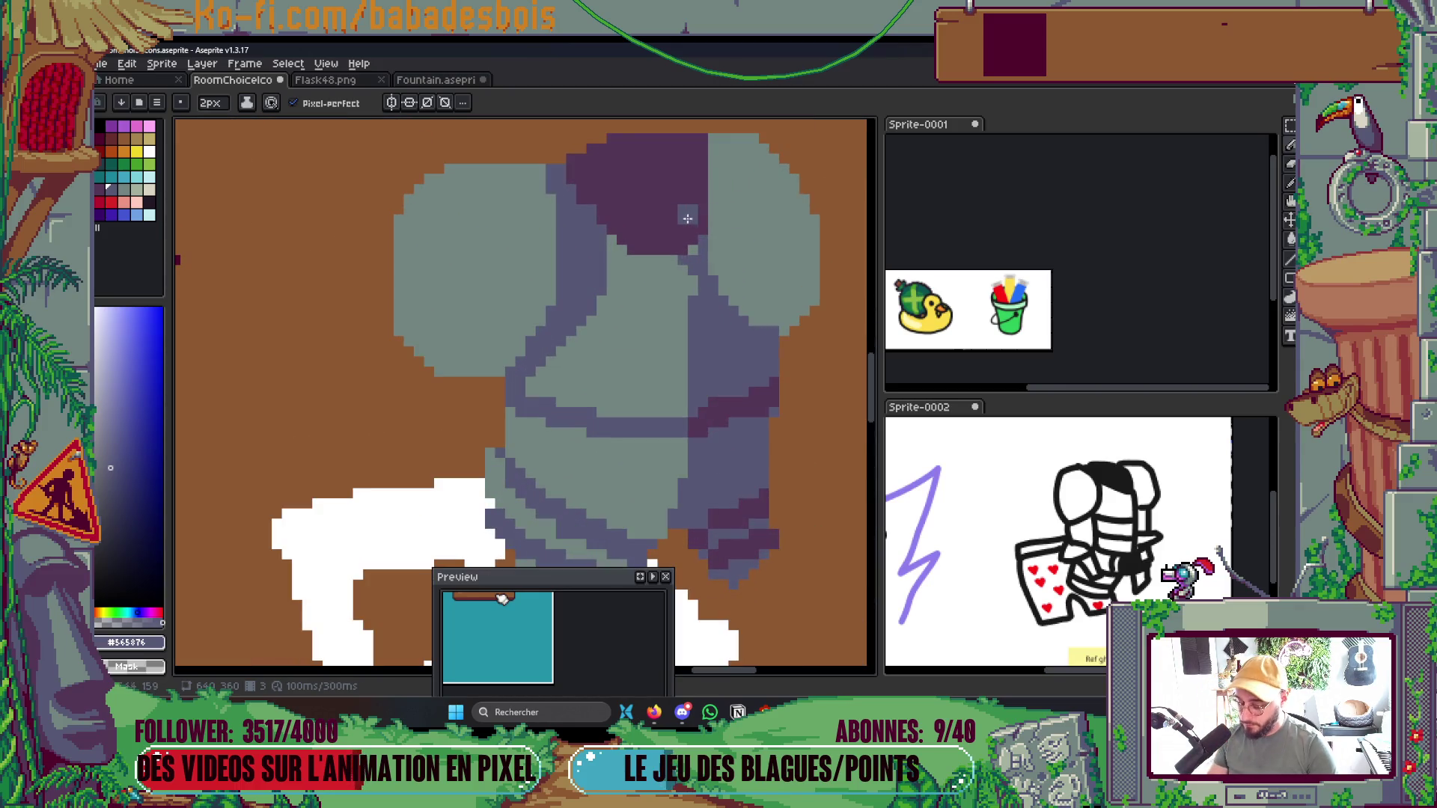
pyautogui.press('l')
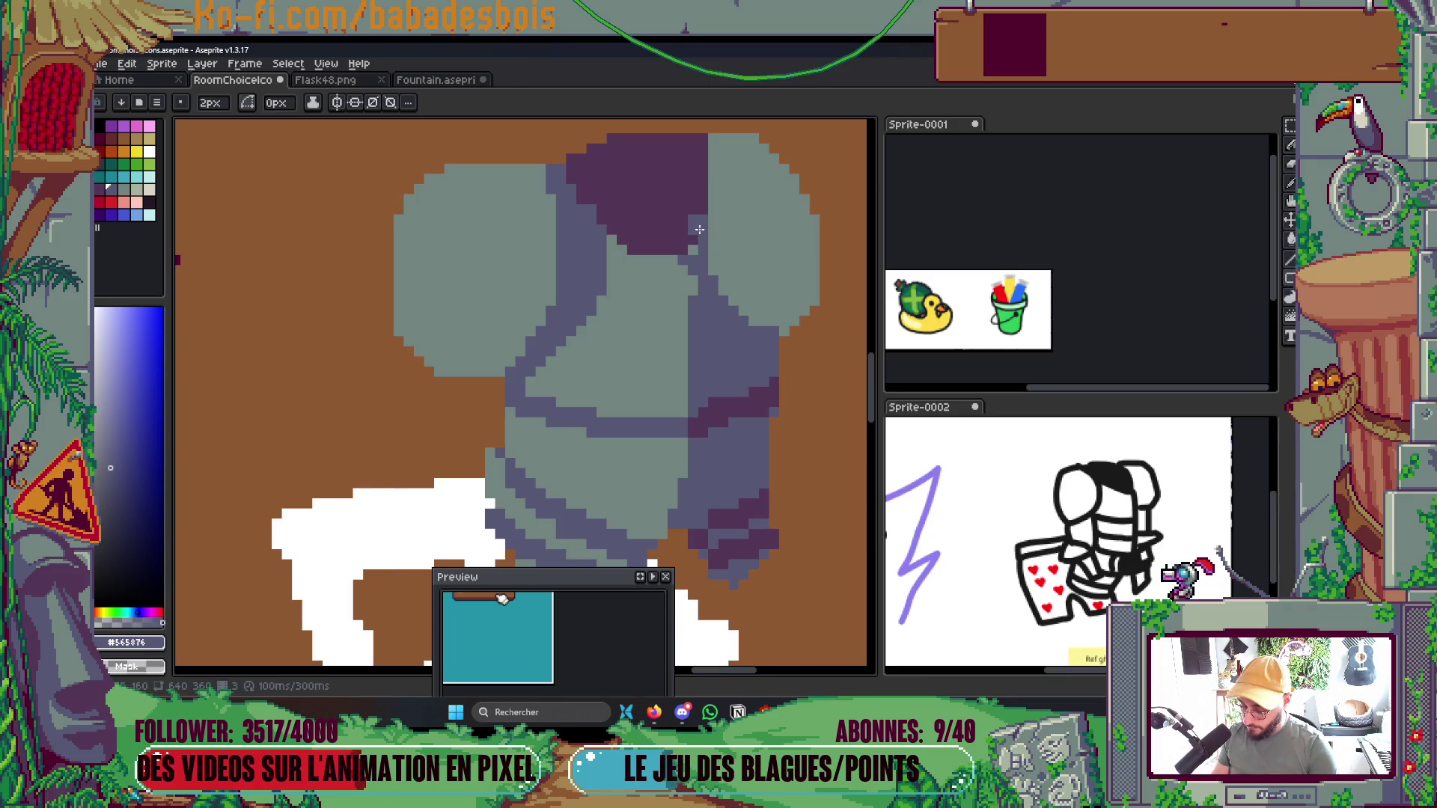
pyautogui.keyDown('alt'); pyautogui.click(684, 209); pyautogui.keyUp('alt')
pyautogui.press('b')
pyautogui.moveTo(699, 238); pyautogui.dragTo(720, 163)
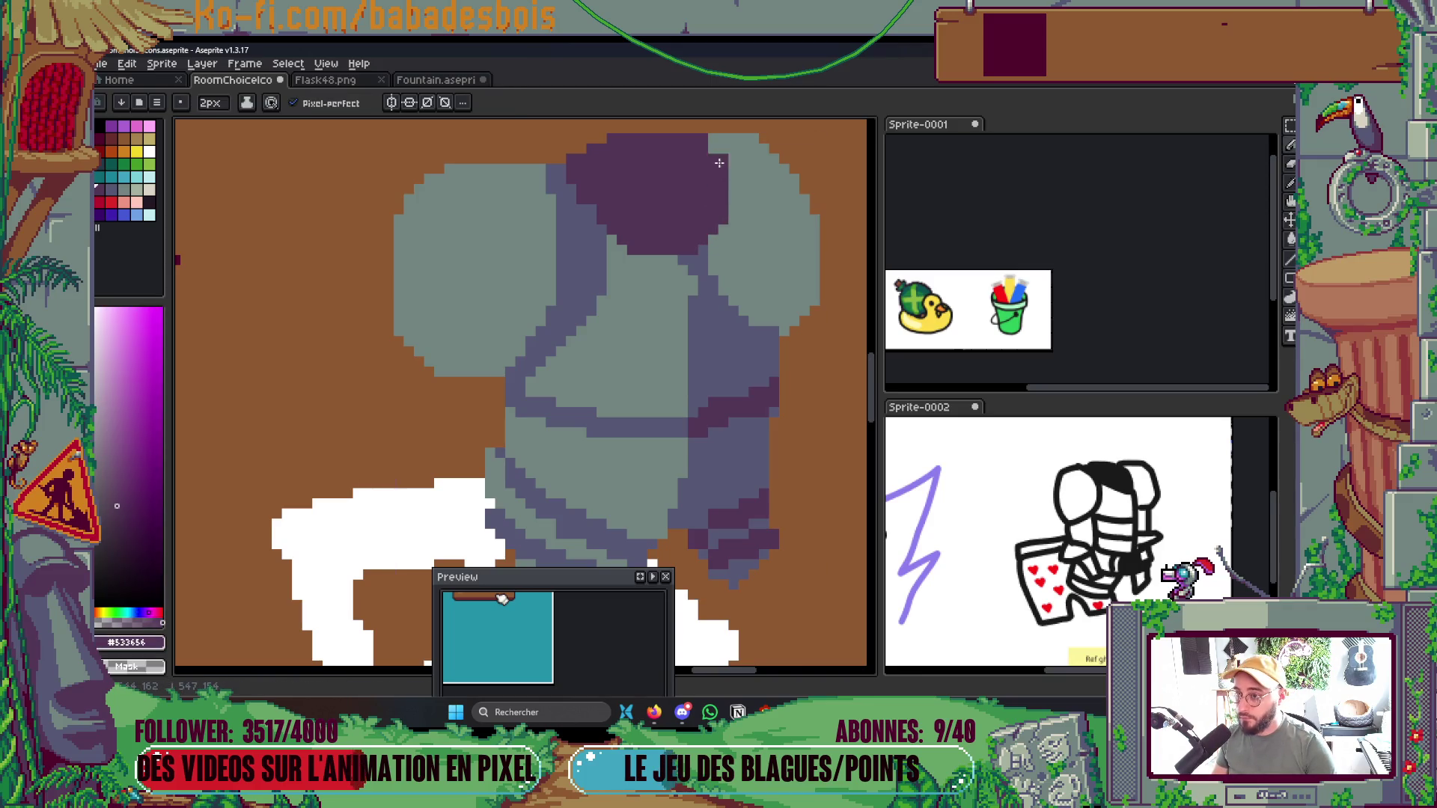
# Bucket-fill the right shoulder plate with slate blue-grey and save the file
pyautogui.scroll(-3, 741, 254)
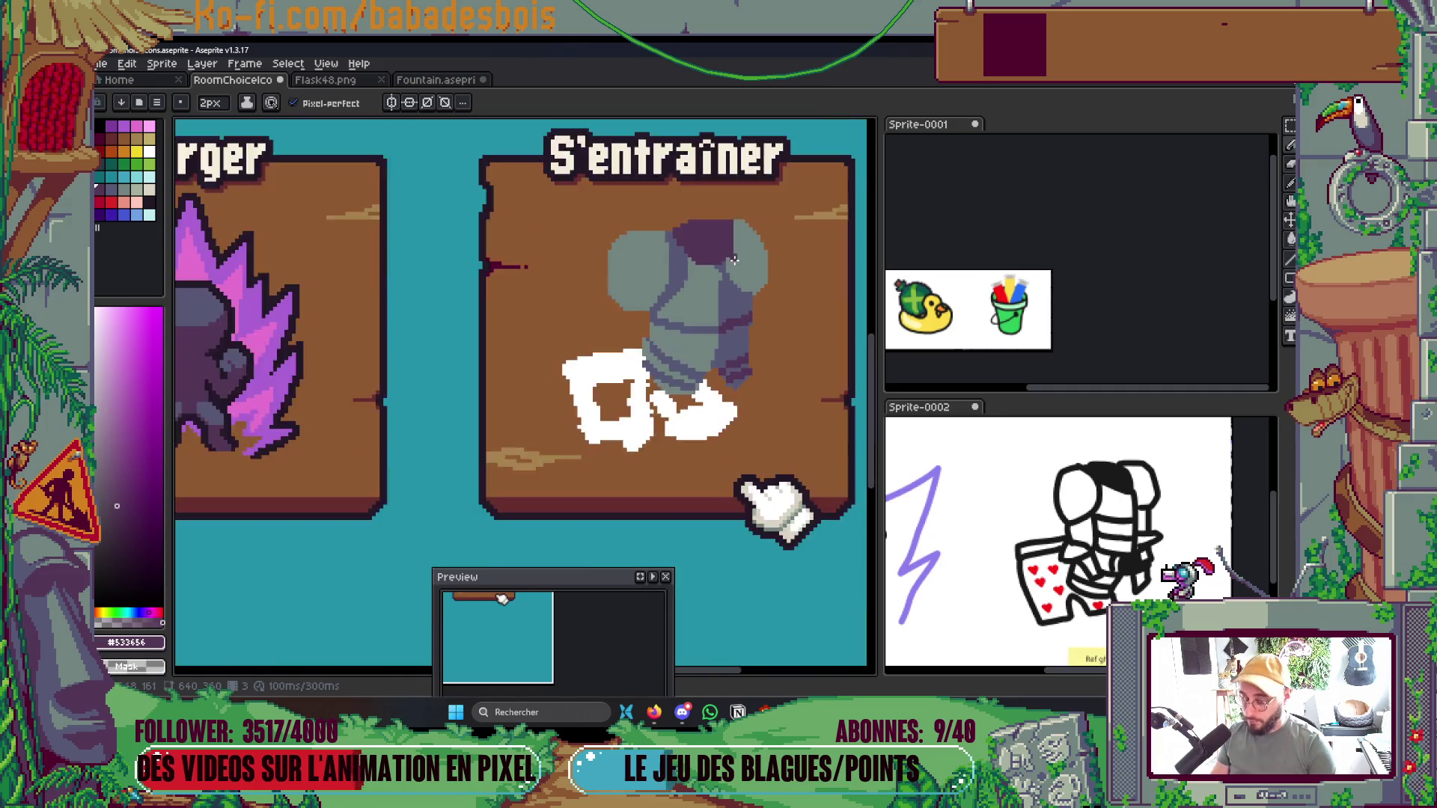
pyautogui.scroll(3, 745, 282)
pyautogui.keyDown('alt'); pyautogui.click(749, 314); pyautogui.keyUp('alt')
pyautogui.press('g')
pyautogui.click(769, 295)
pyautogui.scroll(-4, 769, 295)
pyautogui.hotkey('ctrl', 's')
# Add slate edge pixels at the collar's top-right and in a column below it
pyautogui.scroll(5, 771, 284)
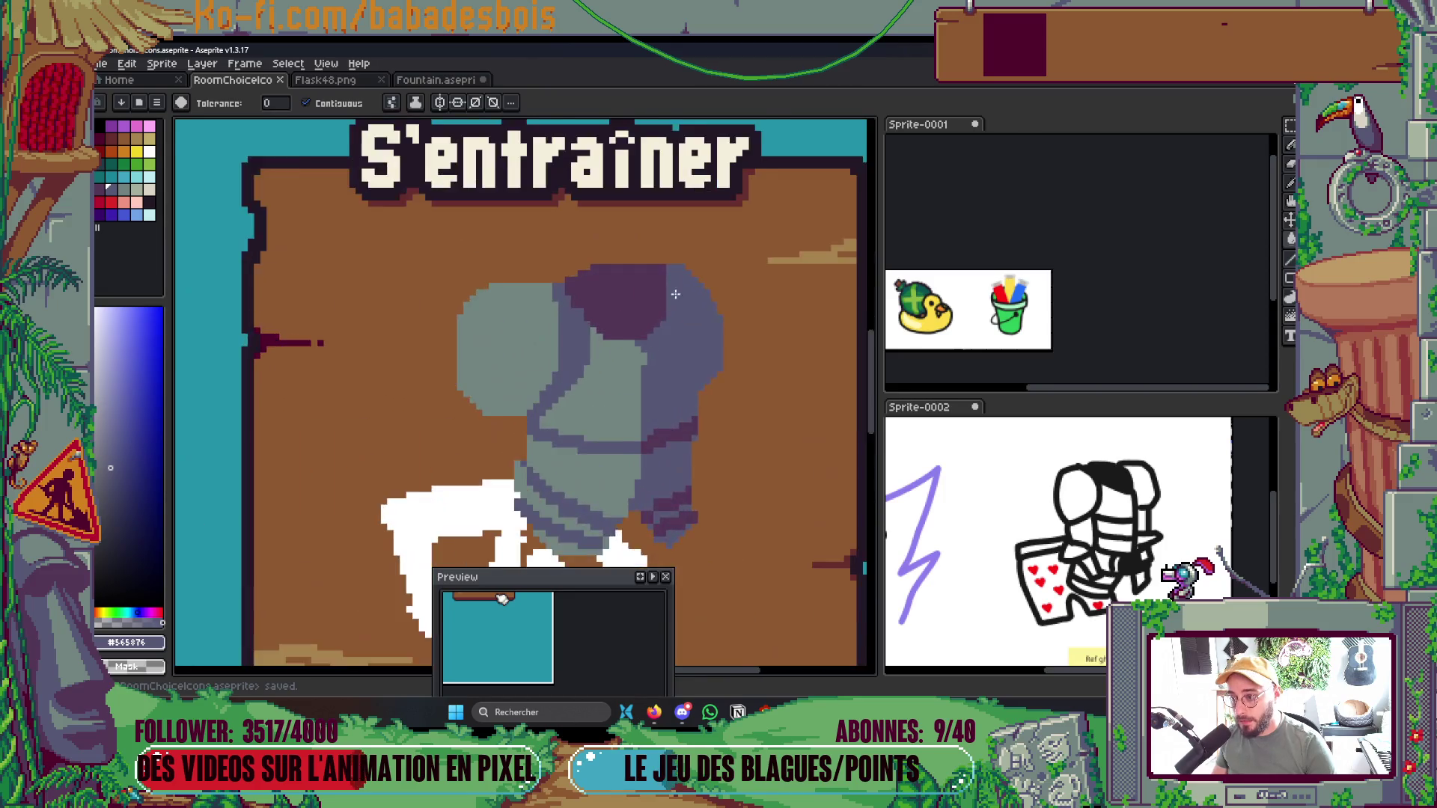
pyautogui.press('b')
pyautogui.click(666, 255)
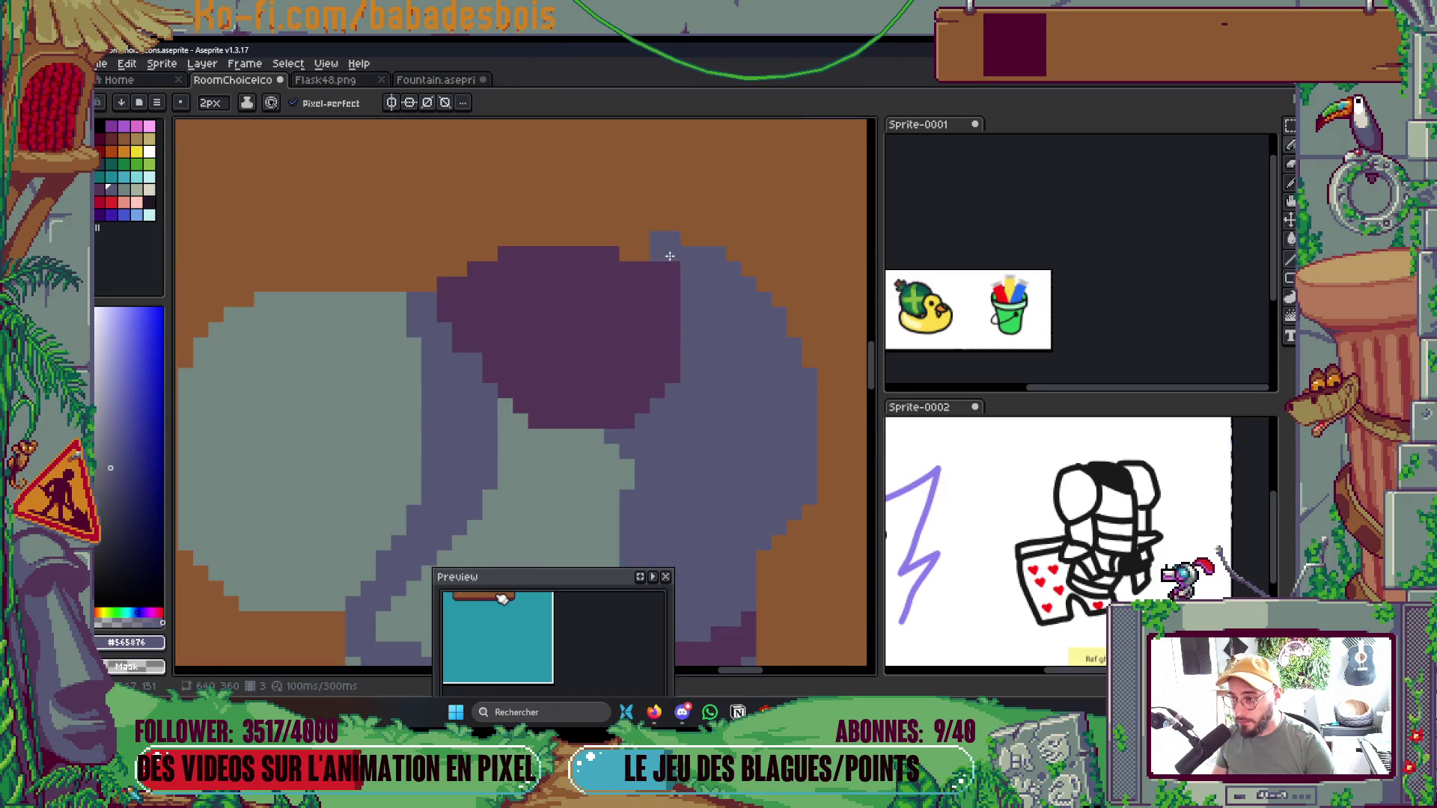
pyautogui.click(658, 254)
pyautogui.moveTo(674, 276); pyautogui.dragTo(673, 299)
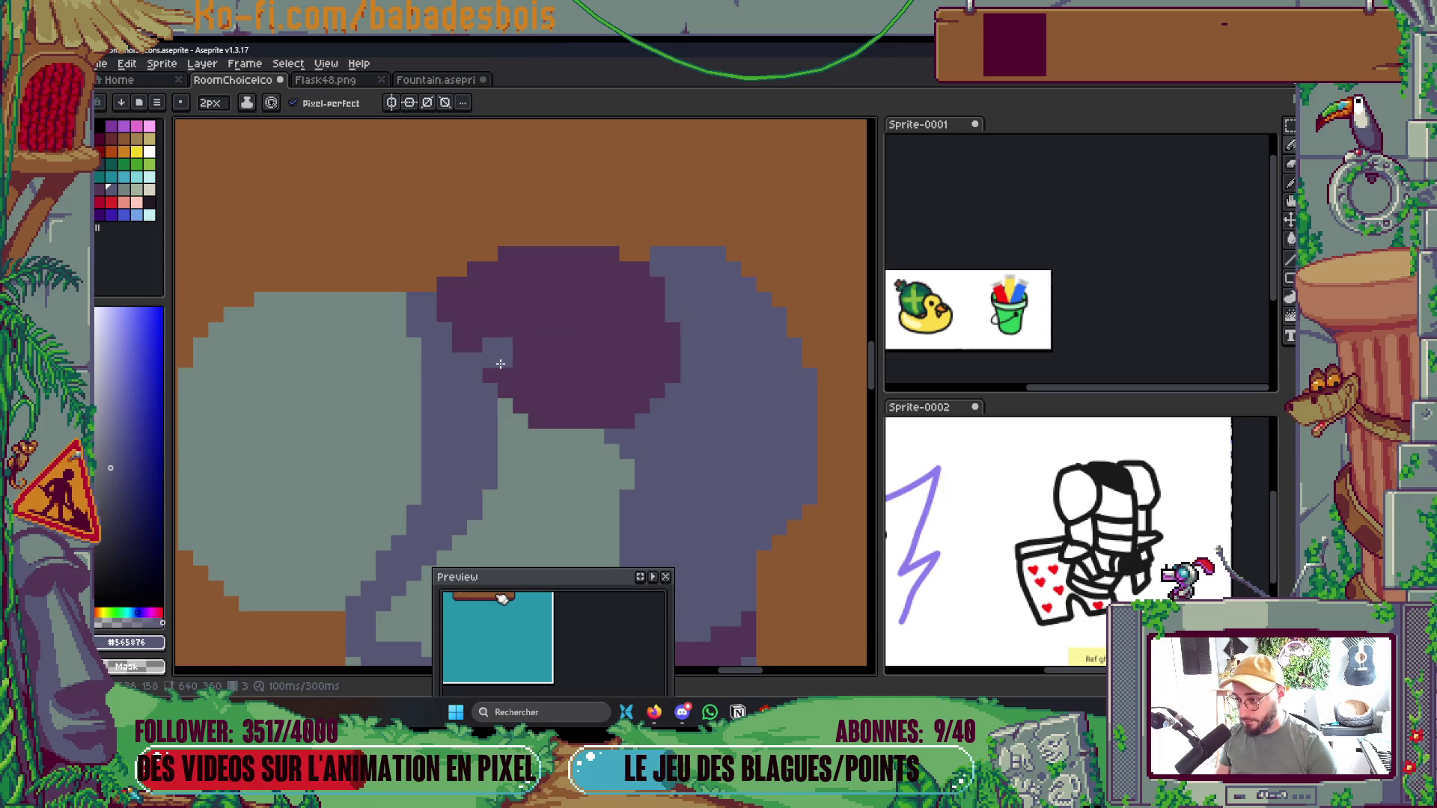
pyautogui.keyDown('alt'); pyautogui.click(523, 330); pyautogui.keyUp('alt')
pyautogui.scroll(-4, 500, 348)
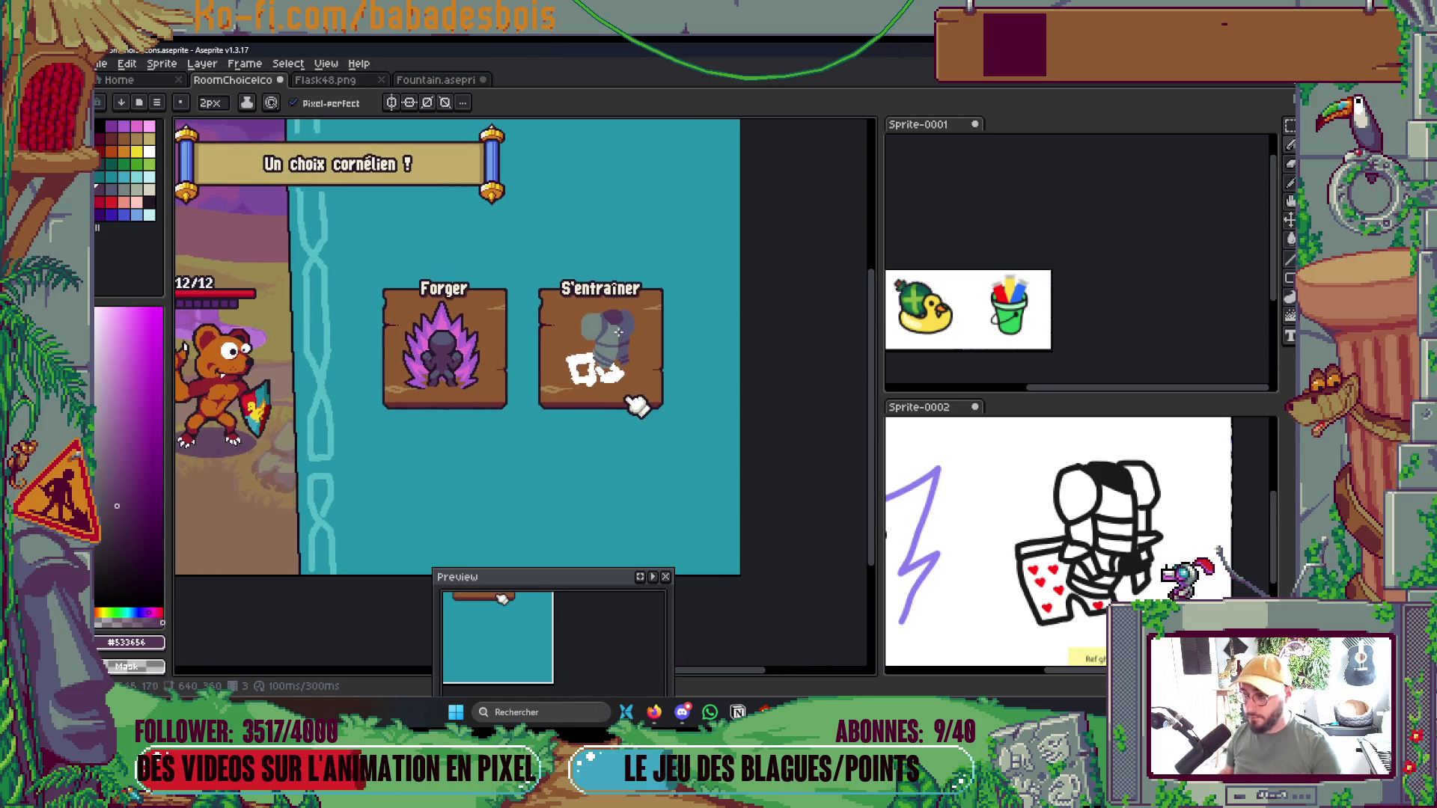
pyautogui.scroll(5, 618, 332)
pyautogui.keyDown('alt'); pyautogui.click(642, 379); pyautogui.keyUp('alt')
# Paint grey-green steps along the collar's lower-left edge, over the slate column, and on the chest plate
pyautogui.moveTo(494, 160); pyautogui.dragTo(639, 285)
pyautogui.moveTo(556, 331); pyautogui.dragTo(531, 276)
pyautogui.click(524, 387)
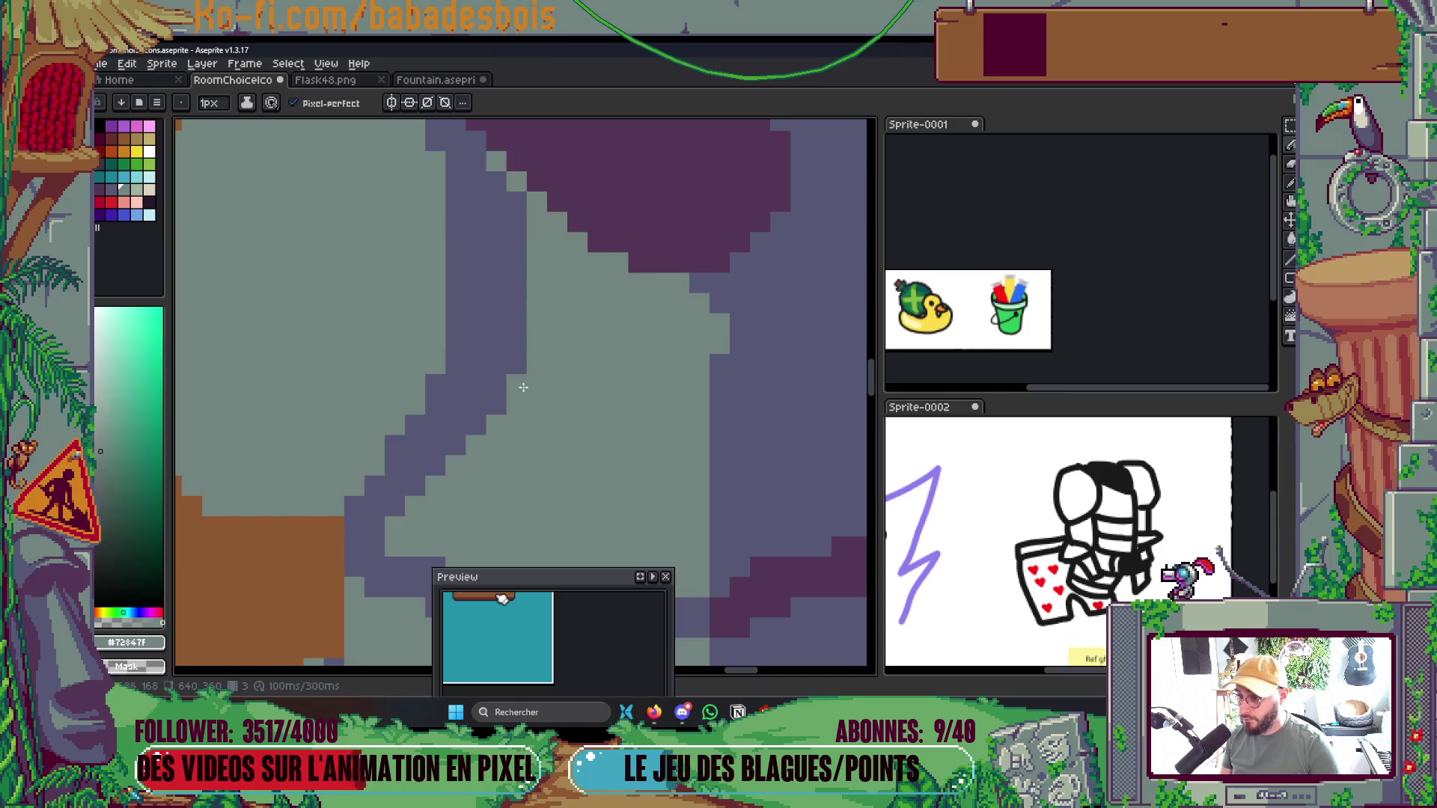
pyautogui.moveTo(687, 357)
pyautogui.mouseDown()
pyautogui.moveTo(699, 315)
pyautogui.moveTo(676, 297)
pyautogui.mouseUp()
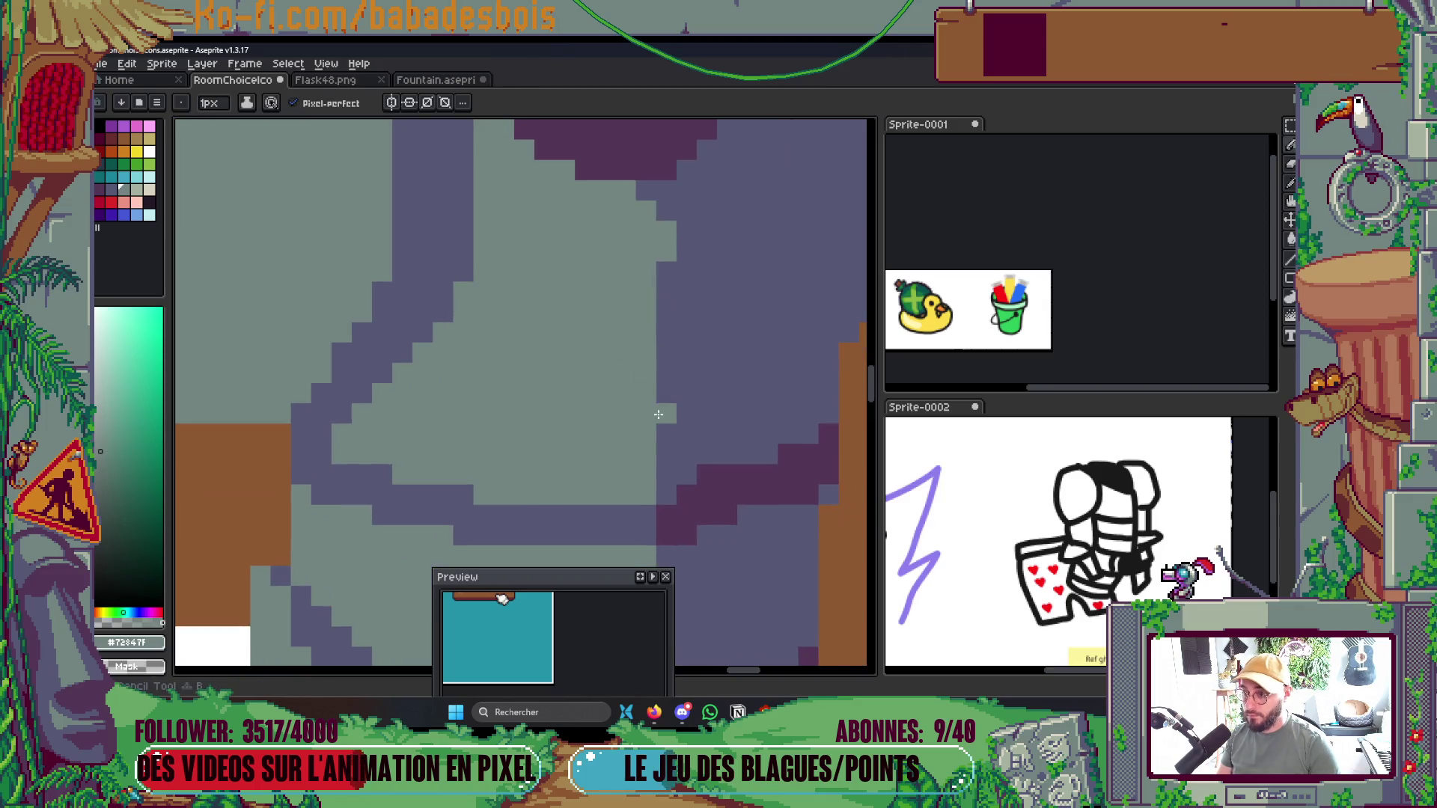
pyautogui.moveTo(664, 410); pyautogui.dragTo(665, 271)
# Pick the light grey-green armour colour and enlarge the brush to 2 pixels
pyautogui.scroll(-4, 674, 266)
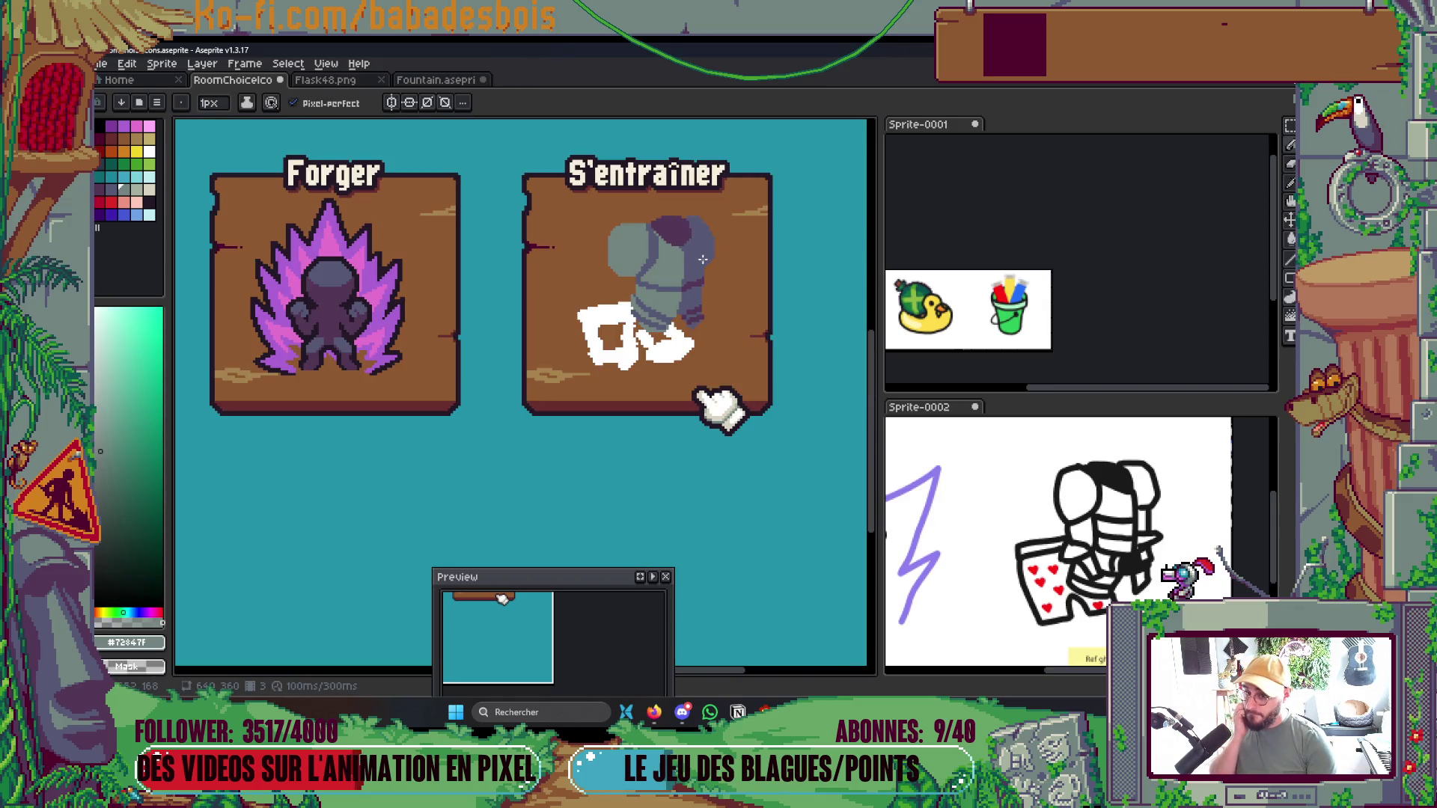
pyautogui.scroll(-2, 651, 333)
pyautogui.scroll(-1, 674, 321)
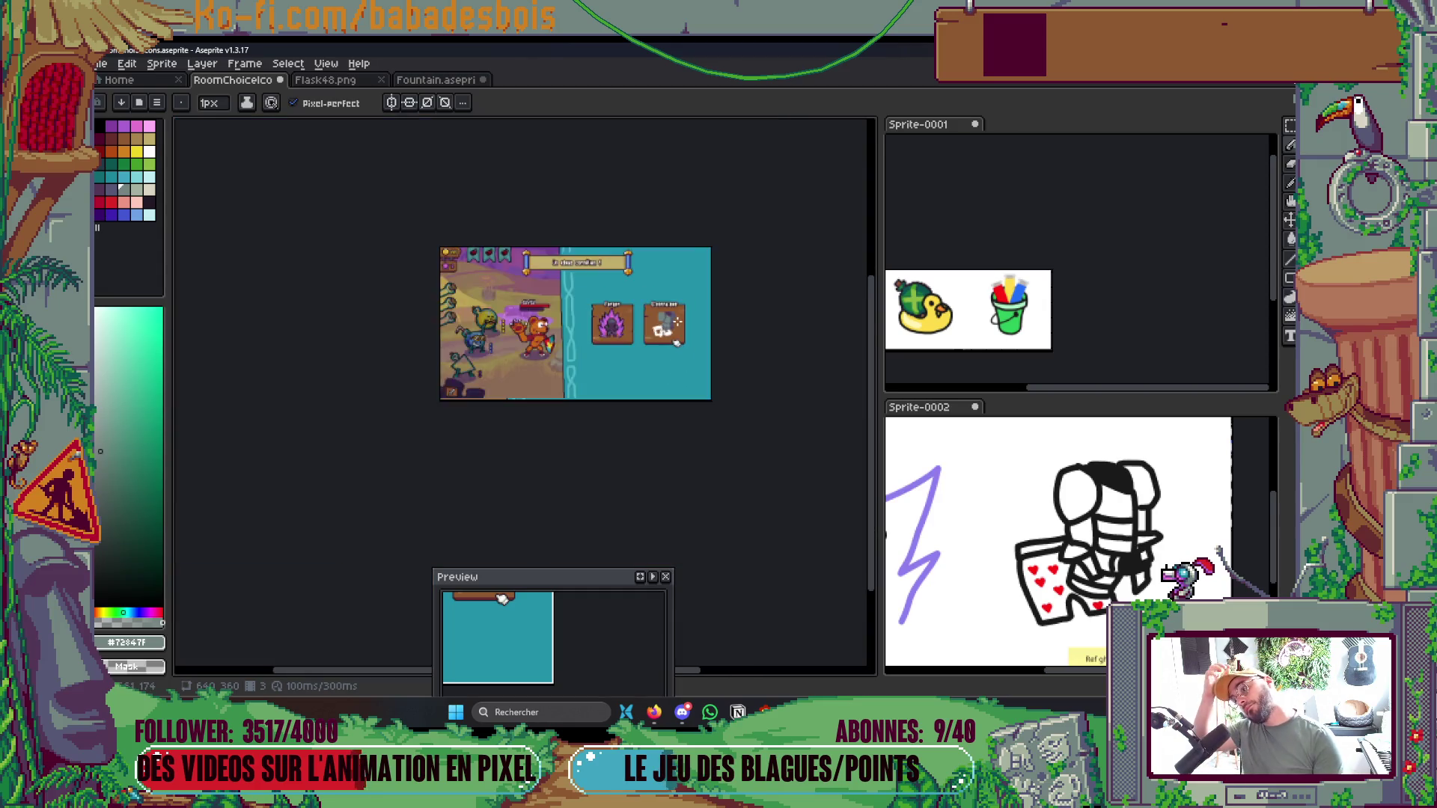
pyautogui.scroll(4, 674, 321)
pyautogui.scroll(3, 511, 318)
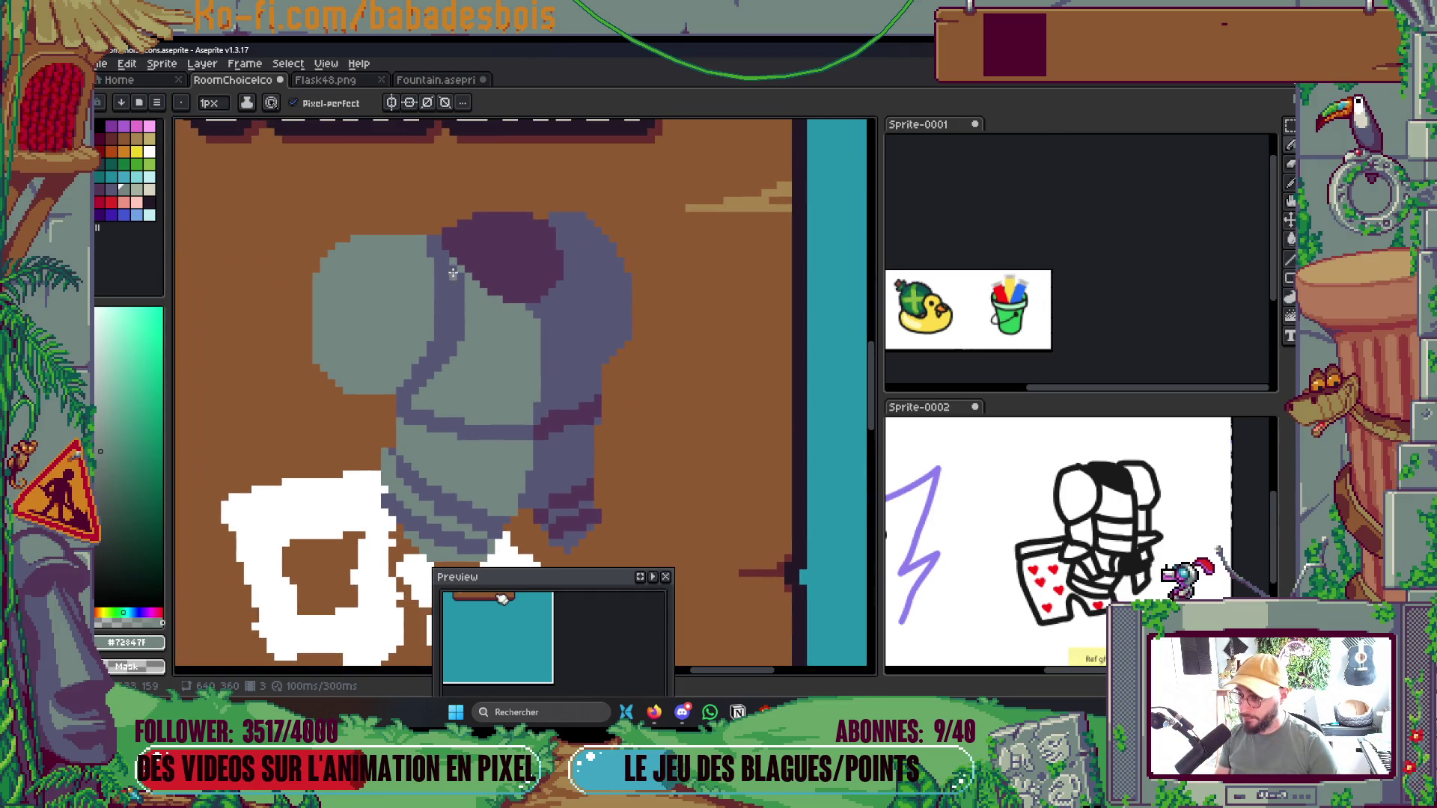
pyautogui.keyDown('alt'); pyautogui.click(442, 300); pyautogui.keyUp('alt')
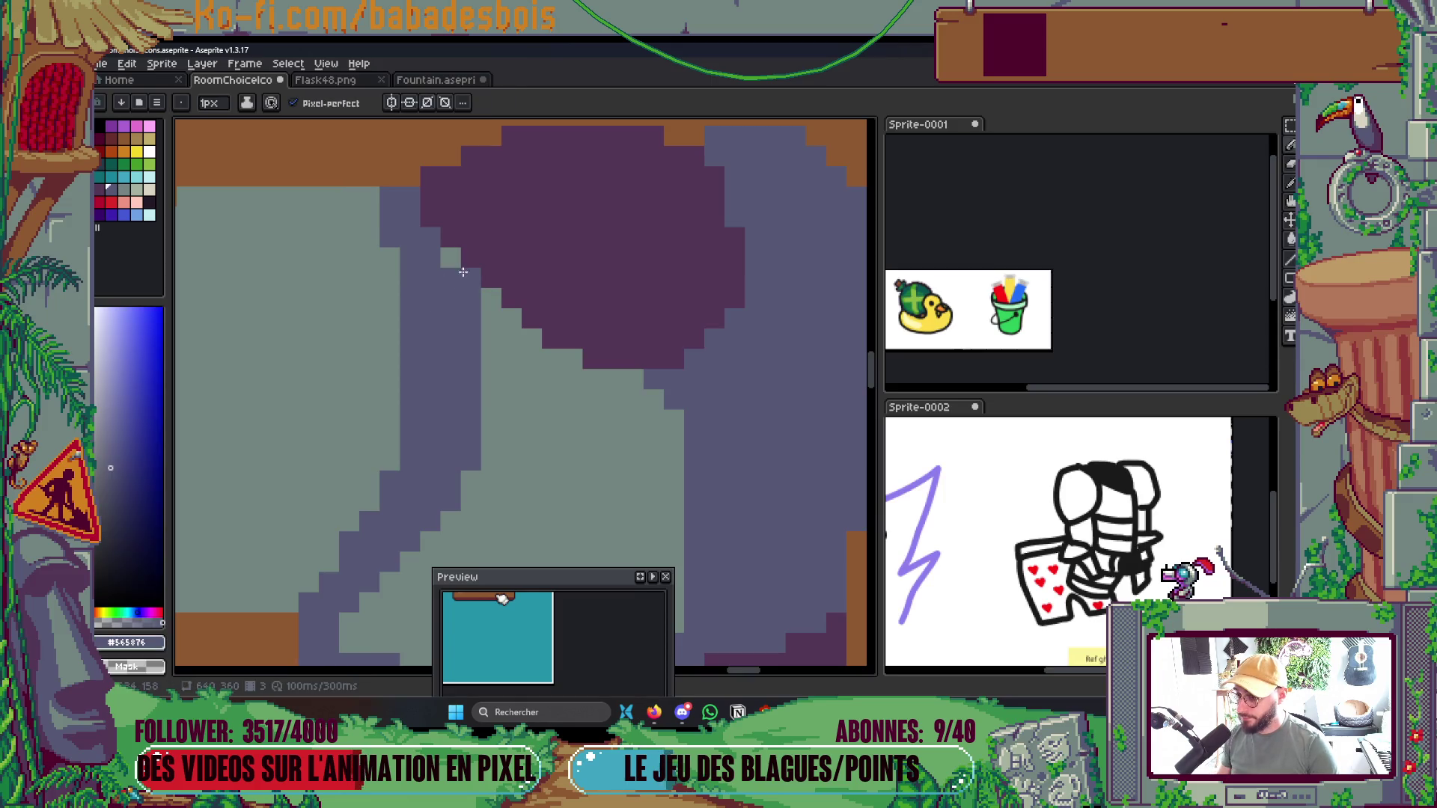
pyautogui.scroll(-5, 457, 261)
pyautogui.scroll(5, 489, 268)
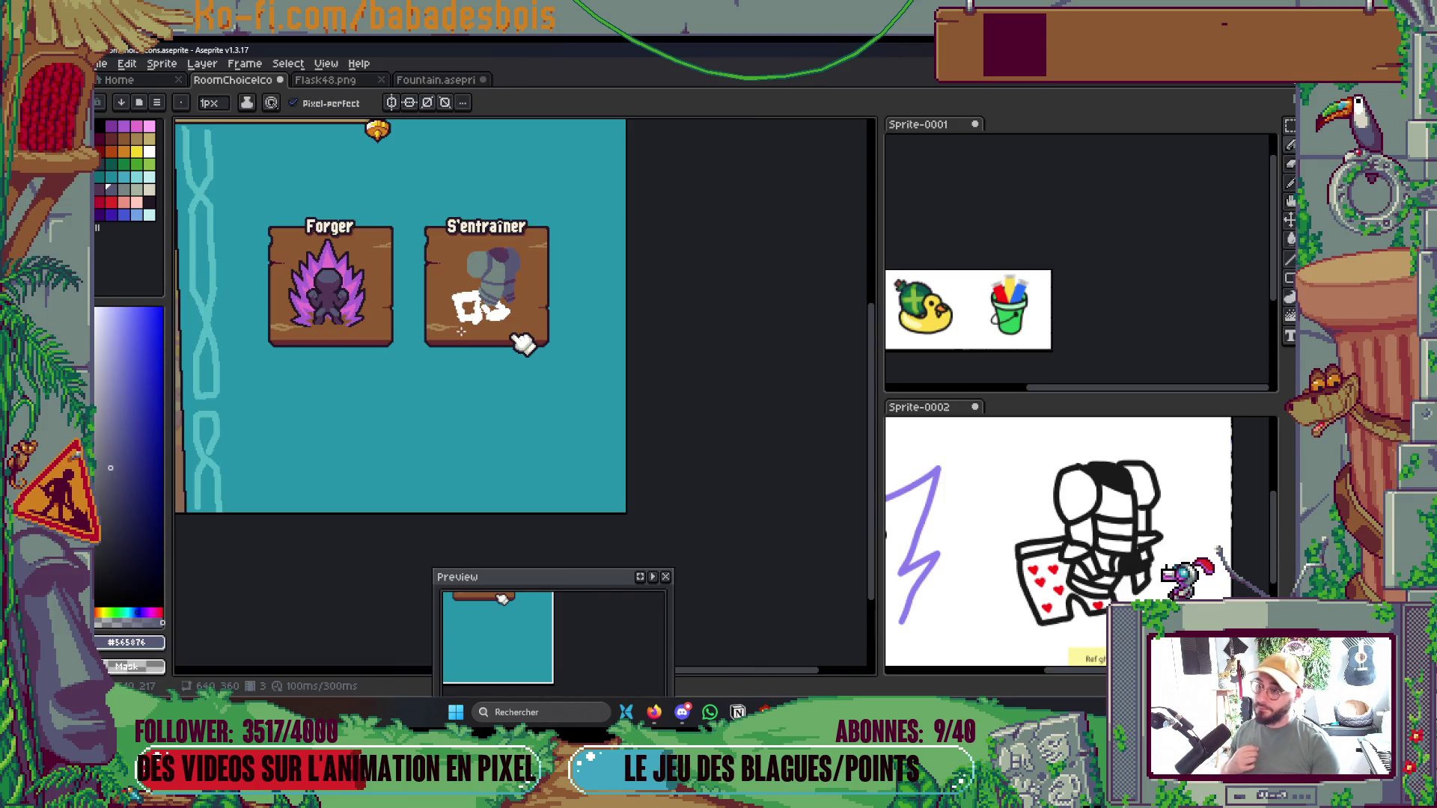
pyautogui.scroll(2, 494, 291)
pyautogui.scroll(2, 472, 247)
pyautogui.keyDown('alt'); pyautogui.click(455, 224); pyautogui.keyUp('alt')
pyautogui.press('+')
pyautogui.press('+')
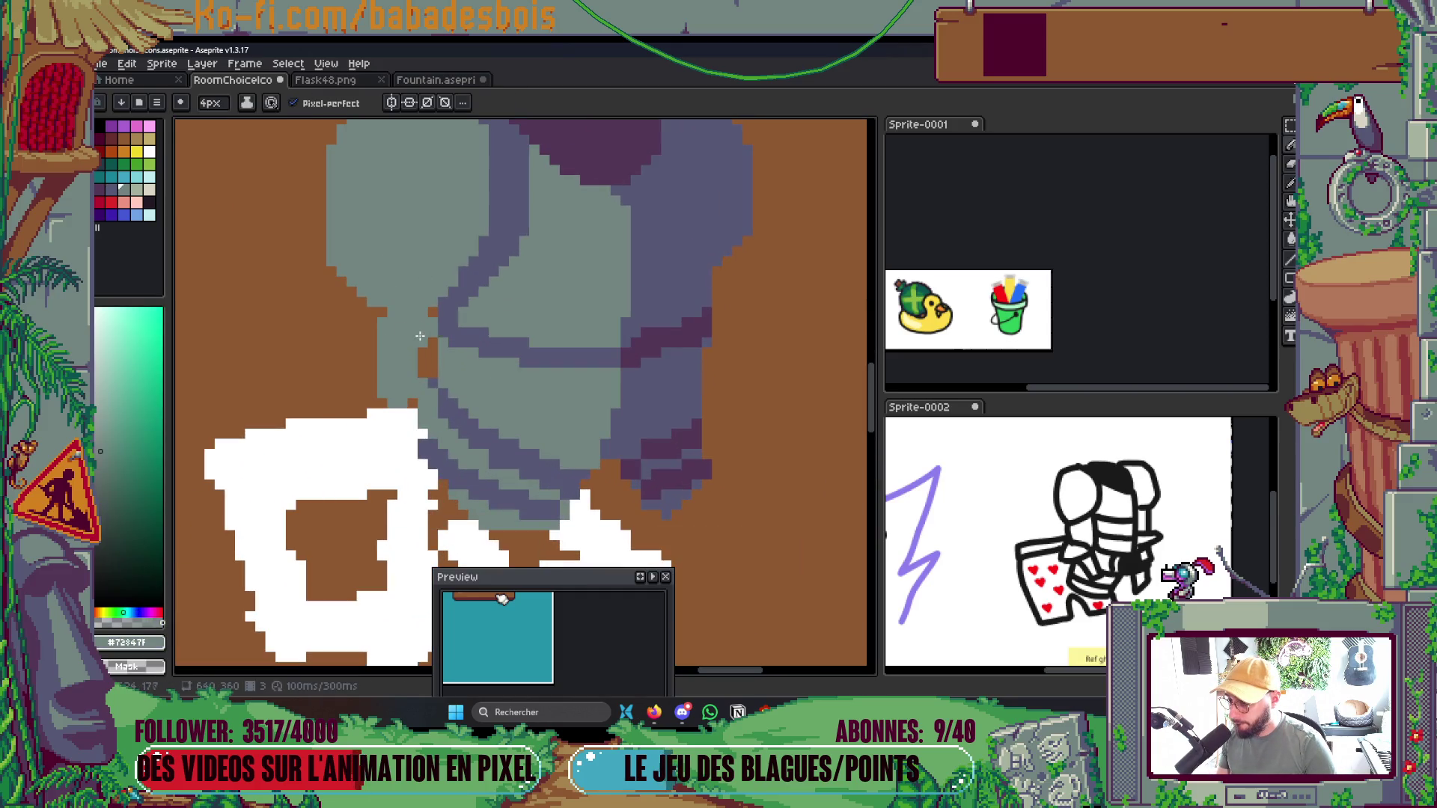
# Trim the left shoulder plate's outer edge with a green from the palette
pyautogui.click(133, 161)
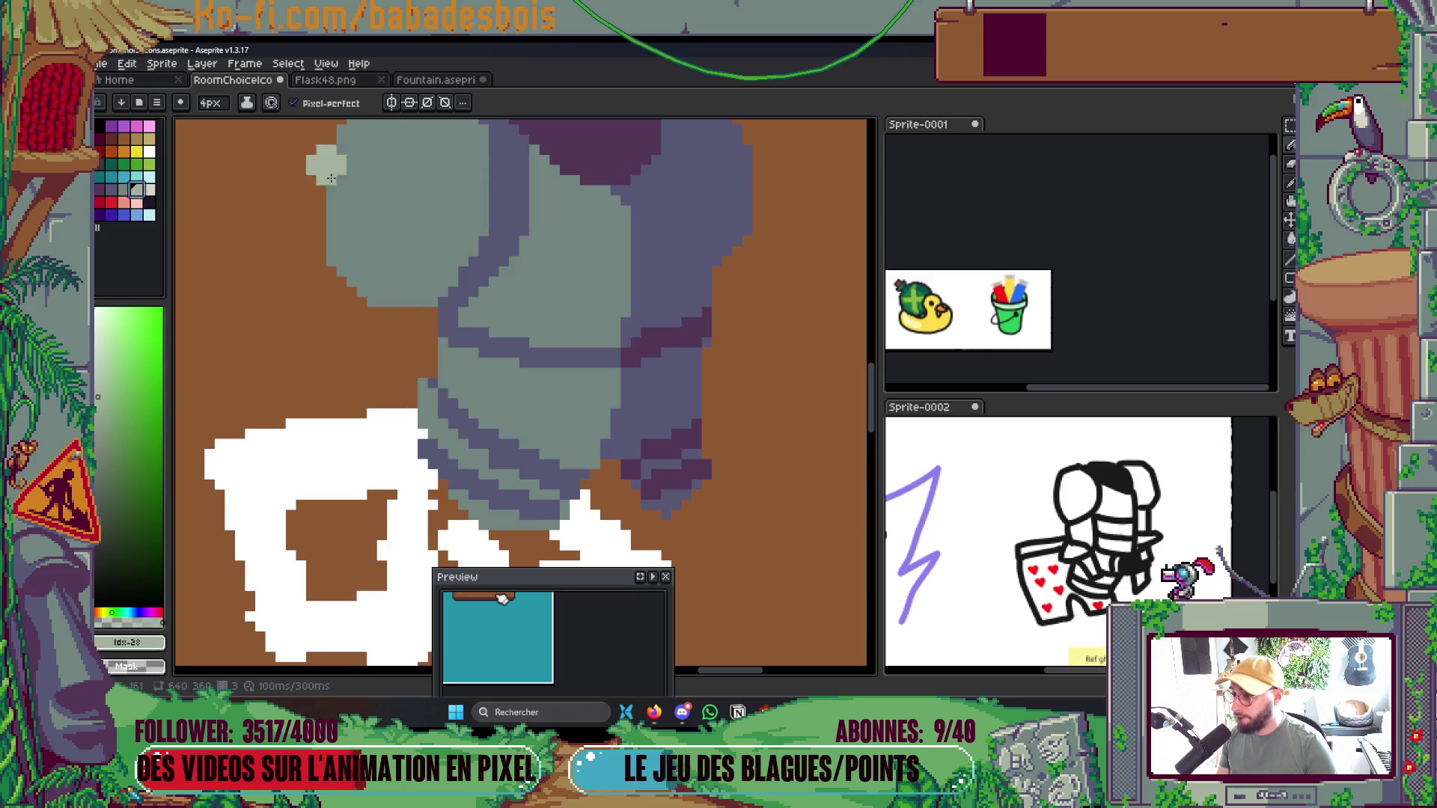
pyautogui.moveTo(326, 165); pyautogui.dragTo(371, 270)
pyautogui.press('v')
pyautogui.press('b')
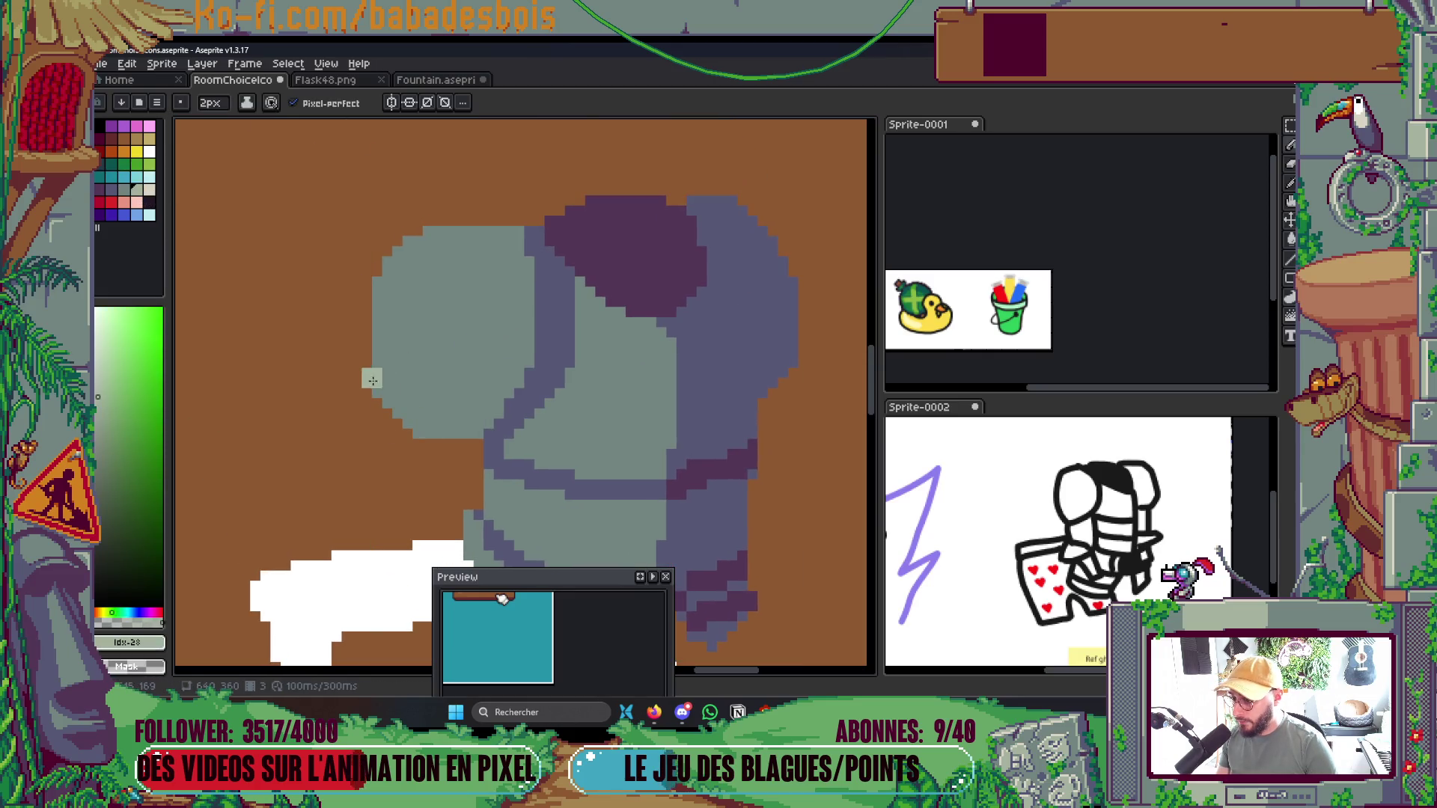
pyautogui.moveTo(385, 272)
pyautogui.mouseDown()
pyautogui.moveTo(413, 235)
pyautogui.moveTo(494, 228)
pyautogui.mouseUp()
# Paint light grey-green over part of the slate plate and extend it left at the waist
pyautogui.keyDown('alt'); pyautogui.click(545, 269); pyautogui.keyUp('alt')
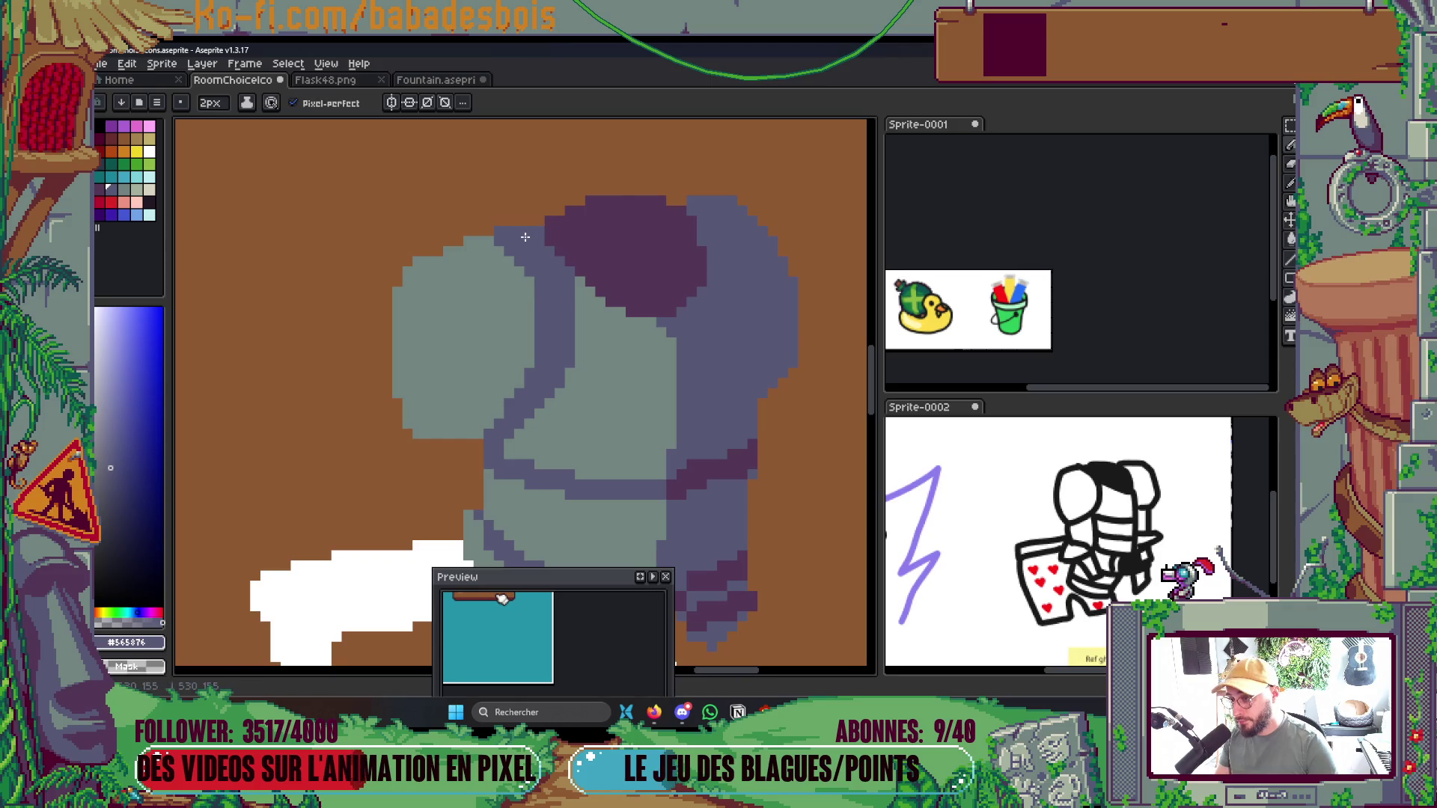
pyautogui.scroll(-3, 526, 237)
pyautogui.scroll(4, 579, 243)
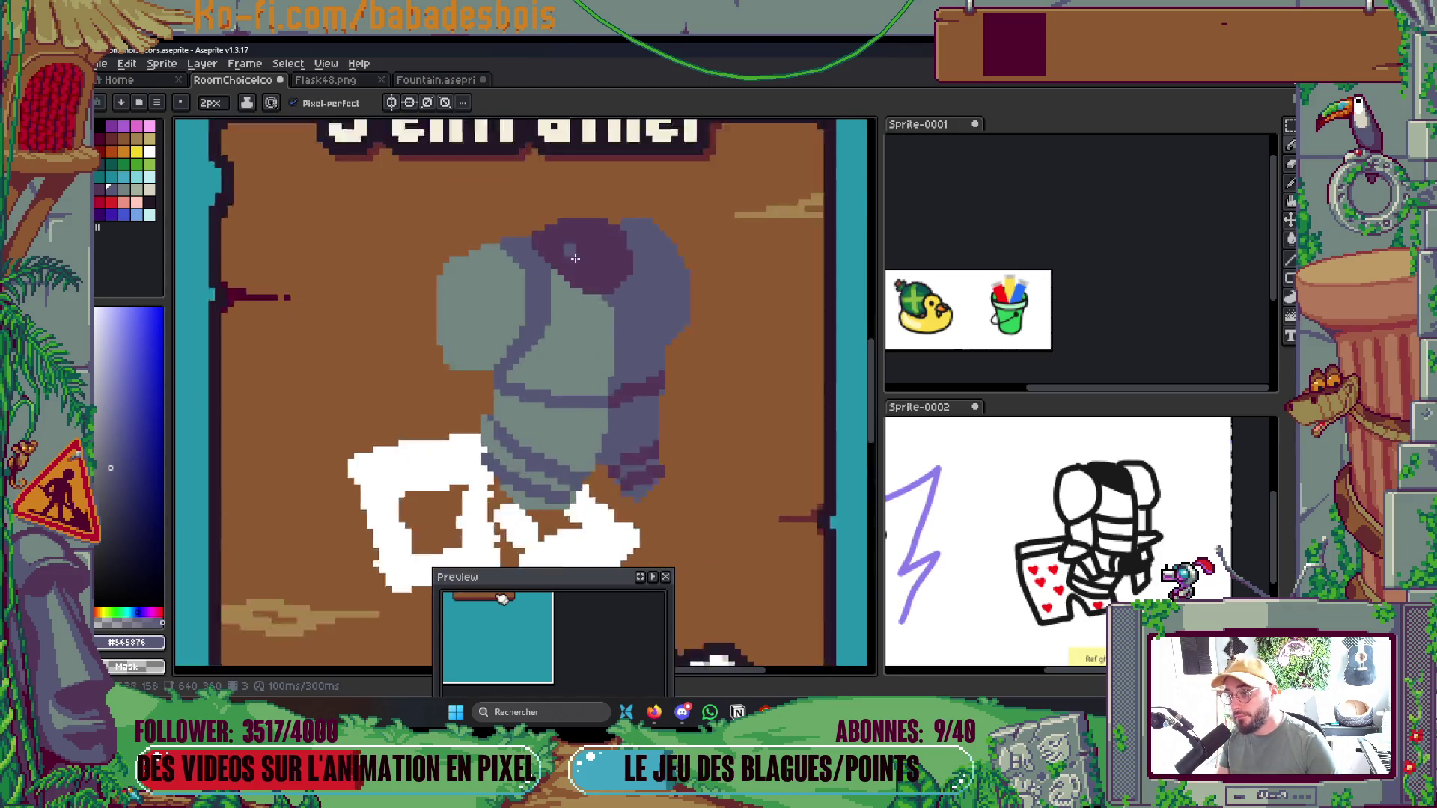
pyautogui.keyDown('alt'); pyautogui.click(714, 264); pyautogui.keyUp('alt')
pyautogui.moveTo(714, 265)
pyautogui.mouseDown()
pyautogui.moveTo(681, 288)
pyautogui.moveTo(665, 262)
pyautogui.moveTo(688, 232)
pyautogui.moveTo(702, 309)
pyautogui.mouseUp()
pyautogui.scroll(-4, 702, 308)
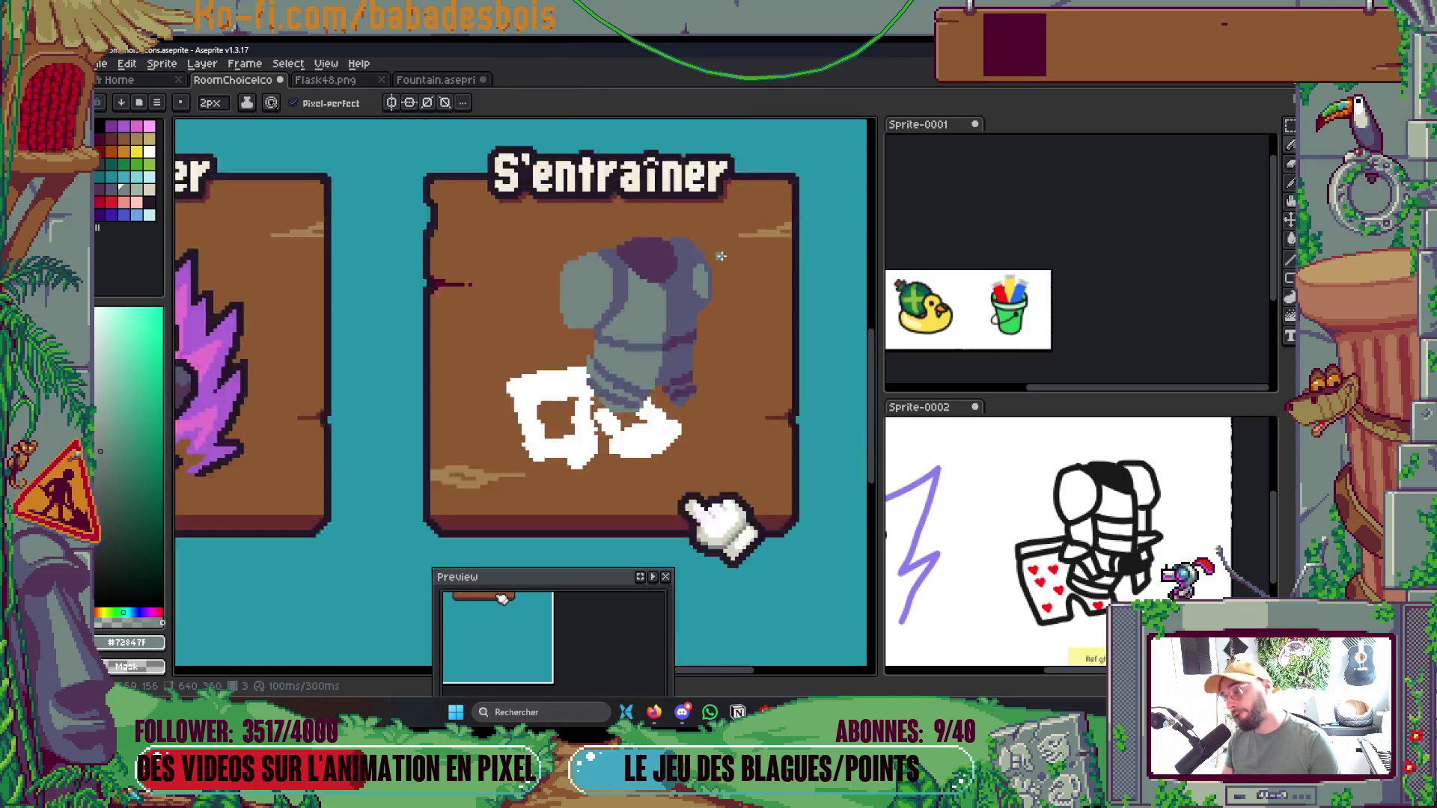
pyautogui.scroll(2, 752, 251)
pyautogui.scroll(3, 747, 258)
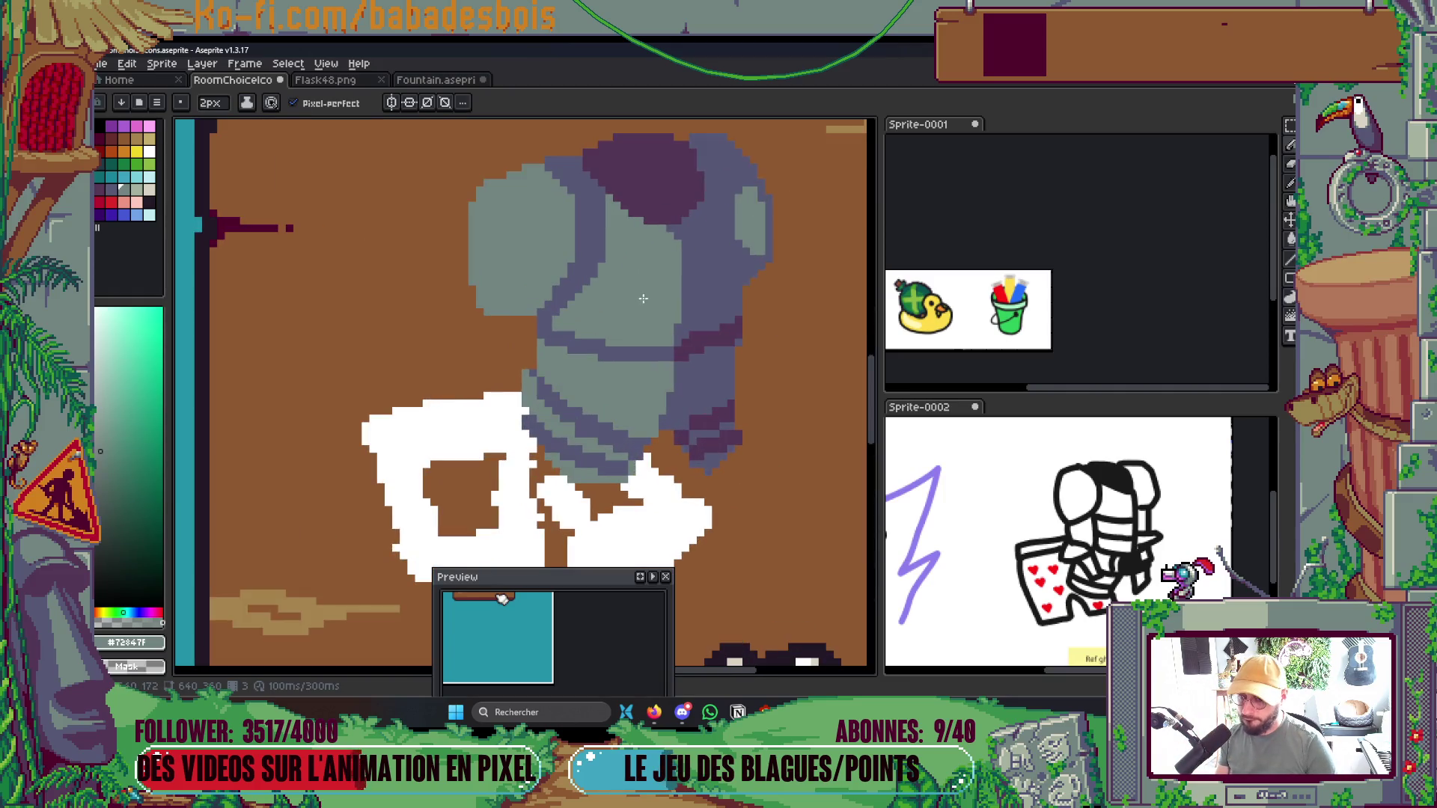
pyautogui.moveTo(495, 362); pyautogui.dragTo(495, 368)
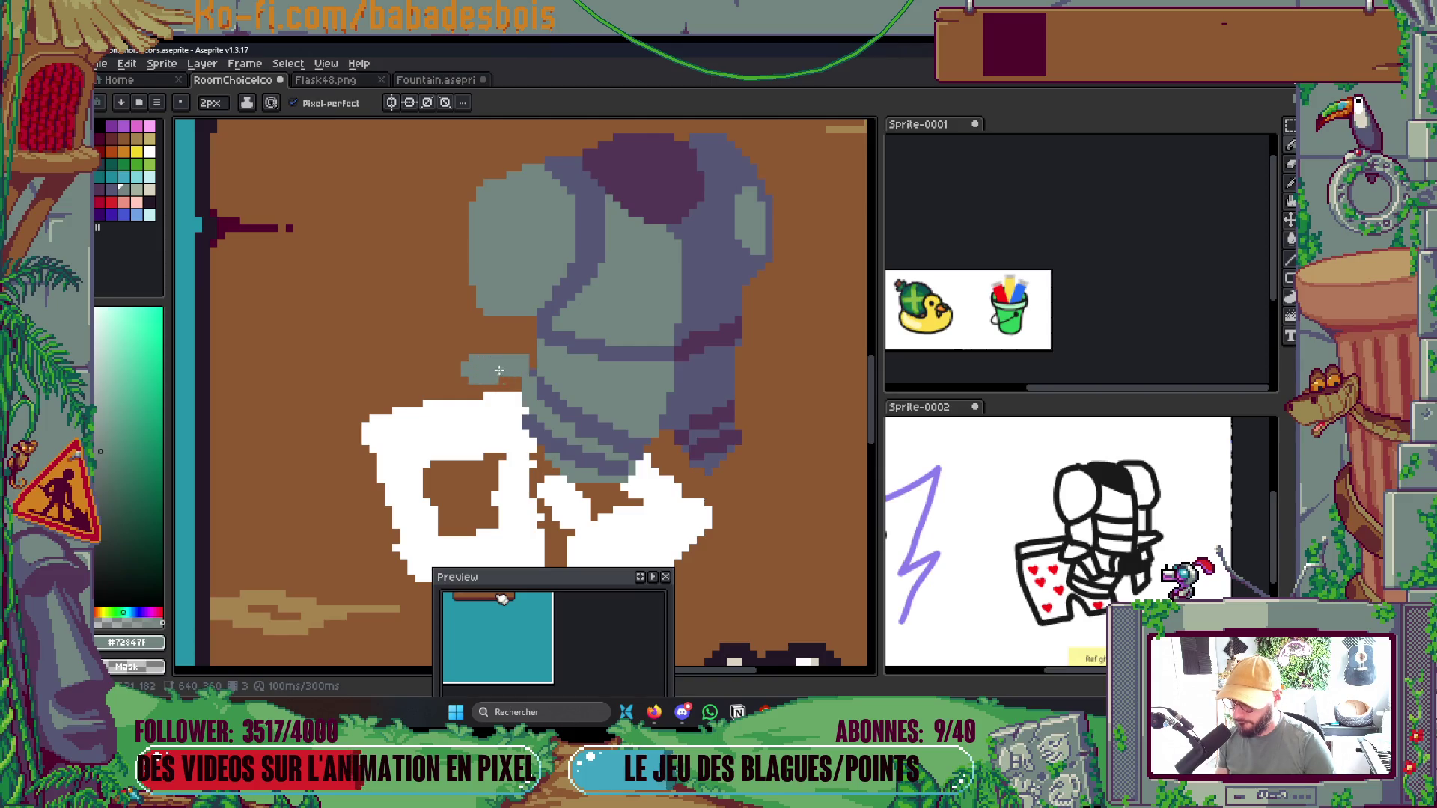
# Paint a dark grey shaded block at the armour's left hip
pyautogui.click(111, 188)
pyautogui.scroll(2, 499, 333)
pyautogui.moveTo(439, 318)
pyautogui.mouseDown()
pyautogui.moveTo(440, 265)
pyautogui.moveTo(416, 342)
pyautogui.mouseUp()
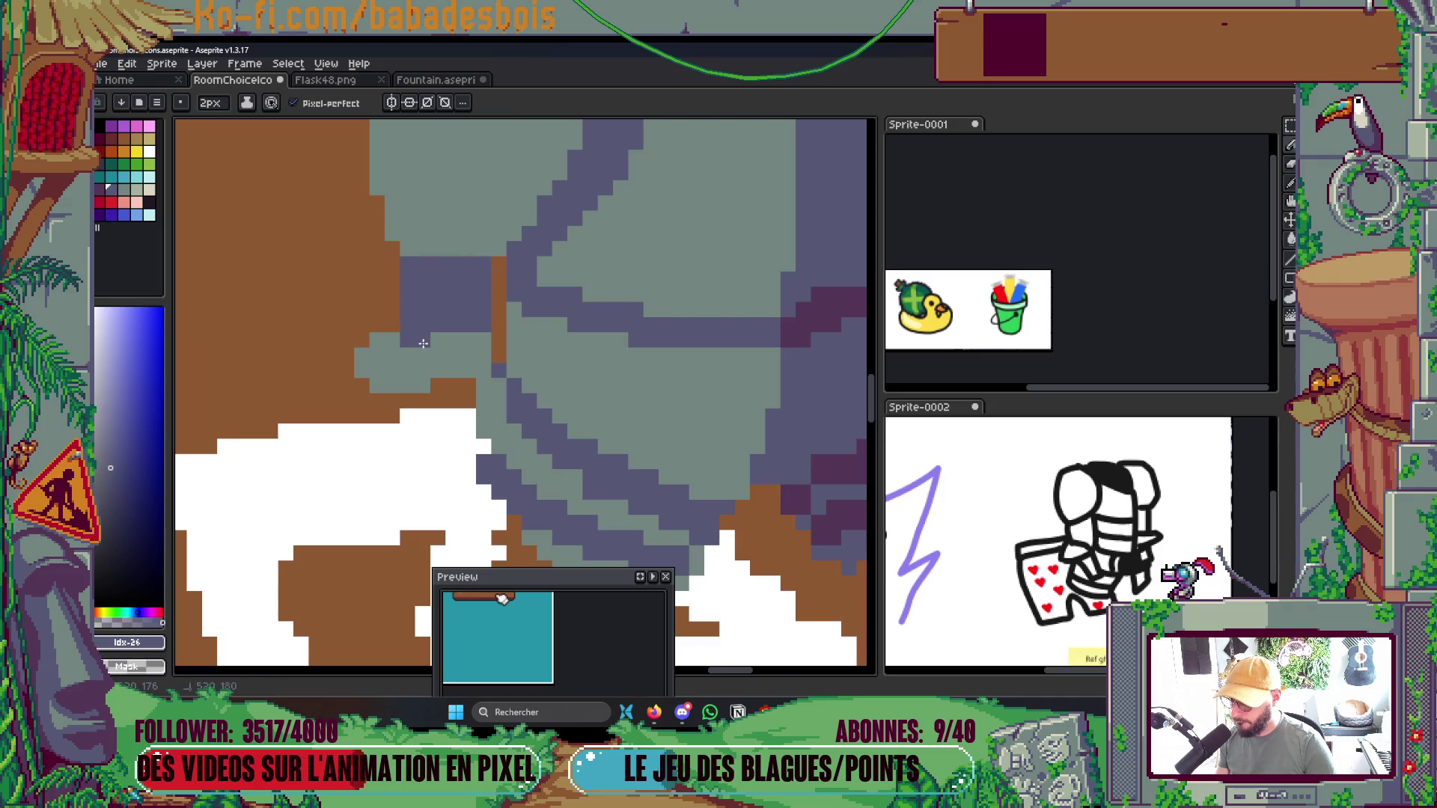
pyautogui.moveTo(494, 307); pyautogui.dragTo(498, 270)
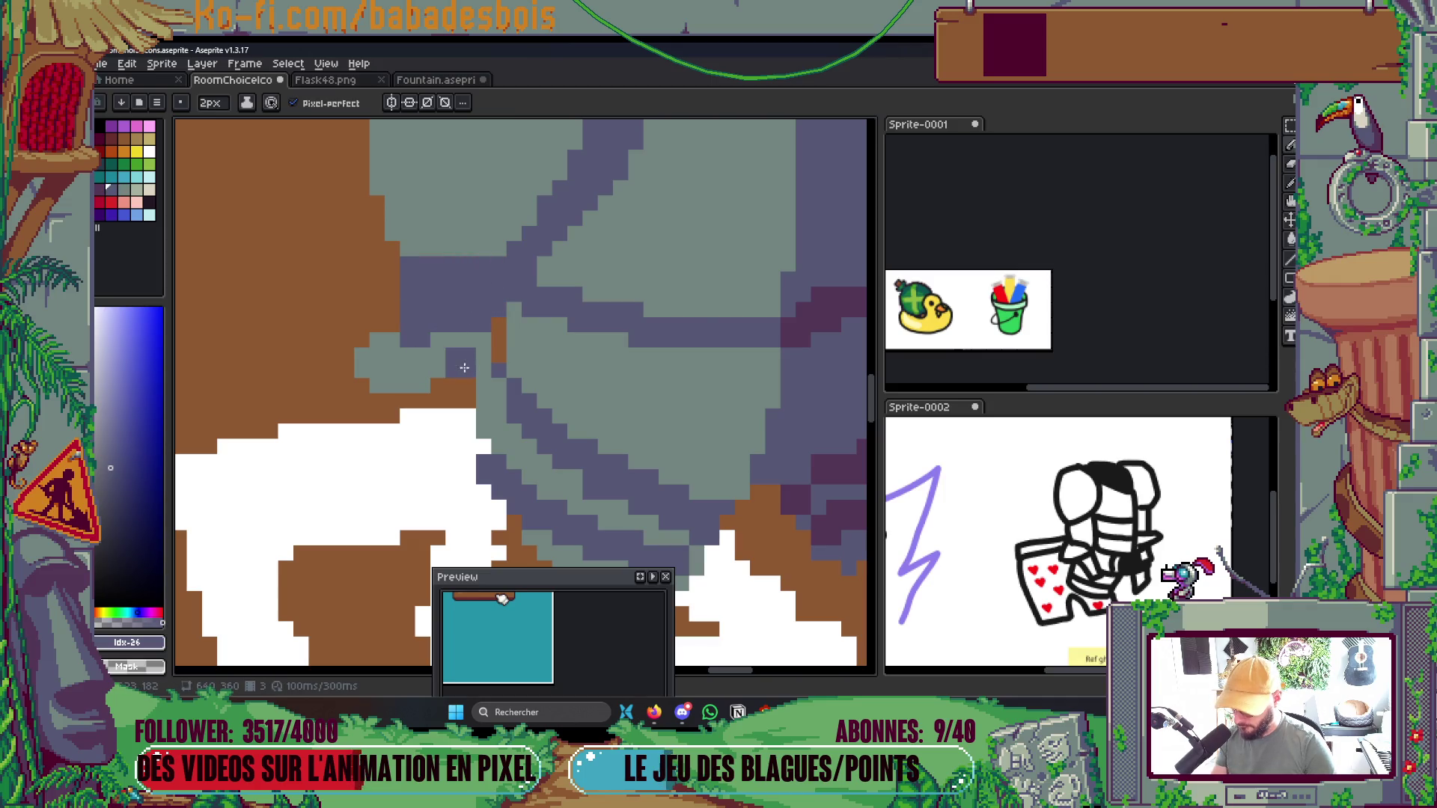
# Draw a light grey-green plate above the white shorts
pyautogui.keyDown('alt'); pyautogui.click(452, 347); pyautogui.keyUp('alt')
pyautogui.scroll(-3, 425, 349)
pyautogui.scroll(3, 552, 332)
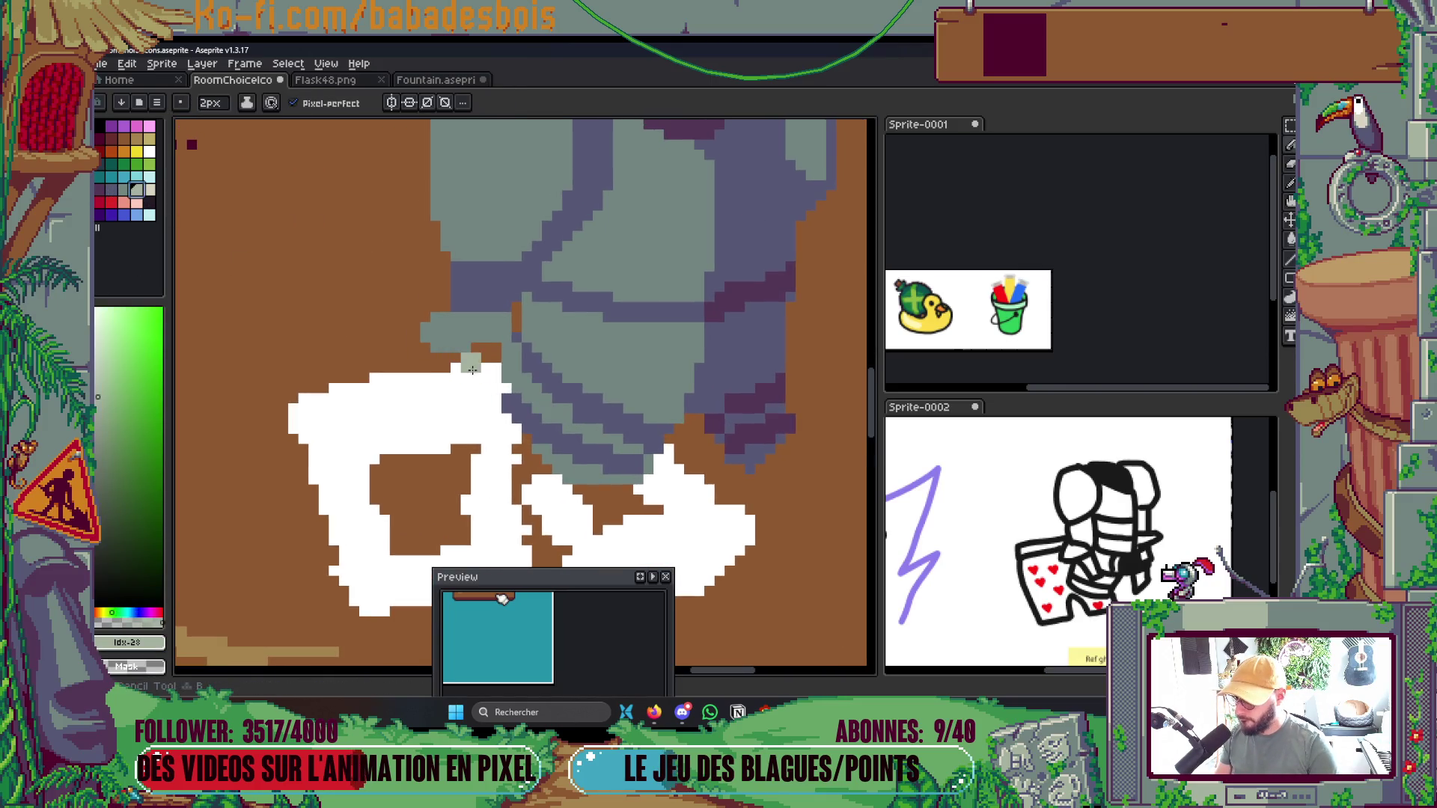
pyautogui.moveTo(460, 357); pyautogui.dragTo(501, 369)
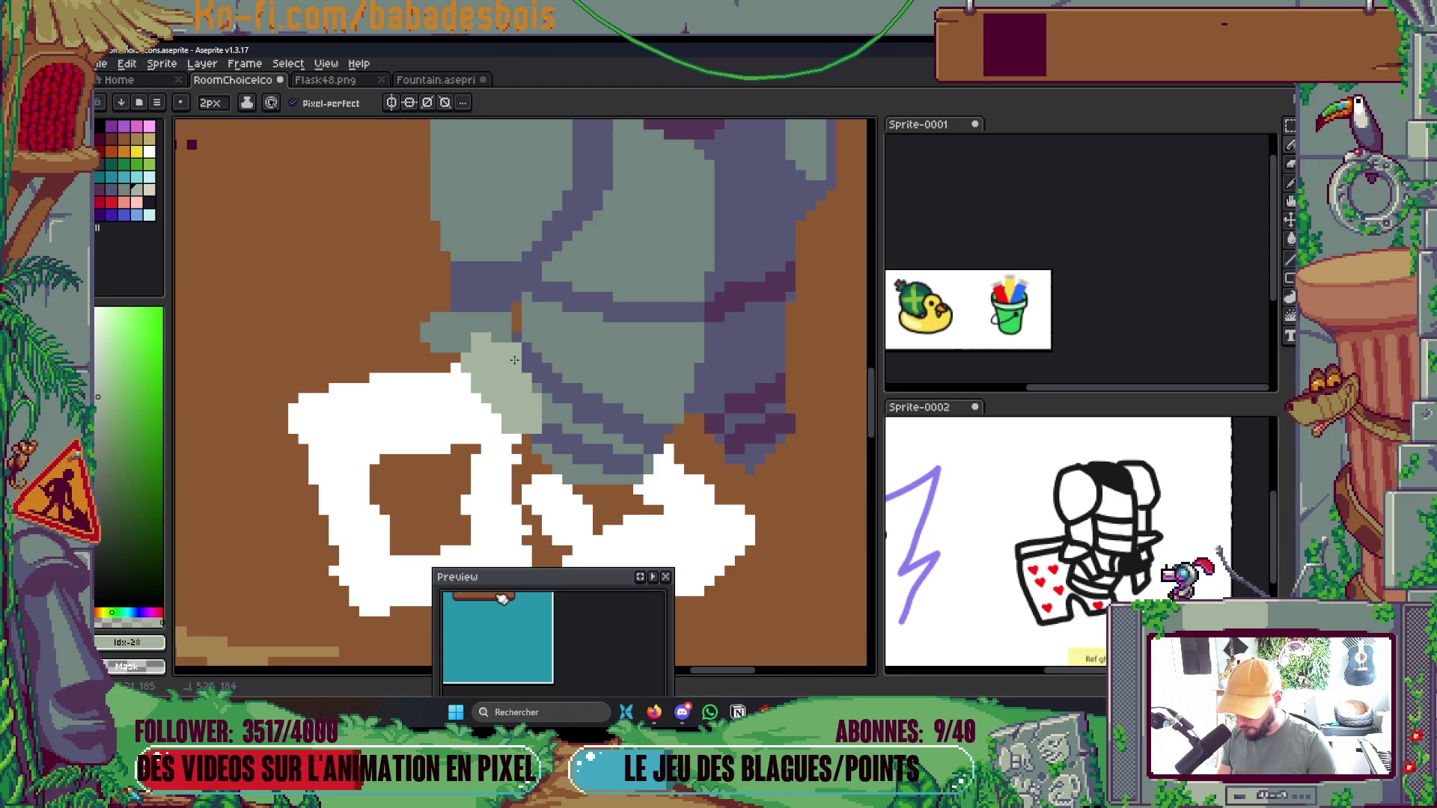
pyautogui.scroll(-5, 514, 360)
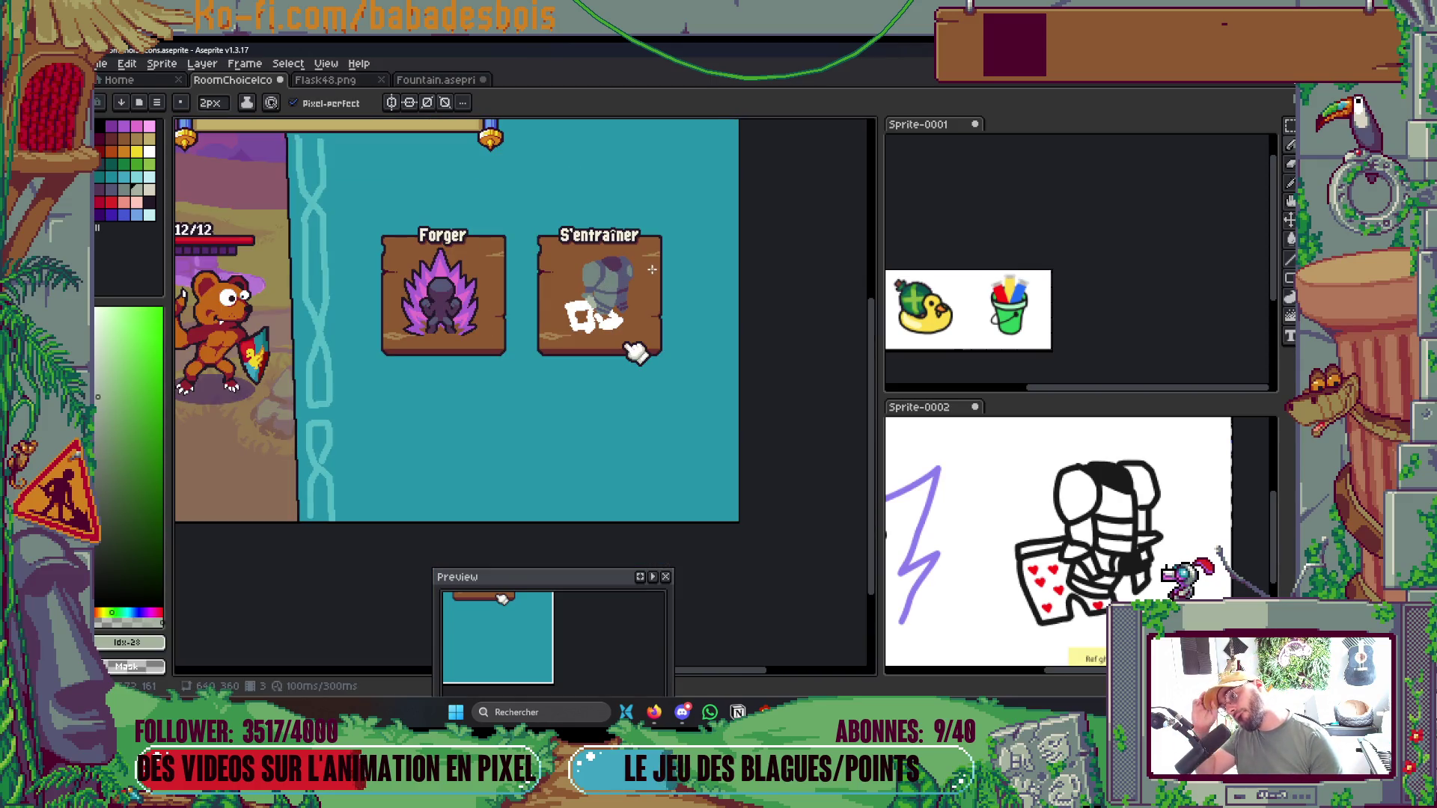
pyautogui.scroll(4, 638, 297)
pyautogui.scroll(2, 637, 307)
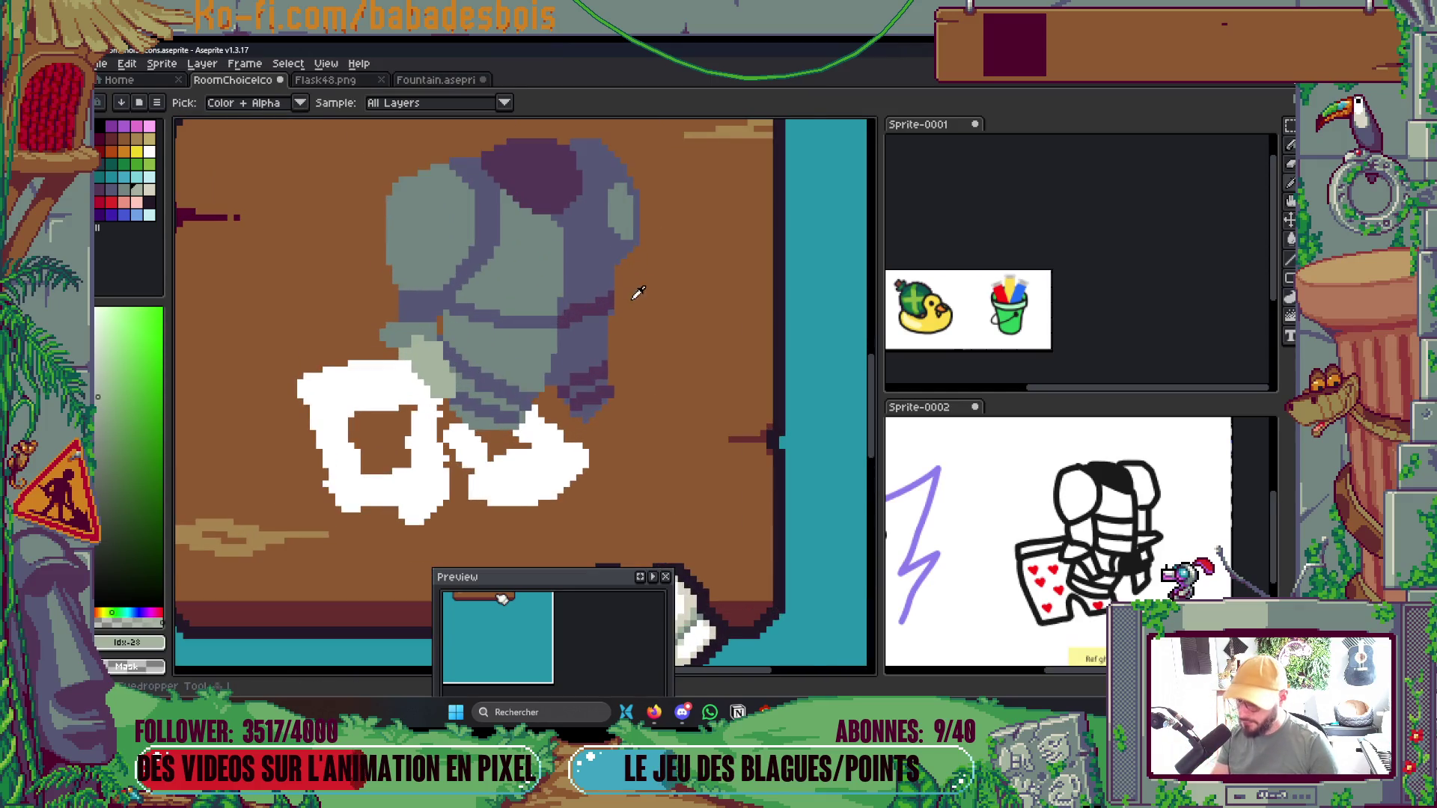
# Add dark purple shading down the armour's right edge, filling small gaps with the bucket
pyautogui.keyDown('alt'); pyautogui.click(614, 251); pyautogui.keyUp('alt')
pyautogui.moveTo(618, 253)
pyautogui.mouseDown()
pyautogui.moveTo(626, 295)
pyautogui.moveTo(604, 295)
pyautogui.mouseUp()
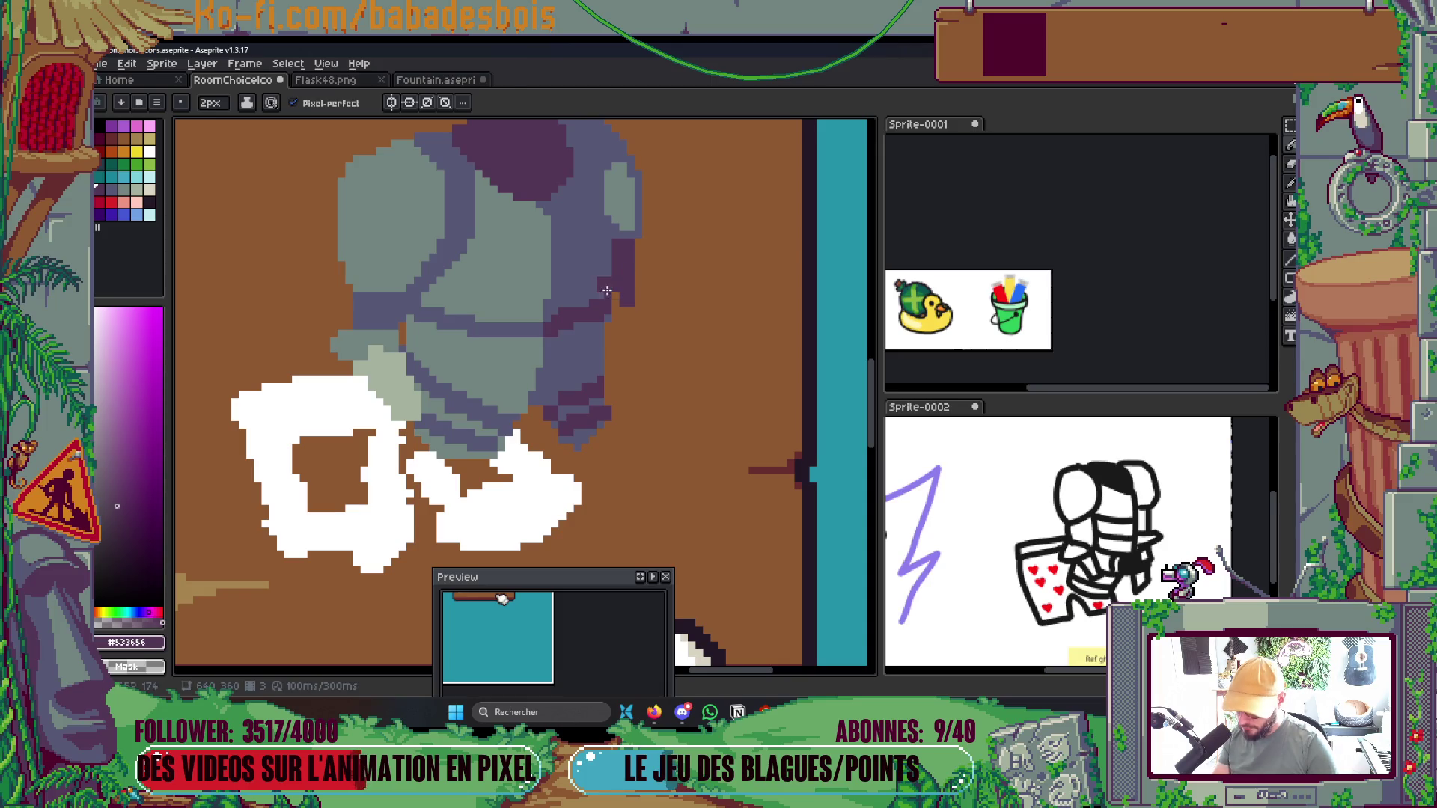
pyautogui.press('g')
pyautogui.keyDown('alt'); pyautogui.click(609, 295); pyautogui.keyUp('alt')
pyautogui.click(618, 298)
pyautogui.press('b')
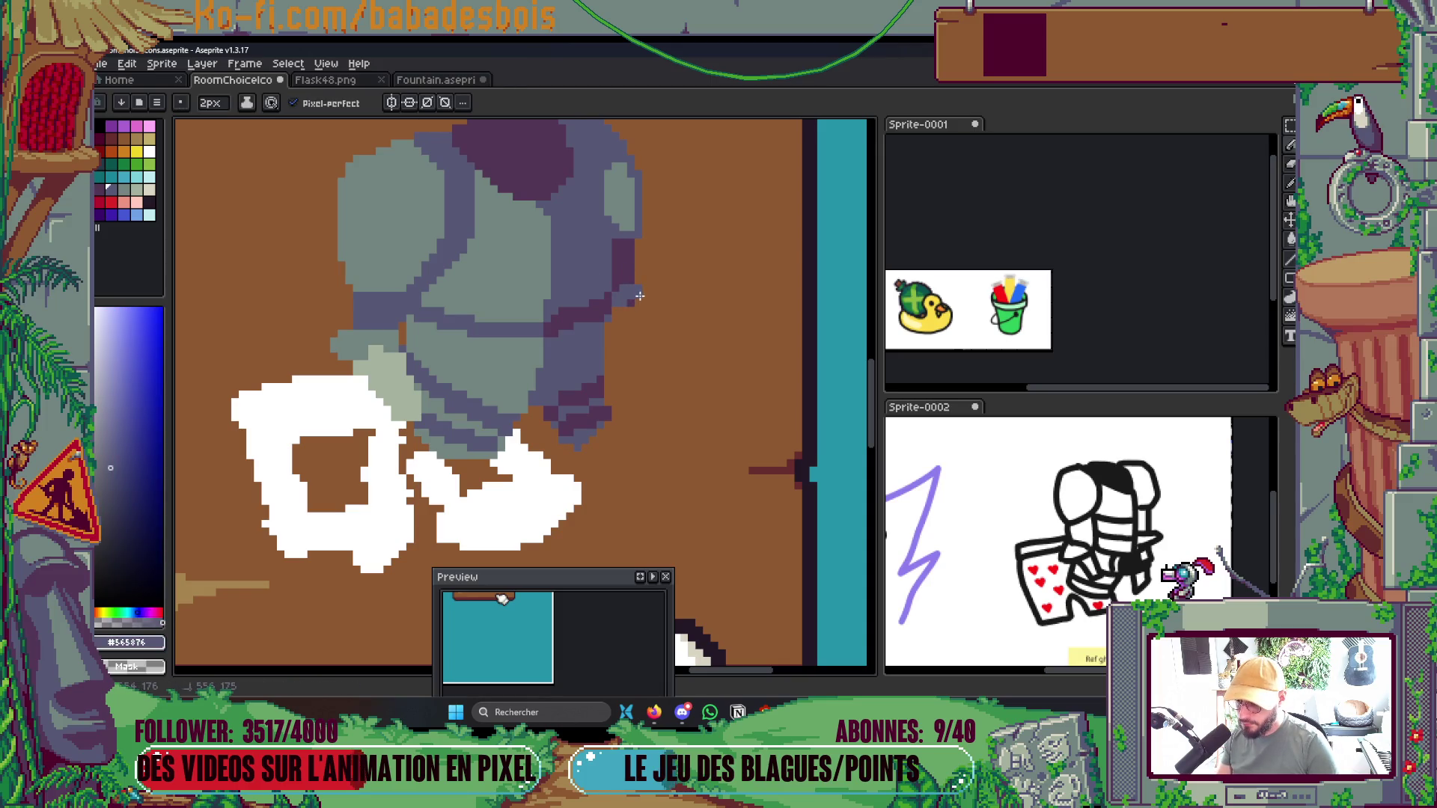
pyautogui.scroll(1, 630, 303)
pyautogui.keyDown('alt'); pyautogui.click(613, 308); pyautogui.keyUp('alt')
pyautogui.moveTo(618, 303)
pyautogui.mouseDown()
pyautogui.moveTo(610, 367)
pyautogui.moveTo(616, 346)
pyautogui.mouseUp()
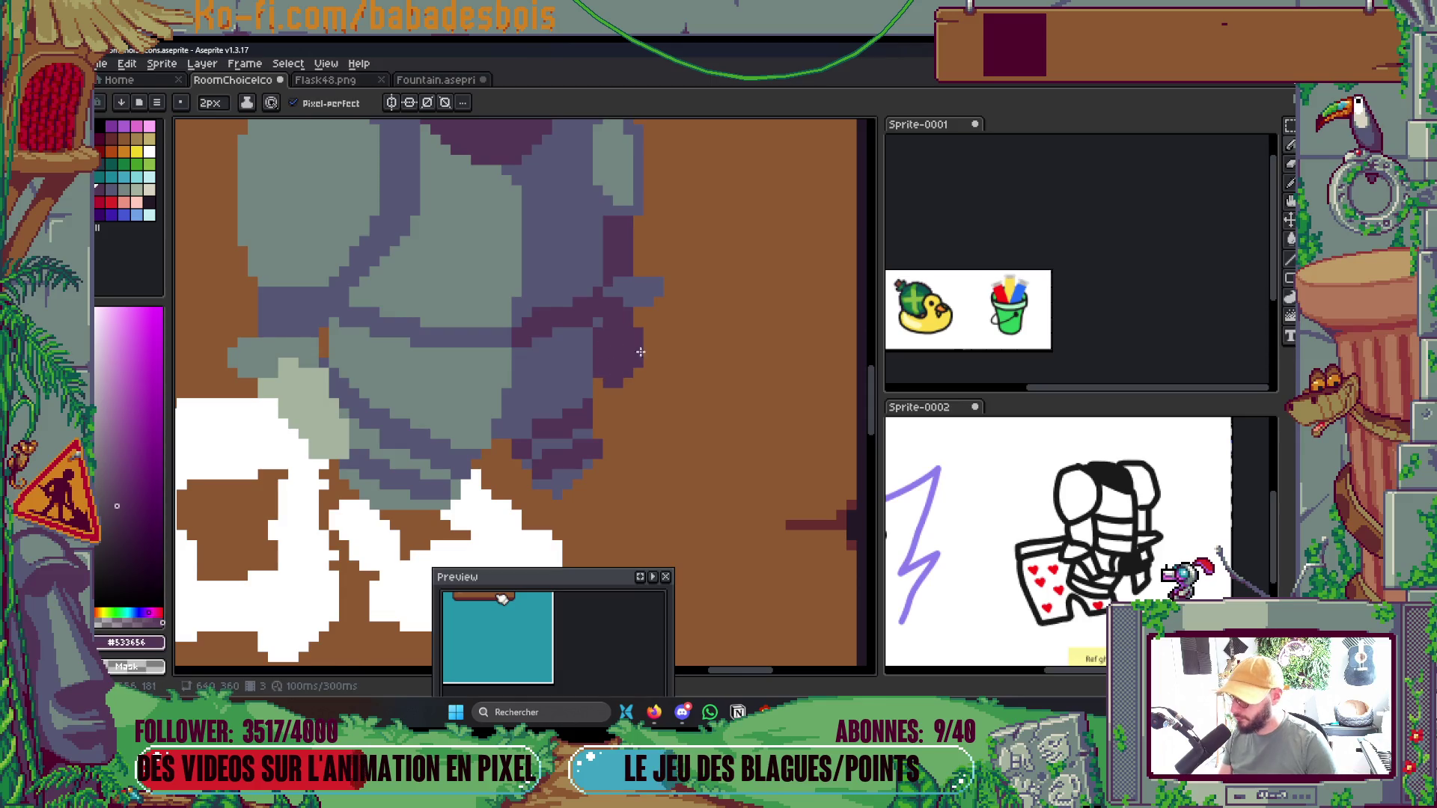
# Select the whole armour, nudge it slightly right and down, and commit
pyautogui.scroll(-5, 666, 333)
pyautogui.moveTo(716, 309); pyautogui.dragTo(696, 380)
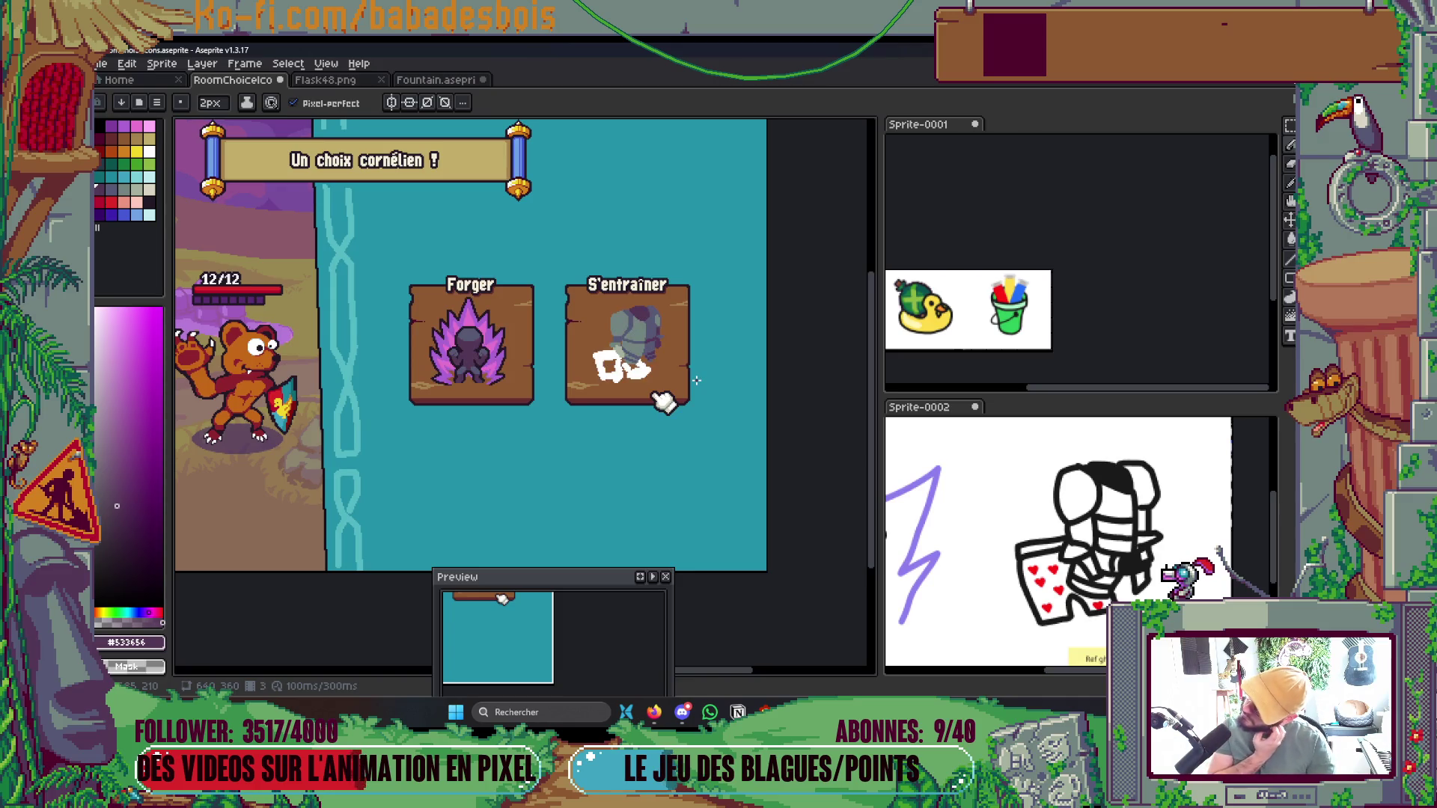
pyautogui.scroll(4, 672, 315)
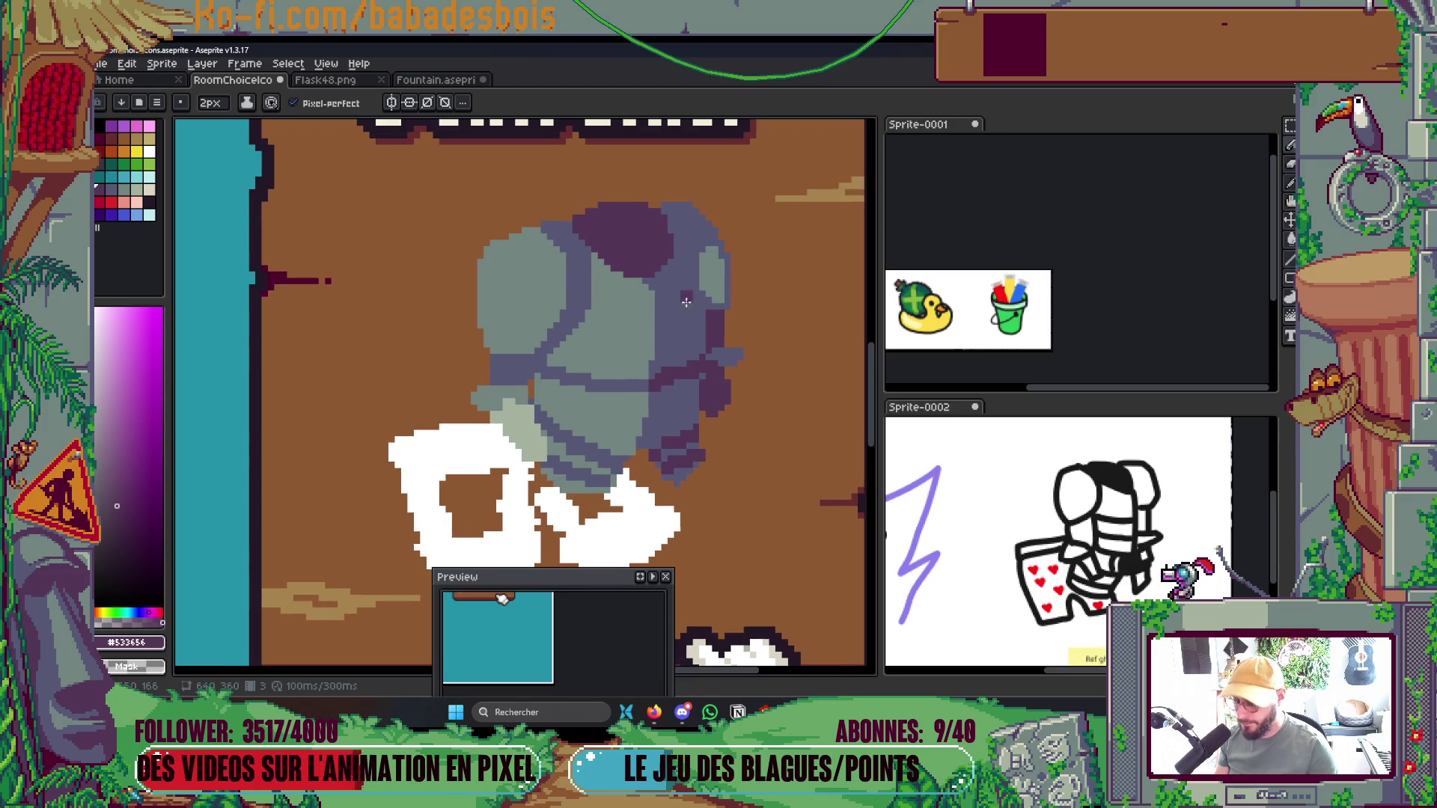
pyautogui.press('m')
pyautogui.moveTo(416, 179)
pyautogui.mouseDown()
pyautogui.moveTo(465, 272)
pyautogui.moveTo(766, 496)
pyautogui.mouseUp()
pyautogui.moveTo(763, 339); pyautogui.dragTo(718, 361)
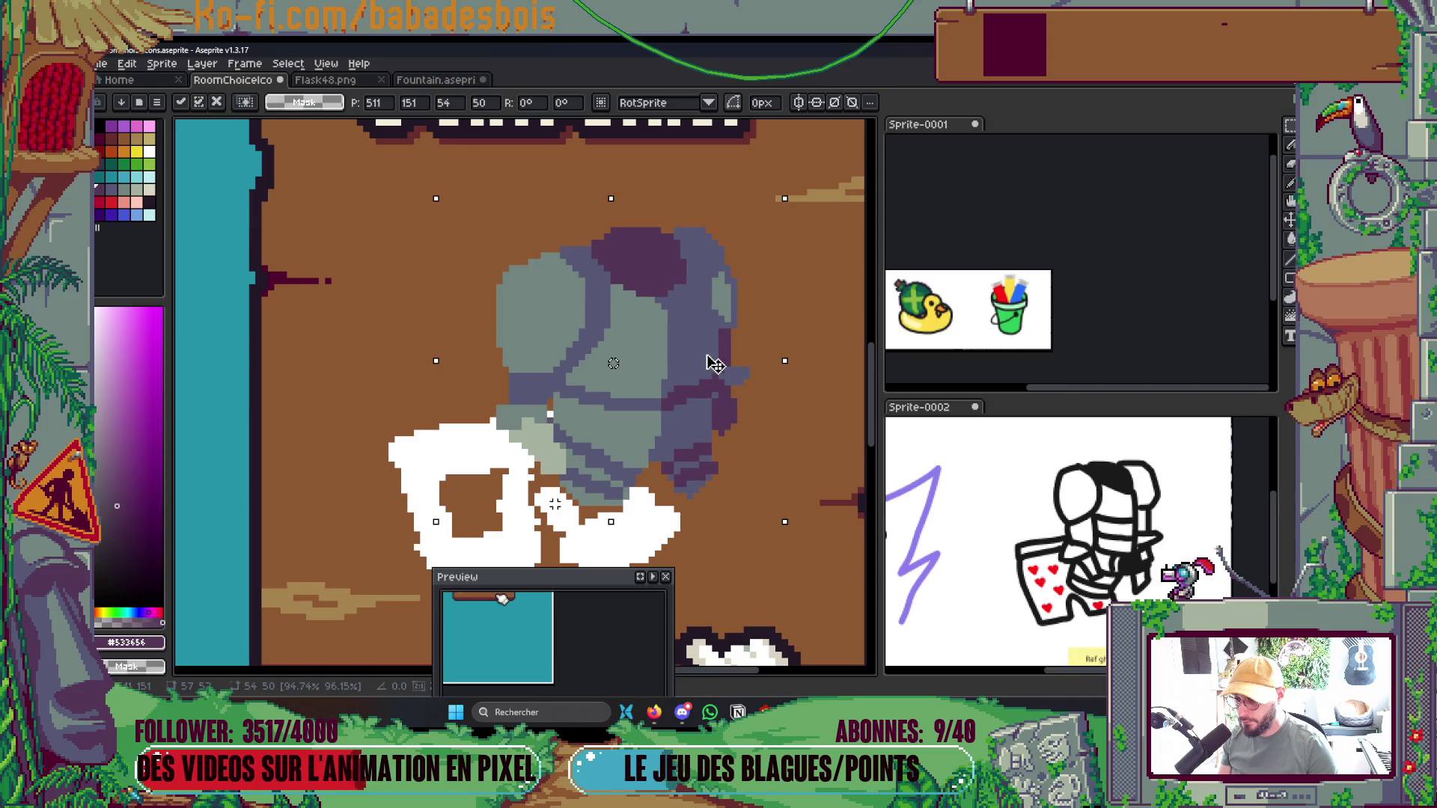
pyautogui.scroll(-3, 731, 469)
pyautogui.press('Return')
# Reselect the armour on the S'entraîner card, nudge it slightly up-left, and deselect
pyautogui.moveTo(595, 353); pyautogui.dragTo(790, 513)
pyautogui.moveTo(573, 330); pyautogui.dragTo(843, 542)
pyautogui.moveTo(761, 423); pyautogui.dragTo(757, 411)
pyautogui.click(787, 586)
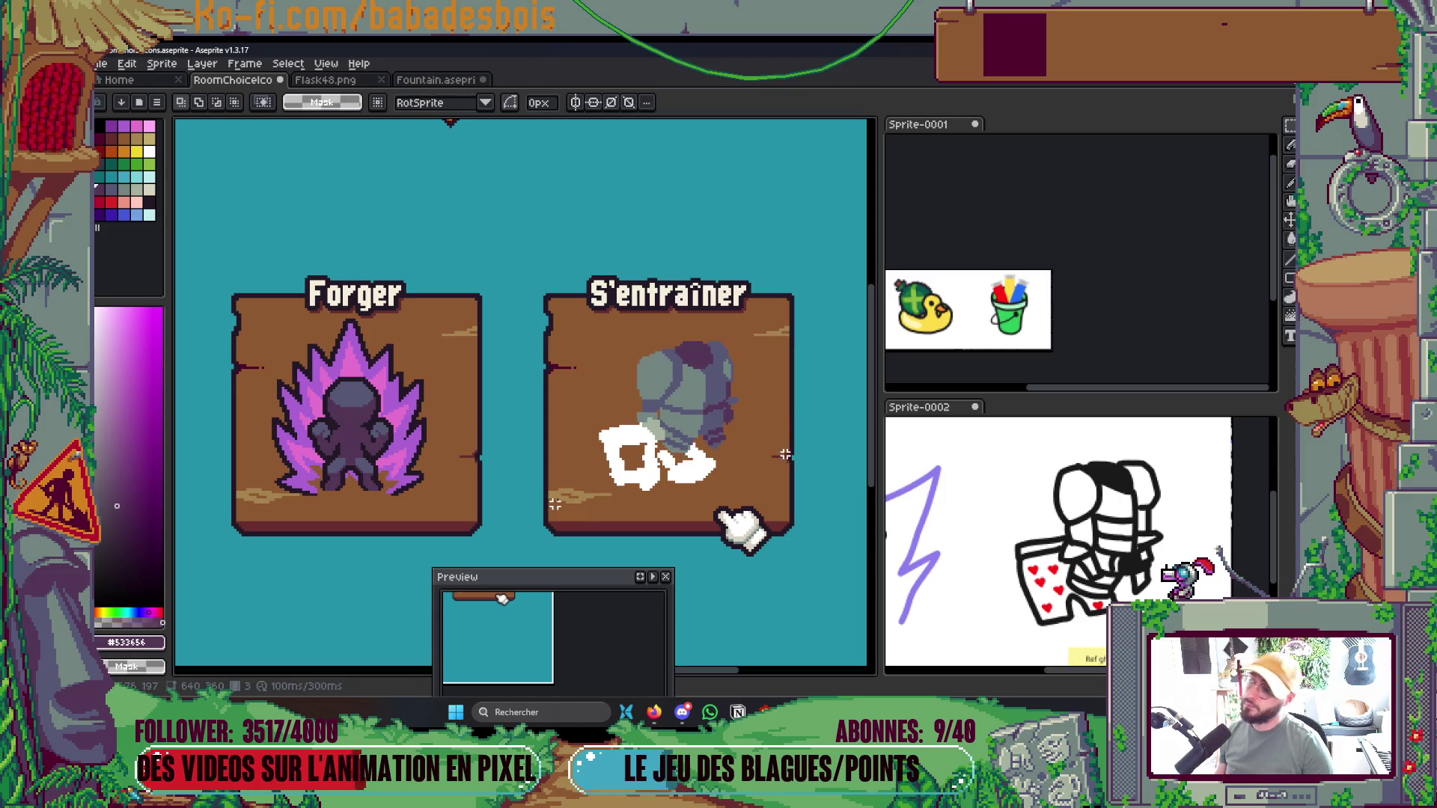
pyautogui.scroll(-3, 784, 455)
pyautogui.scroll(1, 765, 487)
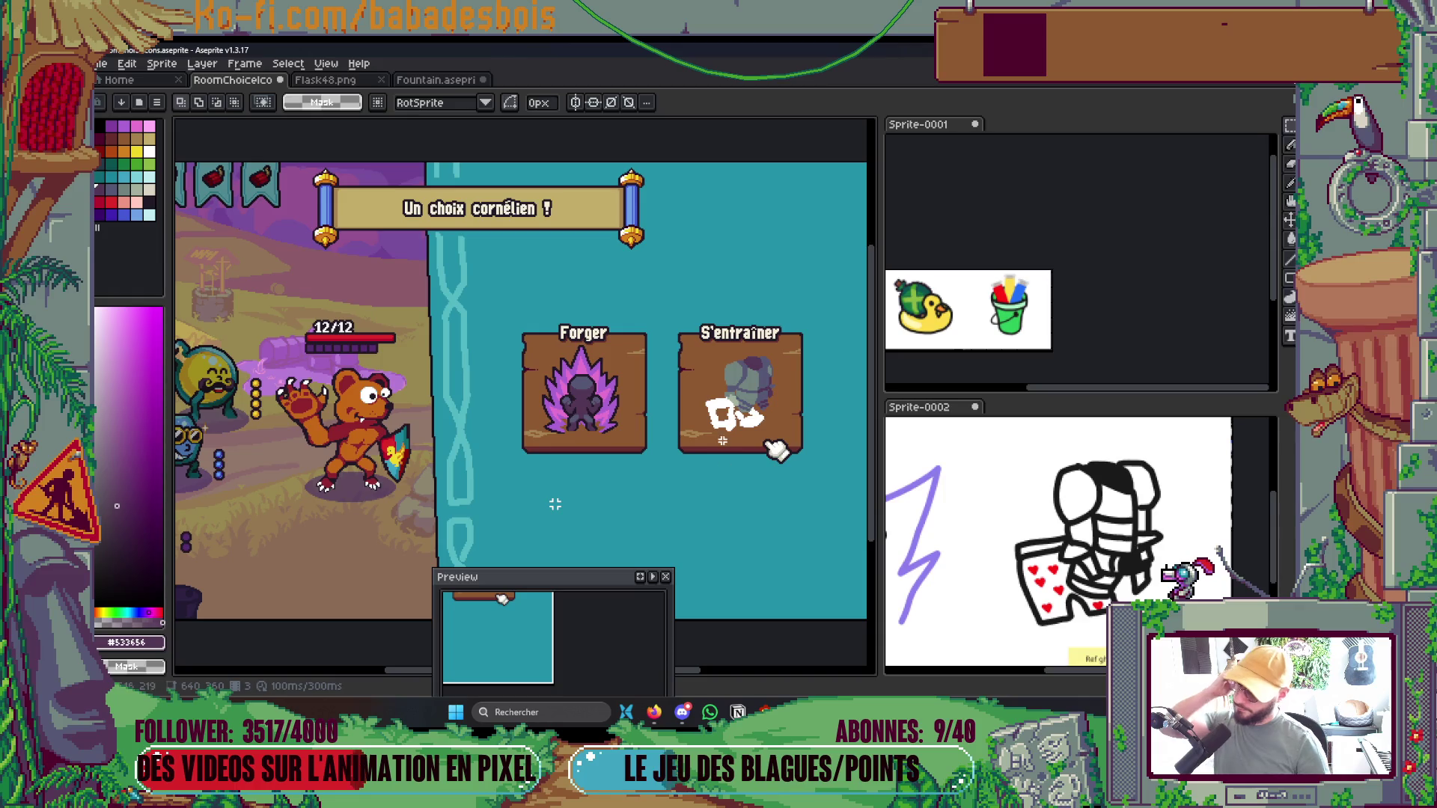
pyautogui.scroll(5, 780, 383)
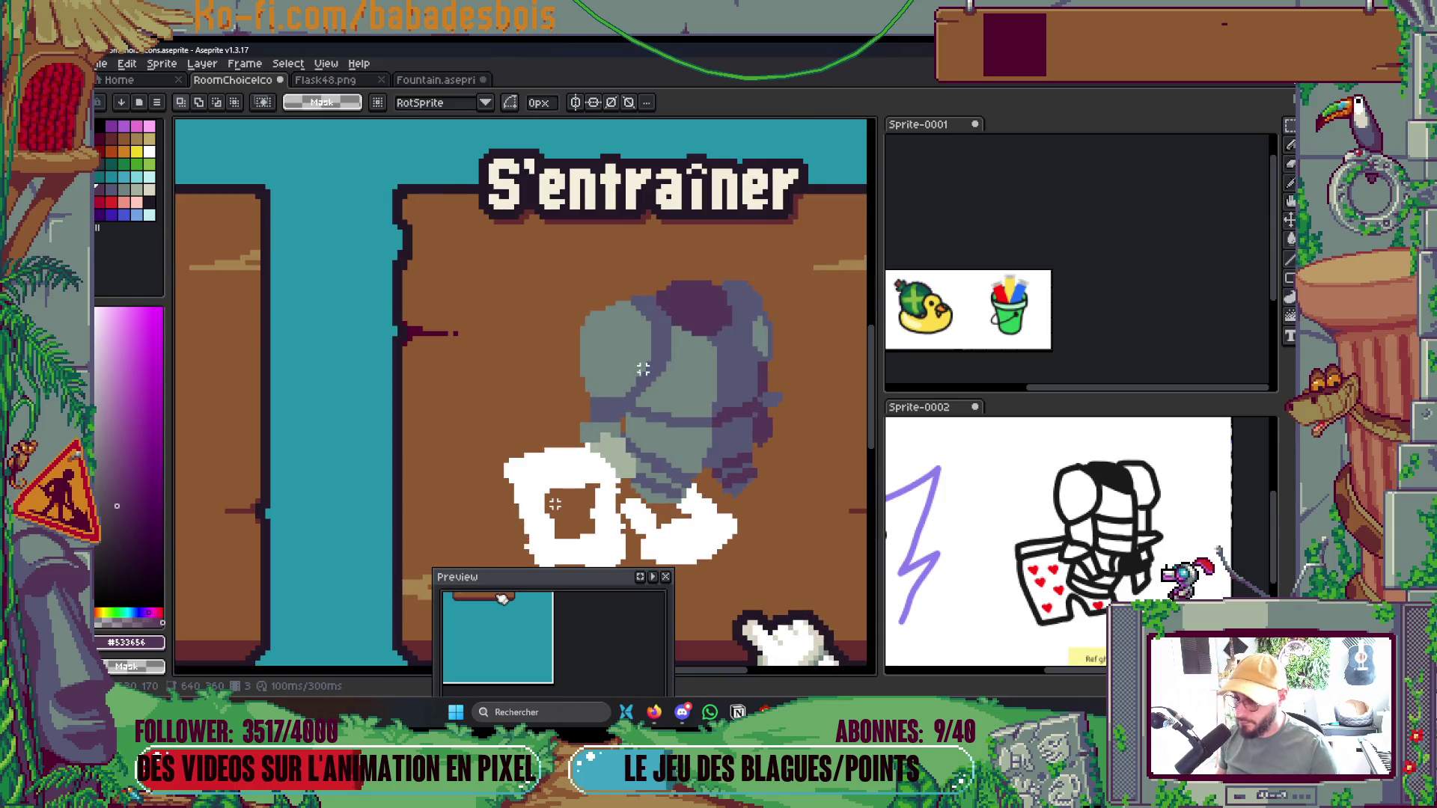
# Sample the armour's grey-green and paint a 4px light highlight on the upper-left shoulder
pyautogui.keyDown('alt'); pyautogui.click(599, 292); pyautogui.keyUp('alt')
pyautogui.press('b')
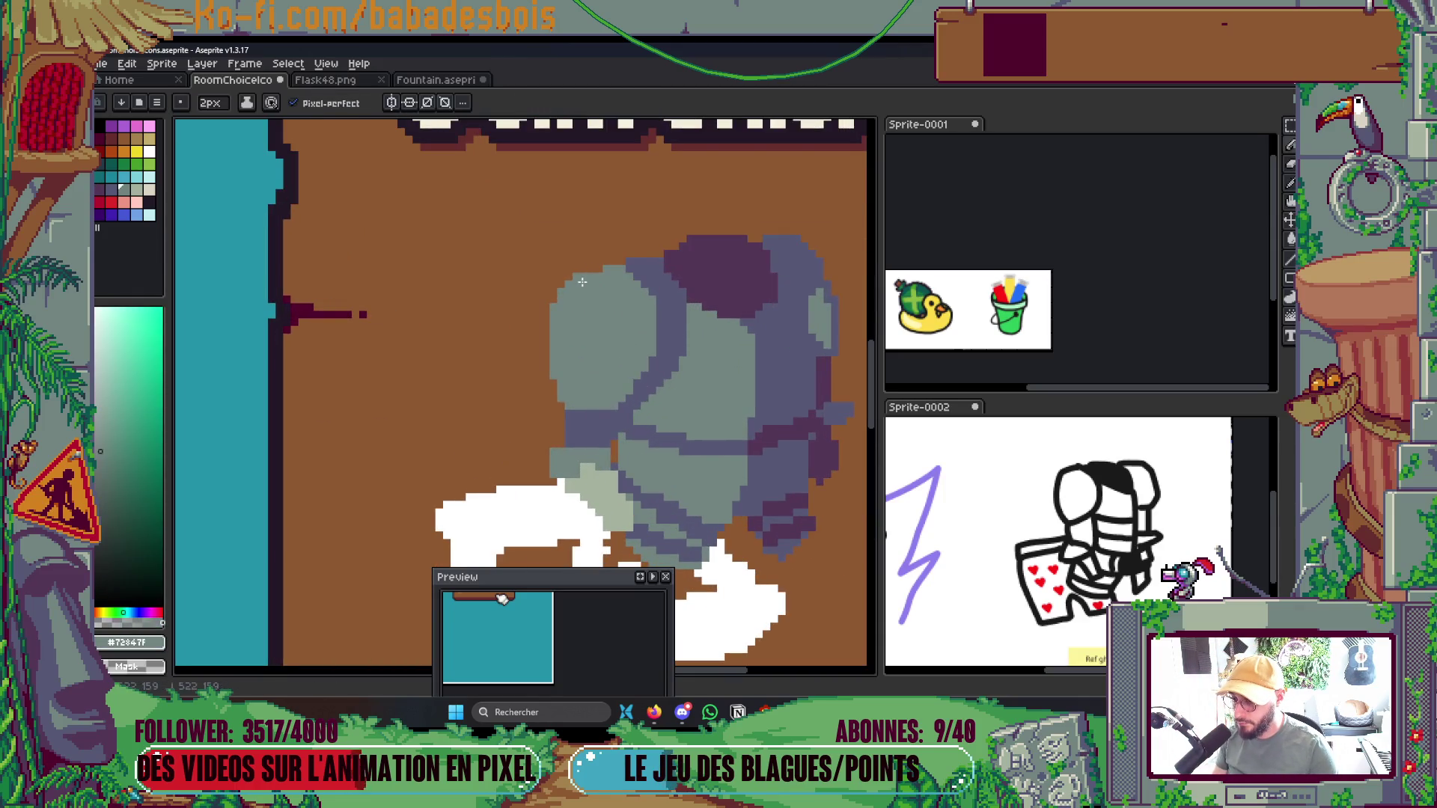
pyautogui.scroll(-2, 606, 336)
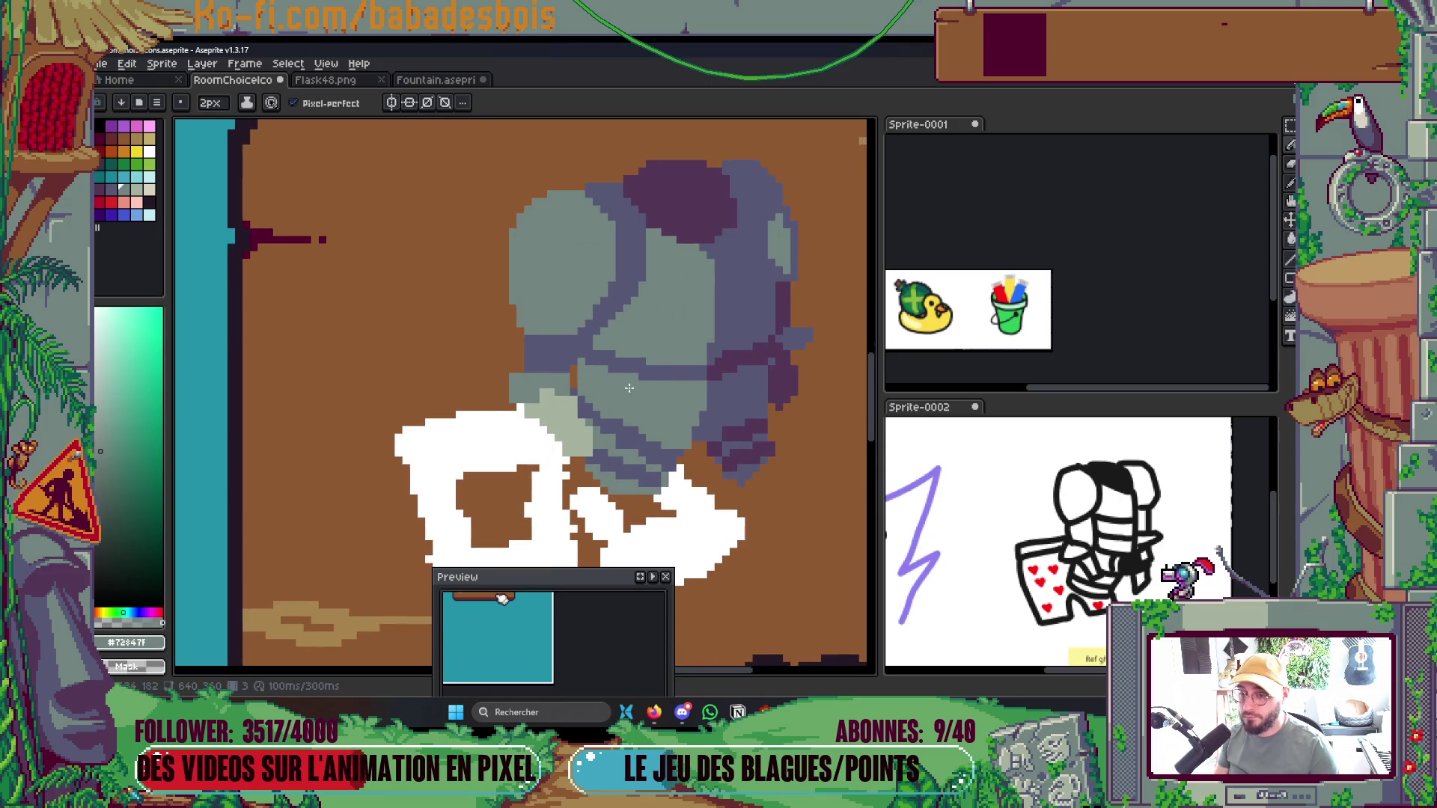
pyautogui.scroll(2, 540, 390)
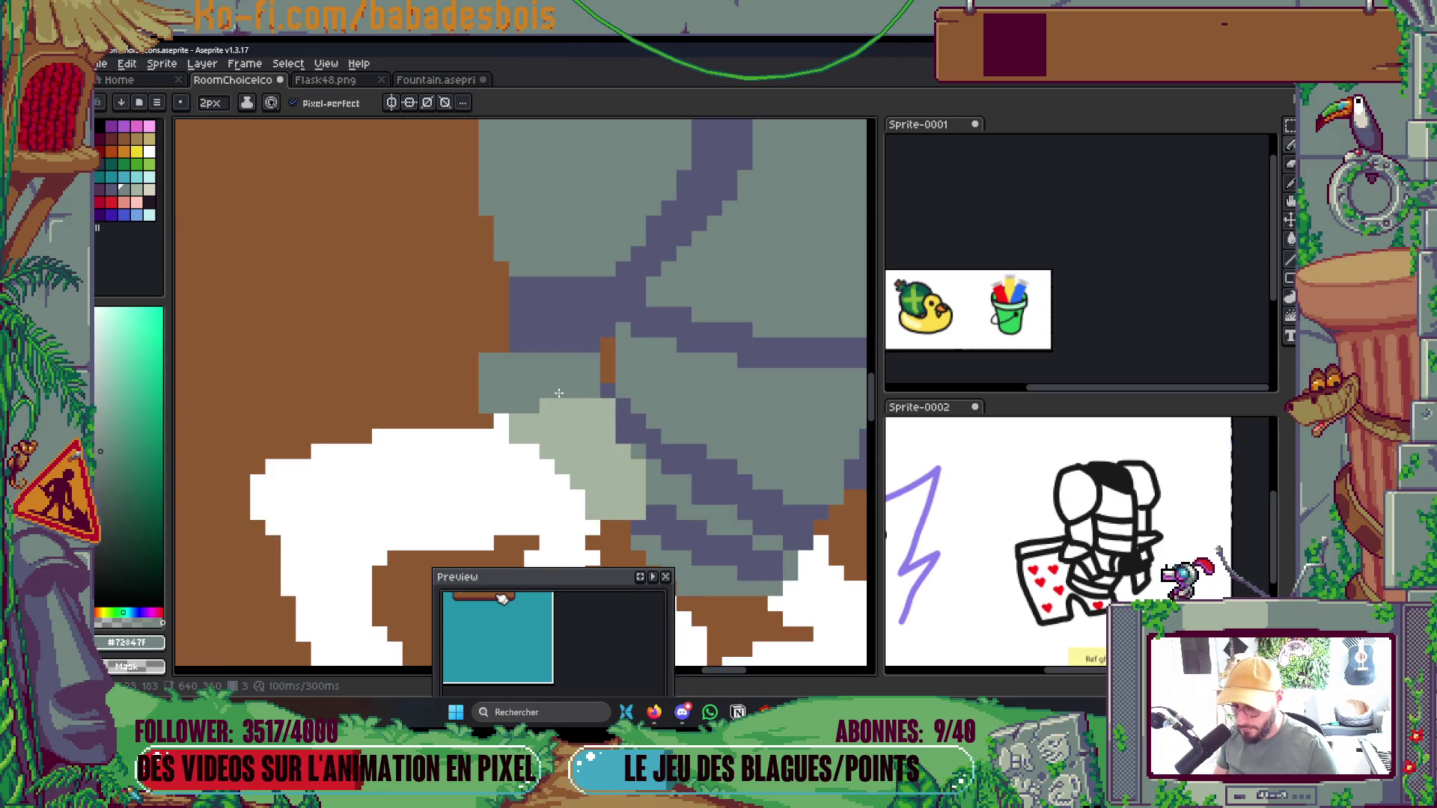
pyautogui.scroll(-2, 508, 339)
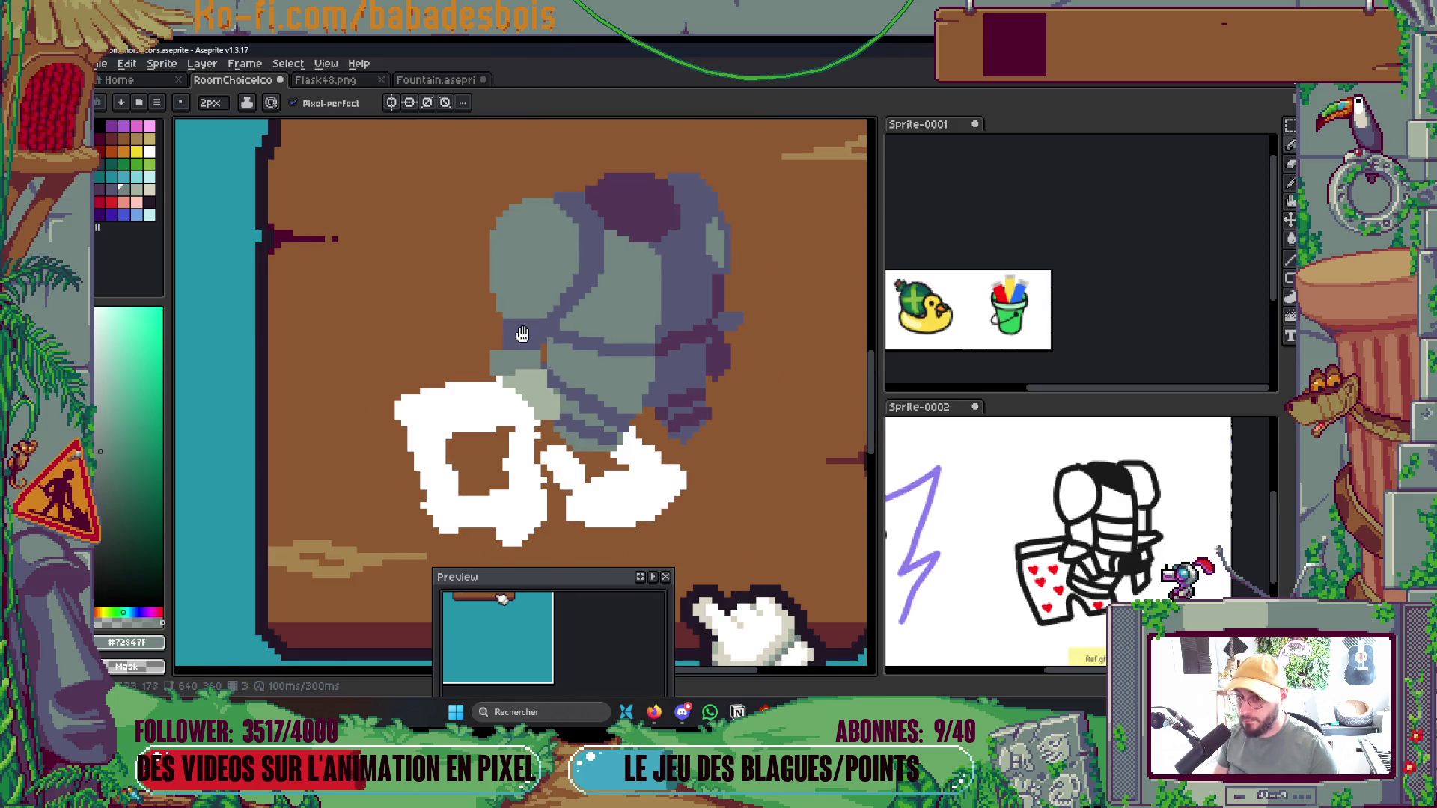
pyautogui.moveTo(523, 334); pyautogui.dragTo(501, 367)
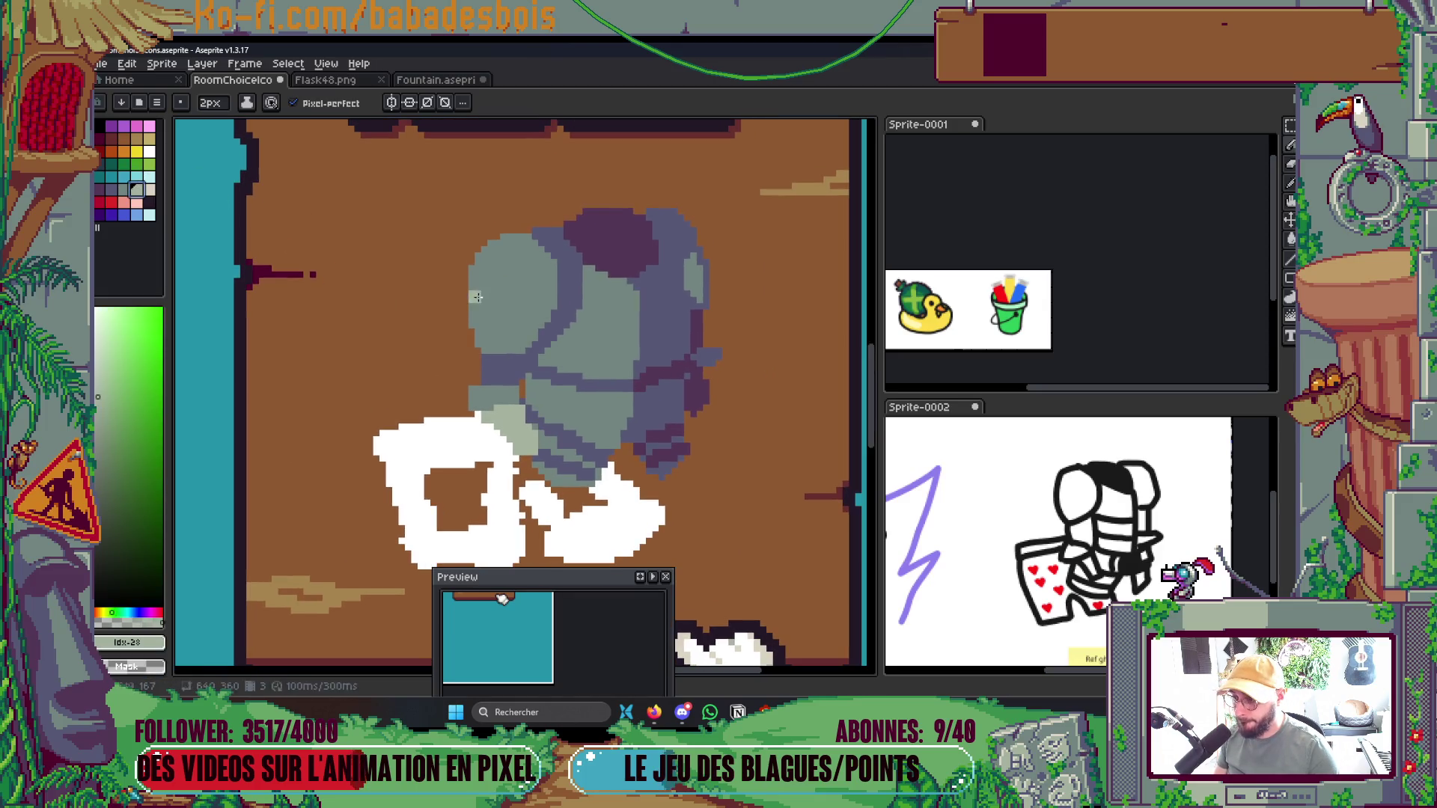
pyautogui.press('+')
pyautogui.press('+')
pyautogui.moveTo(495, 290)
pyautogui.mouseDown()
pyautogui.moveTo(521, 251)
pyautogui.moveTo(513, 292)
pyautogui.moveTo(517, 256)
pyautogui.mouseUp()
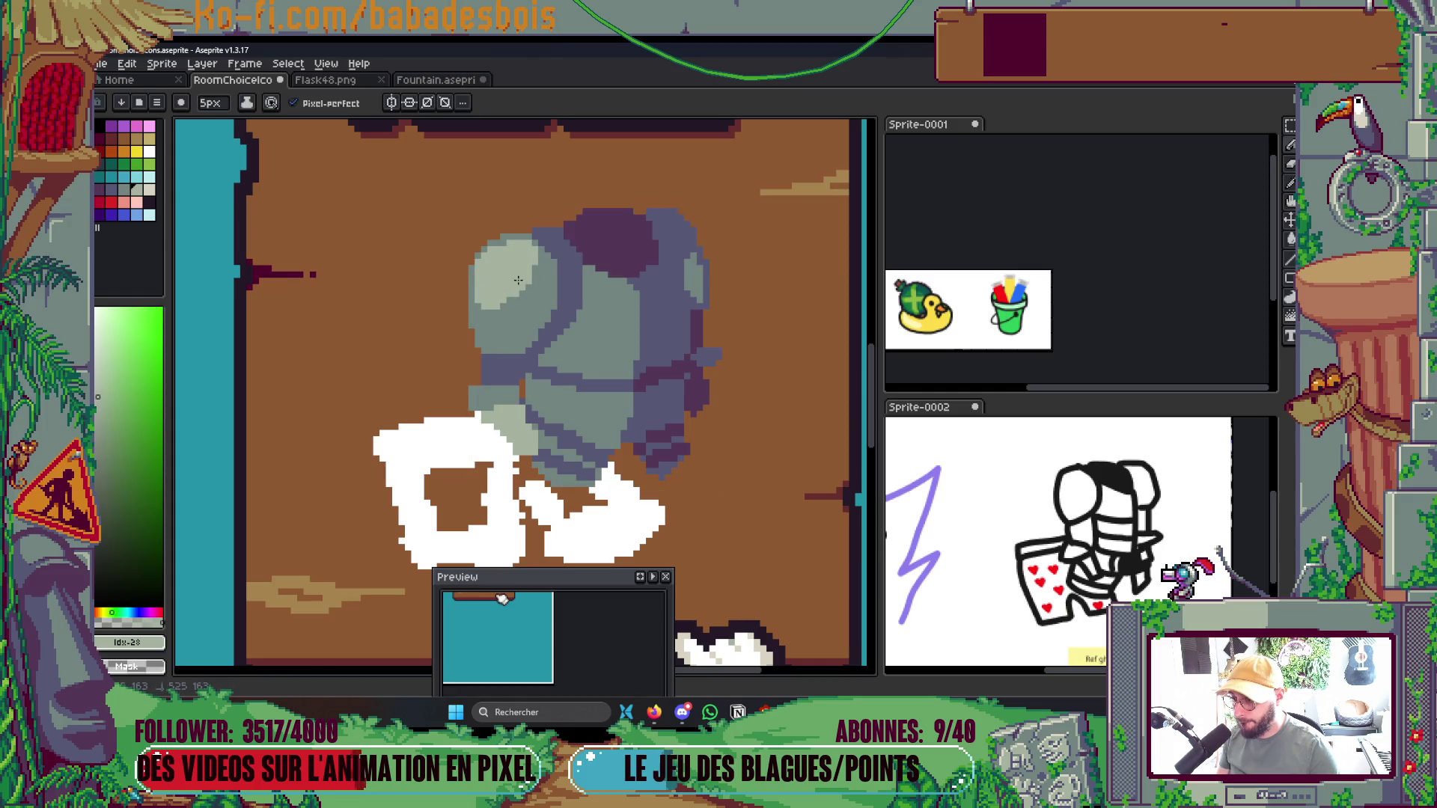
# With a 2px brush, add pale vertical and horizontal chest-plate highlights, then save the file
pyautogui.press('-')
pyautogui.press('-')
pyautogui.press('-')
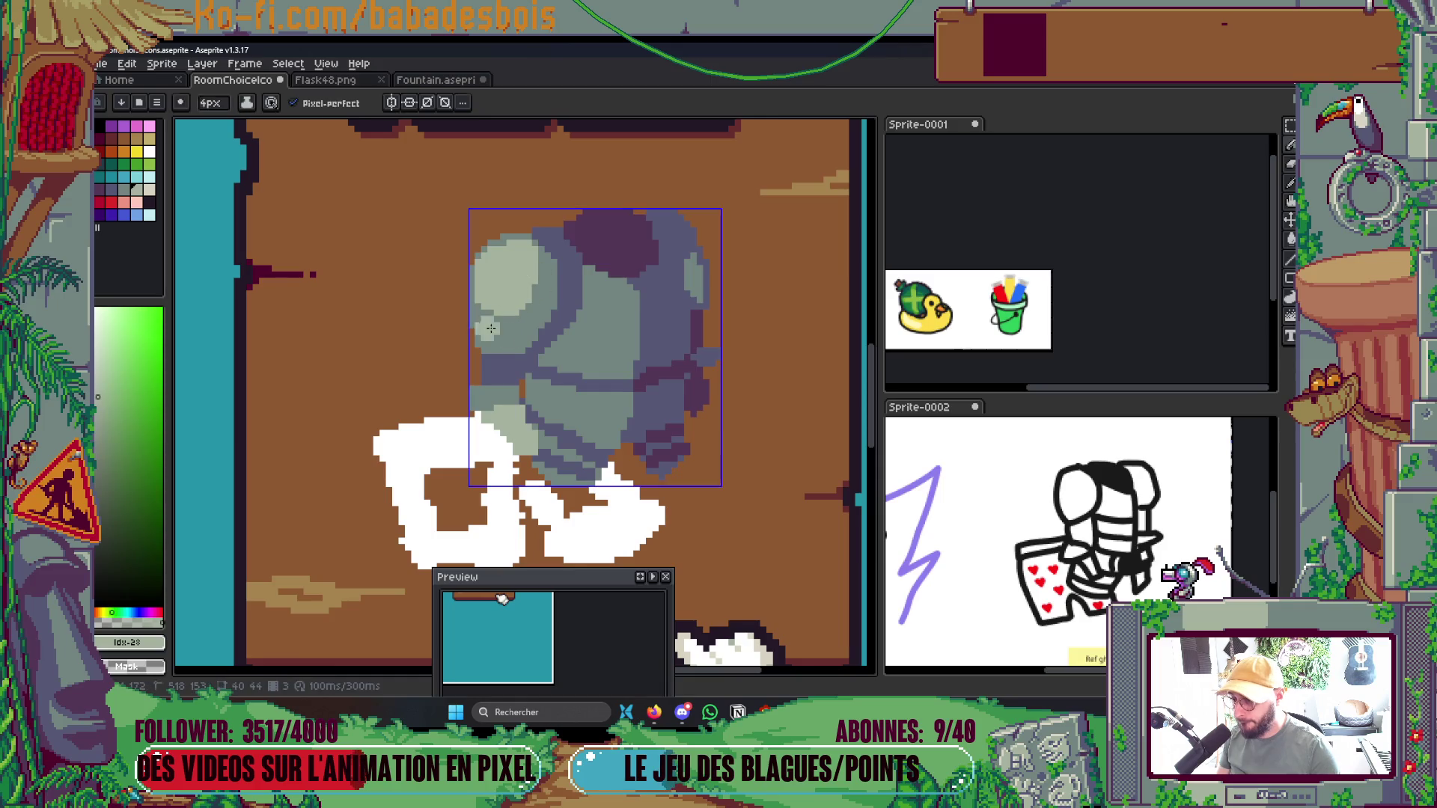
pyautogui.scroll(-5, 700, 310)
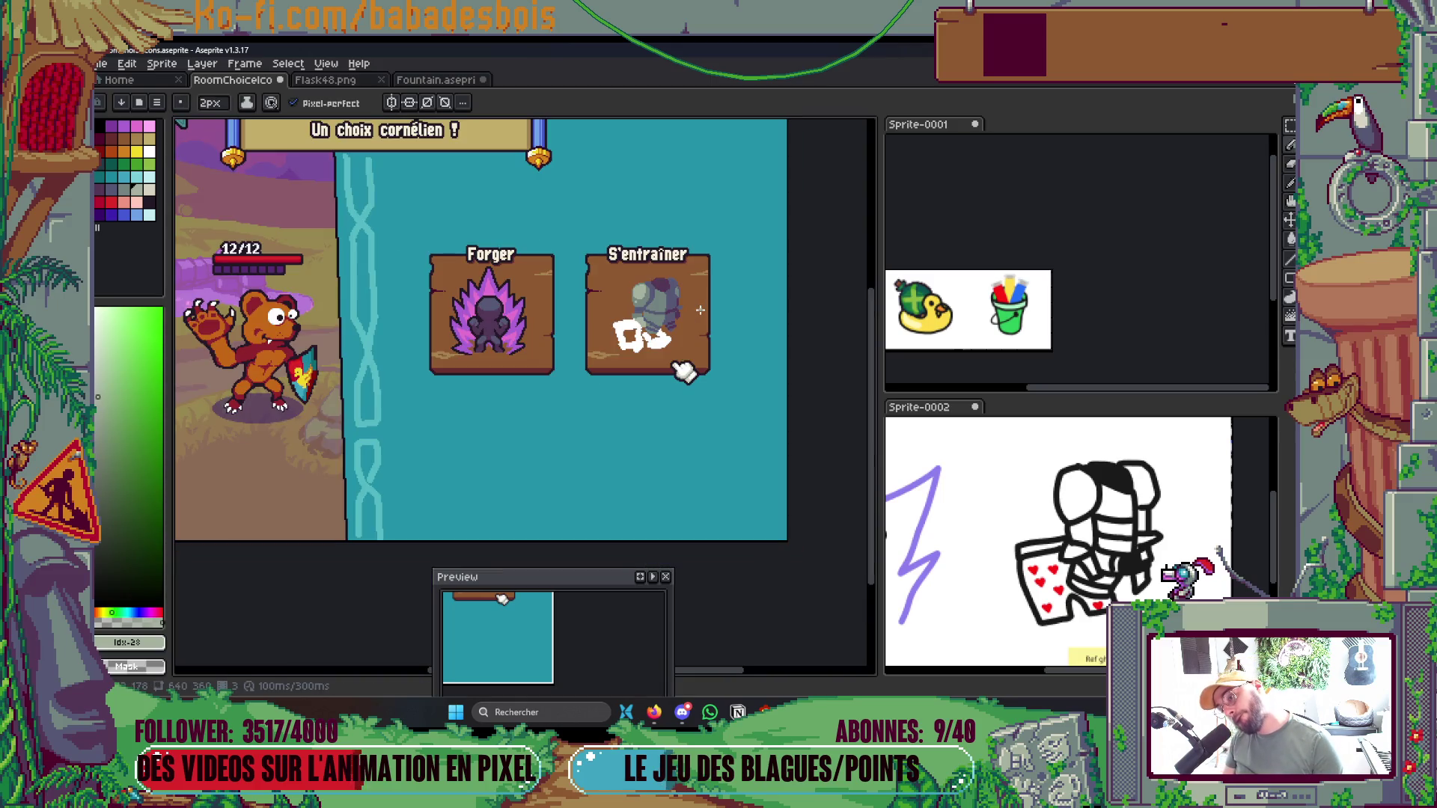
pyautogui.scroll(5, 676, 318)
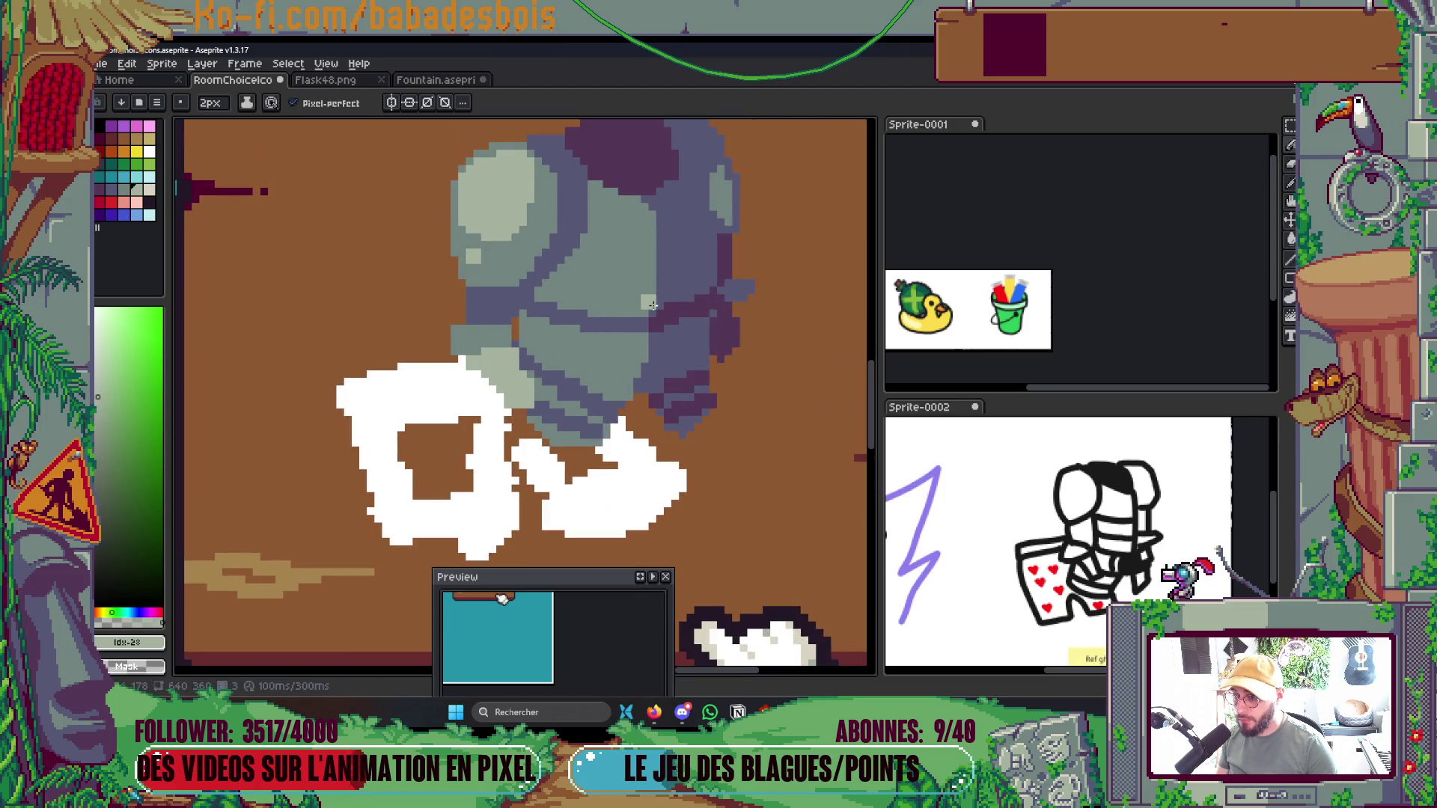
pyautogui.moveTo(656, 311); pyautogui.dragTo(656, 243)
pyautogui.scroll(-5, 657, 247)
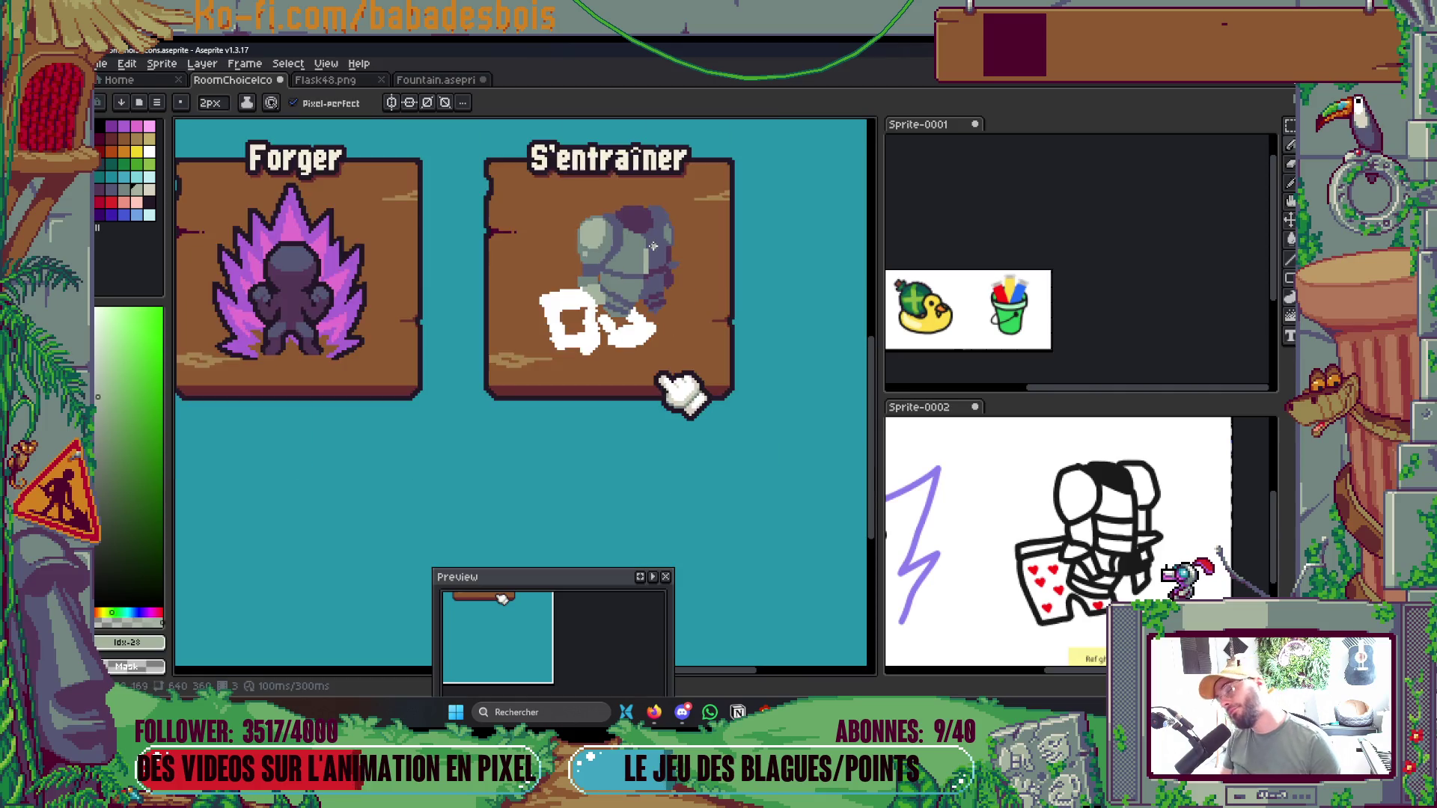
pyautogui.scroll(4, 614, 248)
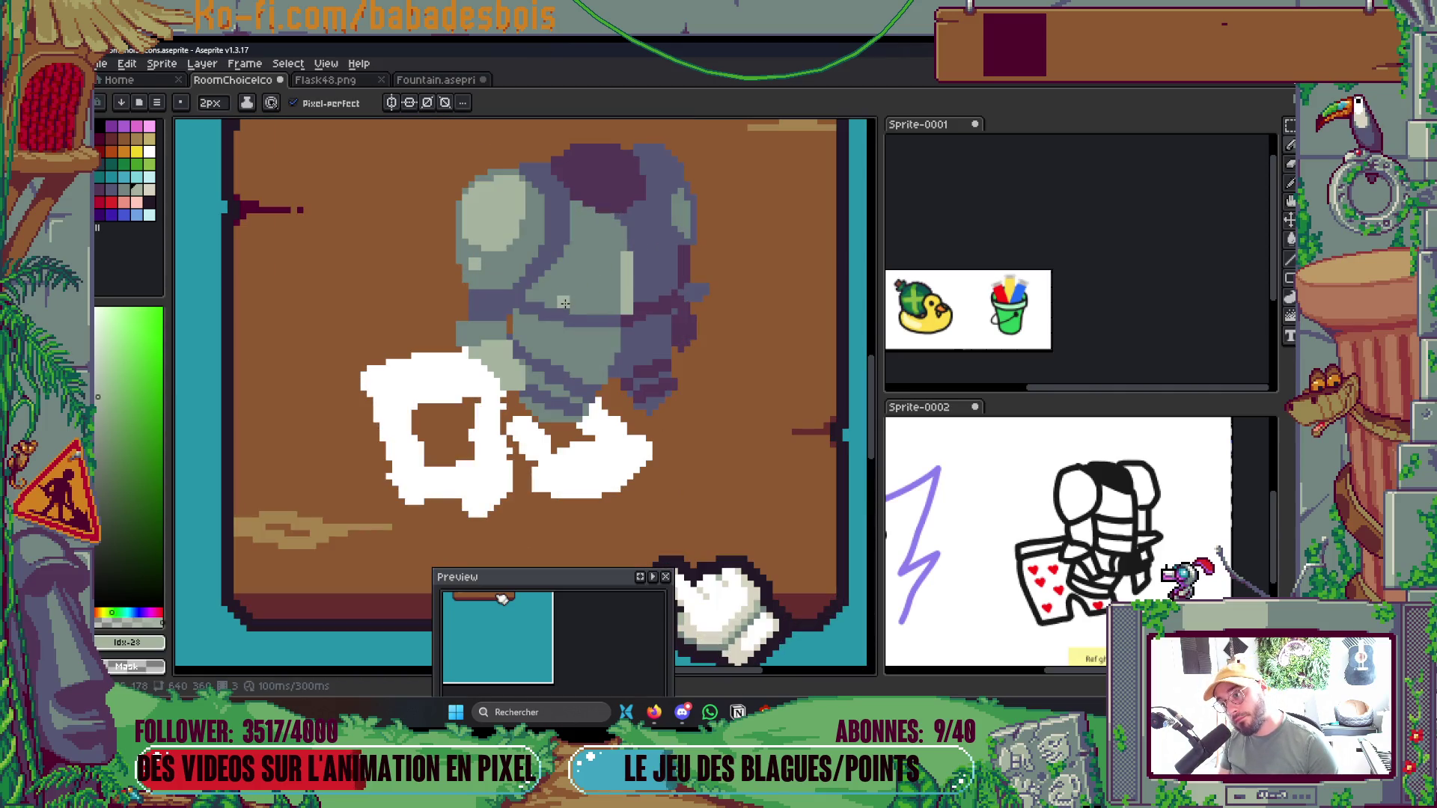
pyautogui.moveTo(564, 304); pyautogui.dragTo(605, 309)
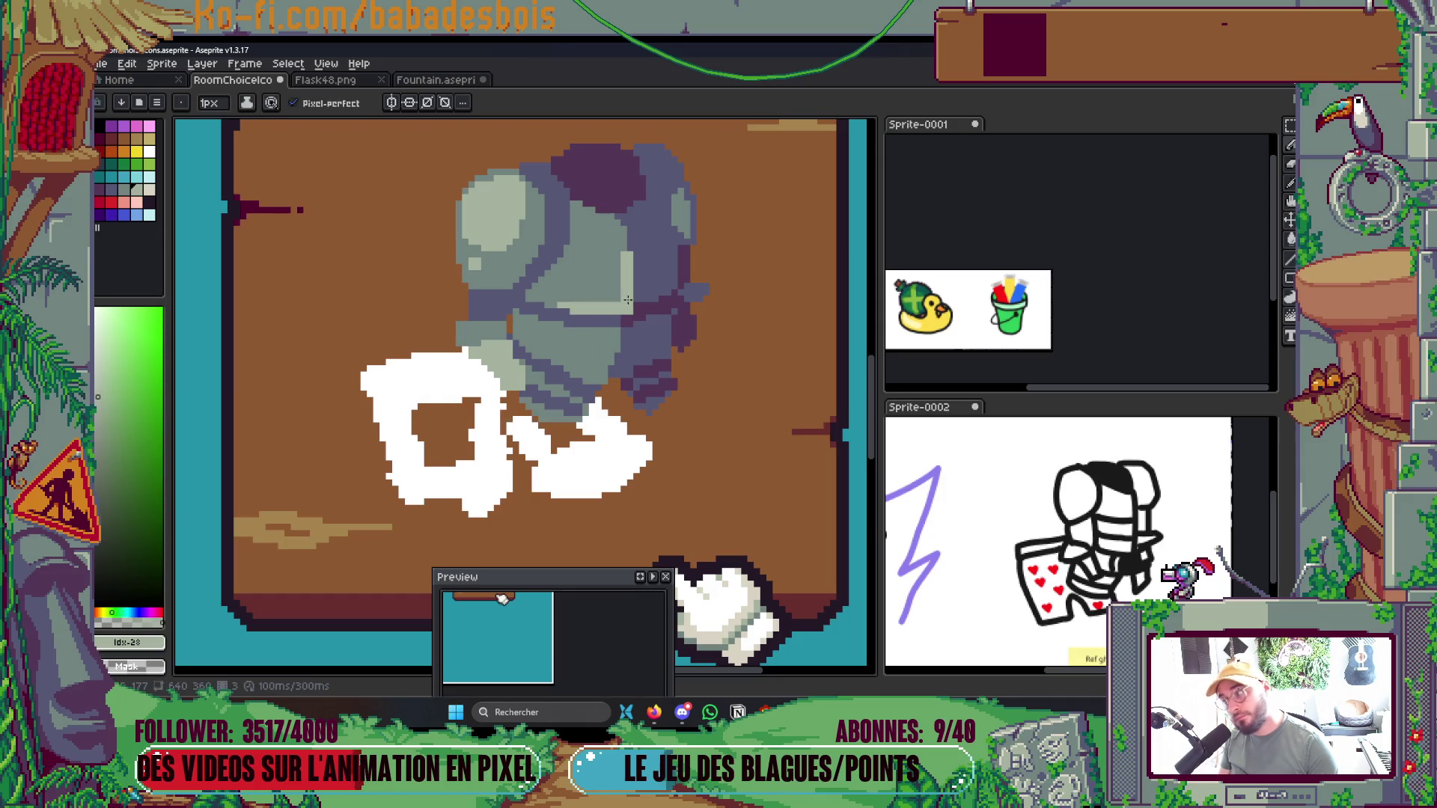
pyautogui.scroll(-5, 628, 300)
pyautogui.hotkey('ctrl', 's')
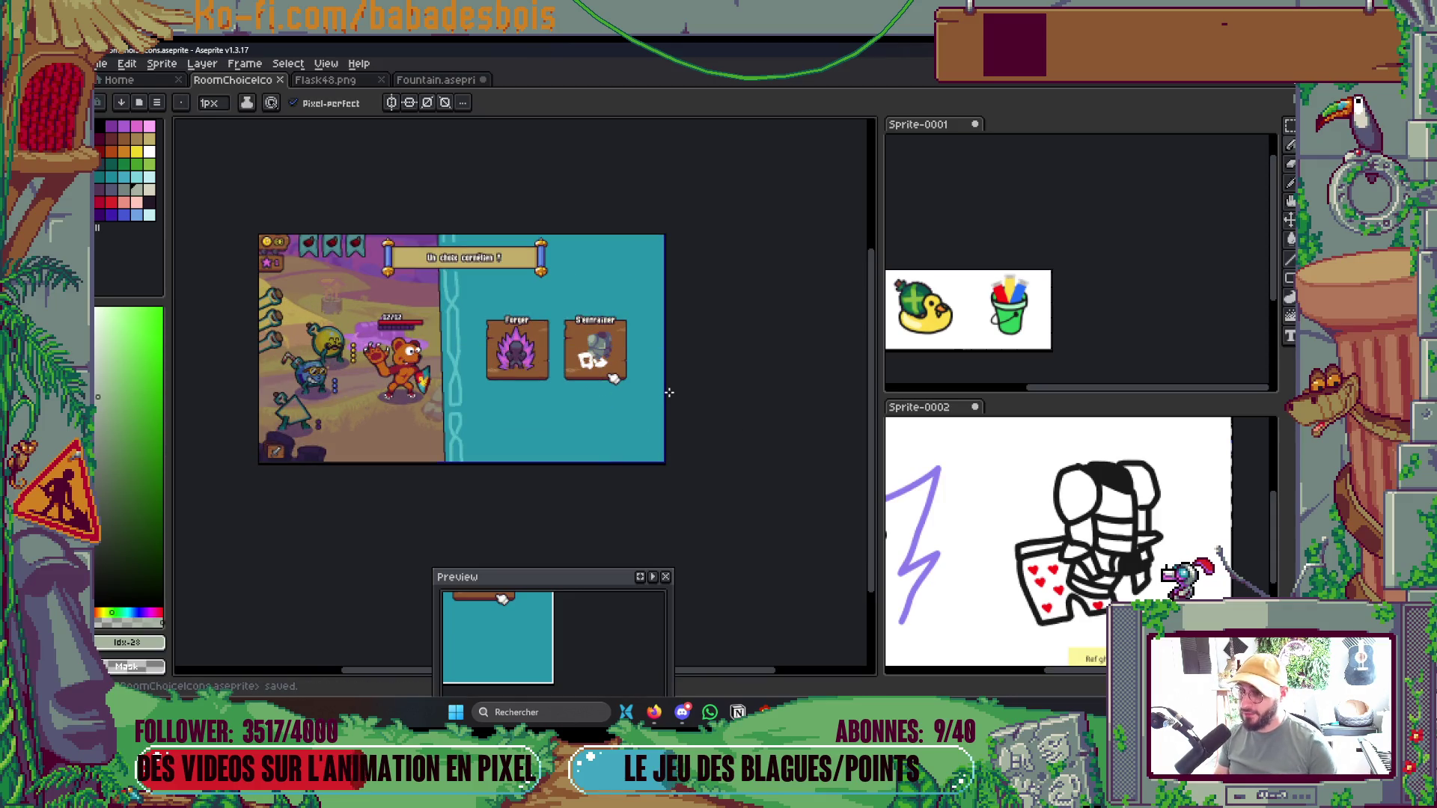
# Add light grey pixels to the chest plate and pick up the mid grey-green
pyautogui.scroll(4, 600, 376)
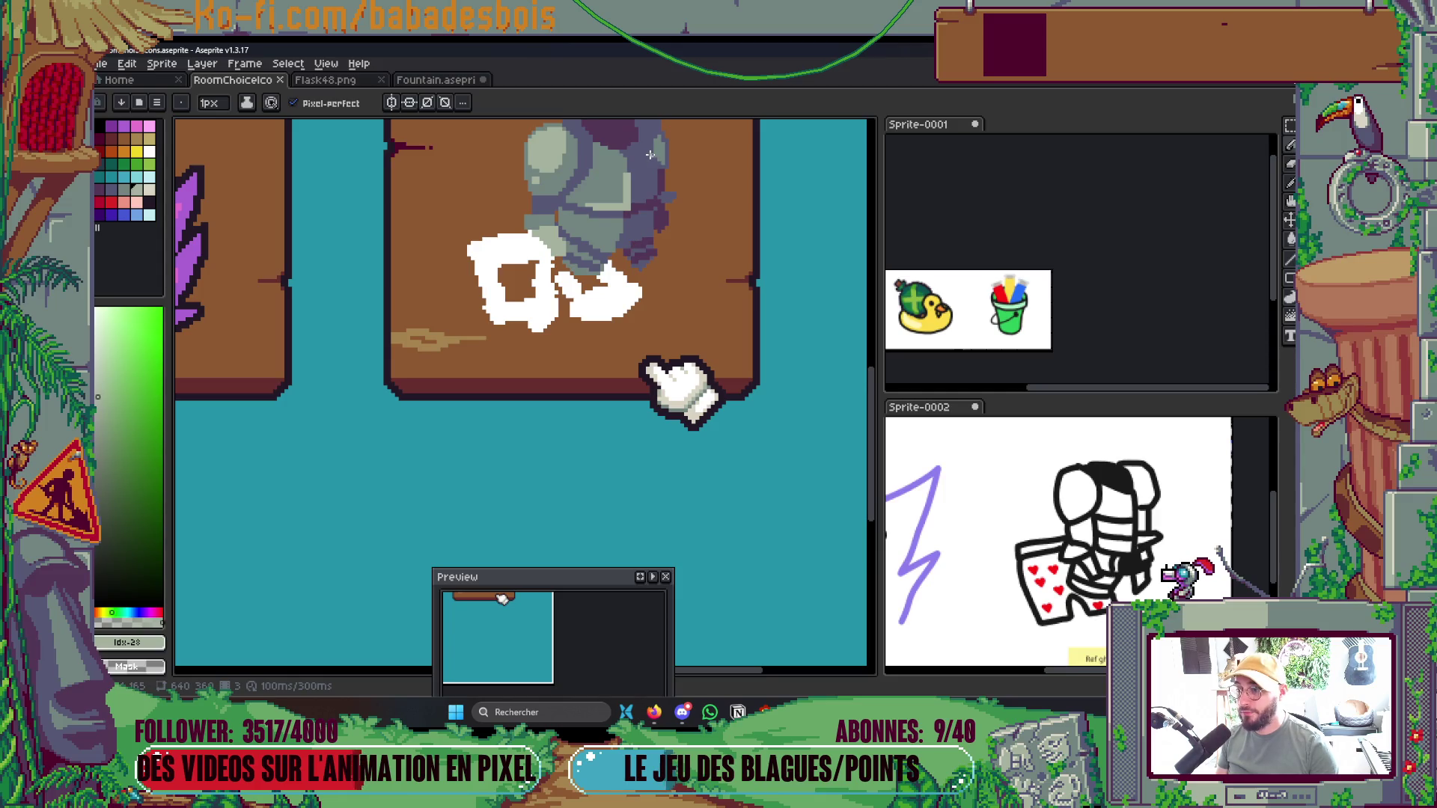
pyautogui.scroll(3, 650, 155)
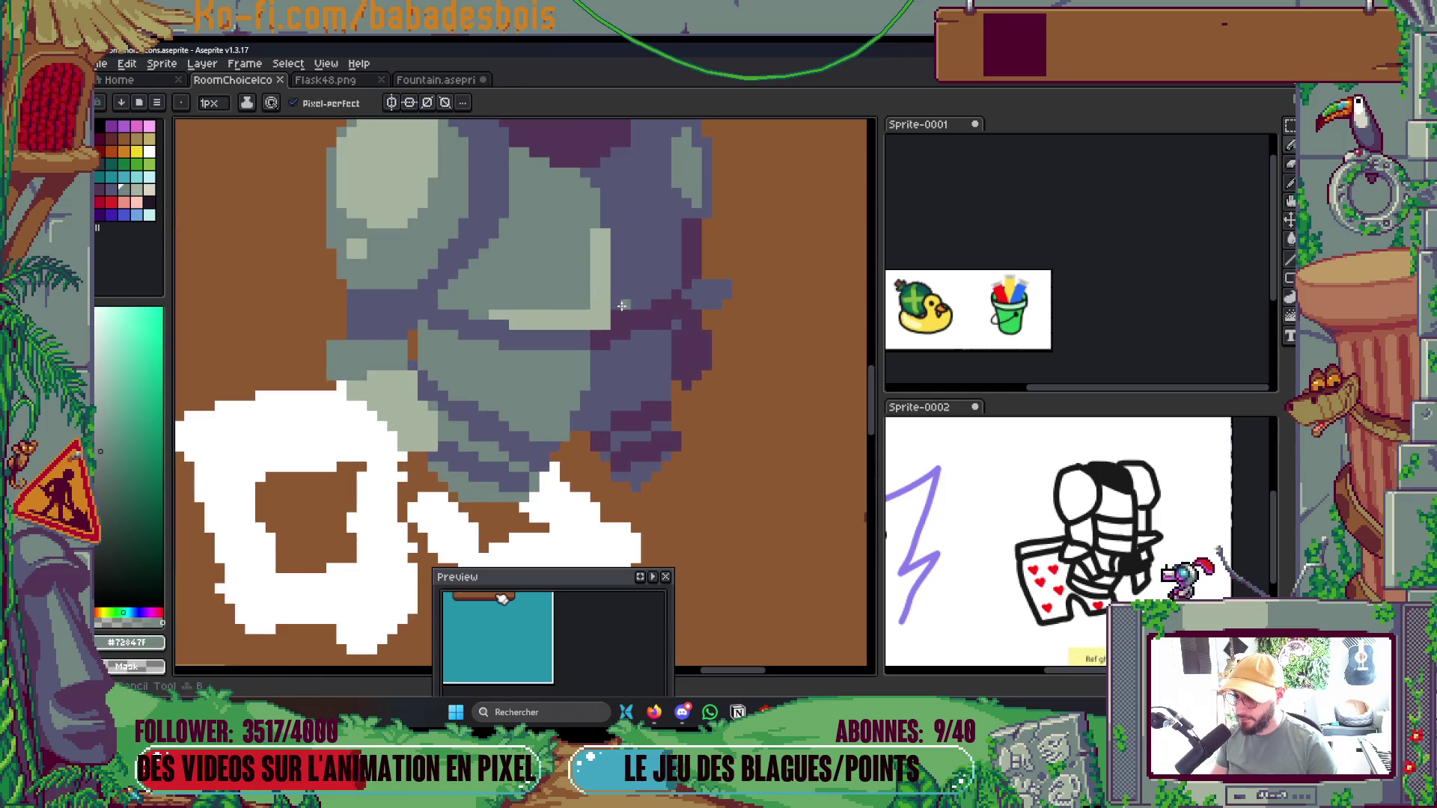
pyautogui.click(613, 312)
pyautogui.click(657, 294)
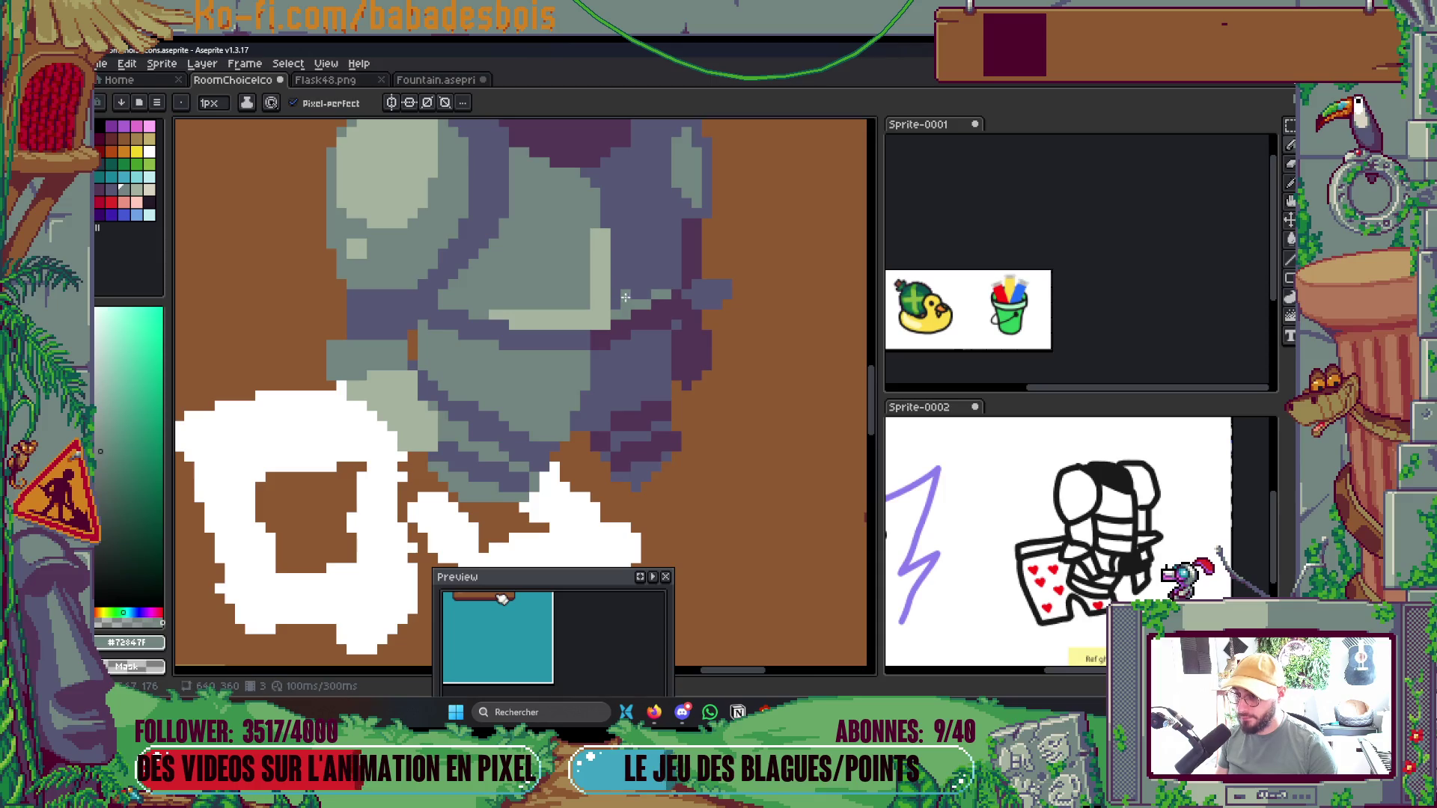
pyautogui.keyDown('alt'); pyautogui.click(599, 241); pyautogui.keyUp('alt')
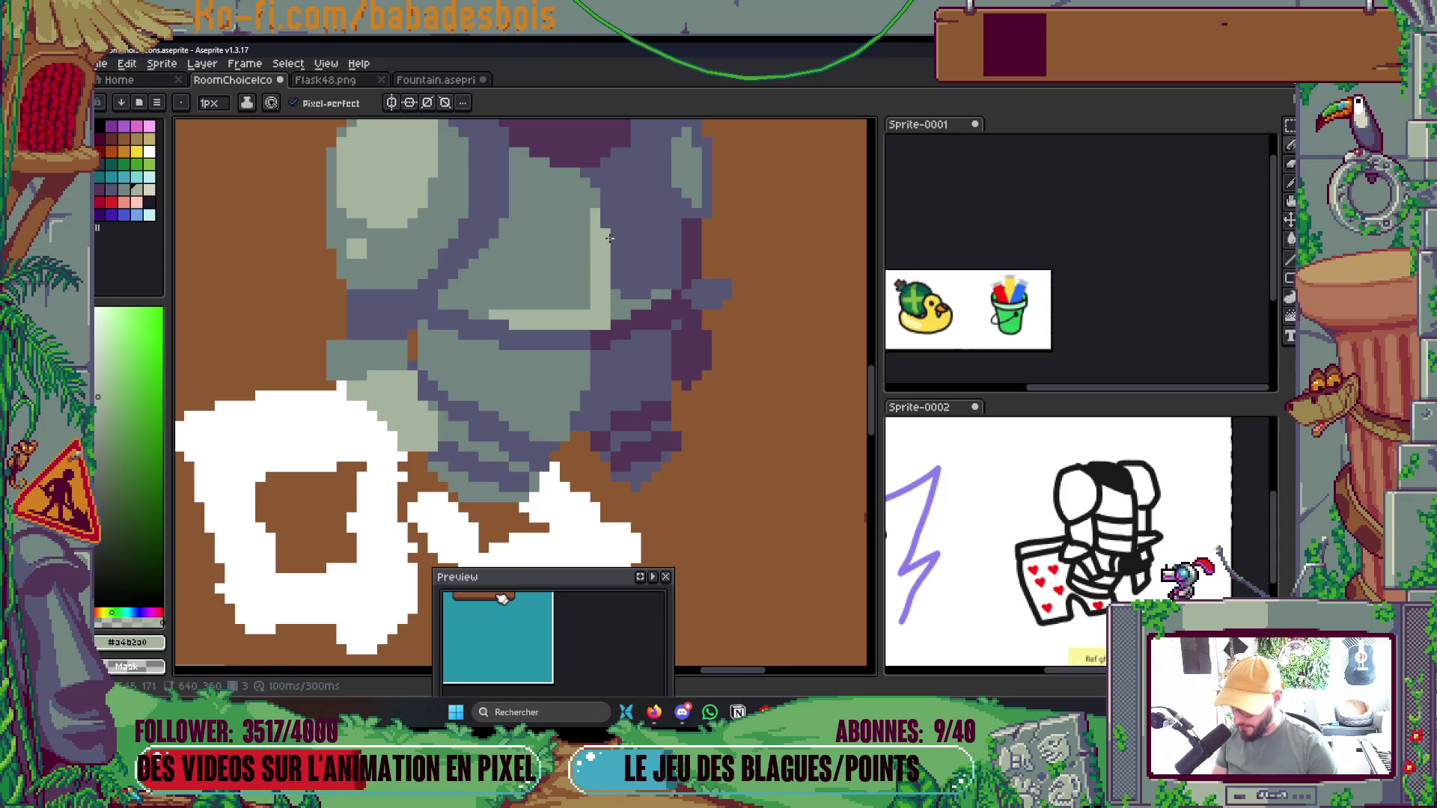
pyautogui.keyDown('alt'); pyautogui.click(589, 197); pyautogui.keyUp('alt')
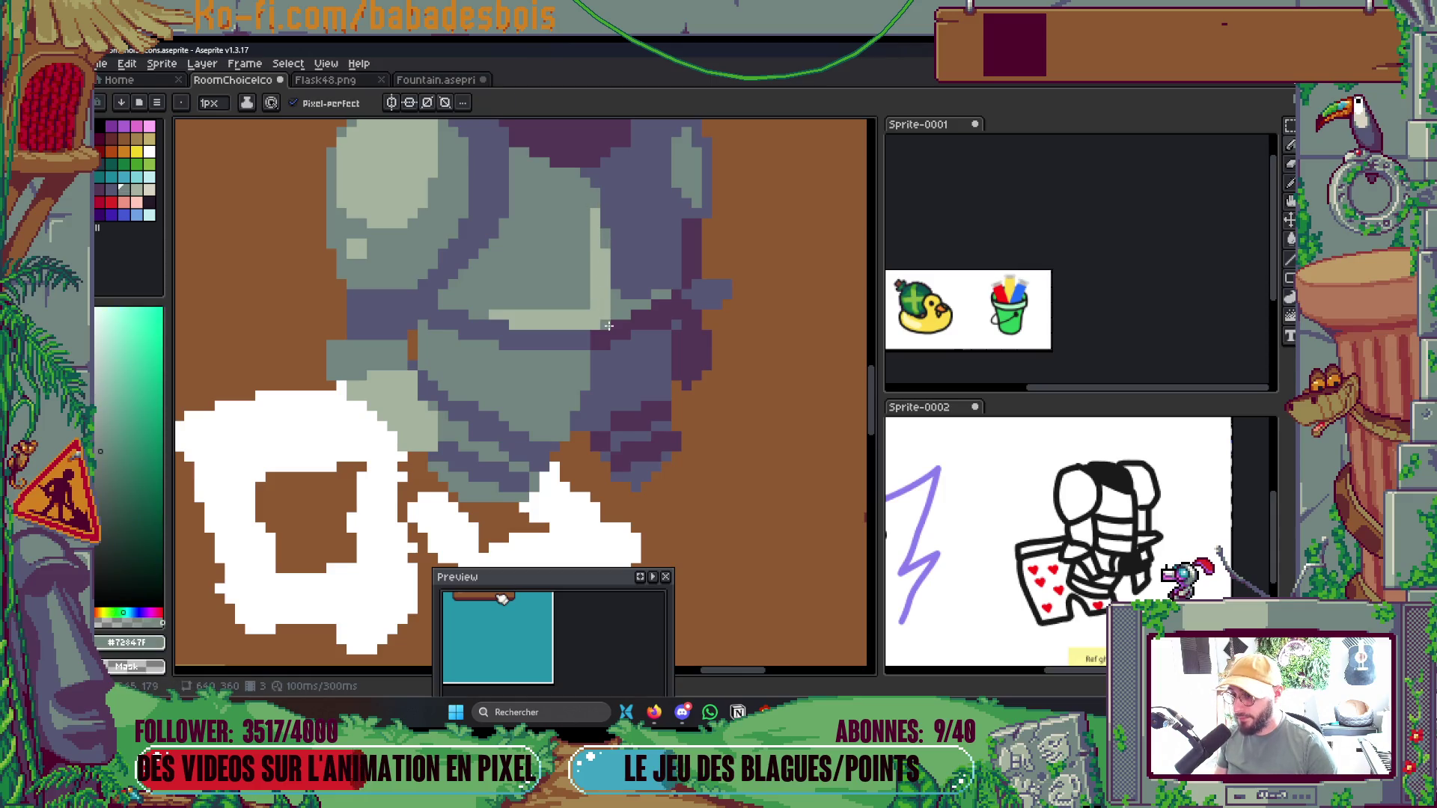
# Extend the dark purple shape along the top of the armour
pyautogui.scroll(-5, 636, 289)
pyautogui.scroll(2, 632, 247)
pyautogui.scroll(1, 633, 242)
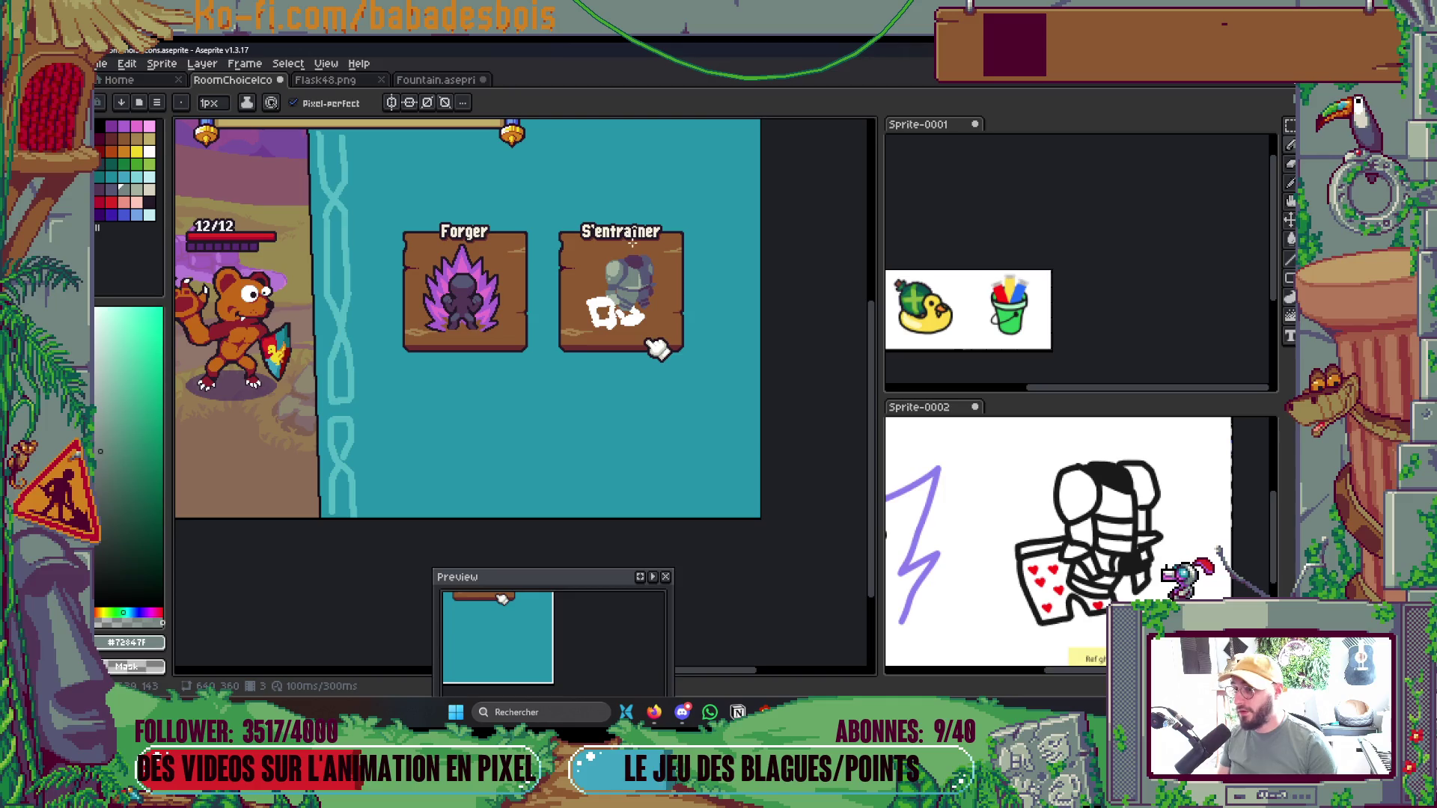
pyautogui.scroll(4, 649, 317)
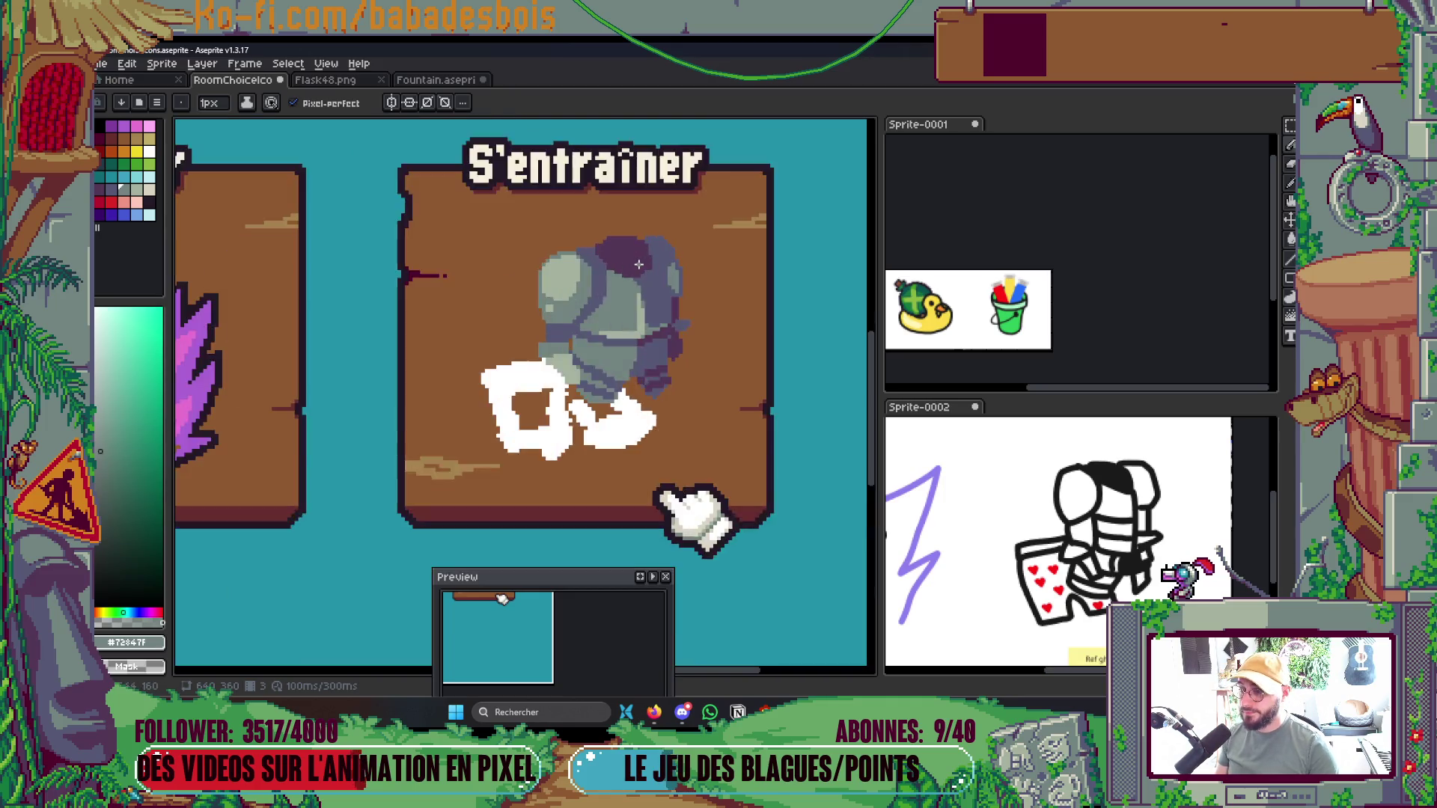
pyautogui.keyDown('alt'); pyautogui.click(603, 262); pyautogui.keyUp('alt')
pyautogui.moveTo(564, 304); pyautogui.dragTo(538, 290)
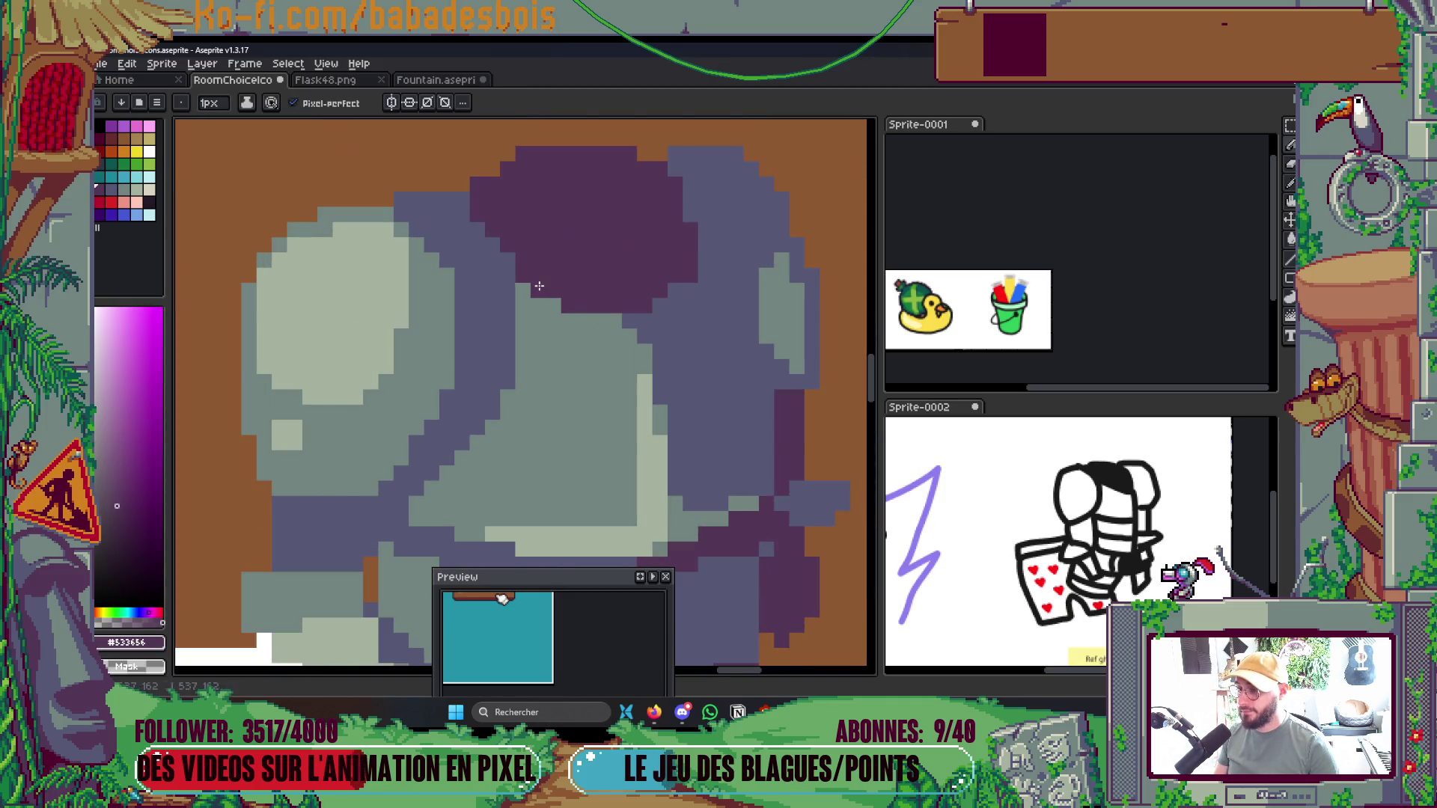
pyautogui.scroll(-3, 621, 168)
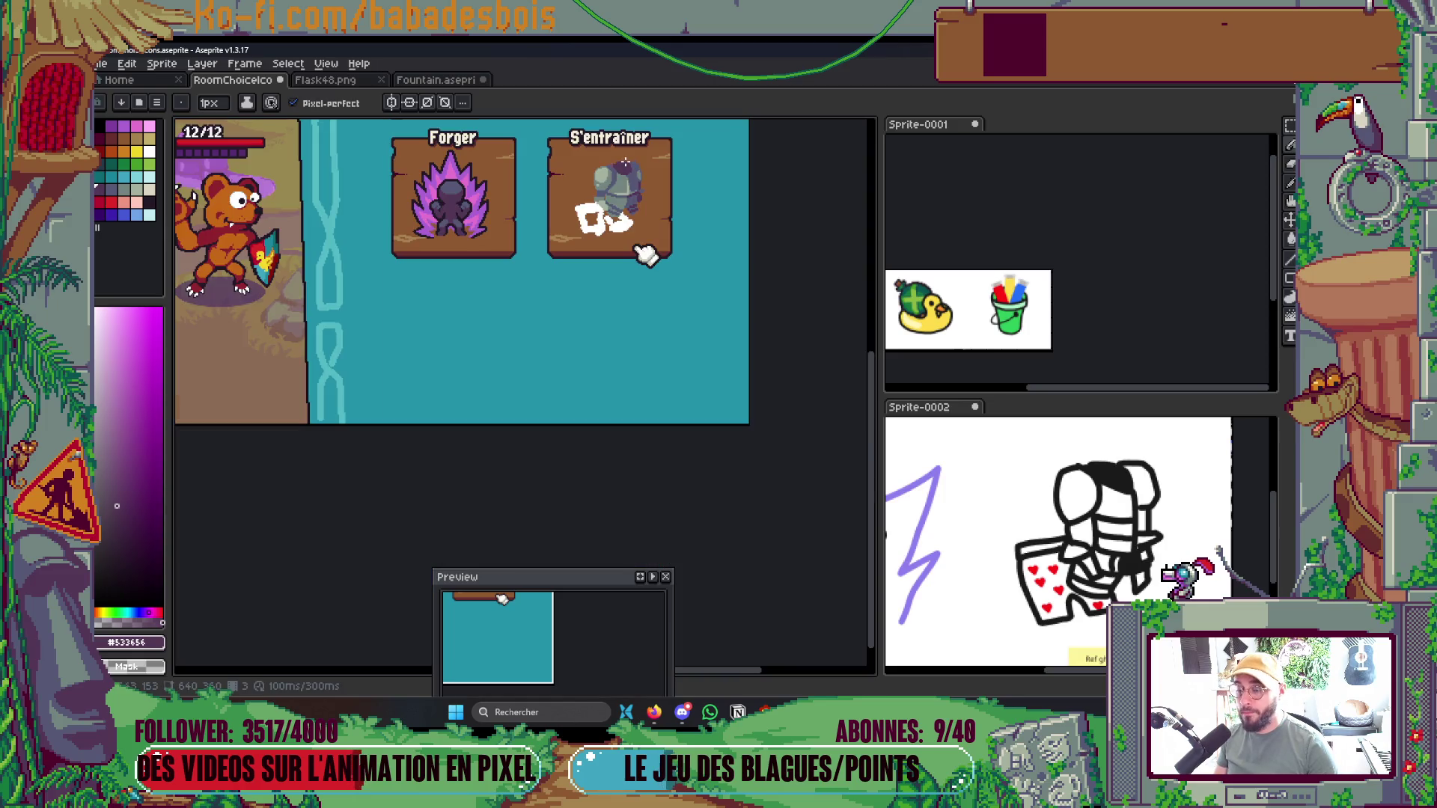
pyautogui.scroll(3, 635, 177)
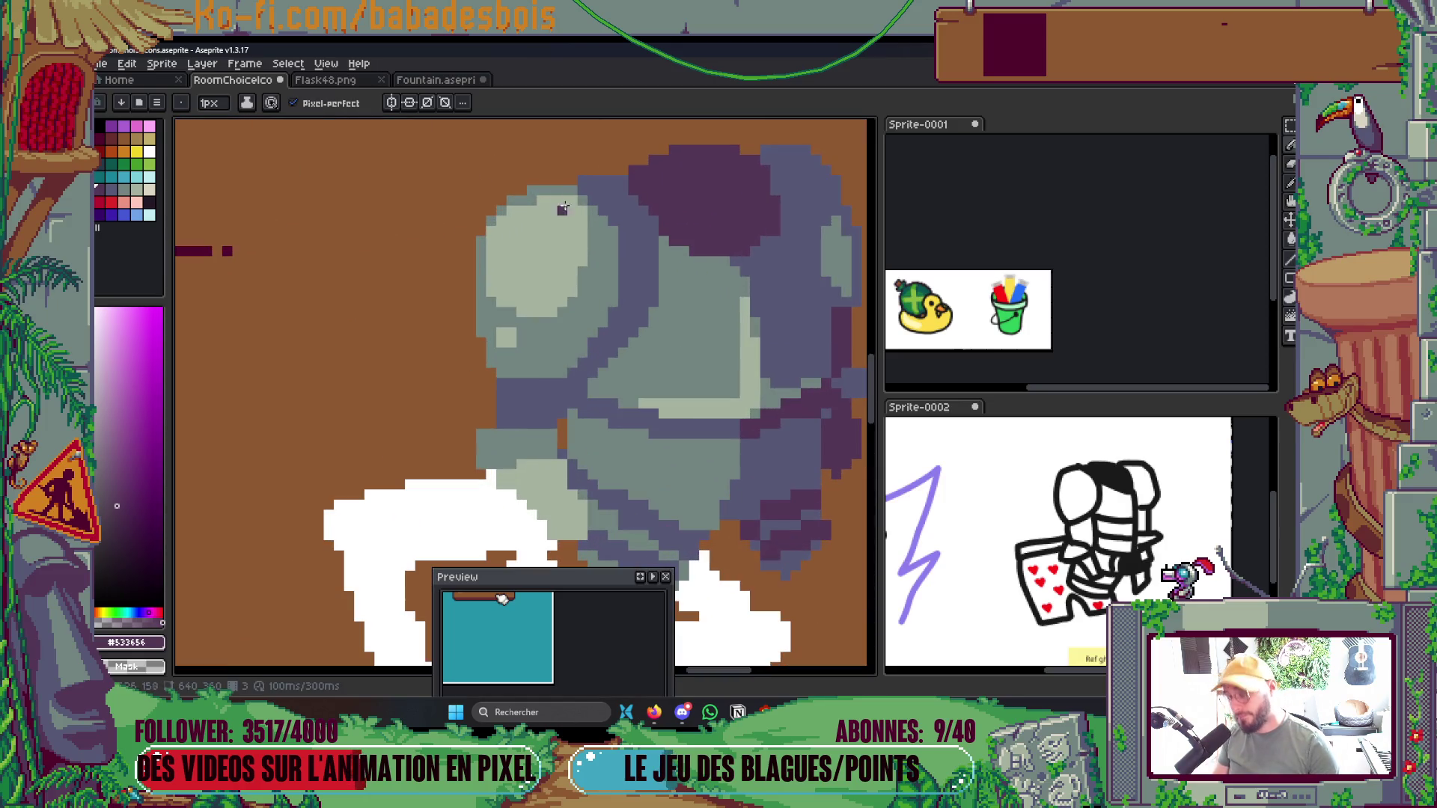
# Paint light grey-green along the lower armour plate at 2px, then a mid grey-green row
pyautogui.keyDown('alt'); pyautogui.click(533, 203); pyautogui.keyUp('alt')
pyautogui.scroll(-3, 533, 203)
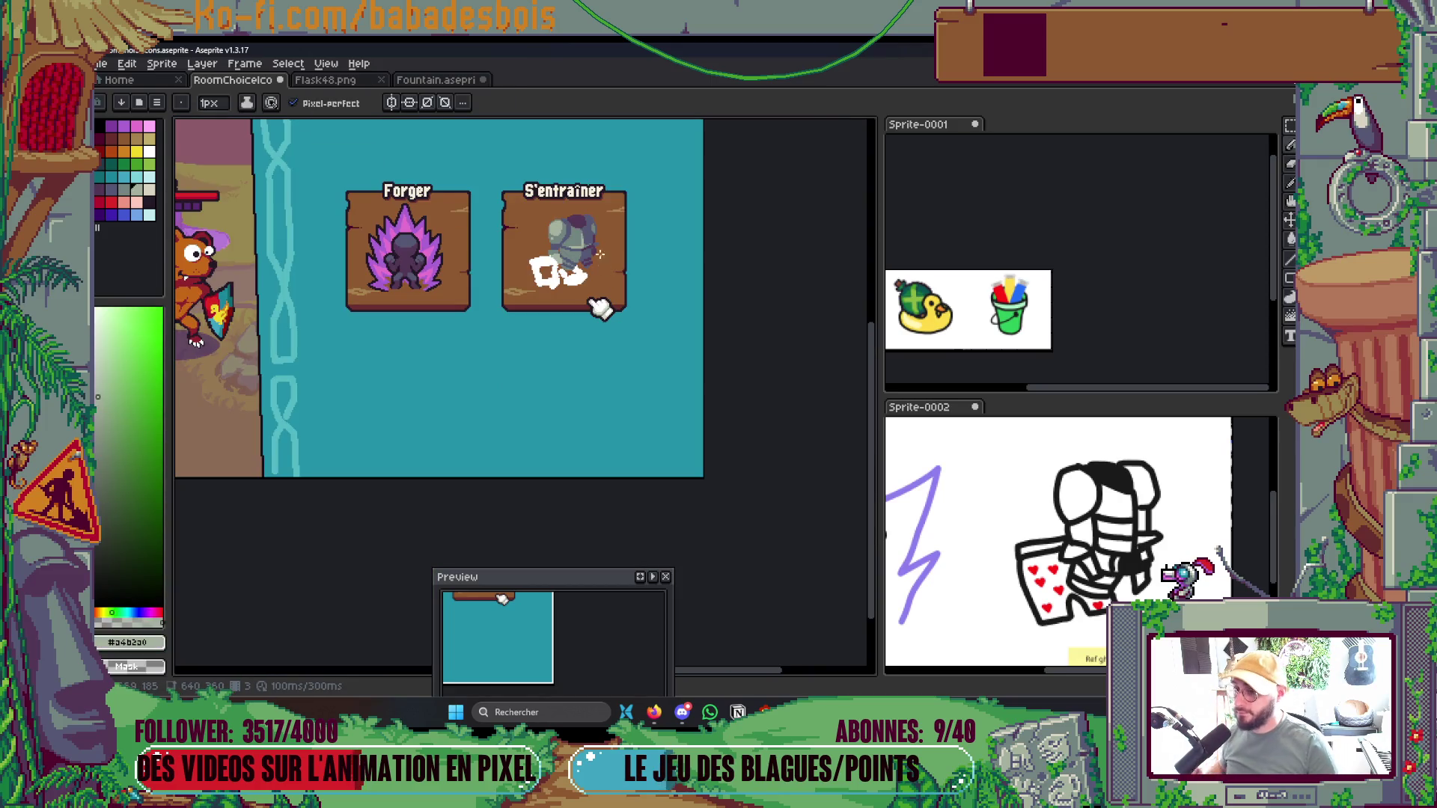
pyautogui.scroll(4, 600, 255)
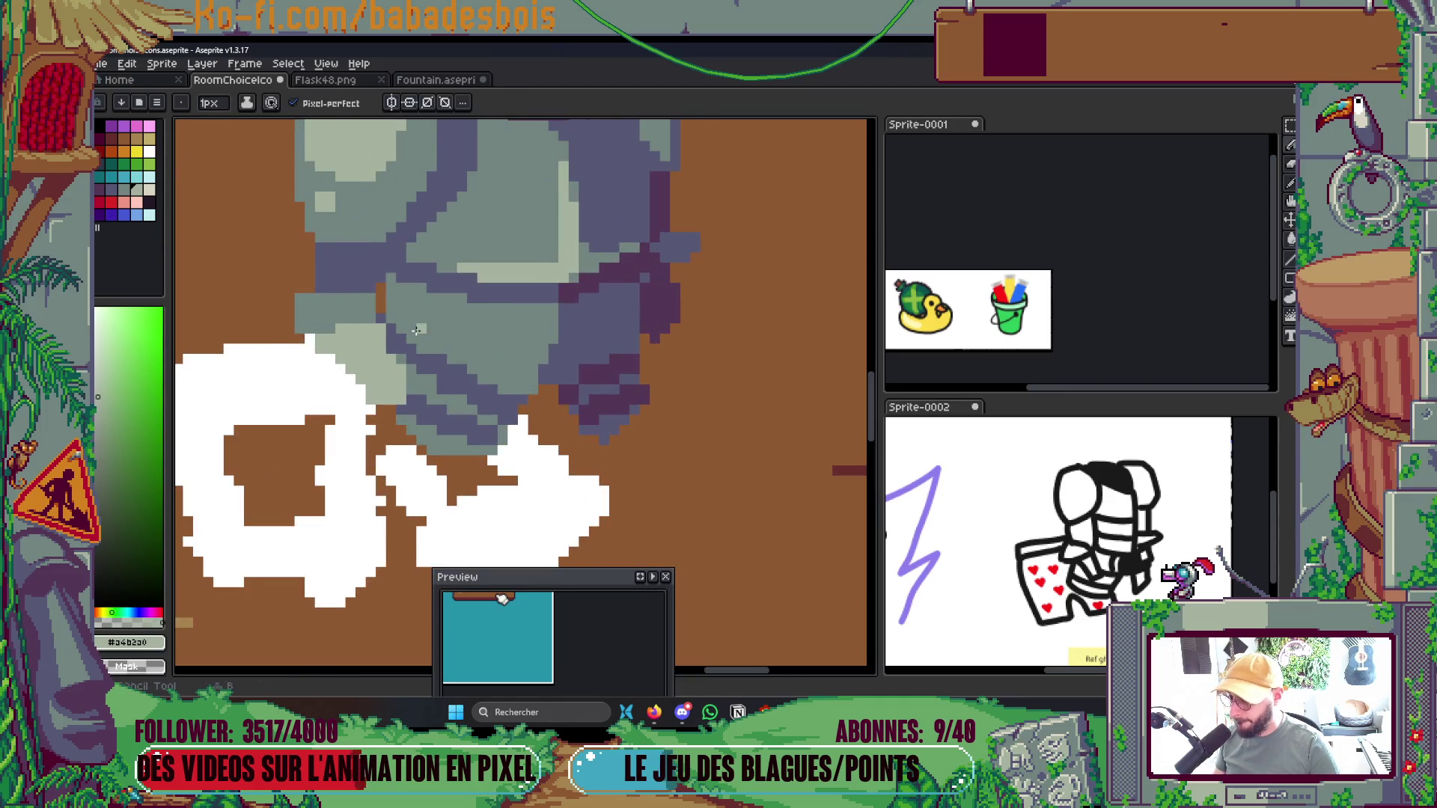
pyautogui.hscroll(-2, 416, 330)
pyautogui.press('+')
pyautogui.moveTo(483, 329); pyautogui.dragTo(617, 364)
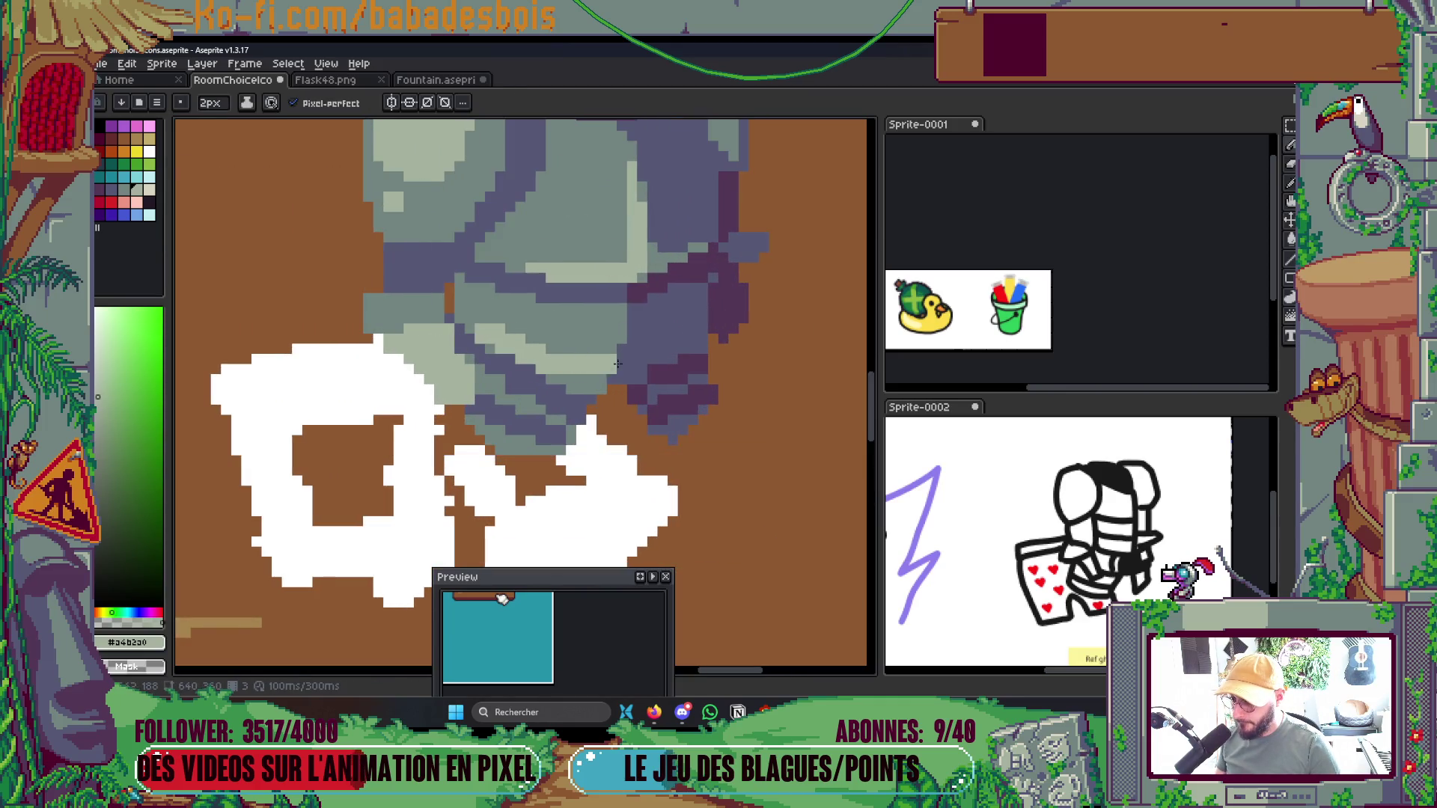
pyautogui.scroll(-3, 679, 301)
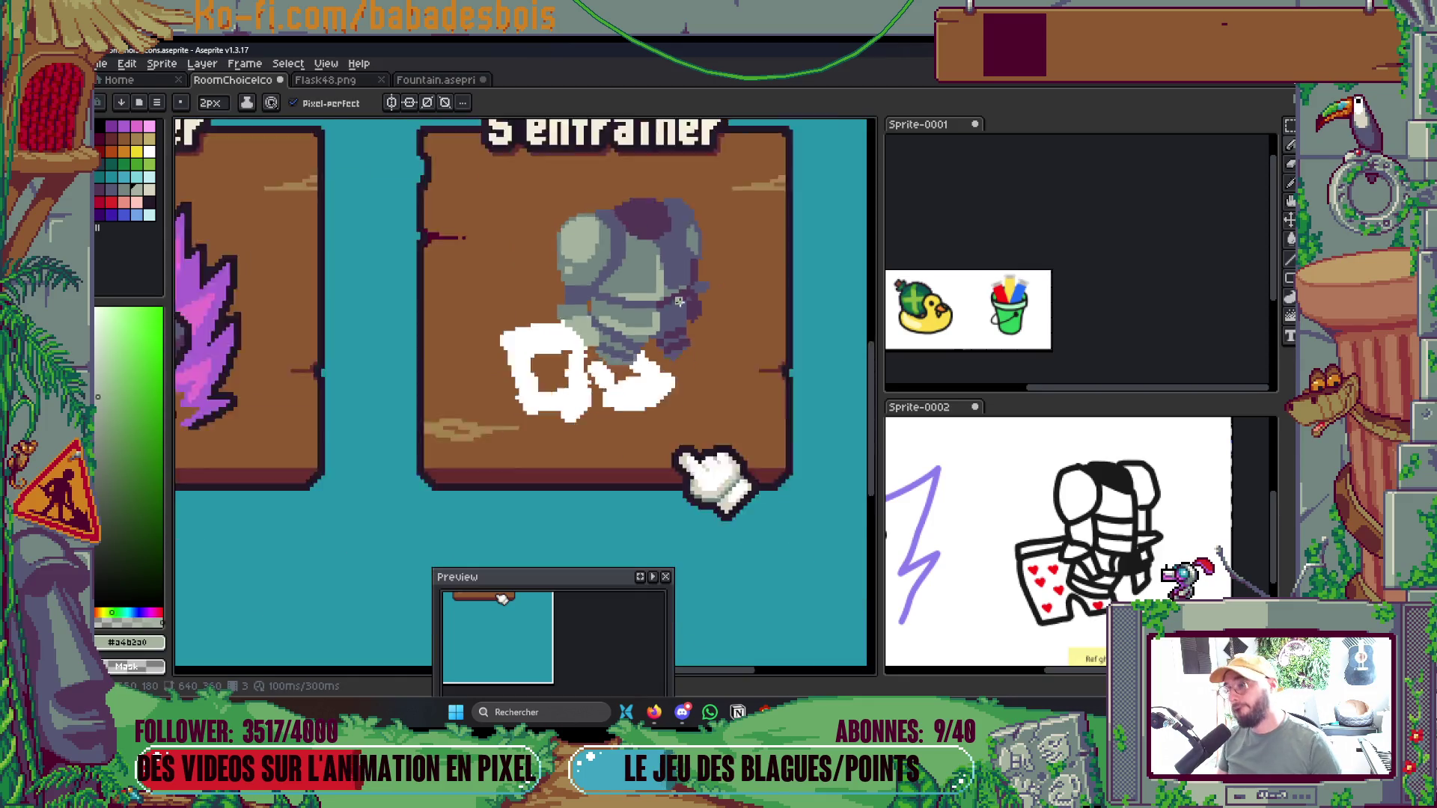
pyautogui.scroll(-3, 679, 301)
pyautogui.scroll(5, 693, 304)
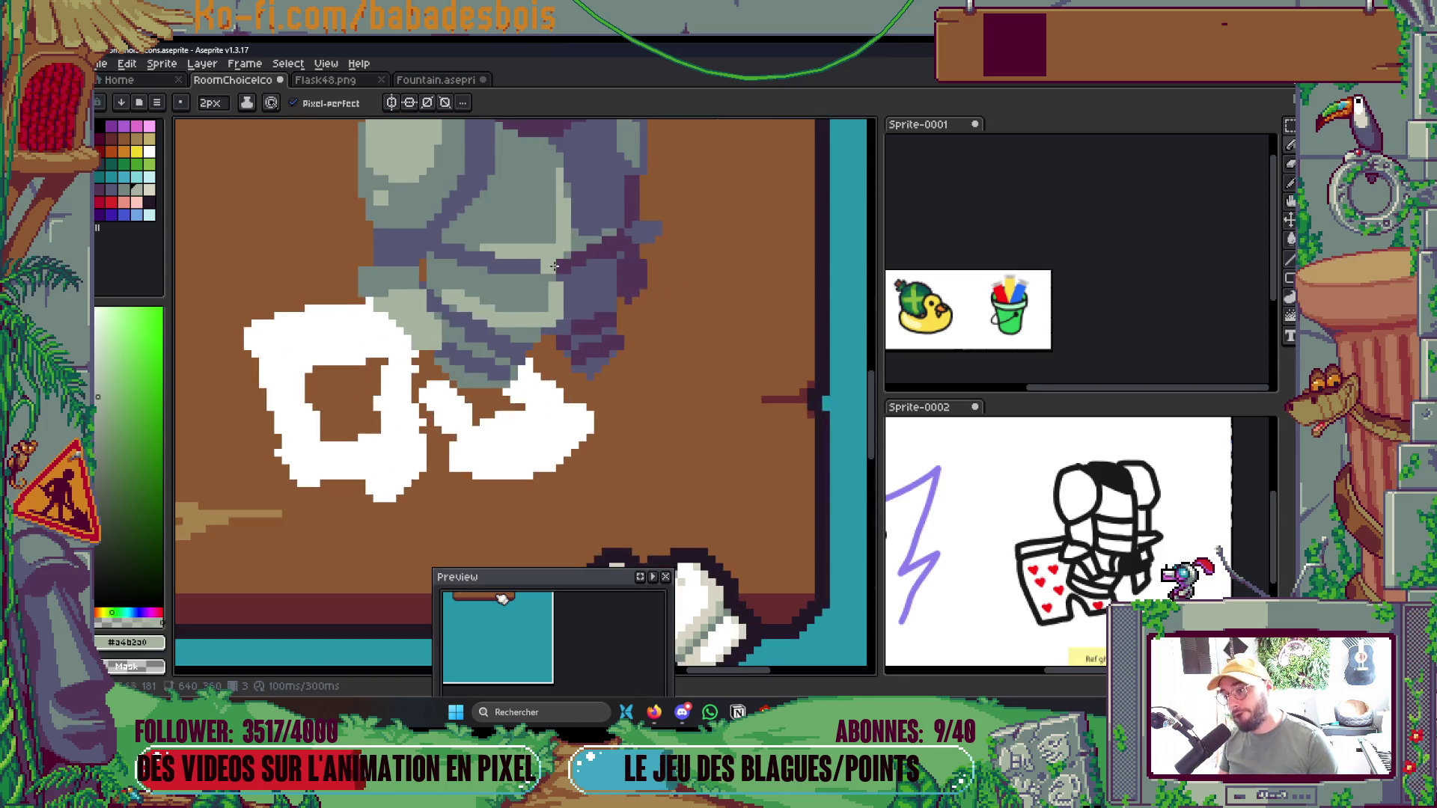
pyautogui.keyDown('alt'); pyautogui.click(518, 316); pyautogui.keyUp('alt')
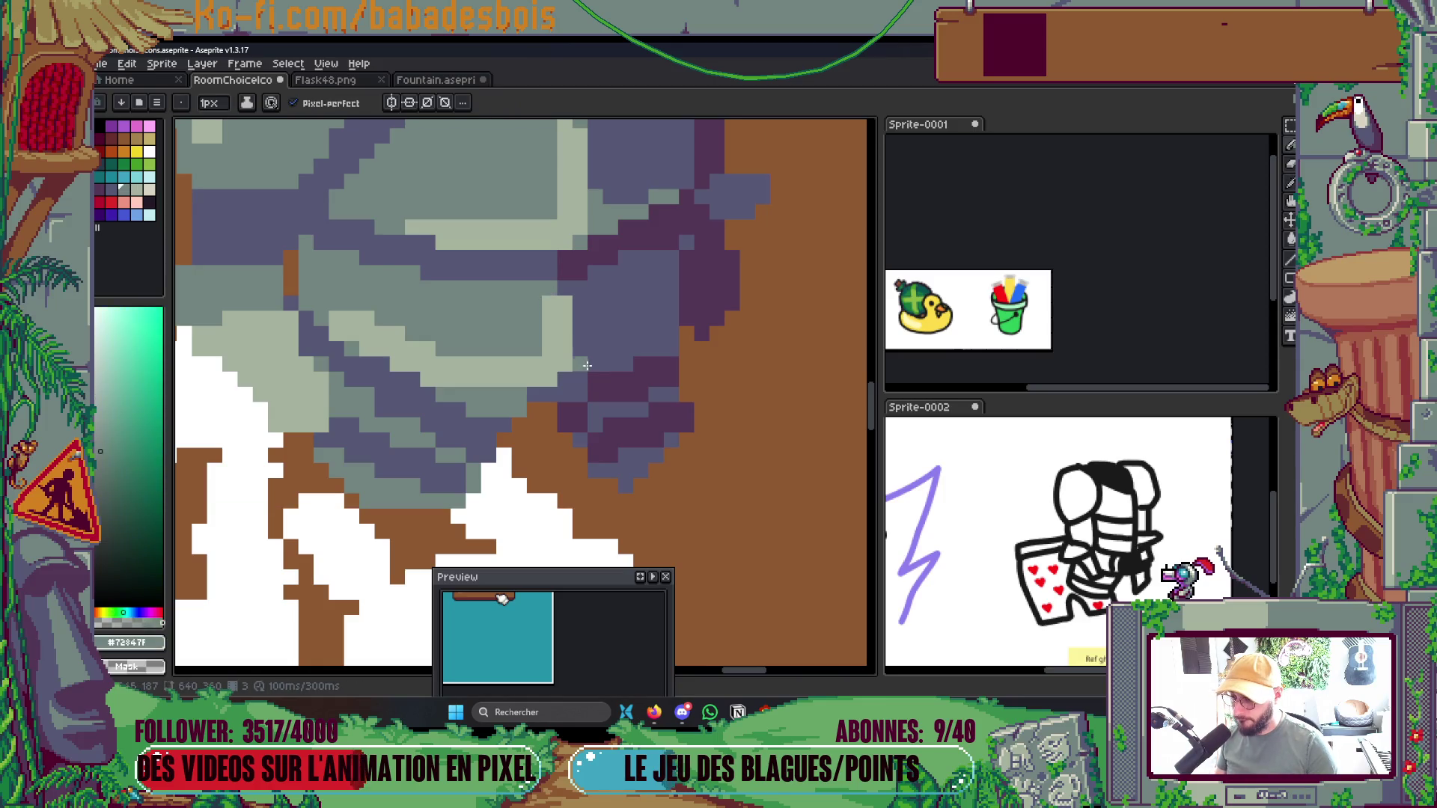
pyautogui.moveTo(586, 351); pyautogui.dragTo(641, 359)
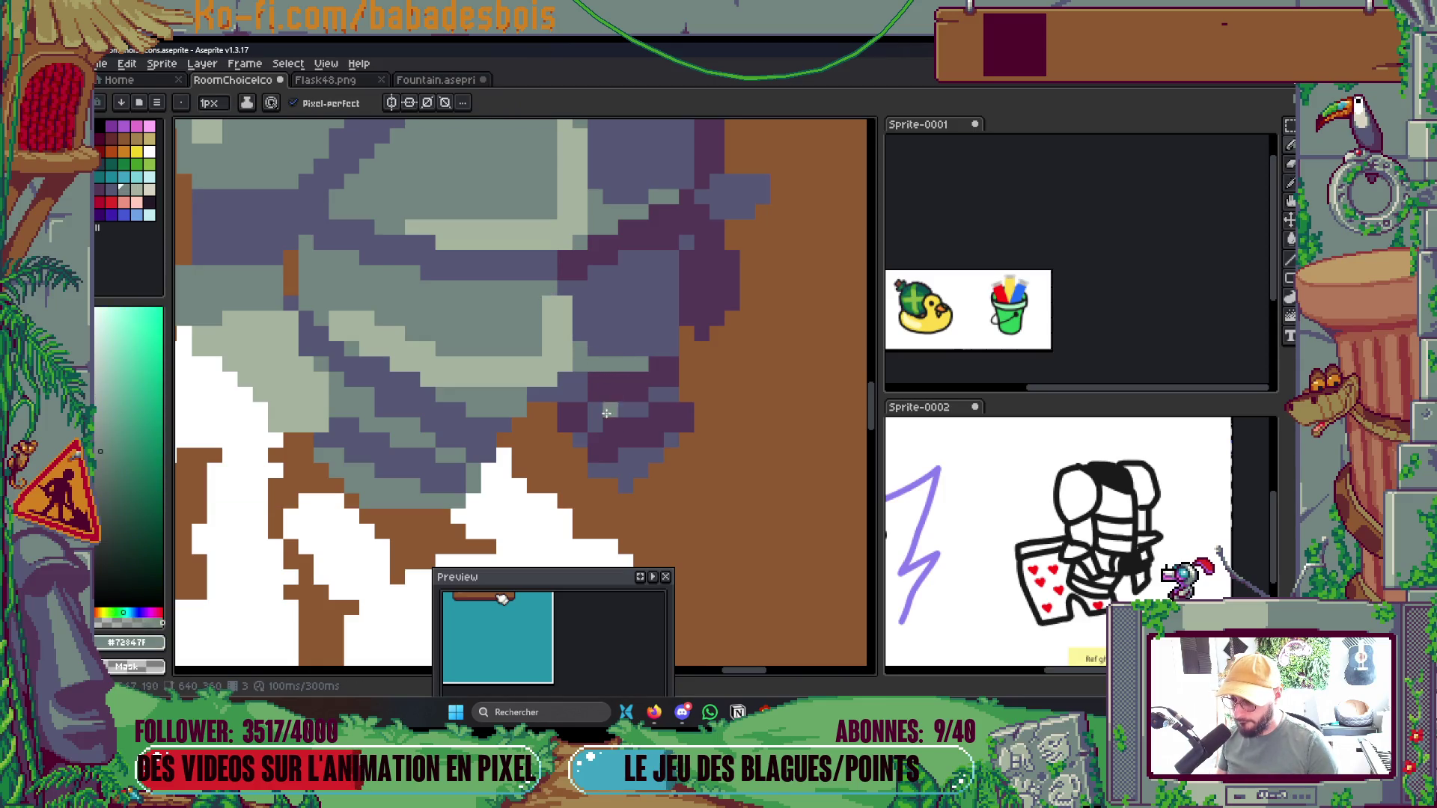
# Add light grey-green highlight pixels to another plate and show the whole S'entraîner card in the preview
pyautogui.moveTo(399, 422)
pyautogui.mouseDown()
pyautogui.moveTo(492, 377)
pyautogui.moveTo(469, 392)
pyautogui.mouseUp()
pyautogui.keyDown('alt'); pyautogui.click(492, 377); pyautogui.keyUp('alt')
pyautogui.click(464, 369)
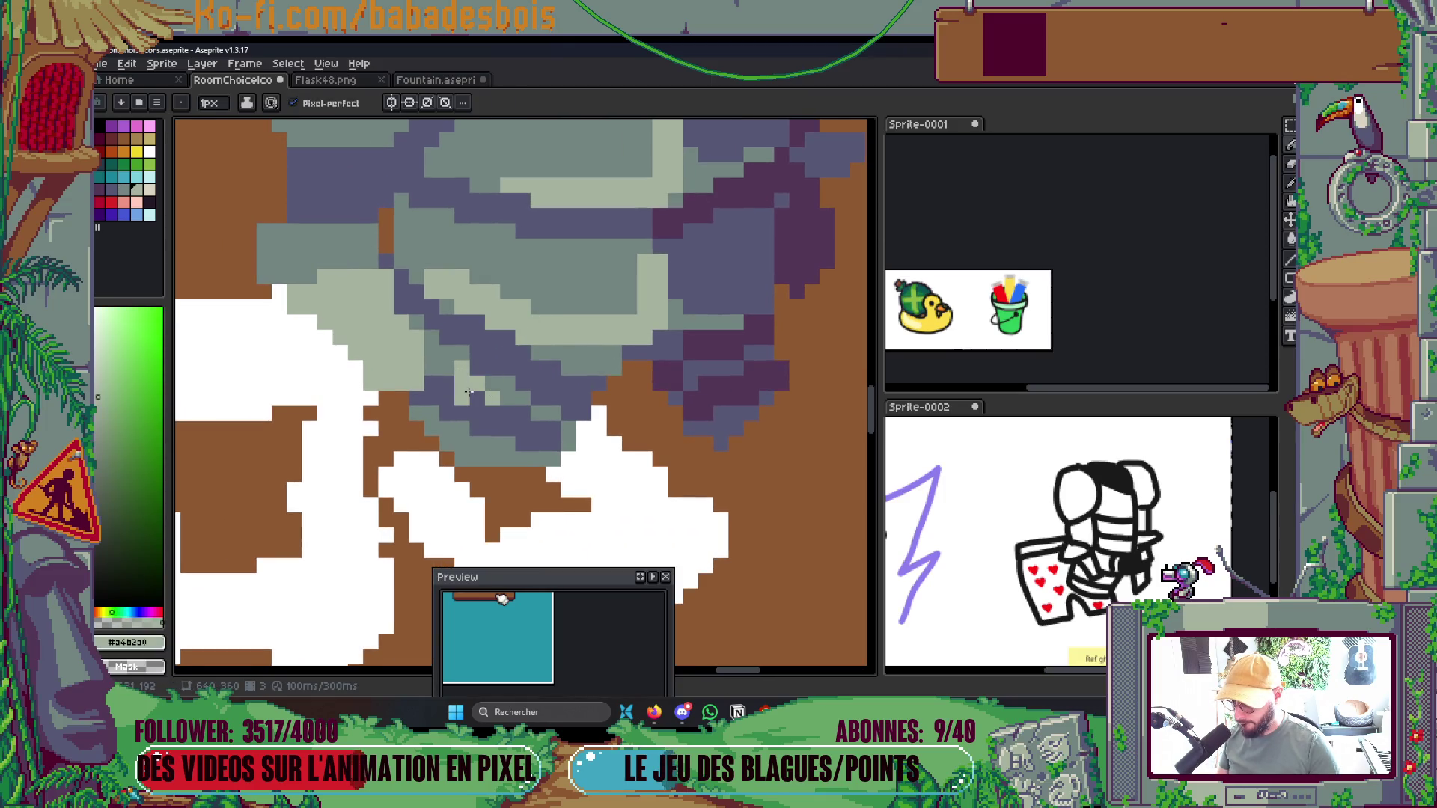
pyautogui.keyDown('alt'); pyautogui.click(479, 405); pyautogui.keyUp('alt')
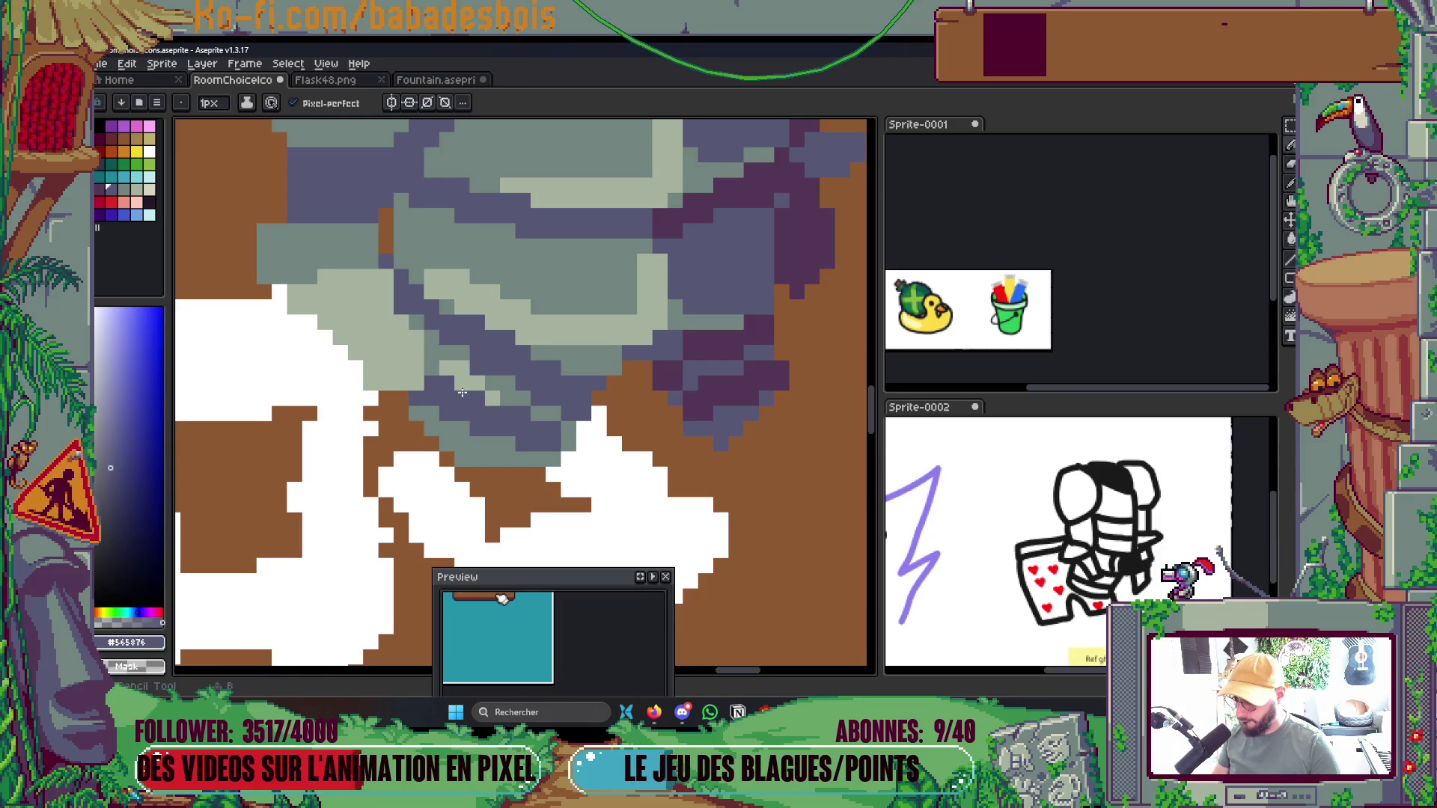
pyautogui.scroll(-3, 462, 386)
pyautogui.moveTo(574, 672); pyautogui.dragTo(586, 660)
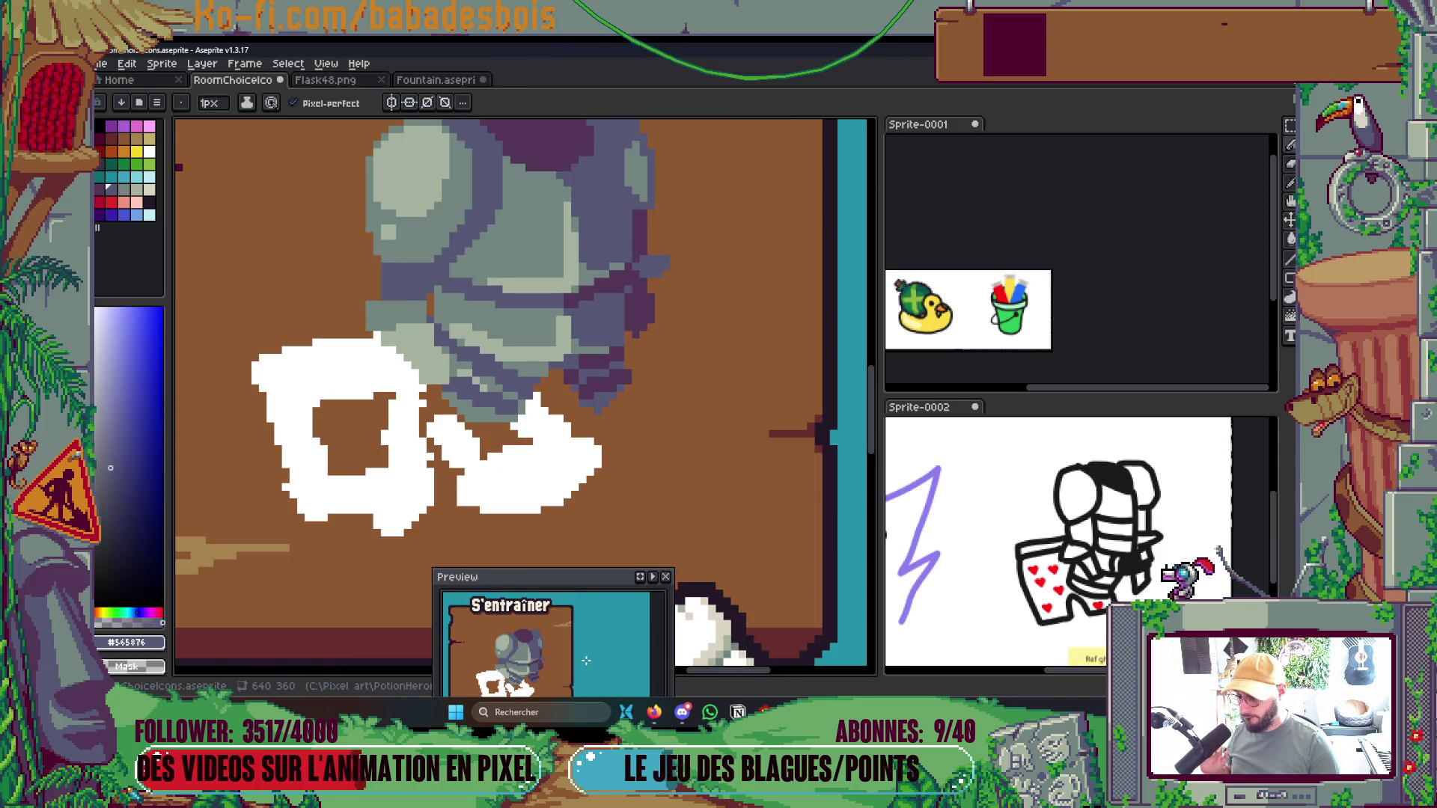
# Move the Preview panel to the top-right, clear of the drawing area
pyautogui.moveTo(566, 593)
pyautogui.mouseDown()
pyautogui.moveTo(1049, 132)
pyautogui.moveTo(1165, 159)
pyautogui.moveTo(1148, 157)
pyautogui.mouseUp()
pyautogui.scroll(-4, 622, 287)
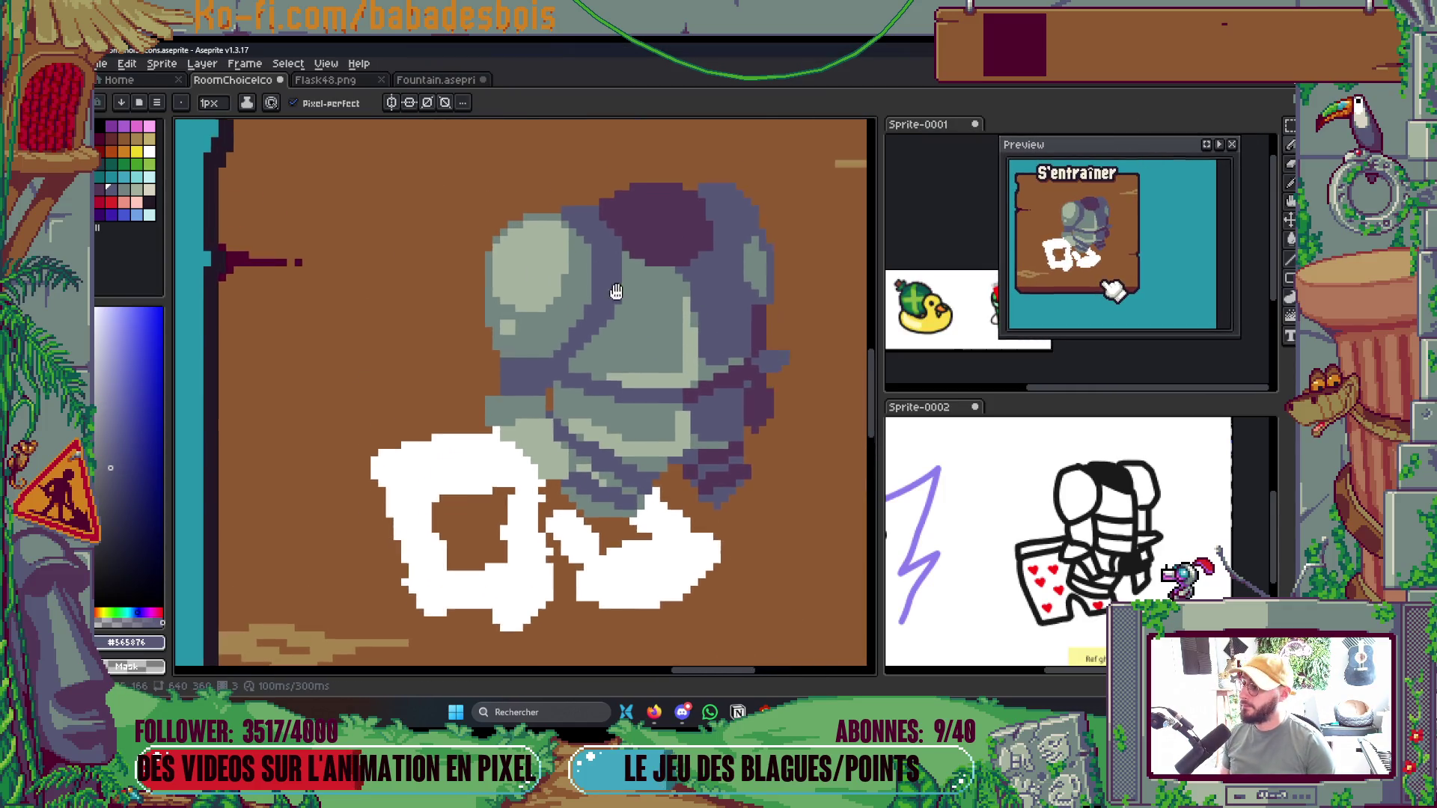
pyautogui.scroll(-2, 622, 286)
pyautogui.scroll(6, 607, 214)
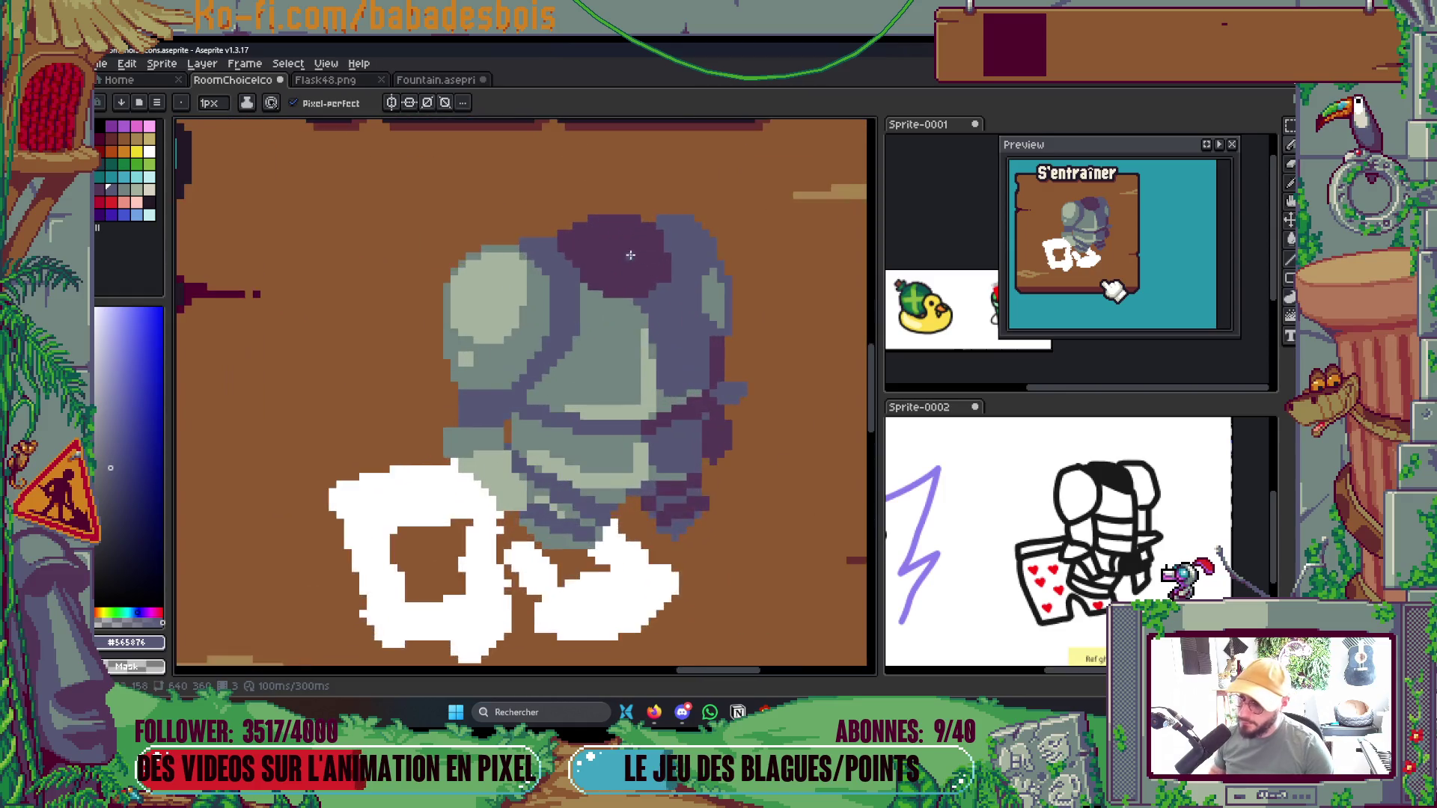
pyautogui.scroll(-3, 607, 215)
pyautogui.scroll(2, 779, 225)
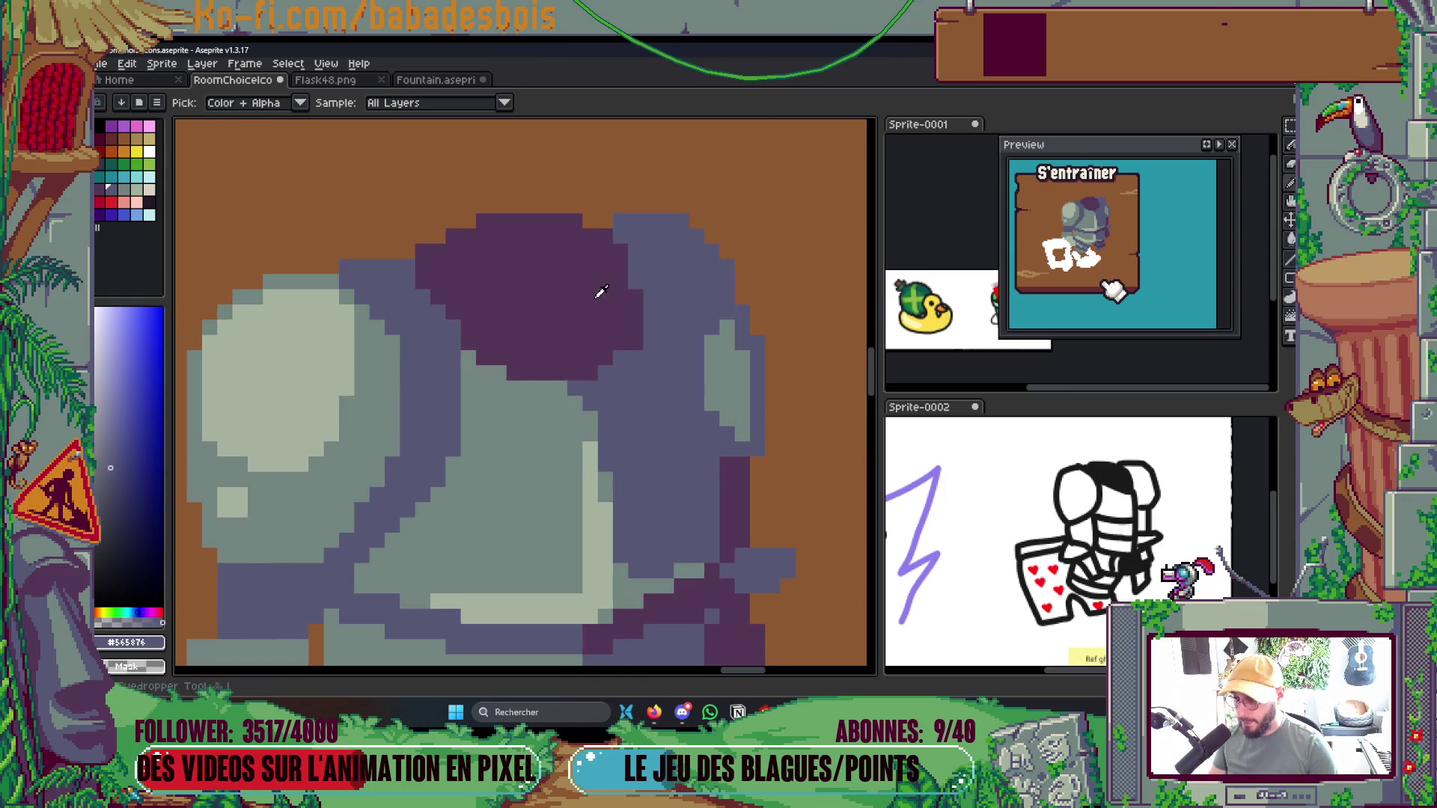
# Paint mid grey-green over the blue-grey armour area and save RoomChoiceIcons.aseprite
pyautogui.keyDown('alt'); pyautogui.click(631, 309); pyautogui.keyUp('alt')
pyautogui.keyDown('alt'); pyautogui.click(722, 344); pyautogui.keyUp('alt')
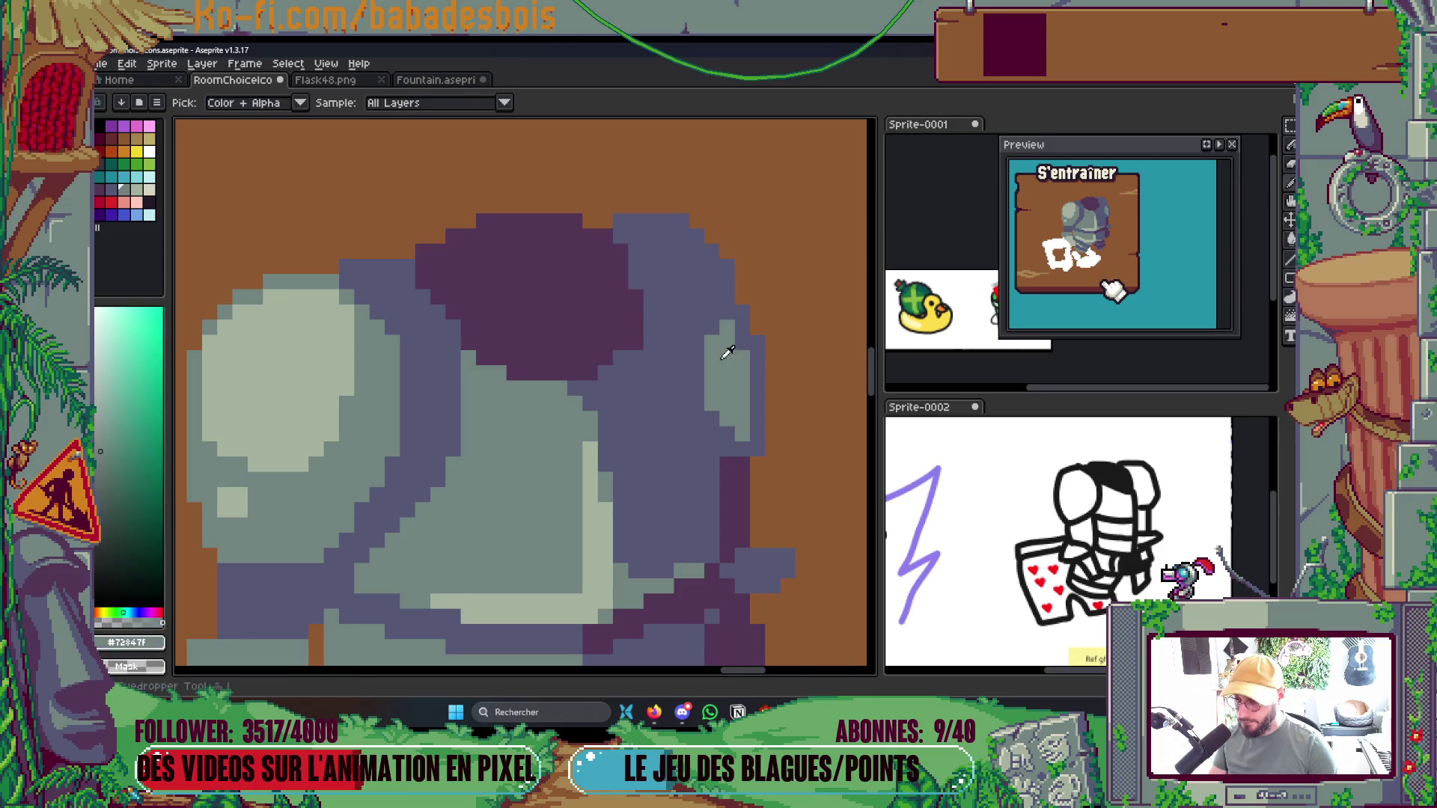
pyautogui.scroll(1, 677, 262)
pyautogui.moveTo(677, 262)
pyautogui.mouseDown()
pyautogui.moveTo(651, 228)
pyautogui.moveTo(685, 228)
pyautogui.moveTo(700, 337)
pyautogui.mouseUp()
pyautogui.scroll(-3, 700, 336)
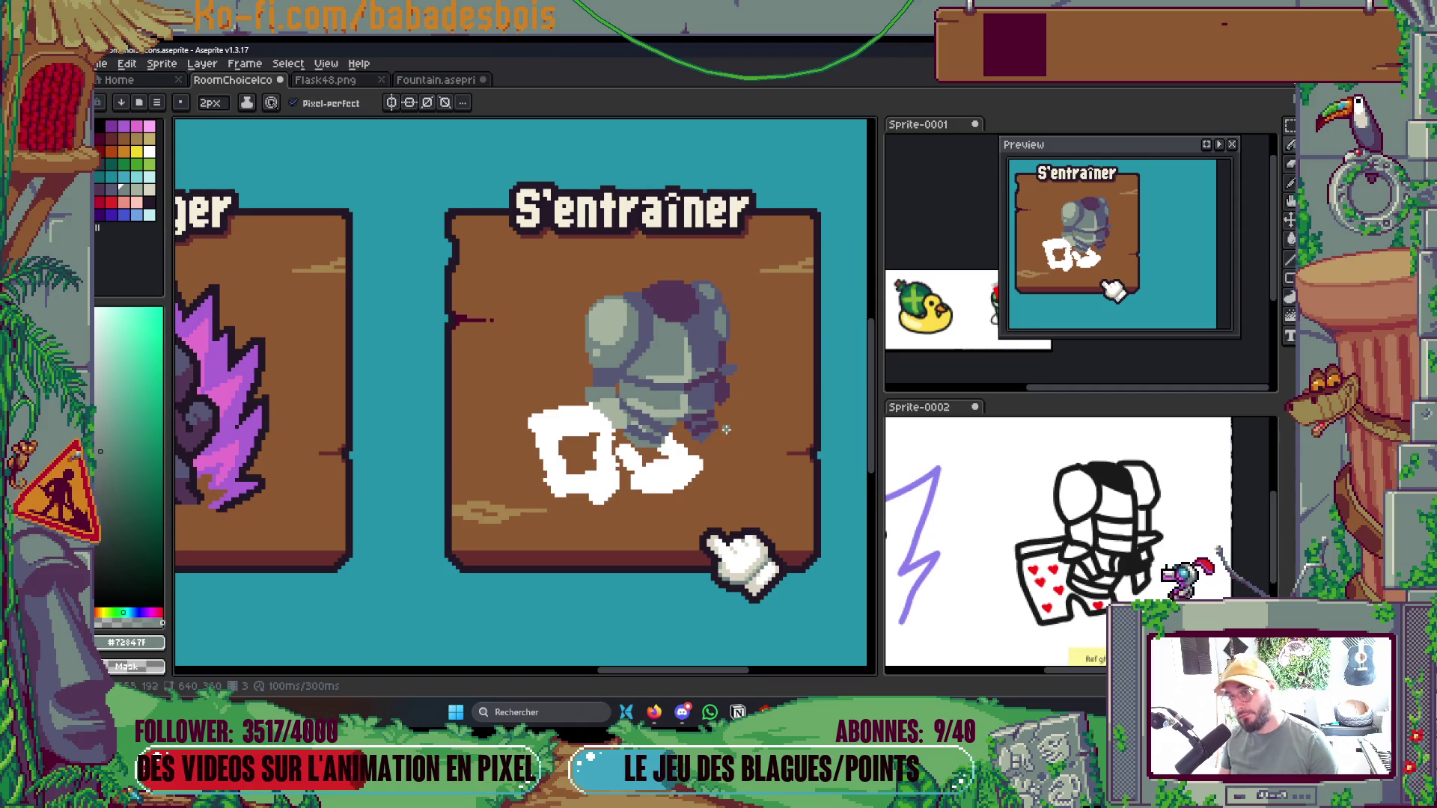
pyautogui.hotkey('ctrl', 's')
# Draw a dark purple shadow line and row across the armour's left side
pyautogui.scroll(3, 655, 360)
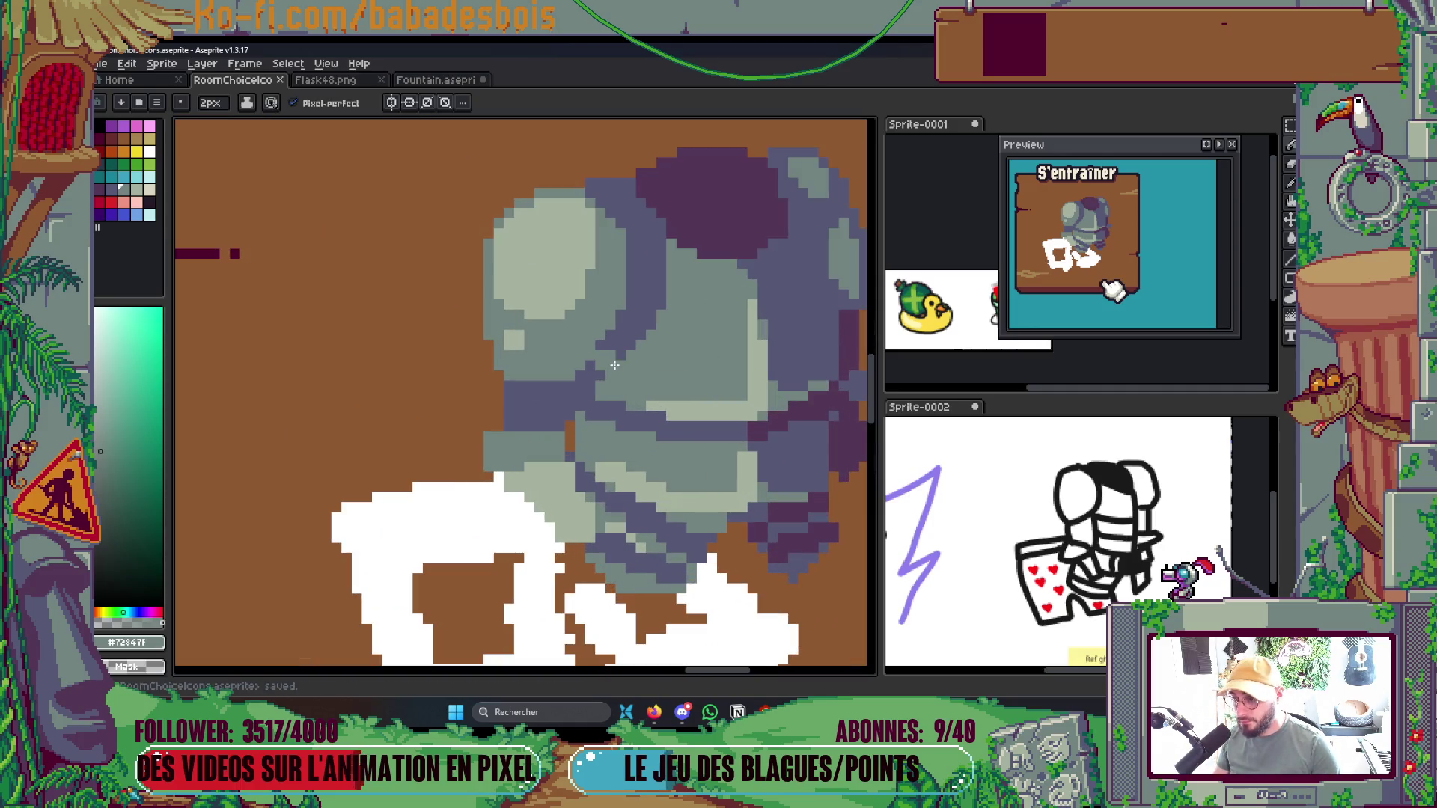
pyautogui.keyDown('alt'); pyautogui.click(621, 364); pyautogui.keyUp('alt')
pyautogui.click(621, 366)
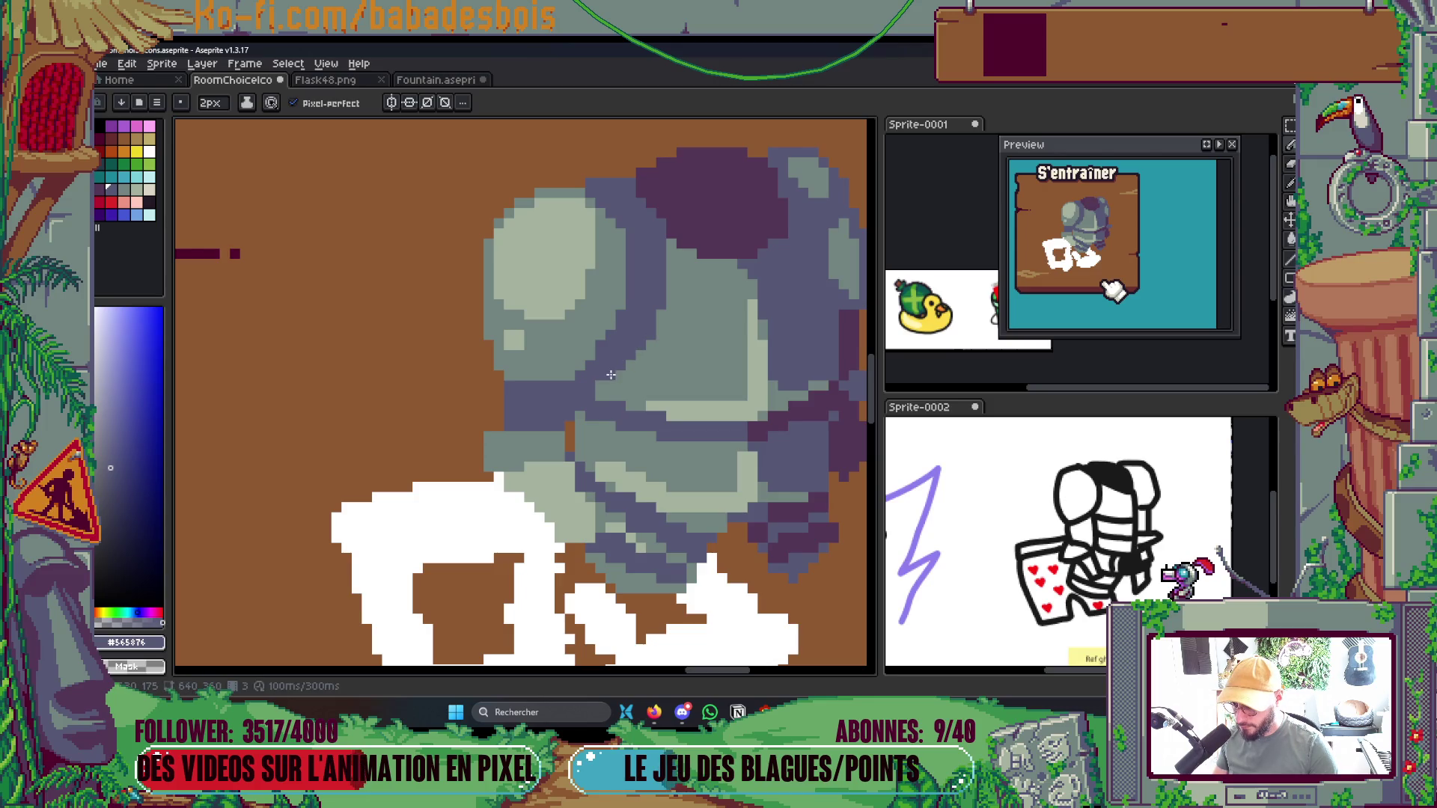
pyautogui.scroll(1, 601, 390)
pyautogui.press('i')
pyautogui.click(775, 180)
pyautogui.press('b')
pyautogui.click(476, 384)
pyautogui.keyDown('shift'); pyautogui.click(544, 384); pyautogui.keyUp('shift')
pyautogui.moveTo(461, 394); pyautogui.dragTo(554, 369)
# Add dark purple pixels to the knight's side and save the file again
pyautogui.scroll(-10, 598, 345)
pyautogui.scroll(2, 631, 319)
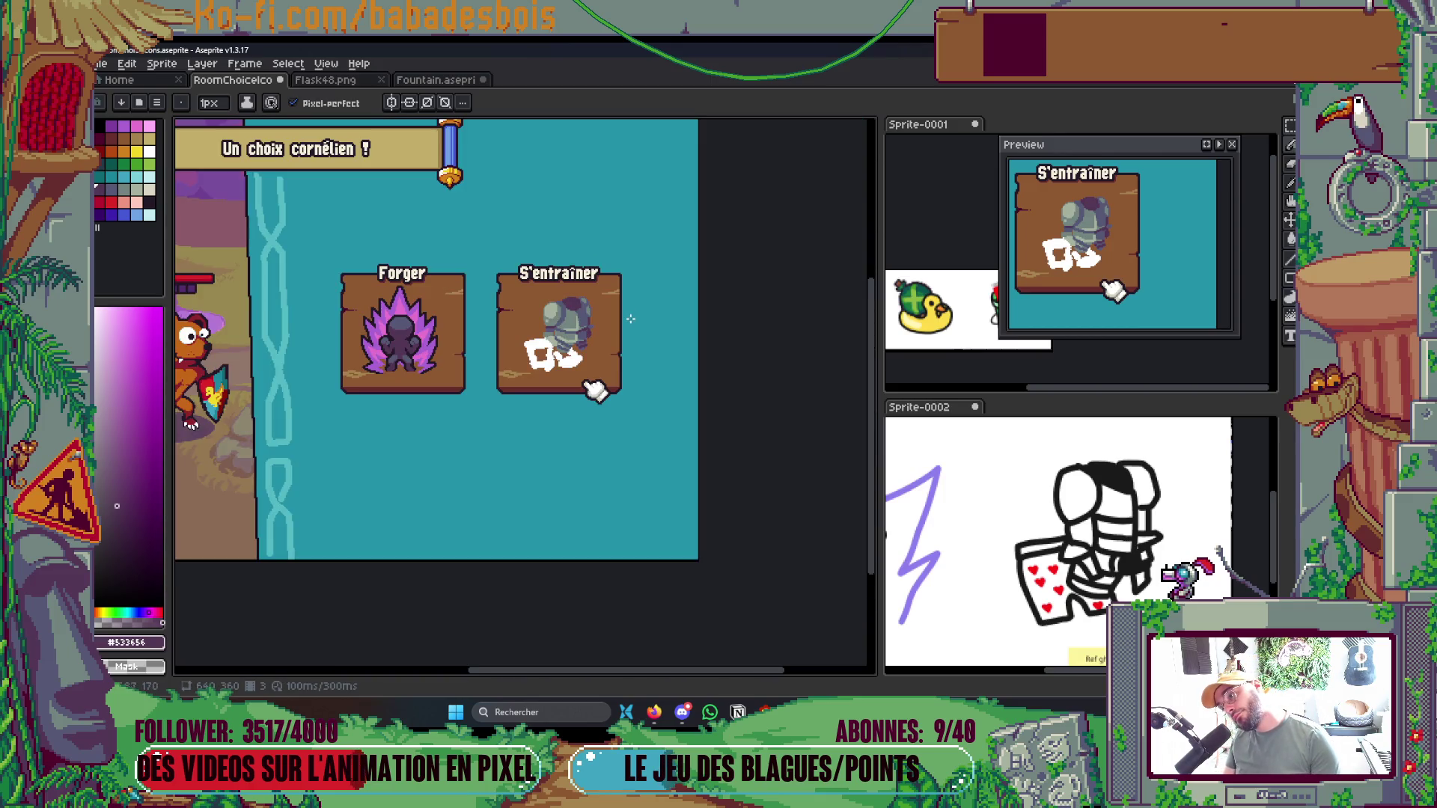
pyautogui.scroll(5, 559, 323)
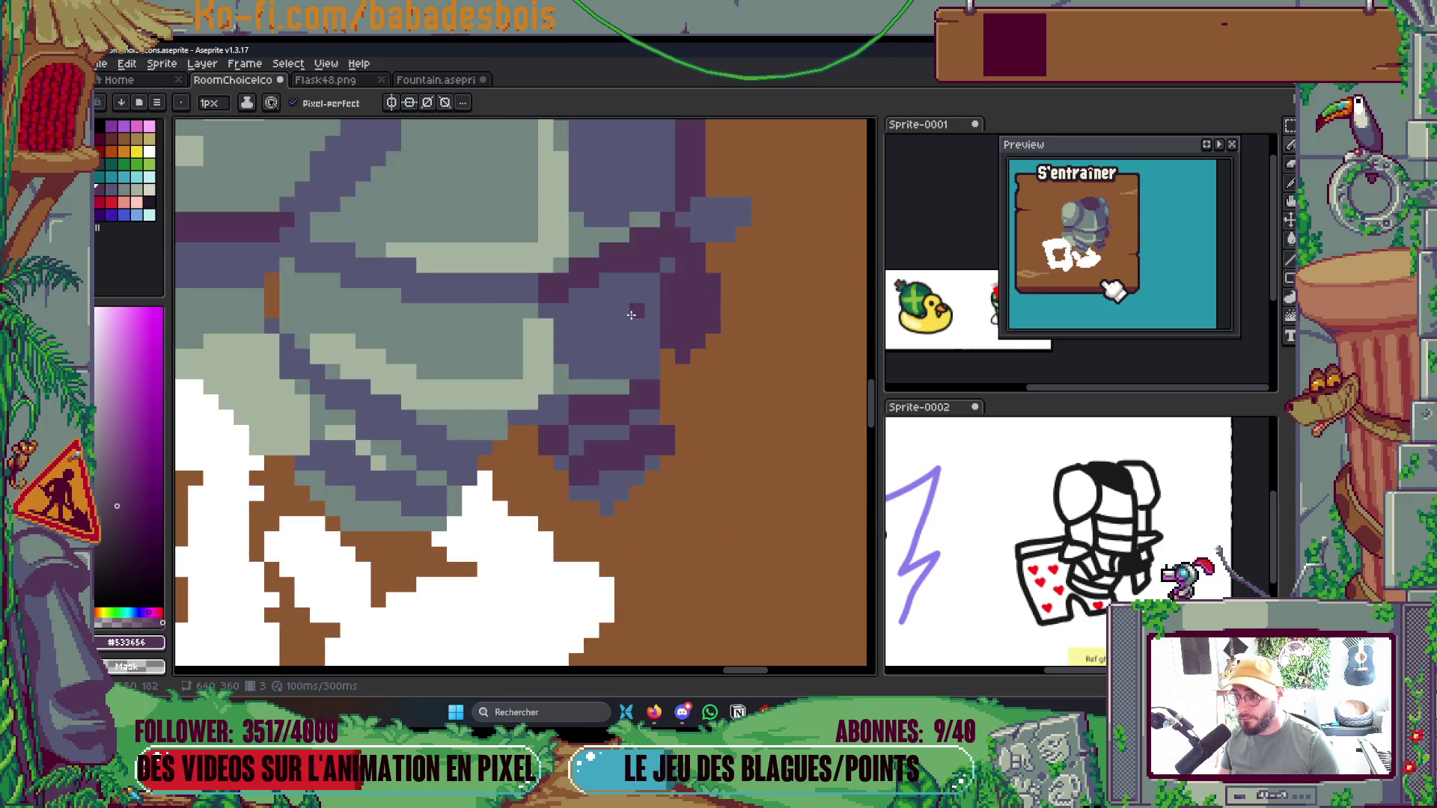
pyautogui.moveTo(628, 376)
pyautogui.mouseDown()
pyautogui.moveTo(650, 337)
pyautogui.moveTo(637, 348)
pyautogui.mouseUp()
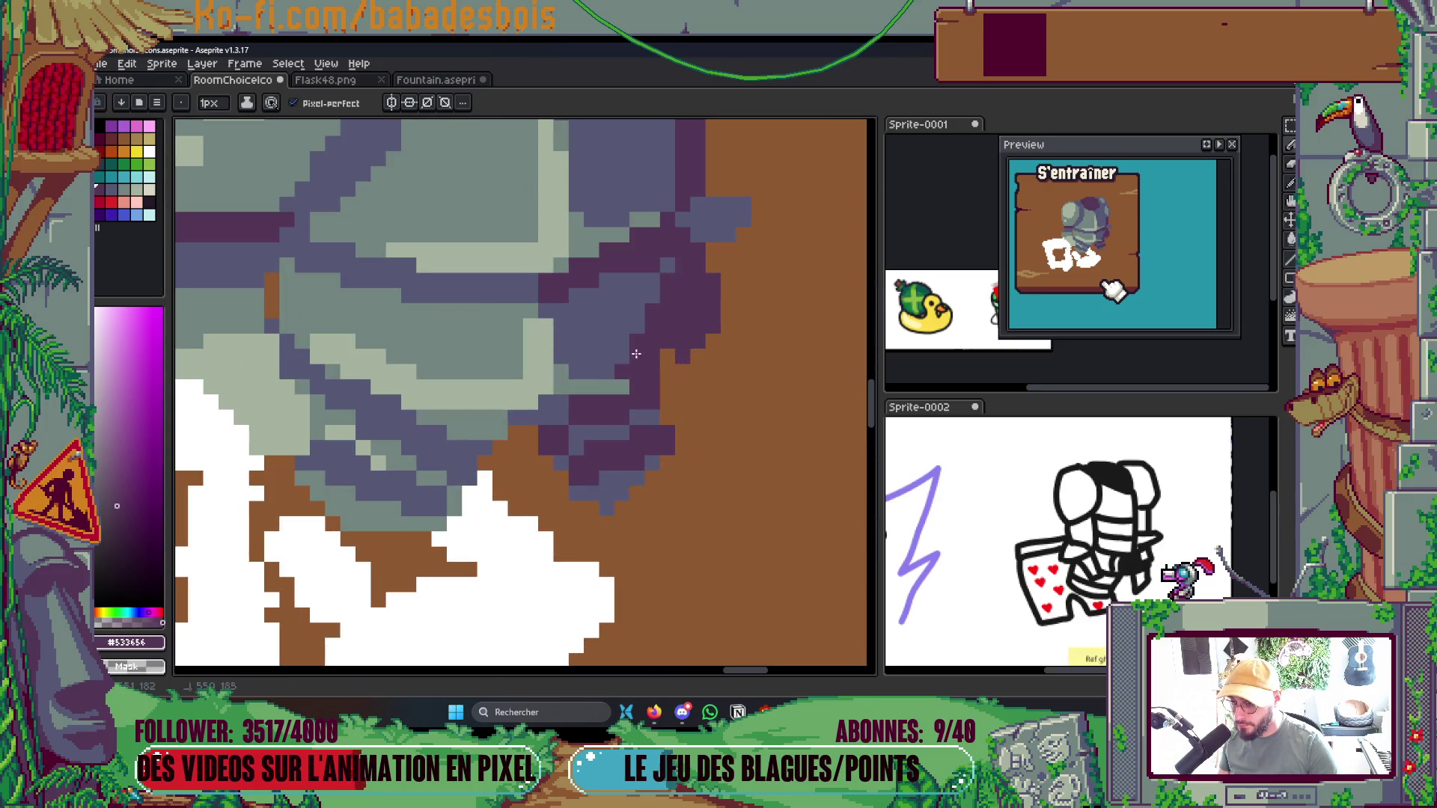
pyautogui.scroll(-5, 674, 378)
pyautogui.hotkey('ctrl', 's')
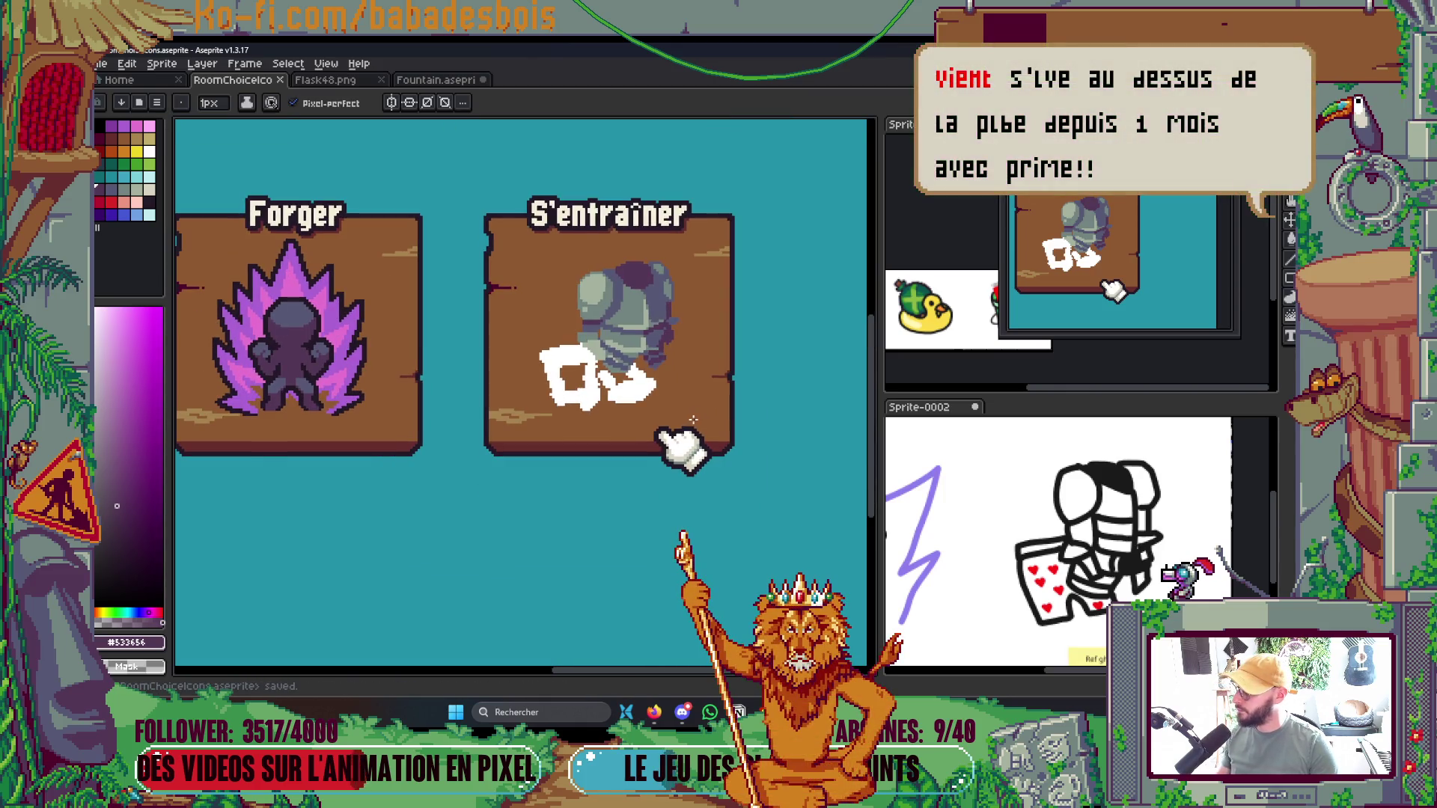
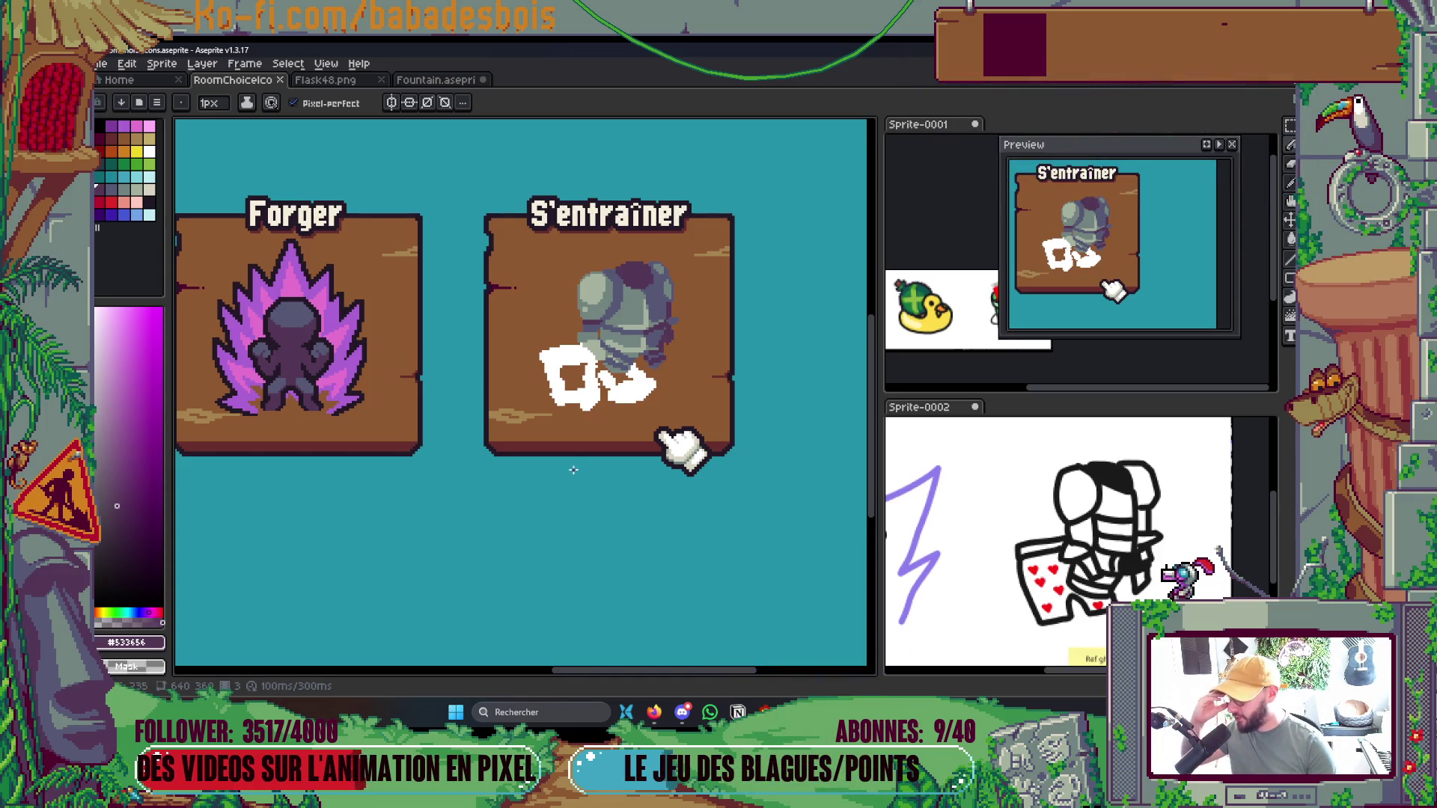
# Draw dark purple outline lines down the armor's right side and diagonally across it
pyautogui.scroll(2, 602, 527)
pyautogui.scroll(-3, 608, 534)
pyautogui.scroll(3, 717, 469)
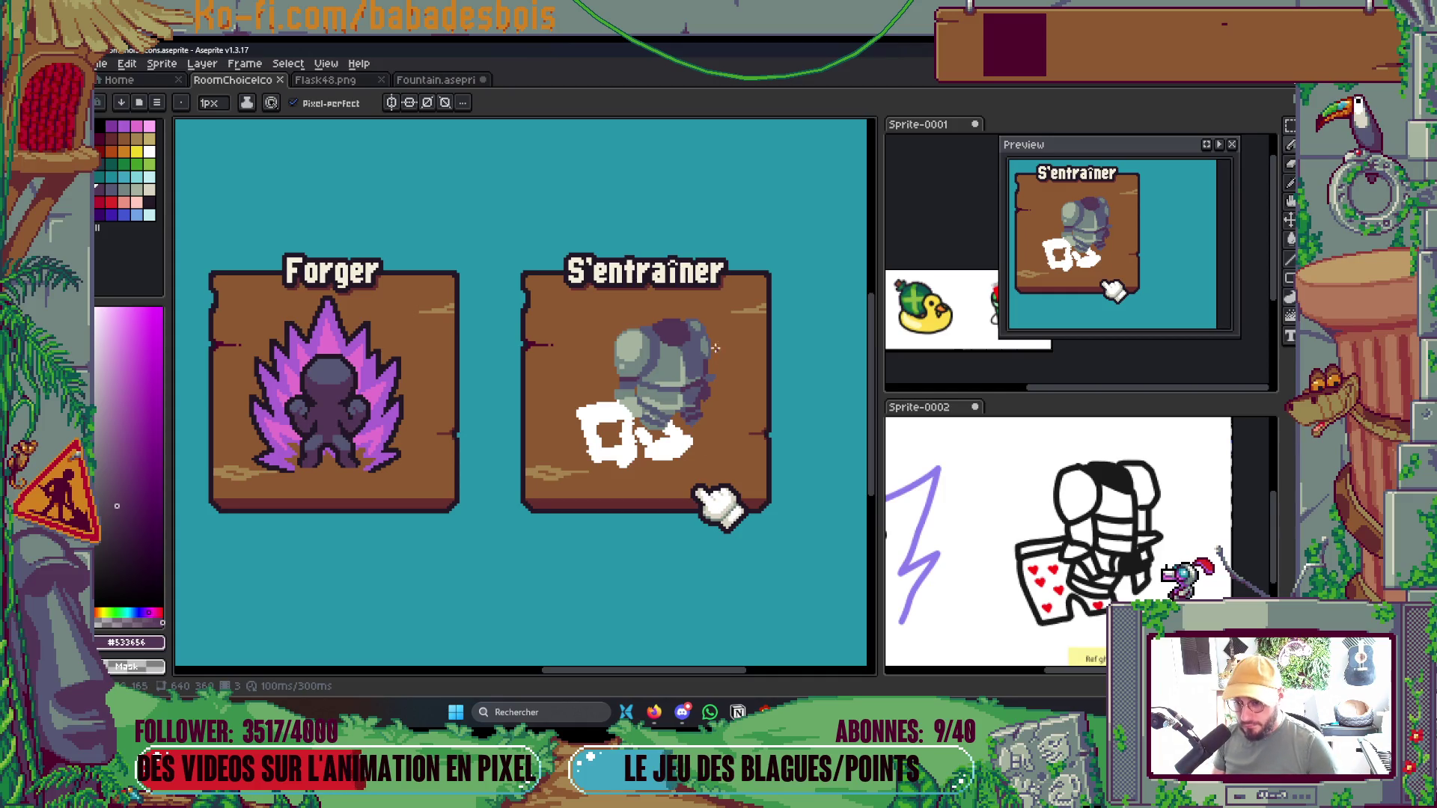
pyautogui.scroll(4, 683, 347)
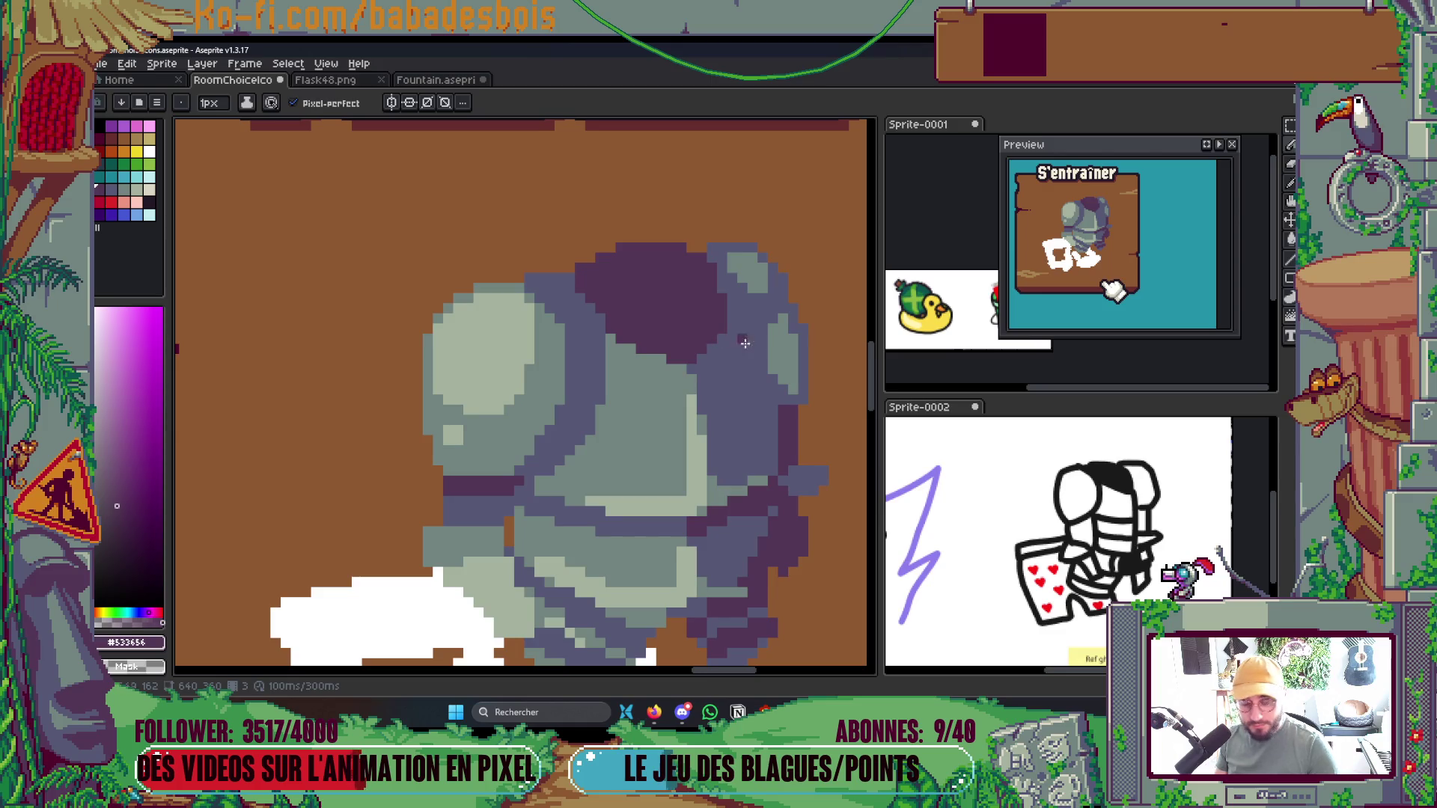
pyautogui.press('alt')
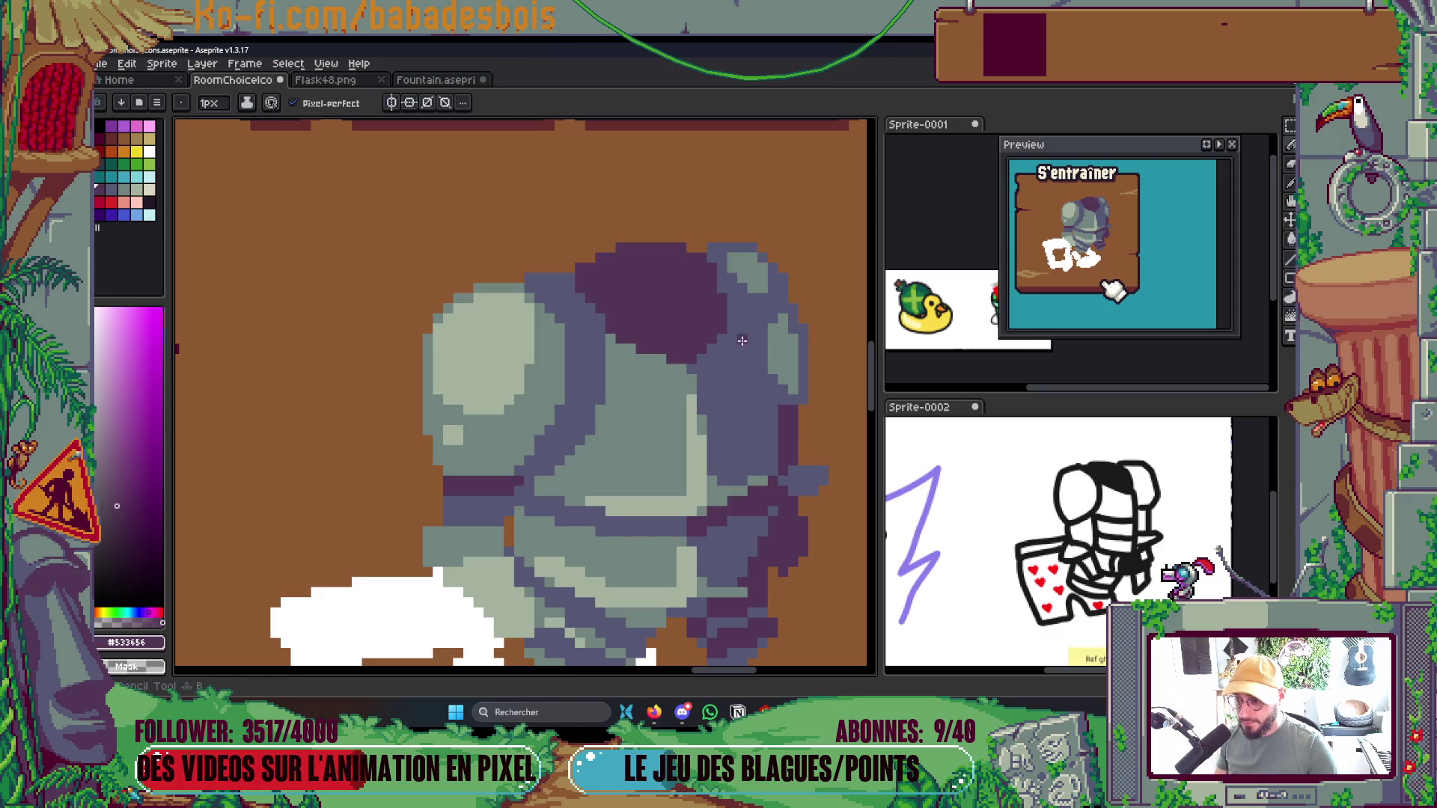
pyautogui.moveTo(735, 330); pyautogui.dragTo(773, 393)
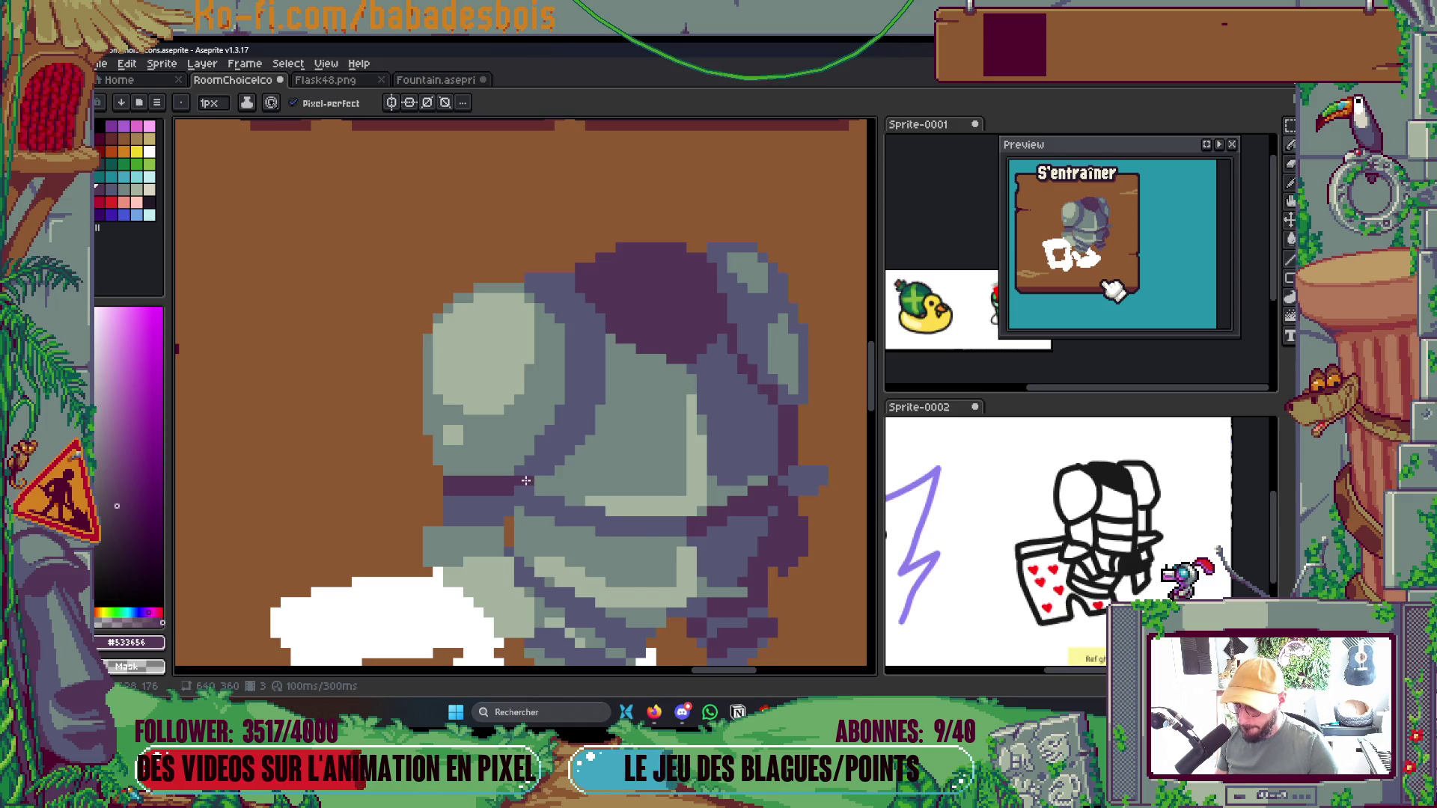
pyautogui.moveTo(537, 471); pyautogui.dragTo(580, 414)
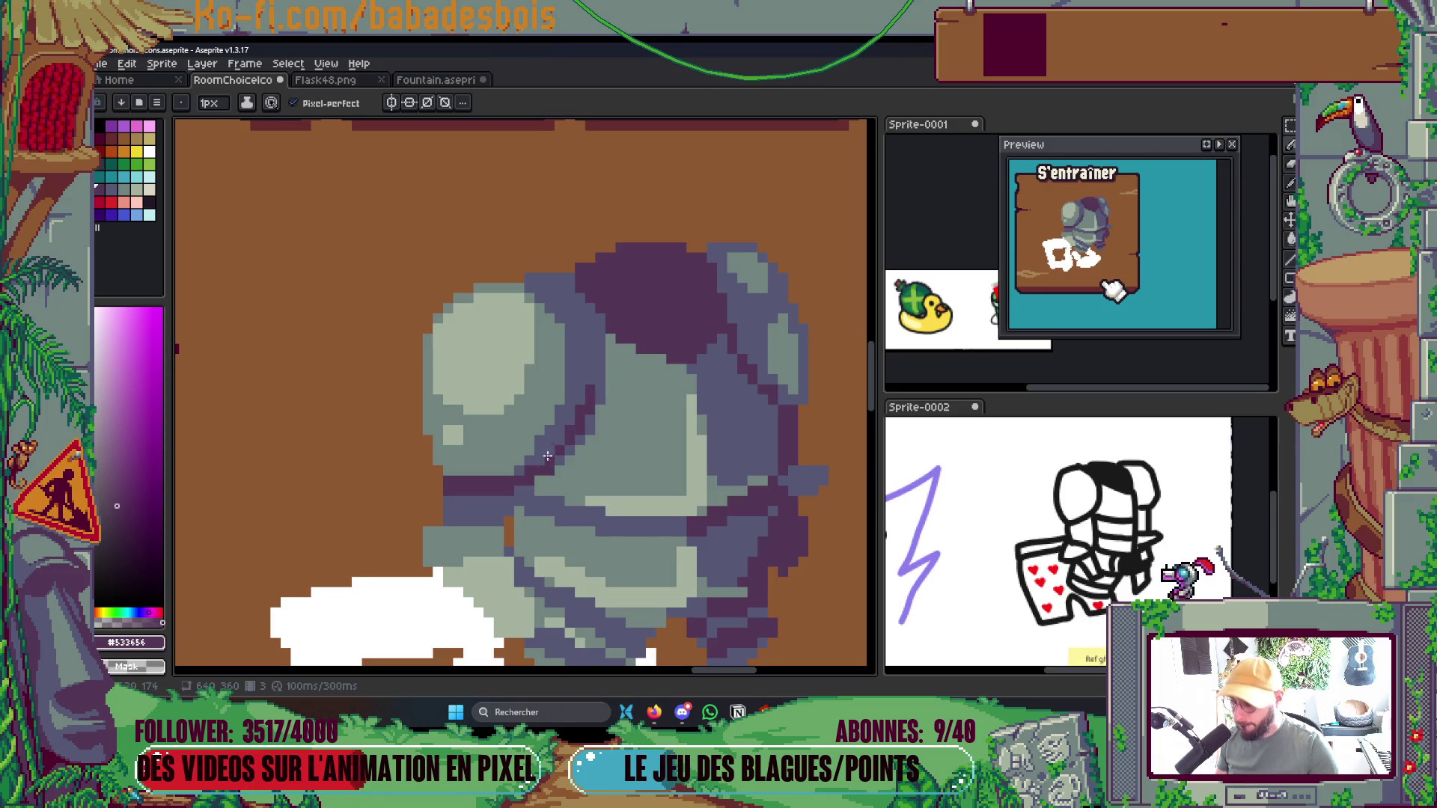
# Add a dark purple belt line across the armor, one row higher and extended left, then save
pyautogui.scroll(-5, 579, 434)
pyautogui.scroll(2, 650, 285)
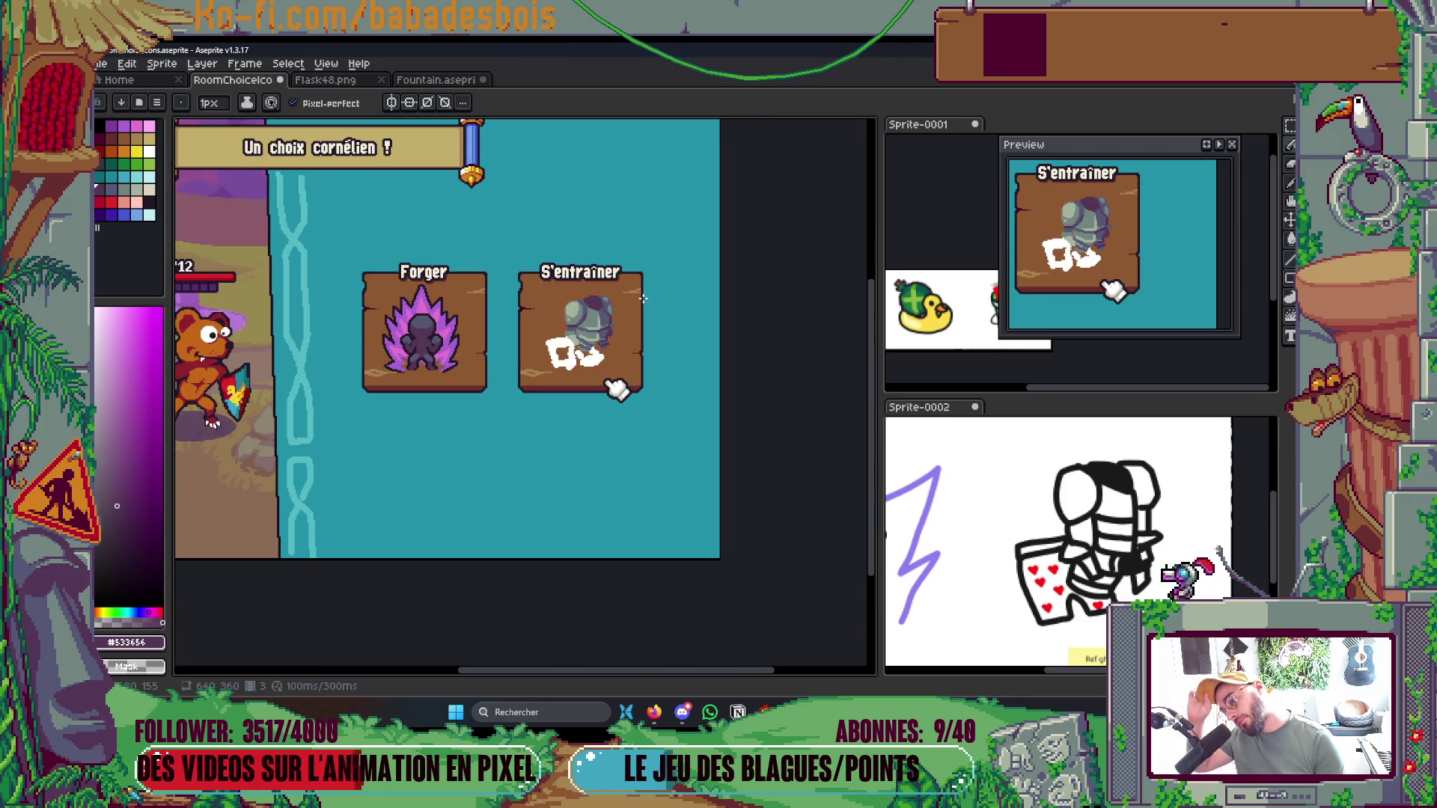
pyautogui.scroll(4, 625, 307)
pyautogui.moveTo(563, 364); pyautogui.dragTo(696, 350)
pyautogui.hotkey('ctrl', 'z')
pyautogui.moveTo(551, 348); pyautogui.dragTo(672, 357)
pyautogui.moveTo(565, 362)
pyautogui.mouseDown()
pyautogui.moveTo(686, 362)
pyautogui.moveTo(475, 339)
pyautogui.mouseUp()
pyautogui.scroll(-5, 476, 339)
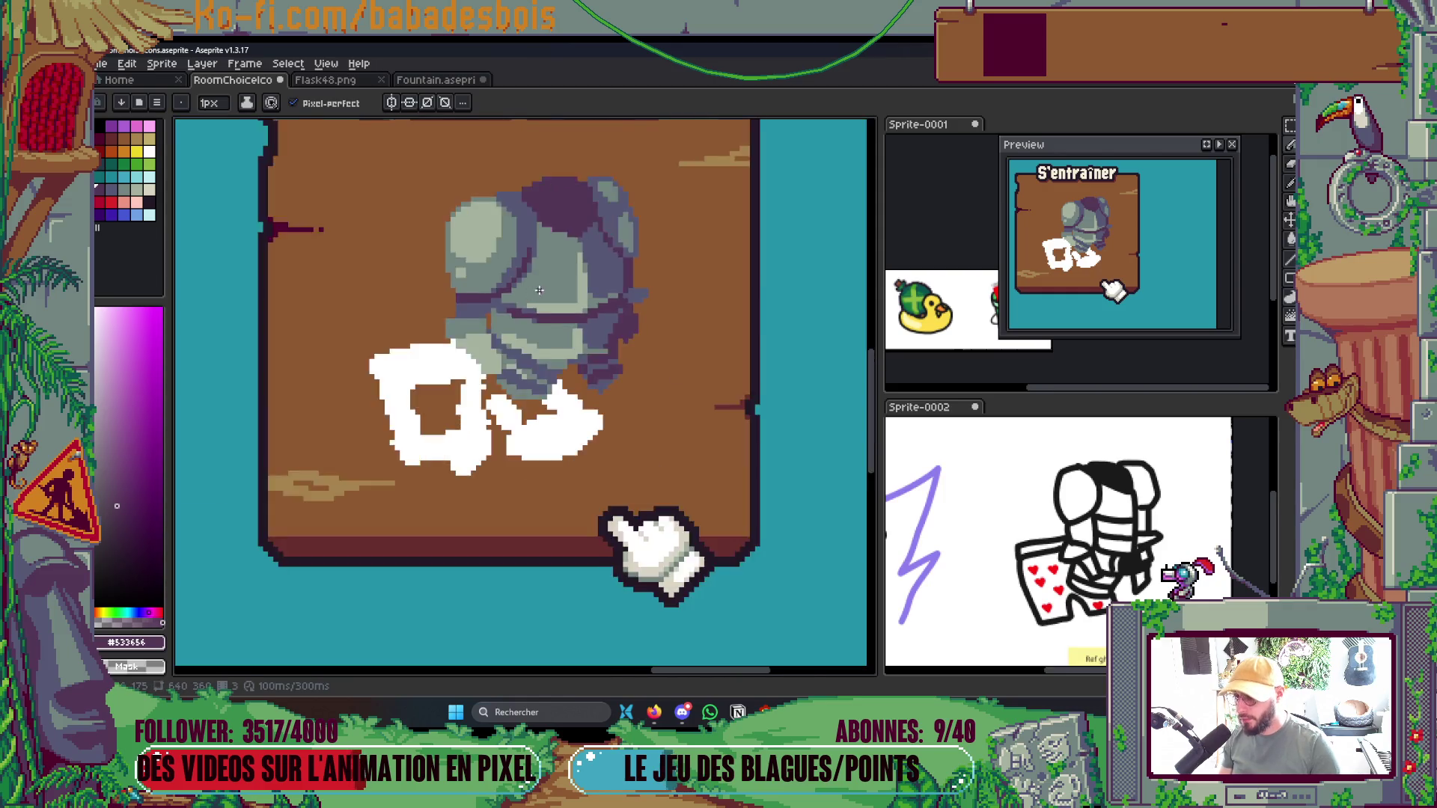
pyautogui.scroll(2, 592, 431)
pyautogui.hotkey('ctrl', 's')
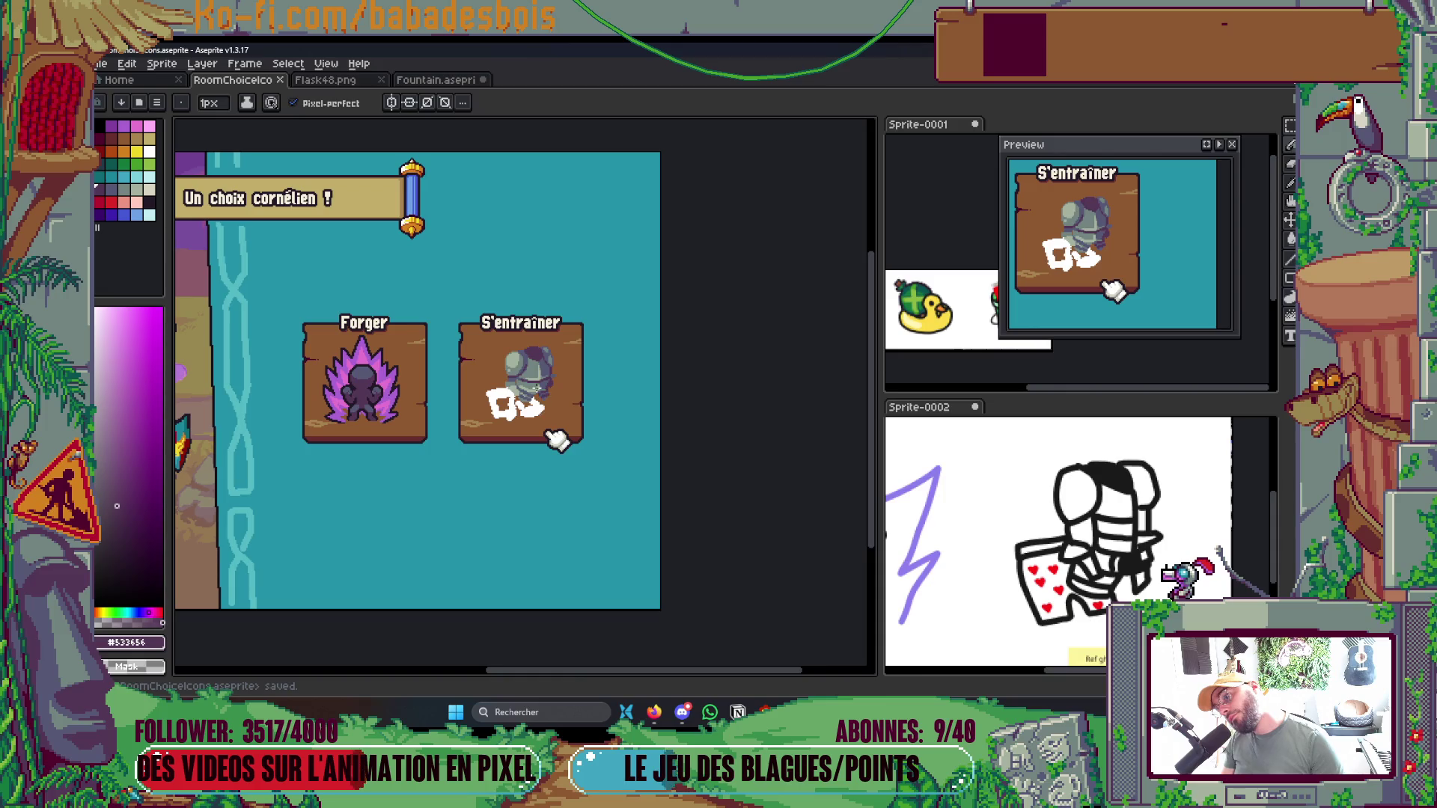
# Paint a single dark purple pixel on the lower part of the armor
pyautogui.scroll(4, 592, 431)
pyautogui.click(652, 505)
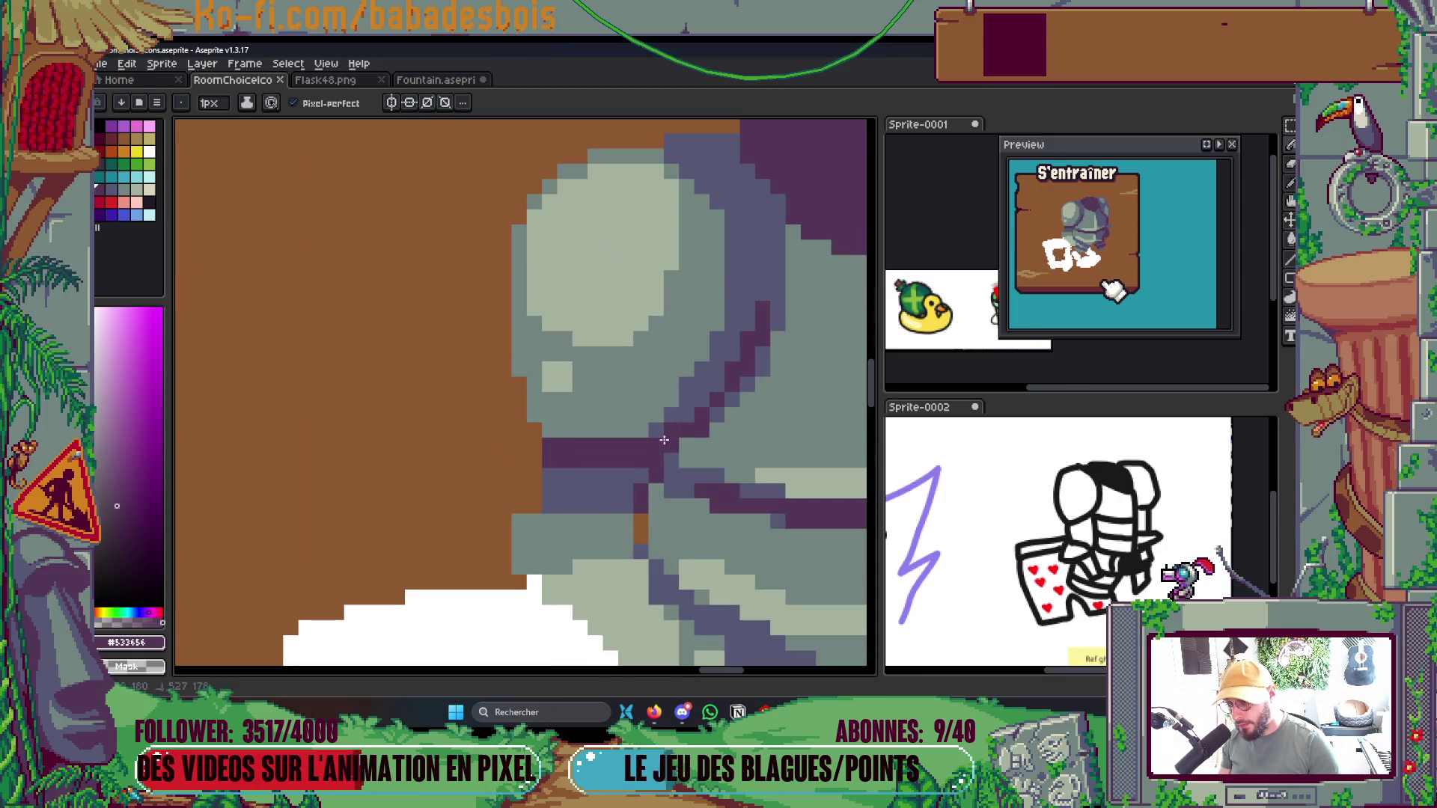
pyautogui.scroll(-5, 666, 449)
pyautogui.scroll(2, 707, 463)
pyautogui.moveTo(707, 463); pyautogui.dragTo(728, 446)
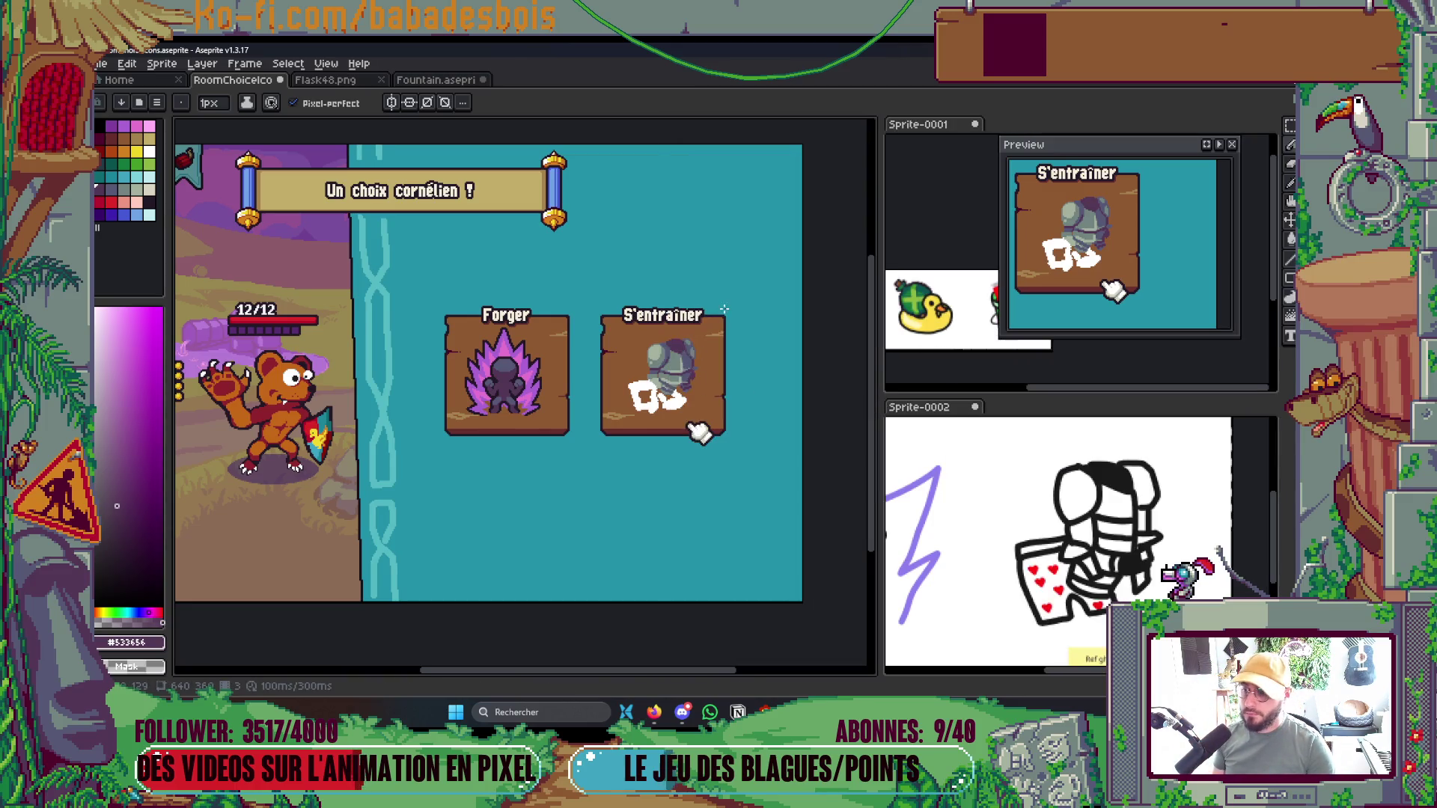
pyautogui.scroll(4, 707, 330)
pyautogui.scroll(2, 707, 323)
# Add light grey-green highlight pixels to the armor's upper right
pyautogui.keyDown('alt'); pyautogui.click(709, 217); pyautogui.keyUp('alt')
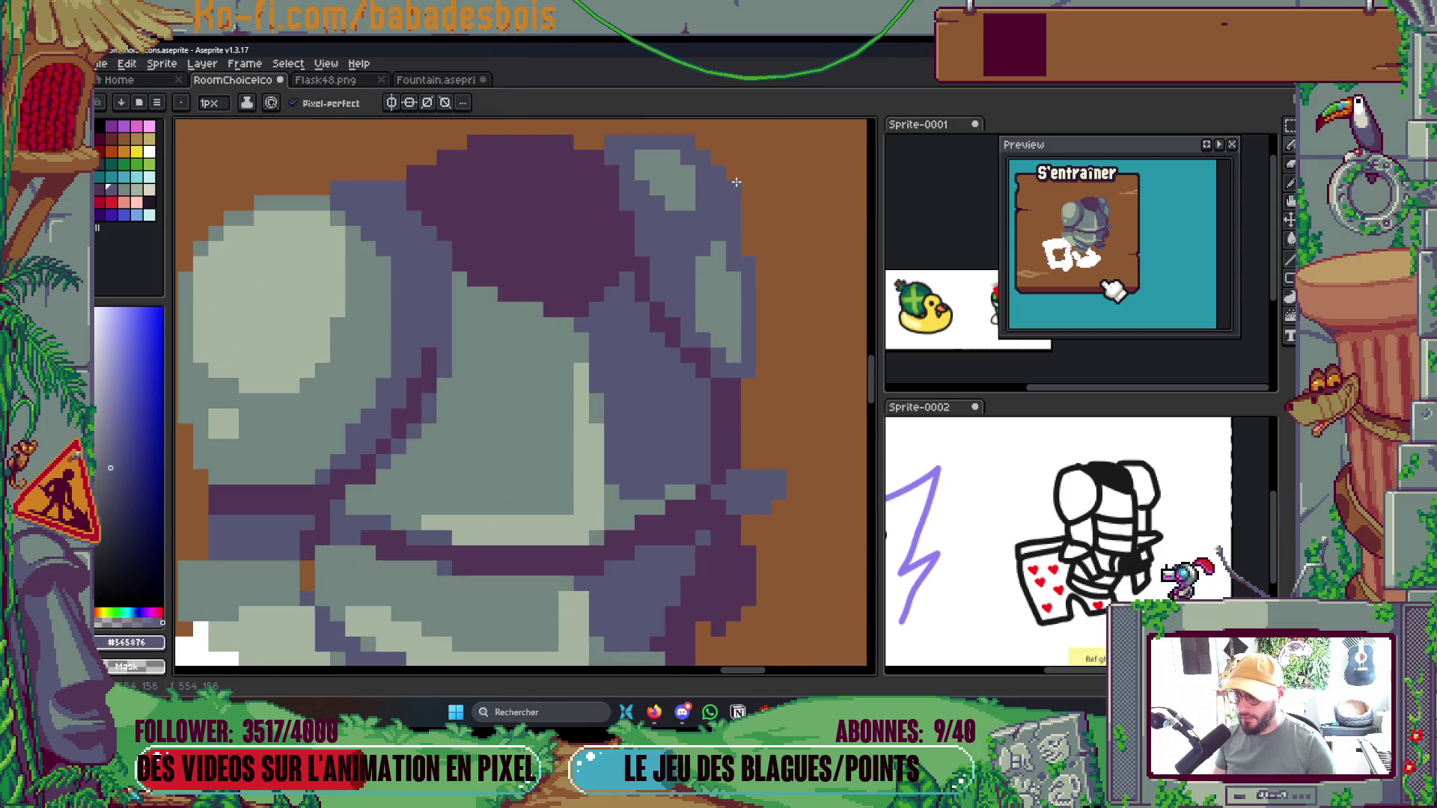
pyautogui.scroll(-6, 771, 217)
pyautogui.scroll(6, 773, 218)
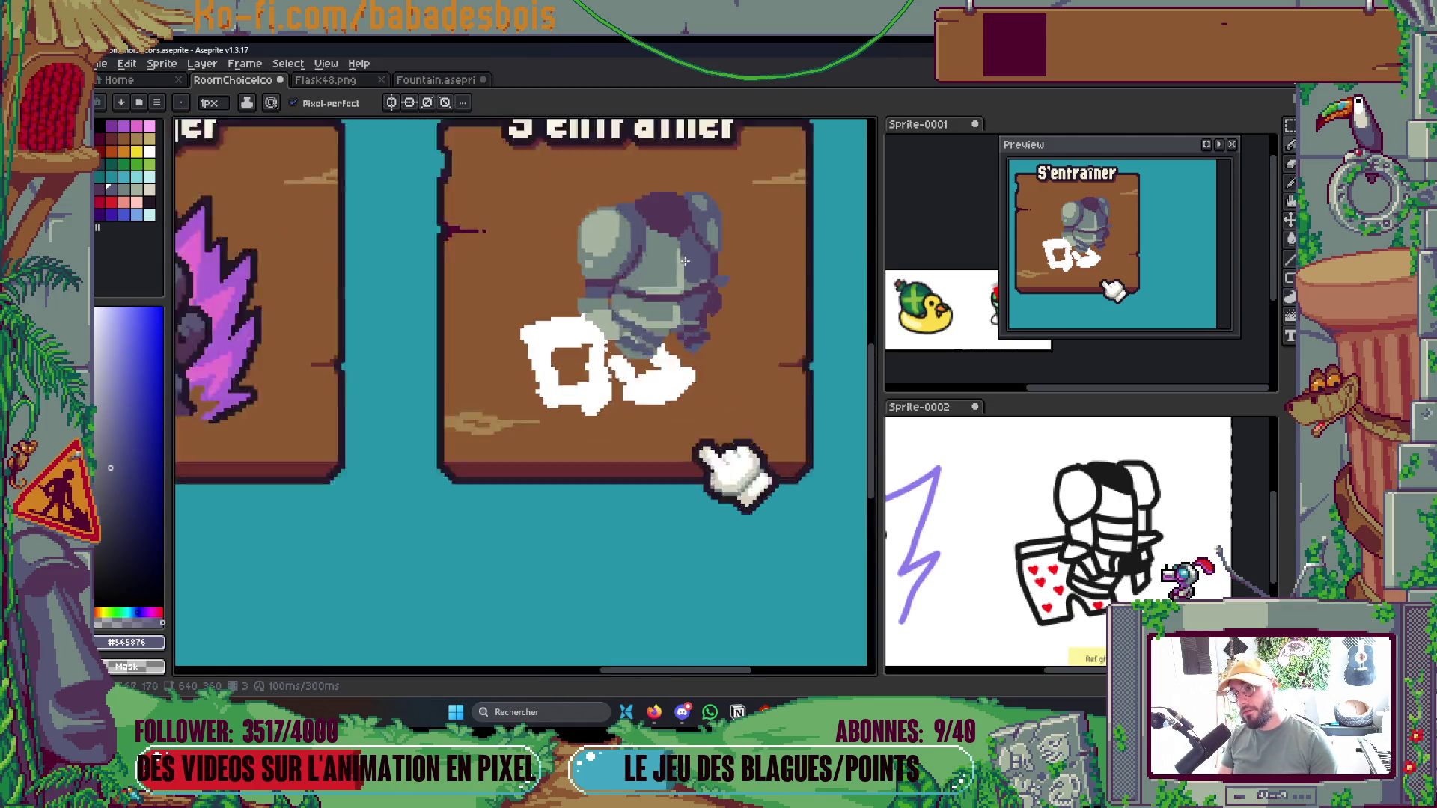
pyautogui.scroll(-5, 739, 332)
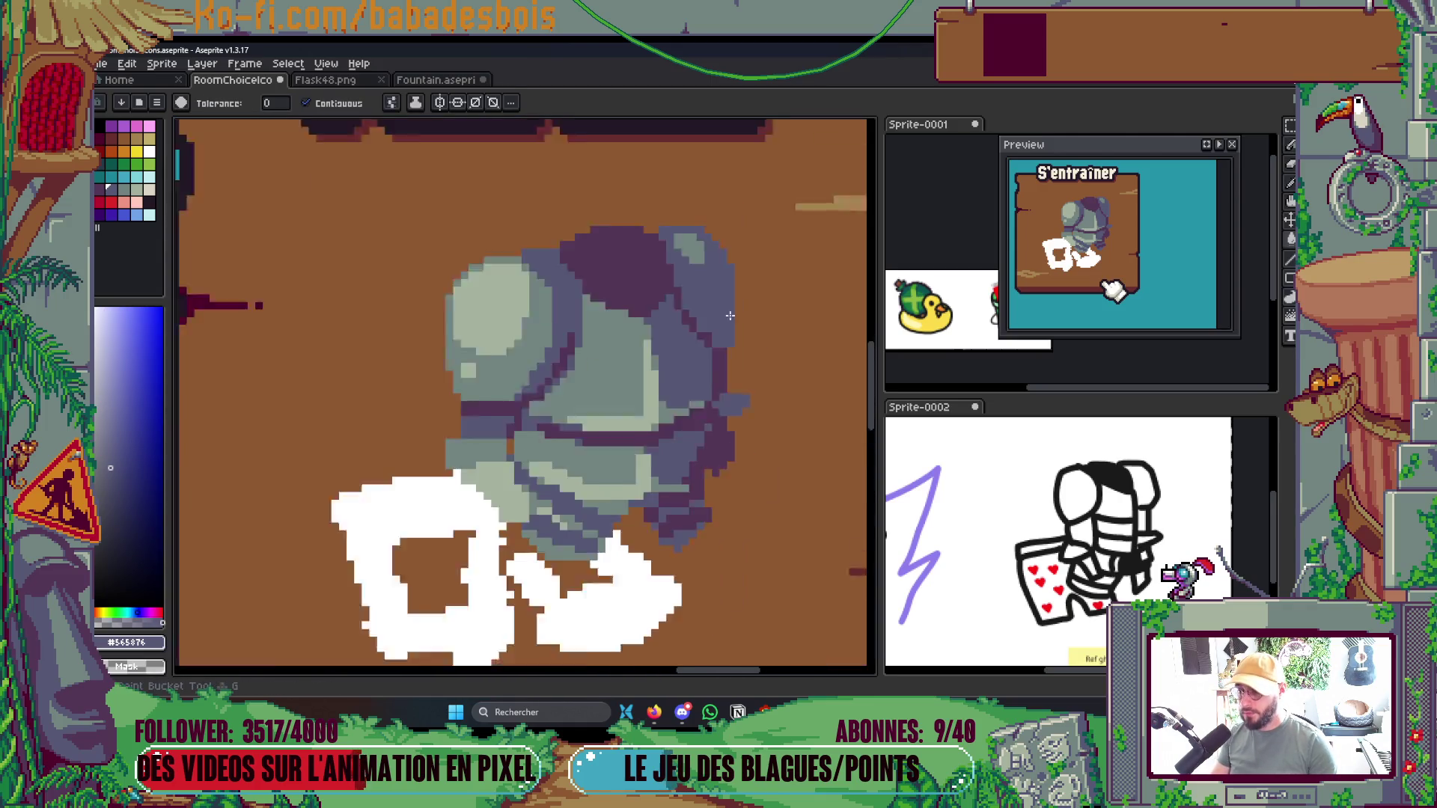
pyautogui.scroll(3, 714, 281)
pyautogui.scroll(2, 714, 281)
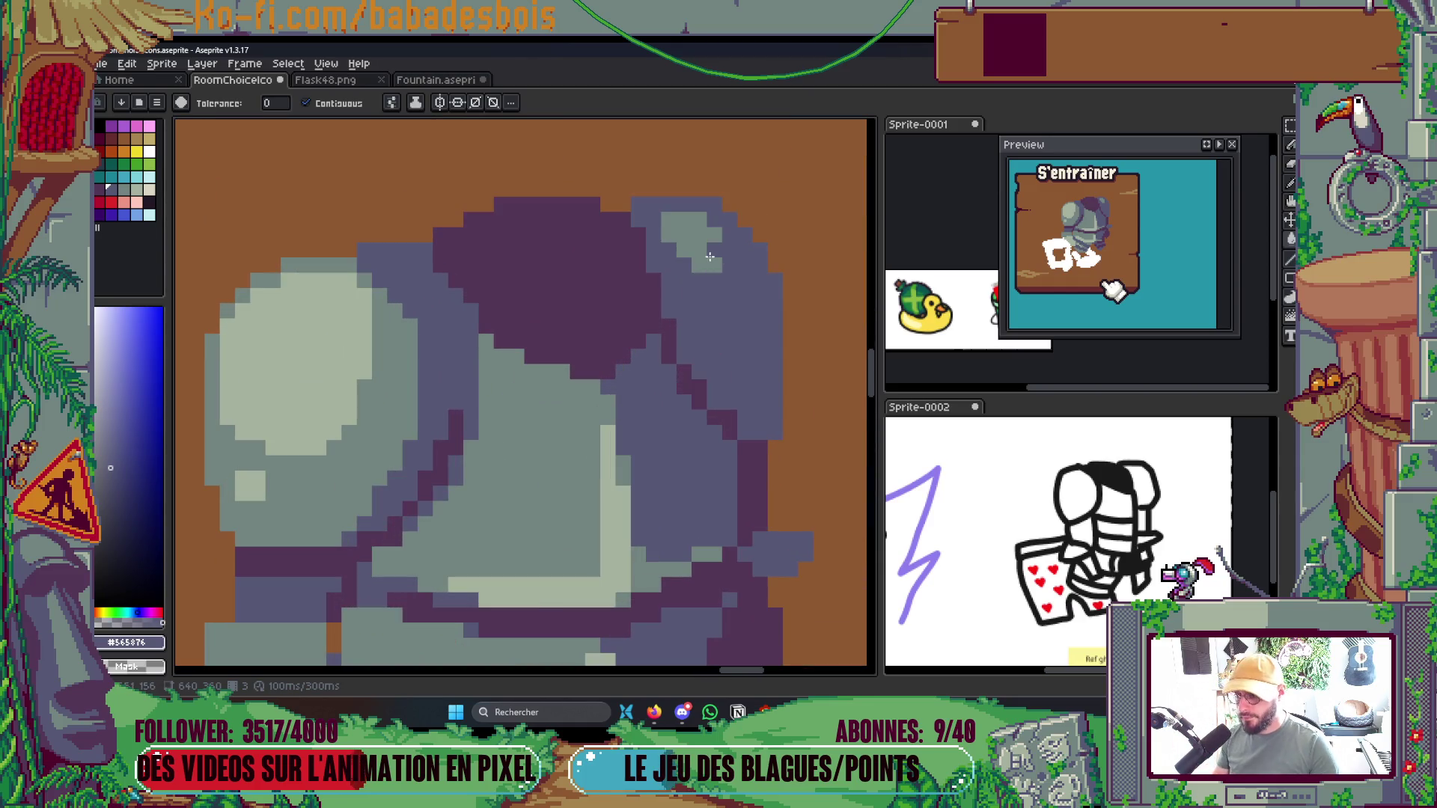
pyautogui.press('b')
pyautogui.keyDown('alt'); pyautogui.click(715, 247); pyautogui.keyUp('alt')
pyautogui.click(714, 220)
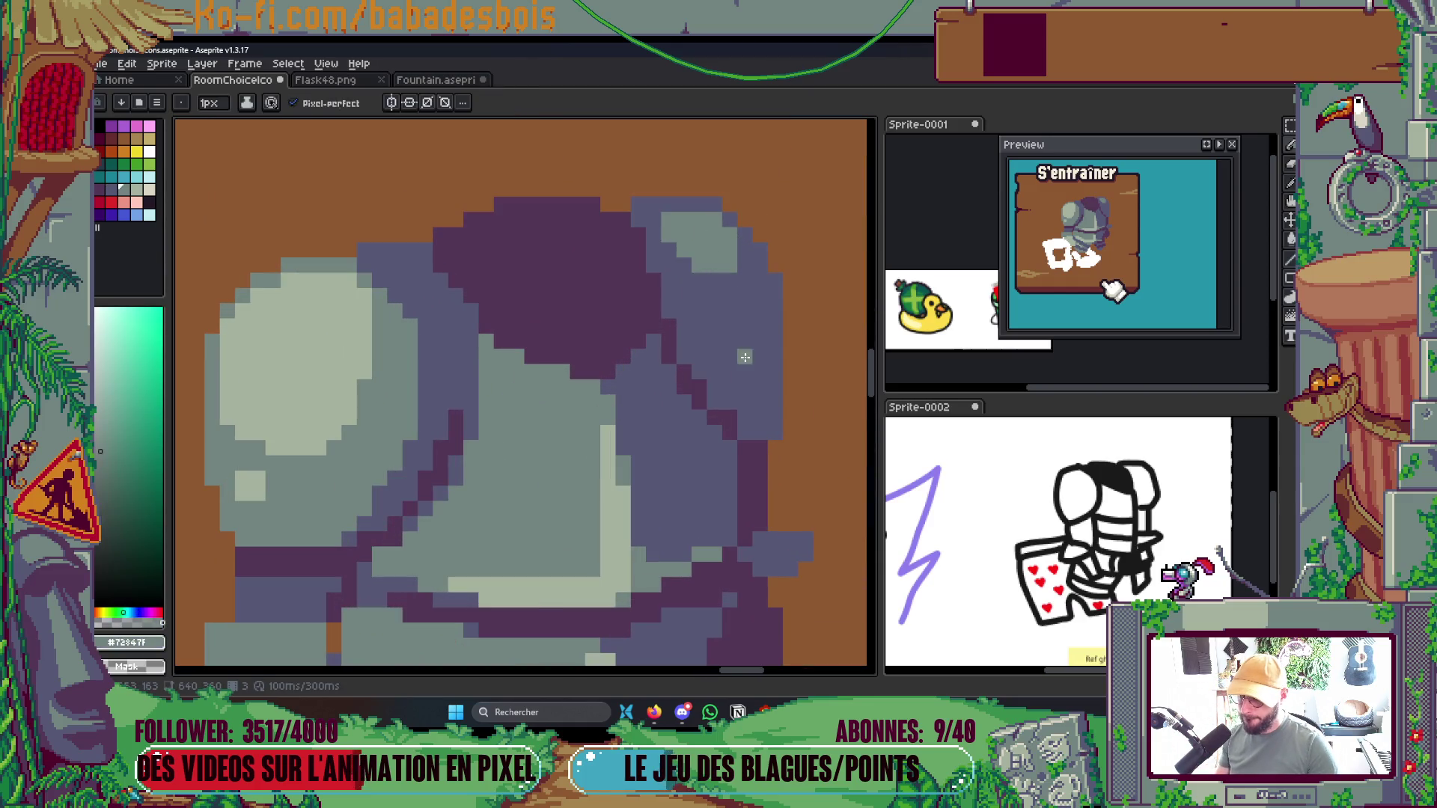
pyautogui.click(759, 296)
pyautogui.click(744, 311)
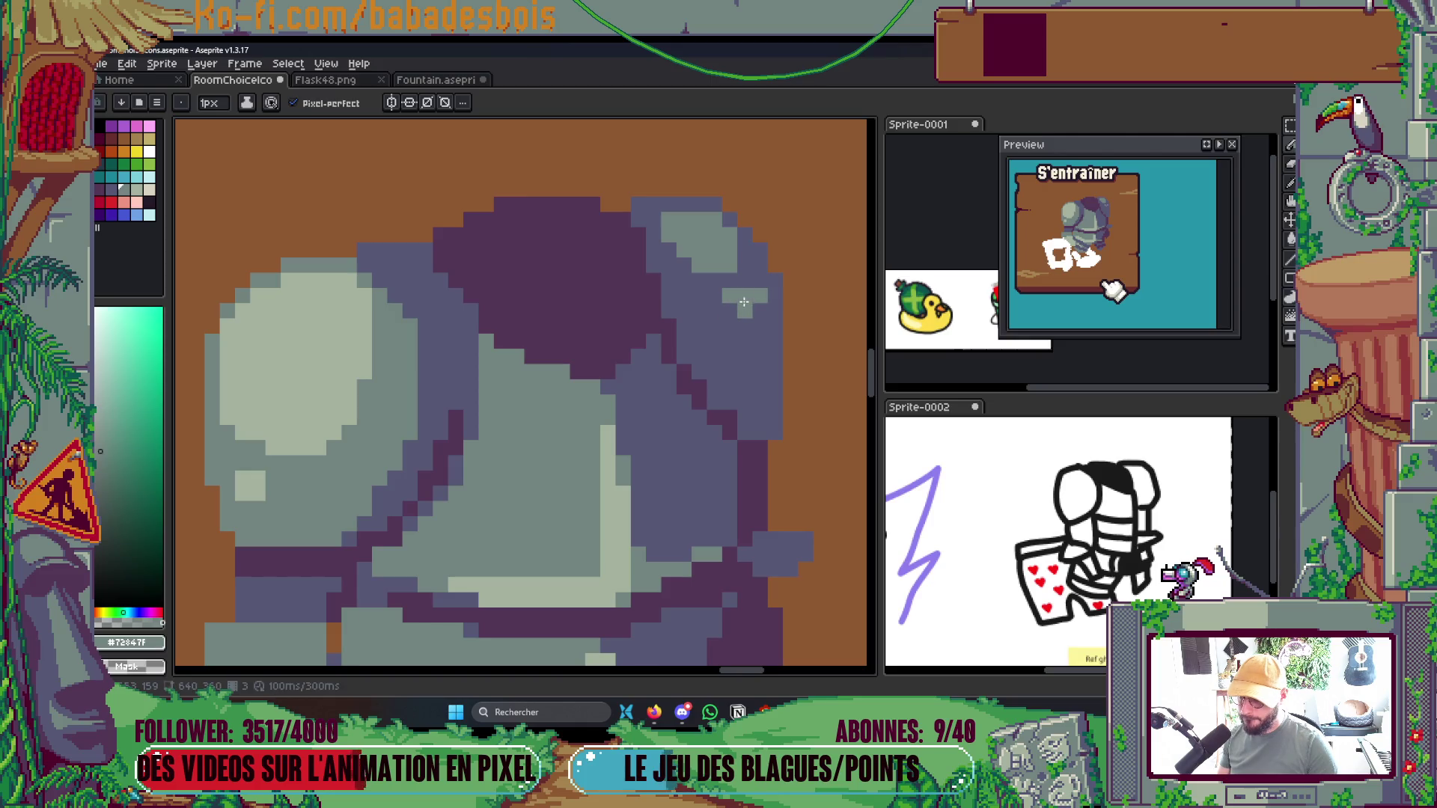
# Thicken the armor's dark purple diagonal edge and save the sprite
pyautogui.scroll(-6, 756, 359)
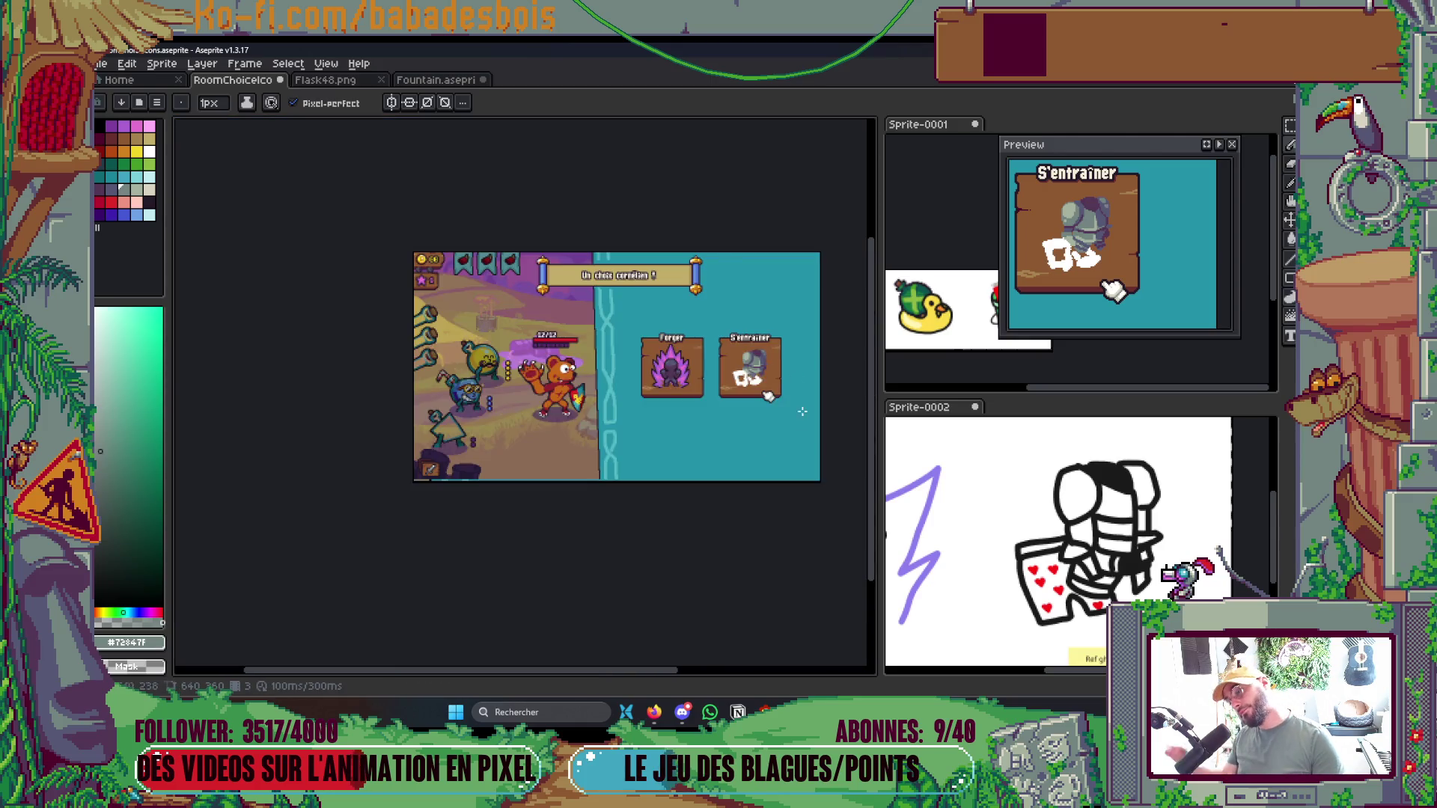
pyautogui.scroll(1, 768, 417)
pyautogui.scroll(5, 821, 293)
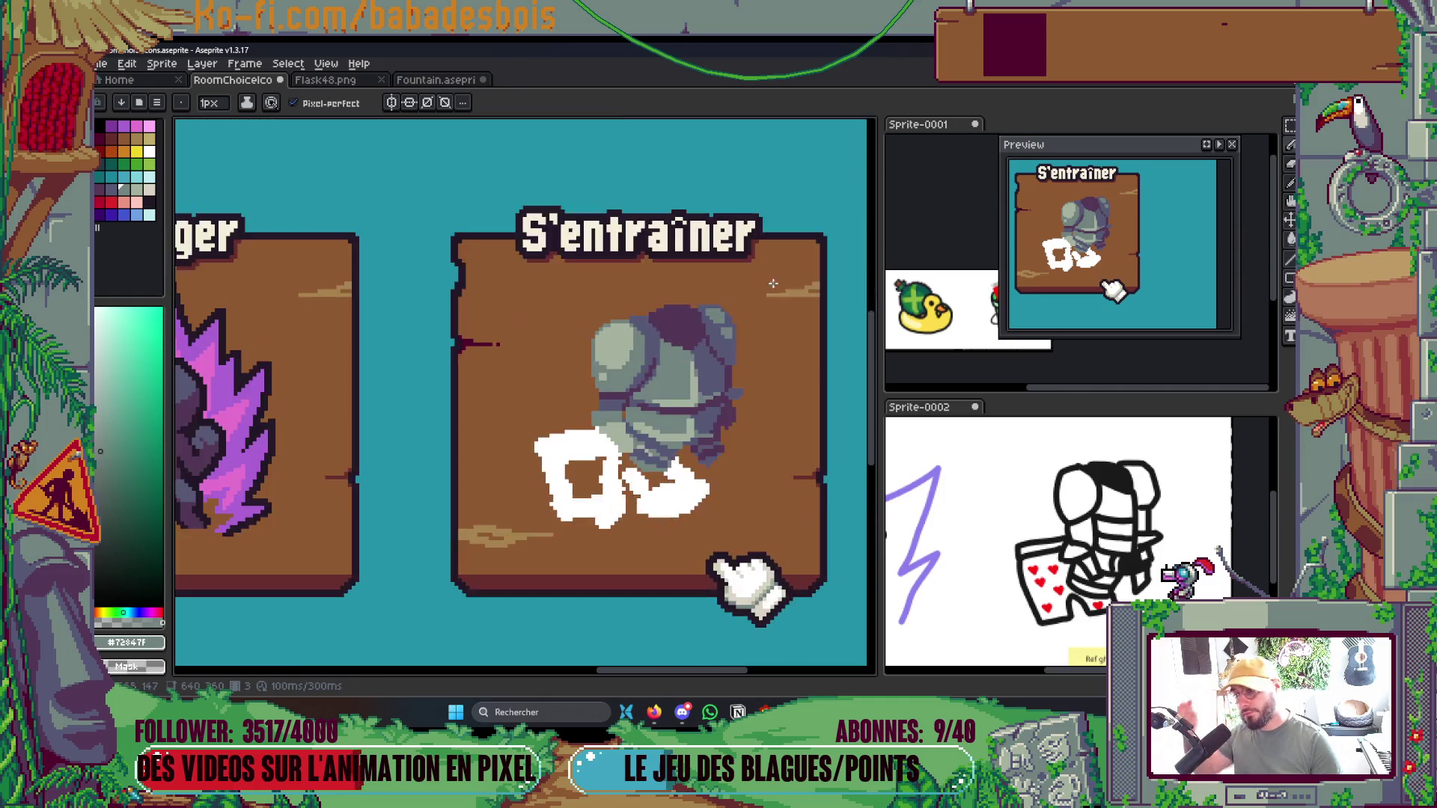
pyautogui.press('i')
pyautogui.click(637, 358)
pyautogui.press('b')
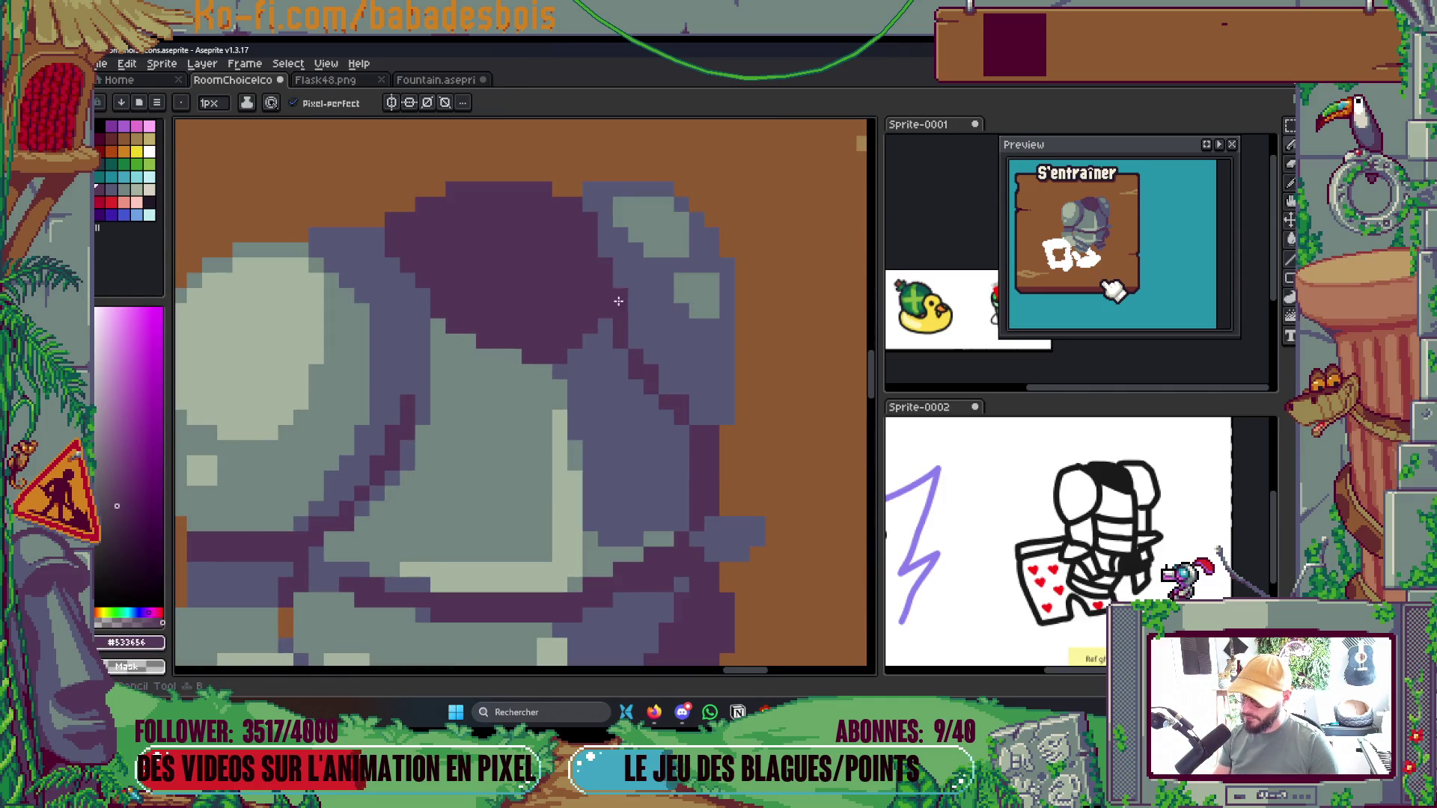
pyautogui.moveTo(640, 354)
pyautogui.mouseDown()
pyautogui.moveTo(666, 387)
pyautogui.moveTo(664, 363)
pyautogui.mouseUp()
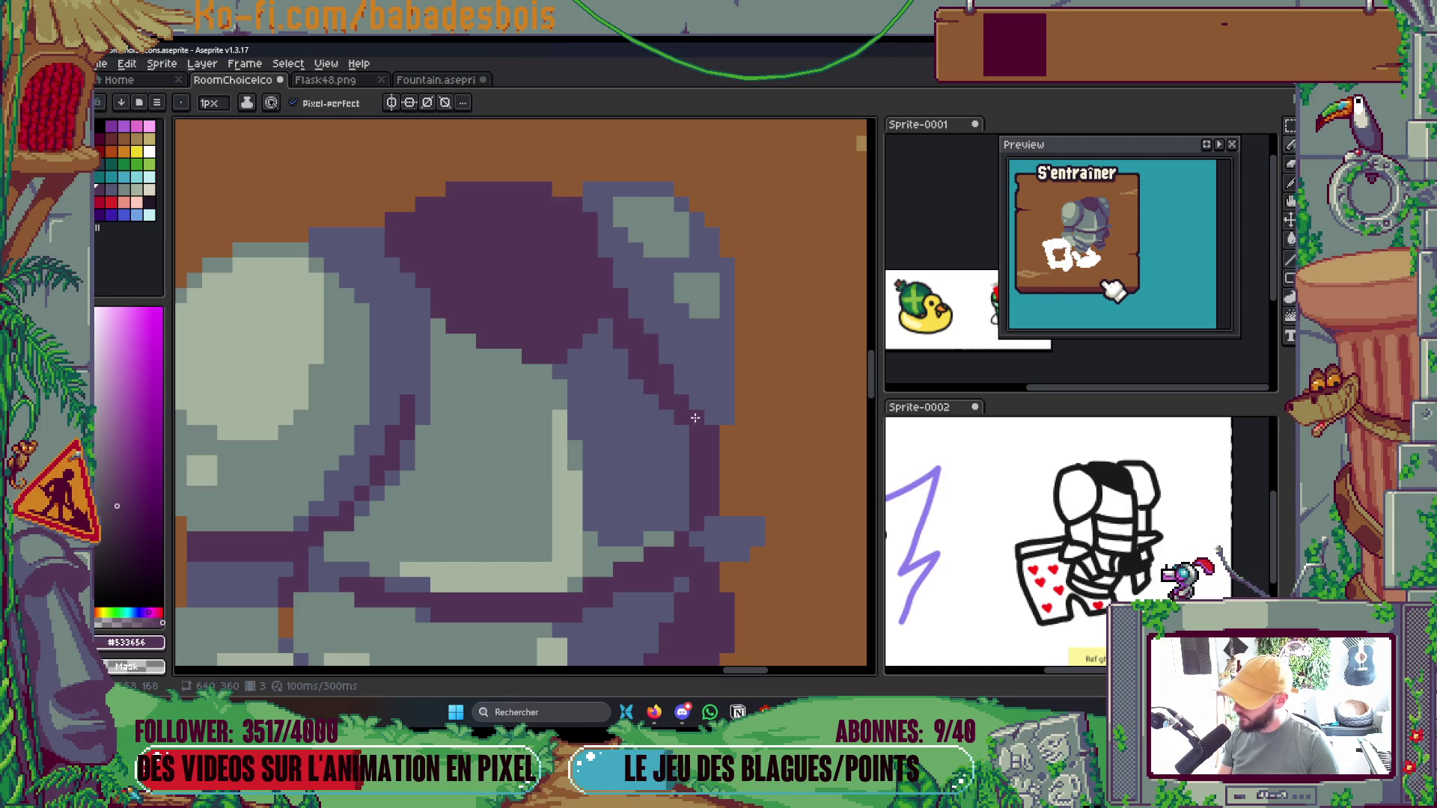
pyautogui.scroll(-2, 695, 417)
pyautogui.hotkey('ctrl', 's')
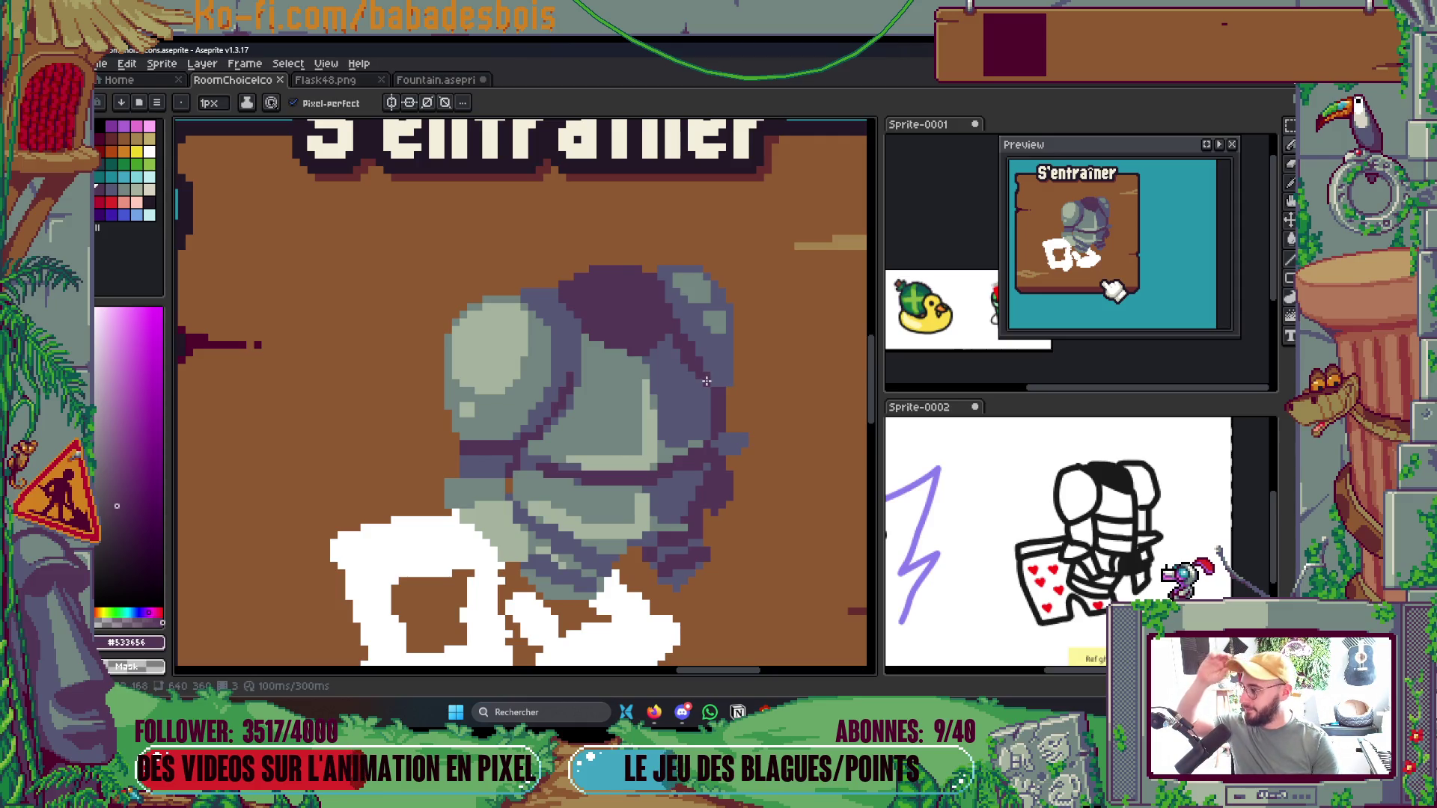
pyautogui.scroll(-3, 678, 398)
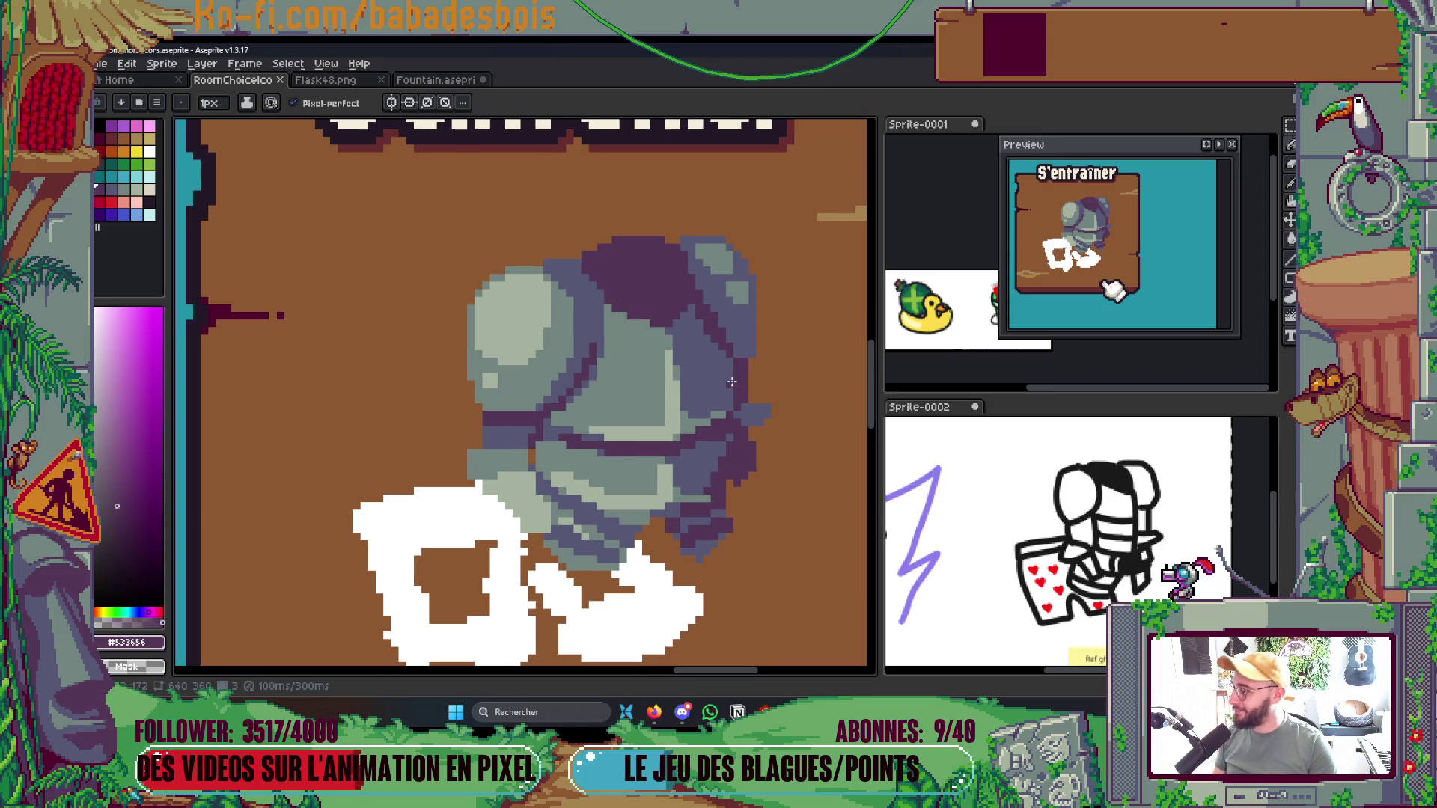
pyautogui.hotkey('ctrl', 's')
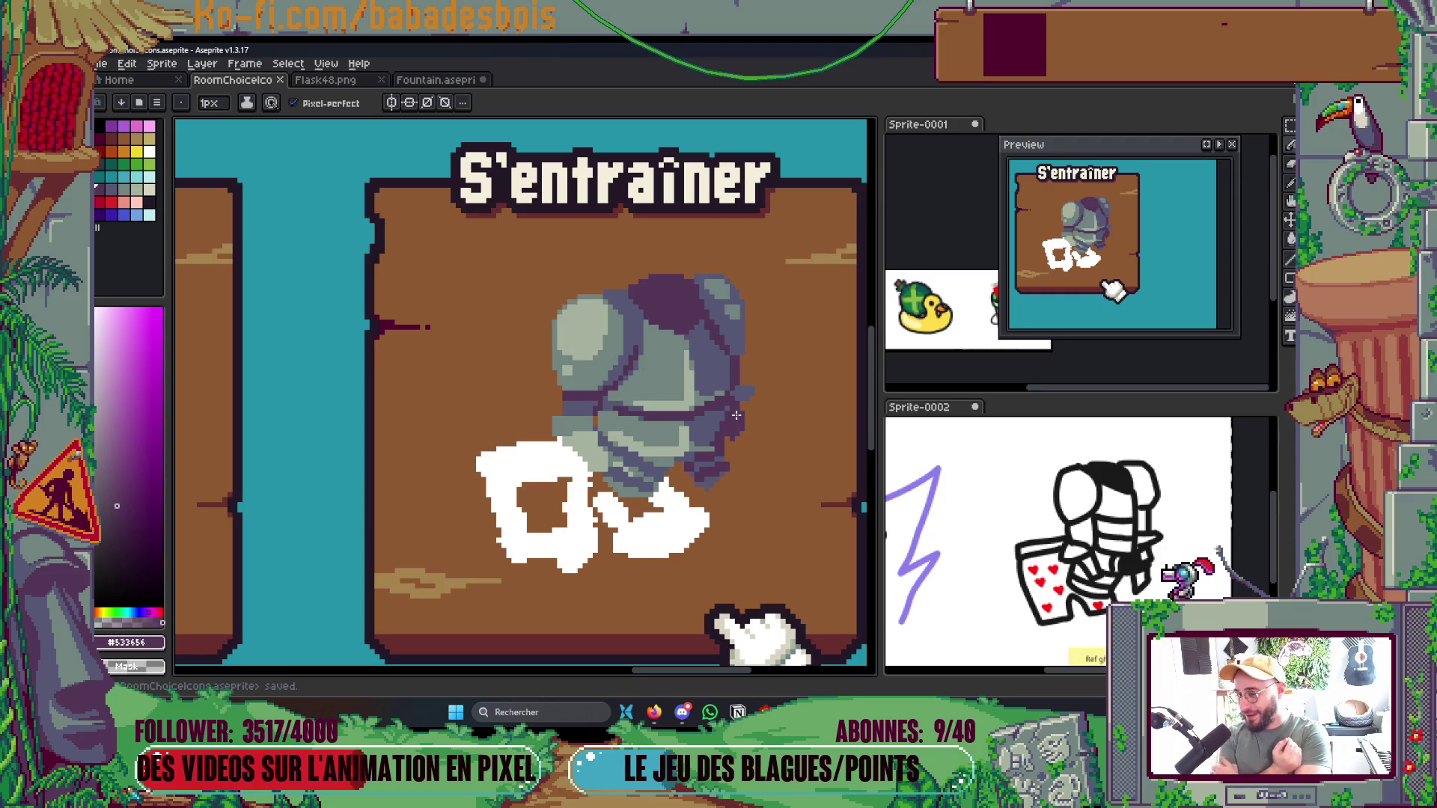
# Paint a slate grey pixel on the knight's belt and save
pyautogui.scroll(3, 674, 420)
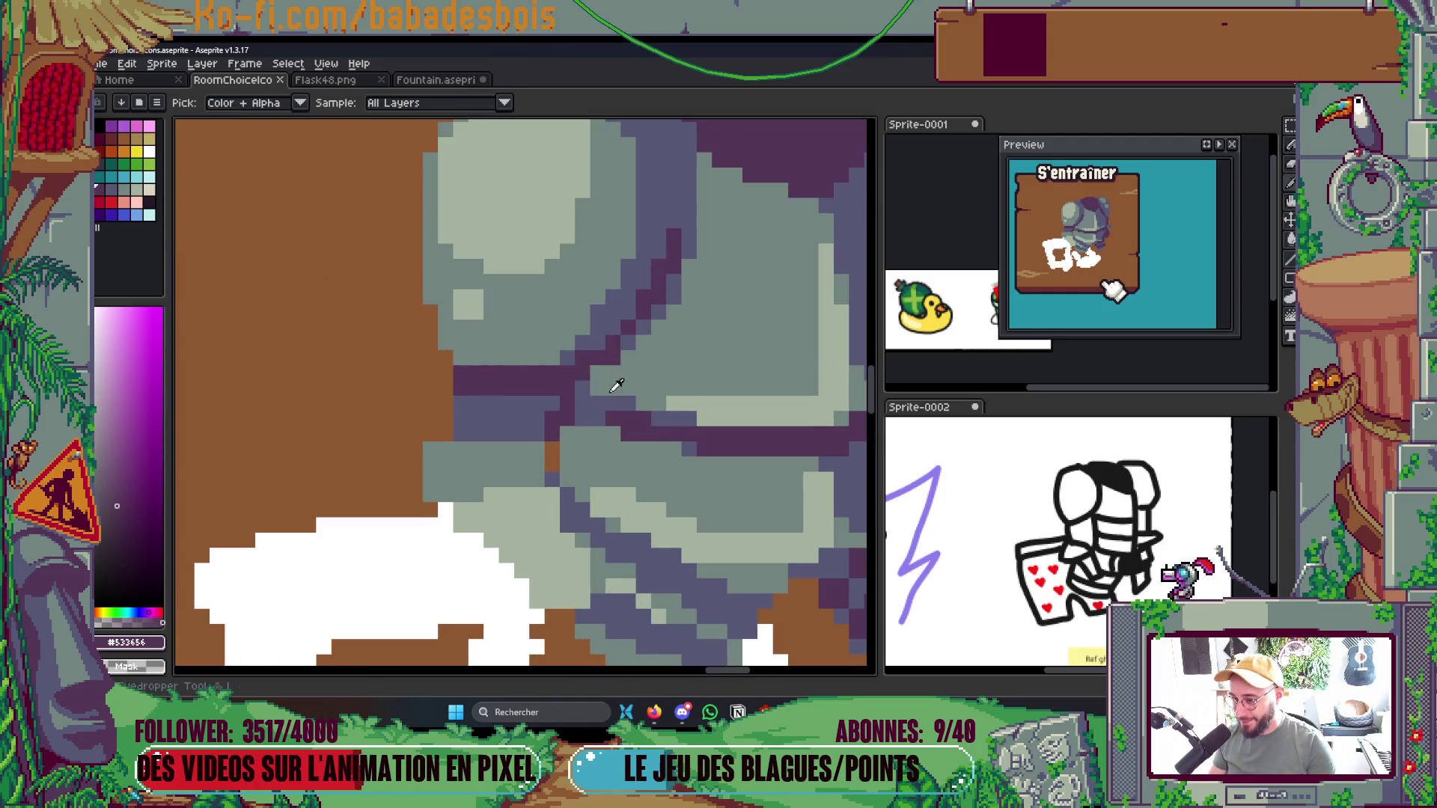
pyautogui.keyDown('alt'); pyautogui.click(608, 429); pyautogui.keyUp('alt')
pyautogui.click(608, 429)
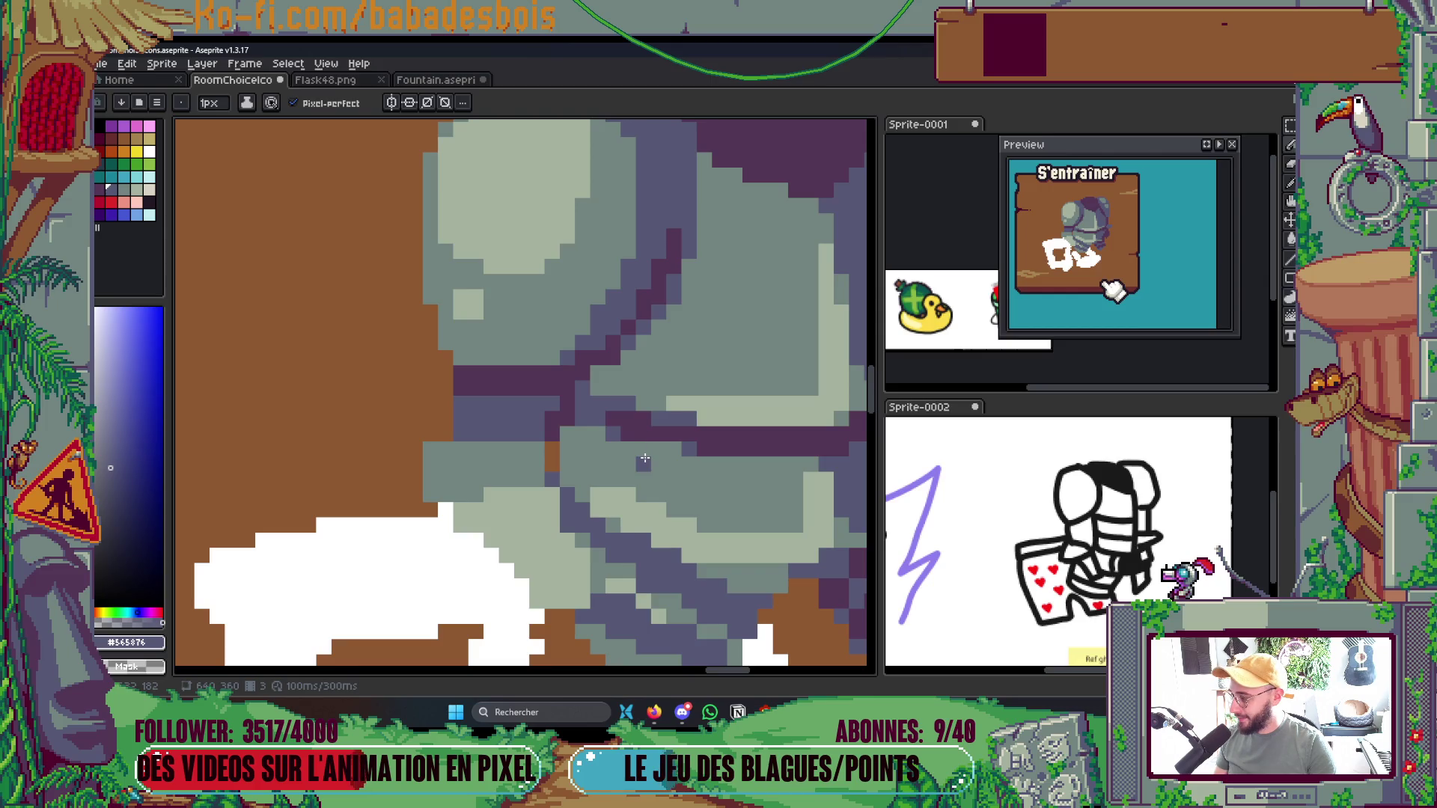
pyautogui.scroll(-2, 680, 448)
pyautogui.scroll(2, 666, 437)
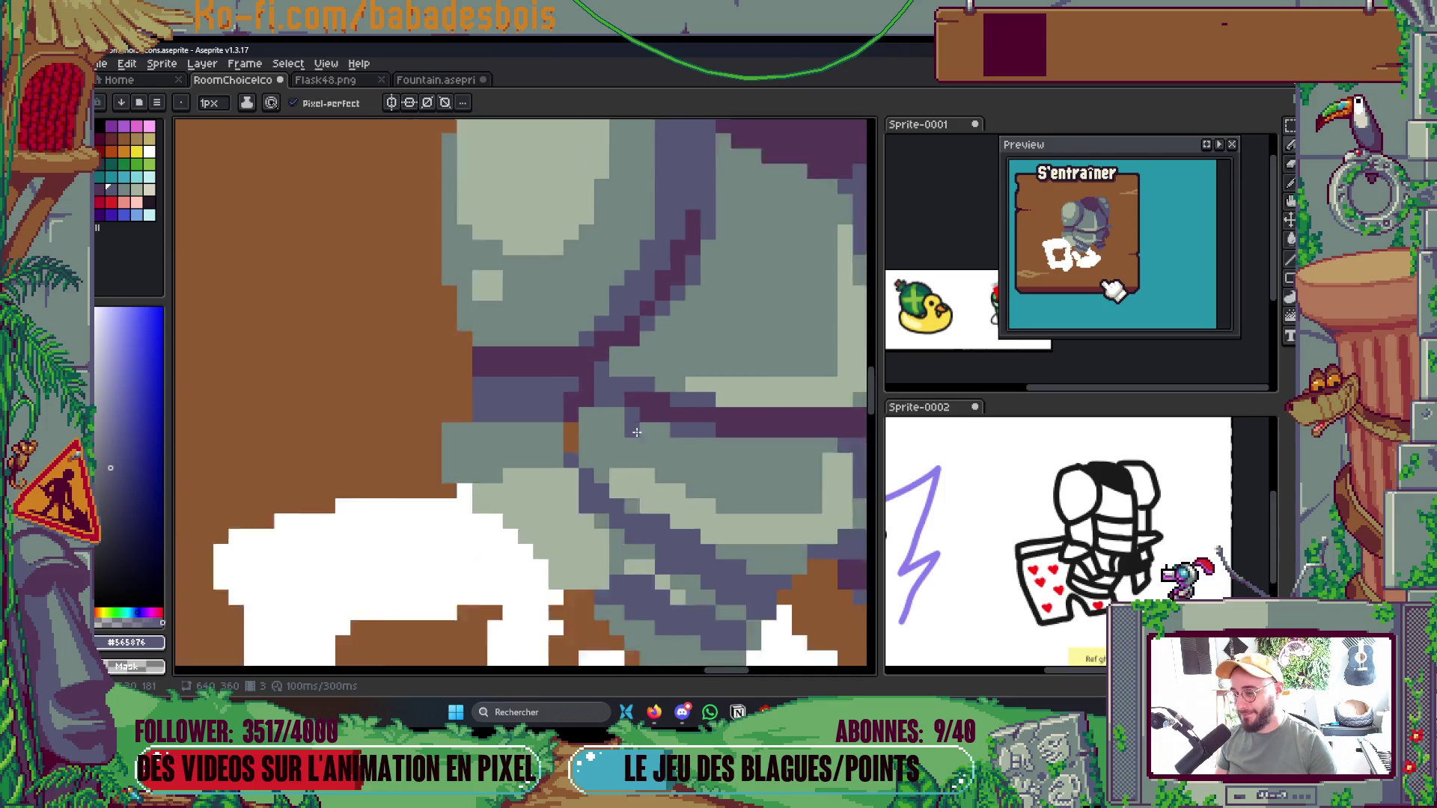
pyautogui.scroll(-4, 655, 427)
pyautogui.hotkey('ctrl', 's')
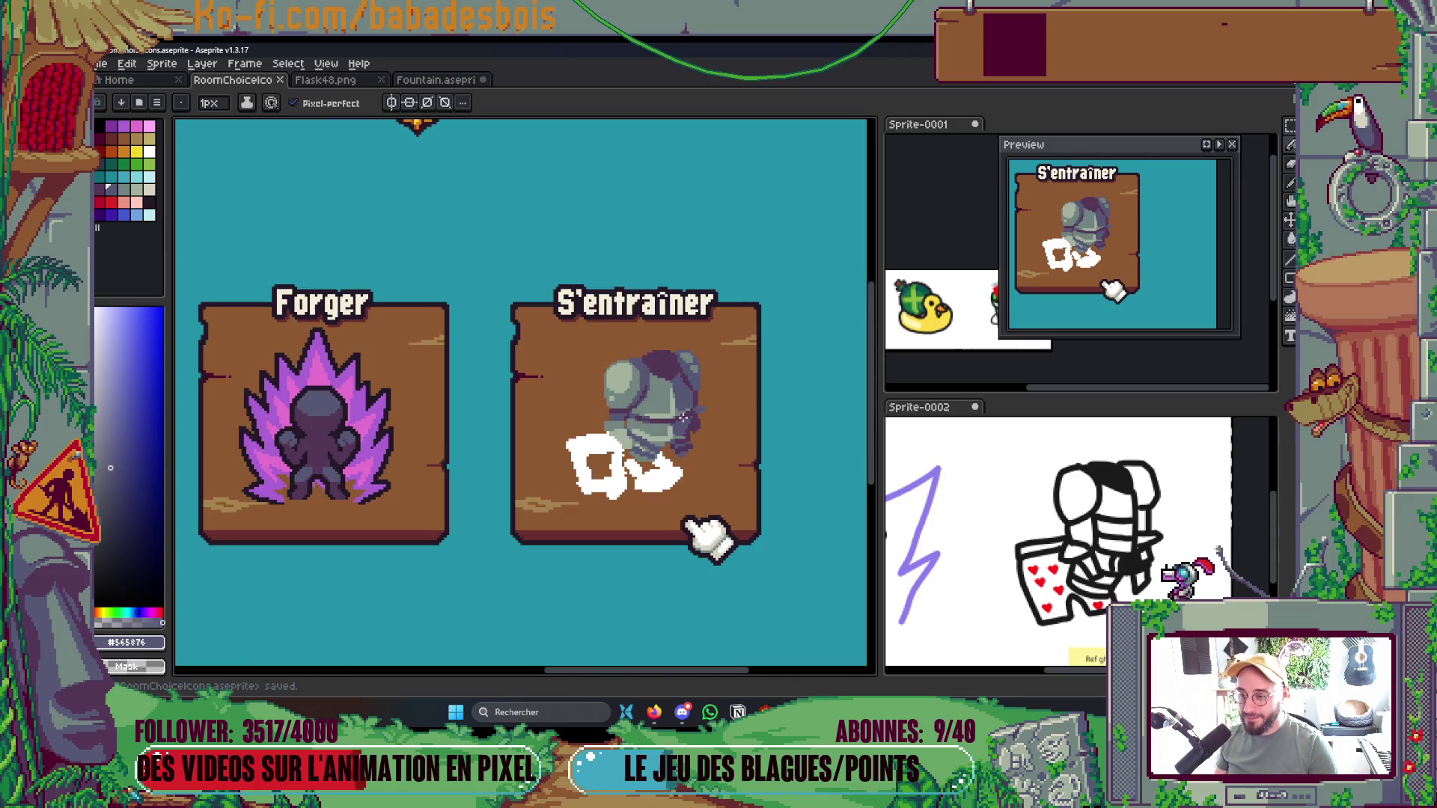
pyautogui.scroll(3, 677, 416)
# Paint light grey-green highlights across the armour
pyautogui.press('alt')
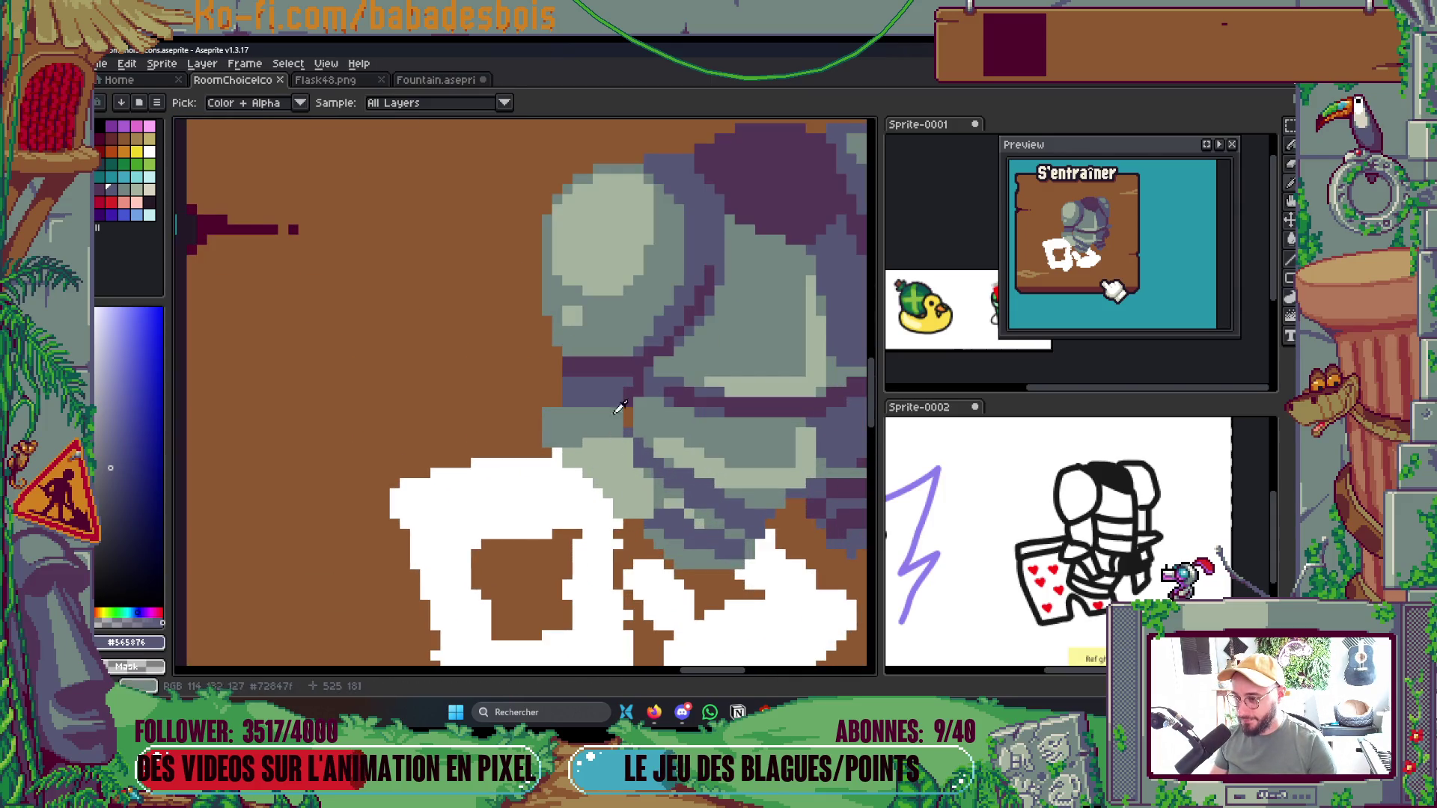
pyautogui.press('g')
pyautogui.scroll(2, 617, 472)
pyautogui.press('b')
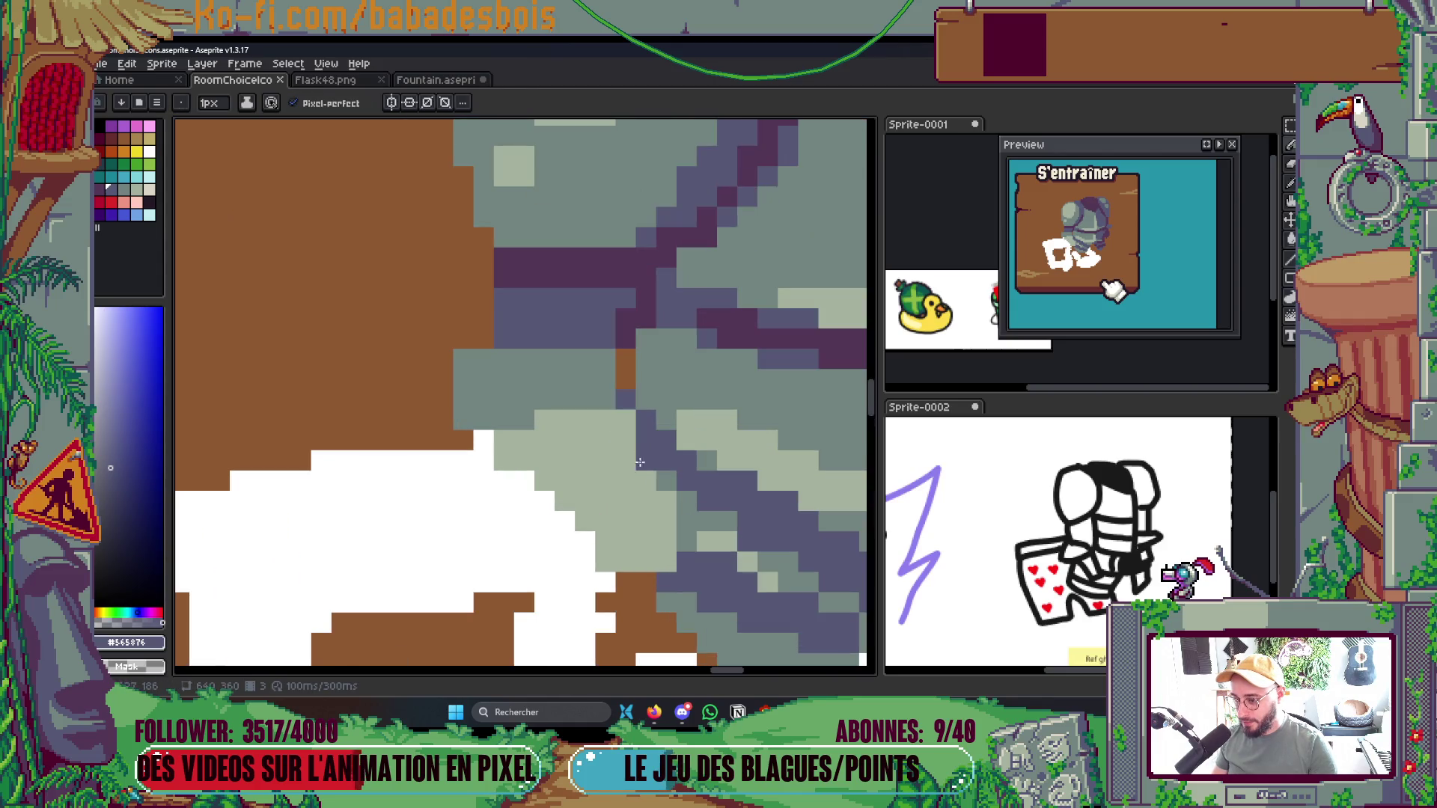
pyautogui.keyDown('alt'); pyautogui.click(629, 481); pyautogui.keyUp('alt')
pyautogui.moveTo(463, 378)
pyautogui.mouseDown()
pyautogui.moveTo(545, 360)
pyautogui.moveTo(545, 379)
pyautogui.mouseUp()
pyautogui.scroll(-4, 589, 453)
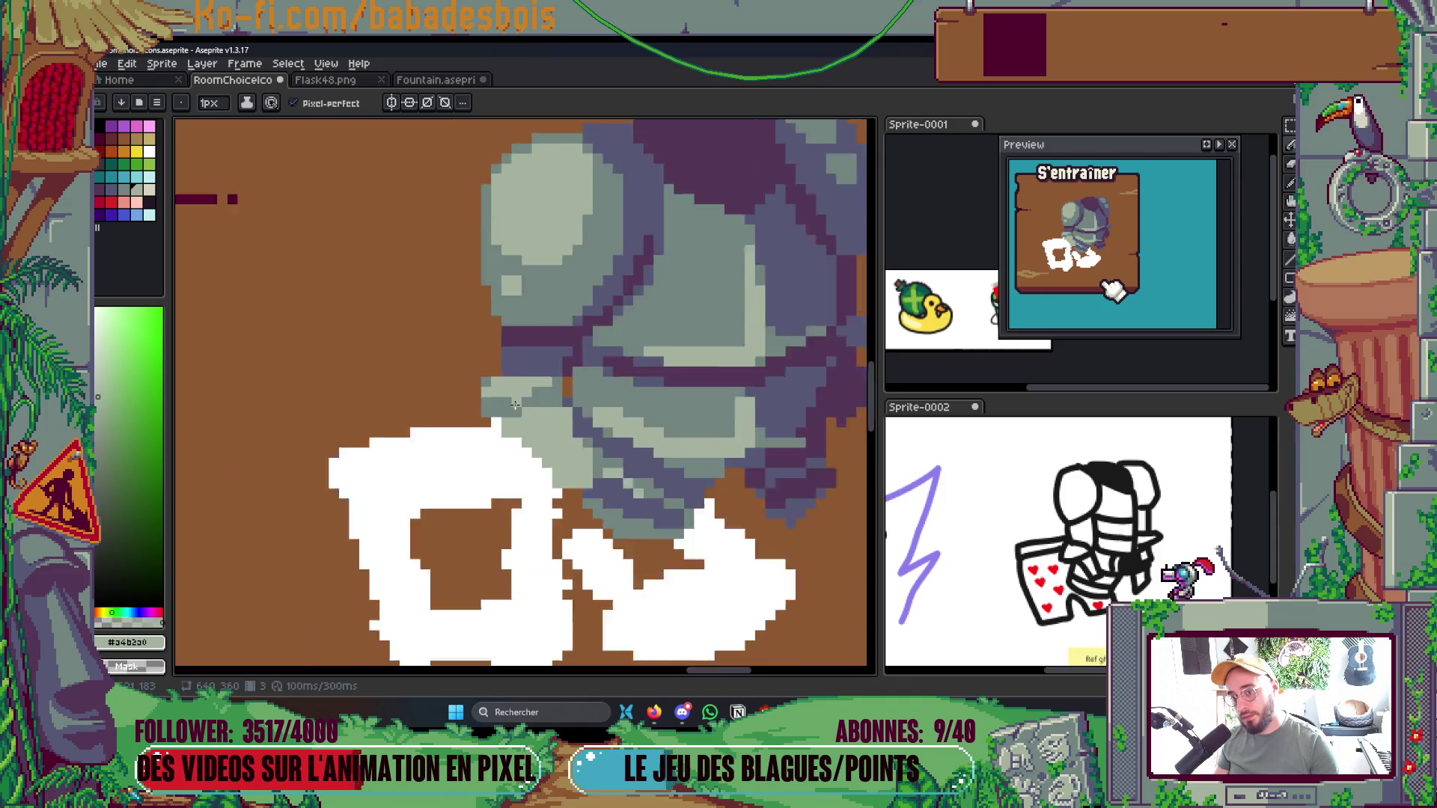
pyautogui.moveTo(589, 454); pyautogui.dragTo(554, 444)
pyautogui.scroll(3, 668, 385)
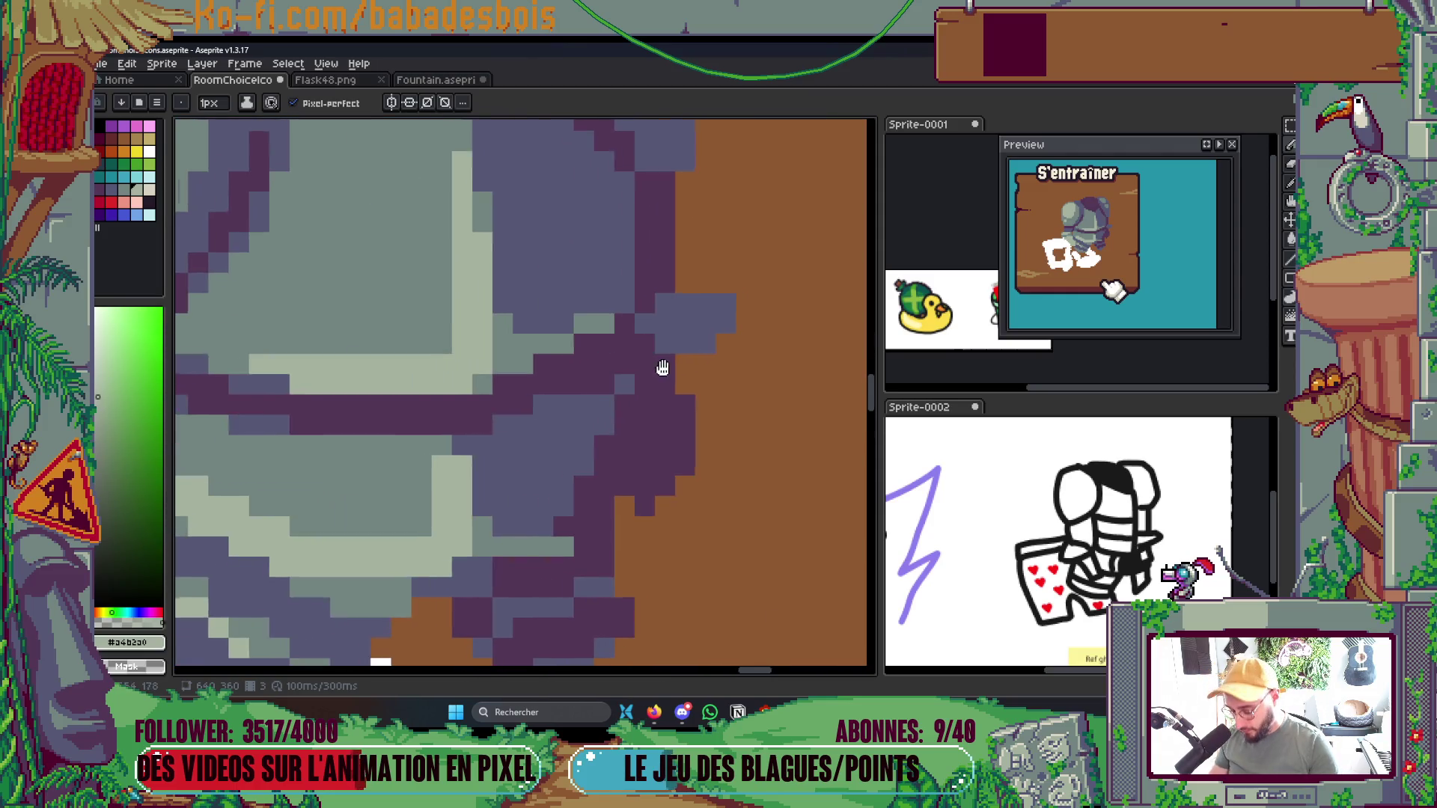
# Cover the purple block on the armour with mid grey-green and save
pyautogui.keyDown('alt'); pyautogui.click(533, 339); pyautogui.keyUp('alt')
pyautogui.moveTo(677, 326)
pyautogui.mouseDown()
pyautogui.moveTo(699, 304)
pyautogui.moveTo(684, 331)
pyautogui.mouseUp()
pyautogui.scroll(-5, 684, 331)
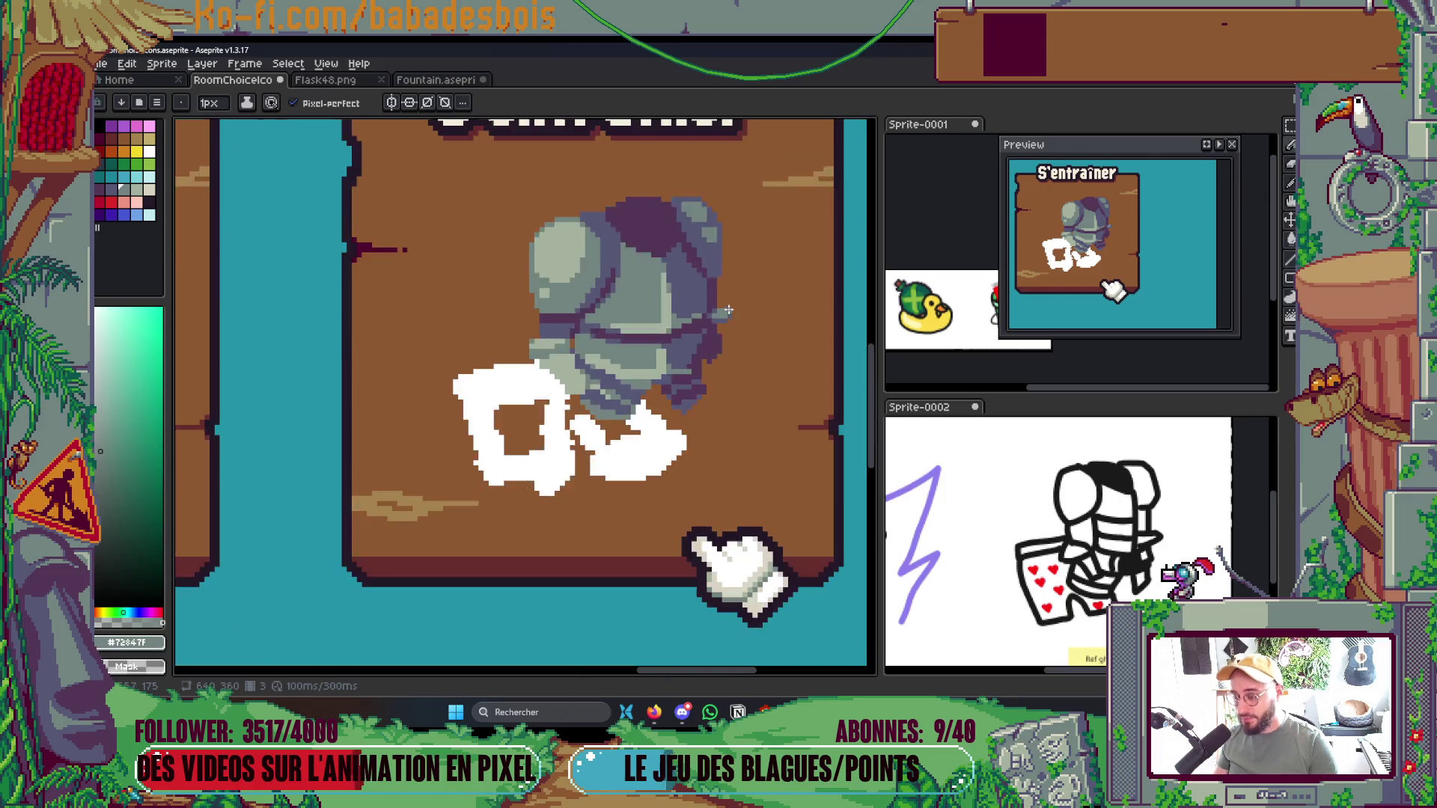
pyautogui.hotkey('ctrl', 's')
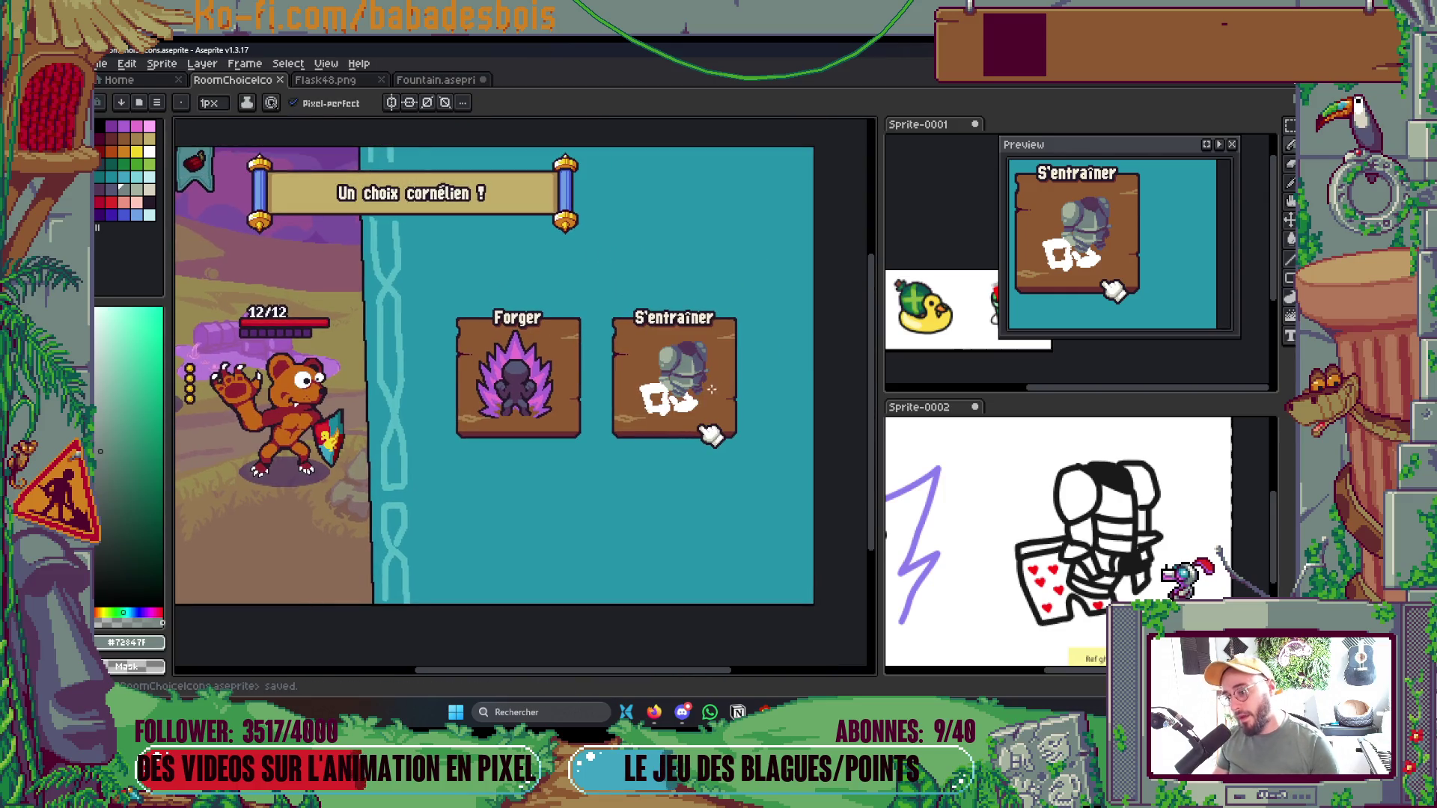
# Pick the dark #231127 outline colour from the Forger card and open the Outline effect
pyautogui.keyDown('alt'); pyautogui.click(550, 364); pyautogui.keyUp('alt')
pyautogui.scroll(4, 550, 364)
pyautogui.hotkey('shift', 'o')
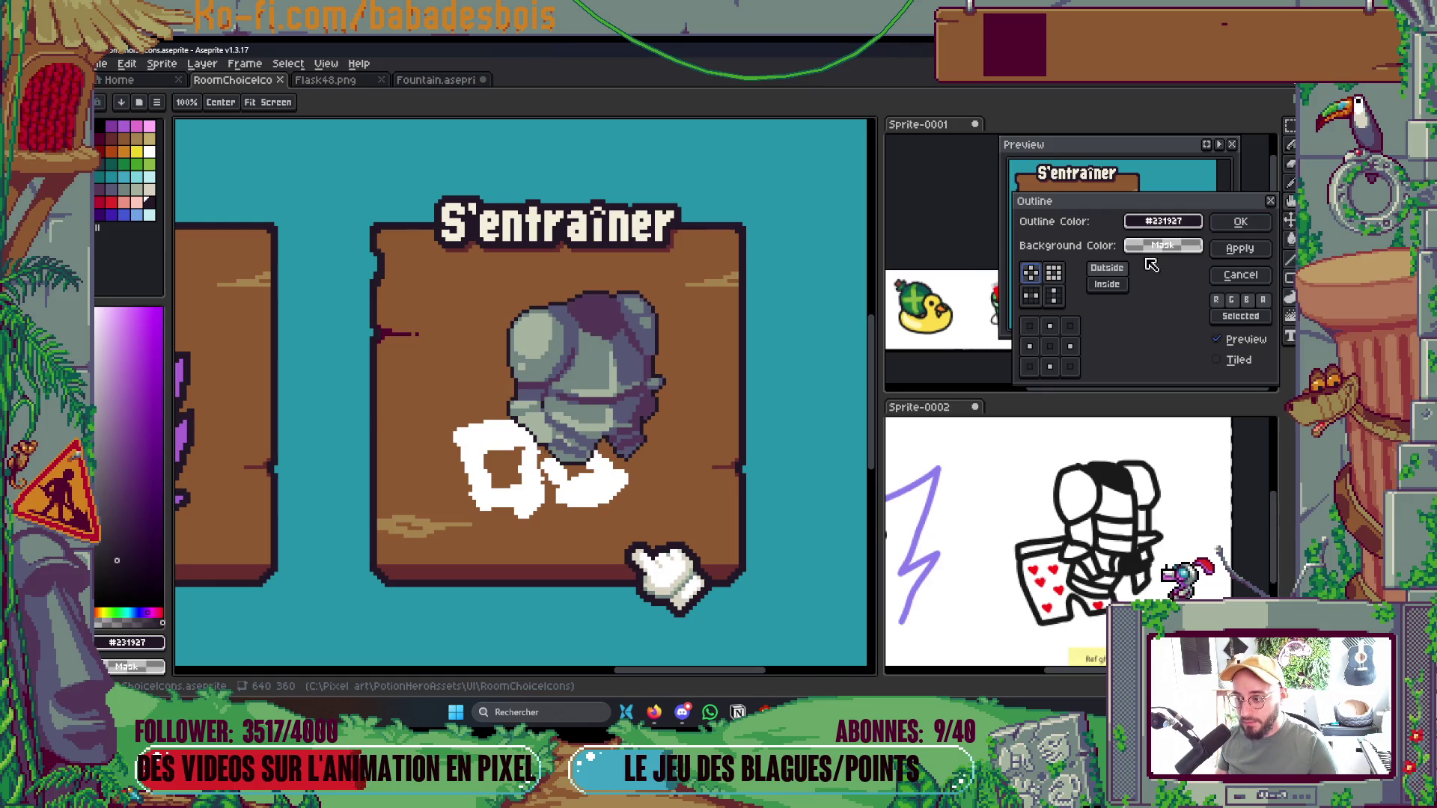
# Apply the dark #231127 outline around the armour icon twice
pyautogui.click(1241, 221)
pyautogui.hotkey('shift', 'o')
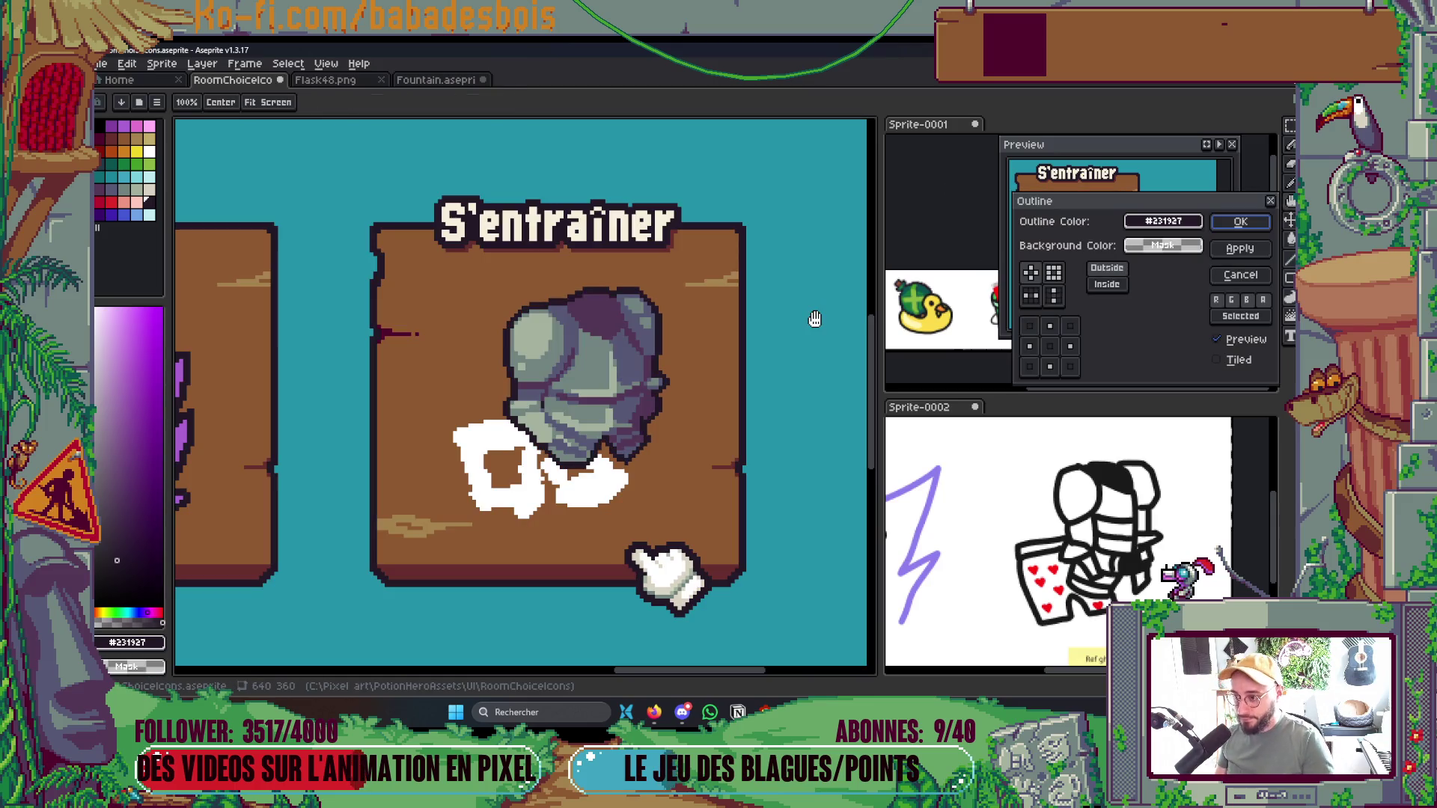
pyautogui.click(1241, 222)
pyautogui.moveTo(661, 447); pyautogui.dragTo(716, 402)
pyautogui.scroll(-3, 717, 402)
pyautogui.scroll(6, 699, 392)
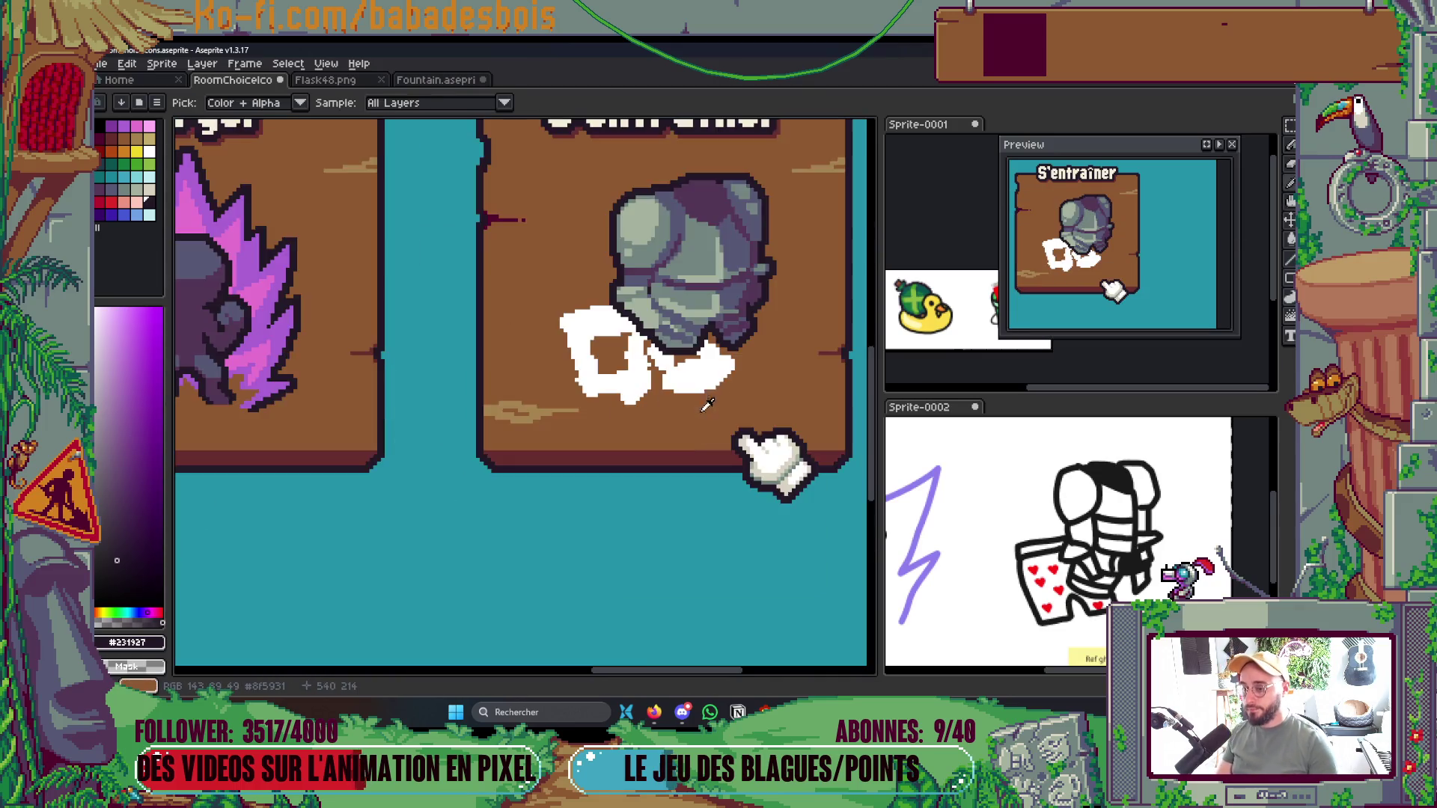
# Hand-draw the dark outline along the armour's lower-left edge, then sample the blue-grey shading
pyautogui.press('b')
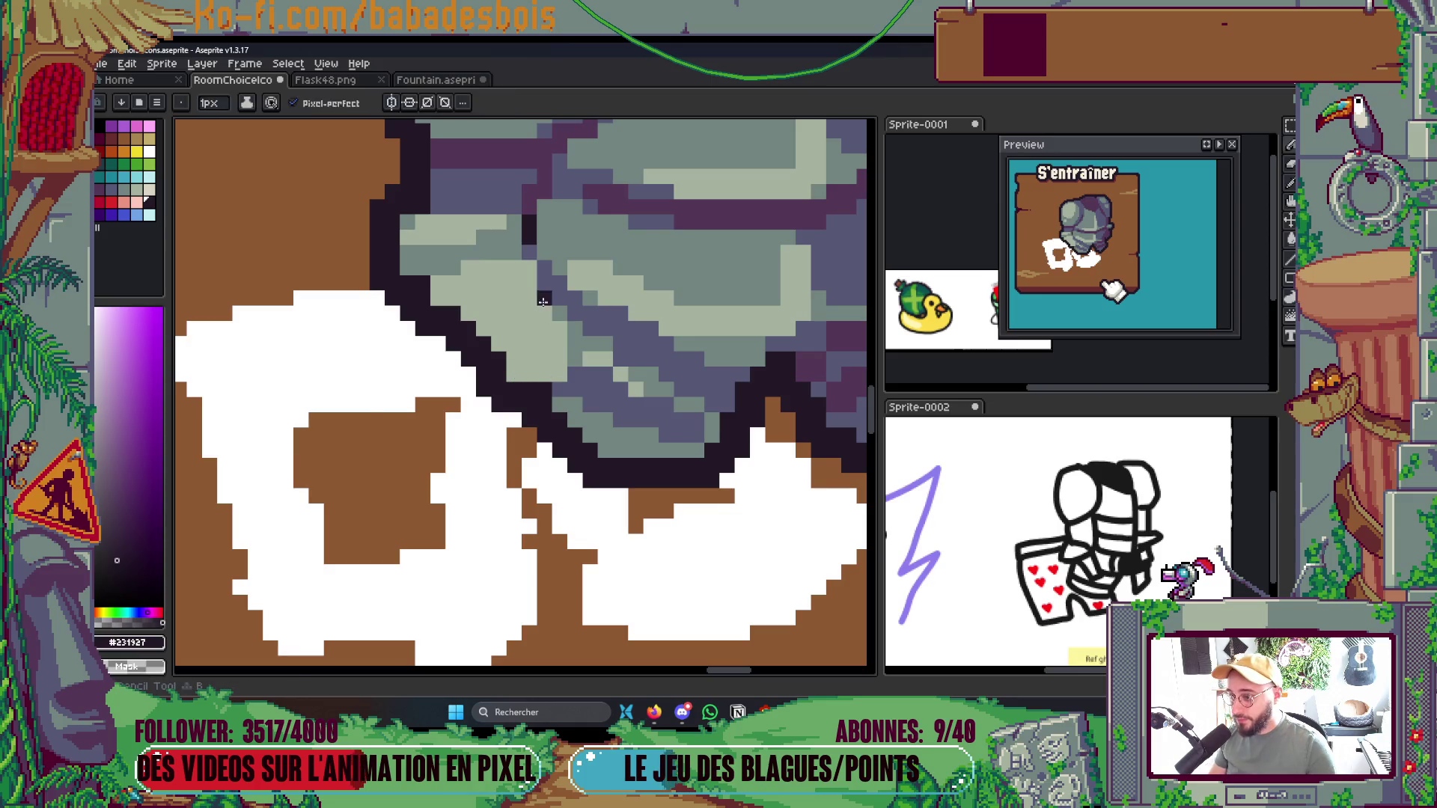
pyautogui.moveTo(542, 247)
pyautogui.mouseDown()
pyautogui.moveTo(588, 360)
pyautogui.moveTo(558, 404)
pyautogui.mouseUp()
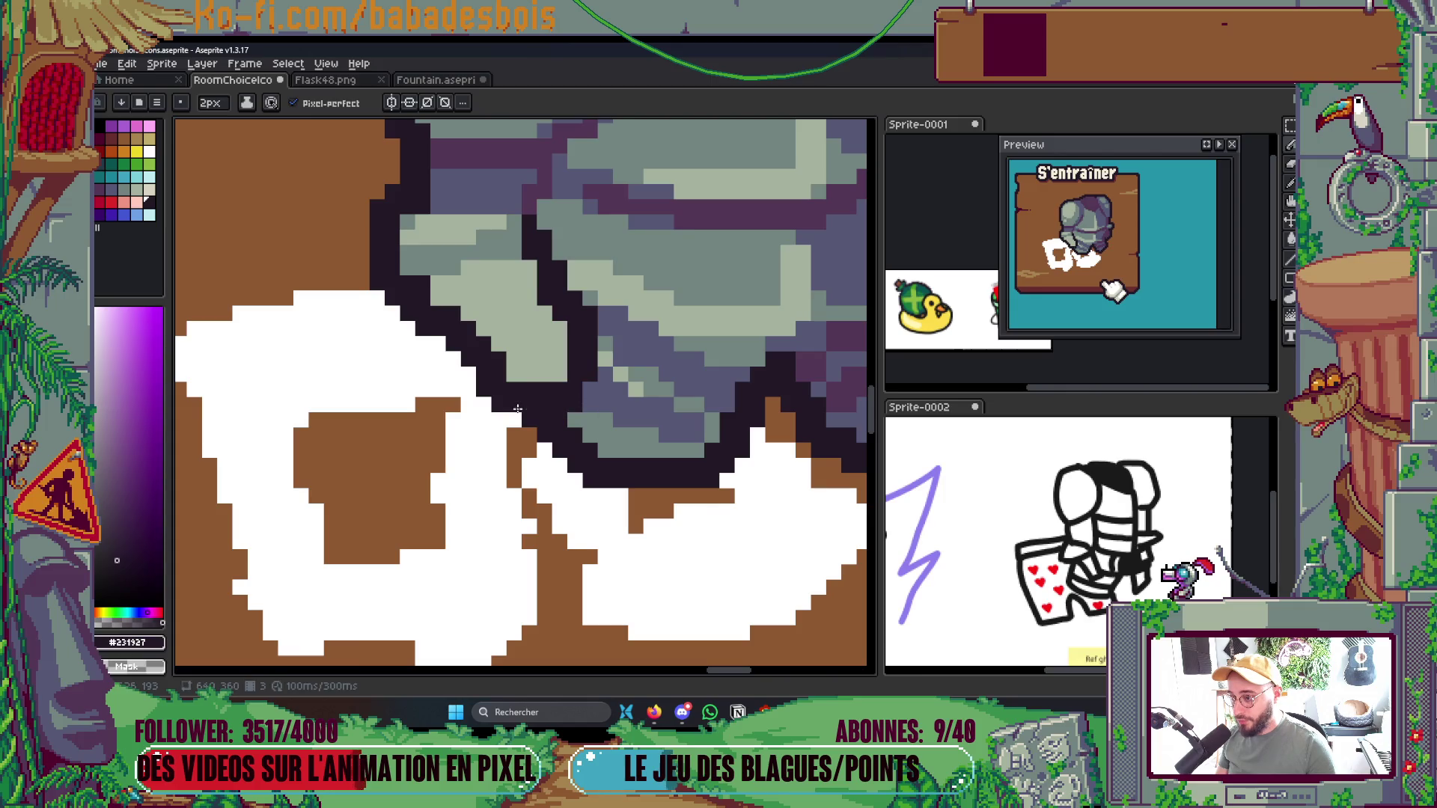
pyautogui.scroll(-3, 644, 290)
pyautogui.scroll(-3, 643, 290)
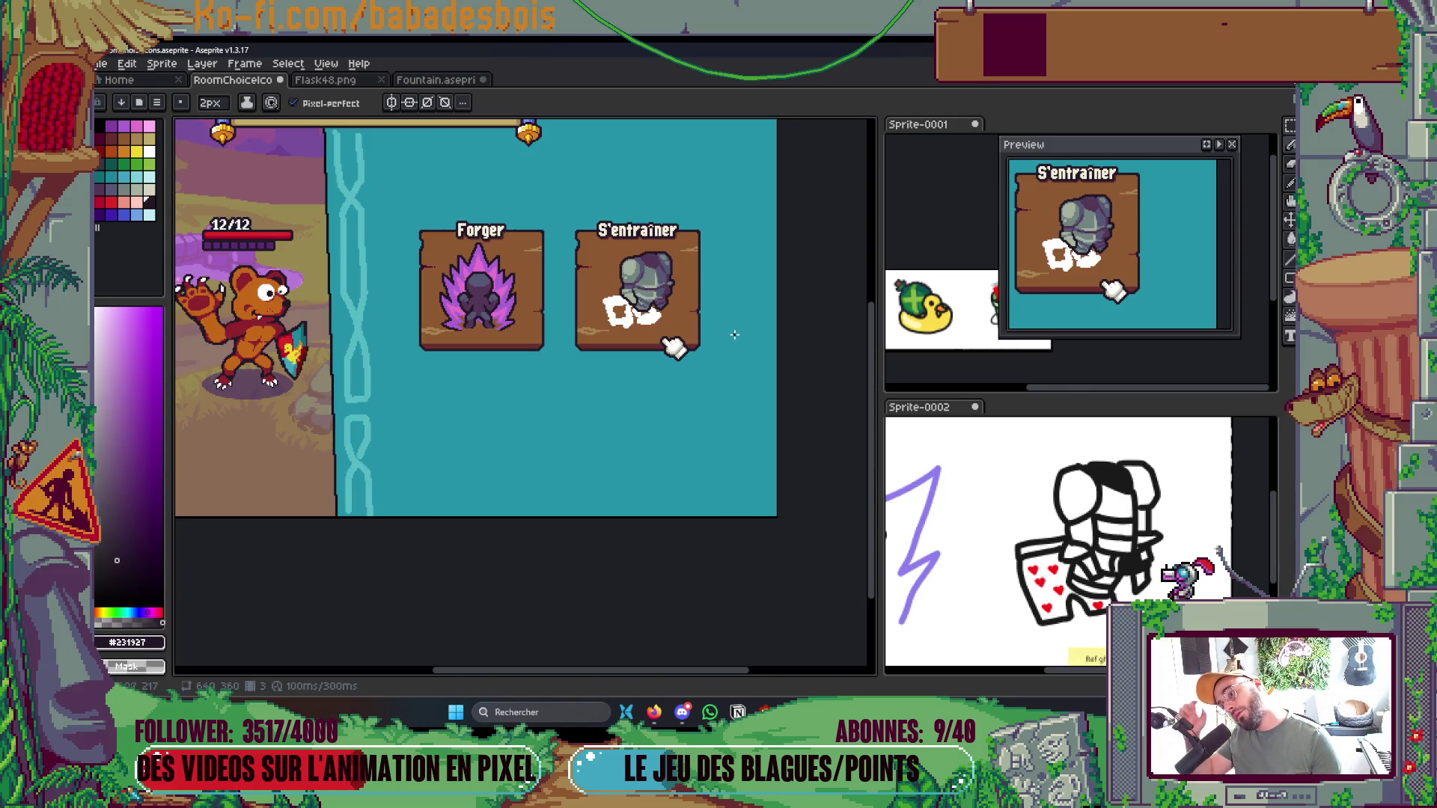
pyautogui.scroll(3, 645, 282)
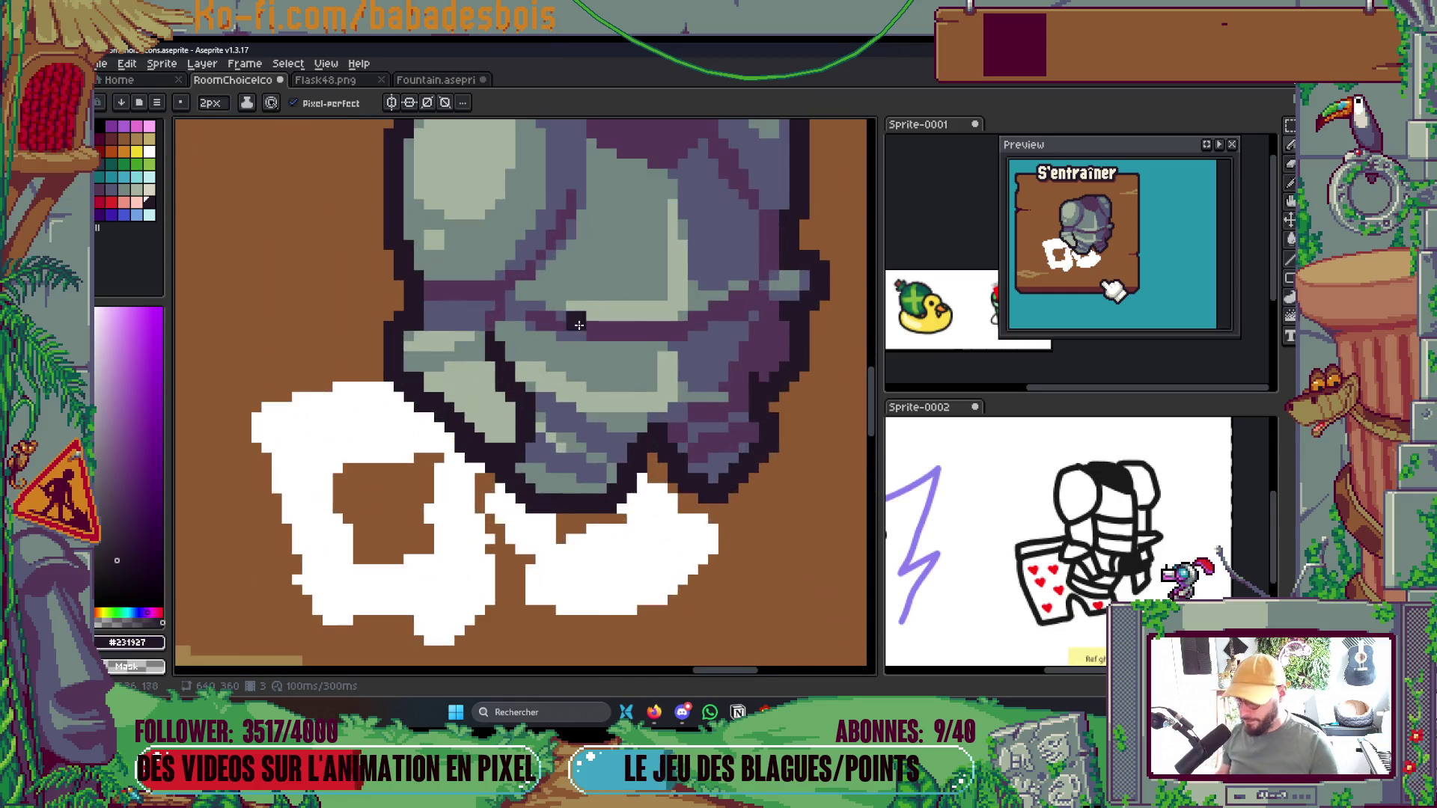
pyautogui.press('i')
pyautogui.keyDown('alt'); pyautogui.click(610, 383); pyautogui.keyUp('alt')
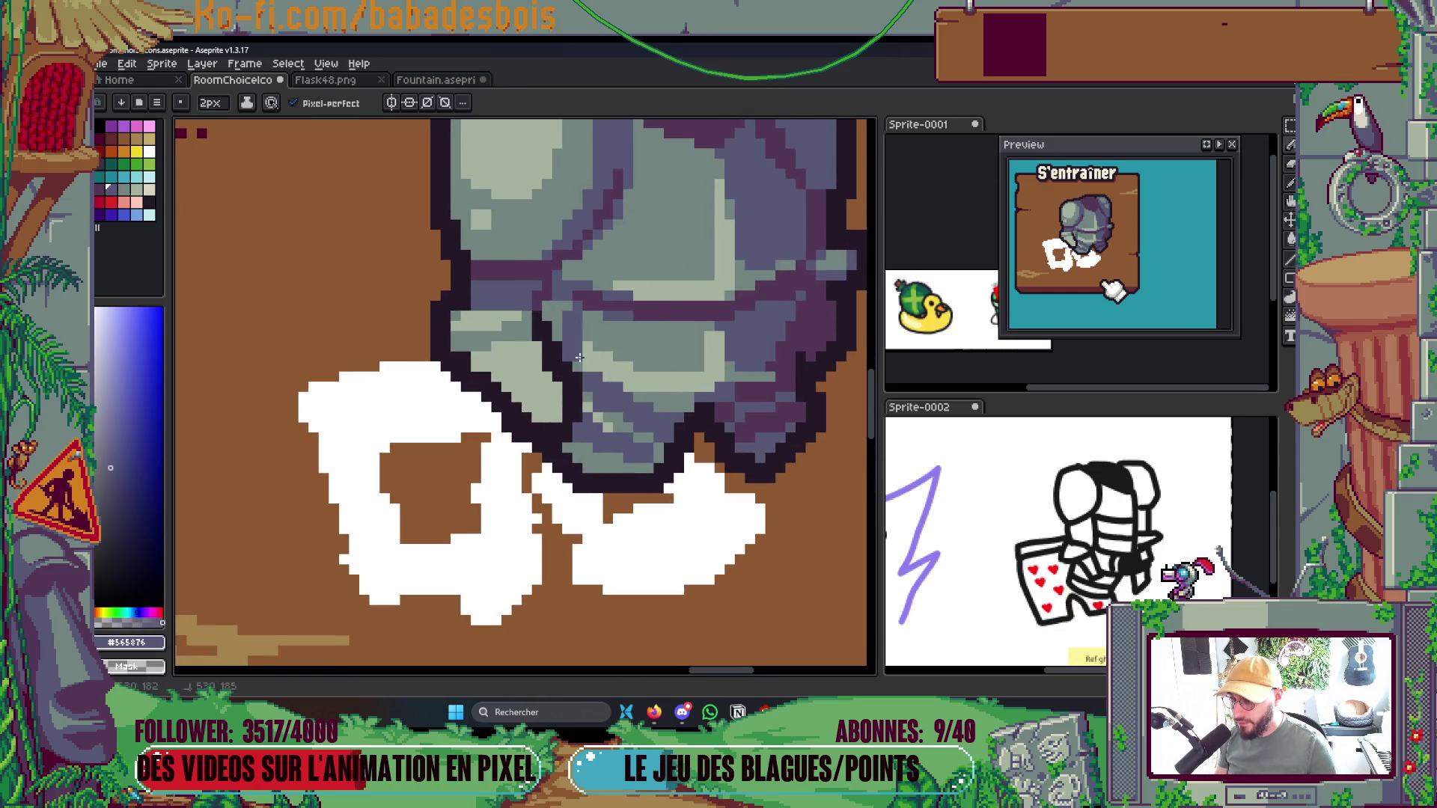
pyautogui.scroll(-5, 566, 330)
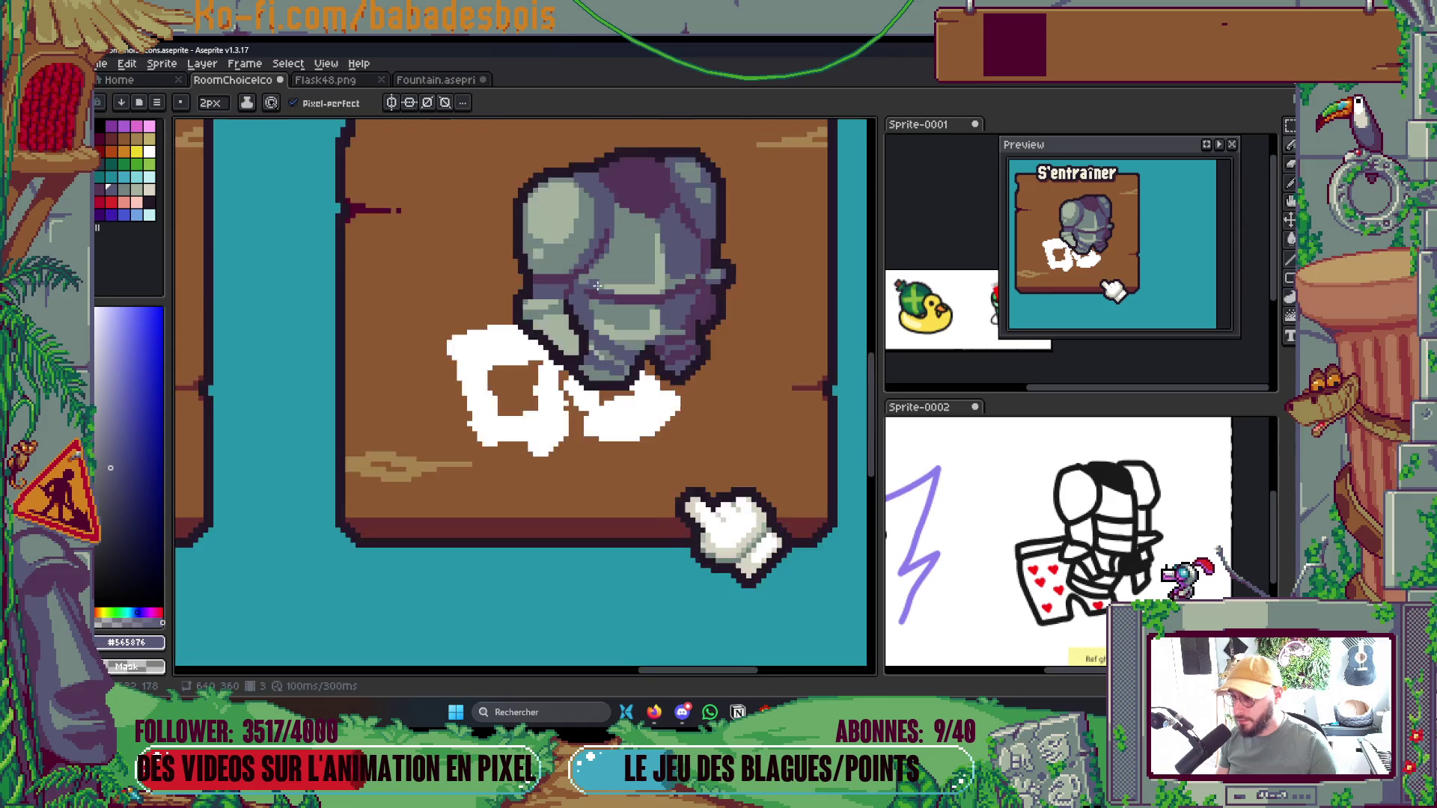
pyautogui.scroll(5, 621, 302)
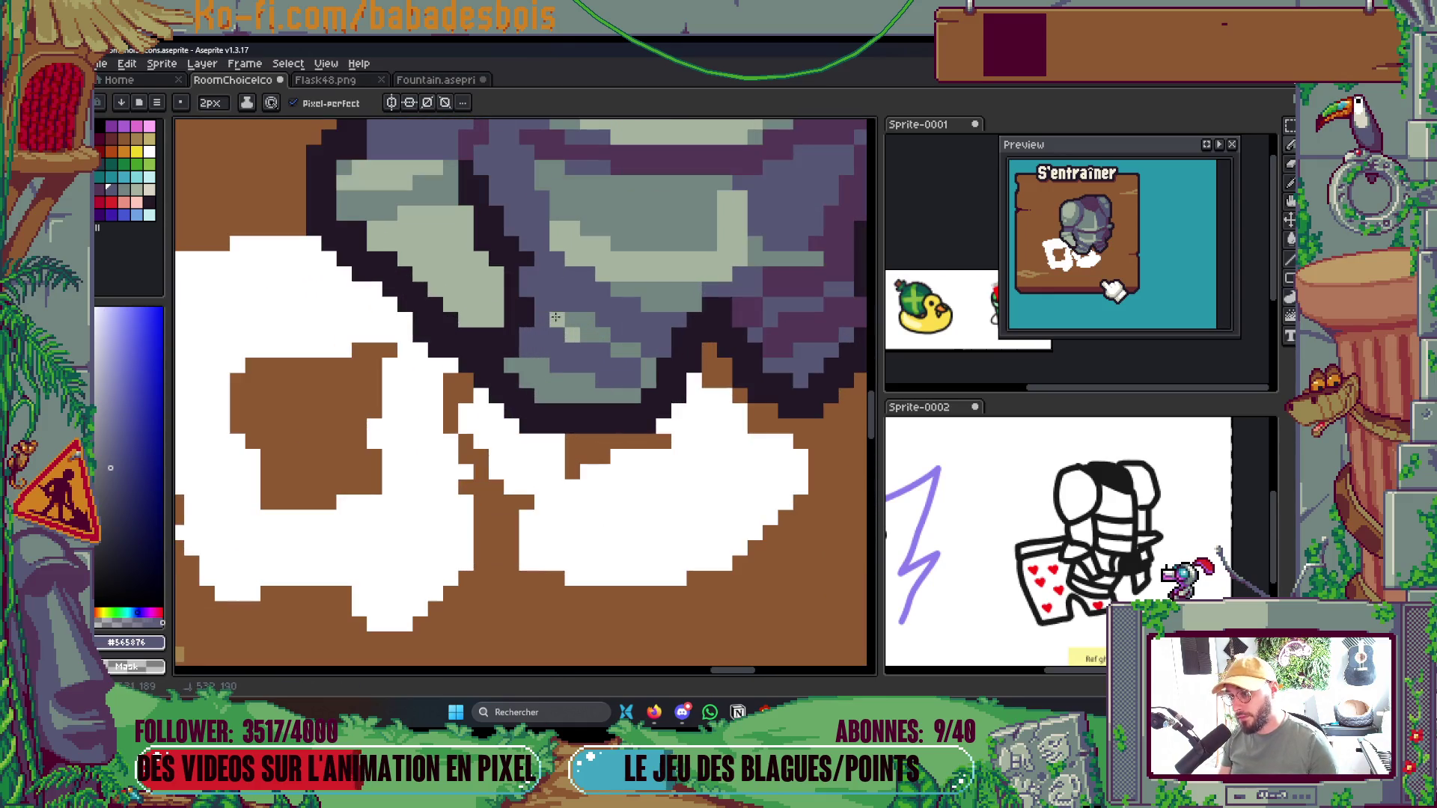
pyautogui.scroll(-5, 558, 339)
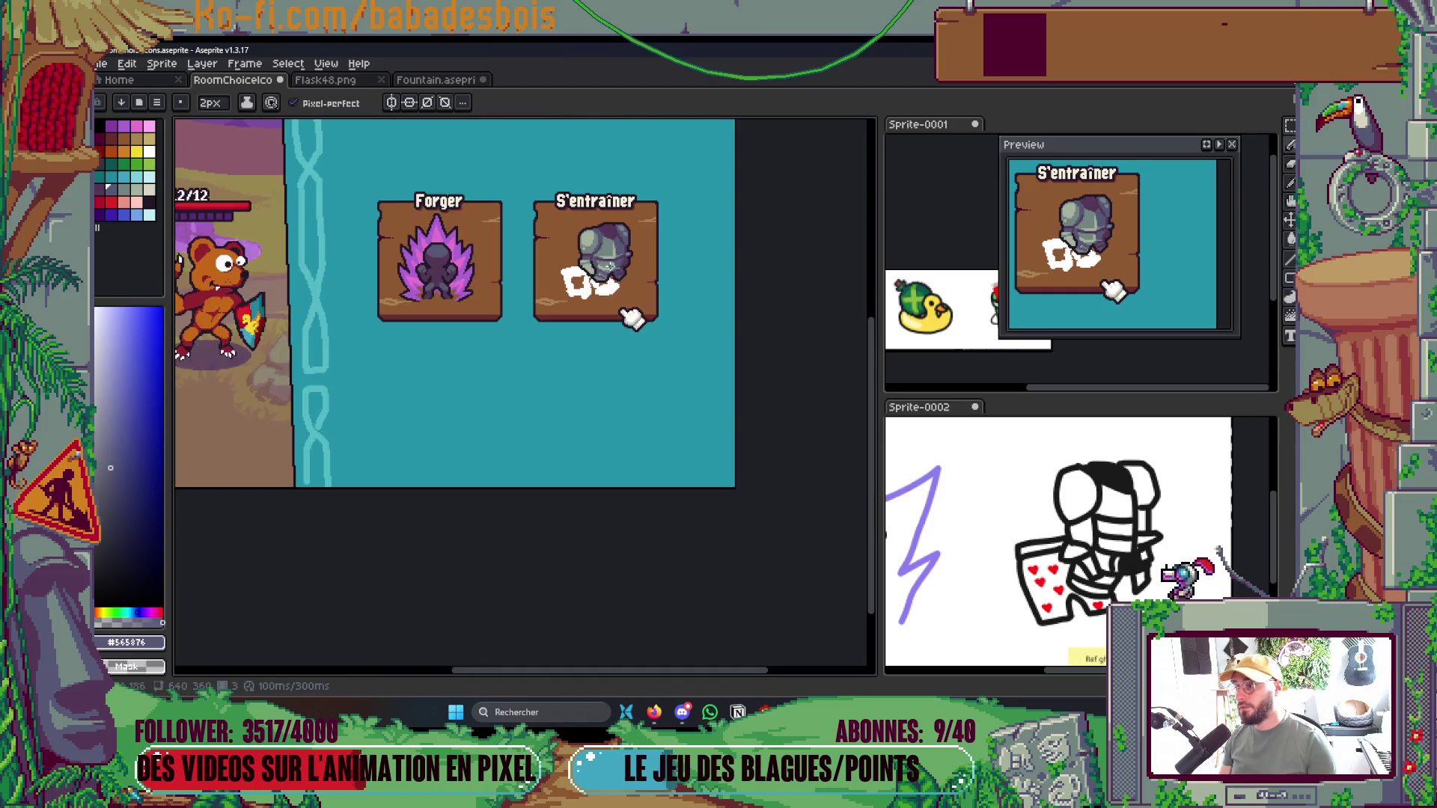
# Fill a light area of the armour with darker grey
pyautogui.scroll(5, 619, 265)
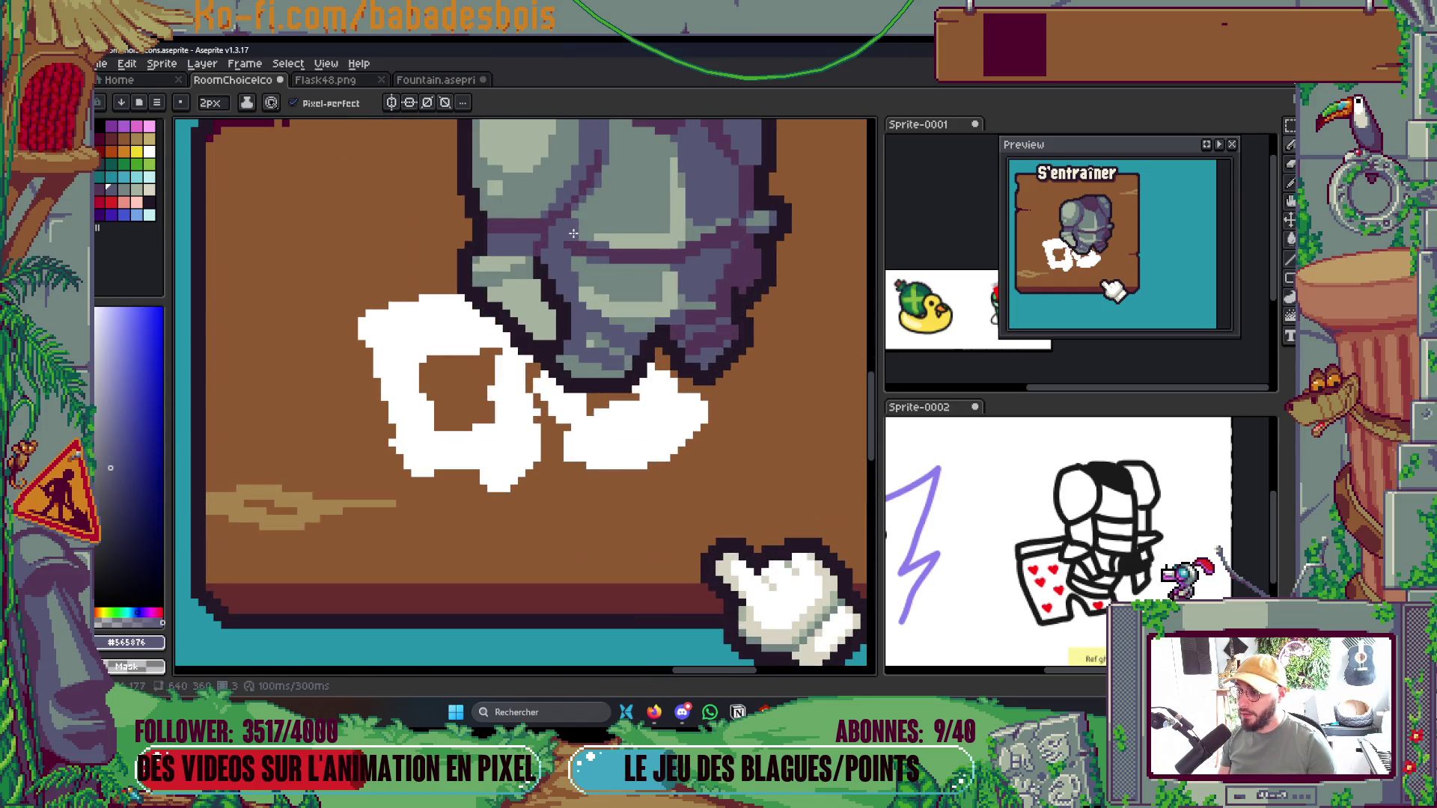
pyautogui.scroll(-5, 590, 204)
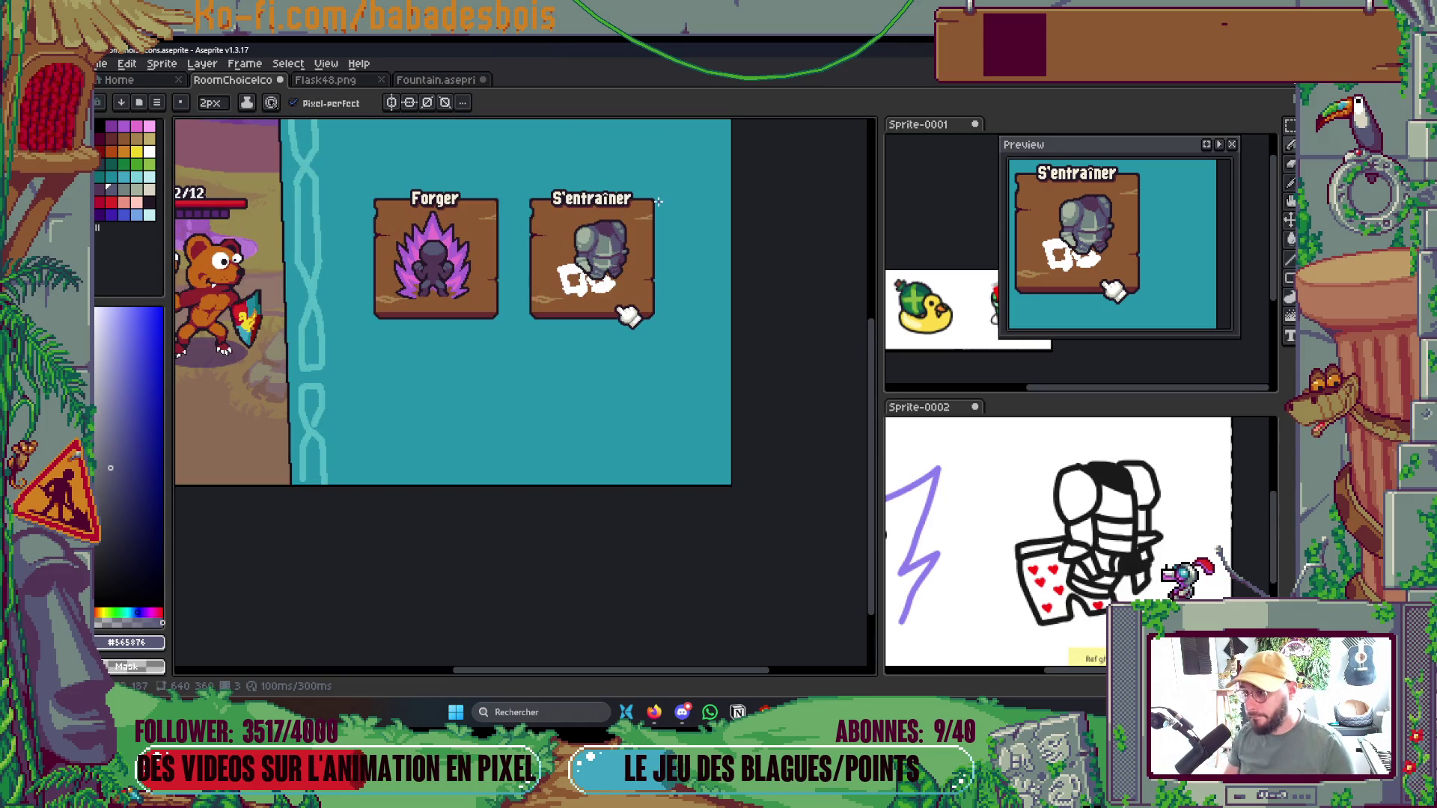
pyautogui.scroll(5, 628, 315)
pyautogui.press('i')
pyautogui.press('g')
pyautogui.click(591, 377)
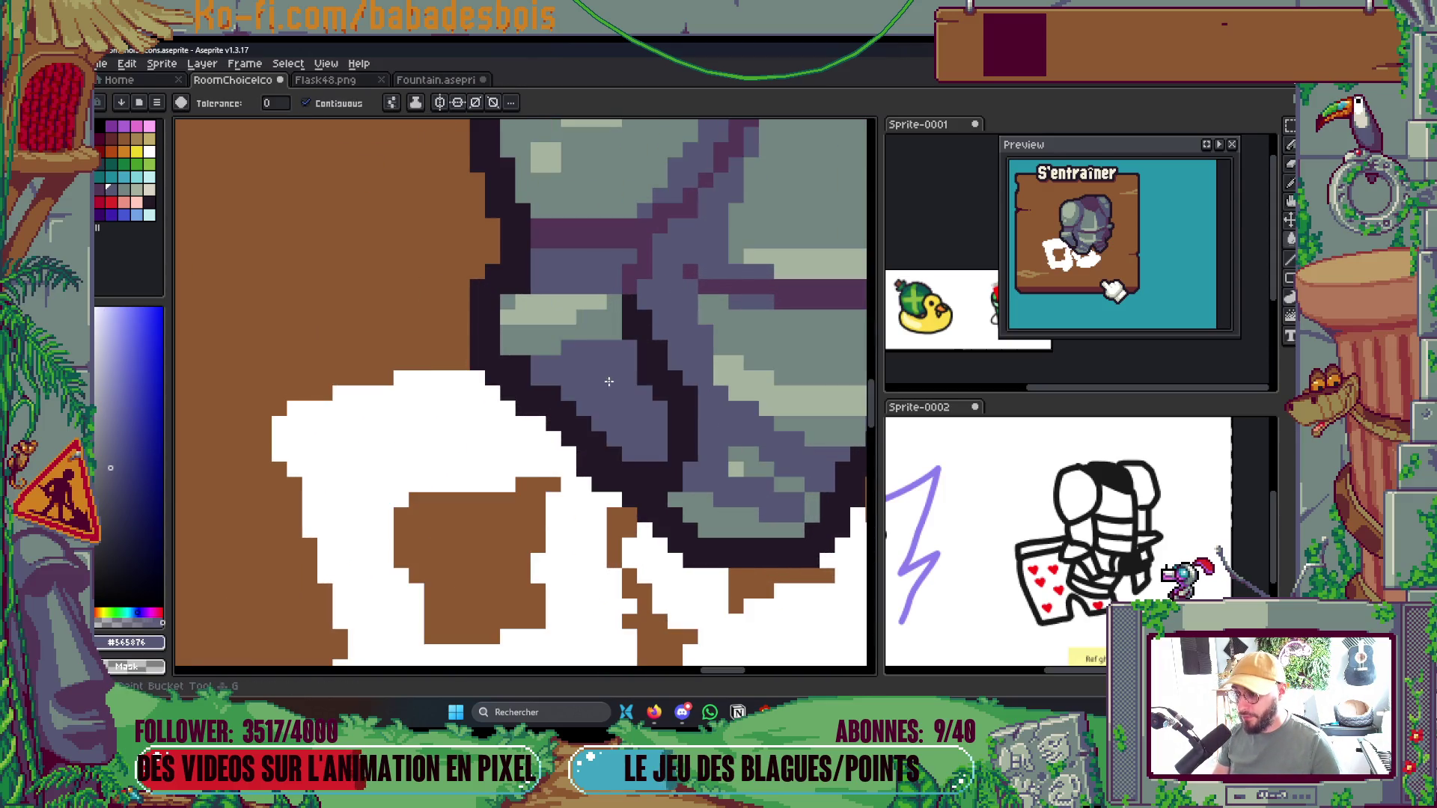
pyautogui.scroll(-5, 591, 378)
pyautogui.scroll(1, 693, 308)
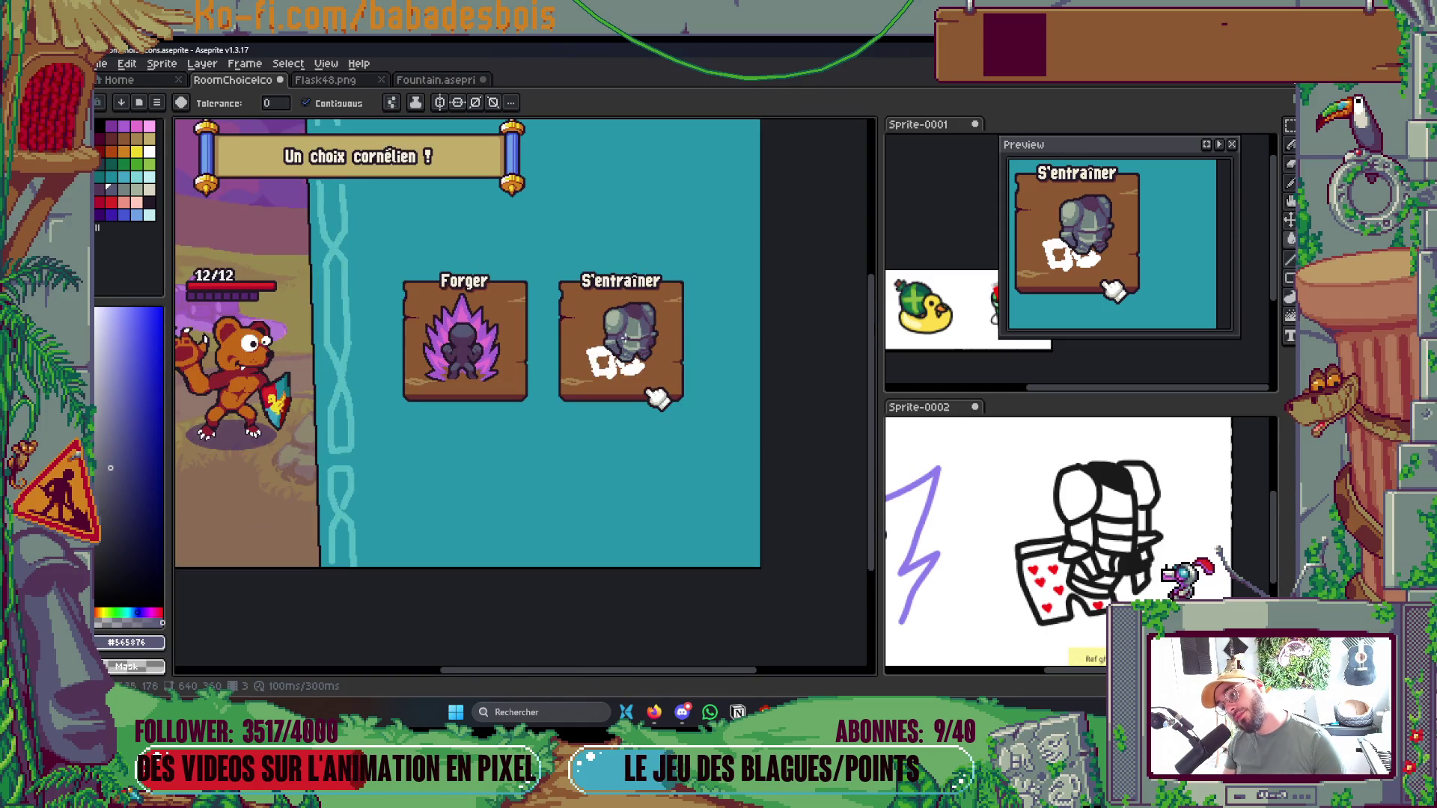
pyautogui.scroll(4, 626, 338)
pyautogui.scroll(1, 640, 350)
# Fill armour areas with light grey-green and two more with mid grey-green
pyautogui.keyDown('alt'); pyautogui.click(591, 419); pyautogui.keyUp('alt')
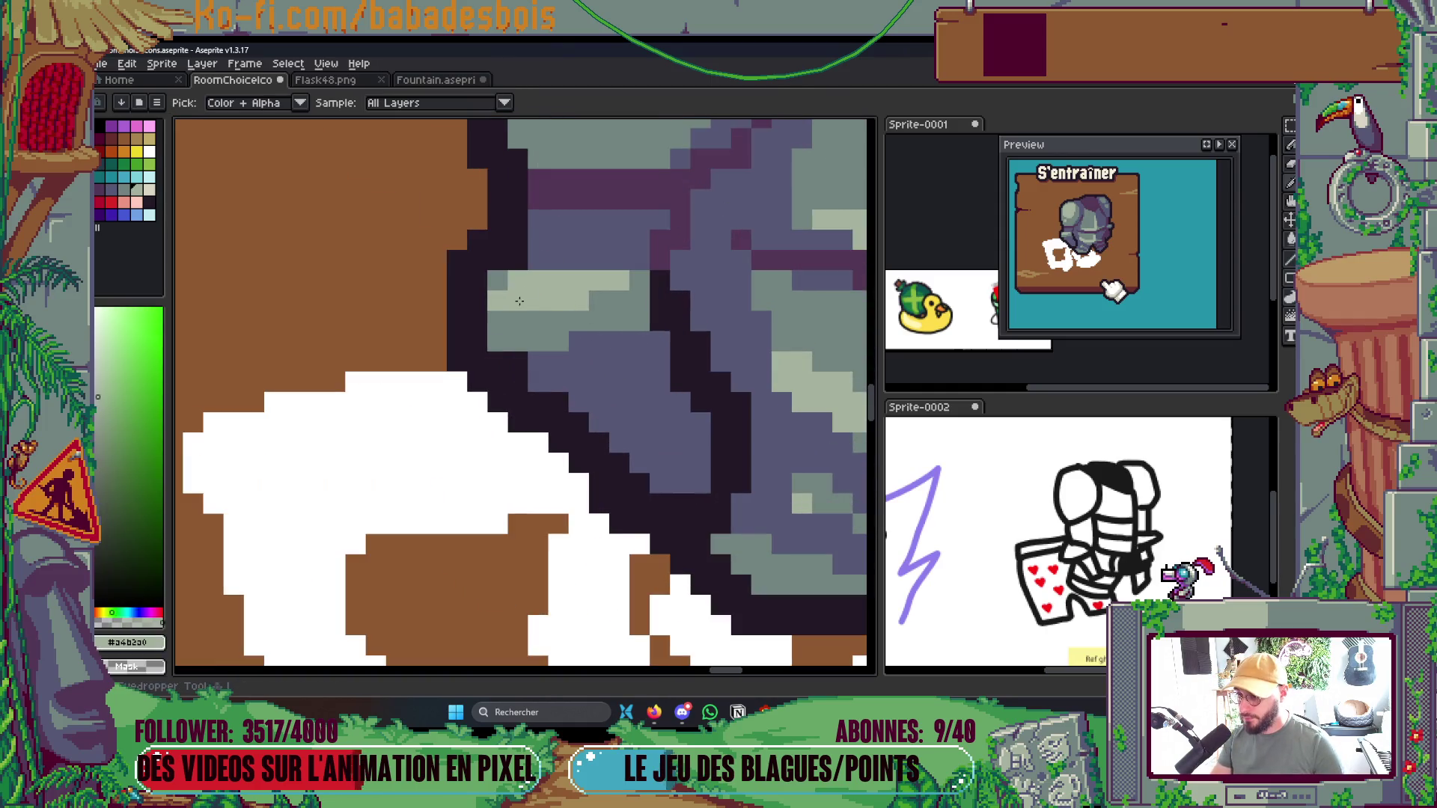
pyautogui.click(541, 326)
pyautogui.moveTo(541, 326); pyautogui.dragTo(532, 373)
pyautogui.keyDown('alt'); pyautogui.click(494, 327); pyautogui.keyUp('alt')
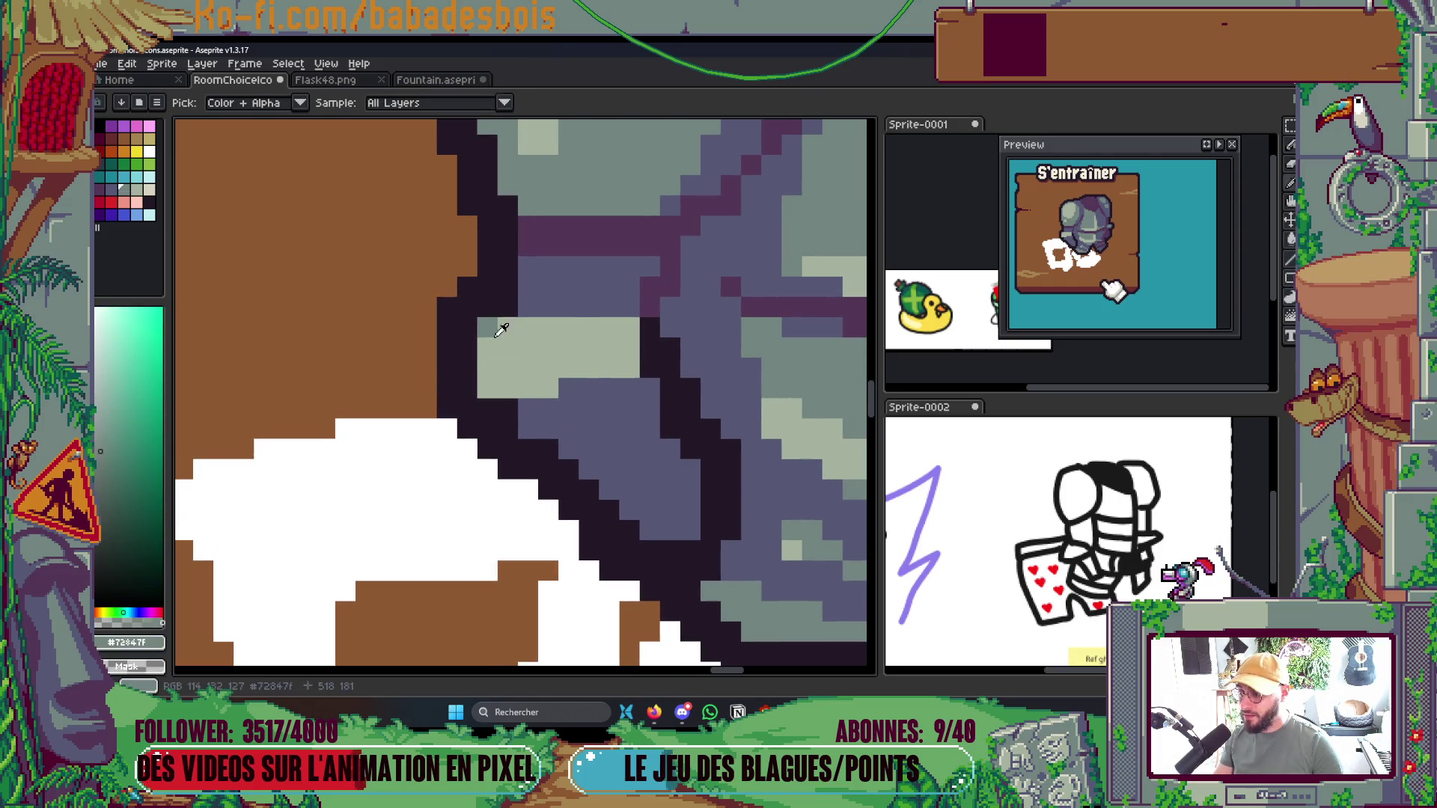
pyautogui.click(592, 302)
pyautogui.click(606, 457)
pyautogui.scroll(-5, 720, 396)
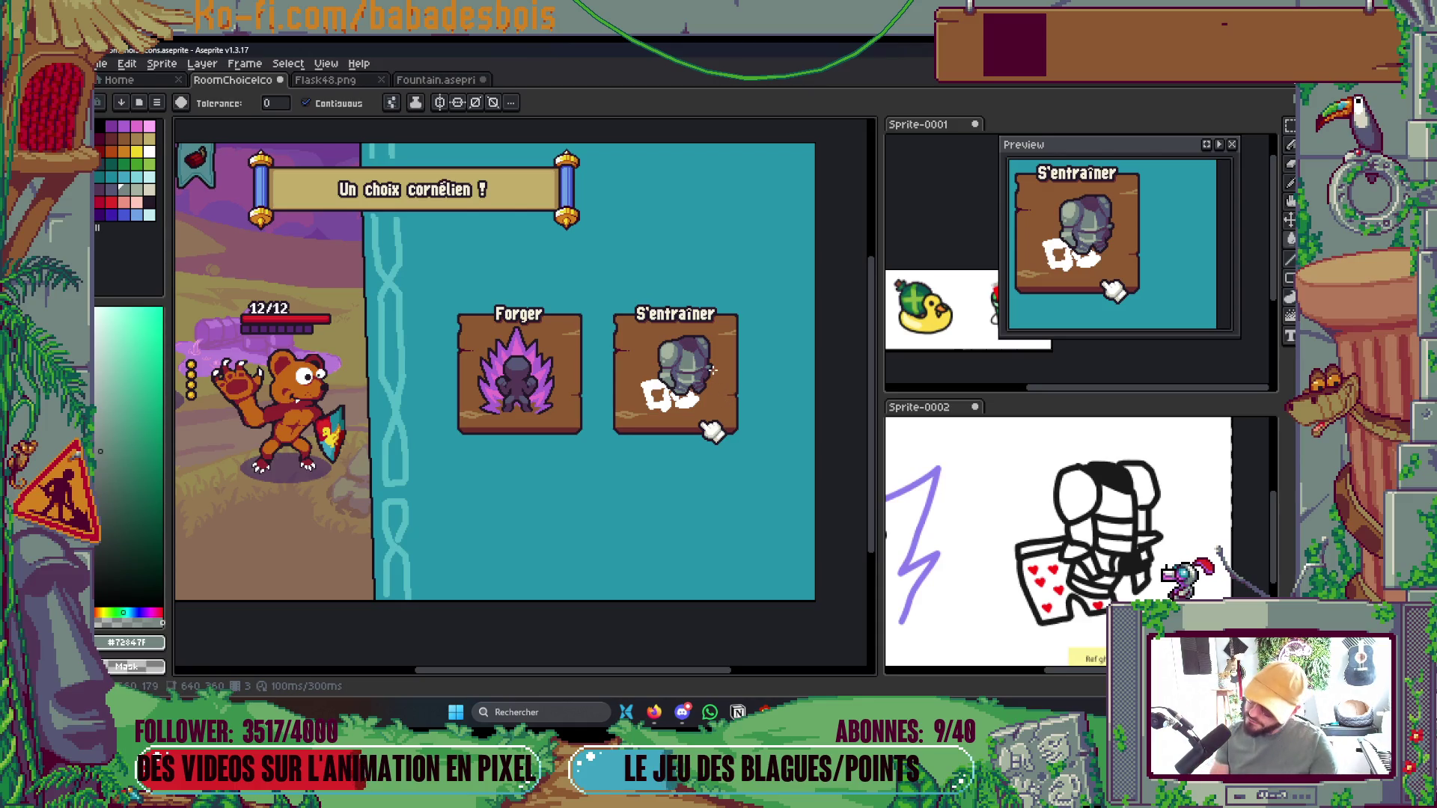
pyautogui.scroll(-2, 712, 360)
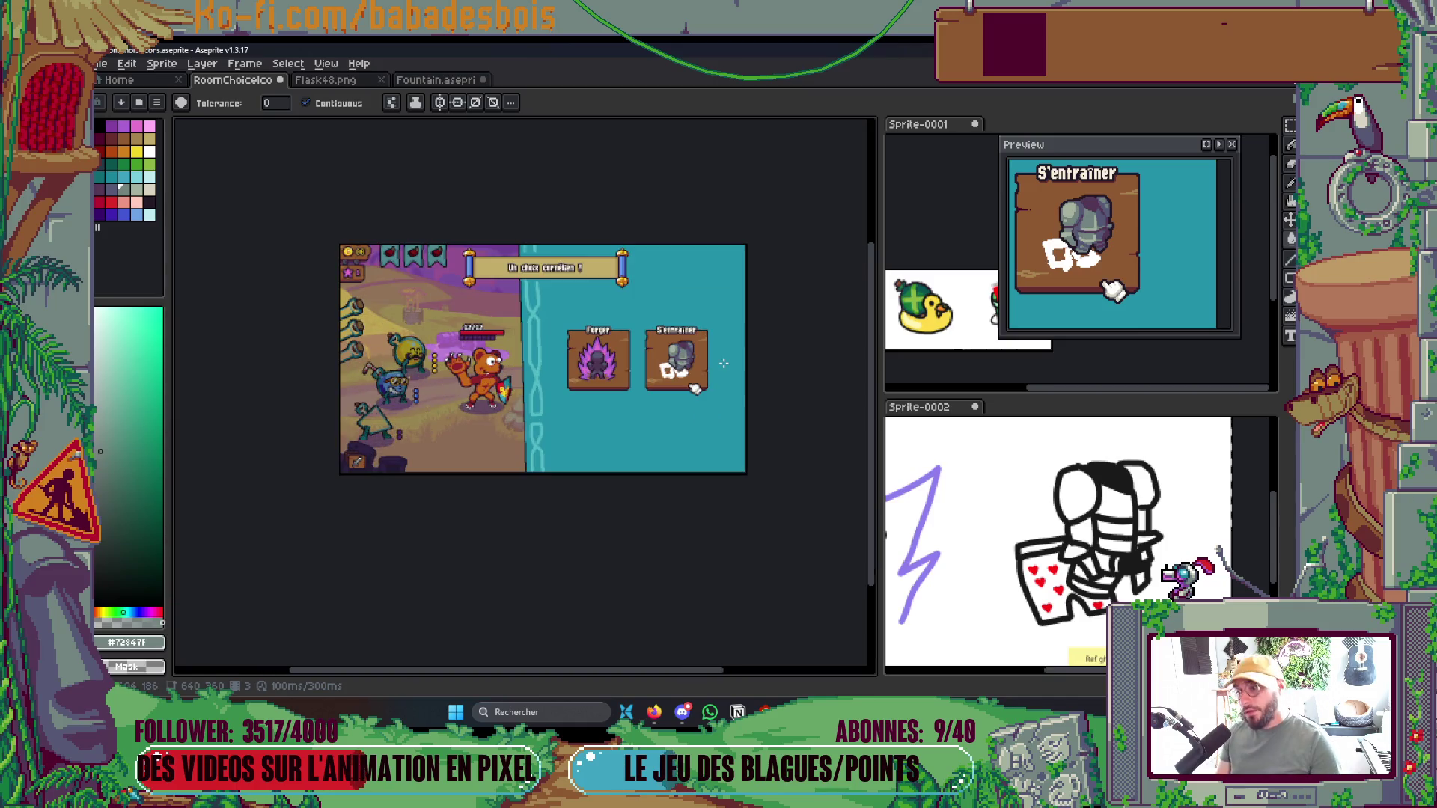
pyautogui.scroll(2, 724, 364)
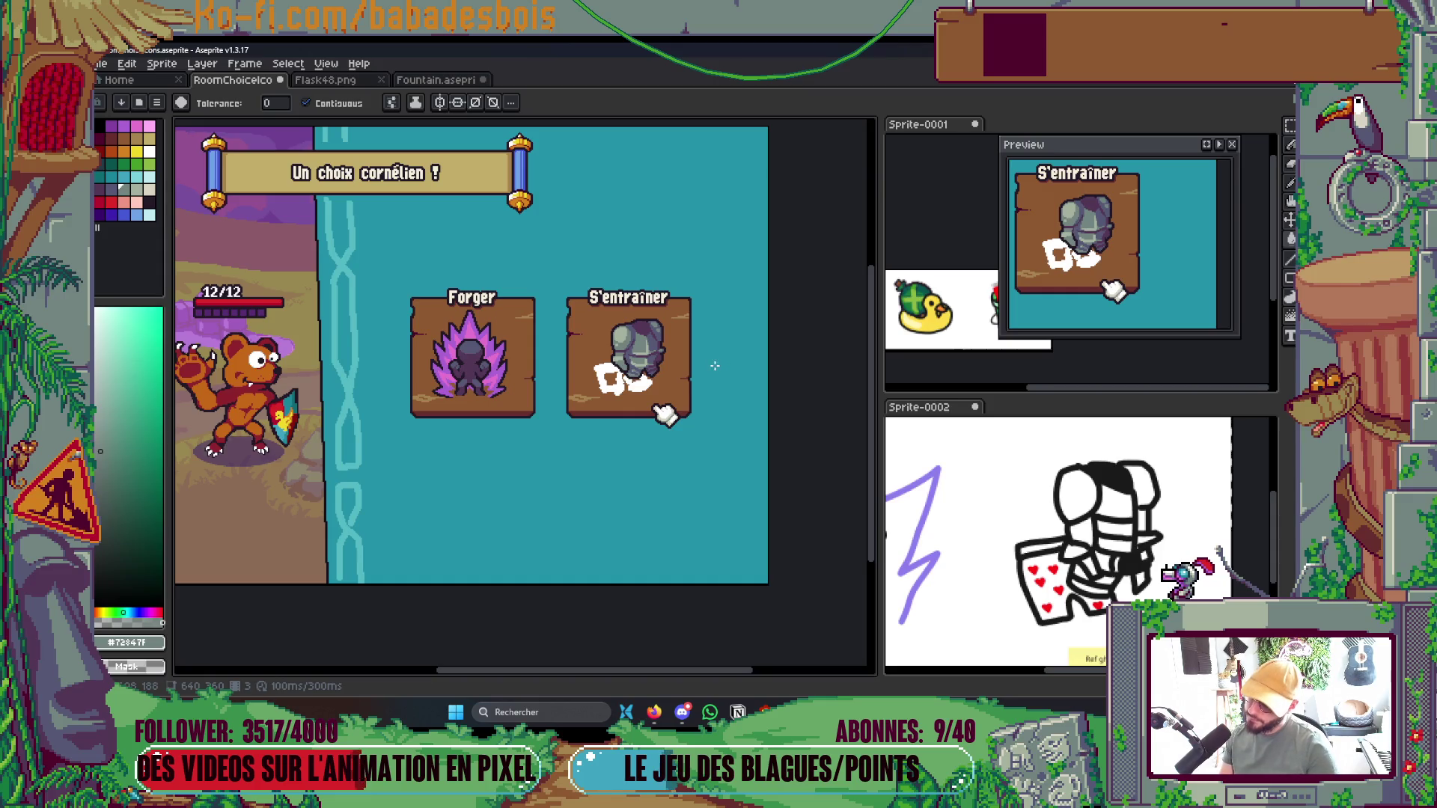
pyautogui.scroll(3, 715, 366)
# Save, then paint purple shadow pixels onto the armour
pyautogui.press('i')
pyautogui.press('b')
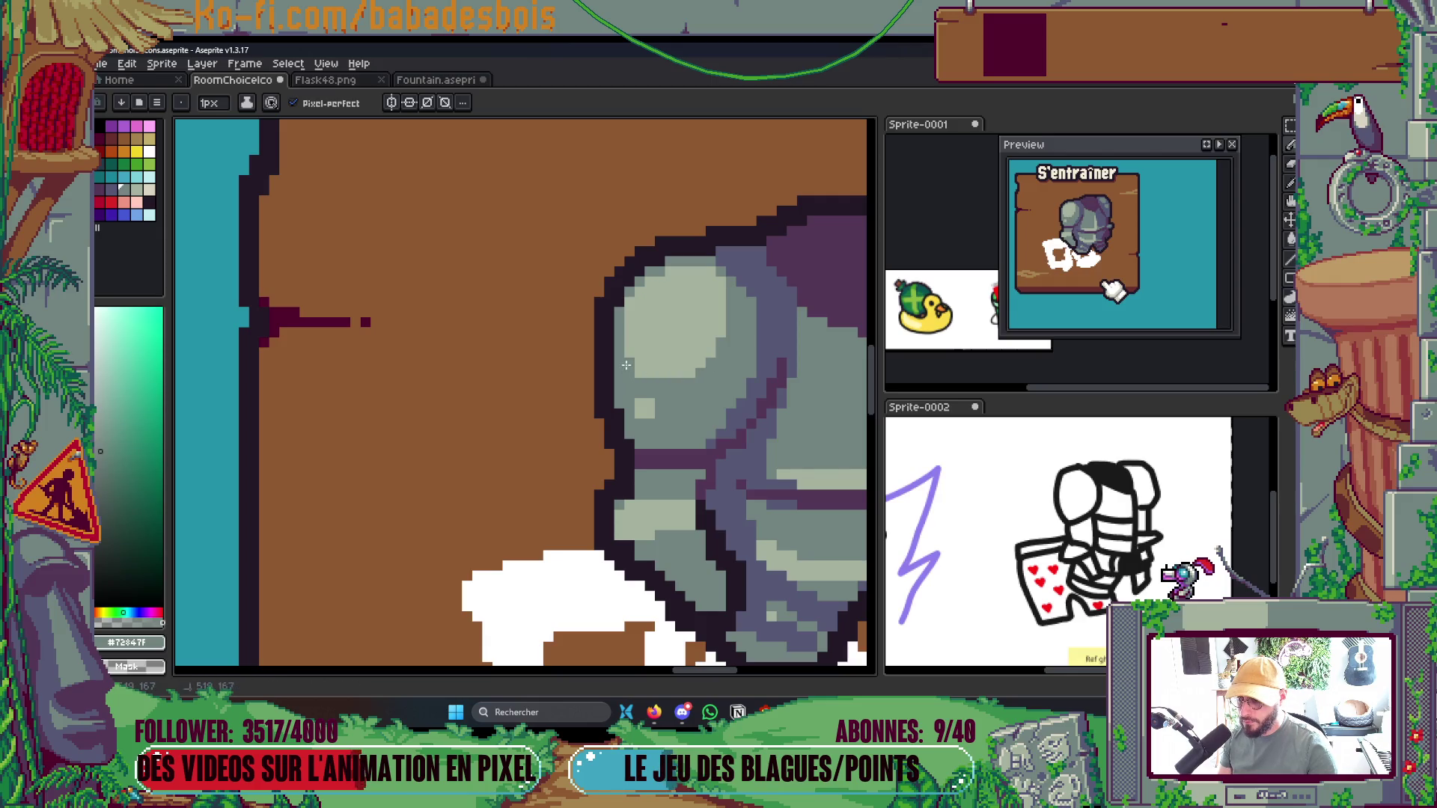
pyautogui.scroll(-4, 652, 372)
pyautogui.scroll(2, 784, 389)
pyautogui.hotkey('ctrl', 's')
pyautogui.scroll(4, 769, 368)
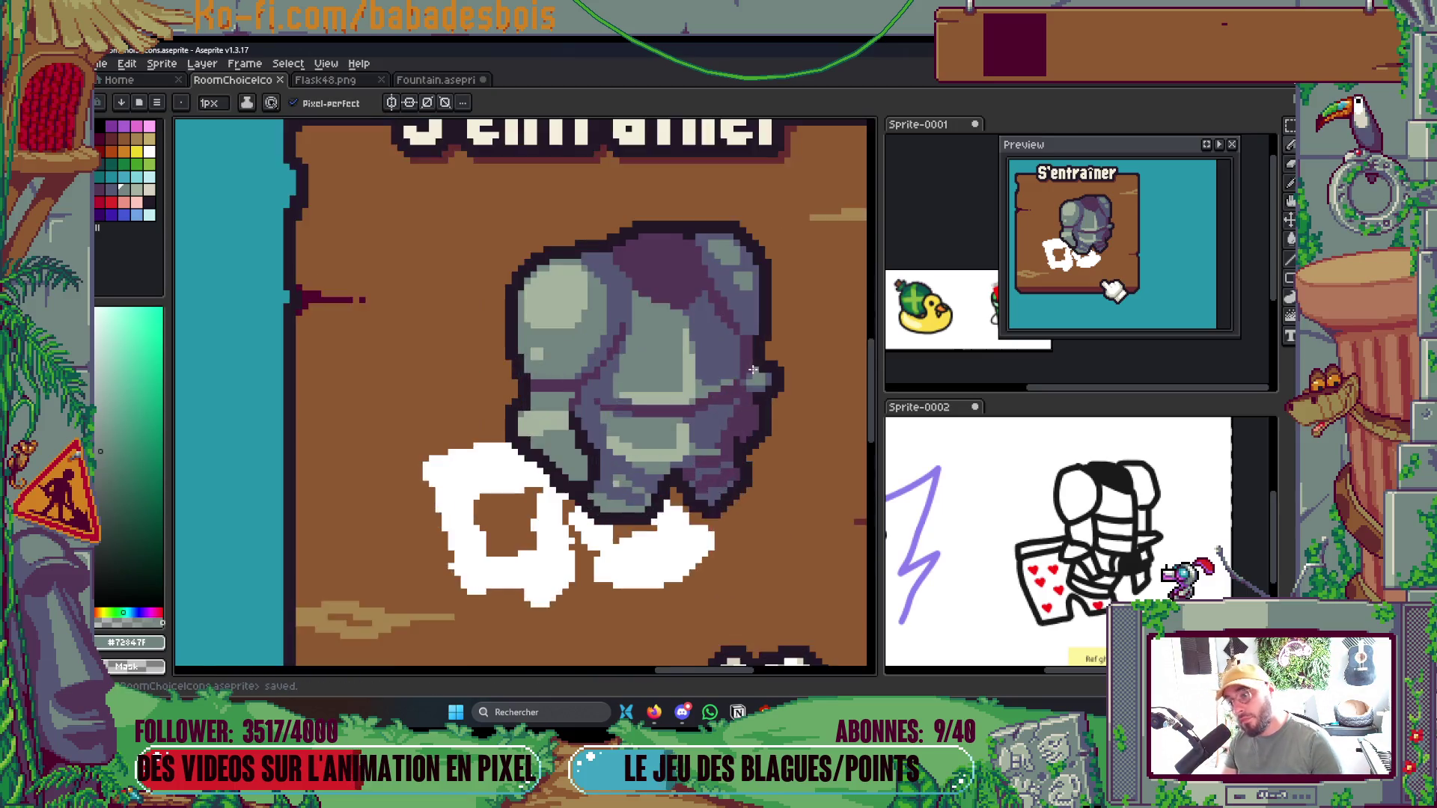
pyautogui.keyDown('alt'); pyautogui.click(745, 375); pyautogui.keyUp('alt')
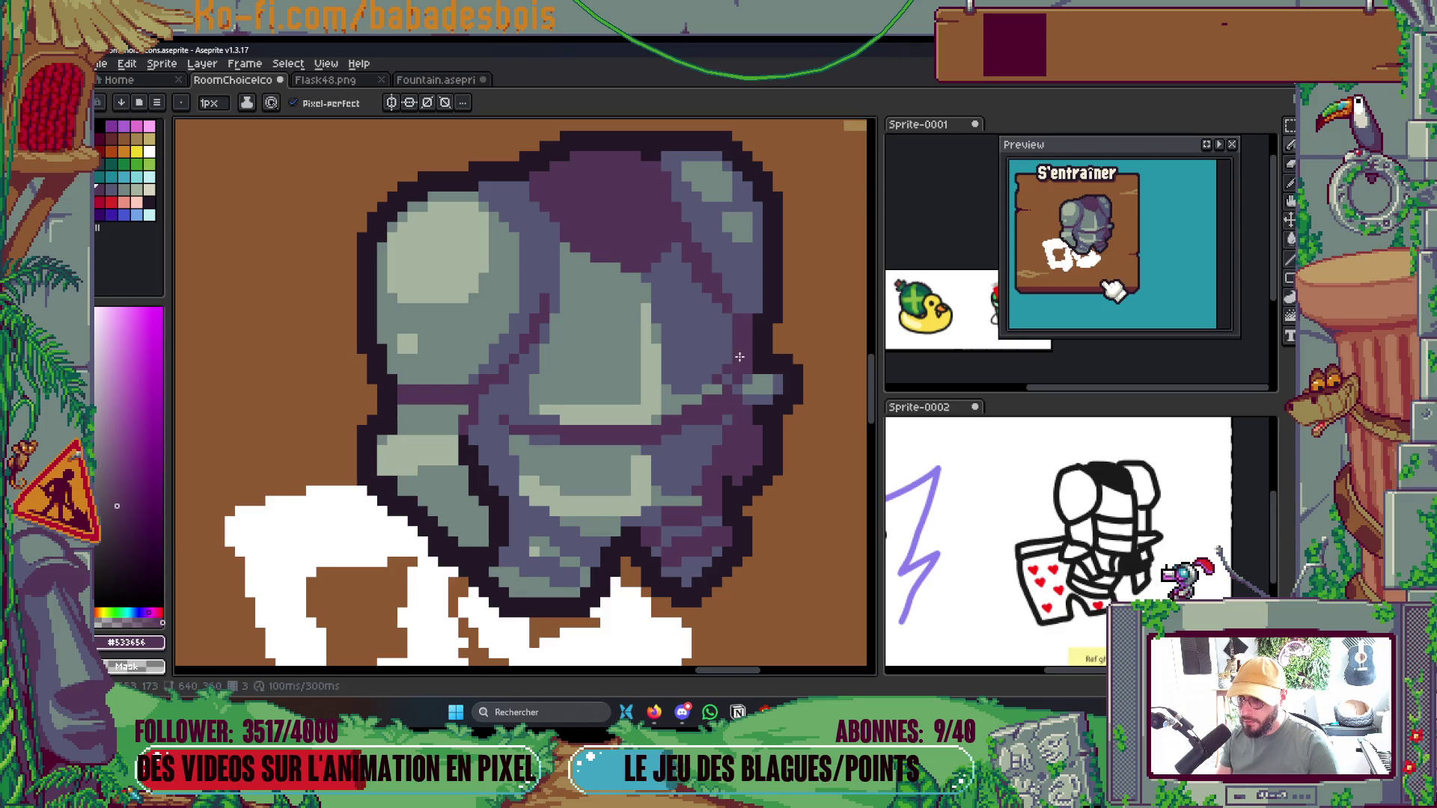
pyautogui.moveTo(727, 376); pyautogui.dragTo(707, 385)
pyautogui.scroll(-4, 732, 349)
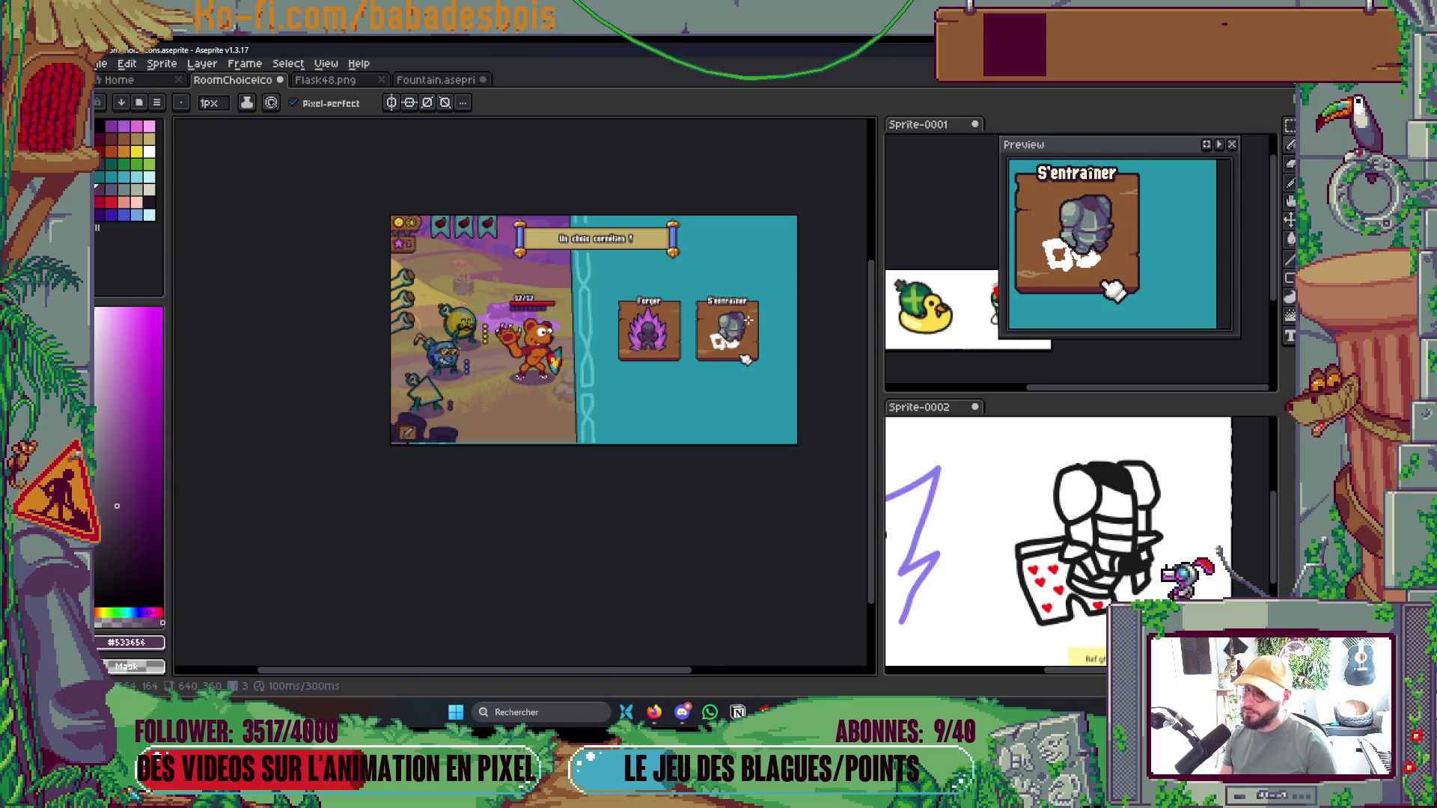
pyautogui.scroll(2, 752, 319)
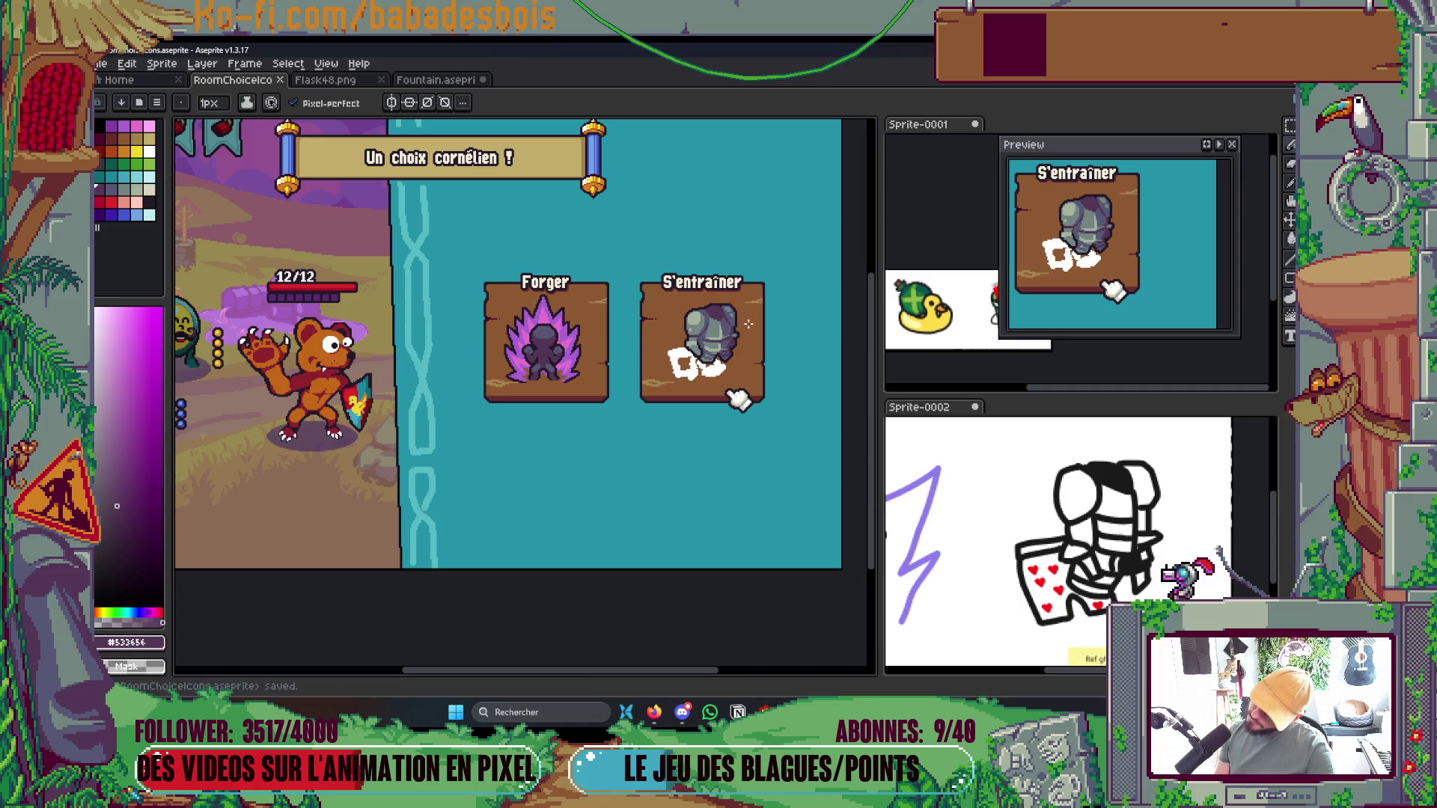
pyautogui.scroll(5, 749, 321)
# Touch up a pixel of the armour shading and pick white as the fill colour
pyautogui.press('alt')
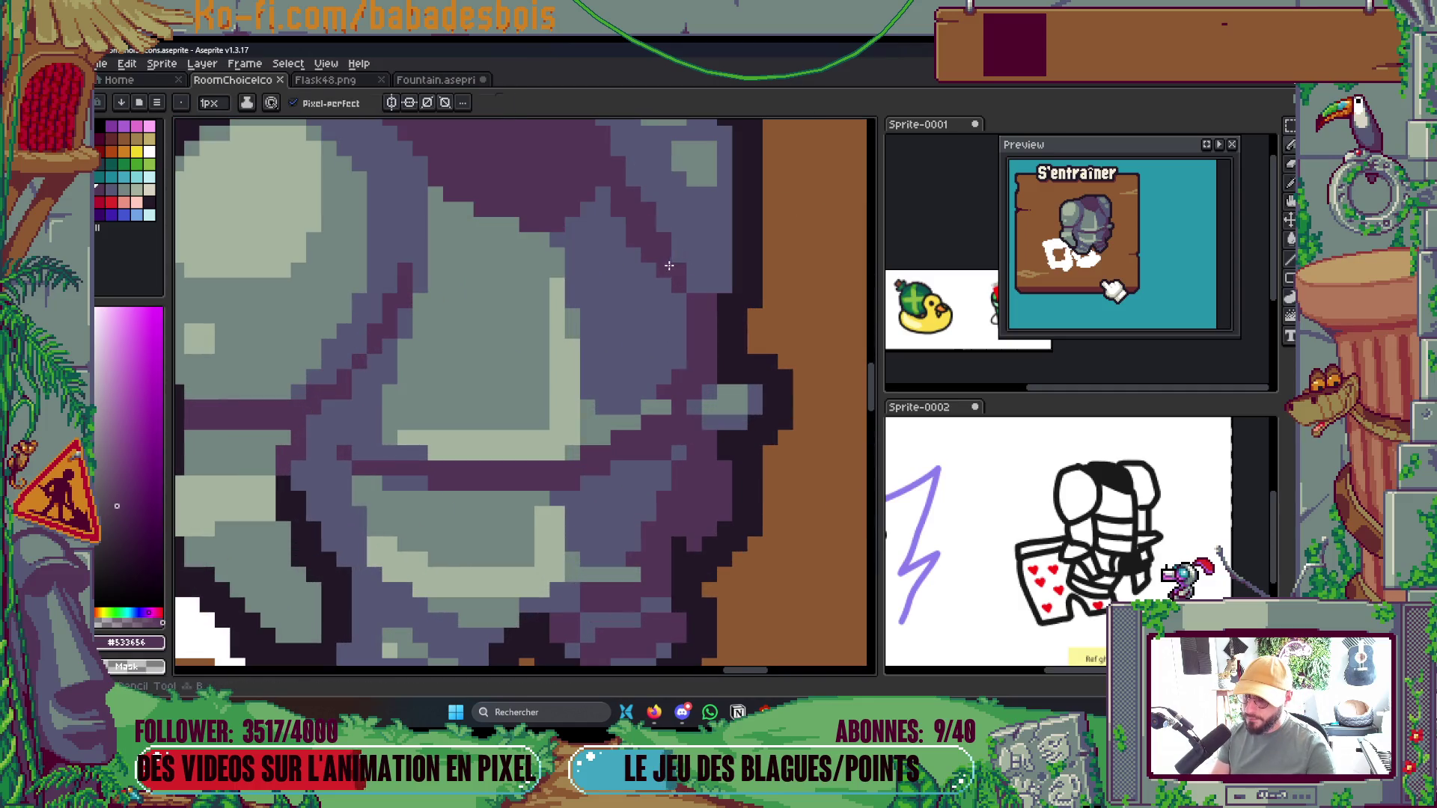
pyautogui.click(717, 282)
pyautogui.scroll(-6, 717, 283)
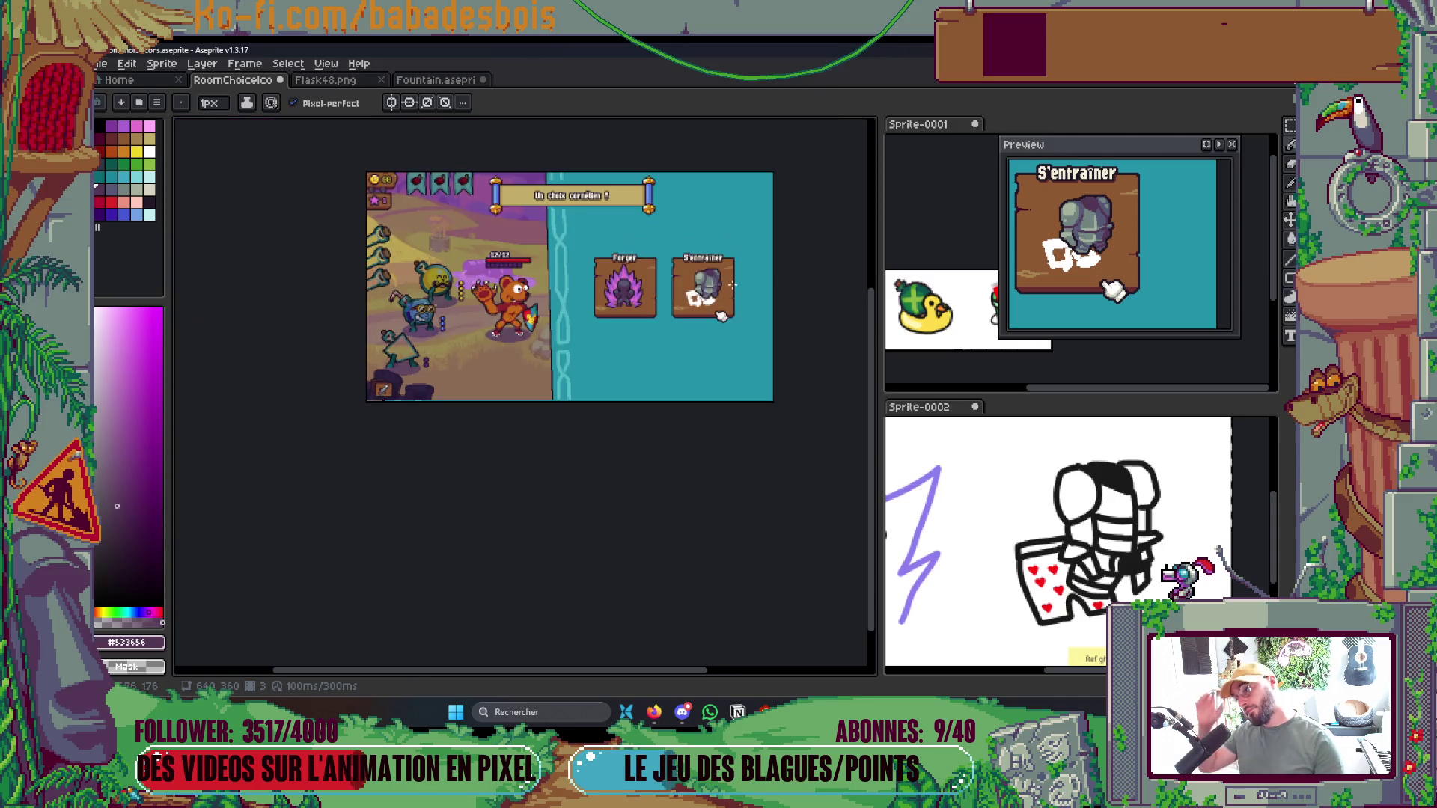
pyautogui.scroll(3, 730, 284)
pyautogui.scroll(-3, 745, 336)
pyautogui.scroll(3, 741, 338)
pyautogui.scroll(3, 732, 344)
pyautogui.press('g')
pyautogui.keyDown('alt'); pyautogui.click(562, 352); pyautogui.keyUp('alt')
# Fill the brown hole and a small nearby gap in the cloth with white
pyautogui.click(579, 384)
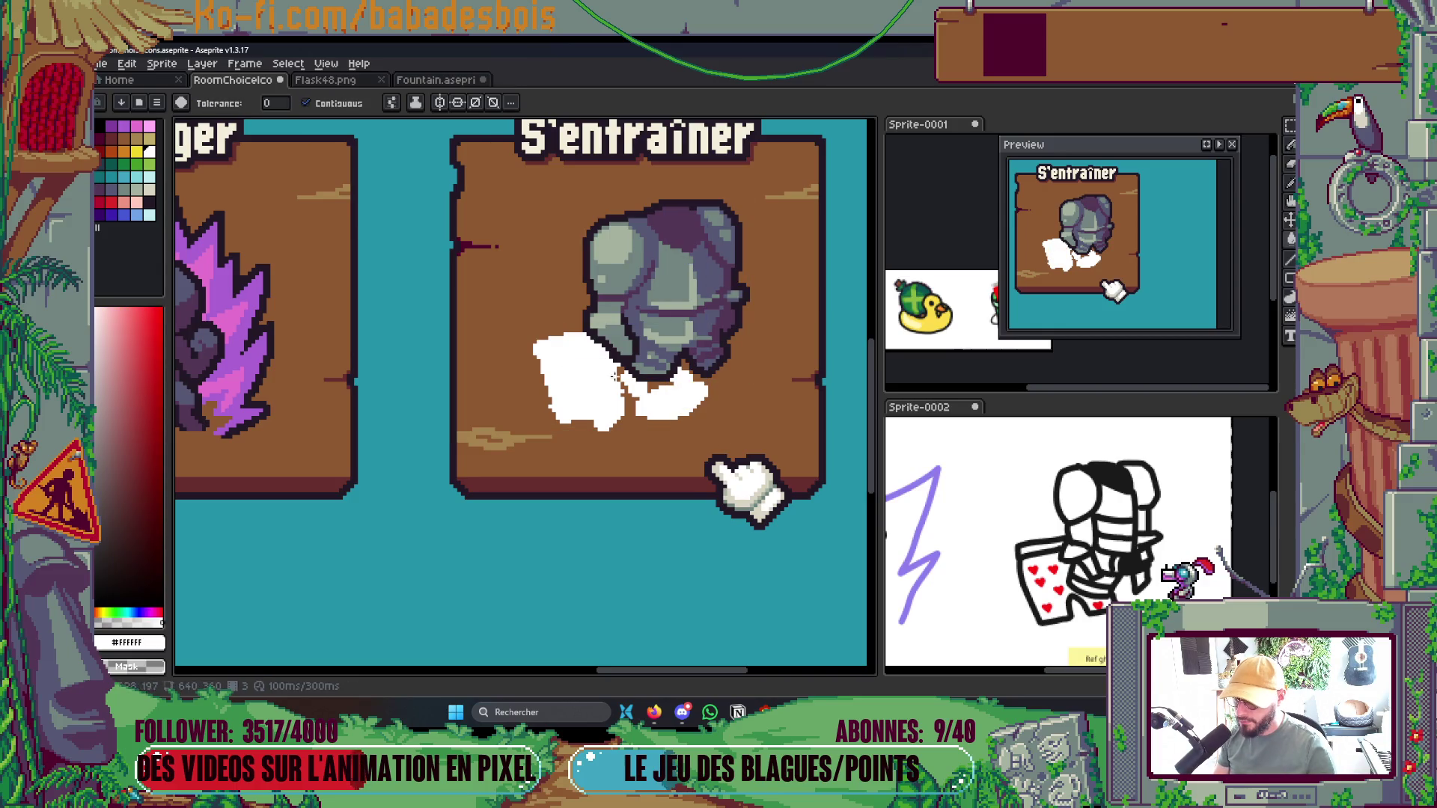
pyautogui.click(659, 387)
pyautogui.press('b')
pyautogui.scroll(2, 633, 377)
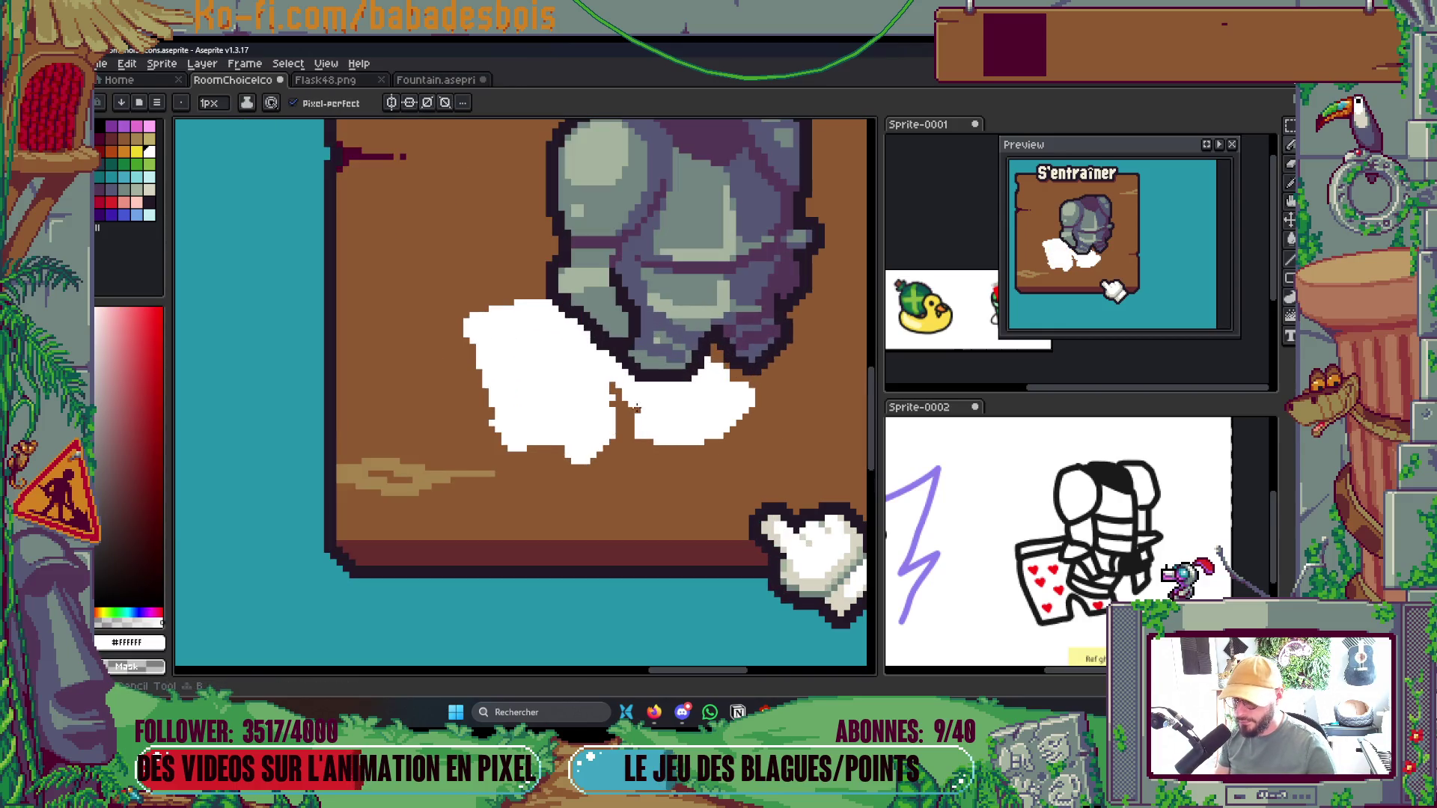
pyautogui.scroll(1, 529, 473)
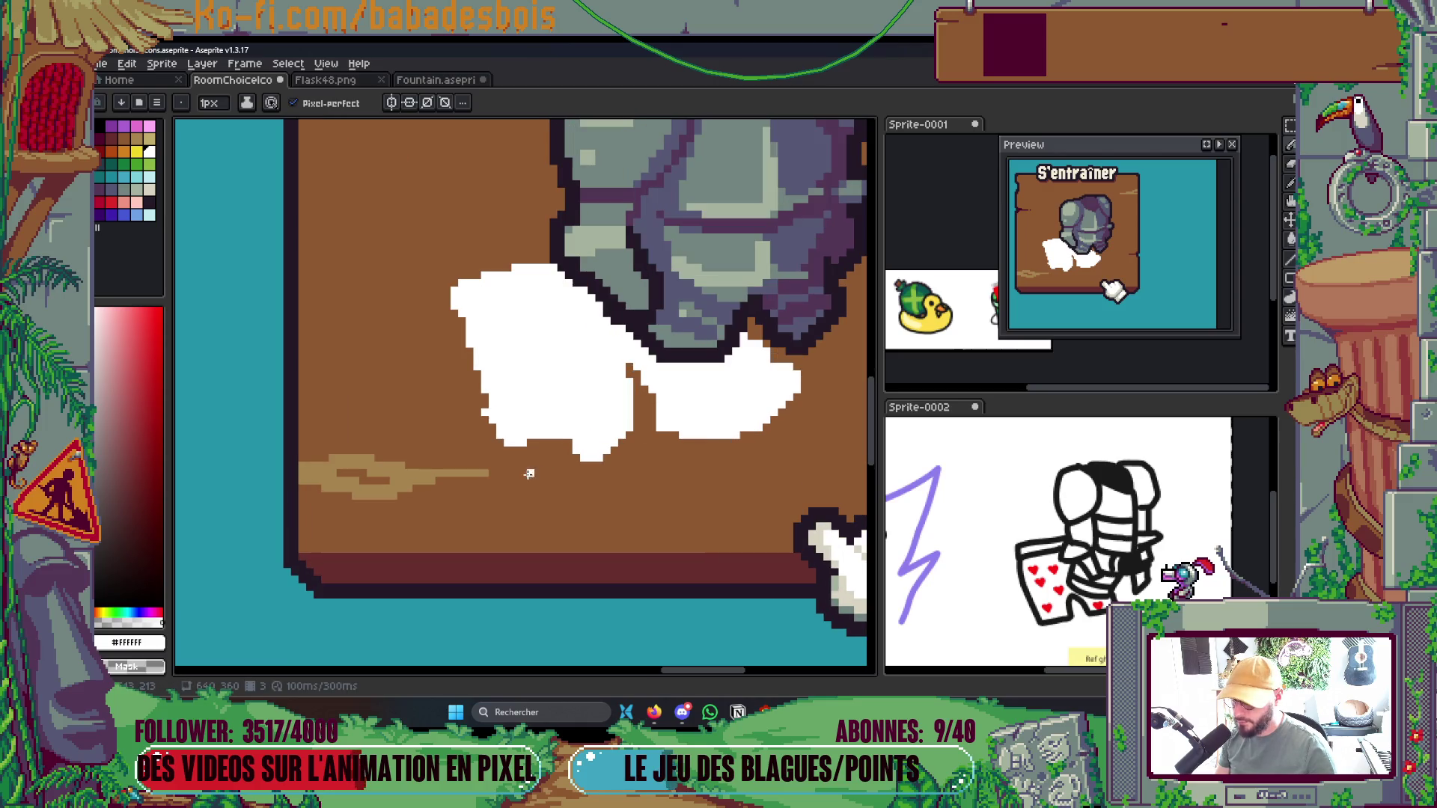
# Shade the lower edges of both cloth pieces light grey with a 2px pencil
pyautogui.click(149, 190)
pyautogui.press('+')
pyautogui.moveTo(524, 440)
pyautogui.mouseDown()
pyautogui.moveTo(621, 426)
pyautogui.moveTo(547, 452)
pyautogui.moveTo(778, 397)
pyautogui.moveTo(709, 426)
pyautogui.mouseUp()
pyautogui.moveTo(779, 397); pyautogui.dragTo(699, 434)
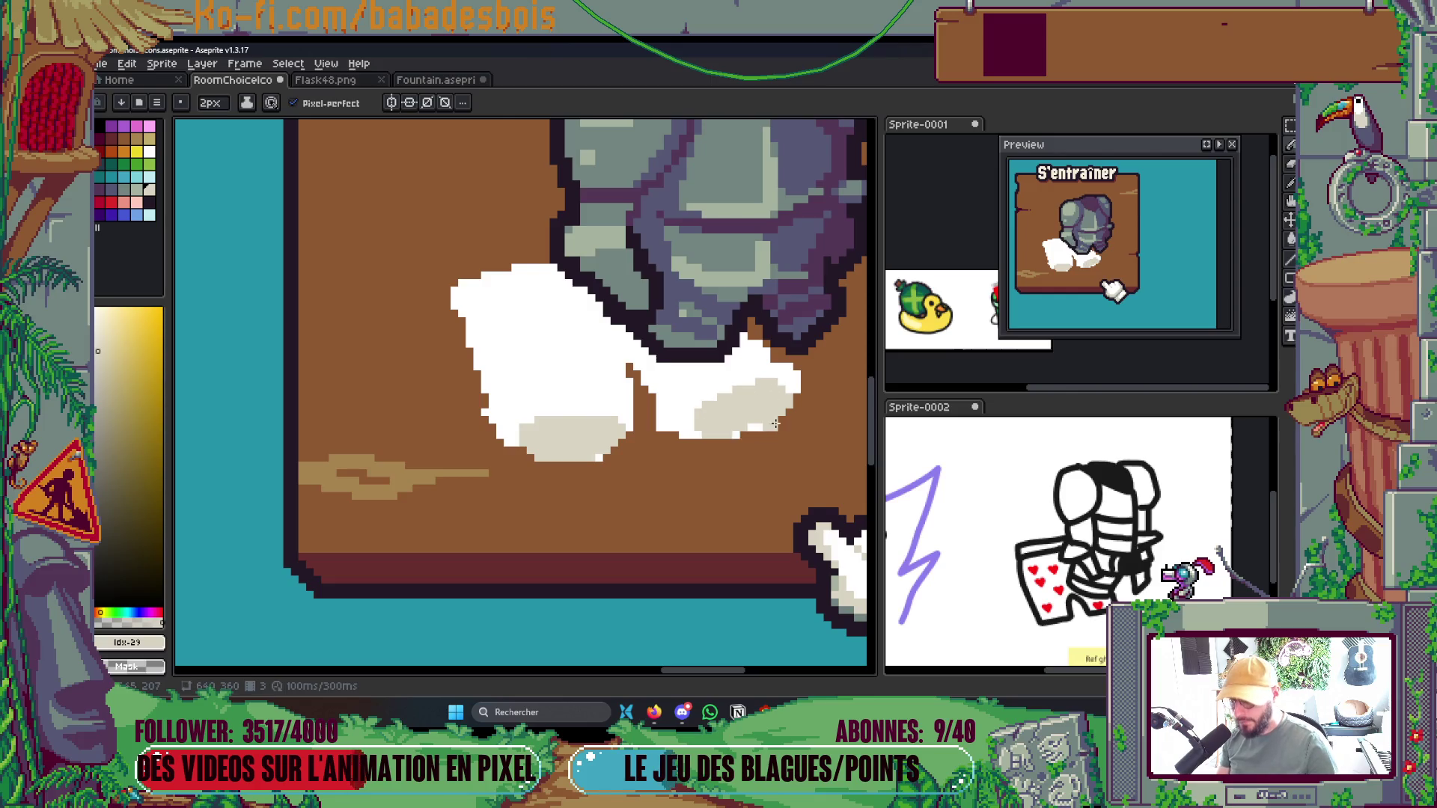
pyautogui.scroll(-5, 771, 425)
pyautogui.scroll(5, 788, 391)
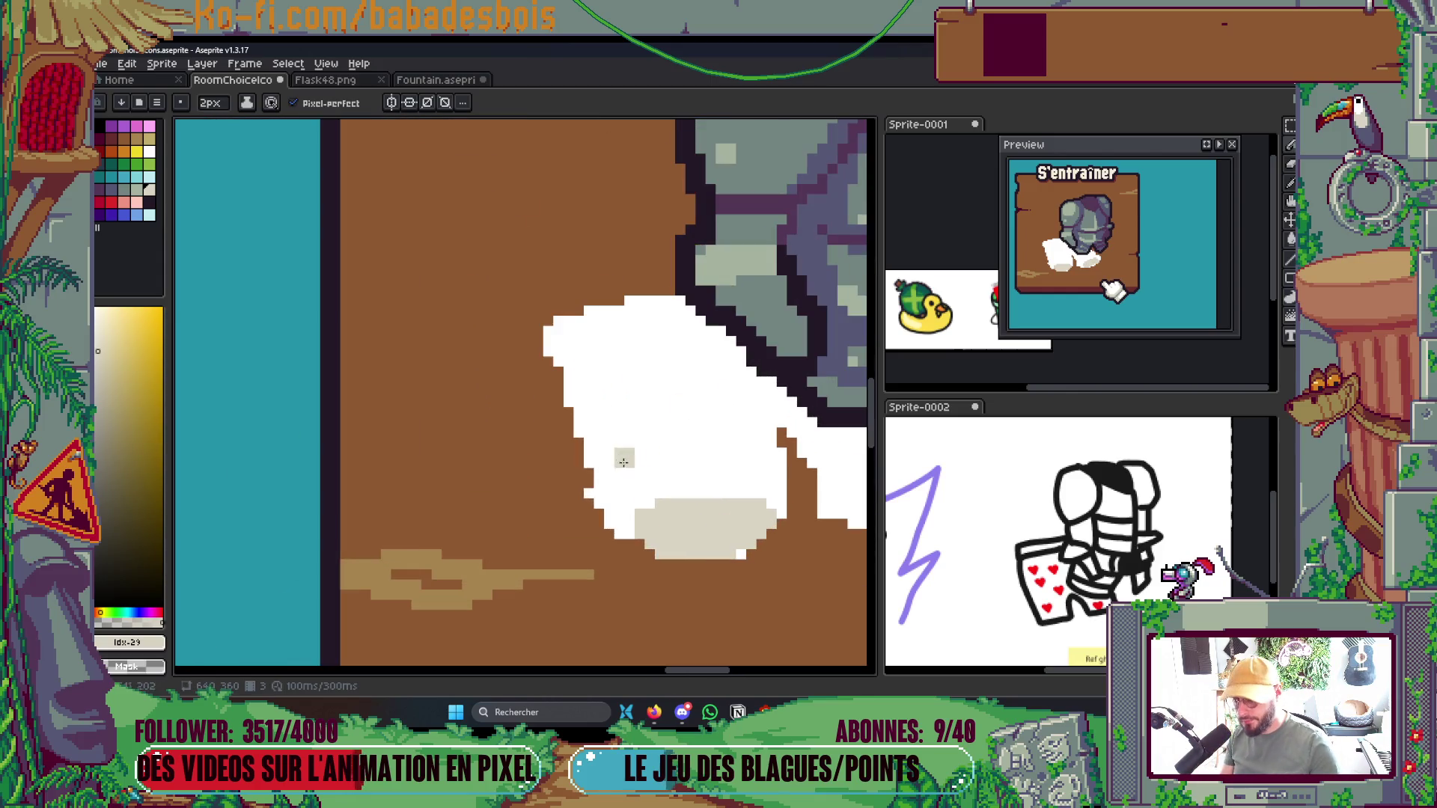
pyautogui.click(584, 499)
pyautogui.hotkey('ctrl', 'z')
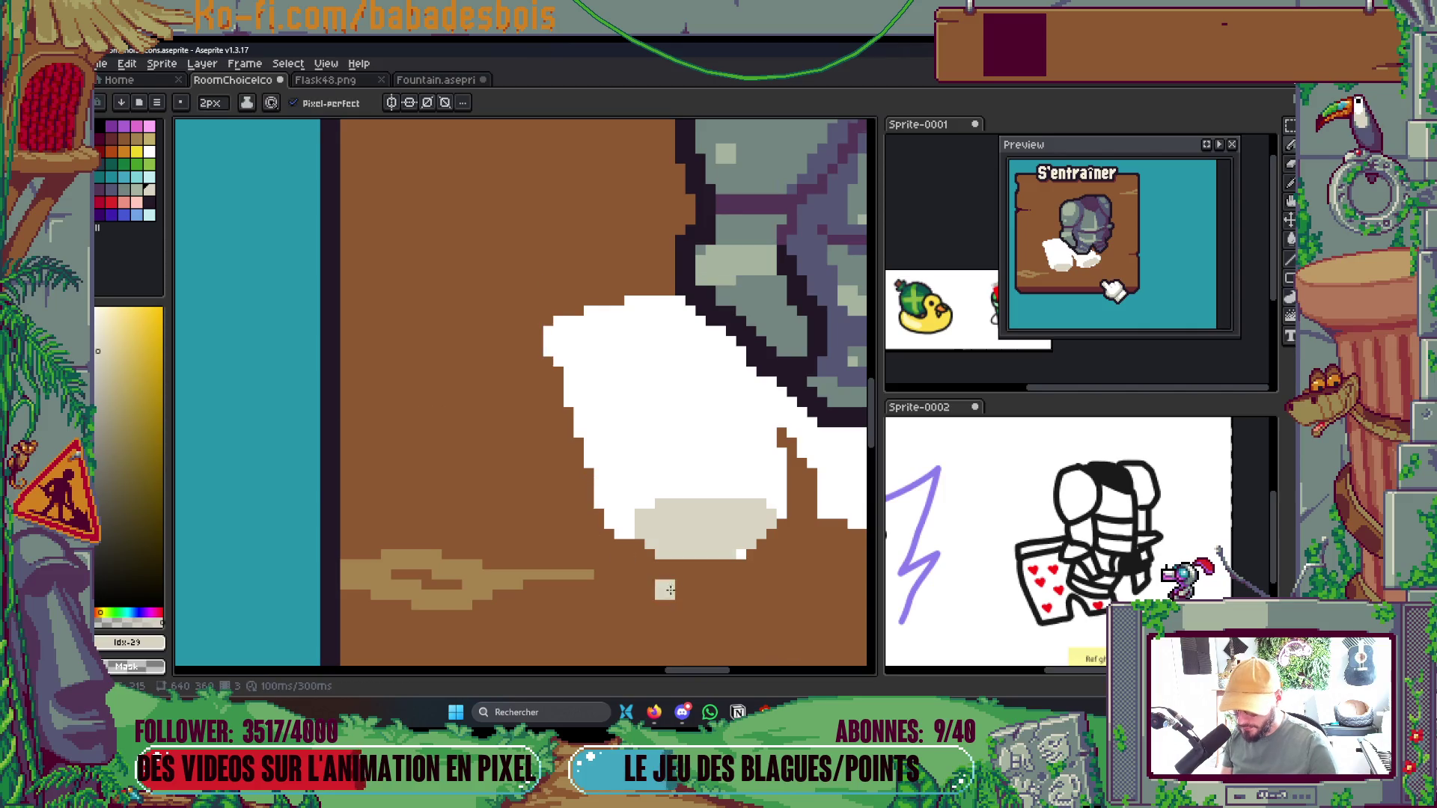
pyautogui.hscroll(5, 659, 588)
pyautogui.hscroll(-2, 659, 588)
pyautogui.click(111, 202)
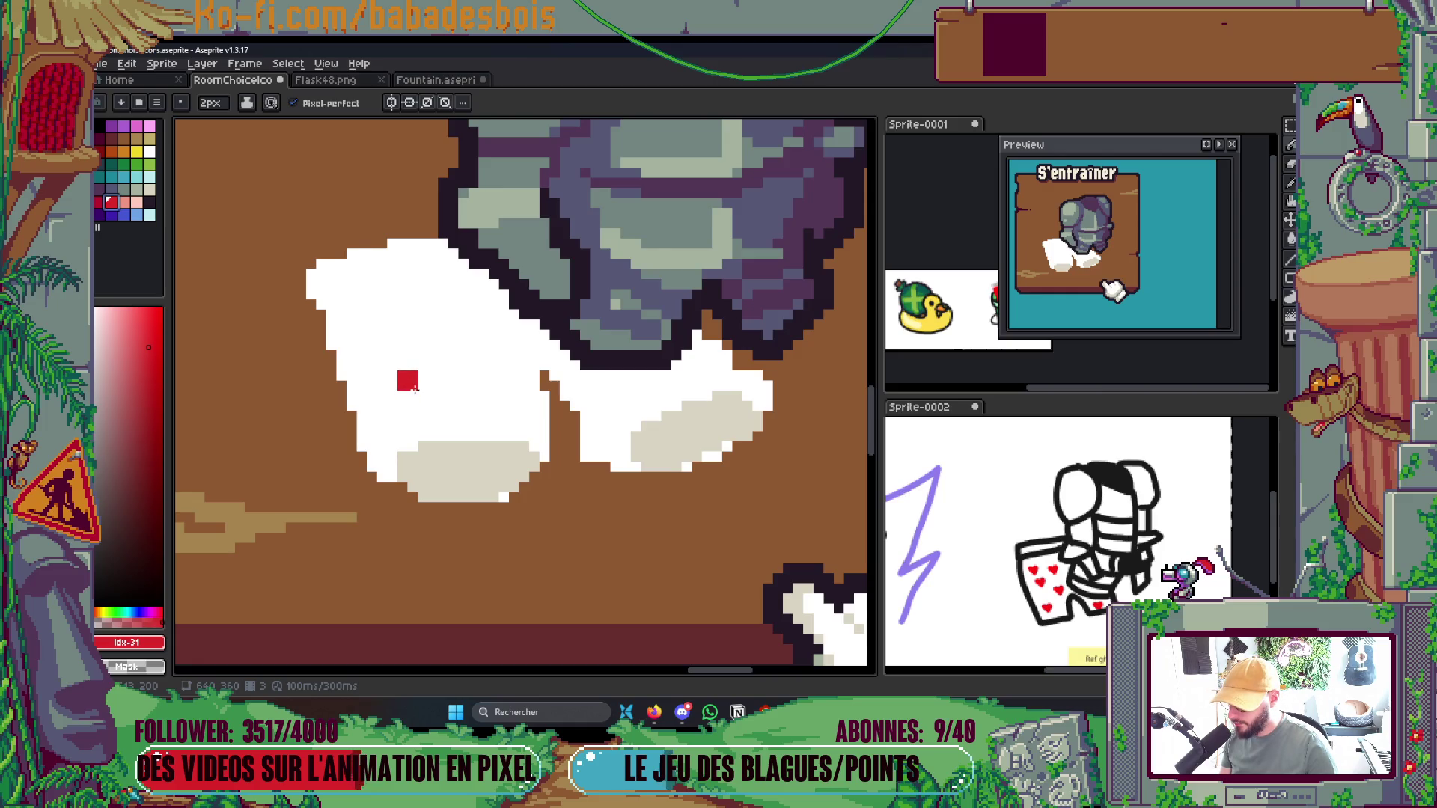
# Draw a small red pixel heart on the white cloth, trimming its right edge with white
pyautogui.click(408, 381)
pyautogui.click(419, 394)
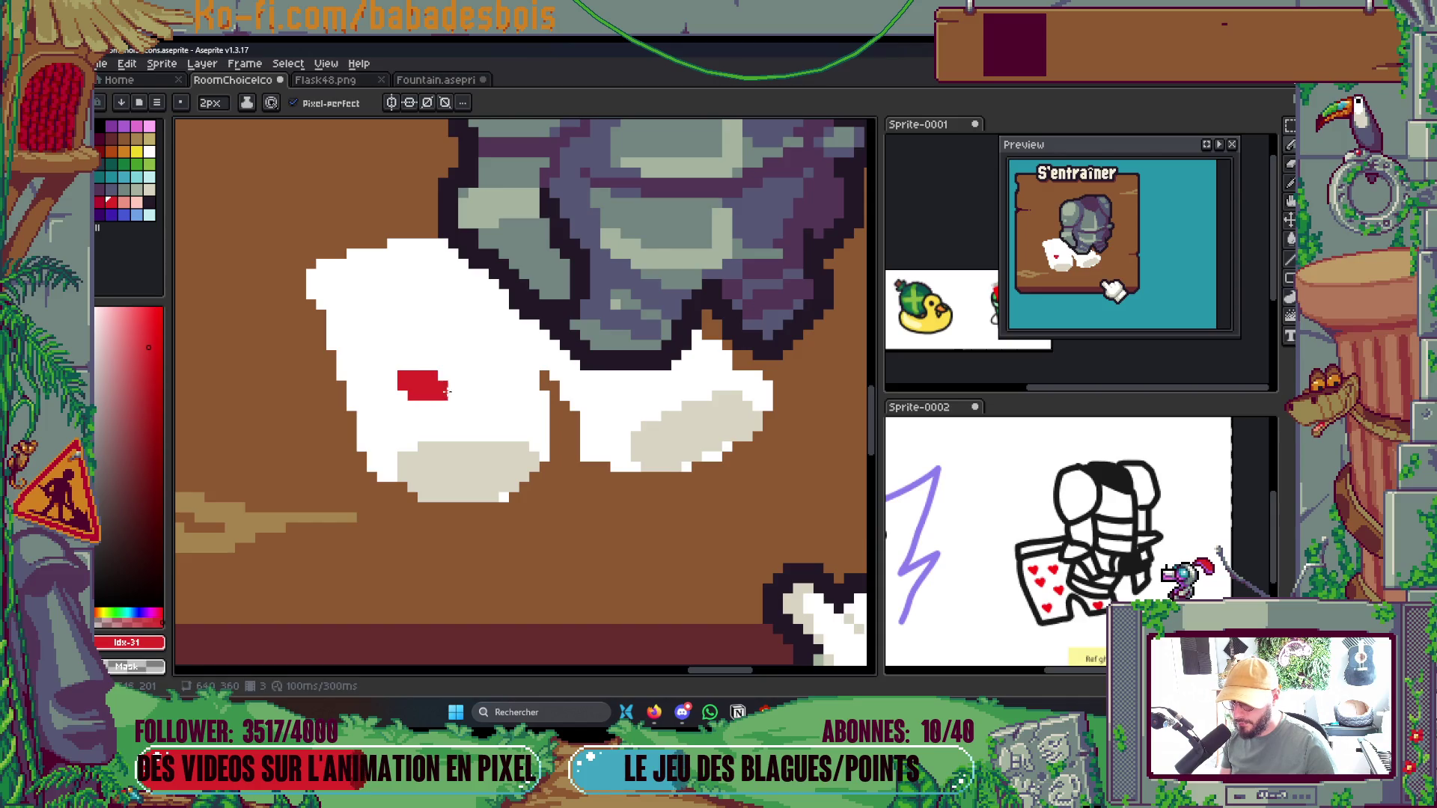
pyautogui.click(392, 366)
pyautogui.click(434, 383)
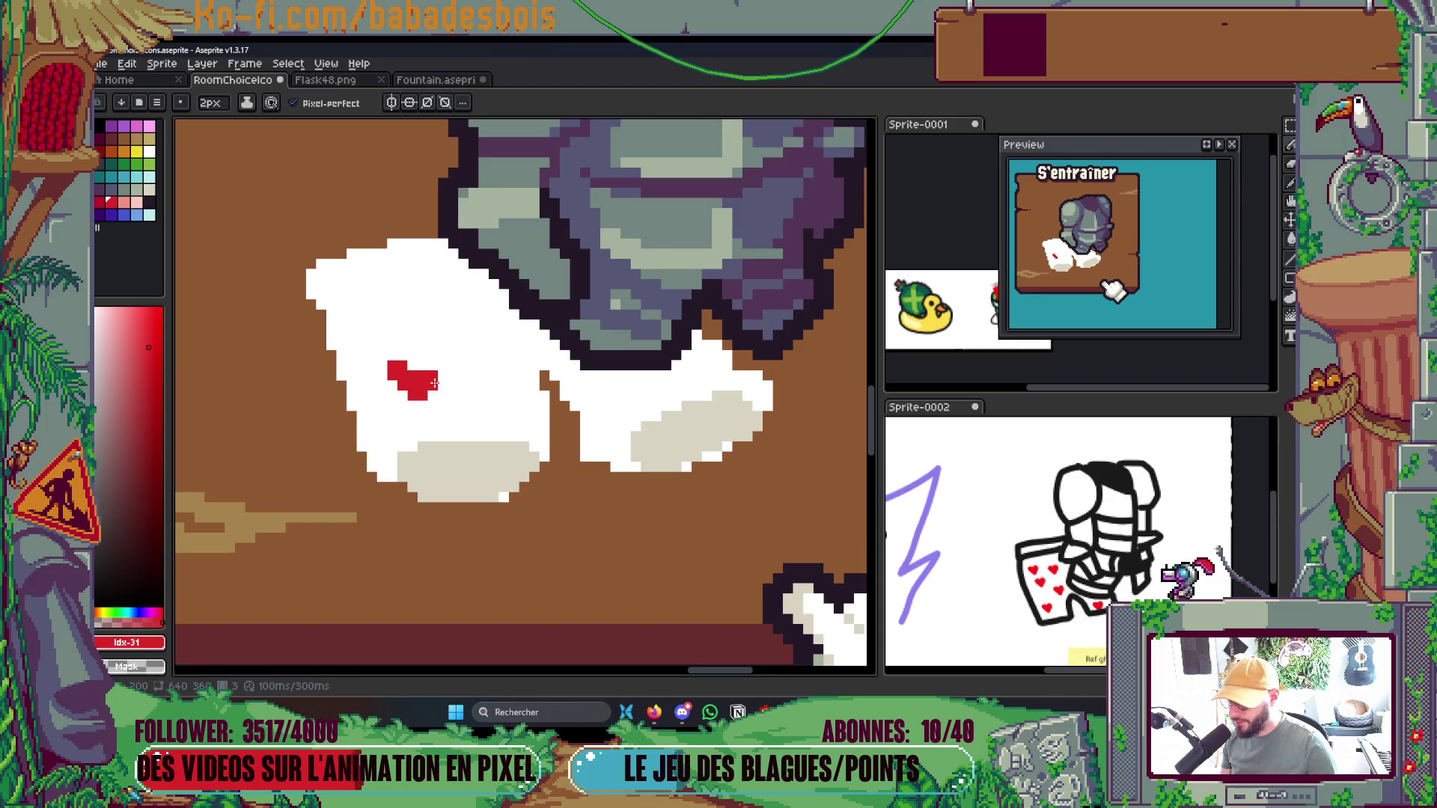
pyautogui.click(442, 368)
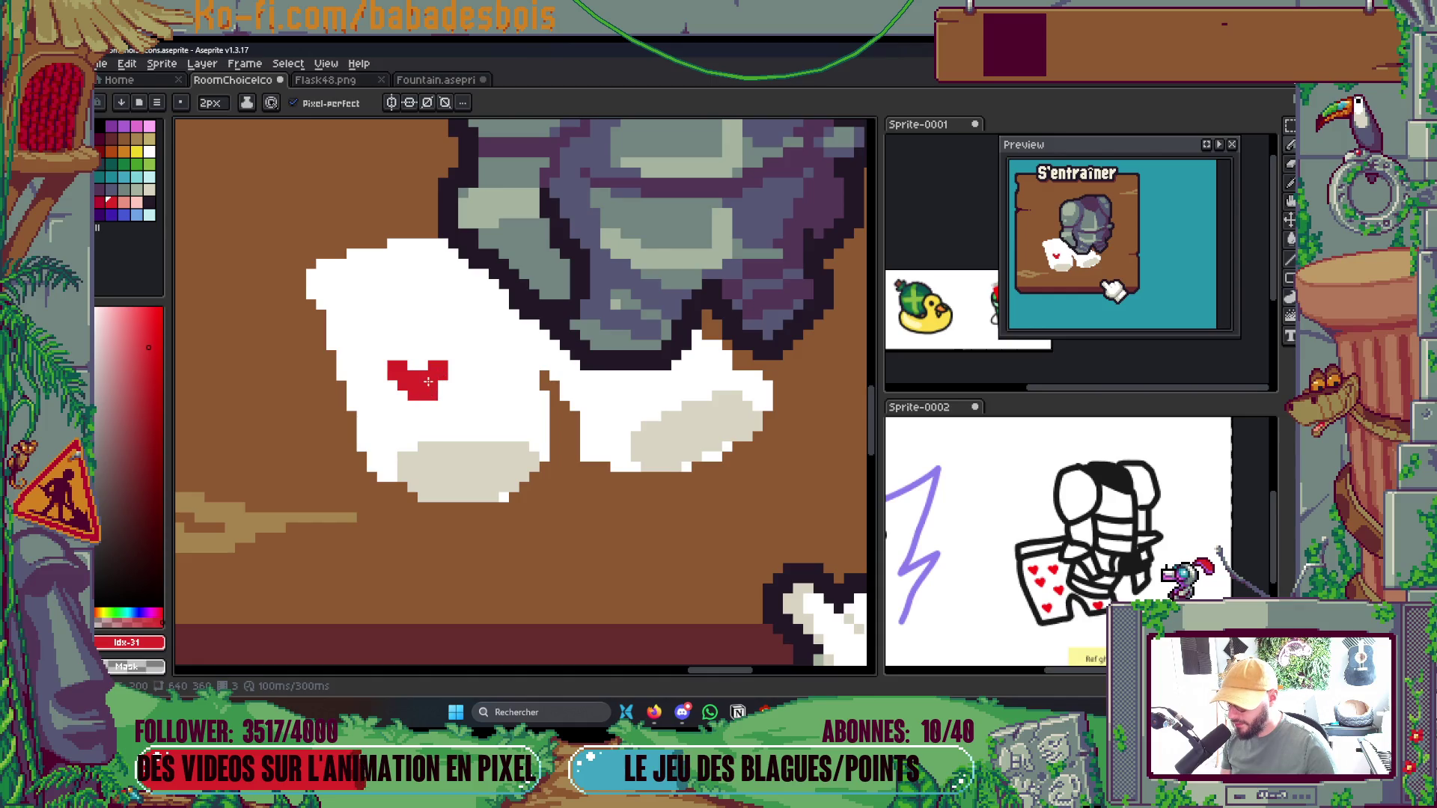
pyautogui.keyDown('alt'); pyautogui.click(516, 374); pyautogui.keyUp('alt')
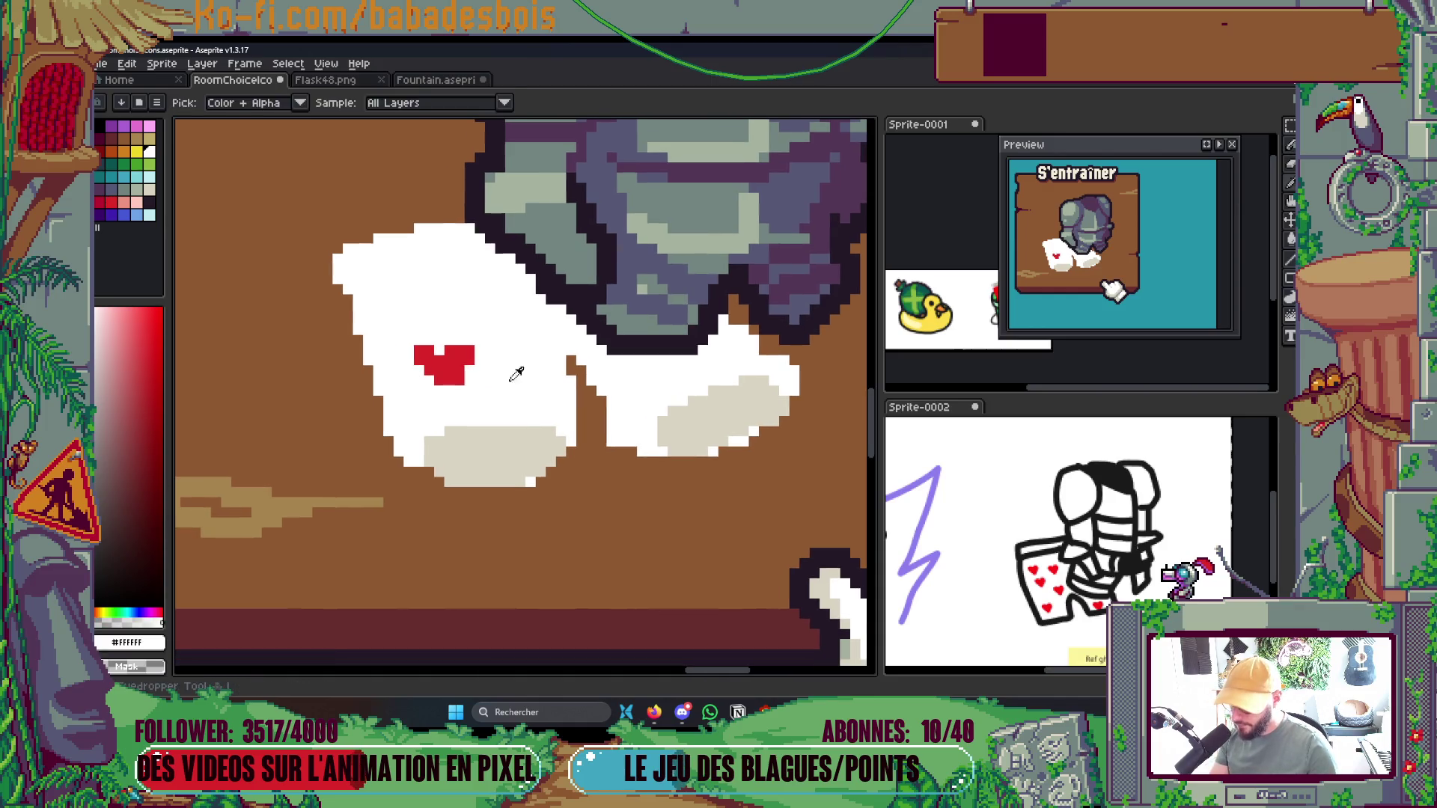
pyautogui.click(460, 381)
pyautogui.click(470, 367)
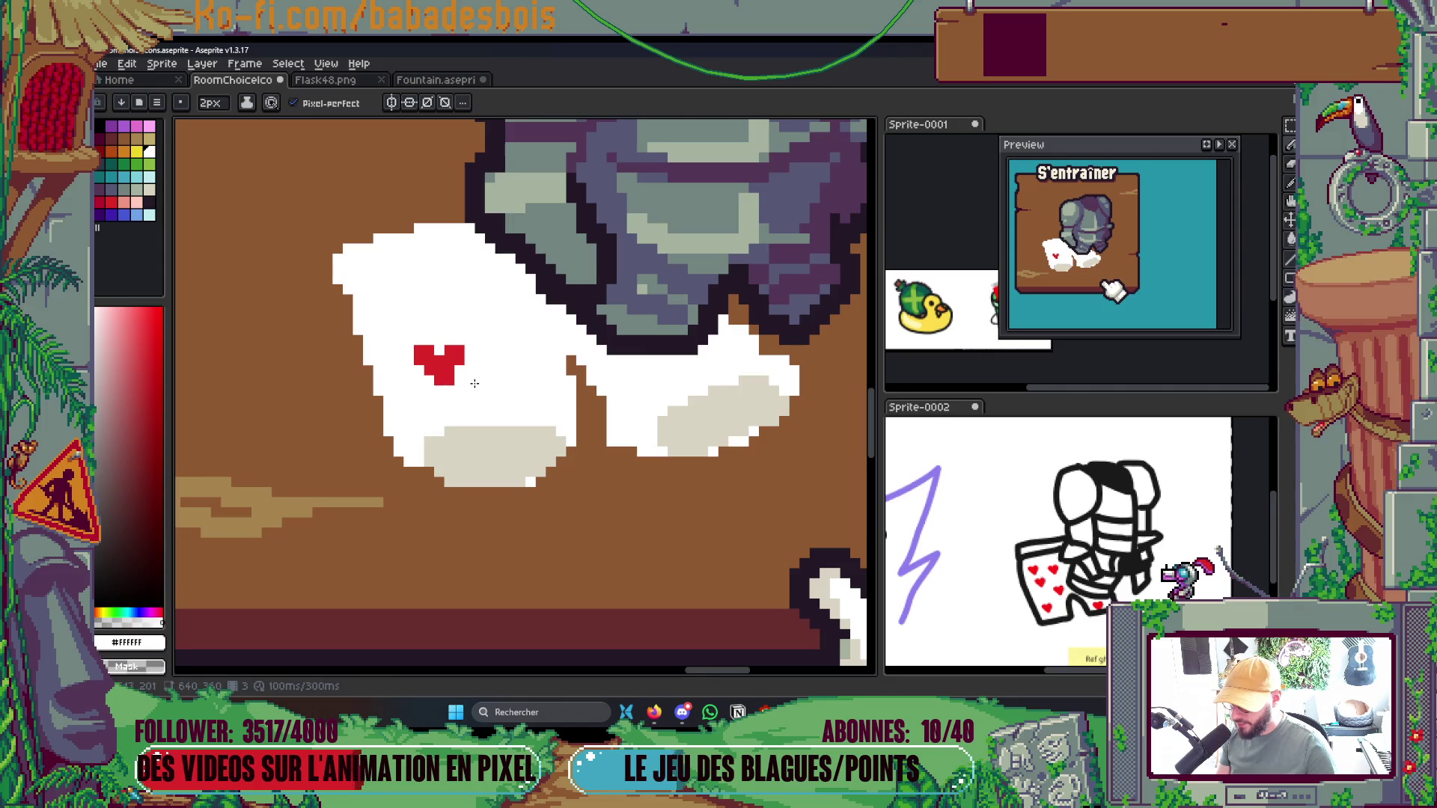
pyautogui.moveTo(518, 381); pyautogui.dragTo(525, 379)
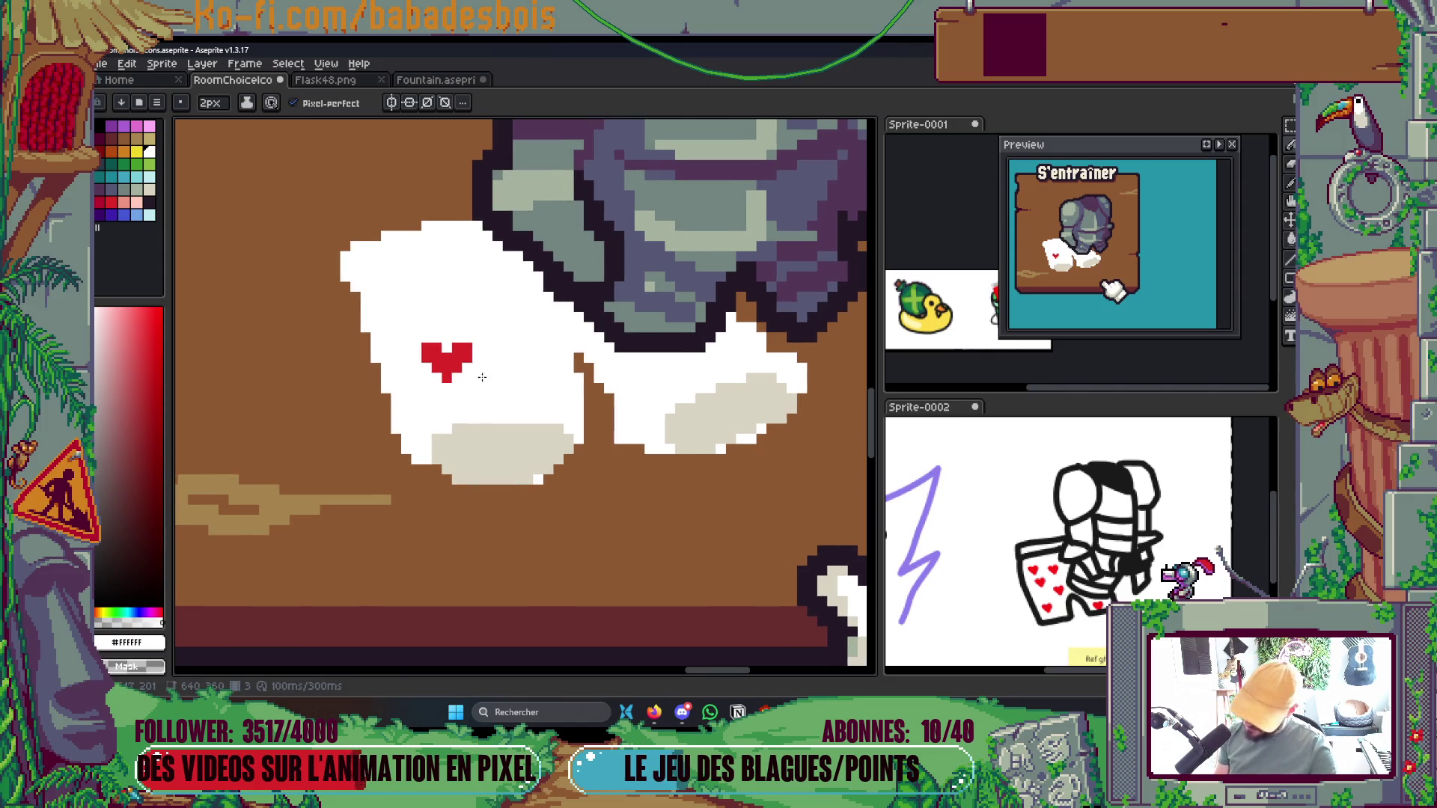
# Turn the red heart into a custom brush and stamp another heart on the cloth
pyautogui.press('w')
pyautogui.hotkey('ctrl', 'shift', 'd')
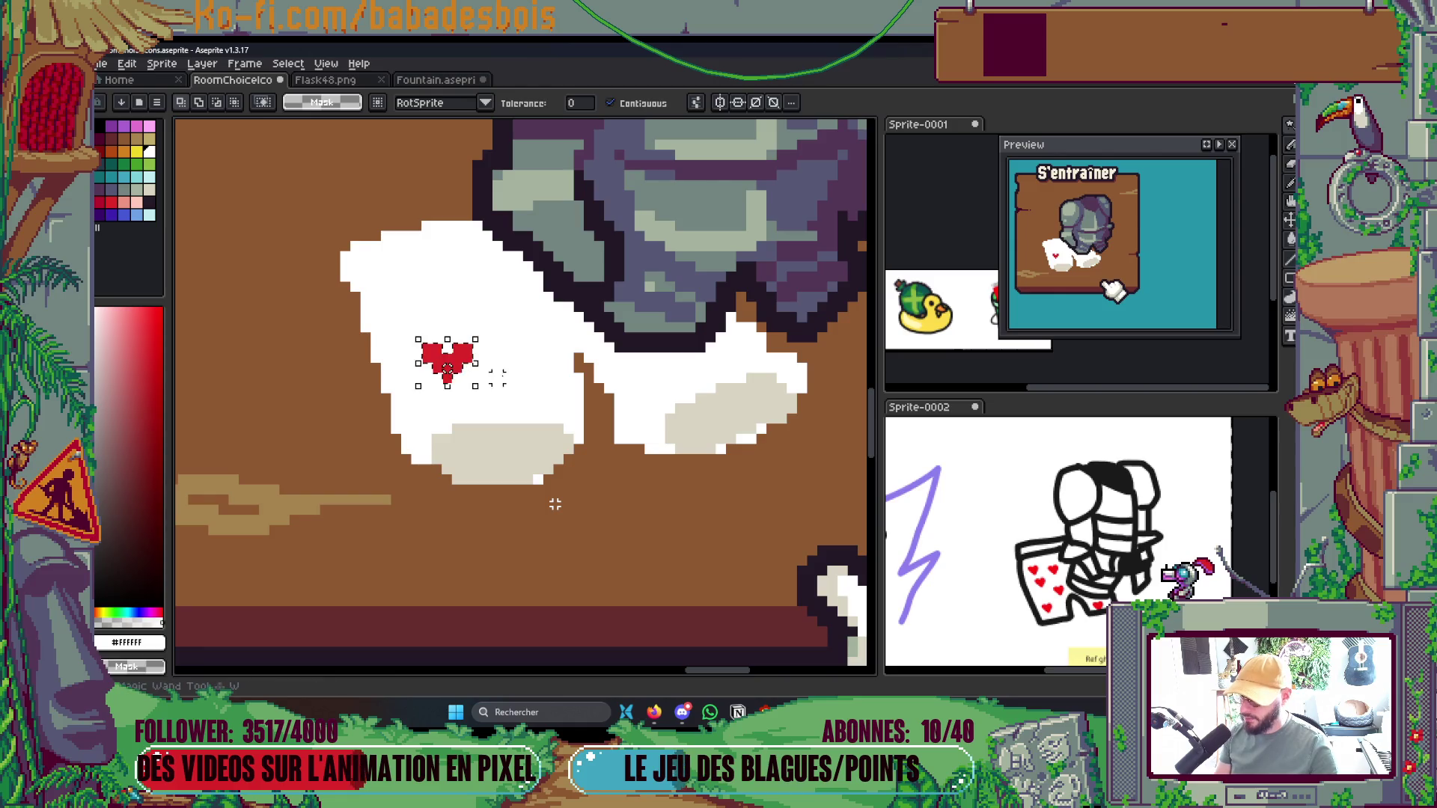
pyautogui.hotkey('ctrl', 'b')
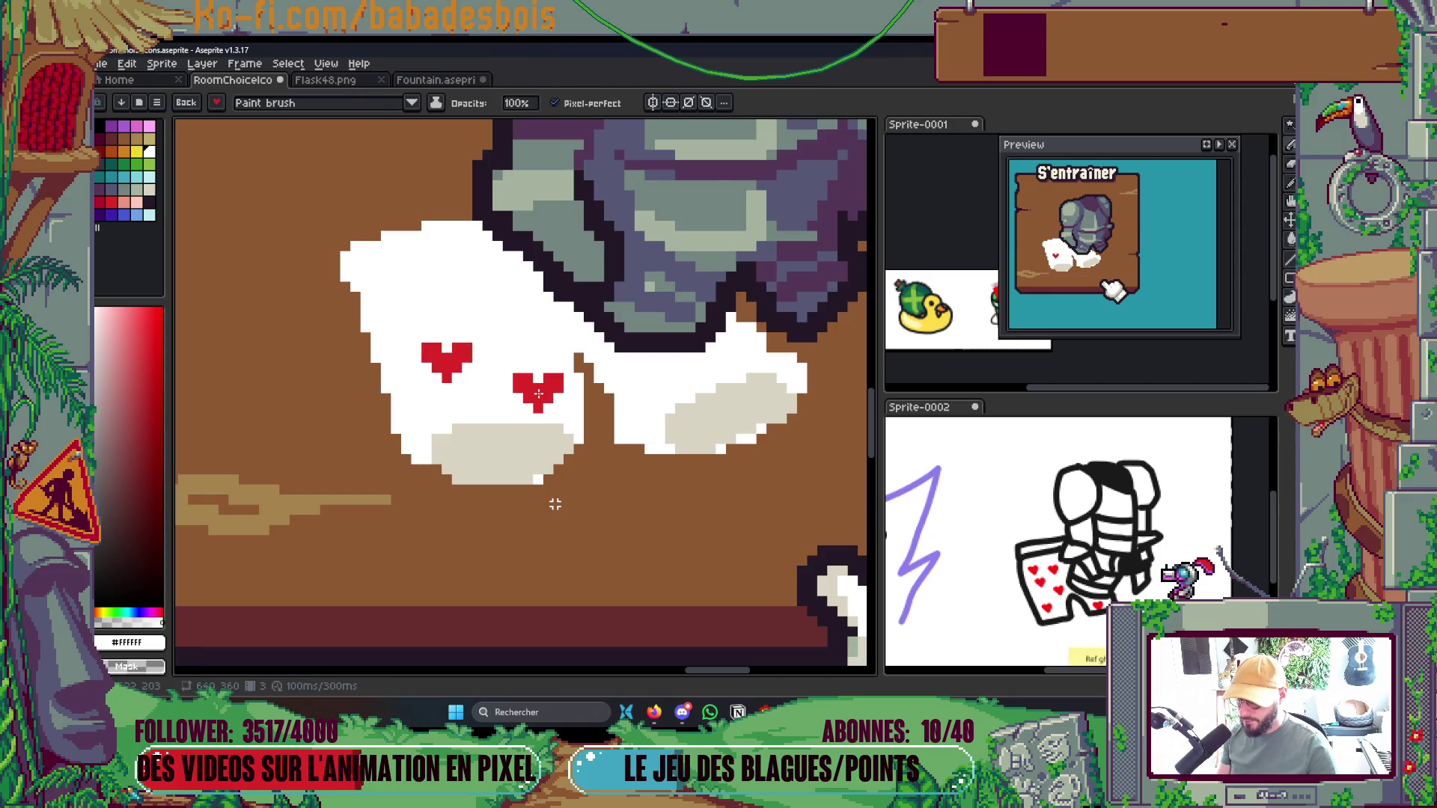
pyautogui.click(518, 317)
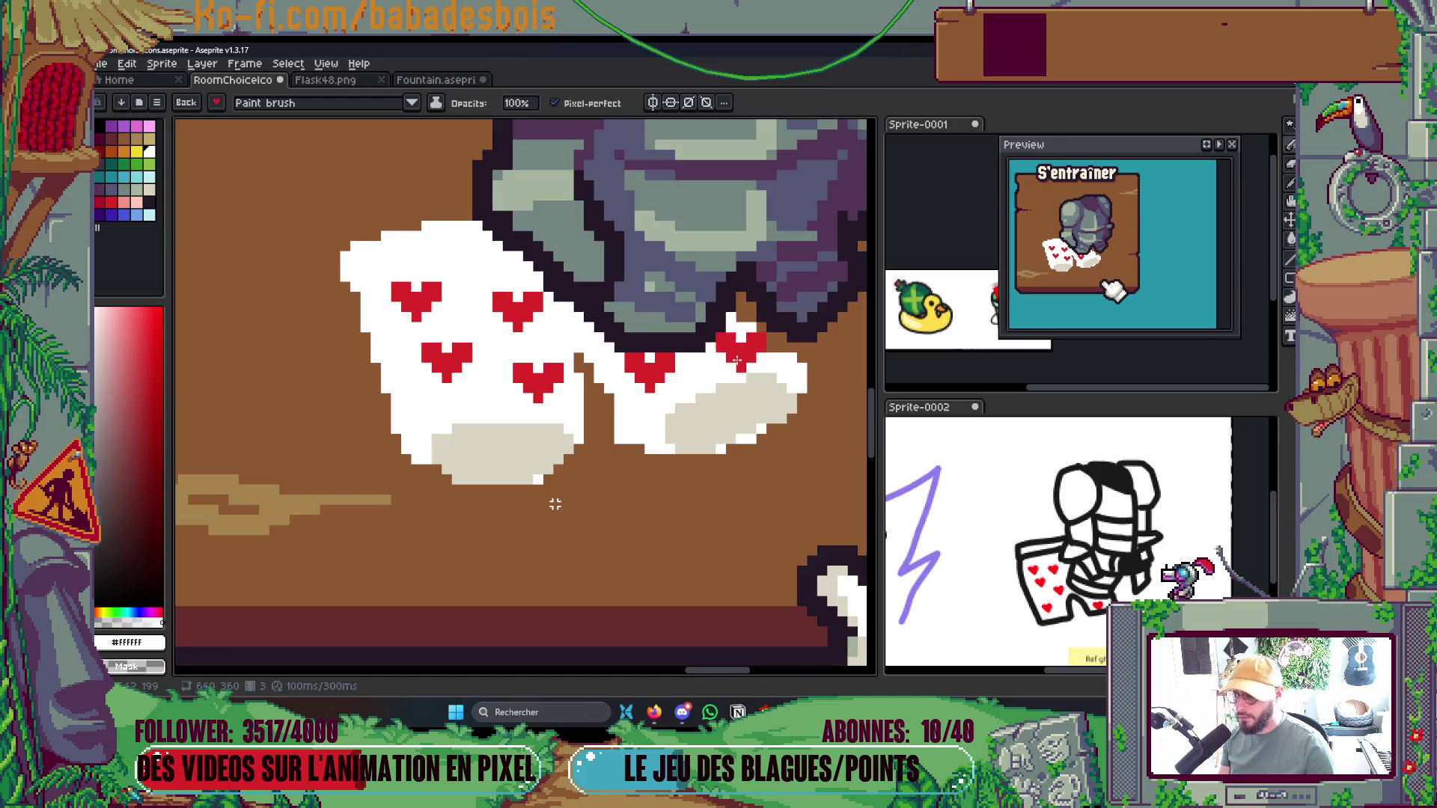
pyautogui.scroll(-5, 741, 341)
pyautogui.scroll(5, 734, 338)
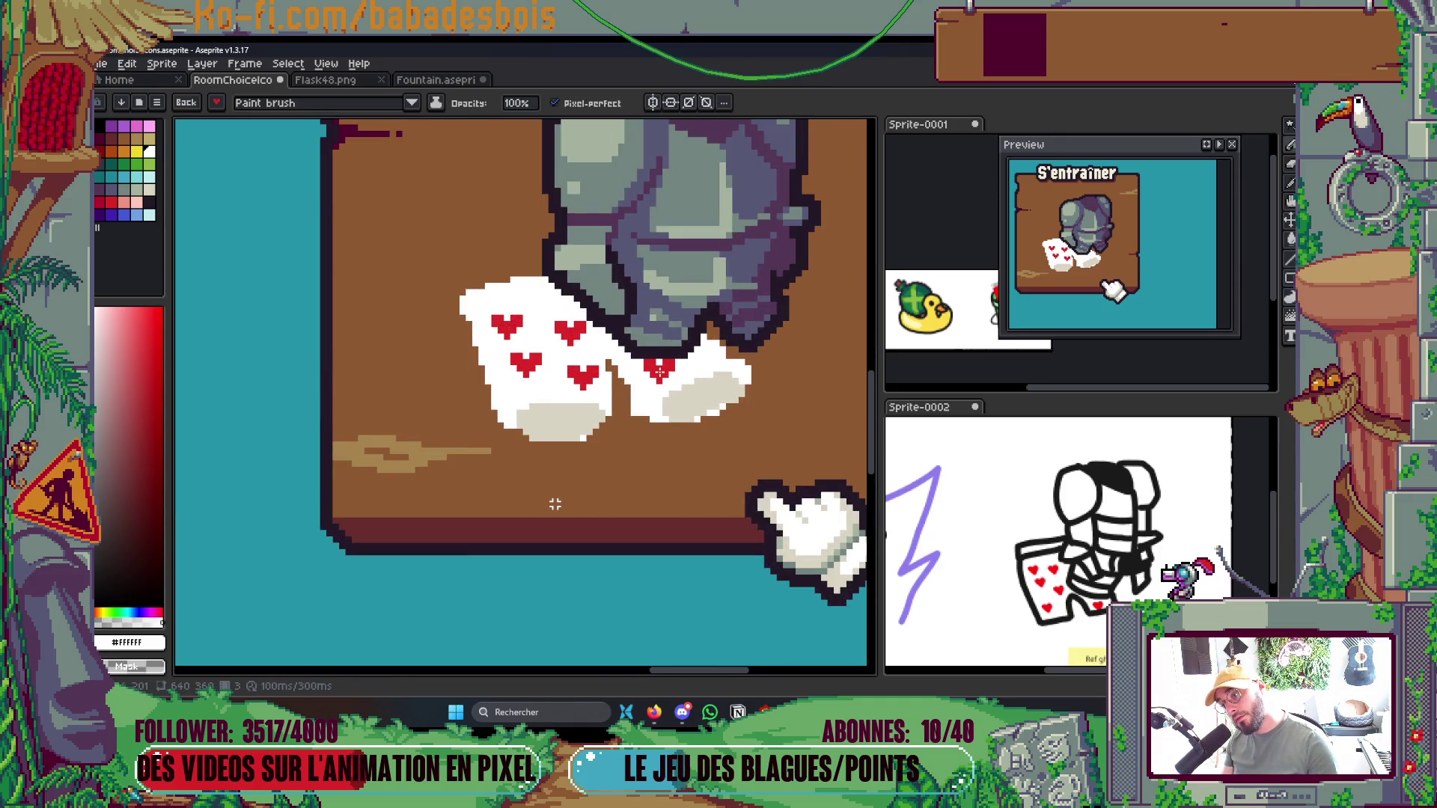
# Select the five red hearts on the cloth by colour and nudge them down one pixel
pyautogui.scroll(-5, 696, 378)
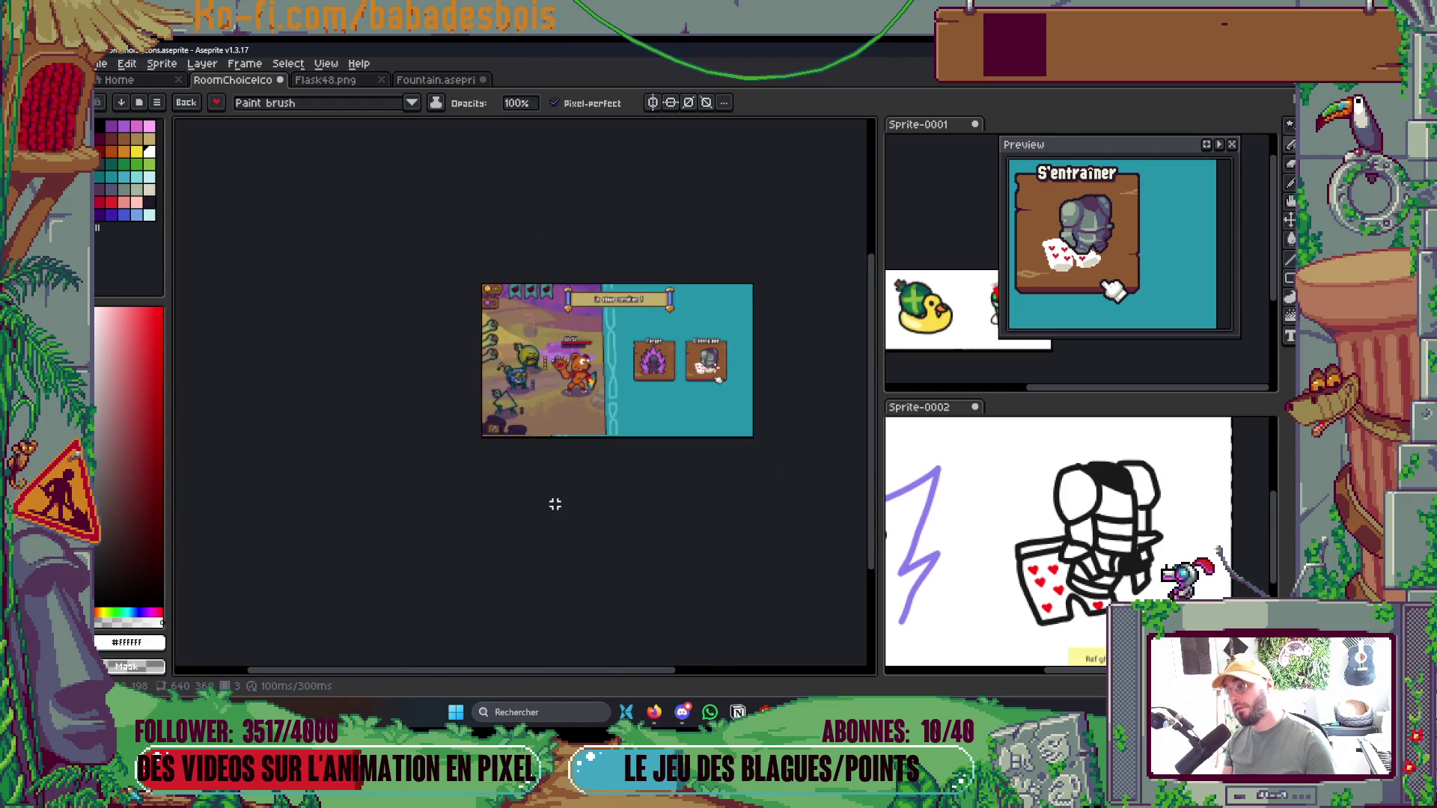
pyautogui.scroll(3, 718, 365)
pyautogui.scroll(4, 696, 367)
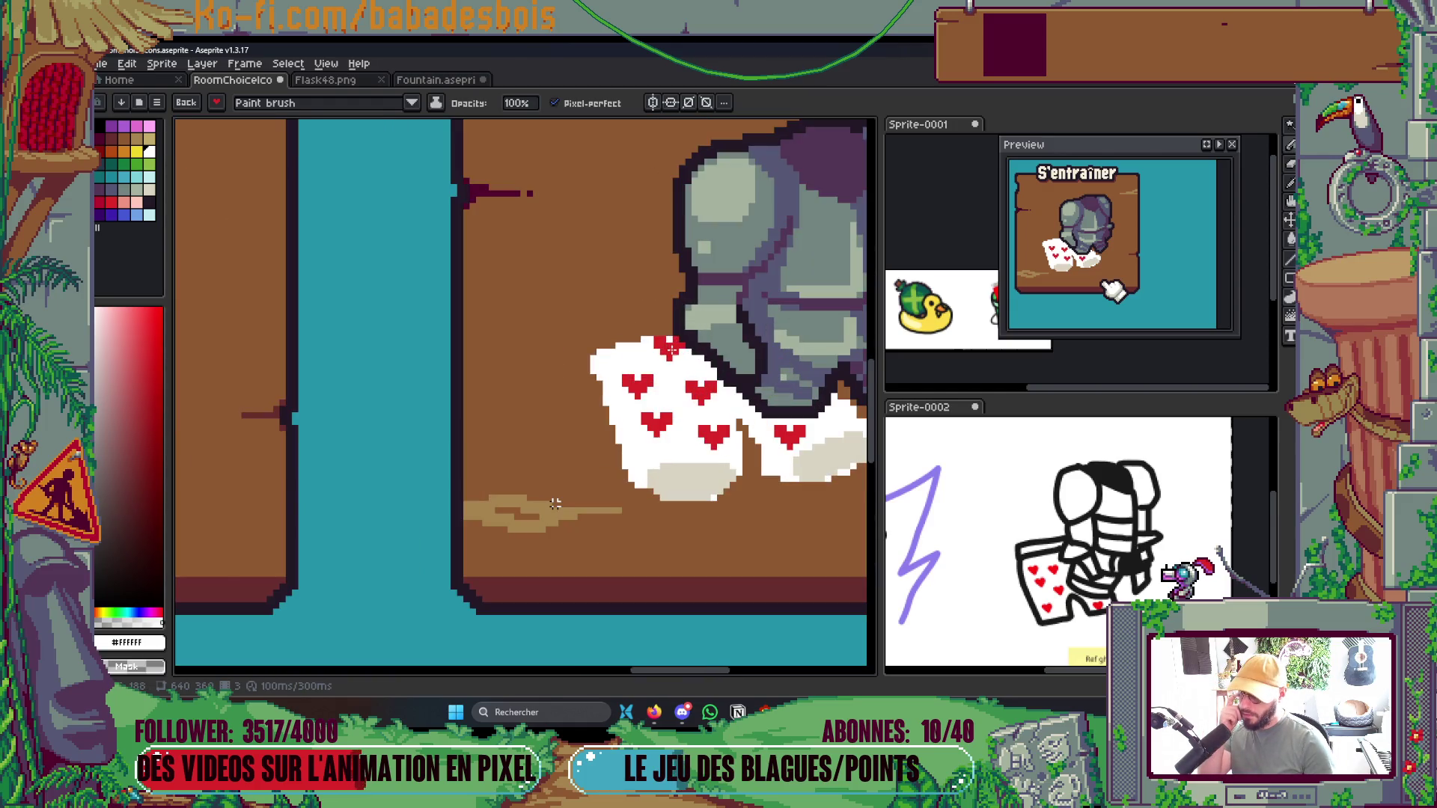
pyautogui.scroll(-5, 554, 504)
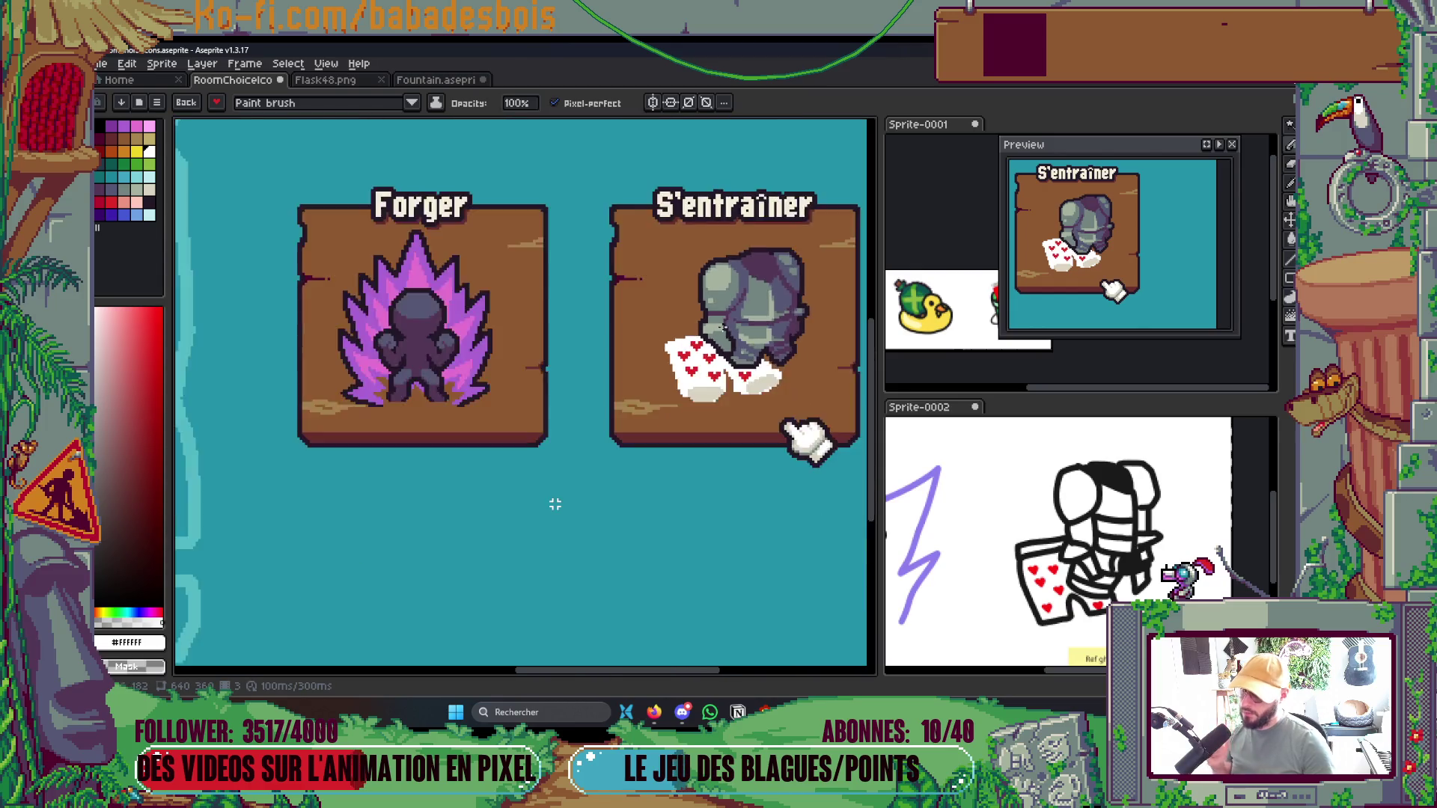
pyautogui.scroll(3, 555, 503)
pyautogui.scroll(4, 555, 504)
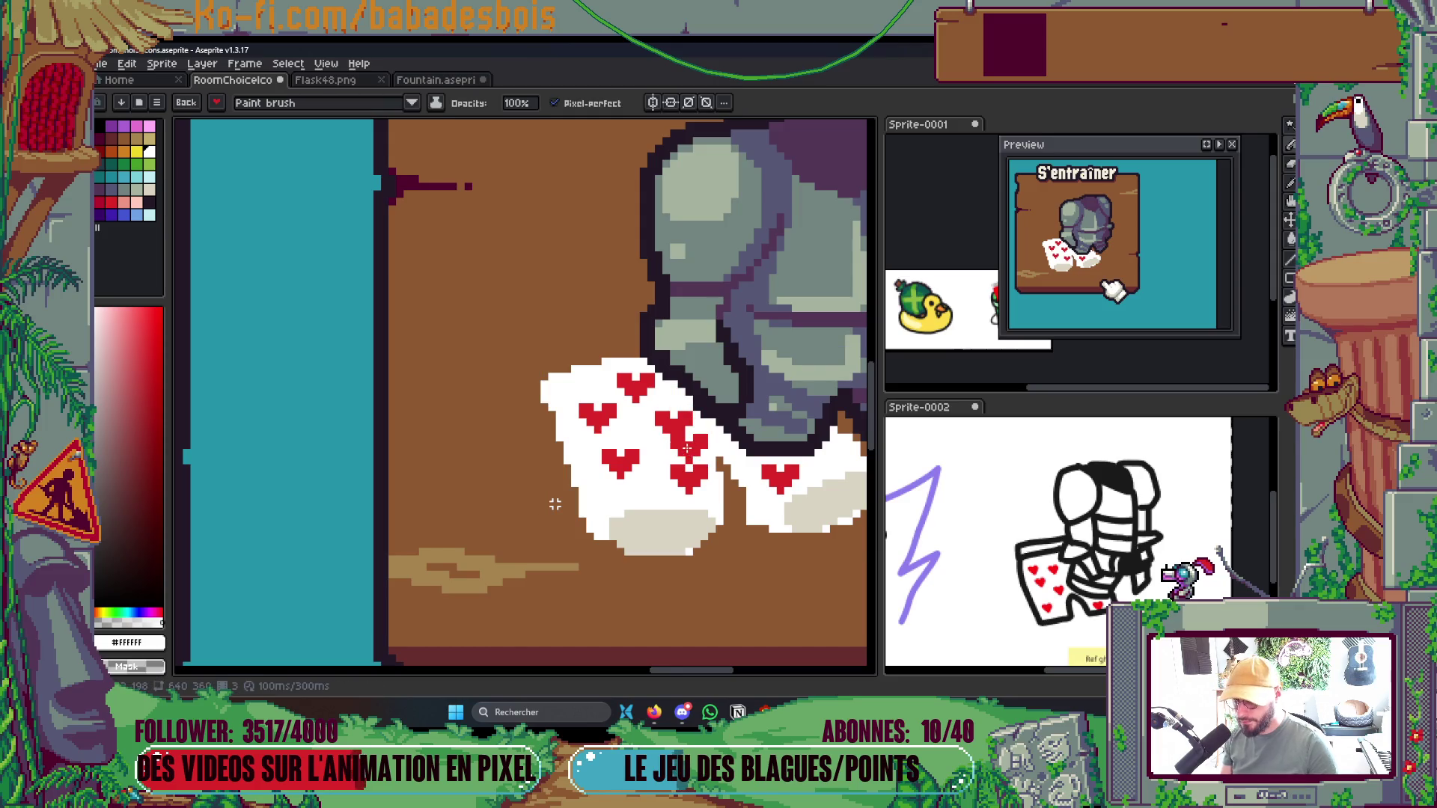
pyautogui.press('w')
pyautogui.click(668, 432)
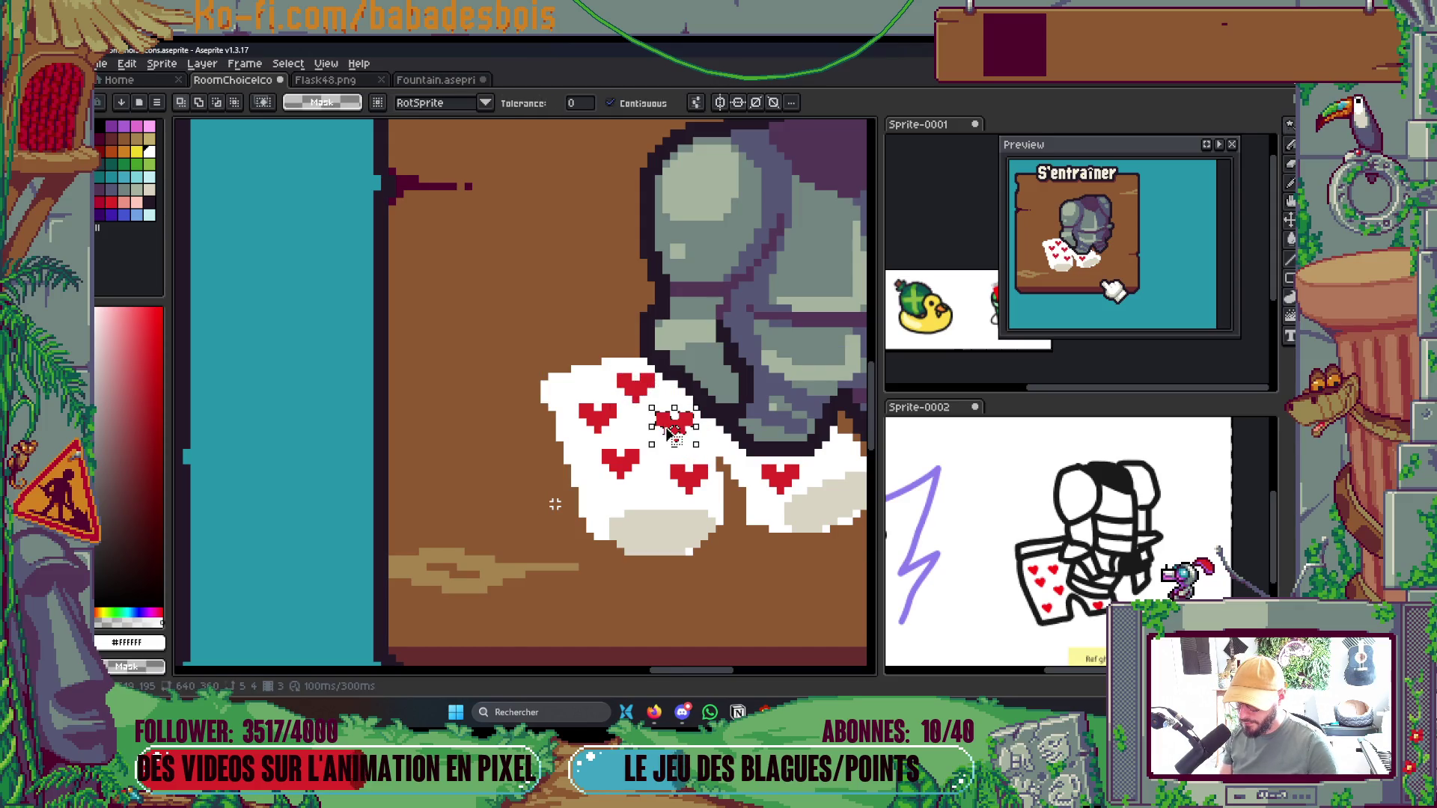
pyautogui.keyDown('shift'); pyautogui.click(636, 386); pyautogui.keyUp('shift')
pyautogui.keyDown('shift'); pyautogui.click(598, 415); pyautogui.keyUp('shift')
pyautogui.keyDown('shift'); pyautogui.click(621, 461); pyautogui.keyUp('shift')
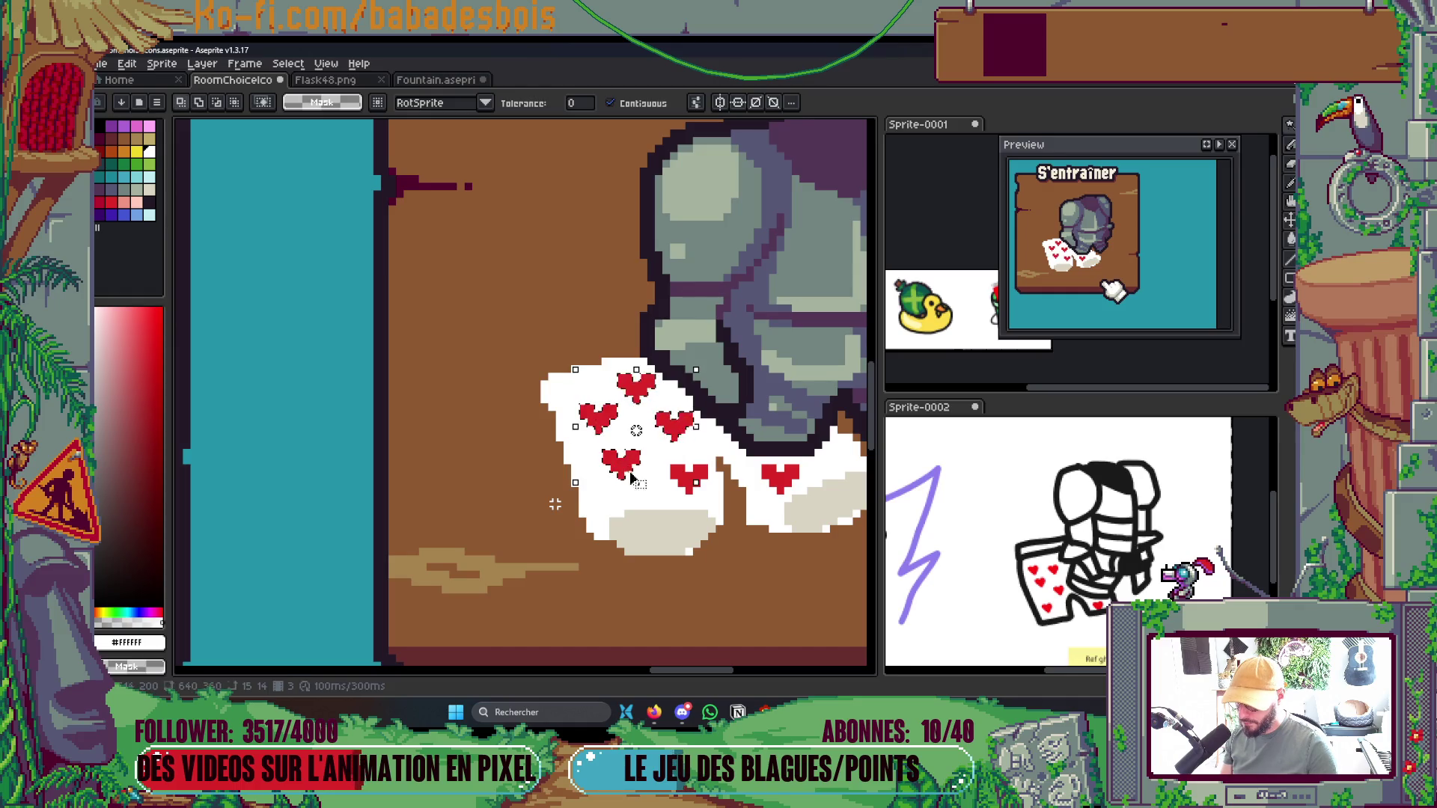
pyautogui.keyDown('shift'); pyautogui.click(688, 480); pyautogui.keyUp('shift')
pyautogui.press('Down')
pyautogui.press('Return')
# Paint white over the brown tops above the lower-right, middle-right and top-right hearts
pyautogui.scroll(1, 555, 505)
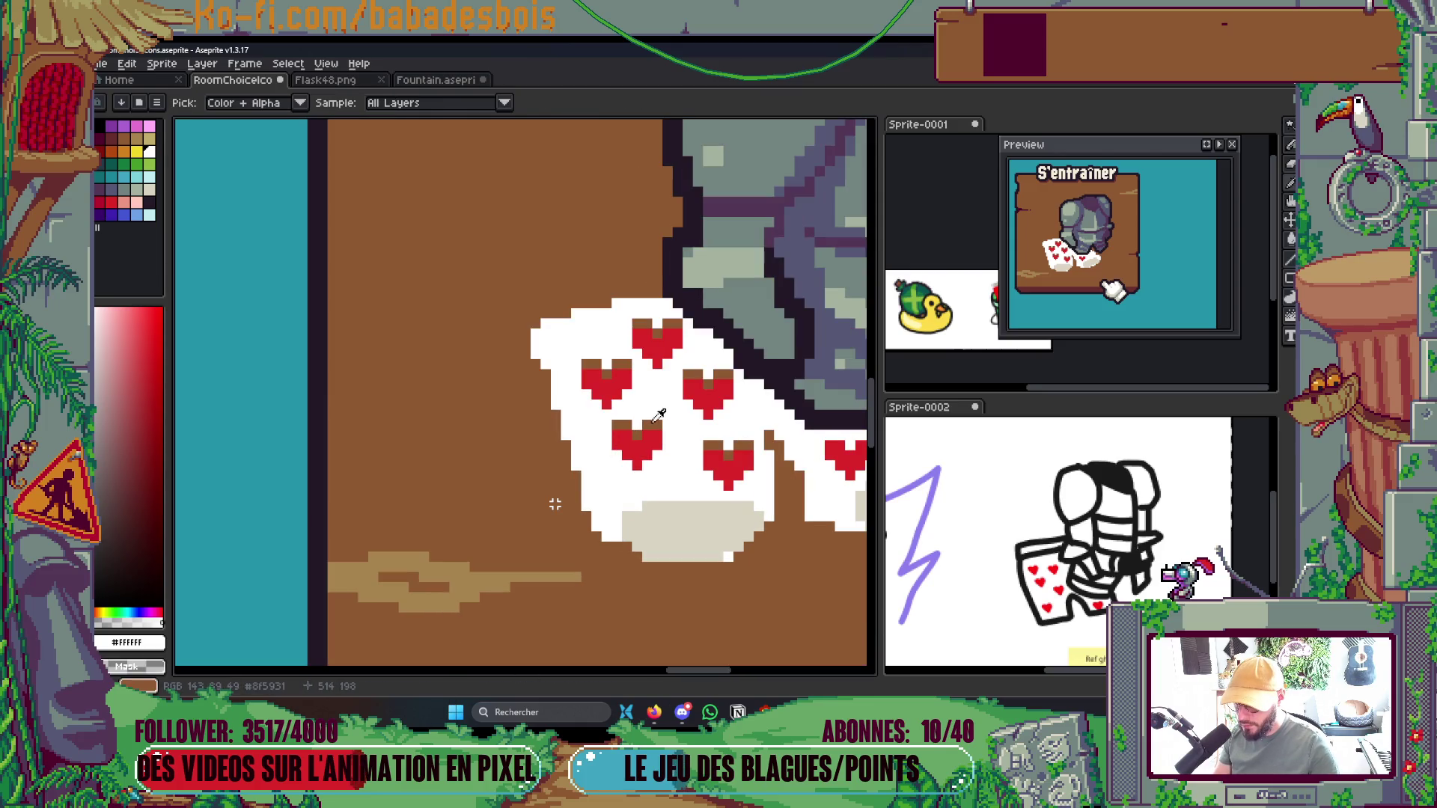
pyautogui.press('b')
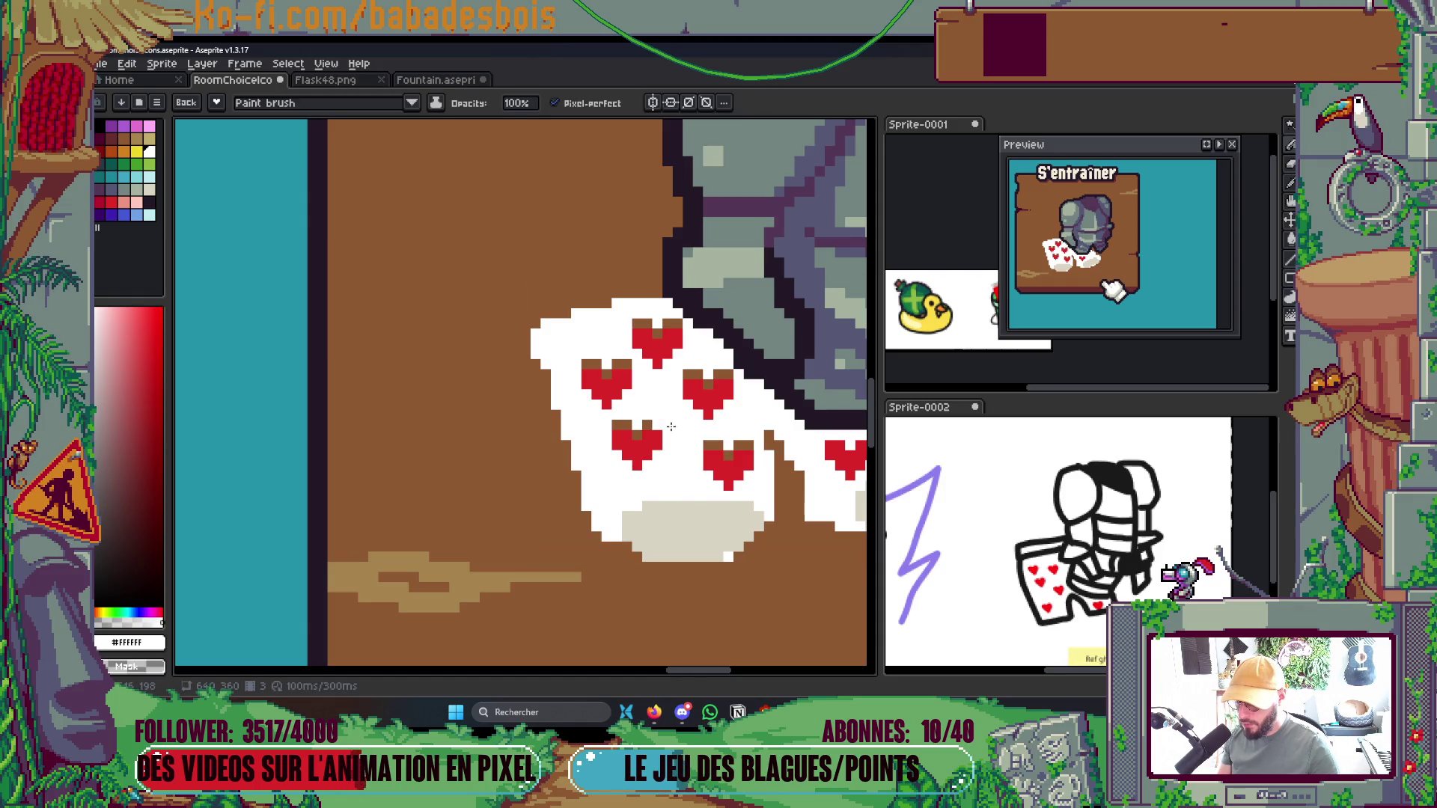
pyautogui.click(185, 103)
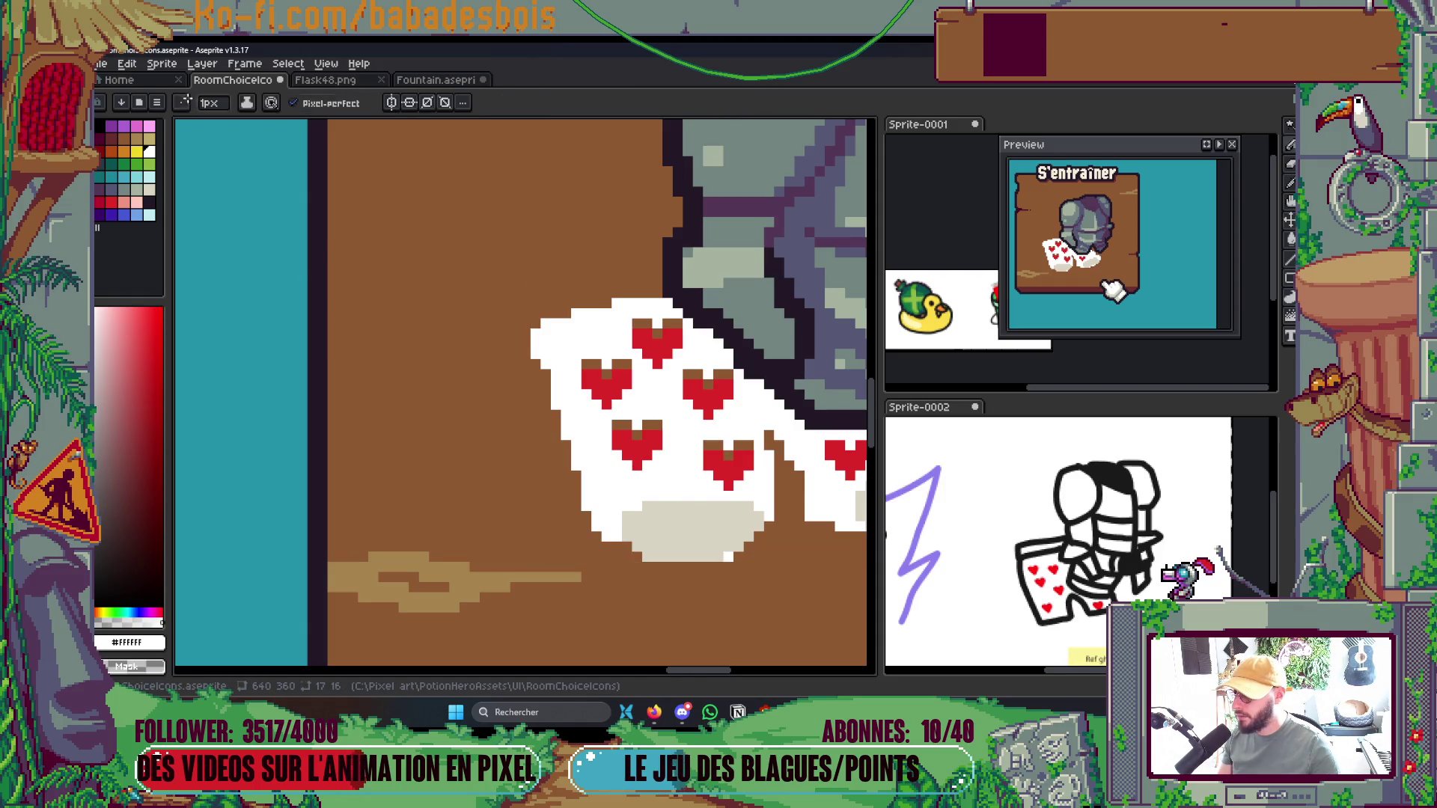
pyautogui.moveTo(687, 407); pyautogui.dragTo(685, 390)
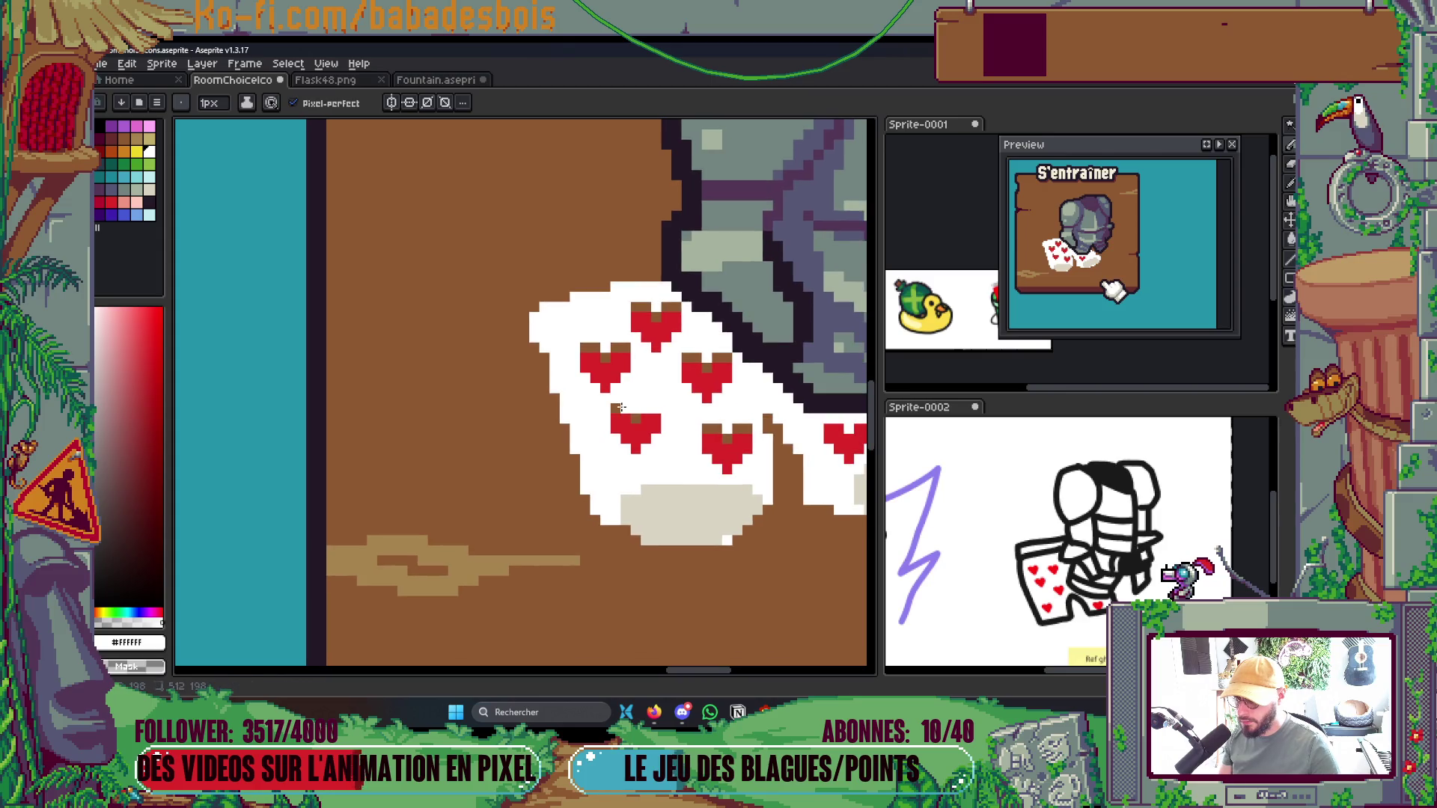
pyautogui.moveTo(717, 436)
pyautogui.mouseDown()
pyautogui.moveTo(696, 429)
pyautogui.moveTo(752, 430)
pyautogui.mouseUp()
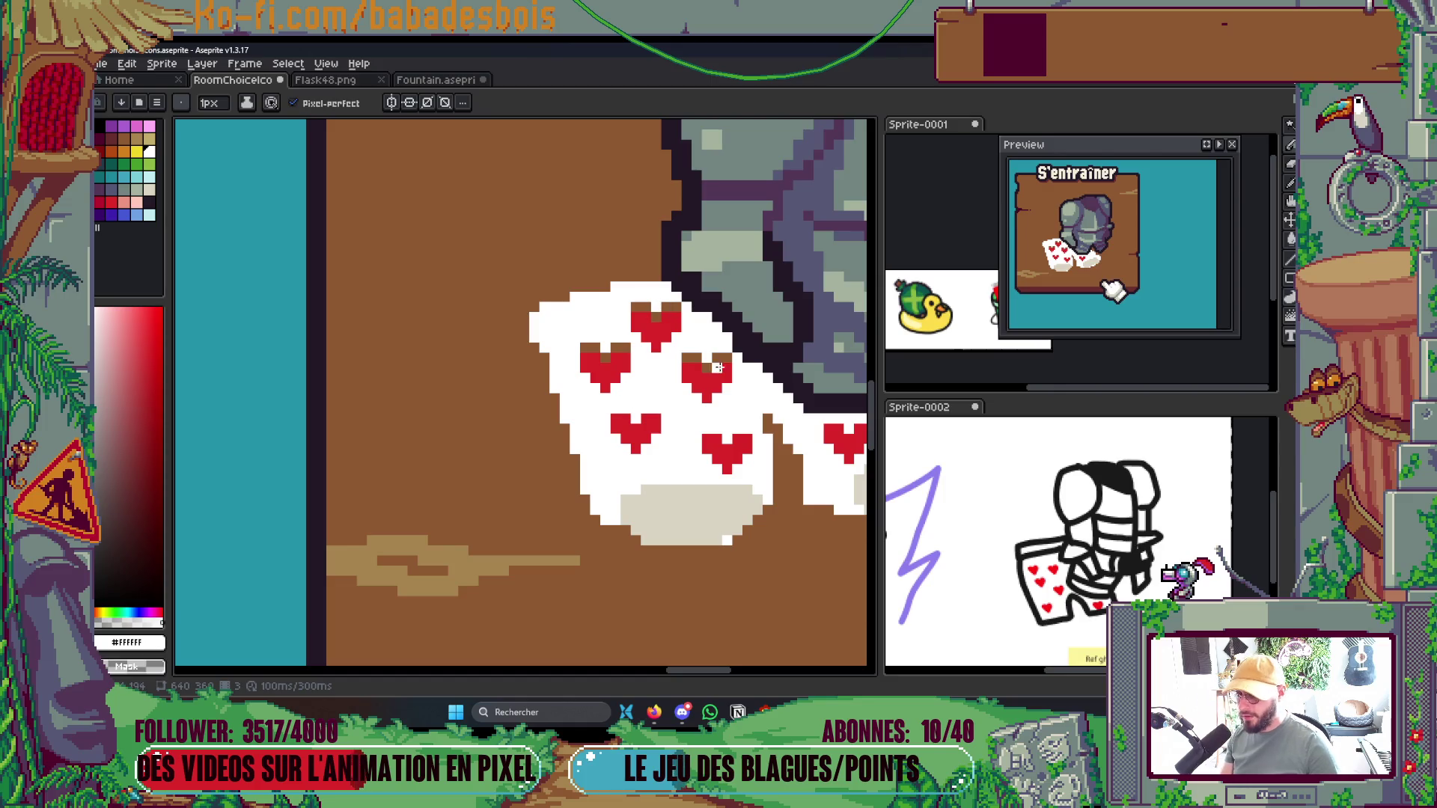
pyautogui.moveTo(726, 358); pyautogui.dragTo(685, 359)
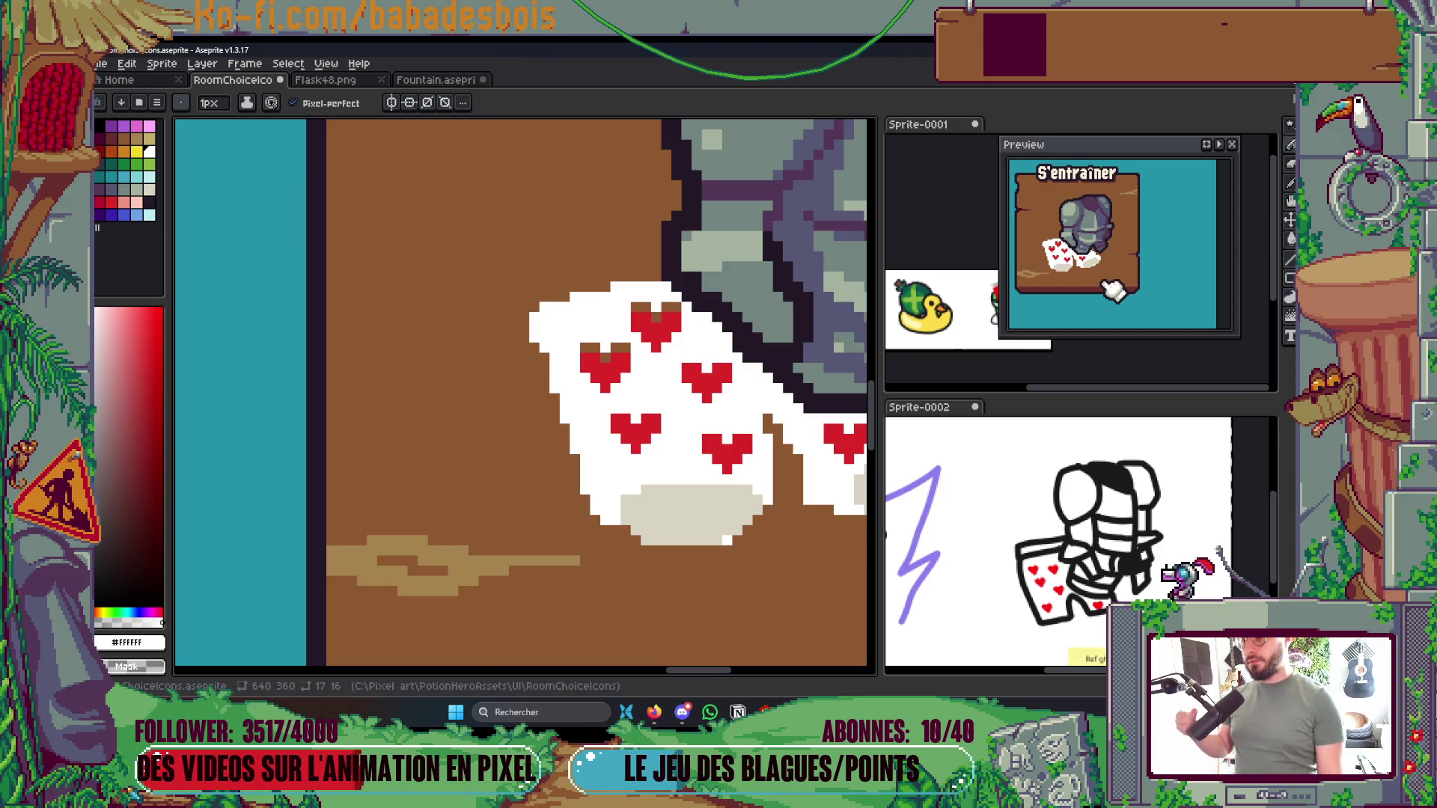
pyautogui.scroll(4, 622, 350)
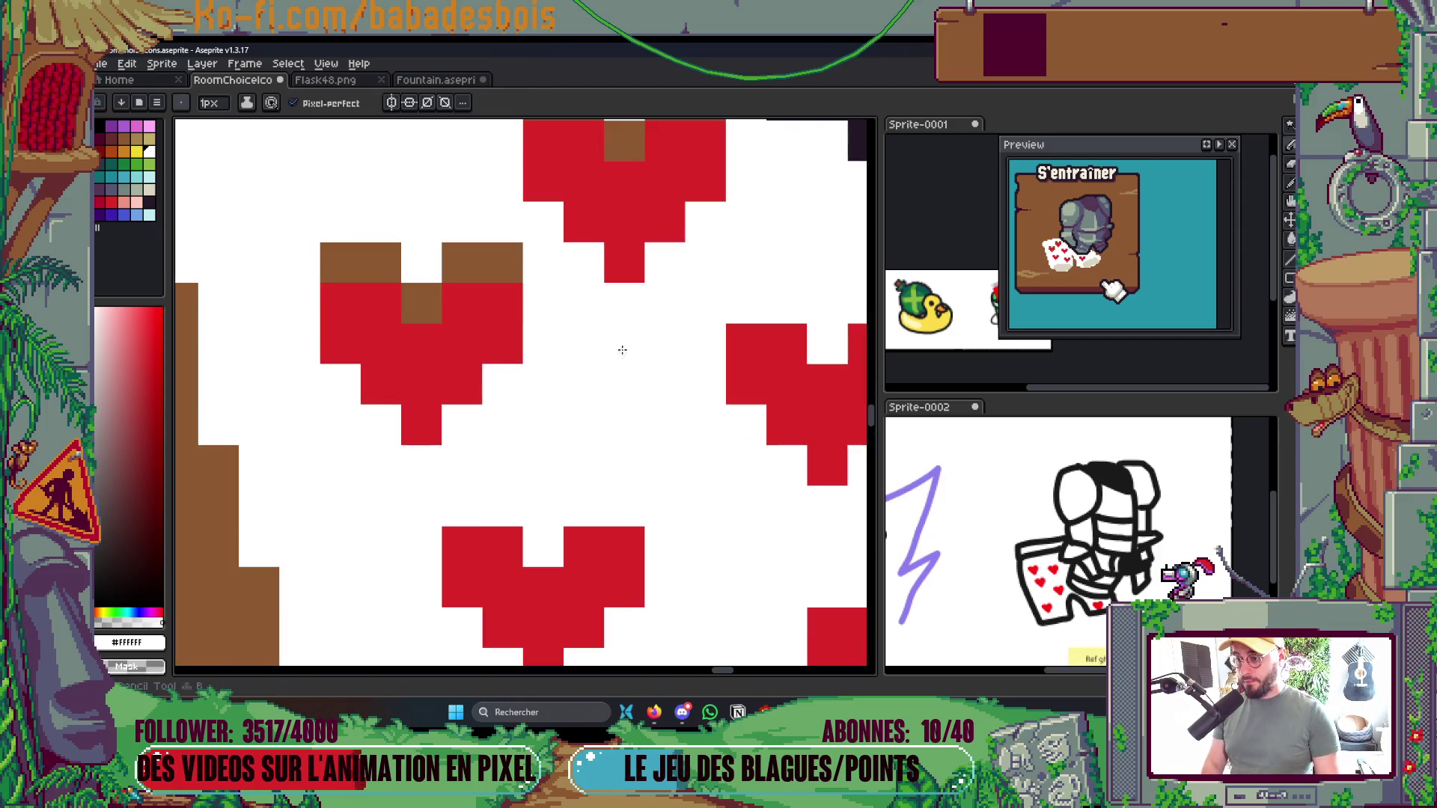
pyautogui.scroll(-2, 622, 350)
pyautogui.scroll(2, 561, 419)
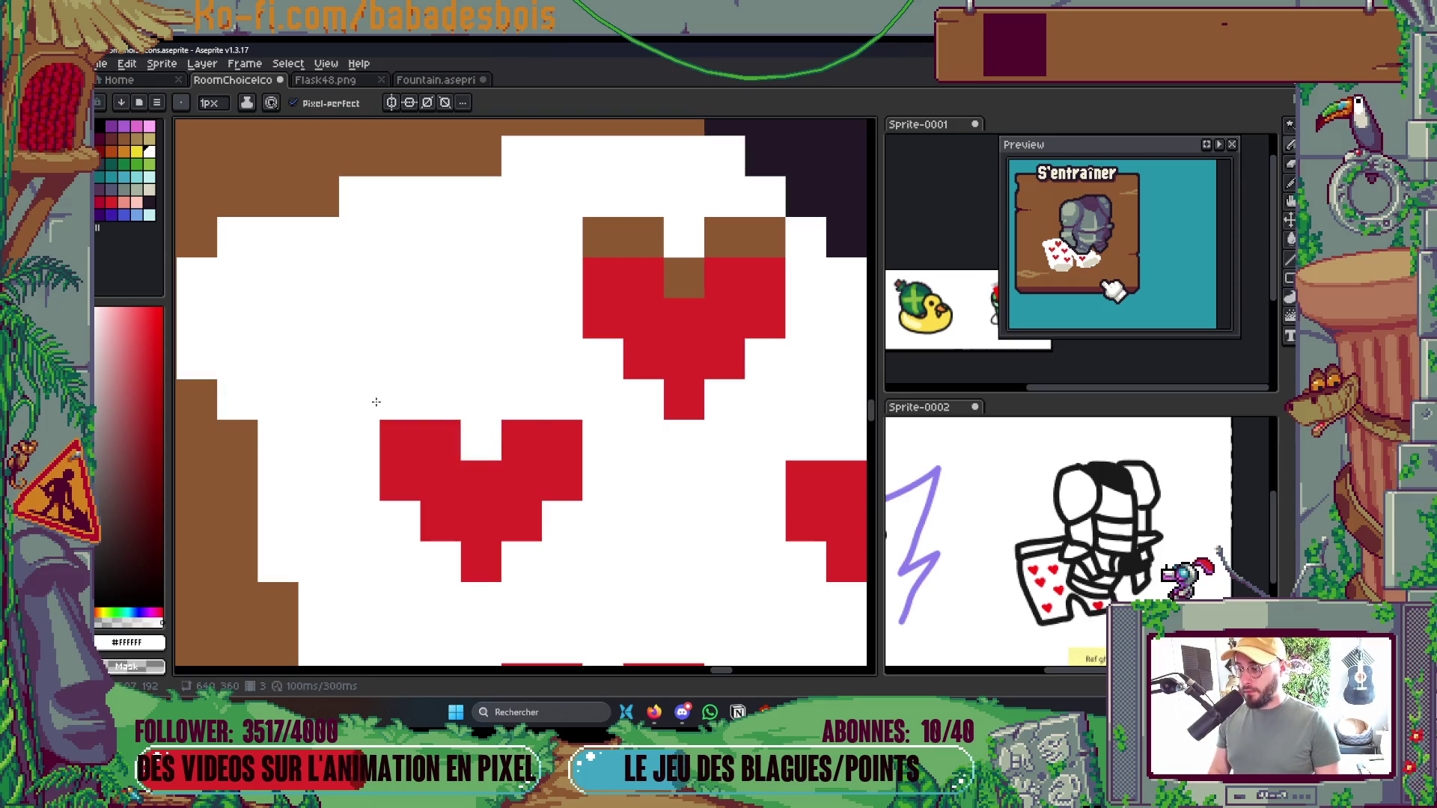
pyautogui.moveTo(603, 237)
pyautogui.mouseDown()
pyautogui.moveTo(651, 247)
pyautogui.moveTo(683, 278)
pyautogui.moveTo(808, 236)
pyautogui.mouseUp()
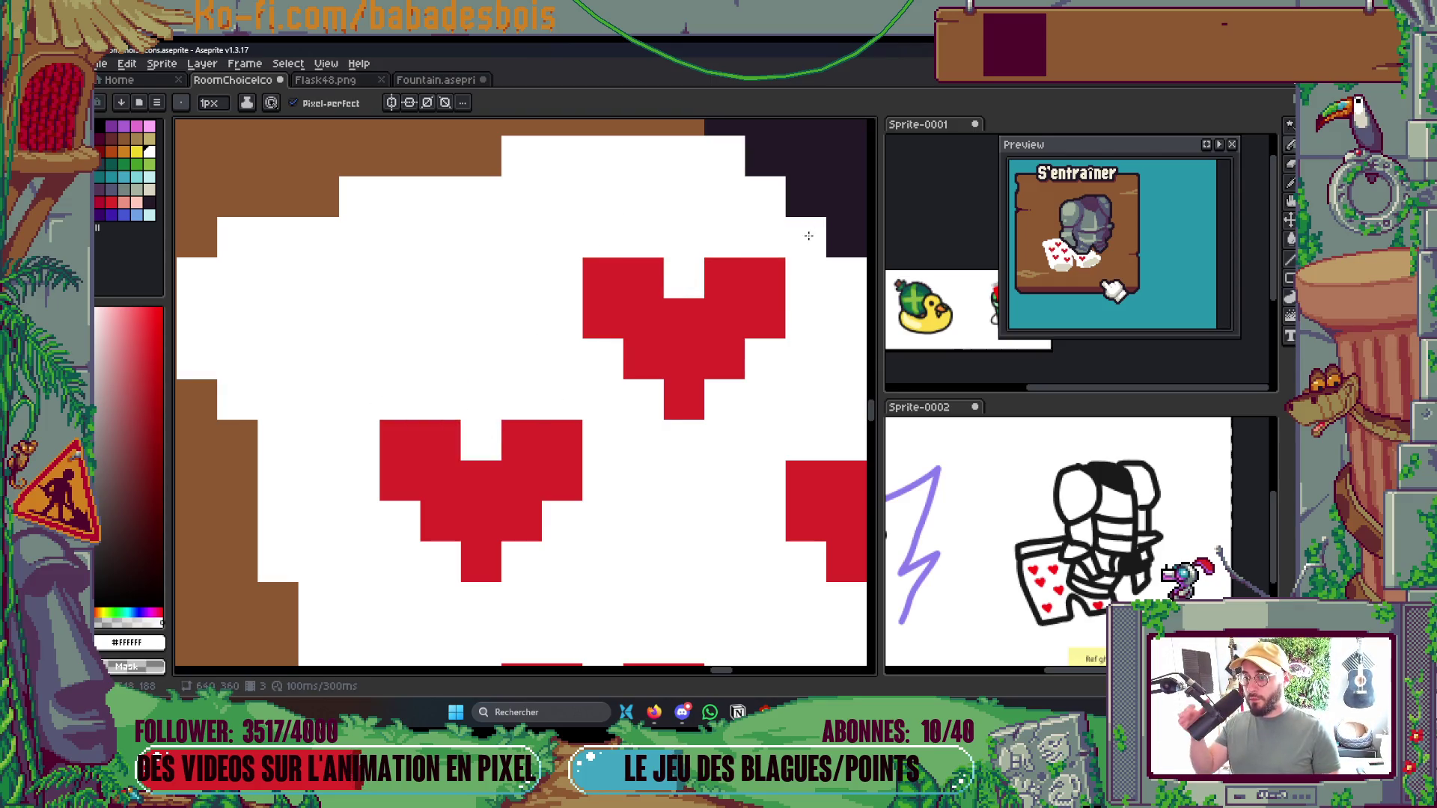
# Fill the gap at the cloth's lower-left edge with a white pixel
pyautogui.scroll(-1, 808, 236)
pyautogui.scroll(-3, 619, 407)
pyautogui.scroll(1, 359, 524)
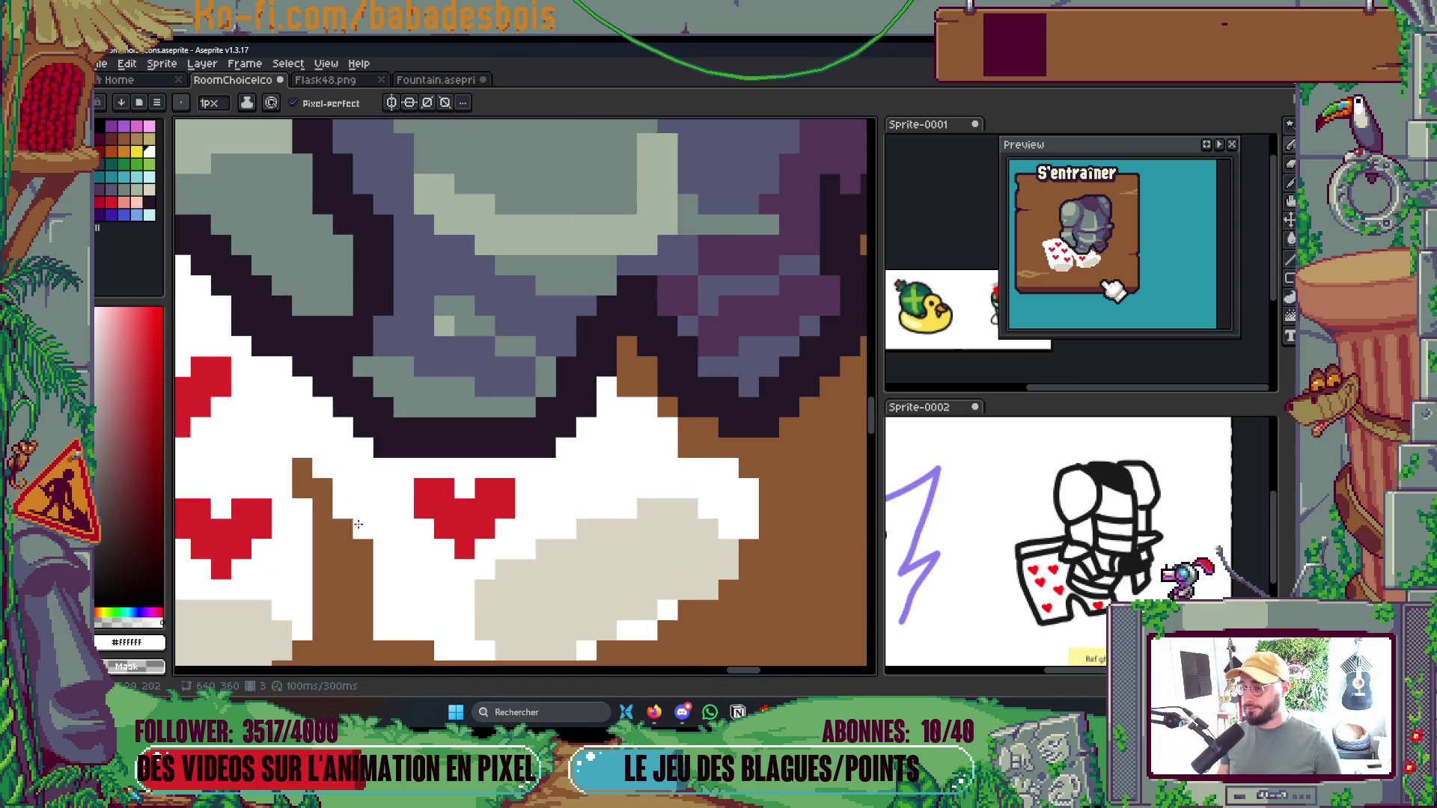
pyautogui.scroll(-1, 557, 471)
pyautogui.scroll(-1, 598, 390)
pyautogui.scroll(1, 659, 326)
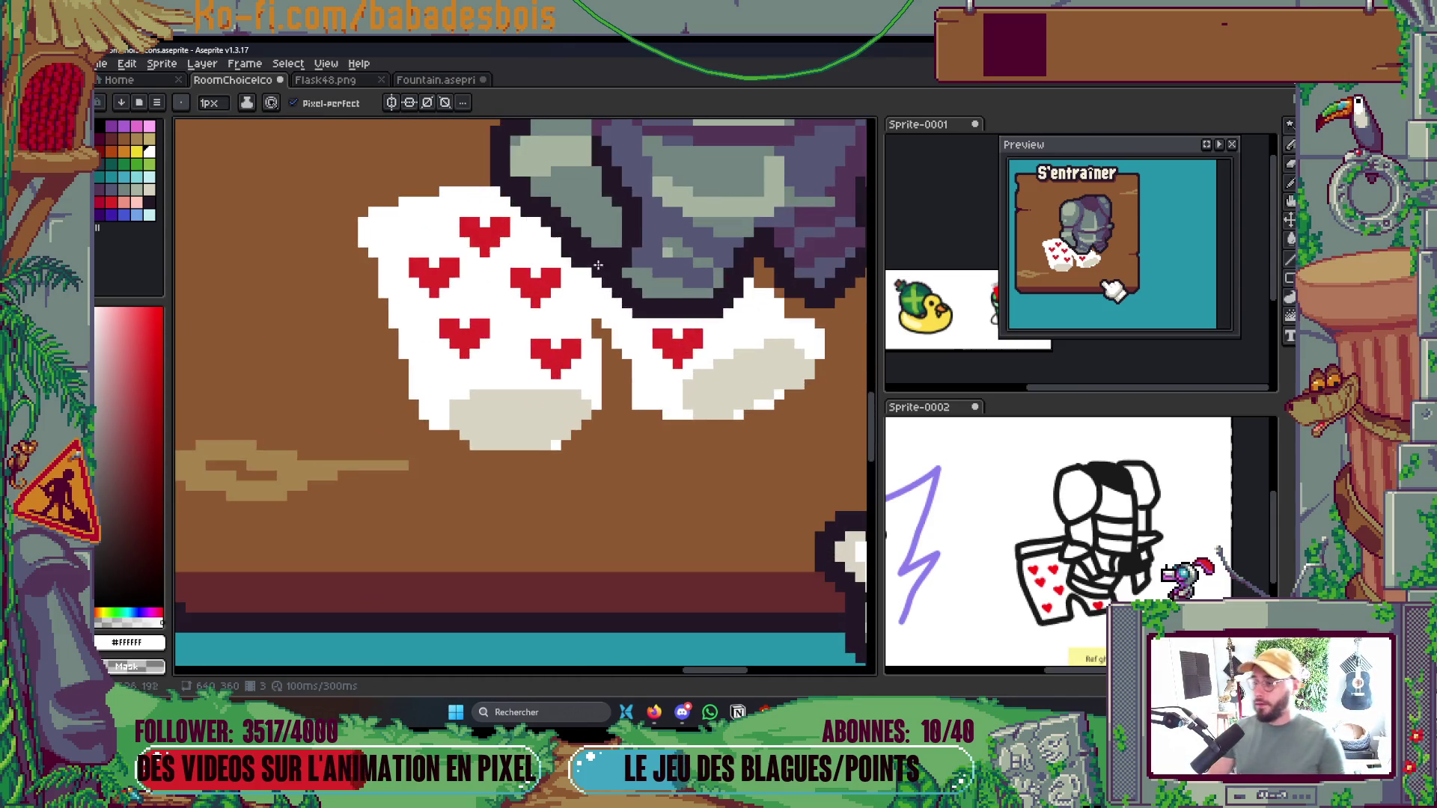
pyautogui.scroll(1, 659, 327)
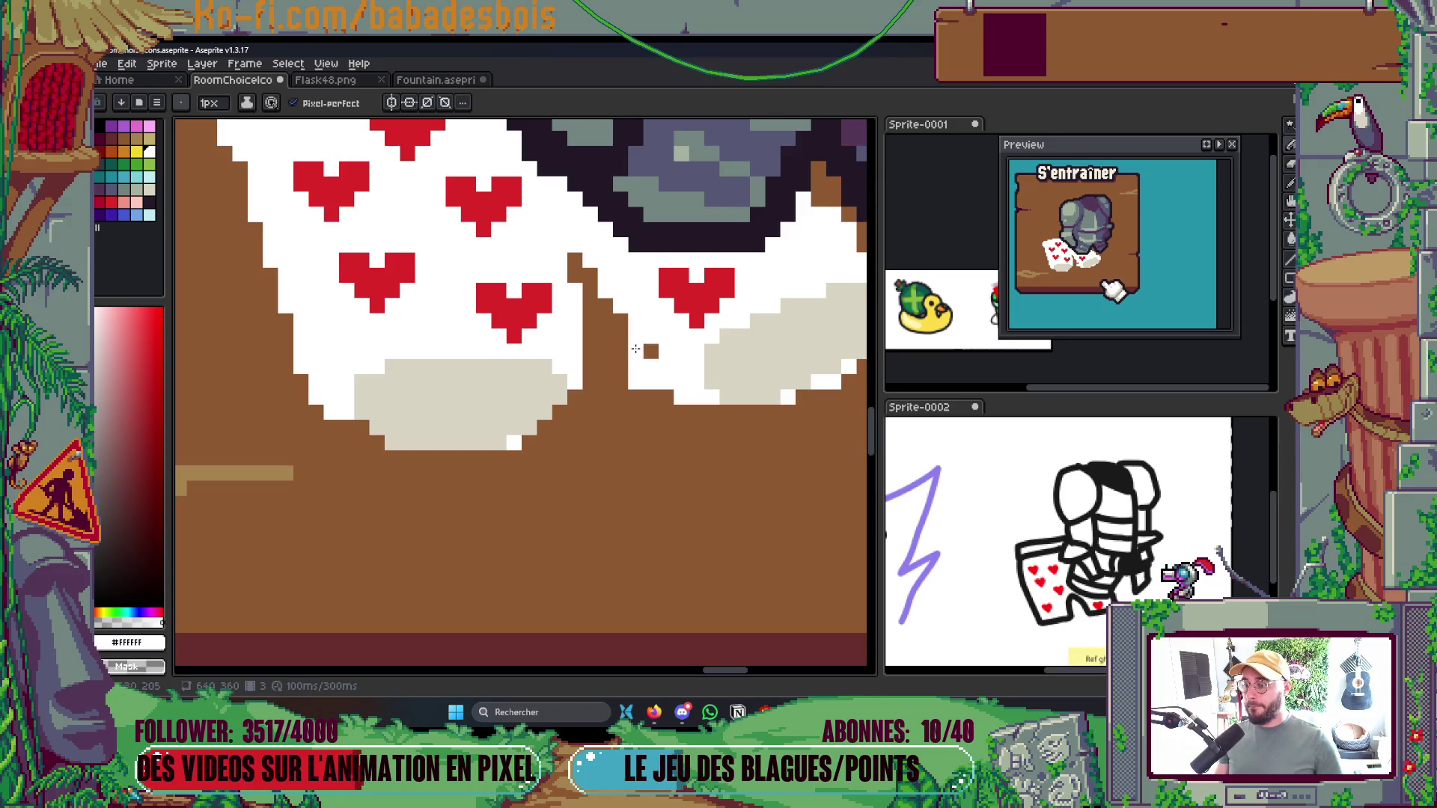
pyautogui.scroll(-2, 644, 390)
pyautogui.scroll(1, 727, 326)
pyautogui.scroll(2, 727, 326)
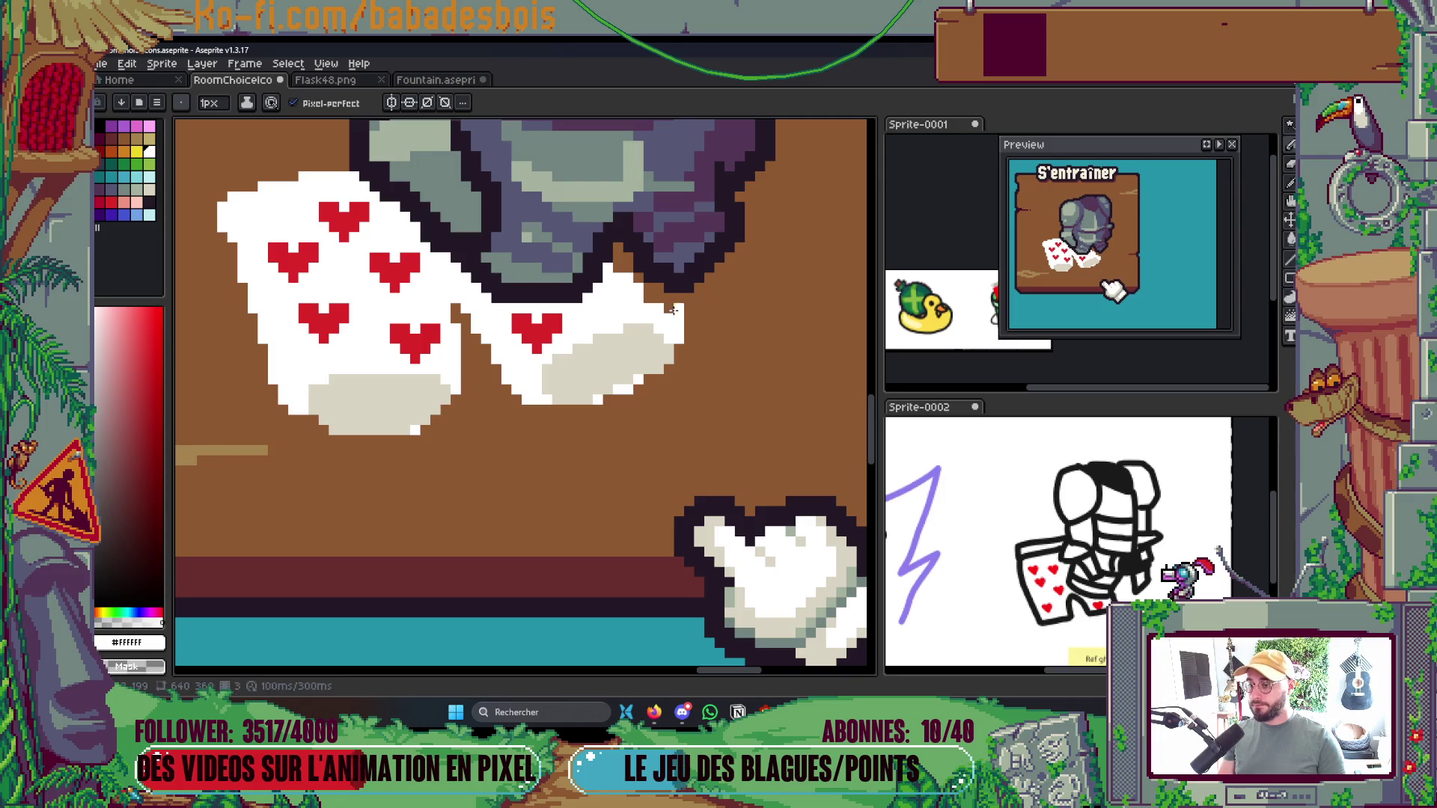
pyautogui.scroll(-3, 668, 316)
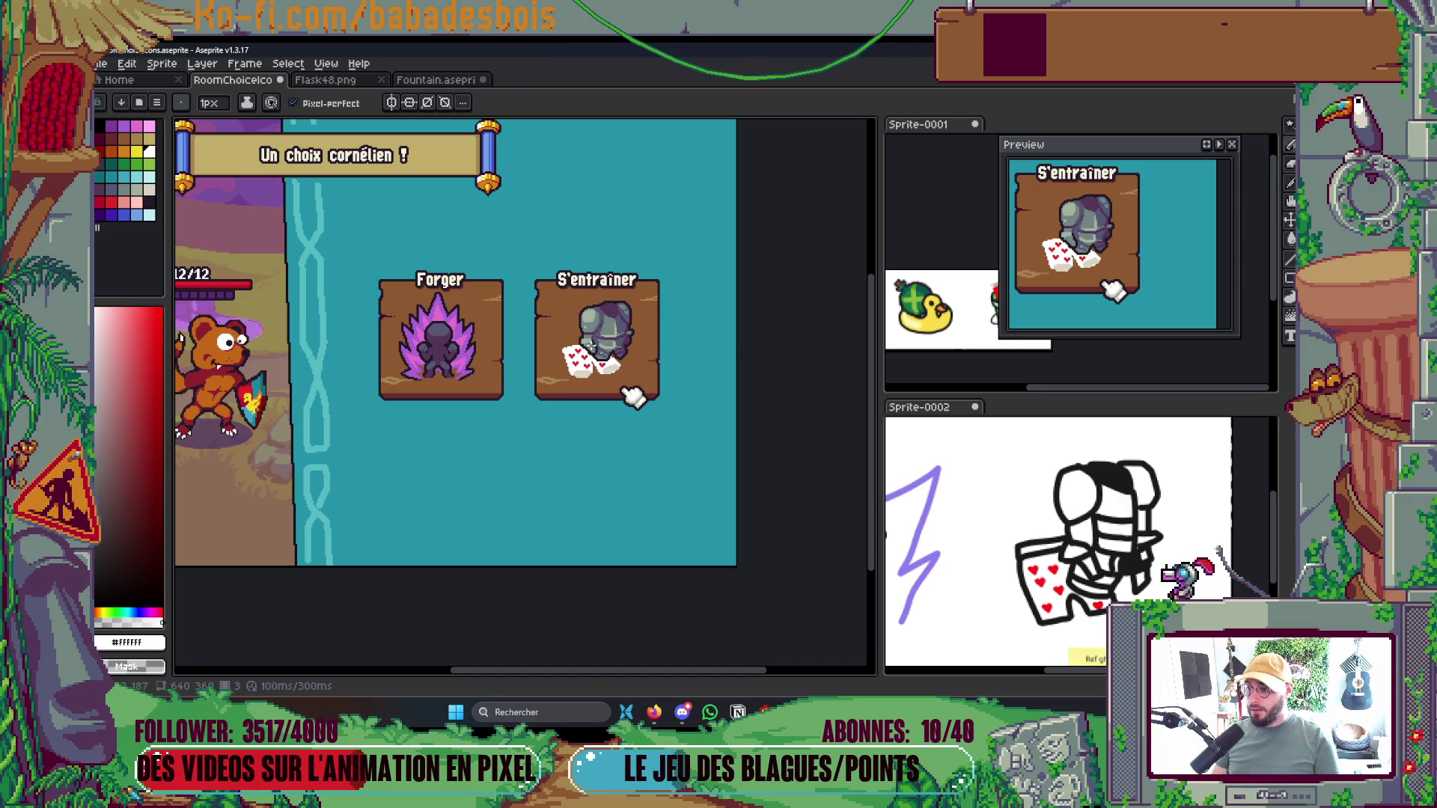
pyautogui.scroll(6, 580, 374)
pyautogui.click(534, 382)
pyautogui.scroll(-6, 670, 383)
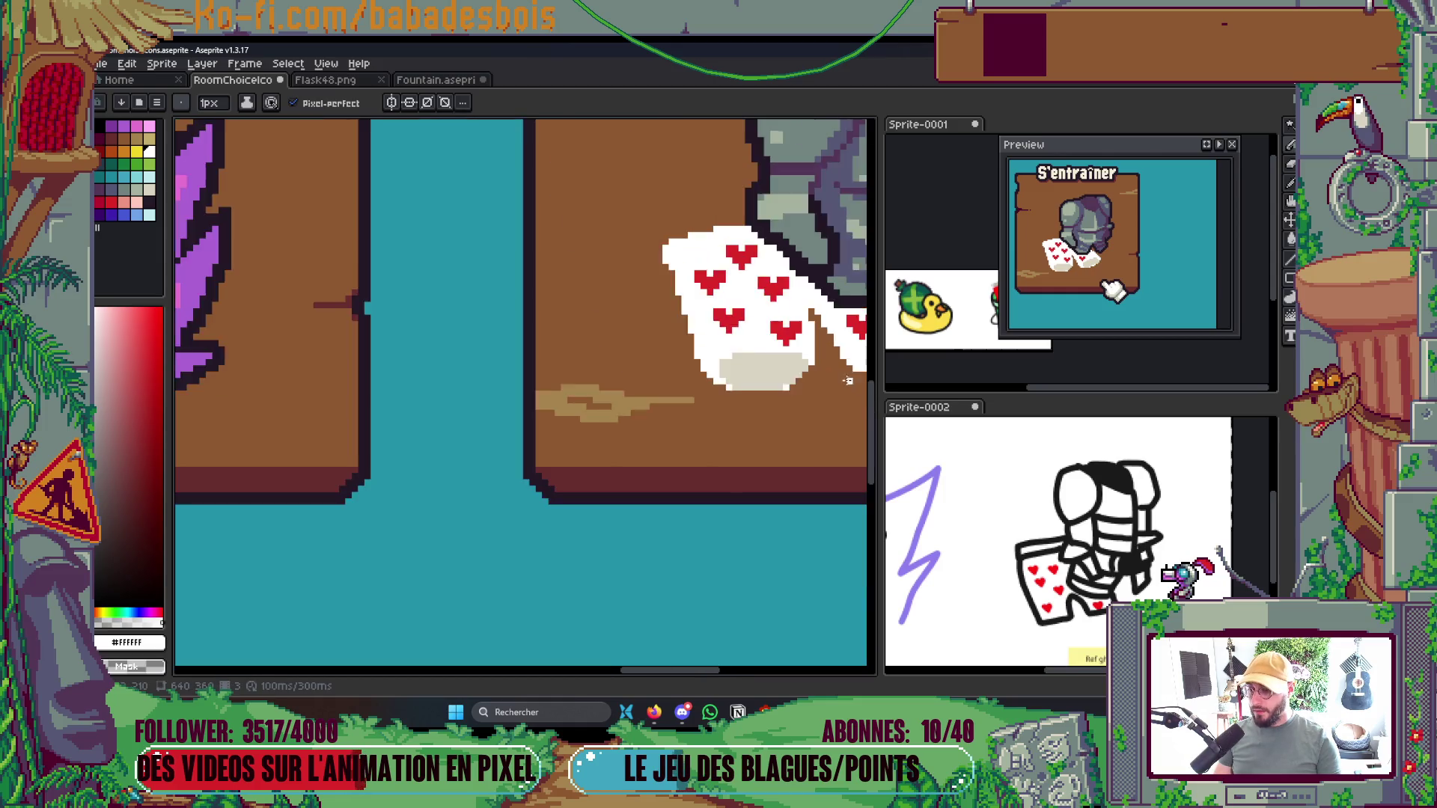
# Save RoomChoiceIcons.aseprite and open the Outline effect with dark colour index 34
pyautogui.hotkey('ctrl', 's')
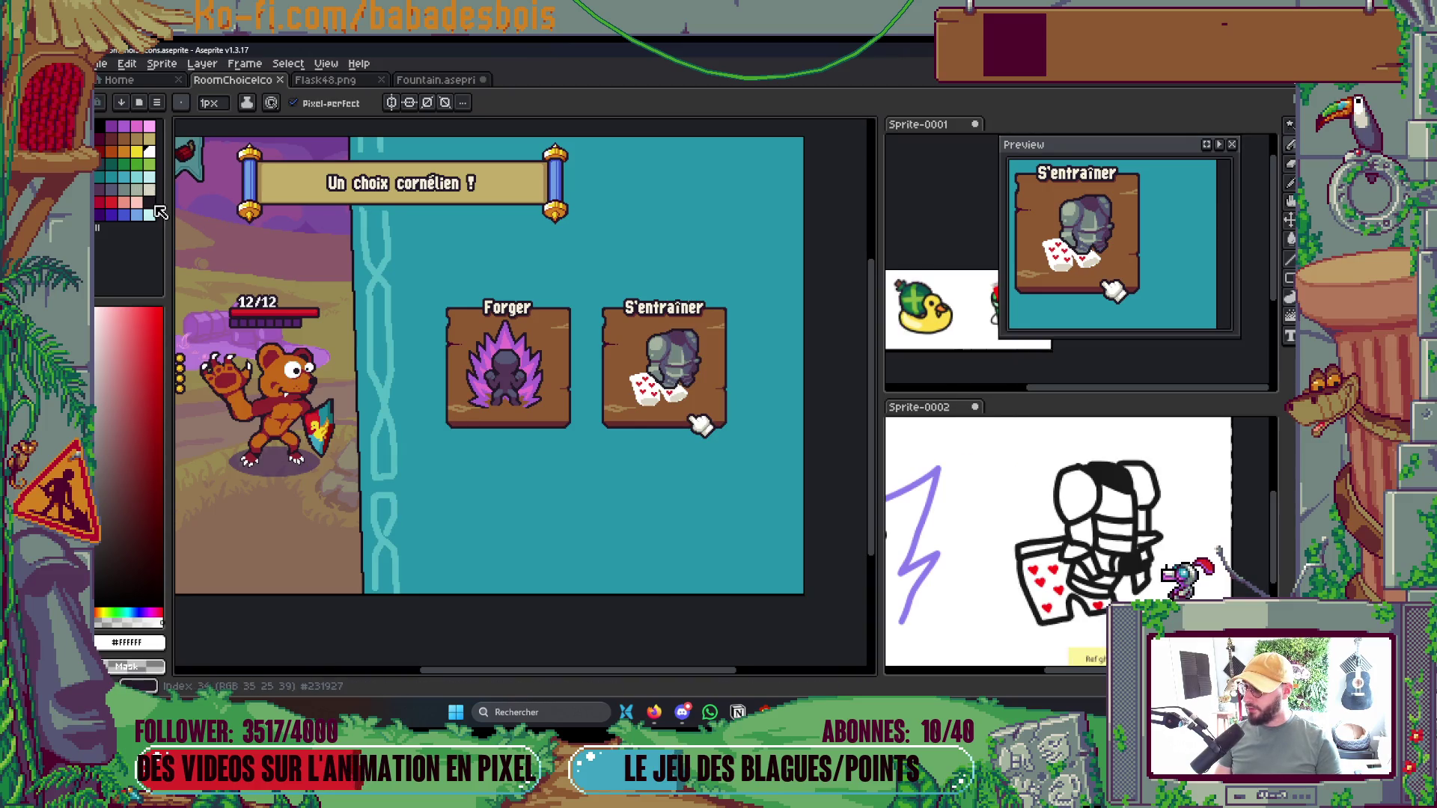
pyautogui.click(149, 202)
pyautogui.hotkey('shift', 'o')
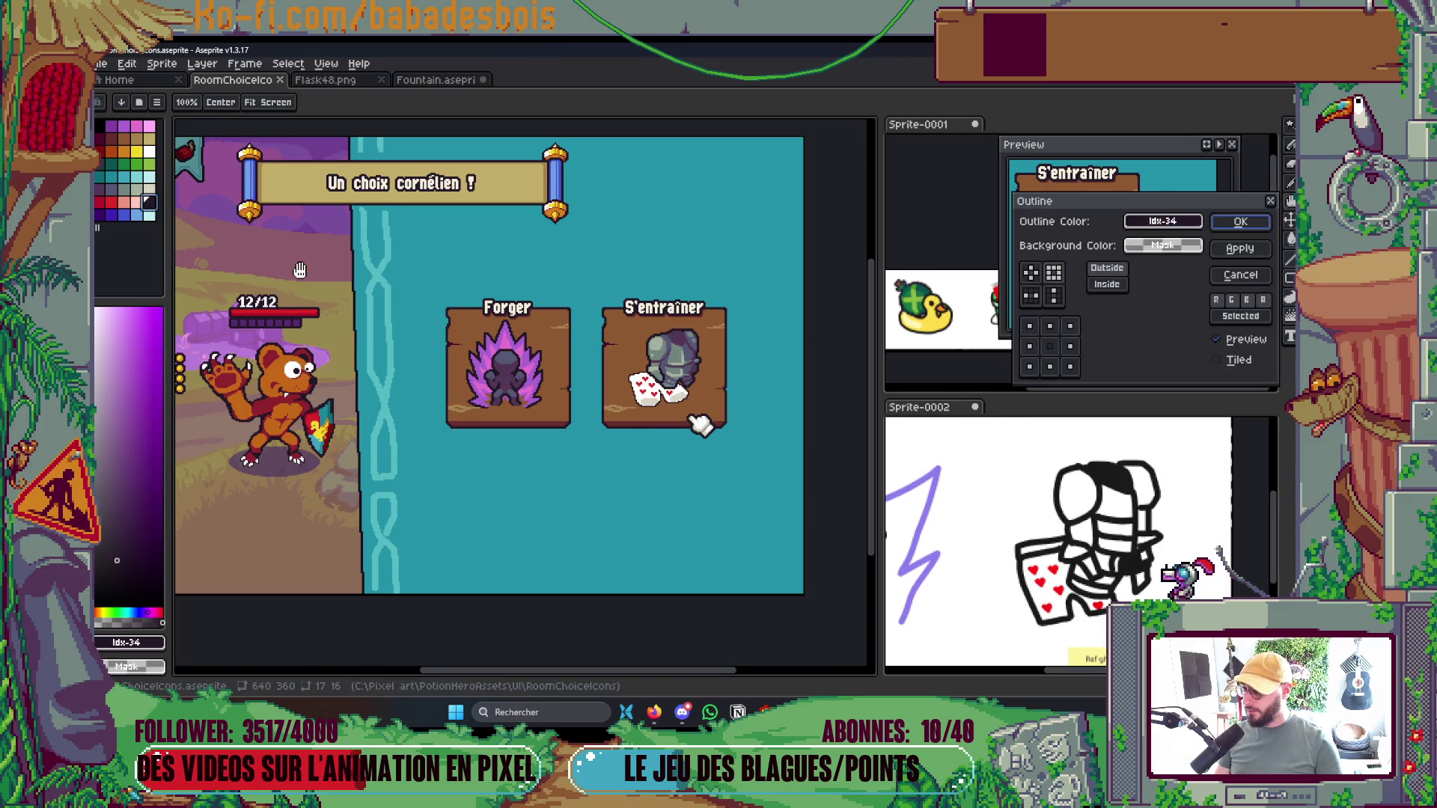
# Apply a dark outline, then a second square-matrix outline for thickness, and save
pyautogui.click(1240, 221)
pyautogui.hotkey('shift', 'o')
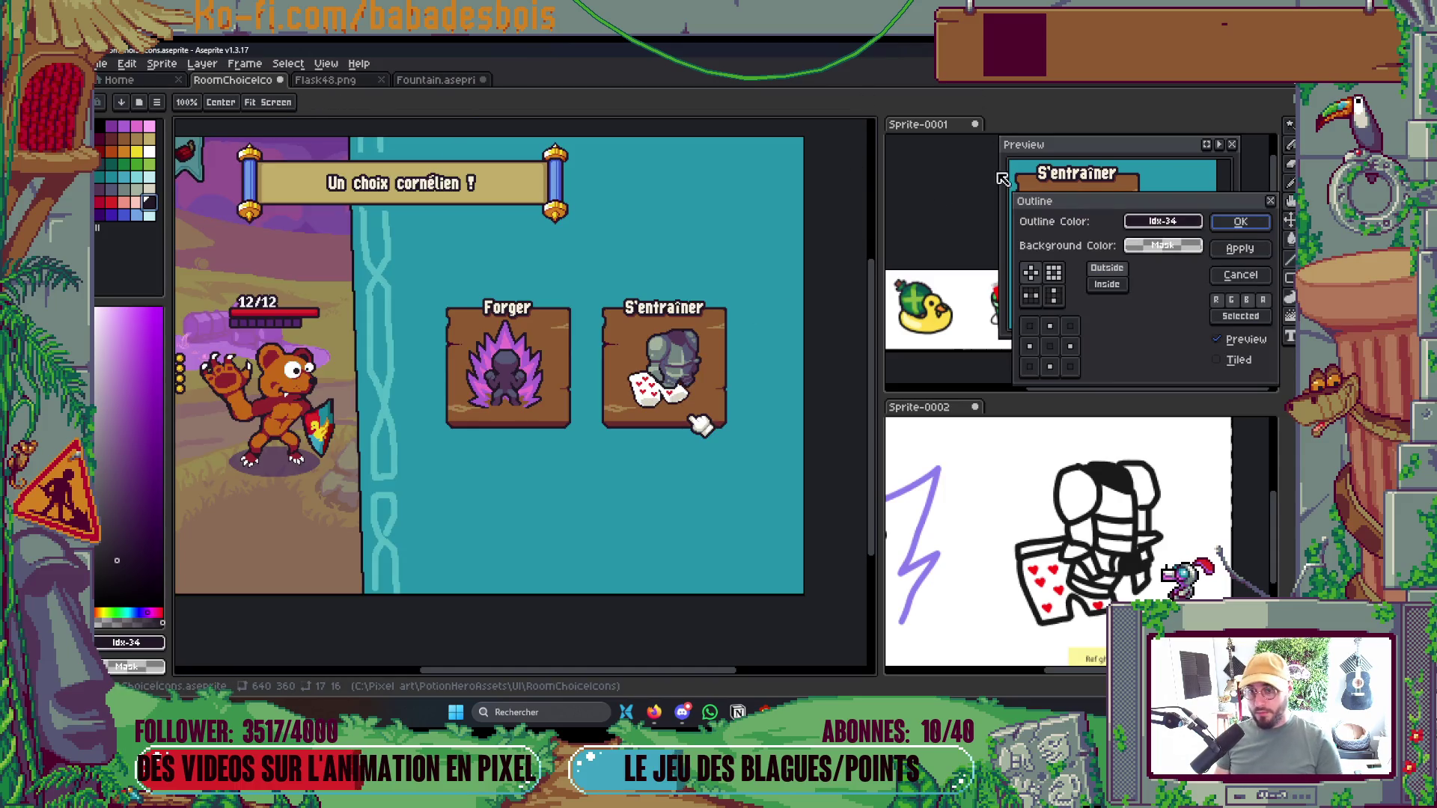
pyautogui.click(1054, 275)
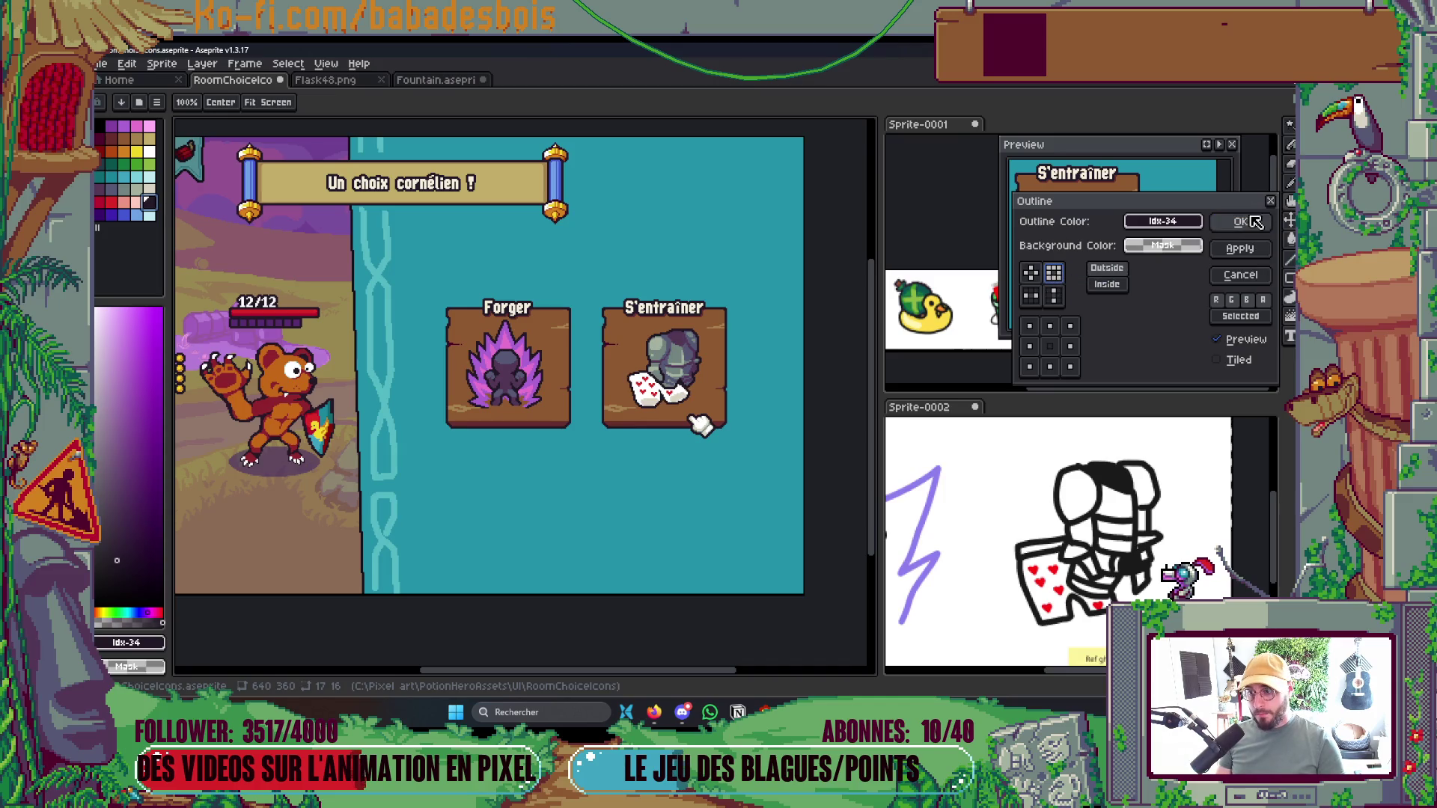
pyautogui.click(1255, 222)
pyautogui.hotkey('ctrl', 's')
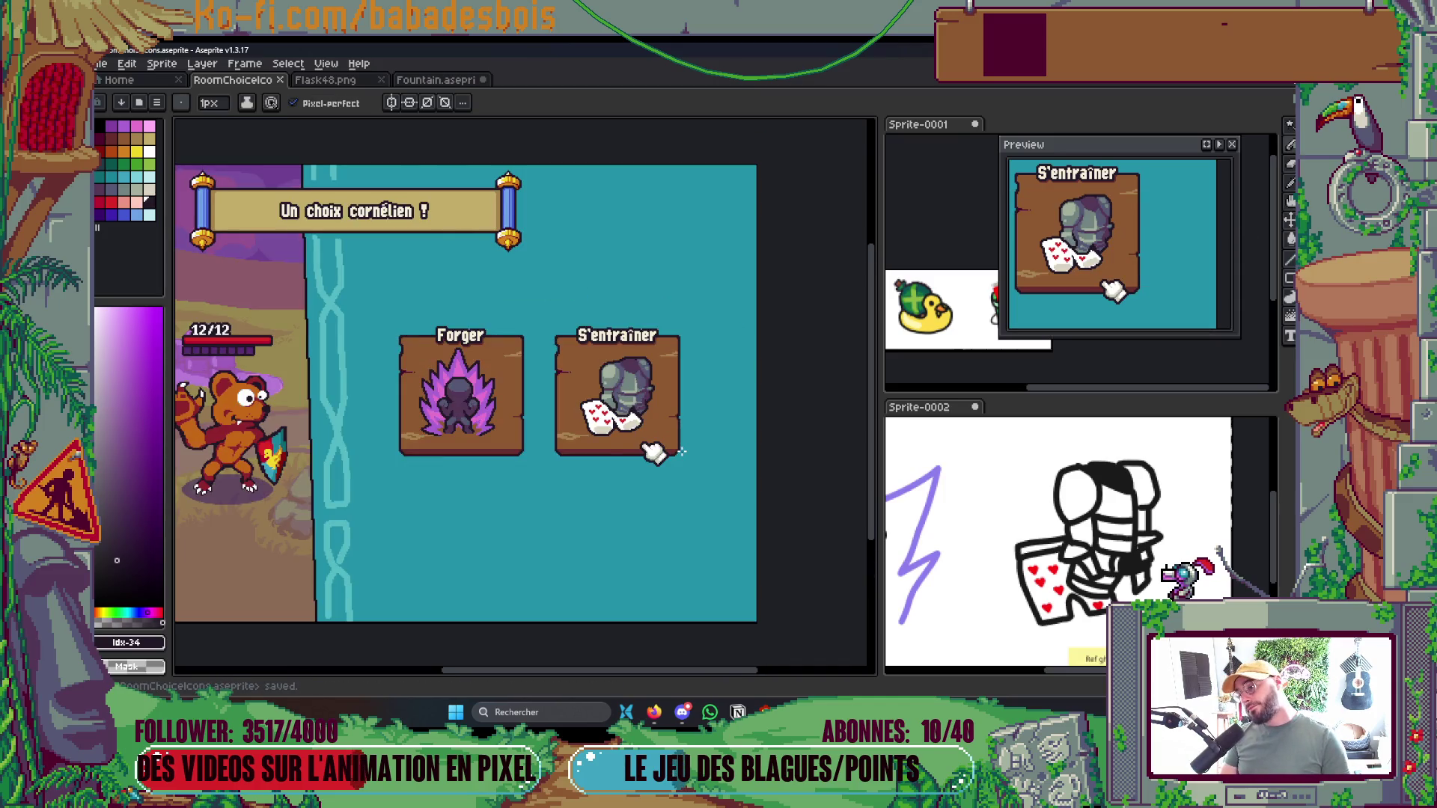
pyautogui.scroll(4, 681, 427)
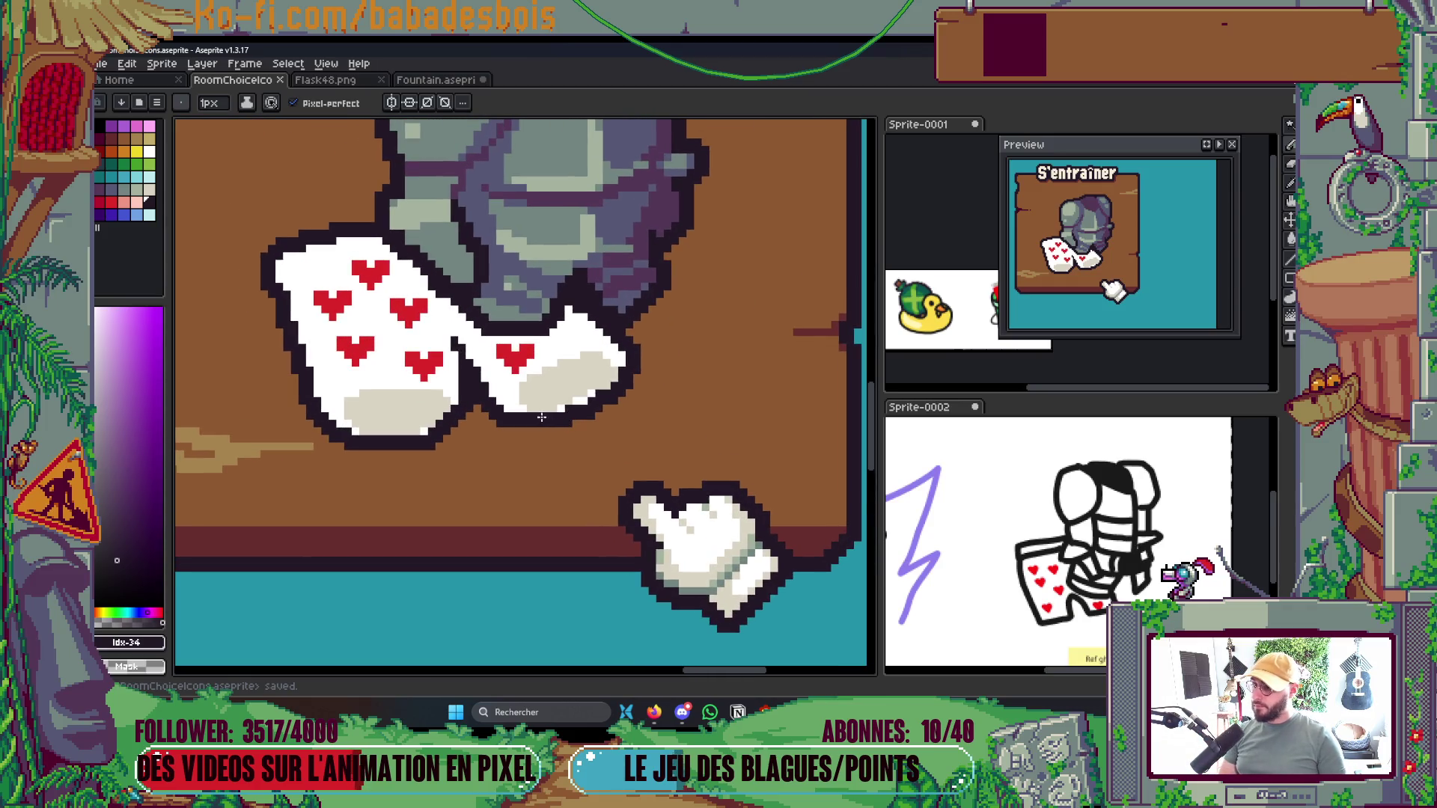
# Set the pencil to Shading ink and undo the cloth's thicker outline
pyautogui.moveTo(546, 426); pyautogui.dragTo(612, 558)
pyautogui.scroll(1, 277, 332)
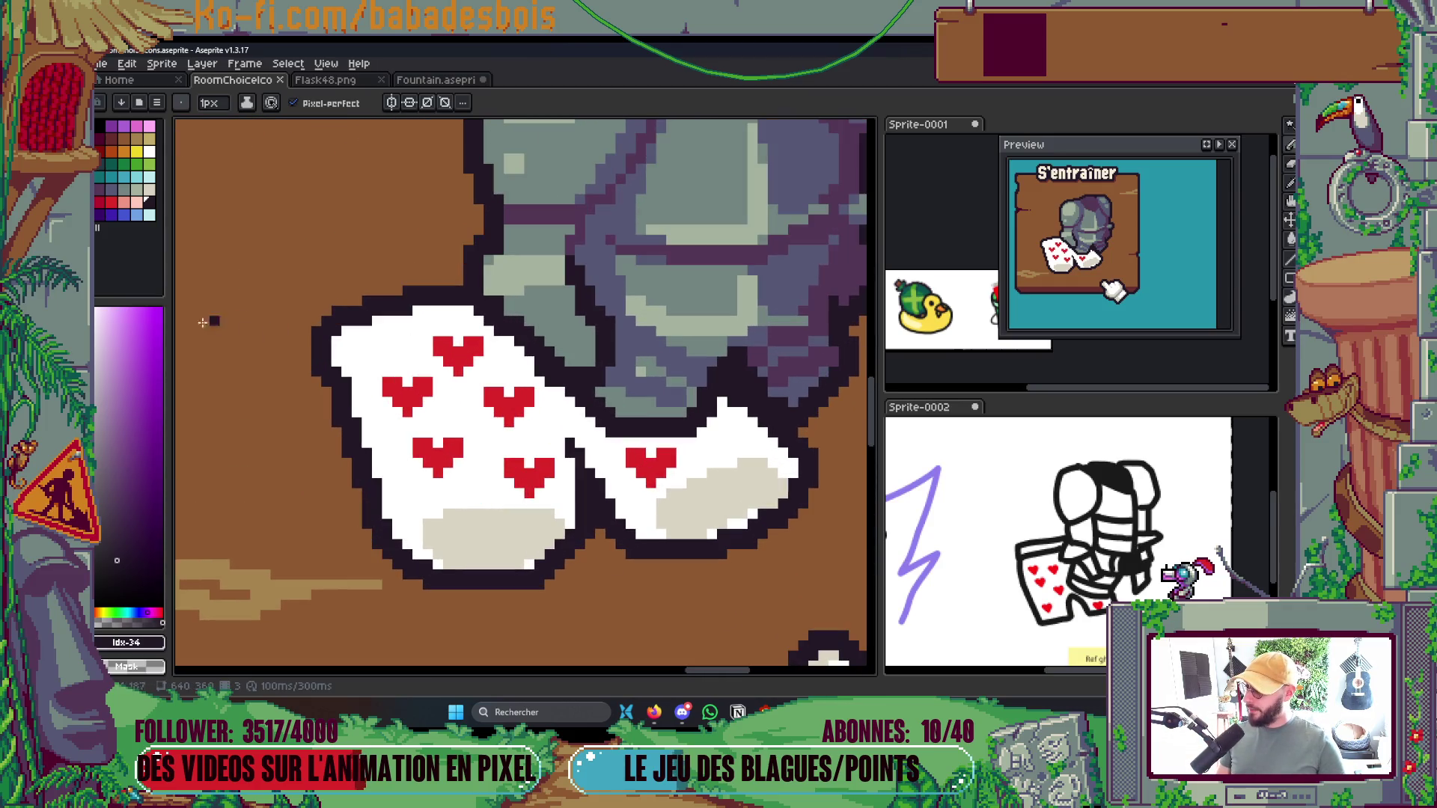
pyautogui.click(152, 191)
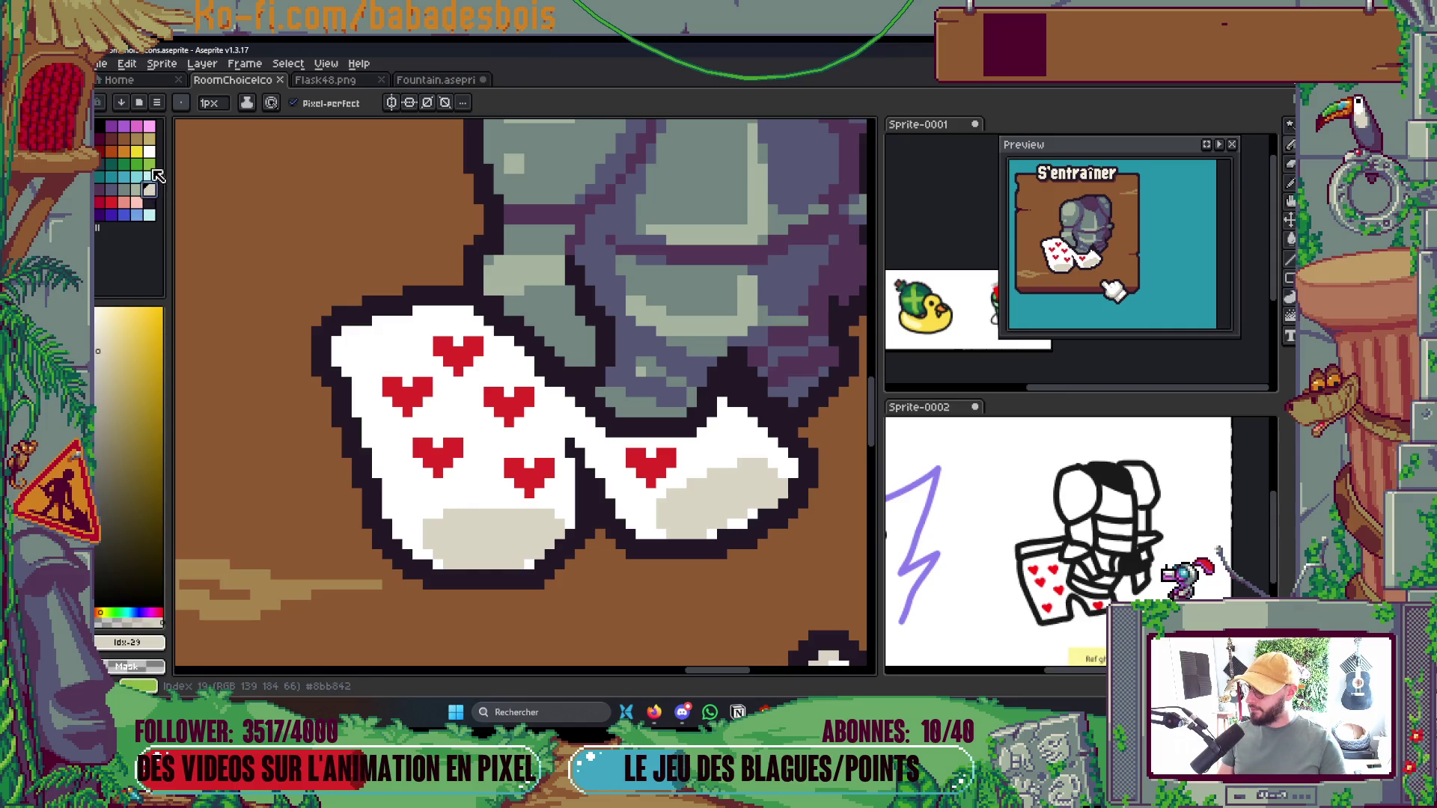
pyautogui.click(149, 152)
pyautogui.click(247, 102)
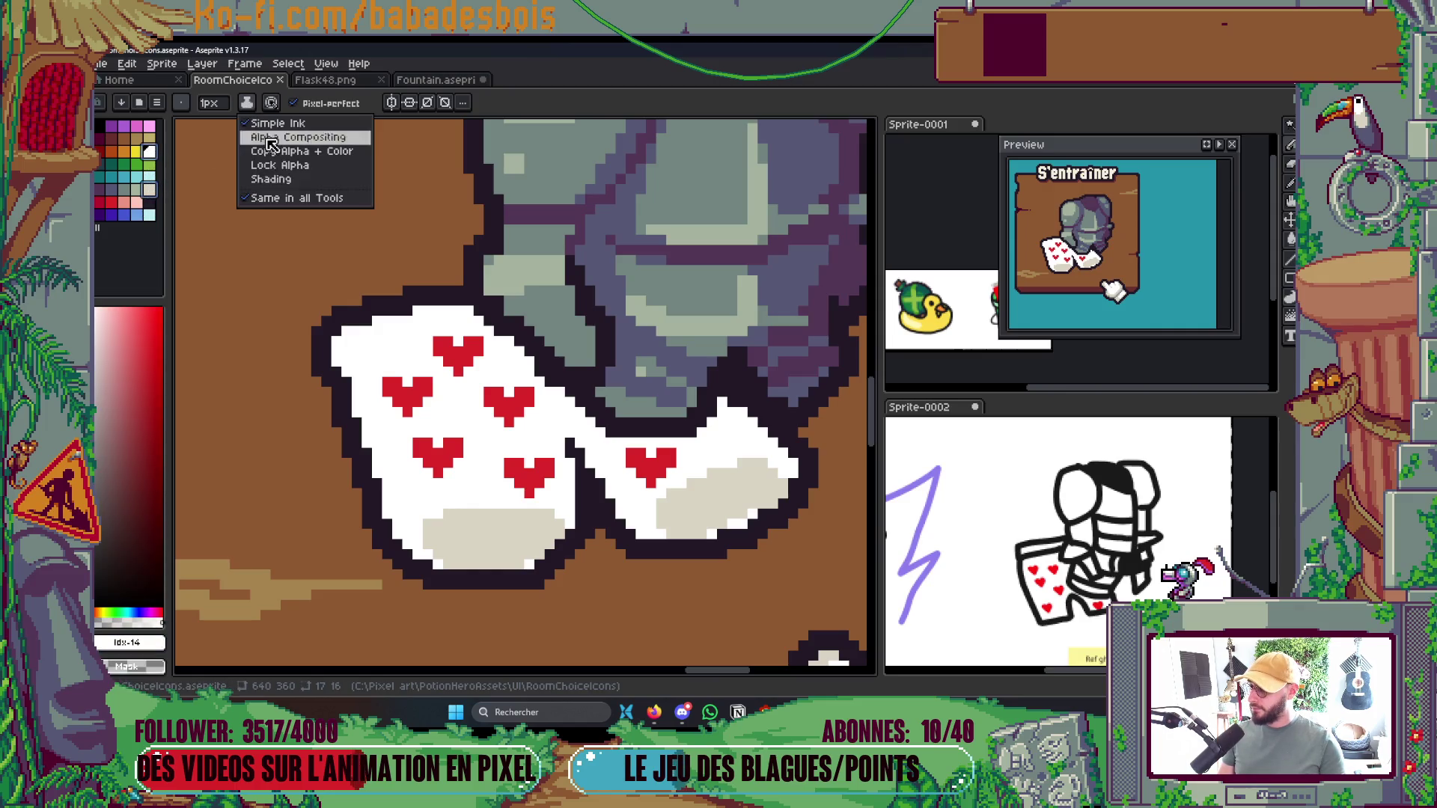
pyautogui.click(300, 183)
pyautogui.press('v')
pyautogui.press('b')
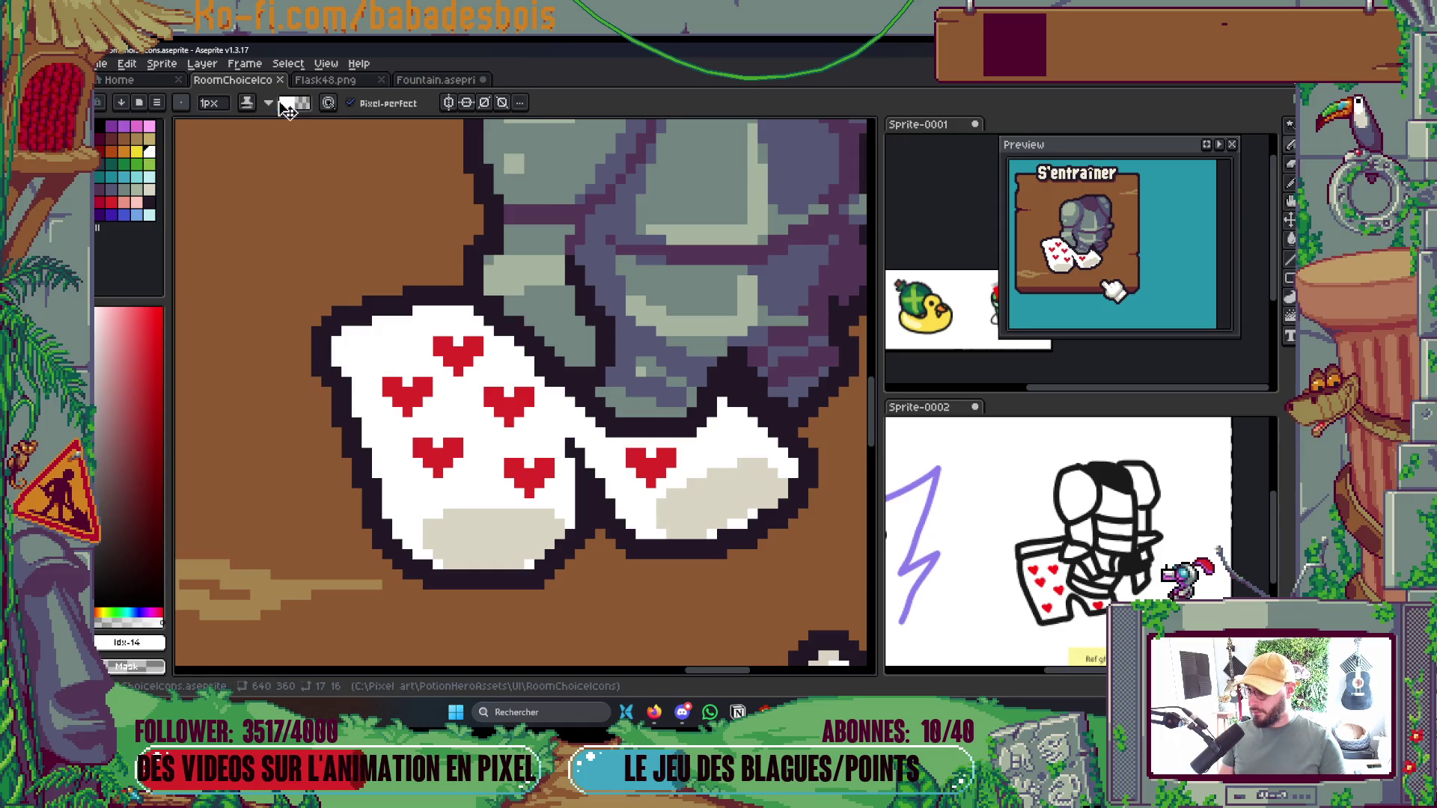
pyautogui.click(287, 109)
pyautogui.hotkey('ctrl', 'z')
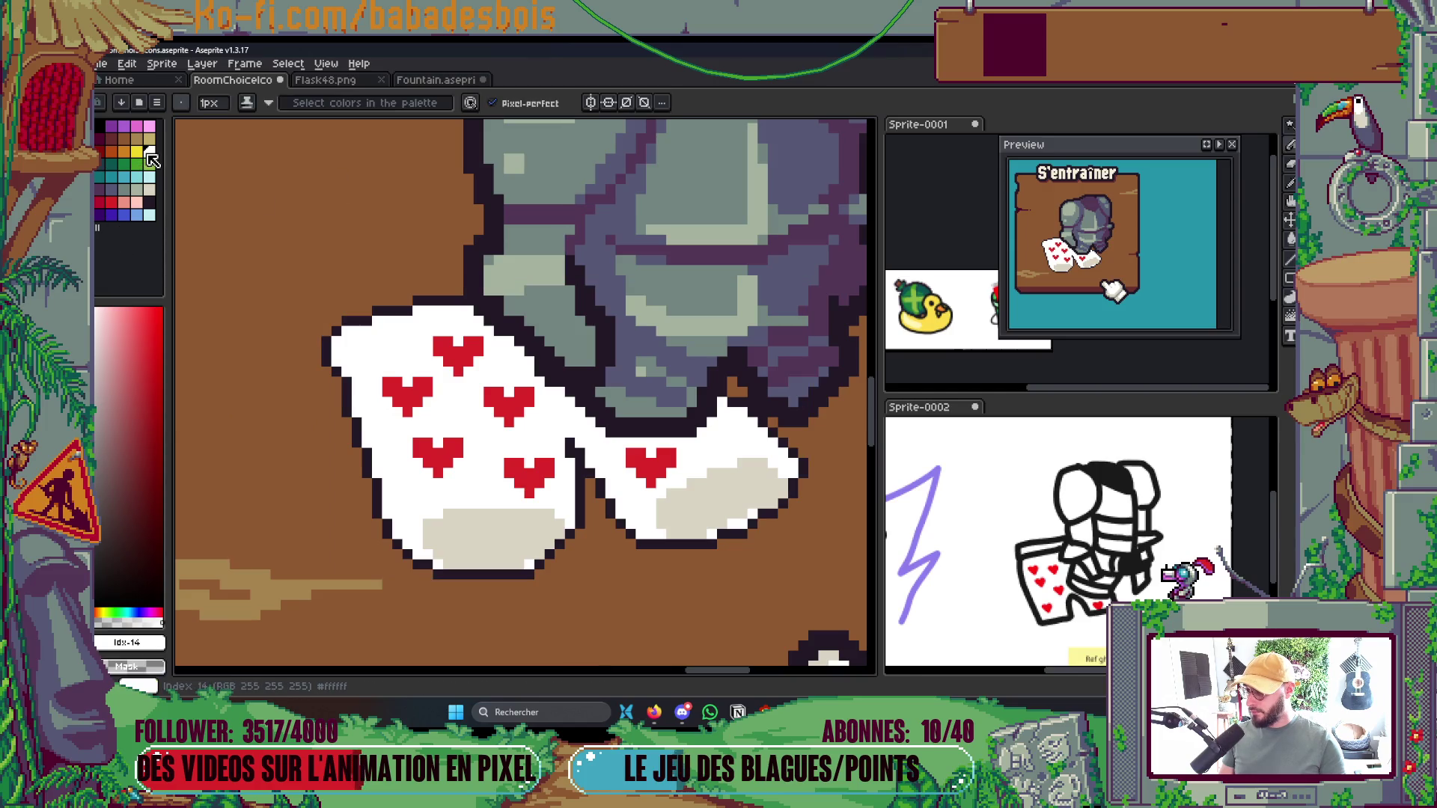
# Shade the top and side edges of both cloth pieces with light grey
pyautogui.click(149, 154)
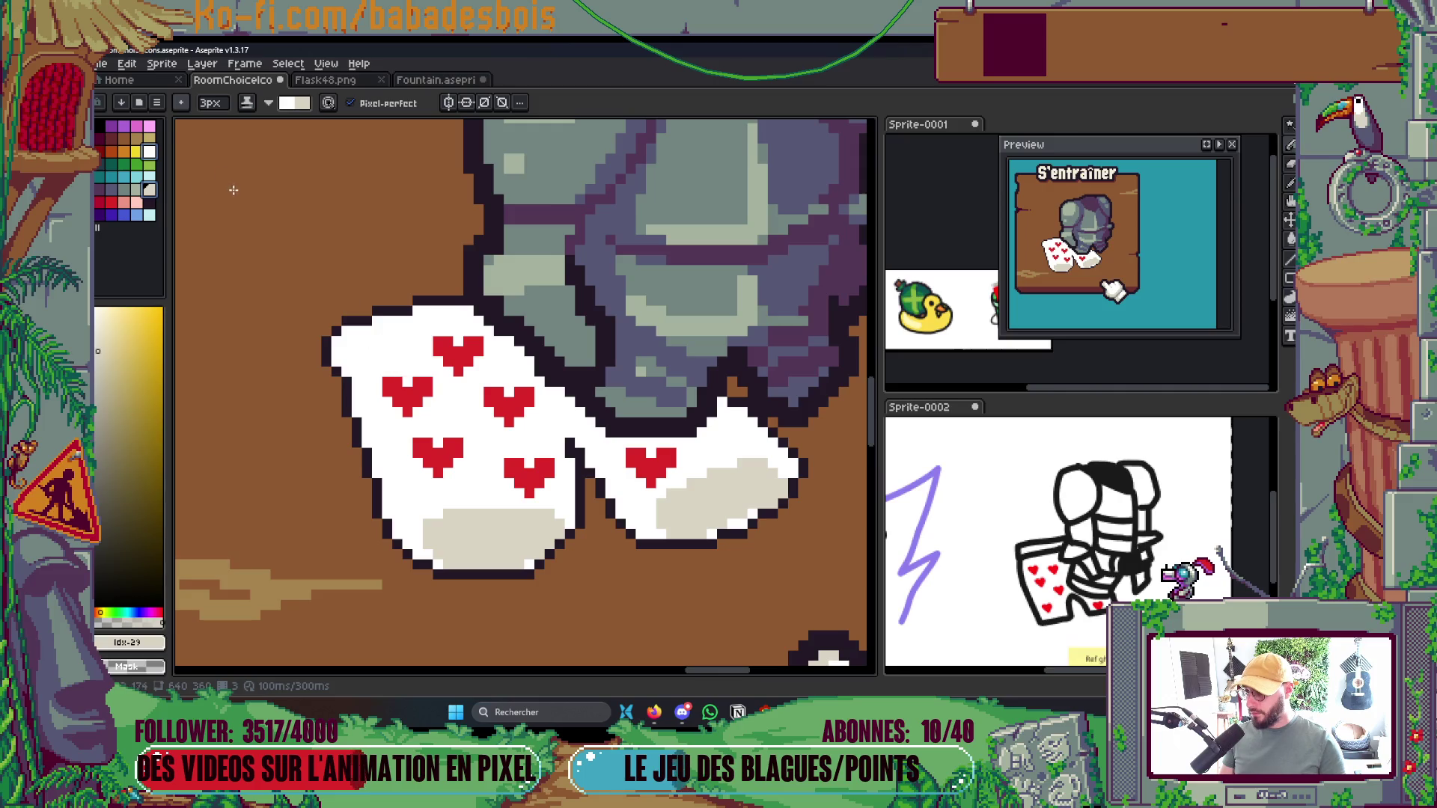
pyautogui.moveTo(352, 363); pyautogui.dragTo(453, 341)
pyautogui.hotkey('ctrl', 'z')
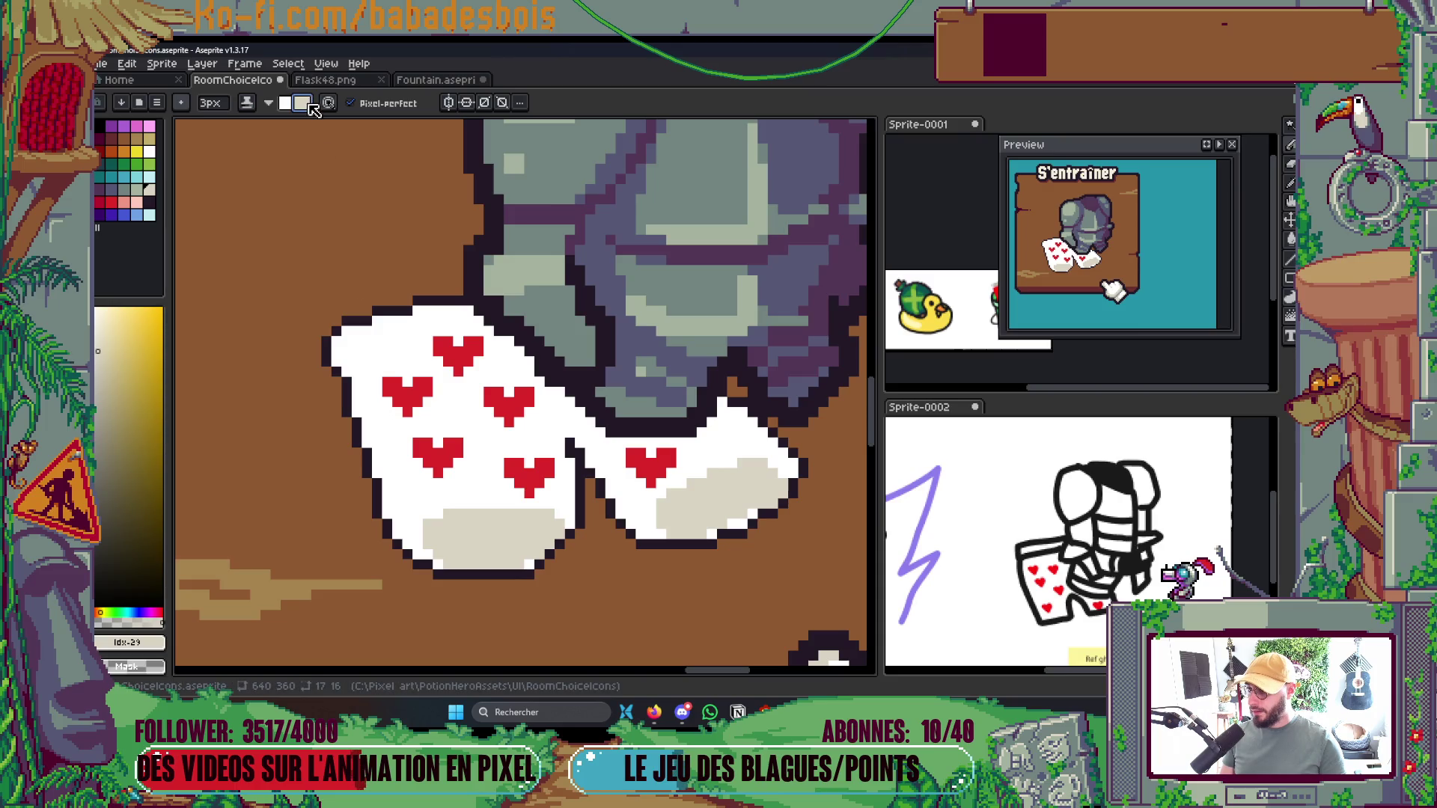
pyautogui.press('-')
pyautogui.moveTo(348, 374); pyautogui.dragTo(453, 330)
pyautogui.scroll(-1, 604, 338)
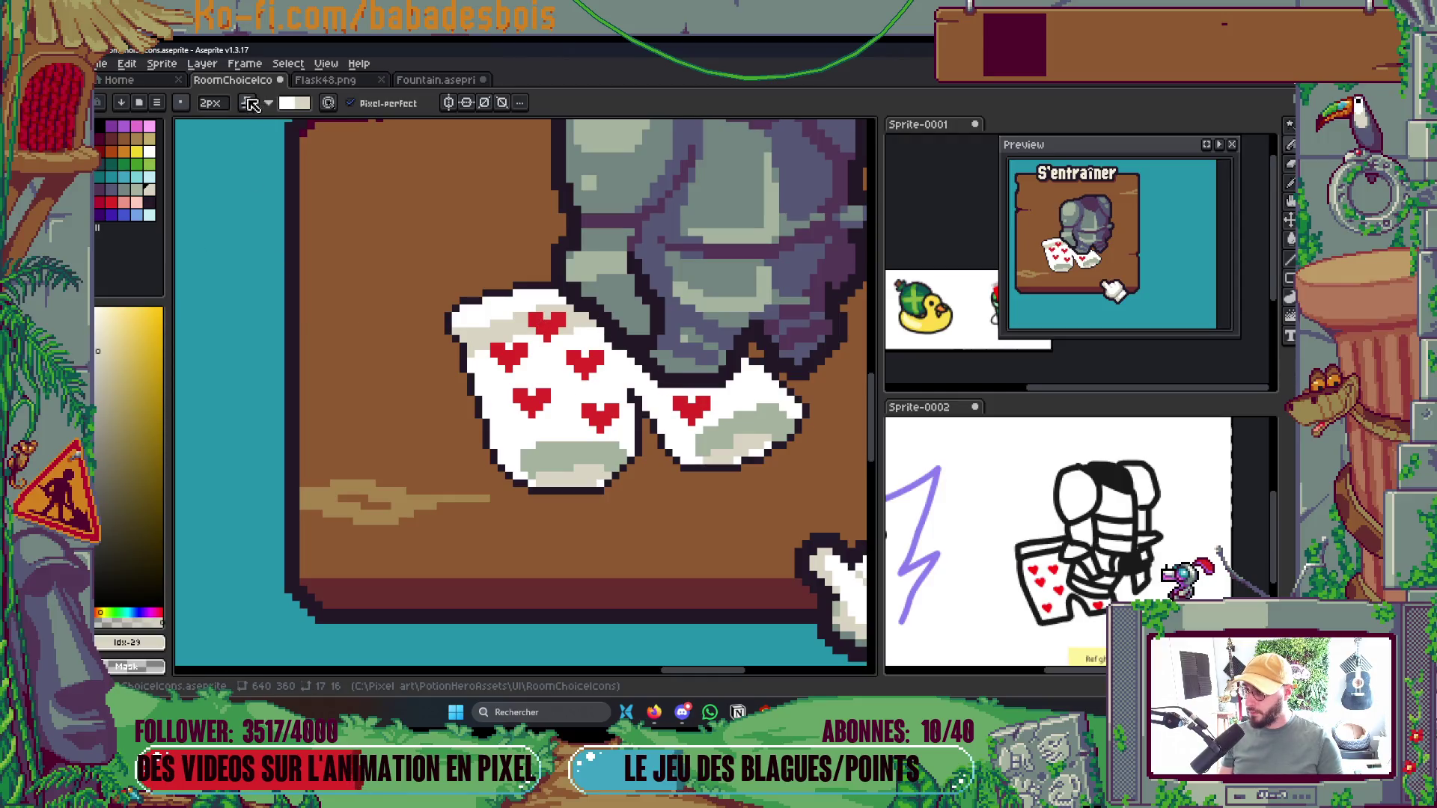
pyautogui.moveTo(618, 353); pyautogui.dragTo(684, 398)
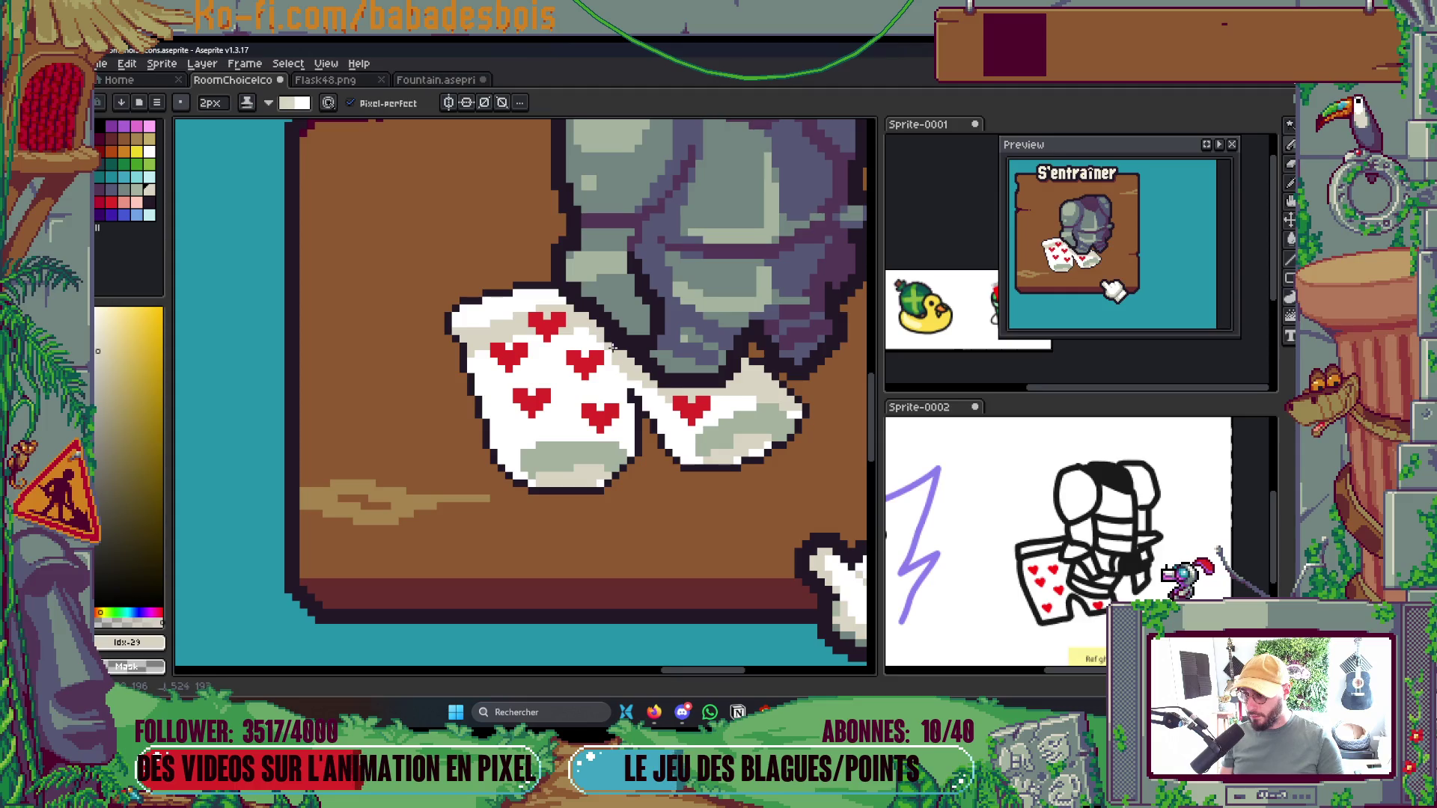
pyautogui.moveTo(652, 415); pyautogui.dragTo(696, 464)
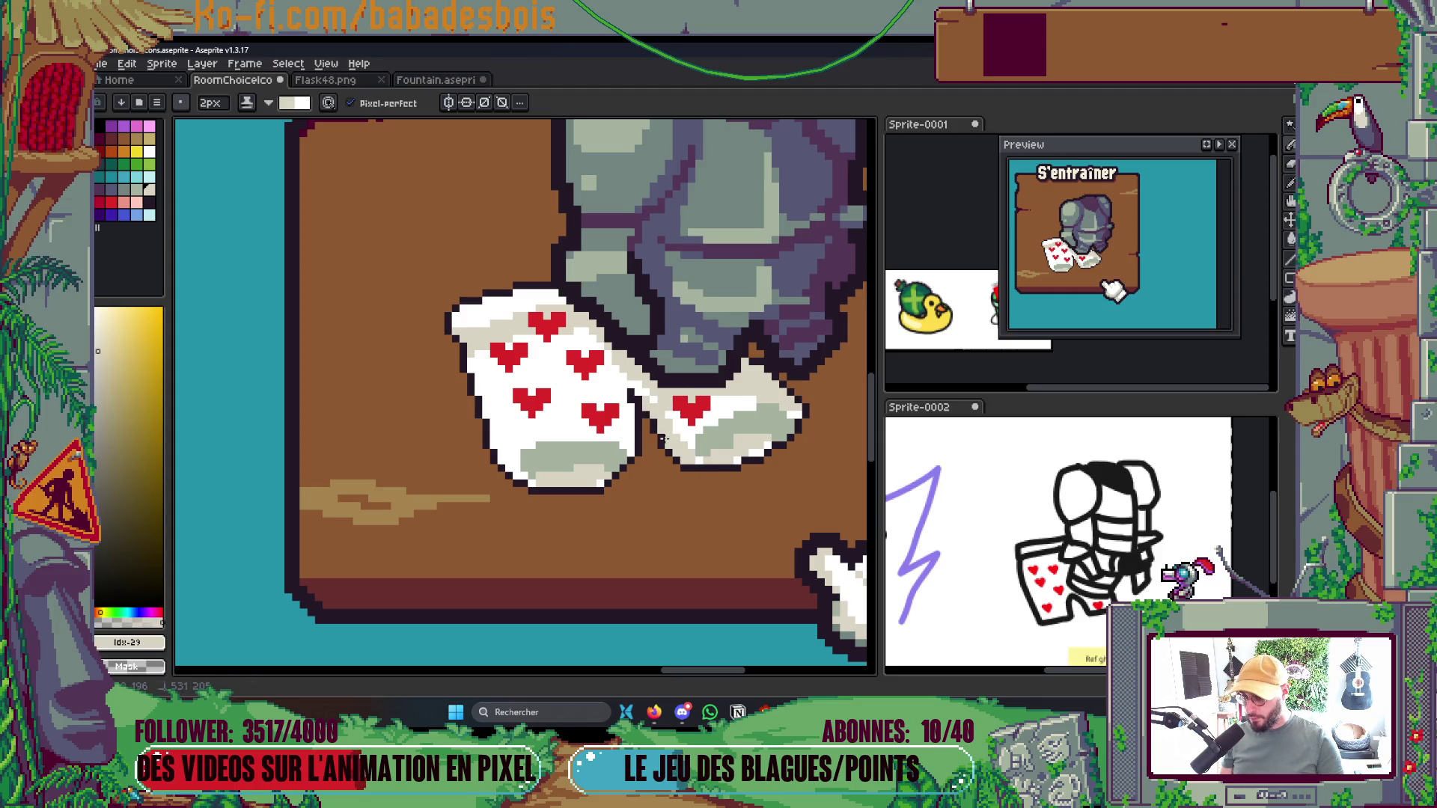
pyautogui.moveTo(620, 390); pyautogui.dragTo(625, 428)
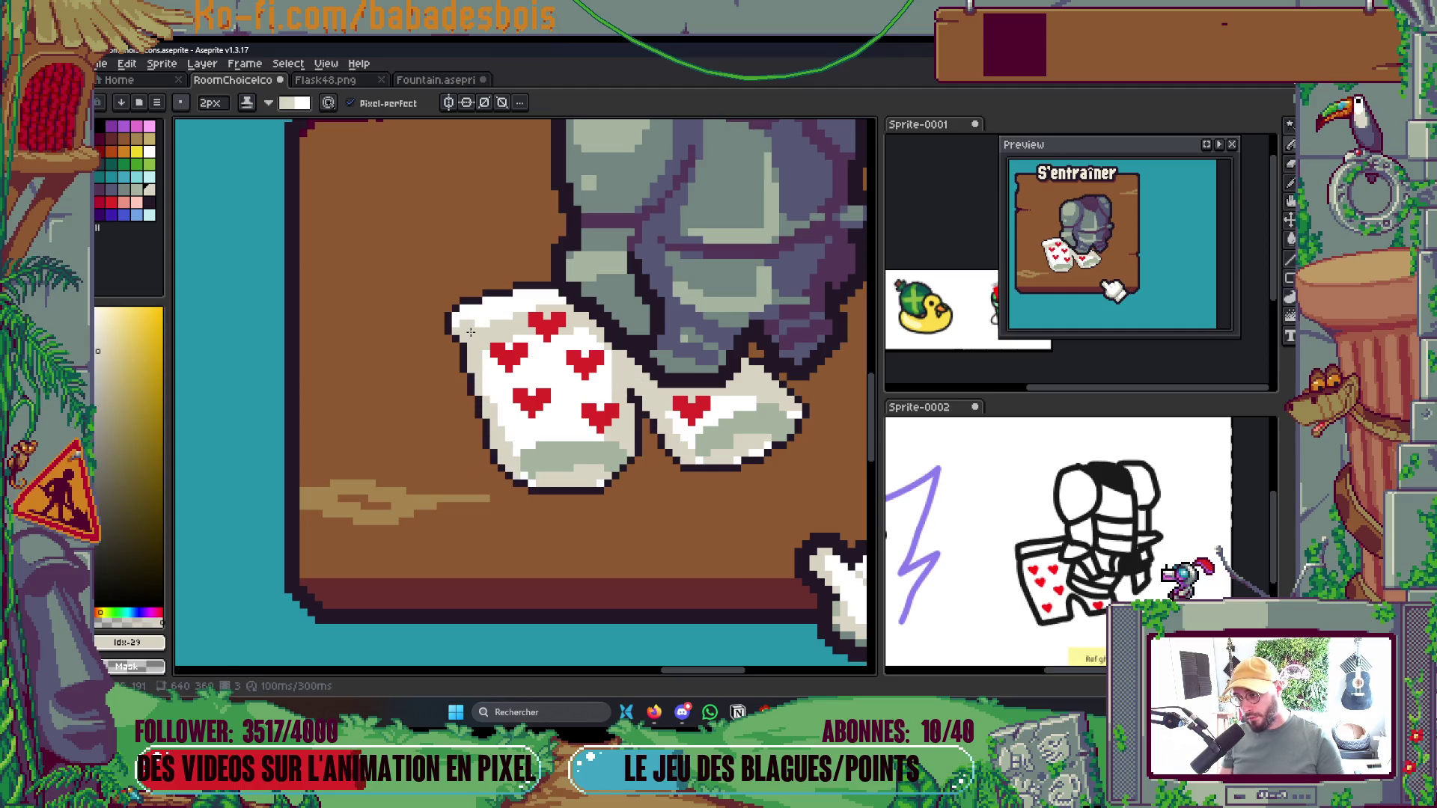
pyautogui.scroll(-4, 470, 331)
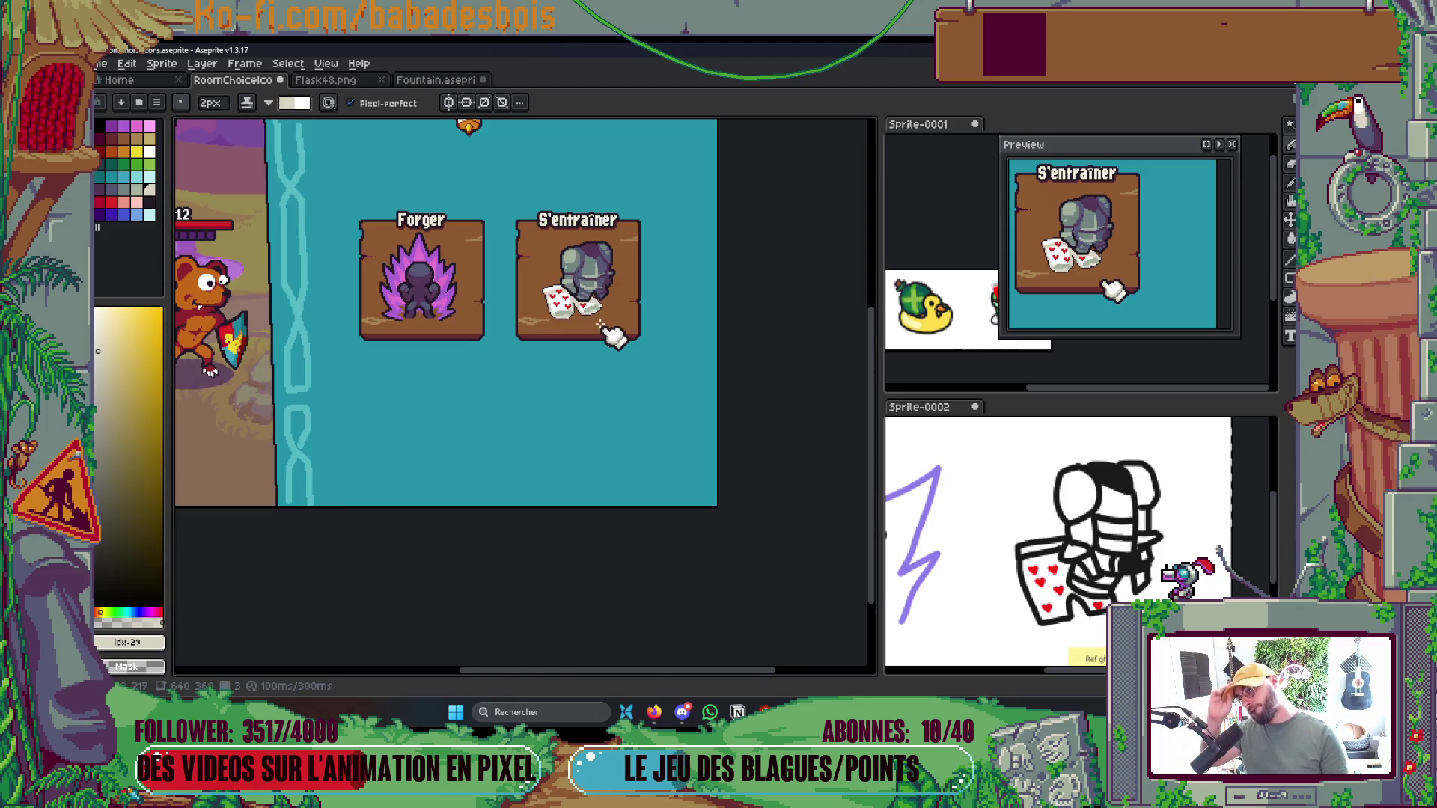
# Outline the heart-patterned socks layer in dark colour and zoom out to check the card
pyautogui.scroll(5, 599, 324)
pyautogui.press('Tab')
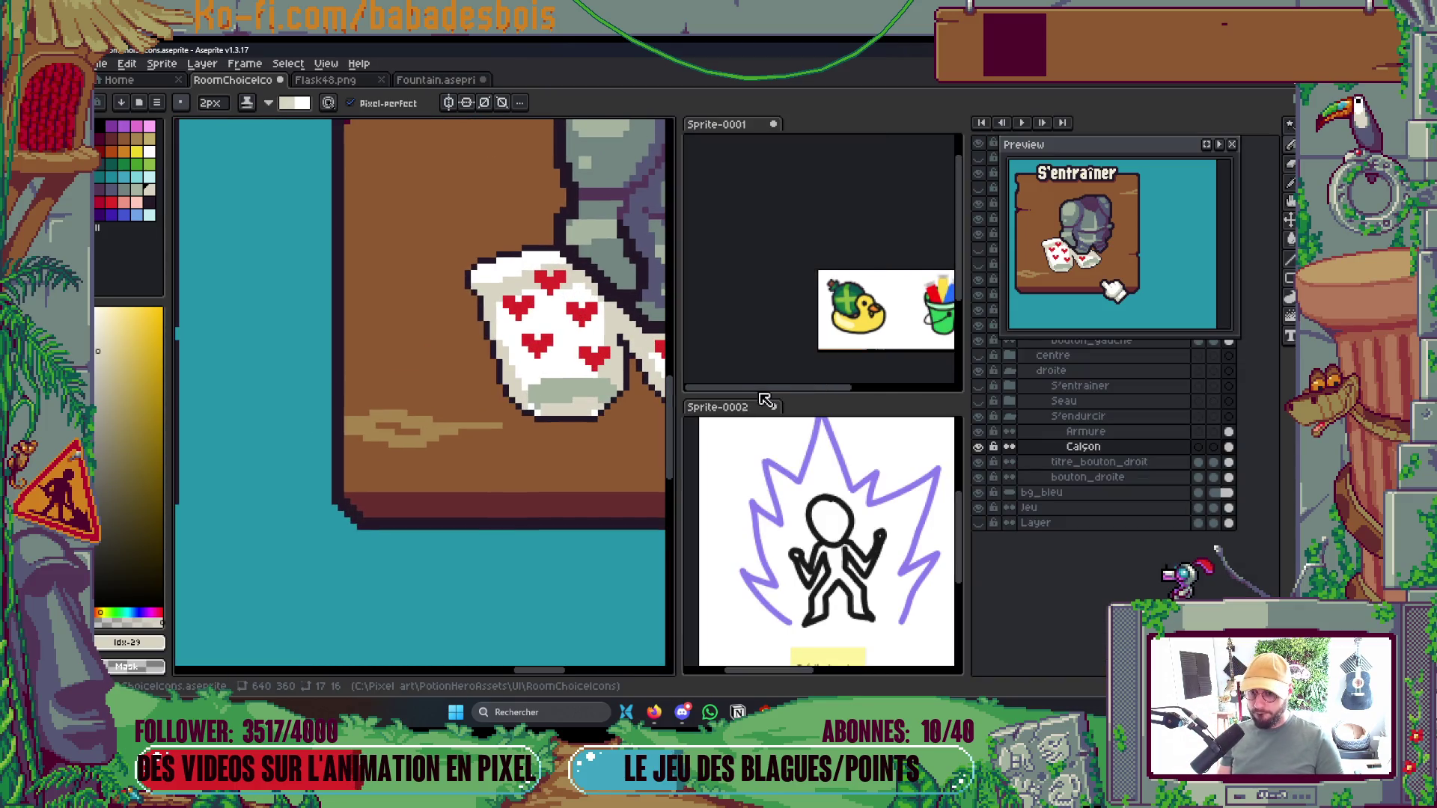
pyautogui.press('Tab')
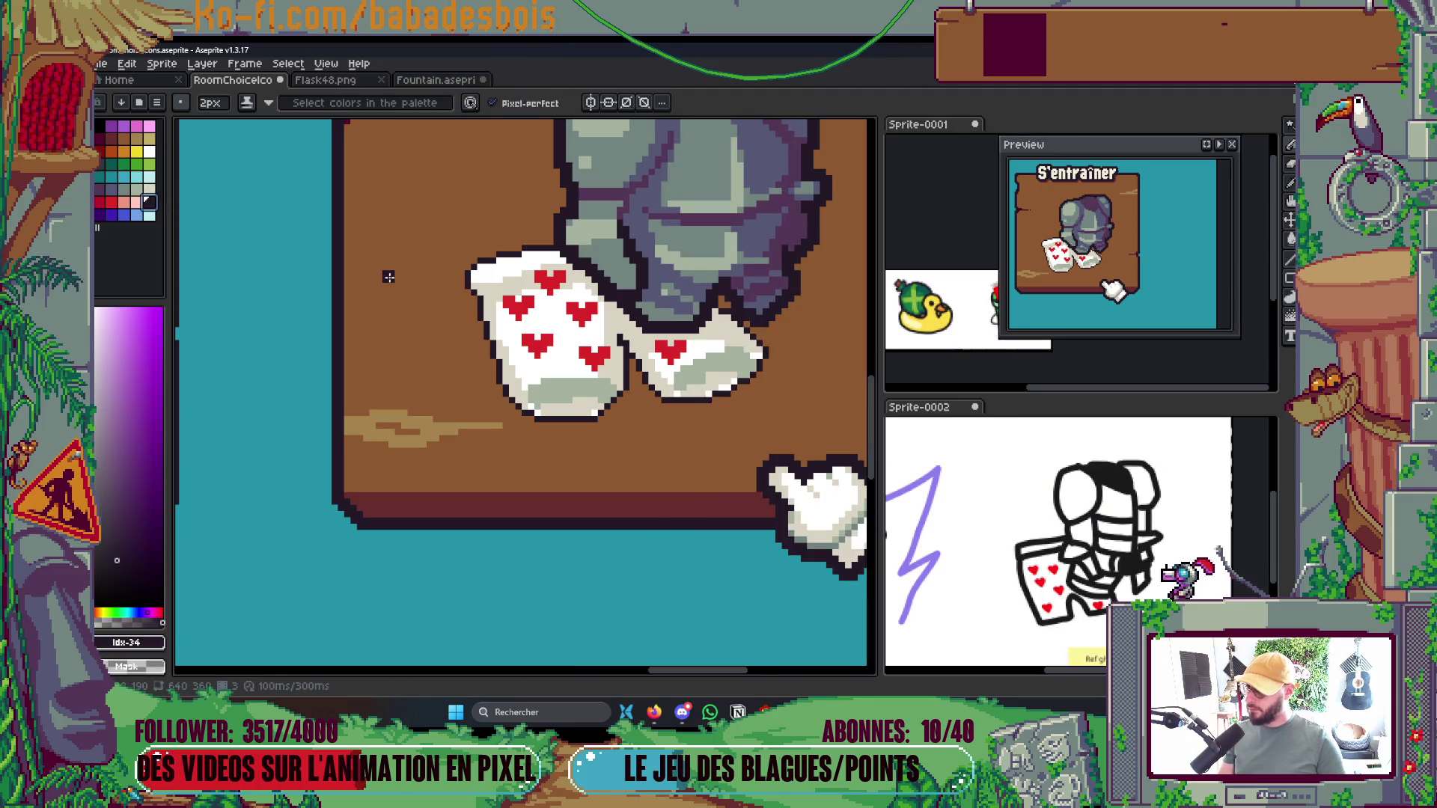
pyautogui.hotkey('shift', 'o')
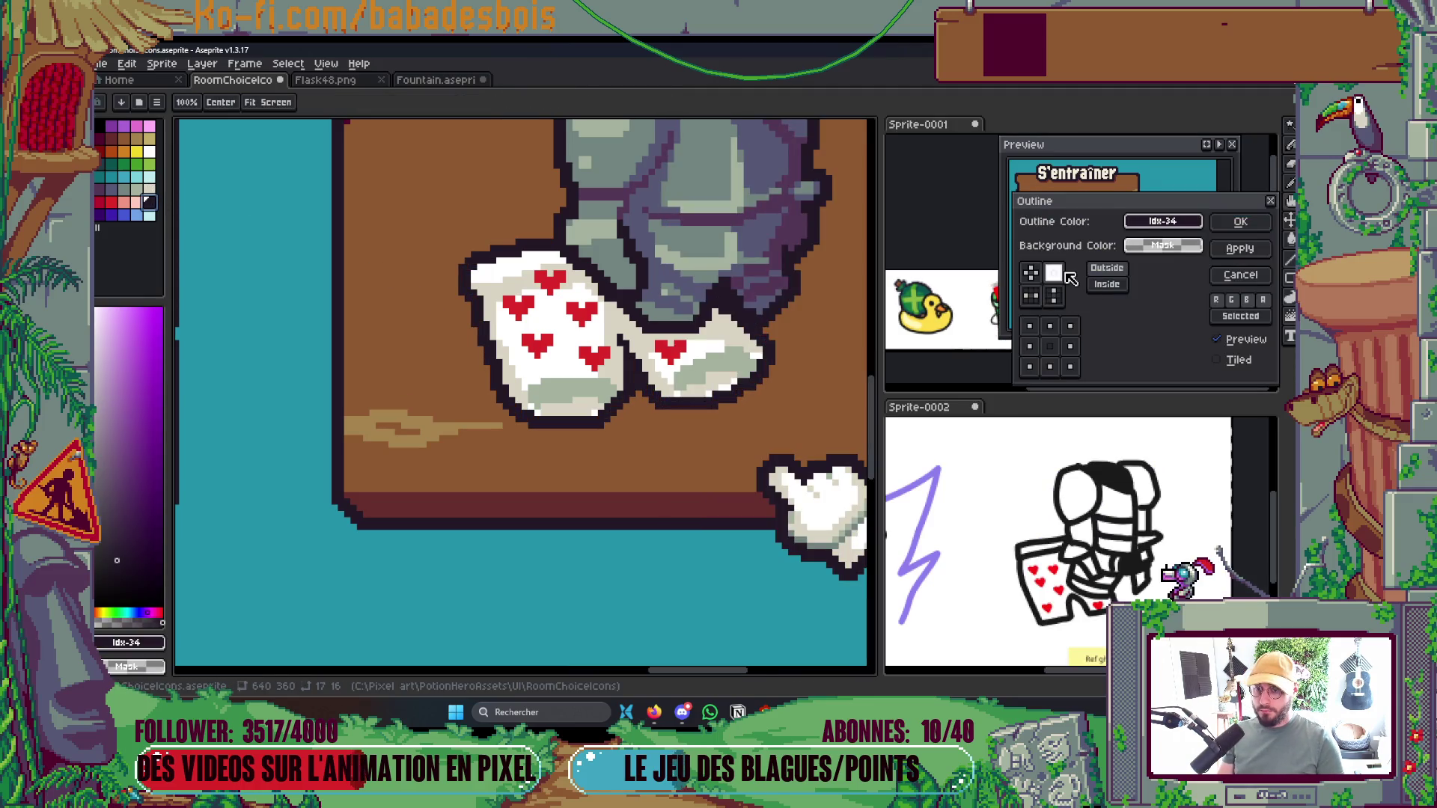
pyautogui.click(1240, 222)
pyautogui.scroll(-5, 737, 322)
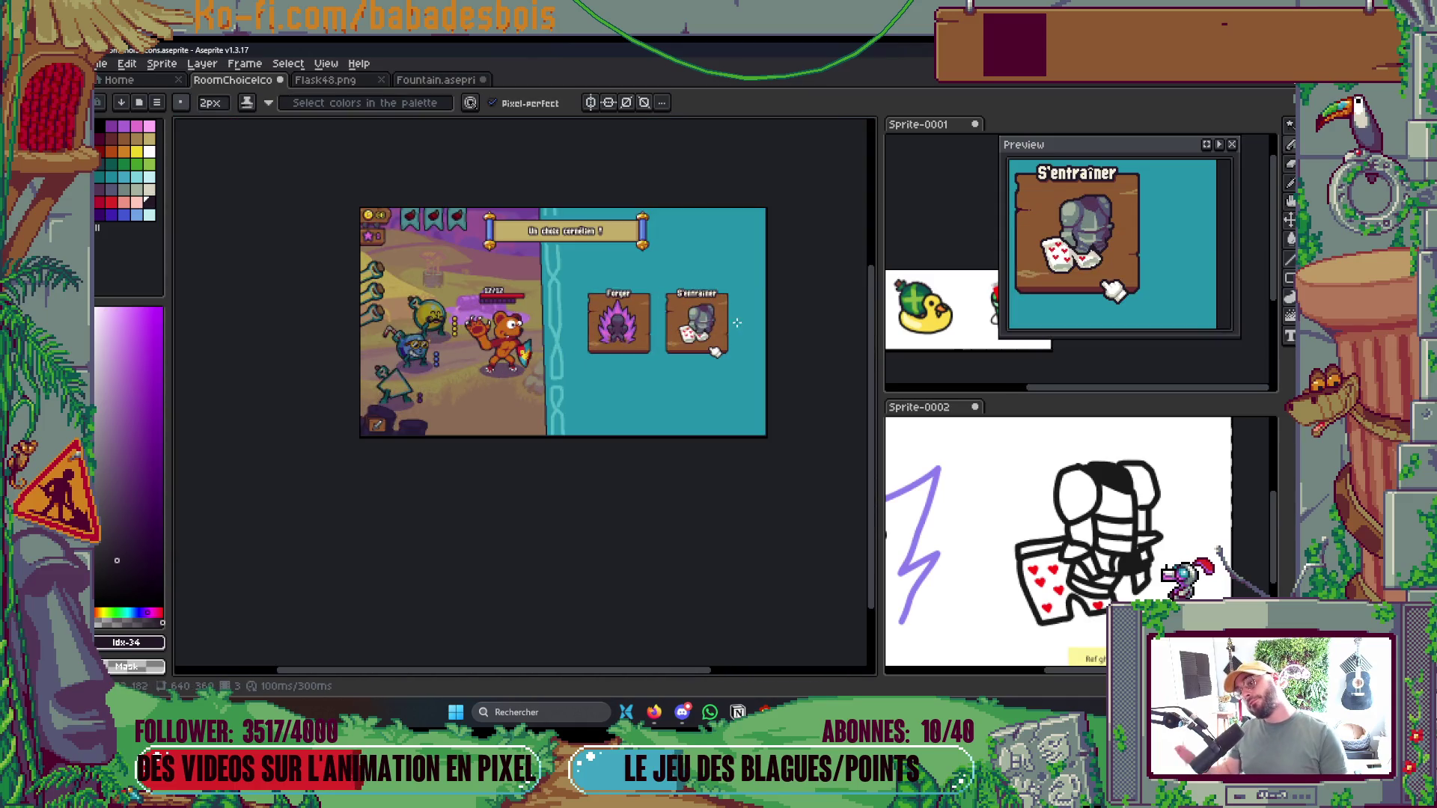
pyautogui.scroll(1, 737, 322)
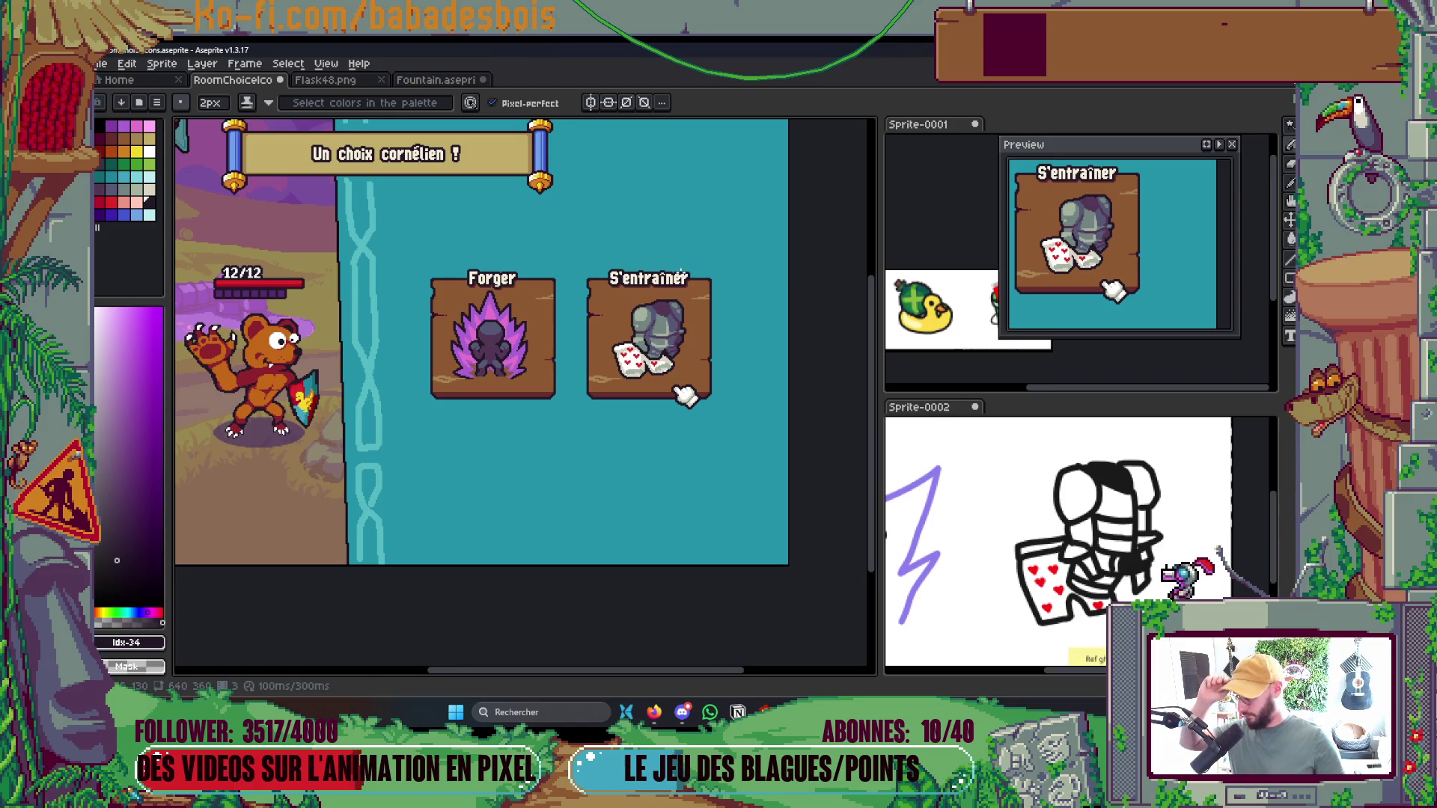
pyautogui.scroll(4, 681, 275)
# Paint a 2px white highlight on the knight's shoulder using colours sampled from the armour
pyautogui.press('i')
pyautogui.click(601, 378)
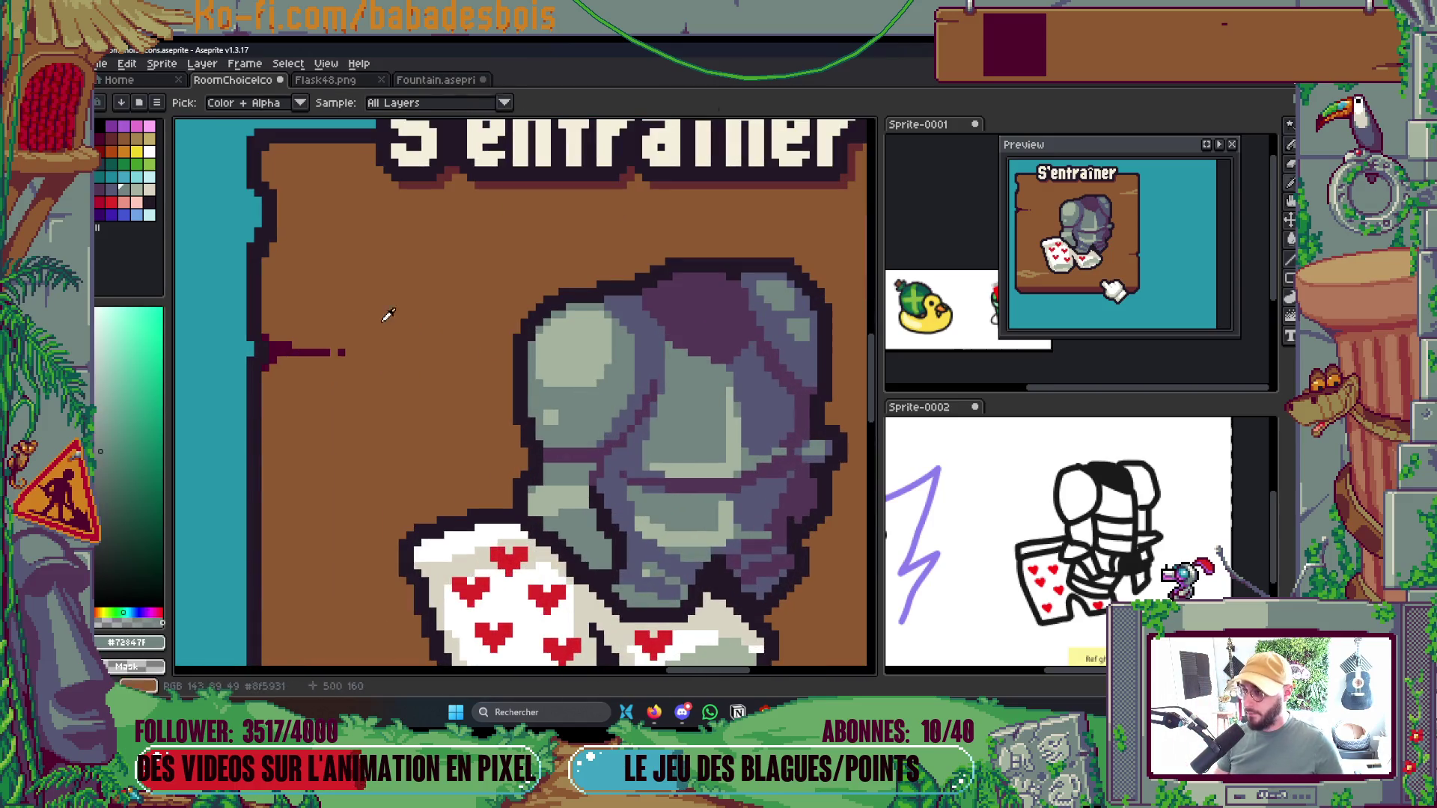
pyautogui.click(315, 351)
pyautogui.press('v')
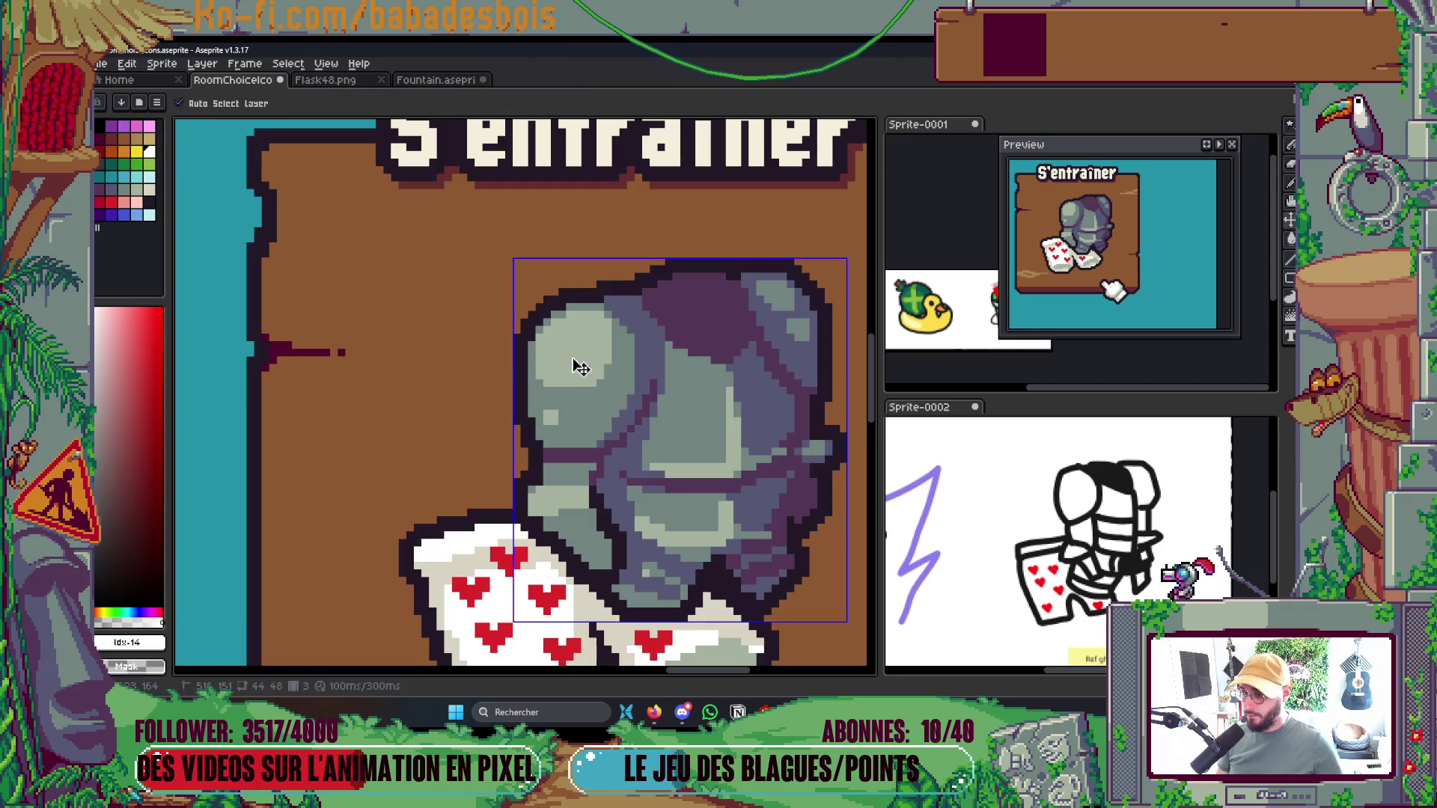
pyautogui.press('b')
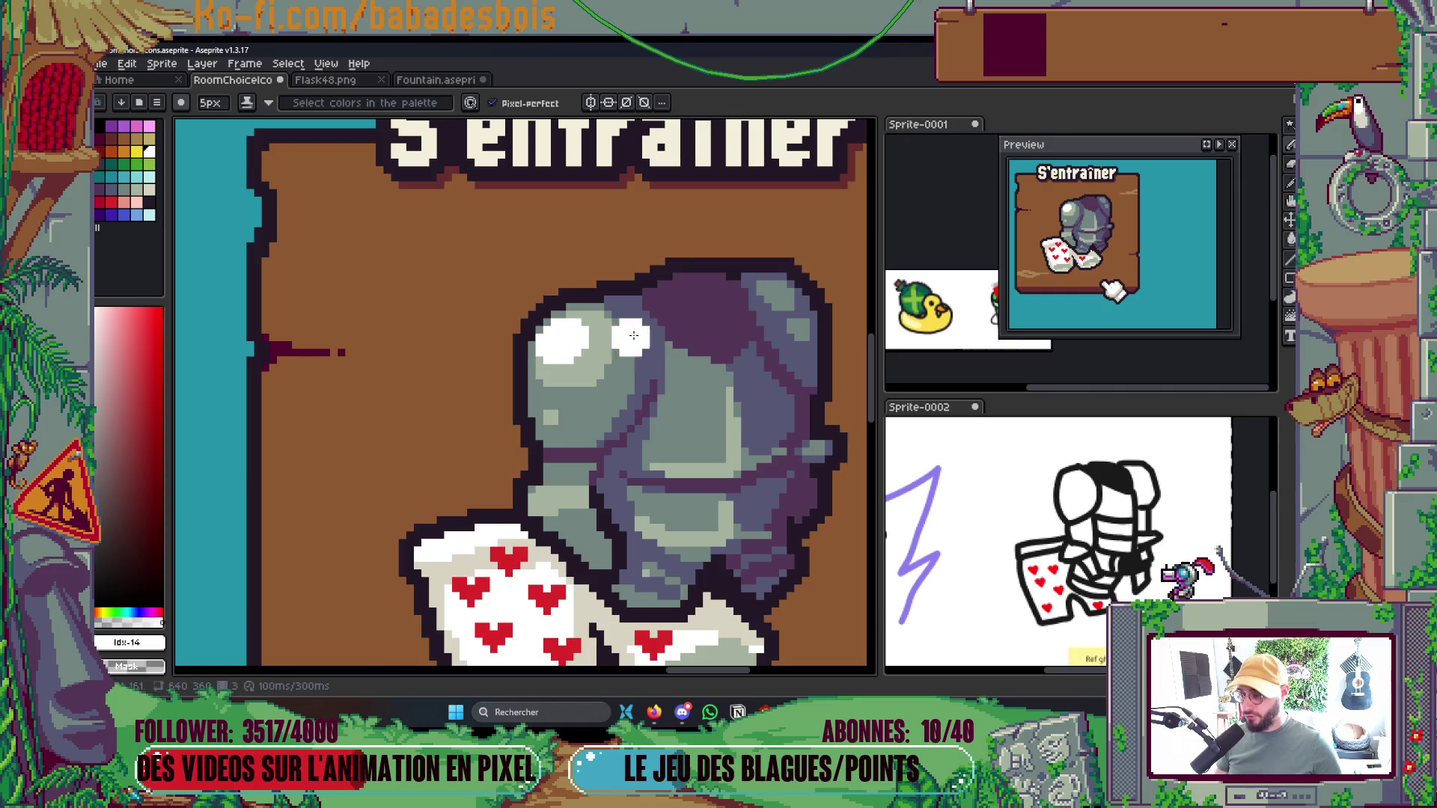
pyautogui.scroll(-10, 742, 309)
pyautogui.press('-')
pyautogui.press('-')
pyautogui.press('-')
pyautogui.hotkey('ctrl', 's')
pyautogui.scroll(10, 620, 380)
pyautogui.press('+')
pyautogui.moveTo(619, 383); pyautogui.dragTo(626, 385)
pyautogui.scroll(-10, 640, 379)
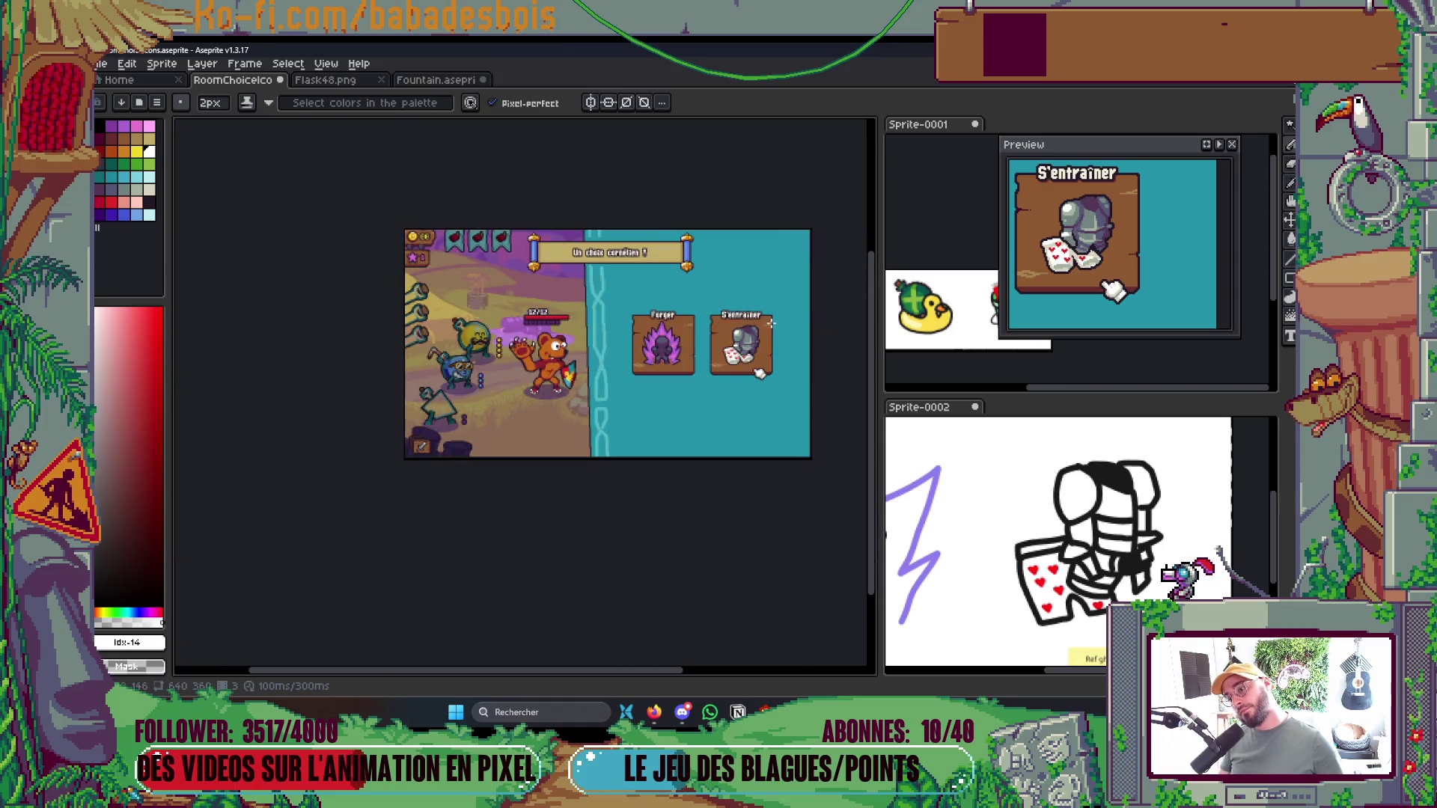
pyautogui.scroll(2, 757, 338)
pyautogui.scroll(4, 757, 345)
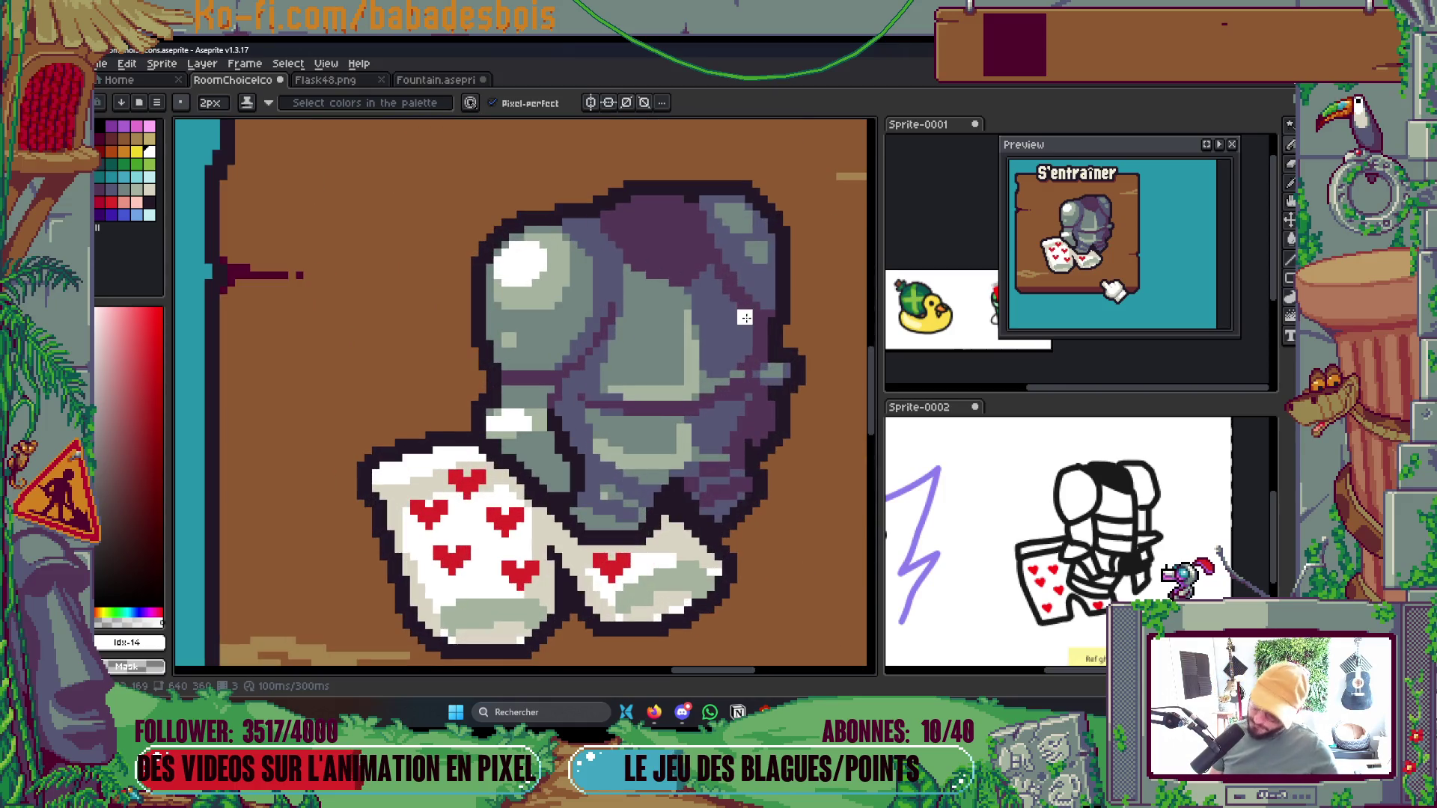
# Sample a pale grey from the armour and save the sprite
pyautogui.keyDown('alt'); pyautogui.click(673, 377); pyautogui.keyUp('alt')
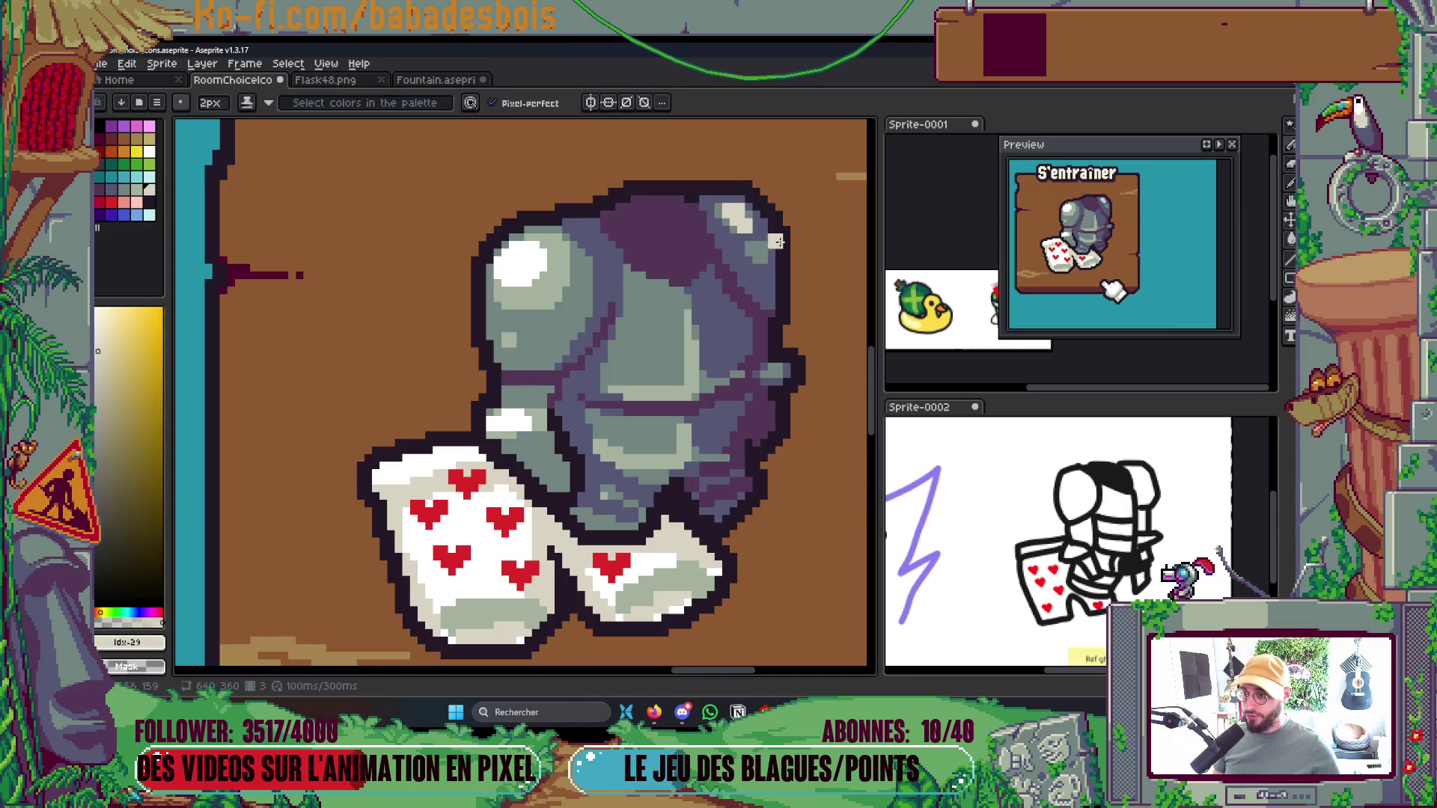
pyautogui.scroll(-4, 822, 236)
pyautogui.scroll(3, 822, 235)
pyautogui.hotkey('ctrl', 's')
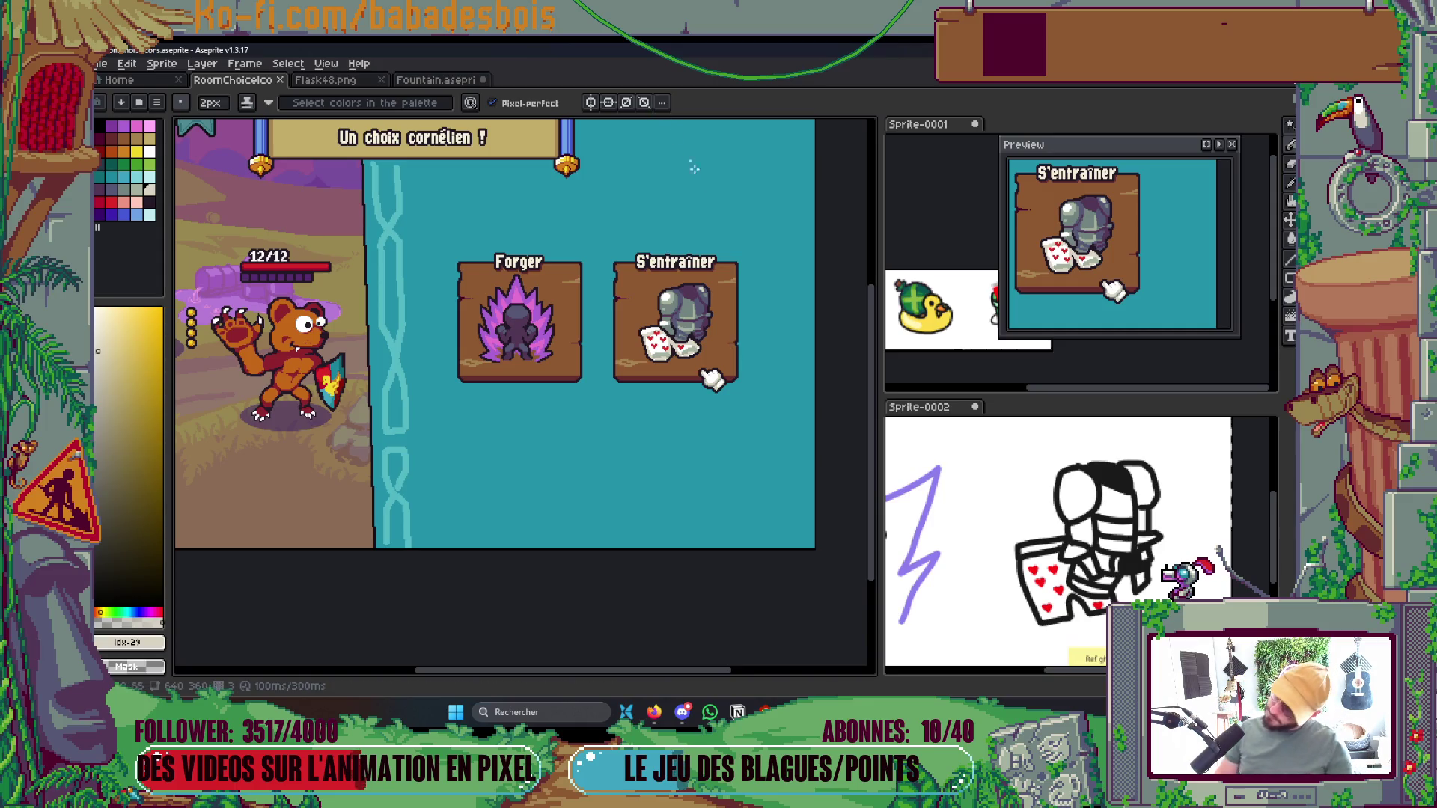
pyautogui.scroll(4, 701, 286)
pyautogui.scroll(2, 650, 260)
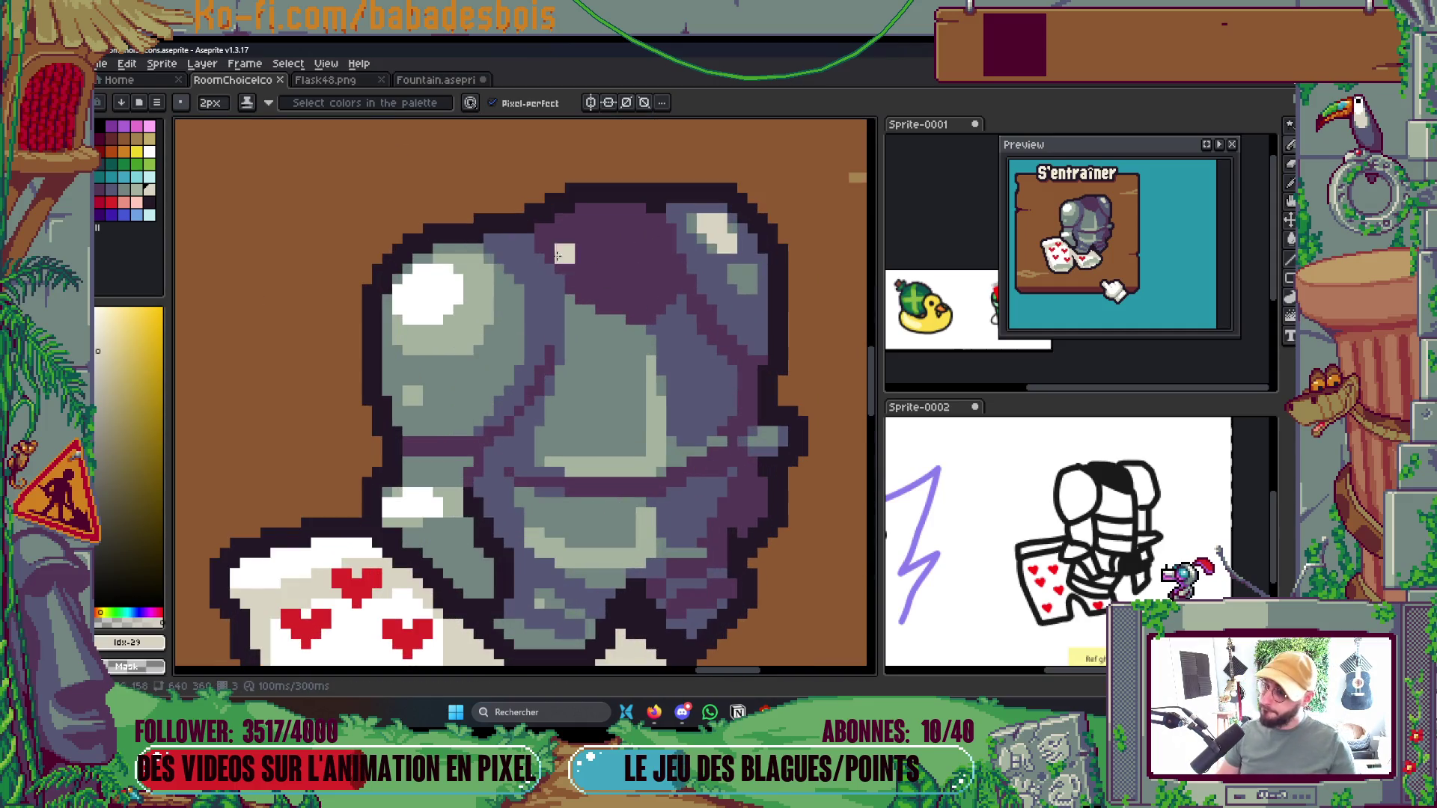
# Draw a dark purple crease line across the top of the armour
pyautogui.click(149, 202)
pyautogui.scroll(2, 557, 302)
pyautogui.moveTo(573, 232)
pyautogui.mouseDown()
pyautogui.moveTo(676, 288)
pyautogui.moveTo(742, 260)
pyautogui.mouseUp()
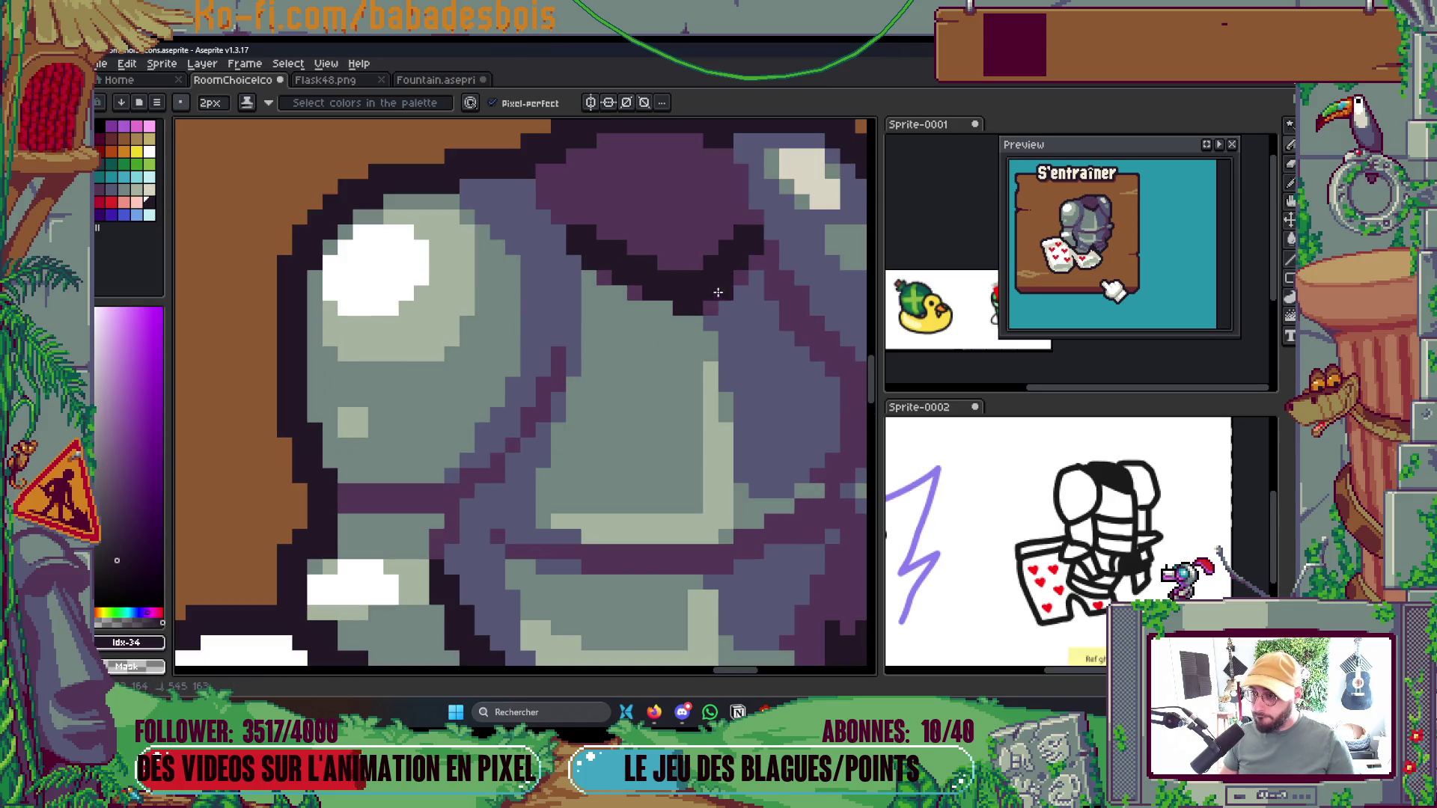
pyautogui.scroll(-5, 718, 292)
pyautogui.scroll(3, 737, 249)
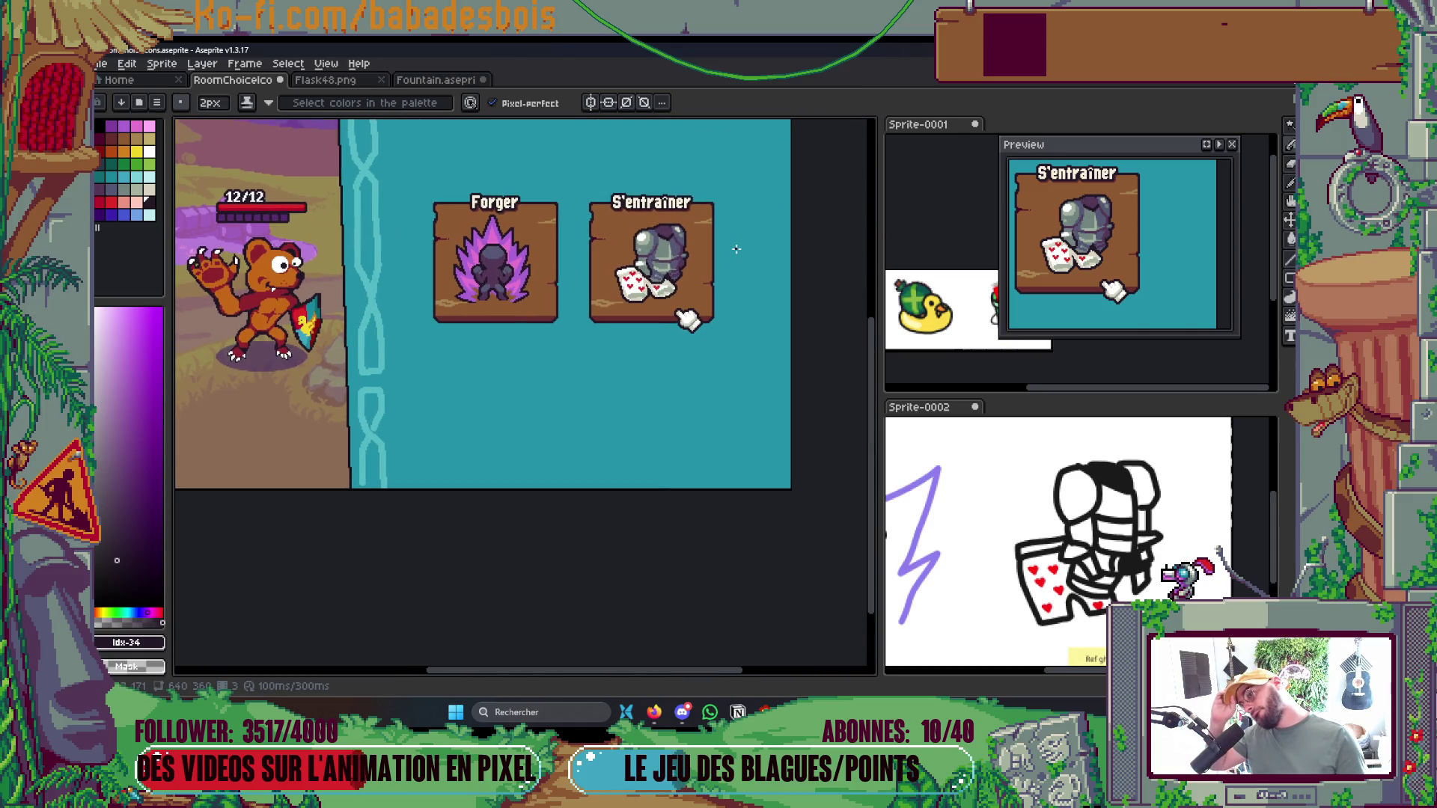
pyautogui.scroll(1, 719, 269)
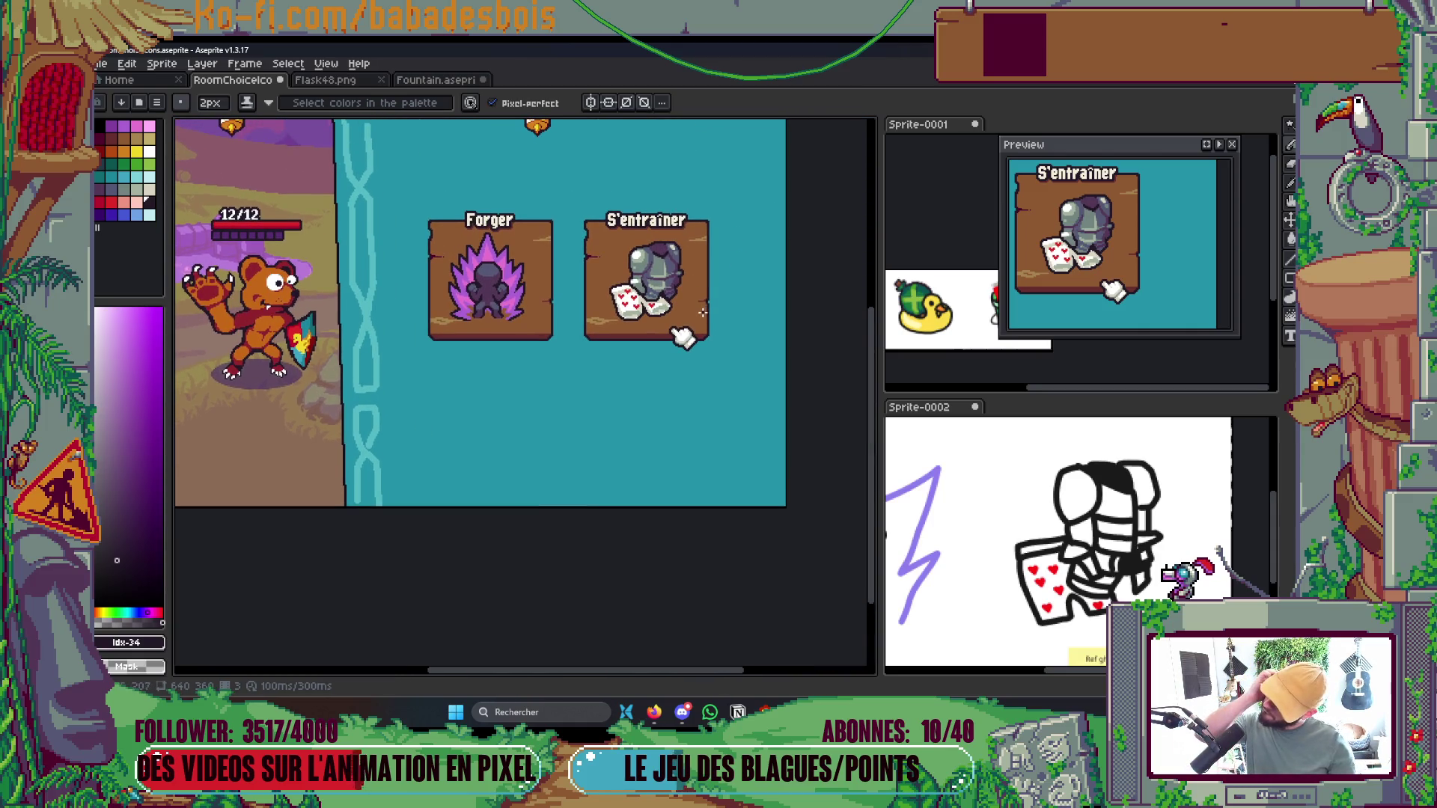
# Sample purple-grey #565876 from the armour and paint 1-pixel purple-grey lines across its plates
pyautogui.scroll(4, 702, 312)
pyautogui.keyDown('alt'); pyautogui.click(672, 376); pyautogui.keyUp('alt')
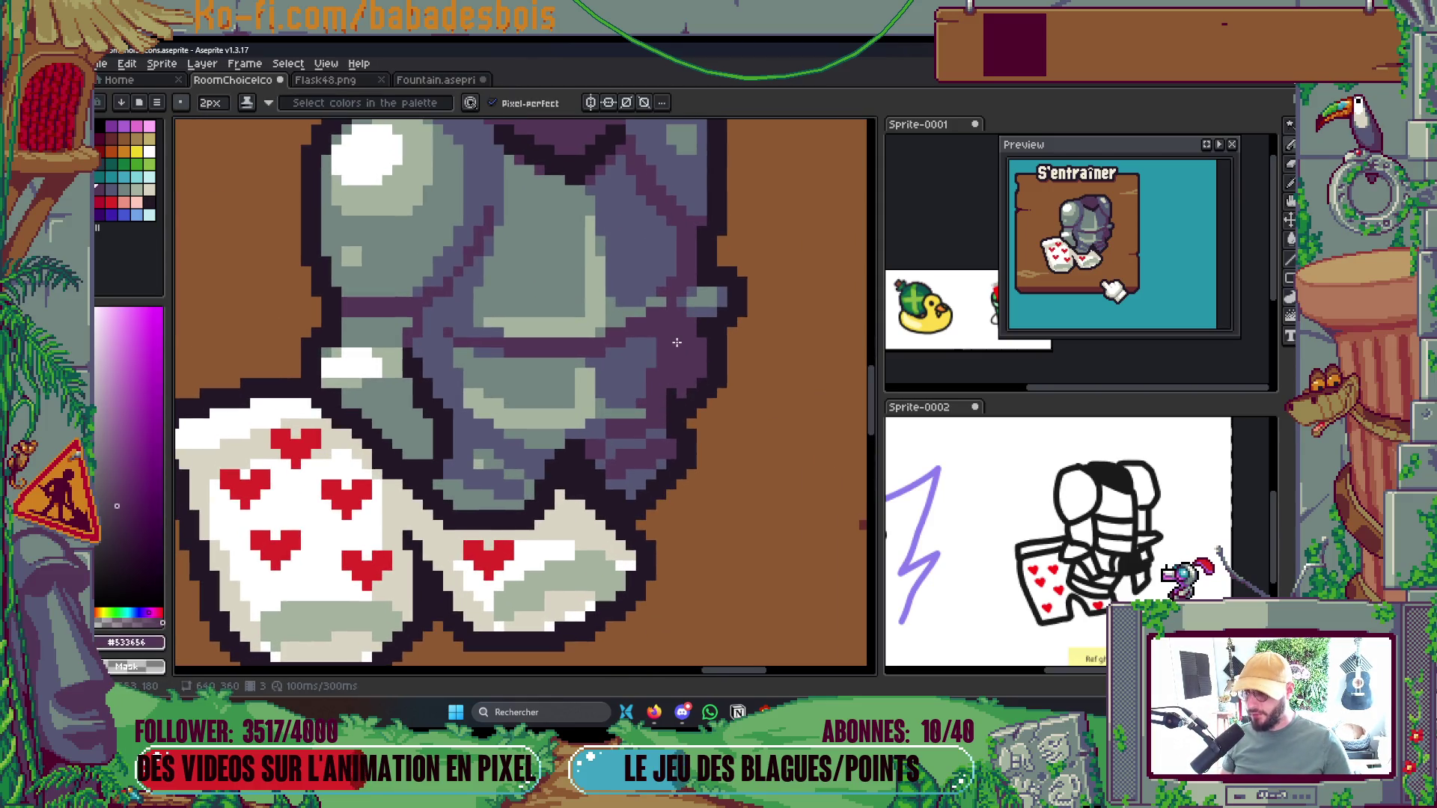
pyautogui.scroll(-5, 676, 342)
pyautogui.scroll(2, 699, 323)
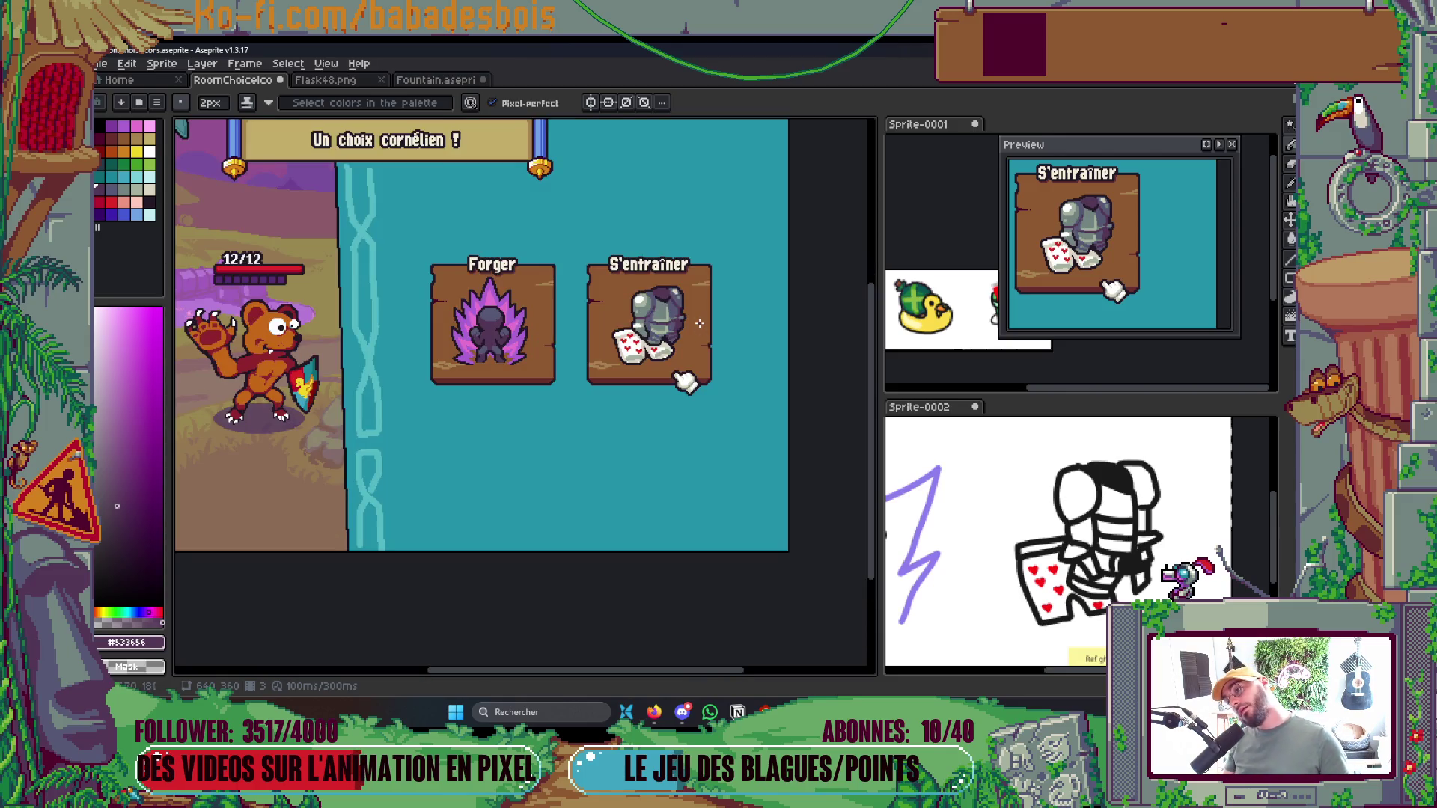
pyautogui.scroll(4, 699, 323)
pyautogui.keyDown('alt'); pyautogui.click(565, 351); pyautogui.keyUp('alt')
pyautogui.press('-')
pyautogui.moveTo(556, 327)
pyautogui.mouseDown()
pyautogui.moveTo(584, 338)
pyautogui.moveTo(536, 342)
pyautogui.mouseUp()
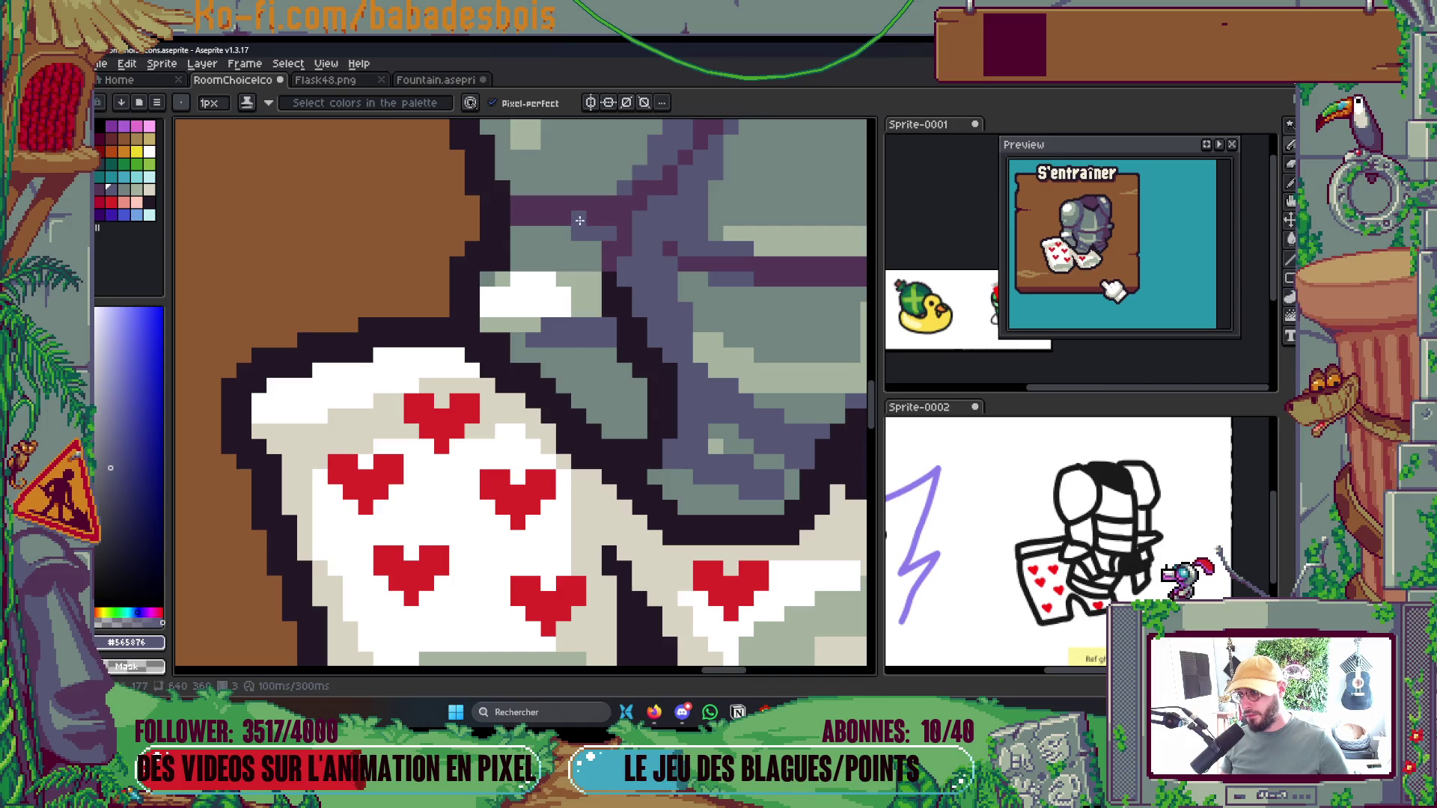
pyautogui.moveTo(518, 218); pyautogui.dragTo(575, 218)
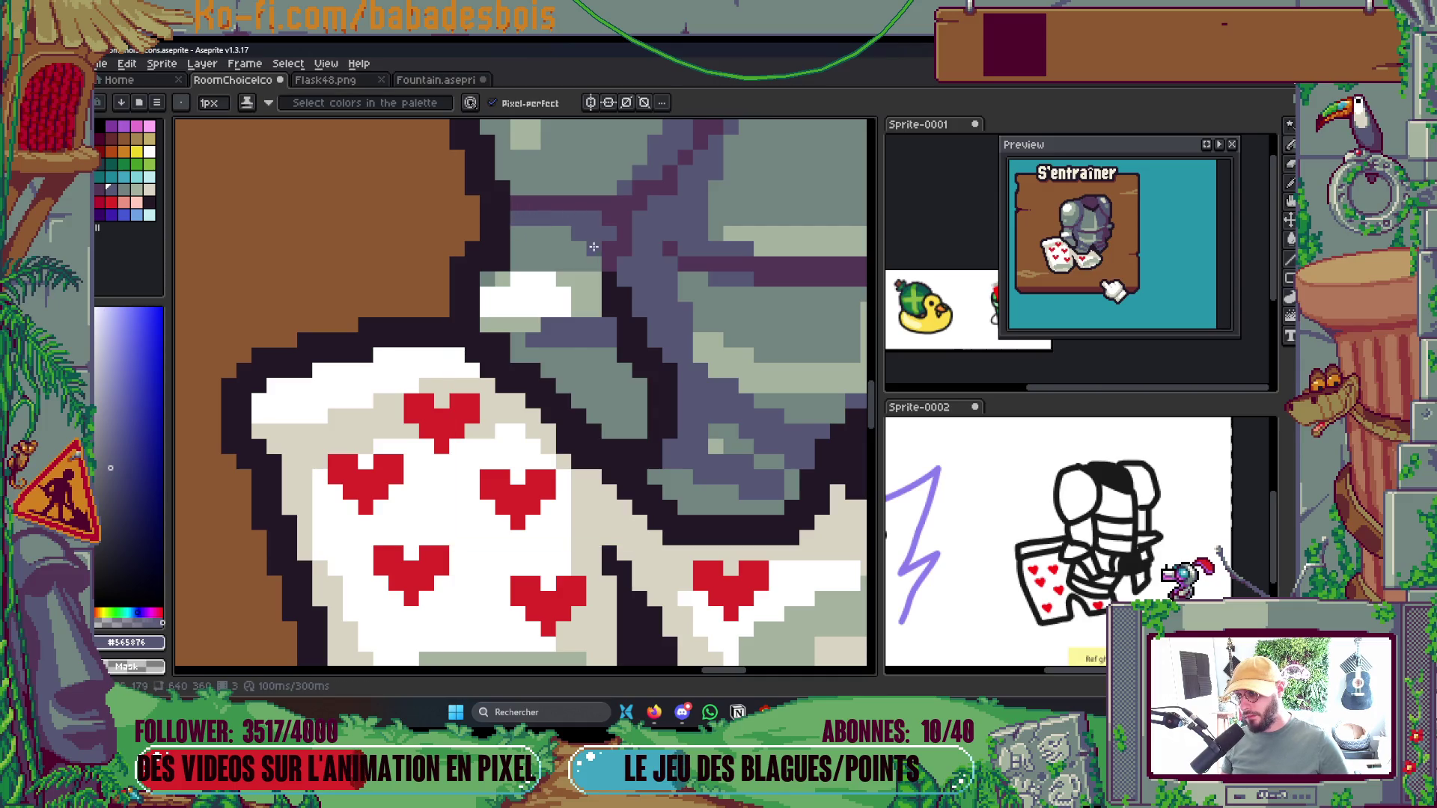
pyautogui.moveTo(603, 352)
pyautogui.mouseDown()
pyautogui.moveTo(640, 388)
pyautogui.moveTo(629, 380)
pyautogui.mouseUp()
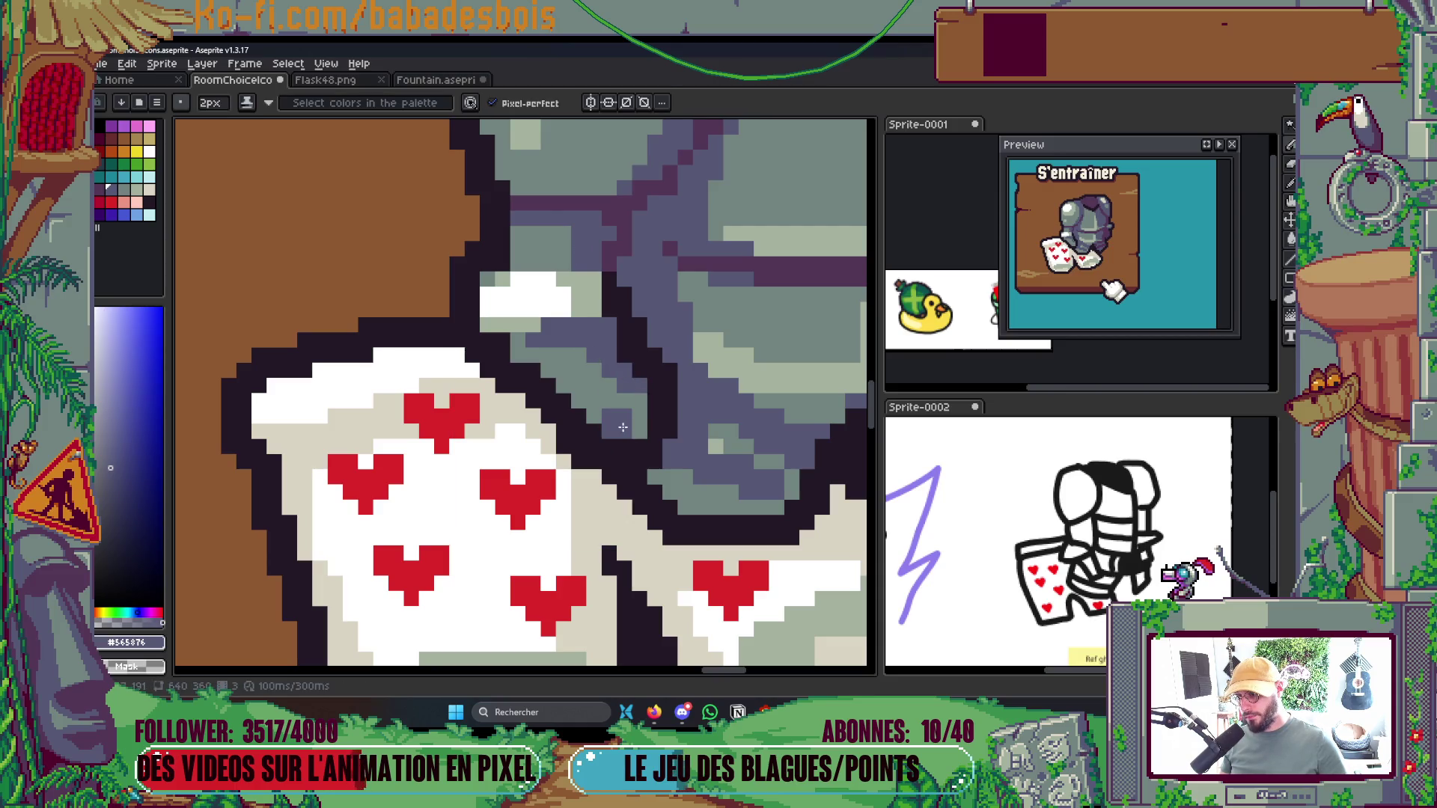
# Cycle through the eyedropper and fill tools, ending back on the Pencil
pyautogui.scroll(-5, 758, 301)
pyautogui.scroll(2, 758, 302)
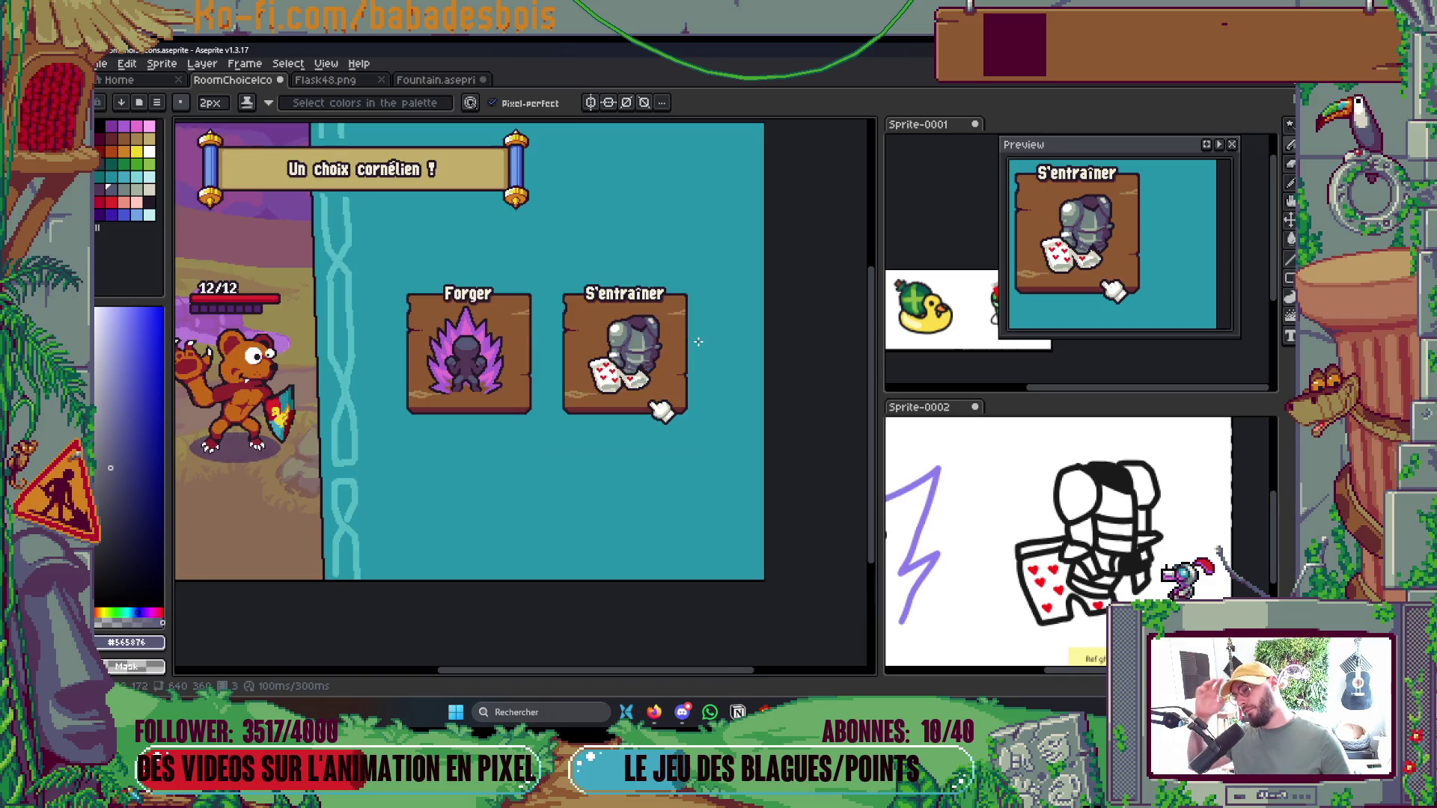
pyautogui.scroll(5, 659, 352)
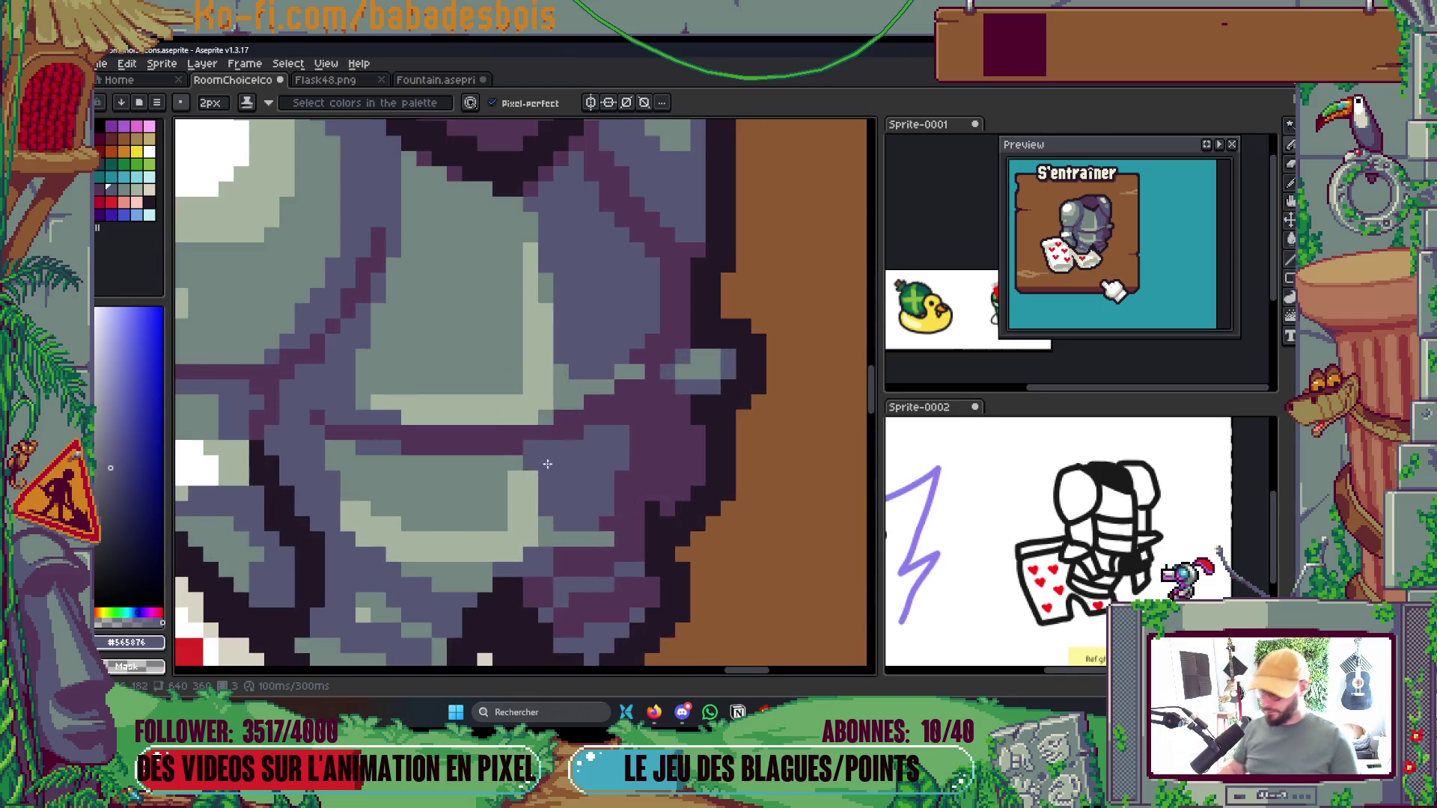
pyautogui.press('alt')
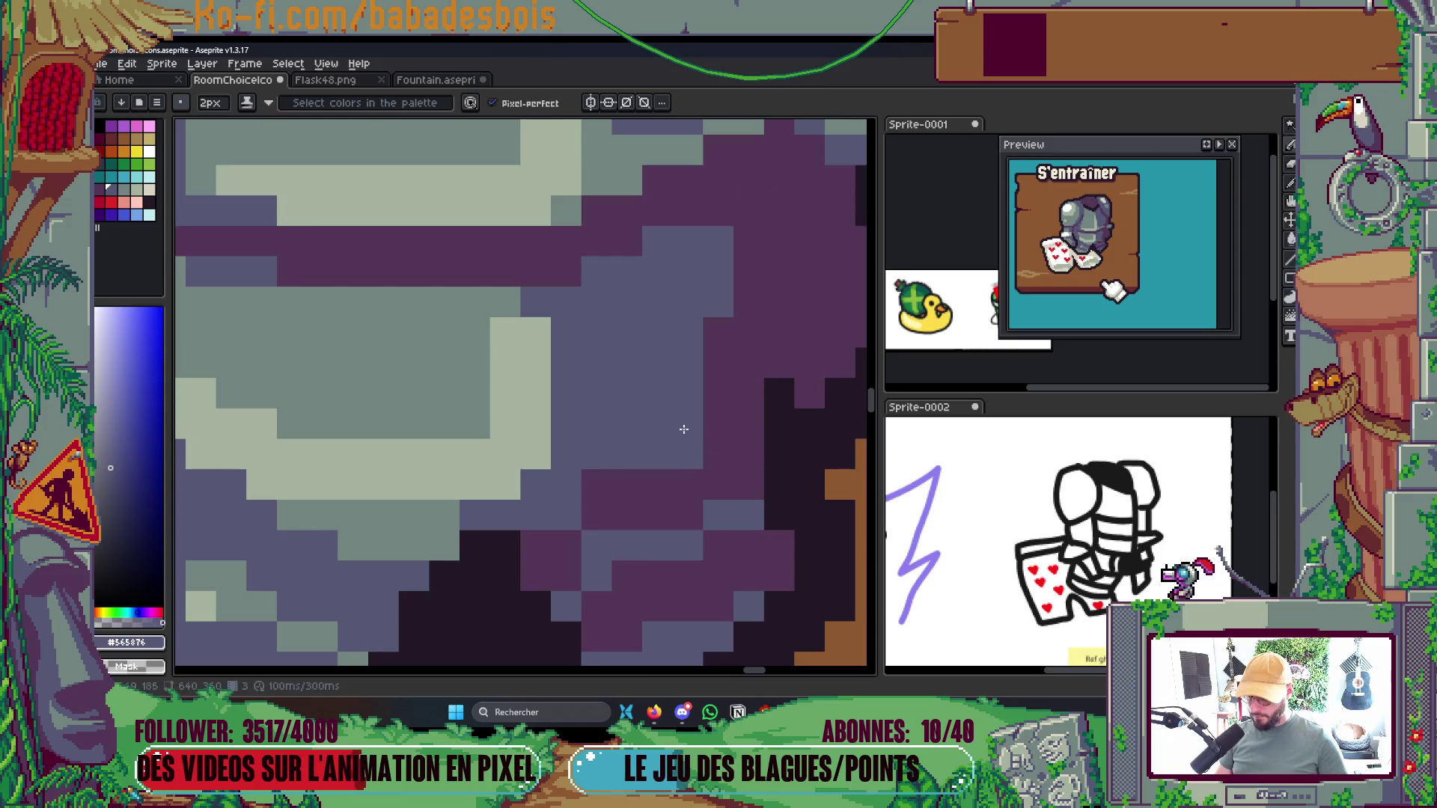
pyautogui.scroll(-5, 680, 427)
pyautogui.scroll(2, 728, 304)
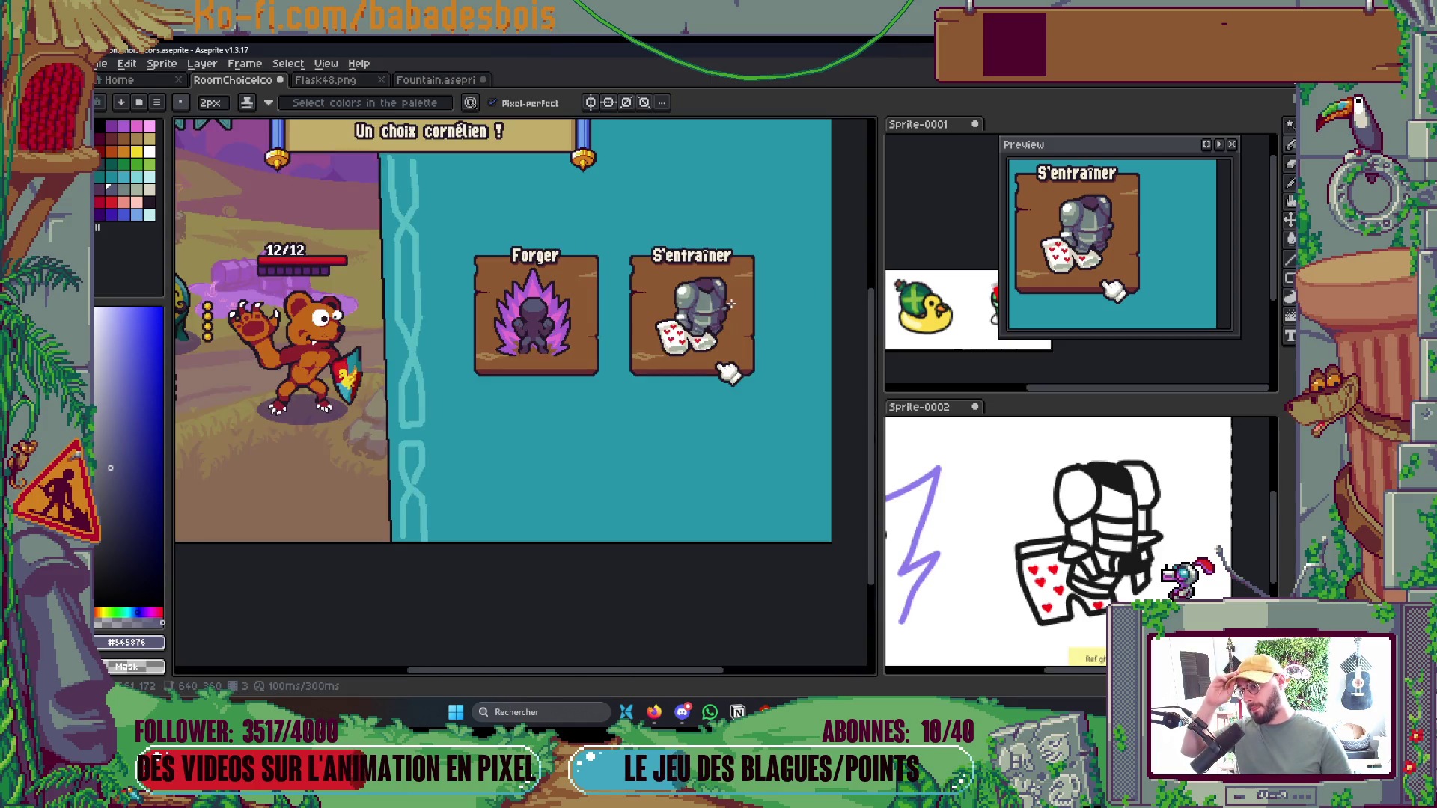
pyautogui.scroll(2, 716, 298)
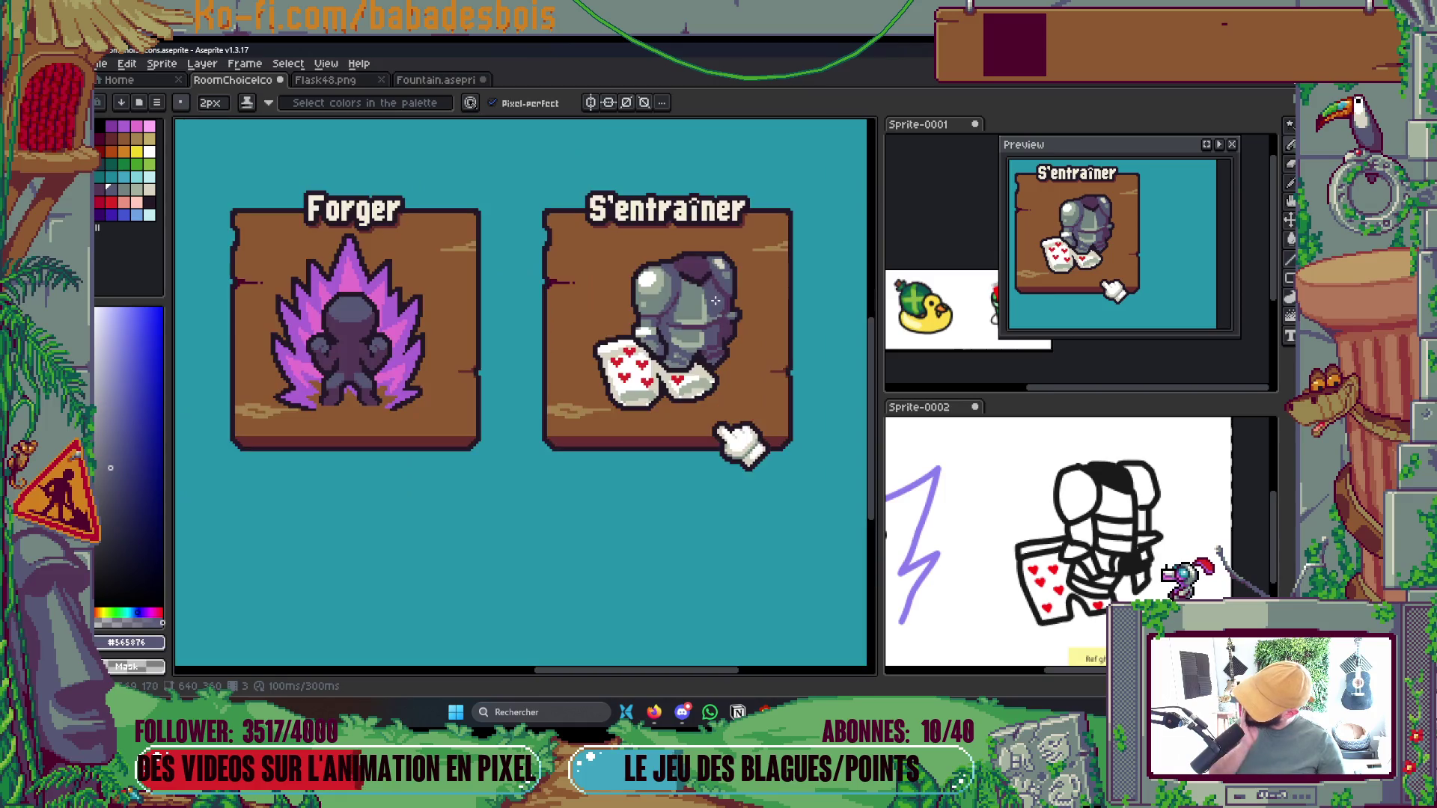
pyautogui.scroll(4, 716, 231)
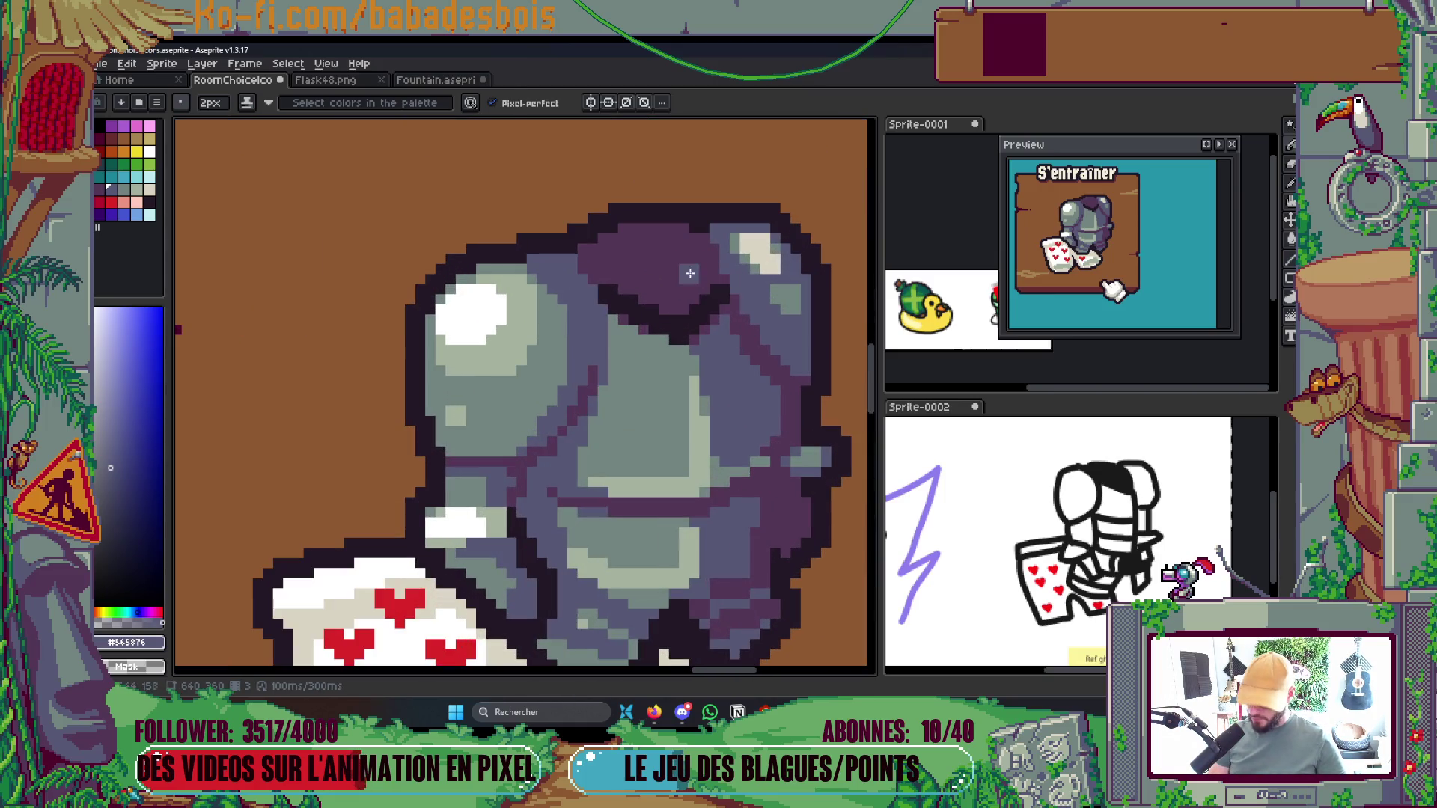
pyautogui.press('g')
pyautogui.scroll(-6, 682, 326)
pyautogui.scroll(2, 708, 259)
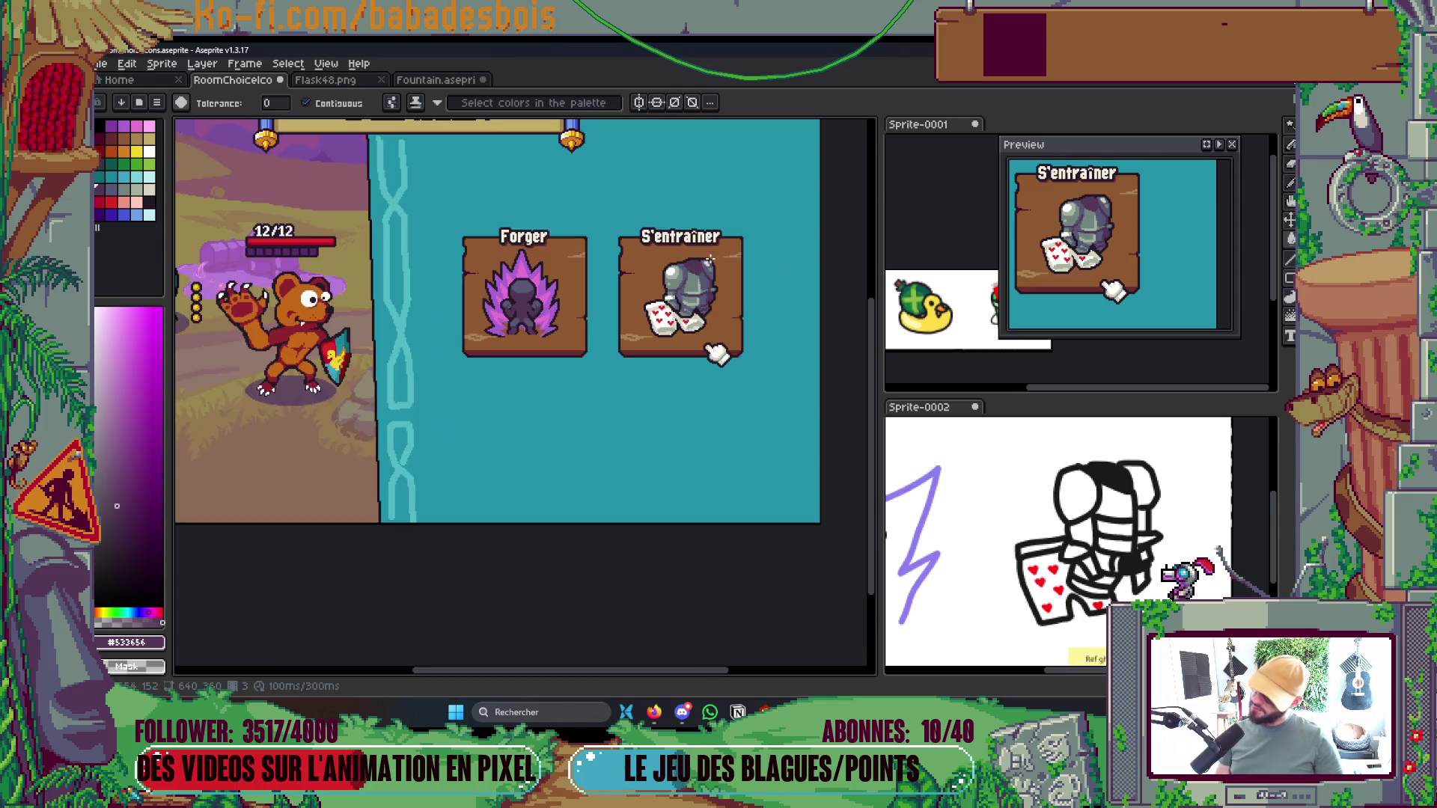
pyautogui.scroll(4, 715, 259)
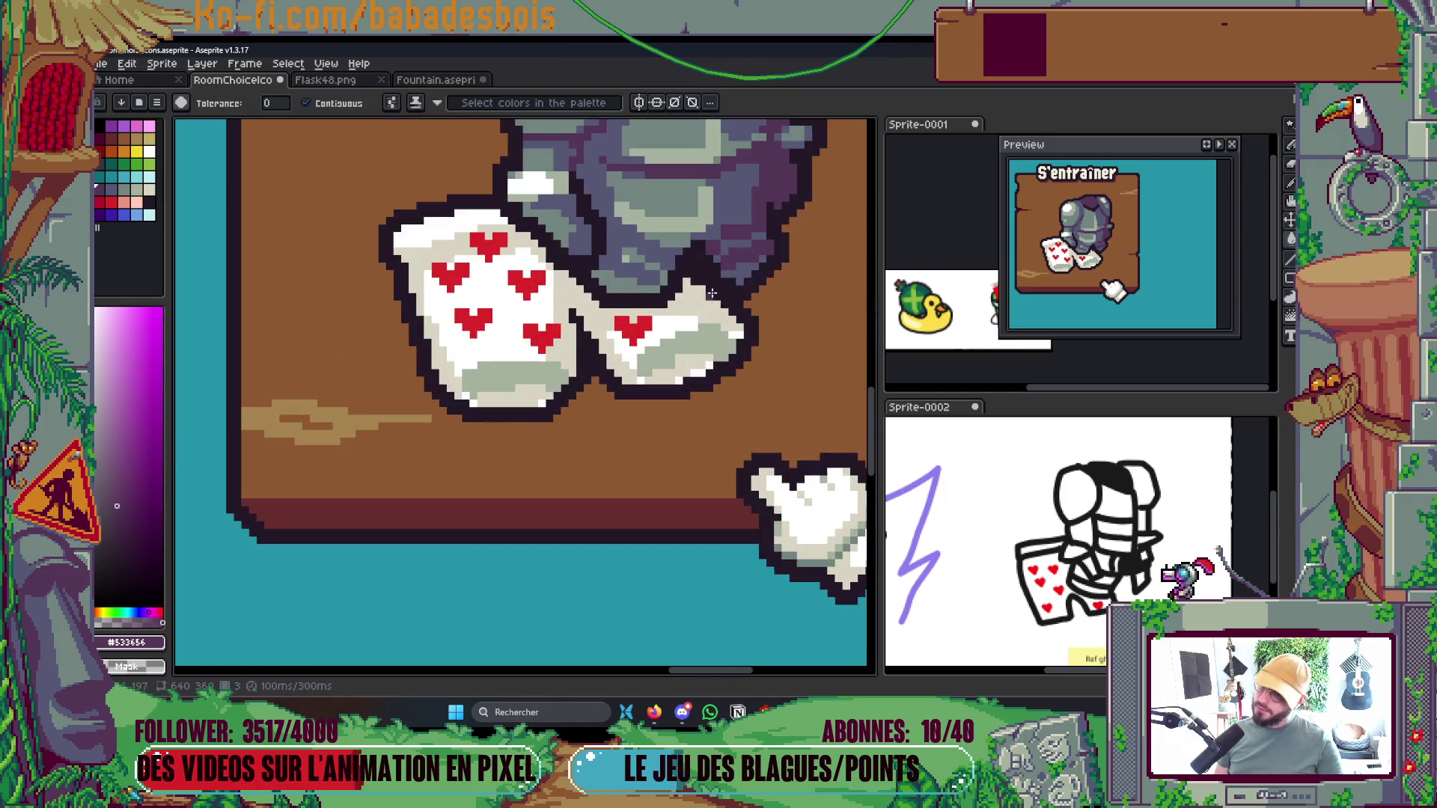
pyautogui.press('b')
pyautogui.scroll(2, 707, 251)
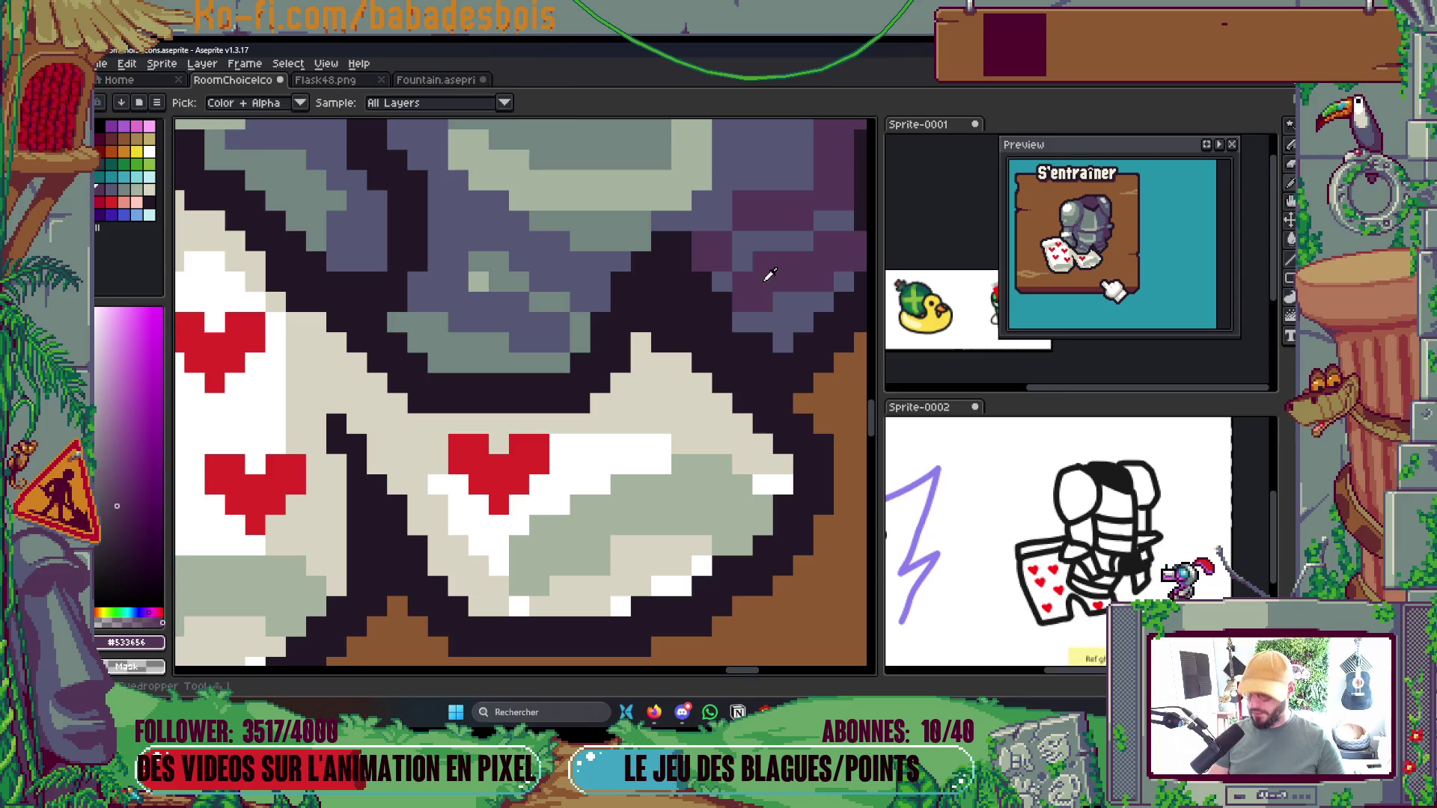
# Repaint purple shadows near the hands grey-blue, add grey-green pixels across the armour, and save
pyautogui.keyDown('alt'); pyautogui.click(747, 247); pyautogui.keyUp('alt')
pyautogui.moveTo(747, 247)
pyautogui.mouseDown()
pyautogui.moveTo(711, 254)
pyautogui.moveTo(741, 280)
pyautogui.moveTo(842, 241)
pyautogui.moveTo(795, 258)
pyautogui.mouseUp()
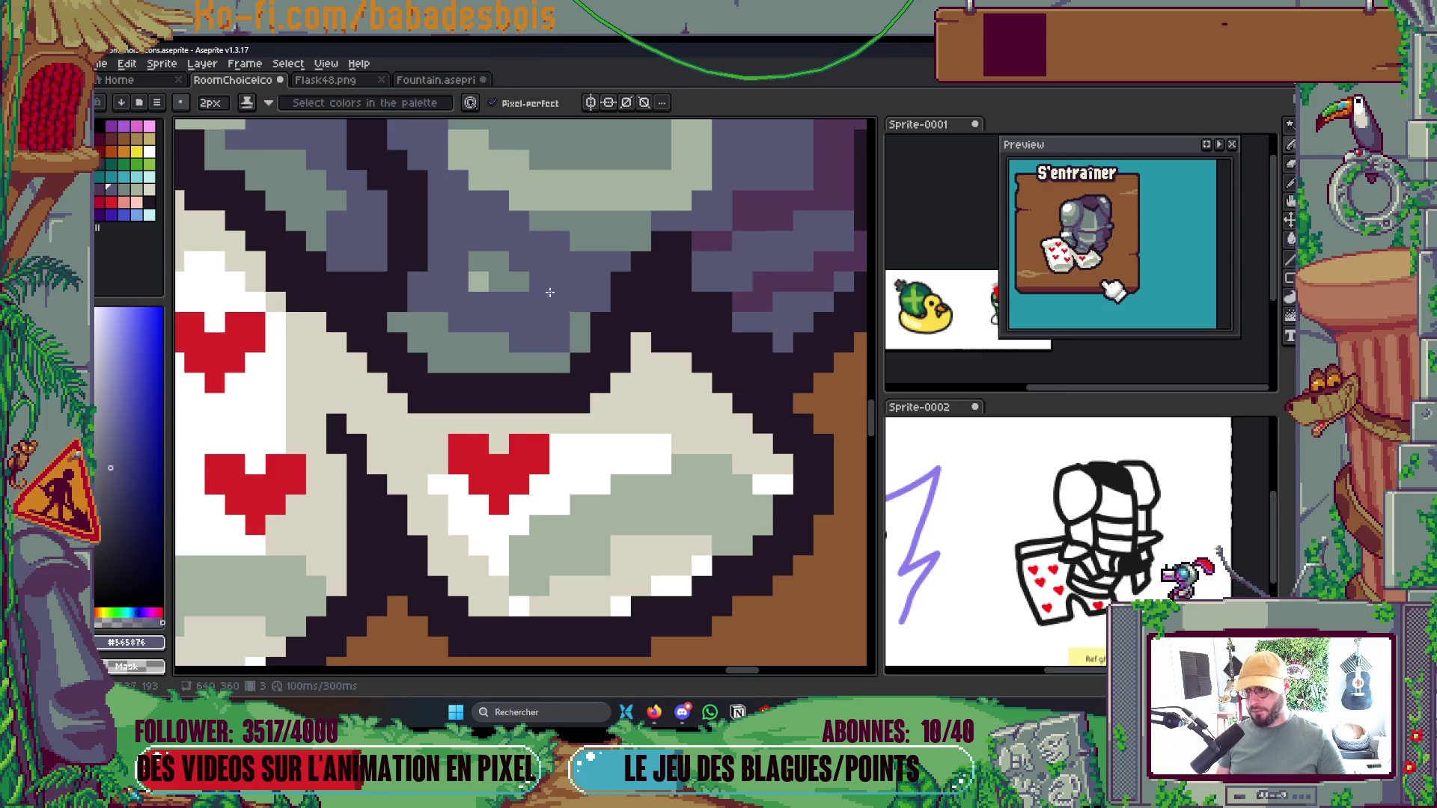
pyautogui.keyDown('alt'); pyautogui.click(504, 284); pyautogui.keyUp('alt')
pyautogui.click(540, 309)
pyautogui.moveTo(541, 310); pyautogui.dragTo(607, 307)
pyautogui.scroll(-4, 605, 286)
pyautogui.hotkey('ctrl', 's')
# Paint a light grey-green highlight across the chest
pyautogui.scroll(5, 473, 325)
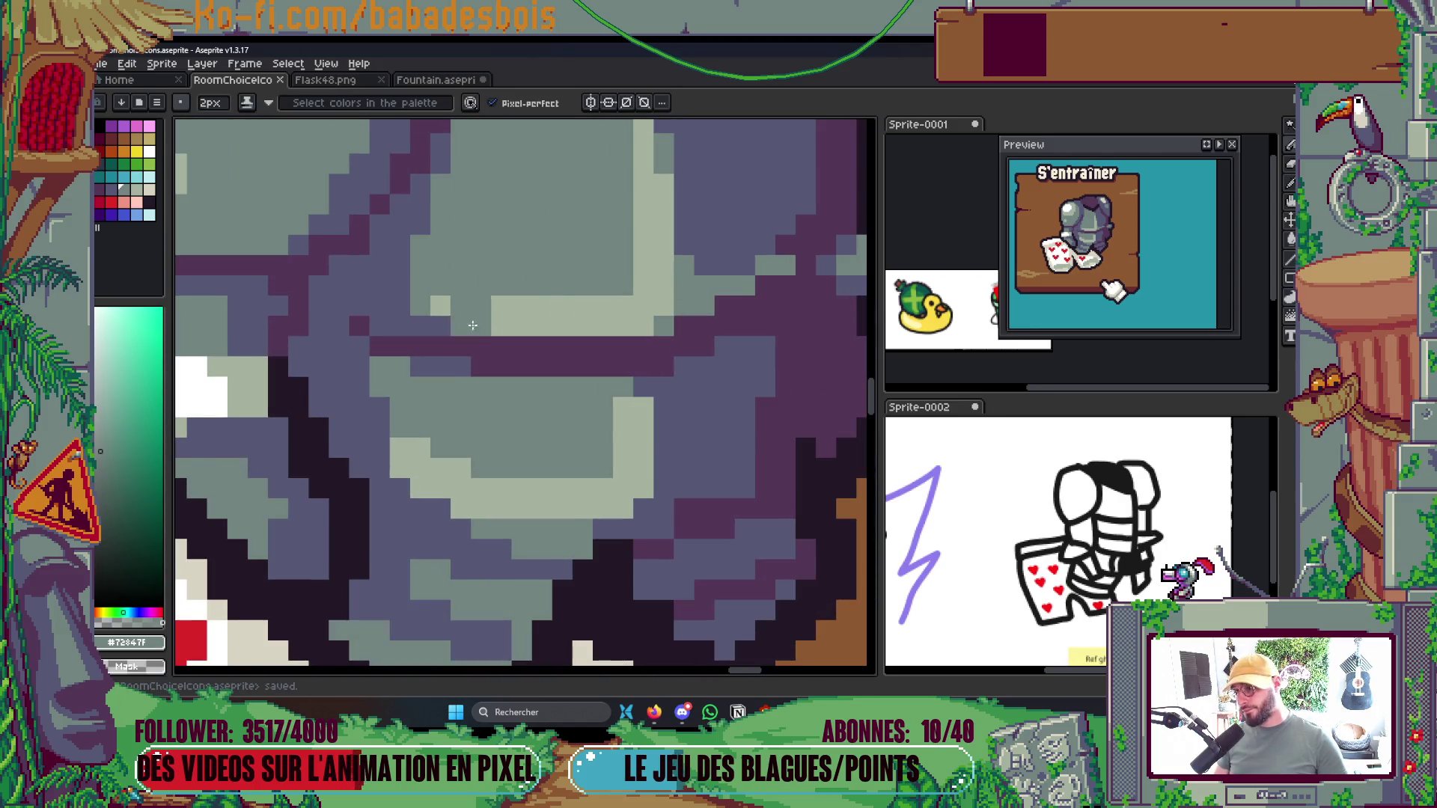
pyautogui.hscroll(-2, 473, 325)
pyautogui.keyDown('alt'); pyautogui.click(576, 314); pyautogui.keyUp('alt')
pyautogui.moveTo(576, 314)
pyautogui.mouseDown()
pyautogui.moveTo(517, 295)
pyautogui.moveTo(516, 314)
pyautogui.mouseUp()
pyautogui.click(541, 321)
pyautogui.scroll(-5, 624, 328)
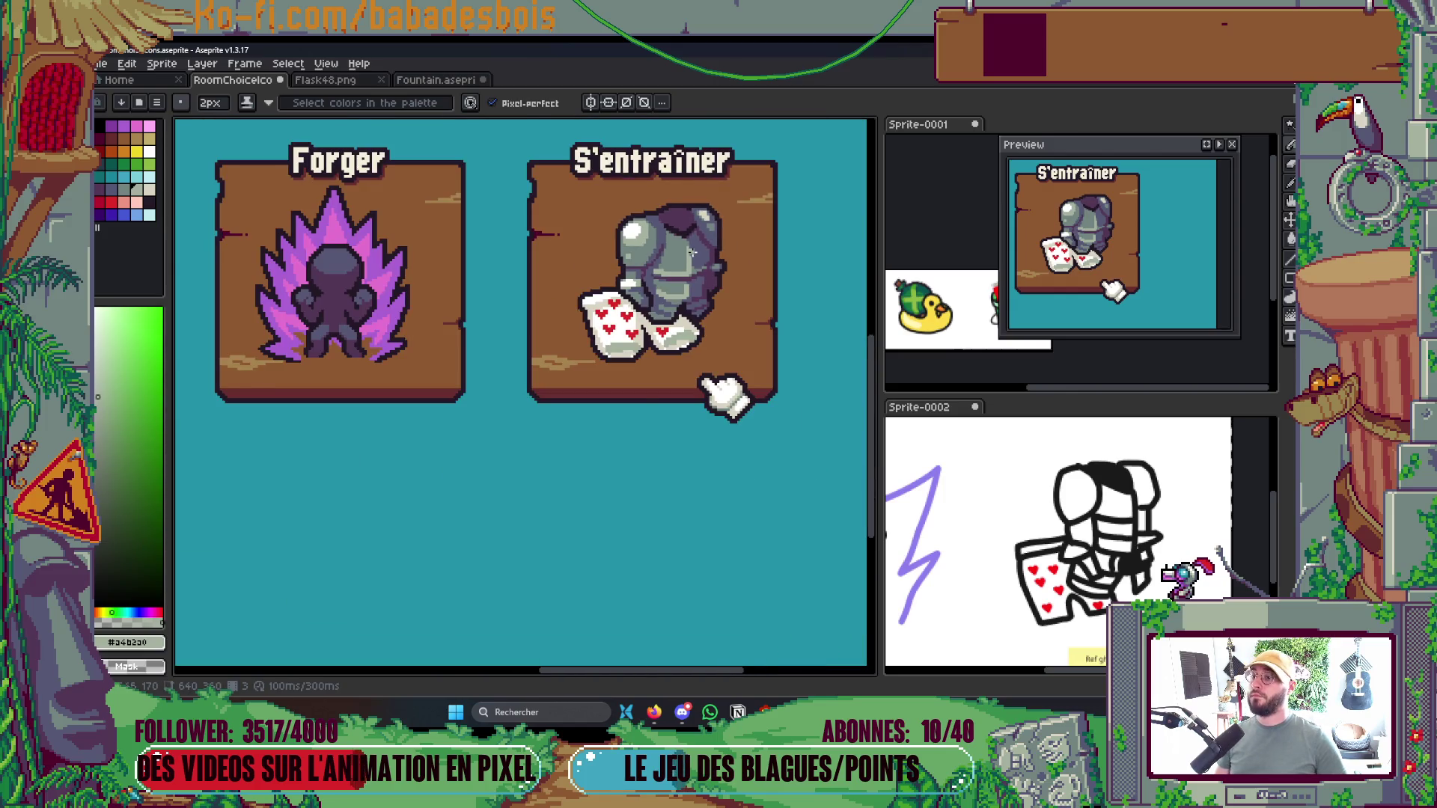
pyautogui.scroll(1, 692, 253)
# Eyedrop the grey-green armour colour and save, switching between fill and move tools
pyautogui.press('g')
pyautogui.scroll(-4, 692, 253)
pyautogui.scroll(2, 692, 253)
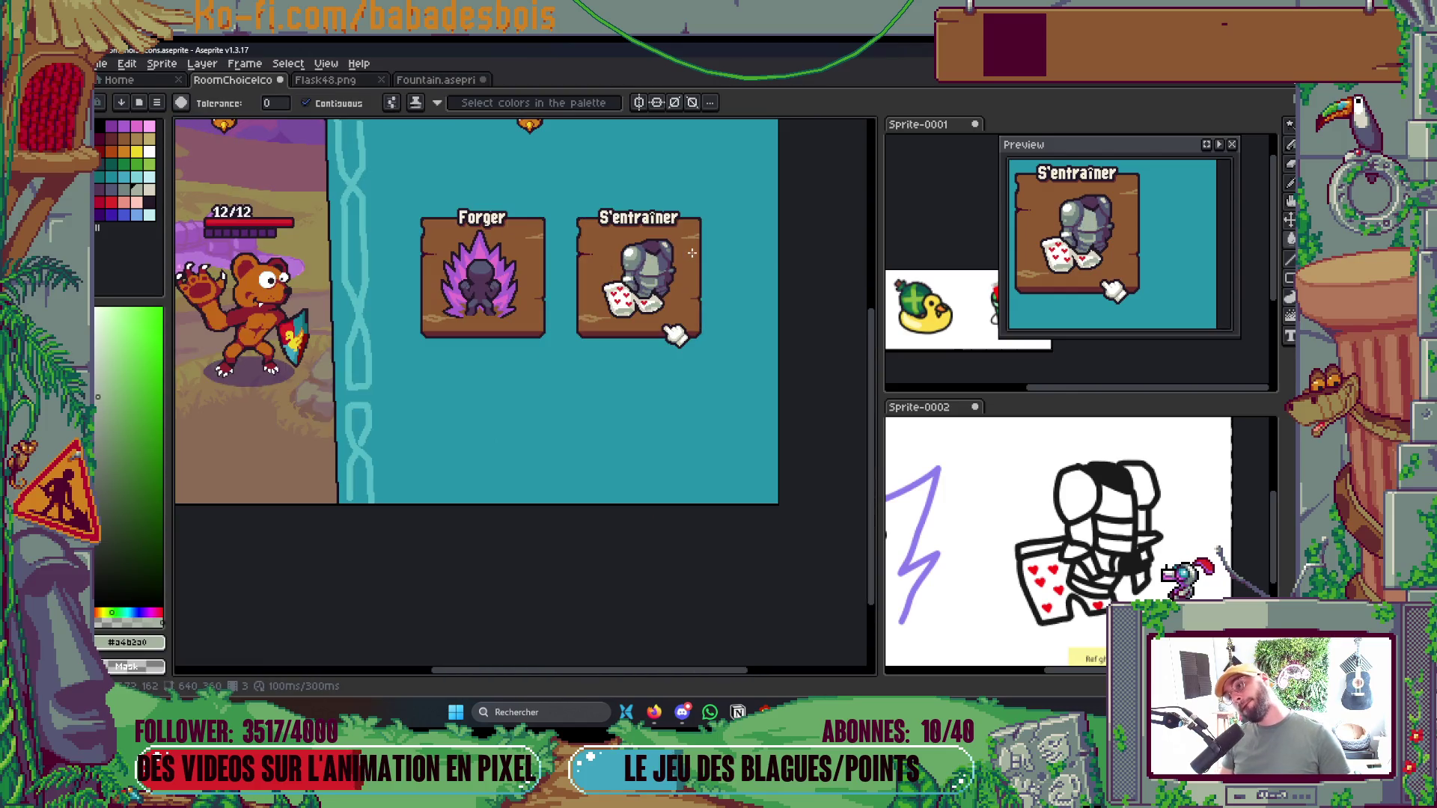
pyautogui.scroll(5, 679, 258)
pyautogui.press('i')
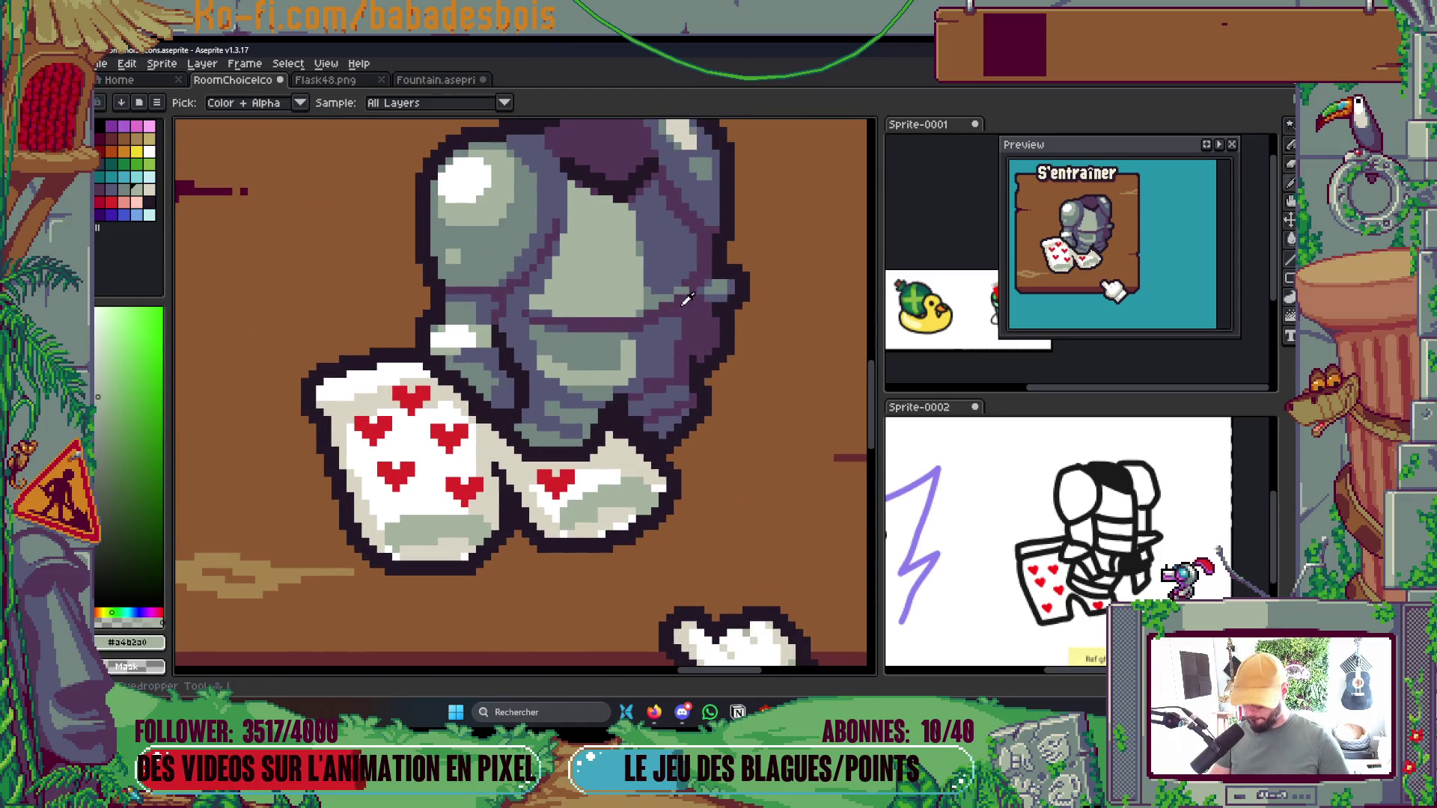
pyautogui.click(656, 285)
pyautogui.press('v')
pyautogui.scroll(-5, 703, 251)
pyautogui.scroll(2, 704, 252)
pyautogui.press('g')
pyautogui.hotkey('ctrl', 's')
pyautogui.scroll(3, 696, 247)
pyautogui.scroll(2, 645, 256)
pyautogui.press('i')
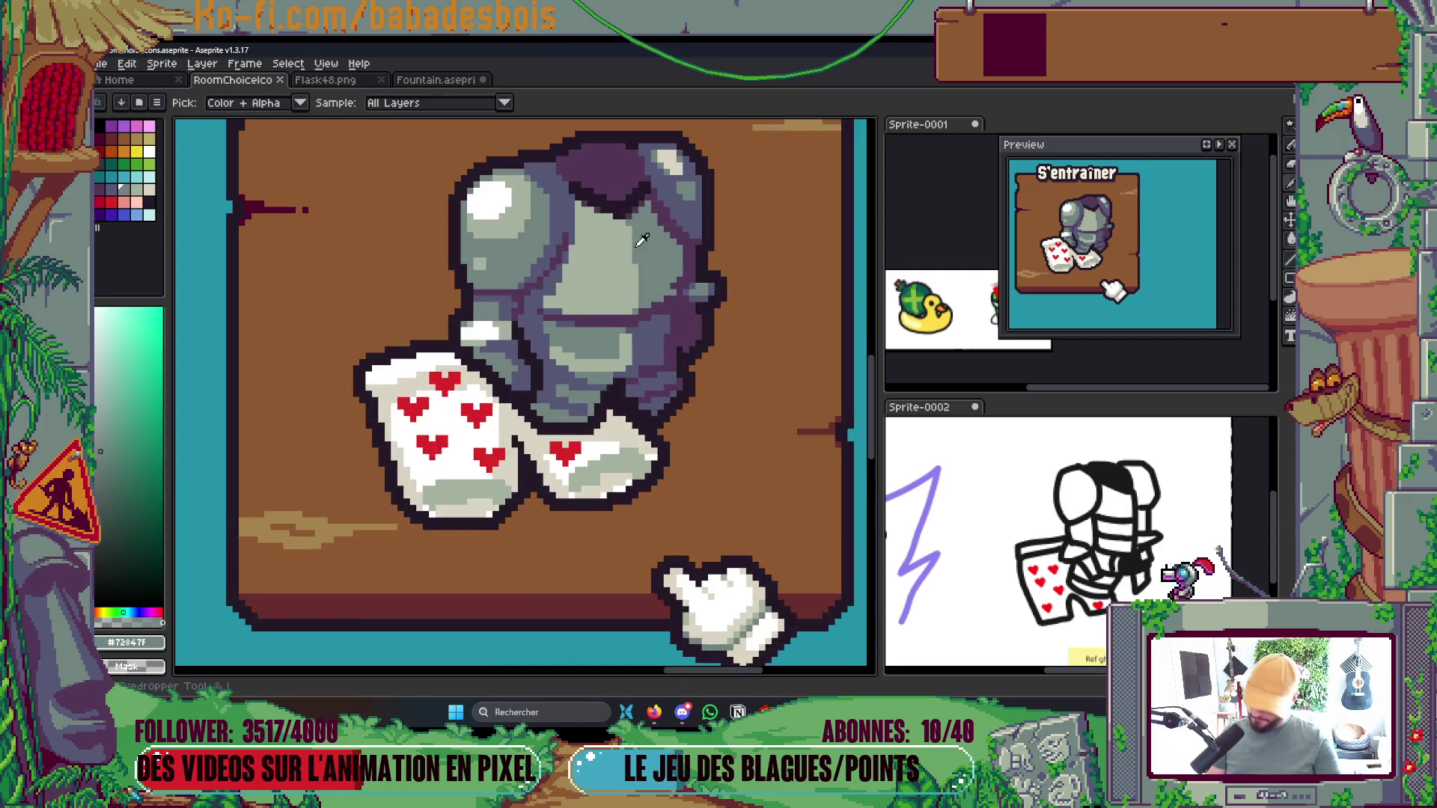
# Pick the dark purple shadow colour with the fill tool active and save again
pyautogui.click(607, 189)
pyautogui.press('g')
pyautogui.scroll(-1, 635, 217)
pyautogui.scroll(2, 634, 217)
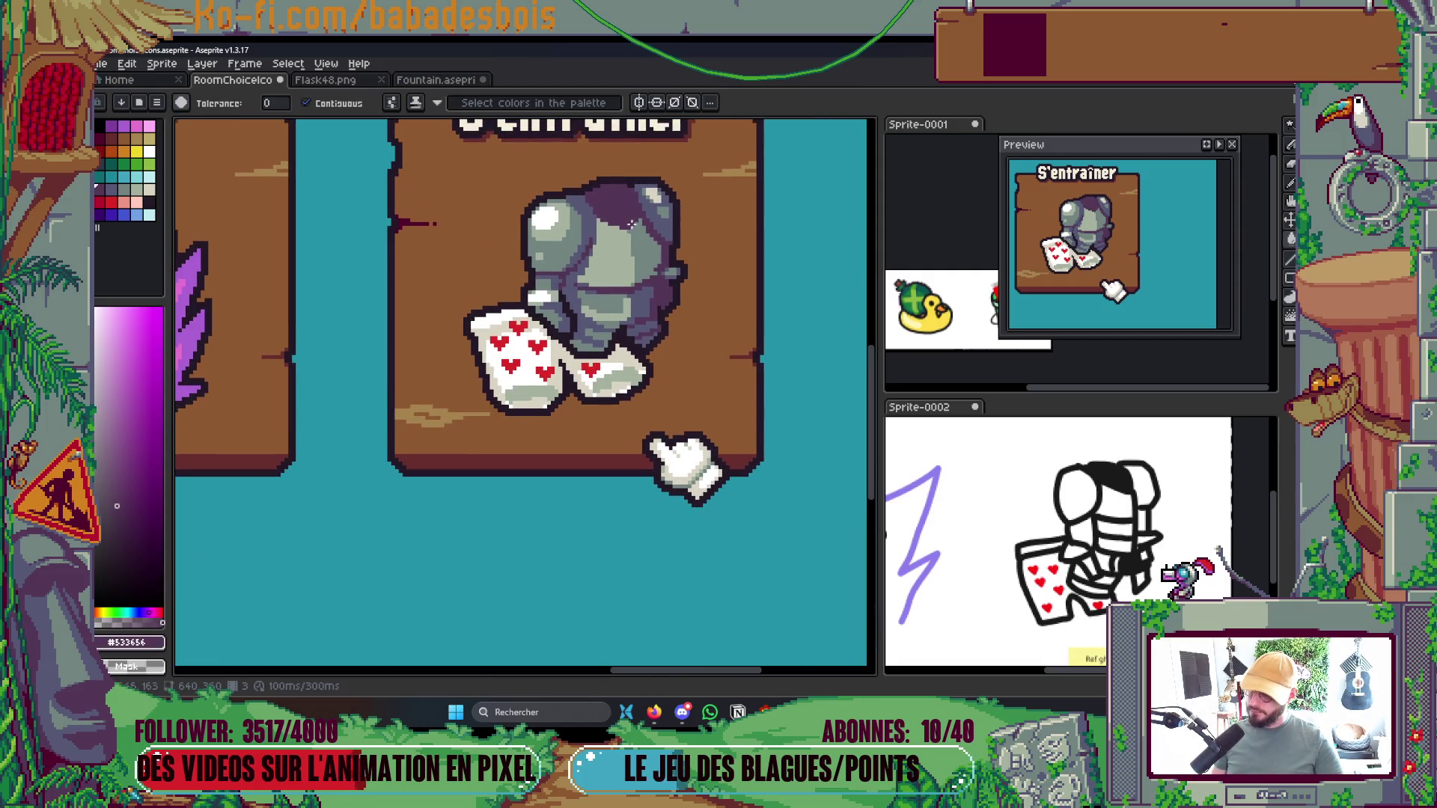
pyautogui.press('g')
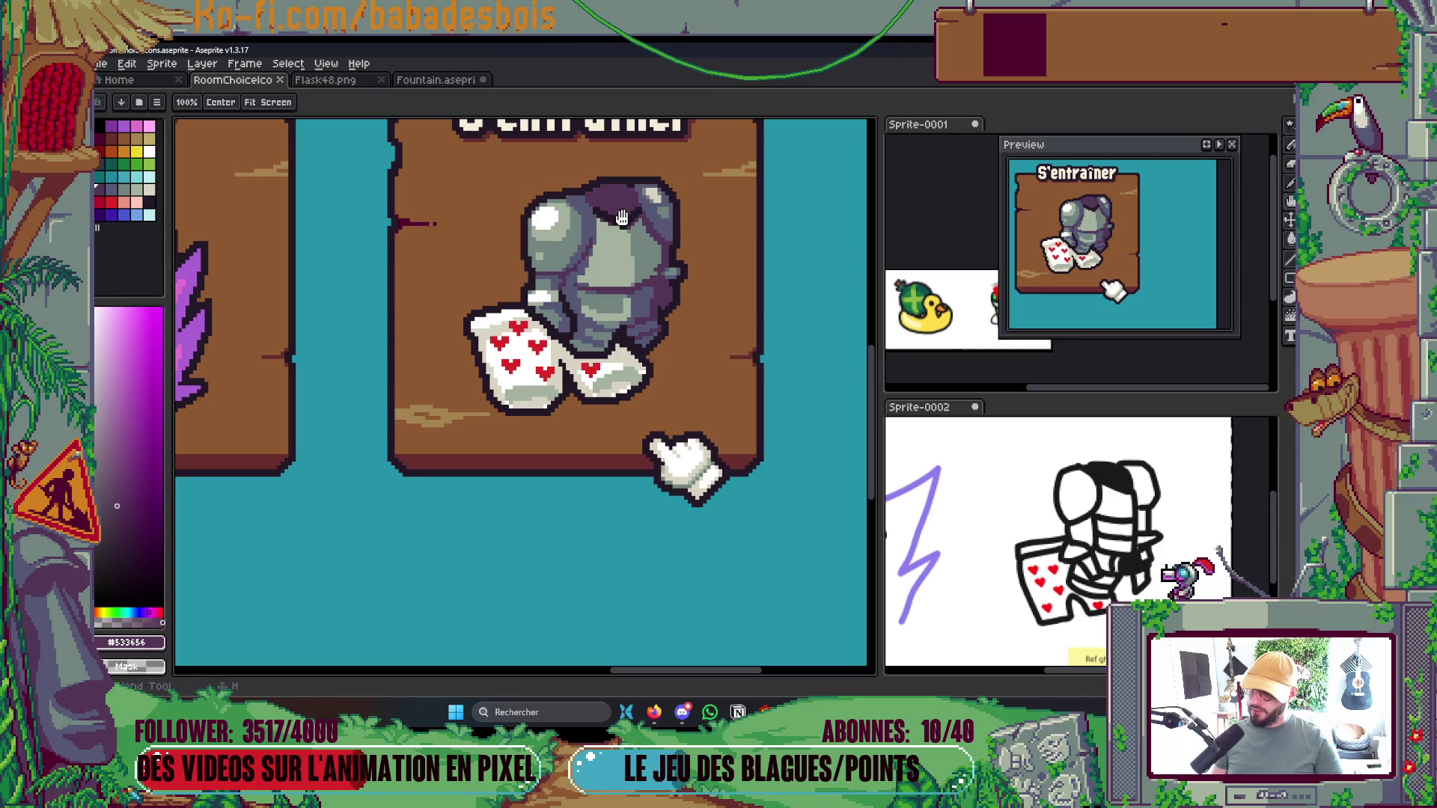
pyautogui.scroll(-3, 625, 218)
pyautogui.hotkey('ctrl', 's')
pyautogui.scroll(4, 662, 250)
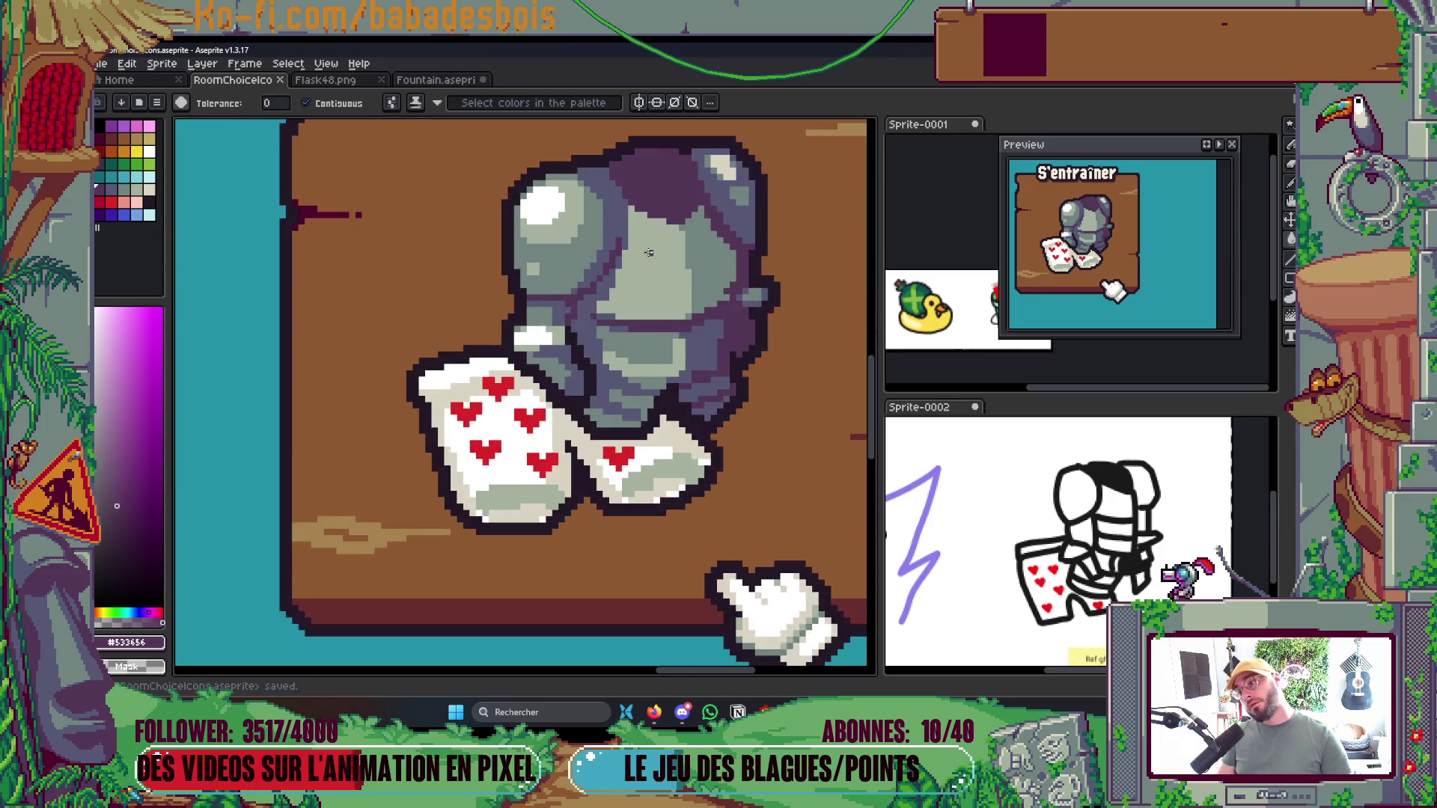
pyautogui.scroll(2, 663, 251)
# Eyedrop grey-green, then dark purple from the armour, returning to the Pencil
pyautogui.press('i')
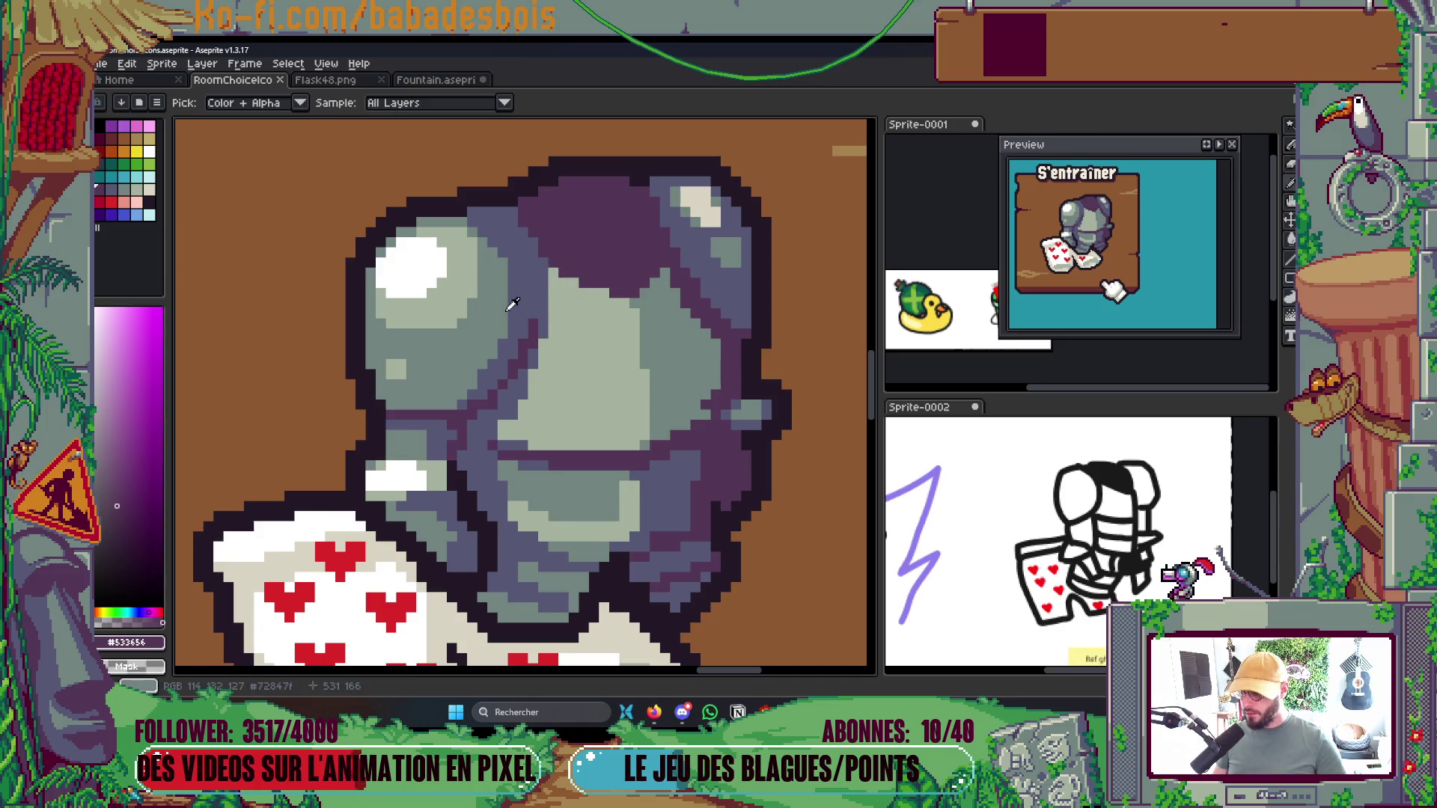
pyautogui.click(509, 309)
pyautogui.press('b')
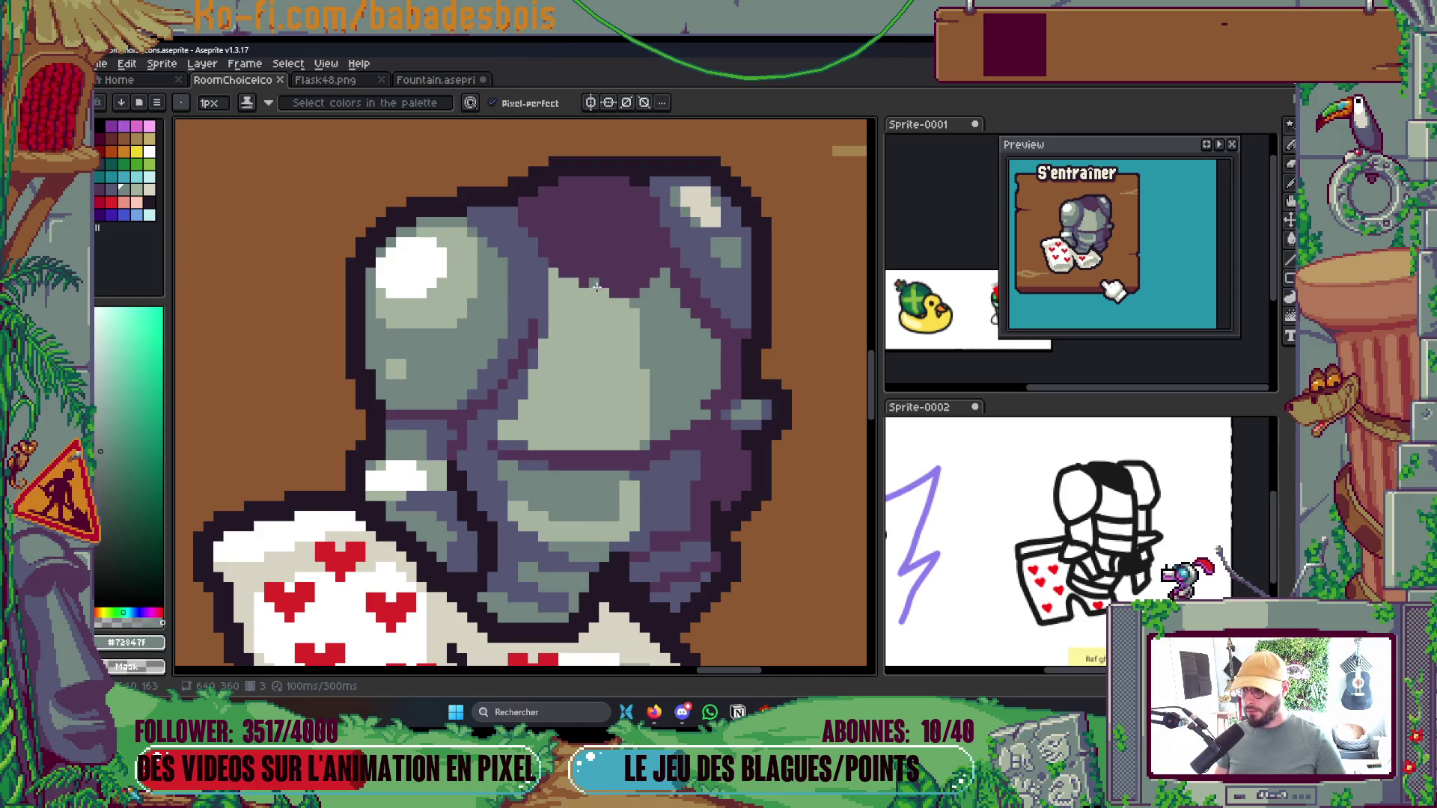
pyautogui.scroll(-2, 572, 279)
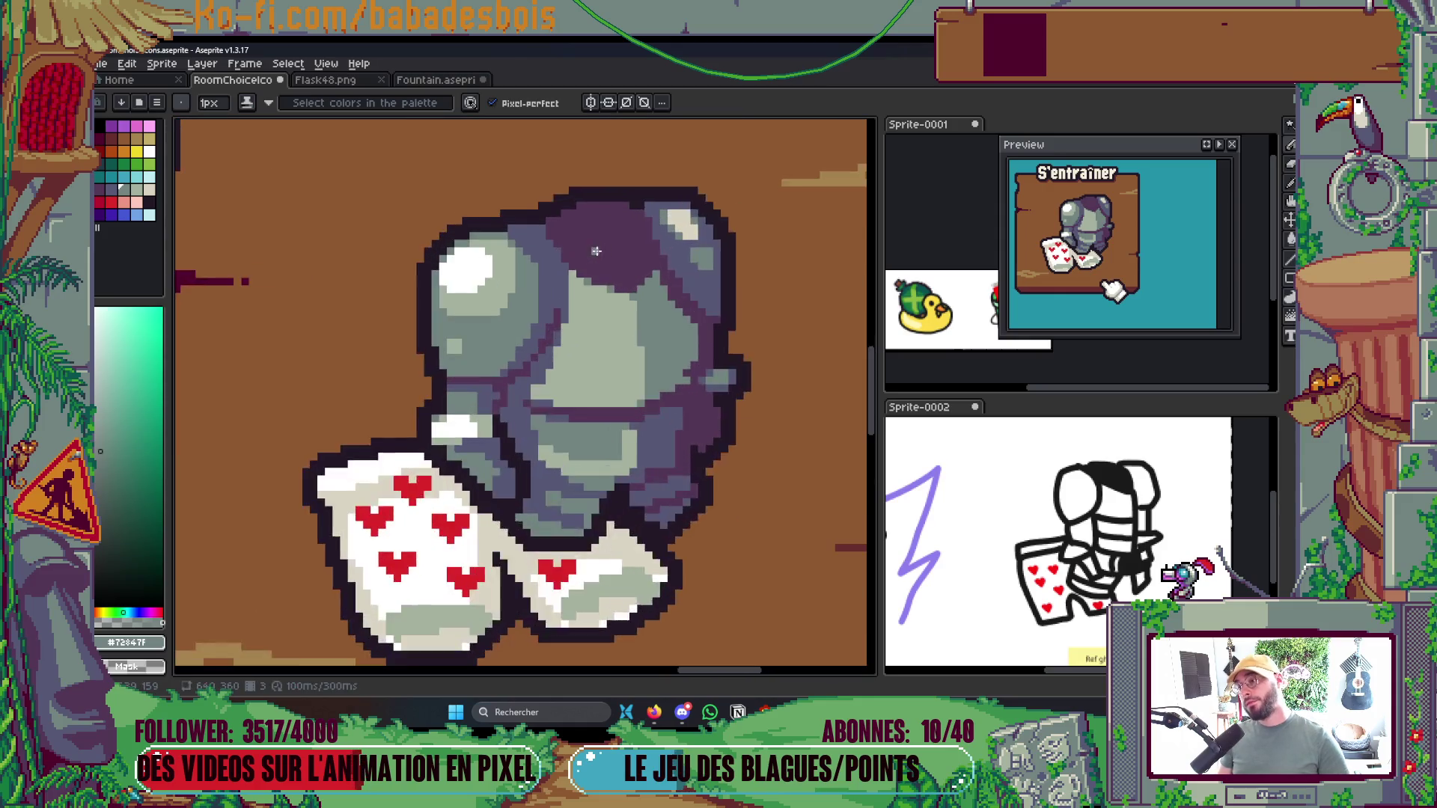
pyautogui.scroll(3, 561, 279)
pyautogui.press('i')
pyautogui.click(563, 258)
pyautogui.press('b')
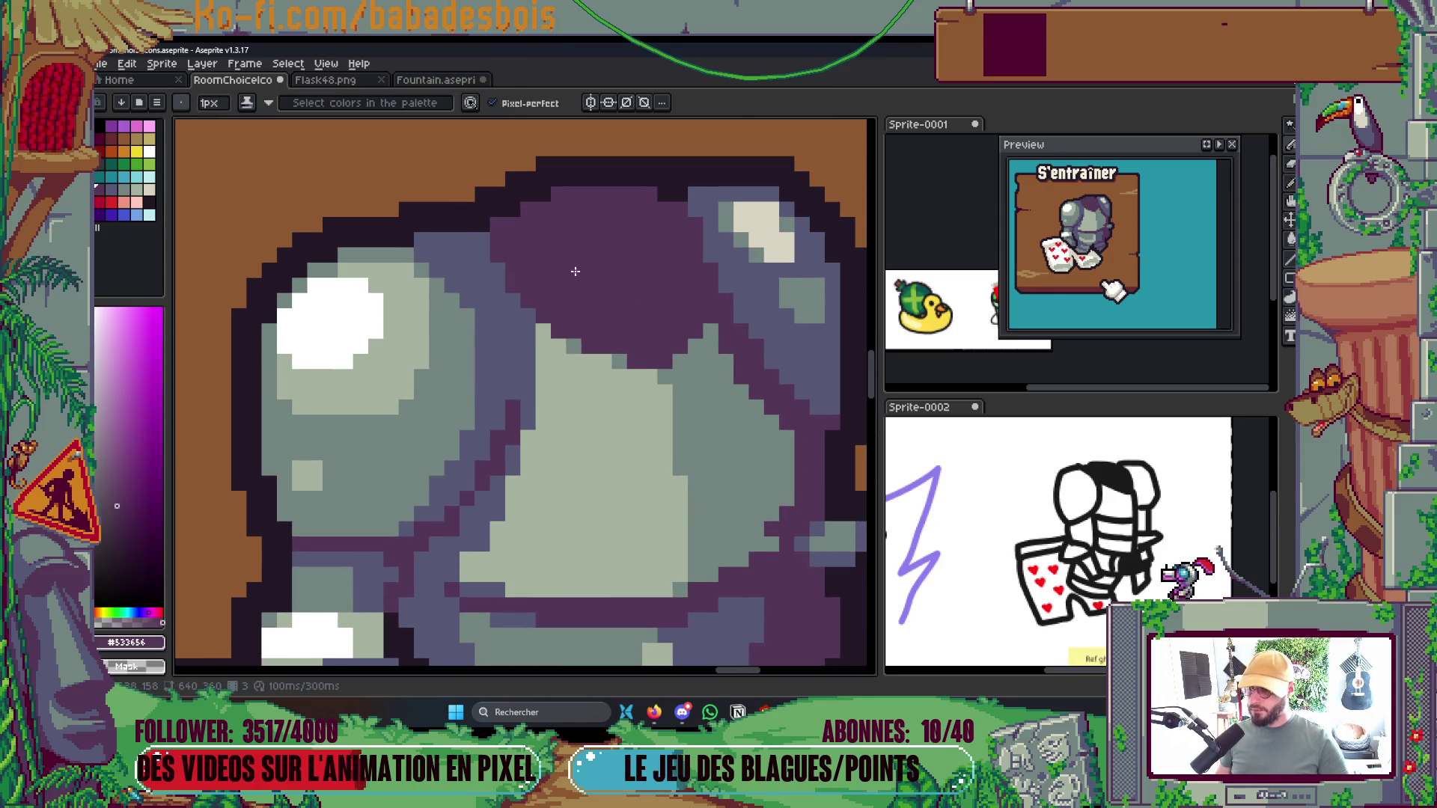
pyautogui.scroll(-4, 576, 266)
pyautogui.scroll(8, 629, 262)
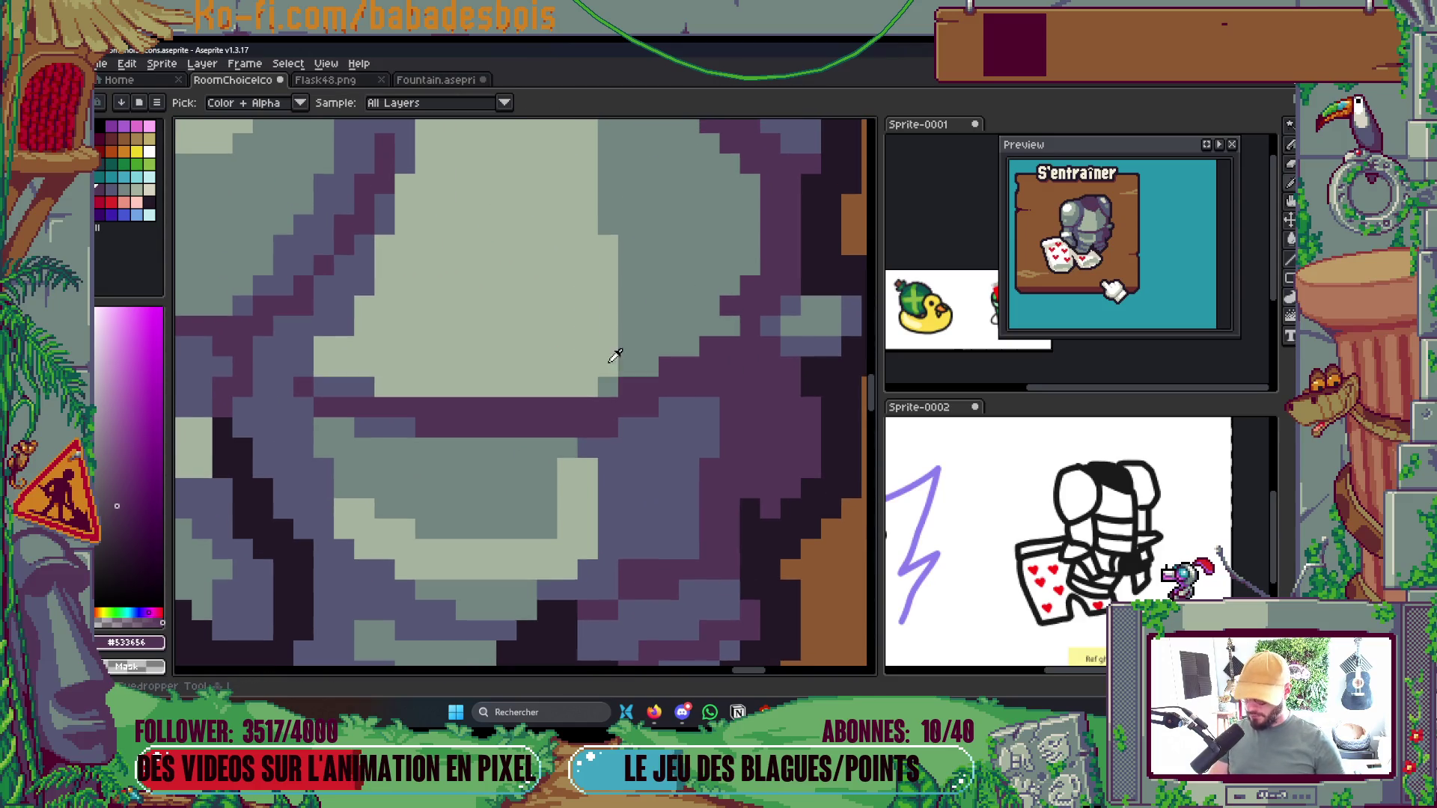
# Repaint the purple line under the visor in blue-grey slate
pyautogui.keyDown('alt'); pyautogui.click(397, 422); pyautogui.keyUp('alt')
pyautogui.moveTo(592, 404)
pyautogui.mouseDown()
pyautogui.moveTo(581, 420)
pyautogui.moveTo(322, 408)
pyautogui.mouseUp()
pyautogui.scroll(-1, 382, 393)
pyautogui.scroll(-3, 404, 381)
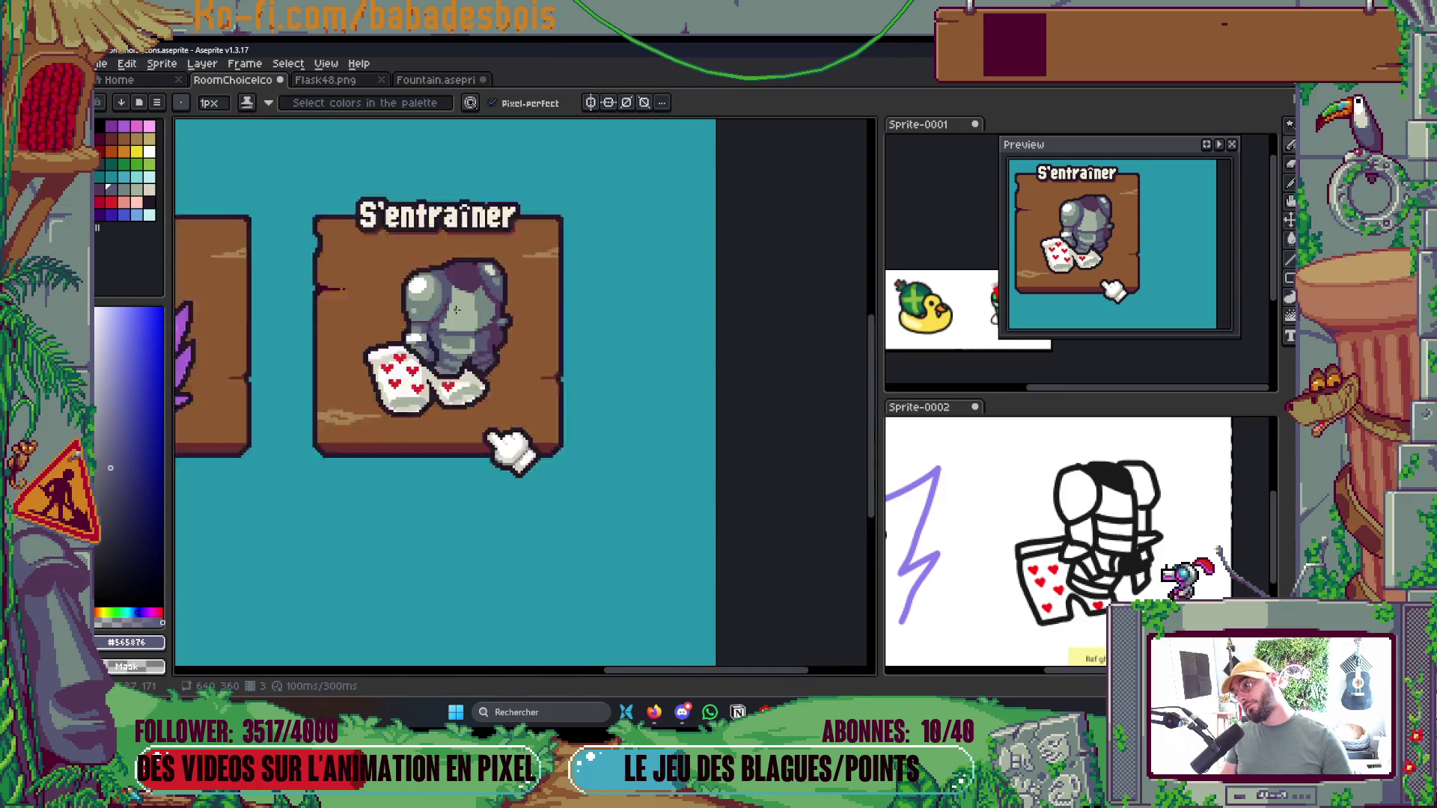
pyautogui.scroll(3, 412, 371)
# Add slate pixels along the helmet's light area and purple edge, restoring one purple strip
pyautogui.click(424, 357)
pyautogui.moveTo(366, 369); pyautogui.dragTo(544, 398)
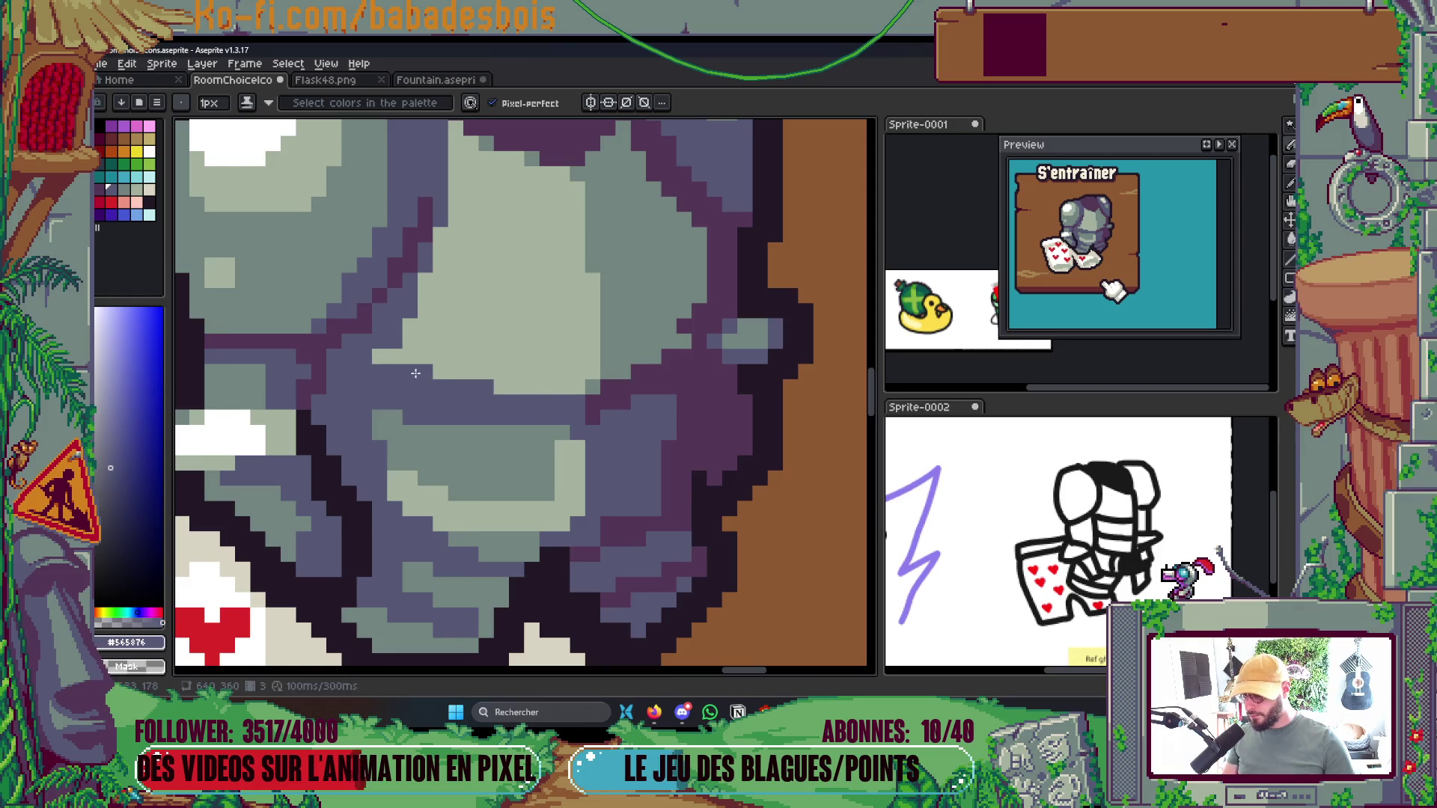
pyautogui.scroll(-3, 447, 347)
pyautogui.scroll(3, 547, 294)
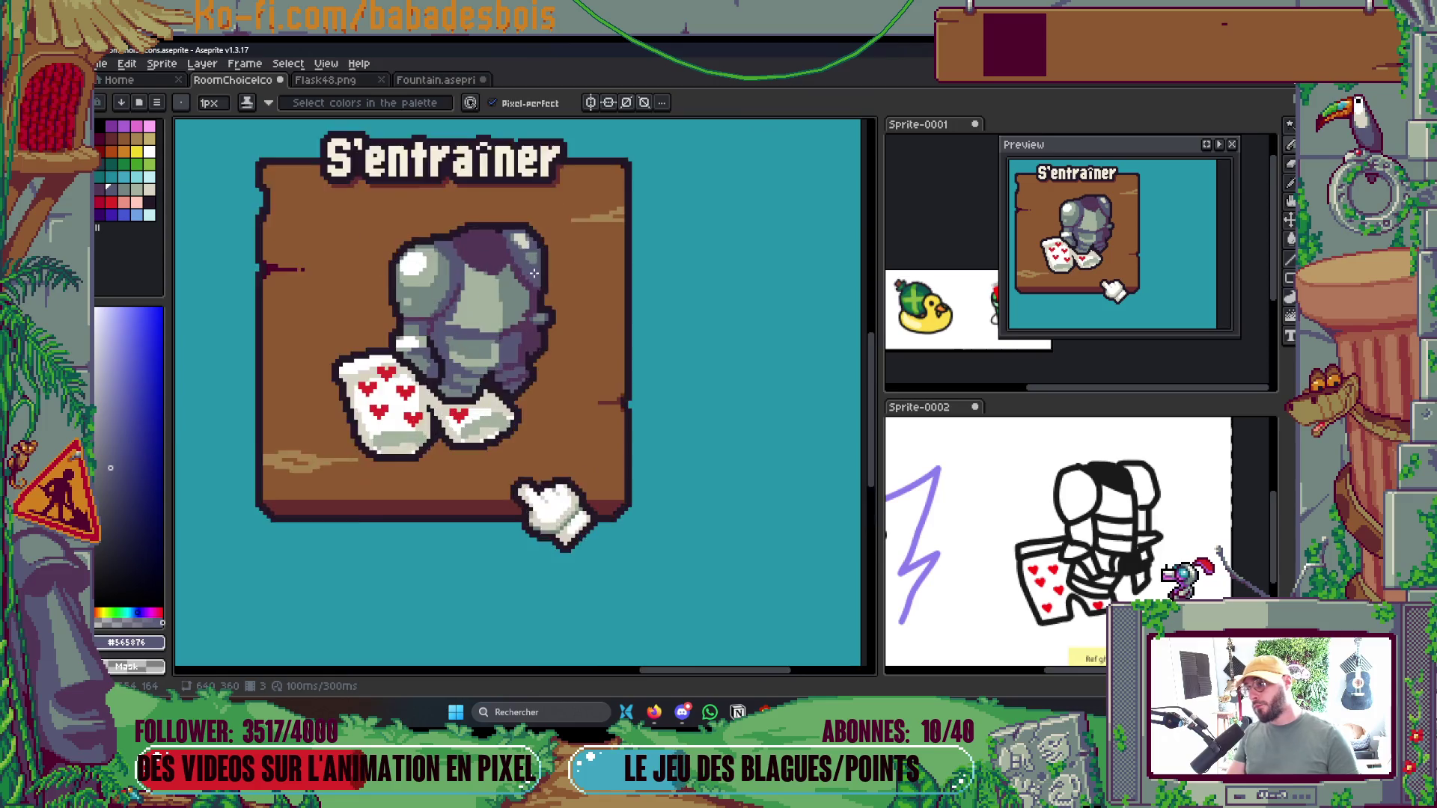
pyautogui.scroll(1, 547, 294)
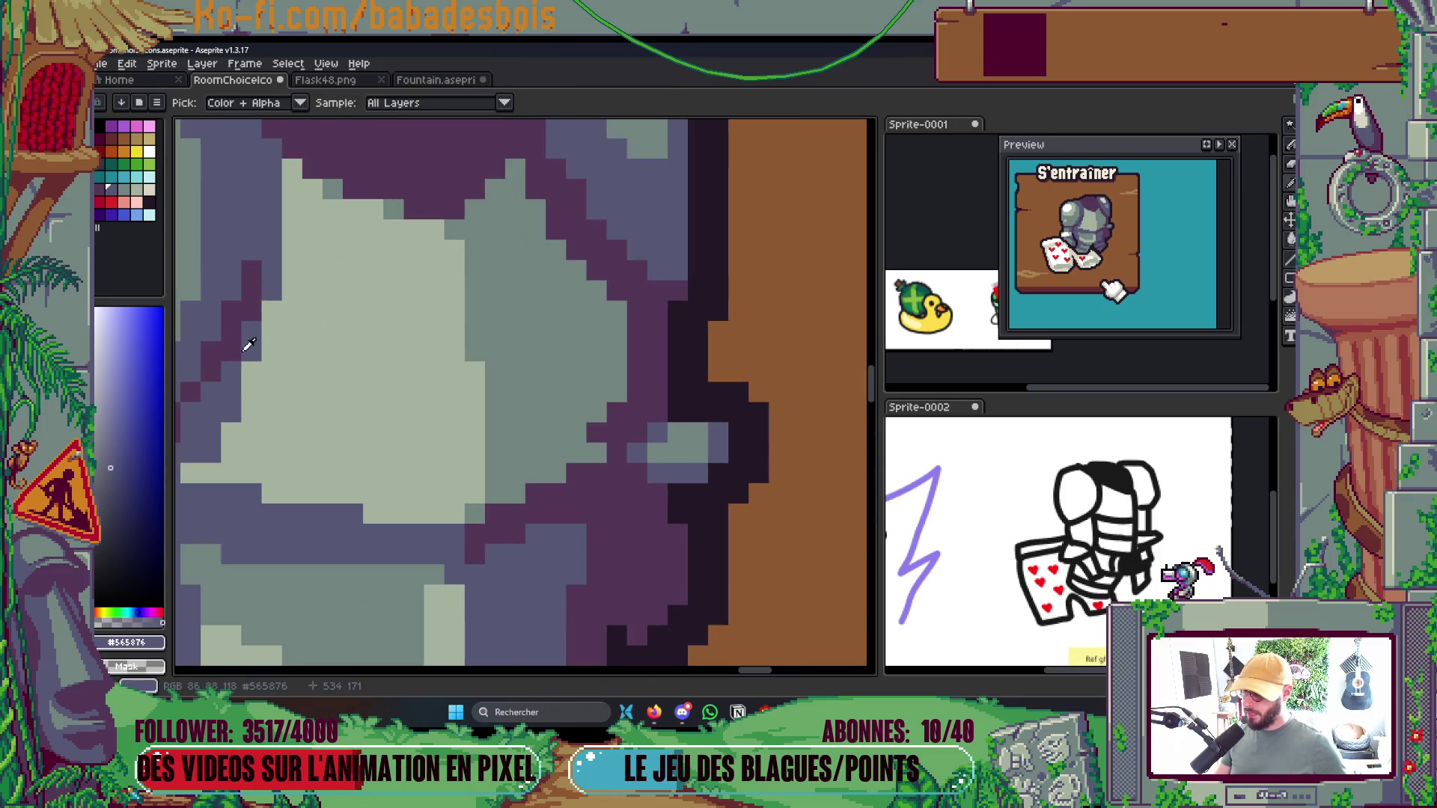
pyautogui.moveTo(537, 206)
pyautogui.mouseDown()
pyautogui.moveTo(568, 253)
pyautogui.moveTo(597, 419)
pyautogui.moveTo(618, 389)
pyautogui.moveTo(609, 452)
pyautogui.mouseUp()
pyautogui.keyDown('alt'); pyautogui.click(626, 436); pyautogui.keyUp('alt')
# Turn two white pixels grey-green and paint a blue-grey stroke above the white highlight
pyautogui.scroll(-5, 572, 456)
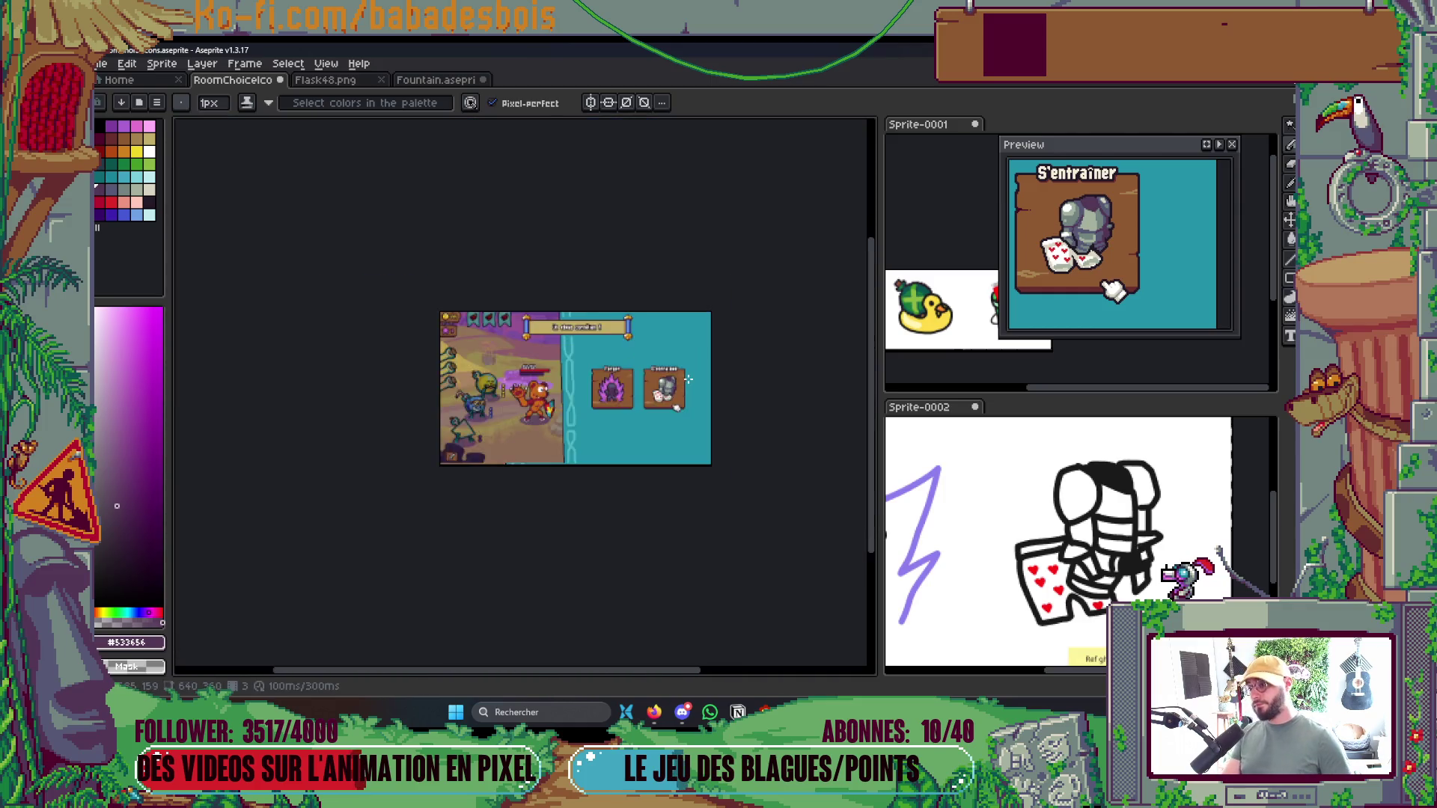
pyautogui.scroll(2, 686, 360)
pyautogui.scroll(5, 687, 360)
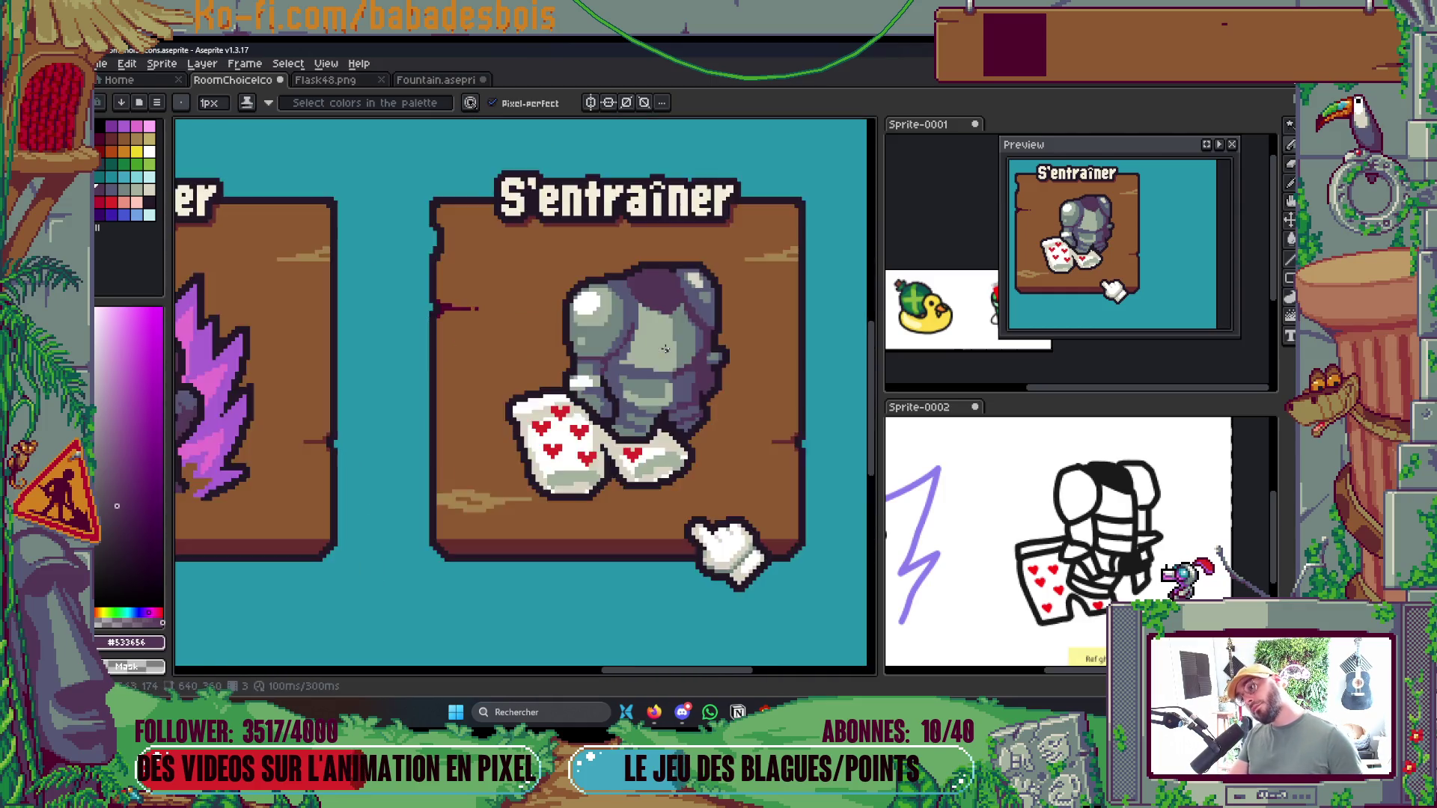
pyautogui.keyDown('alt'); pyautogui.click(683, 352); pyautogui.keyUp('alt')
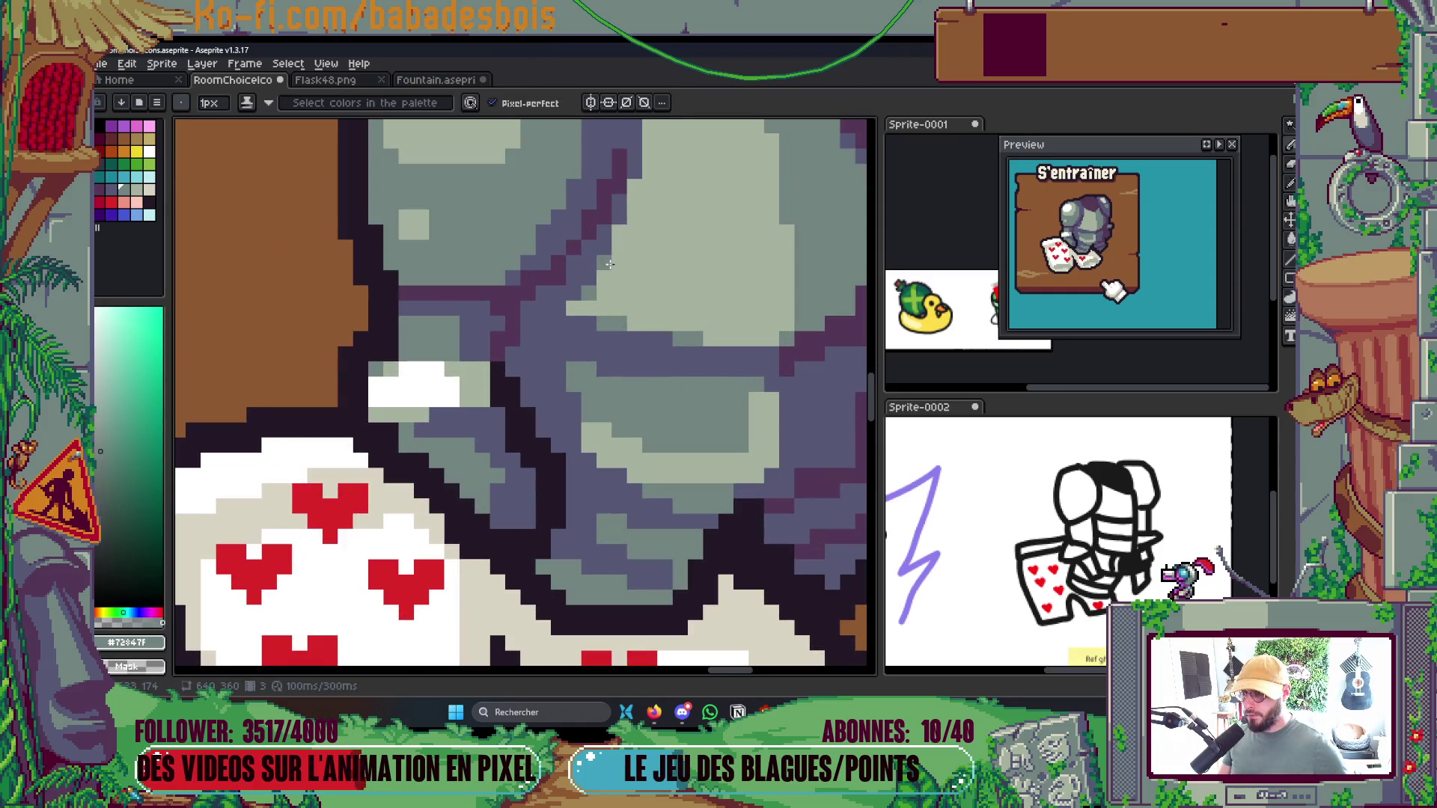
pyautogui.scroll(-5, 610, 264)
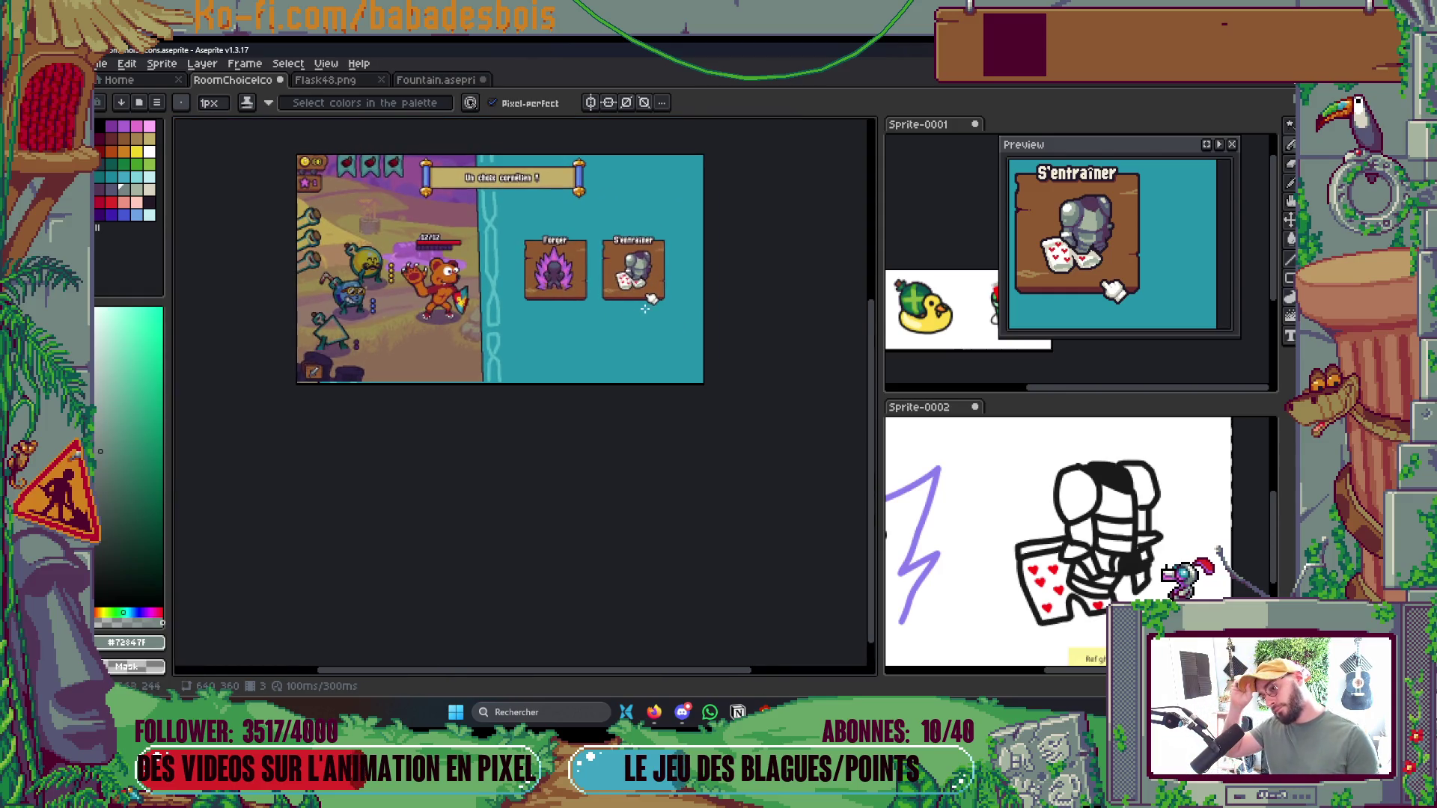
pyautogui.scroll(2, 676, 283)
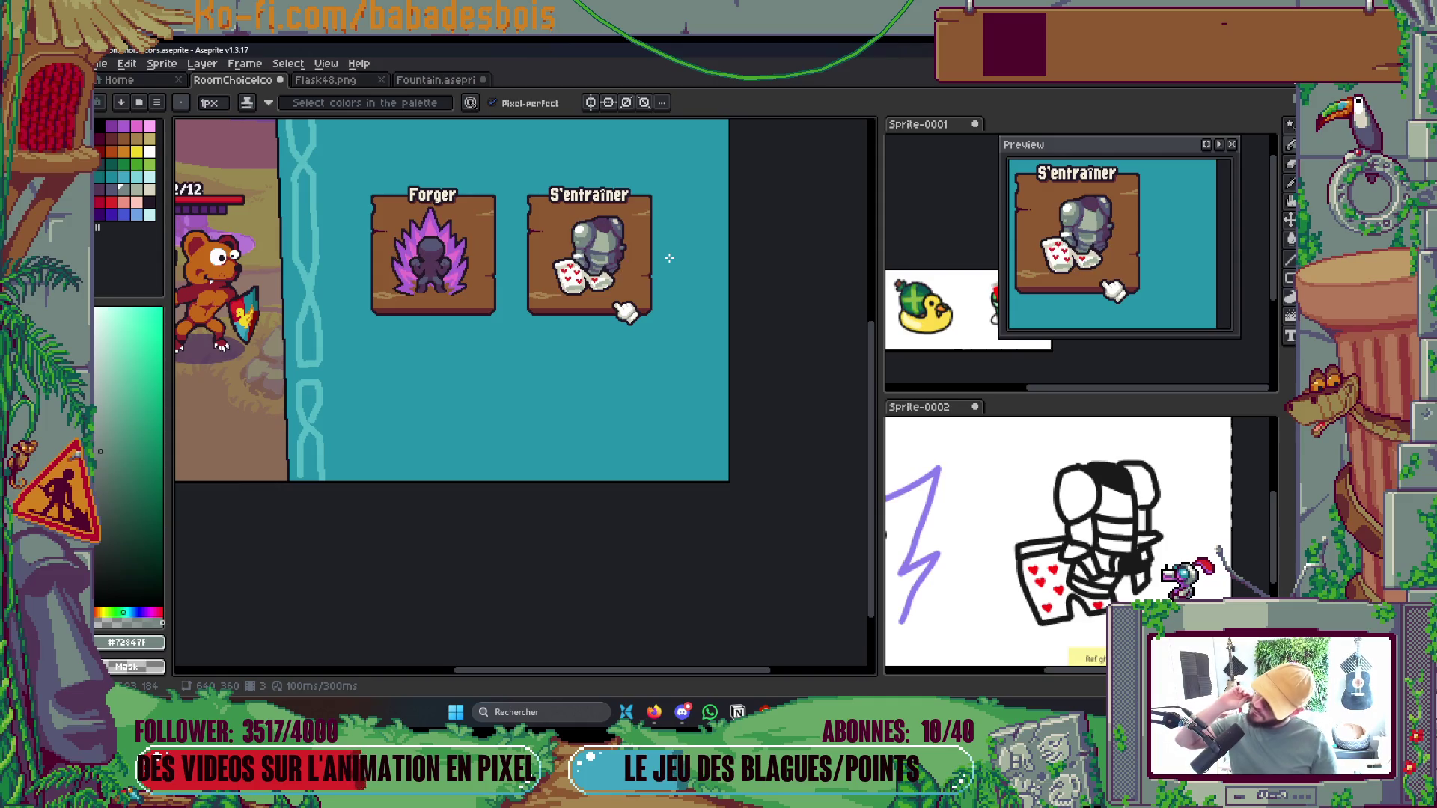
pyautogui.scroll(4, 623, 261)
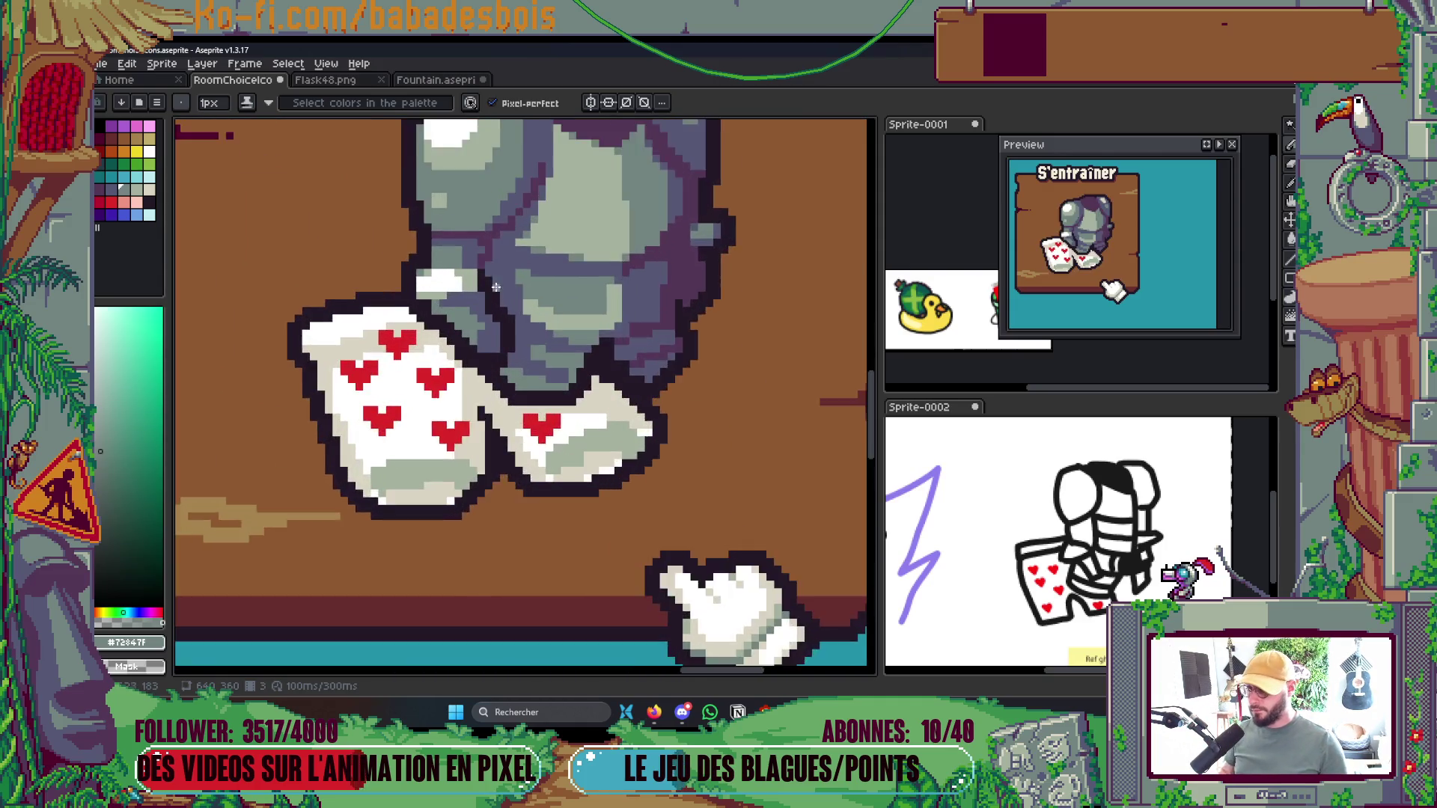
pyautogui.moveTo(421, 317); pyautogui.dragTo(390, 322)
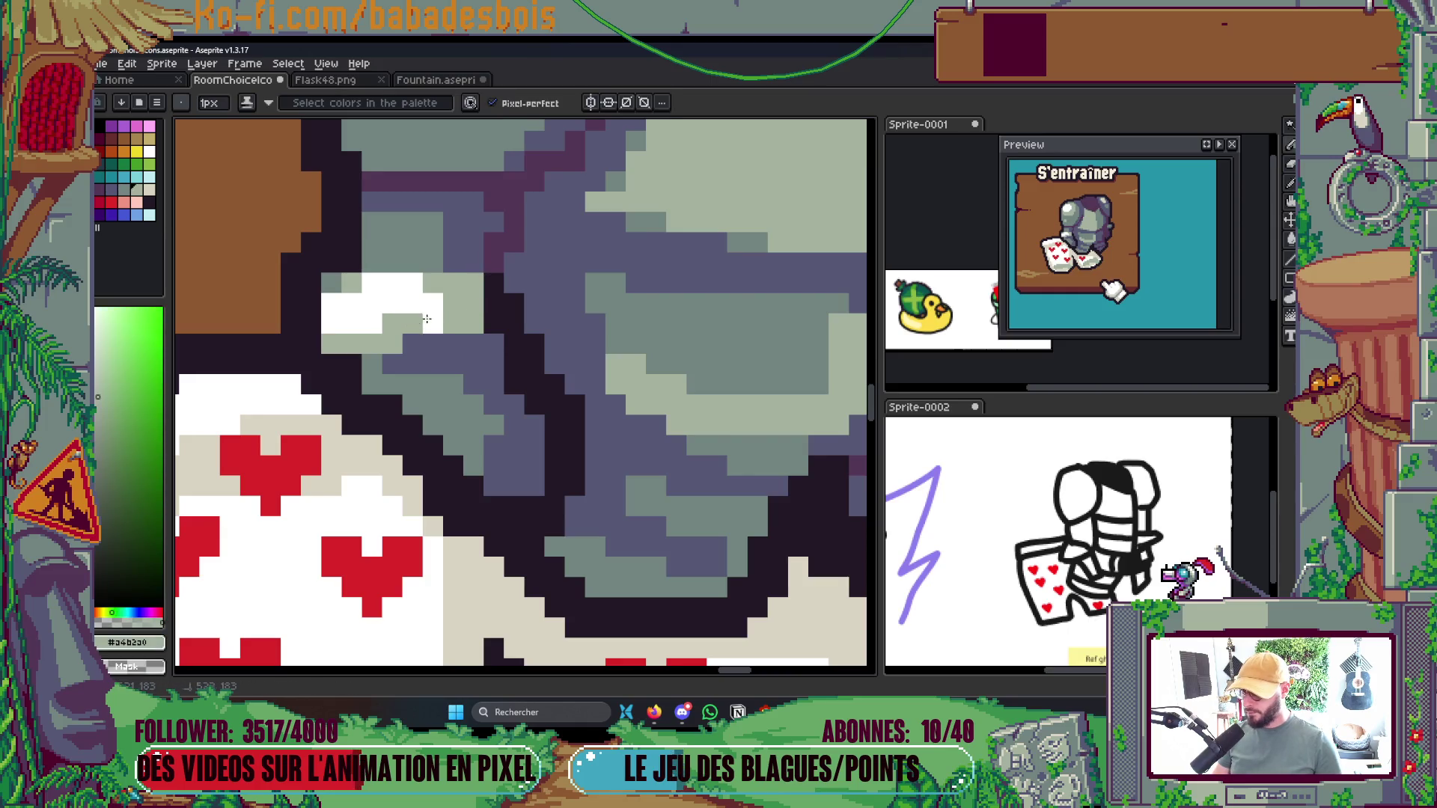
pyautogui.keyDown('alt'); pyautogui.click(452, 250); pyautogui.keyUp('alt')
pyautogui.moveTo(415, 264); pyautogui.dragTo(446, 219)
# Touch up the purple shadow column and extend a dark outline upward along the armour
pyautogui.keyDown('alt'); pyautogui.click(494, 228); pyautogui.keyUp('alt')
pyautogui.click(493, 225)
pyautogui.click(497, 244)
pyautogui.click(508, 264)
pyautogui.scroll(-4, 507, 264)
pyautogui.scroll(4, 524, 266)
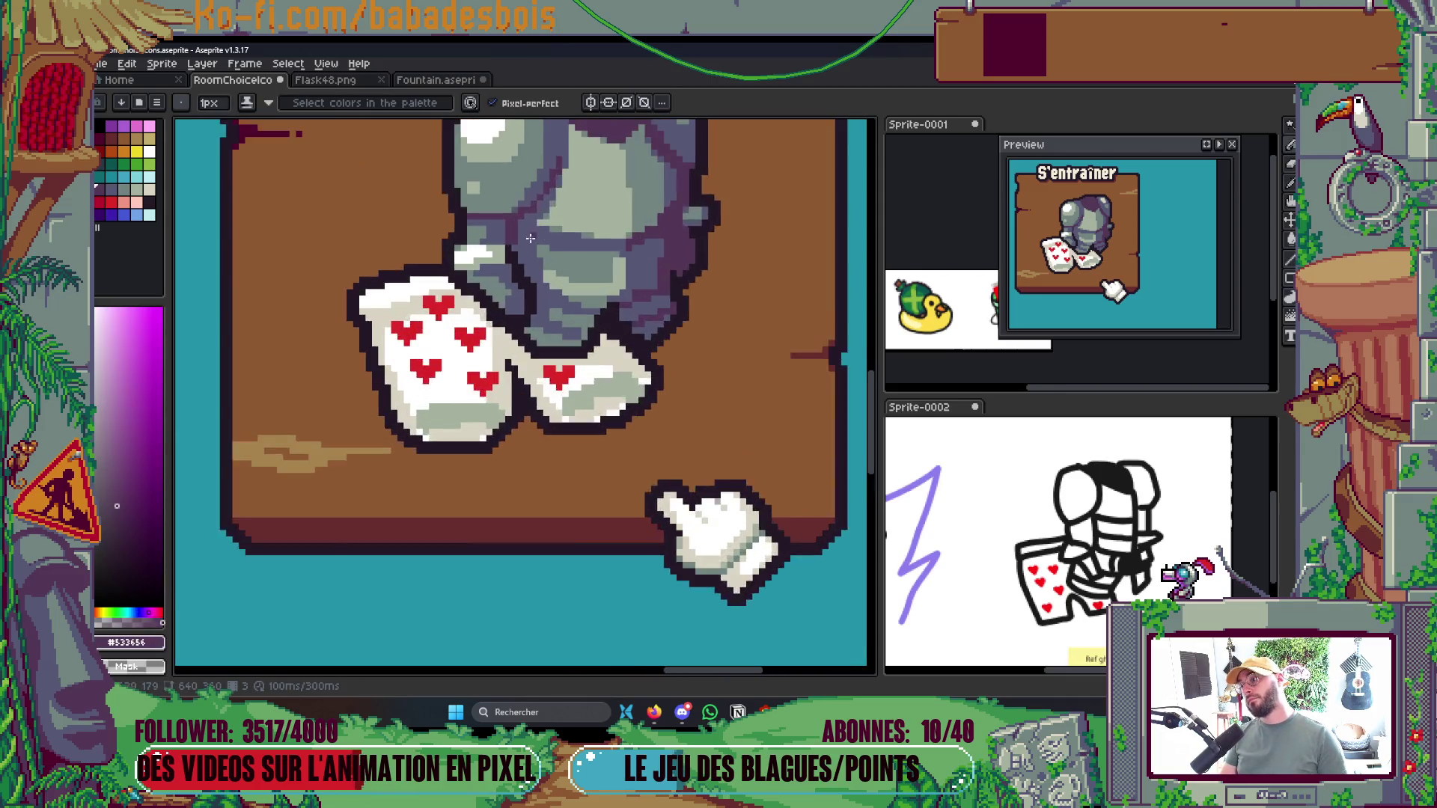
pyautogui.keyDown('alt'); pyautogui.click(532, 268); pyautogui.keyUp('alt')
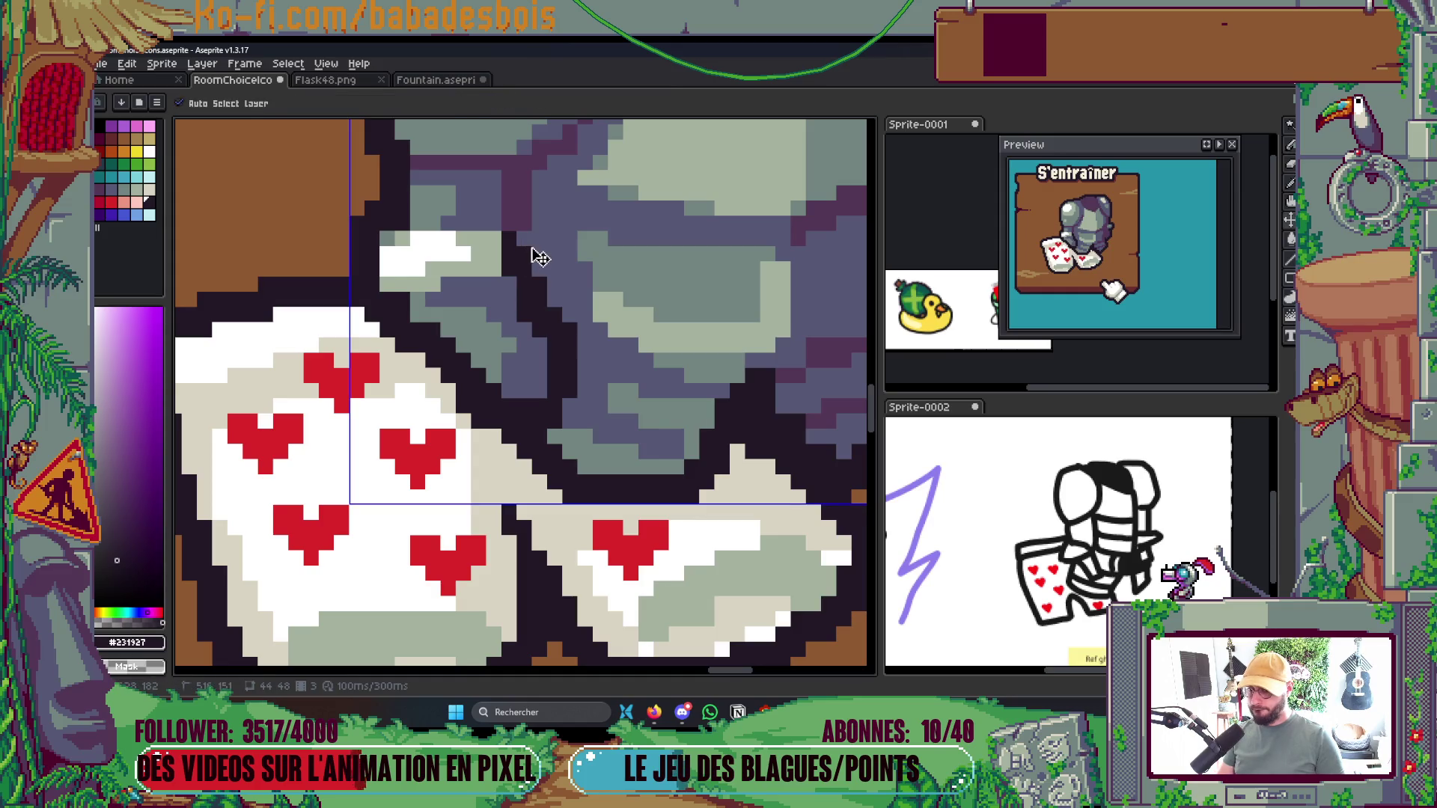
pyautogui.click(545, 238)
pyautogui.moveTo(545, 238)
pyautogui.mouseDown()
pyautogui.moveTo(533, 187)
pyautogui.moveTo(563, 170)
pyautogui.moveTo(540, 163)
pyautogui.mouseUp()
# Eyedrop the slate-grey #565876 and switch over to YouTube Music in the browser
pyautogui.scroll(-4, 662, 142)
pyautogui.scroll(-3, 663, 142)
pyautogui.scroll(1, 638, 235)
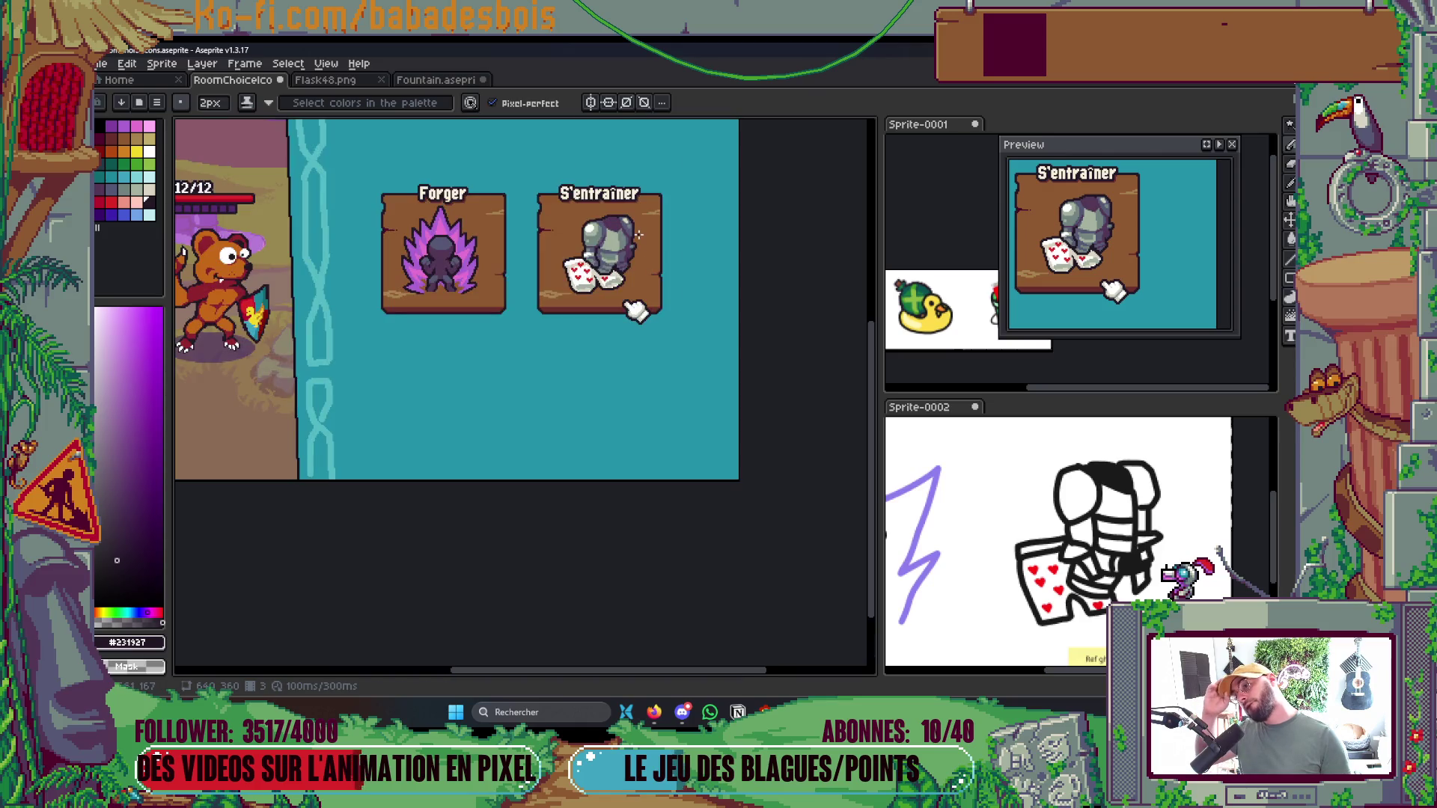
pyautogui.scroll(5, 621, 232)
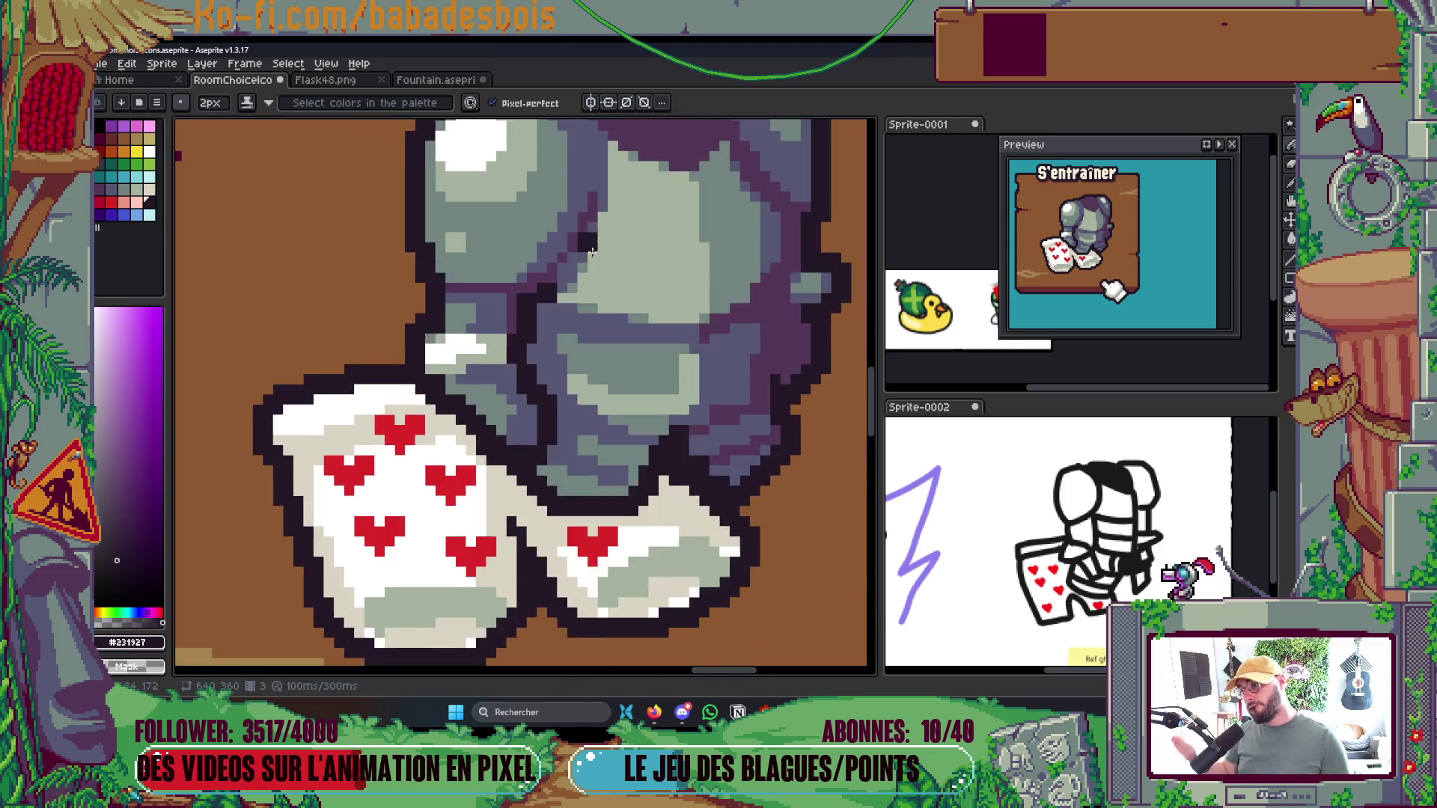
pyautogui.keyDown('alt'); pyautogui.click(556, 322); pyautogui.keyUp('alt')
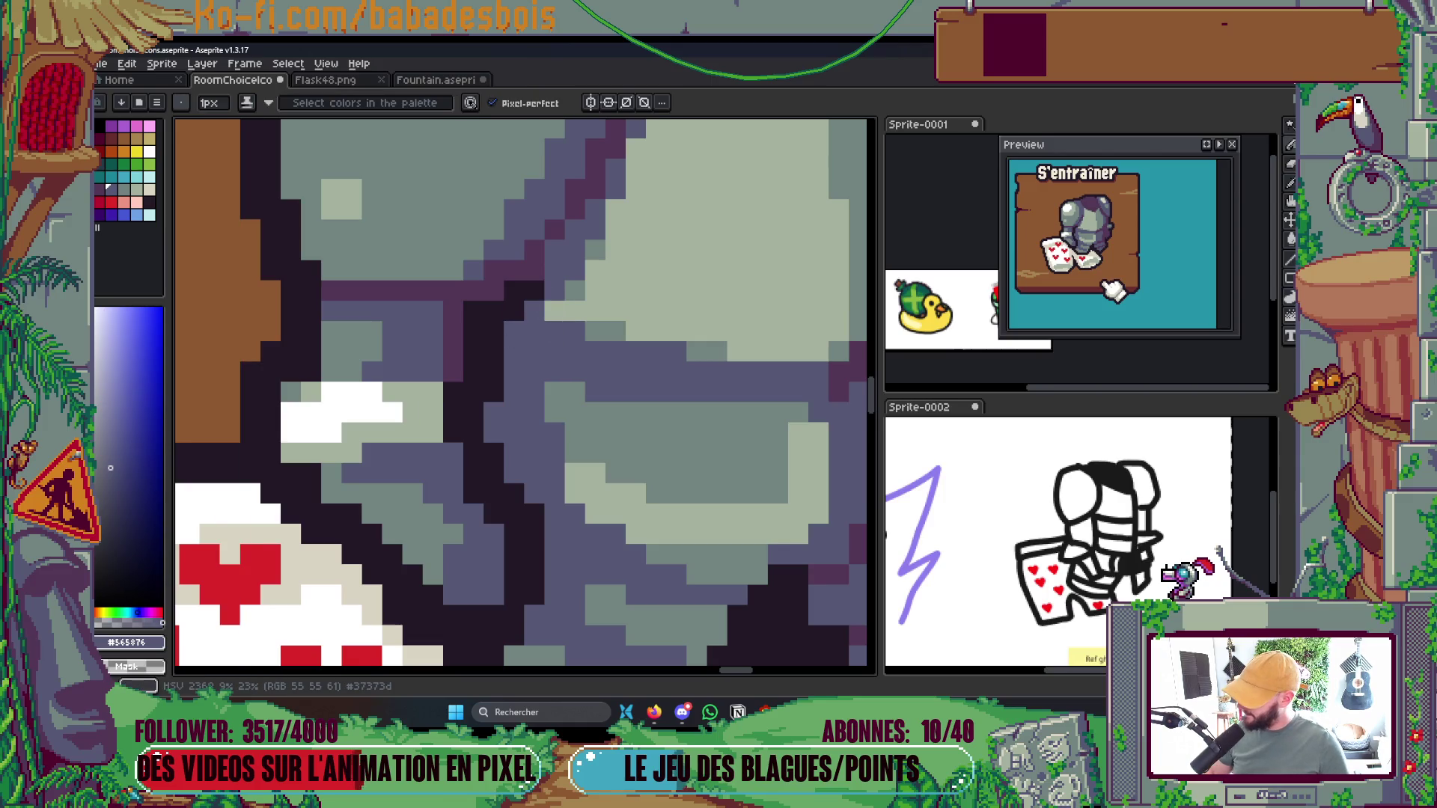
pyautogui.hotkey('alt', 'Tab')
pyautogui.scroll(-5, 782, 339)
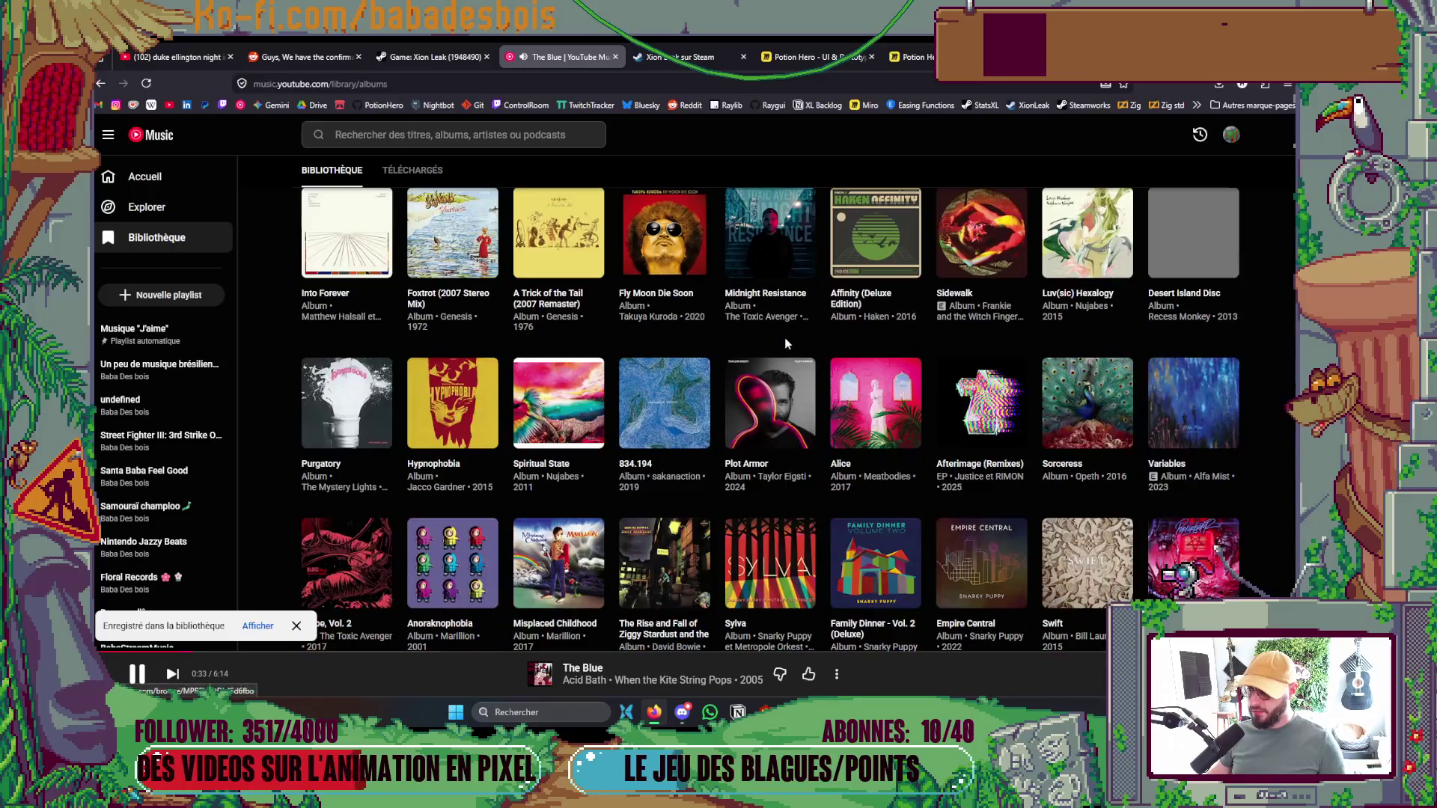
# Navigate back to the library, play the Cory and the Wongnotes album, then return to Aseprite
pyautogui.scroll(-15, 782, 339)
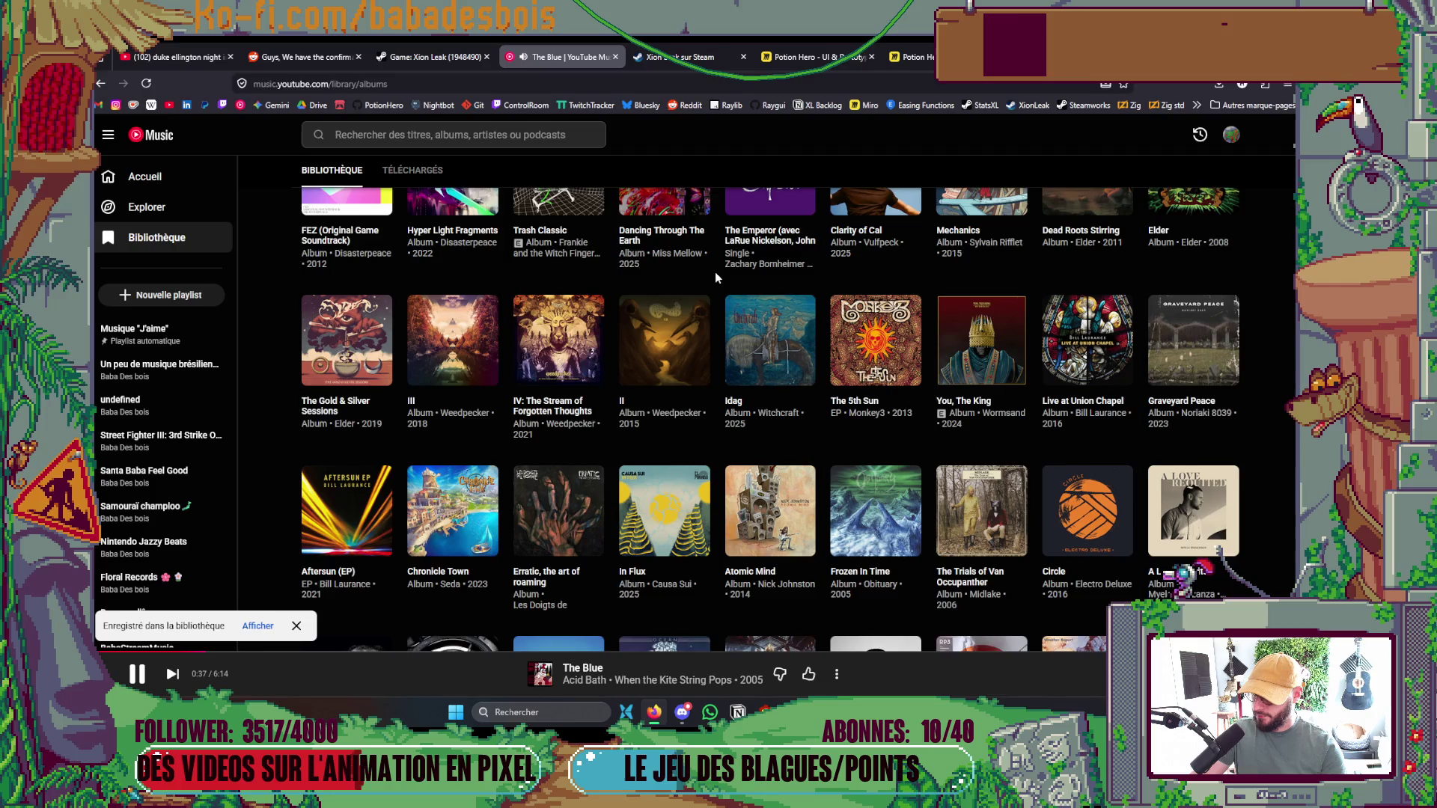
pyautogui.scroll(-2, 716, 272)
pyautogui.scroll(-8, 703, 282)
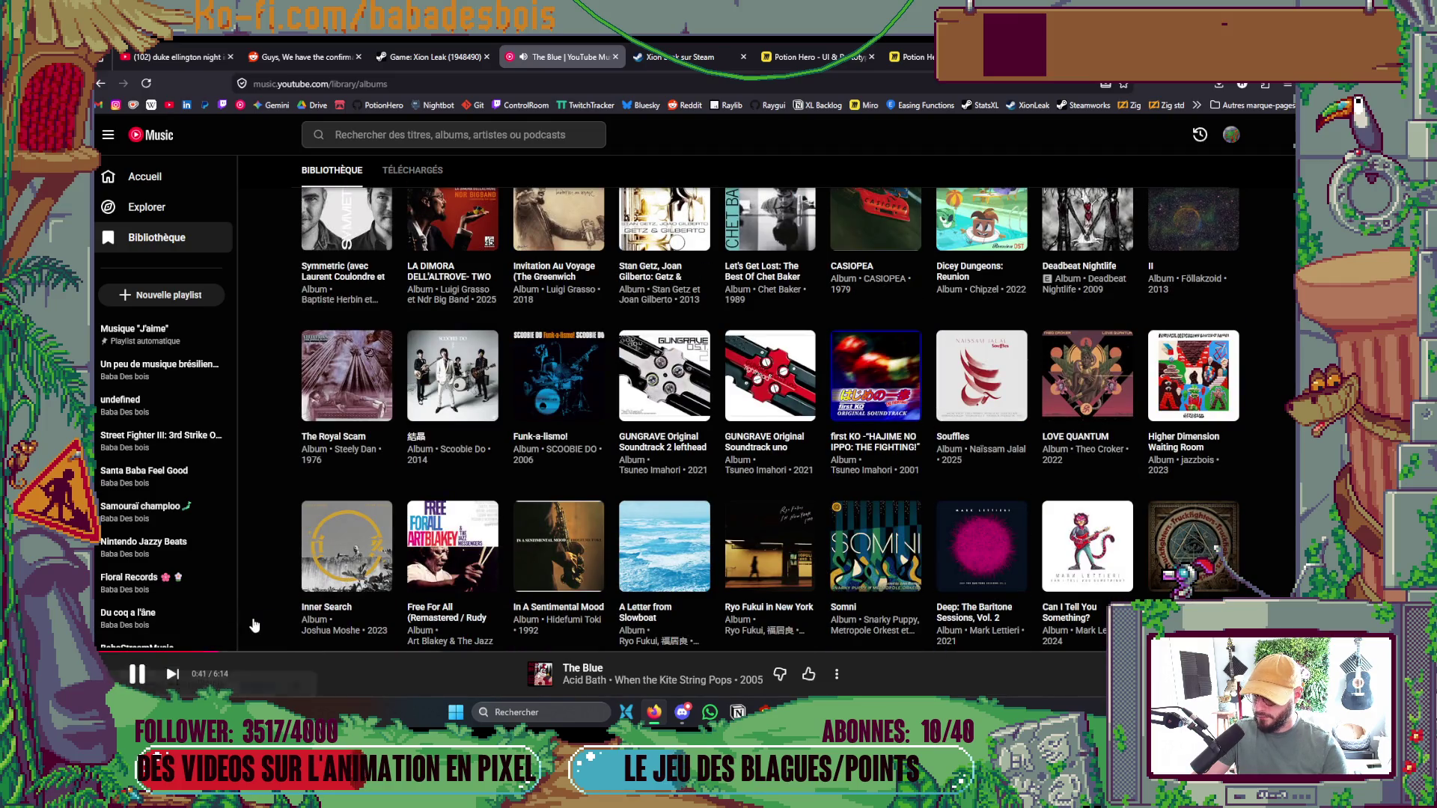
pyautogui.scroll(-10, 647, 507)
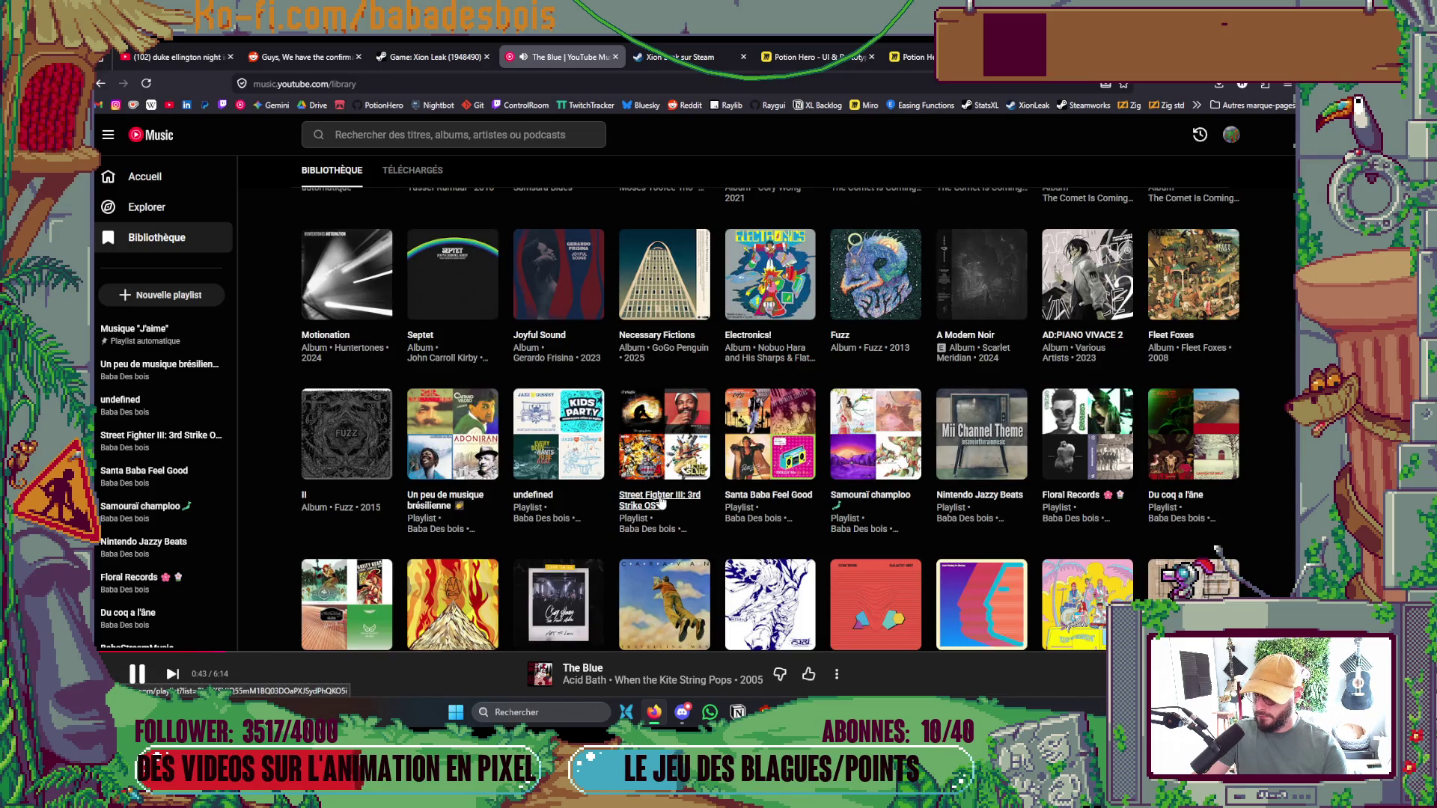
pyautogui.click(100, 83)
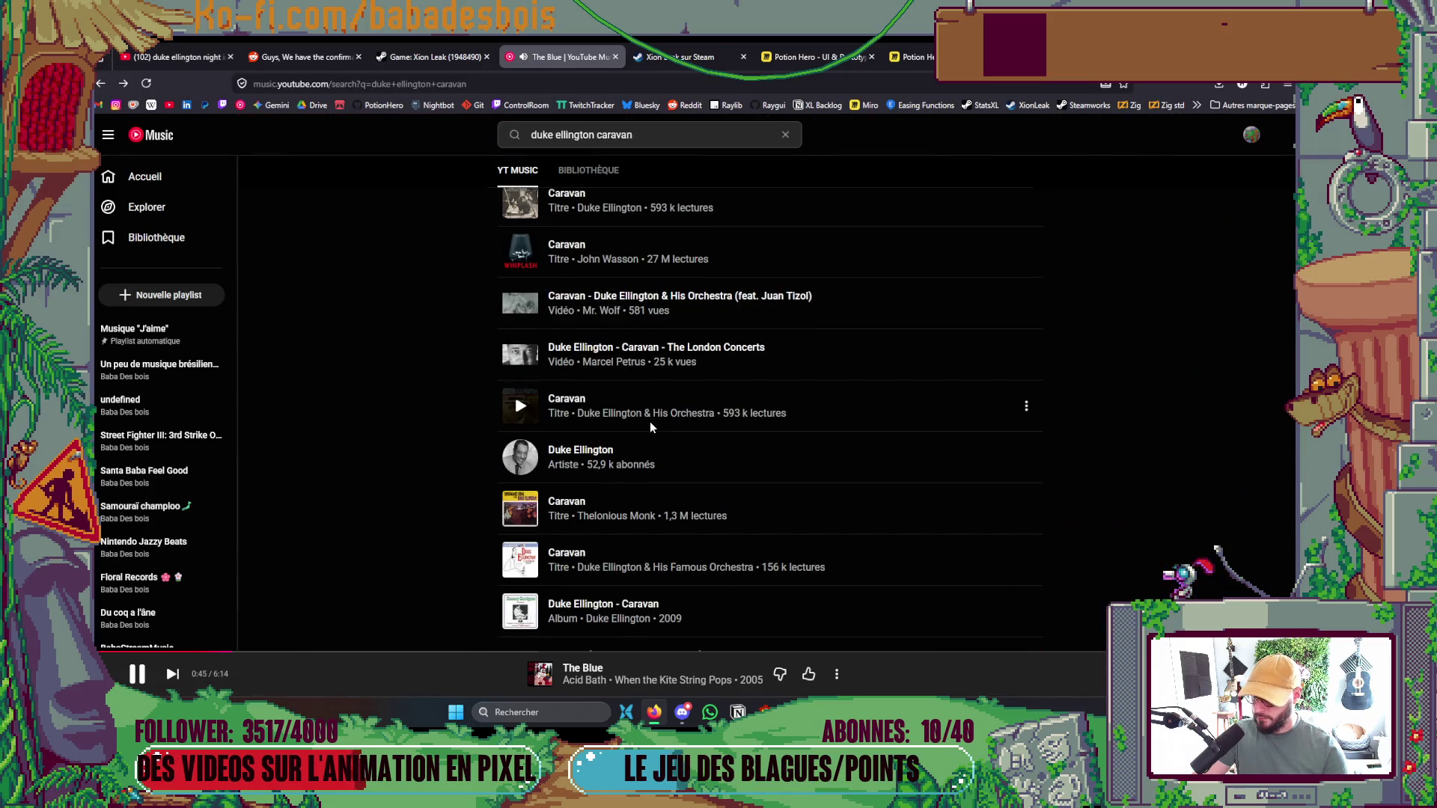
pyautogui.click(616, 211)
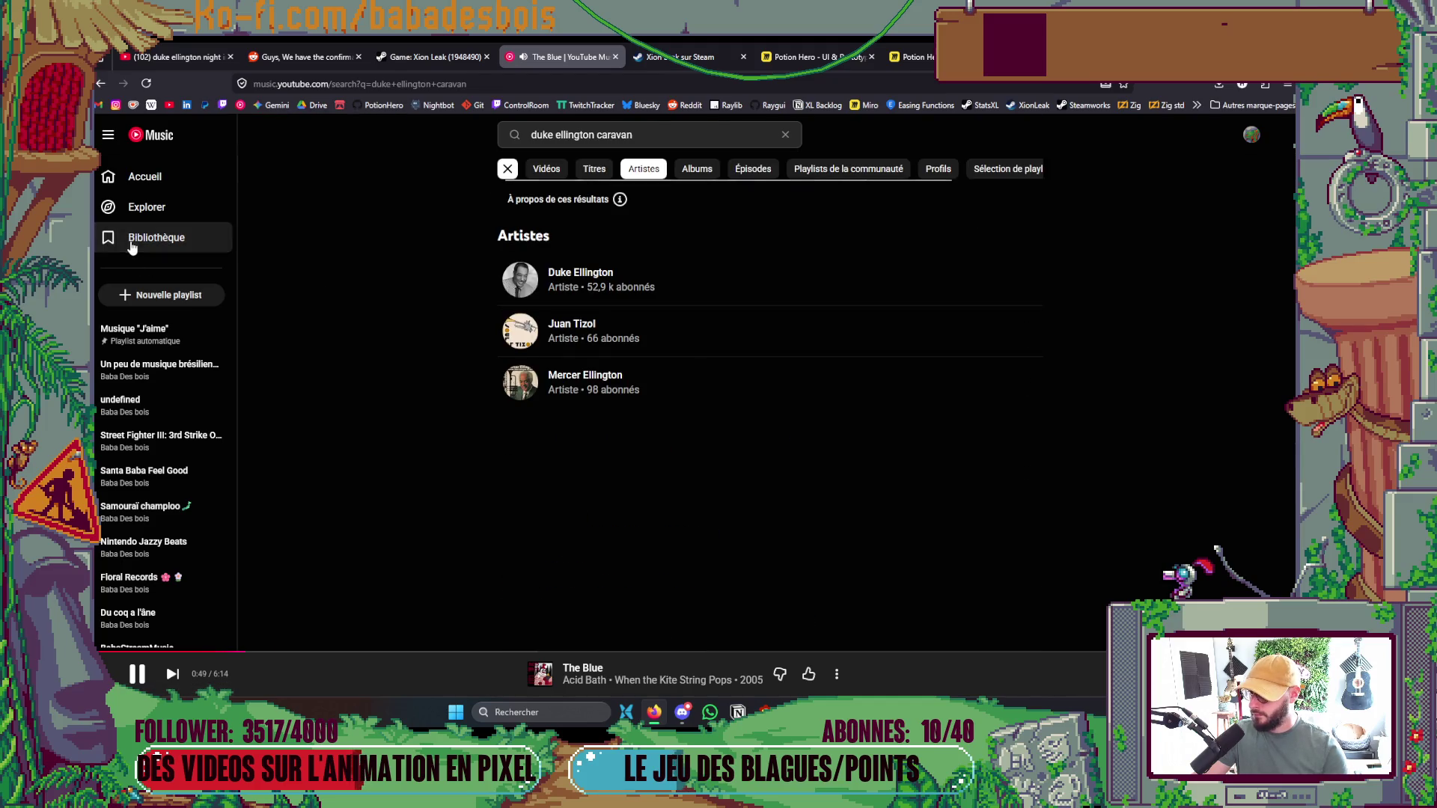
pyautogui.click(177, 239)
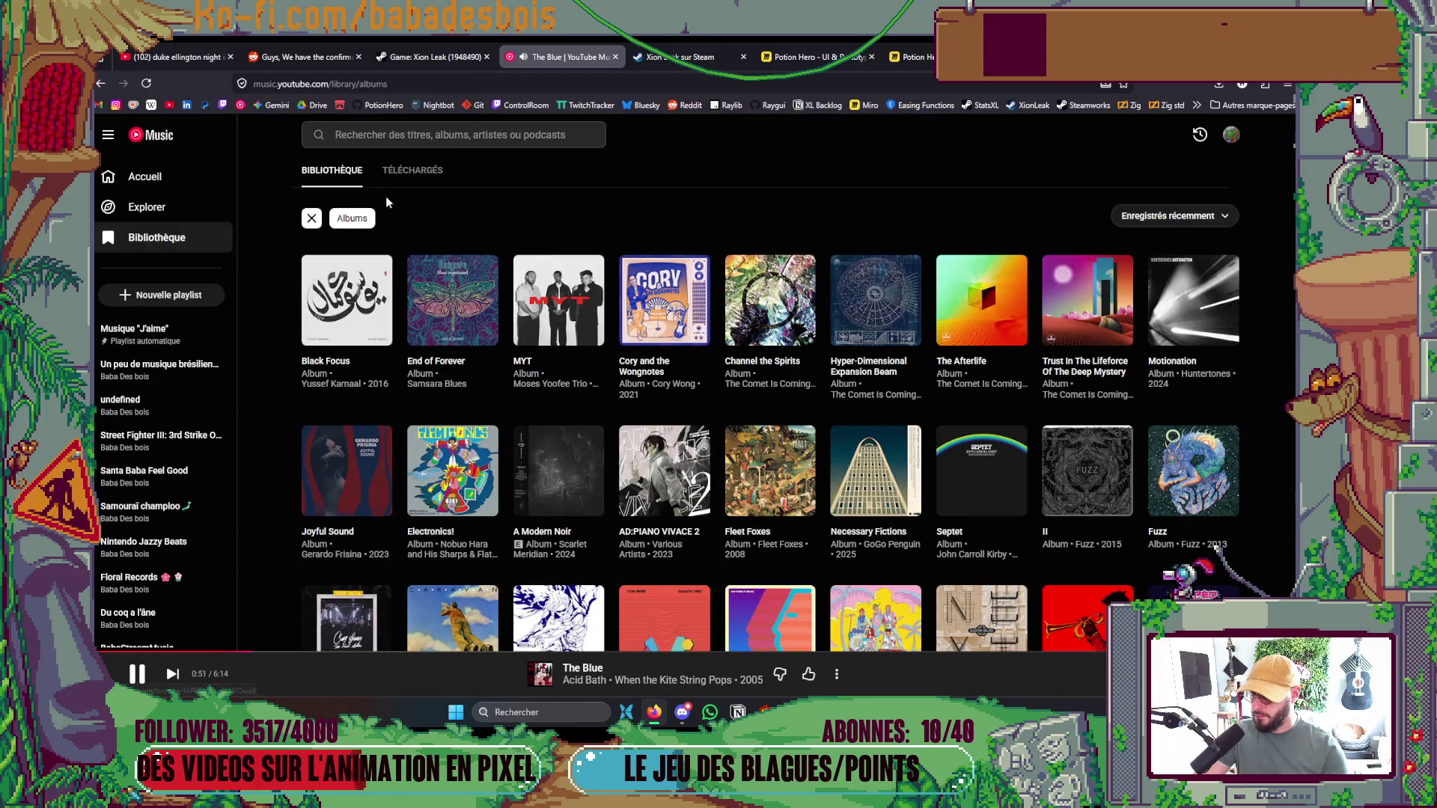
pyautogui.click(694, 331)
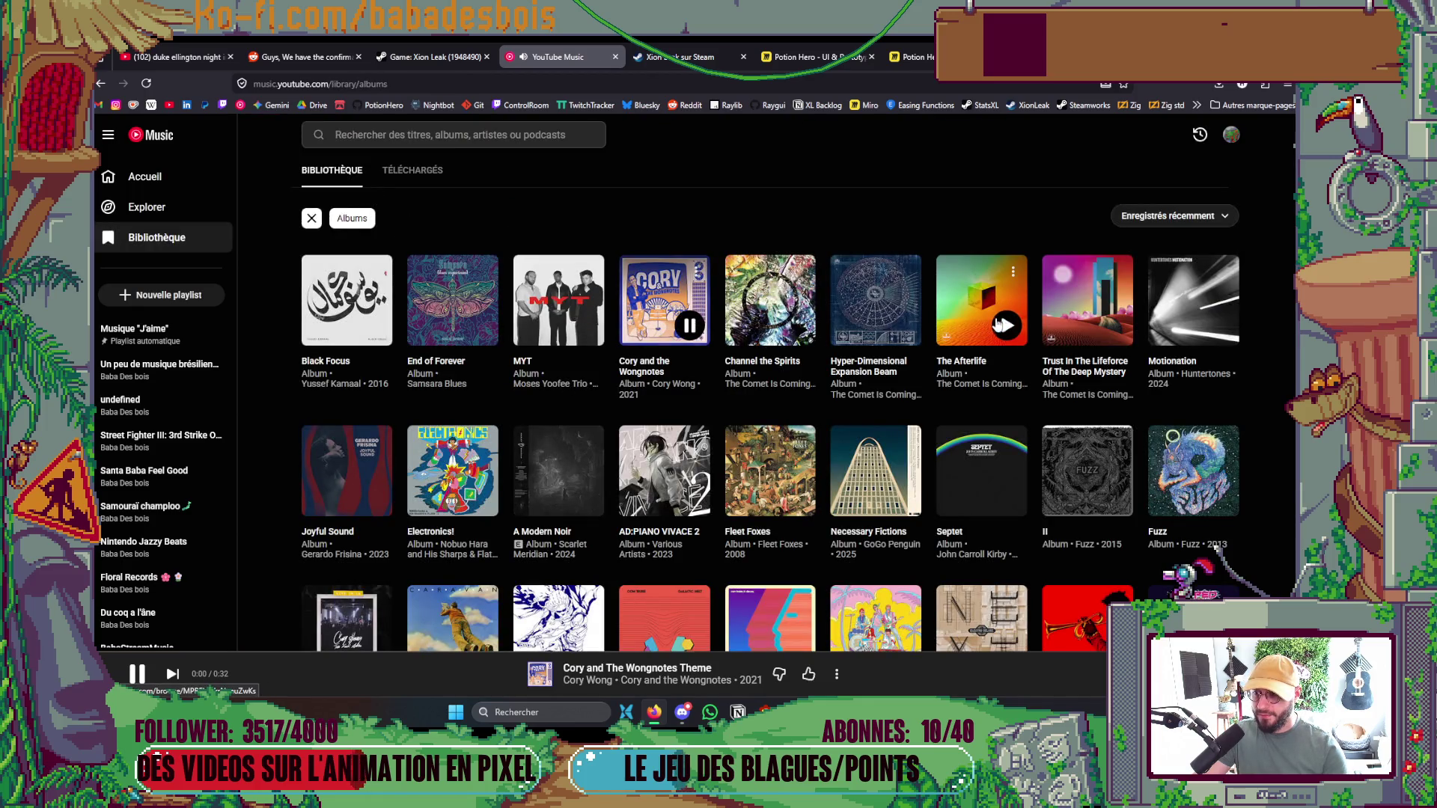
pyautogui.hotkey('alt', 'Tab')
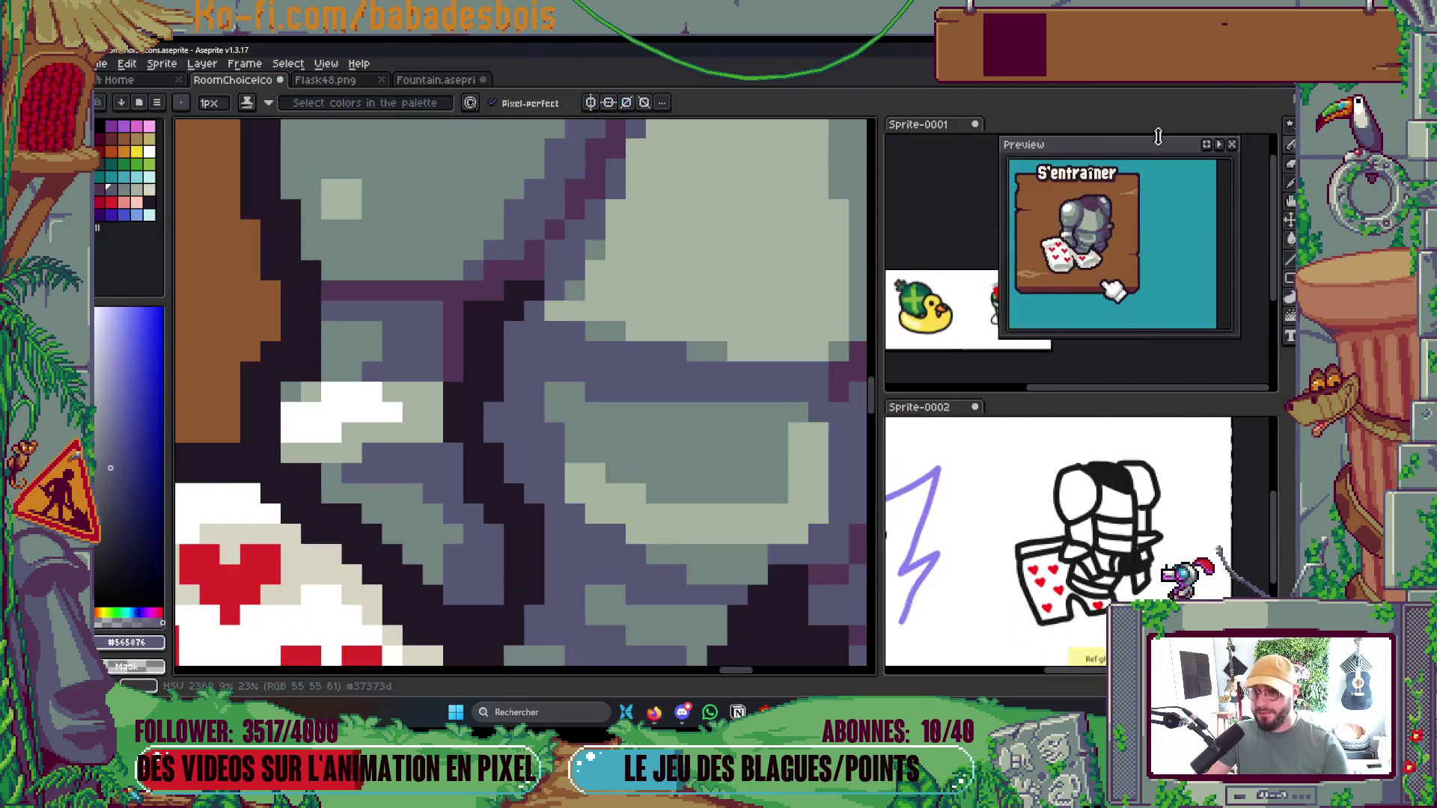
# Paint one gray armor pixel with the white highlight colour
pyautogui.scroll(-2, 543, 435)
pyautogui.scroll(-2, 543, 435)
pyautogui.scroll(3, 524, 419)
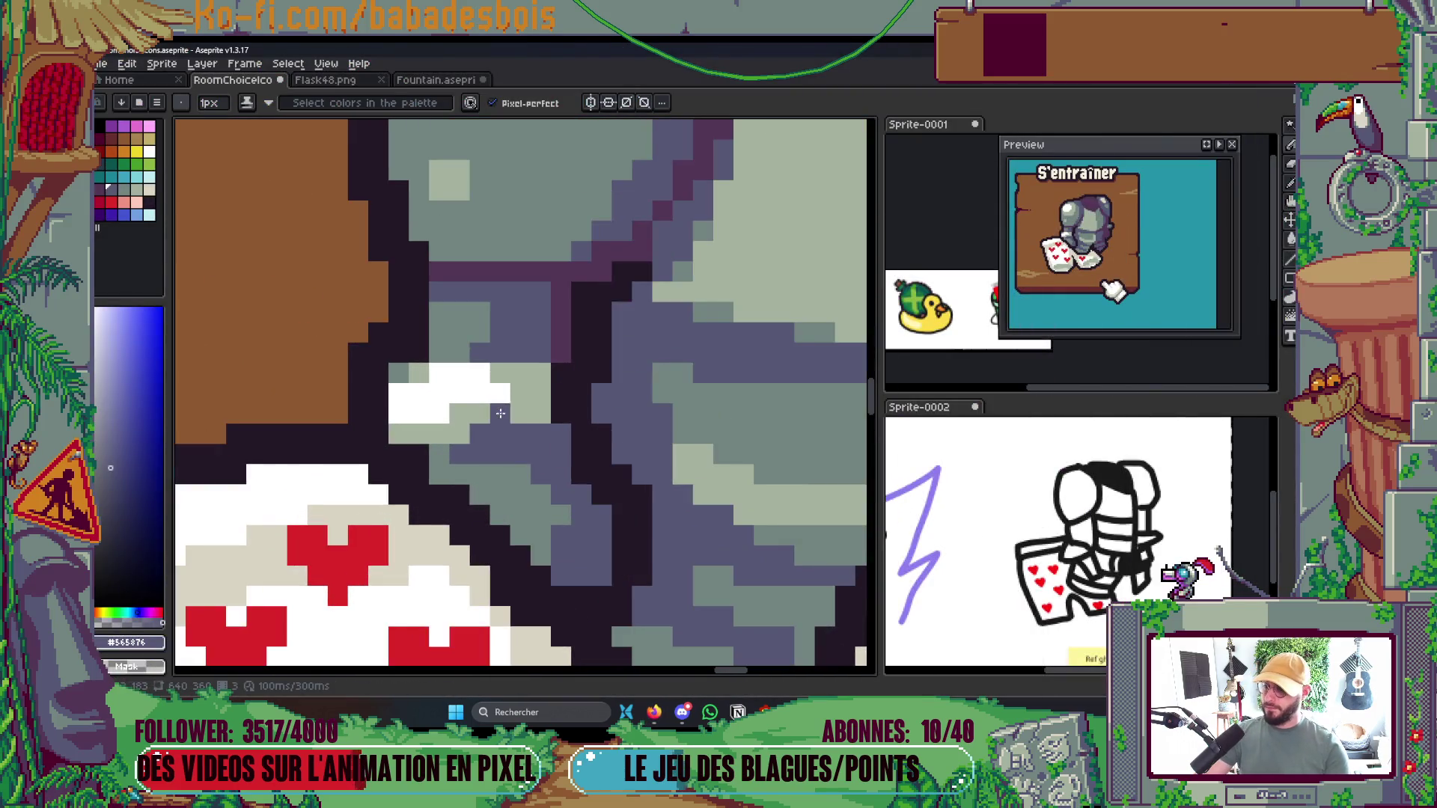
pyautogui.press('i')
pyautogui.click(506, 389)
pyautogui.click(509, 364)
# Tone the stray white pixels down to the light gray-green armor colour
pyautogui.click(549, 383)
pyautogui.press('b')
pyautogui.moveTo(469, 366); pyautogui.dragTo(447, 366)
pyautogui.click(445, 403)
# Add a row of slate-gray #565876 shadow pixels plus a few single ones, then save
pyautogui.scroll(-3, 540, 403)
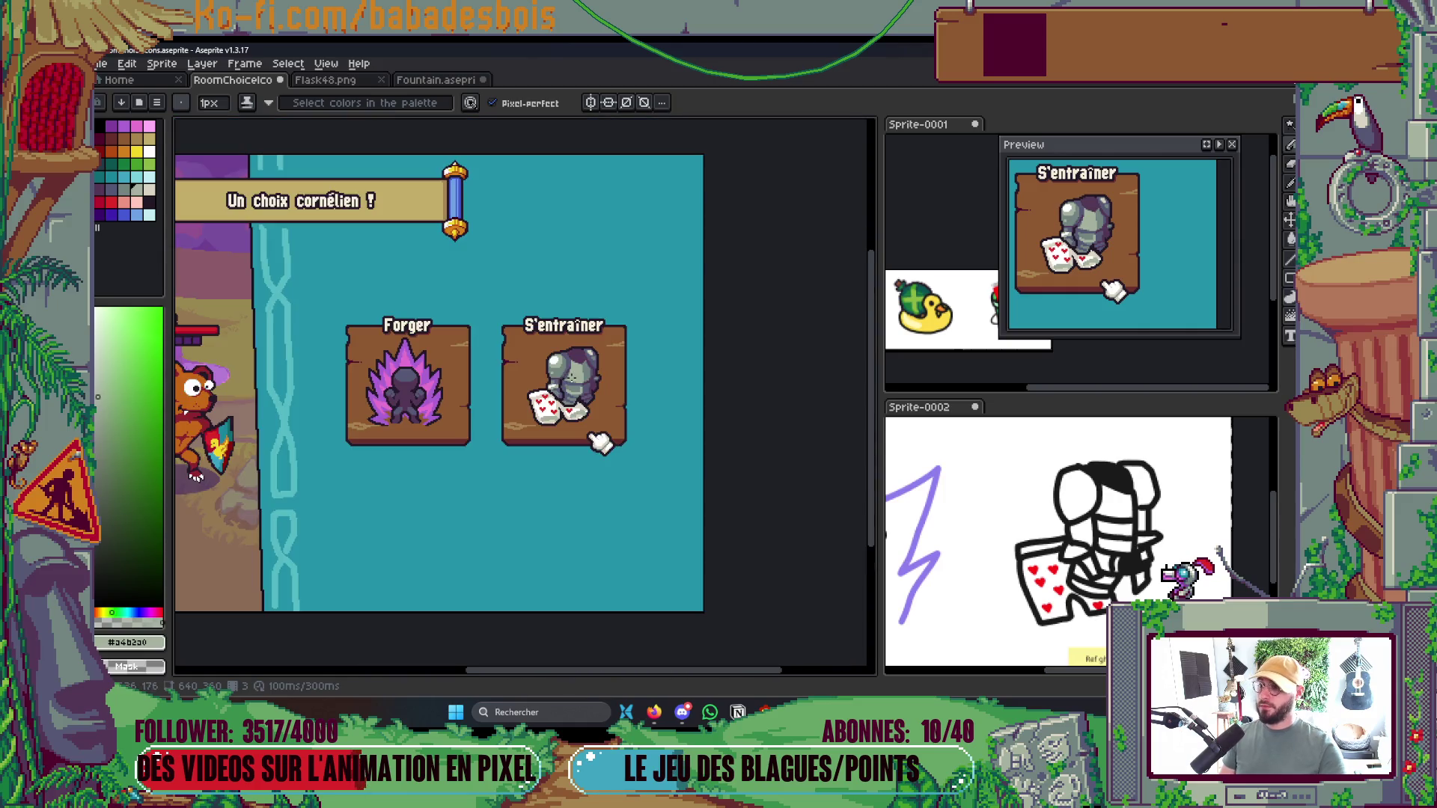
pyautogui.scroll(3, 562, 408)
pyautogui.scroll(2, 569, 410)
pyautogui.keyDown('alt'); pyautogui.click(599, 394); pyautogui.keyUp('alt')
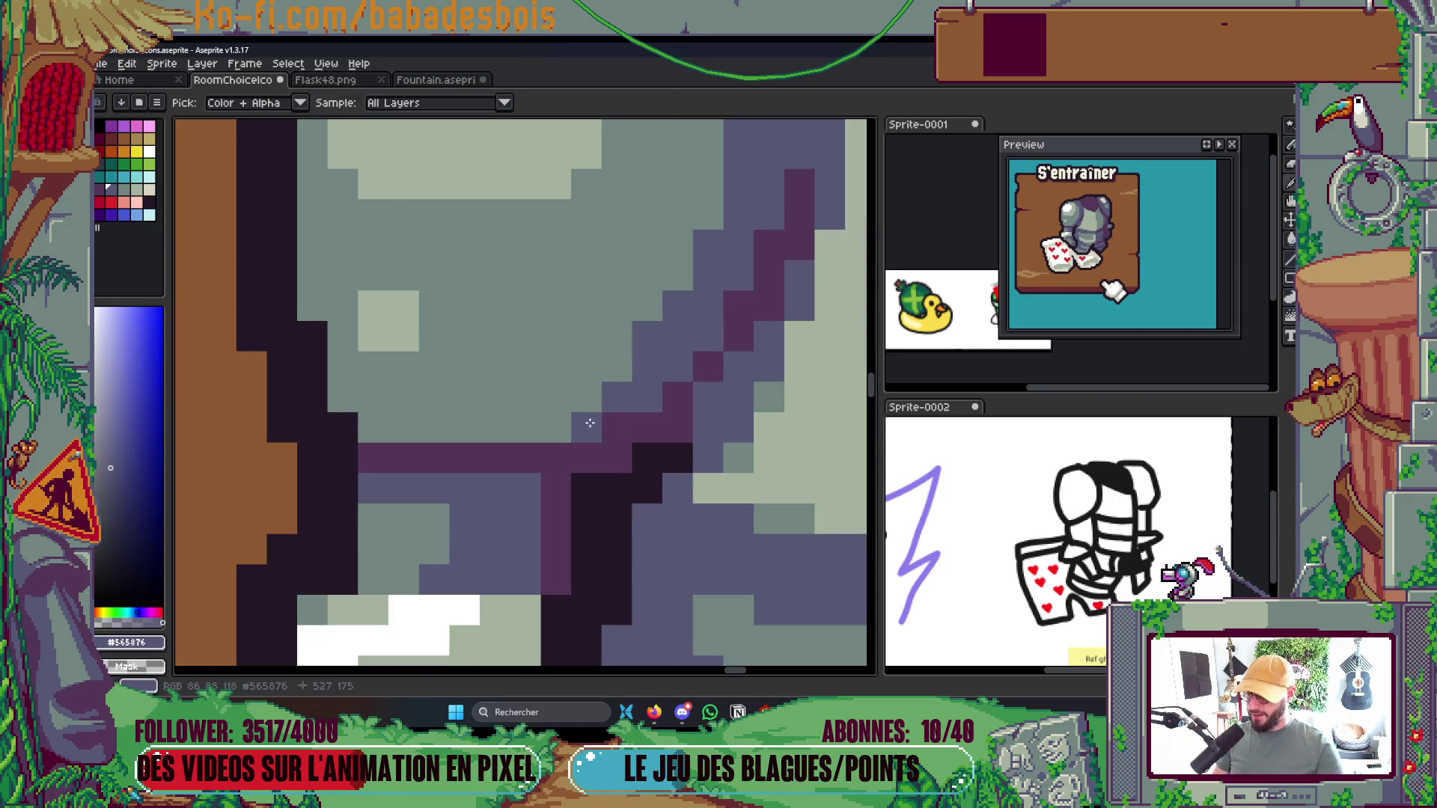
pyautogui.click(385, 427)
pyautogui.moveTo(385, 427)
pyautogui.mouseDown()
pyautogui.moveTo(577, 427)
pyautogui.moveTo(586, 397)
pyautogui.mouseUp()
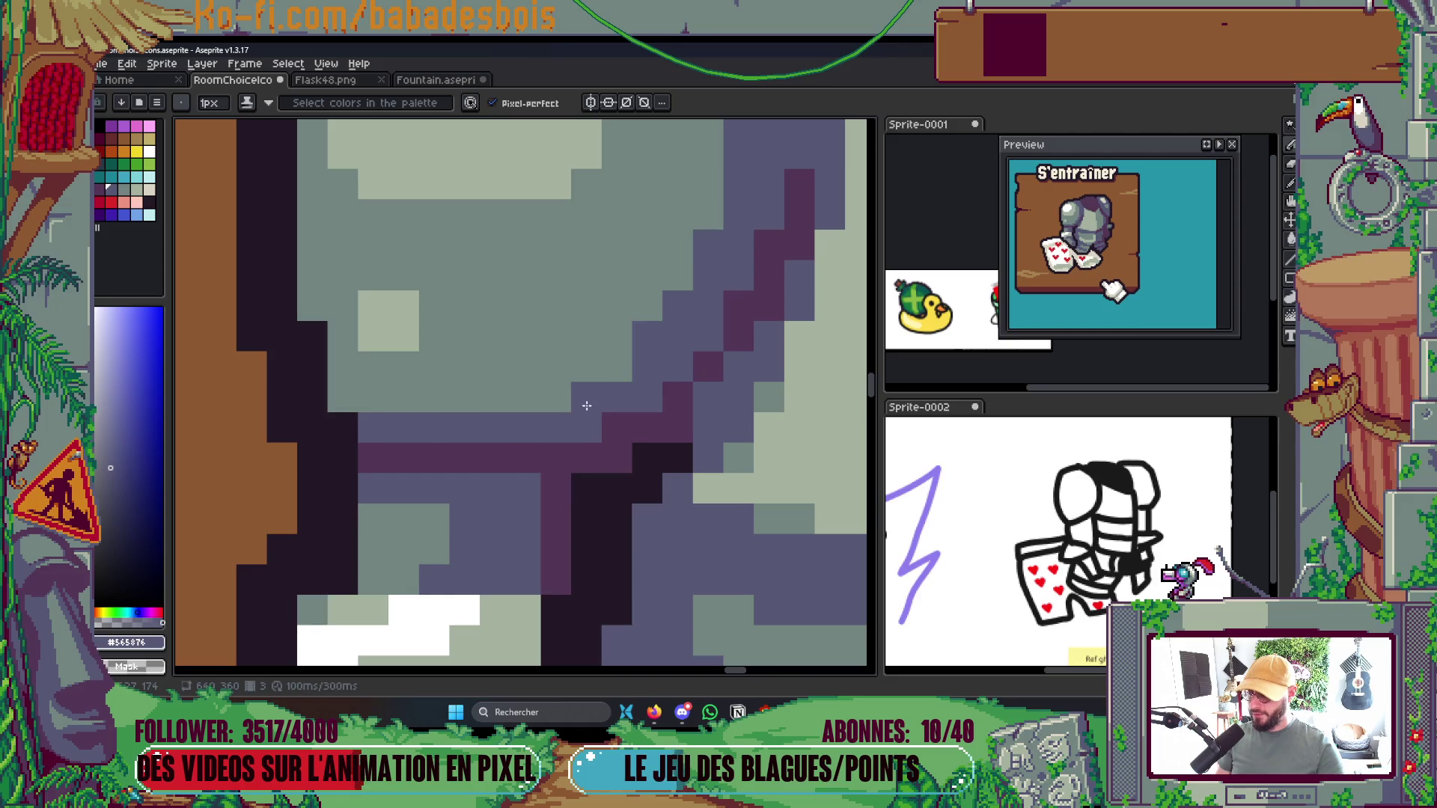
pyautogui.click(342, 396)
pyautogui.click(305, 309)
pyautogui.click(342, 337)
pyautogui.scroll(-5, 342, 337)
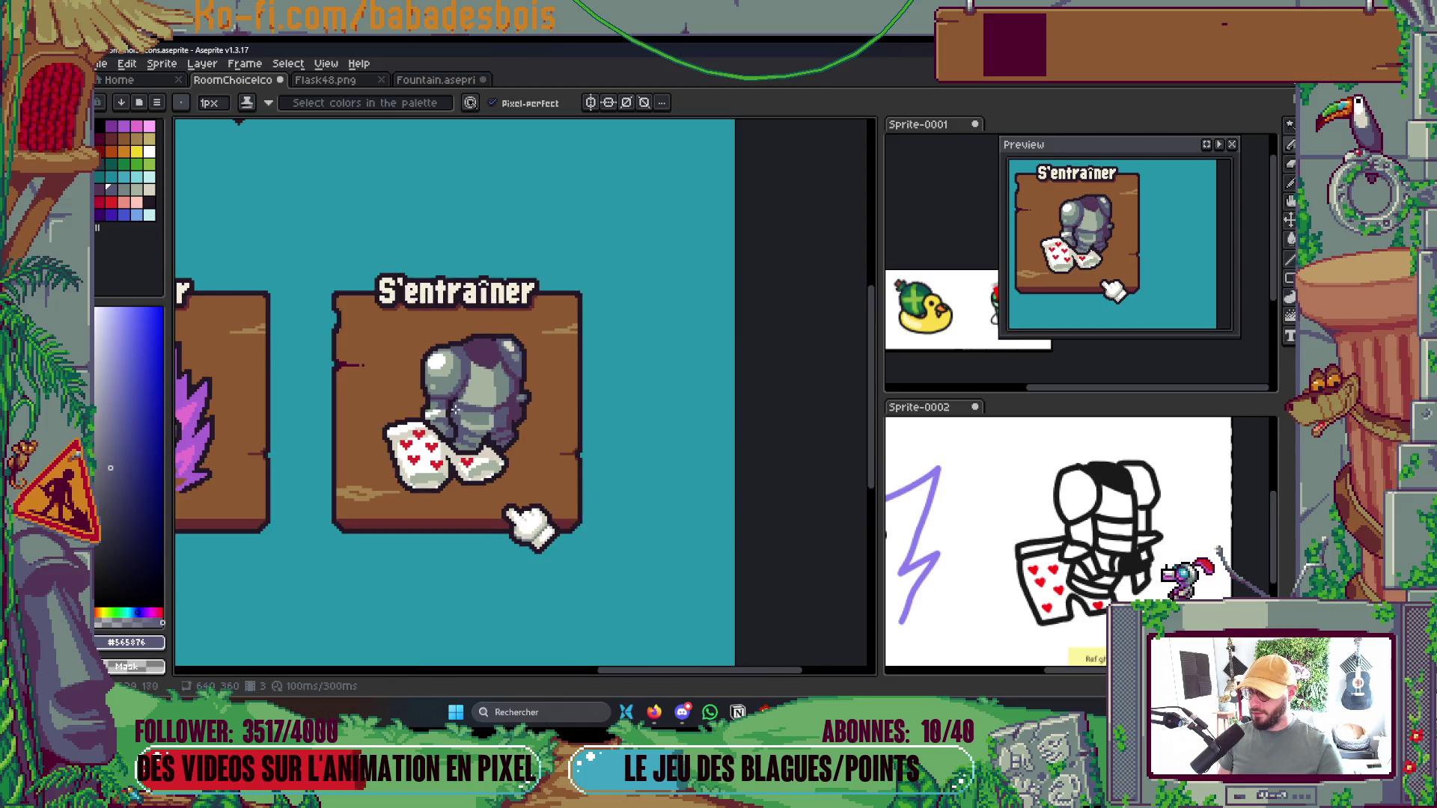
pyautogui.hotkey('ctrl', 's')
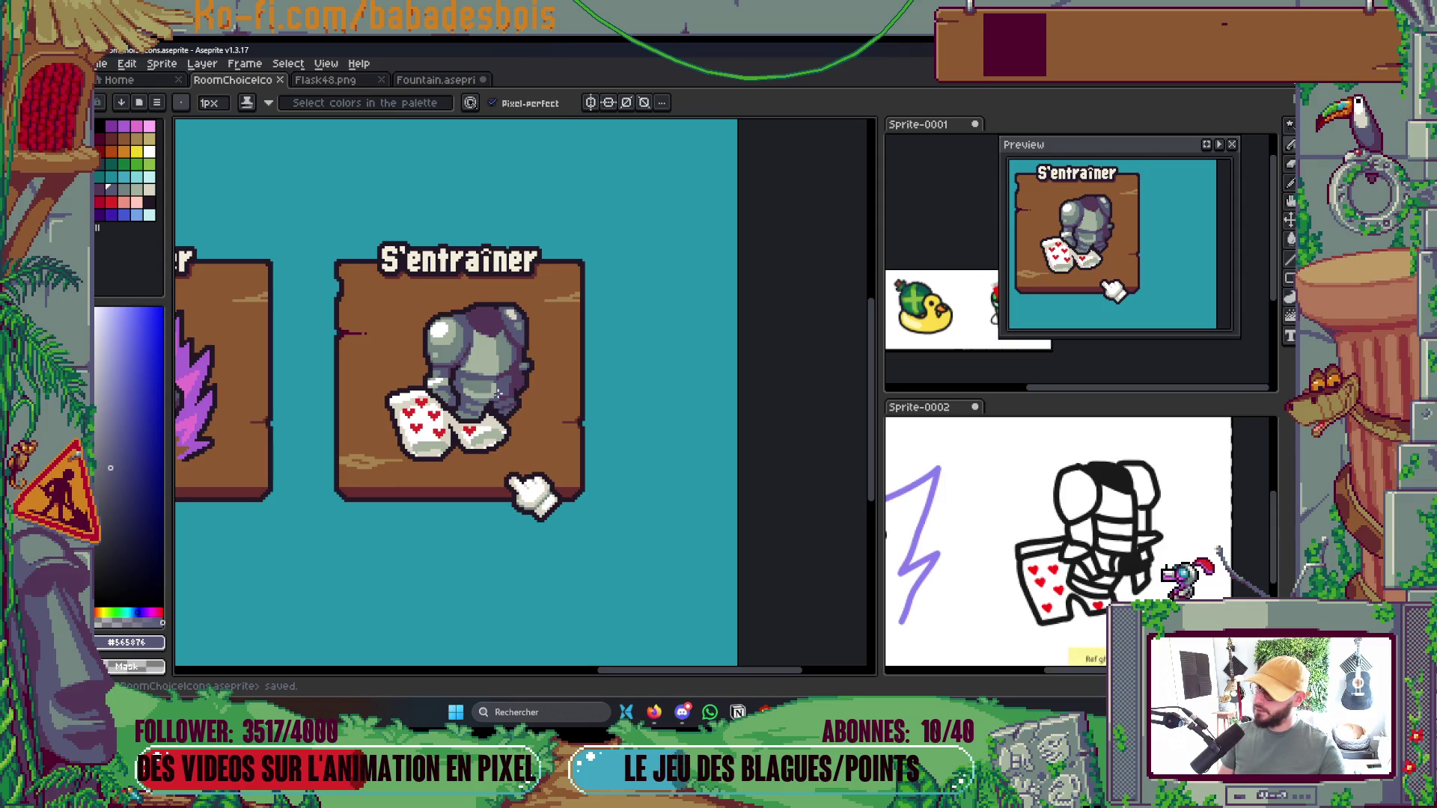
# Lighten one armor pixel, then resample the light sage and darker gray-teal armor shades
pyautogui.scroll(3, 498, 393)
pyautogui.keyDown('alt'); pyautogui.click(422, 344); pyautogui.keyUp('alt')
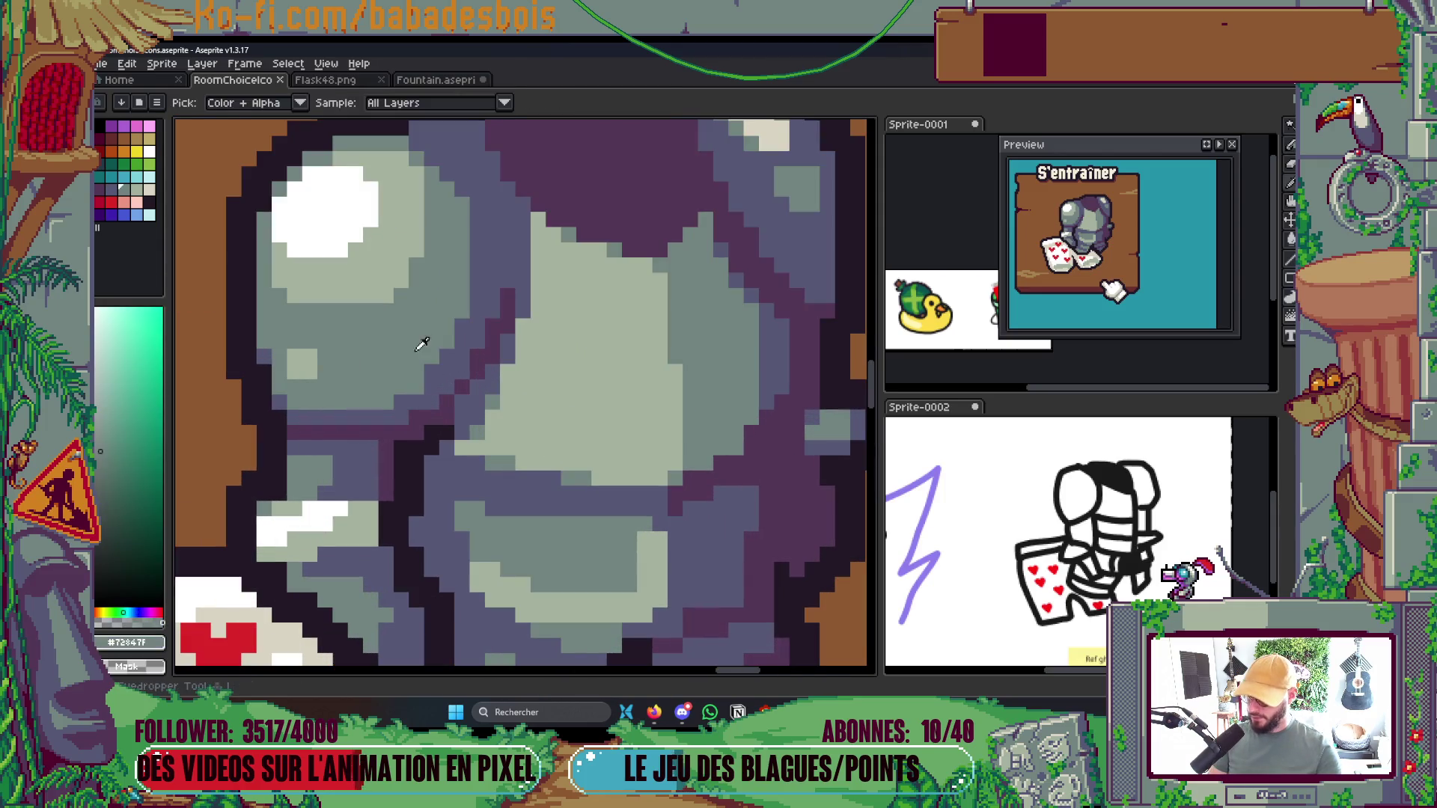
pyautogui.click(447, 357)
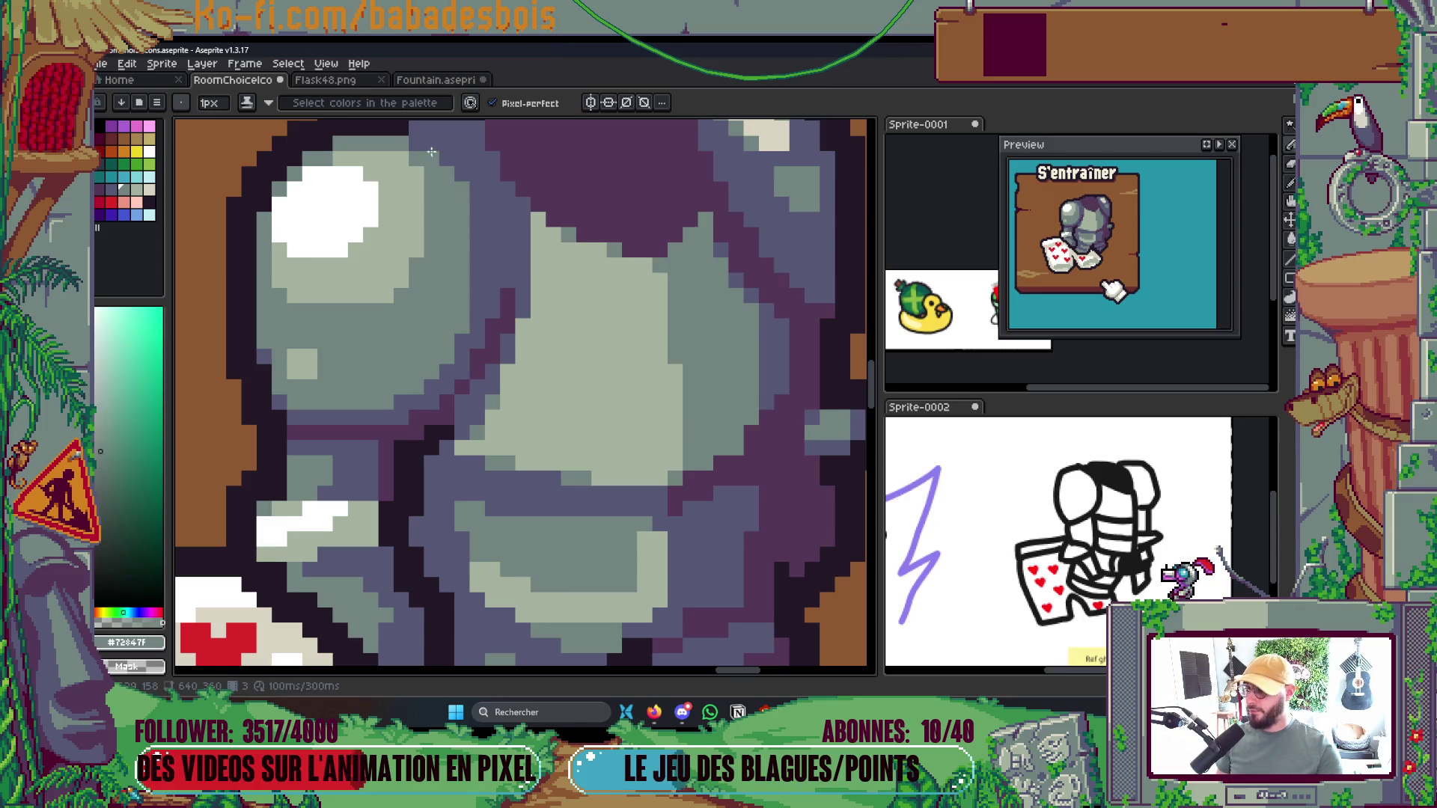
pyautogui.keyDown('alt'); pyautogui.click(405, 271); pyautogui.keyUp('alt')
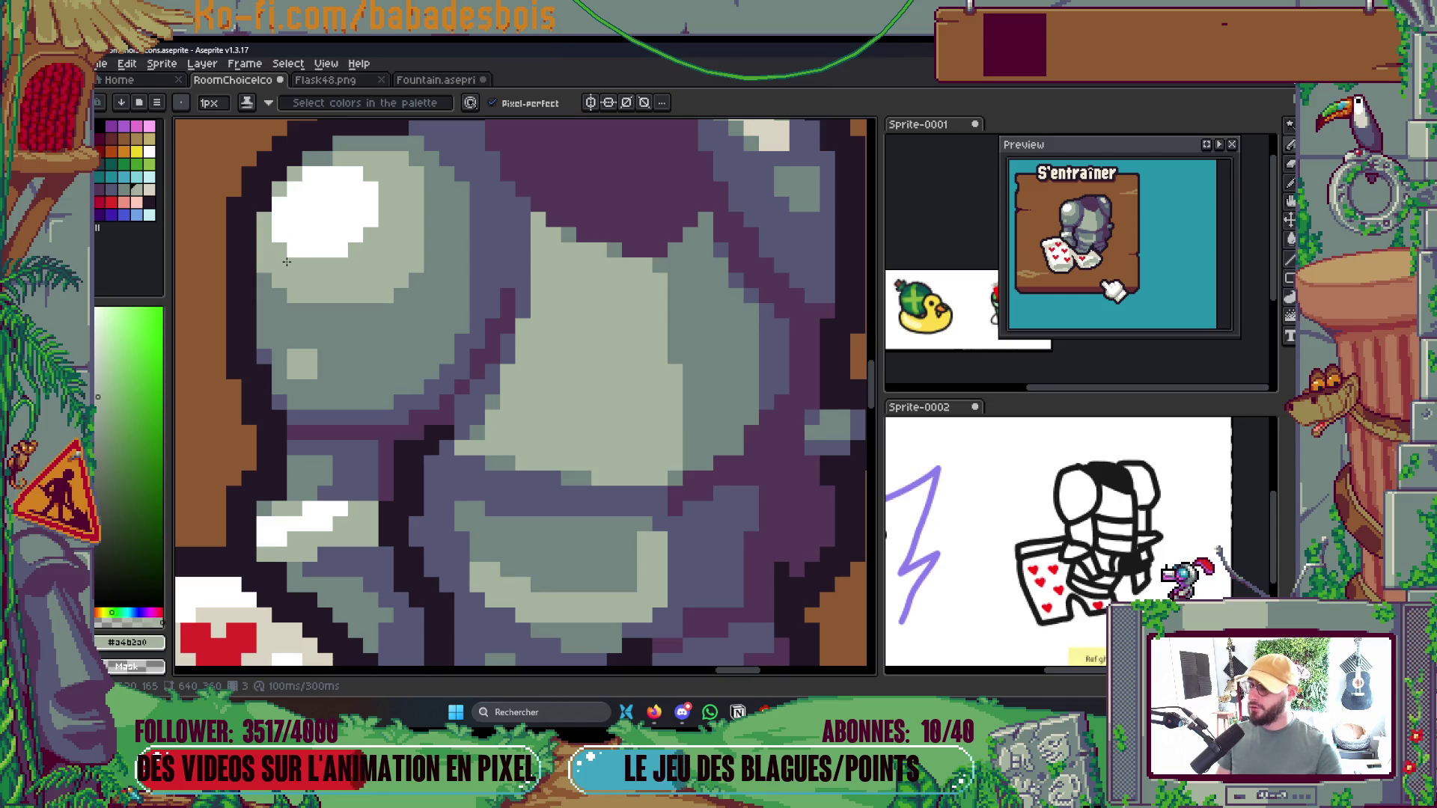
pyautogui.keyDown('alt'); pyautogui.click(387, 372); pyautogui.keyUp('alt')
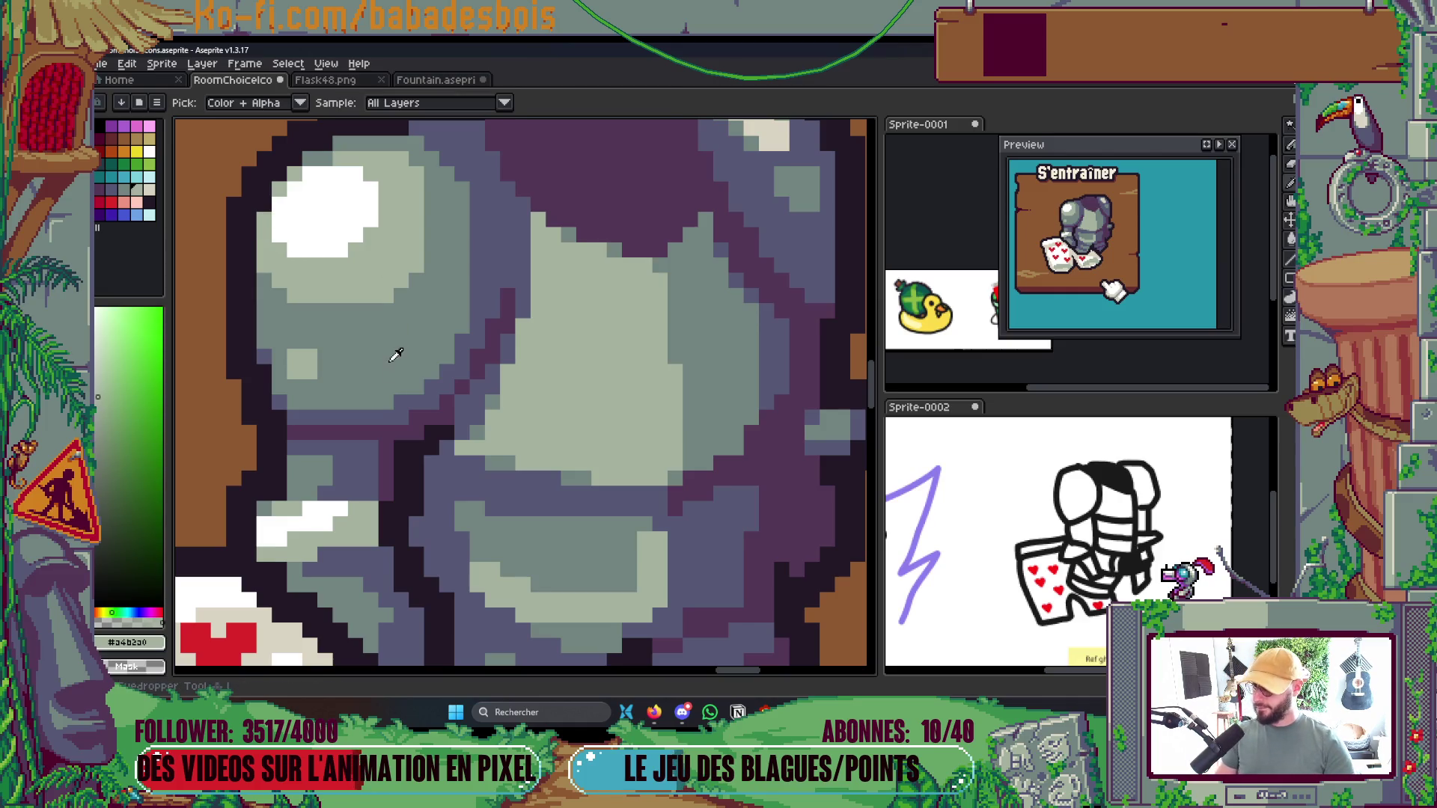
pyautogui.scroll(-5, 321, 317)
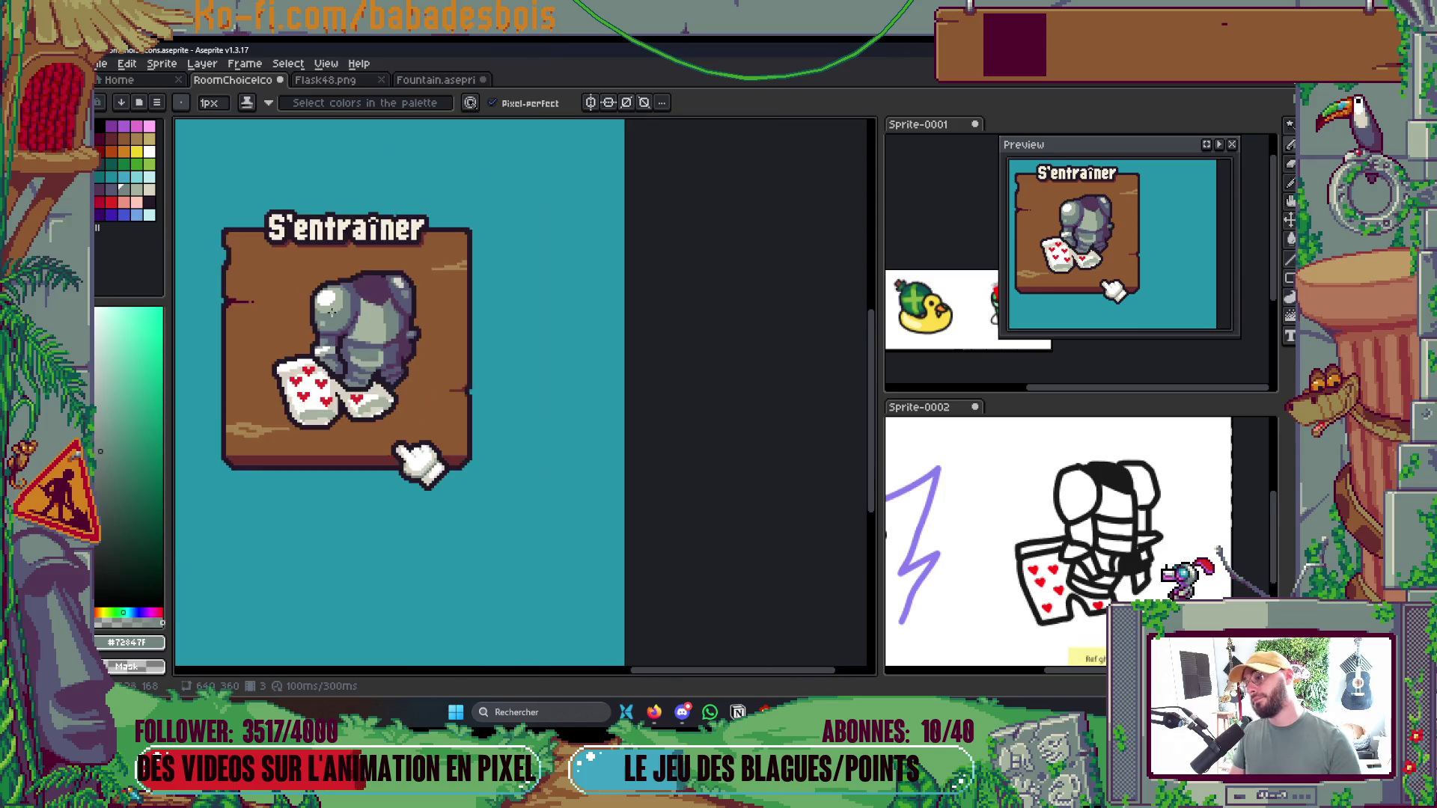
# Paint several helmet and armor pixels in the dark gray-teal shade
pyautogui.scroll(2, 392, 299)
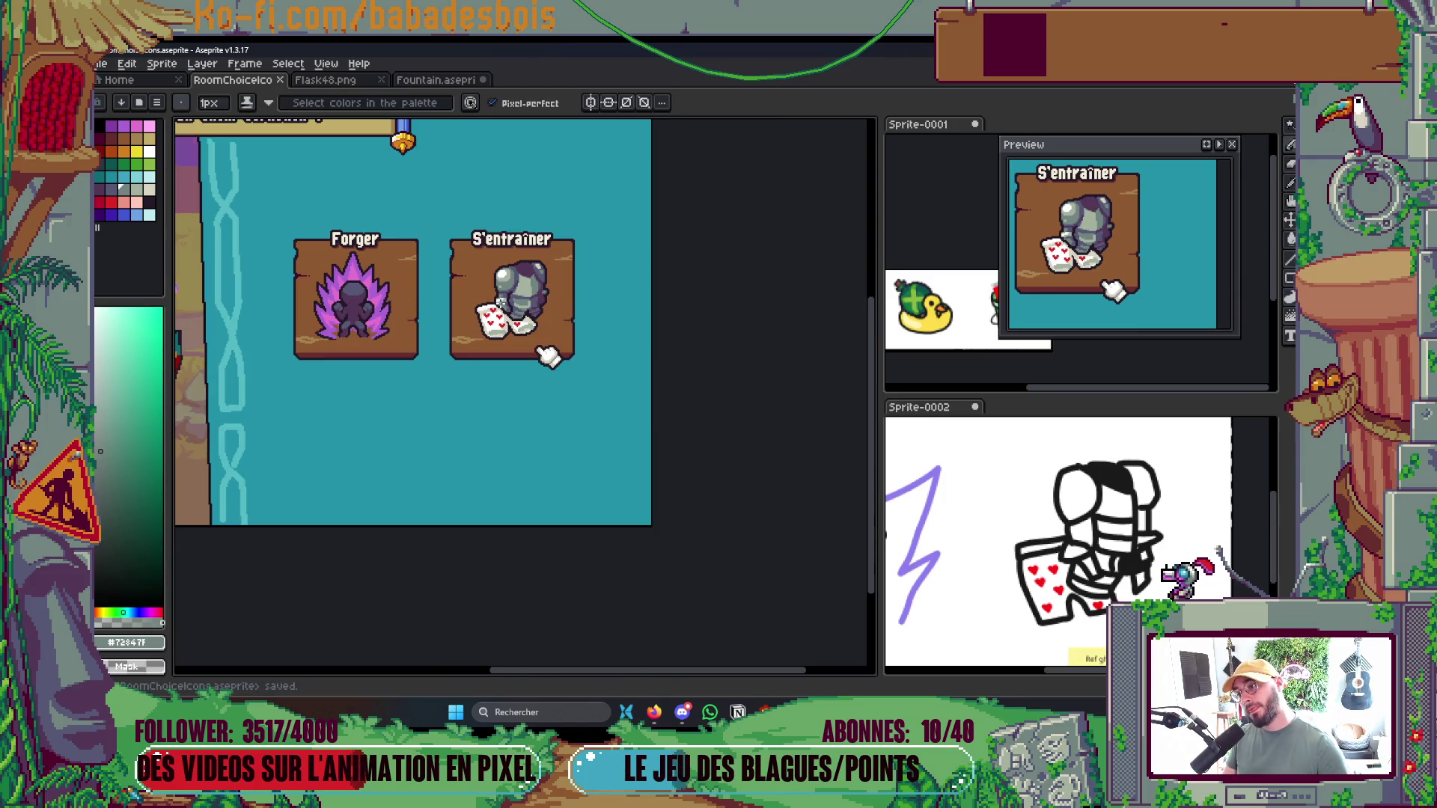
pyautogui.scroll(5, 493, 369)
pyautogui.press('alt')
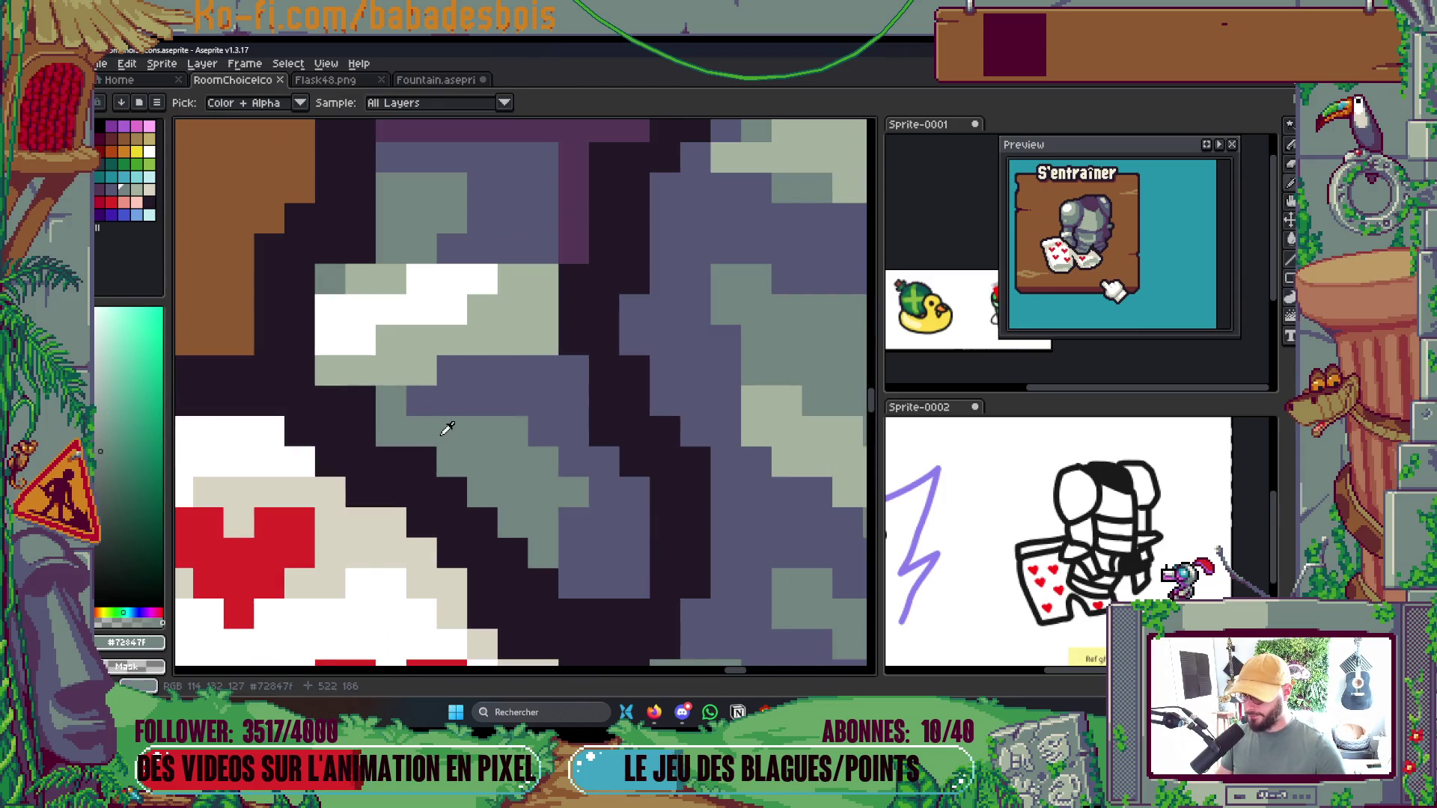
pyautogui.click(422, 371)
pyautogui.click(482, 340)
pyautogui.click(512, 341)
pyautogui.click(543, 340)
pyautogui.click(513, 279)
pyautogui.click(542, 279)
pyautogui.click(543, 309)
# Tone the remaining white helmet pixels down to light sage and save the icon file
pyautogui.keyDown('alt'); pyautogui.click(512, 309); pyautogui.keyUp('alt')
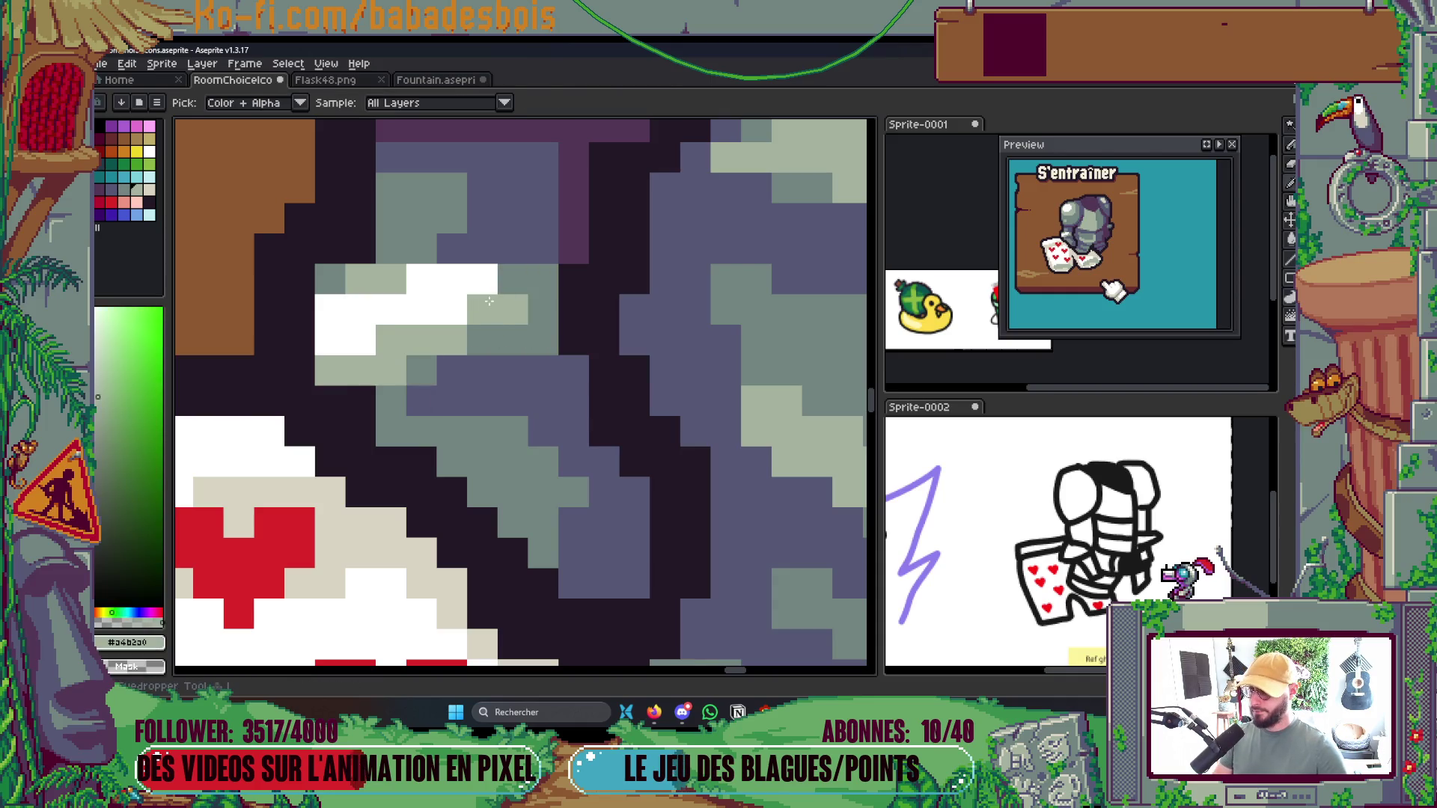
pyautogui.click(421, 279)
pyautogui.click(452, 279)
pyautogui.click(482, 279)
pyautogui.click(451, 309)
pyautogui.click(362, 341)
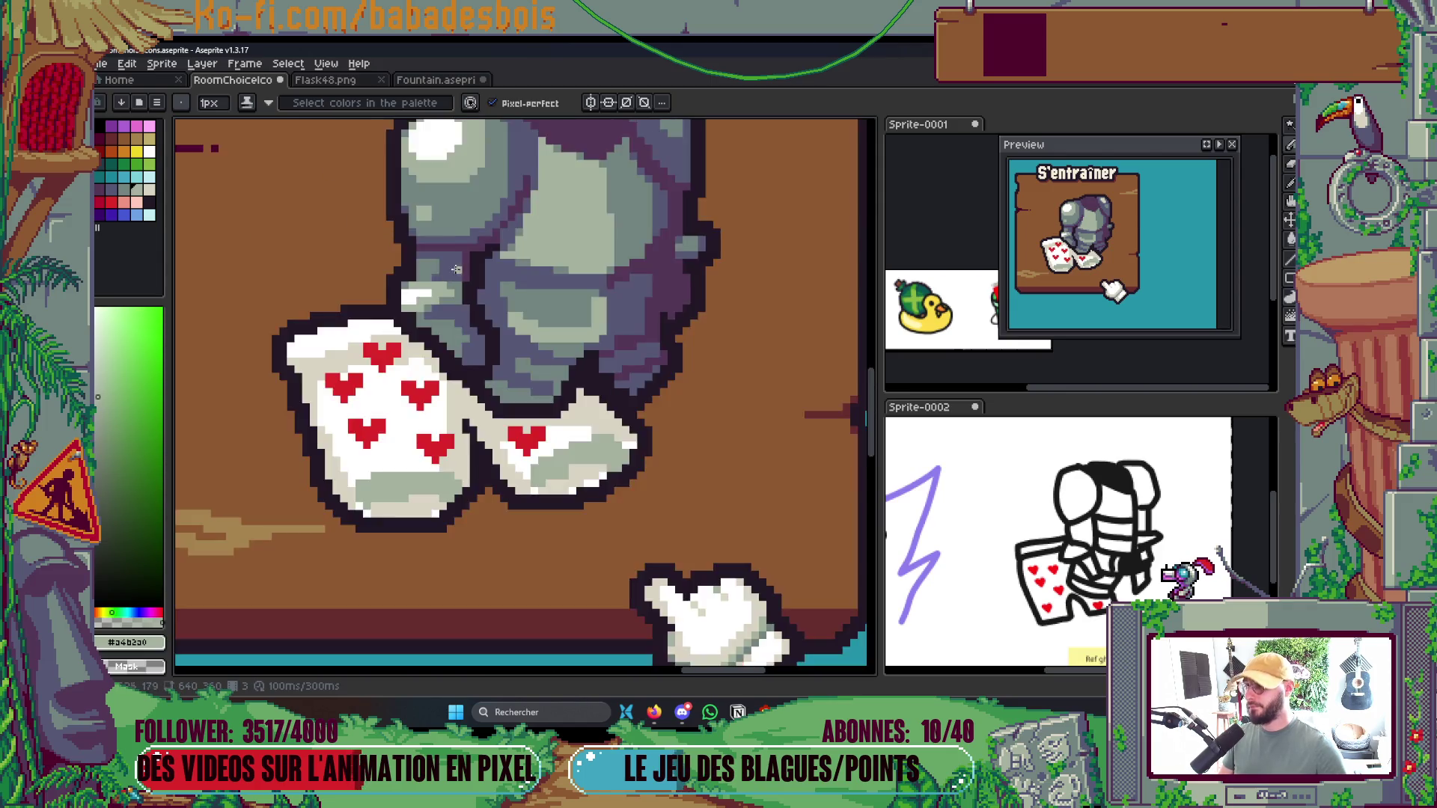
pyautogui.scroll(-6, 361, 341)
pyautogui.hotkey('ctrl', 's')
# Paint one helmet pixel white, then sample the helmet's light grey-green as the drawing colour
pyautogui.scroll(6, 483, 228)
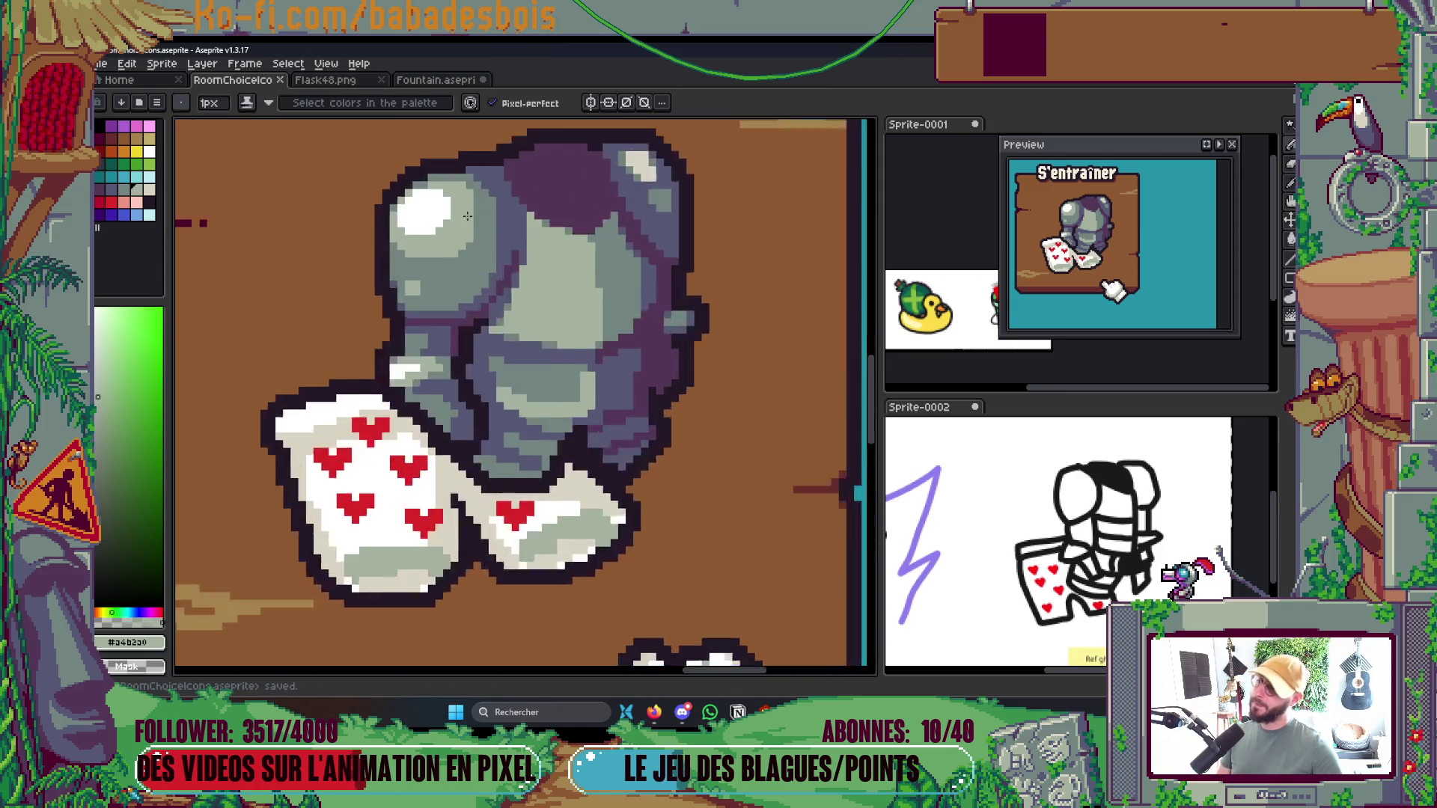
pyautogui.keyDown('alt'); pyautogui.click(392, 233); pyautogui.keyUp('alt')
pyautogui.click(389, 232)
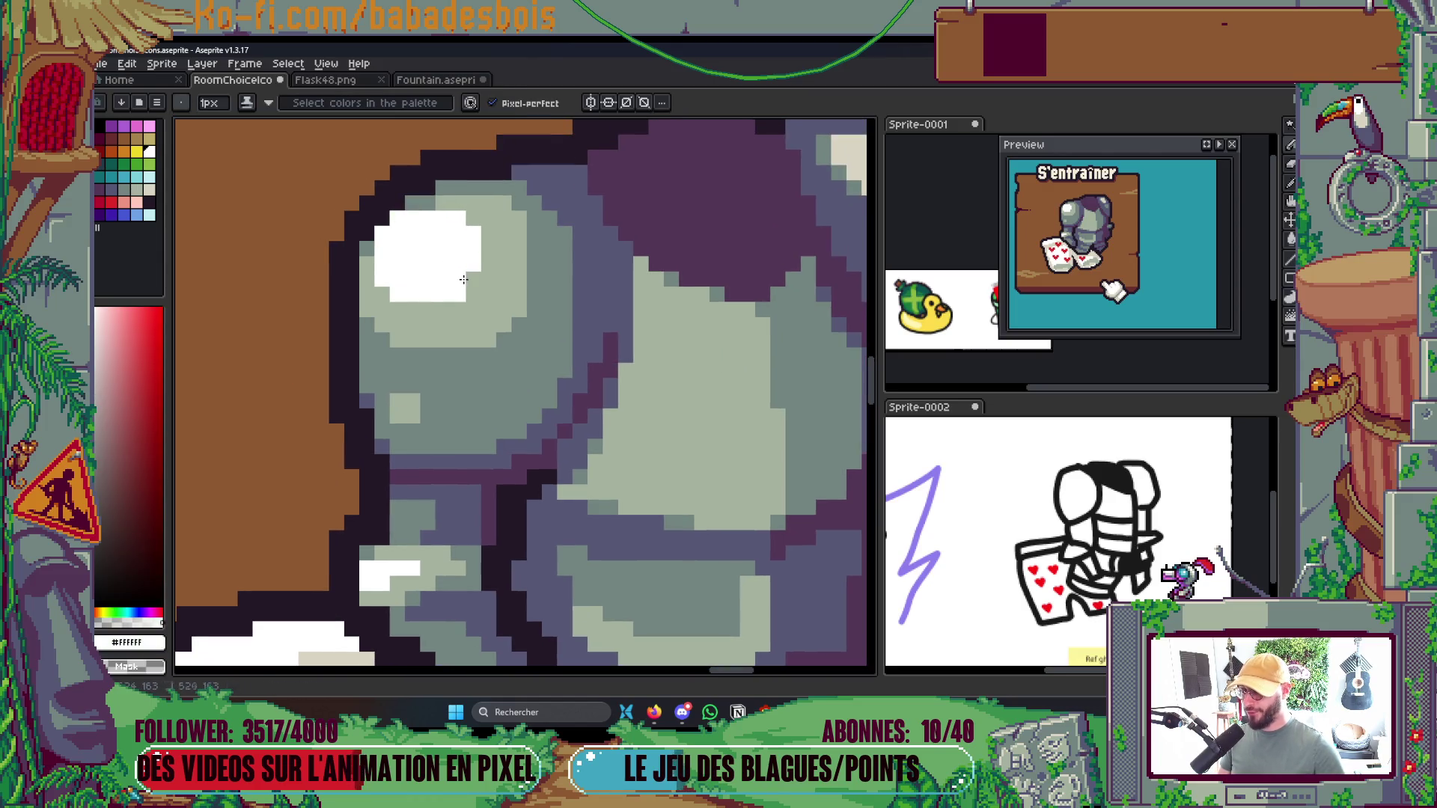
pyautogui.scroll(-2, 463, 279)
pyautogui.scroll(3, 497, 247)
pyautogui.keyDown('alt'); pyautogui.click(464, 221); pyautogui.keyUp('alt')
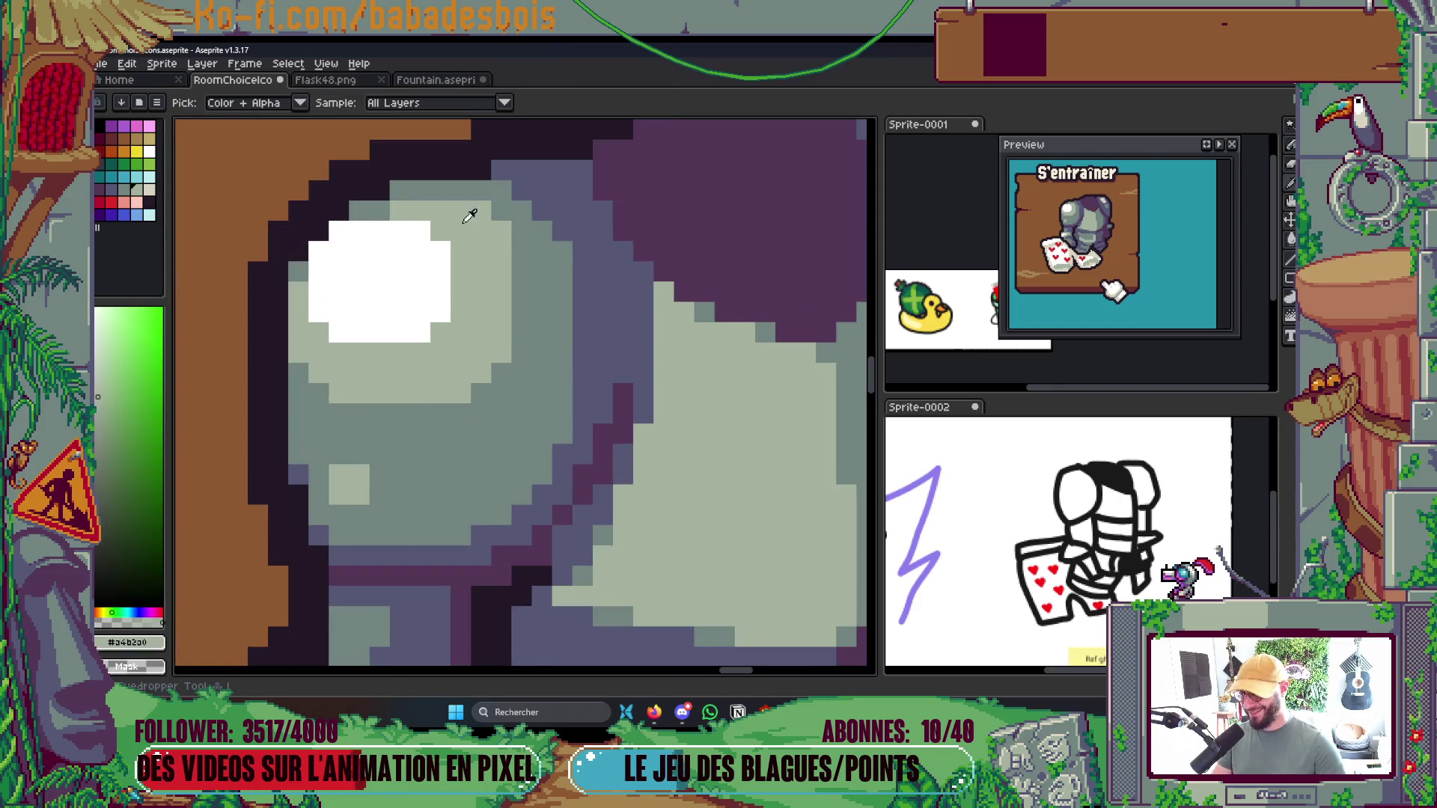
pyautogui.scroll(-5, 392, 207)
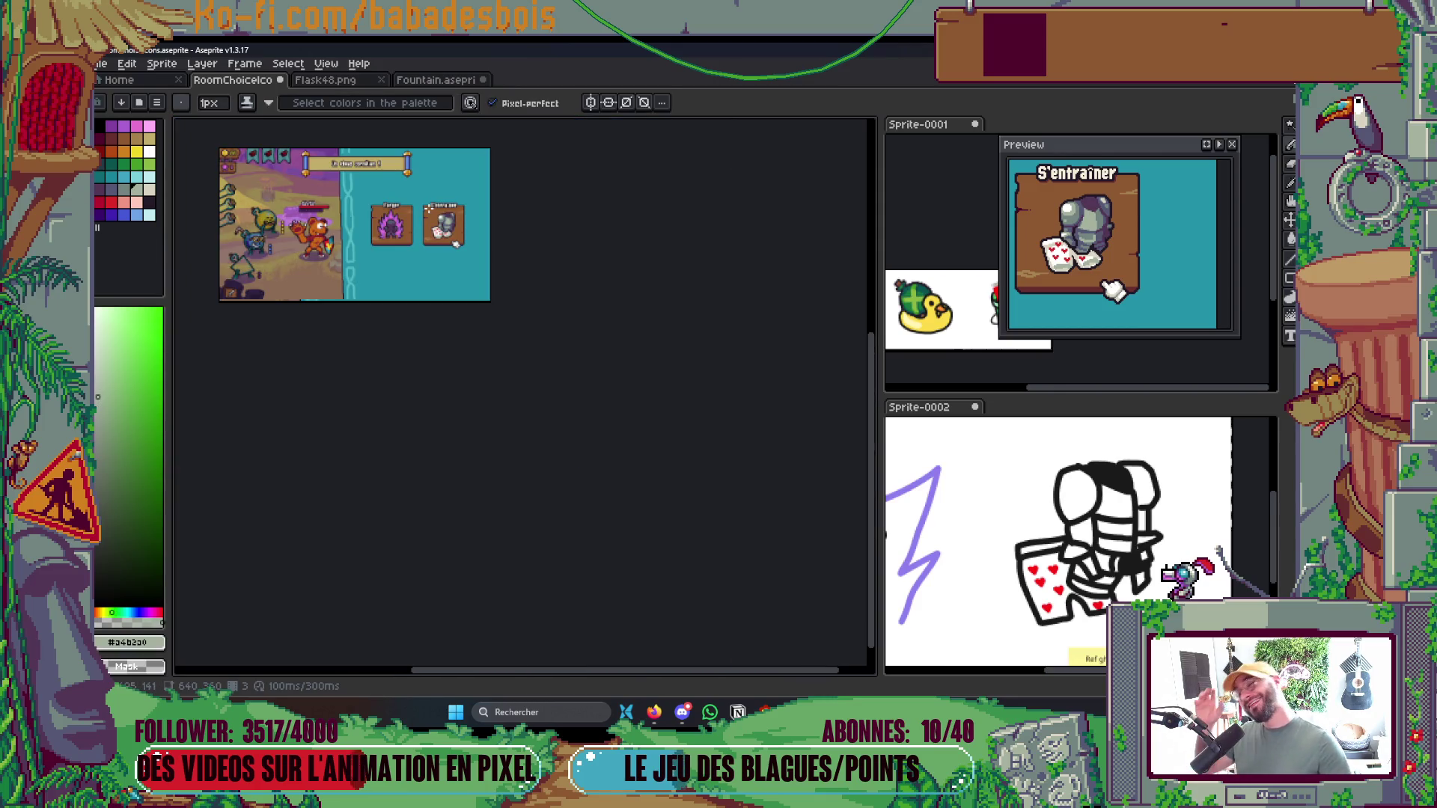
pyautogui.scroll(5, 435, 219)
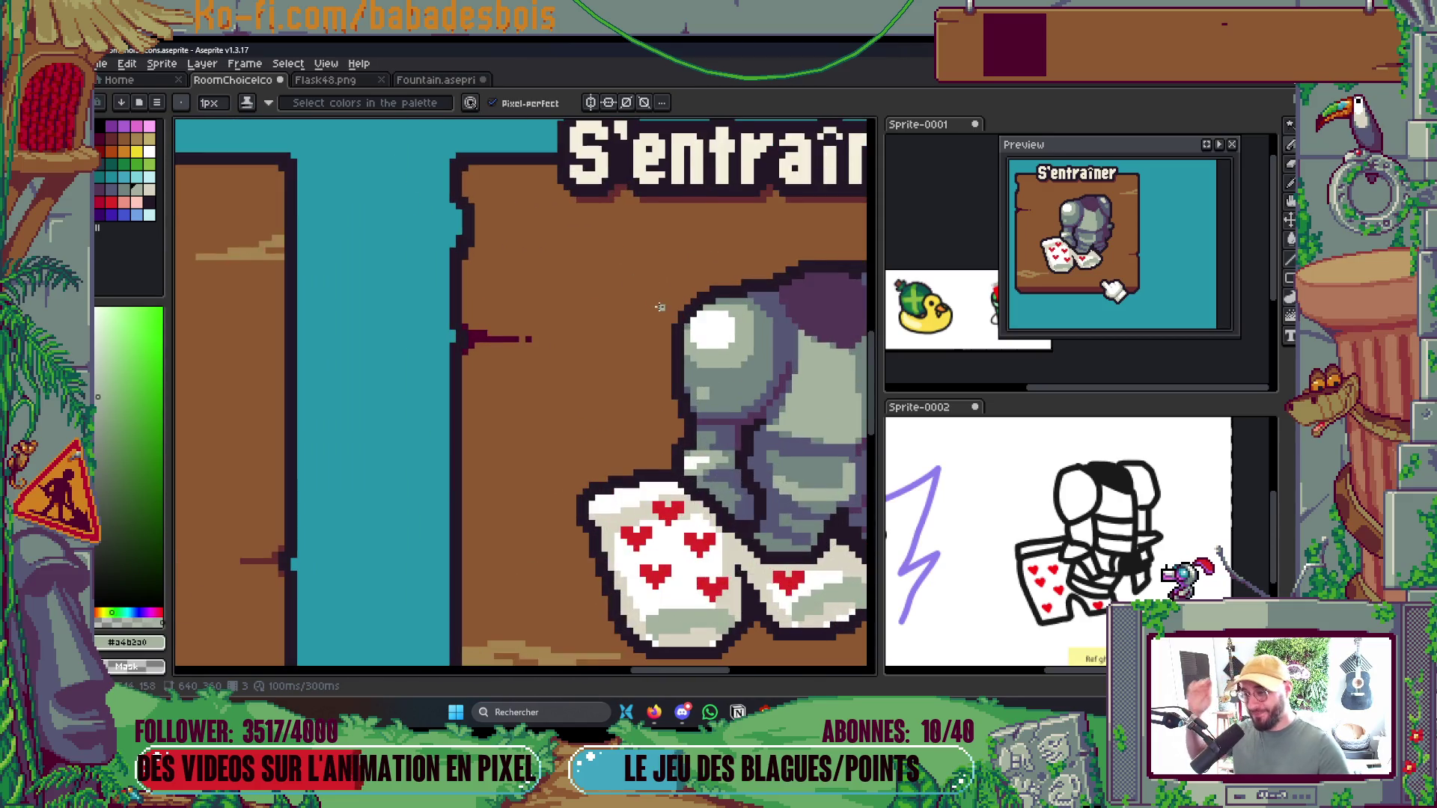
pyautogui.moveTo(703, 338); pyautogui.dragTo(611, 459)
pyautogui.keyDown('alt'); pyautogui.click(610, 459); pyautogui.keyUp('alt')
pyautogui.press('w')
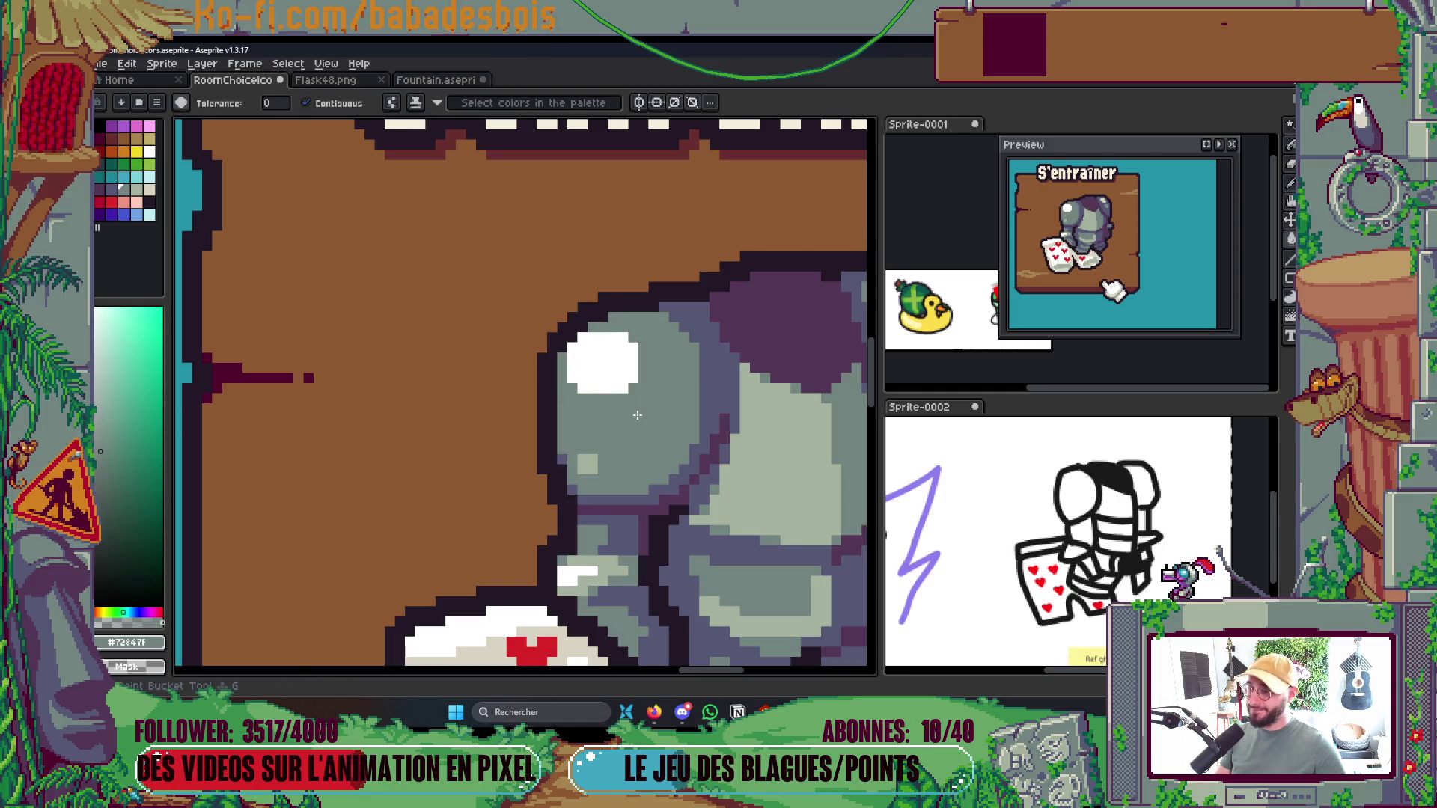
pyautogui.scroll(-4, 633, 423)
pyautogui.scroll(2, 668, 390)
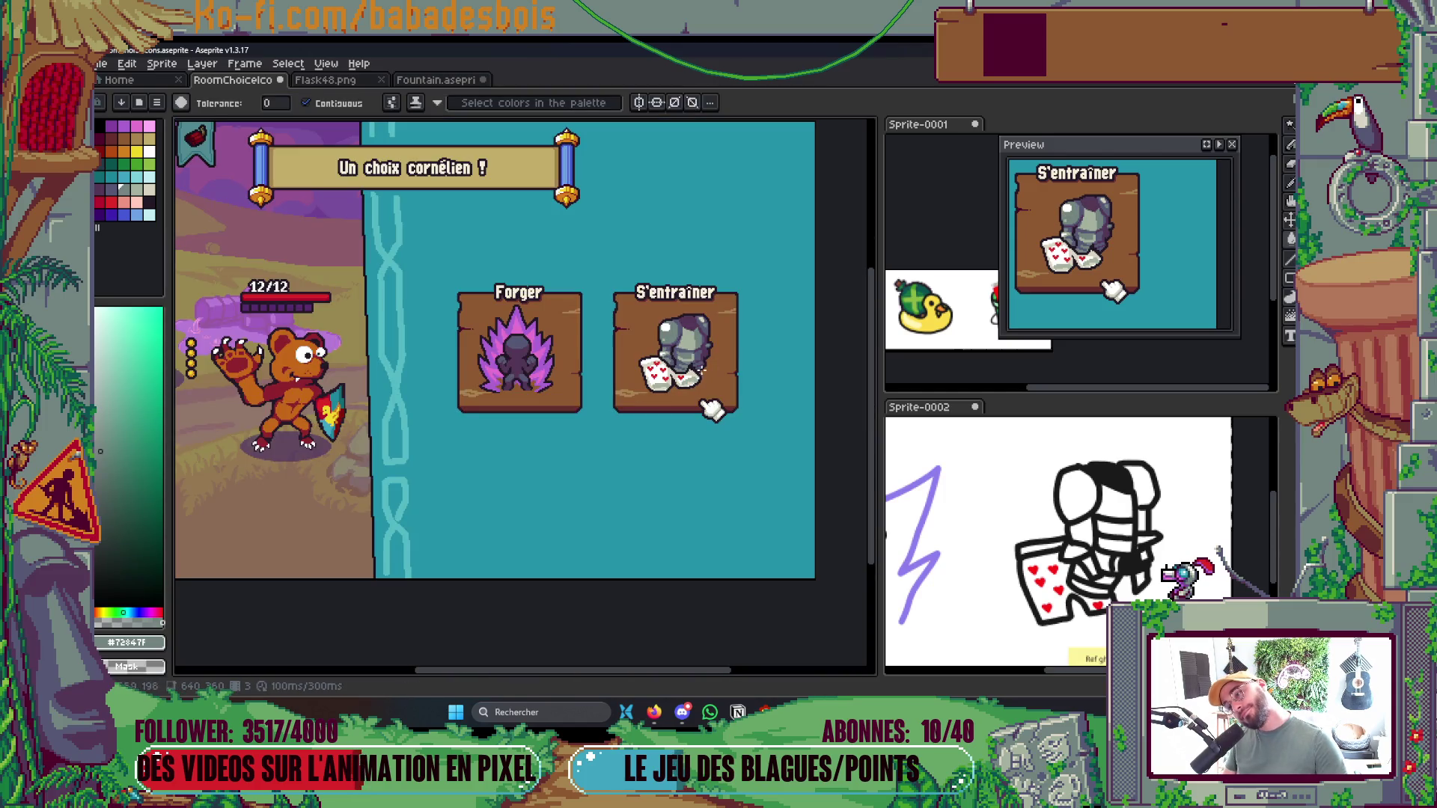
pyautogui.scroll(3, 708, 354)
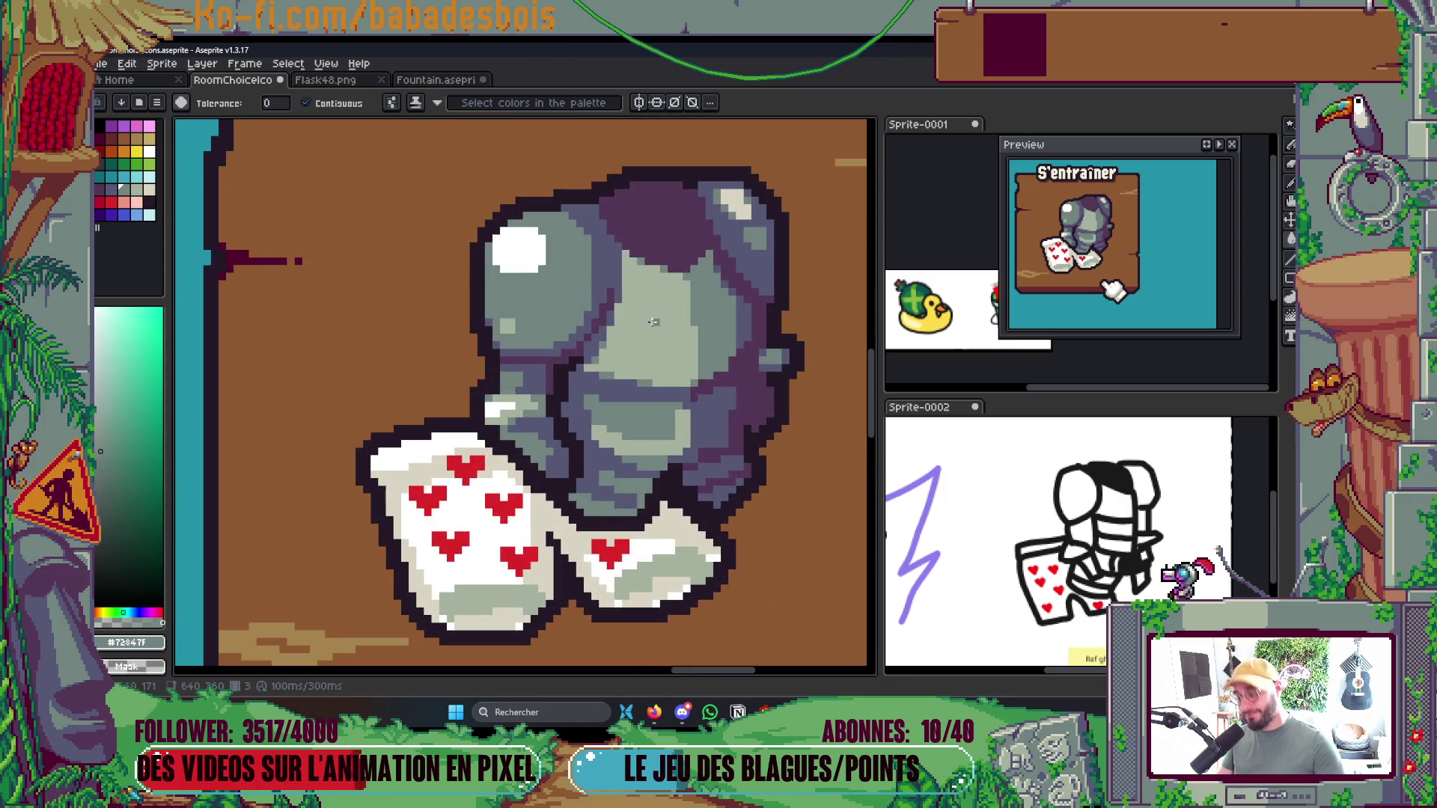
pyautogui.press('g')
pyautogui.keyDown('alt'); pyautogui.click(528, 242); pyautogui.keyUp('alt')
pyautogui.scroll(-4, 528, 242)
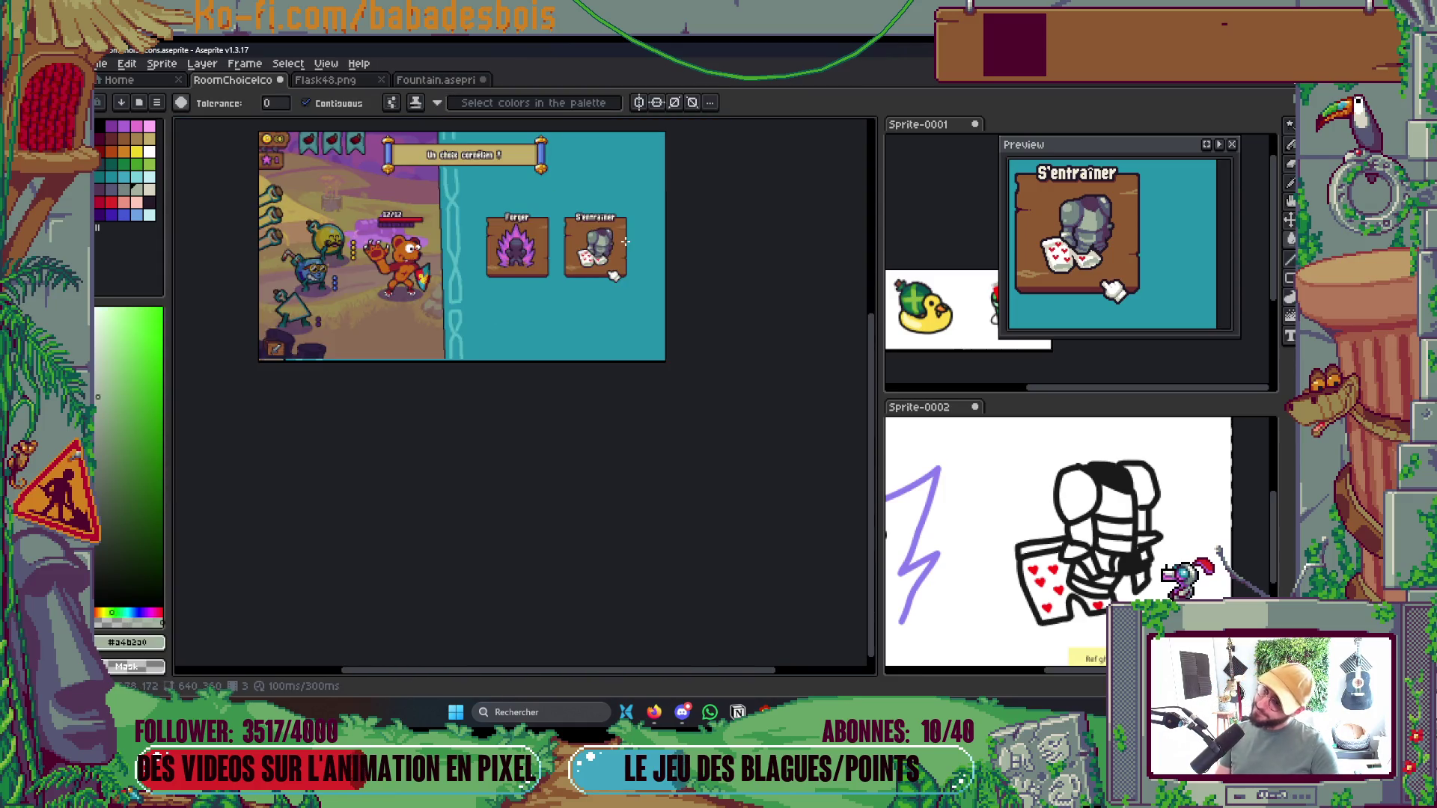
pyautogui.scroll(2, 626, 272)
pyautogui.scroll(-3, 603, 308)
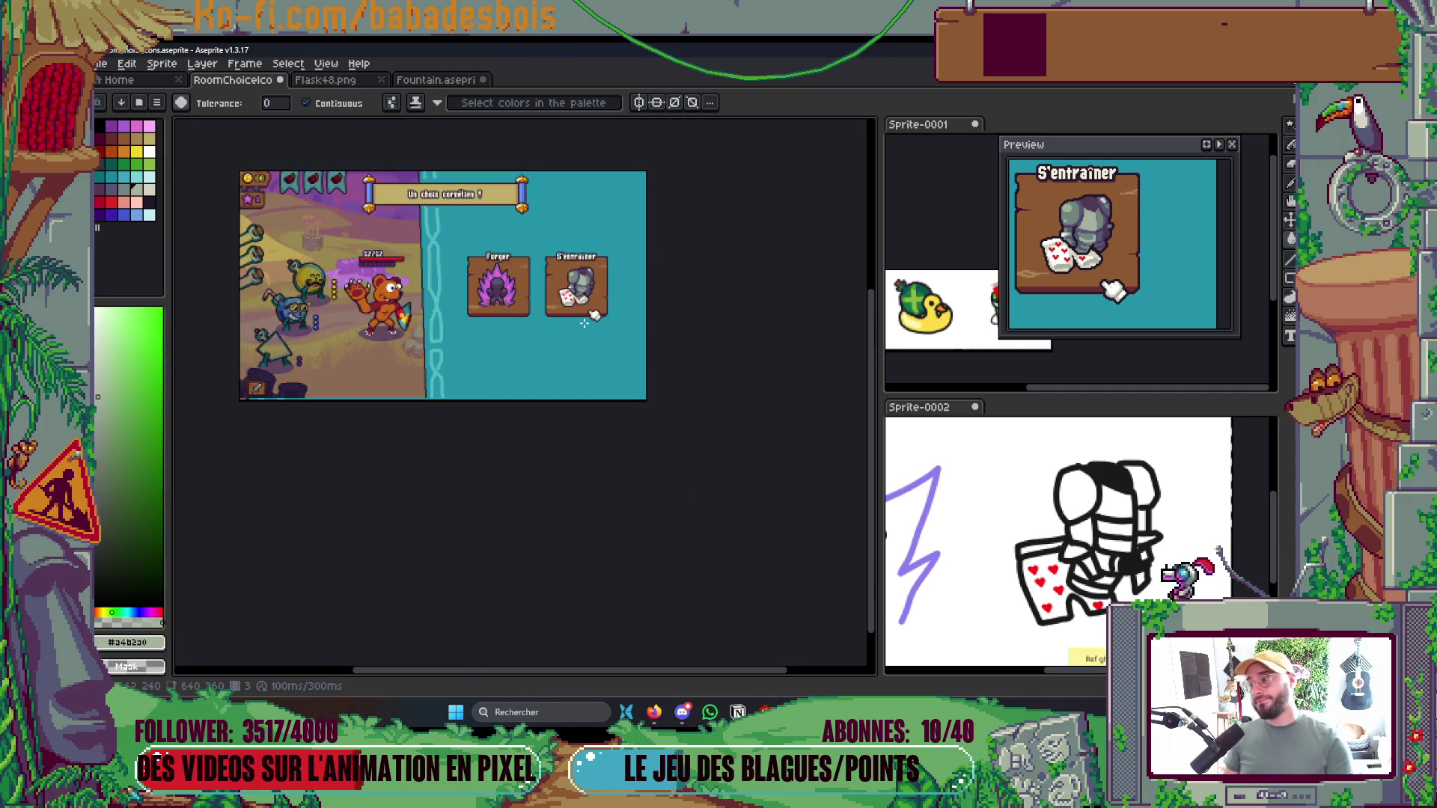
pyautogui.scroll(3, 592, 300)
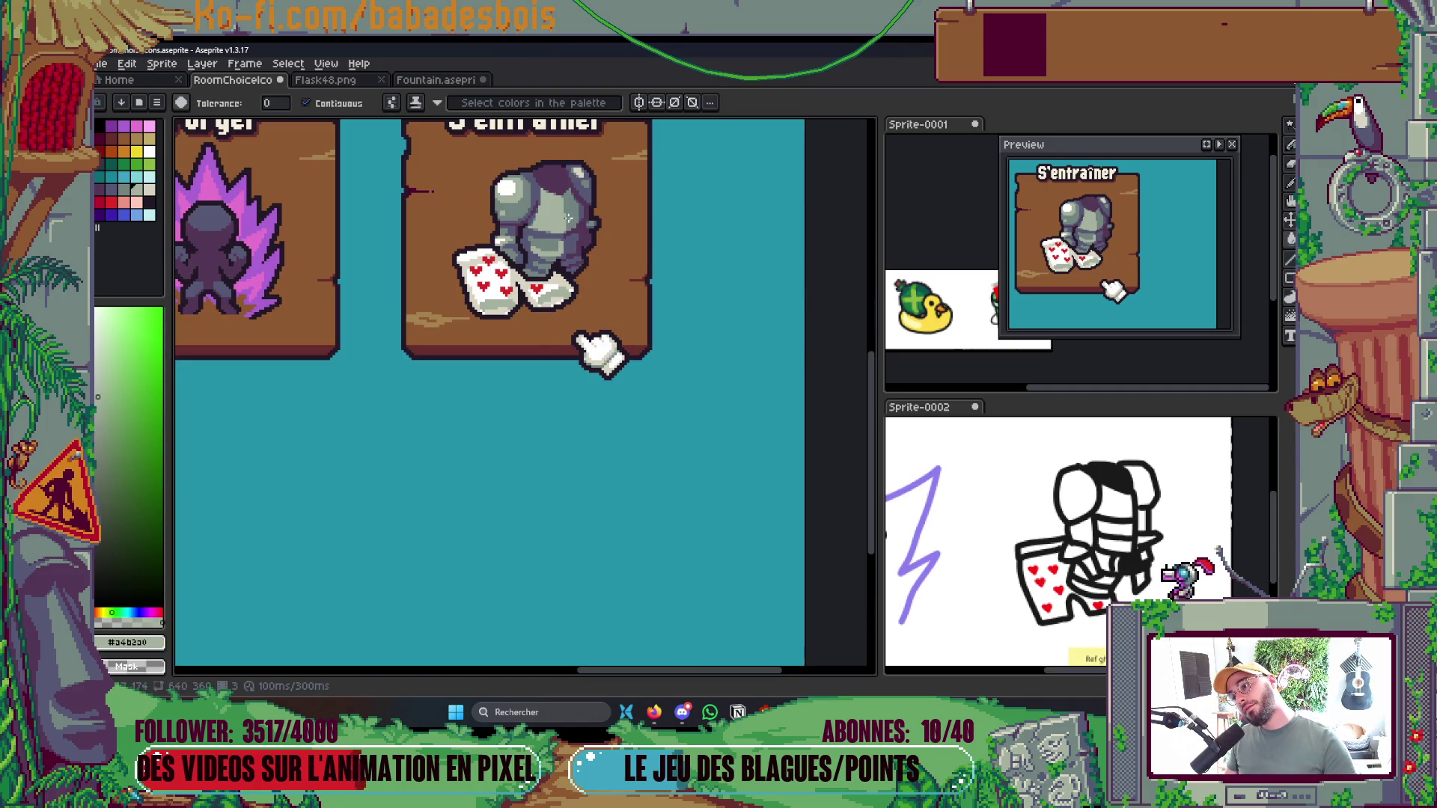
pyautogui.scroll(4, 548, 207)
pyautogui.press('b')
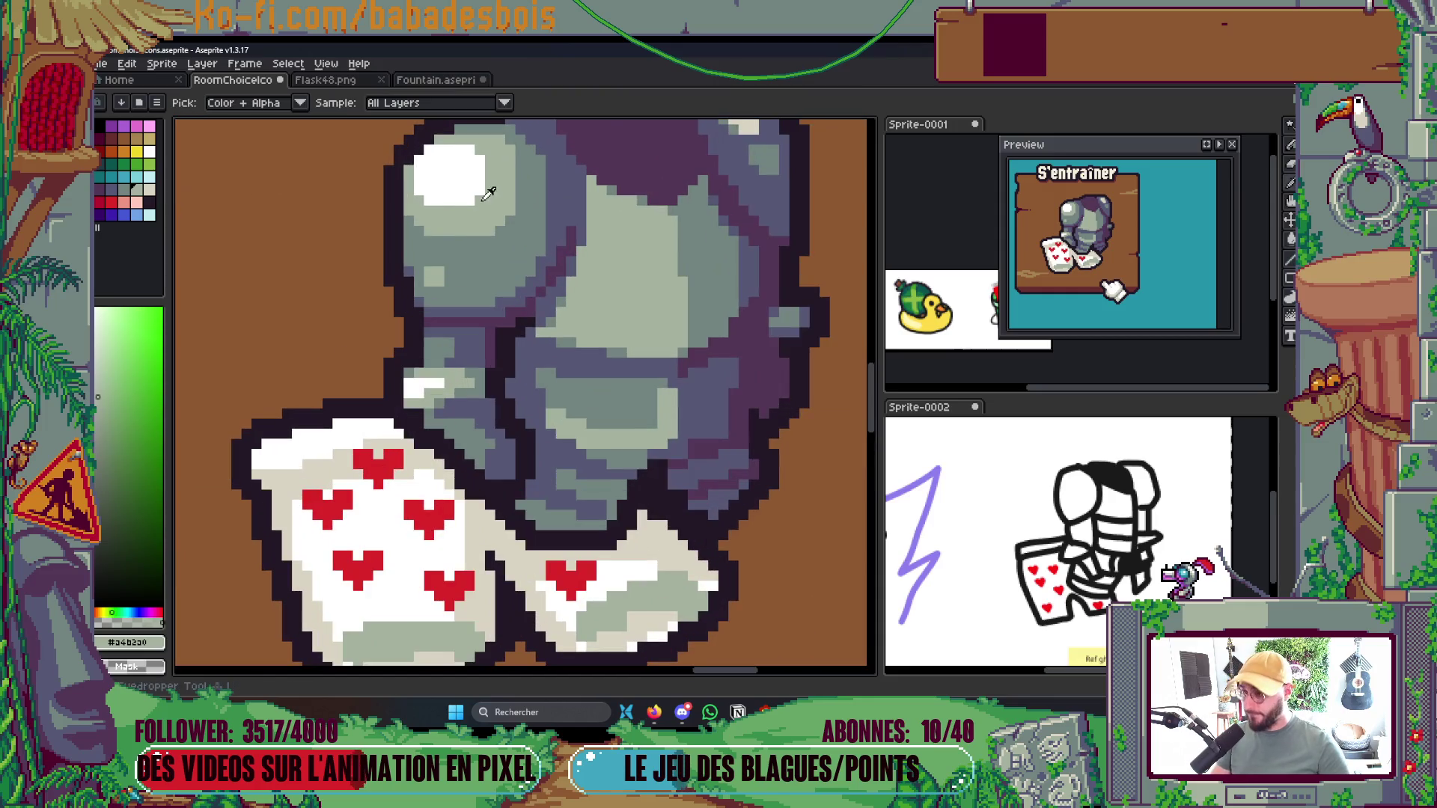
# With a 2-pixel brush, paint light grey-green #a4b2a0 highlights along the helmet's lower edge
pyautogui.press('+')
pyautogui.moveTo(417, 241)
pyautogui.mouseDown()
pyautogui.moveTo(502, 258)
pyautogui.moveTo(424, 259)
pyautogui.mouseUp()
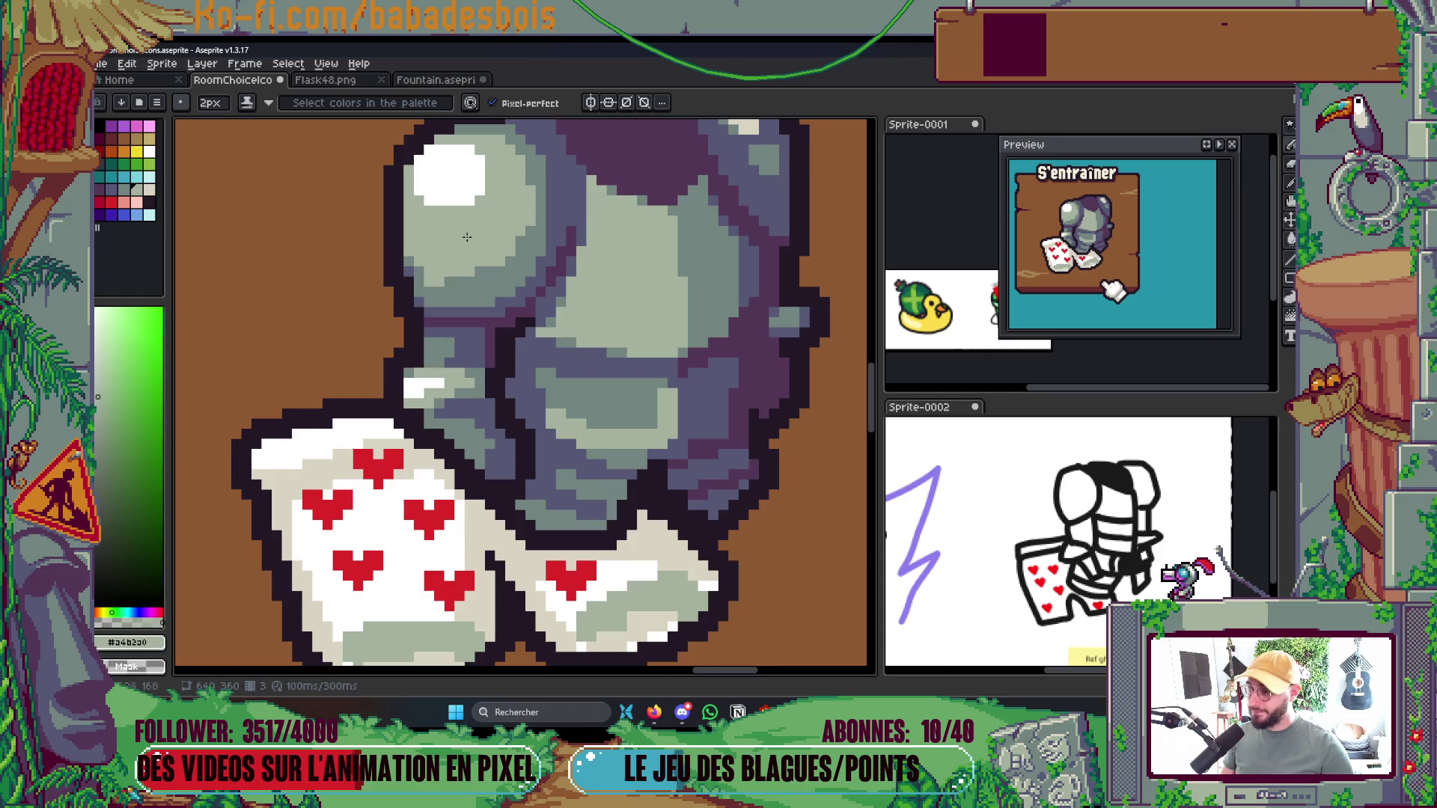
pyautogui.moveTo(452, 292)
pyautogui.mouseDown()
pyautogui.moveTo(509, 289)
pyautogui.moveTo(498, 283)
pyautogui.moveTo(523, 271)
pyautogui.mouseUp()
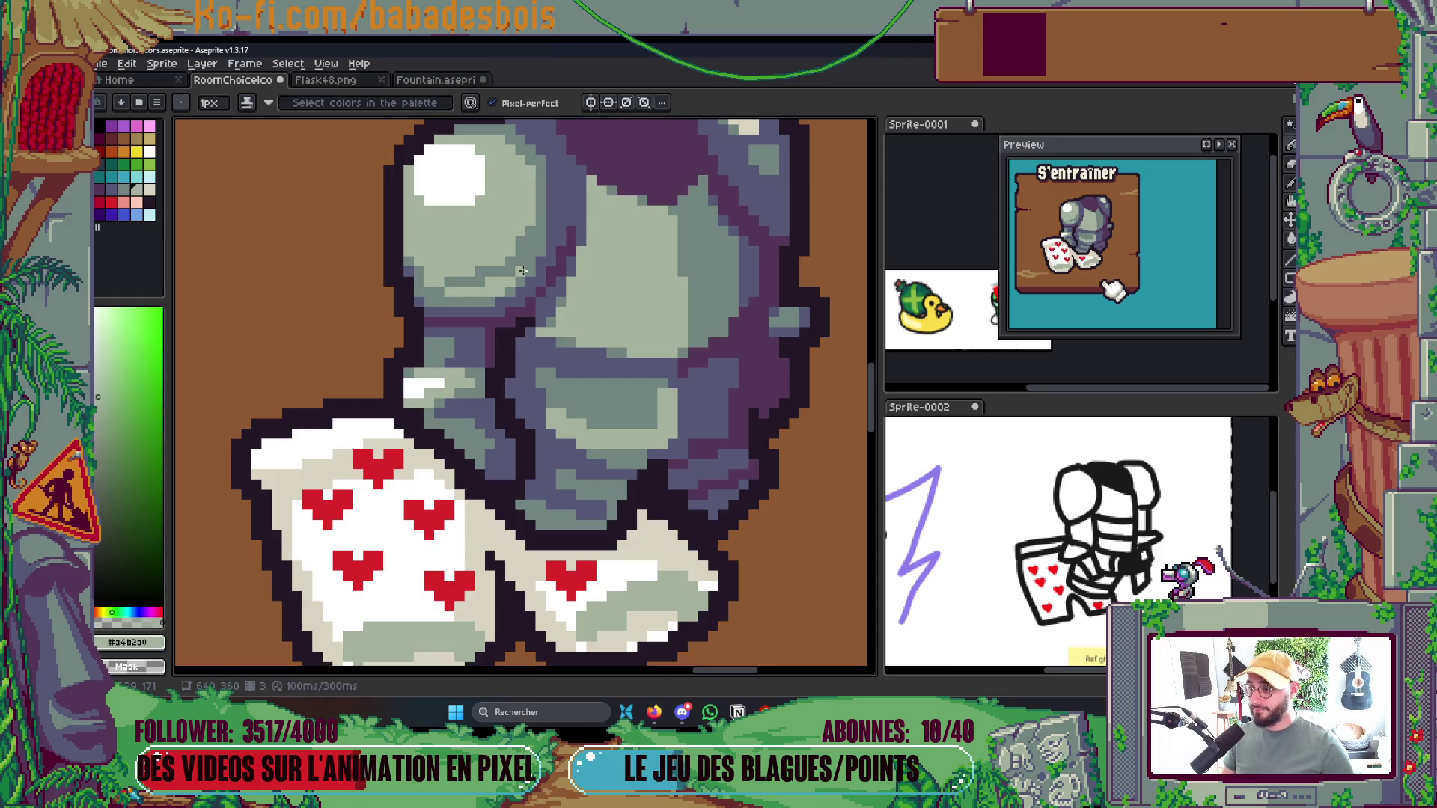
pyautogui.keyDown('alt'); pyautogui.click(452, 281); pyautogui.keyUp('alt')
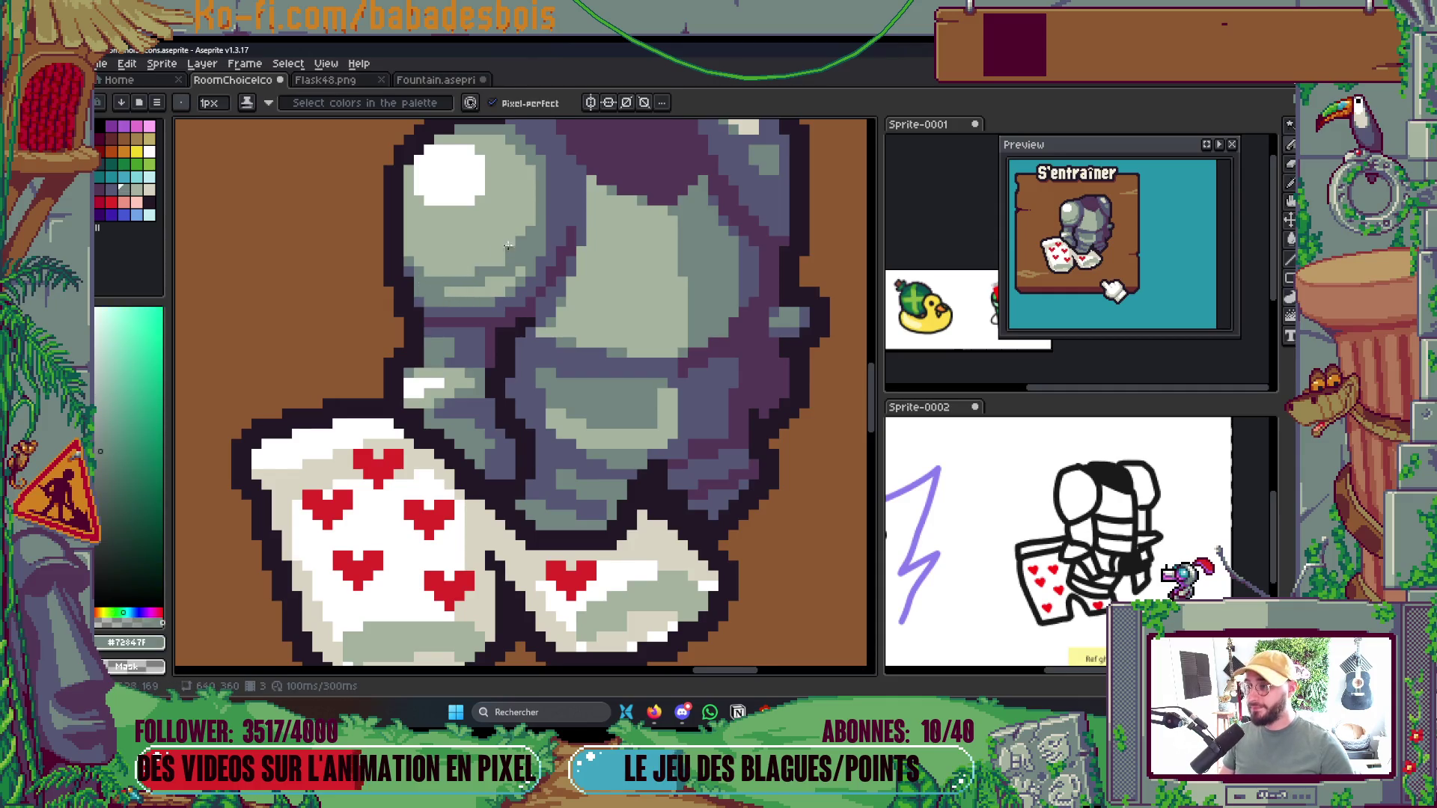
pyautogui.scroll(1, 508, 246)
pyautogui.keyDown('alt'); pyautogui.click(494, 288); pyautogui.keyUp('alt')
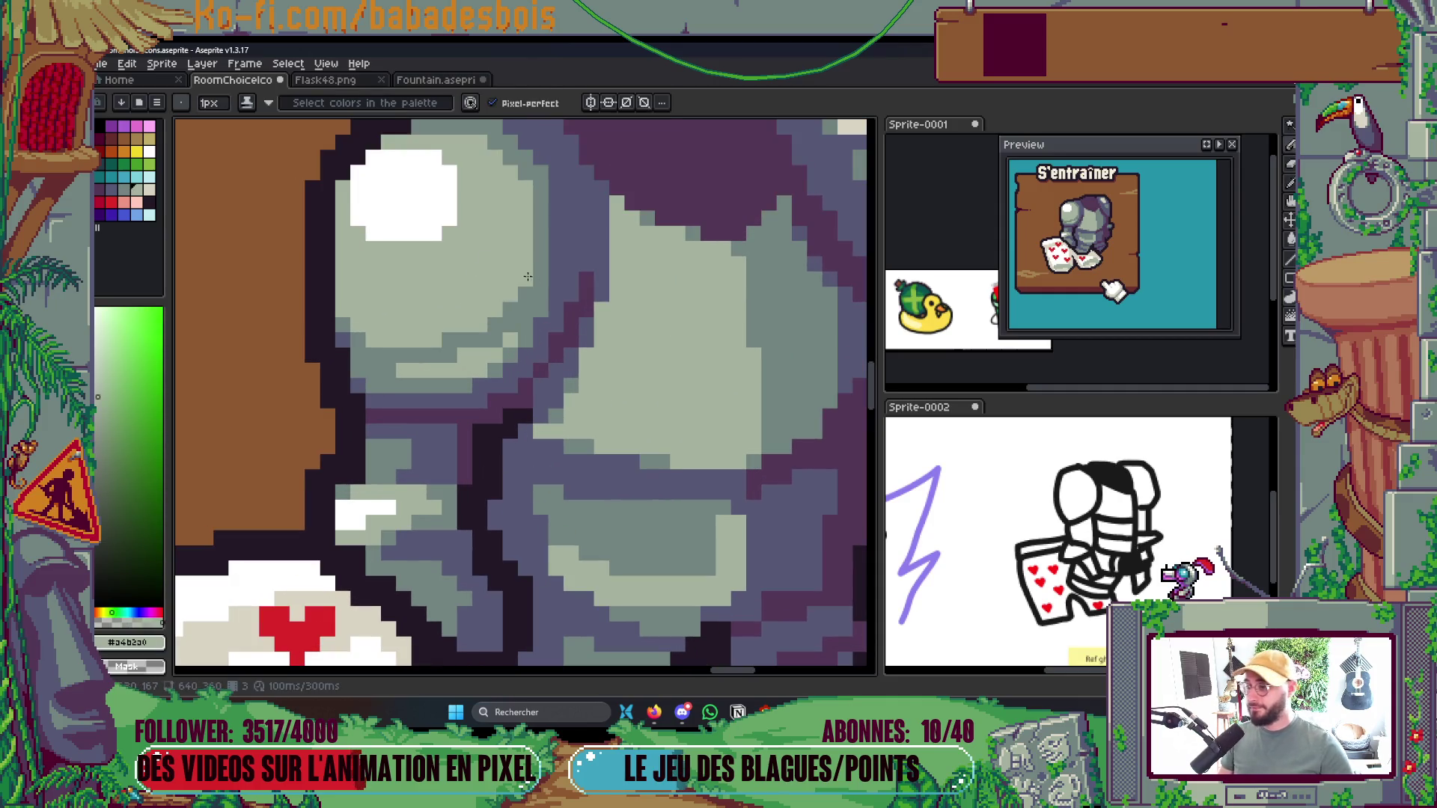
pyautogui.scroll(-5, 395, 311)
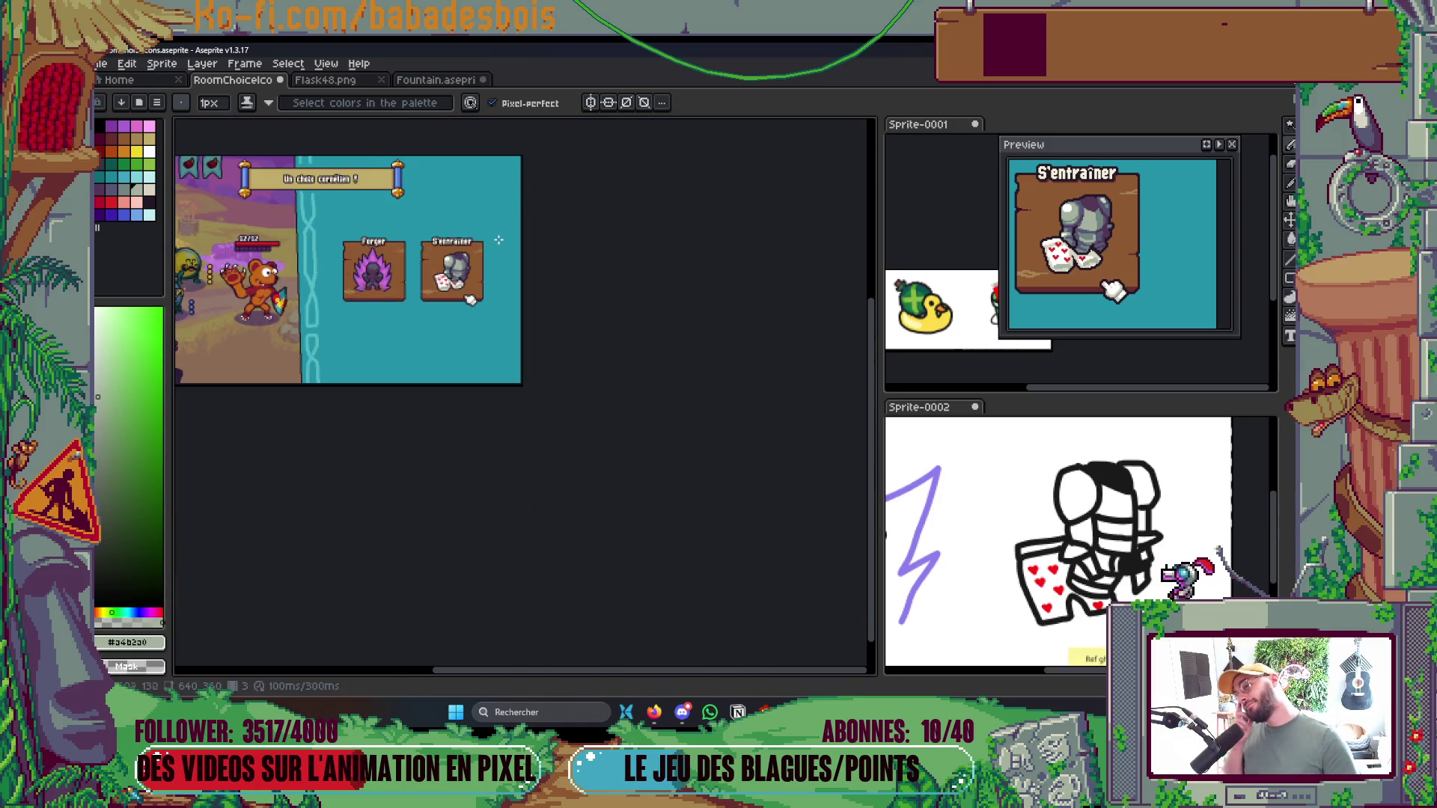
pyautogui.scroll(1, 502, 251)
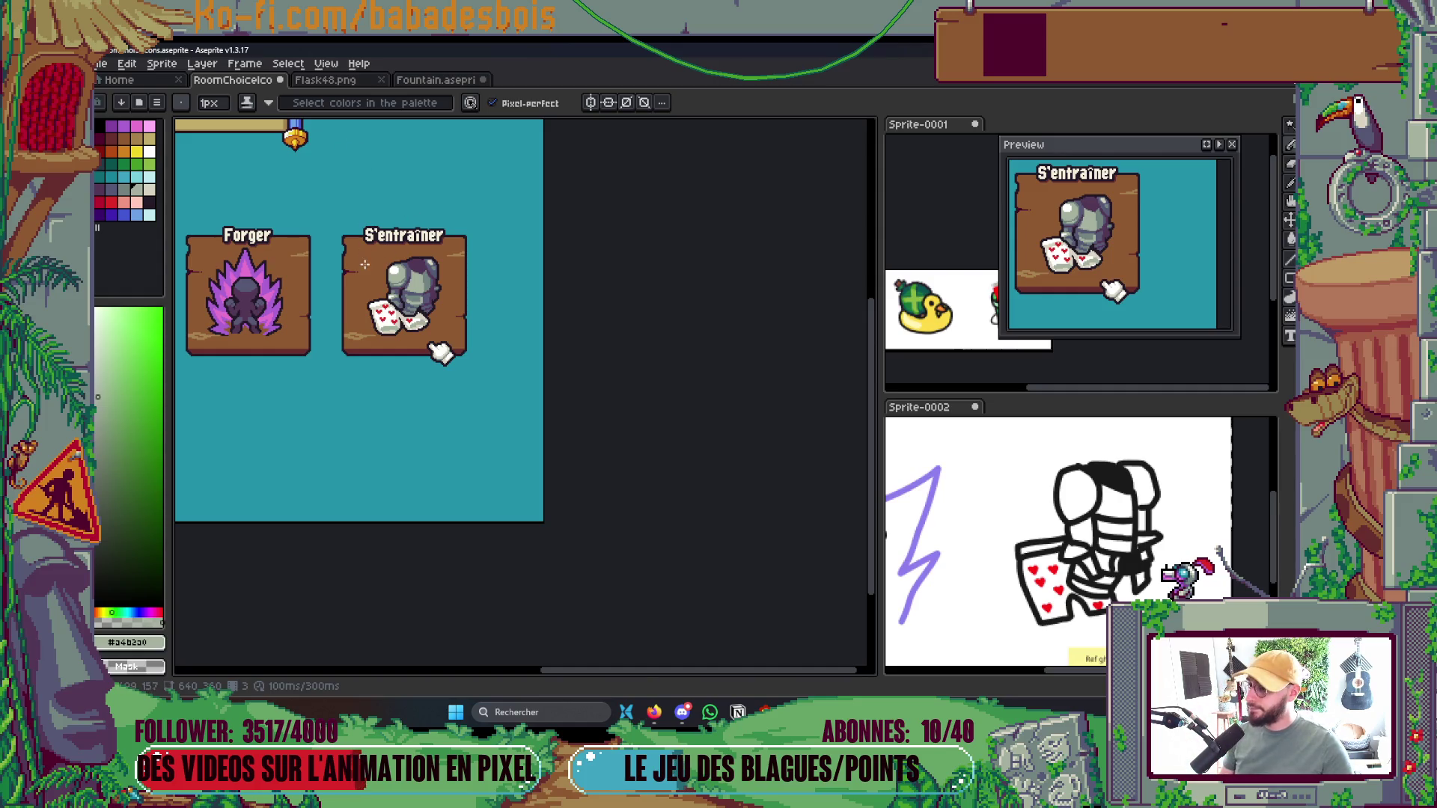
pyautogui.scroll(5, 389, 285)
# Darken the light strip on the knight's chest with the armour's mid grey
pyautogui.press('alt')
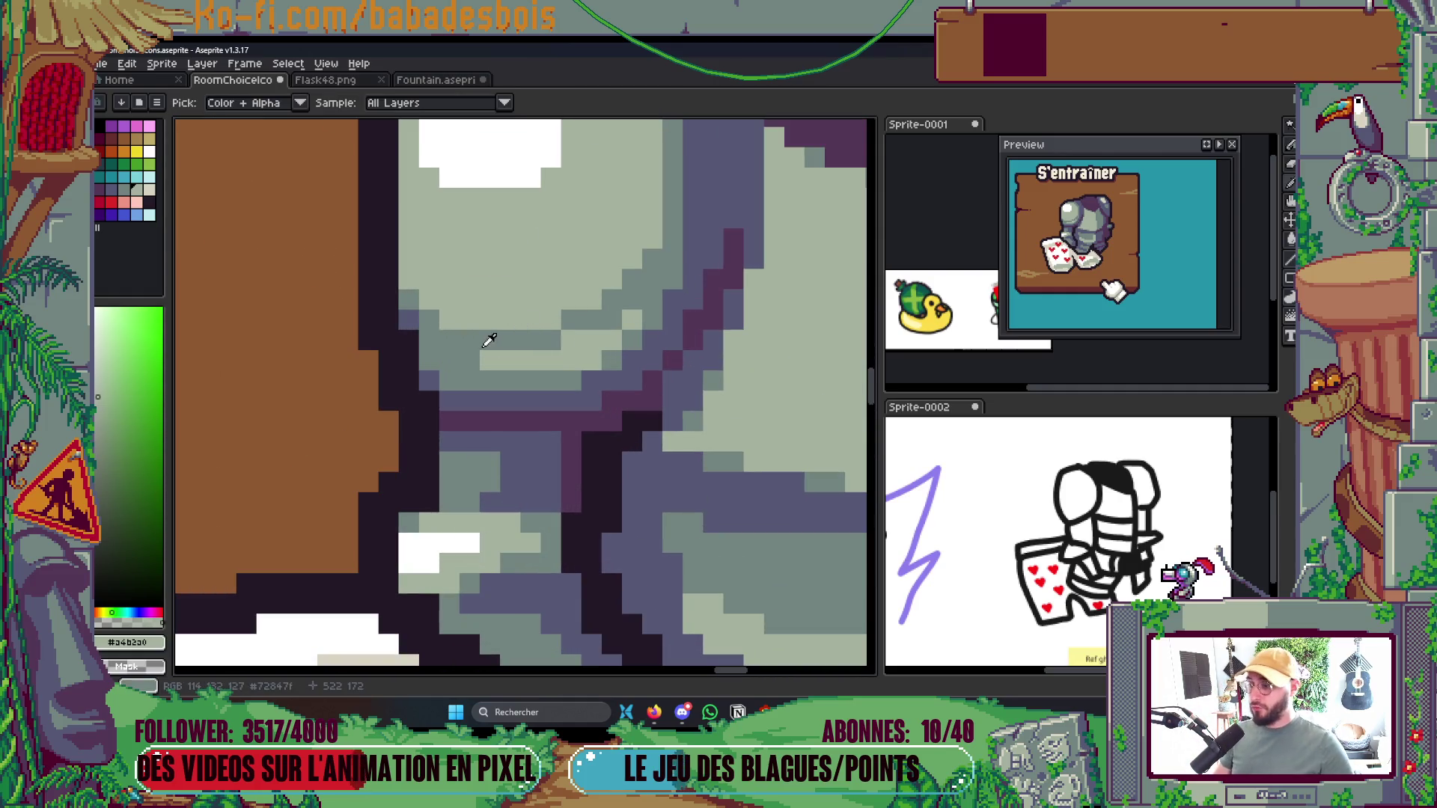
pyautogui.keyDown('alt'); pyautogui.click(488, 341); pyautogui.keyUp('alt')
pyautogui.moveTo(486, 359); pyautogui.dragTo(614, 338)
pyautogui.scroll(-5, 640, 299)
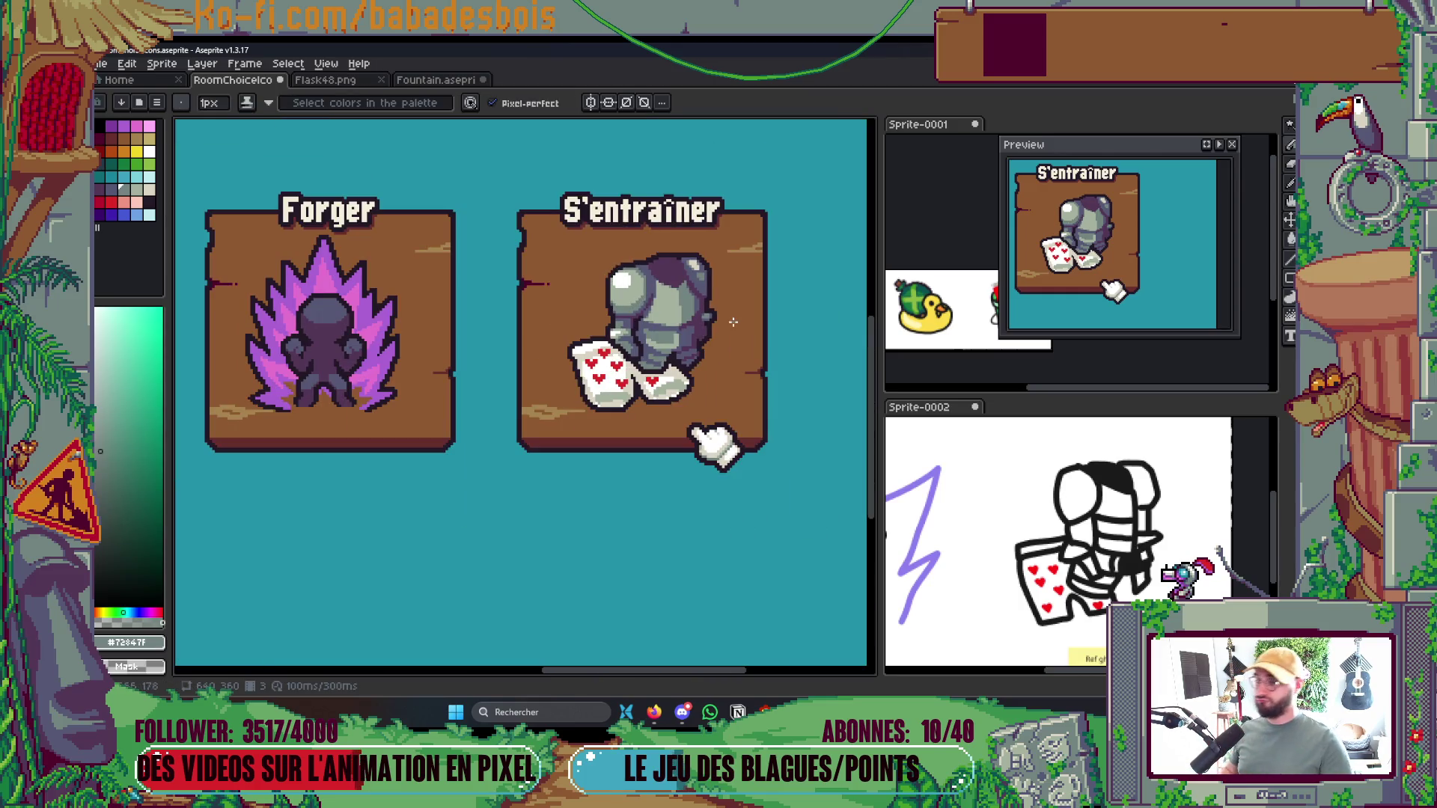
pyautogui.scroll(5, 711, 294)
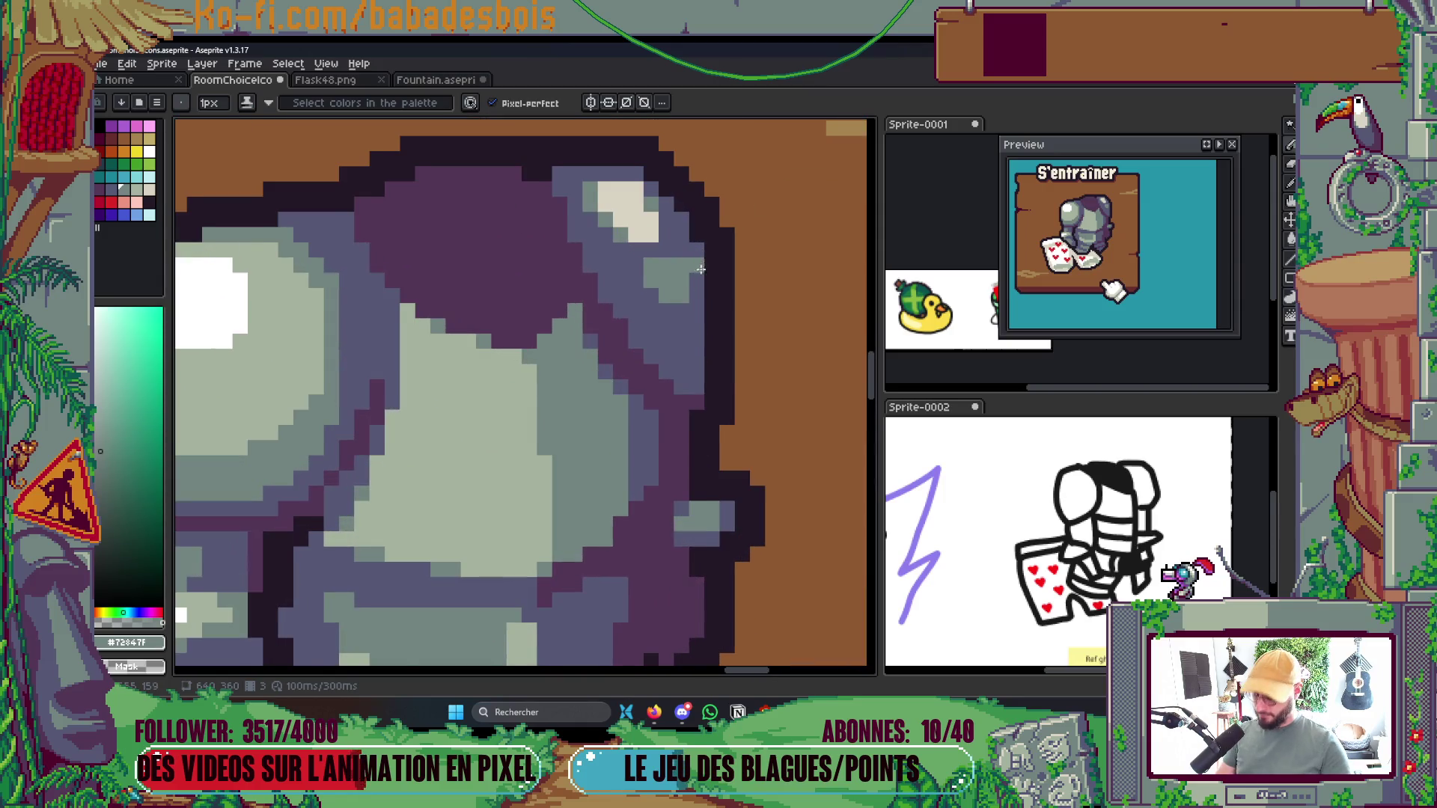
# Add a dark purple shadow pixel to the armour and save the sprite file
pyautogui.press('alt')
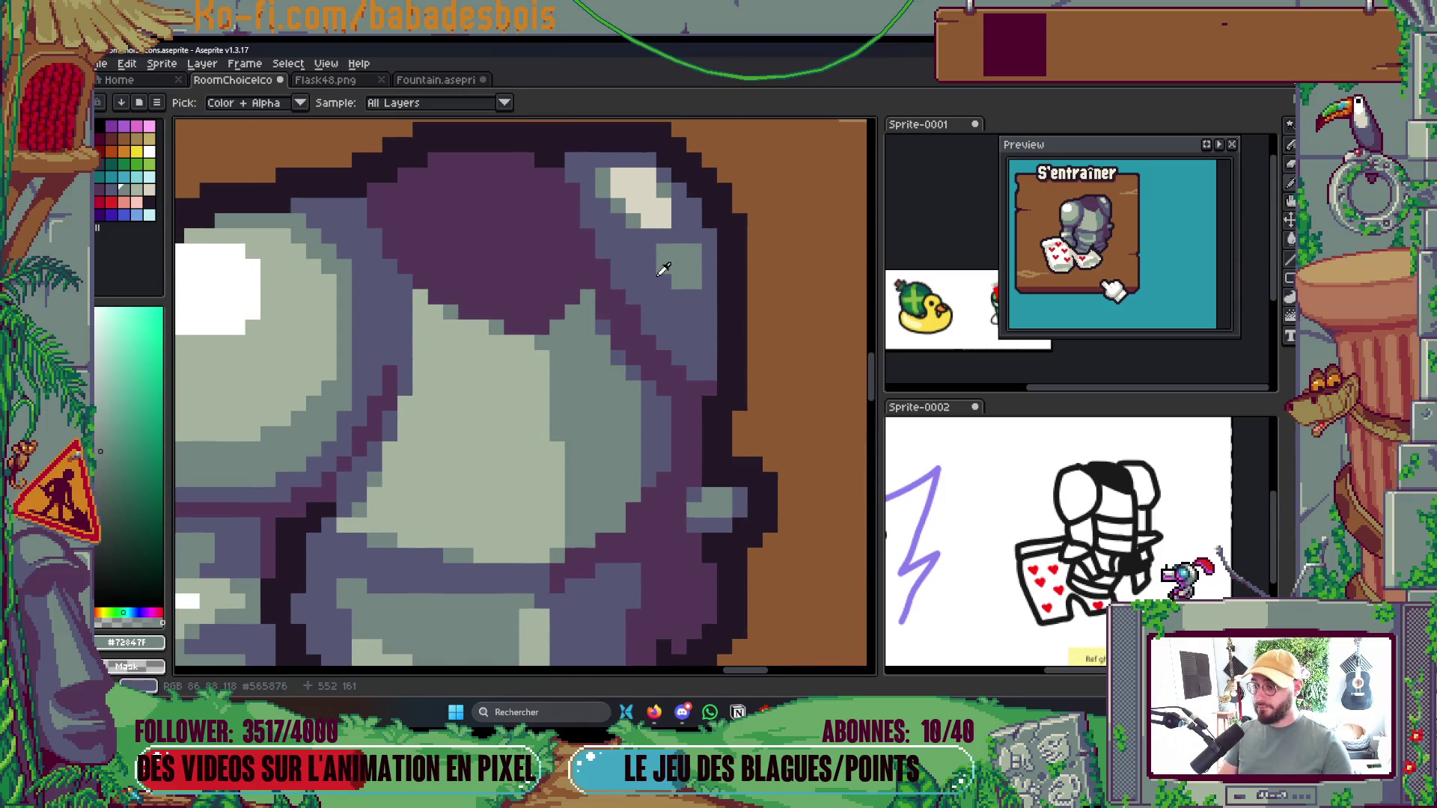
pyautogui.scroll(-3, 639, 301)
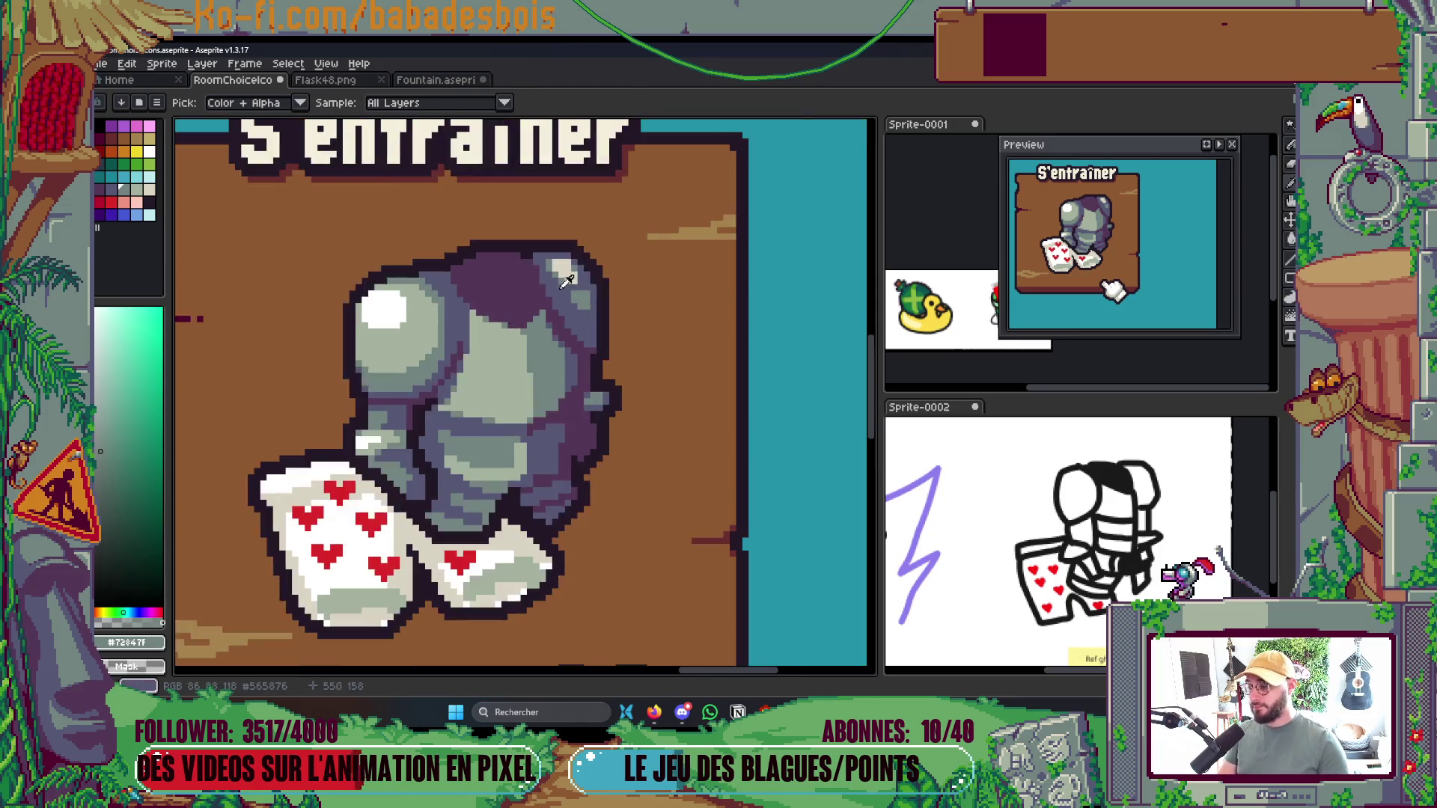
pyautogui.scroll(1, 574, 288)
pyautogui.scroll(2, 573, 288)
pyautogui.keyDown('alt'); pyautogui.click(557, 345); pyautogui.keyUp('alt')
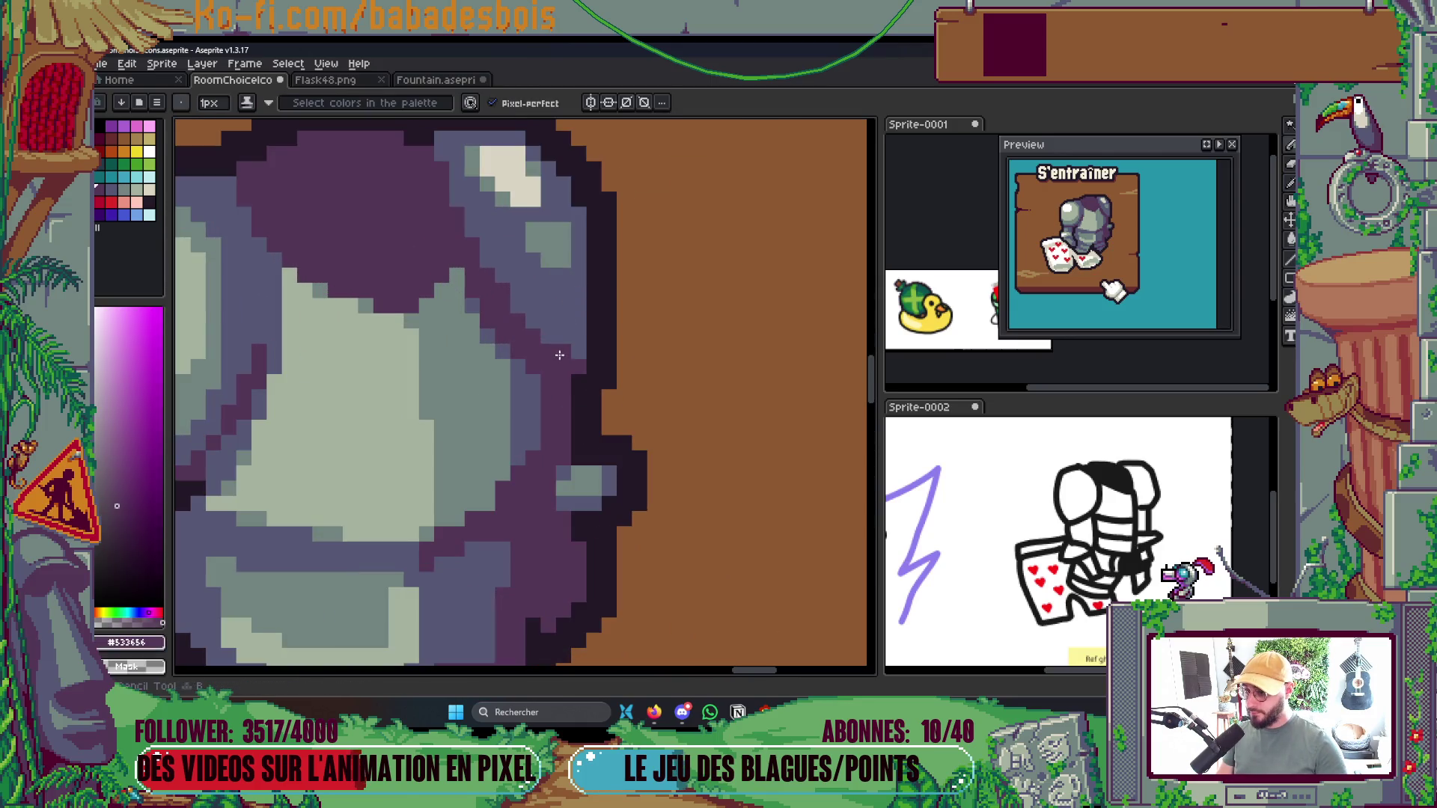
pyautogui.click(578, 331)
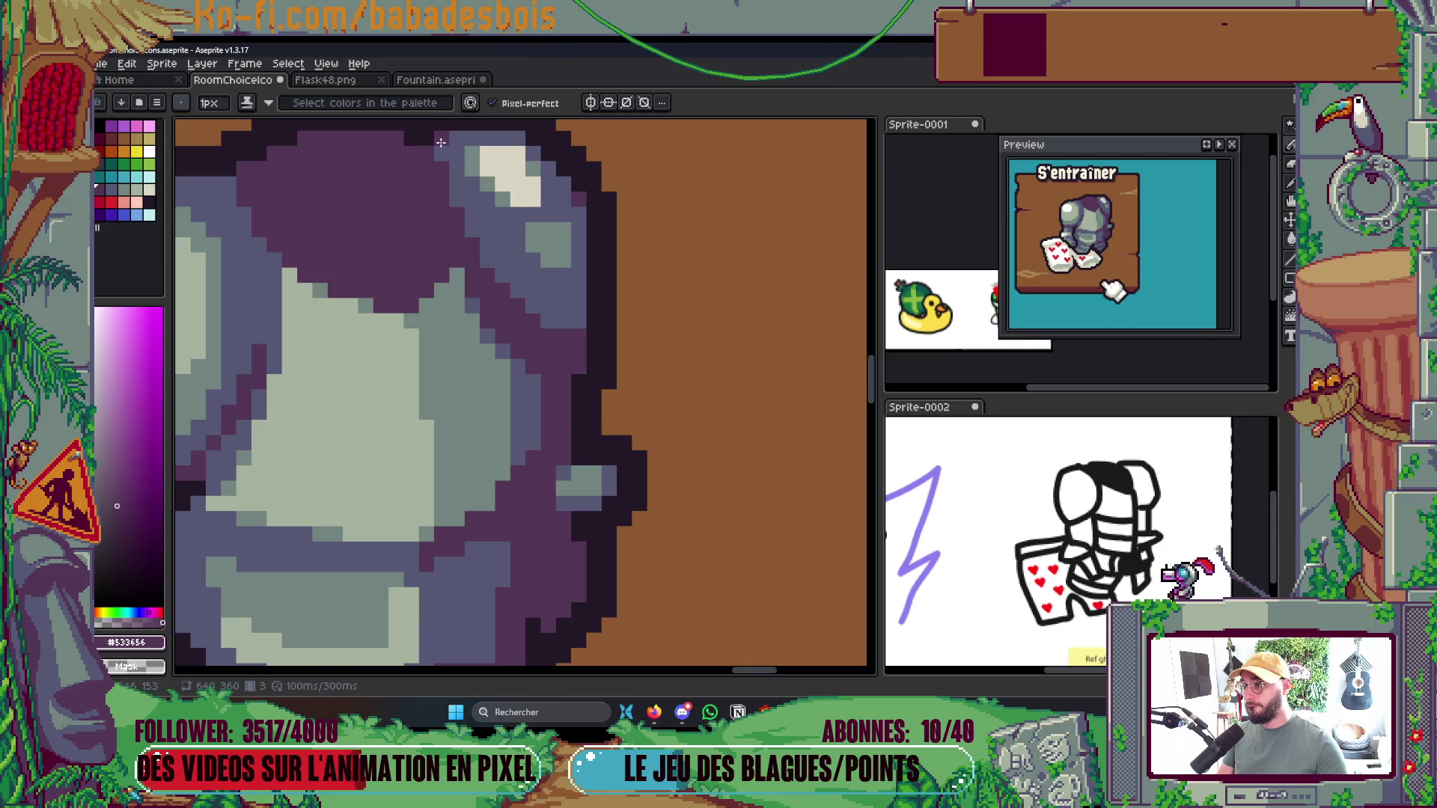
pyautogui.scroll(-5, 552, 217)
pyautogui.hotkey('ctrl', 's')
# Sample the mid grey #72847F, then the near-black outline colour, and open the Ink modes list
pyautogui.scroll(5, 485, 193)
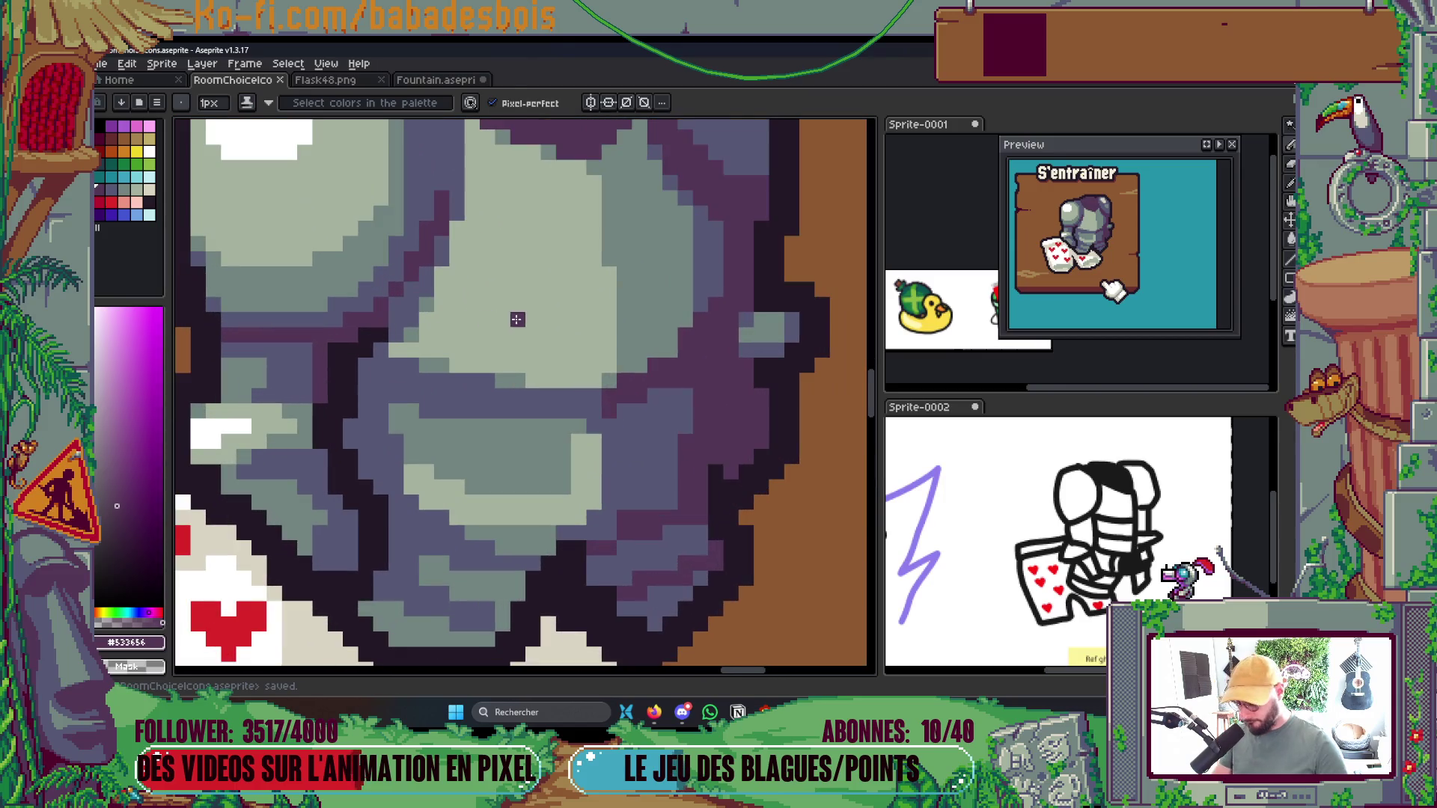
pyautogui.keyDown('alt'); pyautogui.click(609, 285); pyautogui.keyUp('alt')
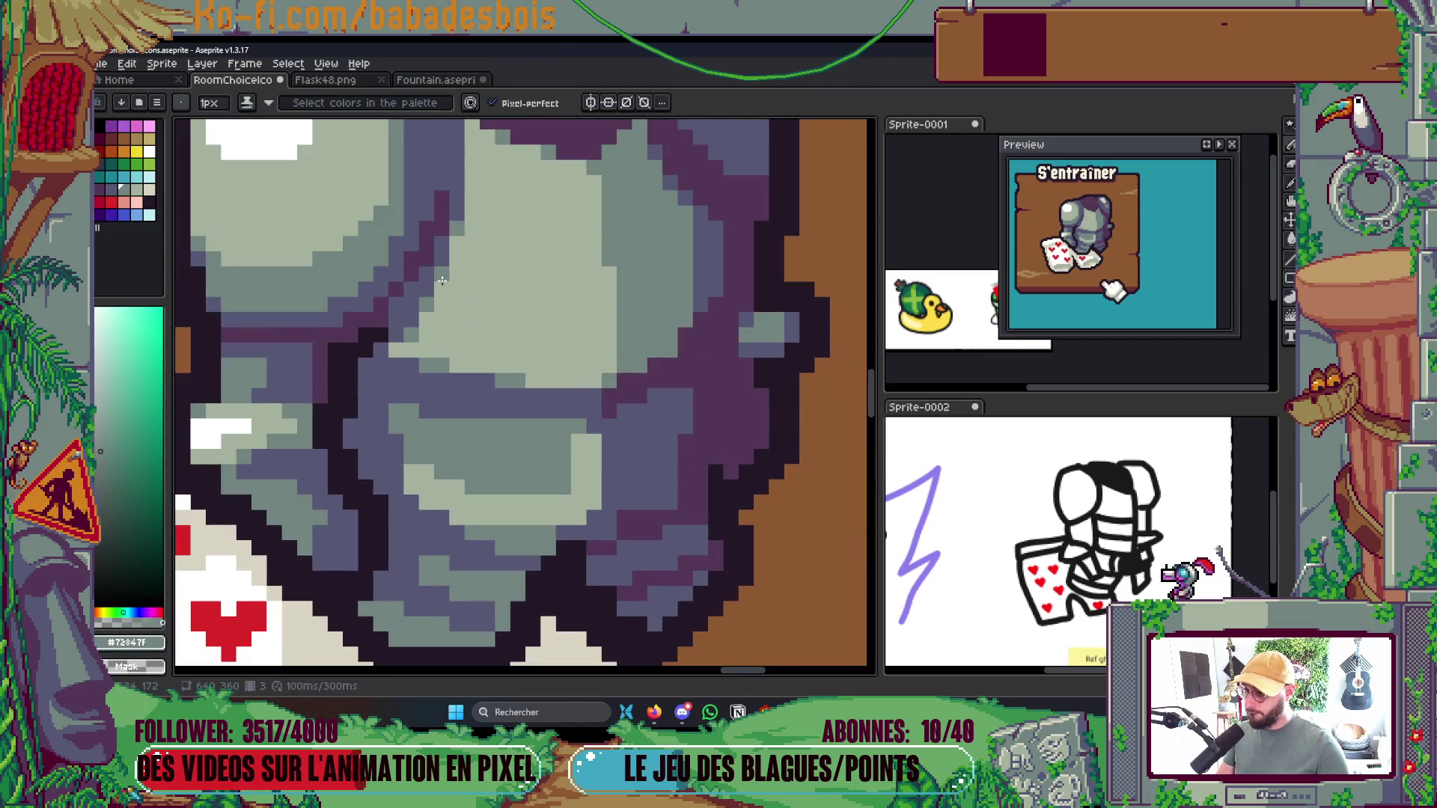
pyautogui.scroll(-5, 483, 274)
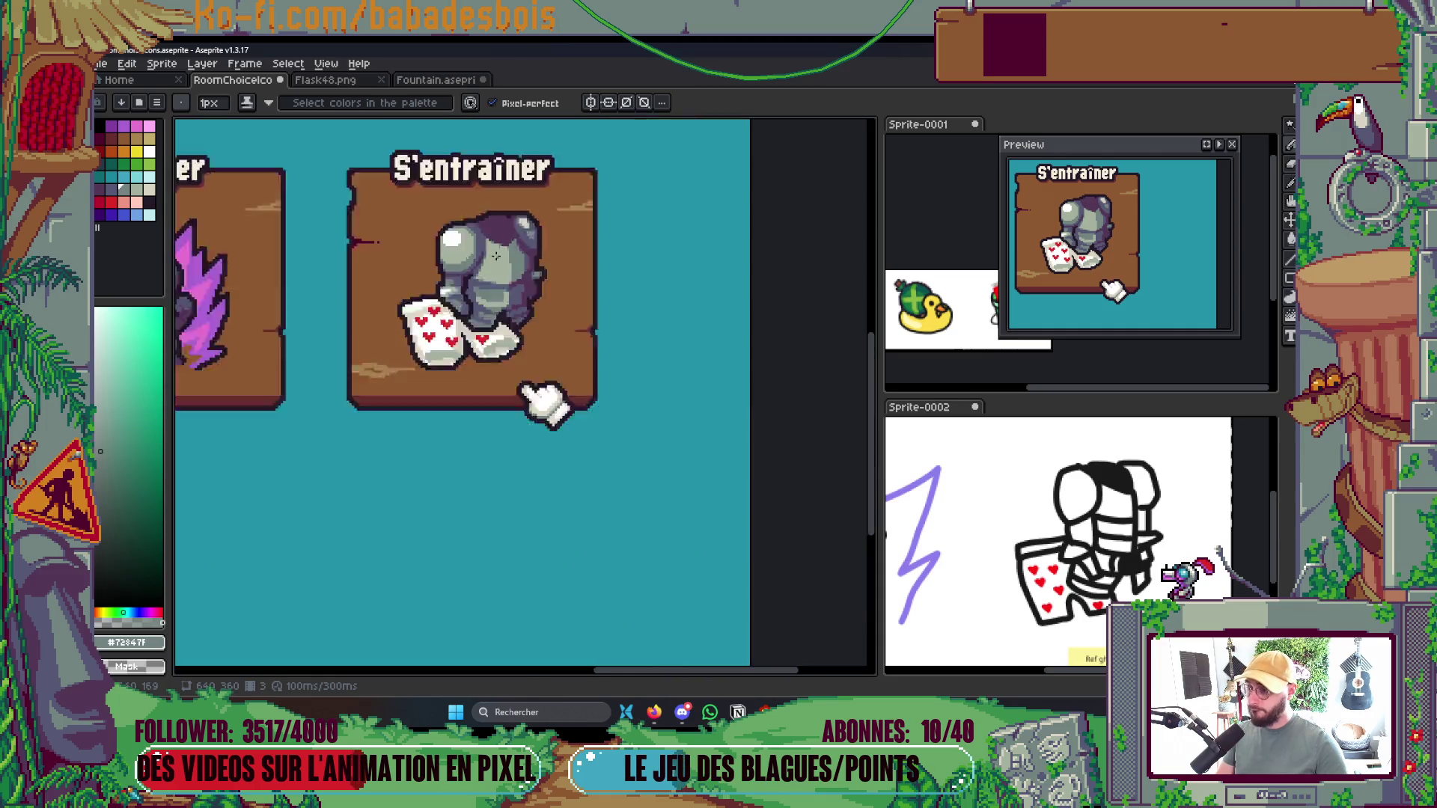
pyautogui.scroll(5, 511, 248)
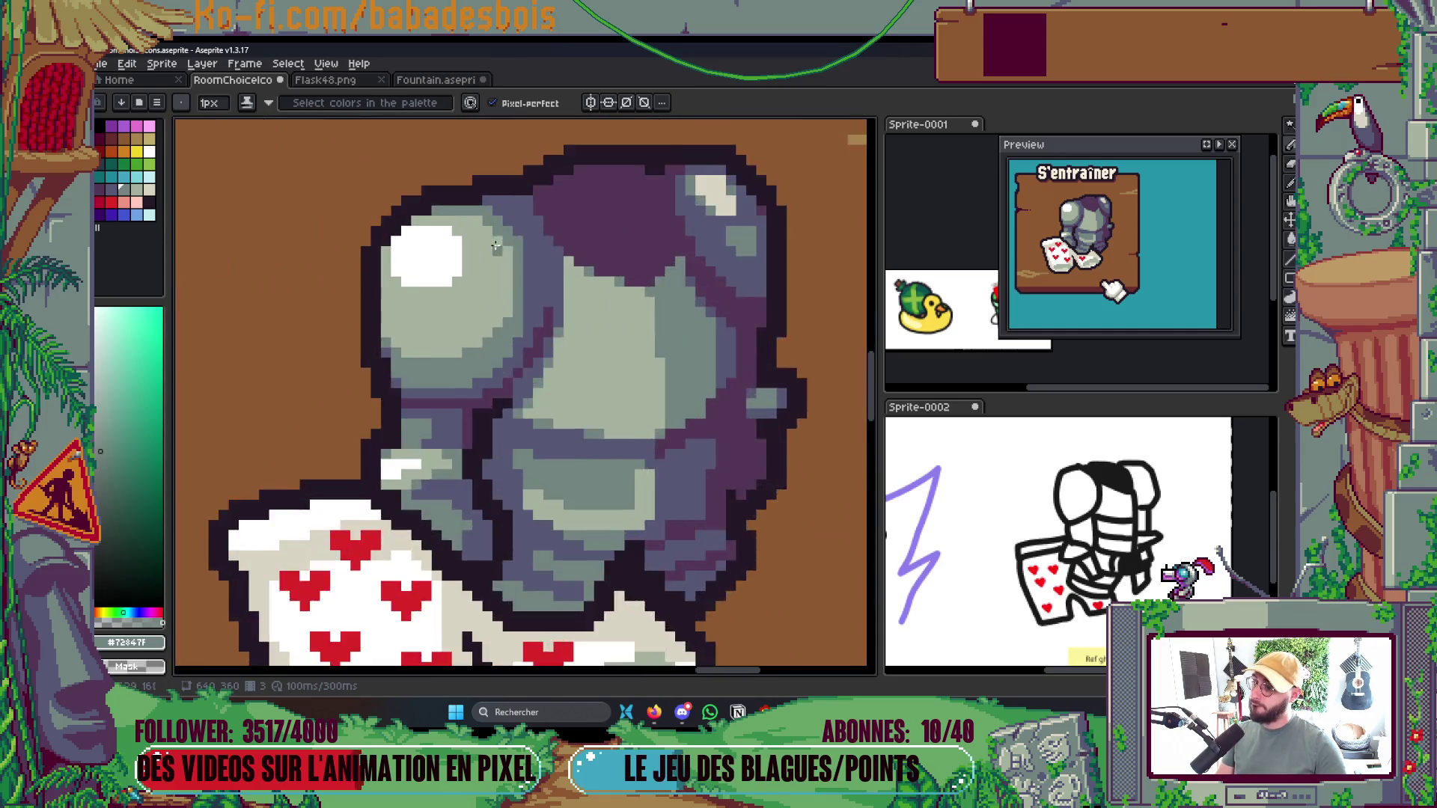
pyautogui.scroll(-3, 509, 187)
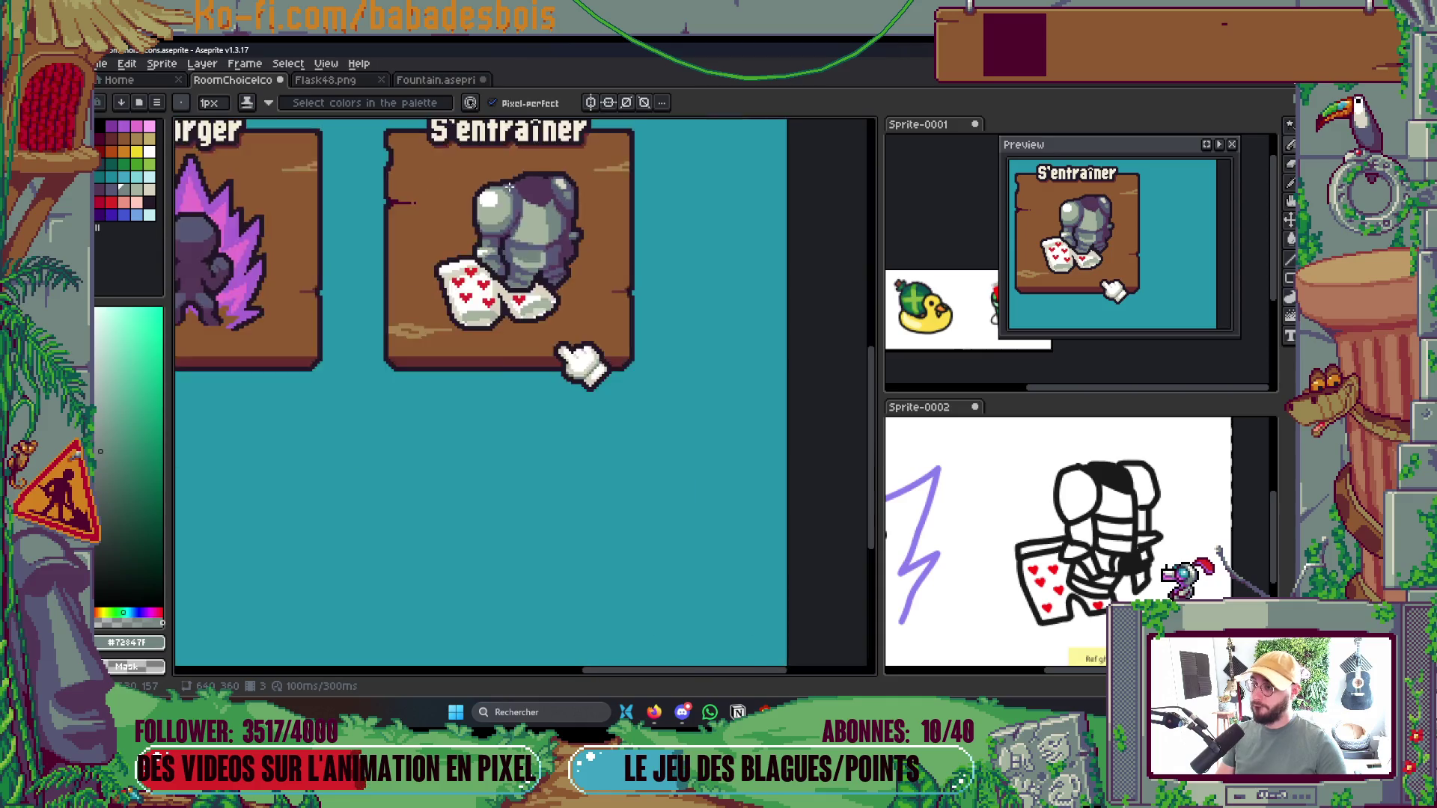
pyautogui.scroll(4, 479, 172)
pyautogui.keyDown('alt'); pyautogui.click(450, 149); pyautogui.keyUp('alt')
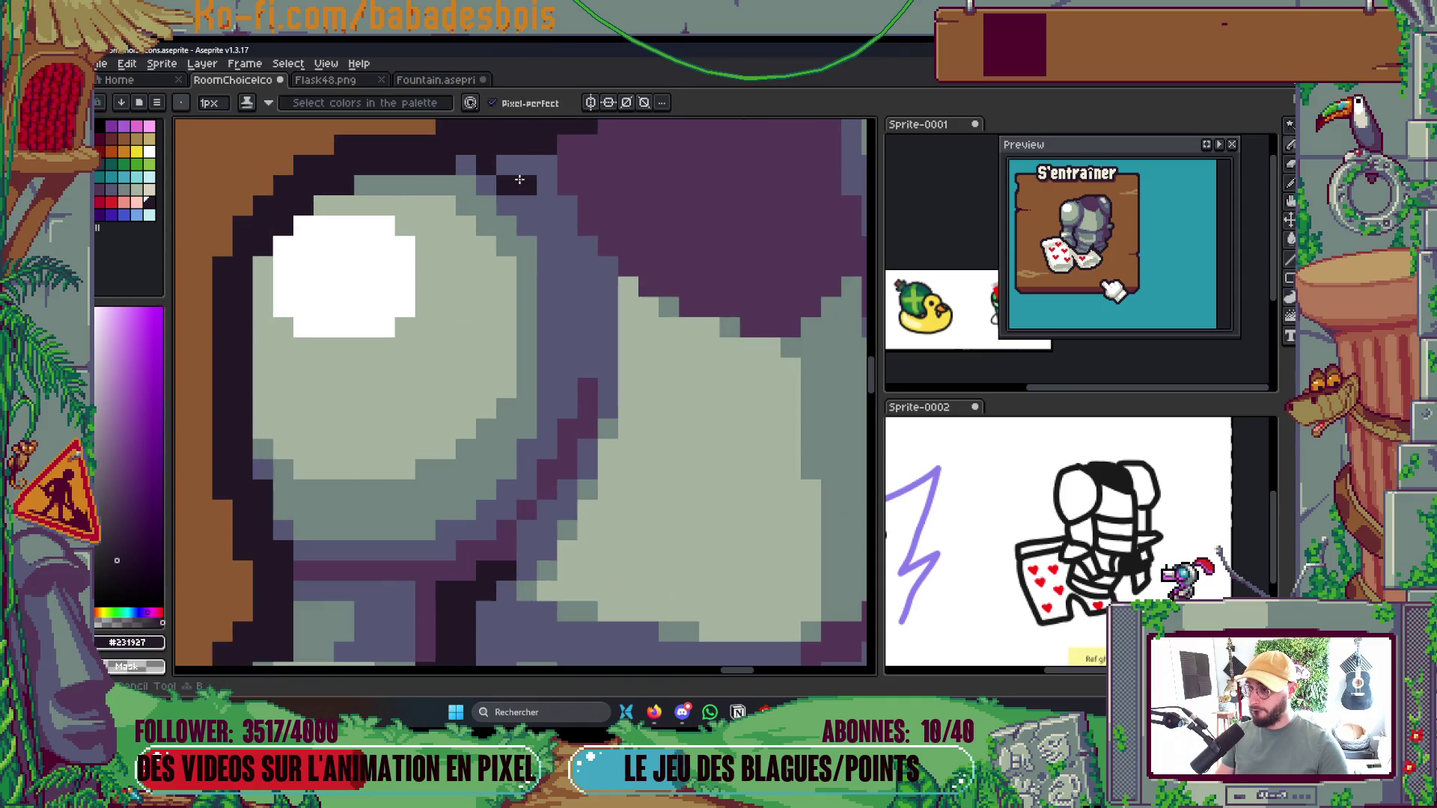
pyautogui.moveTo(486, 196); pyautogui.dragTo(492, 268)
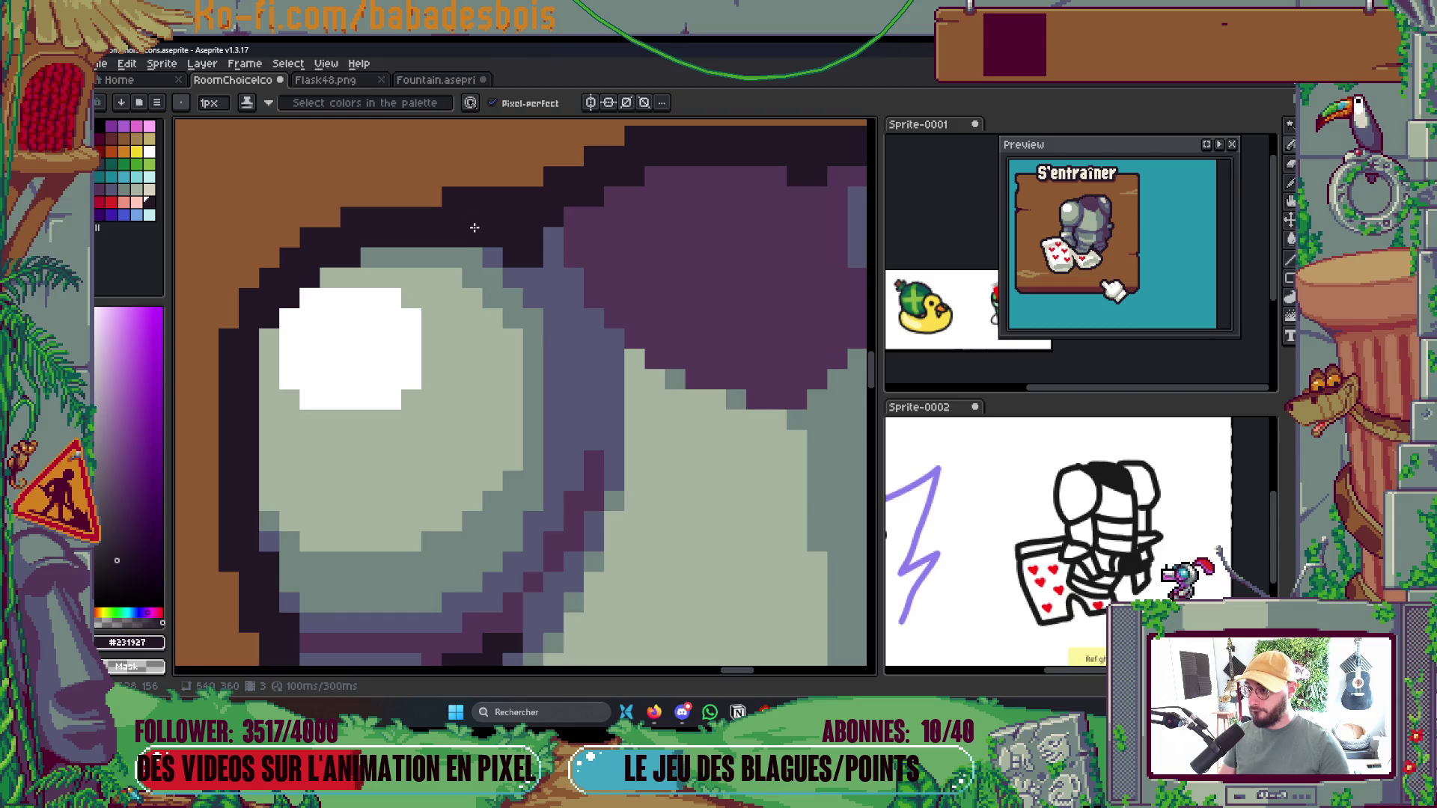
pyautogui.click(246, 102)
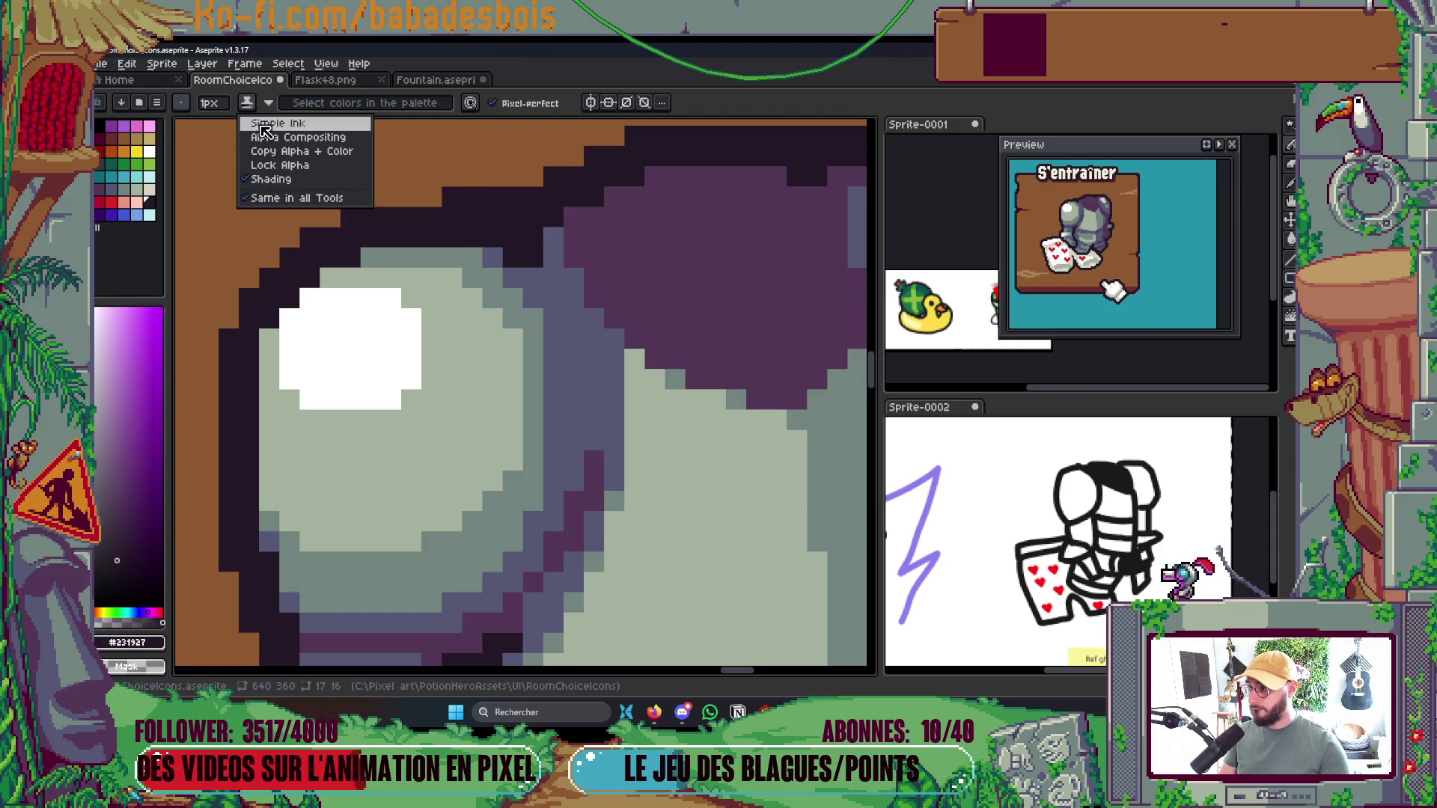
# Switch the Pencil ink from Shading to Simple Ink
pyautogui.click(299, 122)
pyautogui.scroll(-5, 452, 258)
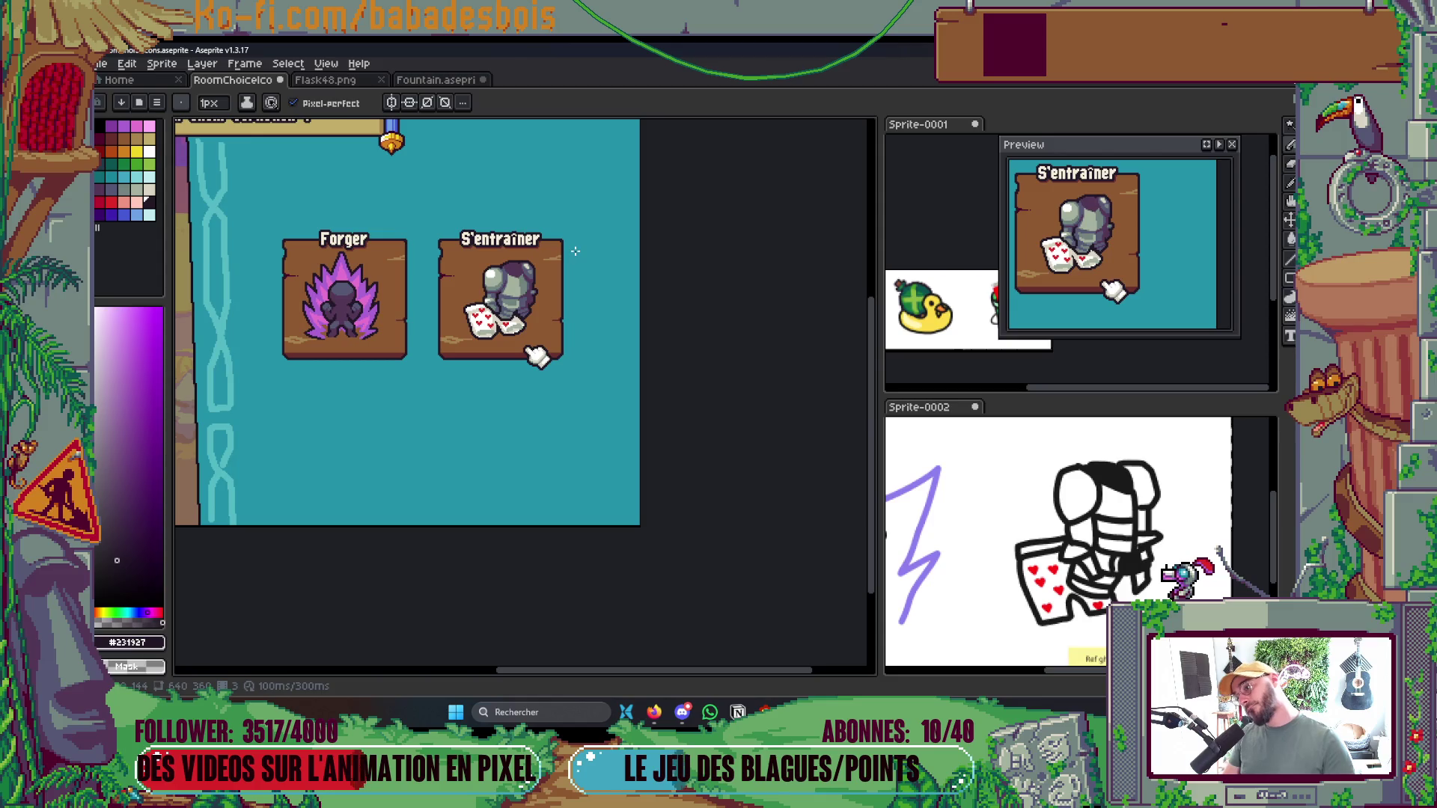
pyautogui.moveTo(593, 337); pyautogui.dragTo(622, 409)
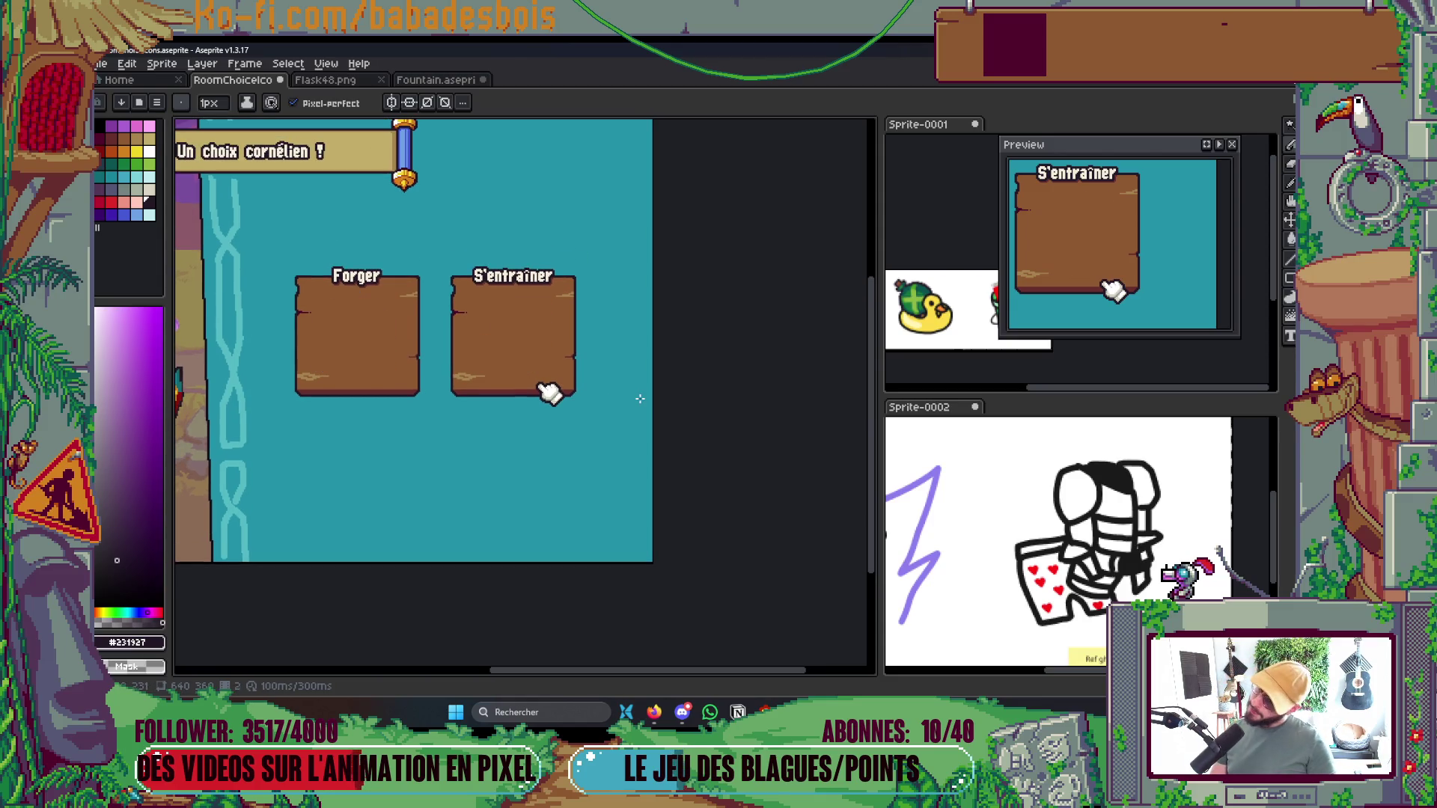
pyautogui.scroll(8, 537, 358)
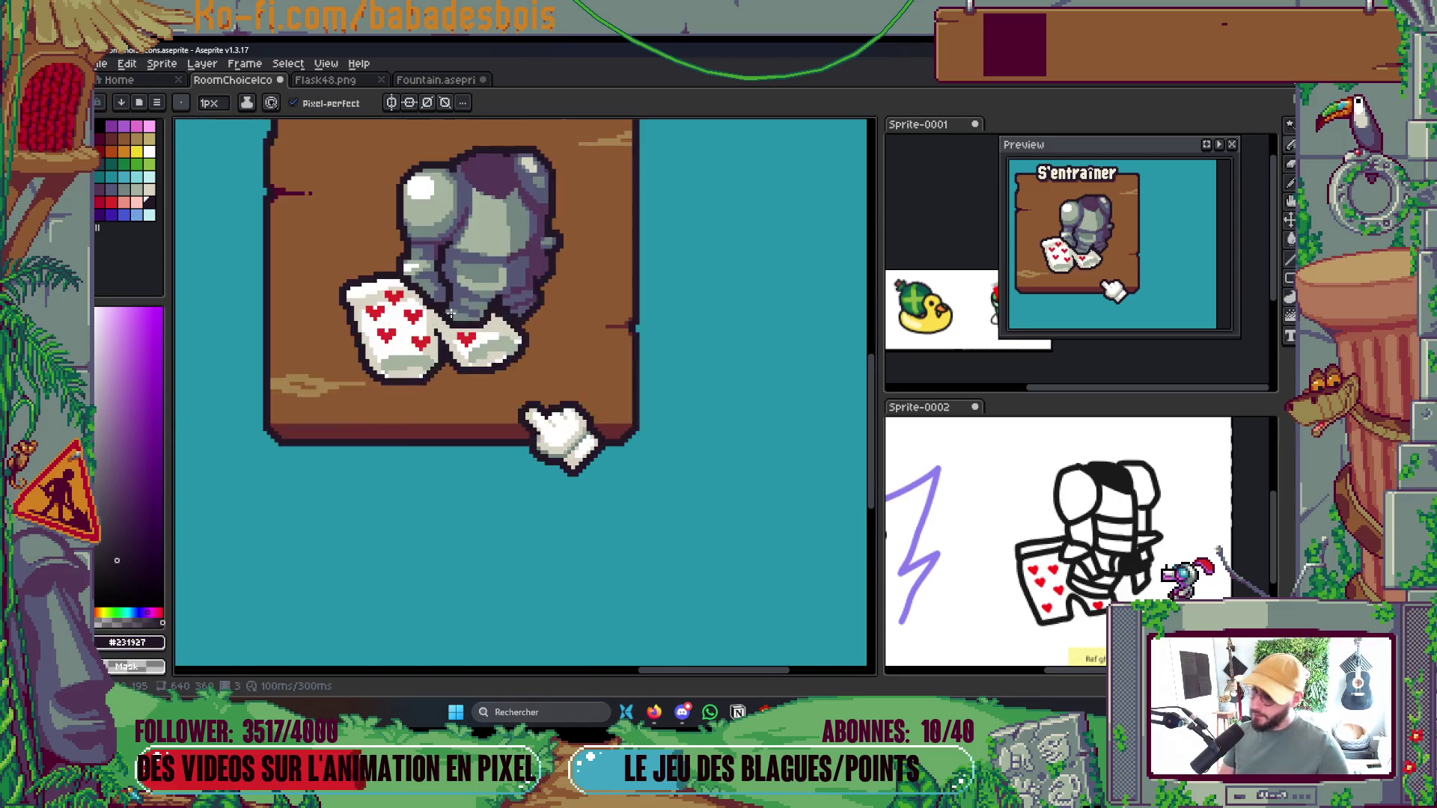
# Paint blue-grey #565876 and purple #533656 pixels to extend the shadow along the armour edge
pyautogui.press('i')
pyautogui.keyDown('alt'); pyautogui.click(627, 271); pyautogui.keyUp('alt')
pyautogui.moveTo(591, 287)
pyautogui.mouseDown()
pyautogui.moveTo(529, 282)
pyautogui.moveTo(533, 256)
pyautogui.moveTo(560, 420)
pyautogui.mouseUp()
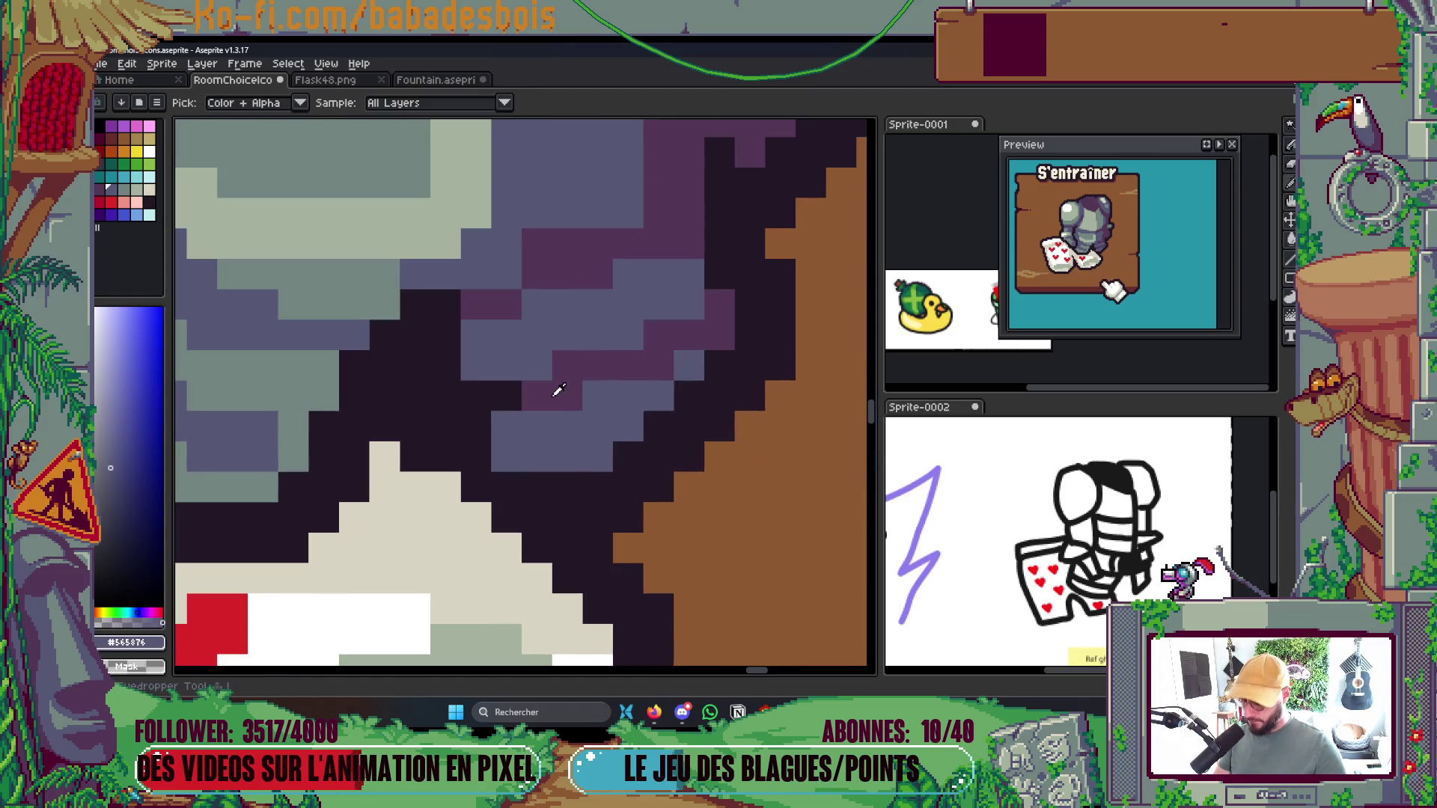
pyautogui.keyDown('alt'); pyautogui.click(552, 392); pyautogui.keyUp('alt')
pyautogui.moveTo(481, 394); pyautogui.dragTo(523, 389)
pyautogui.moveTo(612, 362); pyautogui.dragTo(581, 437)
pyautogui.click(687, 348)
pyautogui.moveTo(687, 329); pyautogui.dragTo(687, 288)
pyautogui.click(690, 227)
pyautogui.scroll(-5, 696, 237)
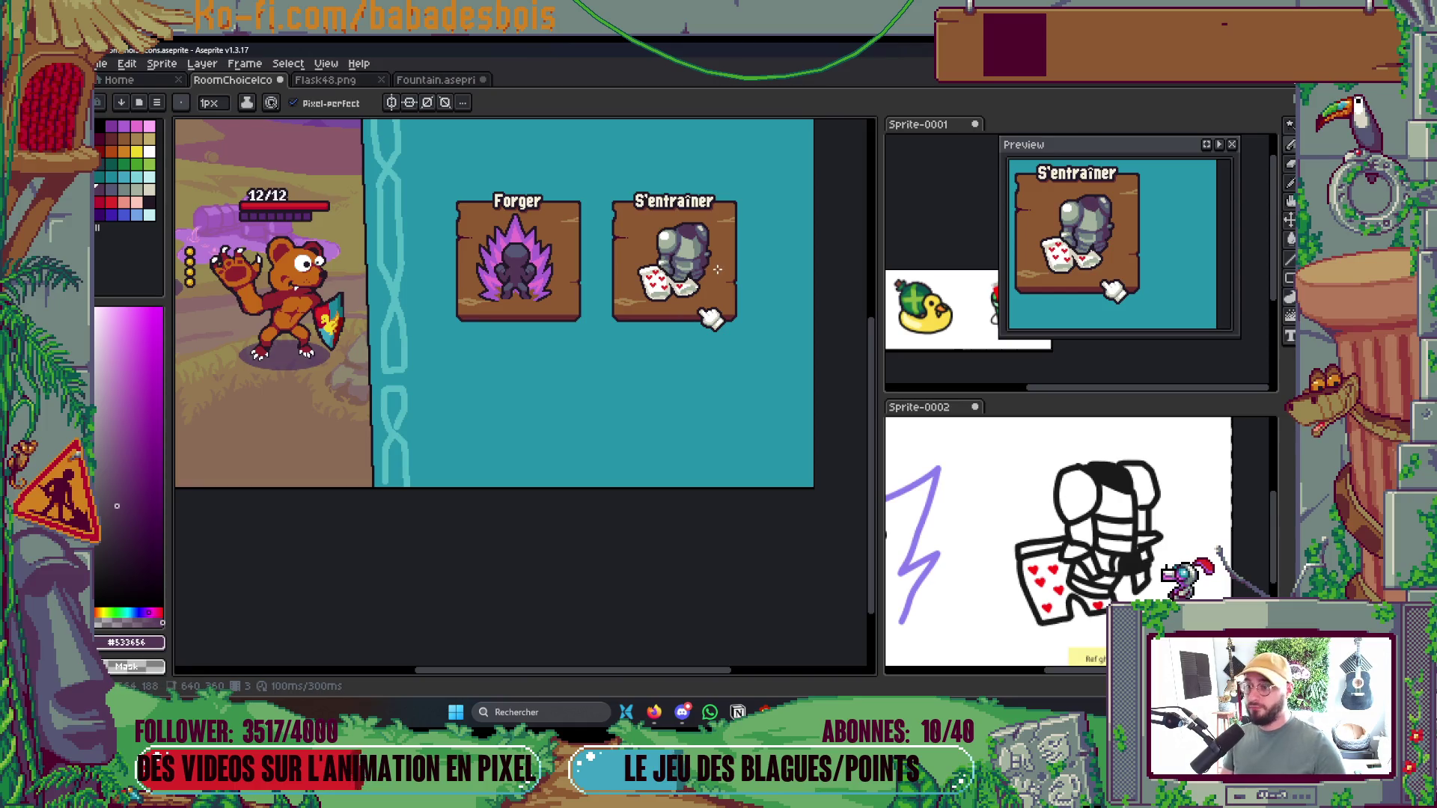
# Paint blue-grey #565876 over the purple edge of the knight's leg
pyautogui.scroll(5, 703, 277)
pyautogui.press('i')
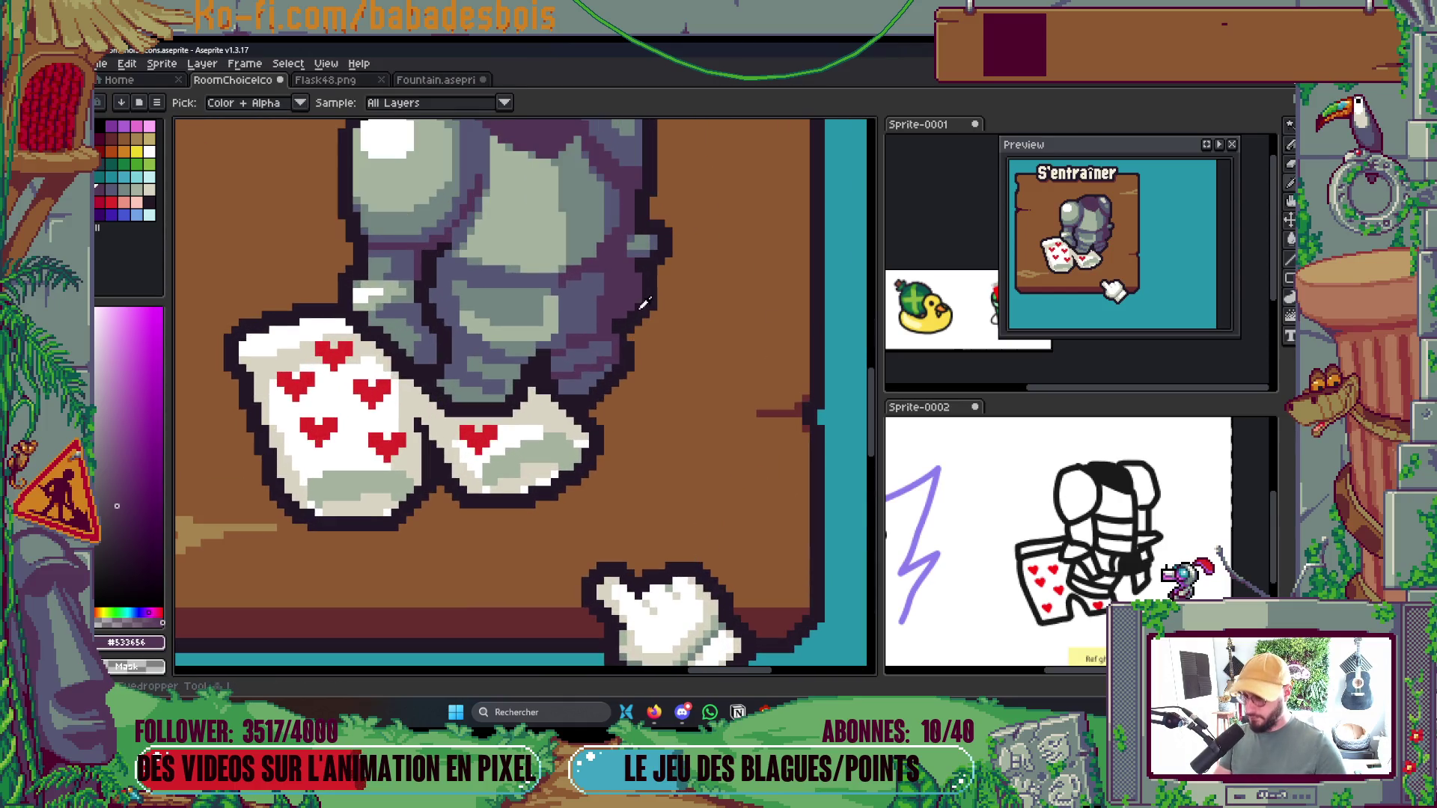
pyautogui.scroll(1, 644, 303)
pyautogui.click(578, 296)
pyautogui.press('b')
pyautogui.scroll(2, 629, 296)
pyautogui.moveTo(629, 268)
pyautogui.mouseDown()
pyautogui.moveTo(632, 326)
pyautogui.moveTo(655, 299)
pyautogui.mouseUp()
# Draw a dark #231927 outline up the leg, narrowing the brush to 1 pixel
pyautogui.scroll(-2, 658, 270)
pyautogui.scroll(1, 673, 251)
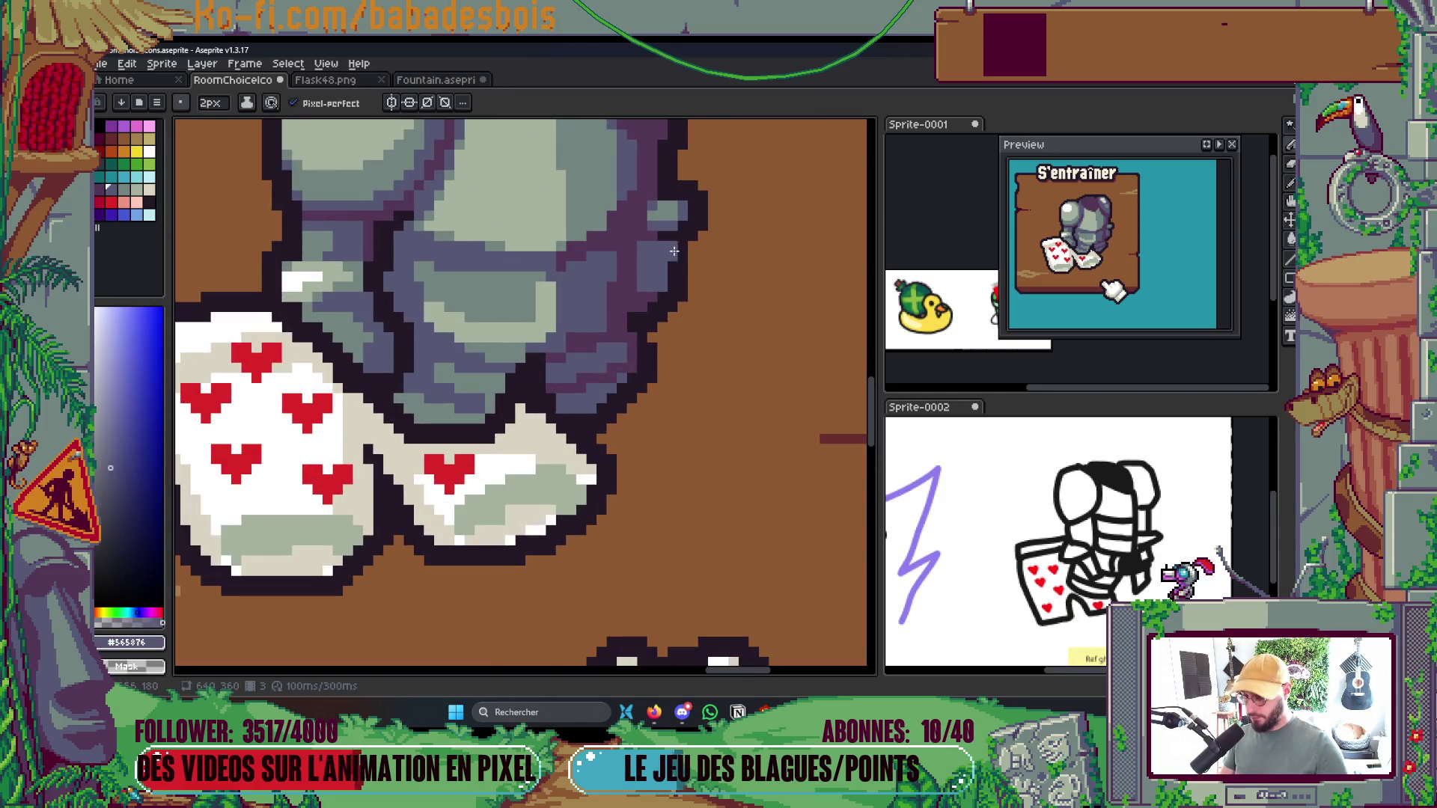
pyautogui.scroll(1, 674, 251)
pyautogui.keyDown('alt'); pyautogui.click(632, 338); pyautogui.keyUp('alt')
pyautogui.moveTo(623, 322); pyautogui.dragTo(622, 213)
pyautogui.press('-')
pyautogui.moveTo(607, 271); pyautogui.dragTo(628, 216)
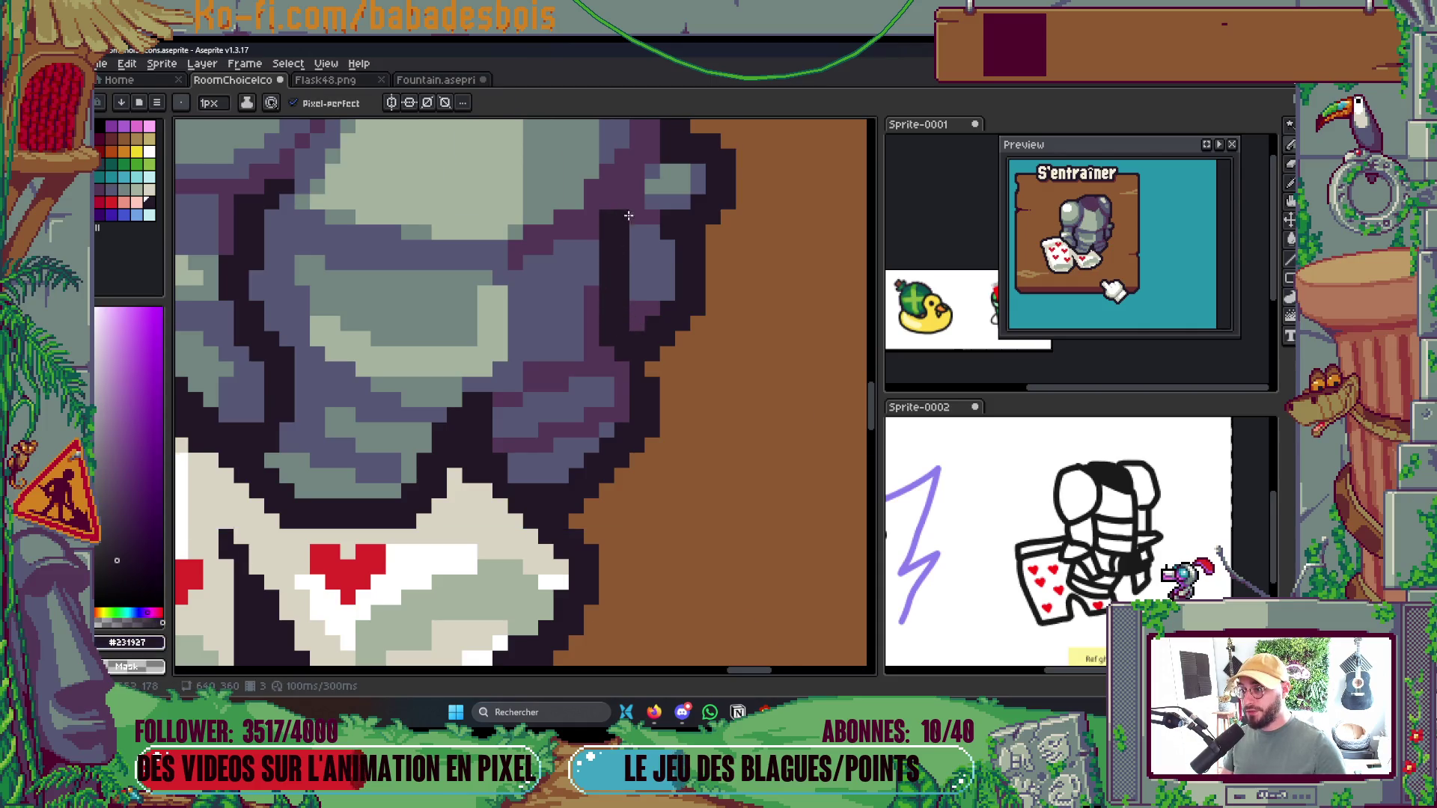
# Redraw the purple column along the armour's right side as dark outline
pyautogui.scroll(-5, 628, 216)
pyautogui.scroll(2, 677, 190)
pyautogui.scroll(3, 645, 273)
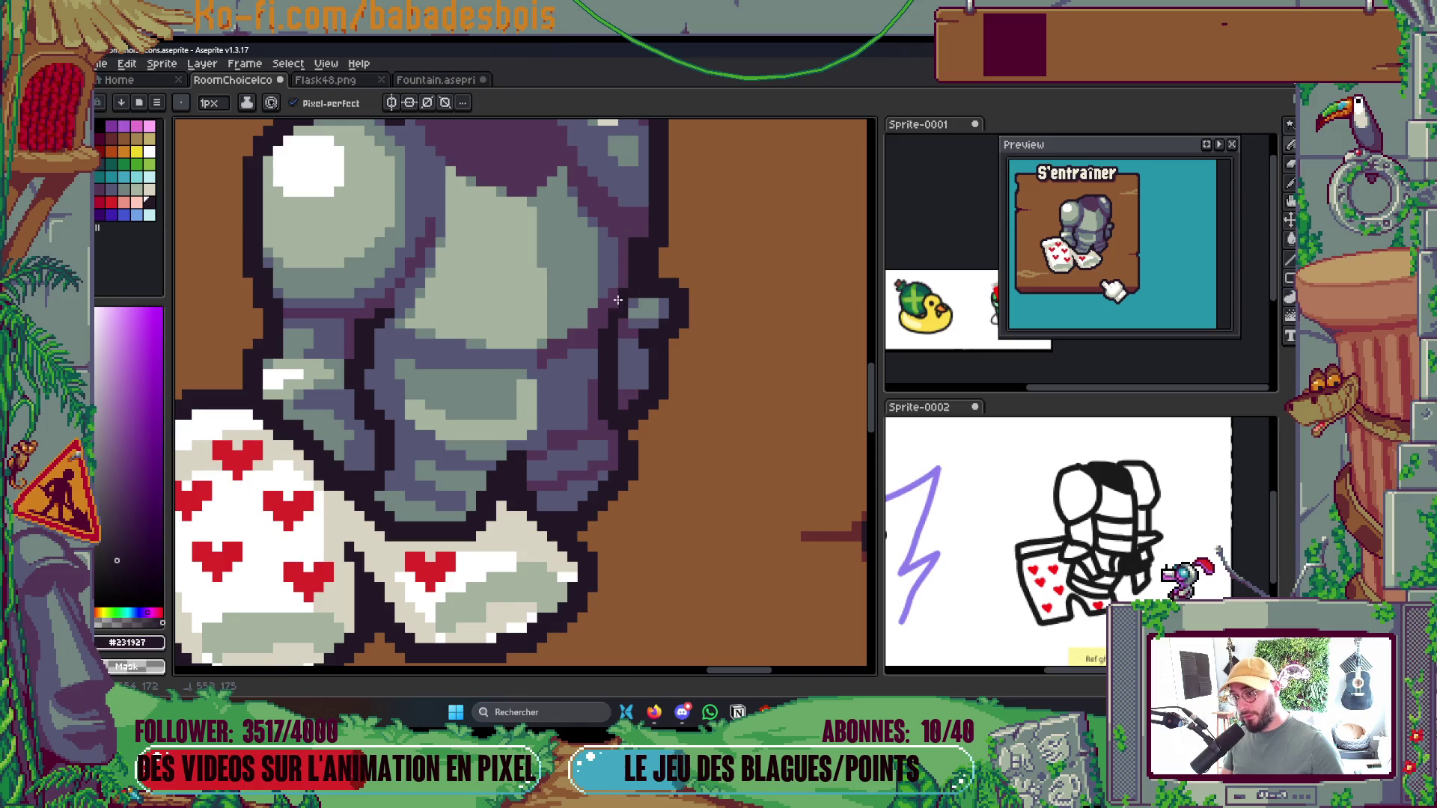
pyautogui.scroll(-4, 618, 300)
pyautogui.scroll(1, 688, 275)
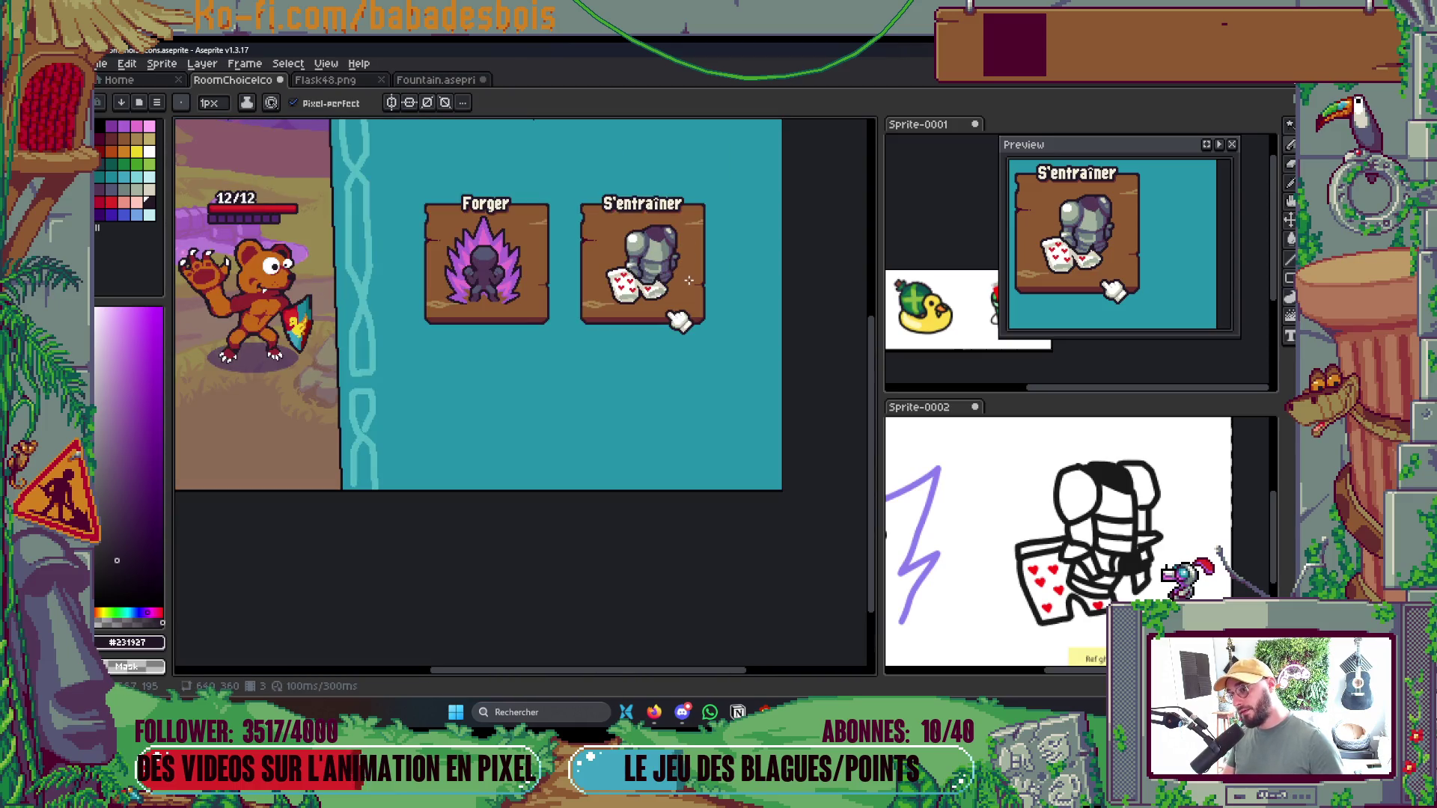
pyautogui.scroll(5, 677, 279)
pyautogui.press('u')
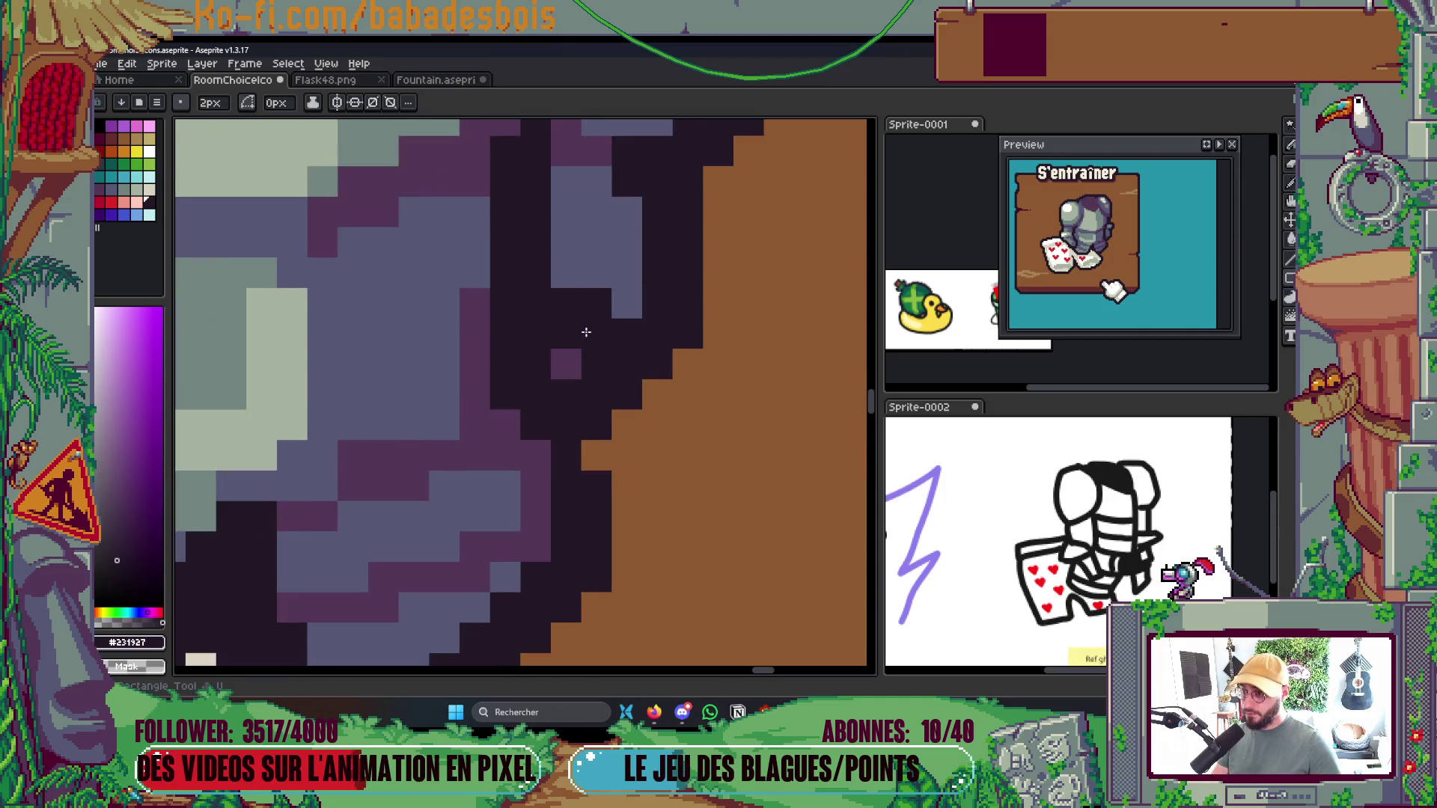
pyautogui.click(572, 329)
pyautogui.press('b')
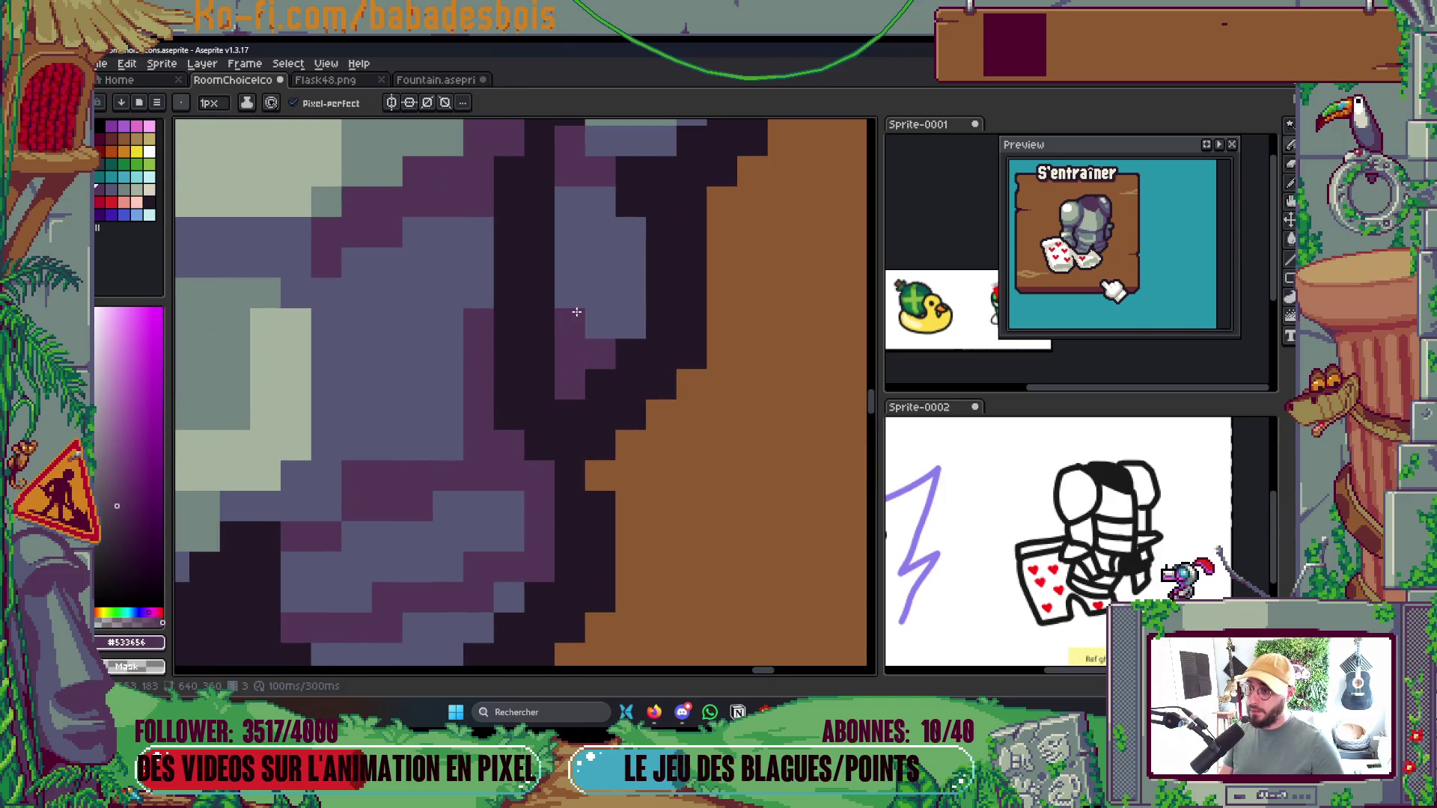
pyautogui.moveTo(570, 219); pyautogui.dragTo(567, 344)
# Sample the blue-grey armour colour and switch to the Paint Bucket fill tool
pyautogui.scroll(-3, 613, 239)
pyautogui.scroll(-1, 614, 240)
pyautogui.scroll(2, 599, 239)
pyautogui.scroll(2, 576, 243)
pyautogui.press('alt')
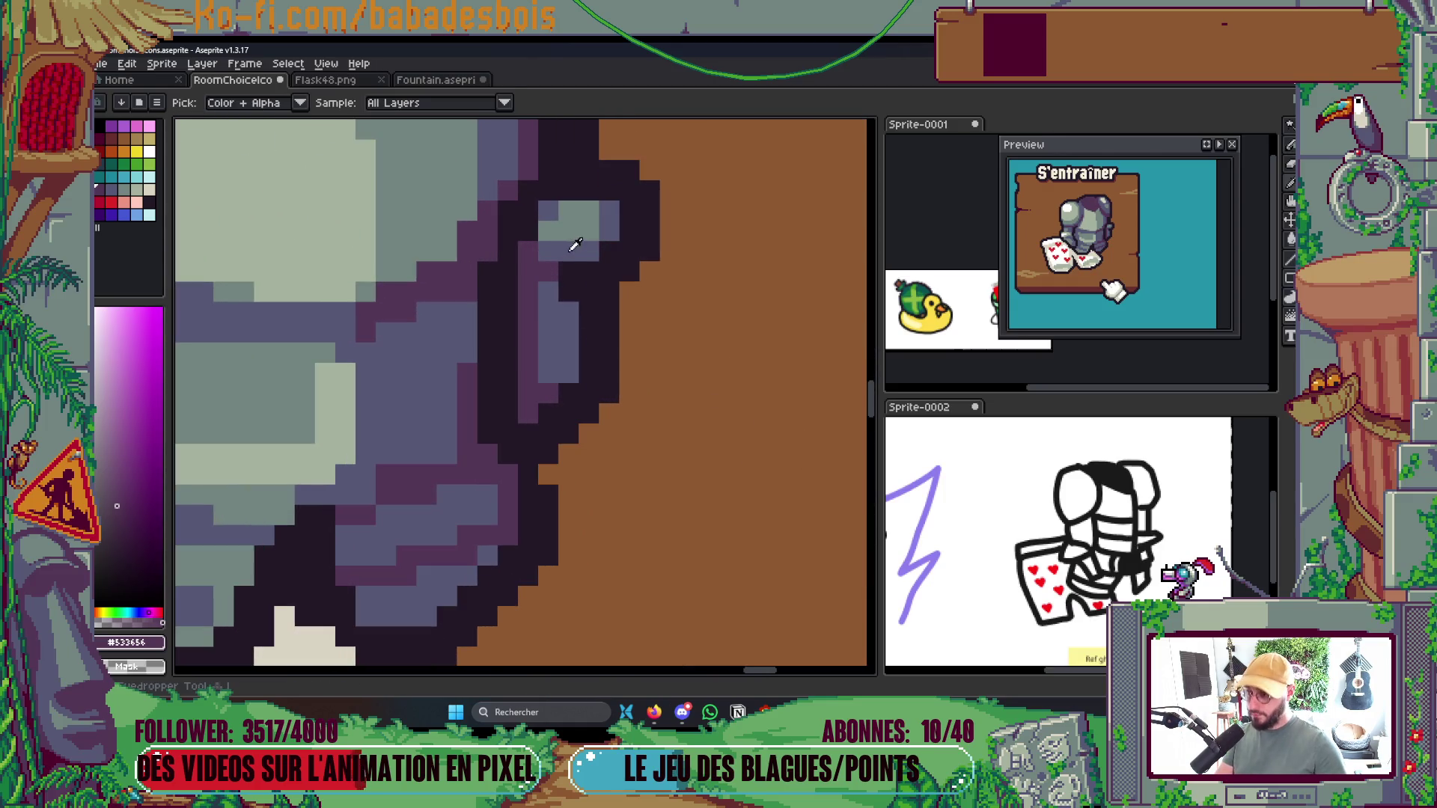
pyautogui.click(575, 245)
pyautogui.press('g')
pyautogui.scroll(-4, 592, 225)
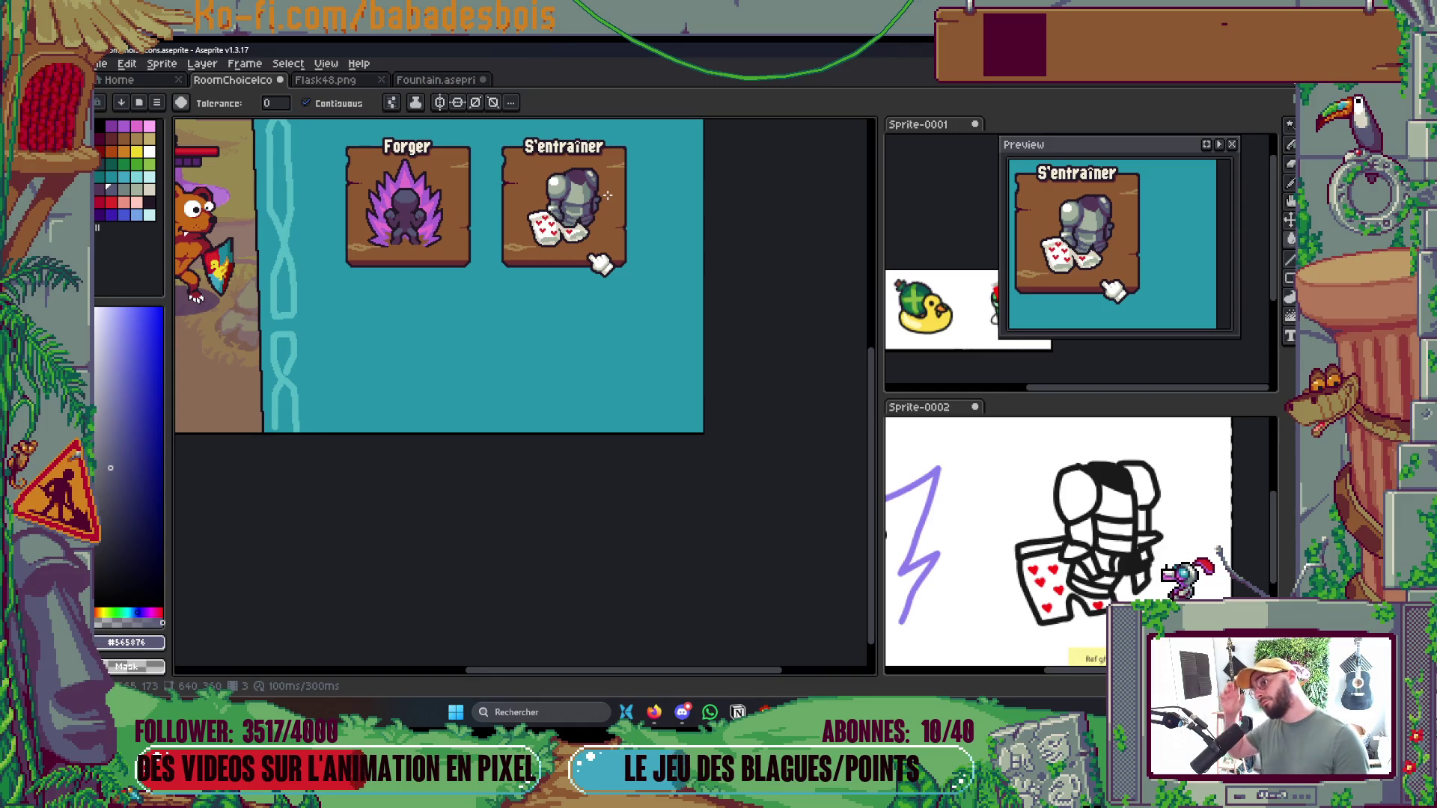
# With the 1px Pencil, add #231927 dark outline pixels along the armour's right edge
pyautogui.scroll(5, 594, 212)
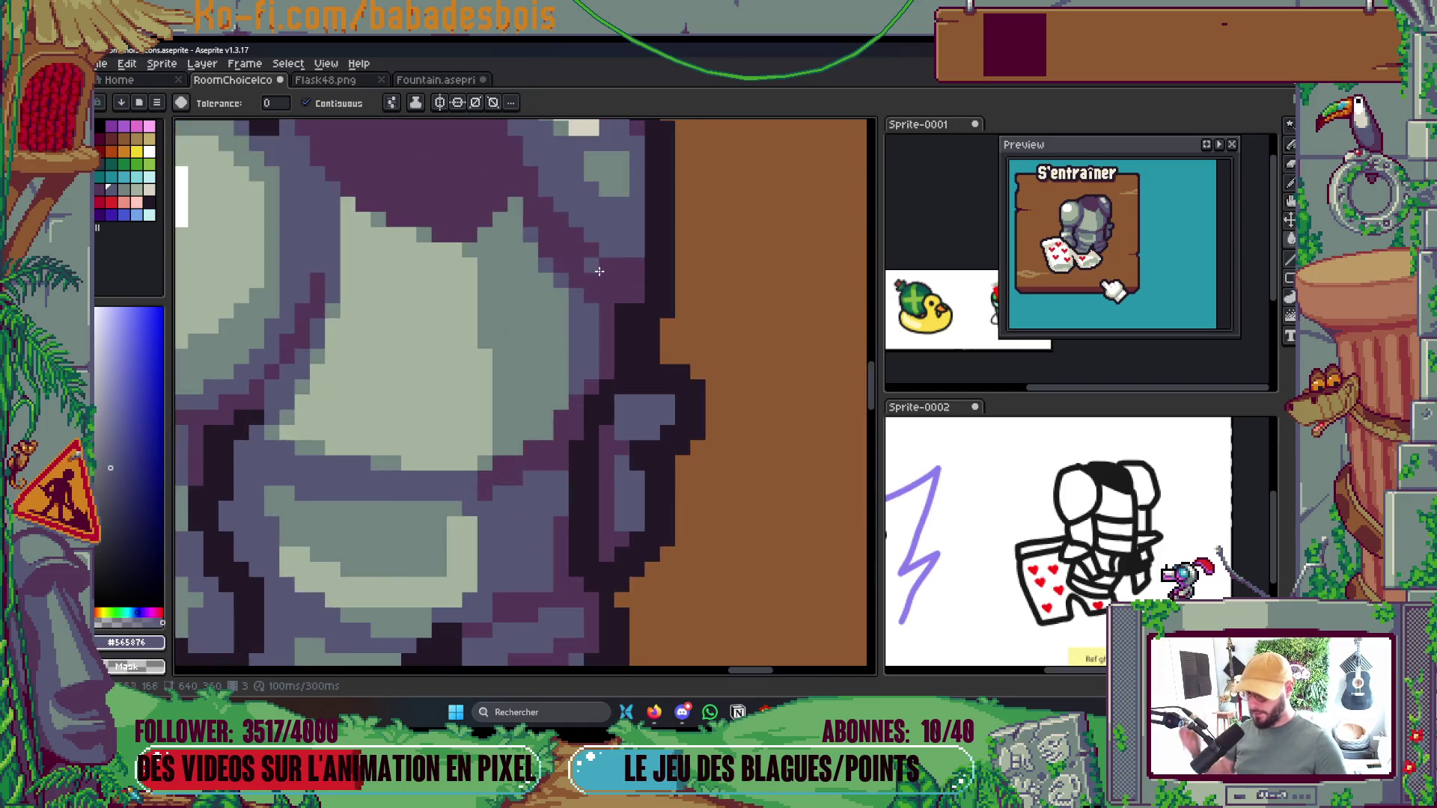
pyautogui.press('b')
pyautogui.click(669, 318)
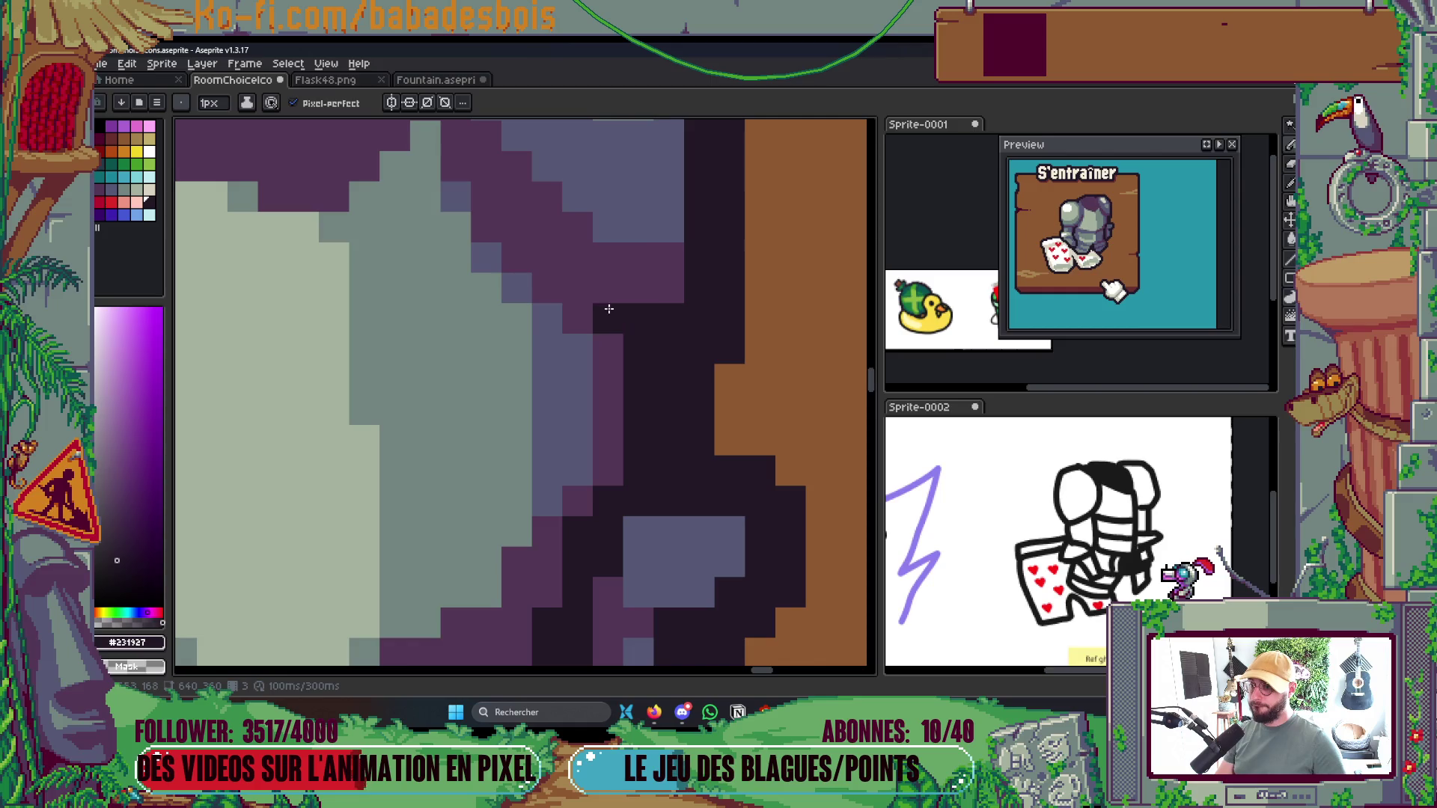
pyautogui.moveTo(608, 289)
pyautogui.mouseDown()
pyautogui.moveTo(612, 315)
pyautogui.moveTo(704, 297)
pyautogui.mouseUp()
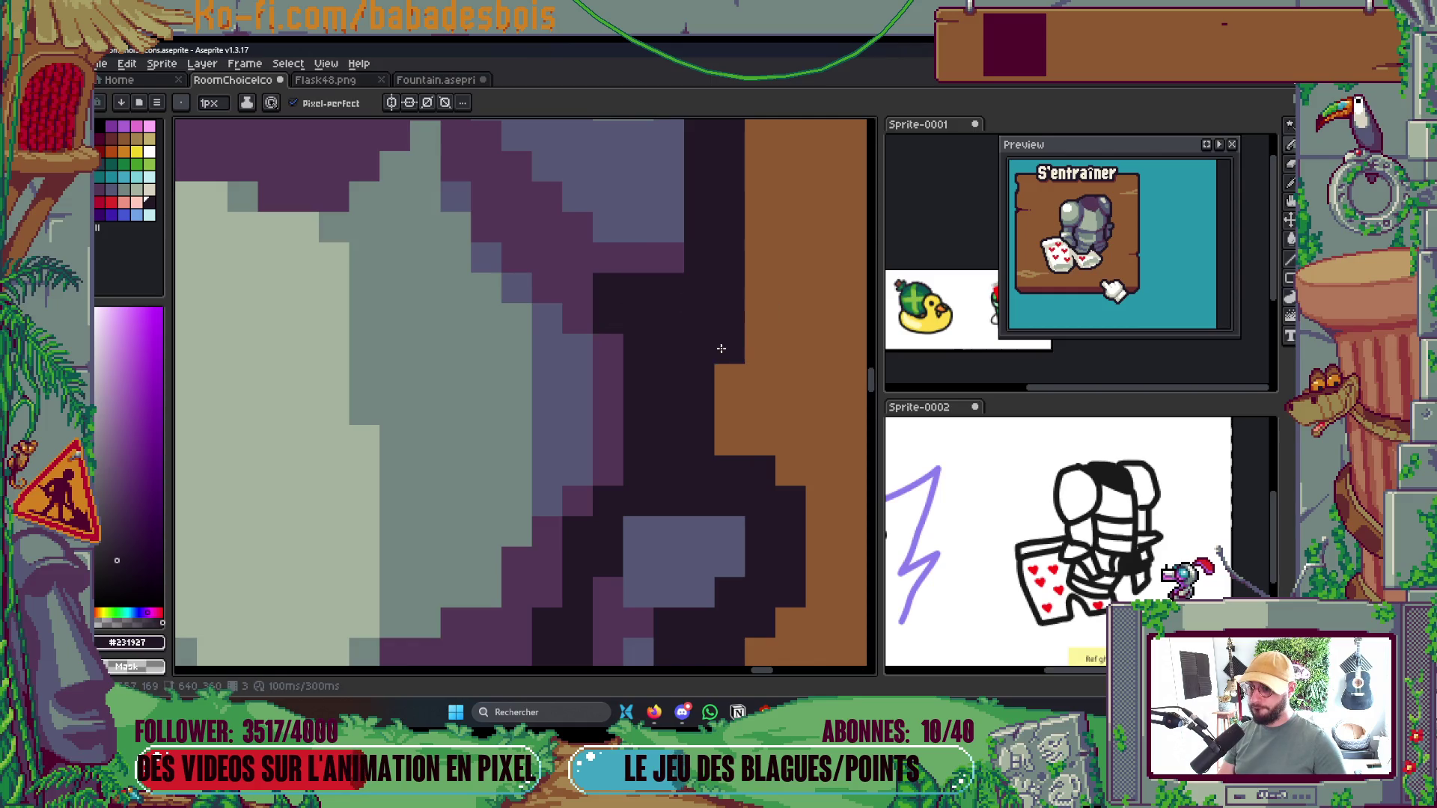
pyautogui.scroll(-3, 753, 298)
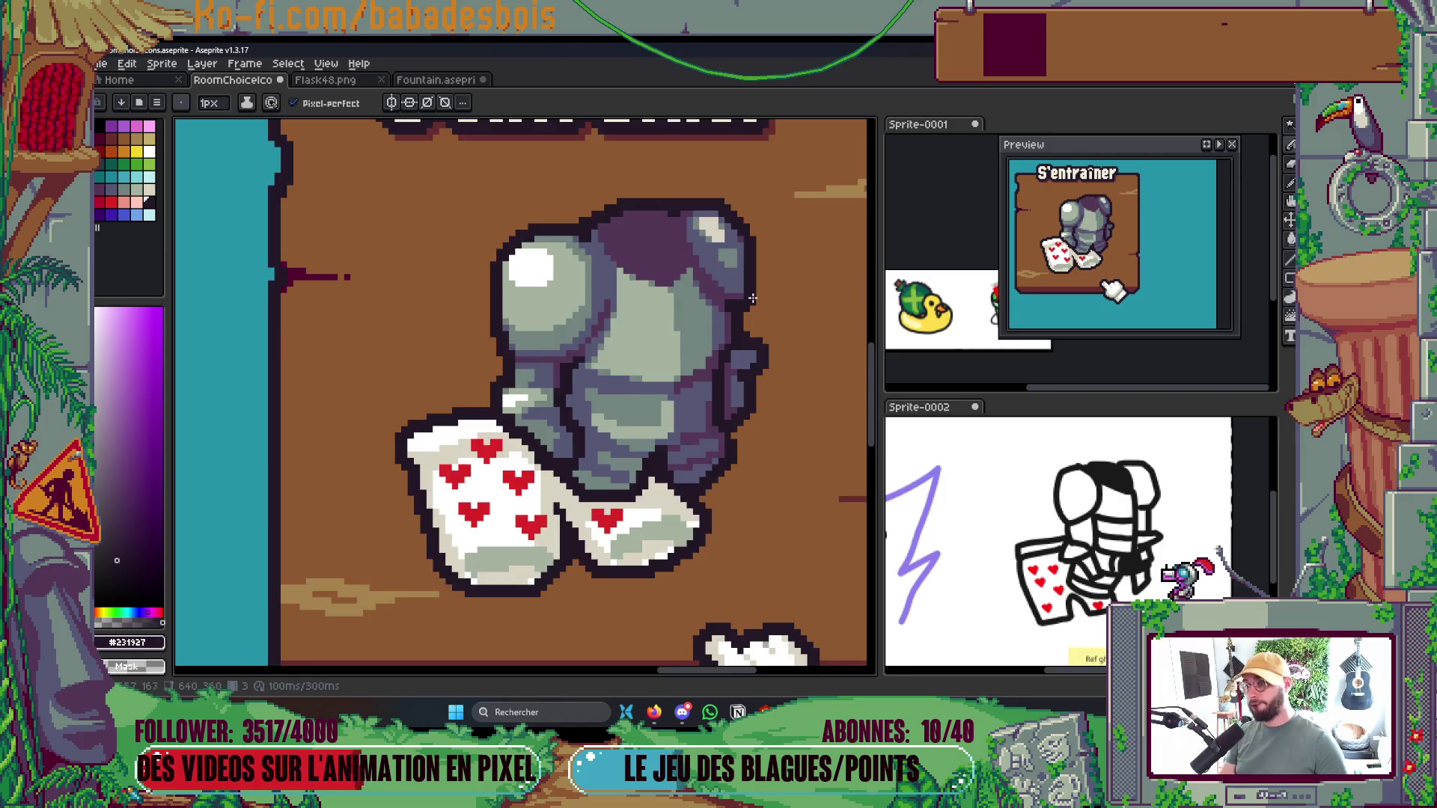
pyautogui.scroll(-3, 752, 298)
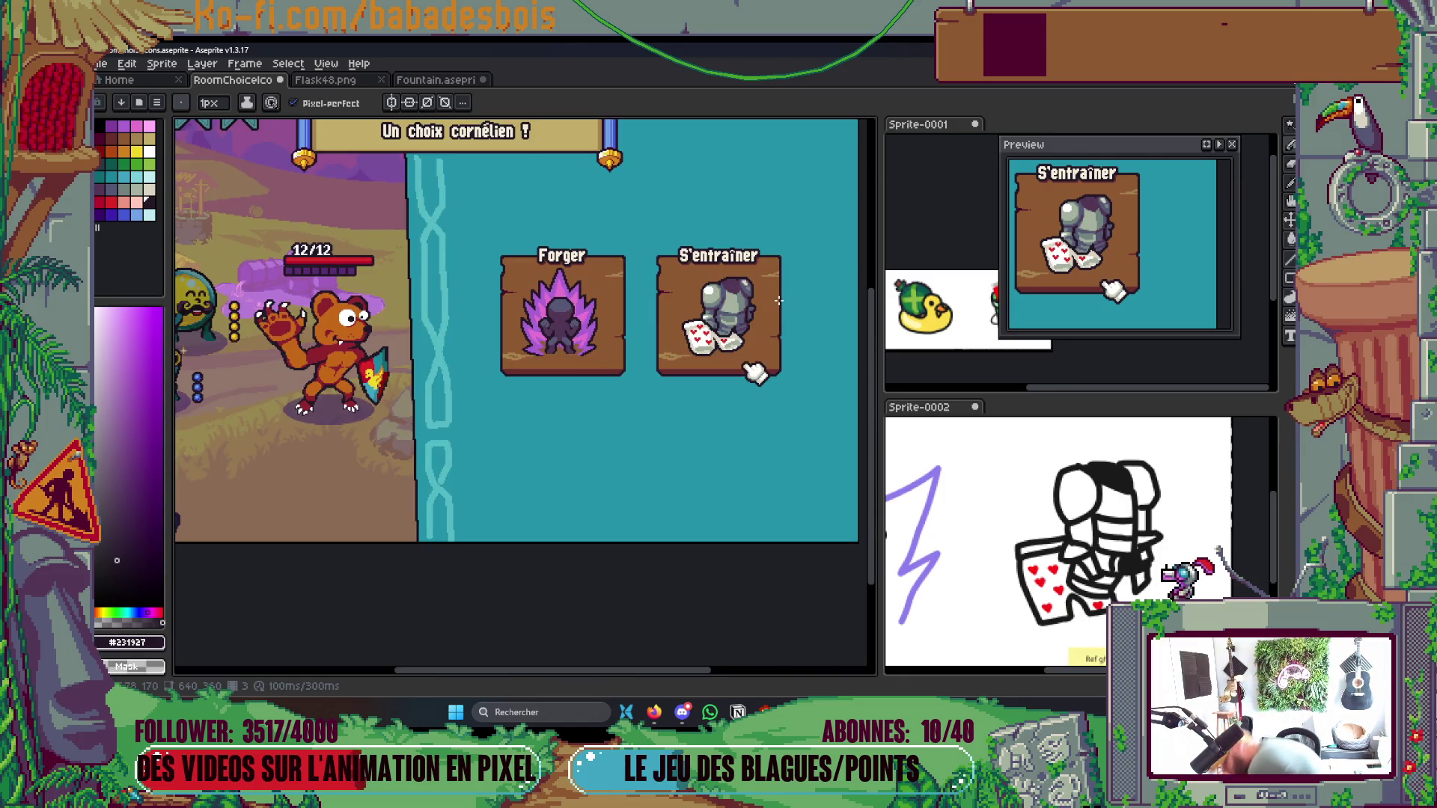
pyautogui.scroll(5, 776, 301)
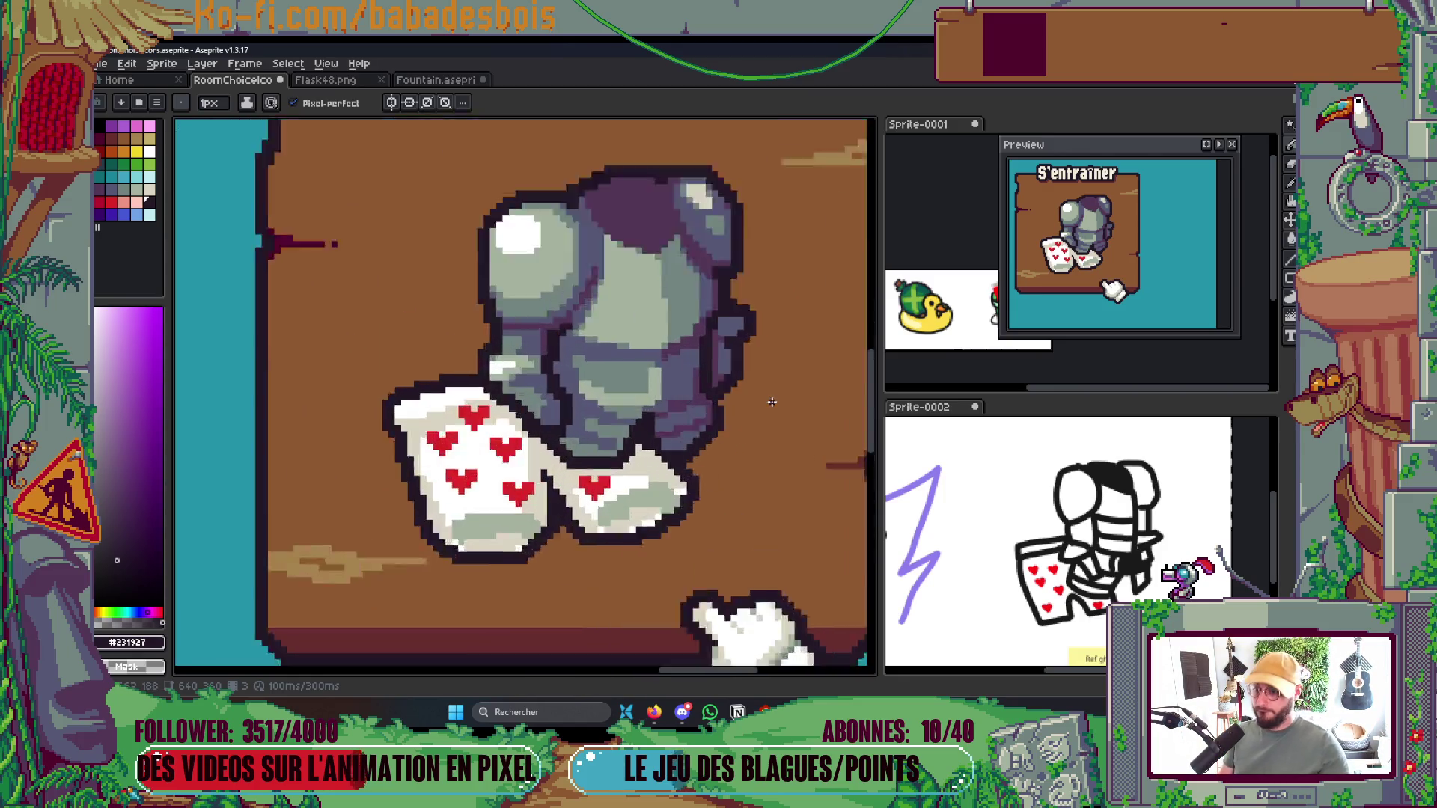
# Place one #533656 purple pixel on the armour edge, then redraw the stray outline row in dark outline colour
pyautogui.press('alt')
pyautogui.keyDown('alt'); pyautogui.click(709, 286); pyautogui.keyUp('alt')
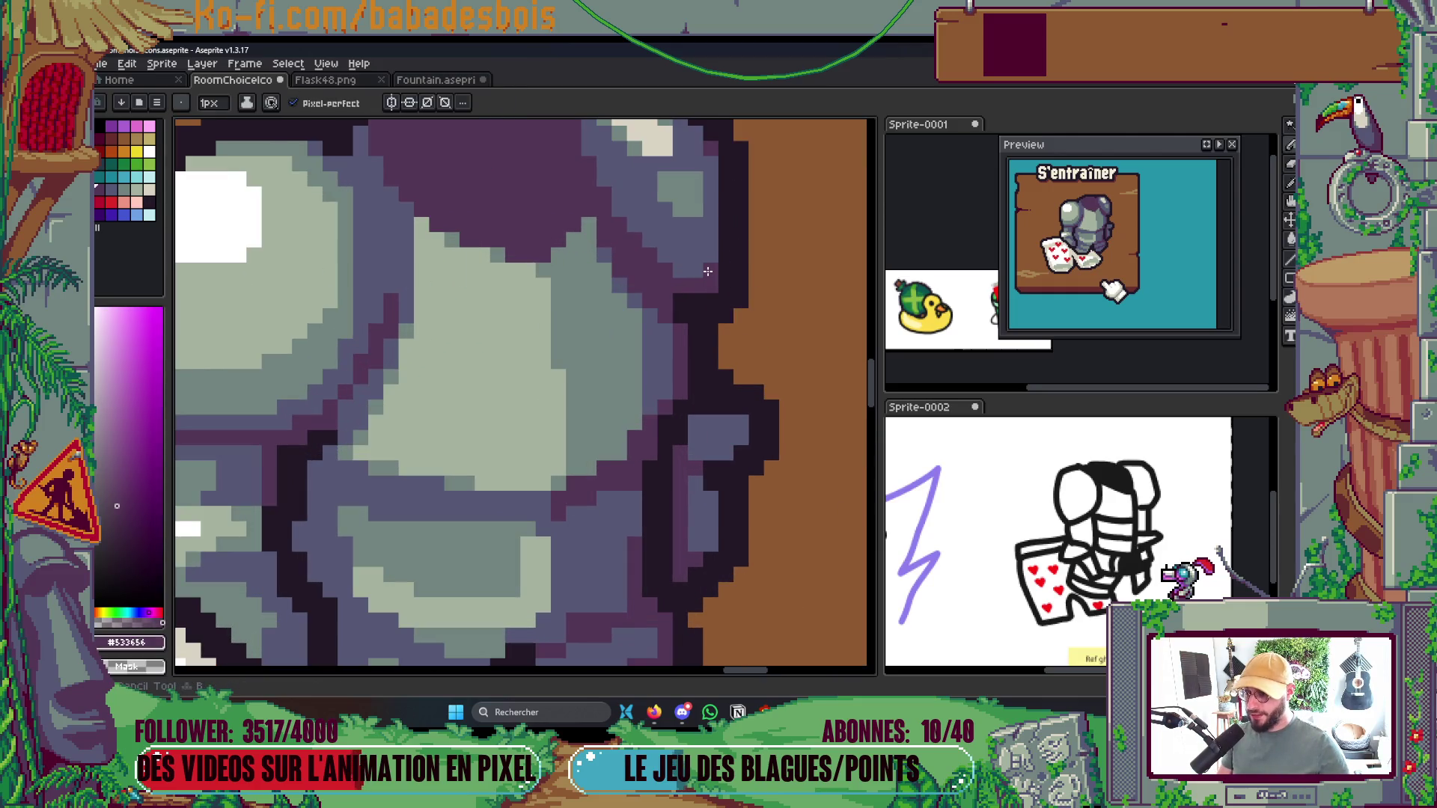
pyautogui.click(708, 271)
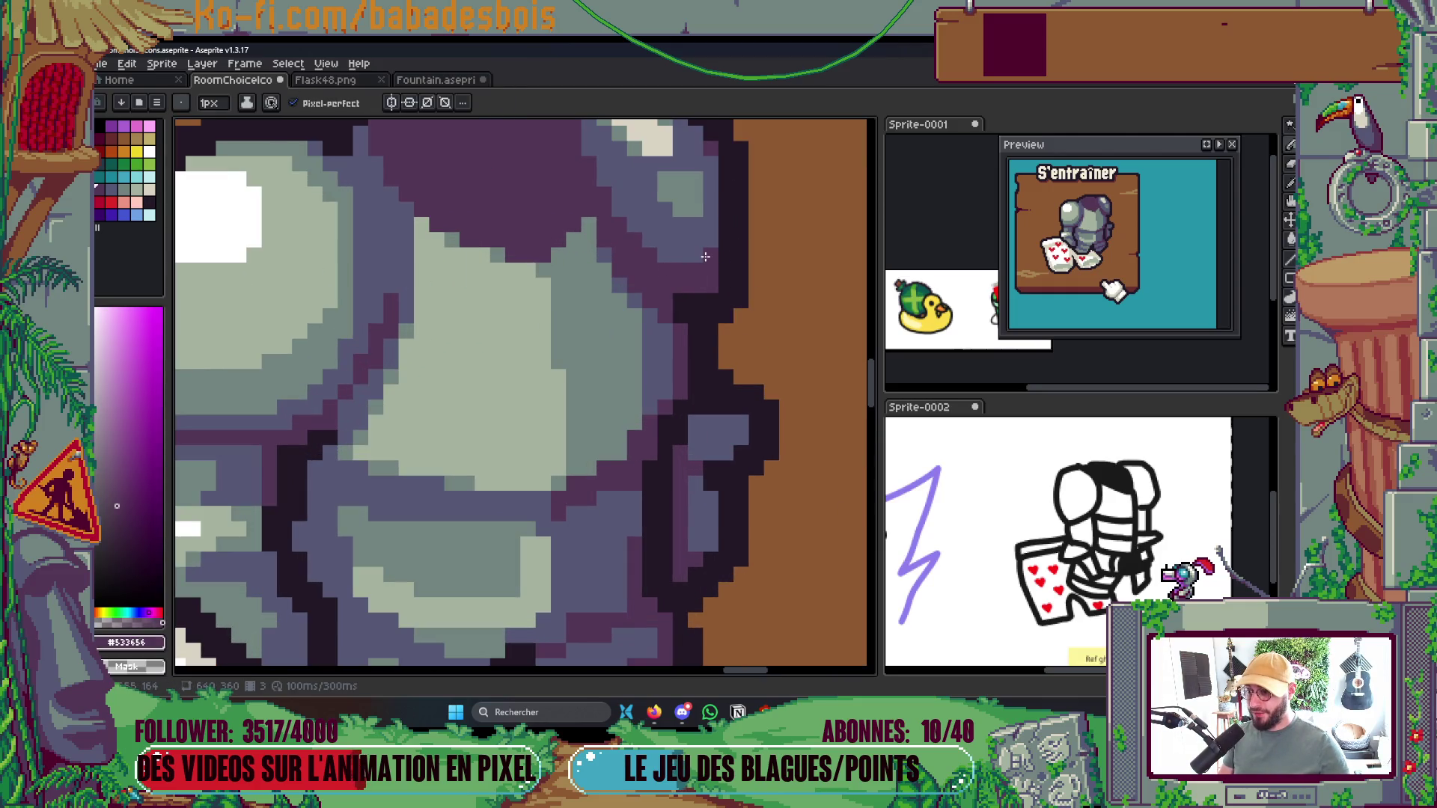
pyautogui.keyDown('alt'); pyautogui.click(700, 306); pyautogui.keyUp('alt')
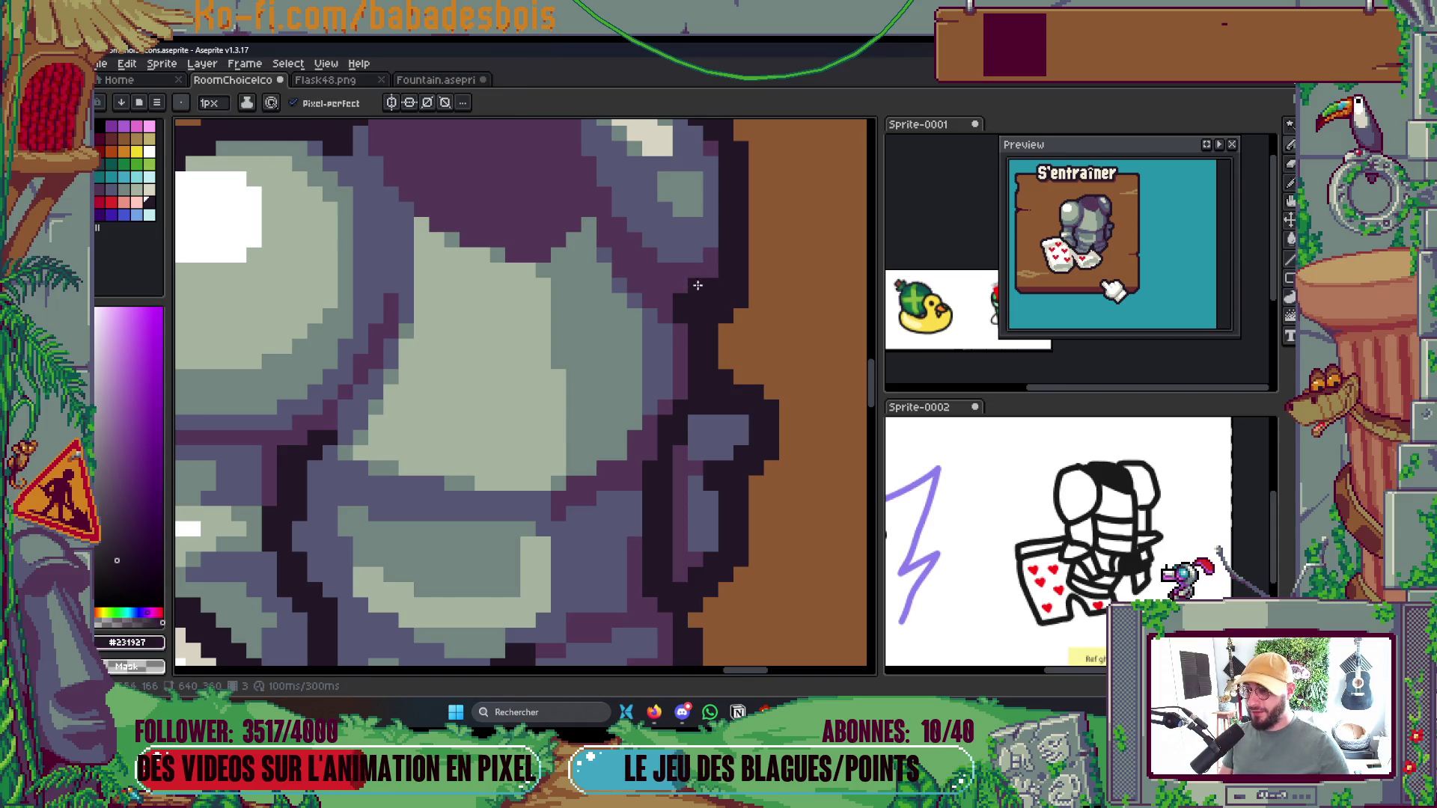
pyautogui.moveTo(708, 301); pyautogui.dragTo(748, 300)
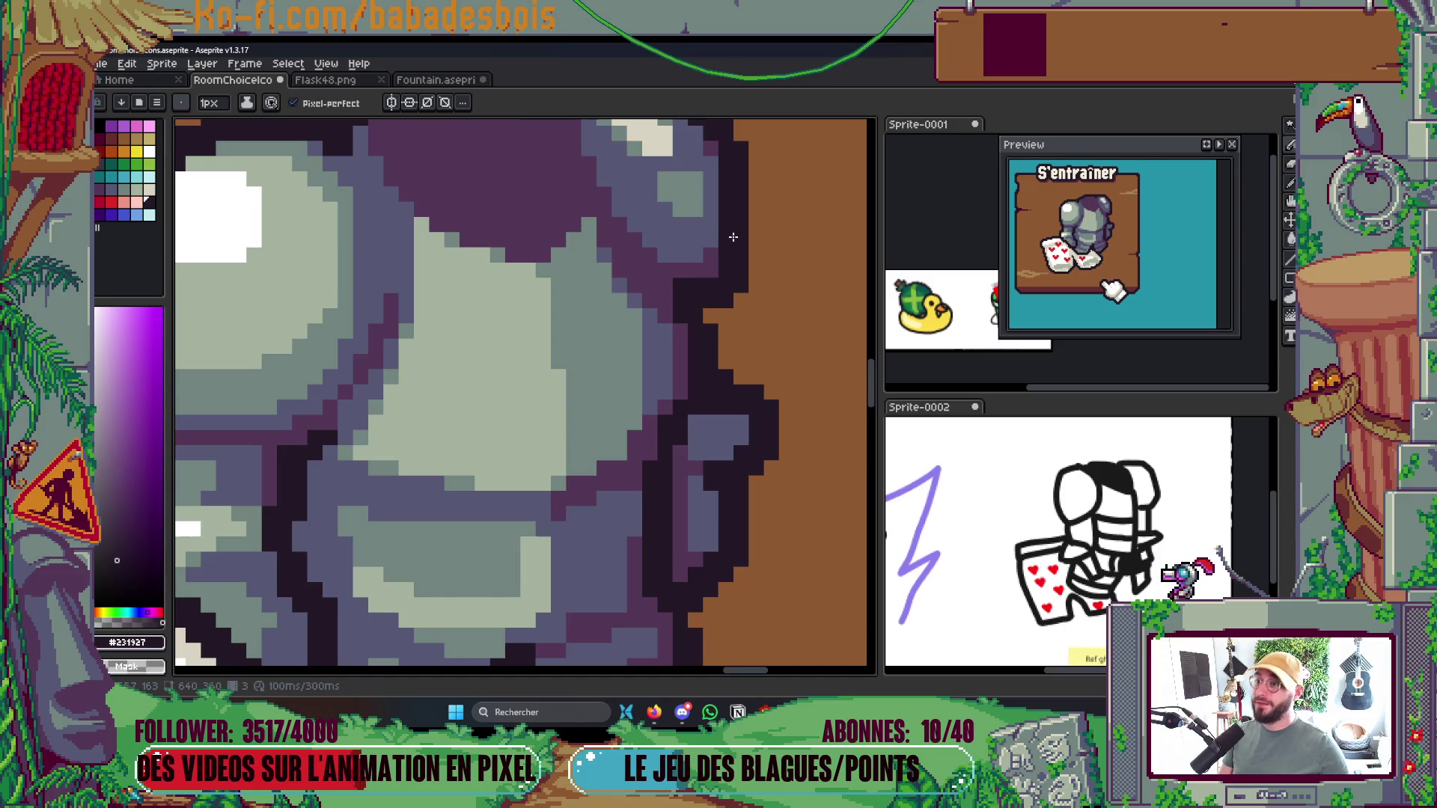
pyautogui.scroll(-4, 733, 236)
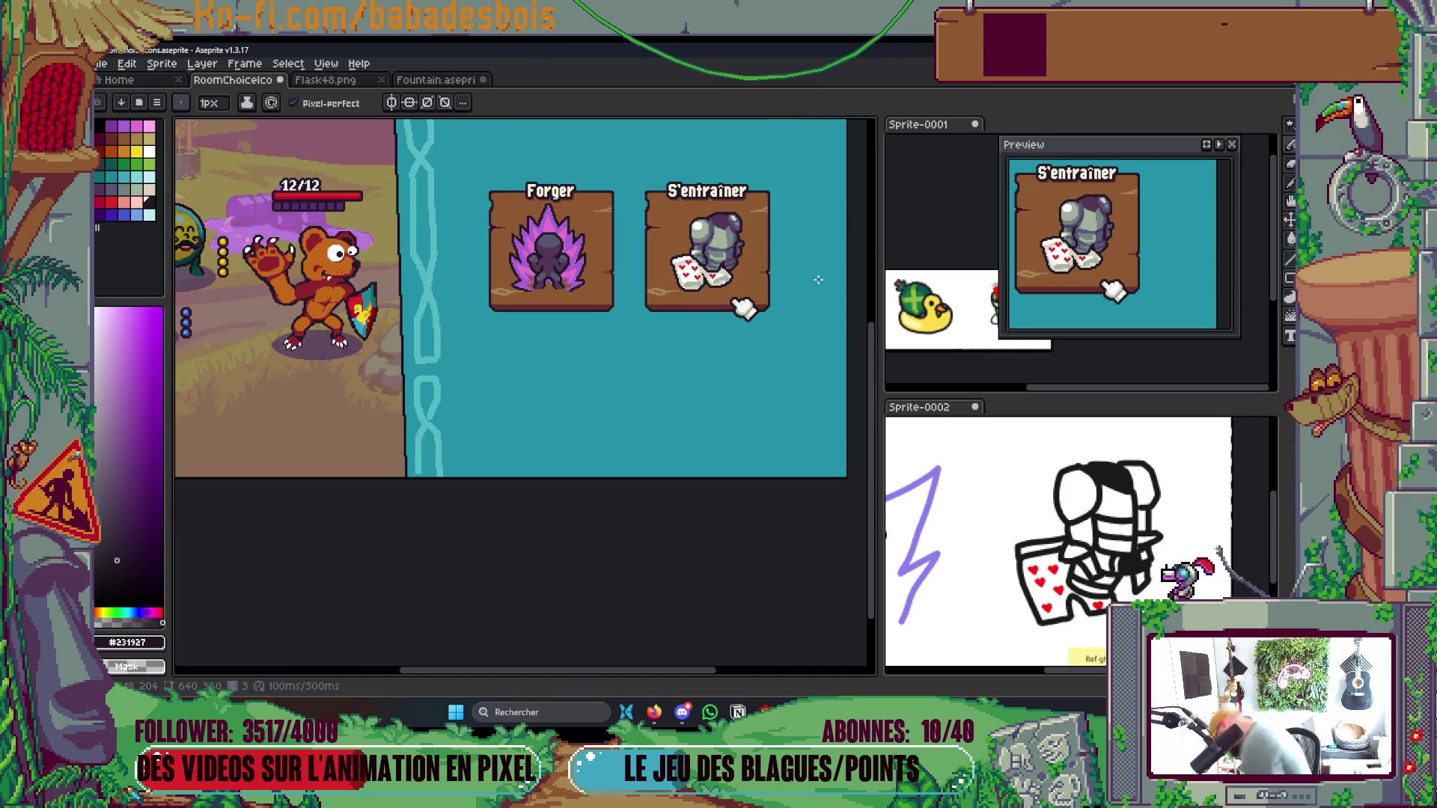
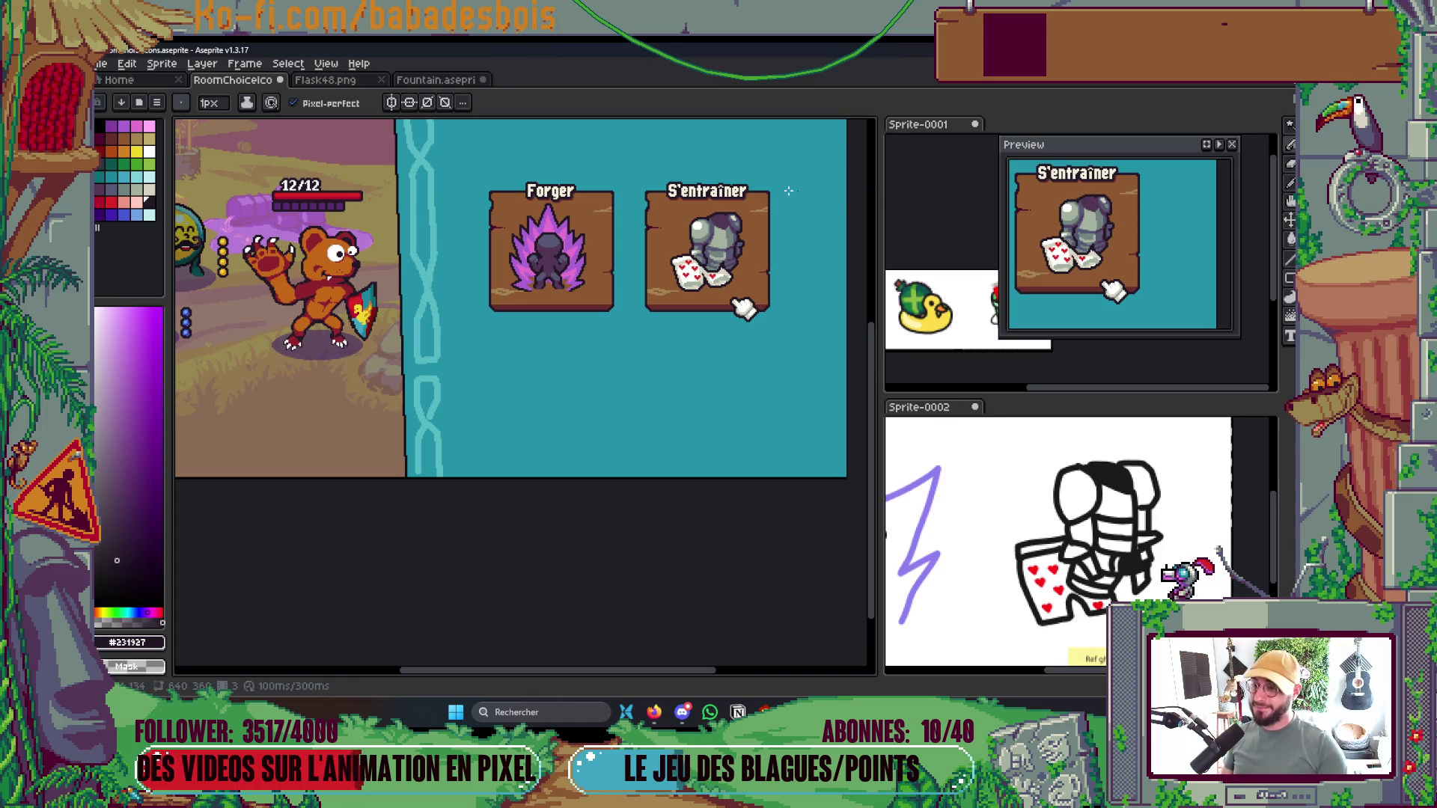
# Paint several knight helmet pixels and the helmet's edge with the helmet's dark purple
pyautogui.scroll(8, 728, 224)
pyautogui.keyDown('alt'); pyautogui.click(704, 323); pyautogui.keyUp('alt')
pyautogui.click(723, 276)
pyautogui.click(722, 297)
pyautogui.click(723, 318)
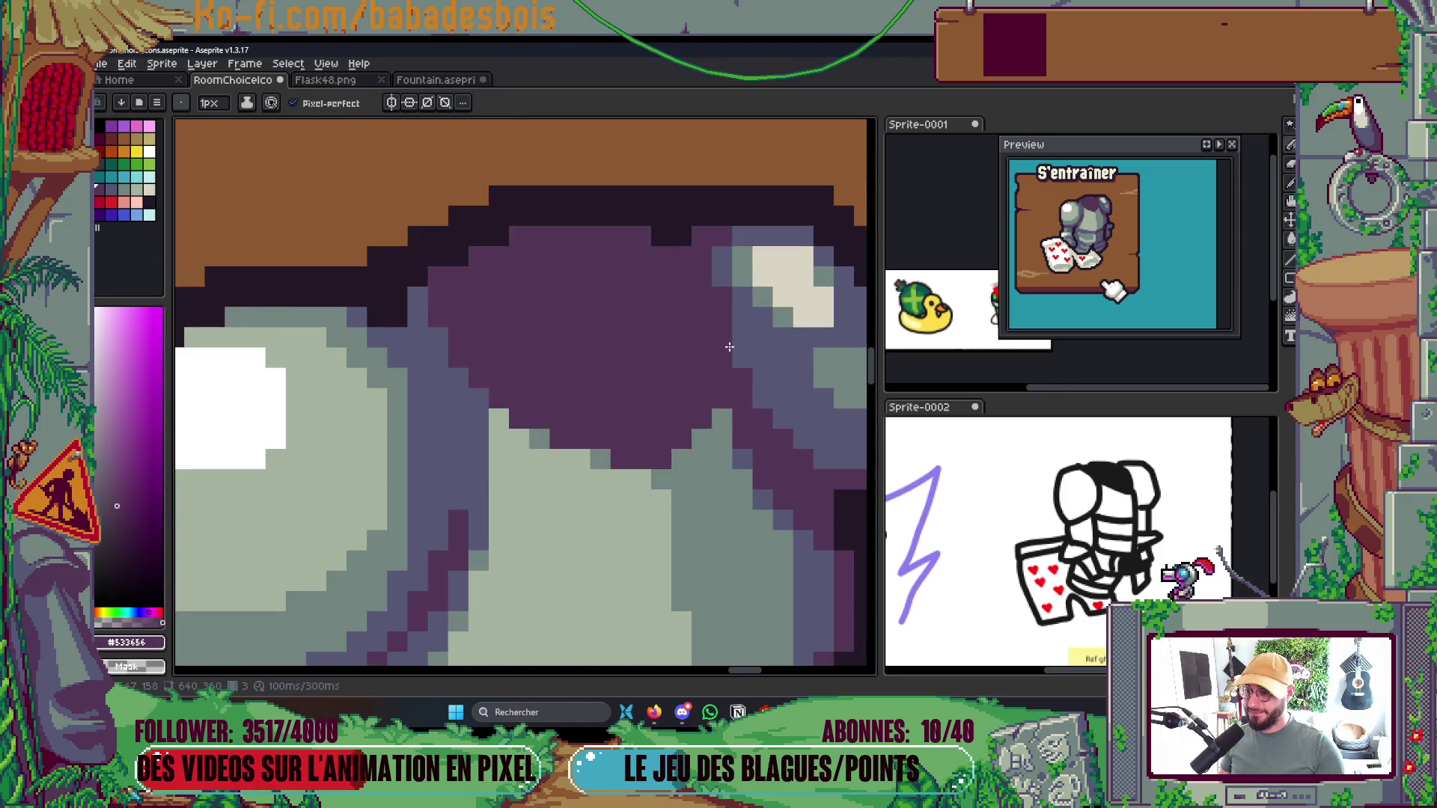
pyautogui.scroll(-3, 718, 300)
pyautogui.moveTo(740, 337); pyautogui.dragTo(695, 309)
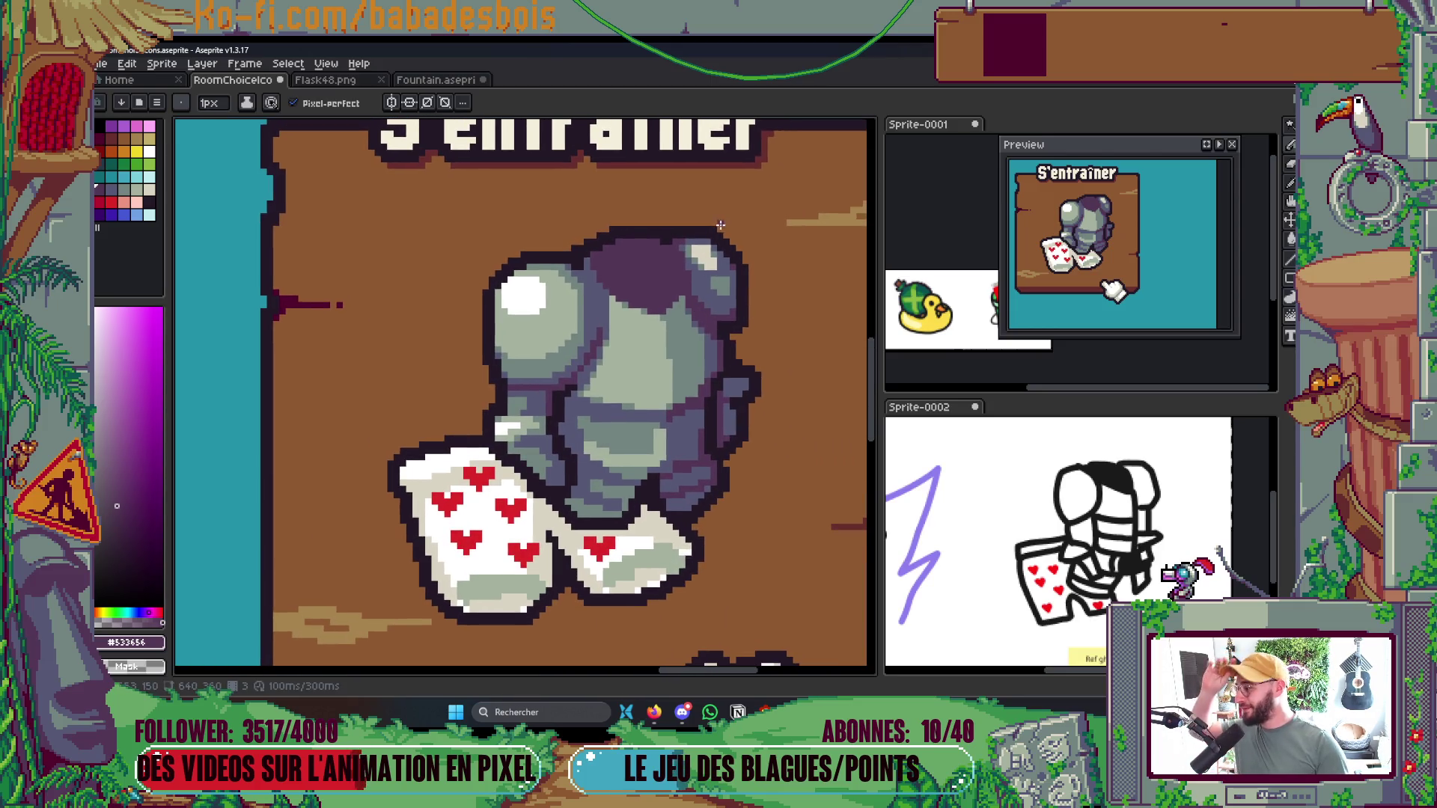
pyautogui.scroll(3, 755, 340)
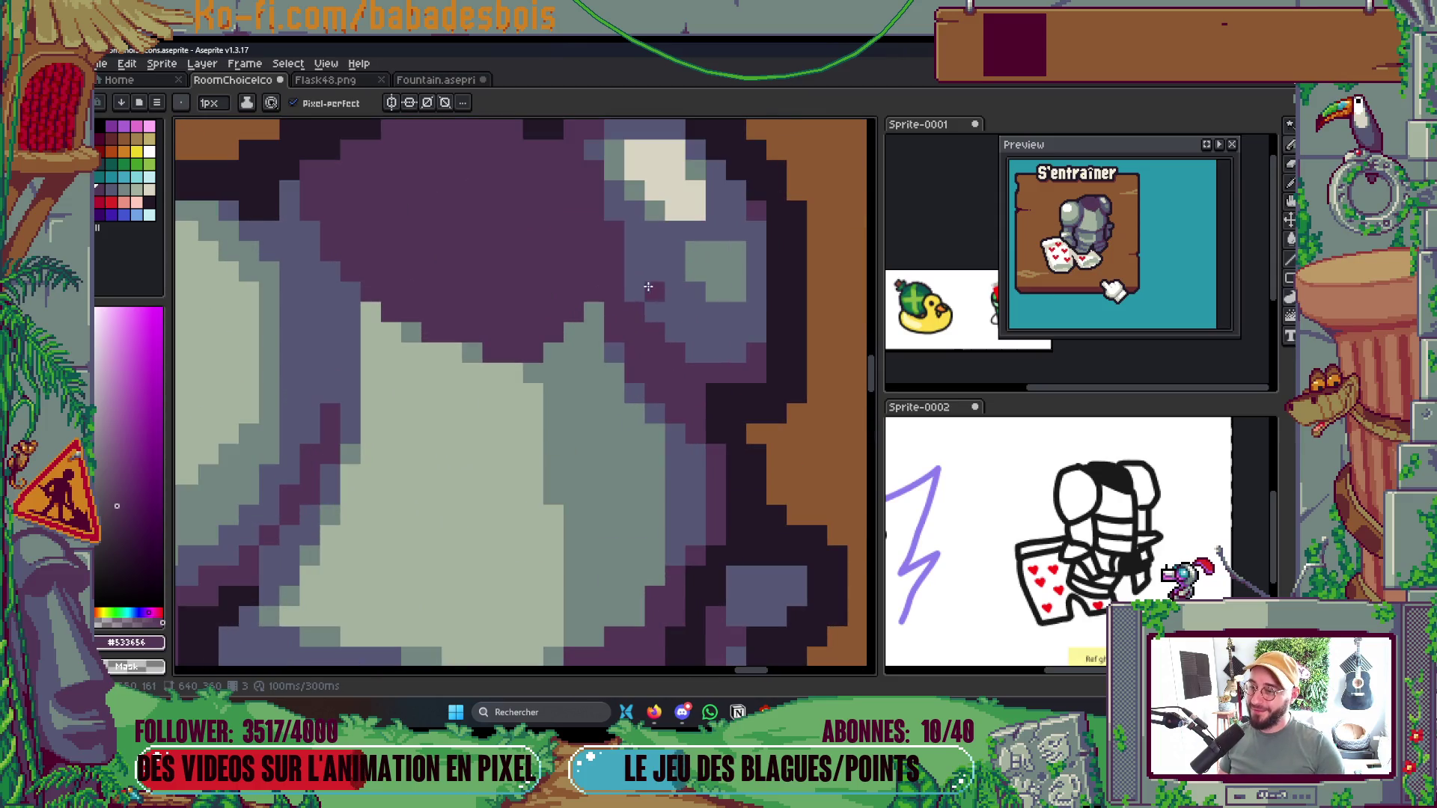
pyautogui.moveTo(634, 276); pyautogui.dragTo(646, 305)
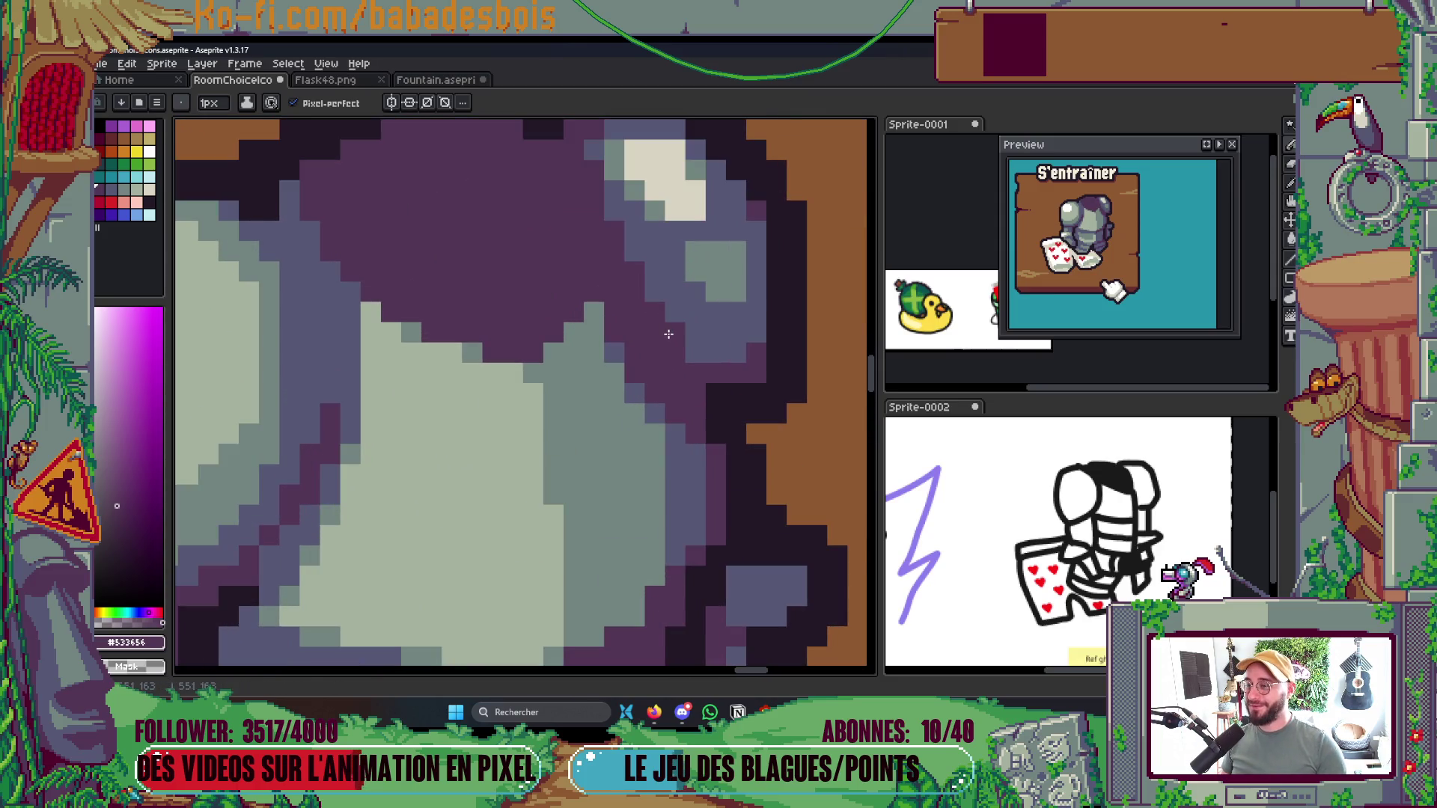
# Repaint some purple helmet pixels in the armour's slate colour #545876
pyautogui.scroll(-4, 681, 319)
pyautogui.scroll(3, 764, 344)
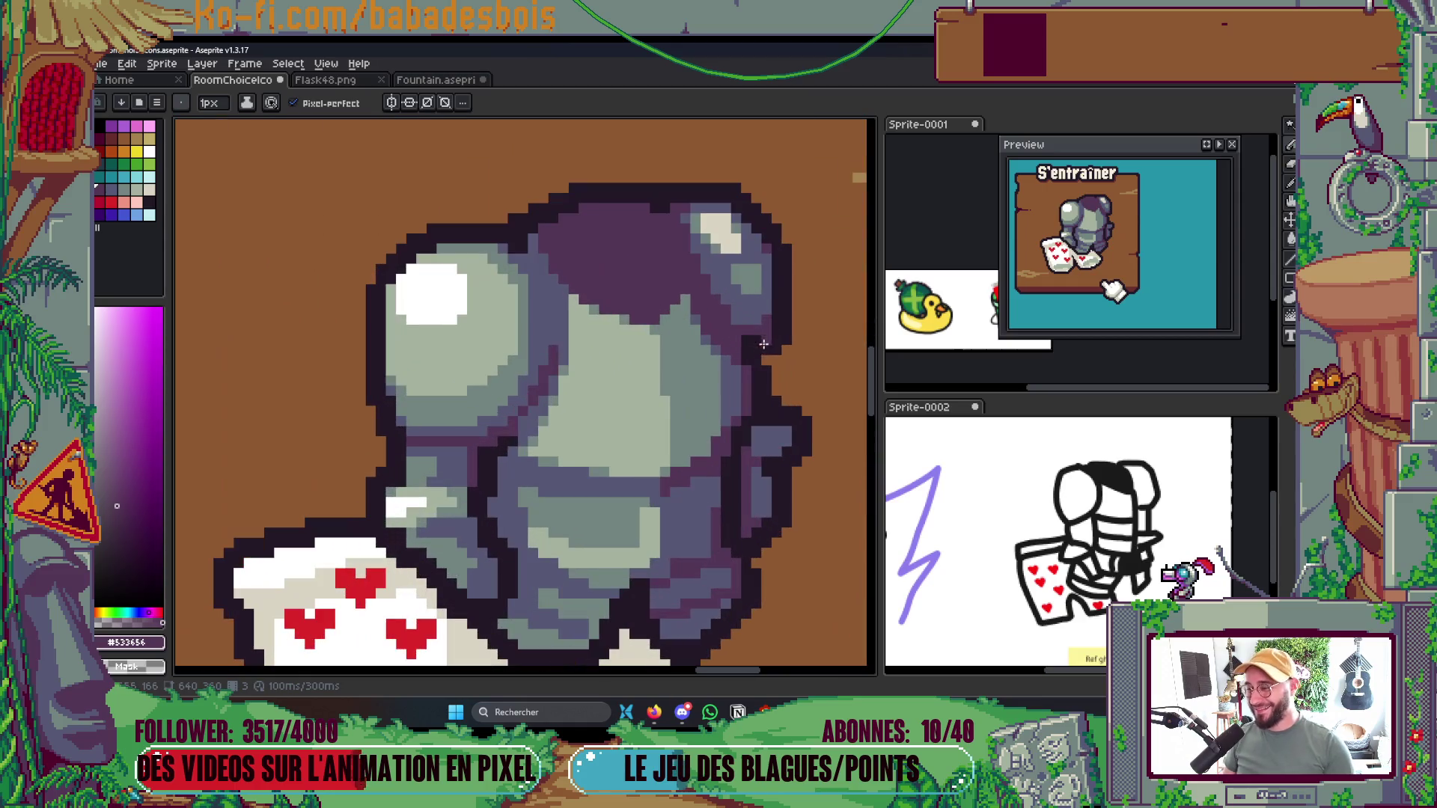
pyautogui.scroll(2, 738, 303)
pyautogui.press('i')
pyautogui.click(707, 386)
pyautogui.press('b')
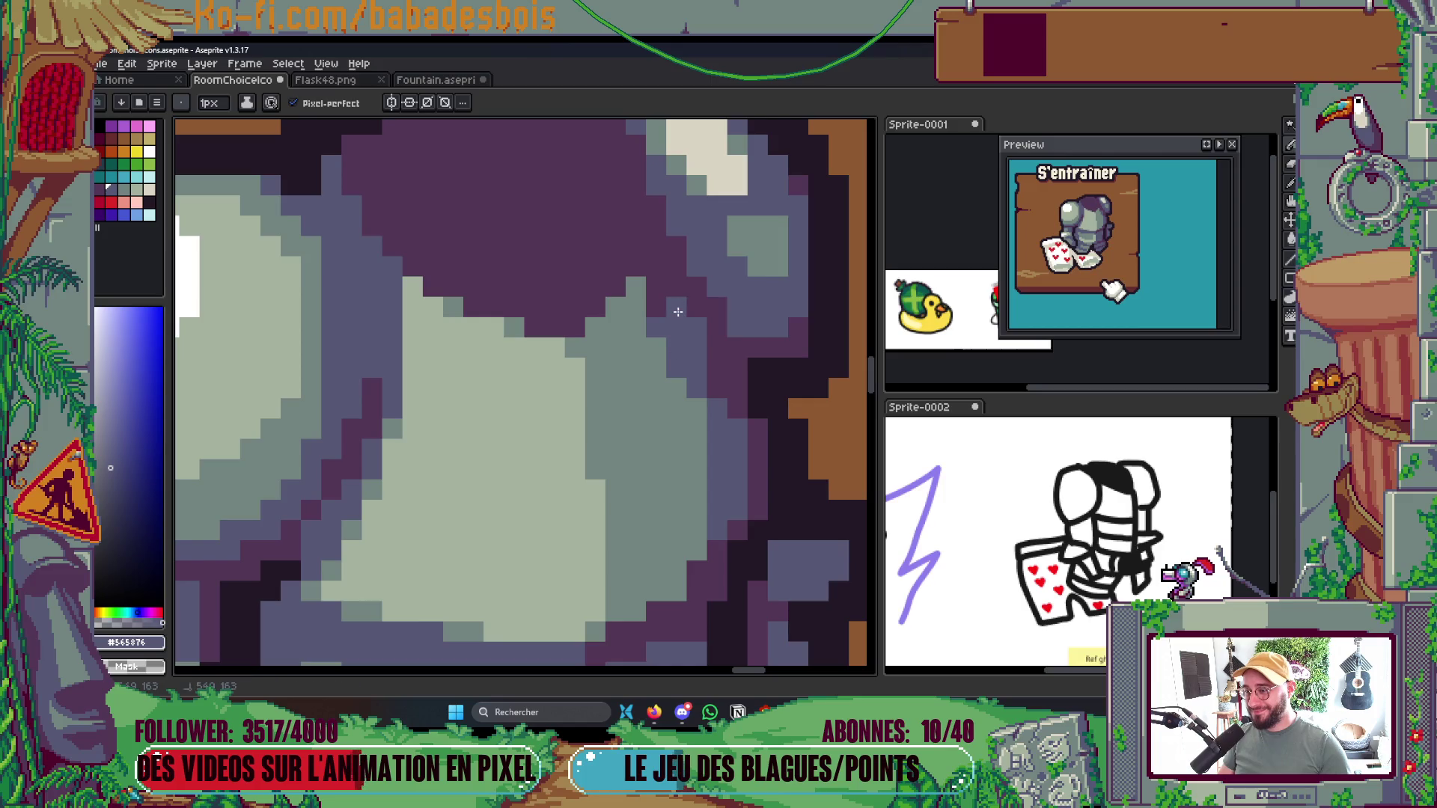
pyautogui.moveTo(656, 307); pyautogui.dragTo(658, 290)
# Save RoomChoiceIcons.aseprite with the reworked helmet
pyautogui.scroll(-5, 656, 253)
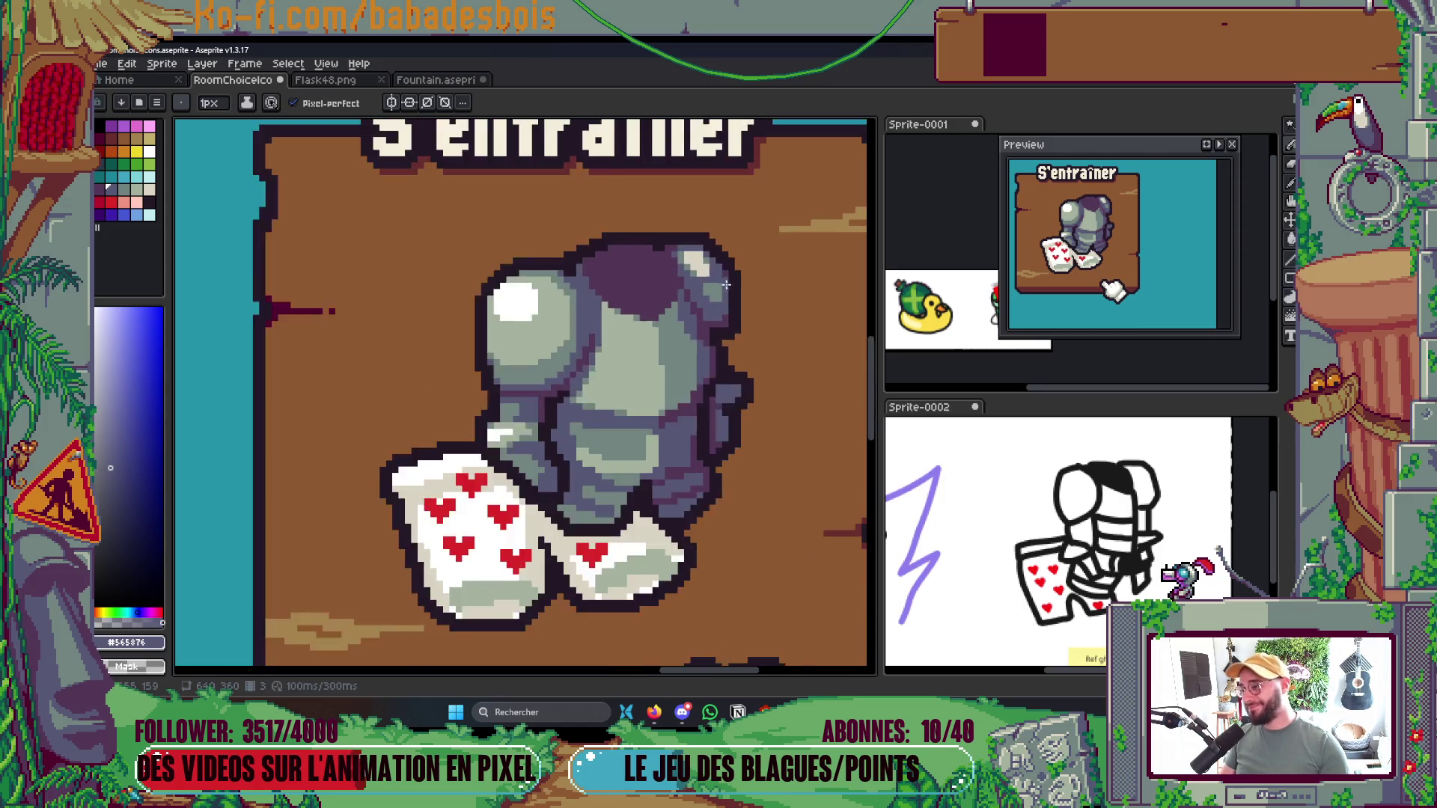
pyautogui.scroll(1, 753, 299)
pyautogui.rightClick(750, 305)
pyautogui.hotkey('ctrl', 's')
pyautogui.scroll(4, 691, 304)
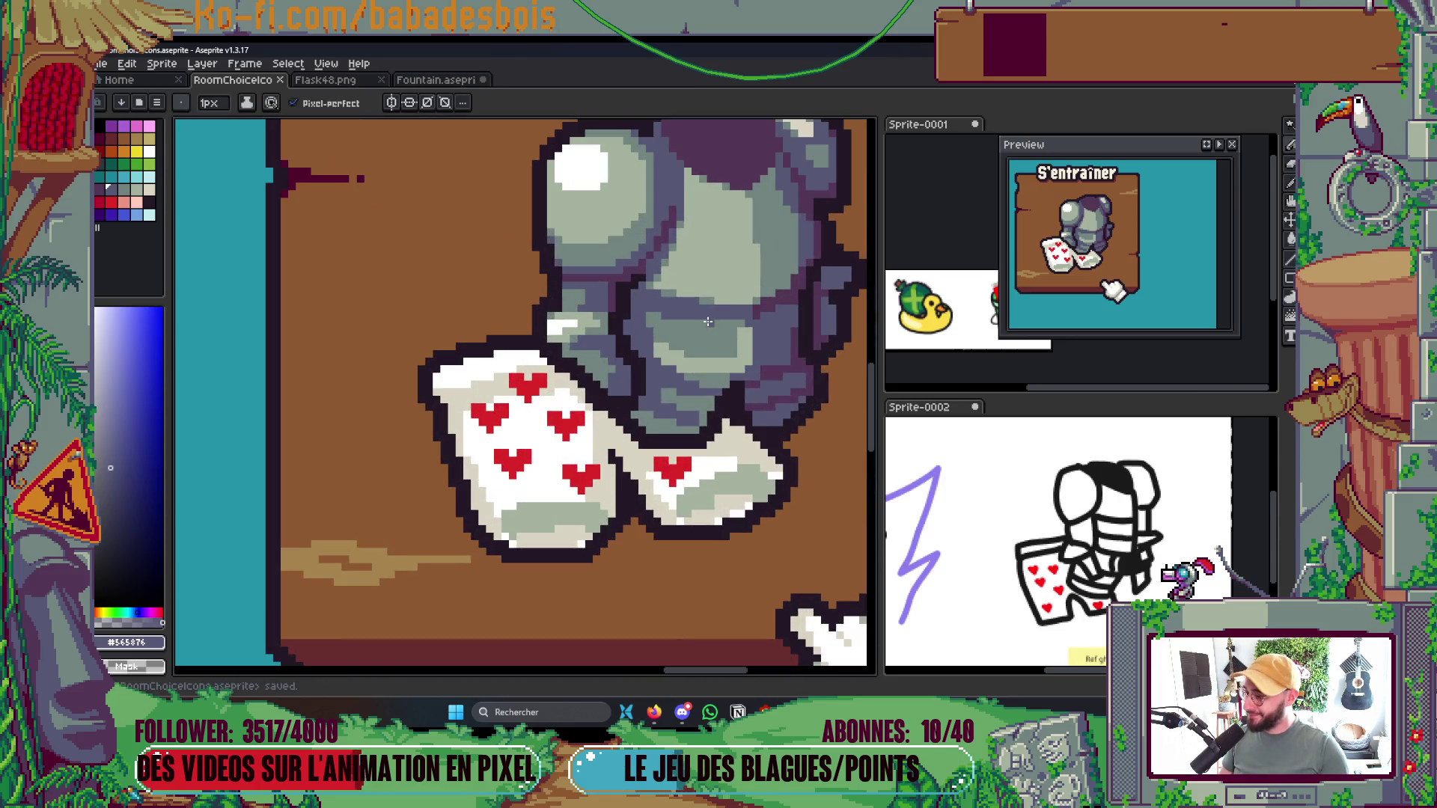
# Fill an armour region with the pale grey-green #a4b2a0
pyautogui.scroll(1, 700, 322)
pyautogui.keyDown('alt'); pyautogui.click(701, 353); pyautogui.keyUp('alt')
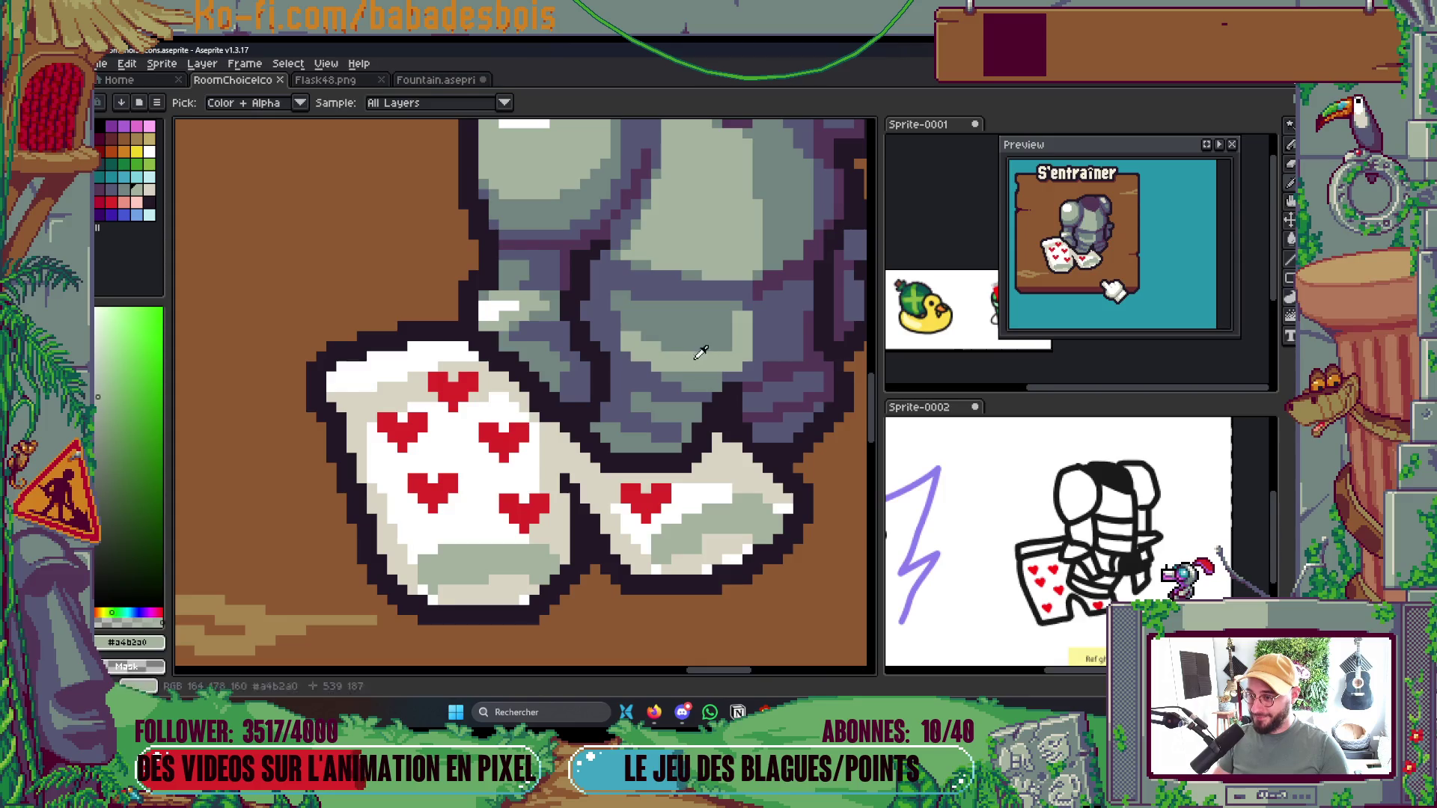
pyautogui.click(702, 352)
pyautogui.scroll(-4, 701, 353)
pyautogui.scroll(2, 731, 306)
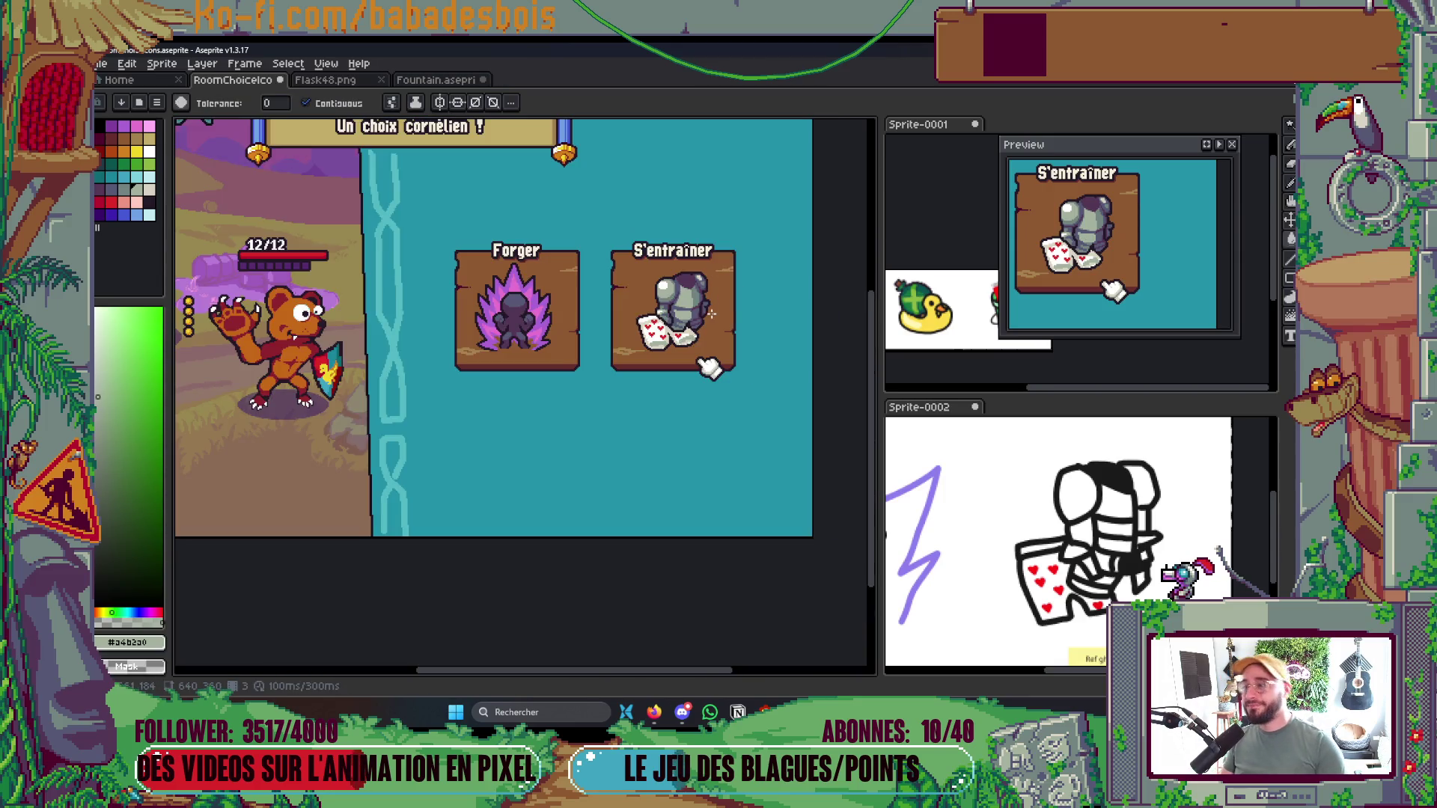
pyautogui.scroll(5, 701, 321)
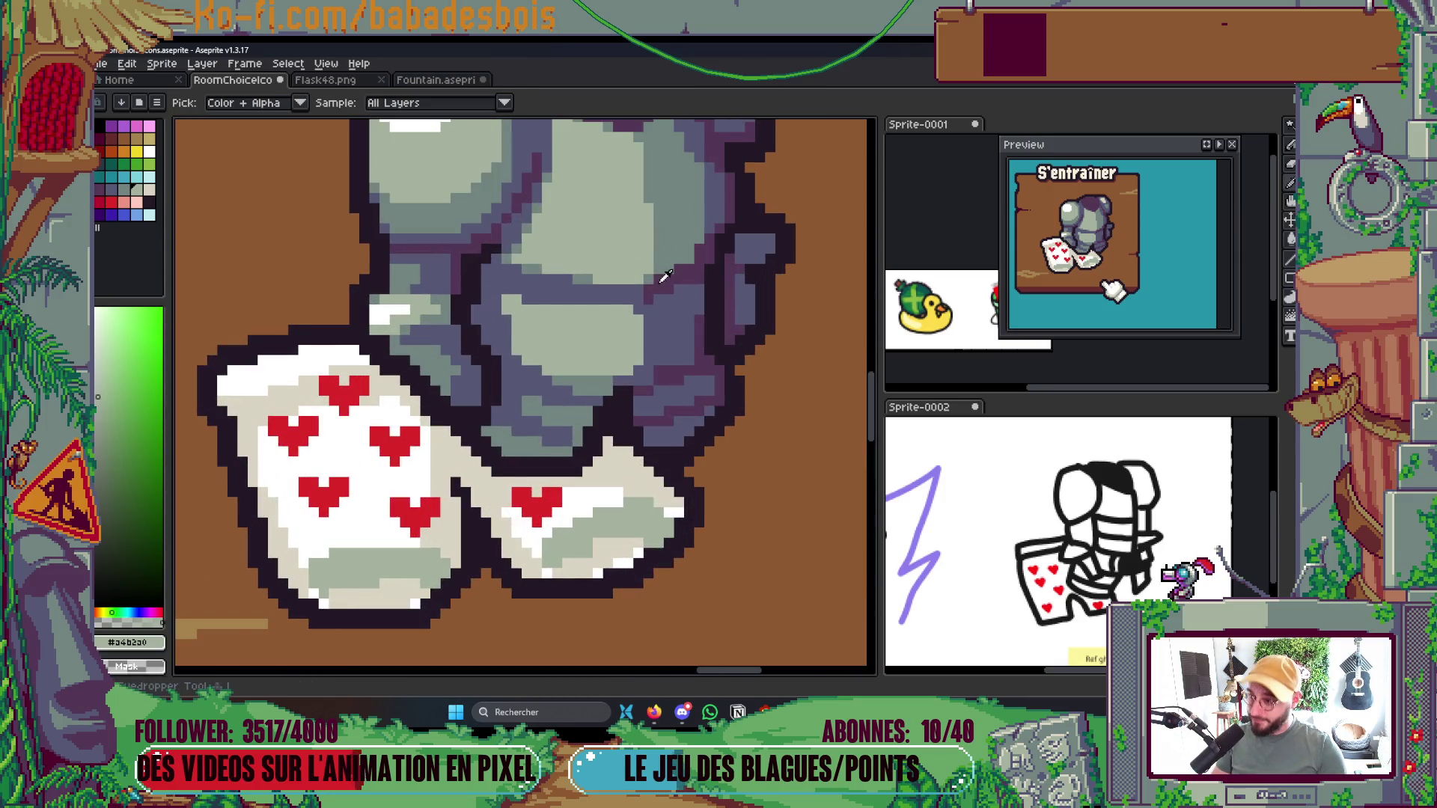
# Paint a grey-green #72847f strip on the armour and fill a purple patch with it
pyautogui.keyDown('alt'); pyautogui.click(654, 331); pyautogui.keyUp('alt')
pyautogui.scroll(2, 654, 331)
pyautogui.moveTo(666, 292)
pyautogui.mouseDown()
pyautogui.moveTo(666, 374)
pyautogui.moveTo(666, 271)
pyautogui.mouseUp()
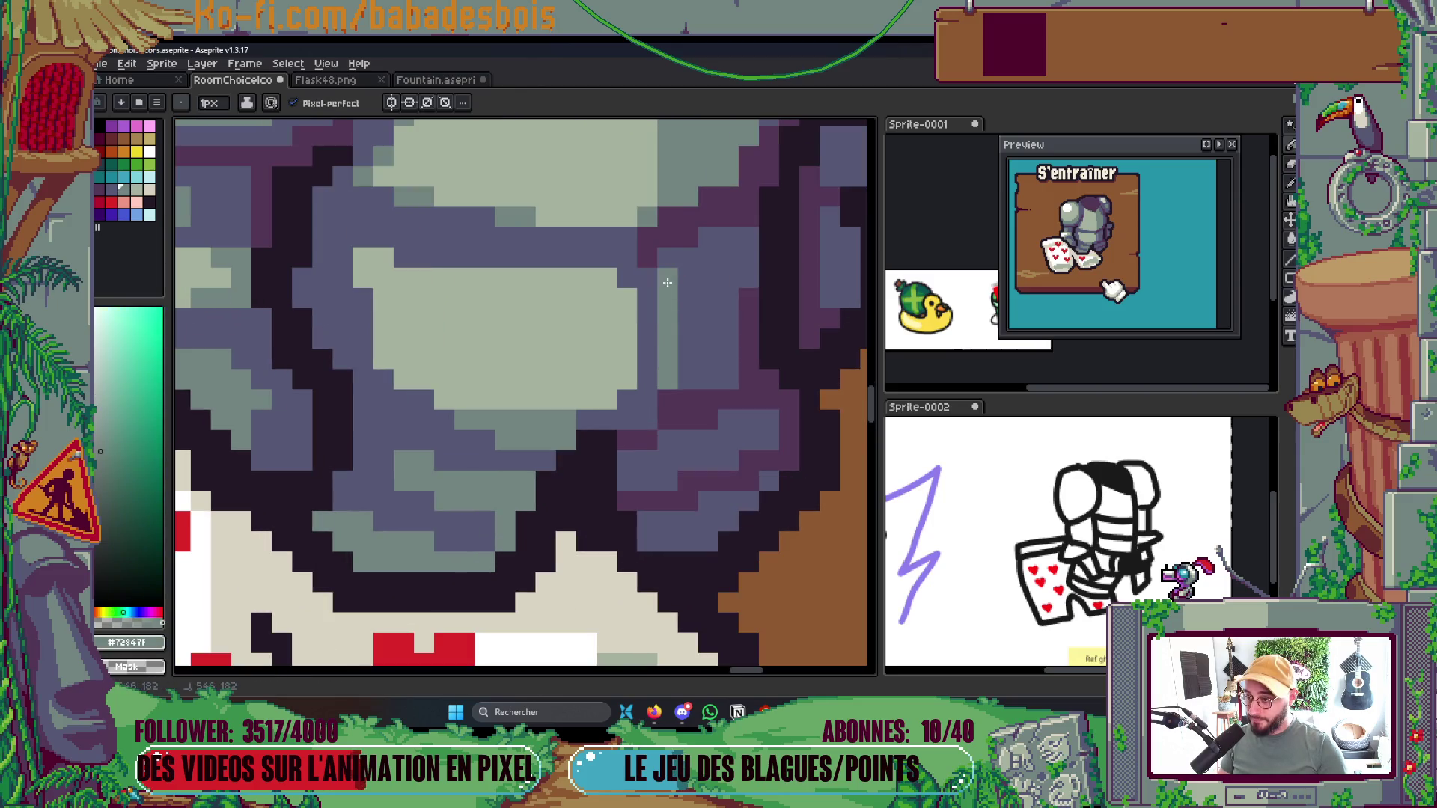
pyautogui.press('g')
pyautogui.click(700, 280)
pyautogui.scroll(-5, 703, 285)
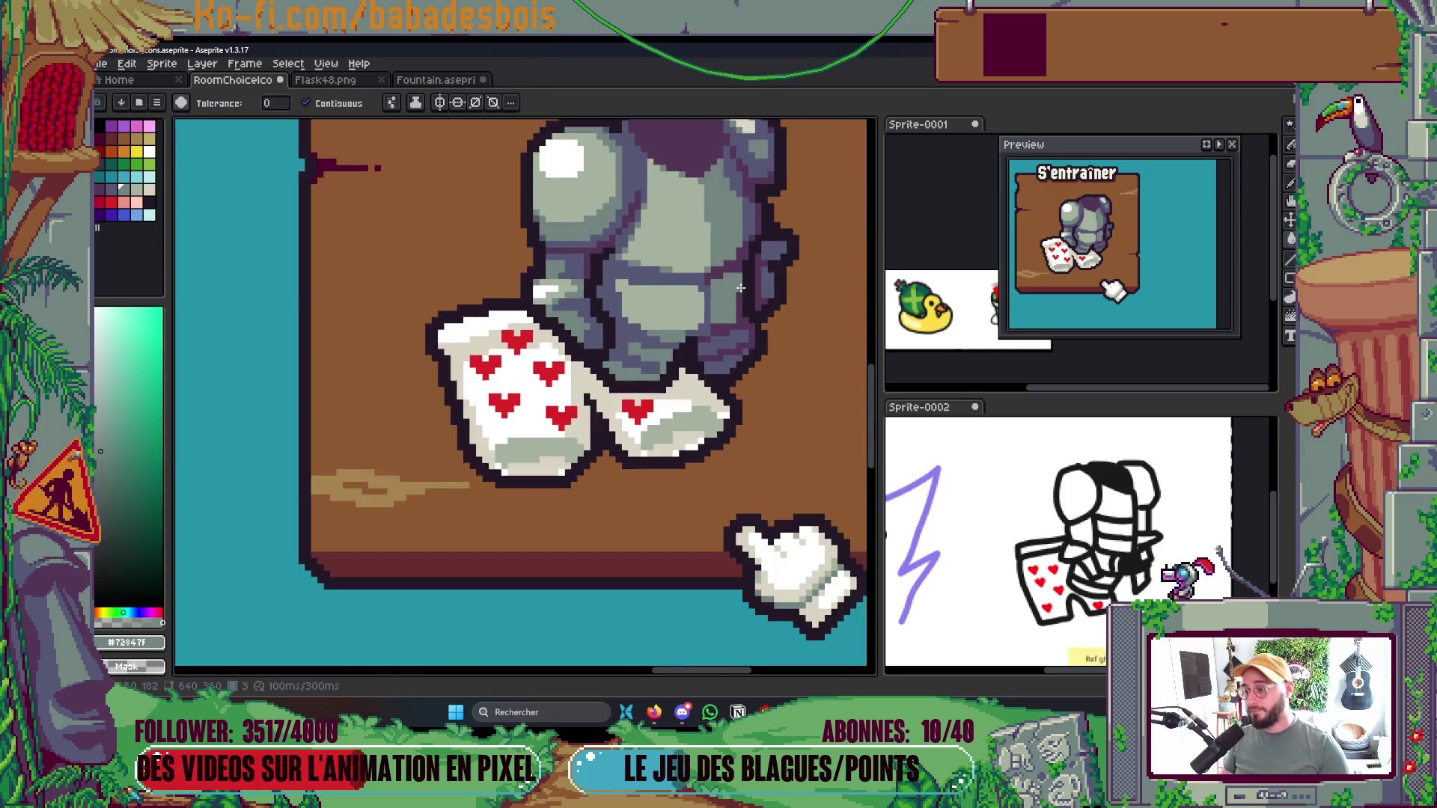
pyautogui.scroll(2, 781, 263)
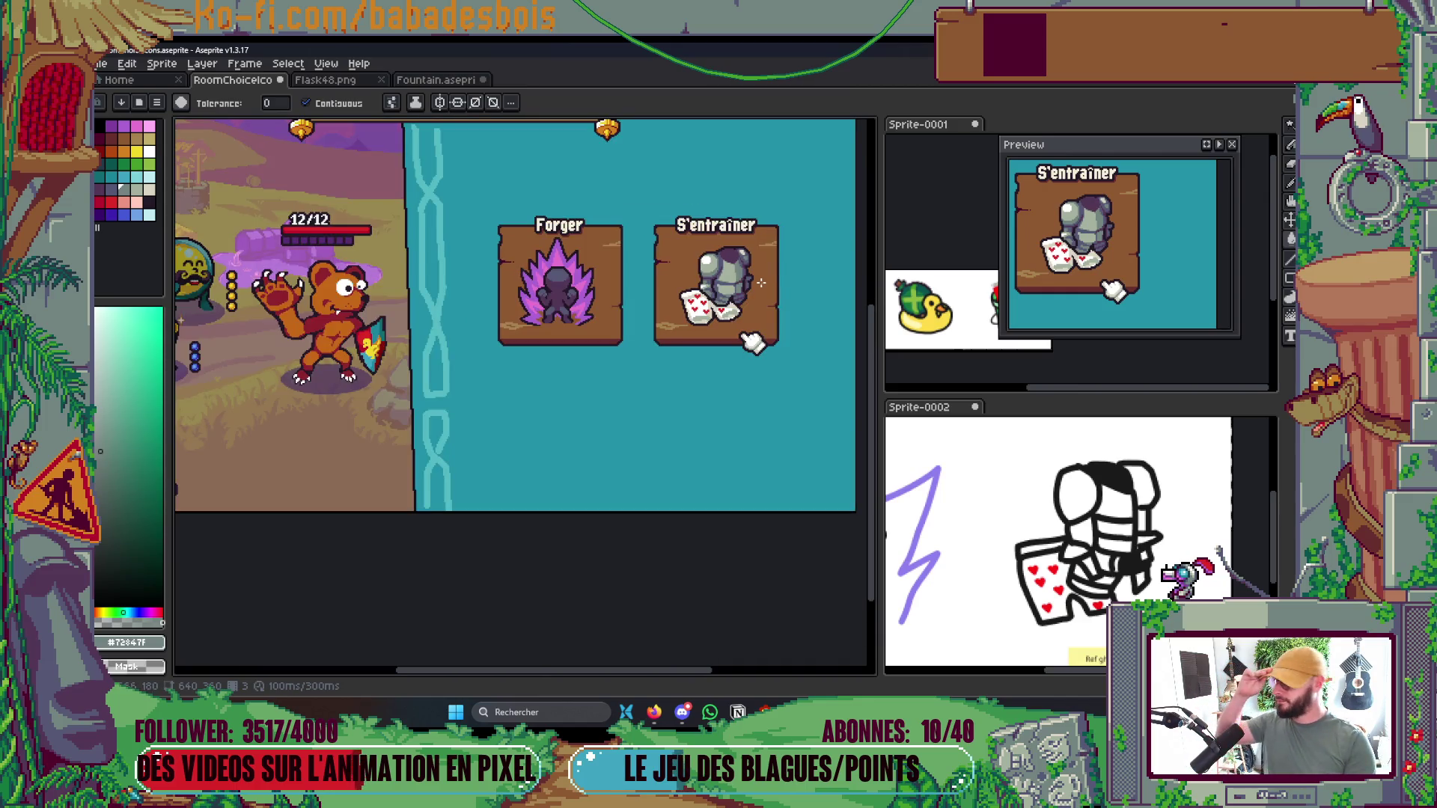
pyautogui.scroll(4, 719, 300)
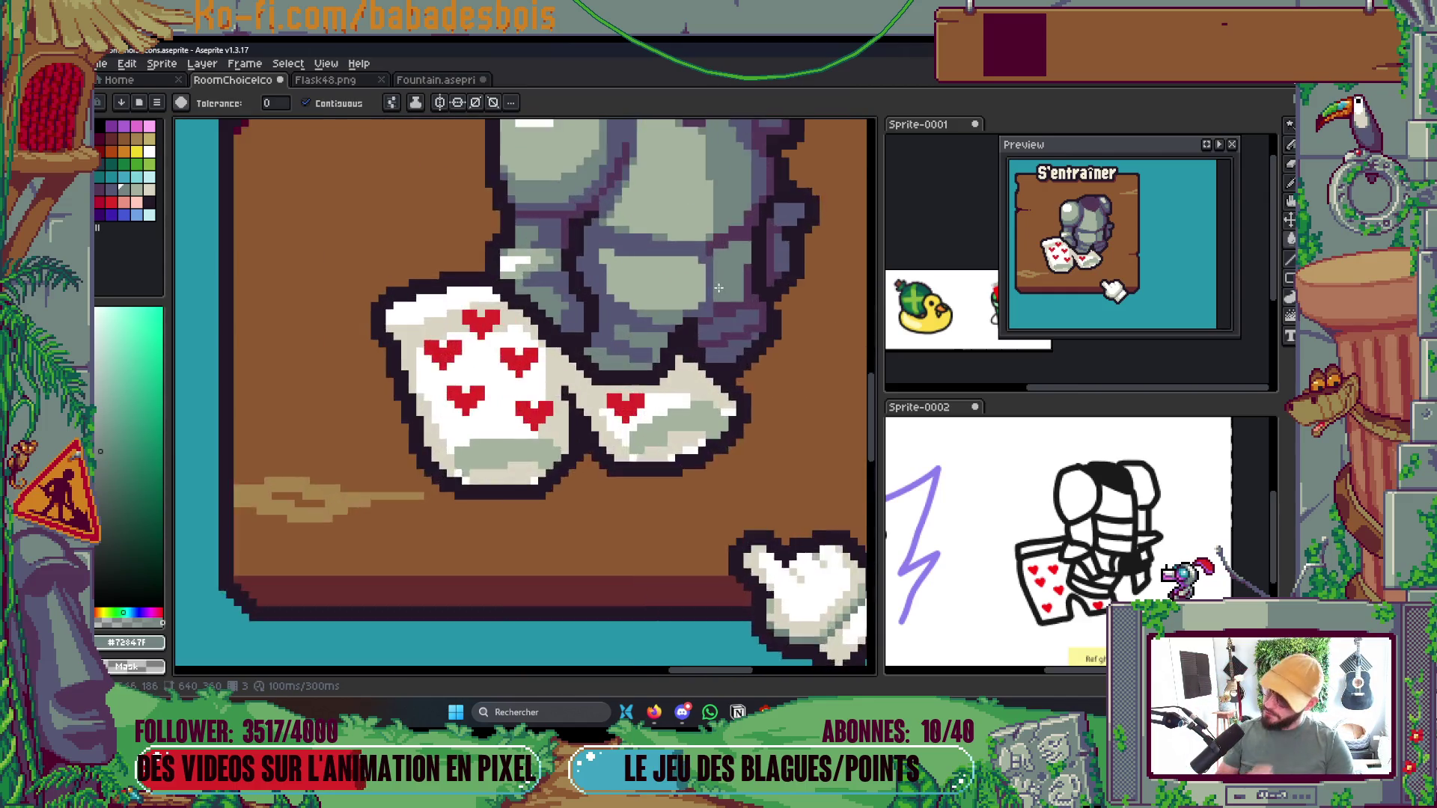
# Add a grey-green #72847f pixel to the armour and save the file
pyautogui.press('b')
pyautogui.keyDown('alt'); pyautogui.click(648, 326); pyautogui.keyUp('alt')
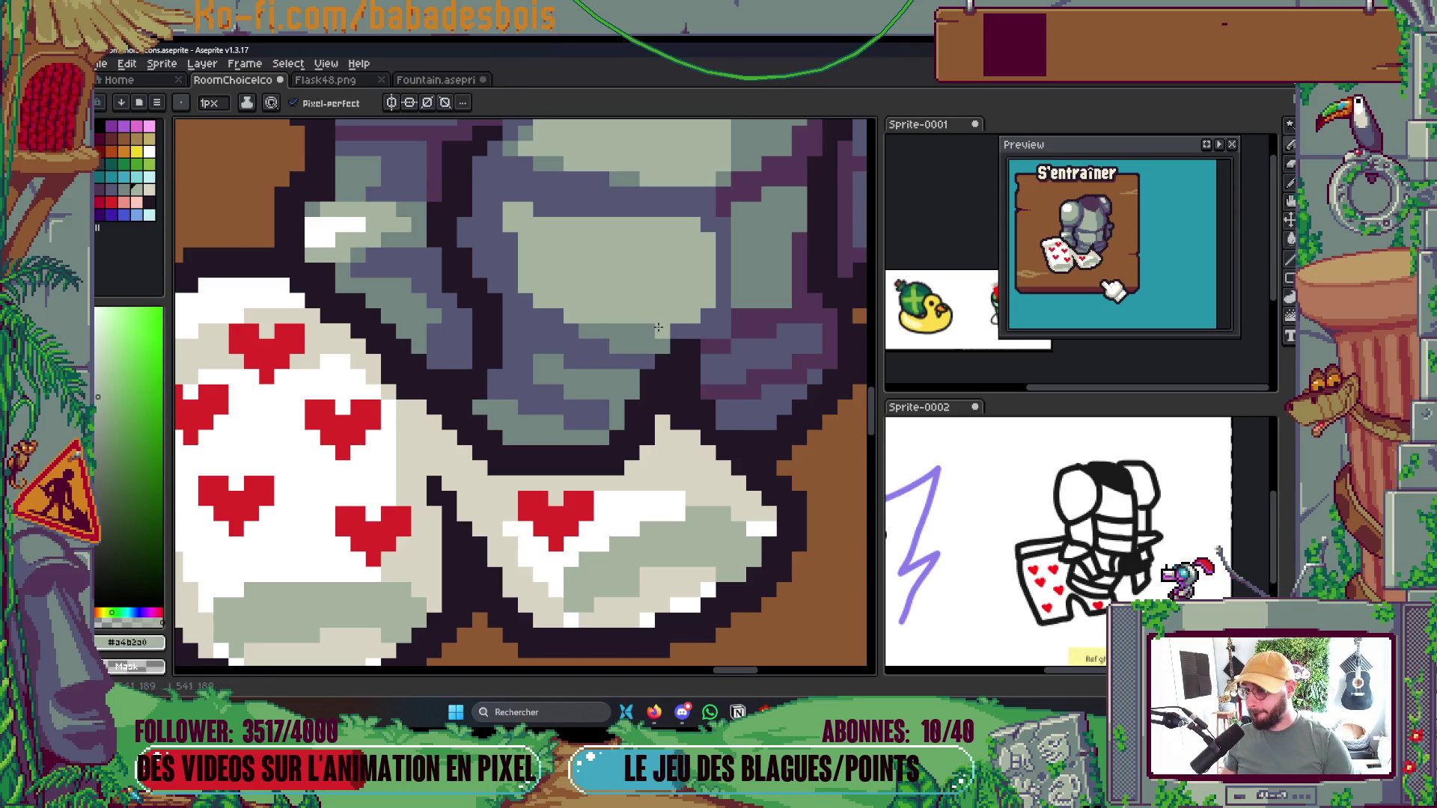
pyautogui.scroll(1, 592, 332)
pyautogui.keyDown('alt'); pyautogui.click(613, 345); pyautogui.keyUp('alt')
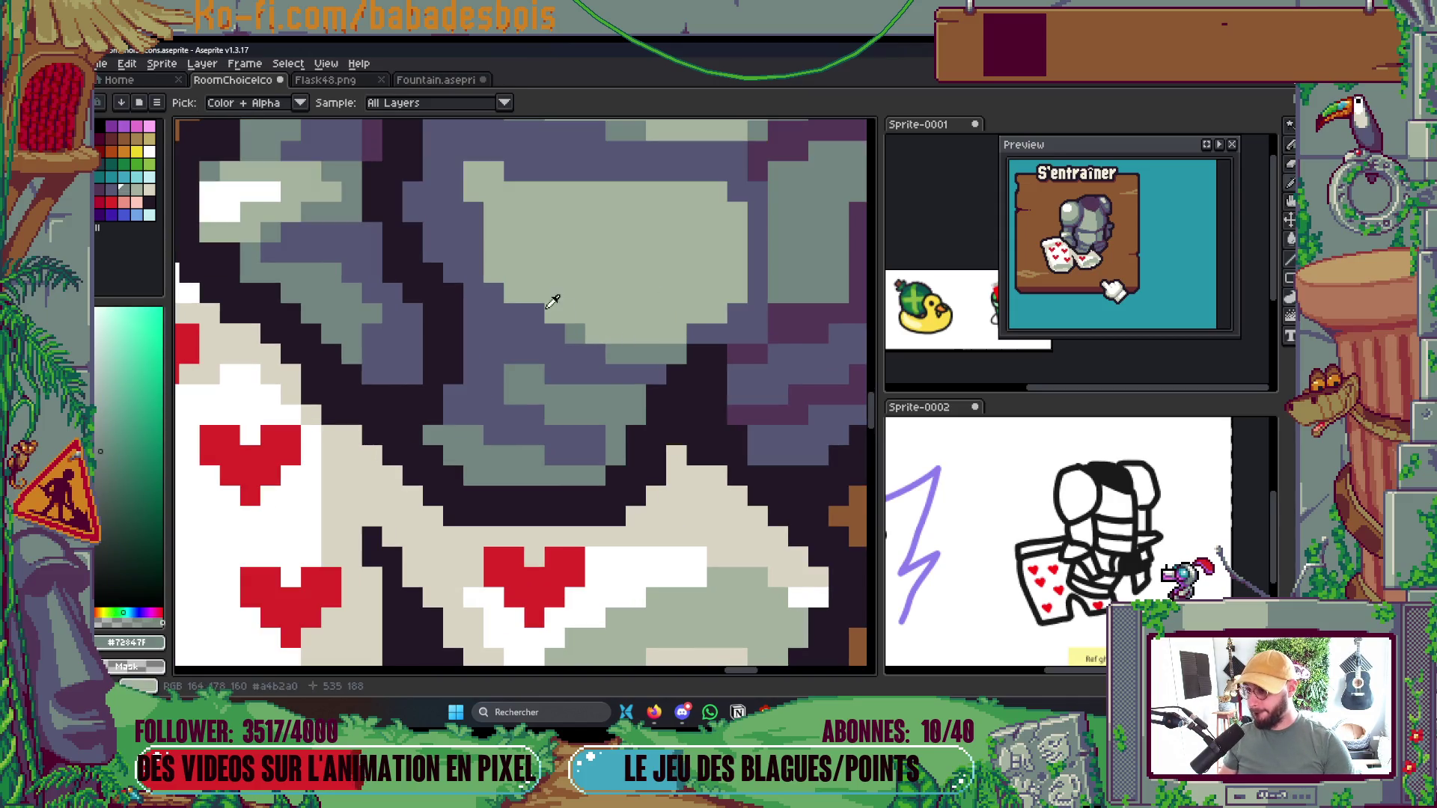
pyautogui.click(473, 233)
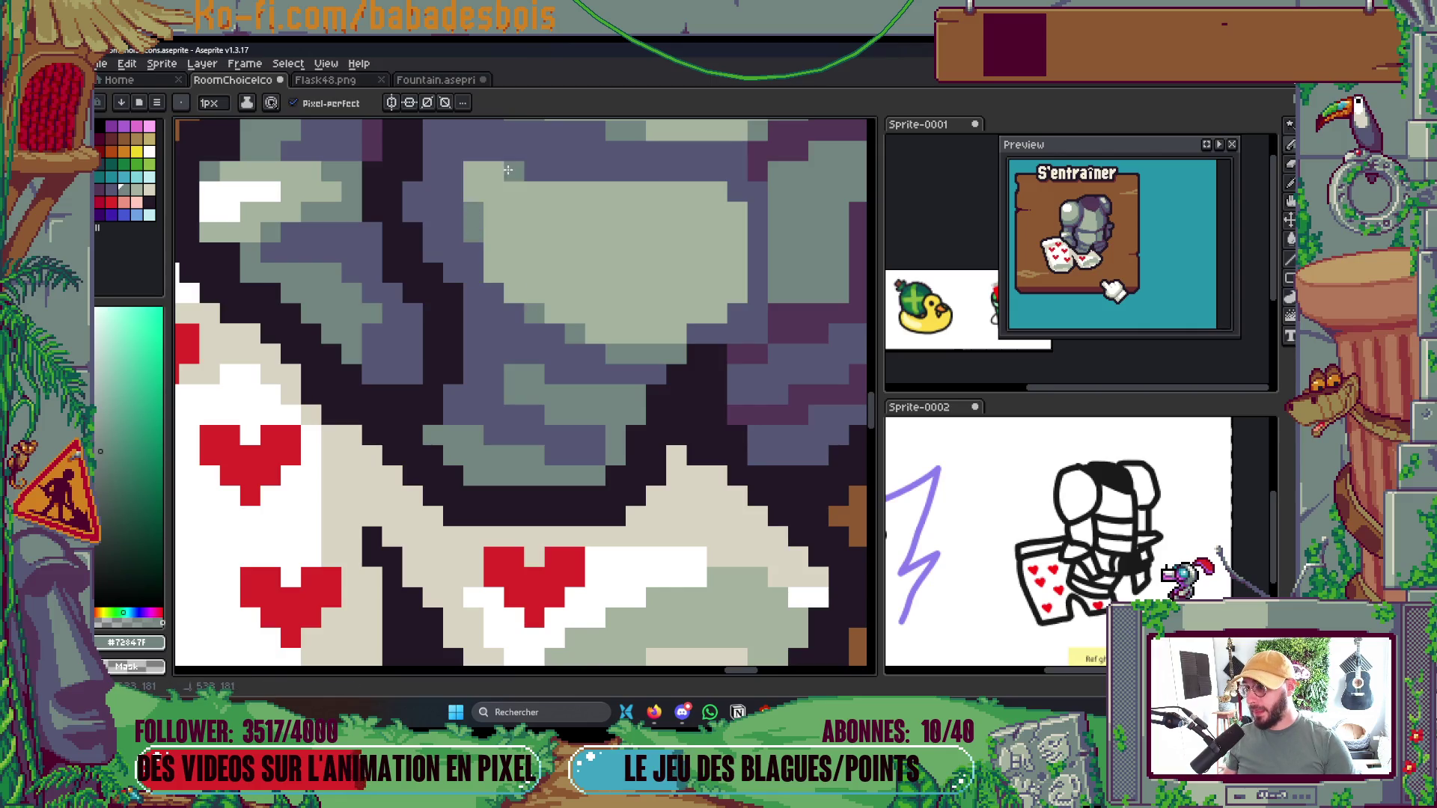
pyautogui.scroll(-5, 507, 171)
pyautogui.hotkey('ctrl', 's')
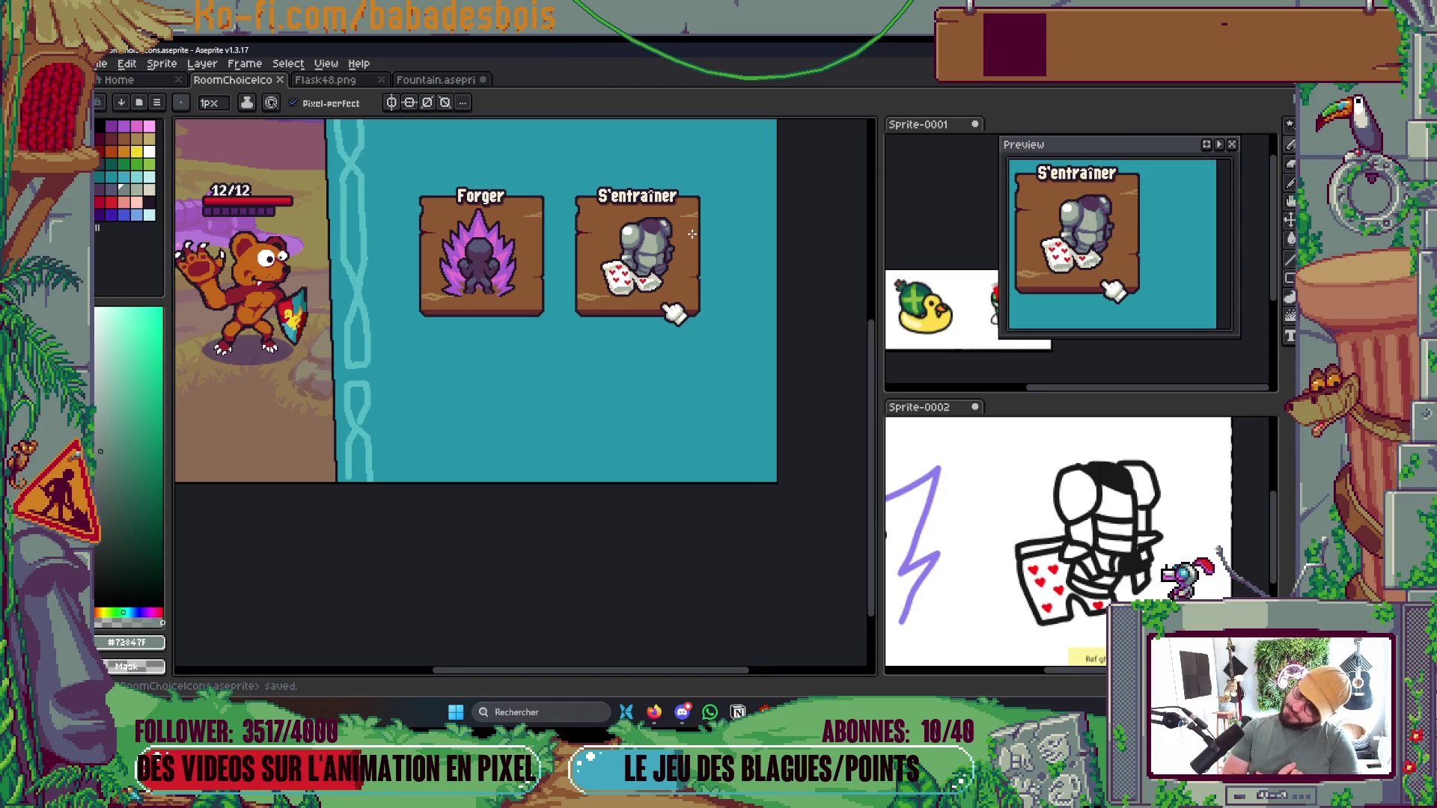
# Move the helmet's top dark band down one pixel, then patch outline and background pixels
pyautogui.scroll(5, 690, 233)
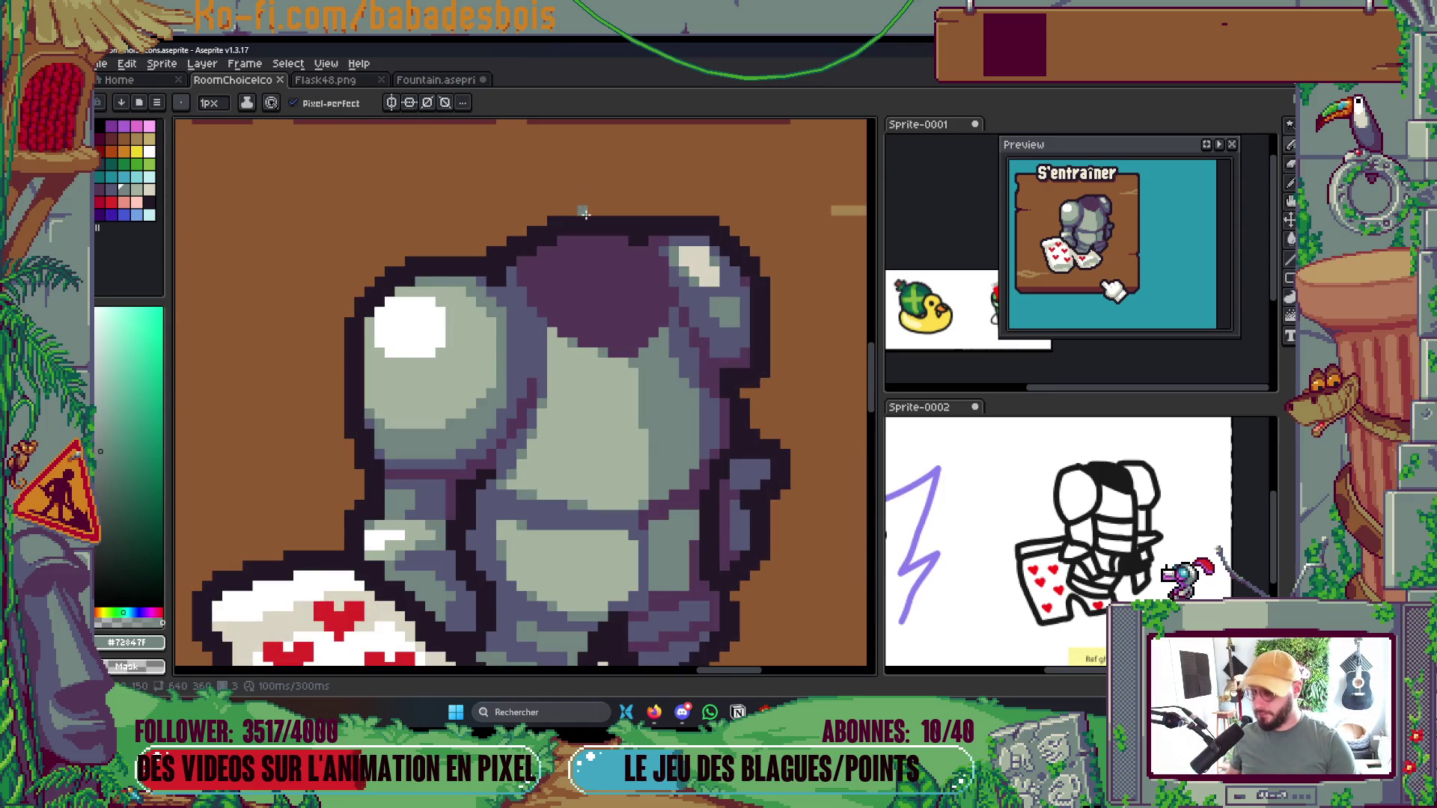
pyautogui.press('m')
pyautogui.moveTo(500, 170)
pyautogui.mouseDown()
pyautogui.moveTo(711, 277)
pyautogui.moveTo(744, 278)
pyautogui.moveTo(685, 265)
pyautogui.mouseUp()
pyautogui.click(619, 367)
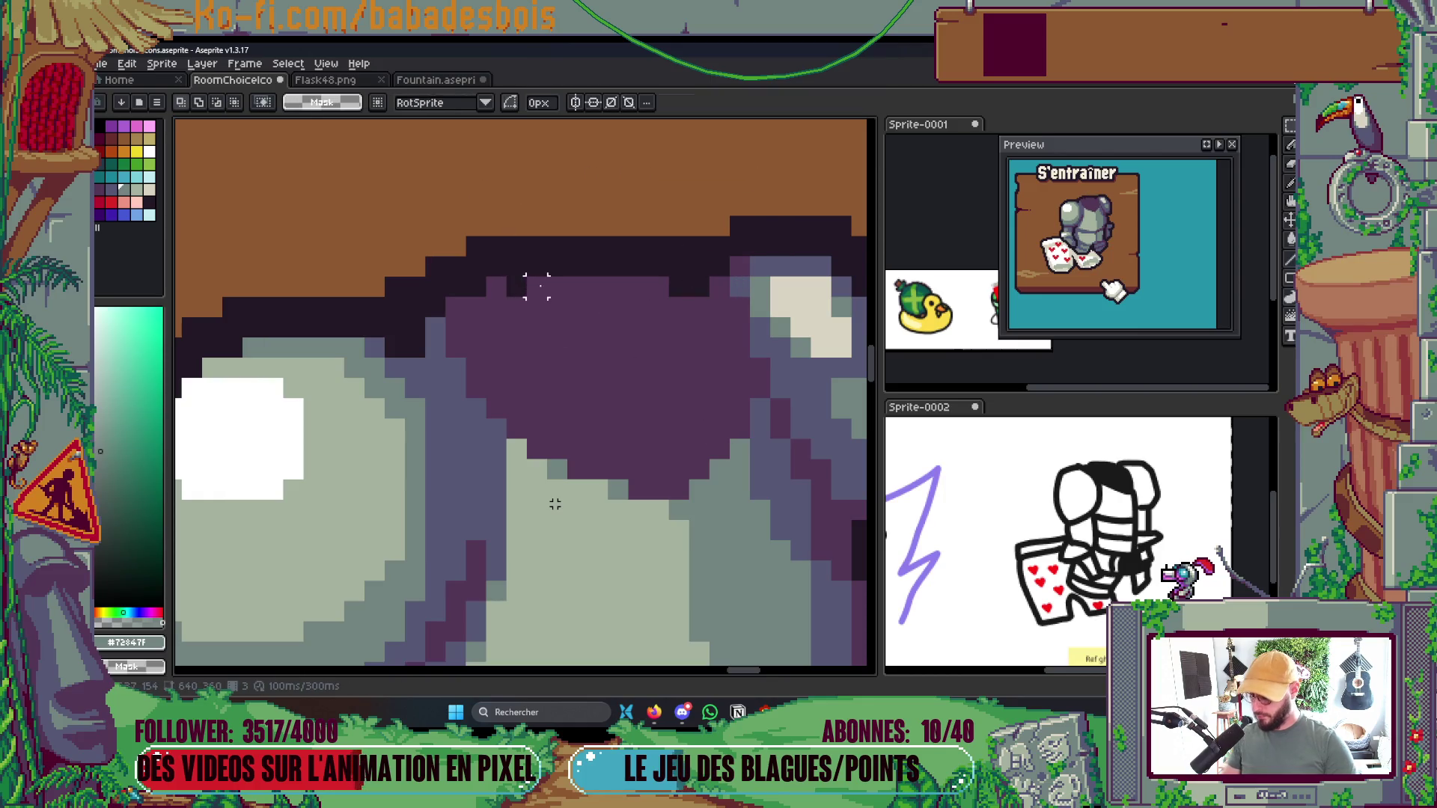
pyautogui.press('b')
pyautogui.keyDown('alt'); pyautogui.click(539, 250); pyautogui.keyUp('alt')
pyautogui.click(505, 287)
pyautogui.rightClick(478, 240)
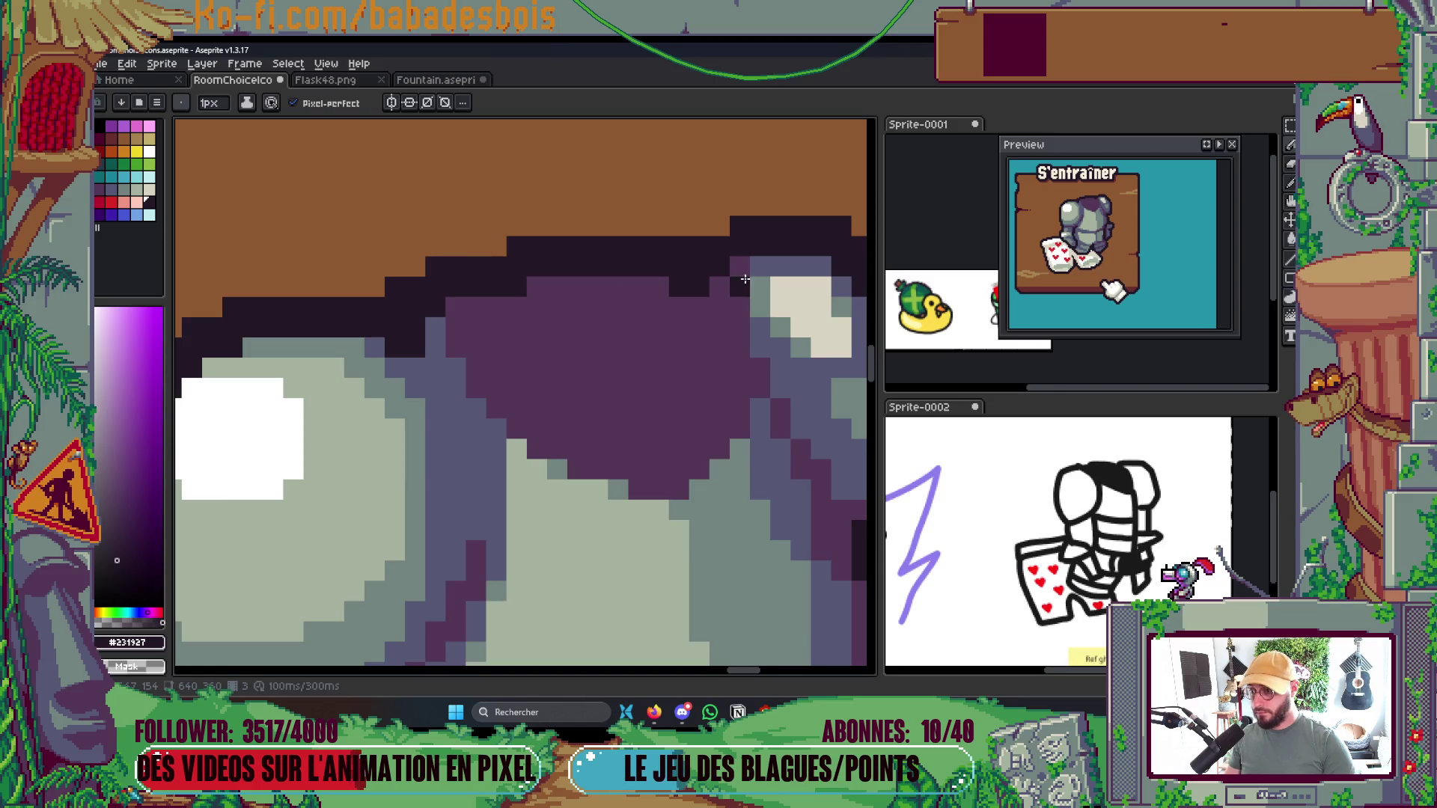
# Darken a row of purple pixels along the helmet top
pyautogui.scroll(-5, 717, 252)
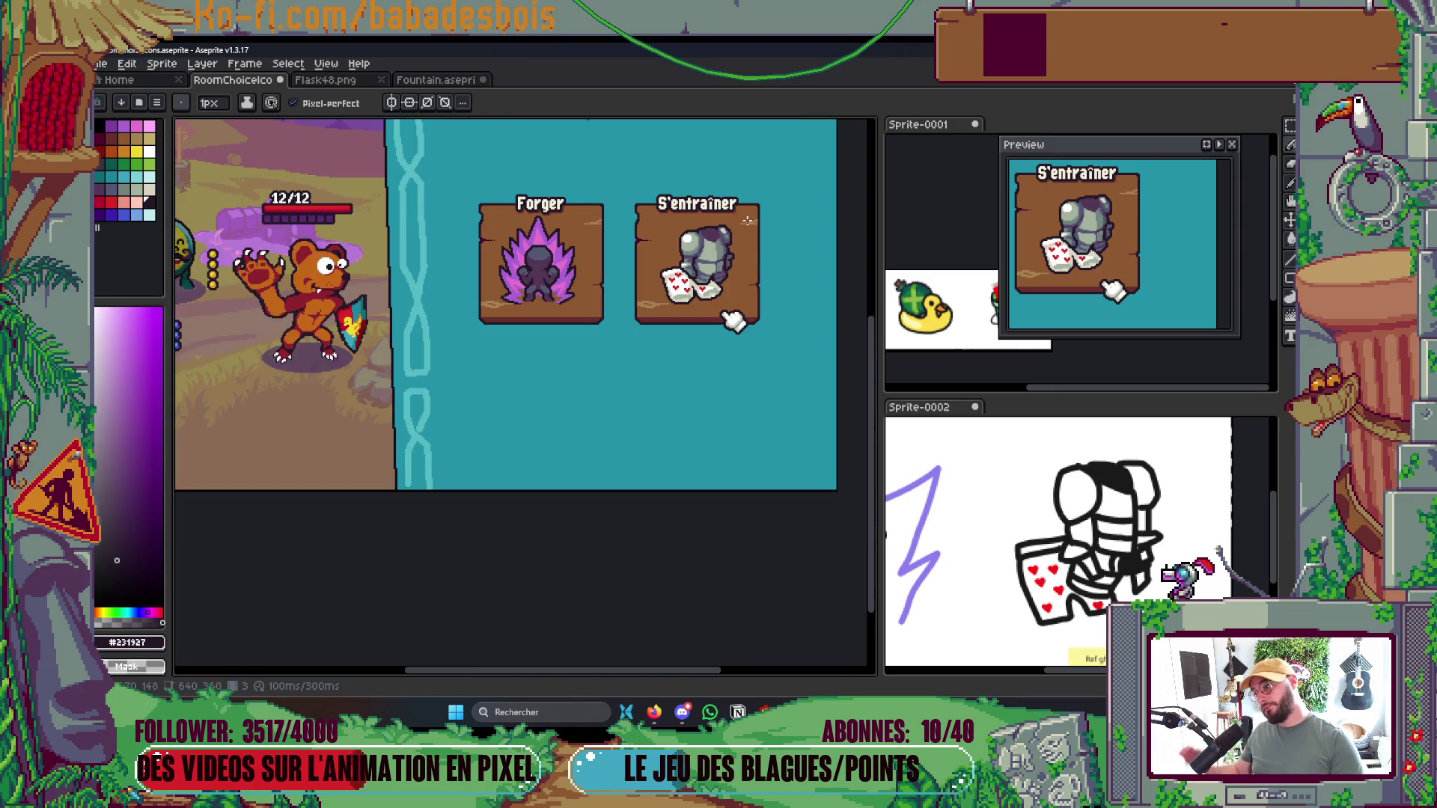
pyautogui.scroll(-1, 747, 220)
pyautogui.scroll(1, 756, 233)
pyautogui.scroll(5, 739, 253)
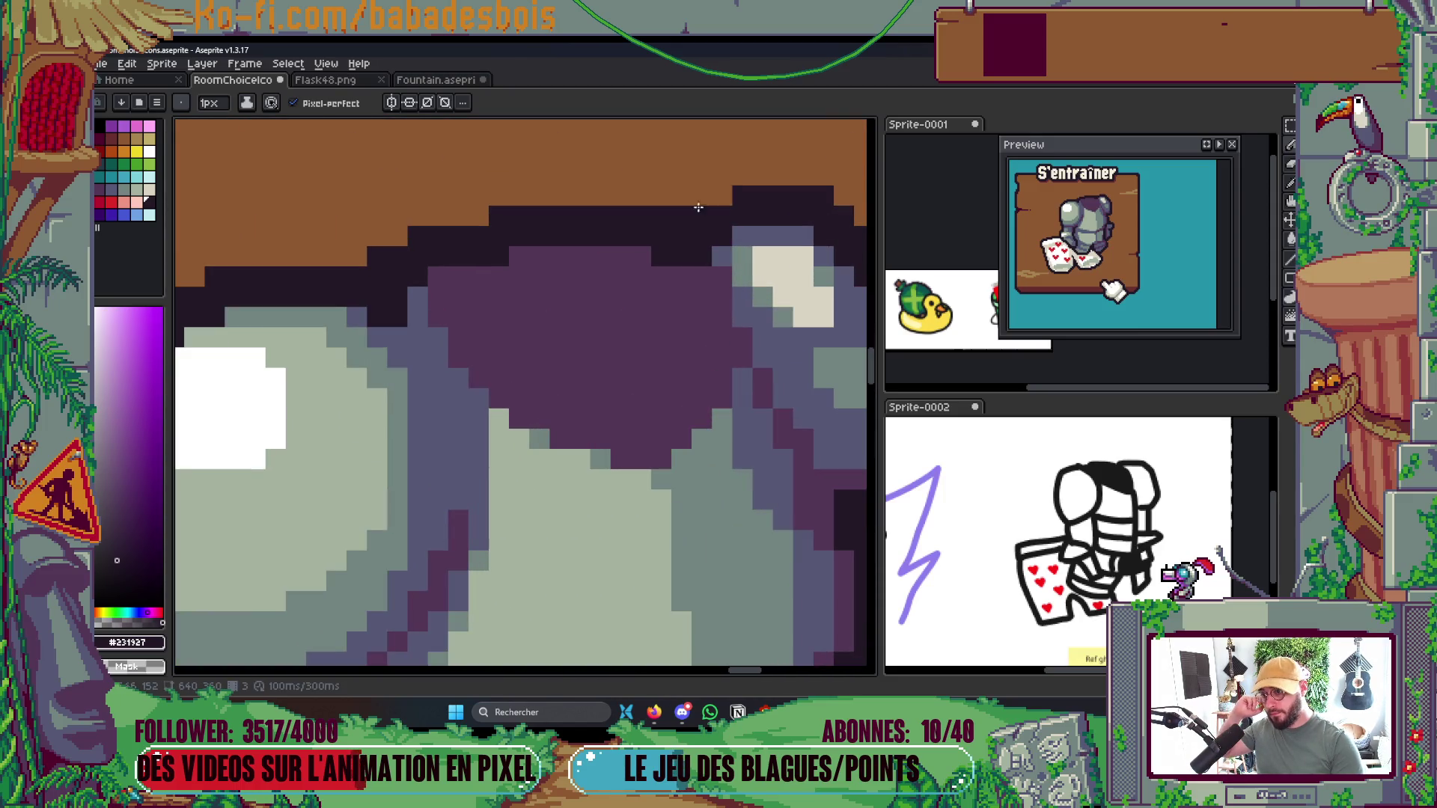
pyautogui.moveTo(662, 249); pyautogui.dragTo(501, 251)
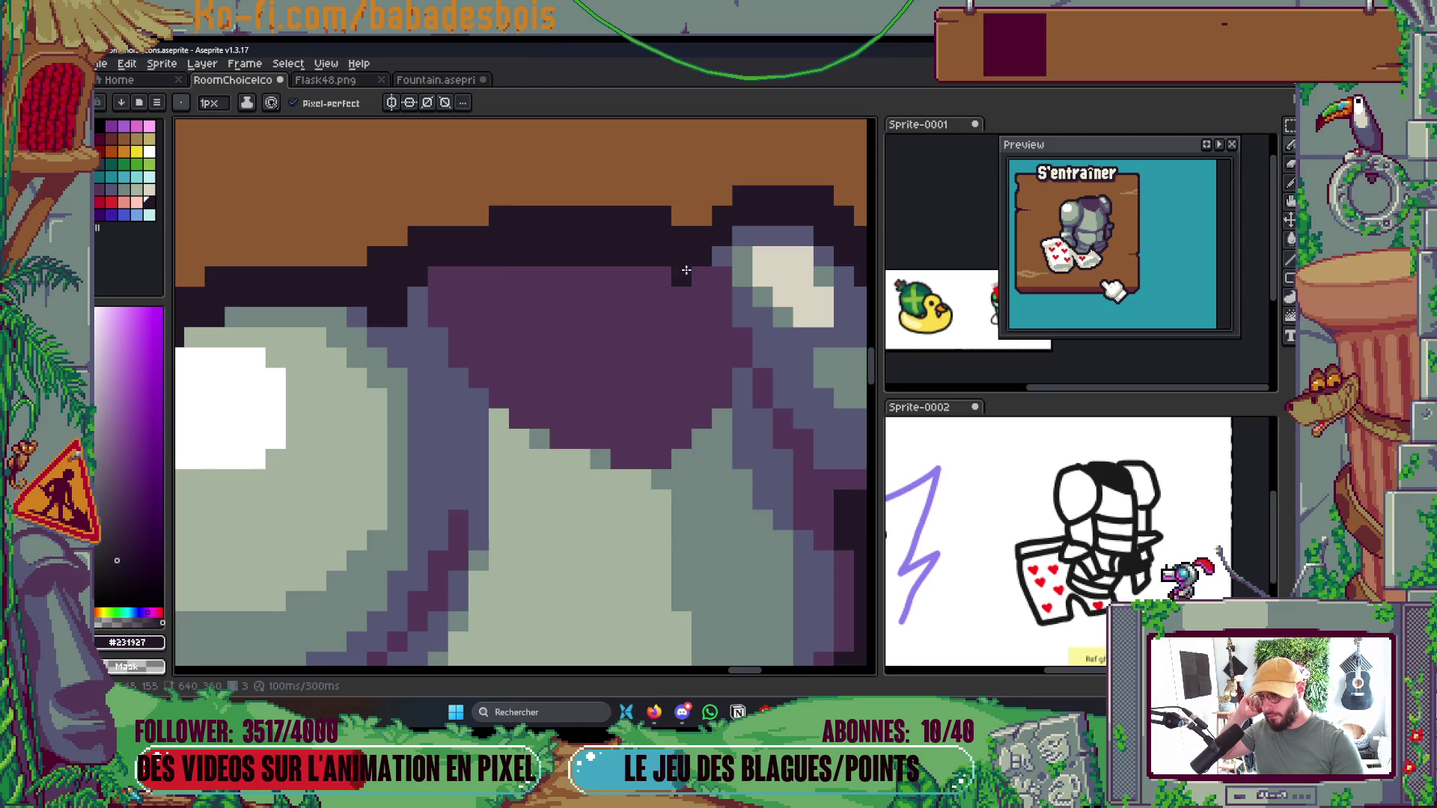
pyautogui.scroll(-5, 542, 247)
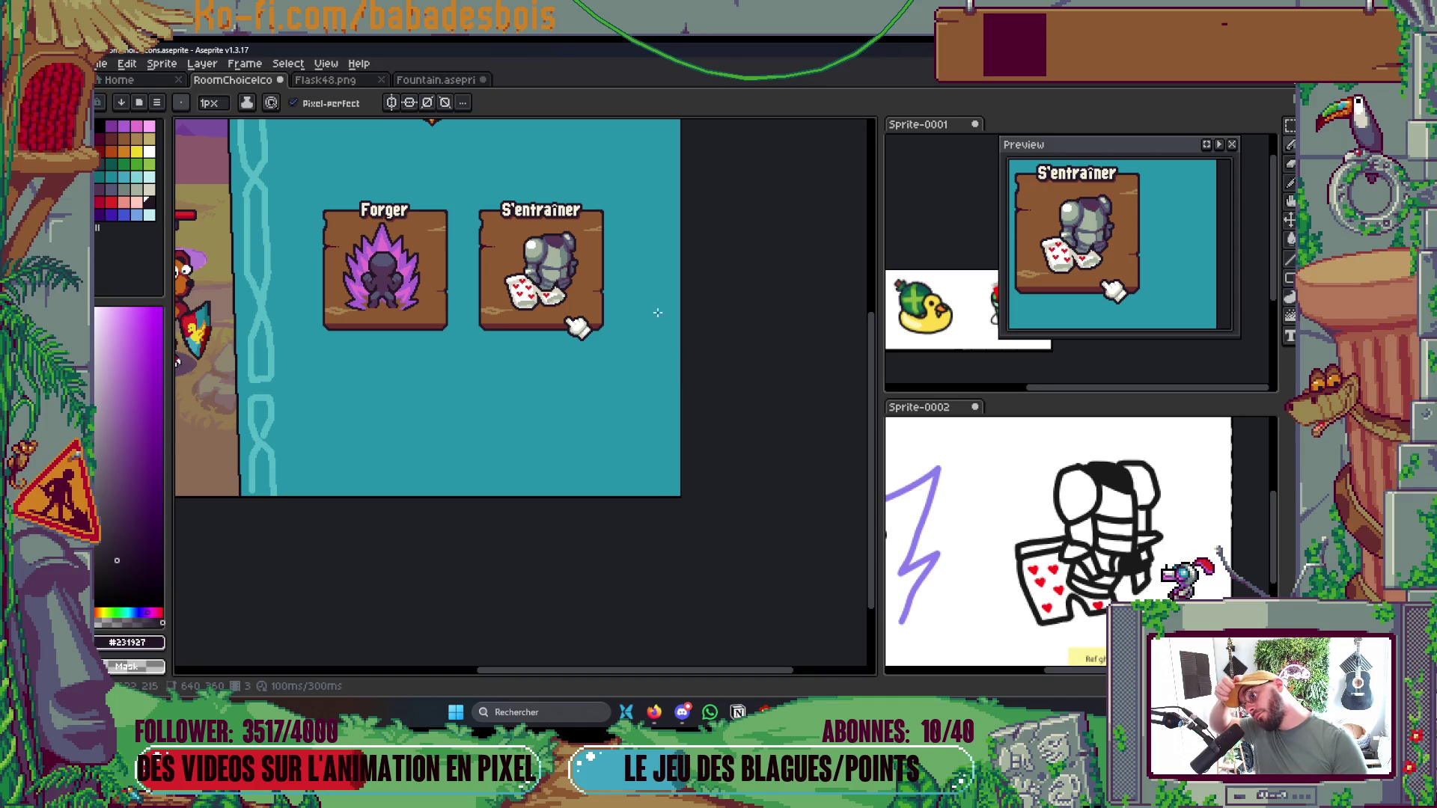
pyautogui.scroll(6, 553, 238)
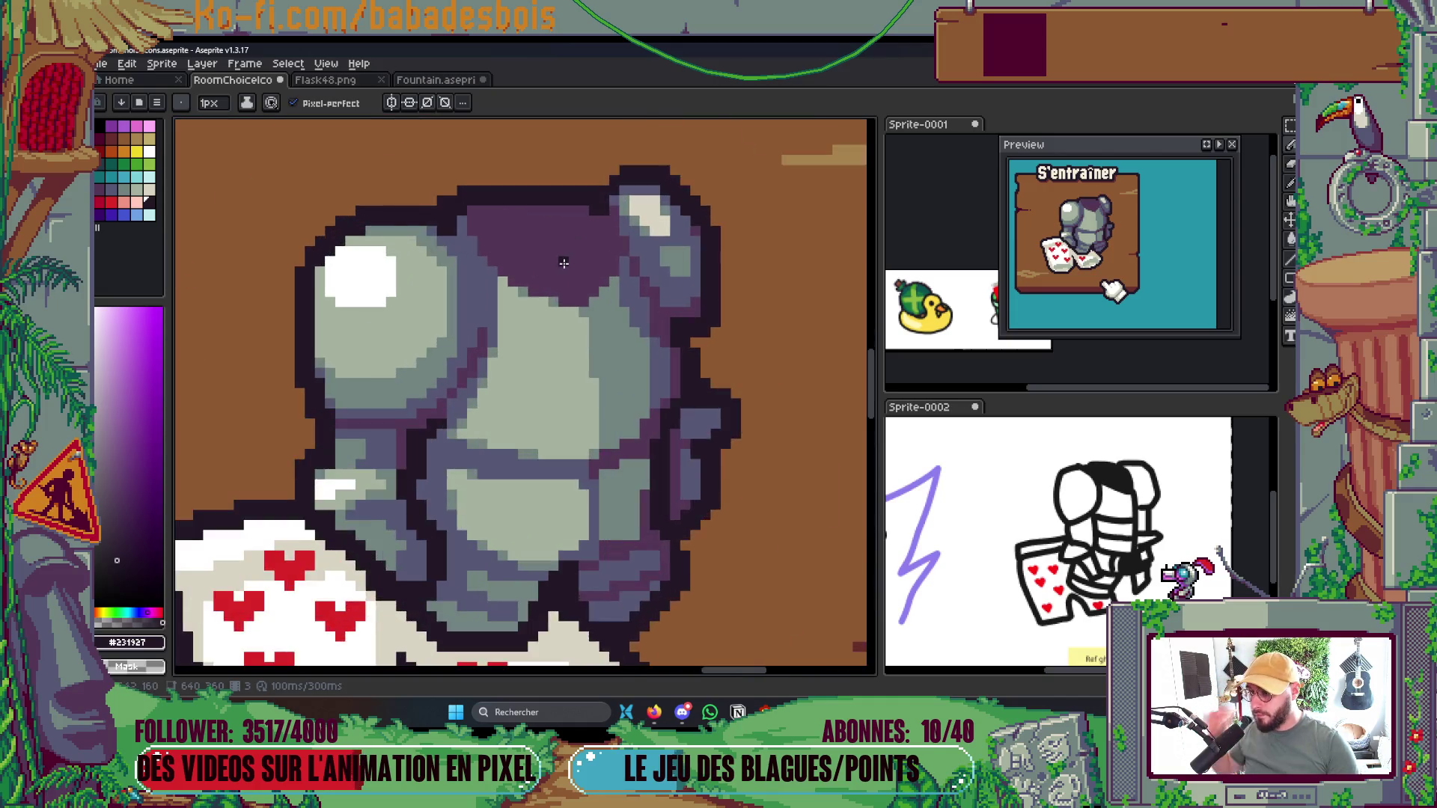
# Repaint purple armour pixels in grey-green #72847F with a diagonal stroke and edge touches
pyautogui.press('alt')
pyautogui.click(648, 358)
pyautogui.moveTo(560, 349)
pyautogui.mouseDown()
pyautogui.moveTo(621, 349)
pyautogui.moveTo(711, 258)
pyautogui.mouseUp()
pyautogui.moveTo(499, 319); pyautogui.dragTo(455, 306)
pyautogui.click(408, 289)
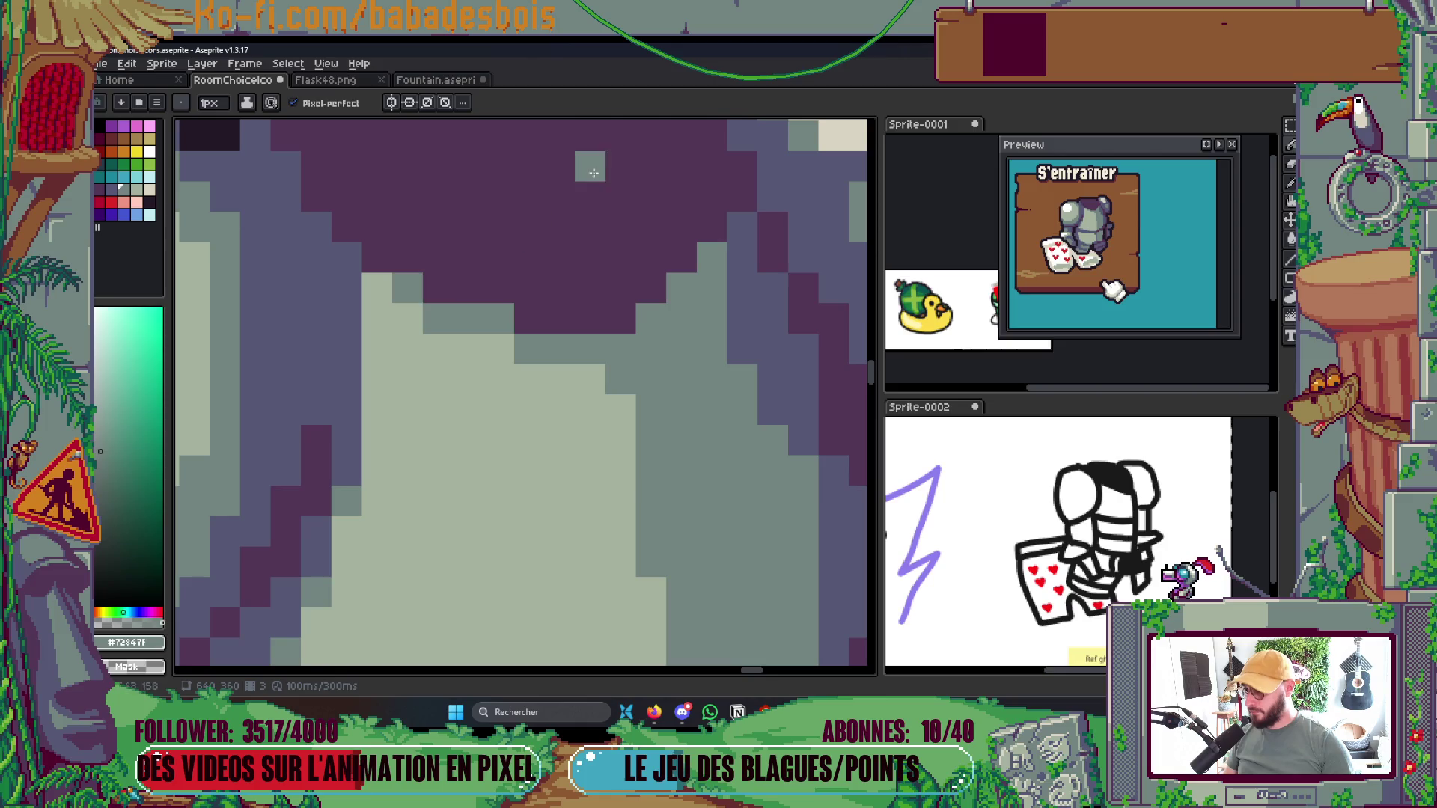
pyautogui.scroll(-2, 311, 203)
pyautogui.scroll(-4, 311, 204)
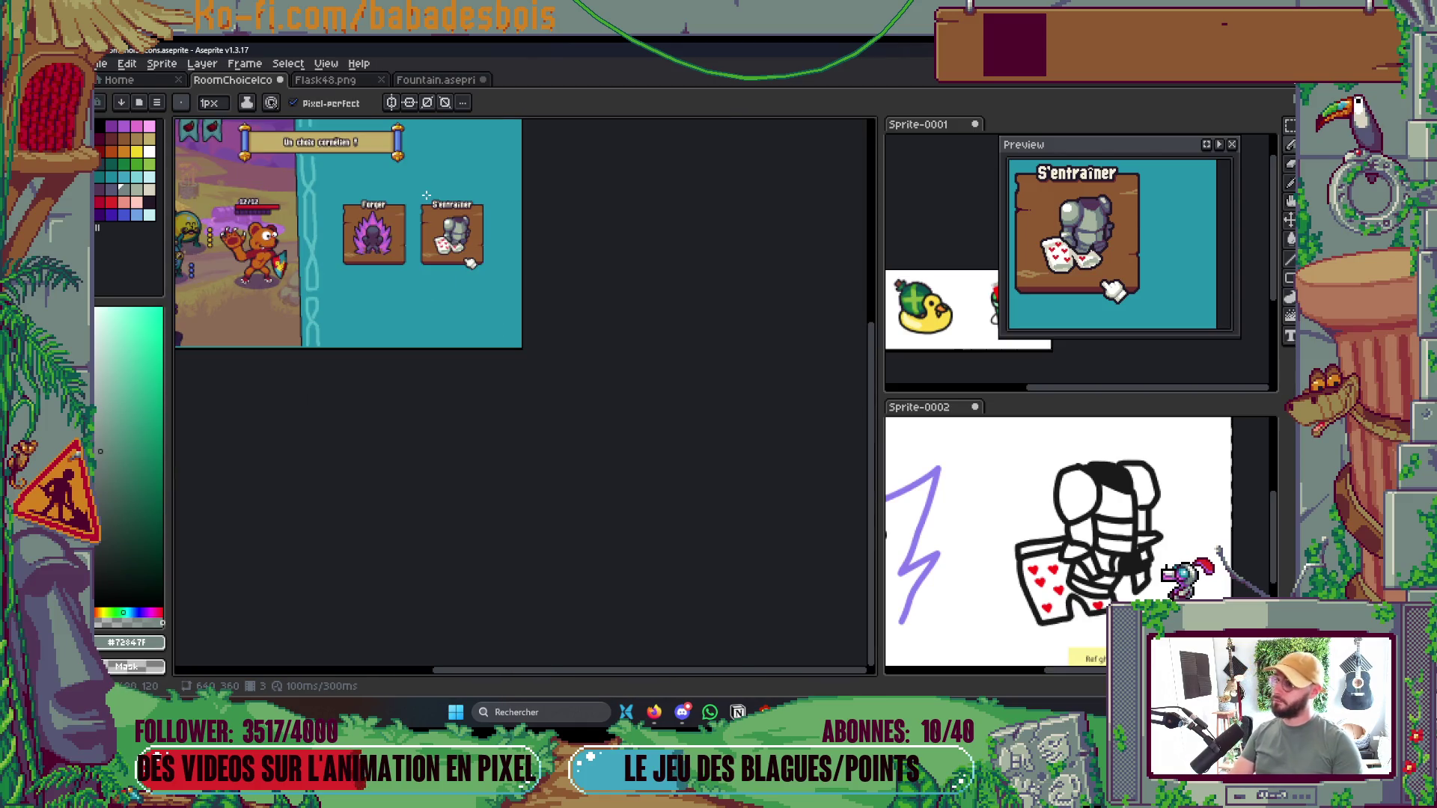
pyautogui.scroll(1, 311, 203)
pyautogui.scroll(5, 512, 353)
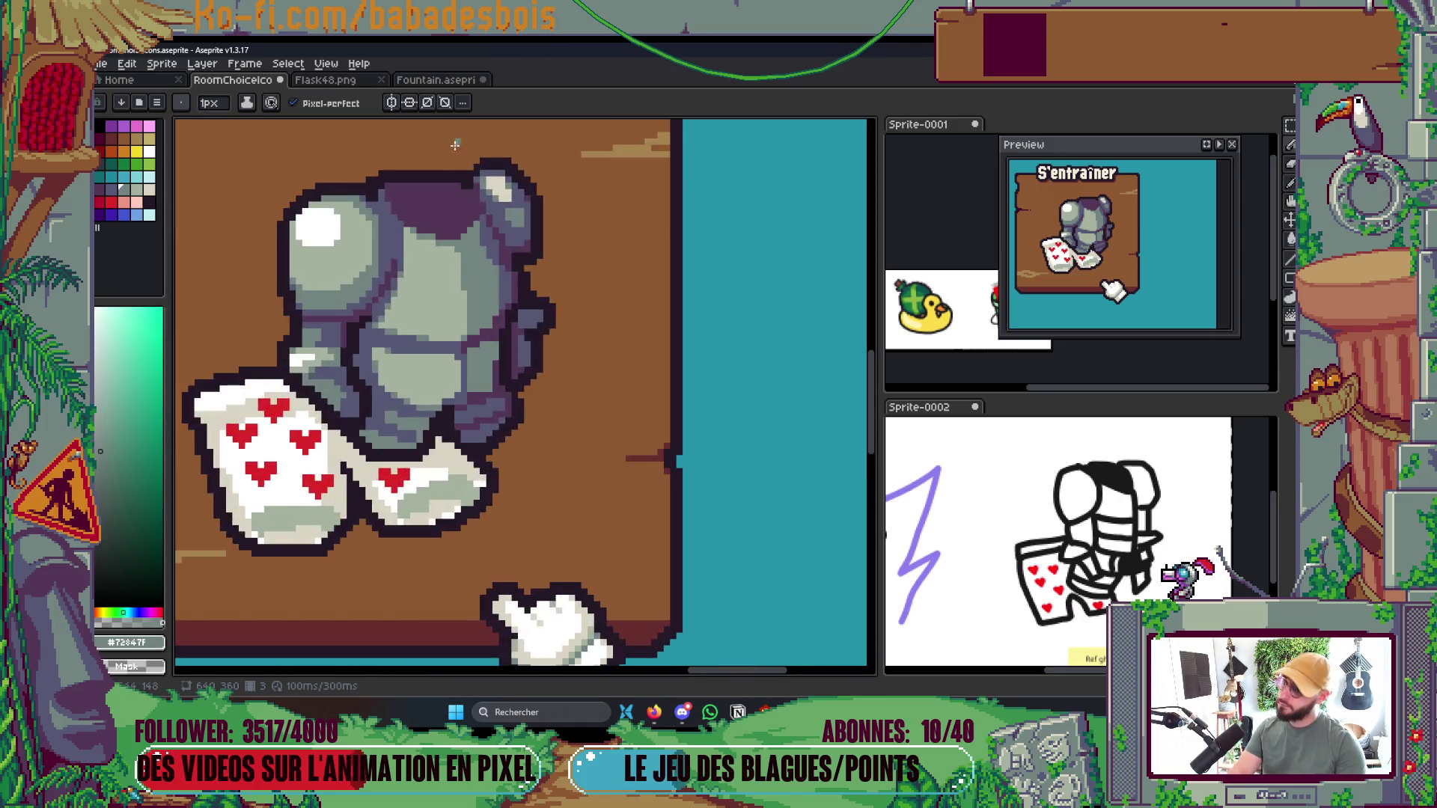
pyautogui.scroll(-4, 478, 220)
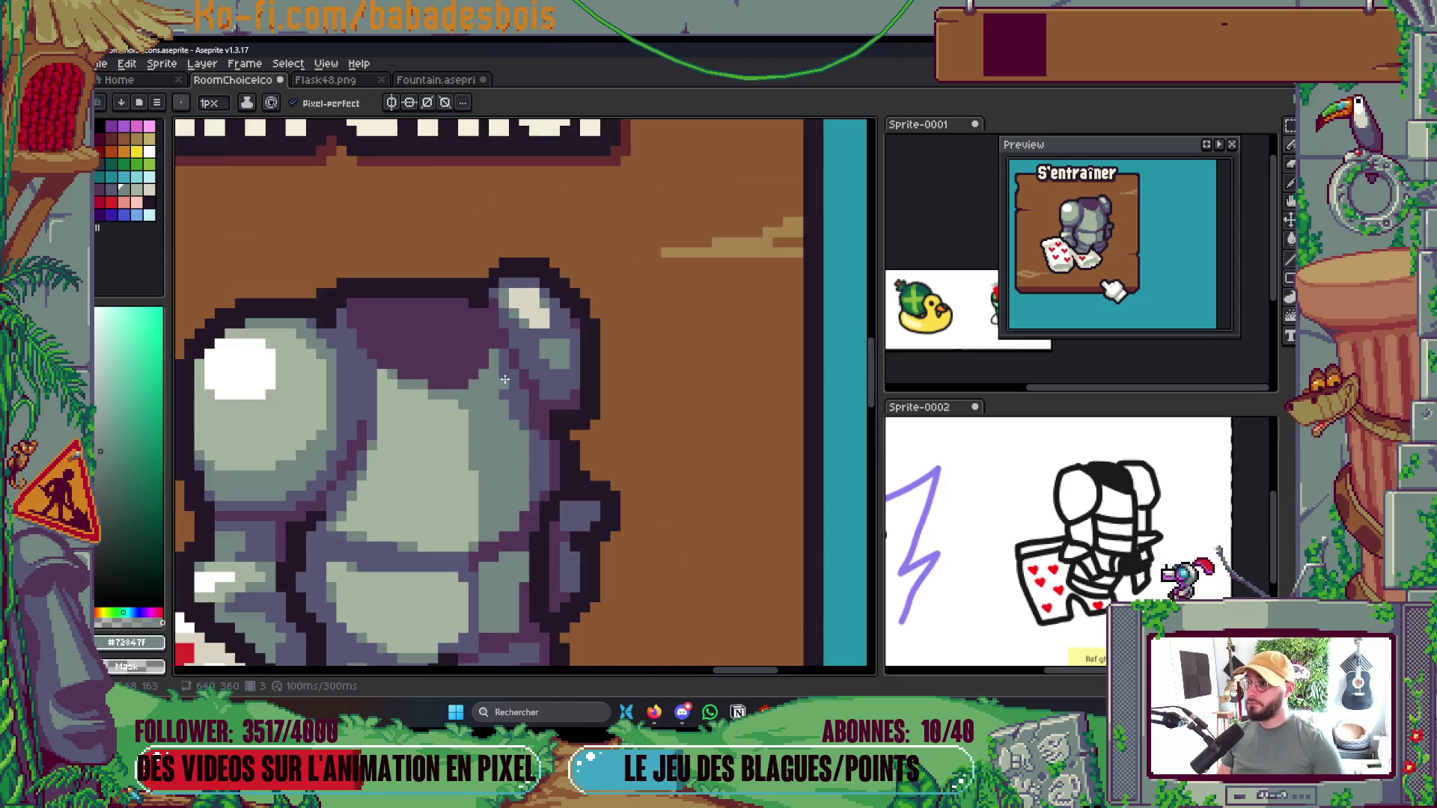
pyautogui.scroll(4, 485, 354)
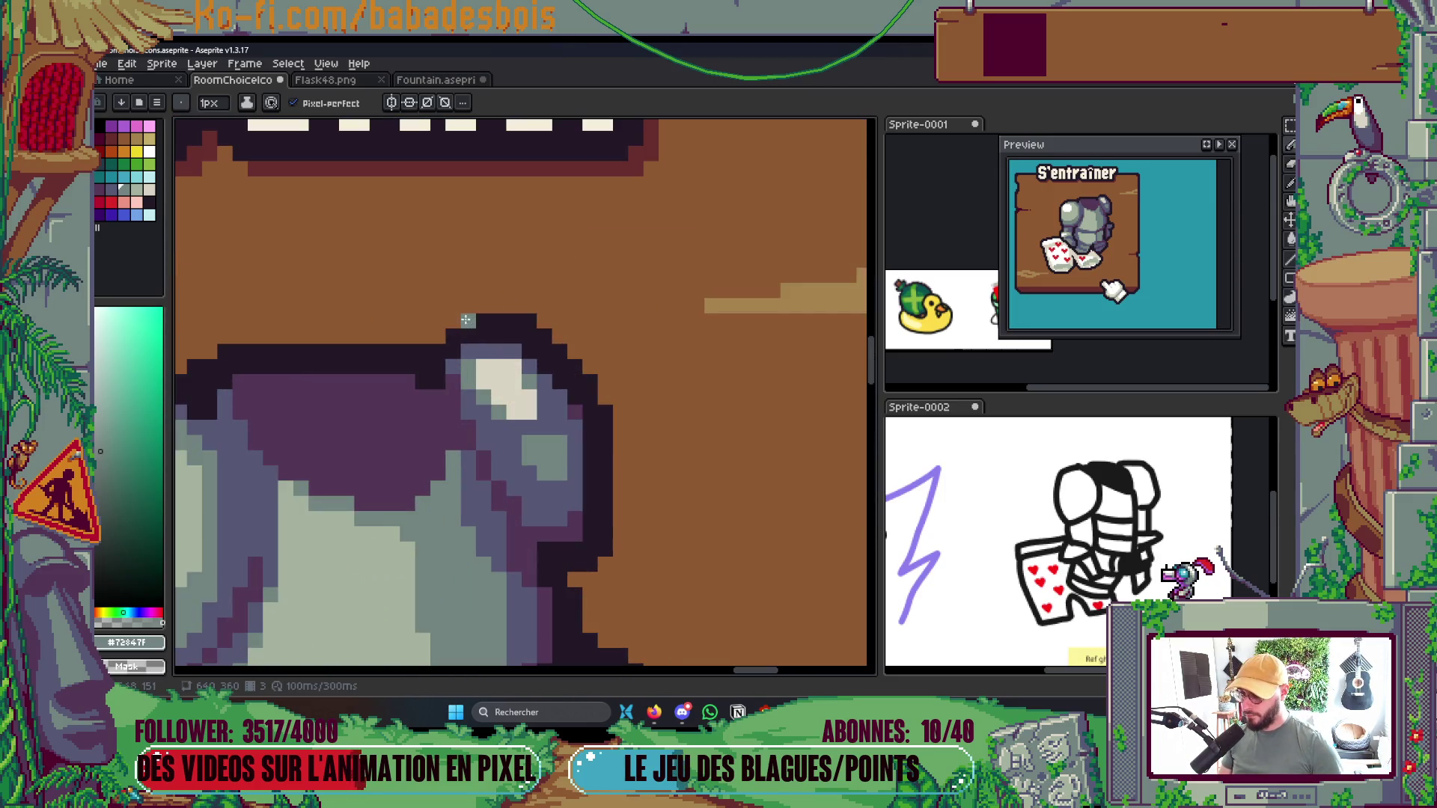
pyautogui.scroll(3, 586, 317)
# Darken a stray light pixel on the armour top with the outline colour
pyautogui.keyDown('alt'); pyautogui.click(487, 347); pyautogui.keyUp('alt')
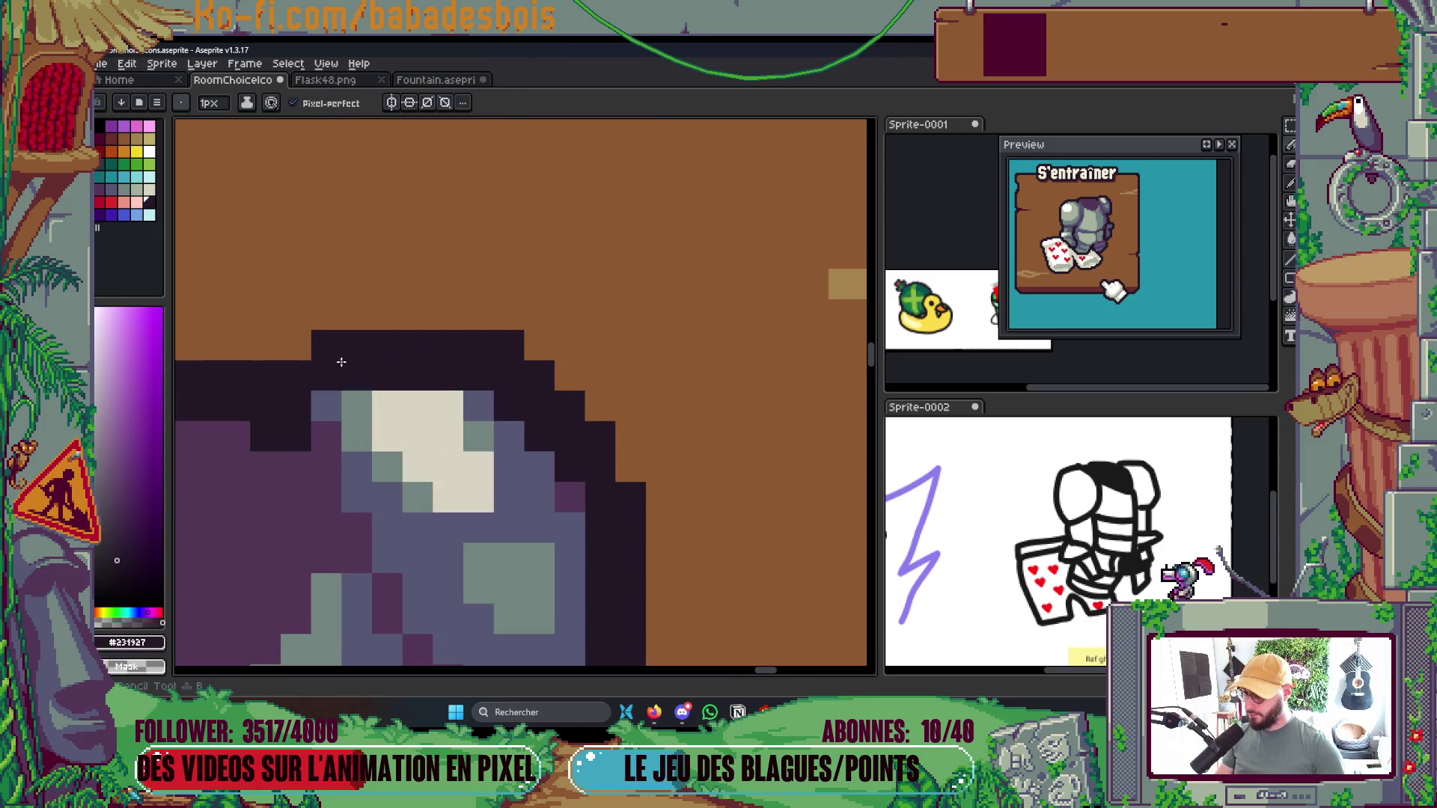
pyautogui.click(326, 404)
pyautogui.scroll(-4, 488, 279)
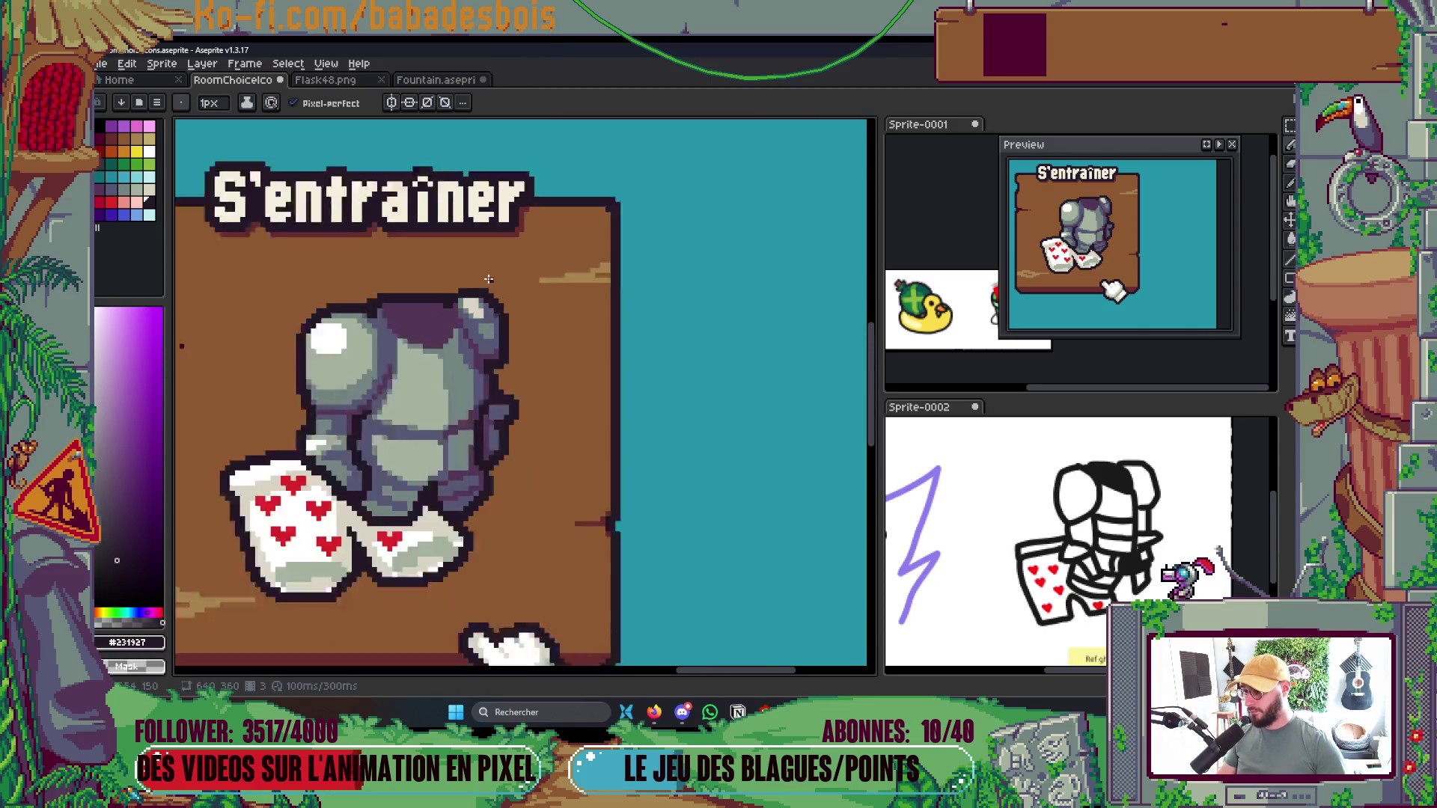
pyautogui.scroll(-3, 488, 279)
pyautogui.scroll(6, 494, 348)
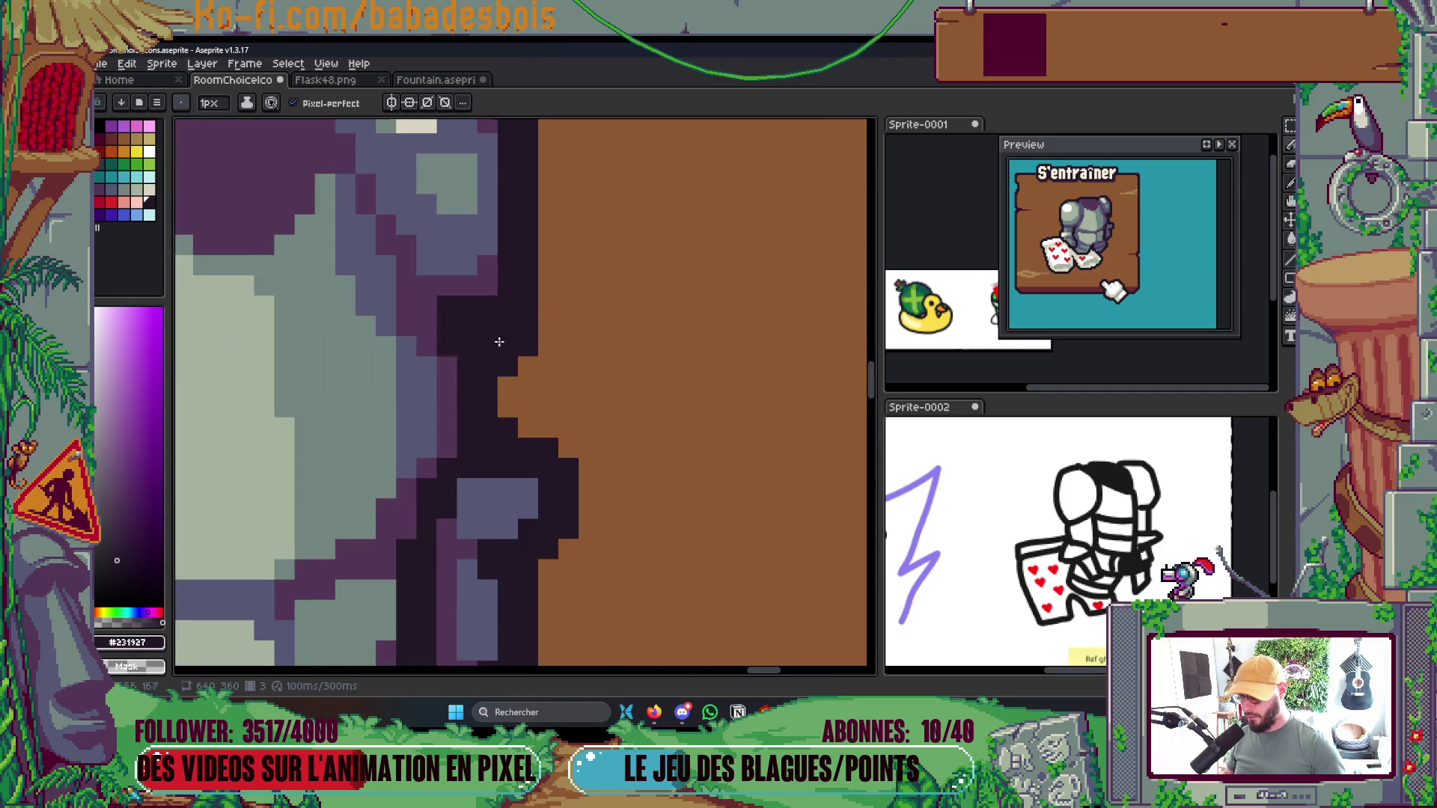
pyautogui.scroll(-1, 499, 341)
pyautogui.scroll(1, 648, 307)
# Select the top-right part of the helmet and shift it downward
pyautogui.press('m')
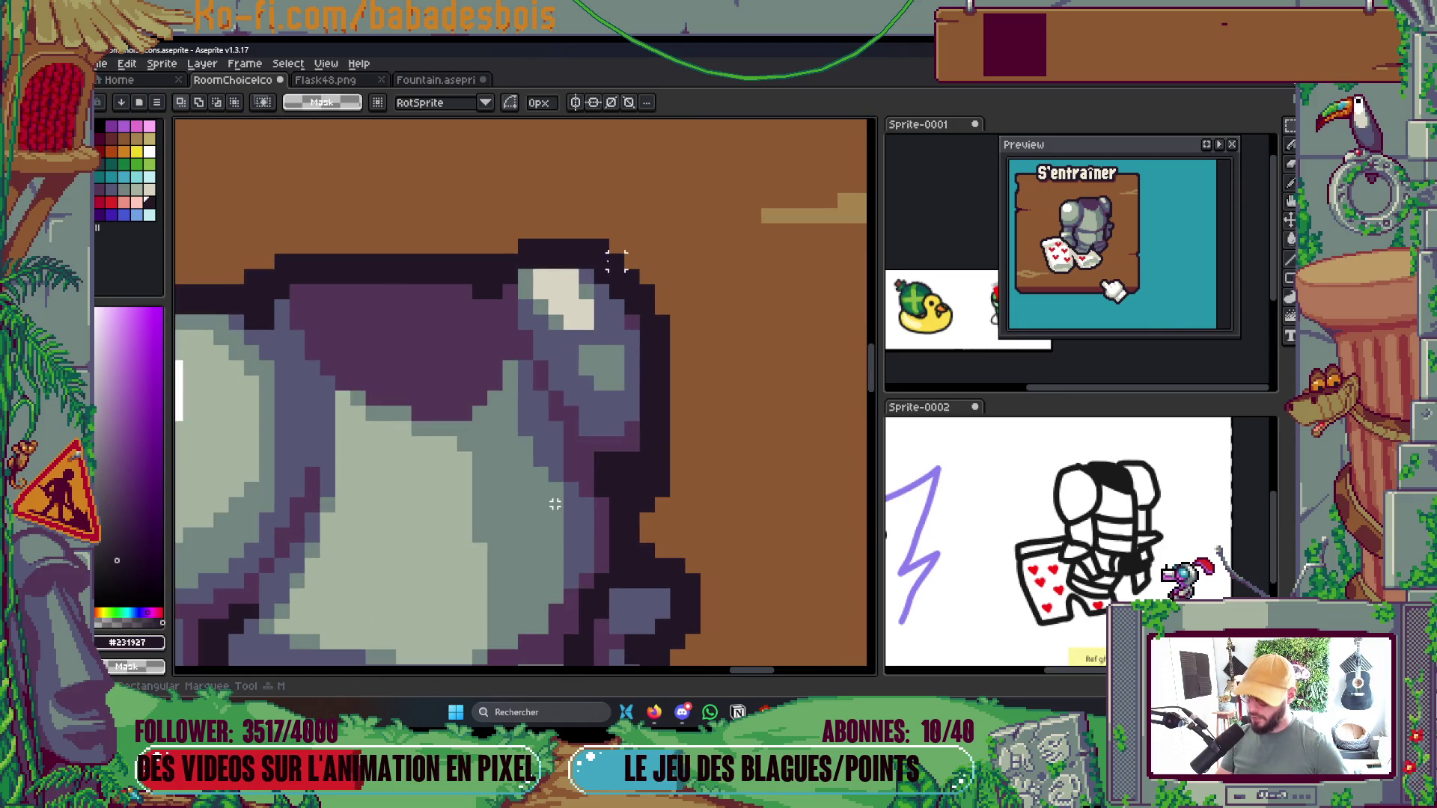
pyautogui.moveTo(515, 220)
pyautogui.mouseDown()
pyautogui.moveTo(688, 363)
pyautogui.moveTo(641, 389)
pyautogui.mouseUp()
pyautogui.hotkey('ctrl', 'd')
pyautogui.scroll(-4, 754, 397)
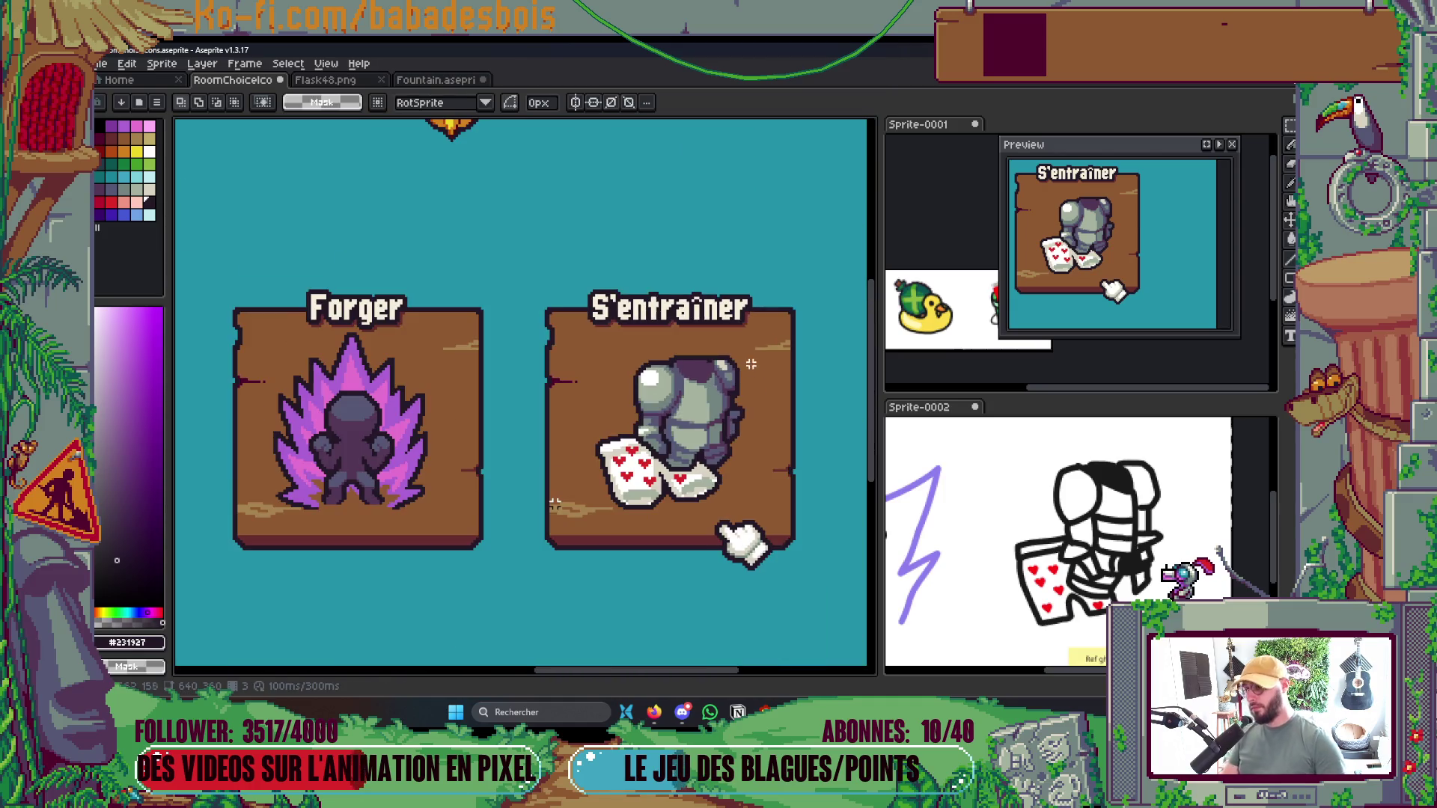
pyautogui.scroll(-2, 753, 397)
pyautogui.scroll(5, 674, 277)
pyautogui.scroll(2, 674, 277)
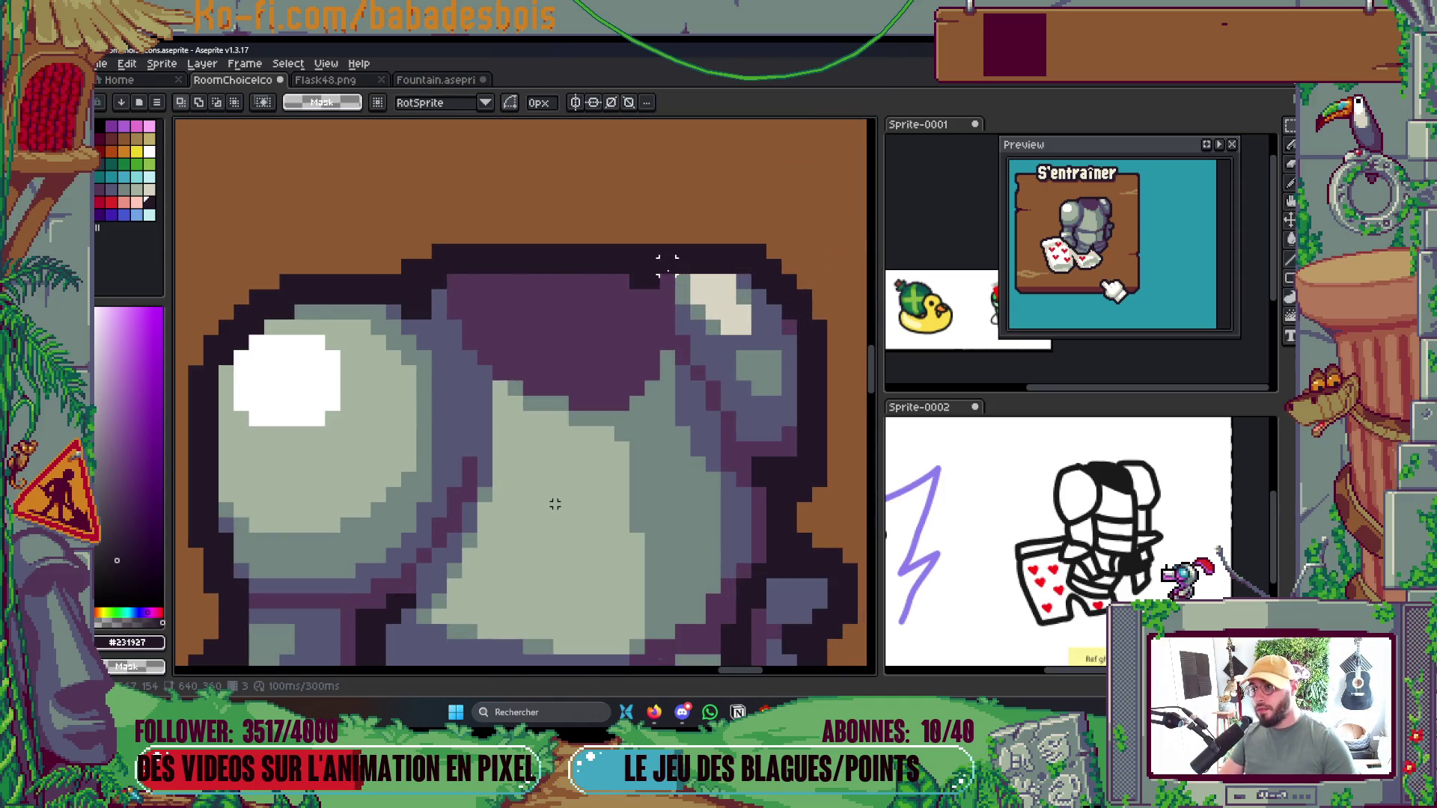
pyautogui.press('b')
pyautogui.scroll(-2, 797, 281)
pyautogui.scroll(1, 797, 281)
pyautogui.scroll(-4, 785, 292)
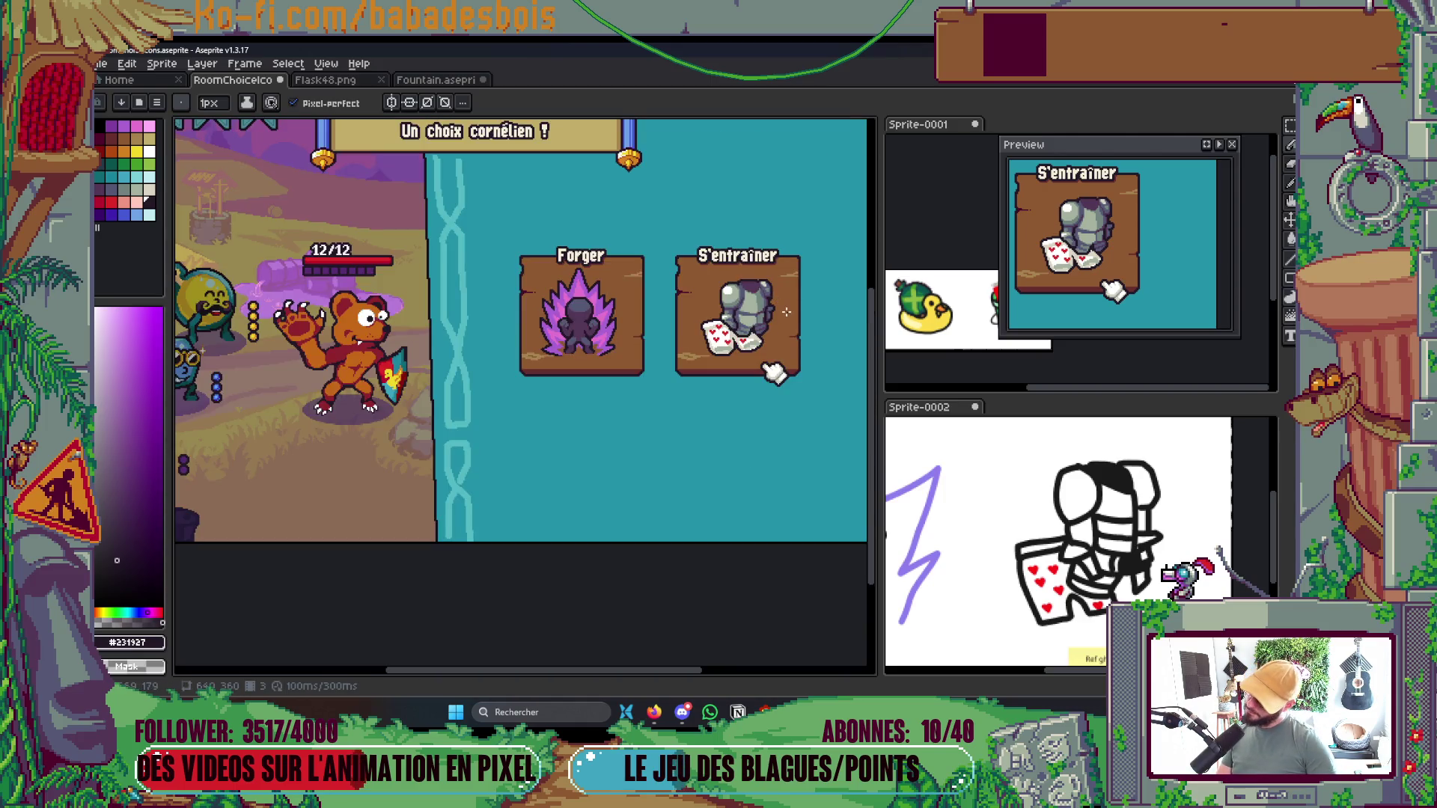
pyautogui.scroll(5, 791, 336)
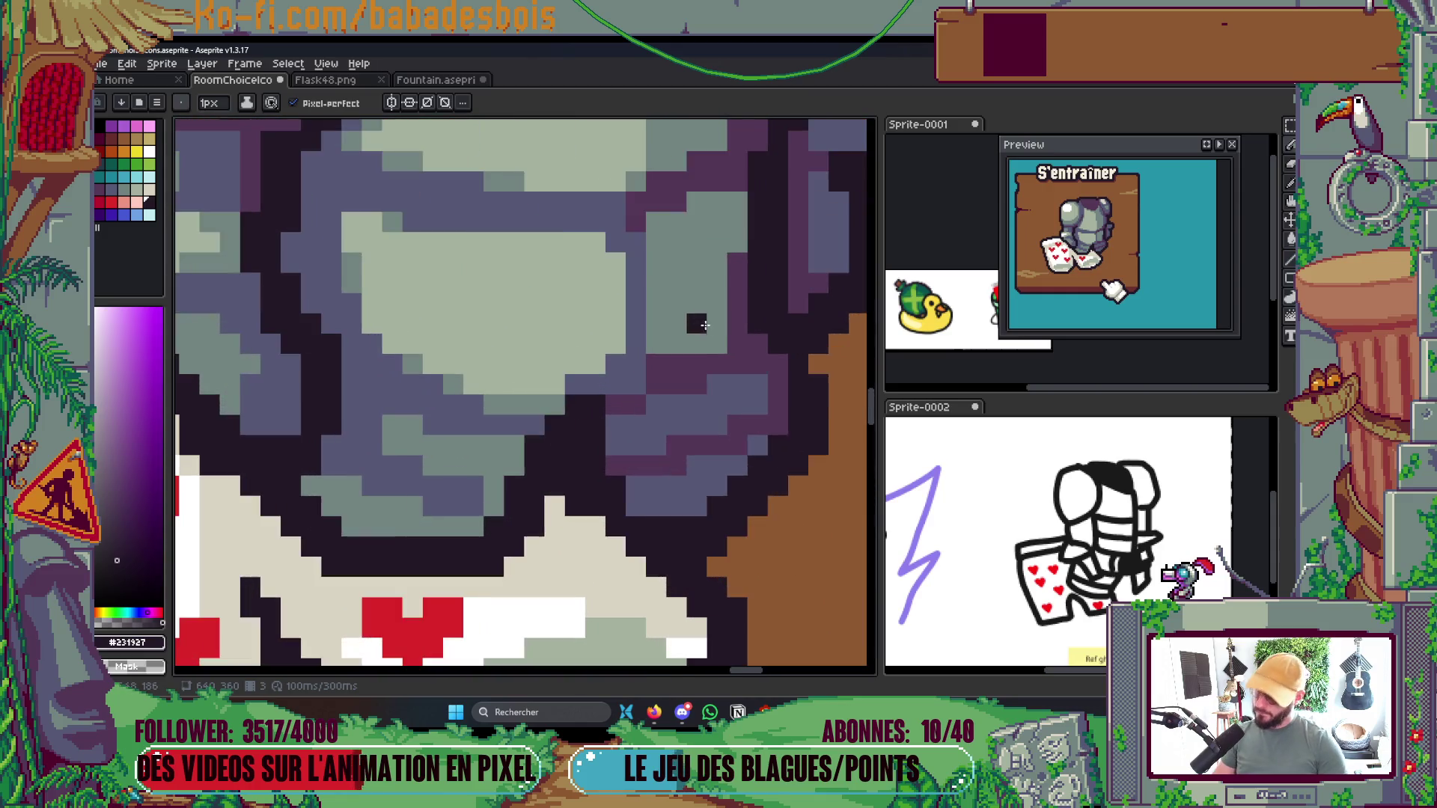
# Add slate shading pixels on the armour, forming a diagonal step
pyautogui.press('i')
pyautogui.click(593, 380)
pyautogui.moveTo(688, 344)
pyautogui.mouseDown()
pyautogui.moveTo(718, 344)
pyautogui.moveTo(702, 414)
pyautogui.mouseUp()
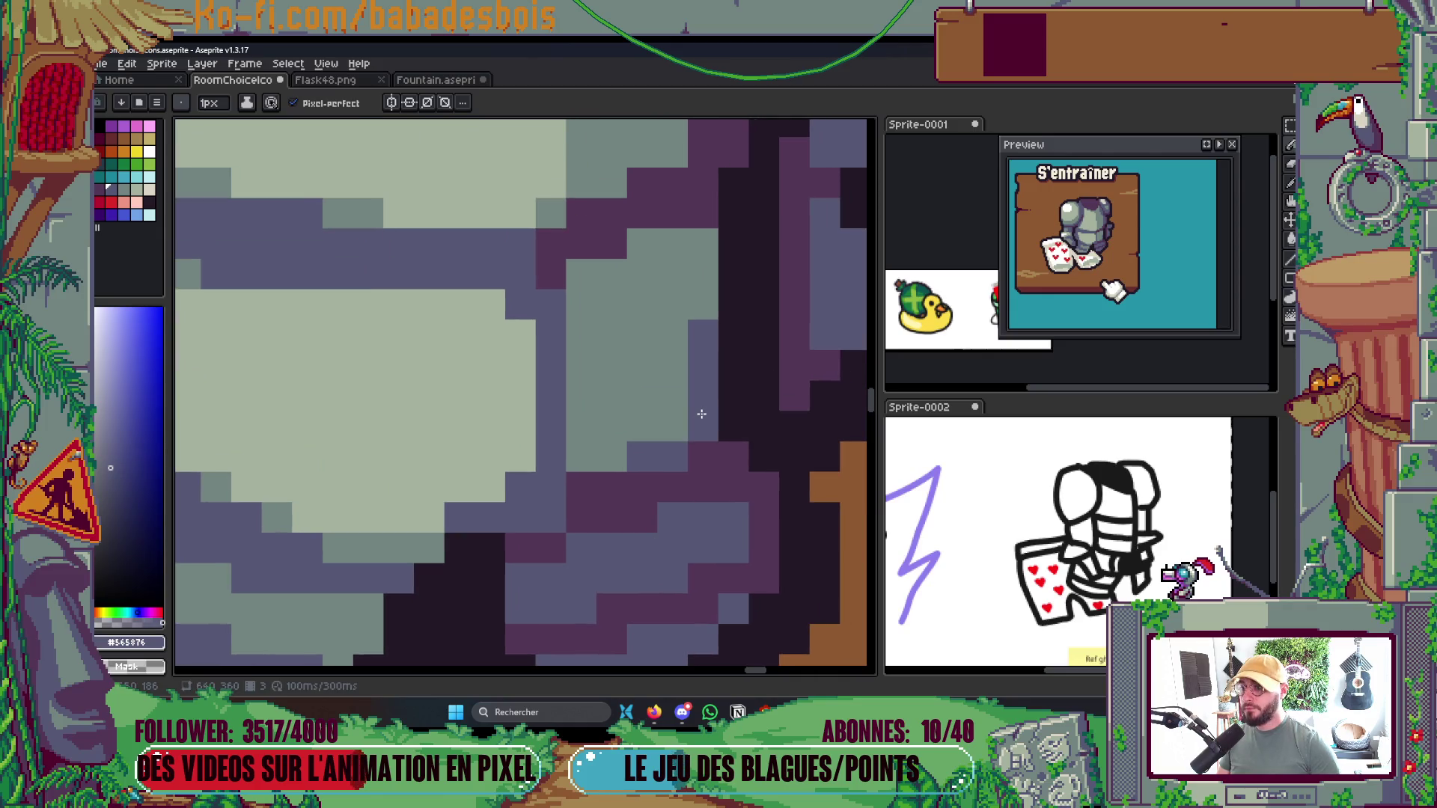
pyautogui.click(703, 213)
pyautogui.click(642, 243)
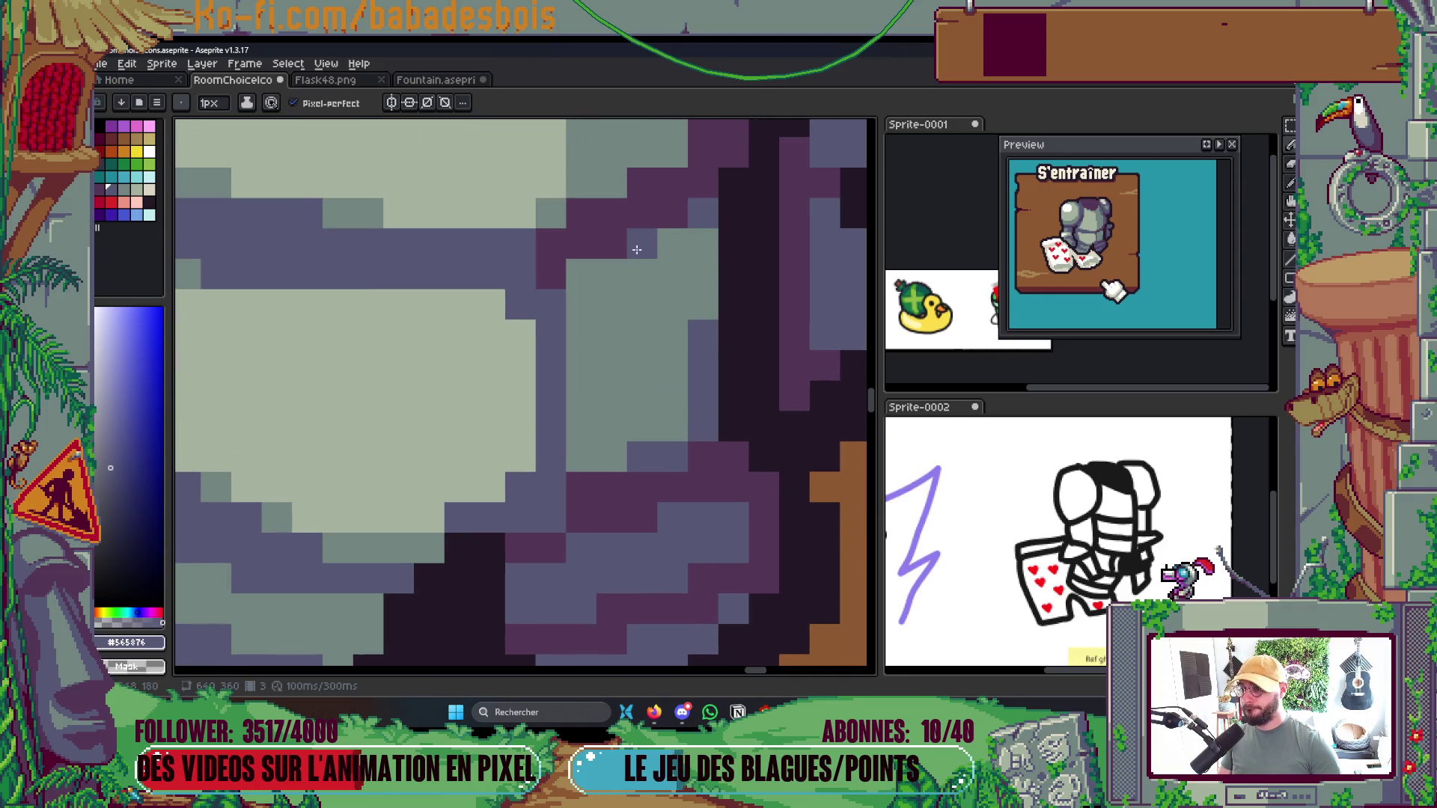
pyautogui.scroll(-5, 568, 279)
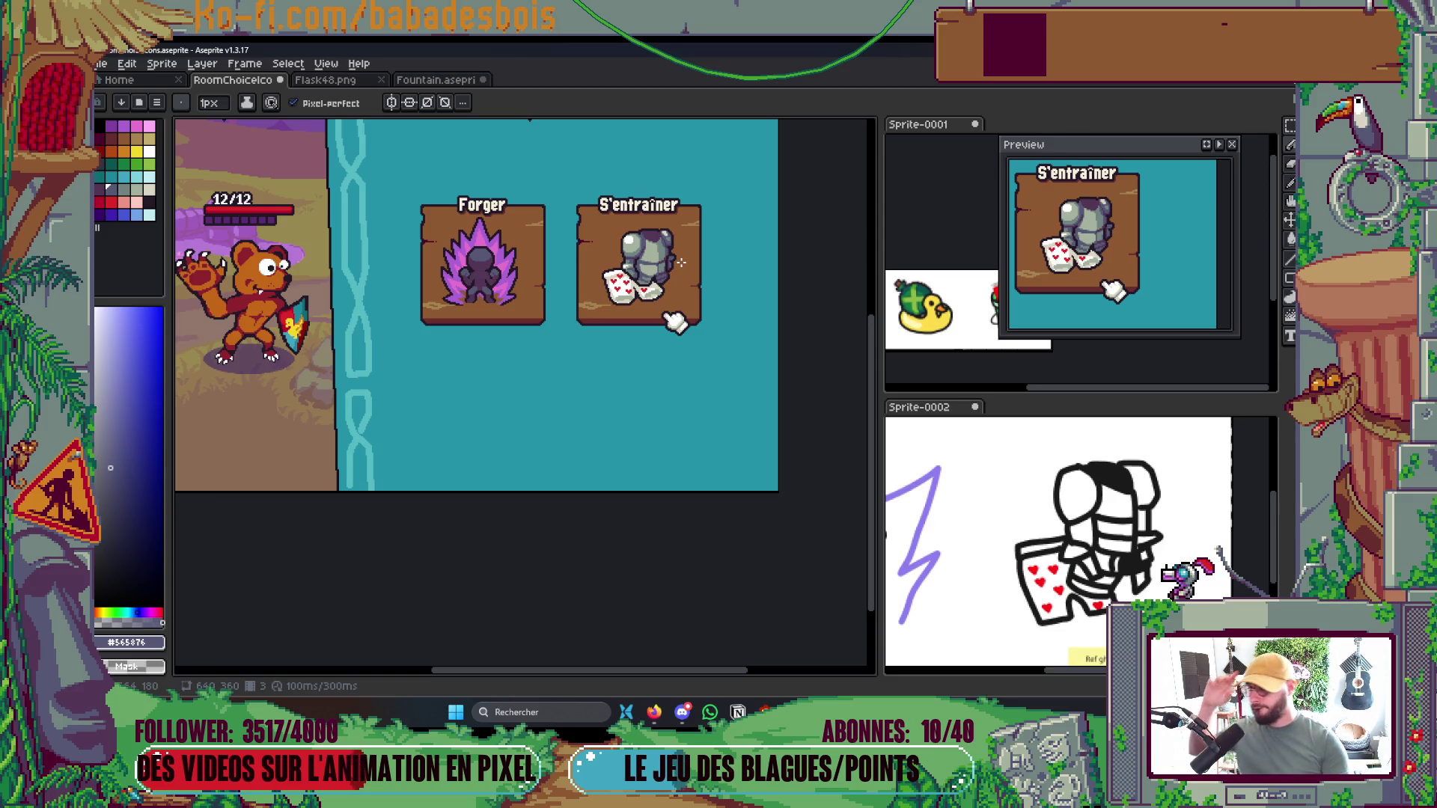
pyautogui.scroll(3, 676, 265)
pyautogui.scroll(2, 648, 256)
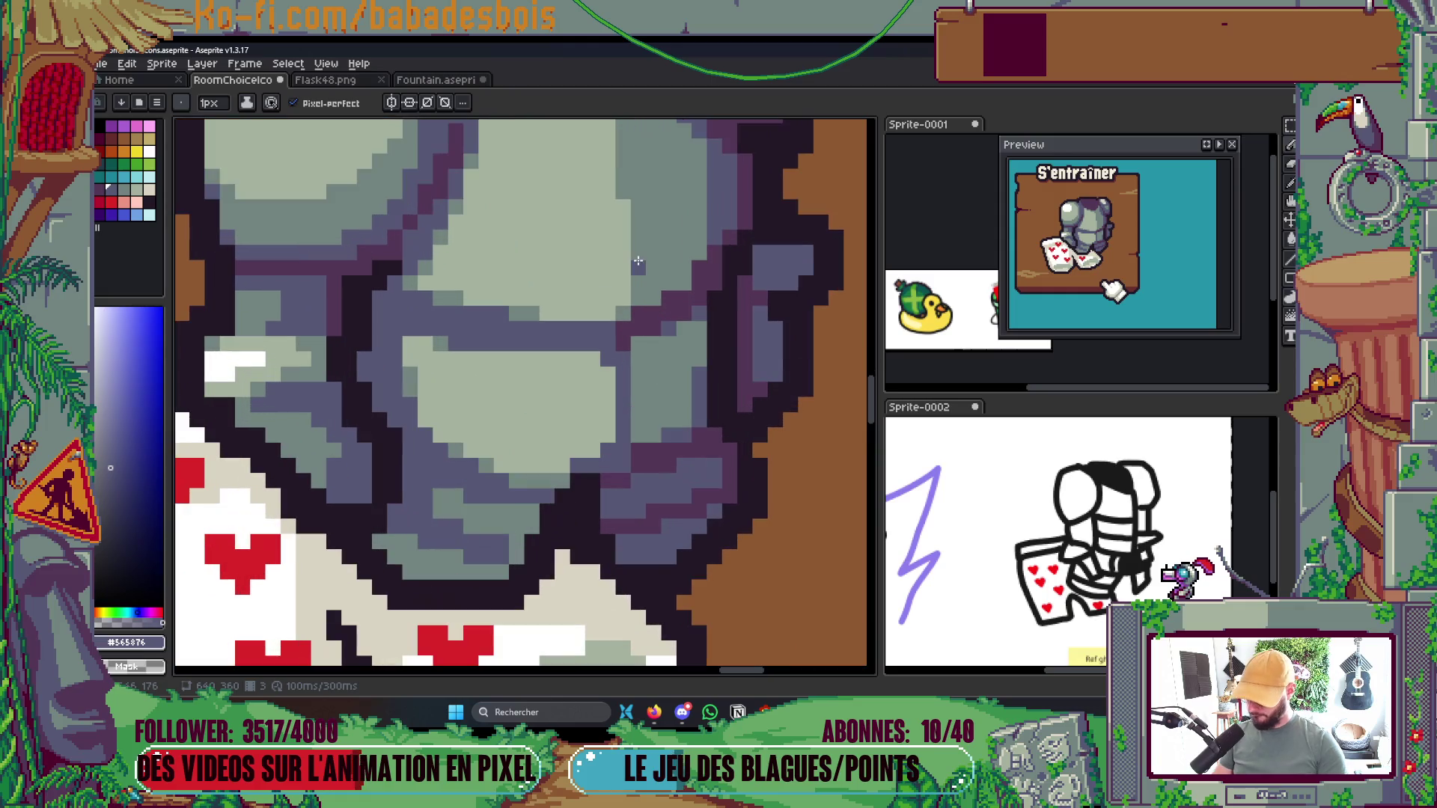
# Sample the light grey-green and slate armour shades in turn to compare them
pyautogui.keyDown('alt'); pyautogui.click(499, 307); pyautogui.keyUp('alt')
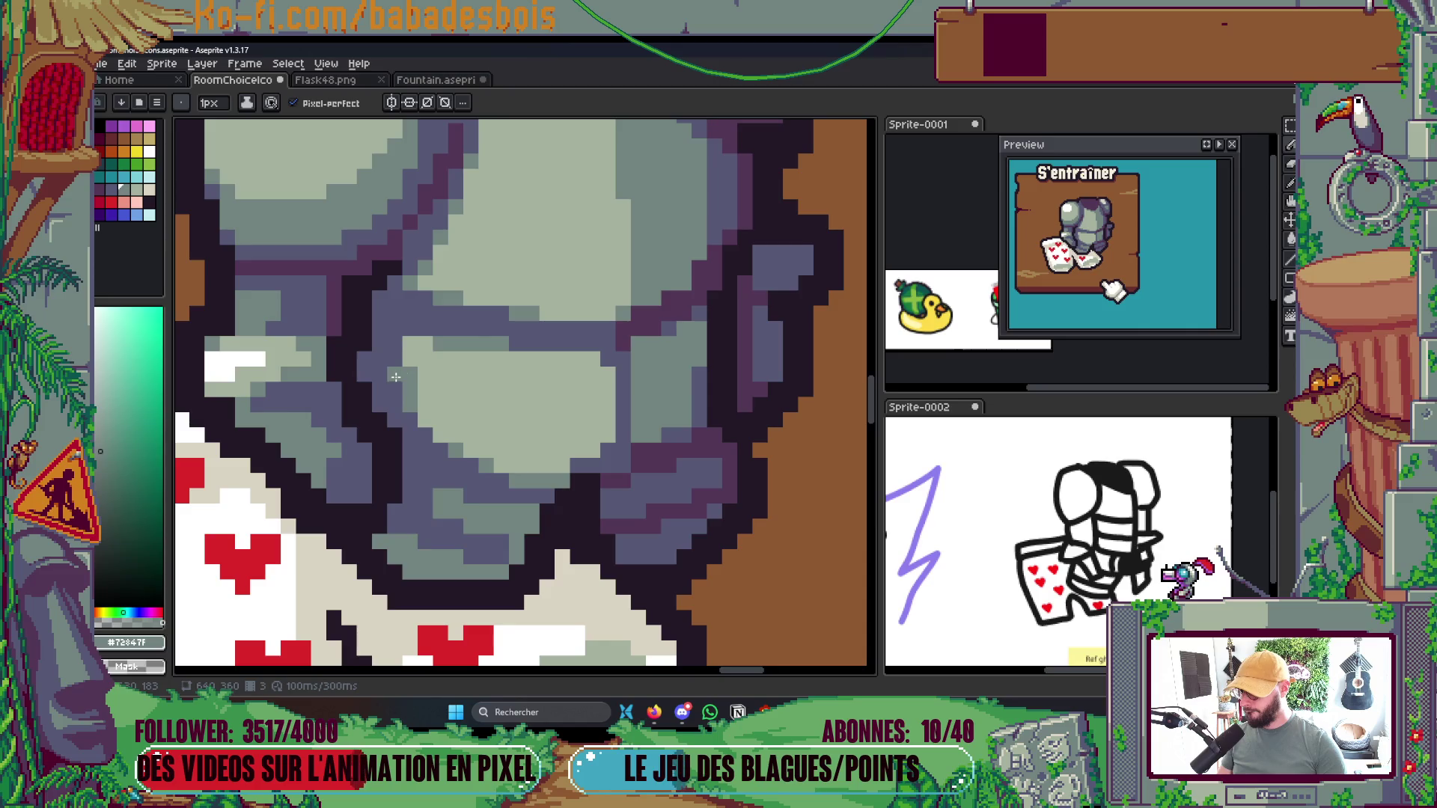
pyautogui.scroll(-4, 395, 377)
pyautogui.scroll(5, 485, 298)
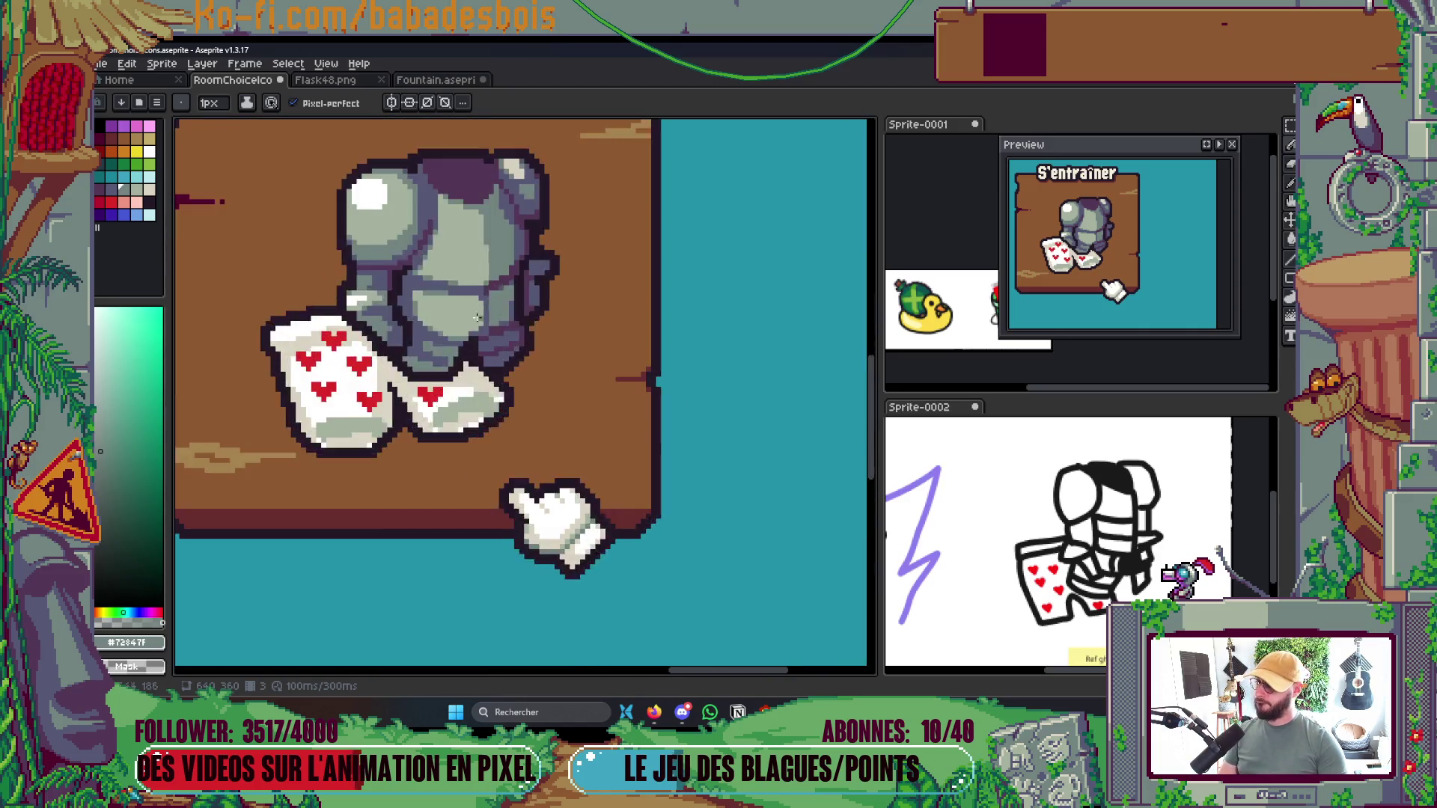
pyautogui.keyDown('alt'); pyautogui.click(462, 387); pyautogui.keyUp('alt')
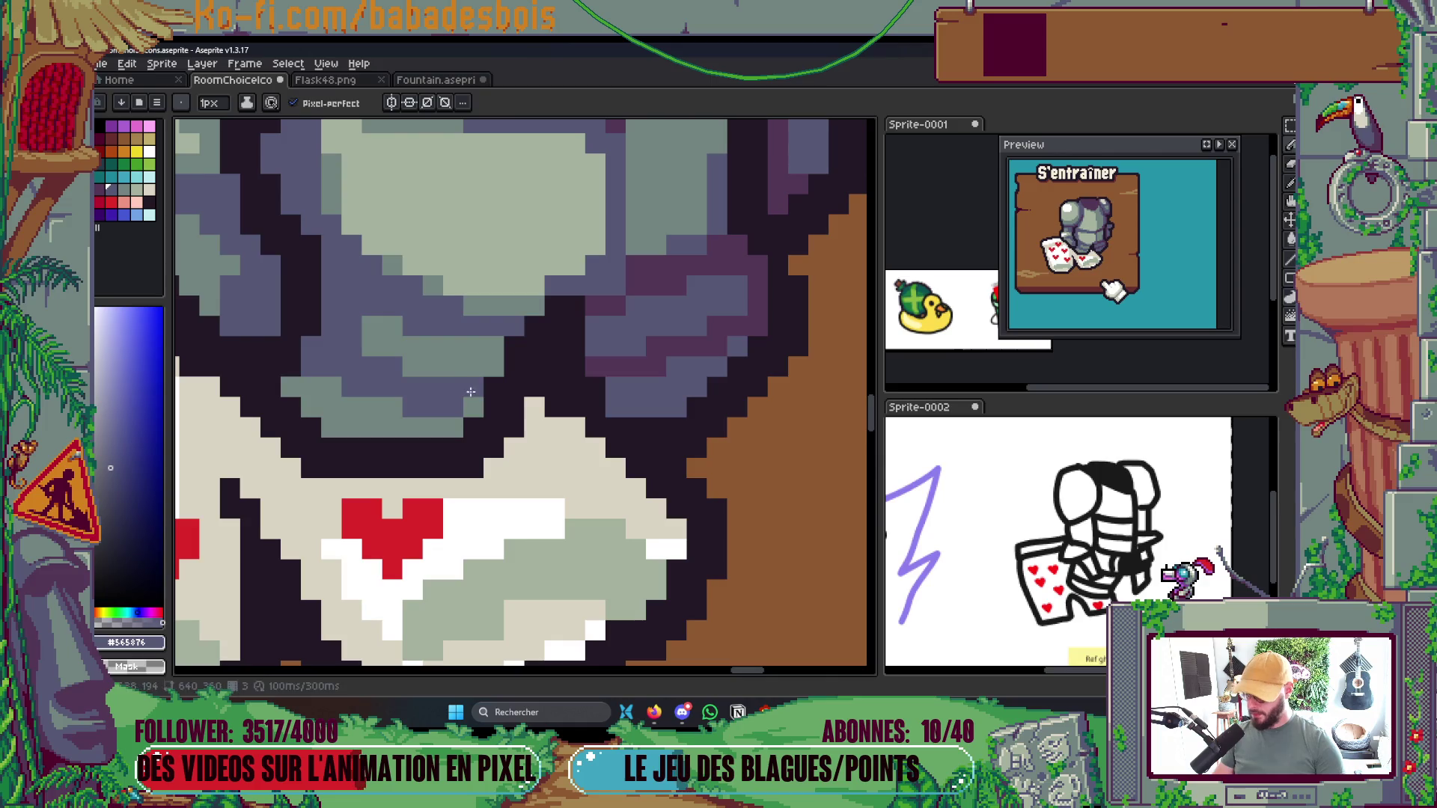
pyautogui.keyDown('alt'); pyautogui.click(471, 402); pyautogui.keyUp('alt')
pyautogui.scroll(-2, 470, 360)
pyautogui.scroll(-3, 470, 360)
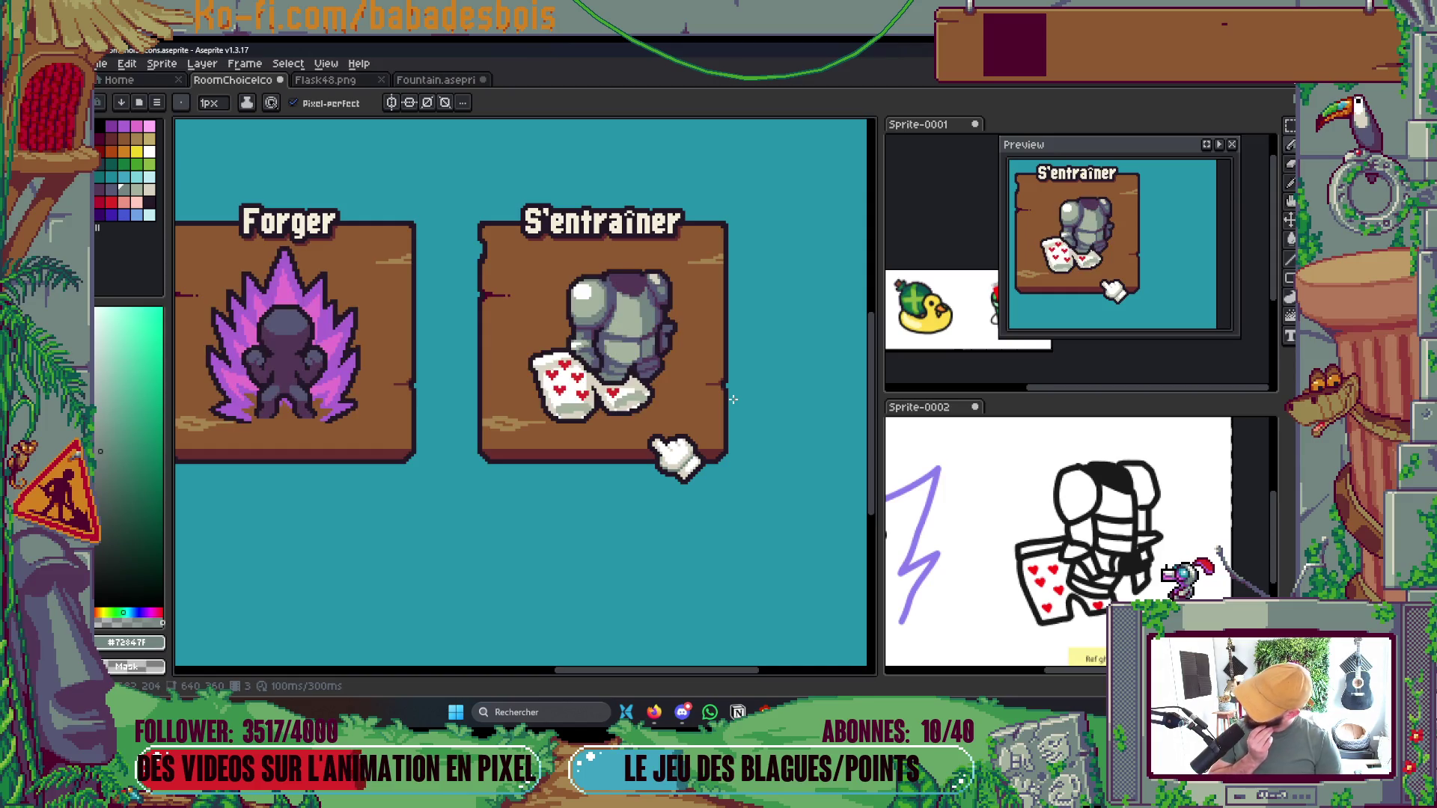
pyautogui.scroll(5, 602, 303)
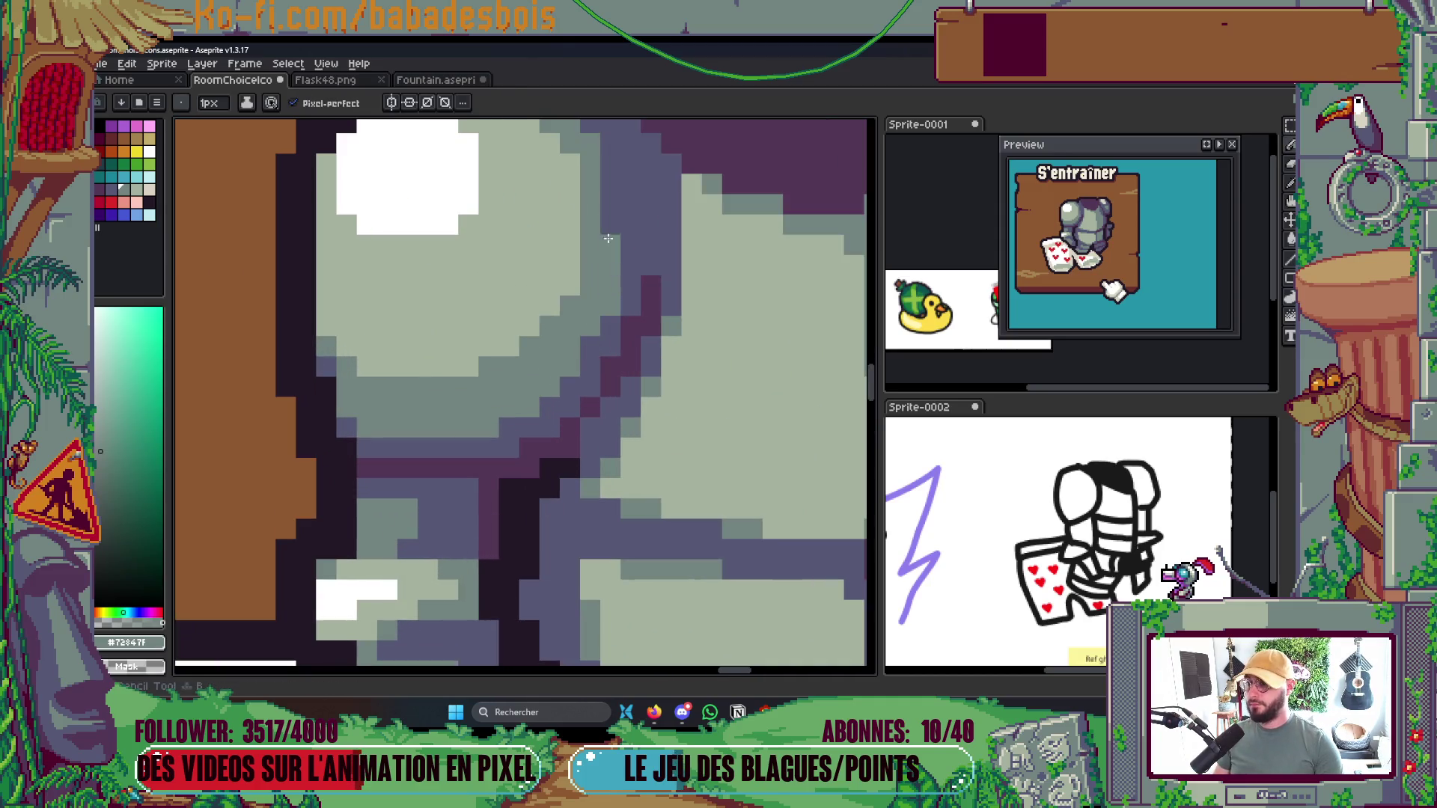
pyautogui.scroll(-1, 615, 308)
pyautogui.scroll(-3, 615, 308)
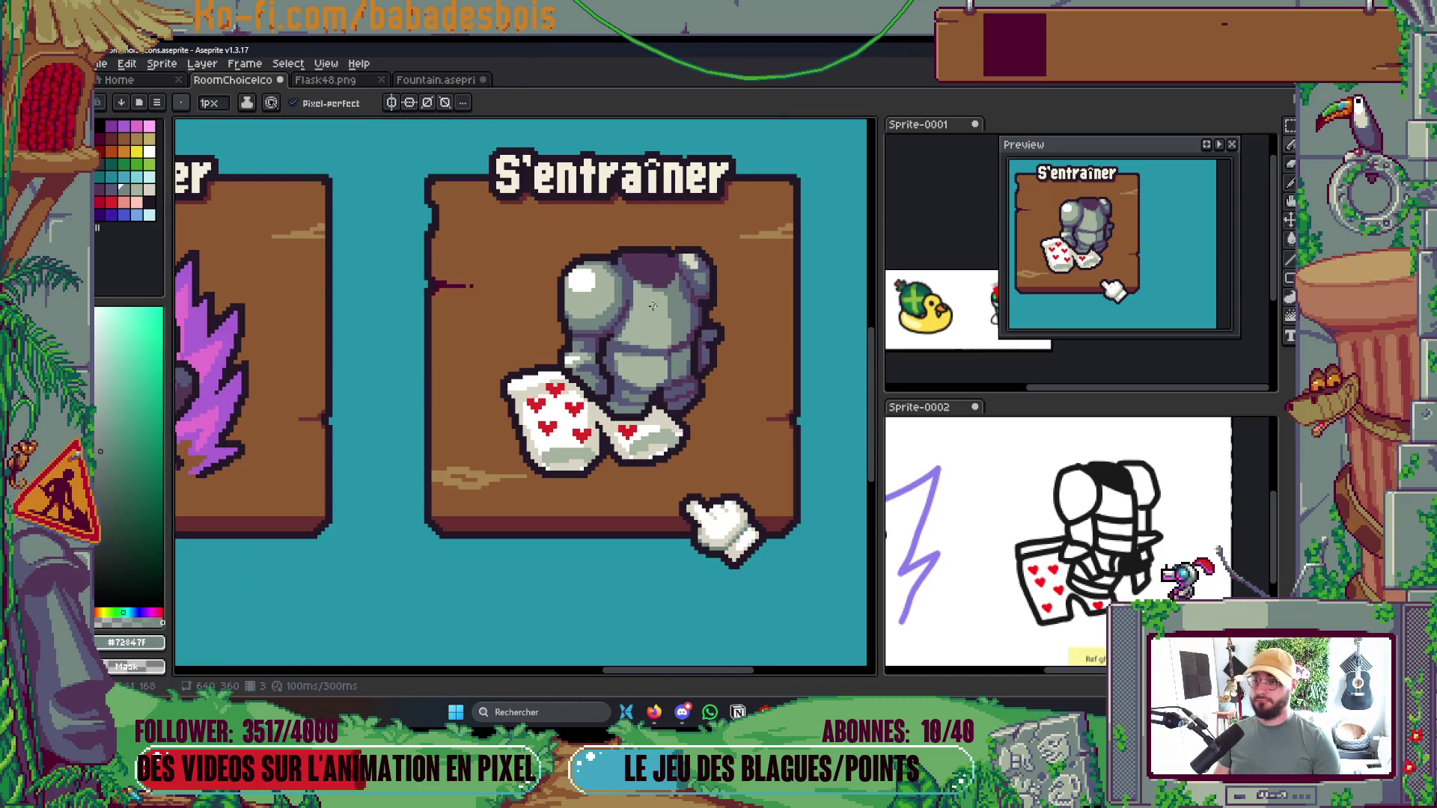
pyautogui.scroll(3, 673, 342)
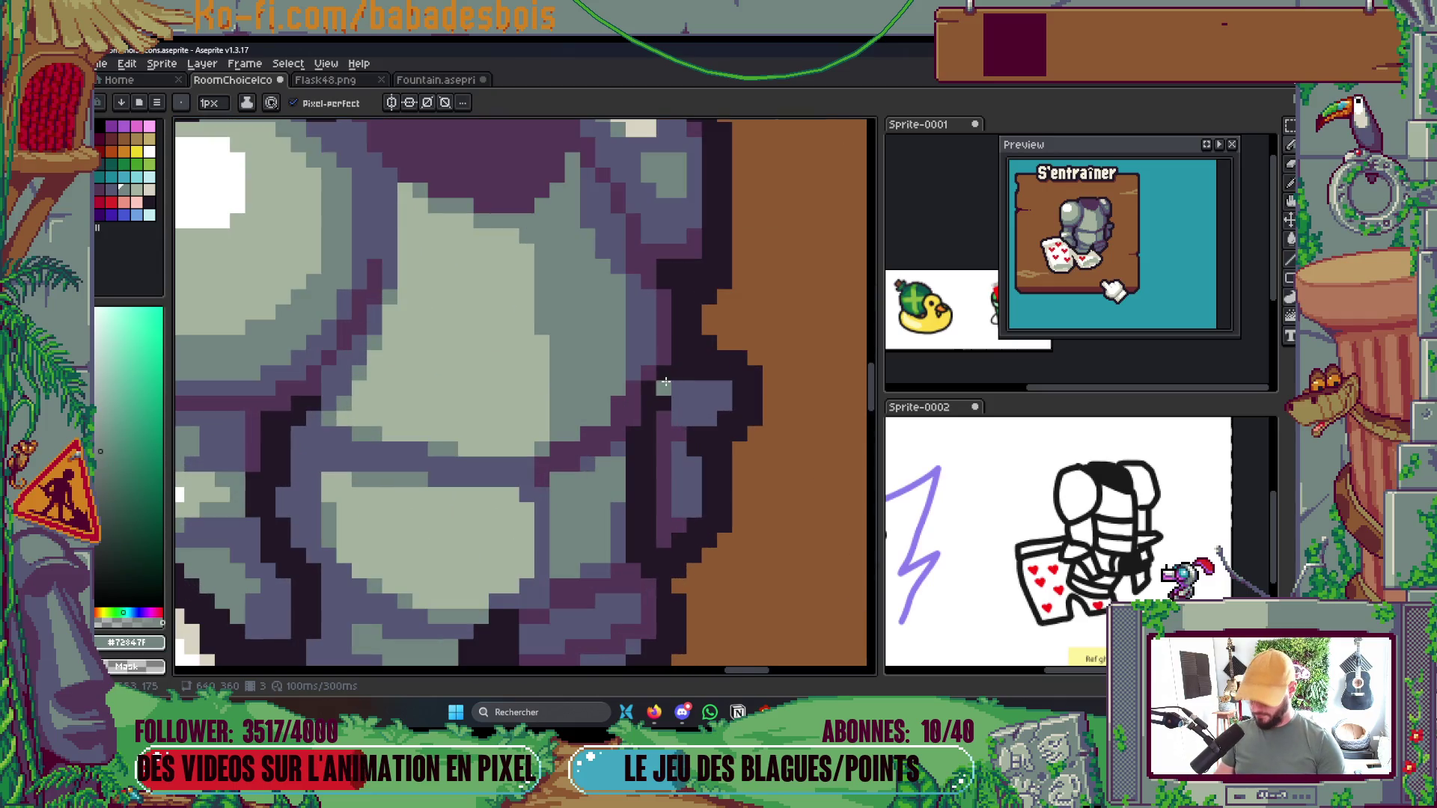
# Thicken and pull in the armour's dark right outline, darkening a light edge pixel
pyautogui.keyDown('alt'); pyautogui.click(663, 389); pyautogui.keyUp('alt')
pyautogui.moveTo(648, 296)
pyautogui.mouseDown()
pyautogui.moveTo(635, 288)
pyautogui.moveTo(633, 378)
pyautogui.moveTo(649, 304)
pyautogui.mouseUp()
pyautogui.scroll(-4, 683, 258)
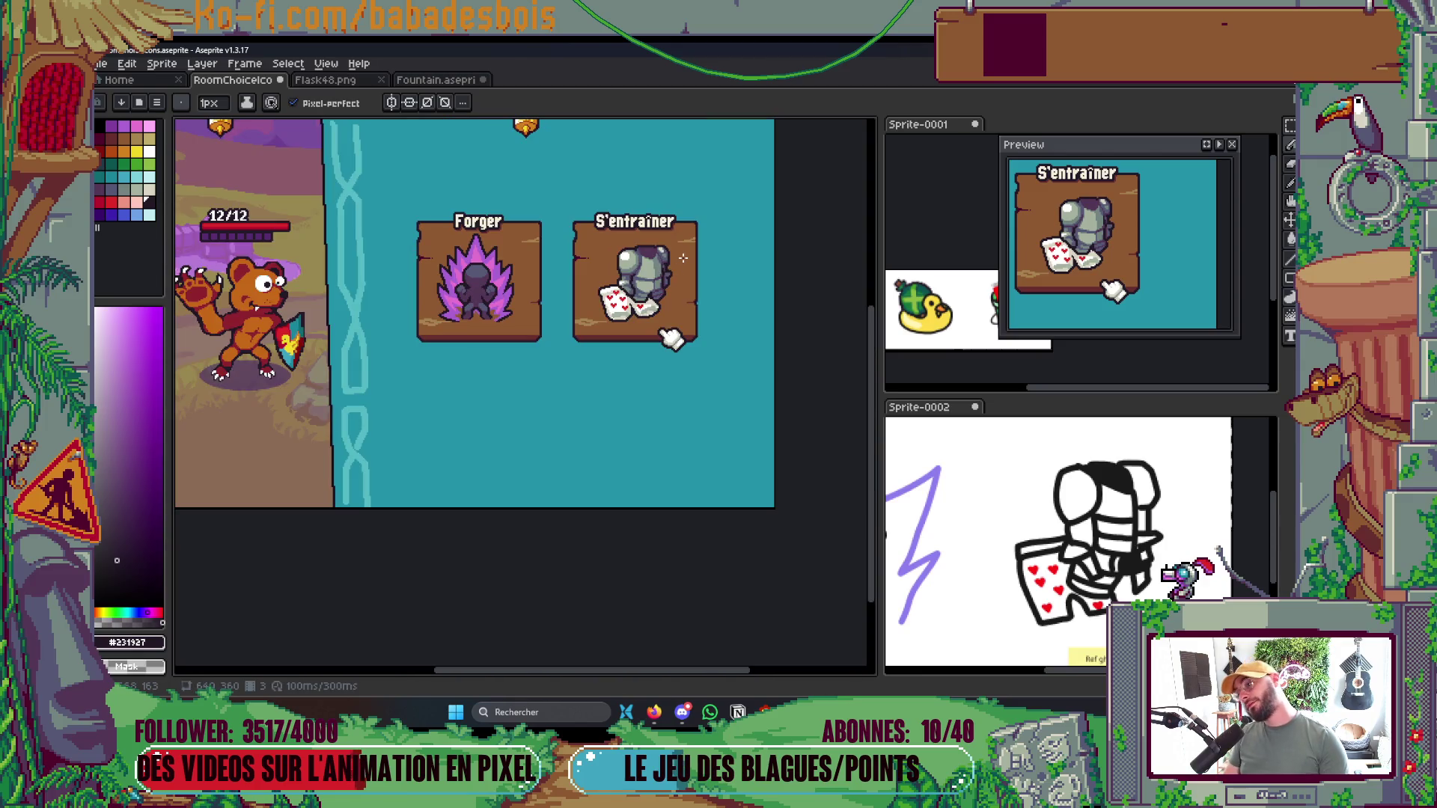
pyautogui.scroll(4, 684, 258)
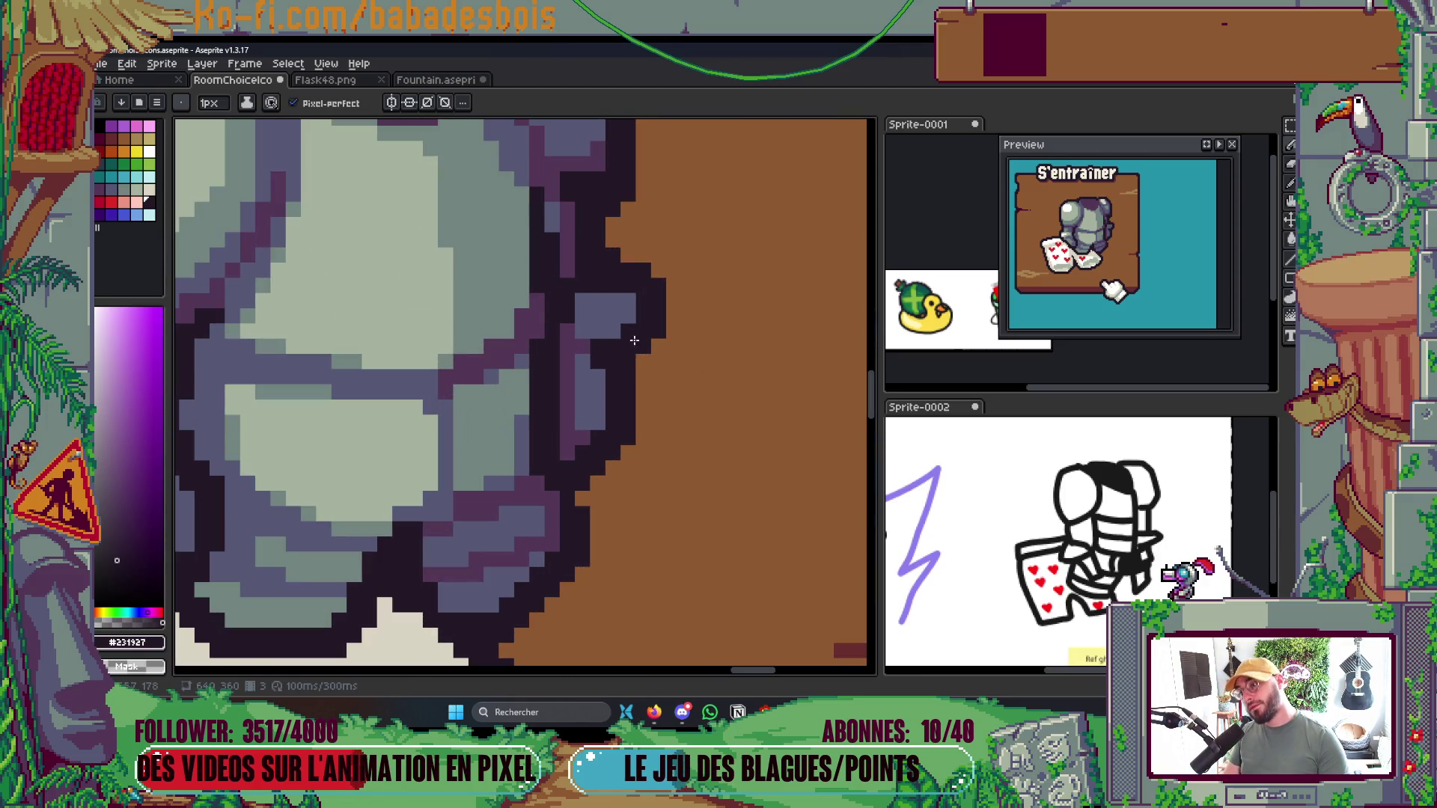
pyautogui.moveTo(607, 402)
pyautogui.mouseDown()
pyautogui.moveTo(596, 420)
pyautogui.moveTo(598, 363)
pyautogui.mouseUp()
pyautogui.moveTo(628, 446)
pyautogui.mouseDown()
pyautogui.moveTo(658, 250)
pyautogui.moveTo(632, 304)
pyautogui.moveTo(638, 278)
pyautogui.mouseUp()
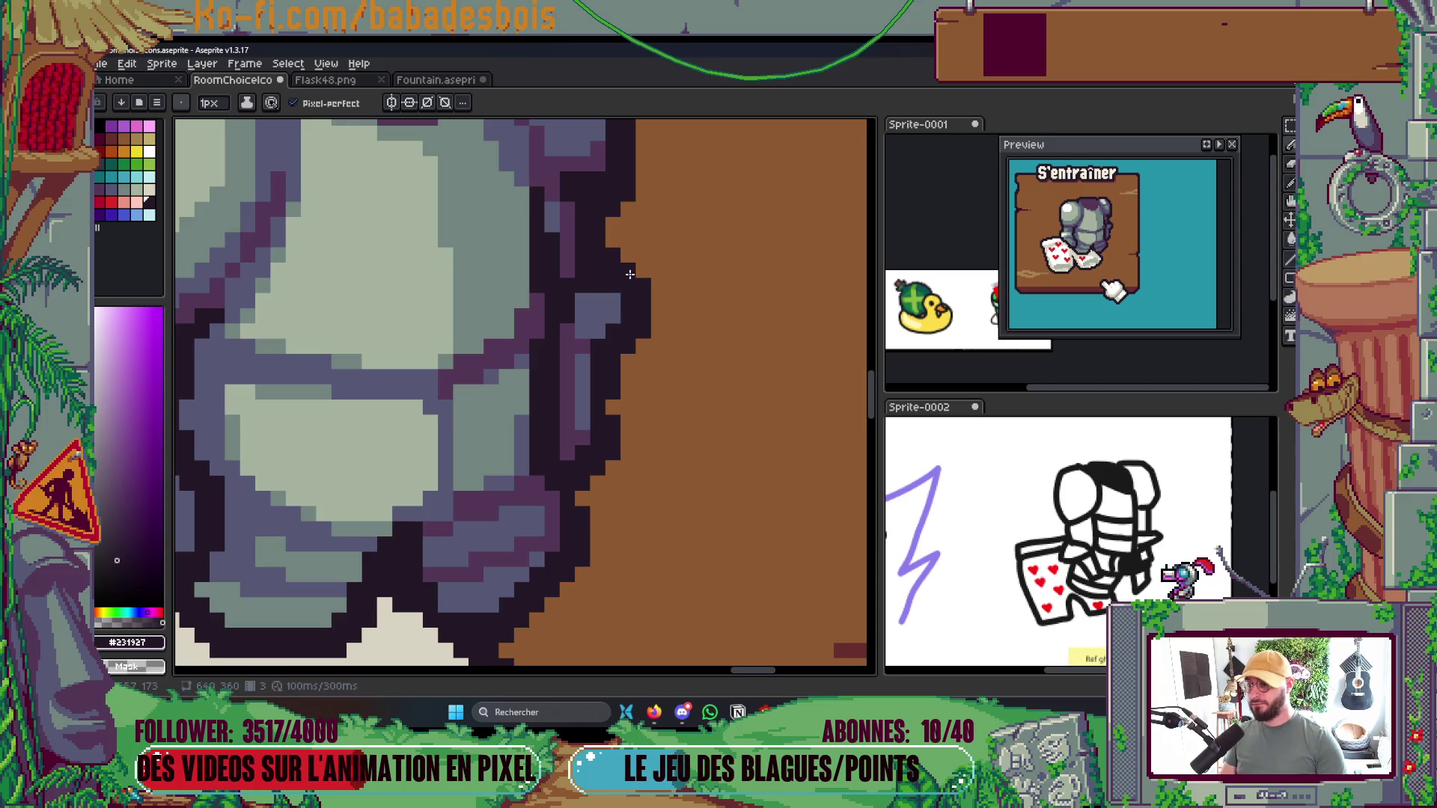
pyautogui.click(583, 300)
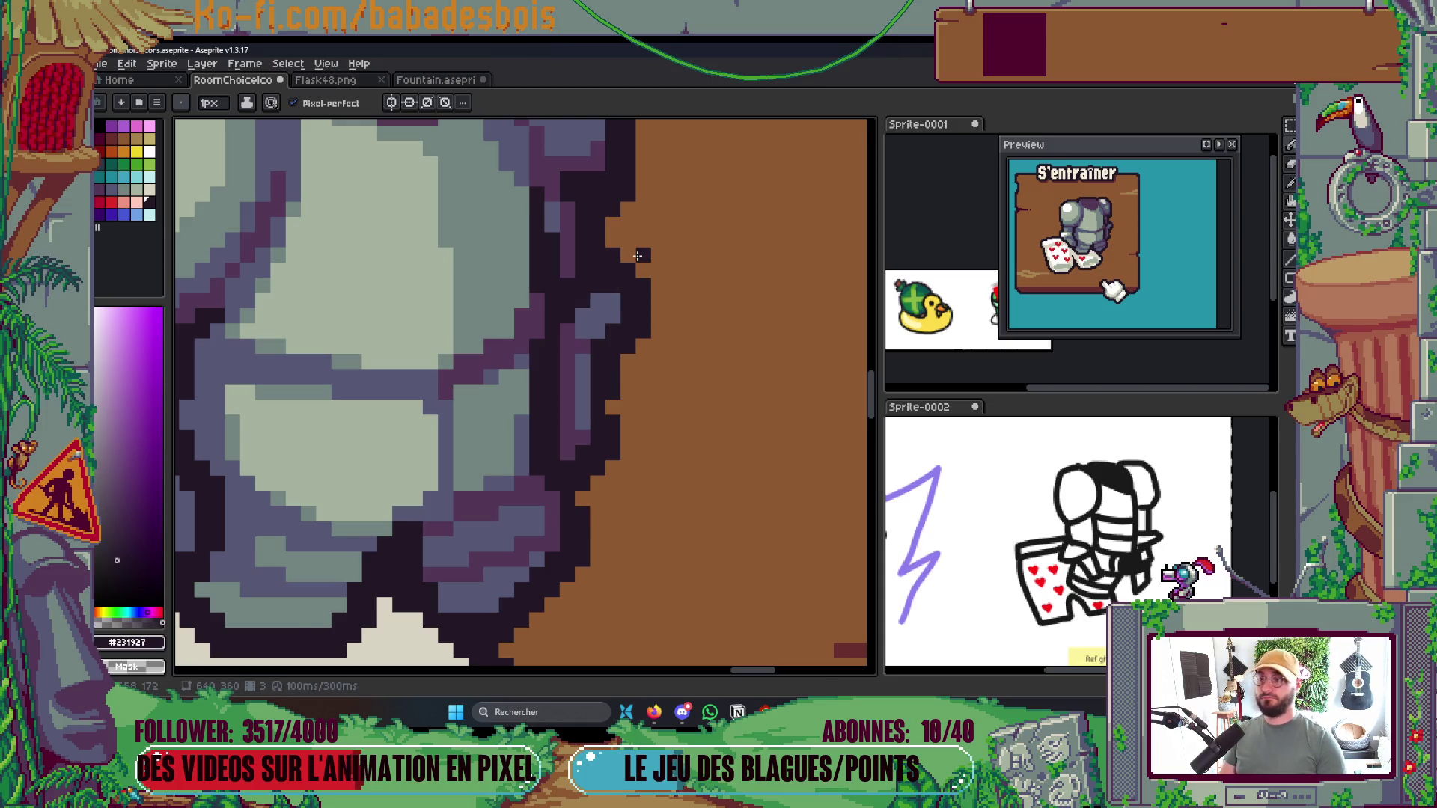
pyautogui.scroll(-5, 637, 256)
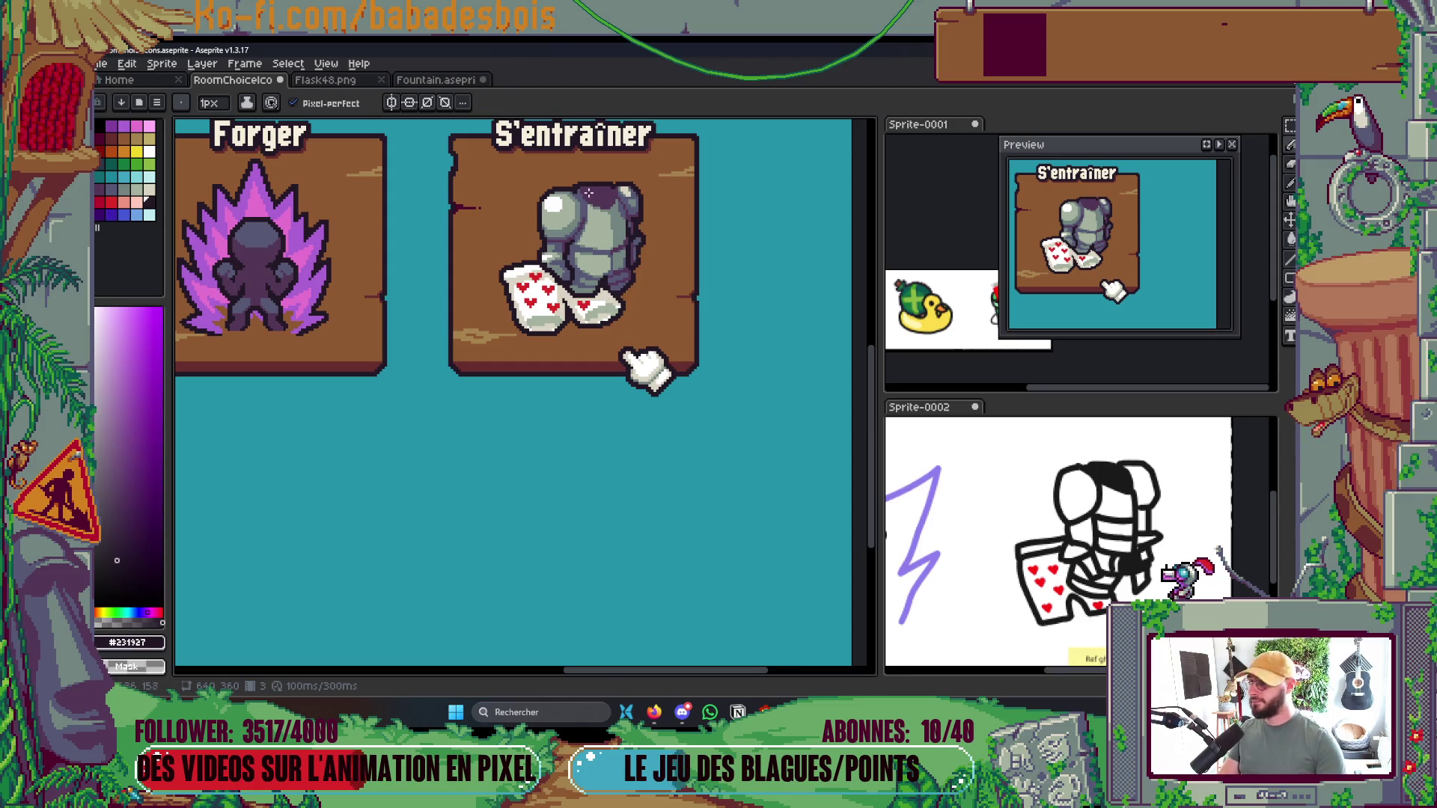
pyautogui.scroll(5, 589, 193)
pyautogui.keyDown('alt'); pyautogui.click(583, 222); pyautogui.keyUp('alt')
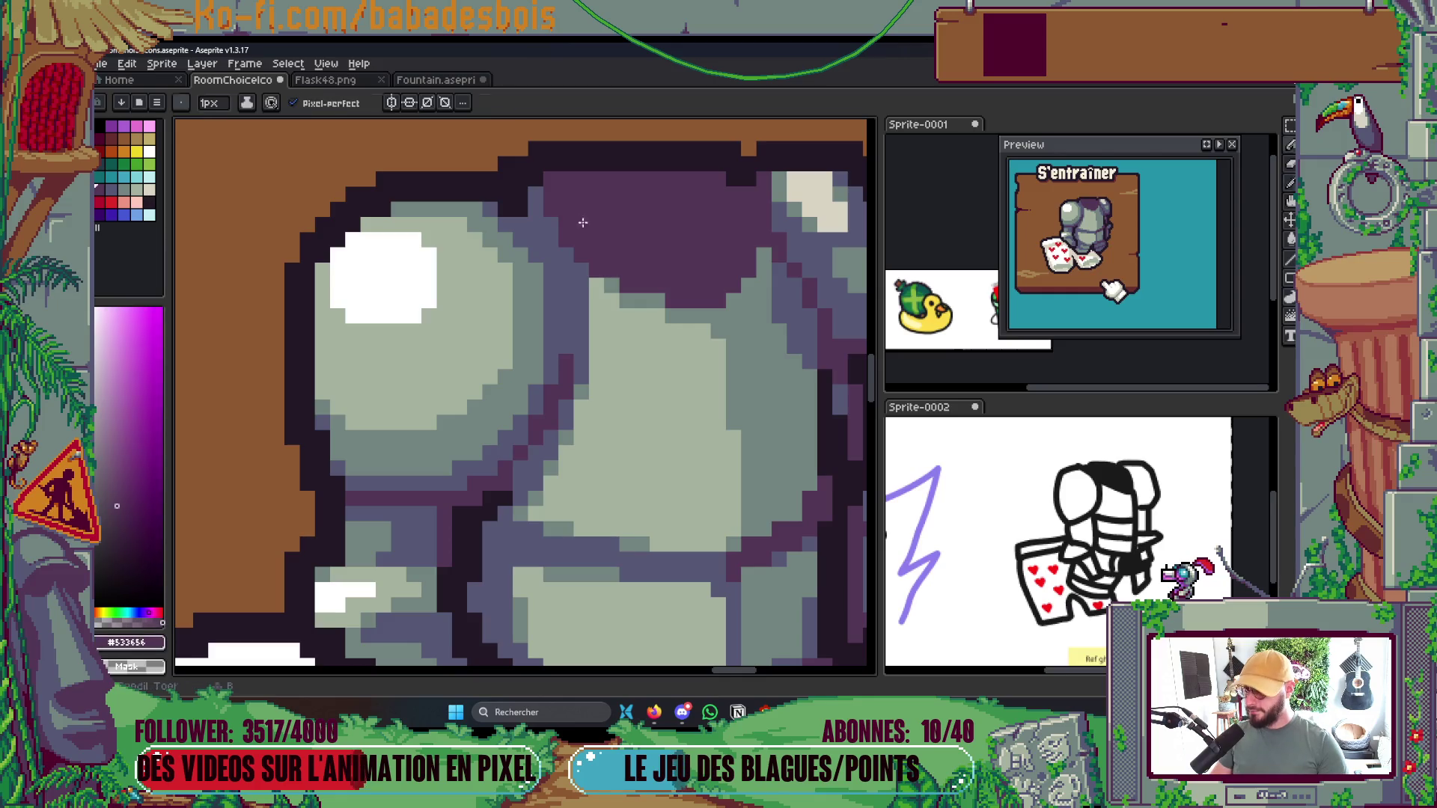
# Extend the dark purple band under the chest plate into one continuous line, removing a stray pixel
pyautogui.keyDown('alt'); pyautogui.click(537, 226); pyautogui.keyUp('alt')
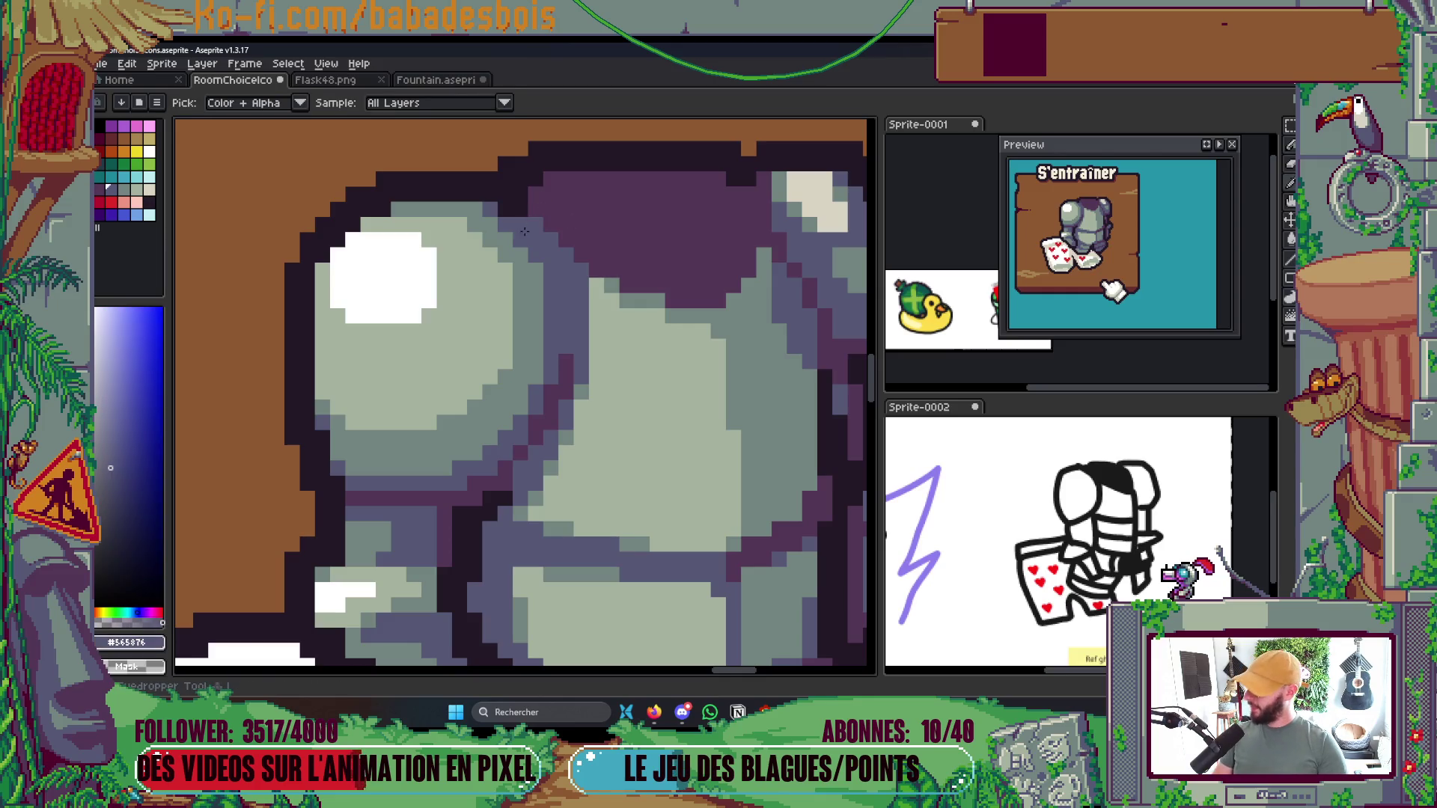
pyautogui.scroll(-4, 605, 276)
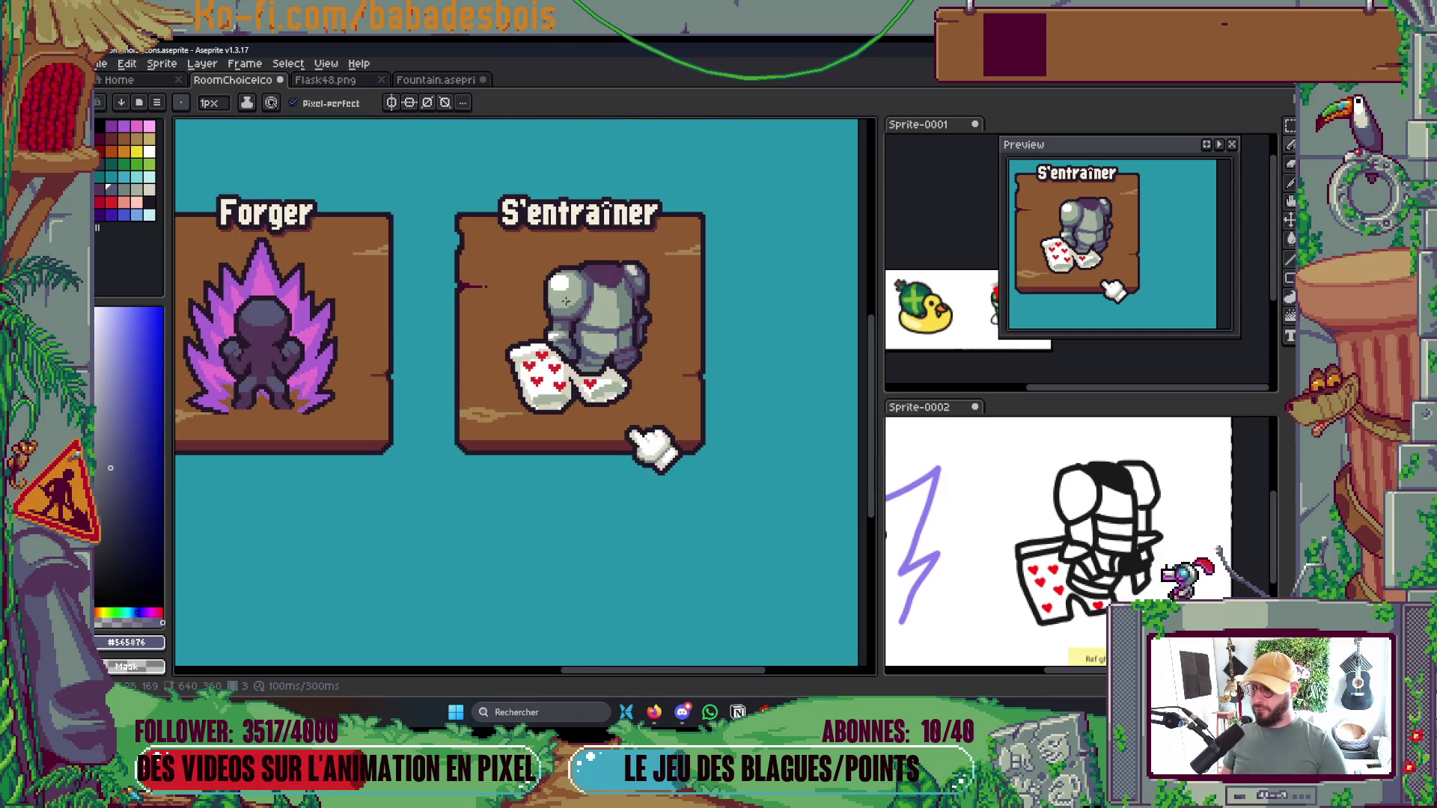
pyautogui.scroll(4, 565, 300)
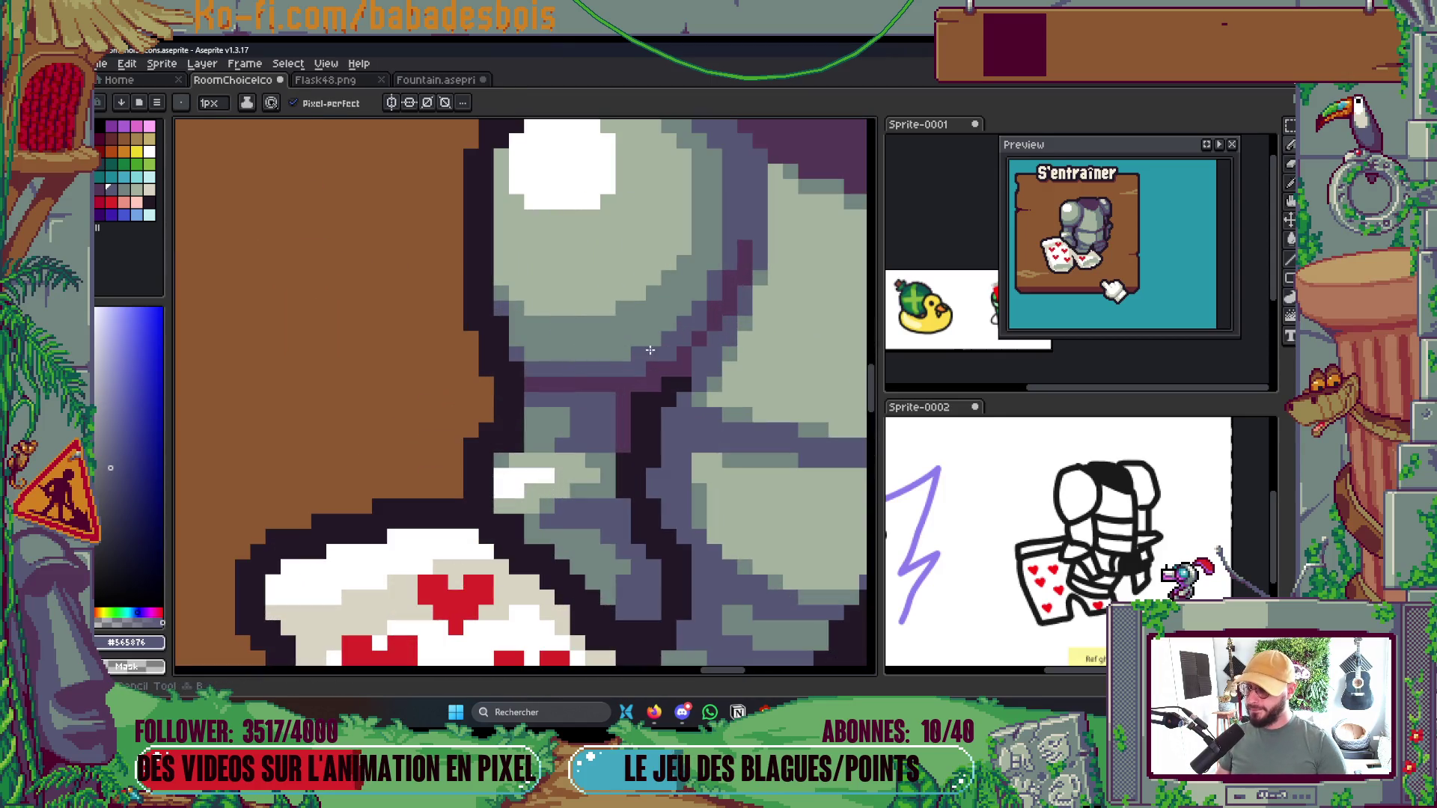
pyautogui.scroll(1, 515, 341)
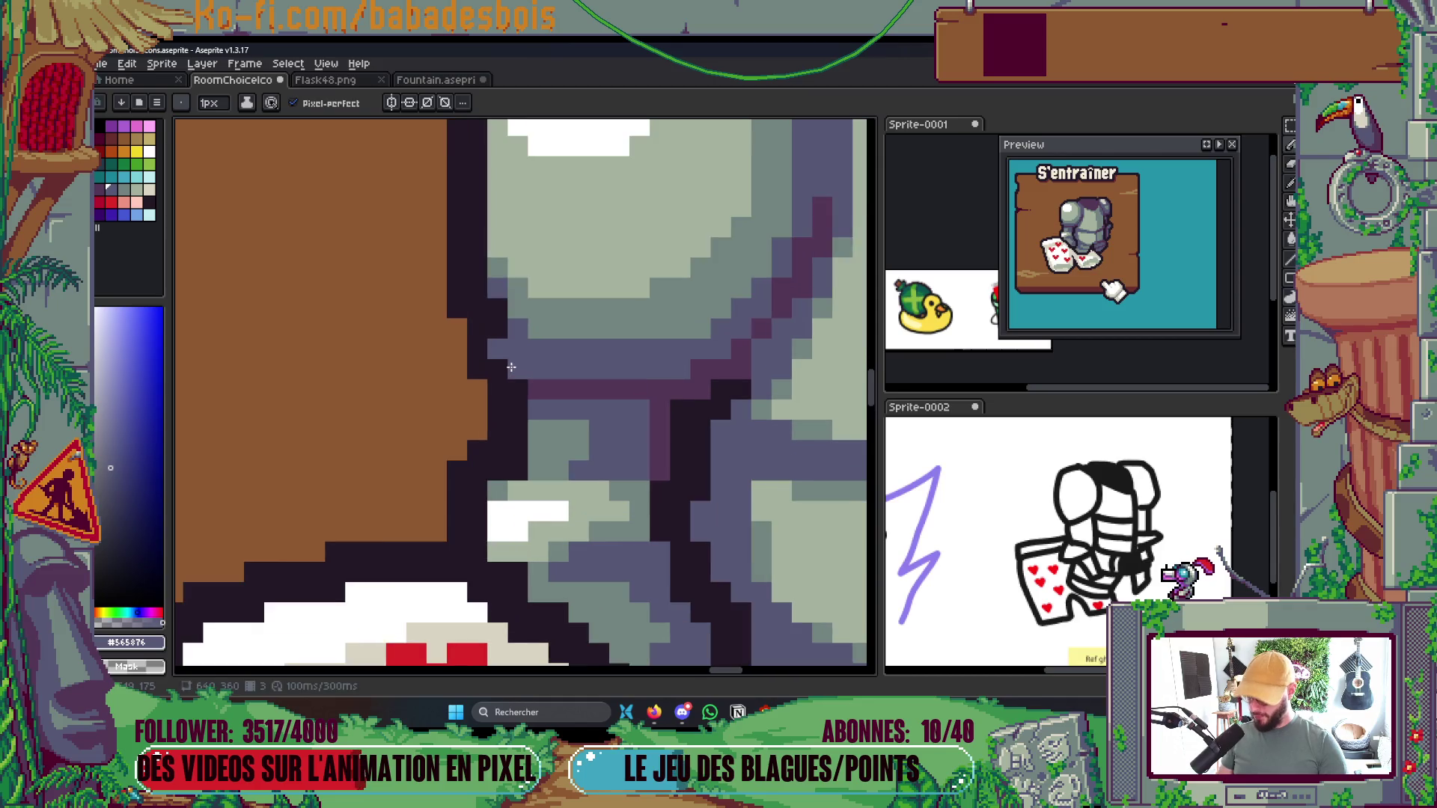
pyautogui.keyDown('alt'); pyautogui.click(500, 356); pyautogui.keyUp('alt')
pyautogui.click(578, 369)
pyautogui.keyDown('alt'); pyautogui.click(595, 385); pyautogui.keyUp('alt')
pyautogui.moveTo(538, 370); pyautogui.dragTo(579, 369)
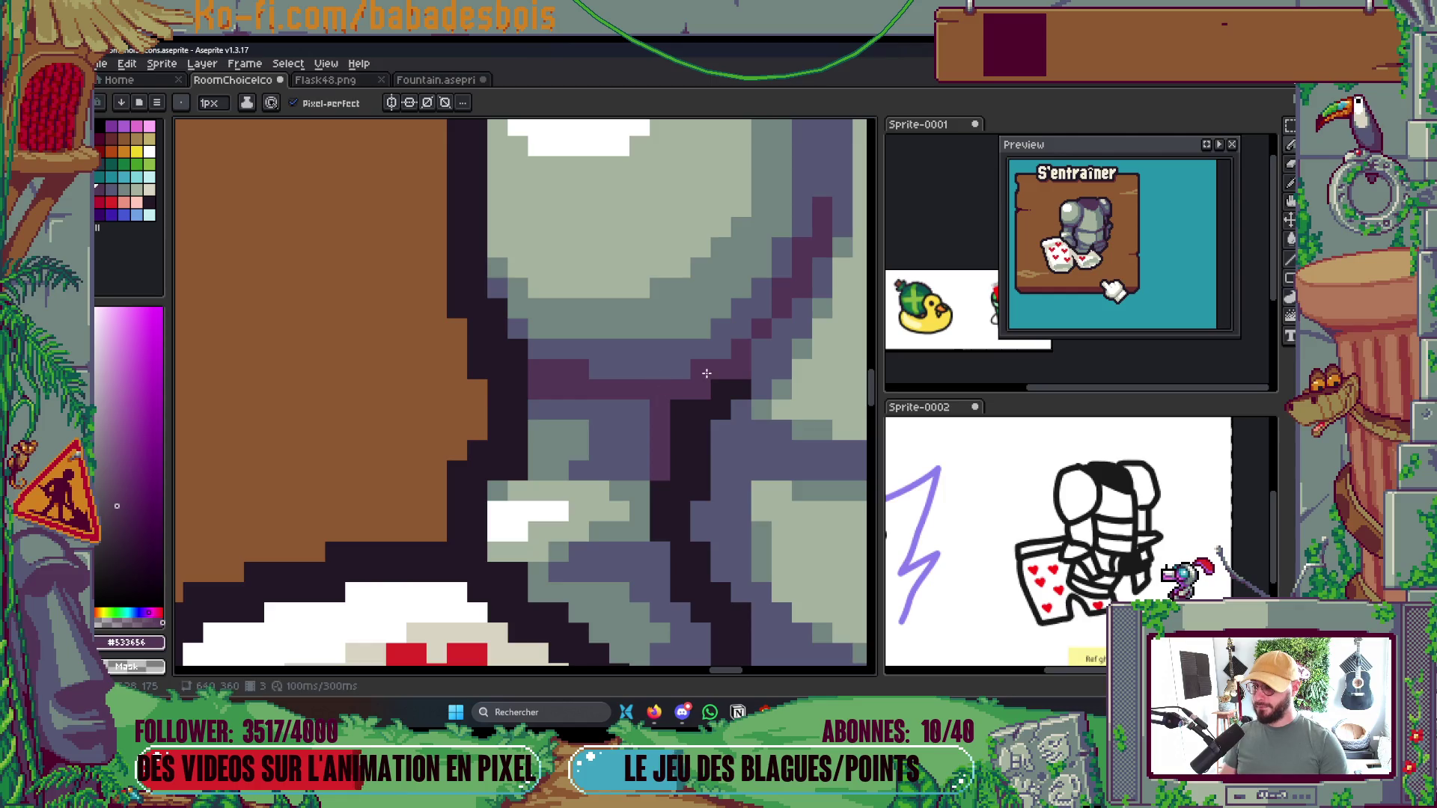
pyautogui.moveTo(700, 369); pyautogui.dragTo(559, 372)
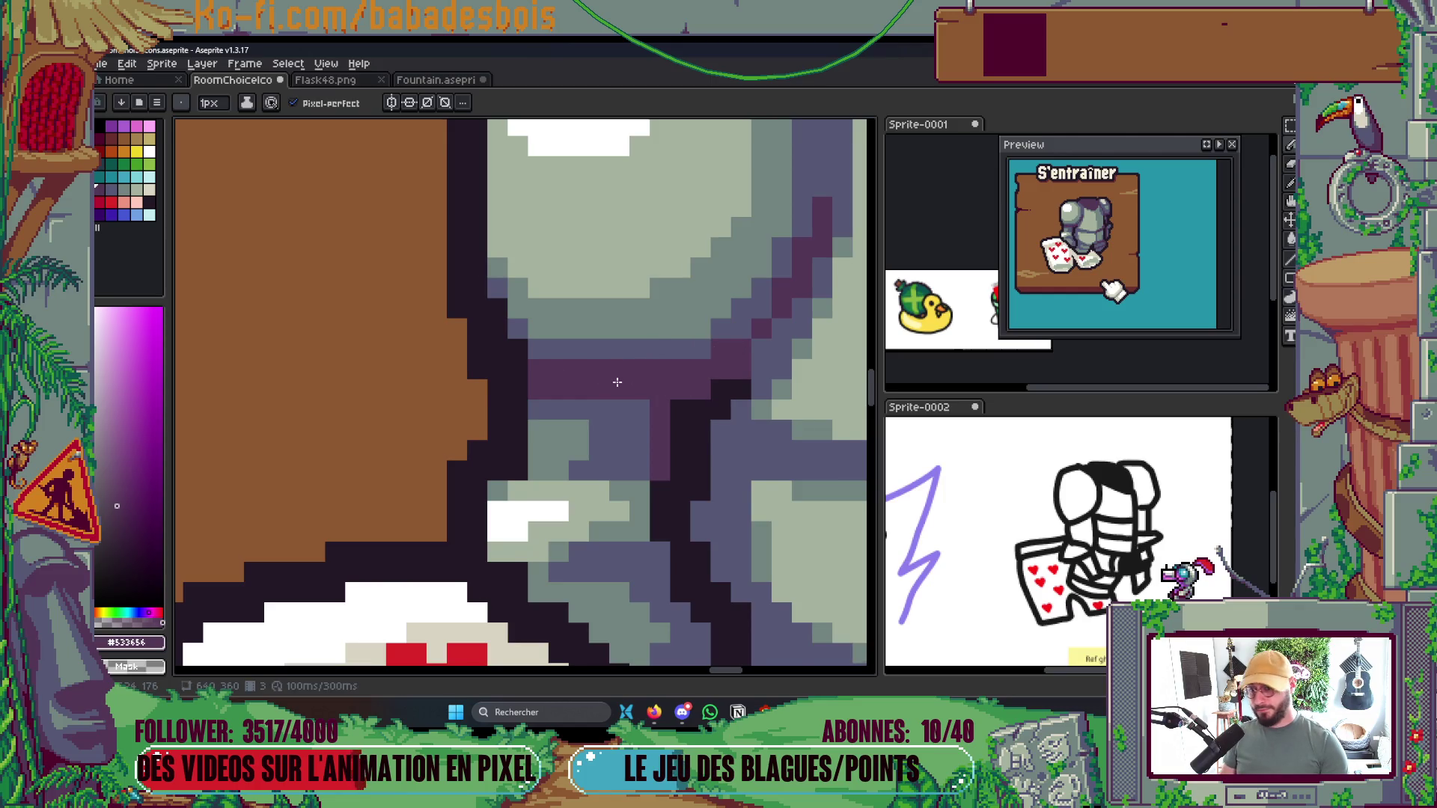
pyautogui.scroll(-7, 617, 381)
pyautogui.scroll(7, 583, 372)
pyautogui.click(582, 372)
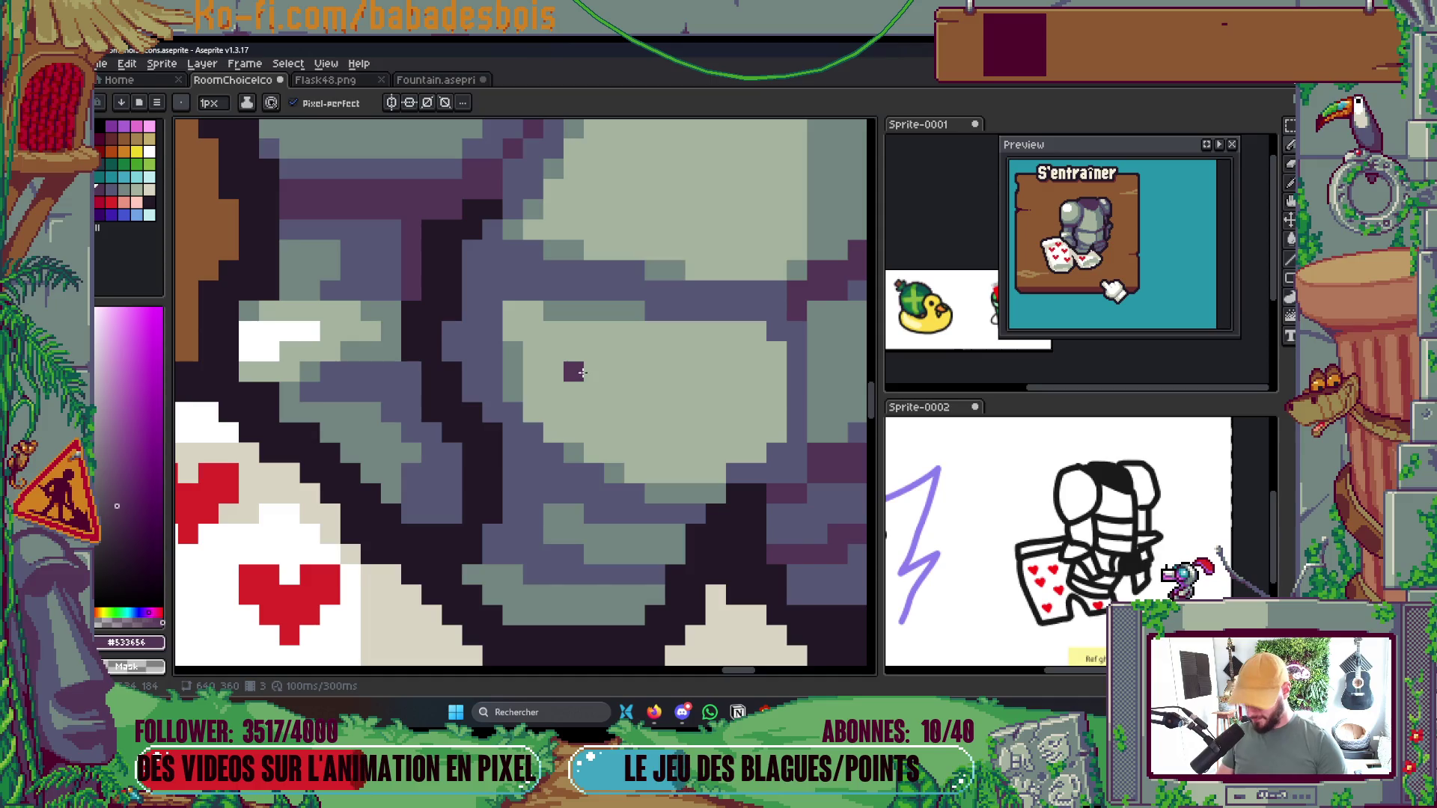
pyautogui.hotkey('ctrl', 'z')
# Add light grey-green #72847F highlight pixels and rows across the armour plate
pyautogui.keyDown('alt'); pyautogui.click(581, 362); pyautogui.keyUp('alt')
pyautogui.click(520, 374)
pyautogui.click(513, 352)
pyautogui.moveTo(595, 311); pyautogui.dragTo(547, 316)
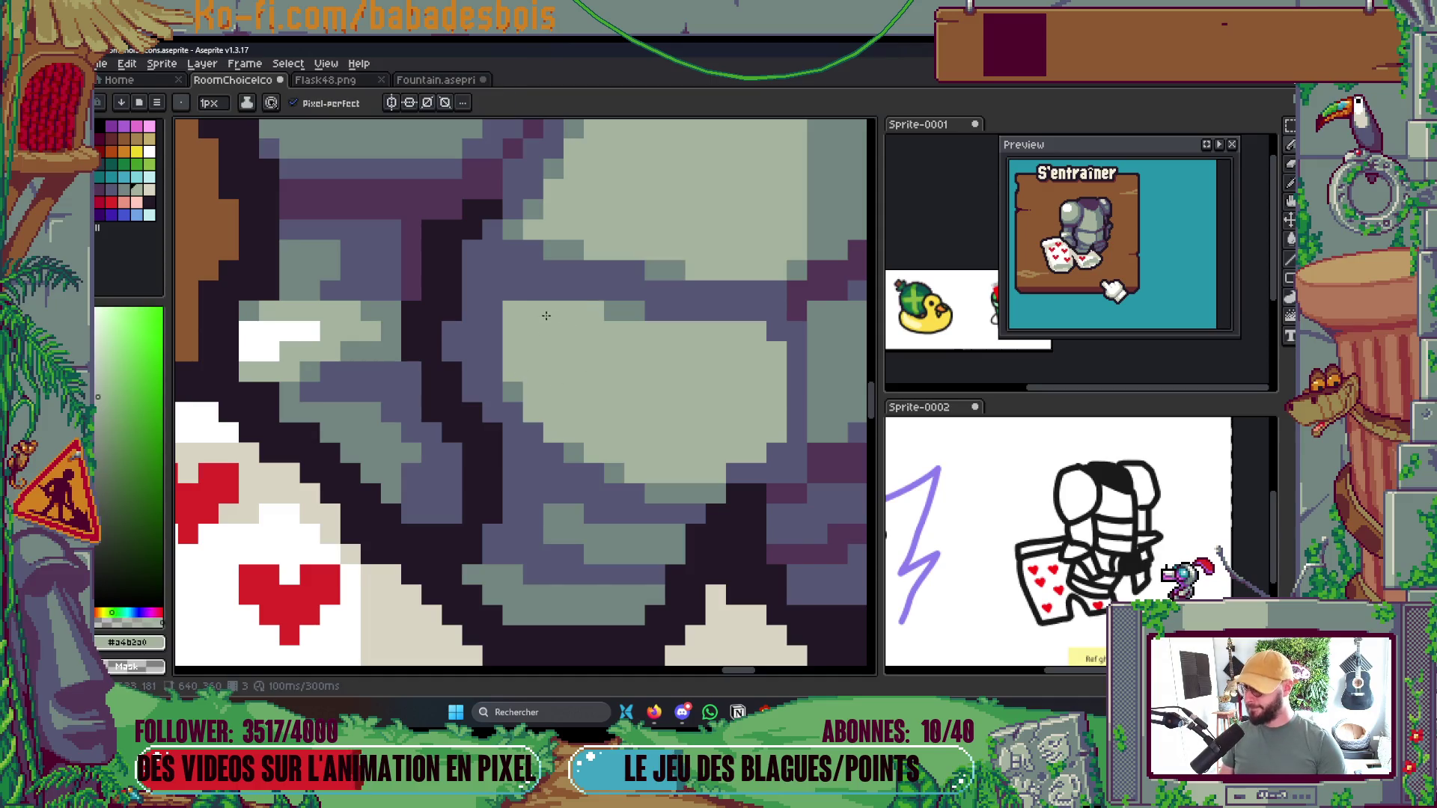
pyautogui.scroll(-3, 525, 370)
pyautogui.scroll(2, 488, 320)
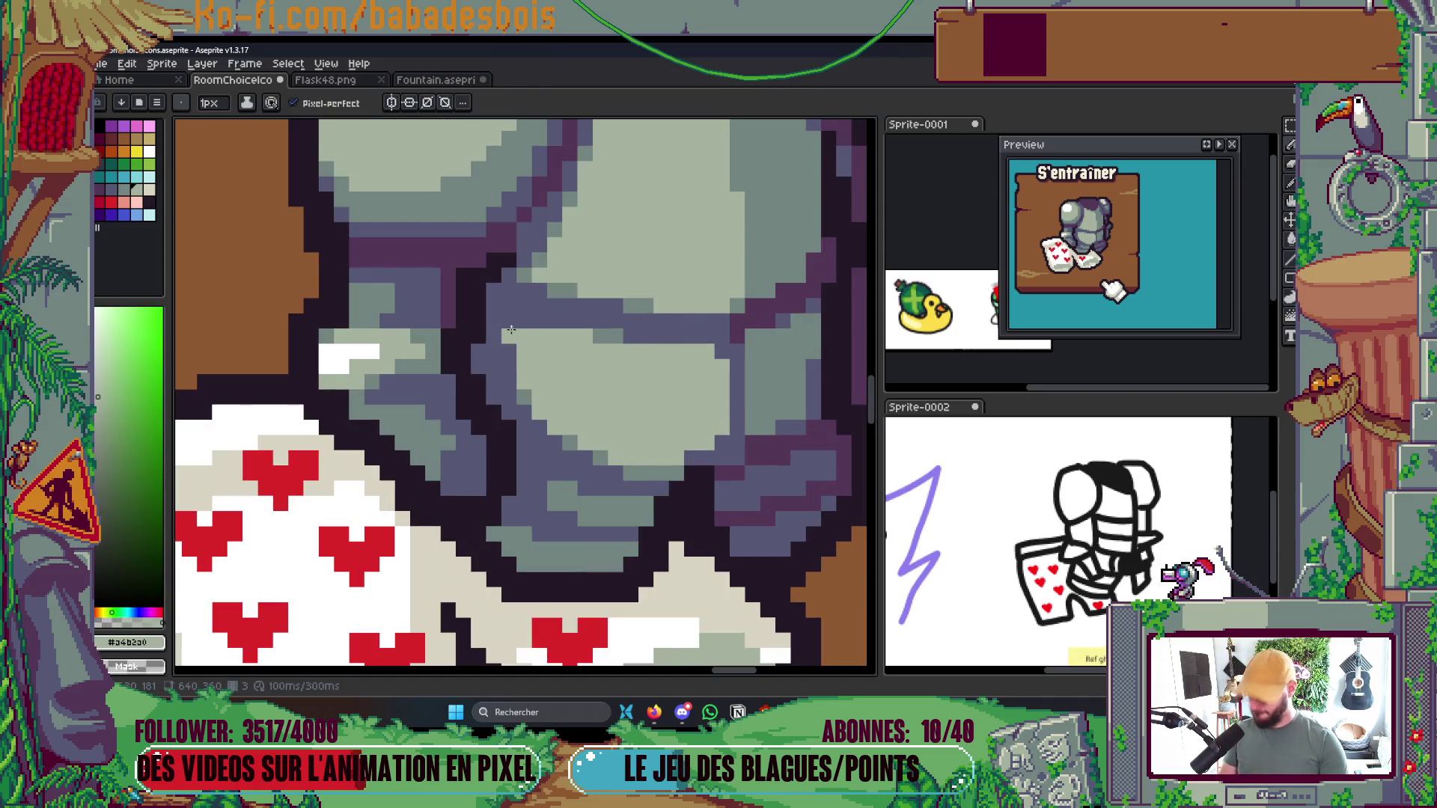
pyautogui.keyDown('alt'); pyautogui.click(488, 319); pyautogui.keyUp('alt')
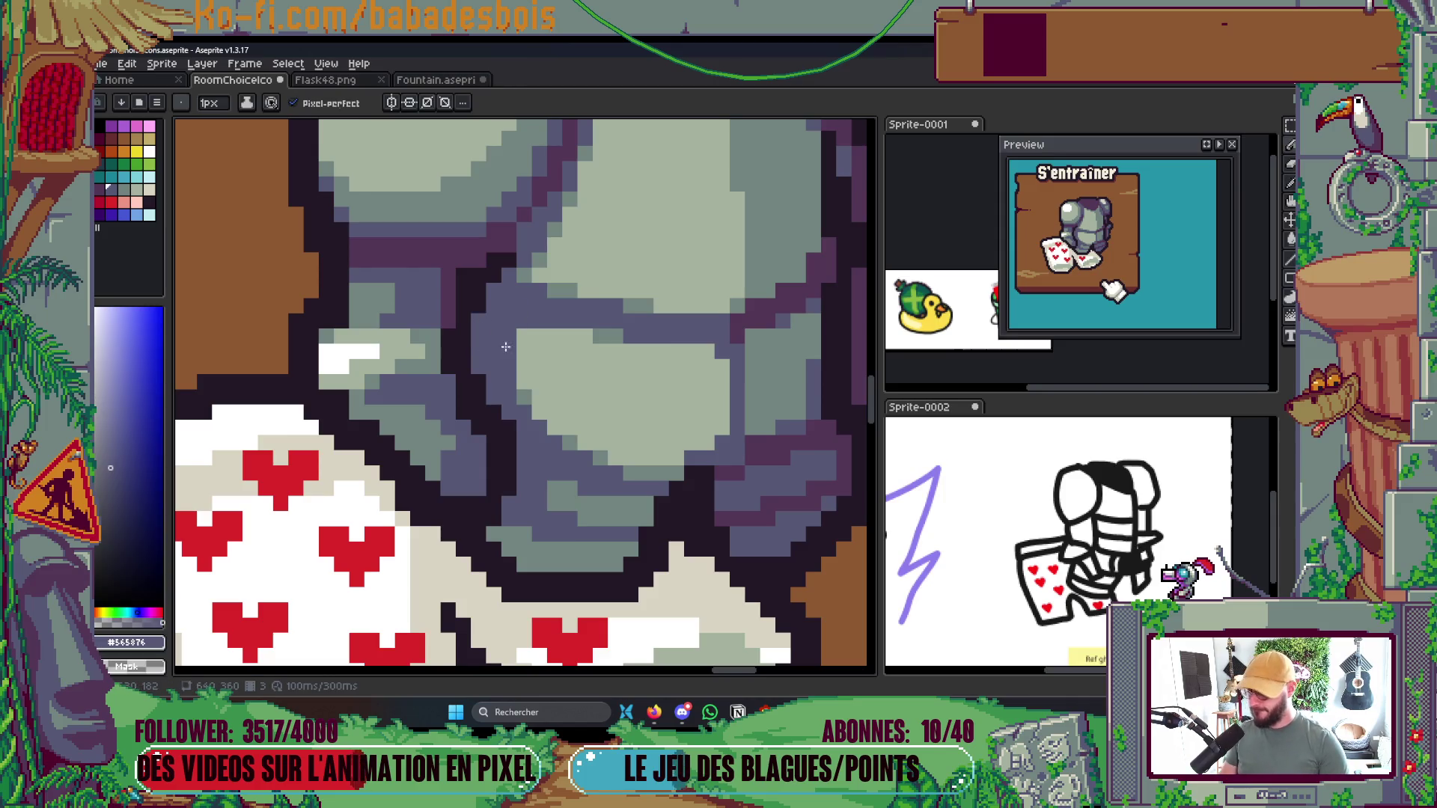
pyautogui.keyDown('alt'); pyautogui.click(528, 378); pyautogui.keyUp('alt')
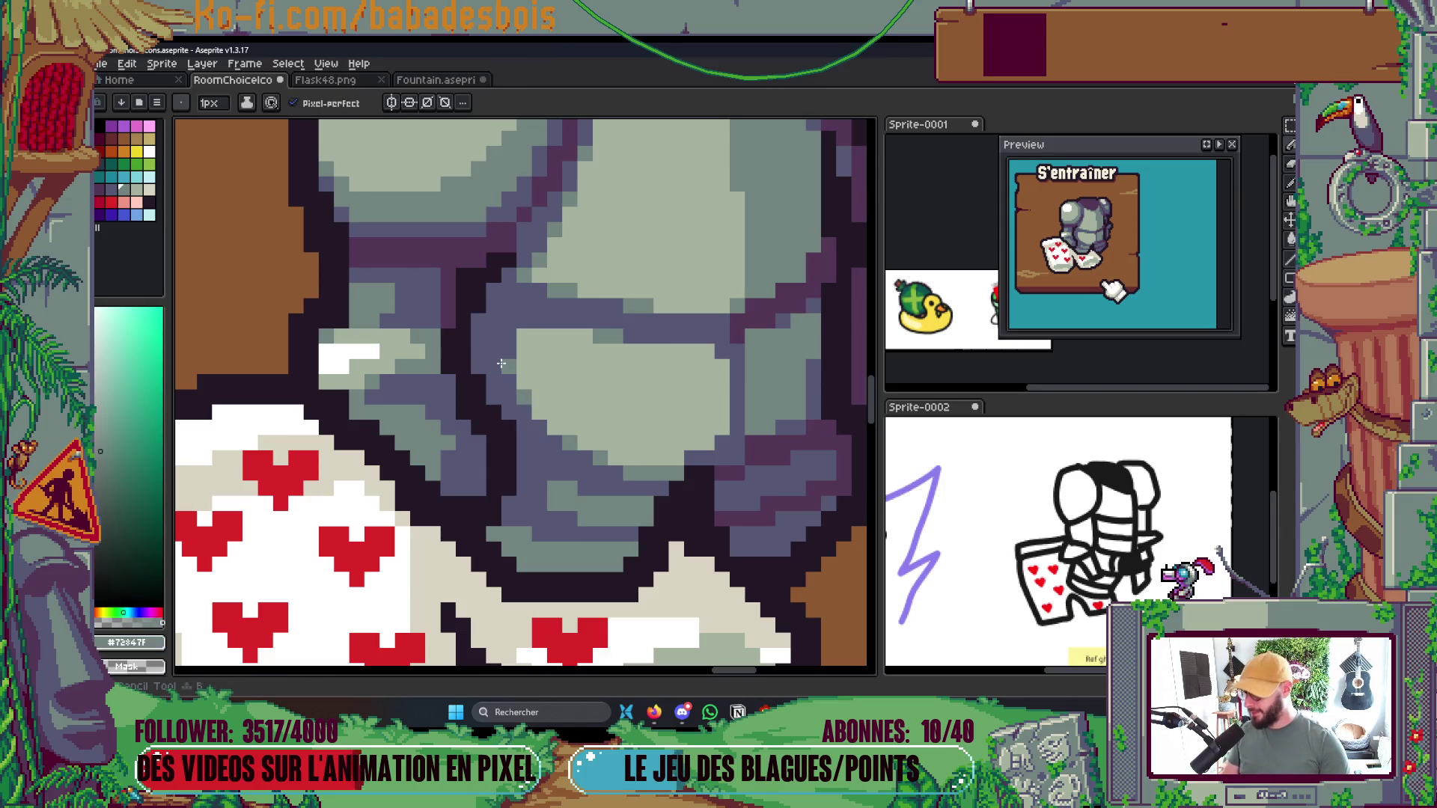
pyautogui.moveTo(567, 321); pyautogui.dragTo(514, 327)
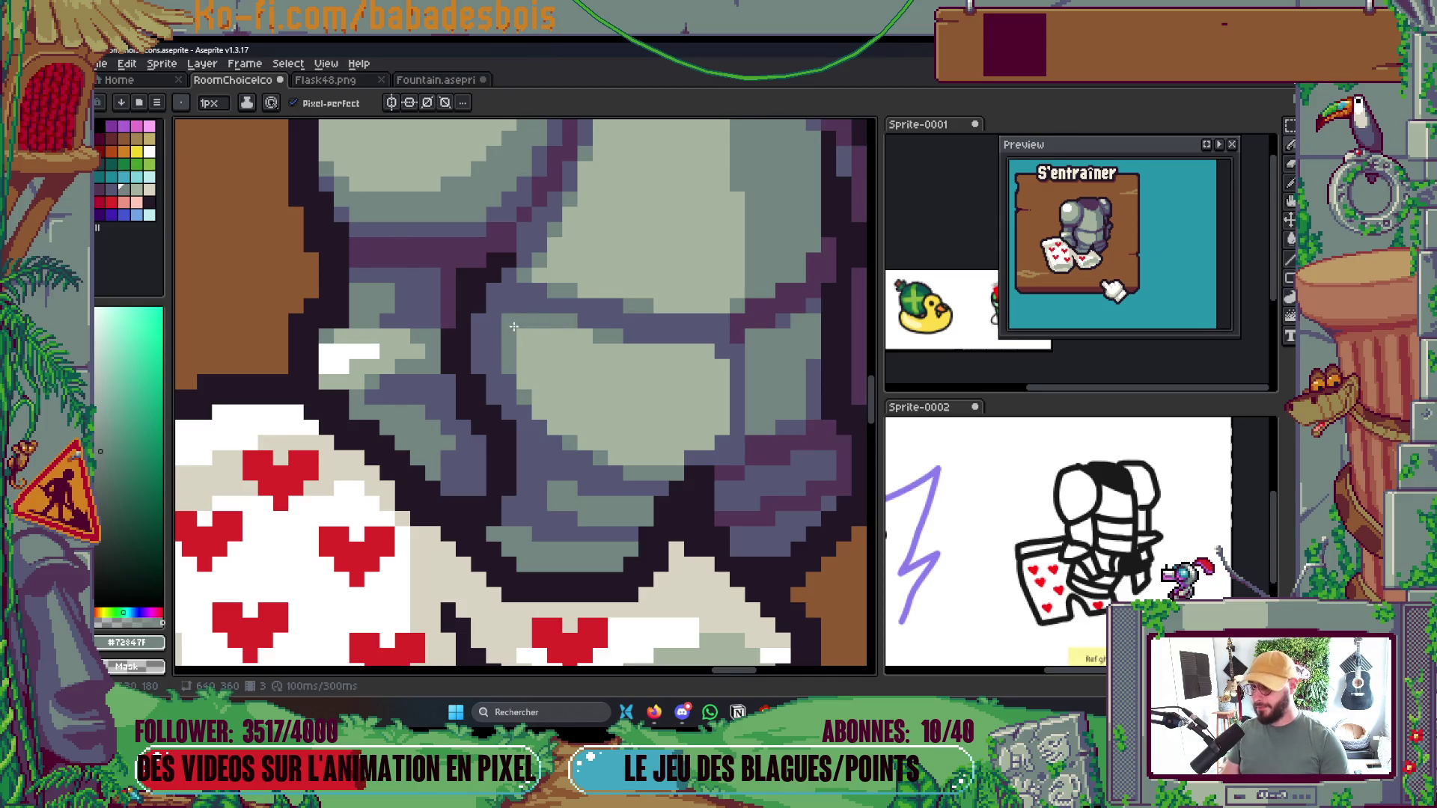
pyautogui.scroll(-5, 514, 327)
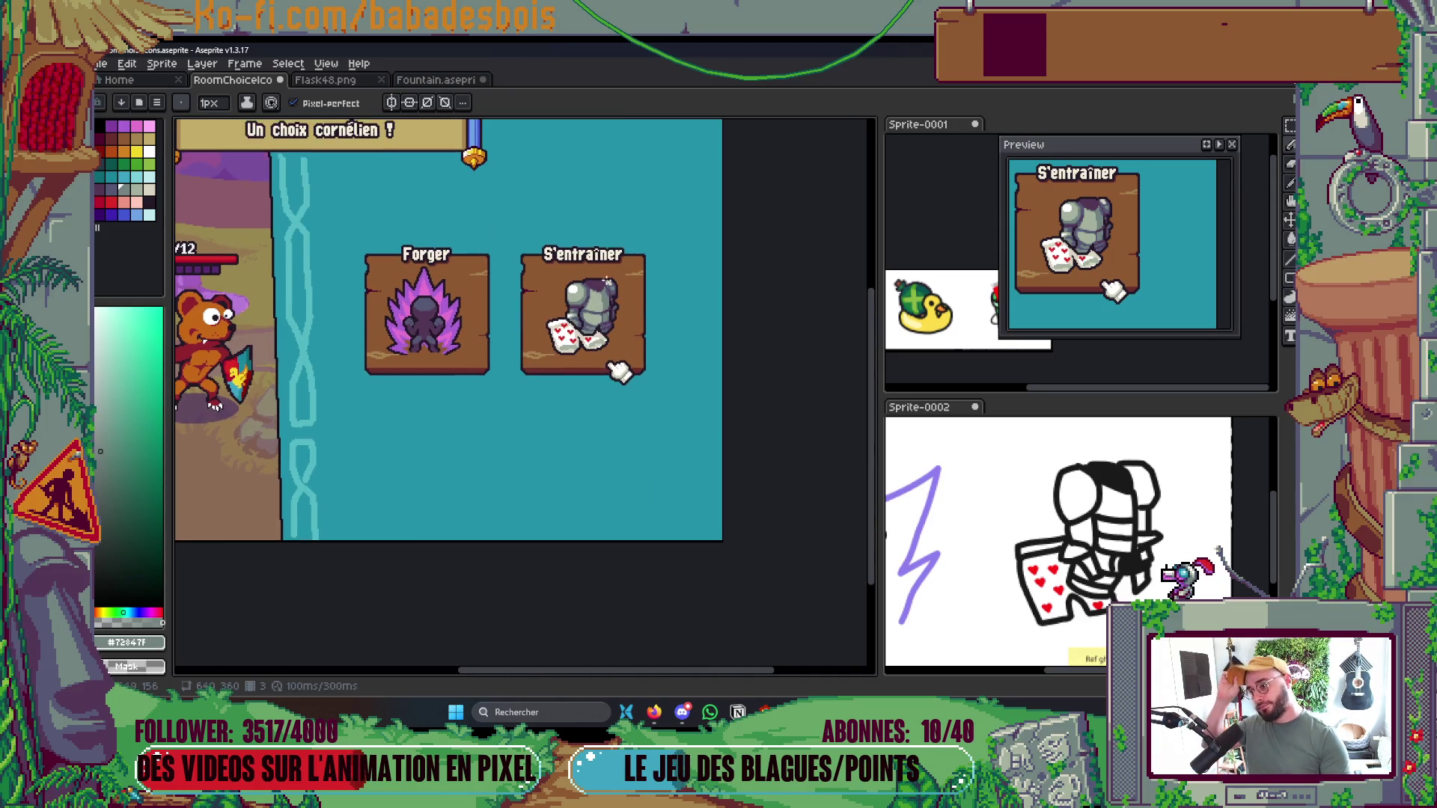
pyautogui.scroll(5, 608, 280)
# Reshape the purple stroke on the armour so it steps up to the right
pyautogui.press('b')
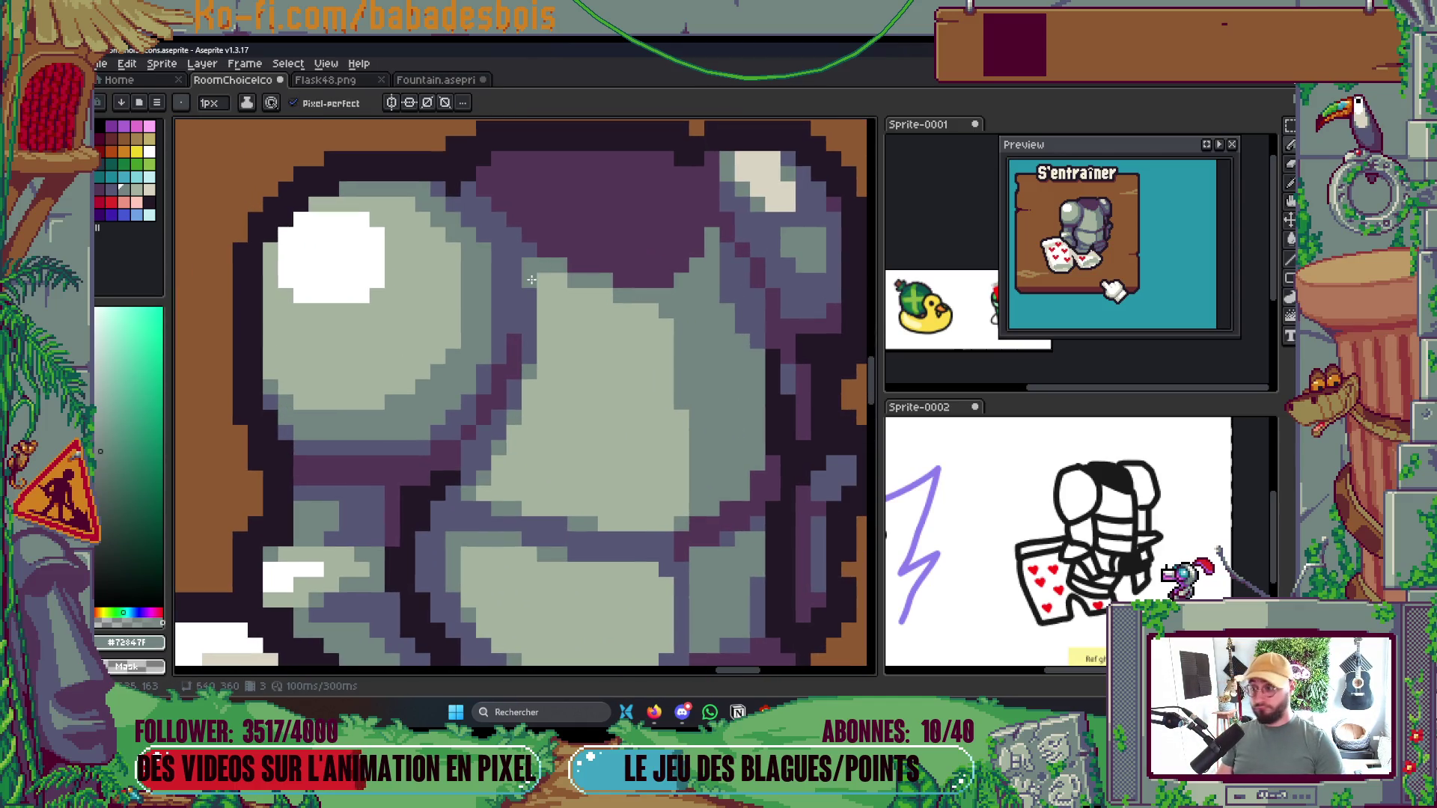
pyautogui.scroll(-5, 560, 280)
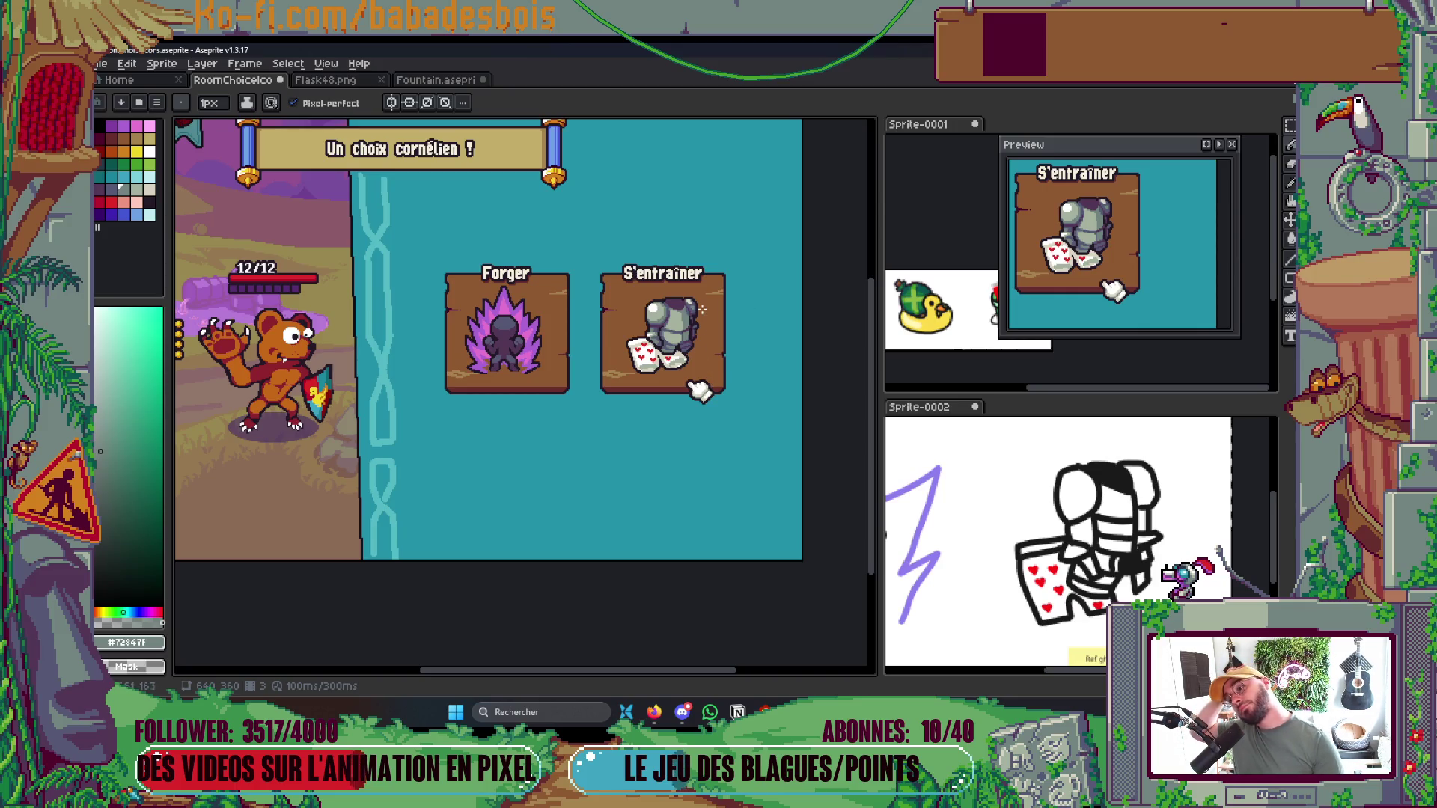
pyautogui.scroll(5, 702, 309)
pyautogui.scroll(3, 642, 329)
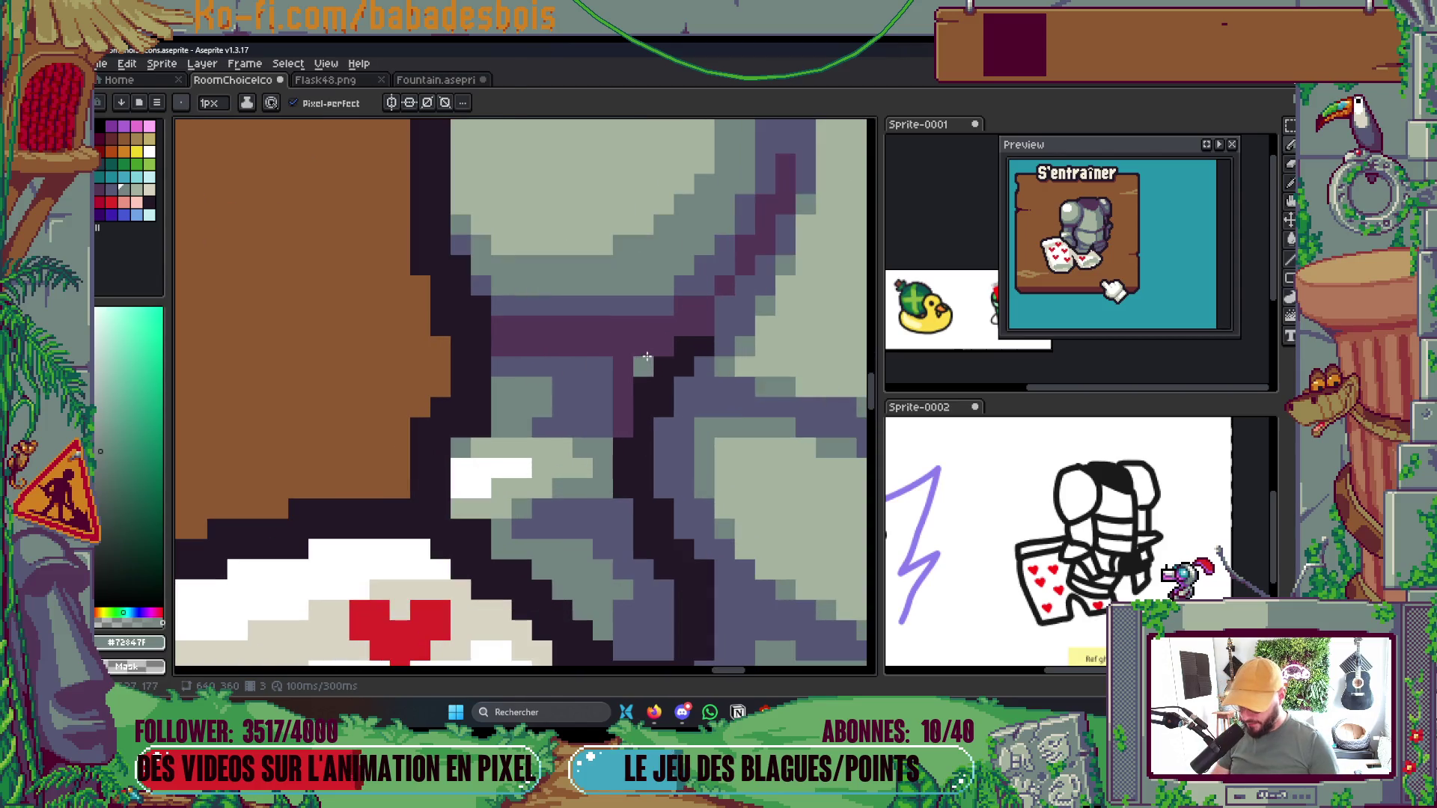
pyautogui.keyDown('alt'); pyautogui.click(650, 299); pyautogui.keyUp('alt')
pyautogui.moveTo(657, 324); pyautogui.dragTo(512, 321)
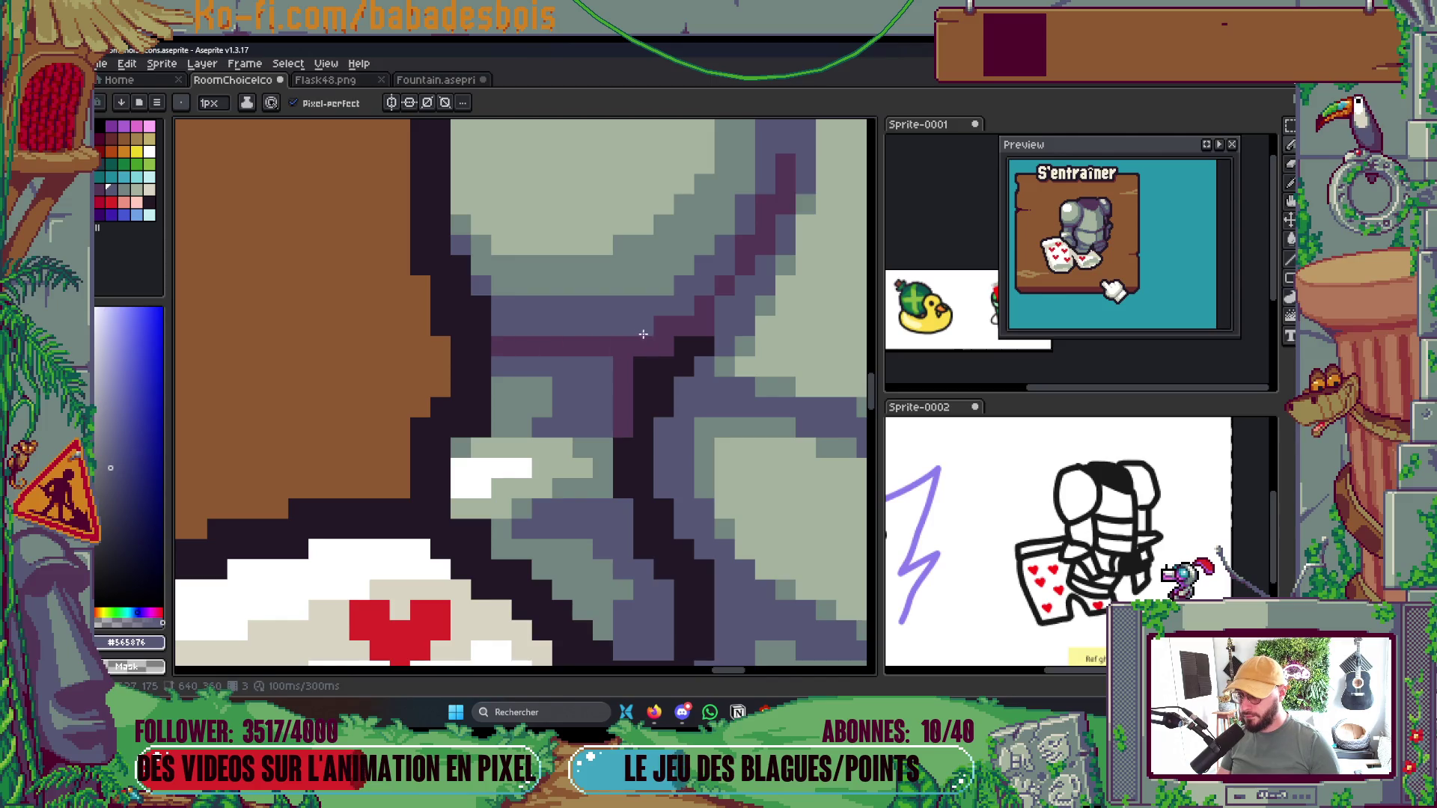
# Redraw the dark plum diagonal line near the cards and extend the plum strip rightward
pyautogui.scroll(-5, 691, 250)
pyautogui.scroll(5, 691, 251)
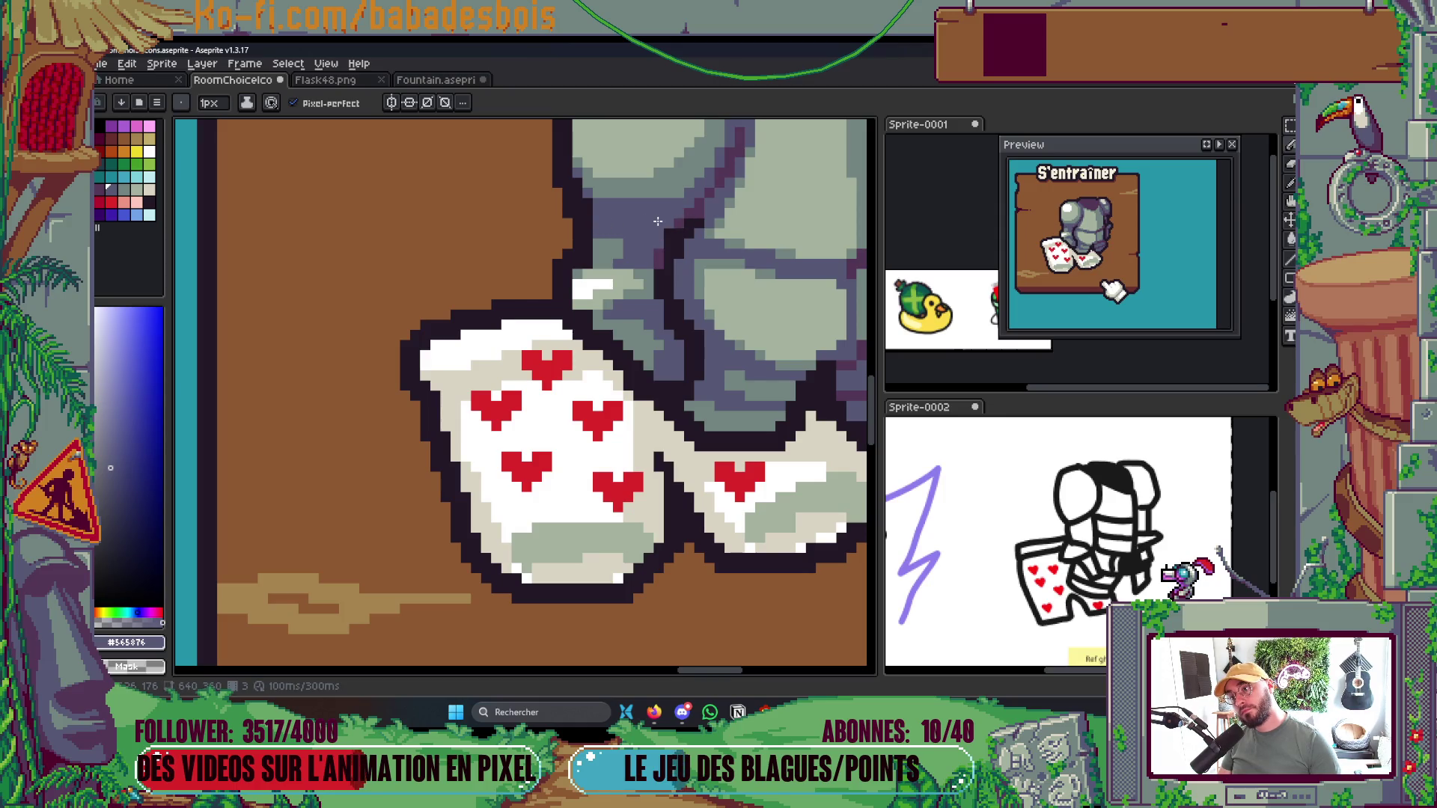
pyautogui.scroll(-5, 657, 244)
pyautogui.scroll(4, 678, 246)
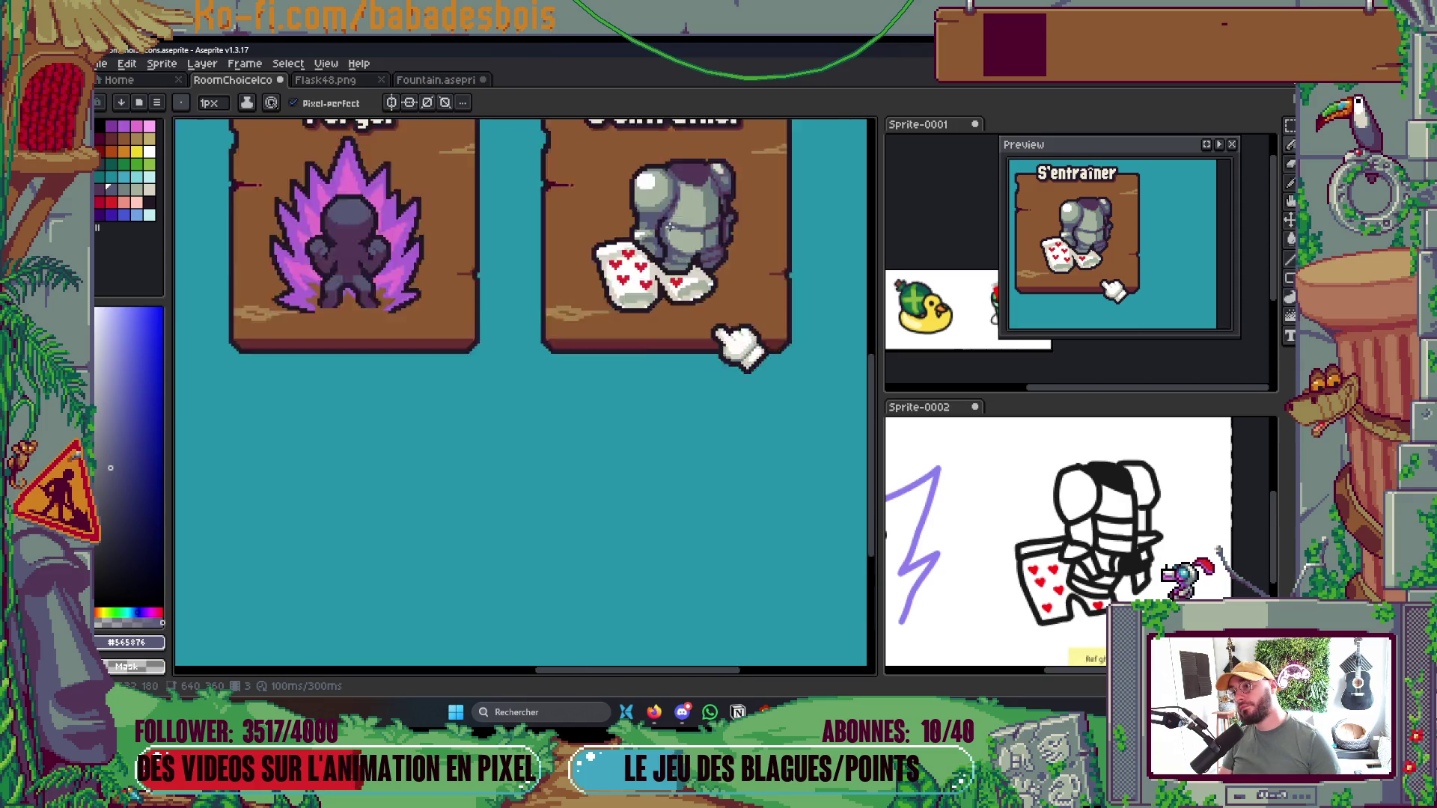
pyautogui.scroll(2, 650, 249)
pyautogui.keyDown('alt'); pyautogui.click(672, 238); pyautogui.keyUp('alt')
pyautogui.moveTo(671, 240); pyautogui.dragTo(698, 207)
pyautogui.click(675, 223)
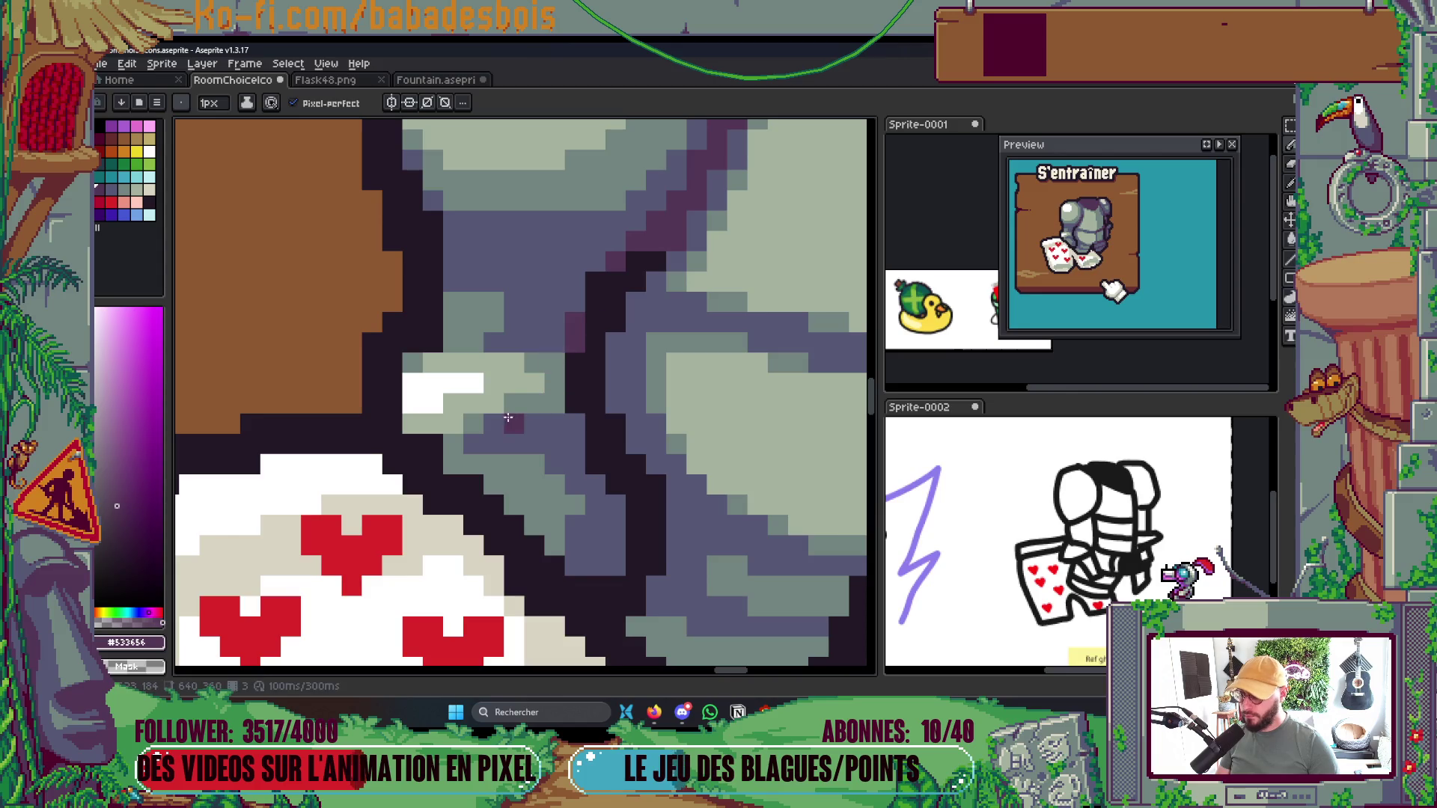
pyautogui.moveTo(542, 422); pyautogui.dragTo(575, 424)
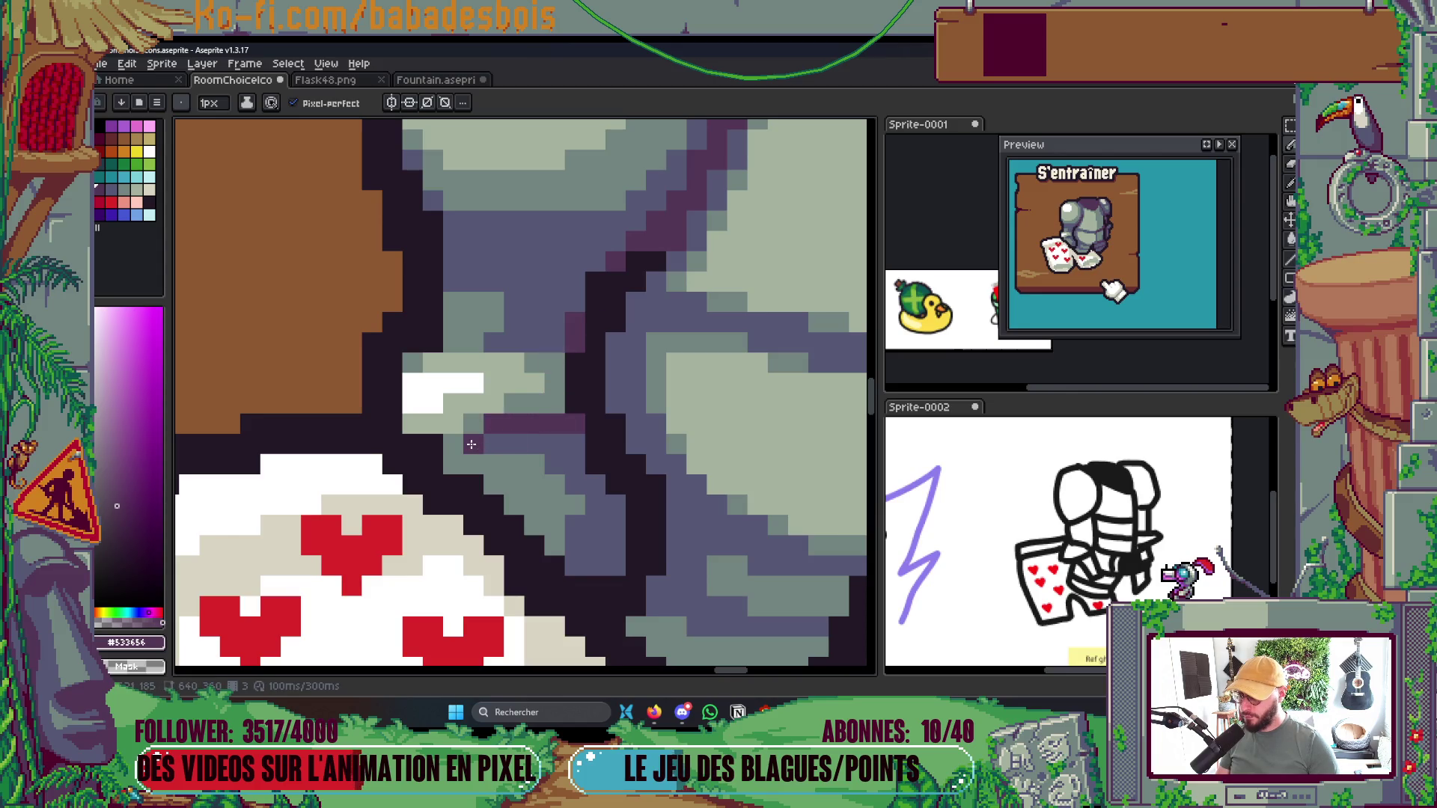
# Enlarge the pencil brush to 3 pixels
pyautogui.scroll(-7, 590, 451)
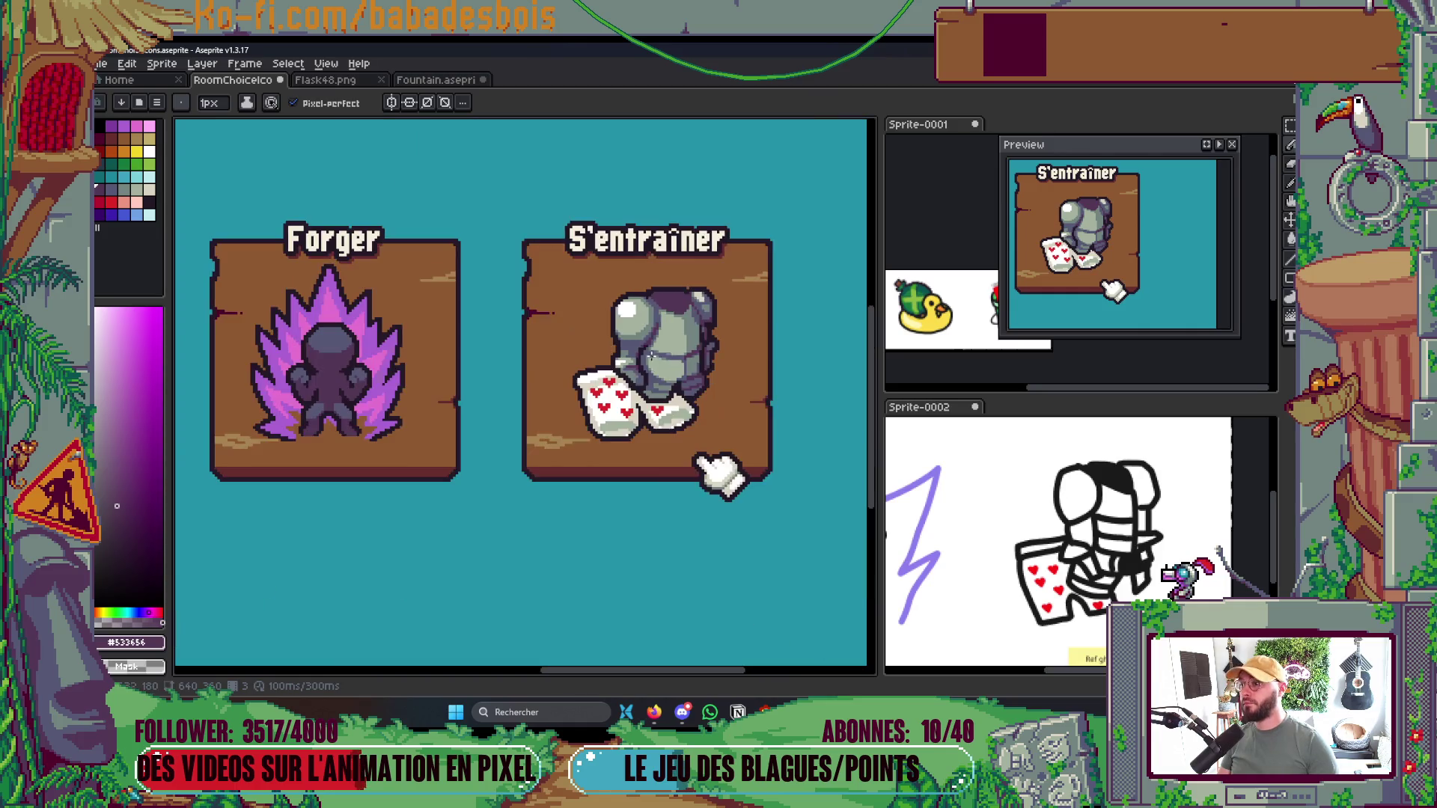
pyautogui.scroll(5, 659, 351)
pyautogui.press('+')
pyautogui.press('+')
pyautogui.press('+')
pyautogui.scroll(-3, 728, 310)
pyautogui.scroll(-3, 728, 310)
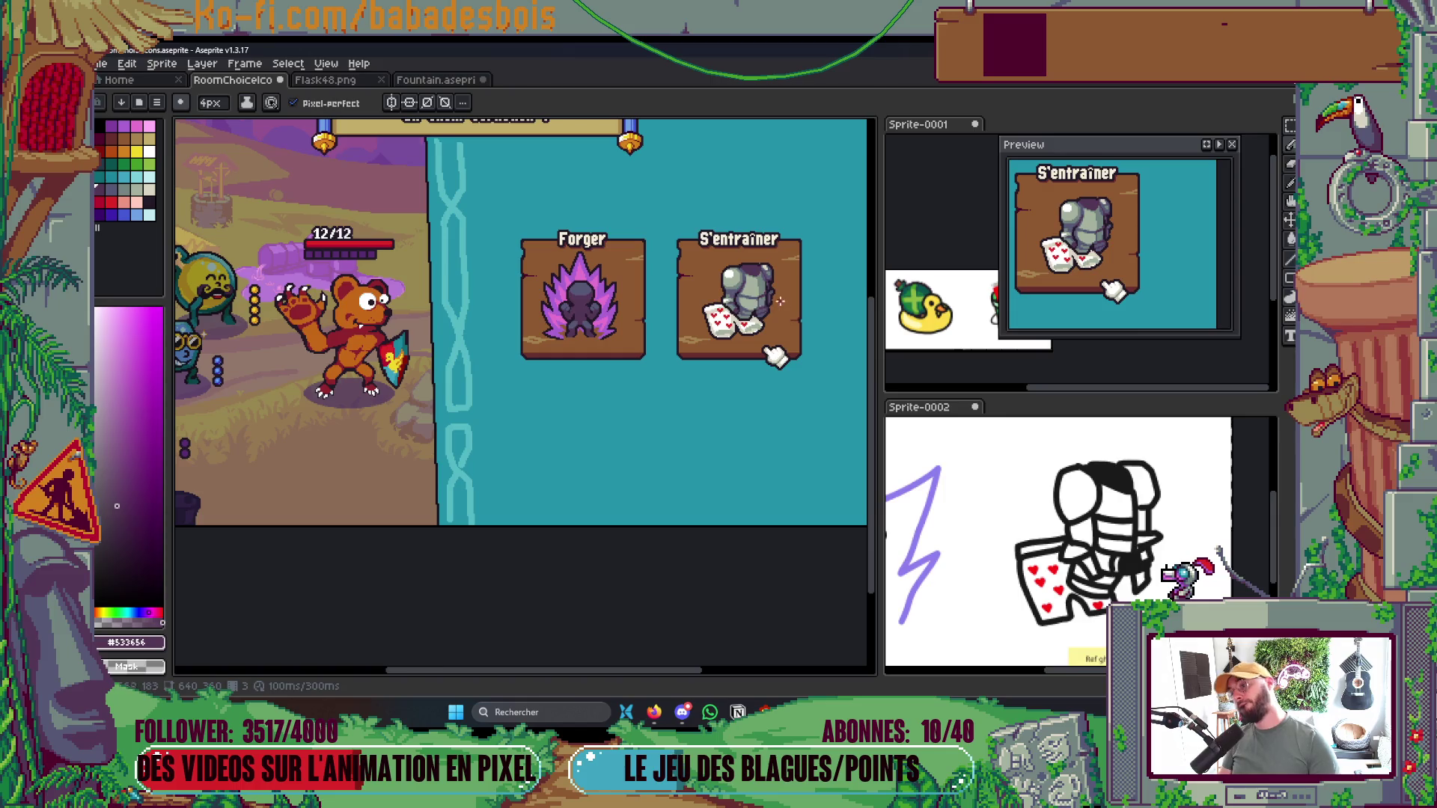
# With a 2px brush, paint grey-green near the card and purple below the patch, then save
pyautogui.scroll(4, 646, 308)
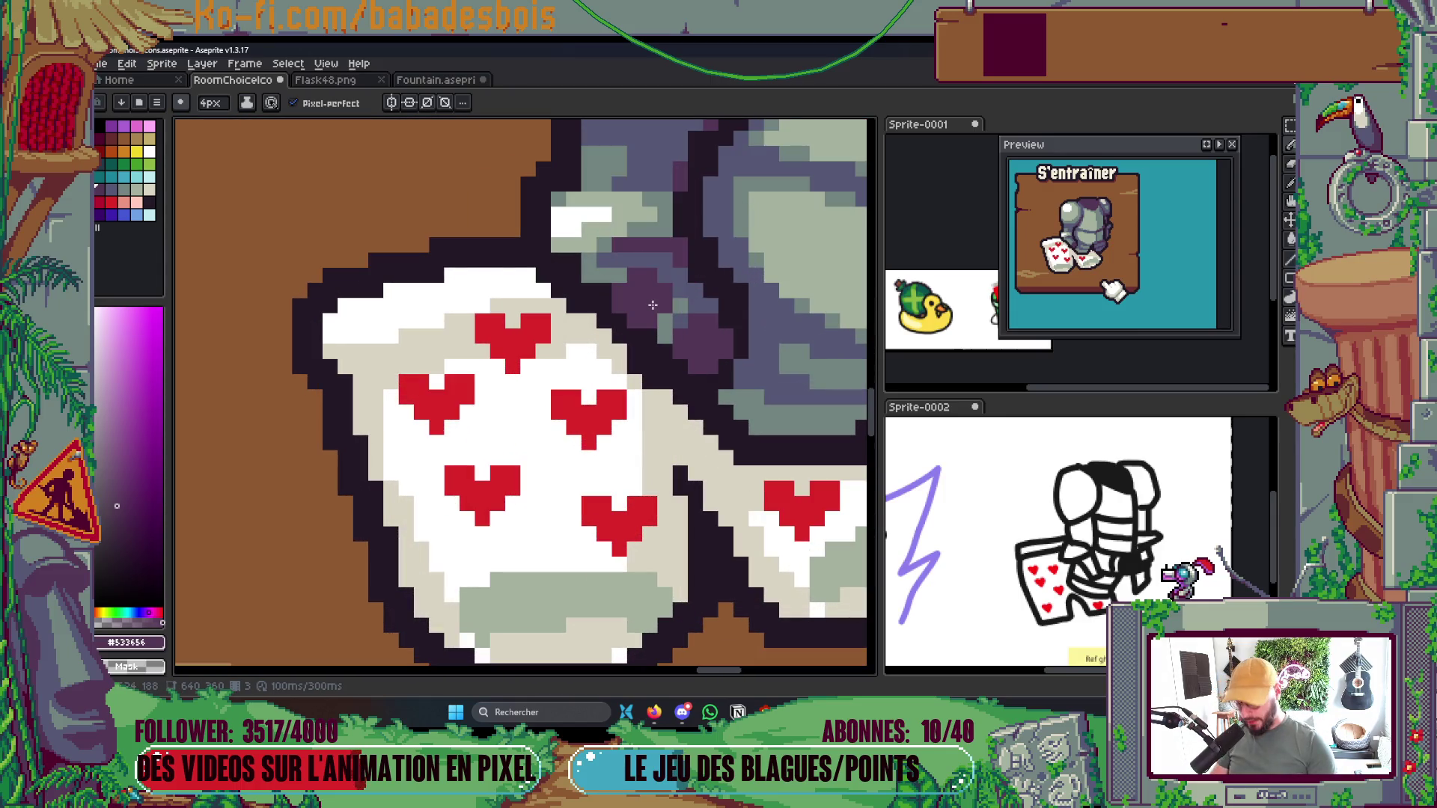
pyautogui.keyDown('alt'); pyautogui.click(646, 309); pyautogui.keyUp('alt')
pyautogui.press('-')
pyautogui.press('-')
pyautogui.moveTo(603, 288); pyautogui.dragTo(628, 302)
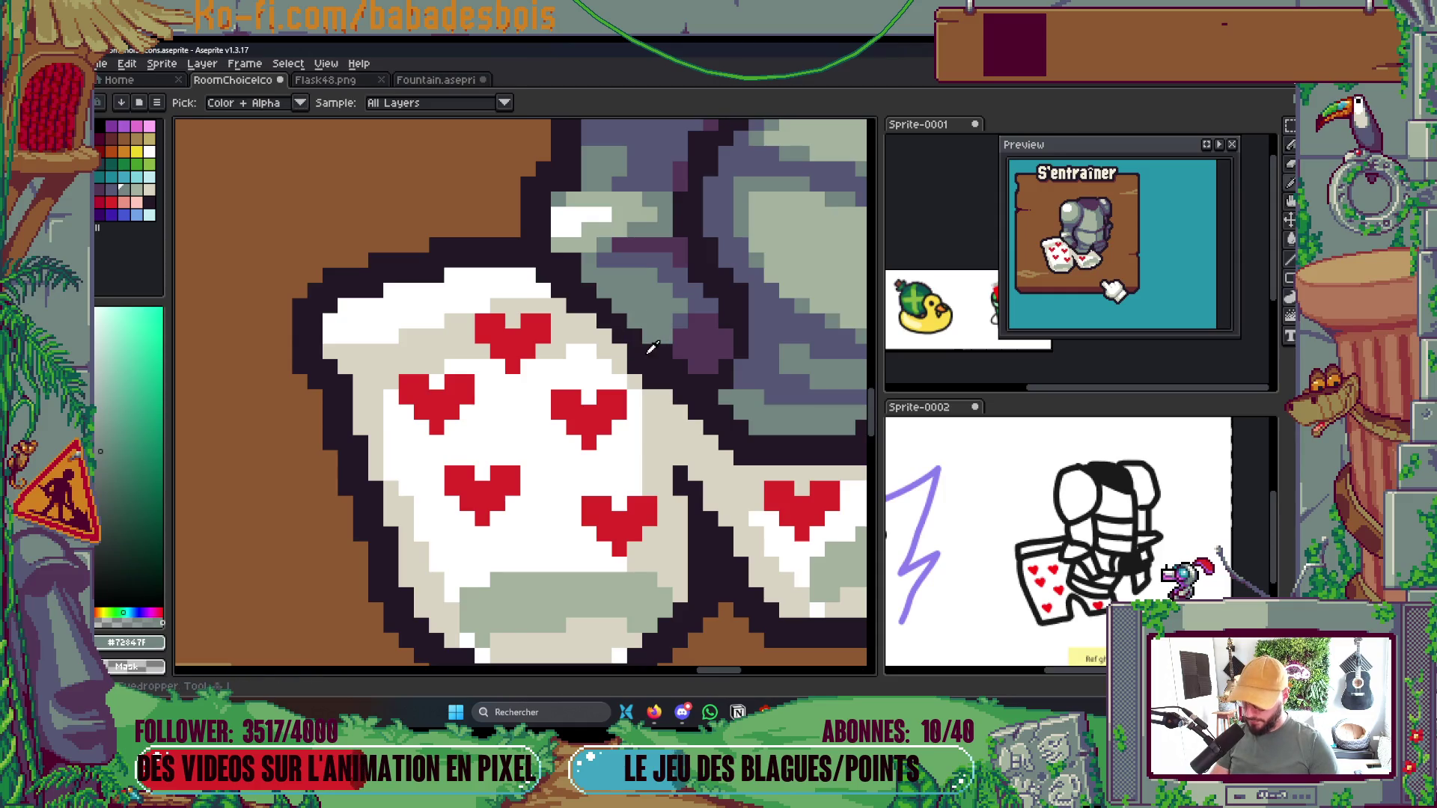
pyautogui.keyDown('alt'); pyautogui.click(633, 338); pyautogui.keyUp('alt')
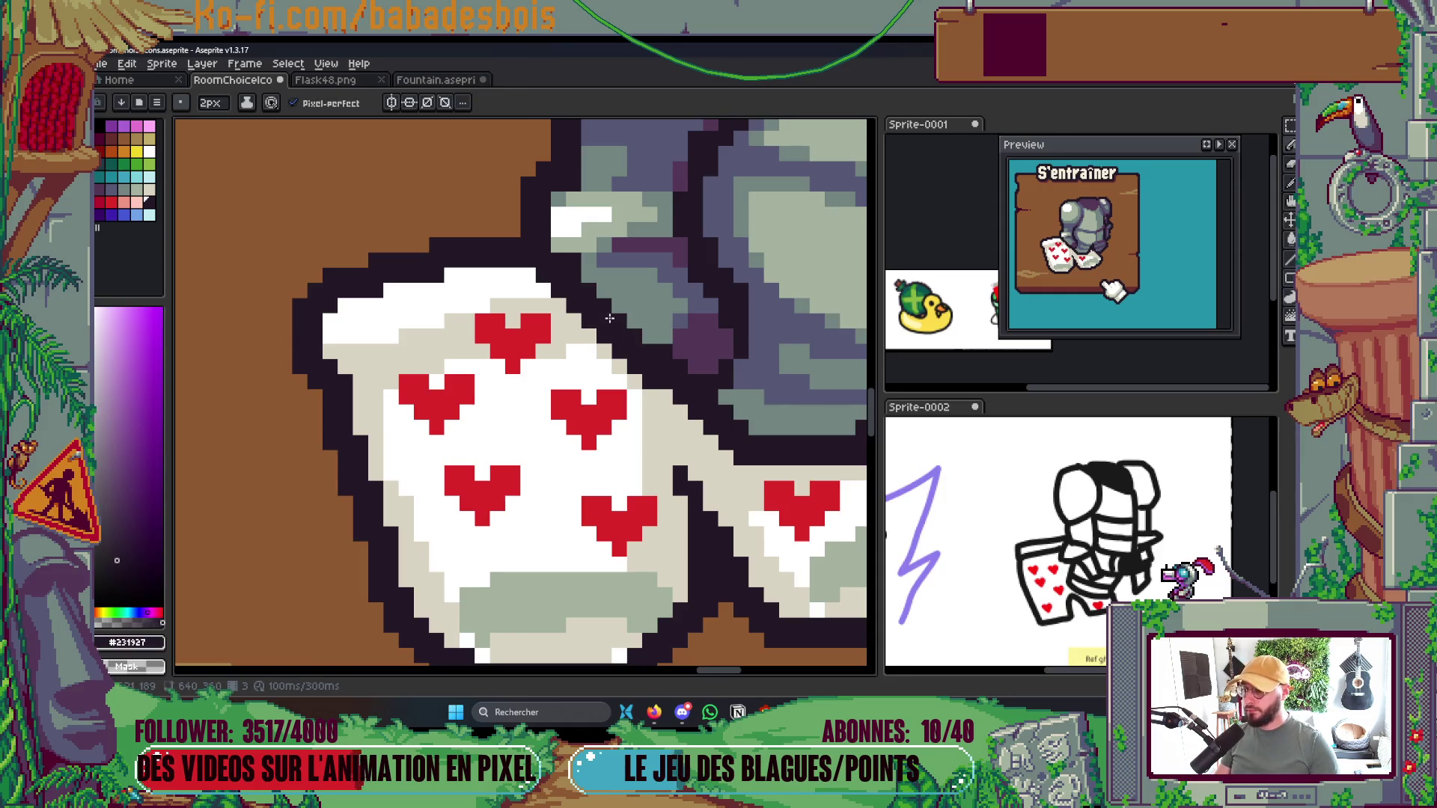
pyautogui.scroll(-5, 610, 318)
pyautogui.scroll(5, 736, 303)
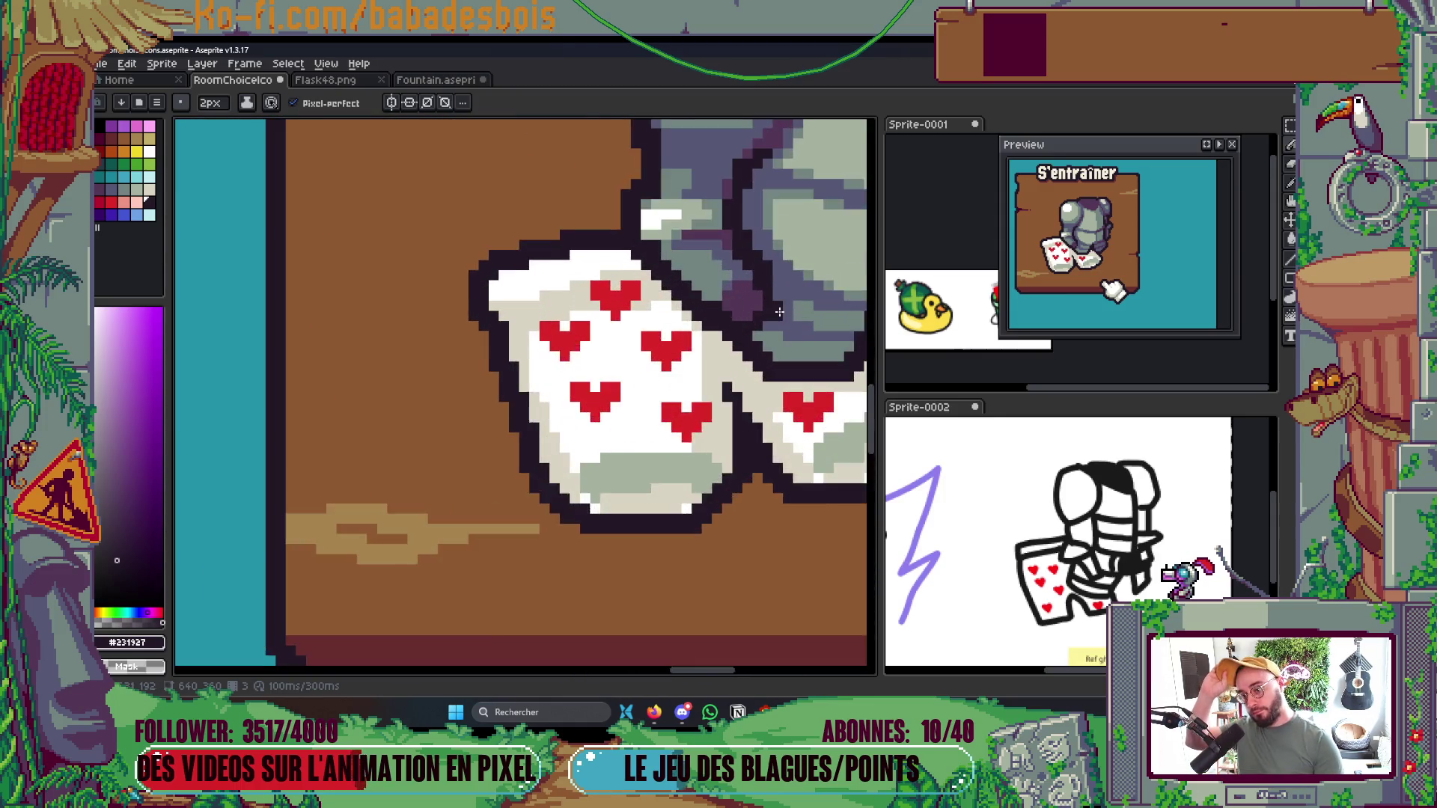
pyautogui.keyDown('alt'); pyautogui.click(715, 289); pyautogui.keyUp('alt')
pyautogui.moveTo(712, 292)
pyautogui.mouseDown()
pyautogui.moveTo(686, 321)
pyautogui.moveTo(664, 299)
pyautogui.moveTo(692, 240)
pyautogui.moveTo(669, 267)
pyautogui.mouseUp()
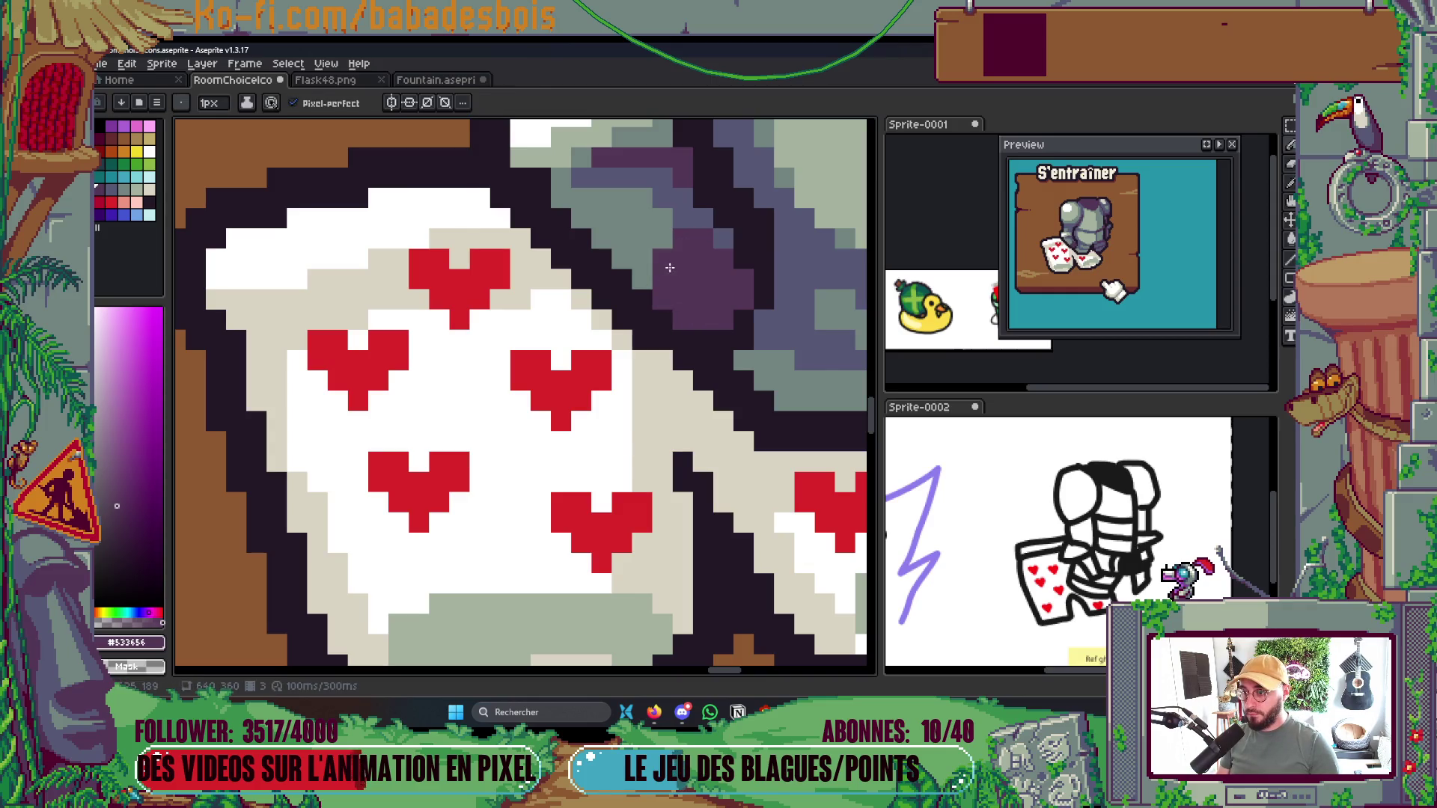
pyautogui.scroll(-5, 741, 262)
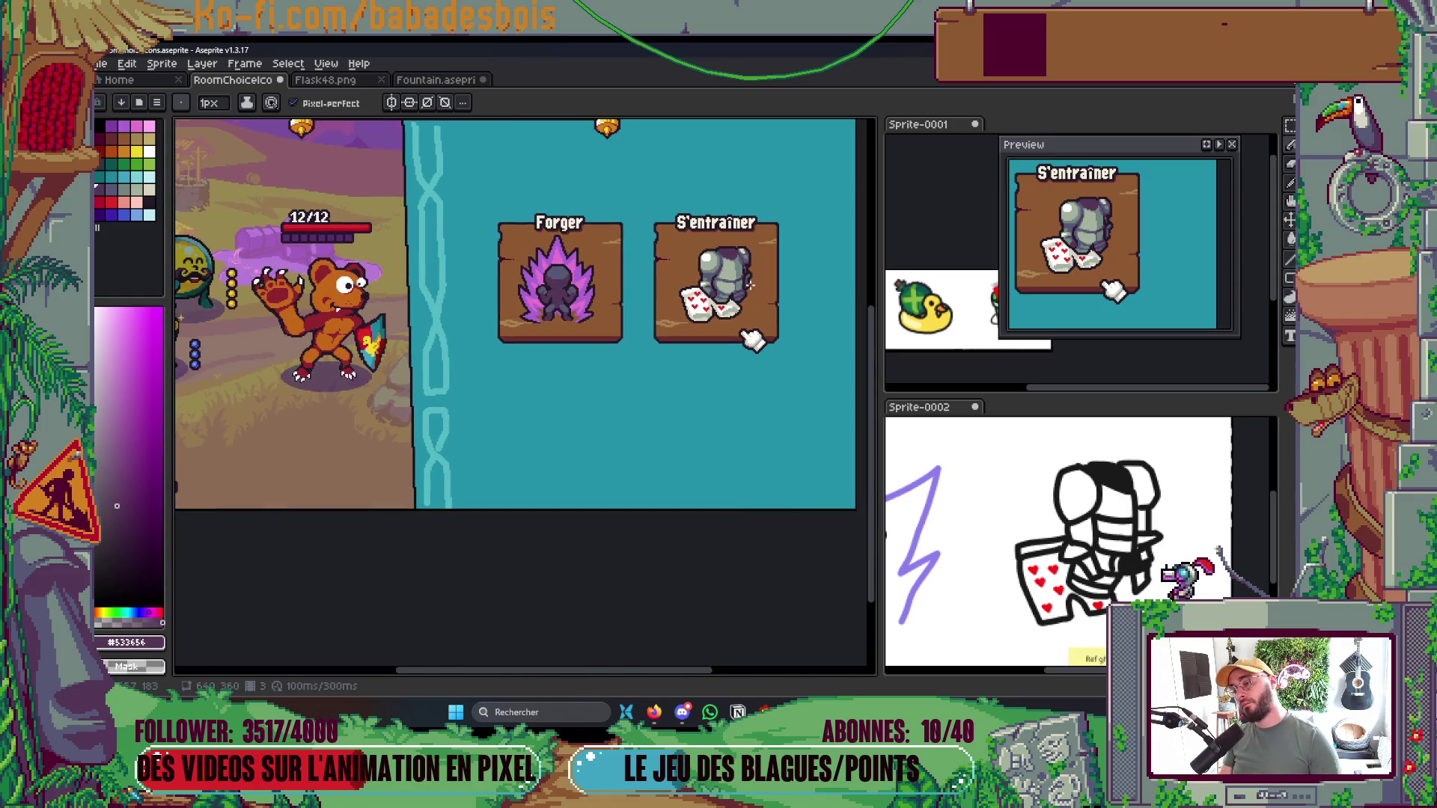
pyautogui.hotkey('ctrl', 's')
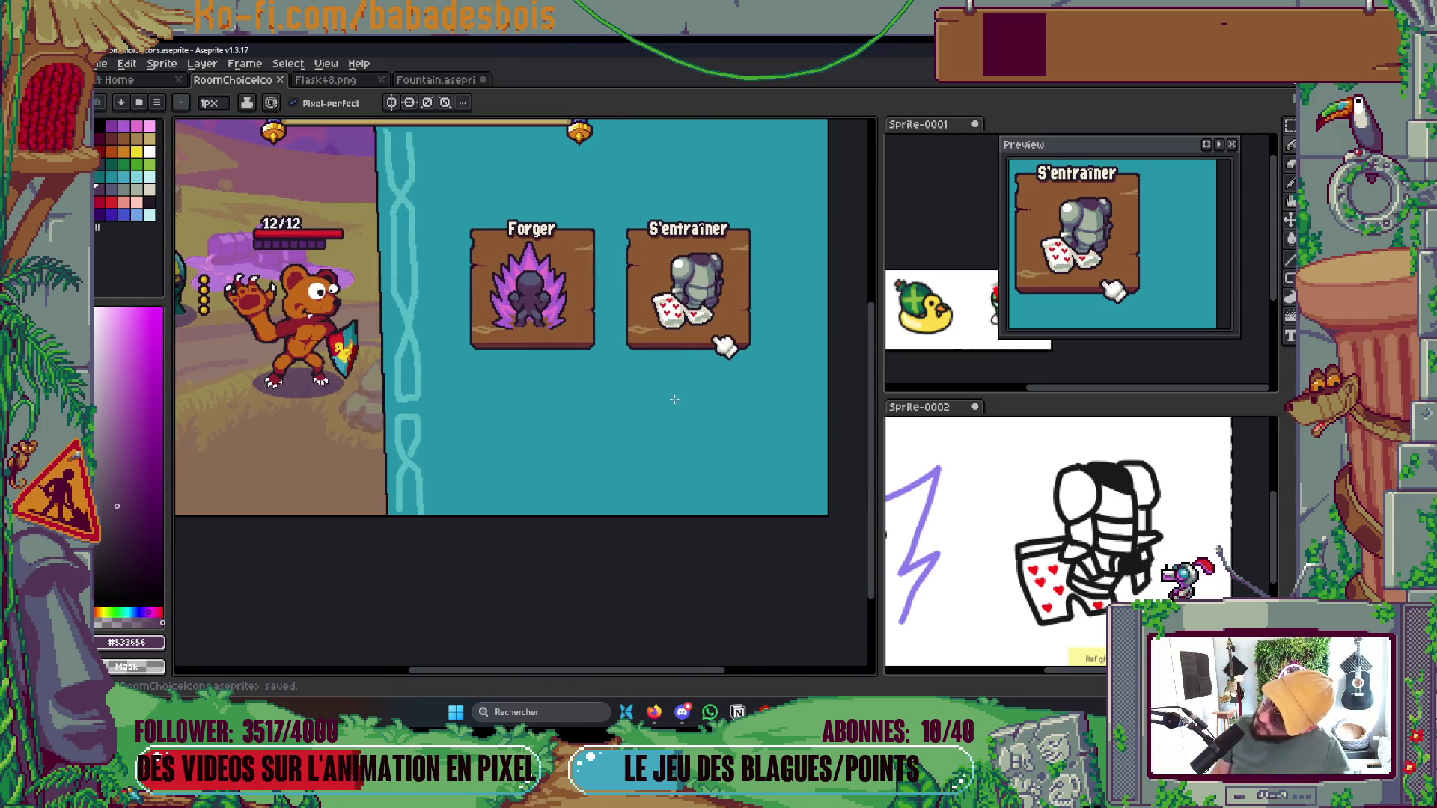
pyautogui.scroll(5, 681, 299)
# Repaint purple shading pixels and strays on the lower armour in light grey-green
pyautogui.press('i')
pyautogui.click(591, 438)
pyautogui.press('b')
pyautogui.moveTo(573, 441); pyautogui.dragTo(553, 444)
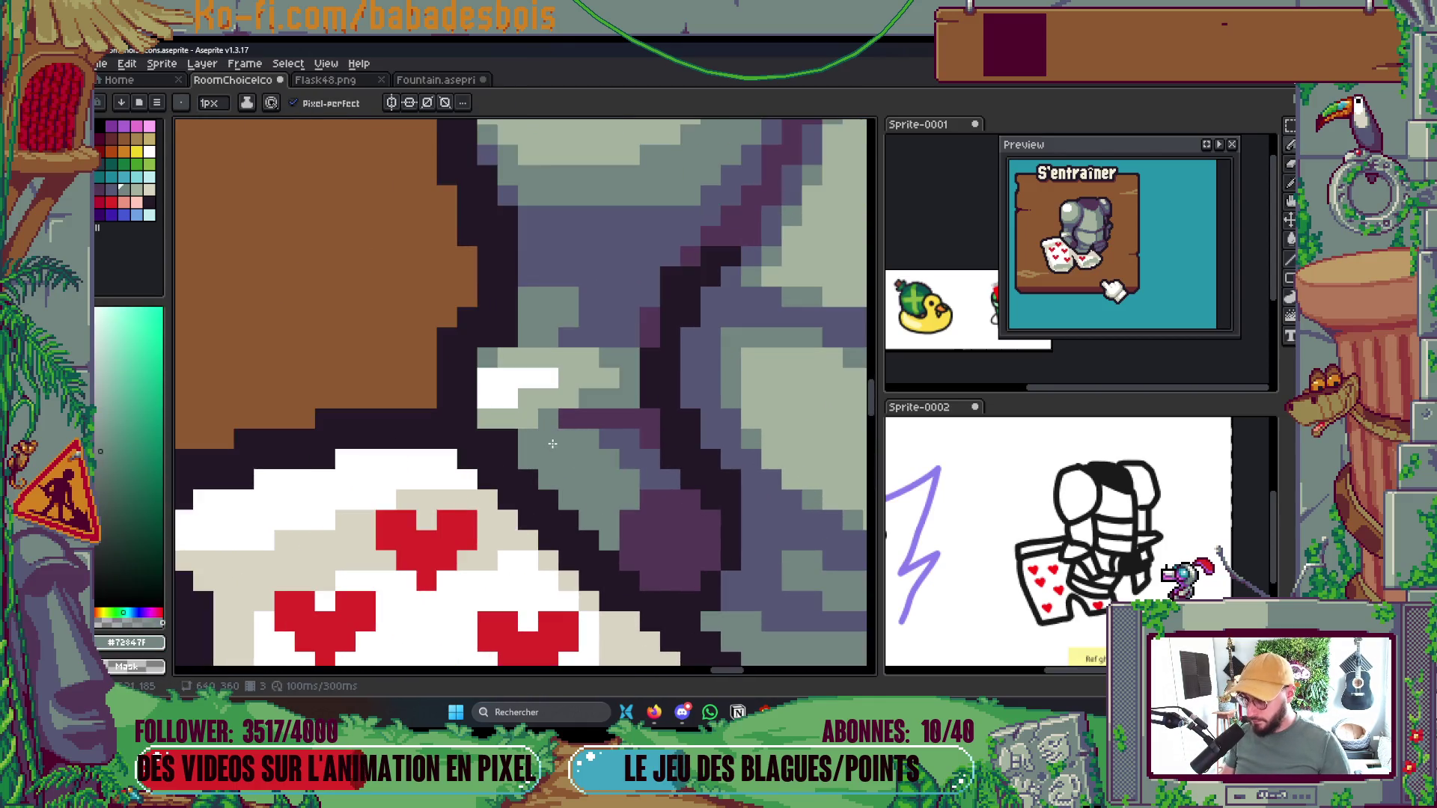
pyautogui.scroll(-5, 564, 457)
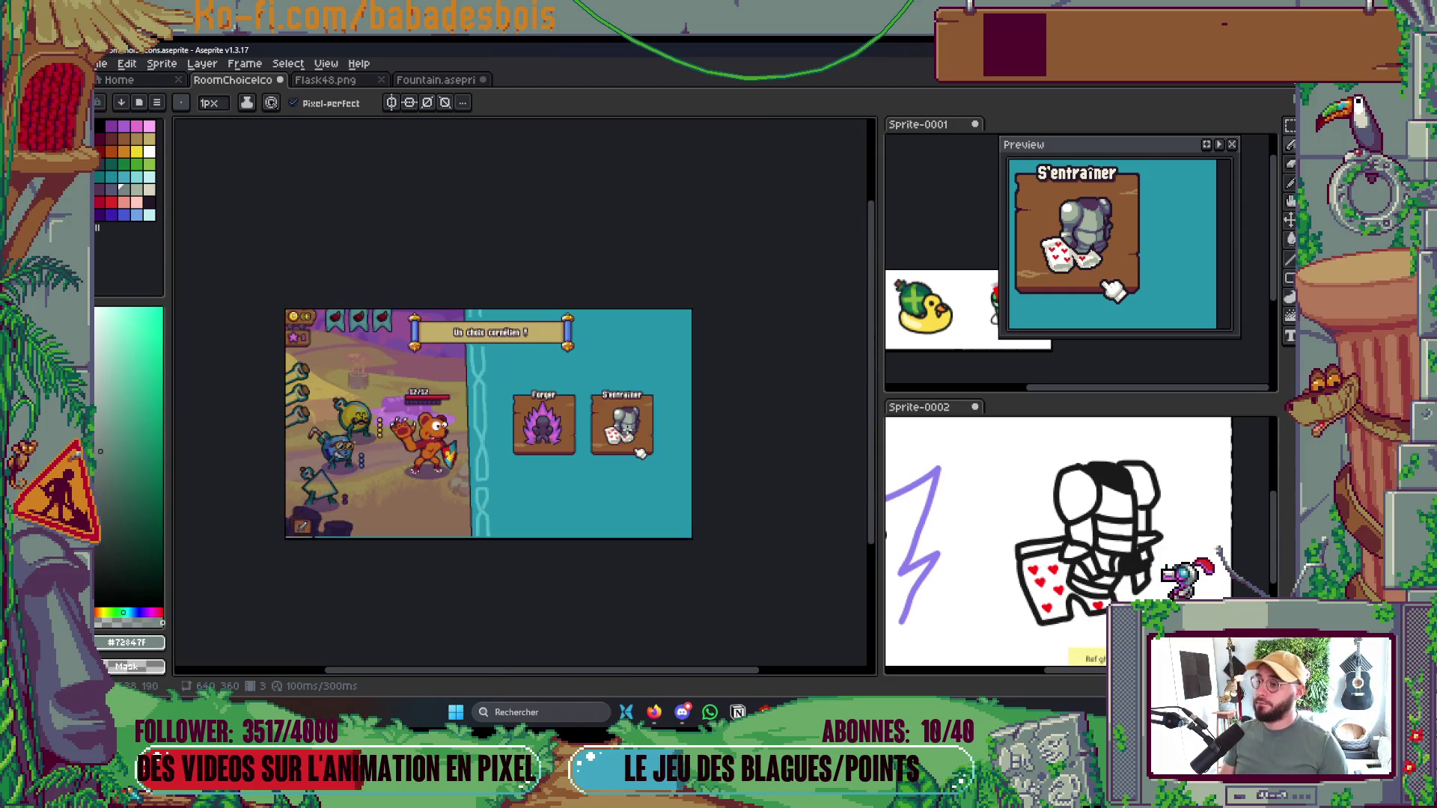
pyautogui.scroll(5, 539, 404)
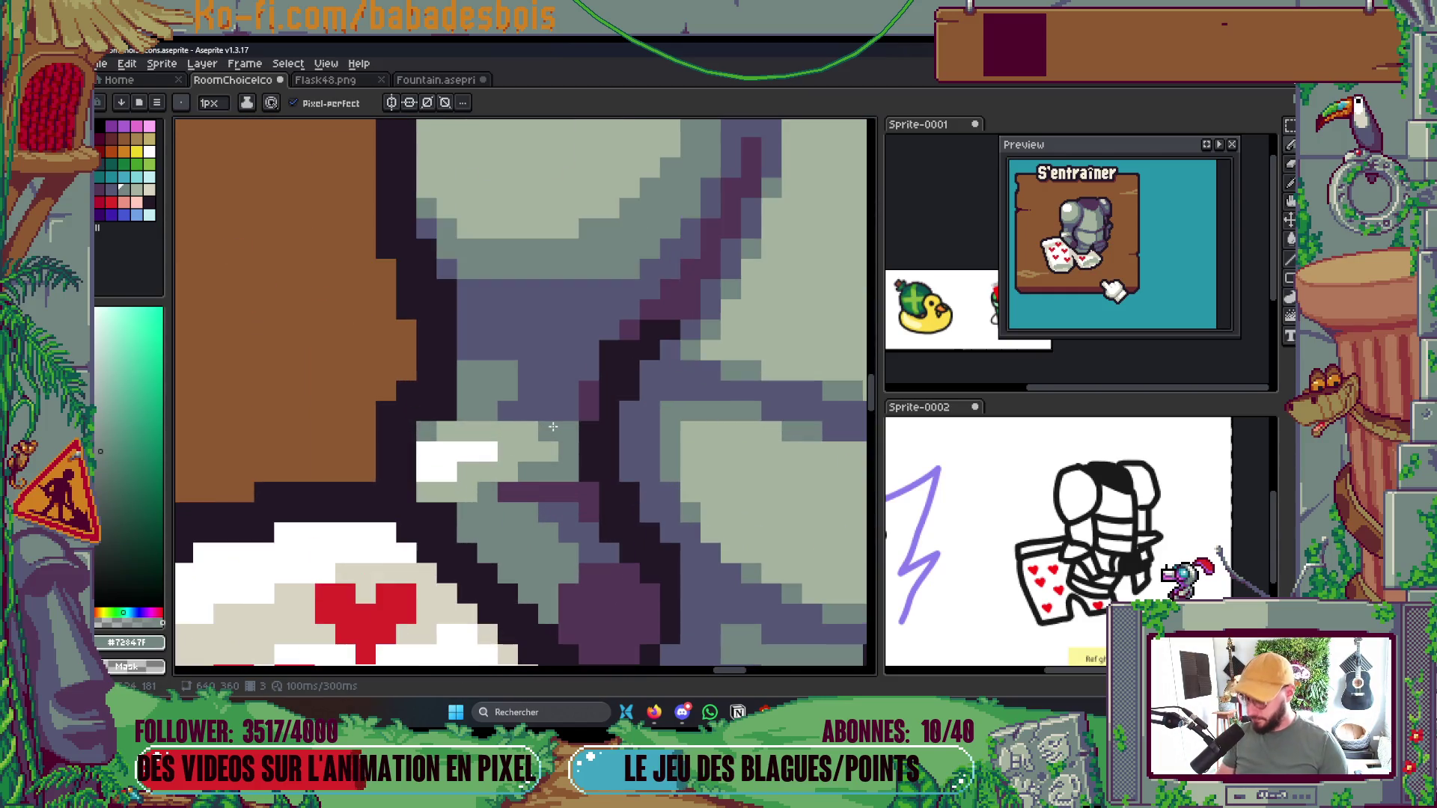
pyautogui.press('i')
pyautogui.press('b')
pyautogui.moveTo(464, 334)
pyautogui.mouseDown()
pyautogui.moveTo(490, 307)
pyautogui.moveTo(492, 331)
pyautogui.moveTo(468, 352)
pyautogui.moveTo(468, 318)
pyautogui.mouseUp()
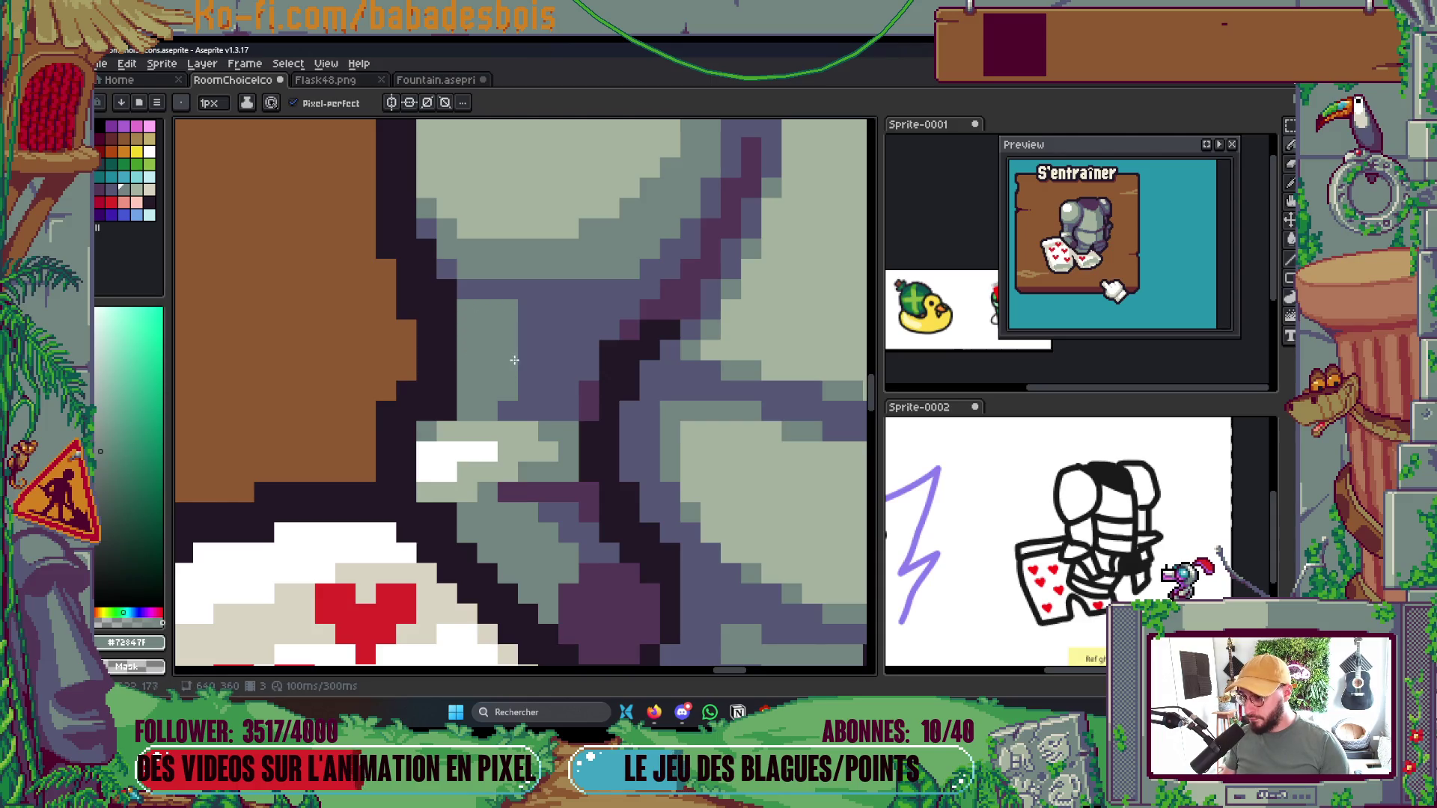
pyautogui.moveTo(524, 374); pyautogui.dragTo(529, 322)
pyautogui.click(520, 312)
pyautogui.click(528, 391)
pyautogui.click(508, 411)
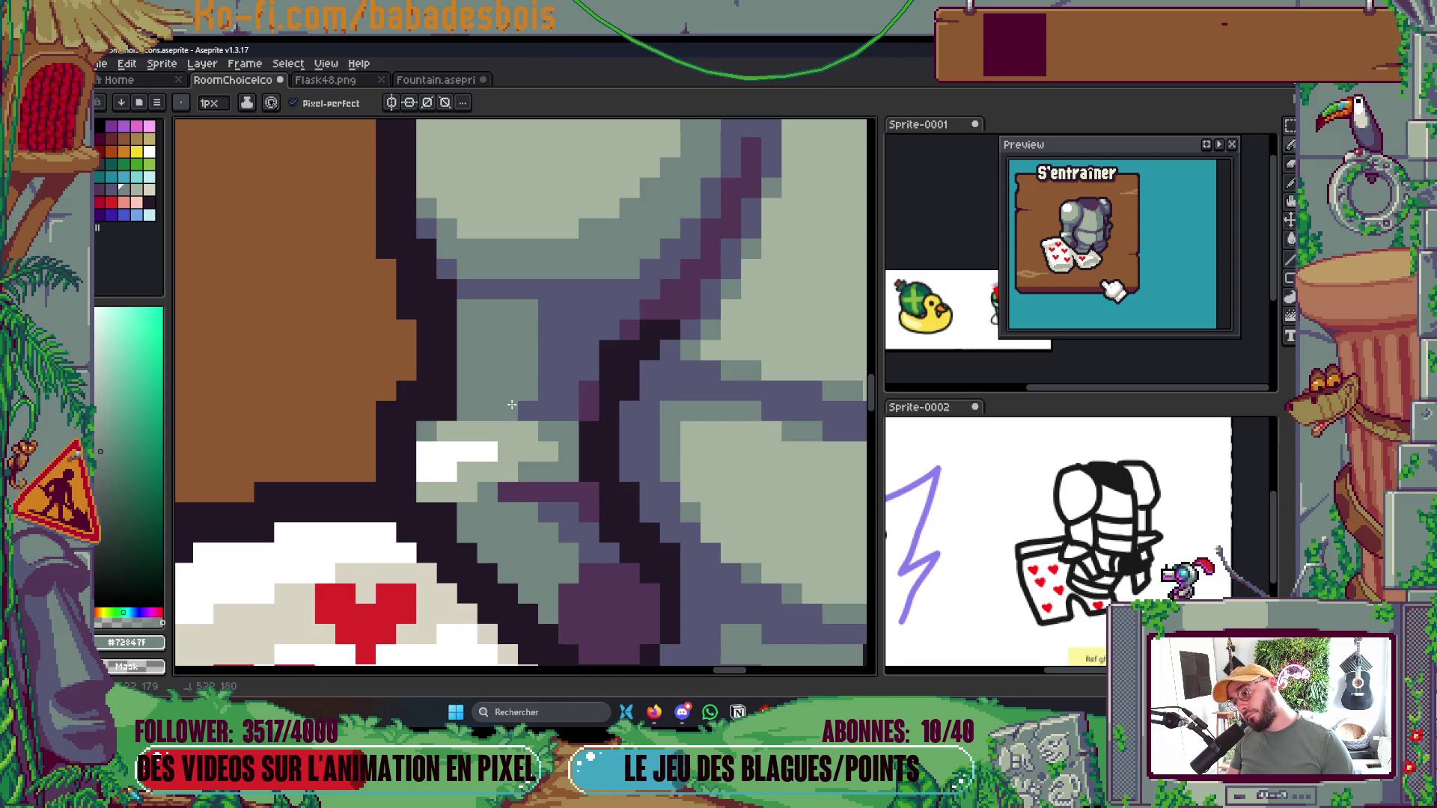
# Repaint a column of purple armour pixels in grey-green #72847F
pyautogui.keyDown('alt'); pyautogui.click(584, 336); pyautogui.keyUp('alt')
pyautogui.scroll(-4, 591, 277)
pyautogui.scroll(-2, 592, 277)
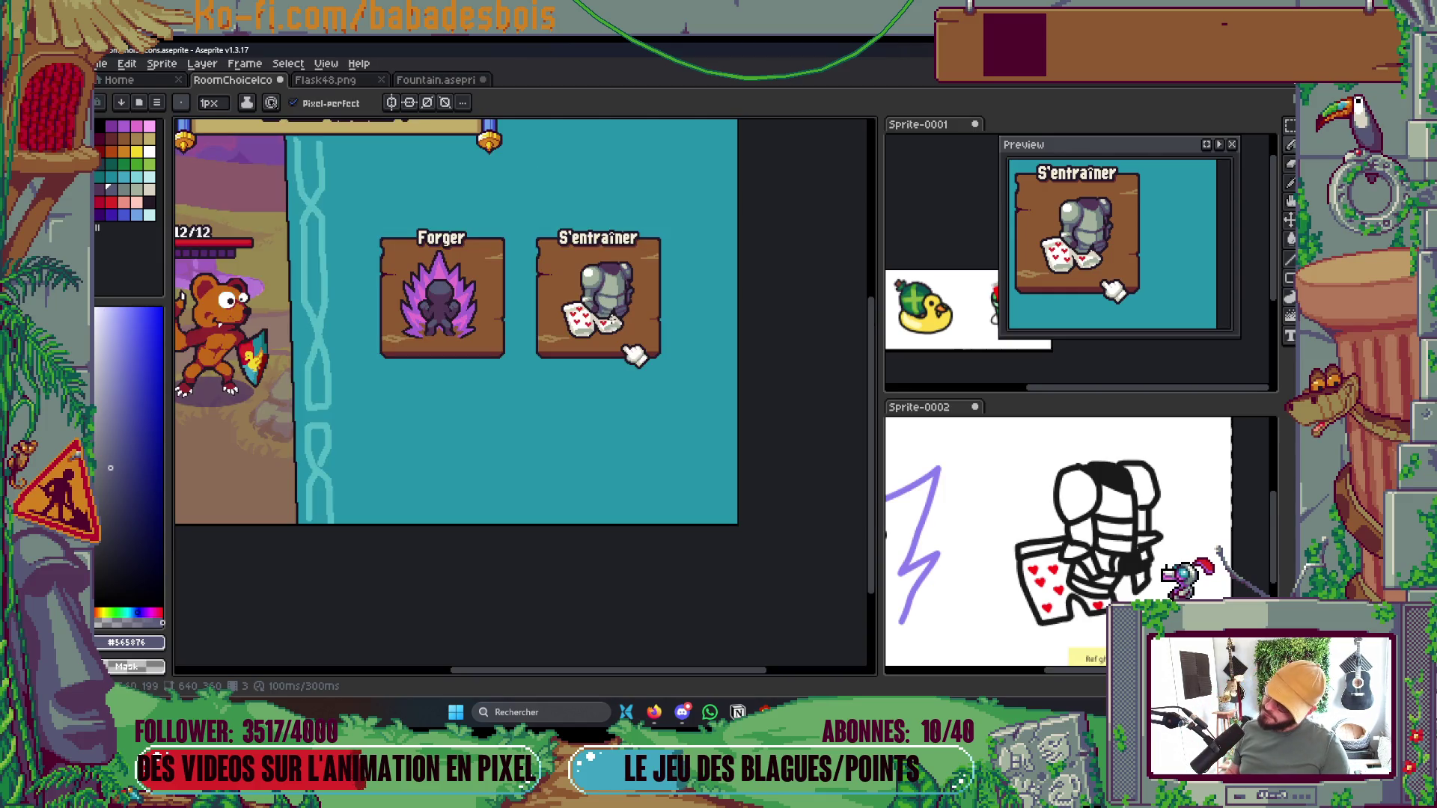
pyautogui.scroll(7, 613, 320)
pyautogui.keyDown('alt'); pyautogui.click(566, 318); pyautogui.keyUp('alt')
pyautogui.moveTo(612, 408)
pyautogui.mouseDown()
pyautogui.moveTo(612, 270)
pyautogui.moveTo(575, 419)
pyautogui.mouseUp()
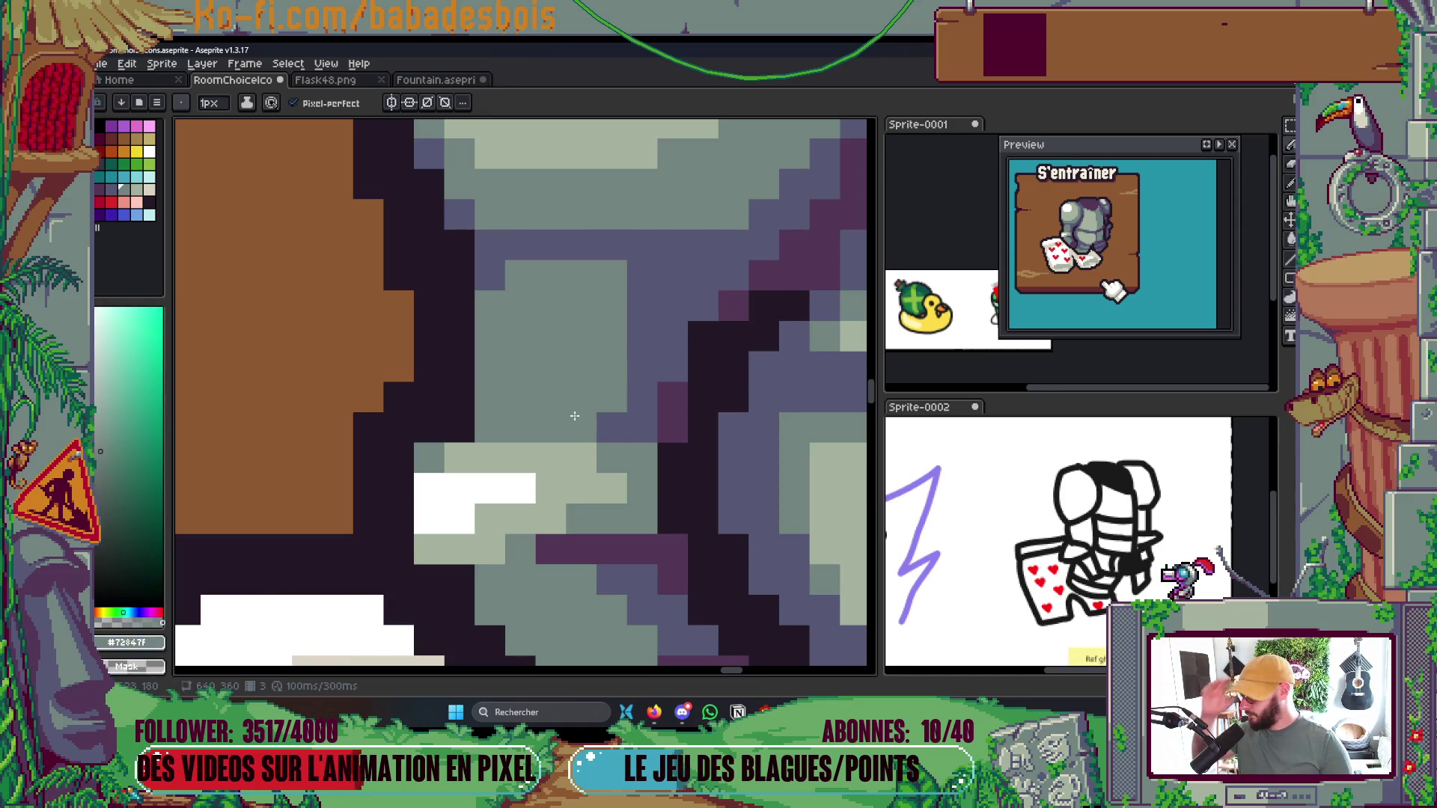
pyautogui.scroll(-5, 574, 416)
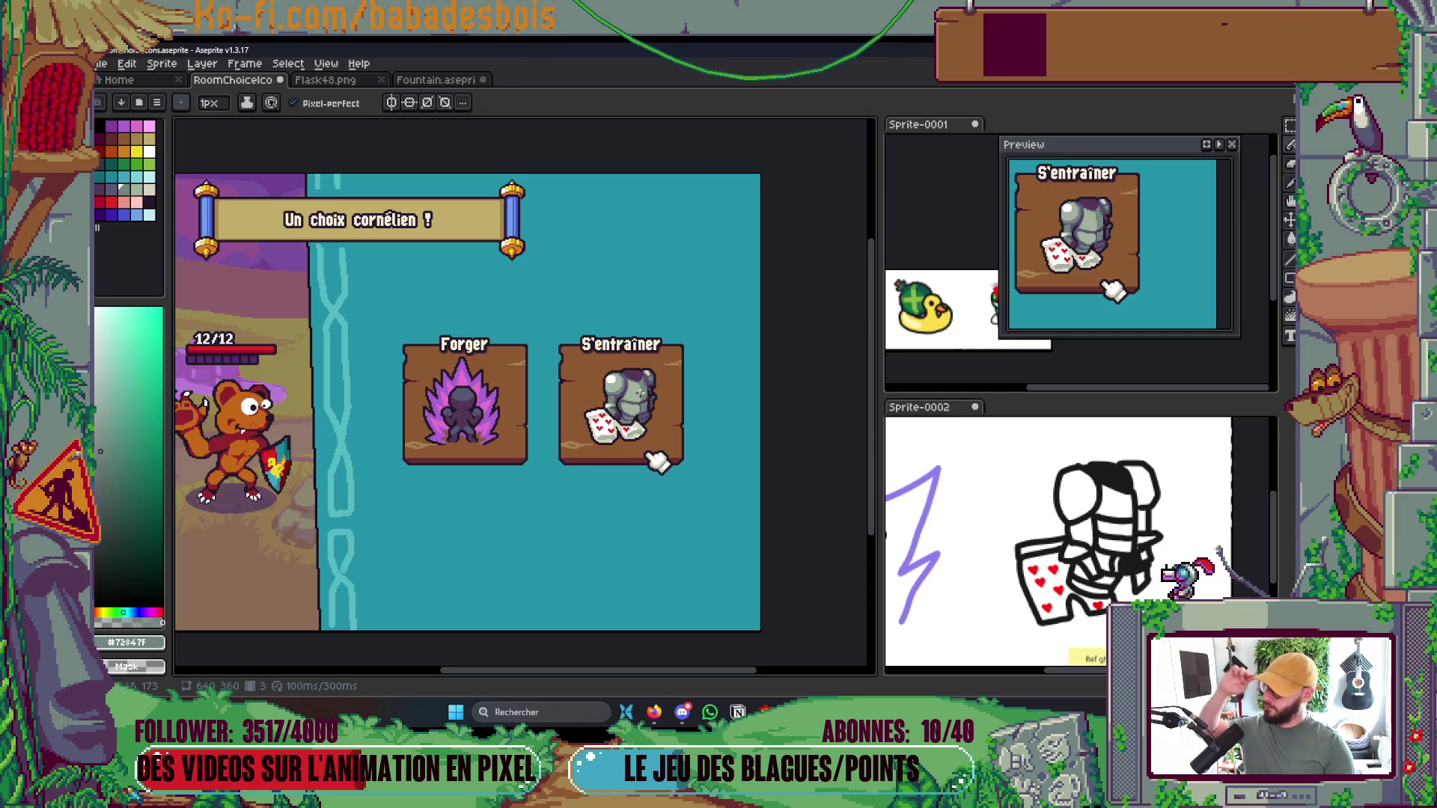
pyautogui.scroll(-1, 673, 471)
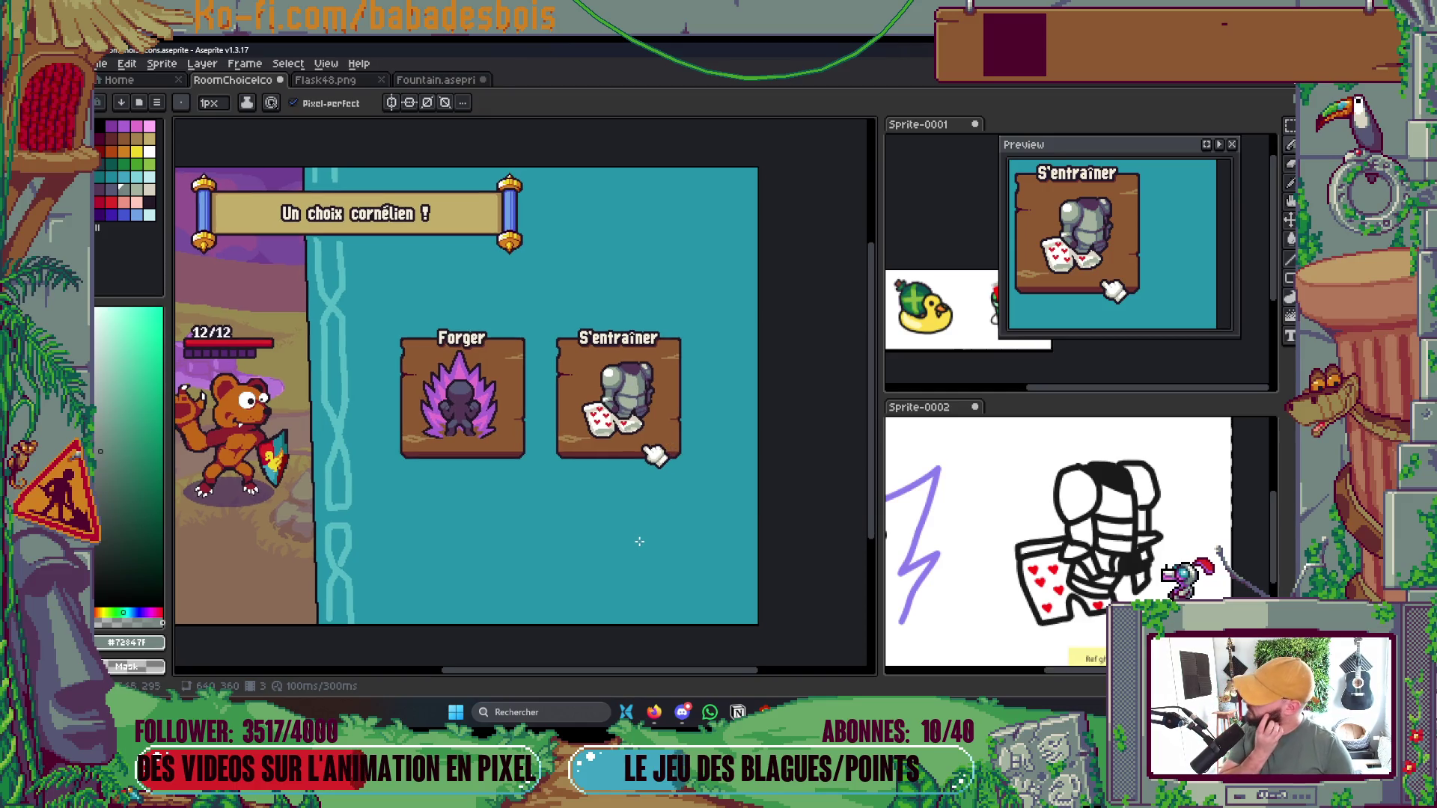
pyautogui.scroll(2, 648, 516)
pyautogui.scroll(1, 687, 433)
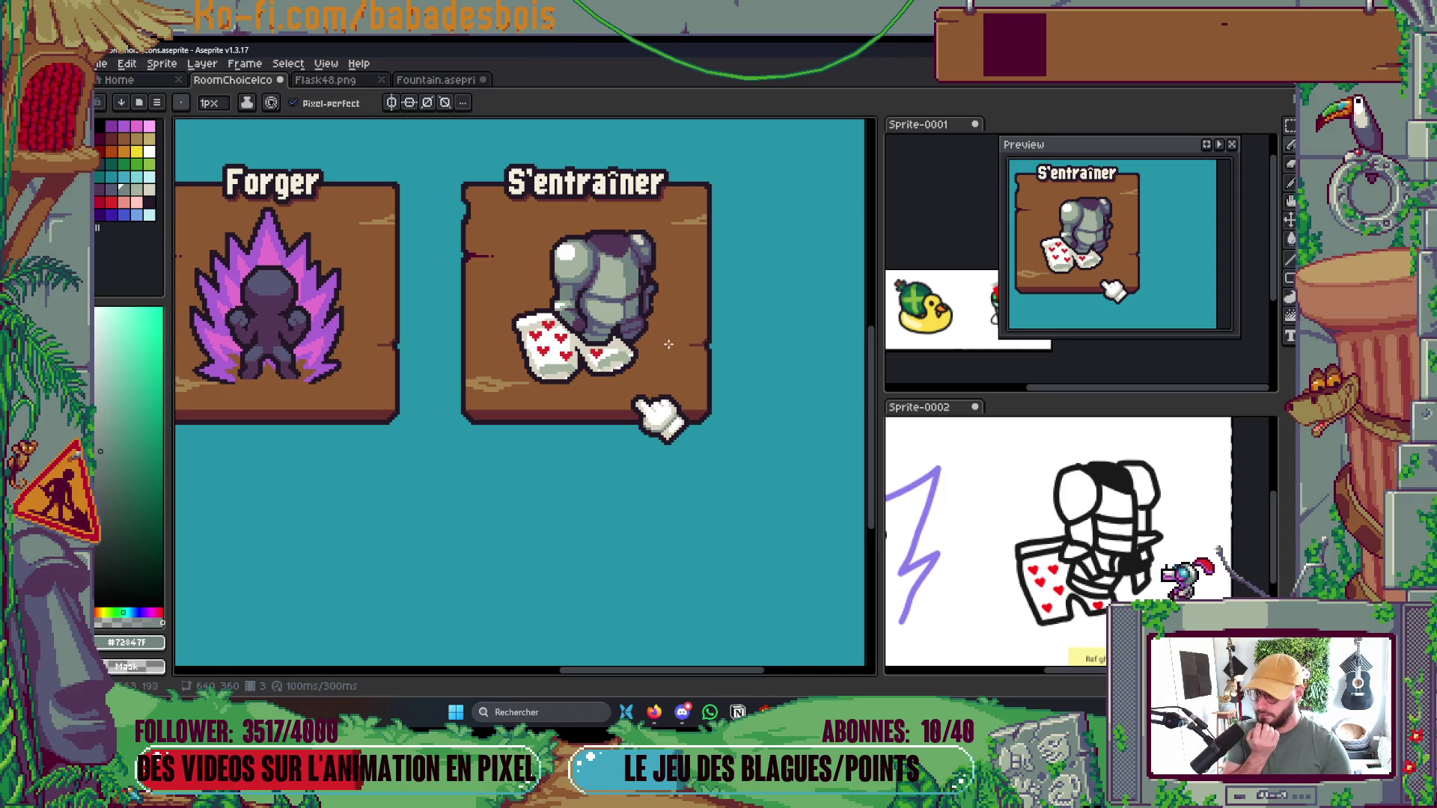
pyautogui.scroll(3, 654, 290)
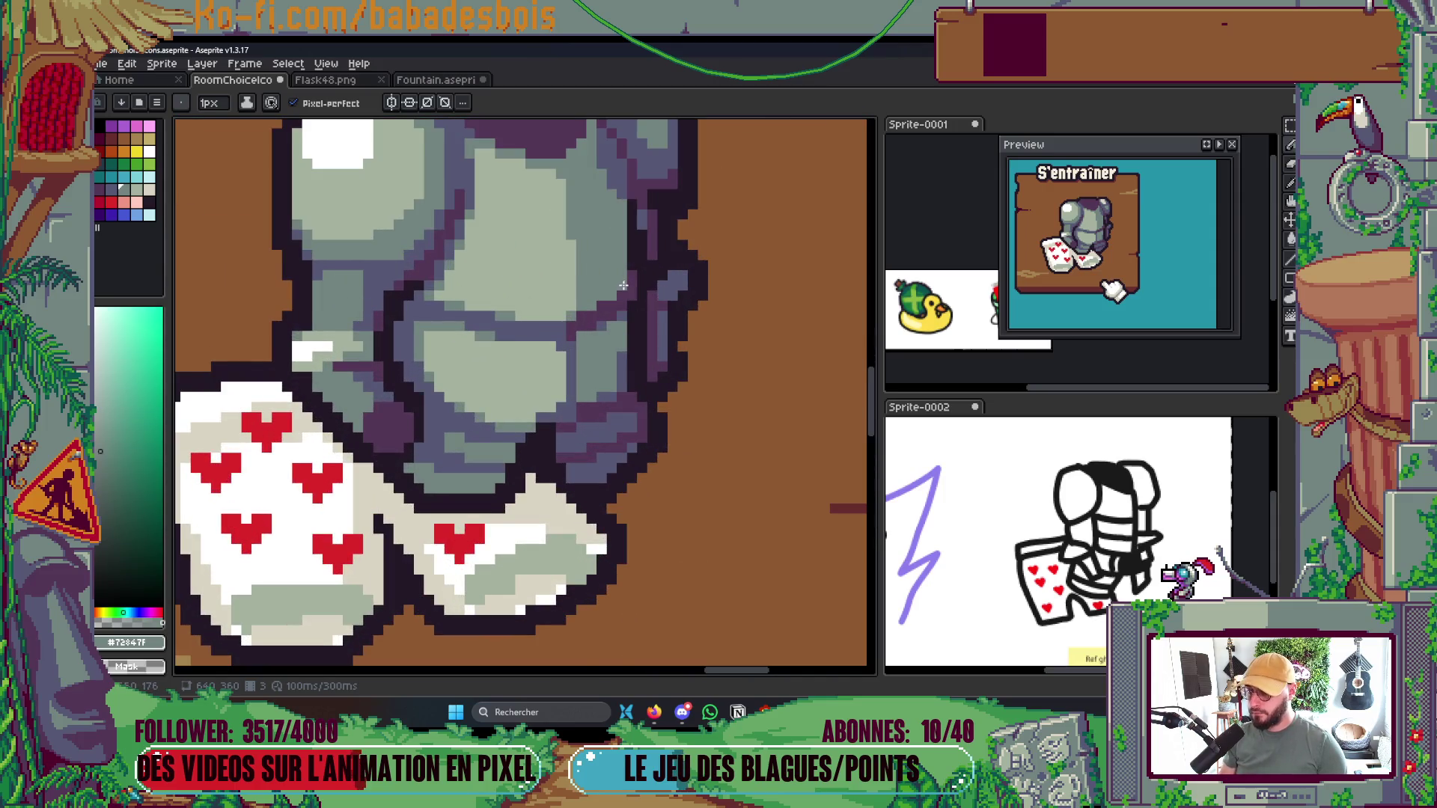
pyautogui.scroll(2, 624, 285)
# Sample the slate blue and dark purple from the armour, bringing the armour and cards into view
pyautogui.keyDown('alt'); pyautogui.click(610, 378); pyautogui.keyUp('alt')
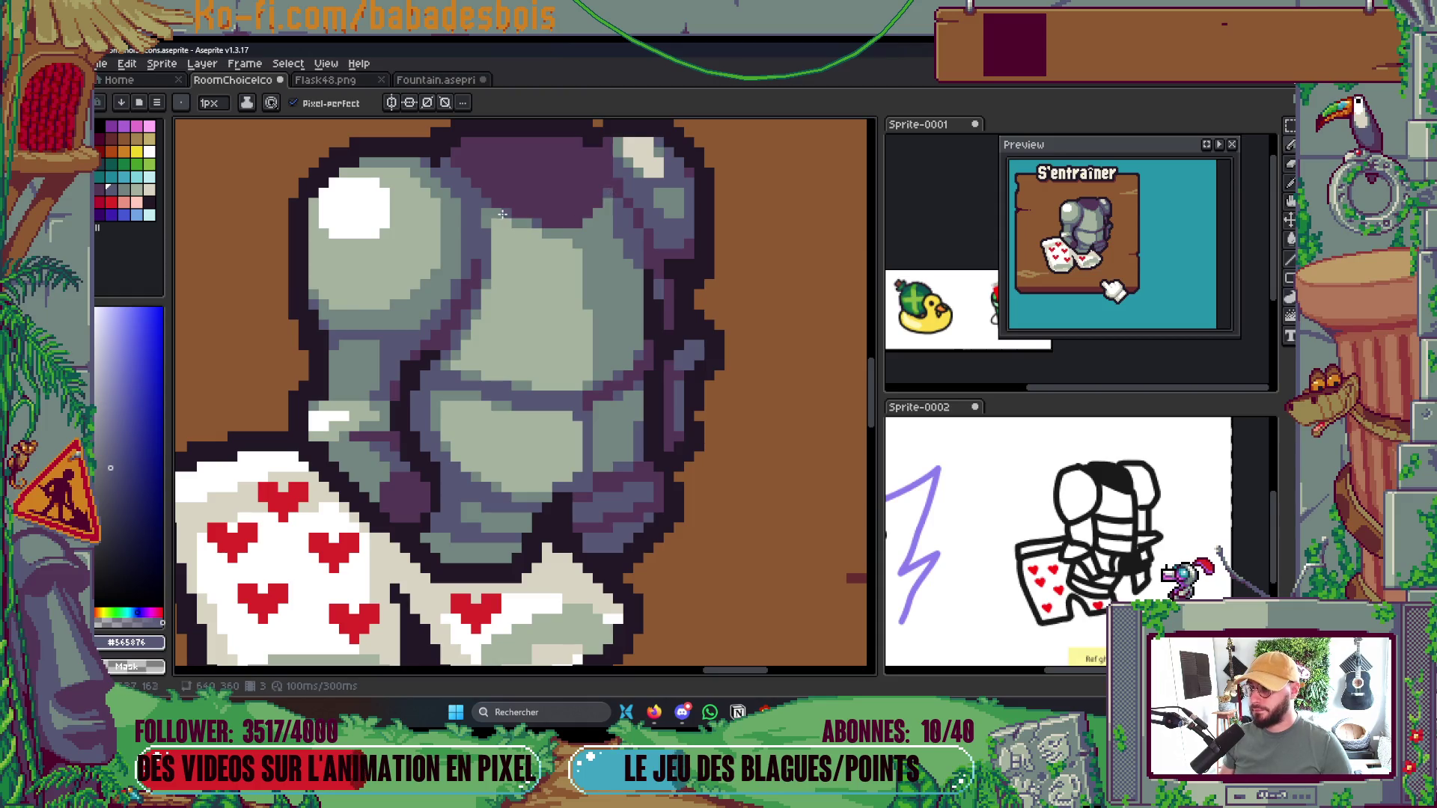
pyautogui.scroll(-4, 503, 214)
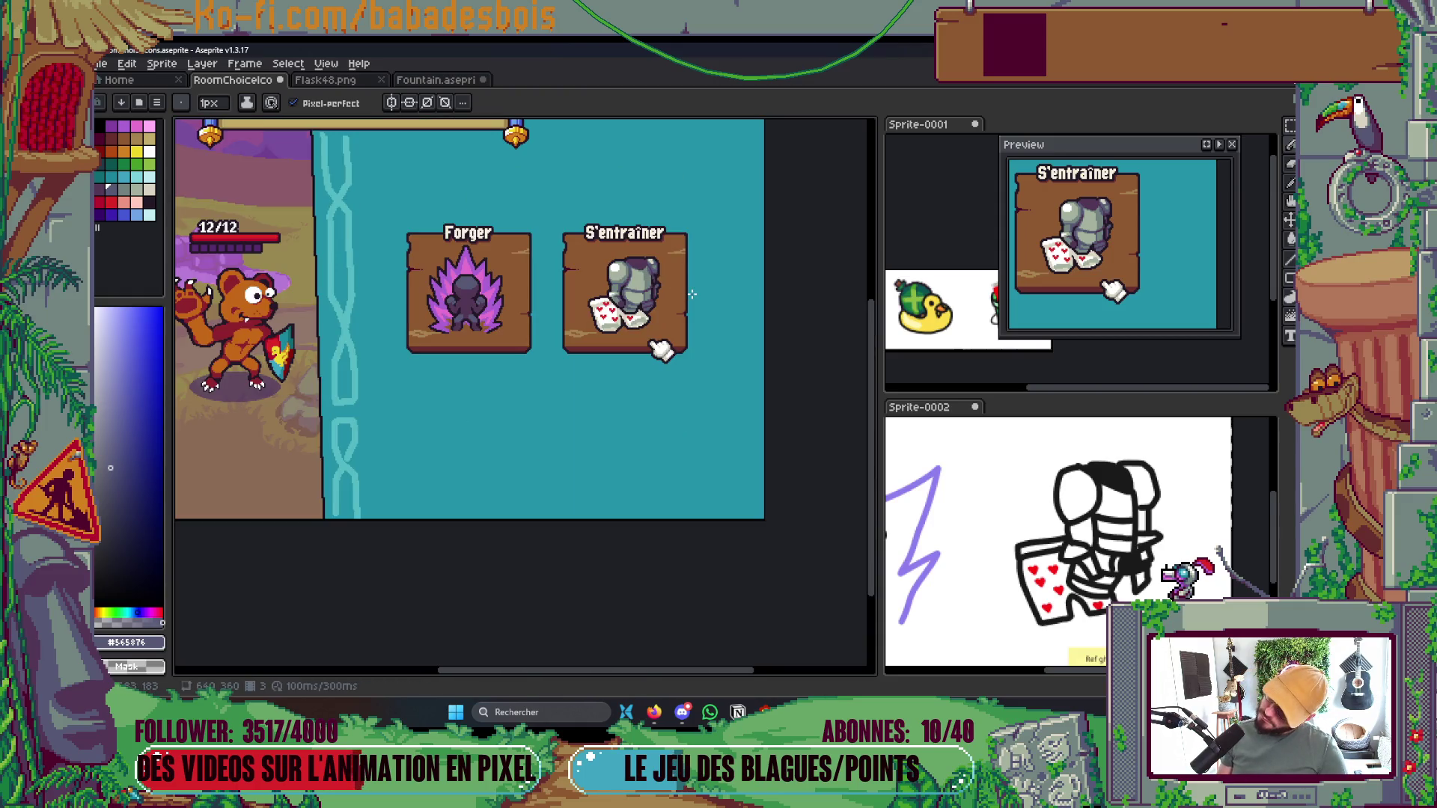
pyautogui.scroll(5, 692, 295)
pyautogui.press('i')
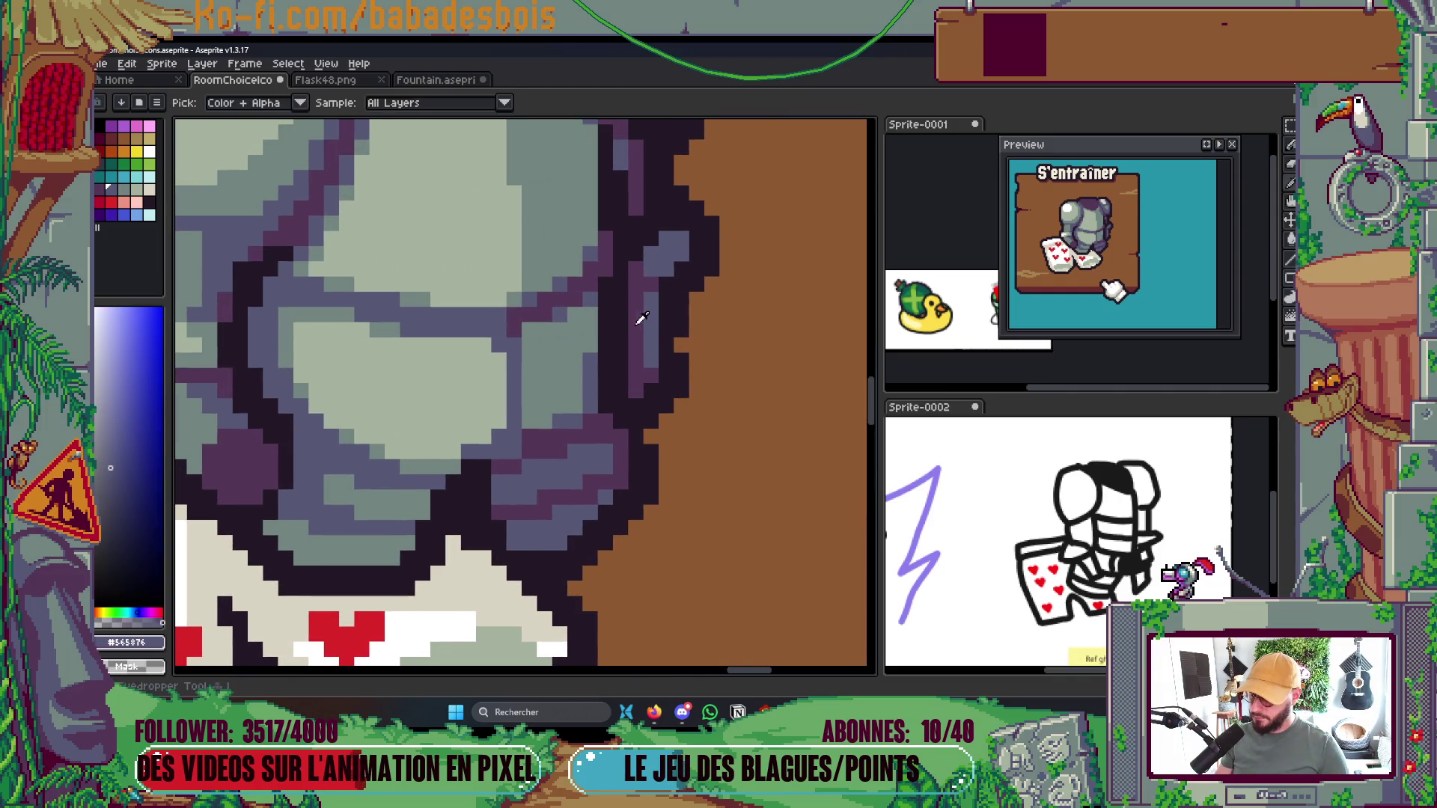
pyautogui.click(638, 324)
pyautogui.press('g')
pyautogui.scroll(-4, 651, 322)
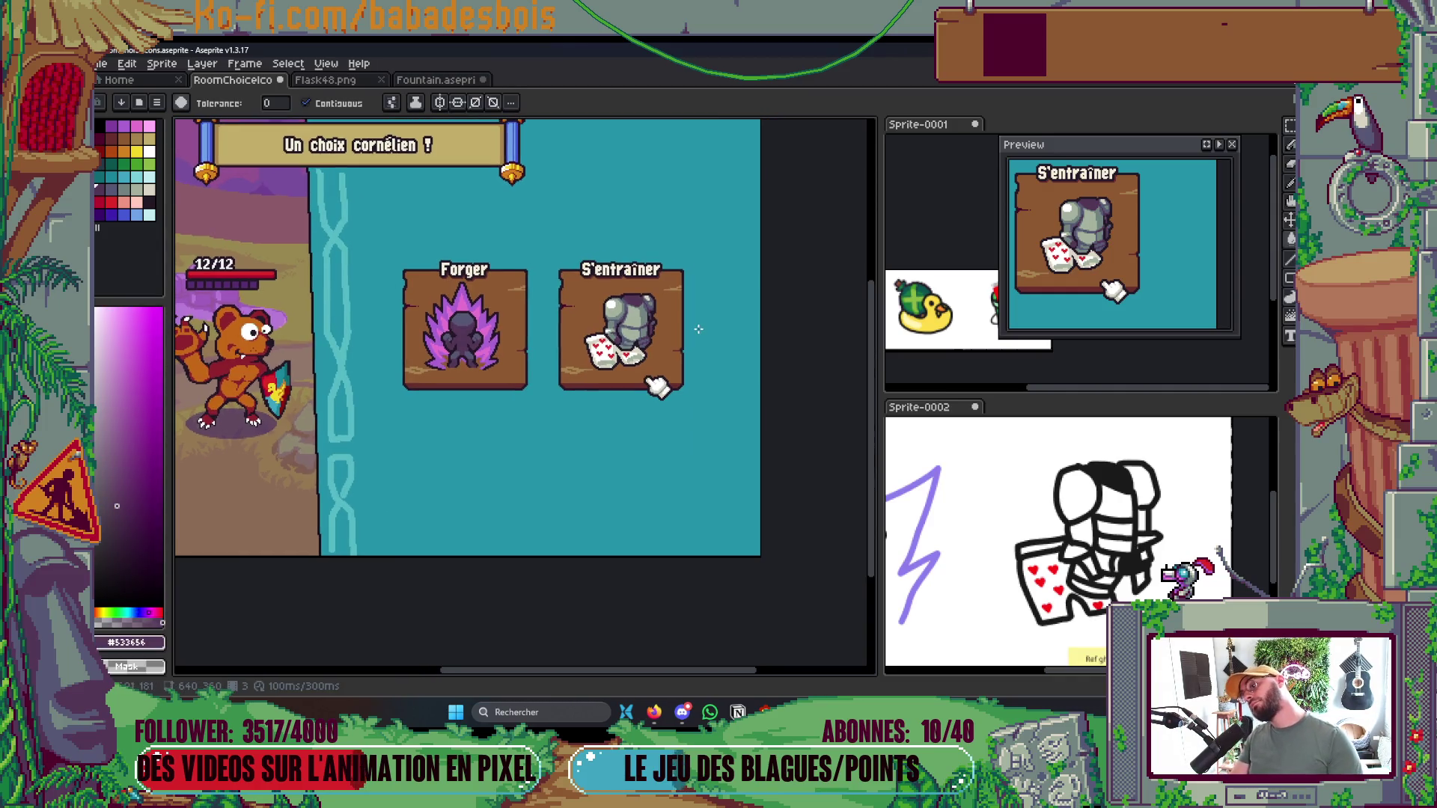
pyautogui.scroll(5, 635, 342)
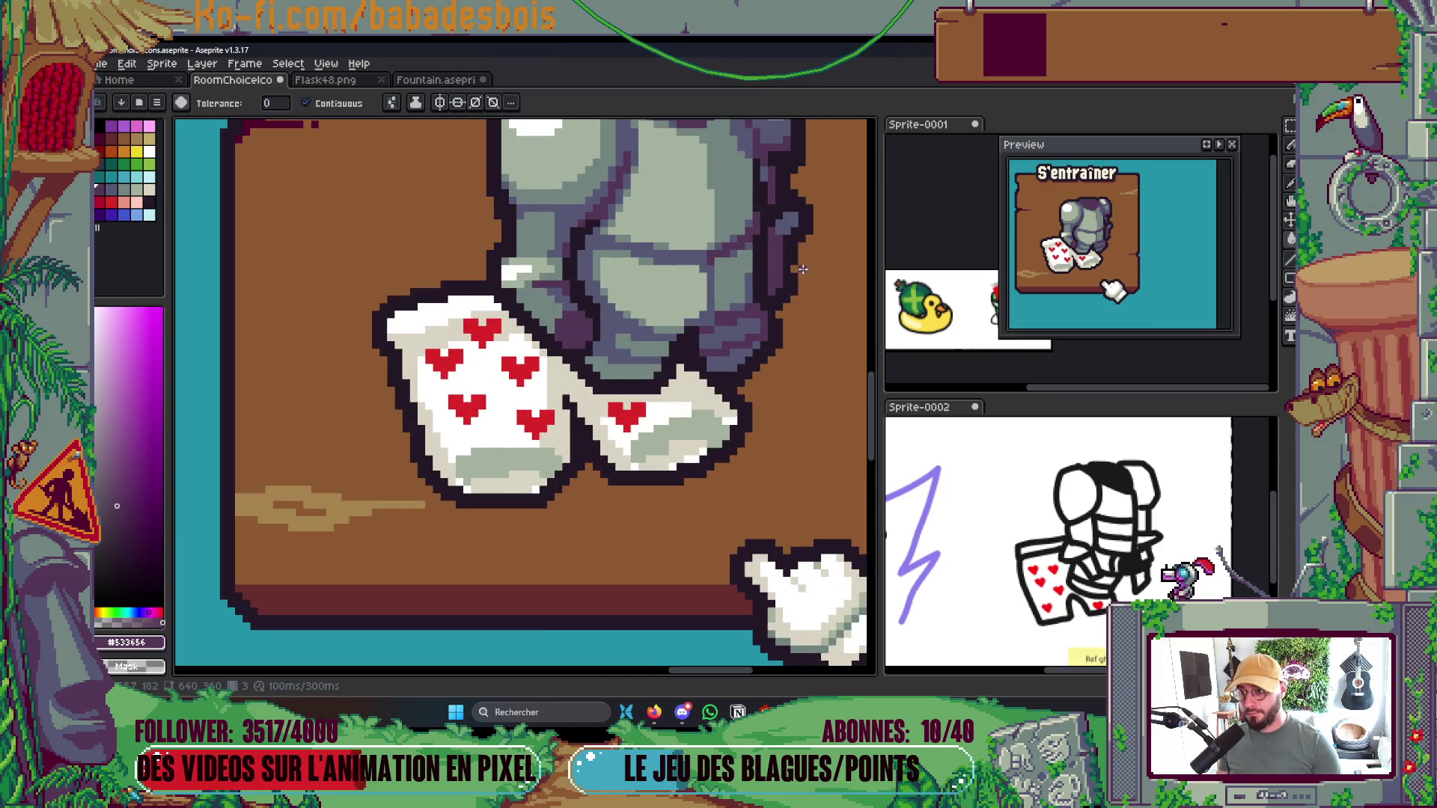
pyautogui.moveTo(802, 269); pyautogui.dragTo(755, 343)
pyautogui.scroll(3, 746, 306)
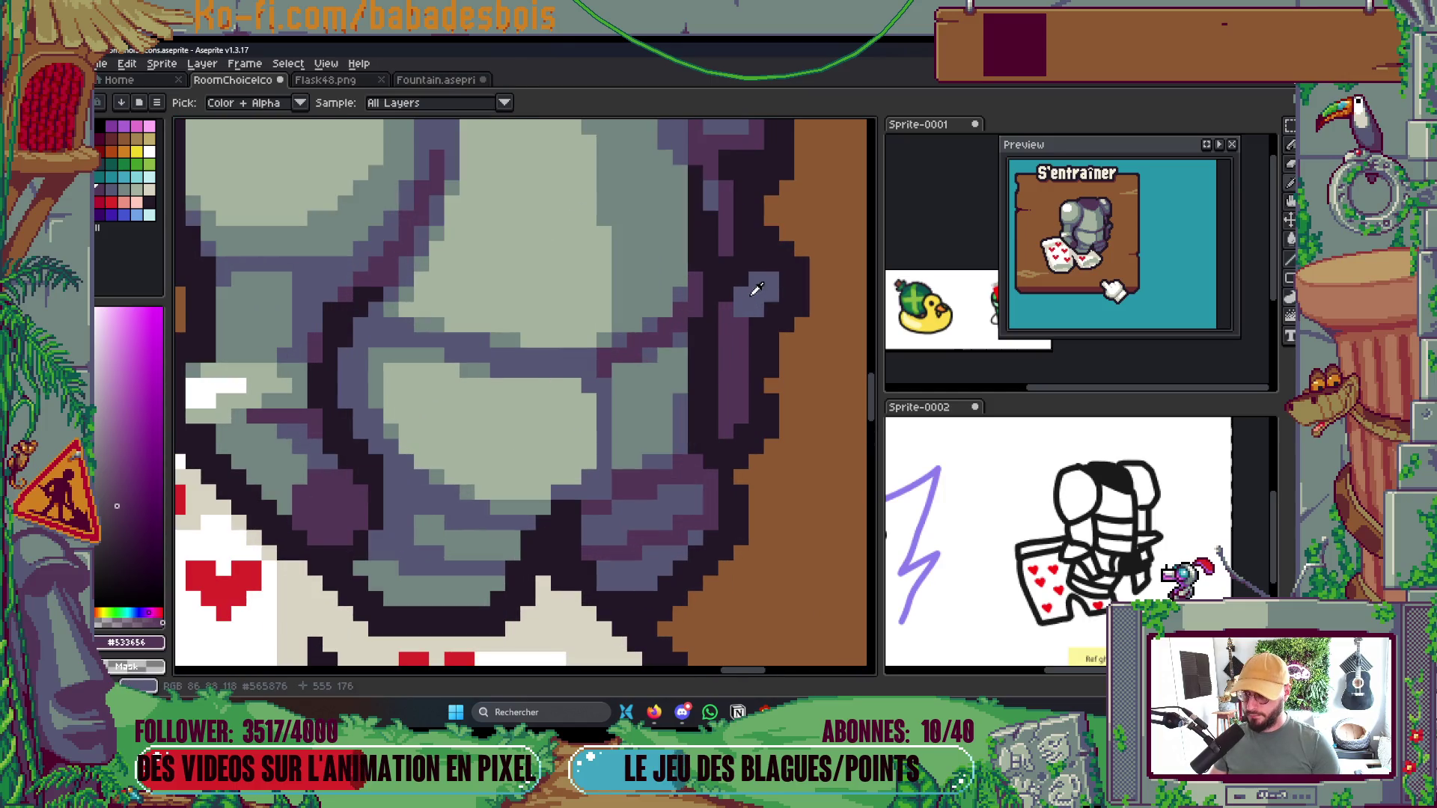
# Recolour the armour's right outline slate blue and blue-purple with the Paint Bucket
pyautogui.press('b')
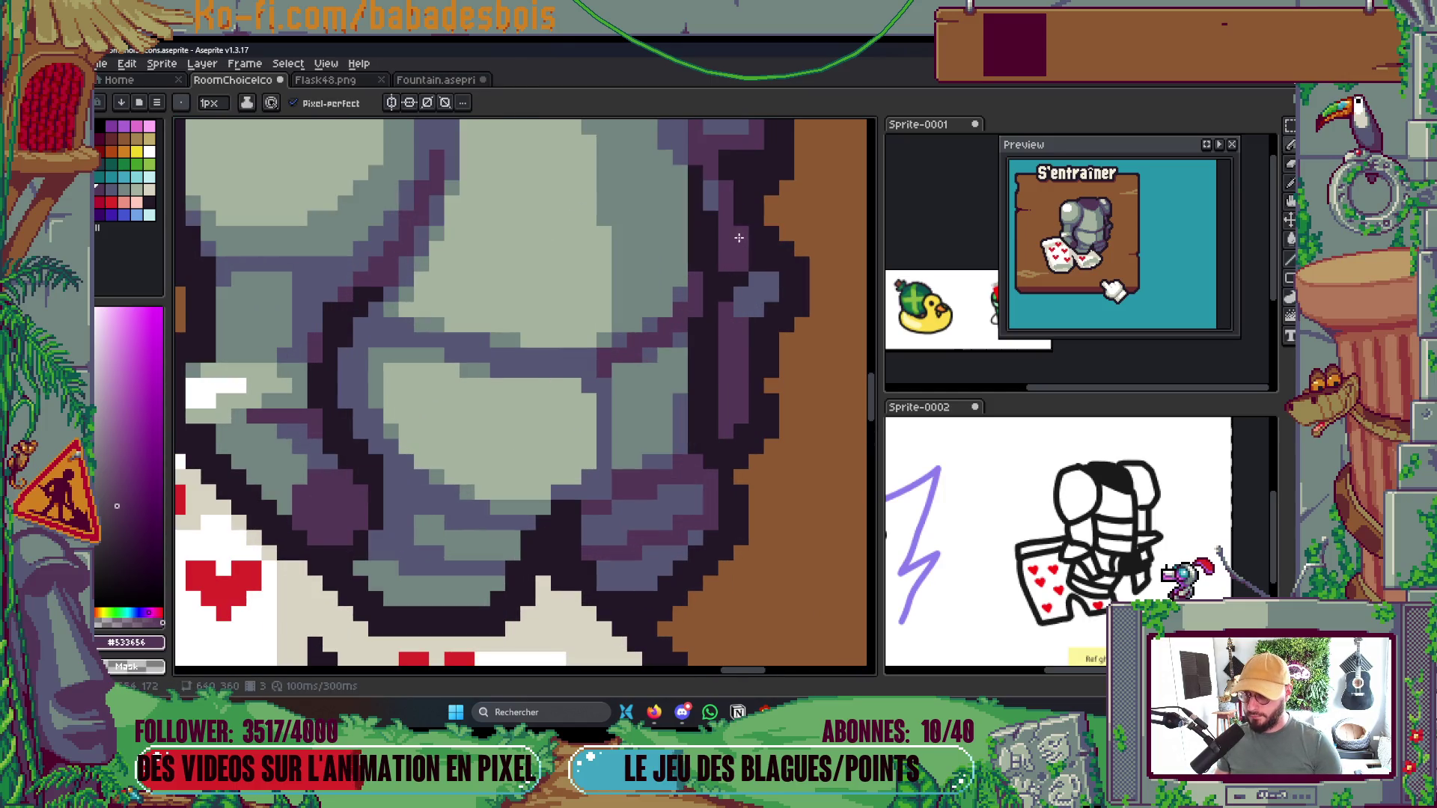
pyautogui.scroll(-6, 741, 284)
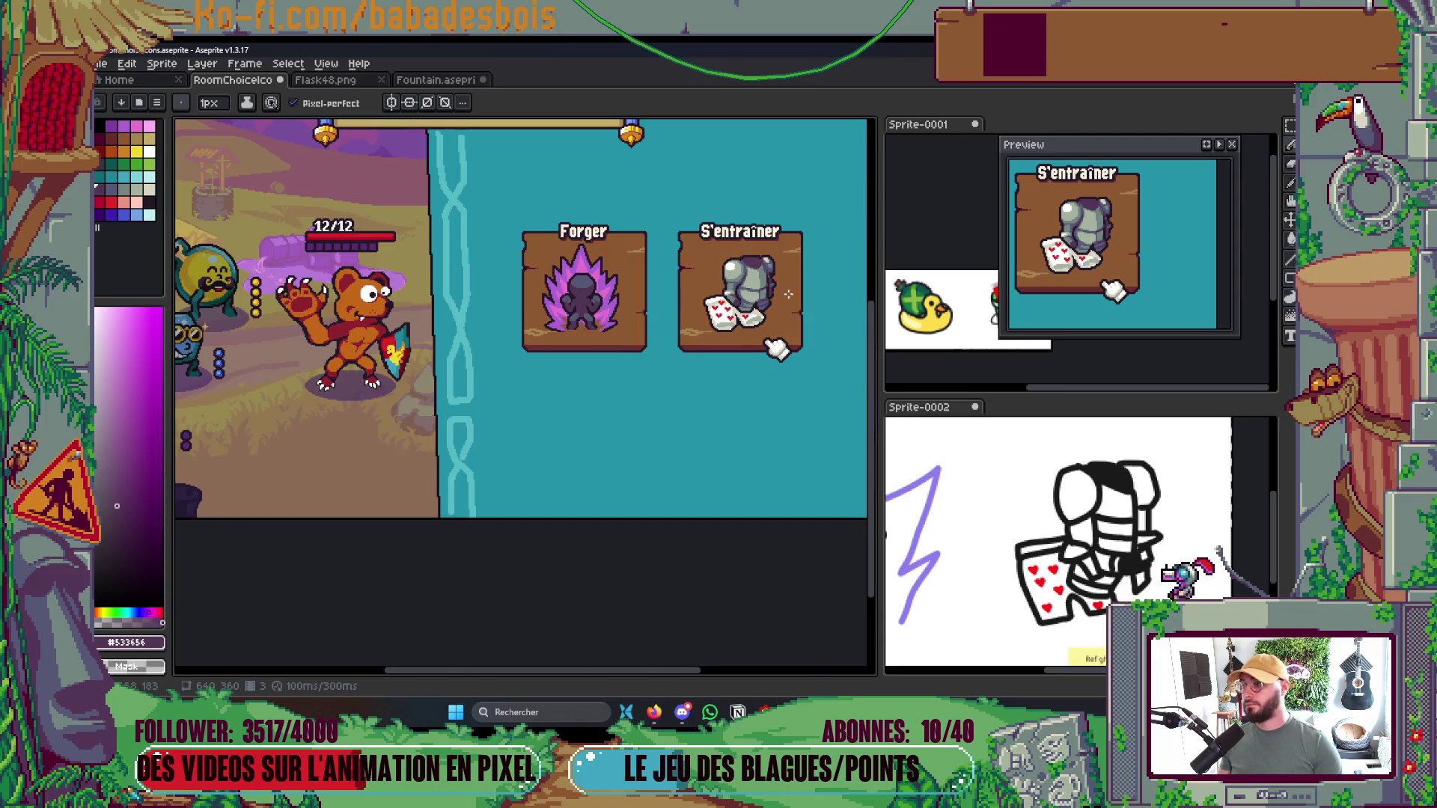
pyautogui.scroll(2, 795, 314)
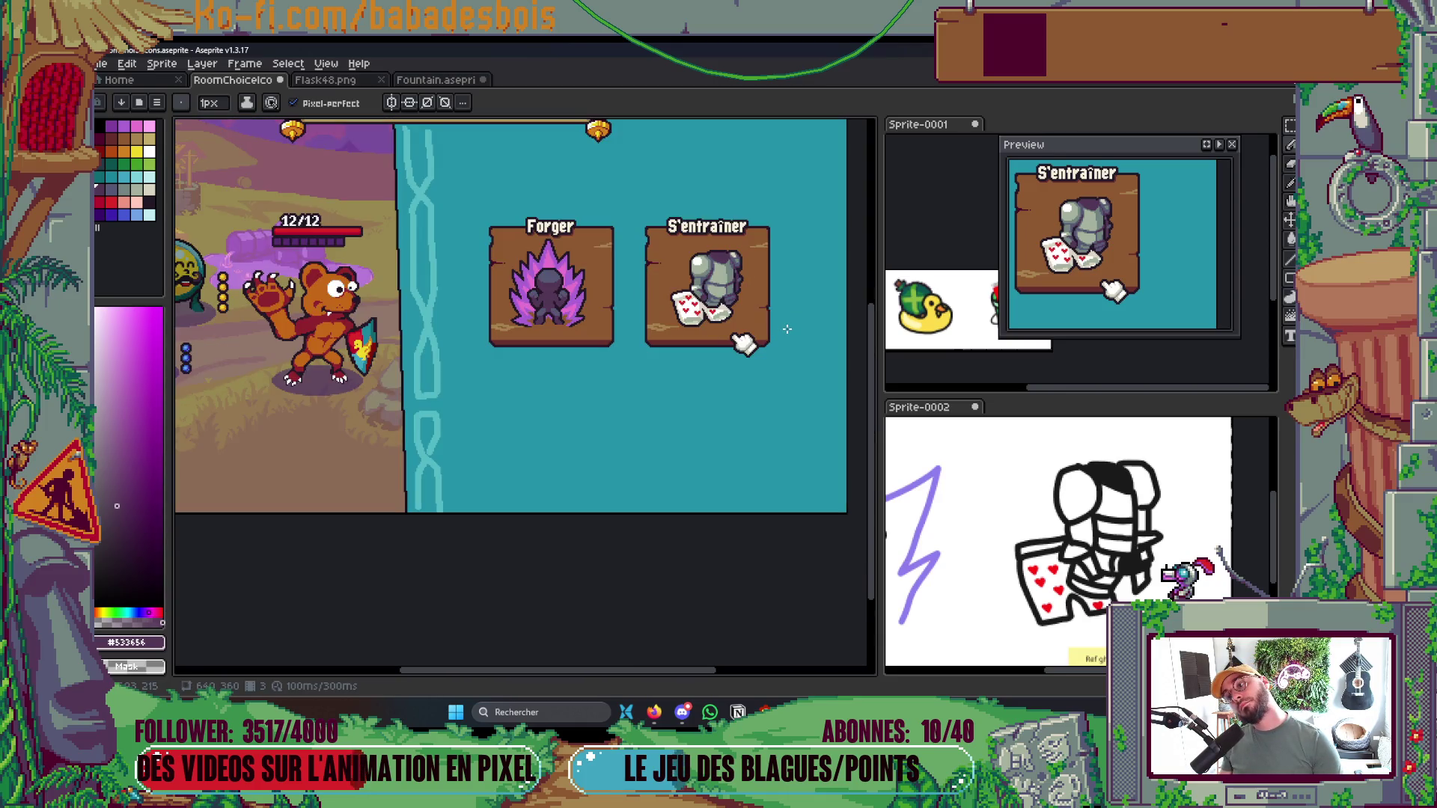
pyautogui.scroll(4, 787, 329)
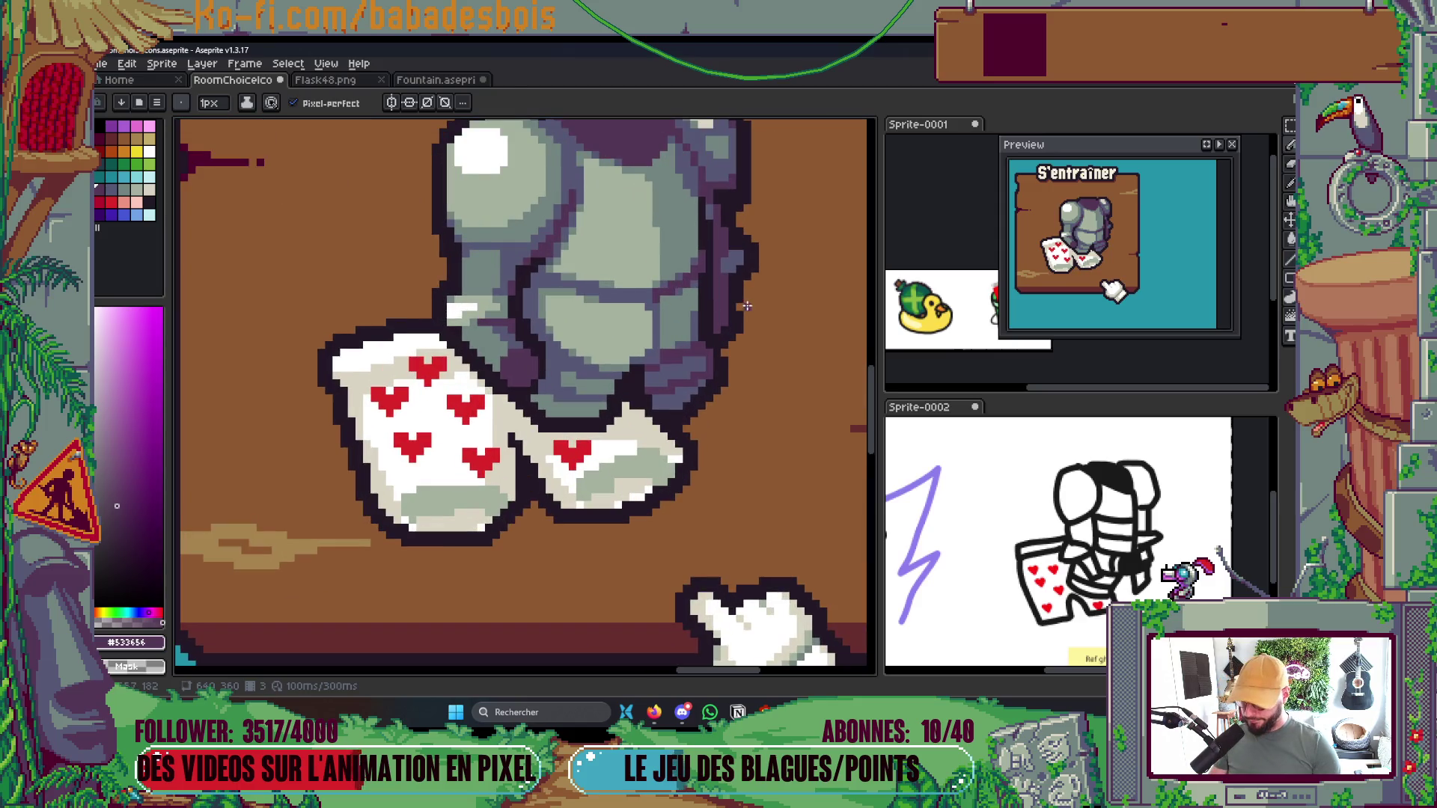
pyautogui.moveTo(747, 306); pyautogui.dragTo(673, 295)
pyautogui.scroll(1, 660, 350)
pyautogui.moveTo(660, 351); pyautogui.dragTo(657, 349)
pyautogui.keyDown('alt'); pyautogui.click(664, 336); pyautogui.keyUp('alt')
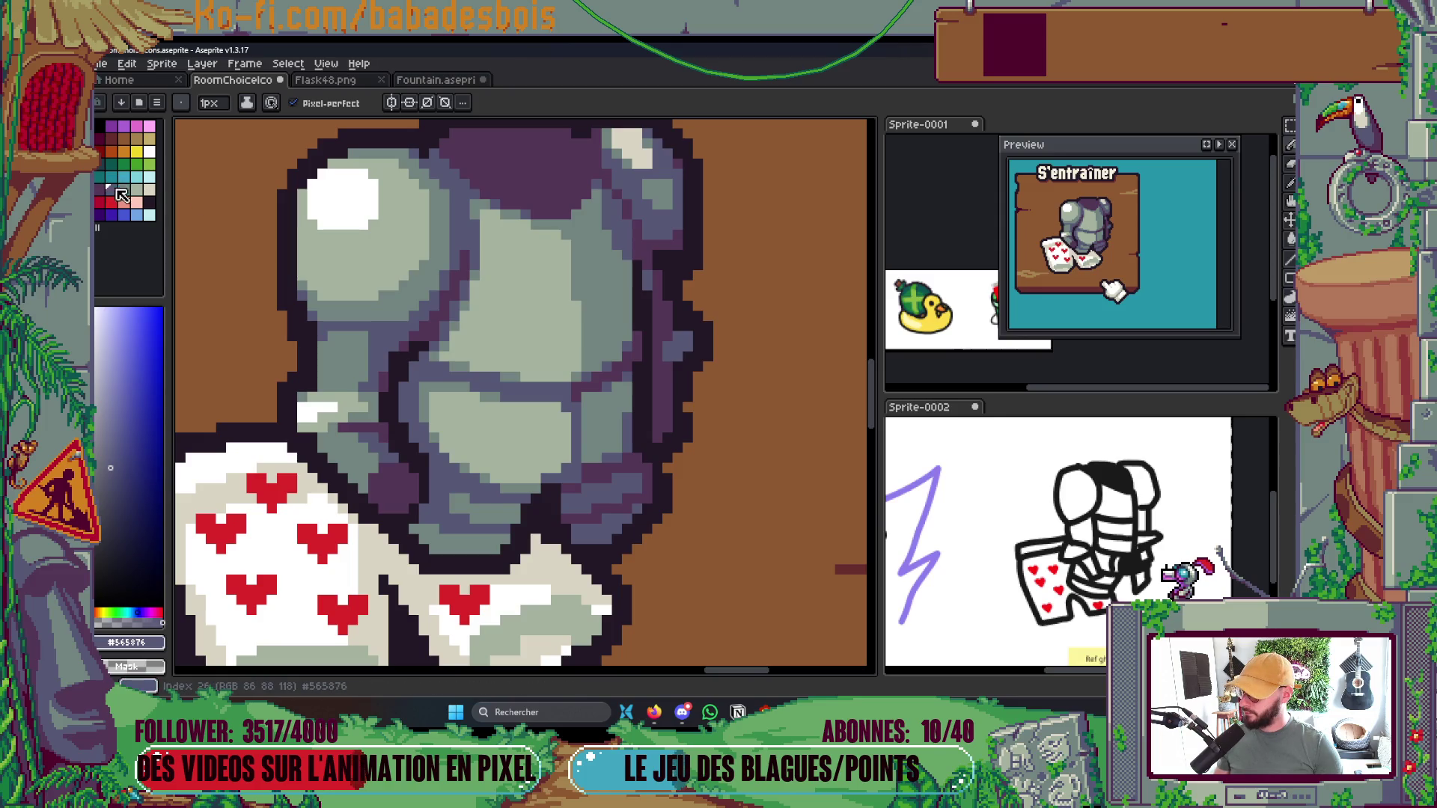
pyautogui.press('g')
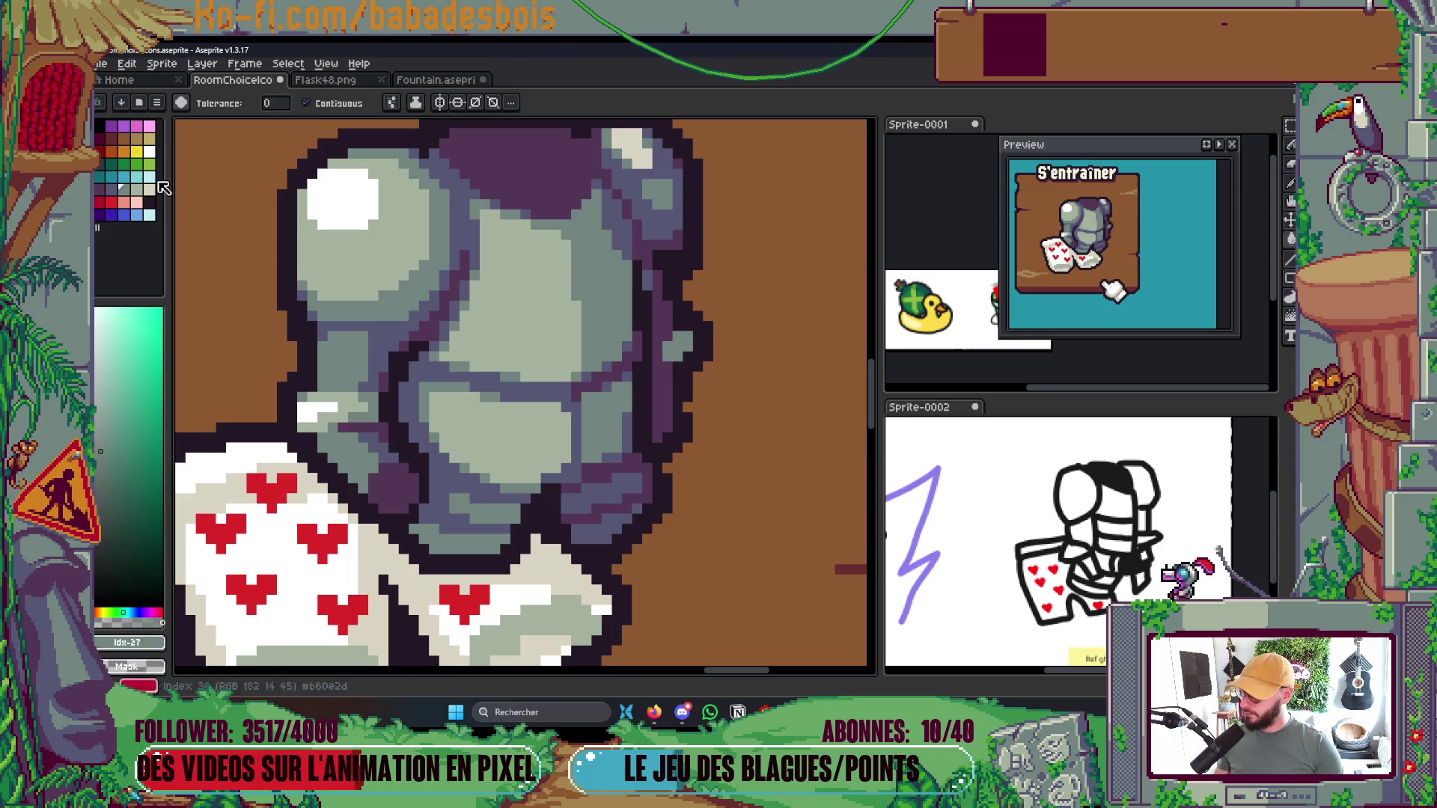
pyautogui.press('b')
pyautogui.keyDown('alt'); pyautogui.click(644, 351); pyautogui.keyUp('alt')
pyautogui.press('g')
pyautogui.click(656, 337)
pyautogui.press('b')
pyautogui.press('g')
pyautogui.click(661, 380)
# Pick the dark purple #533654, set a 4px brush, and save RoomChoiceIcons.aseprite
pyautogui.scroll(-6, 661, 380)
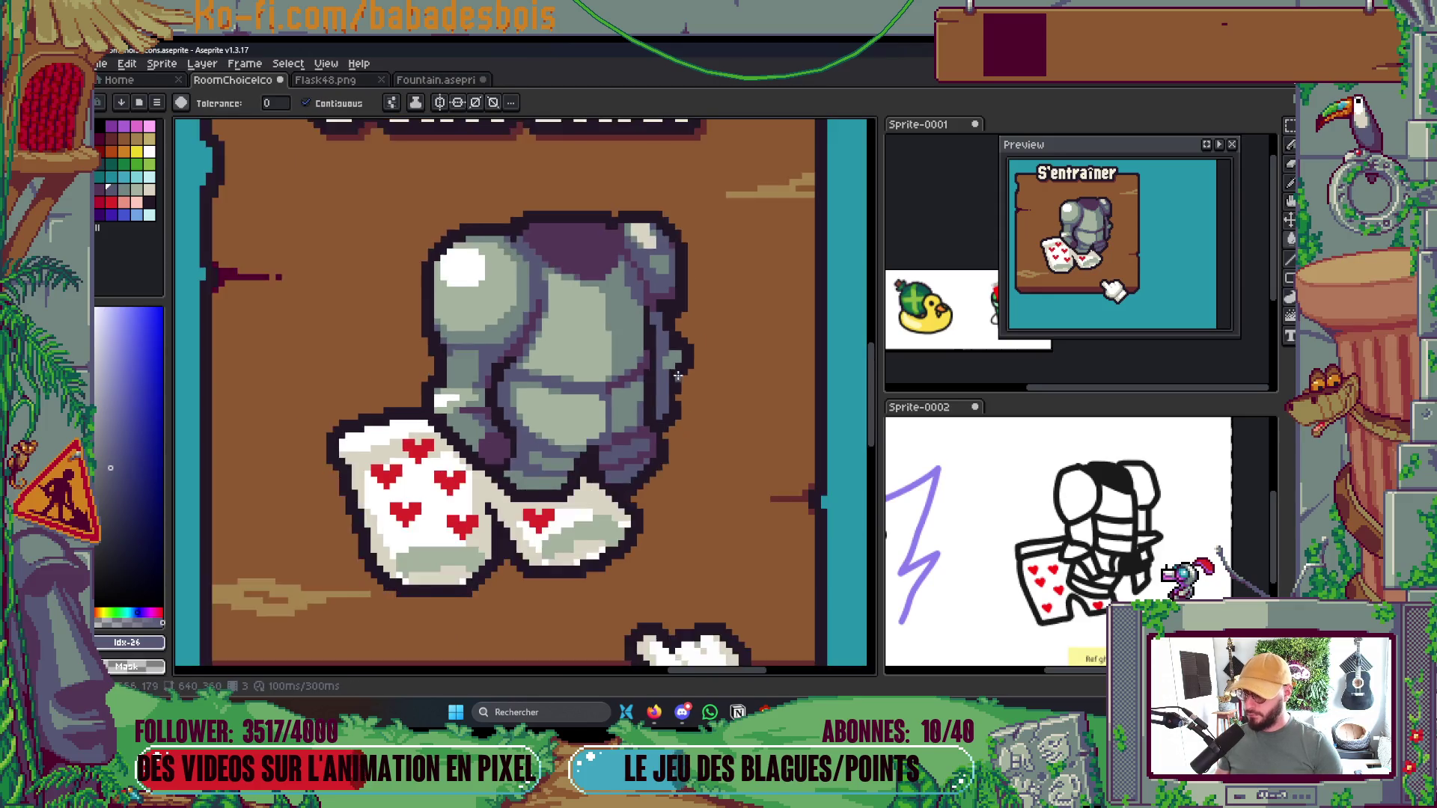
pyautogui.scroll(1, 694, 374)
pyautogui.scroll(2, 681, 378)
pyautogui.press('b')
pyautogui.keyDown('alt'); pyautogui.click(424, 420); pyautogui.keyUp('alt')
pyautogui.press('+')
pyautogui.press('+')
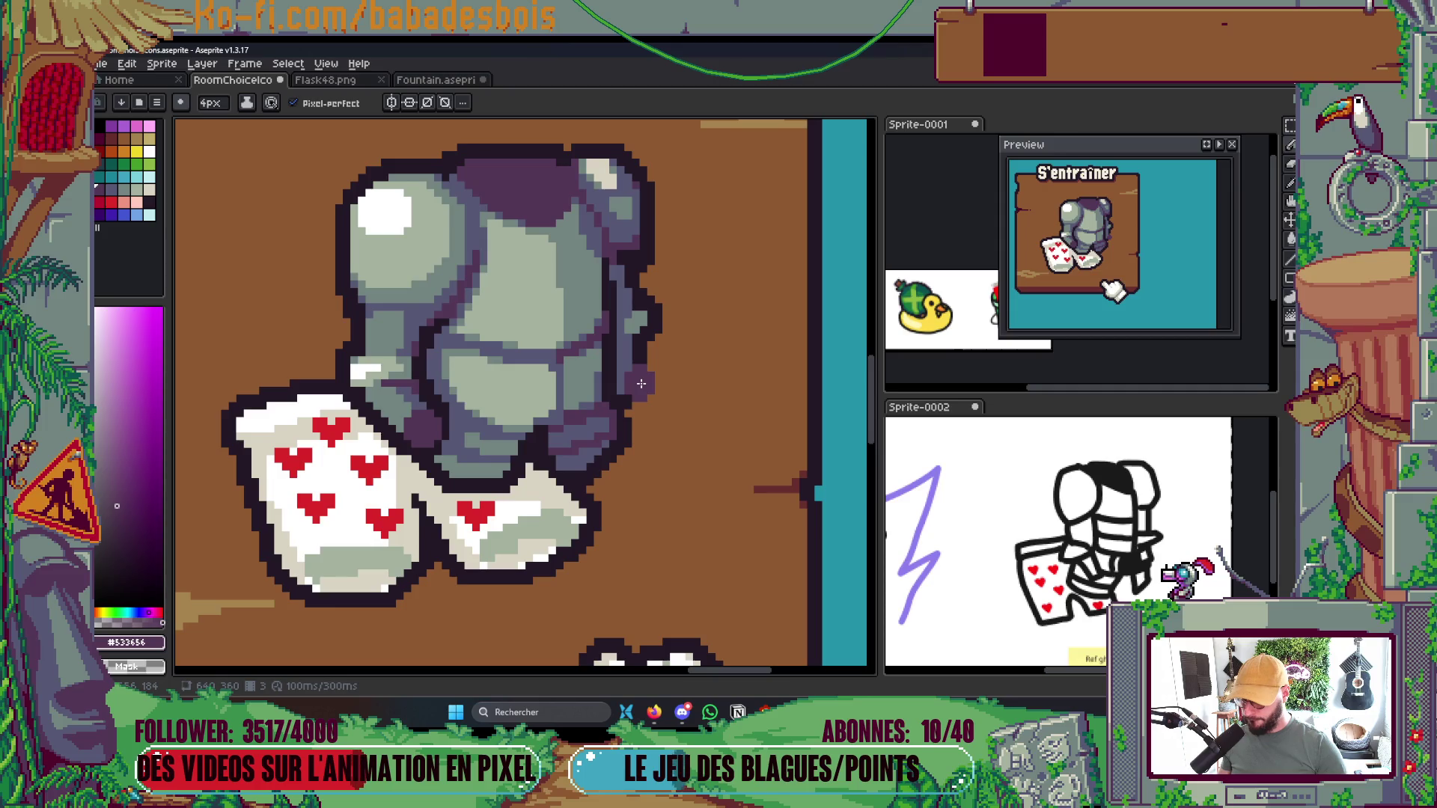
pyautogui.scroll(-5, 659, 375)
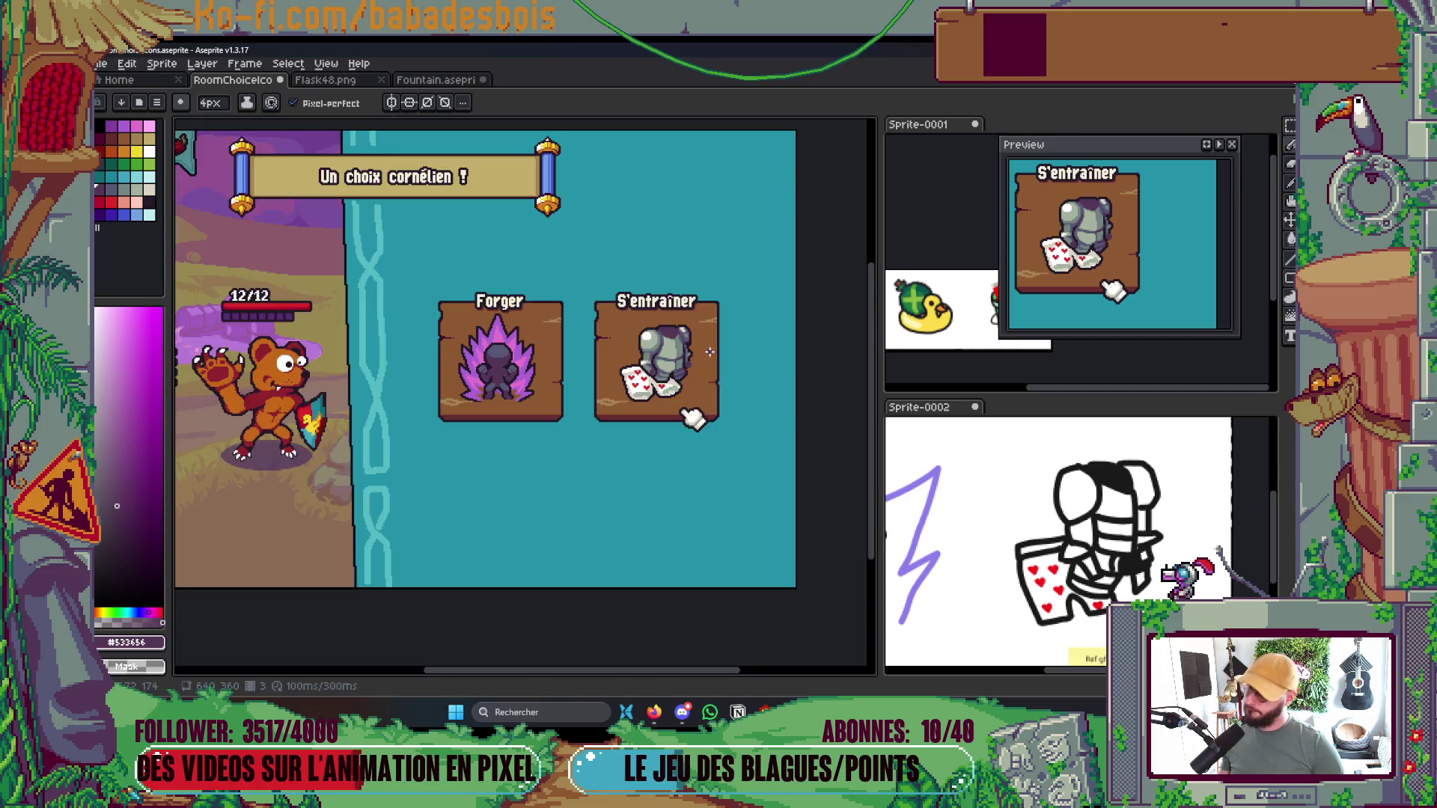
pyautogui.scroll(1, 704, 367)
pyautogui.press('ctrl')
pyautogui.scroll(5, 719, 359)
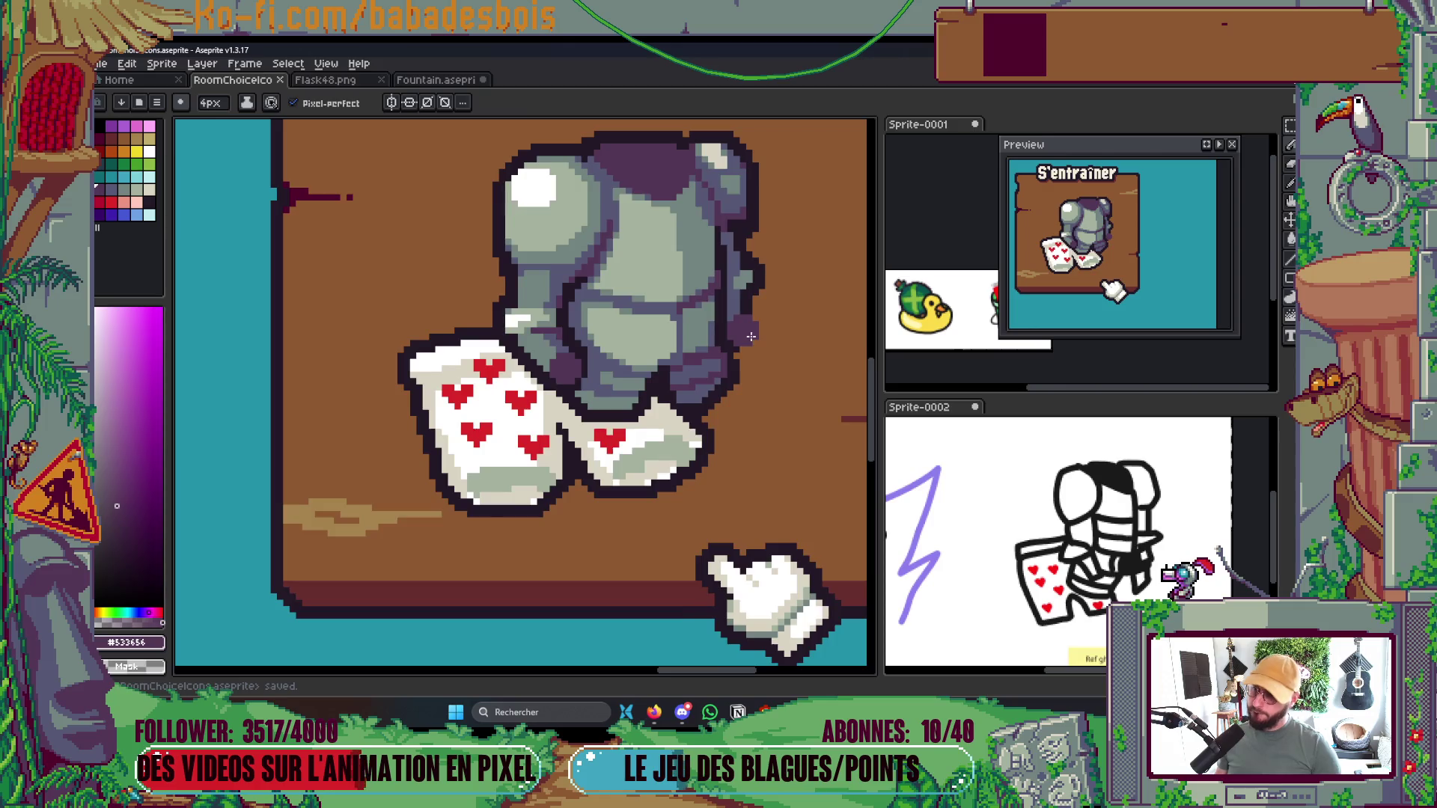
pyautogui.press('alt')
# Extend the armour's dark outline down its right edge
pyautogui.keyDown('alt'); pyautogui.click(756, 253); pyautogui.keyUp('alt')
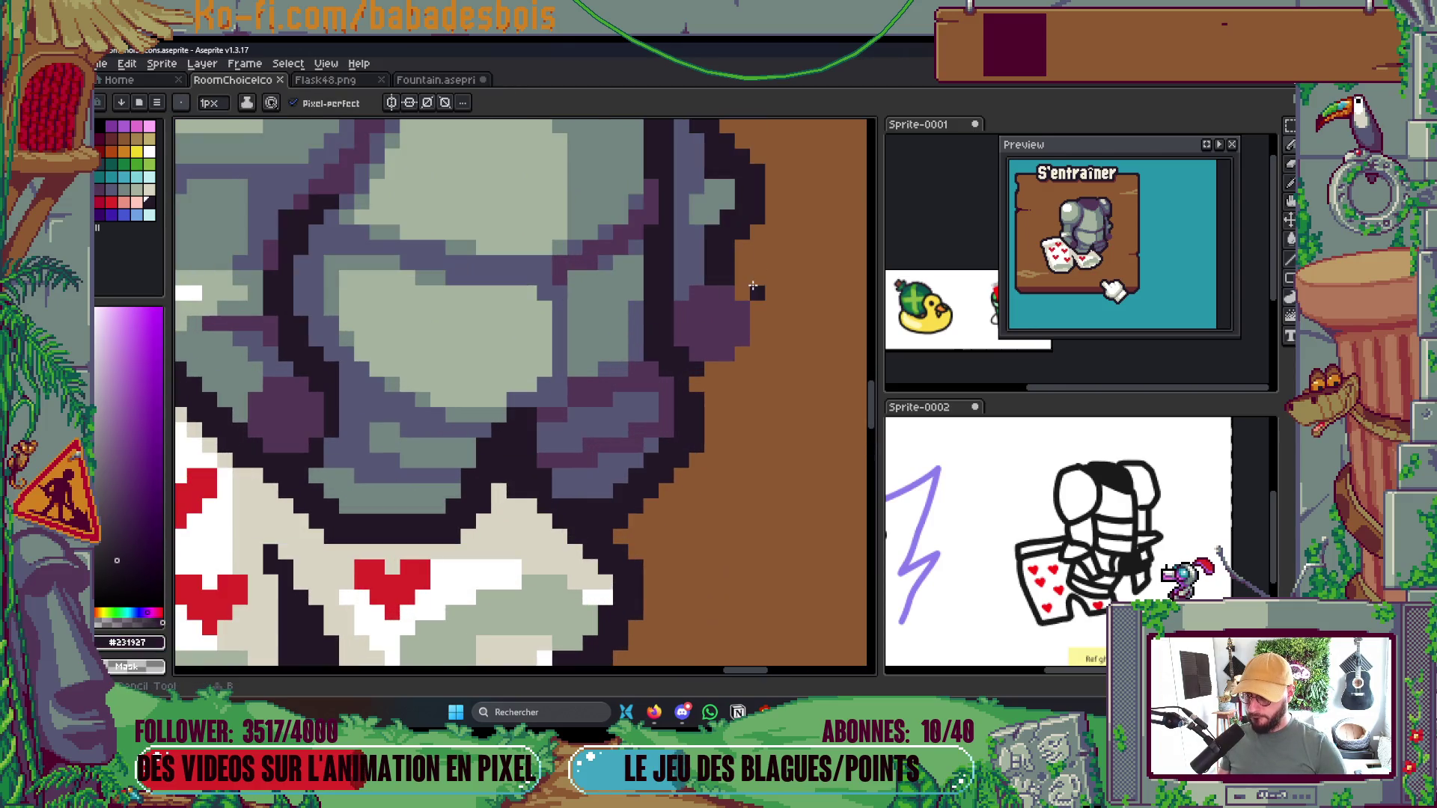
pyautogui.click(742, 267)
pyautogui.click(756, 293)
pyautogui.moveTo(757, 292)
pyautogui.mouseDown()
pyautogui.moveTo(756, 345)
pyautogui.moveTo(721, 373)
pyautogui.mouseUp()
pyautogui.click(771, 296)
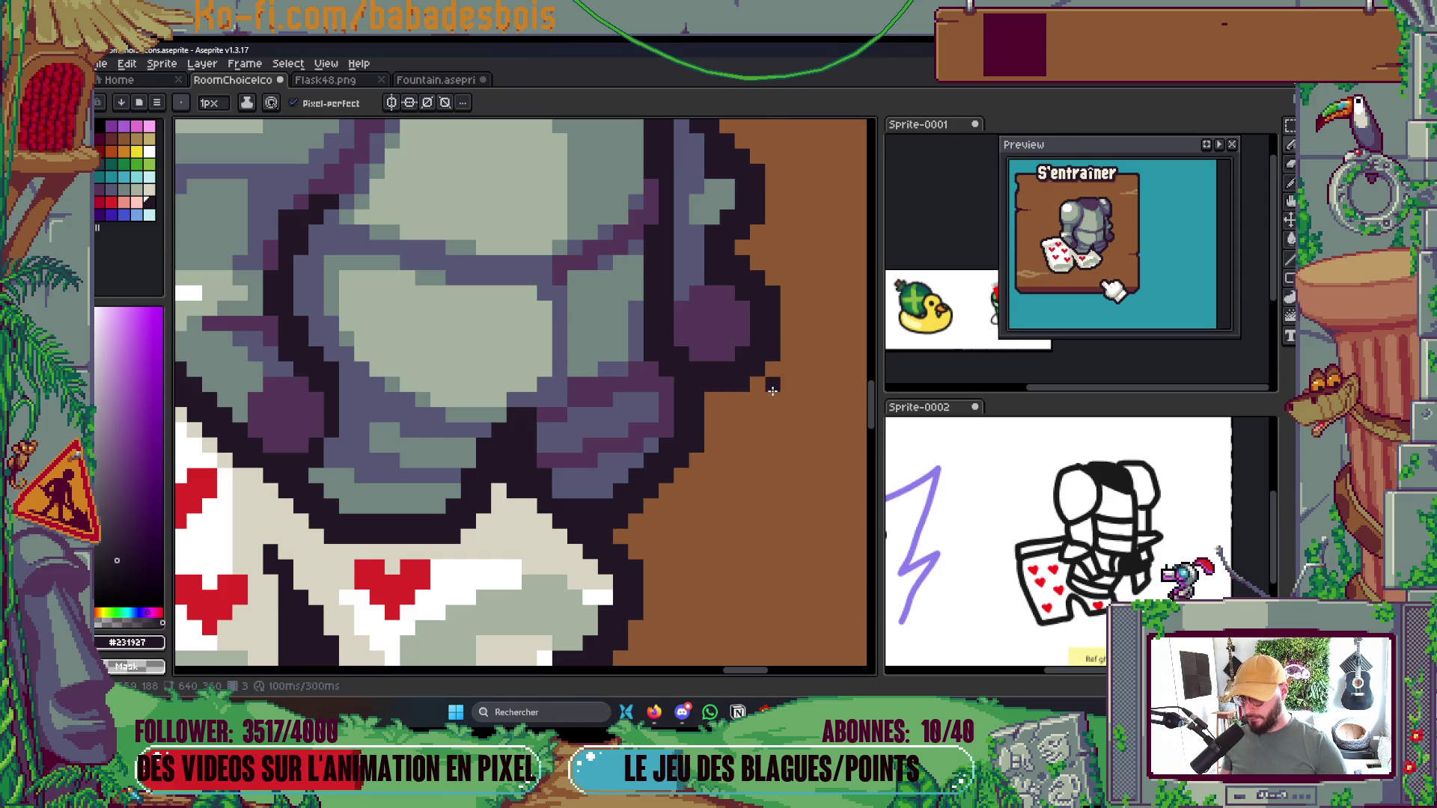
# Sample the armour's blue-grey #565876, green-grey #72847F, dark purple #533656 and light grey-green #a4b2a0, then save
pyautogui.scroll(-5, 773, 389)
pyautogui.scroll(5, 807, 411)
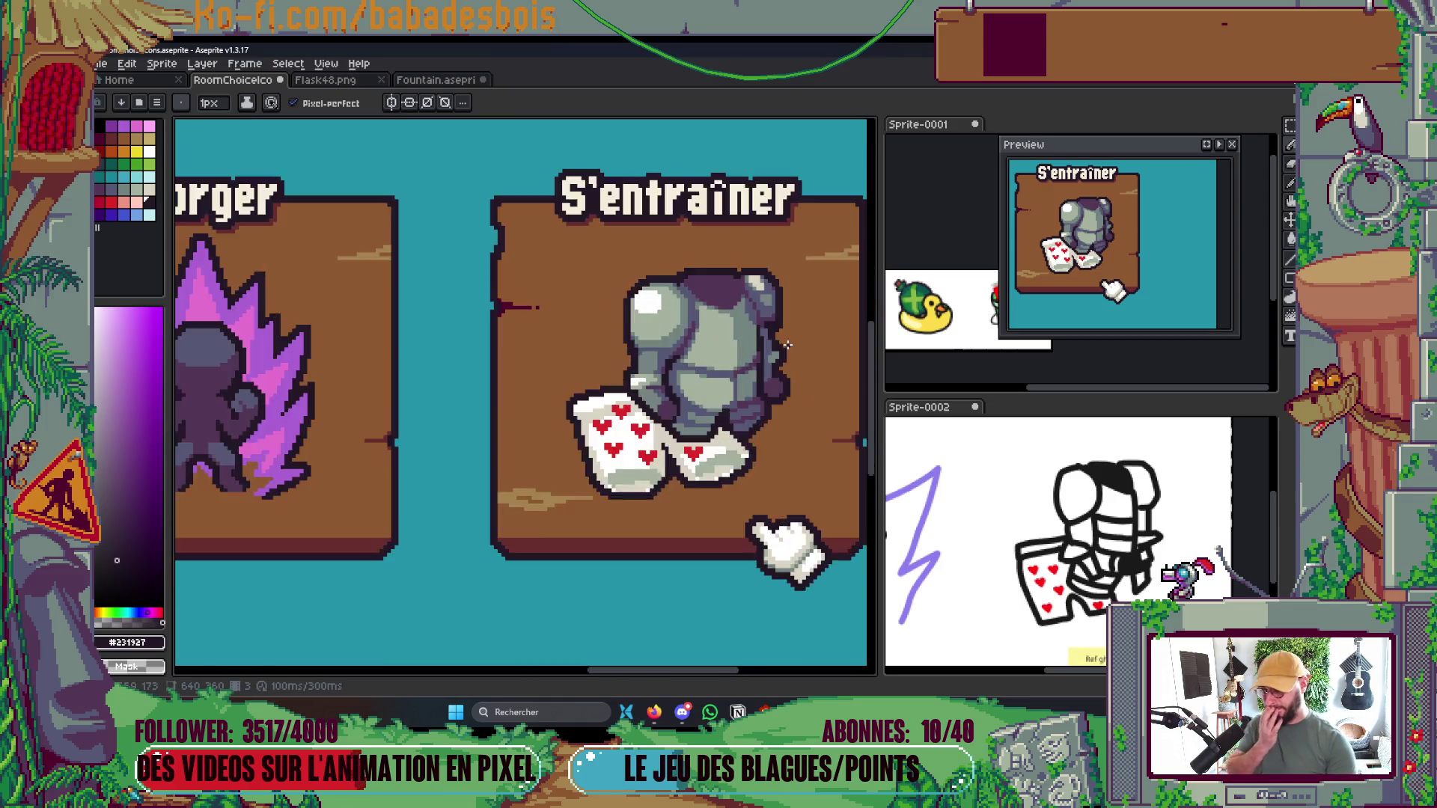
pyautogui.press('alt')
pyautogui.keyDown('alt'); pyautogui.click(727, 319); pyautogui.keyUp('alt')
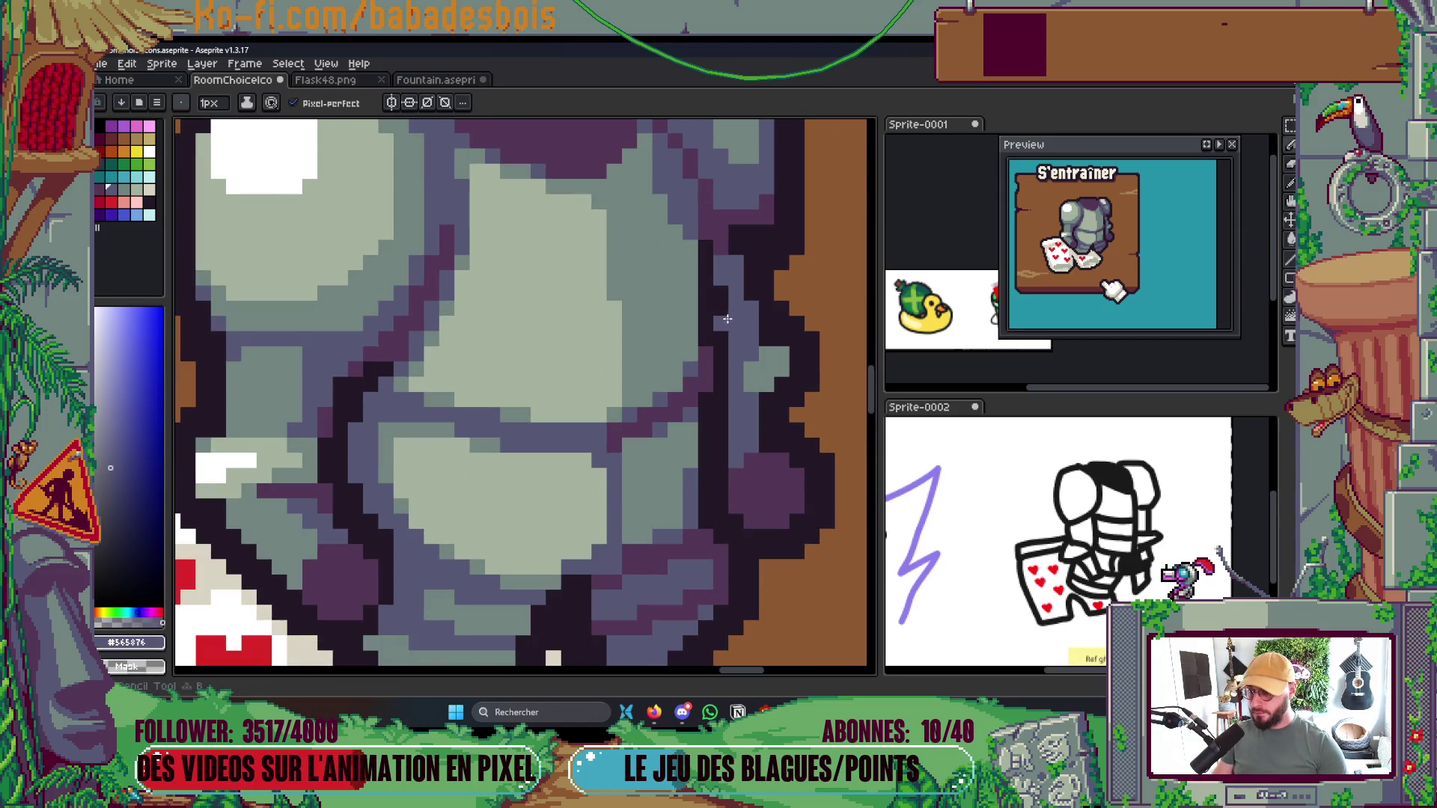
pyautogui.keyDown('alt'); pyautogui.click(745, 363); pyautogui.keyUp('alt')
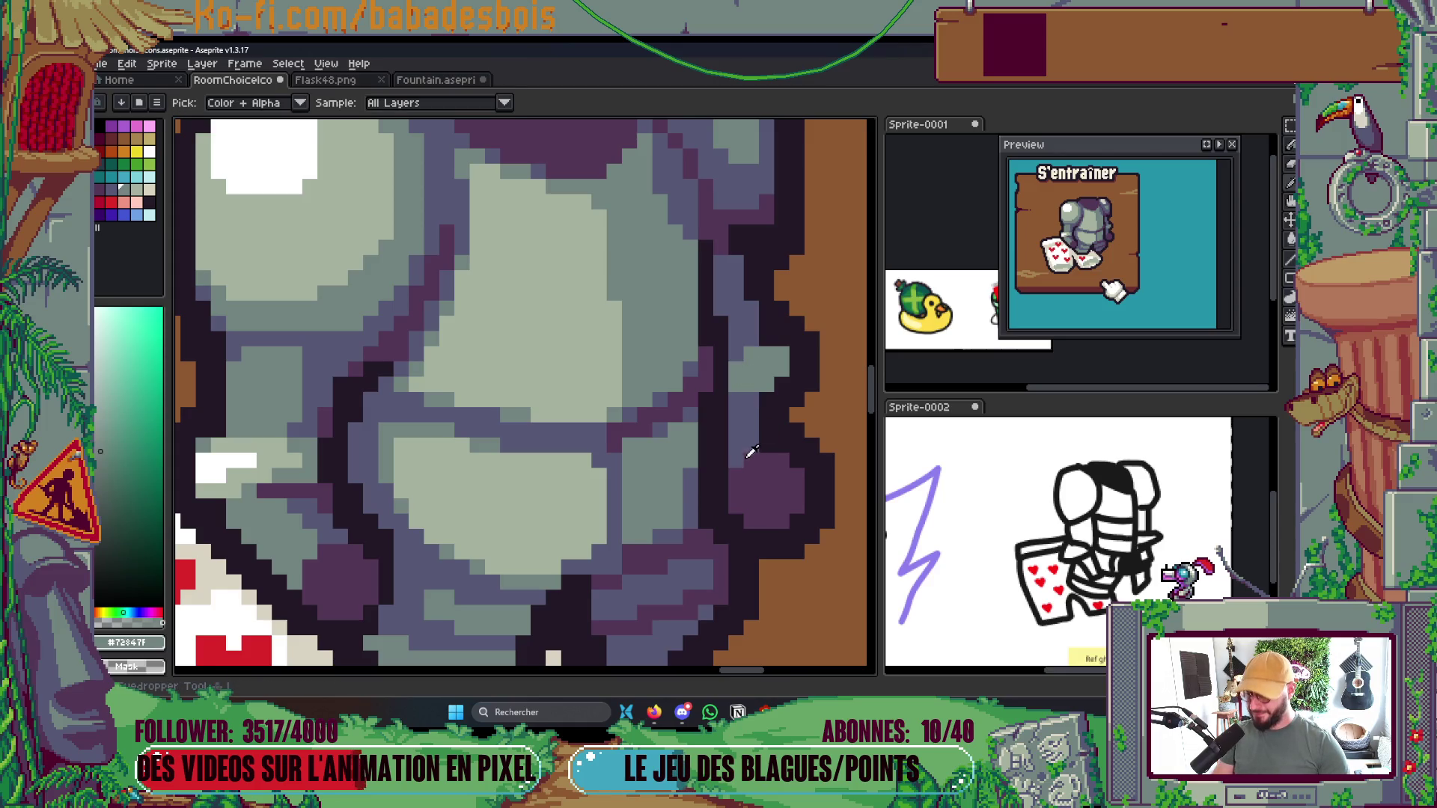
pyautogui.keyDown('alt'); pyautogui.click(741, 424); pyautogui.keyUp('alt')
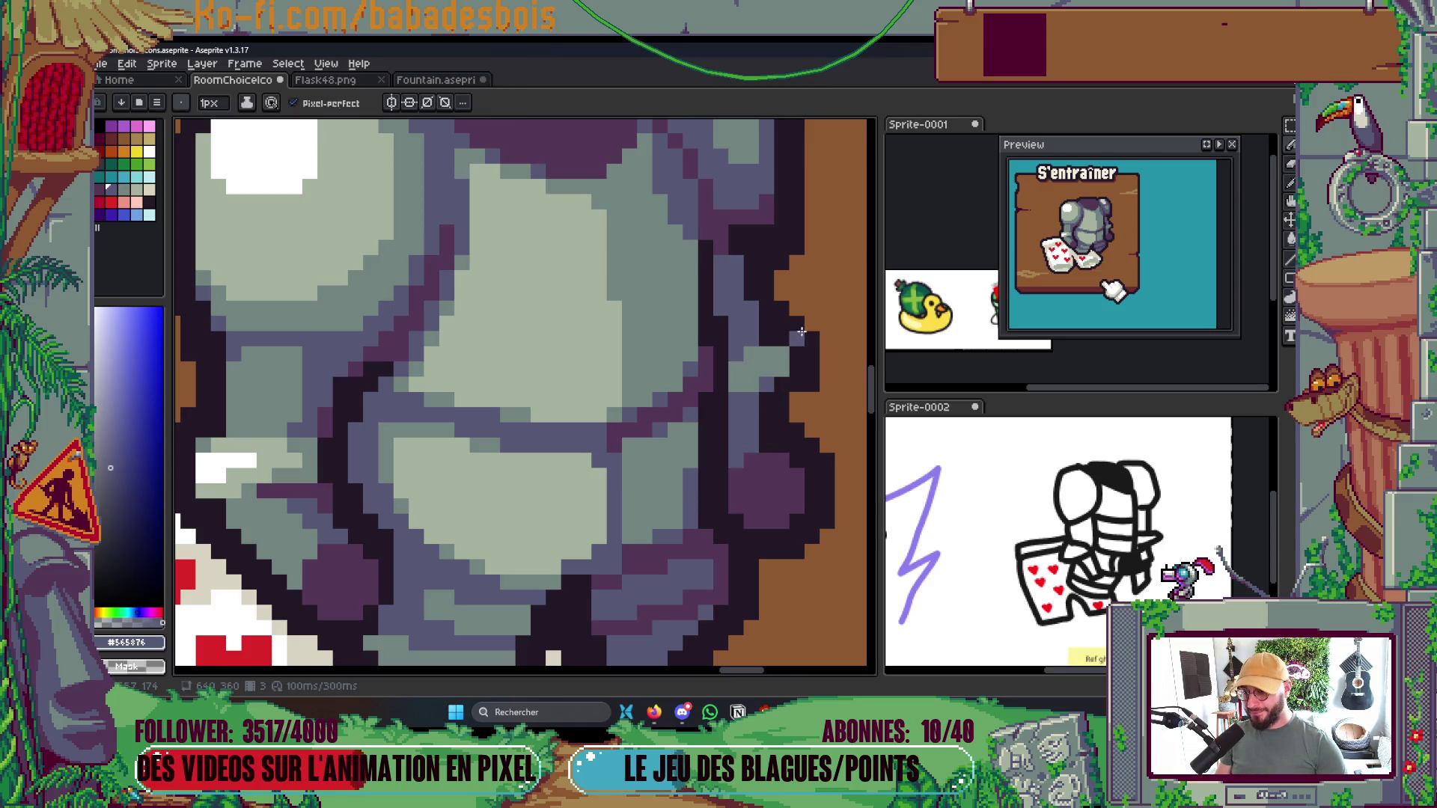
pyautogui.scroll(-5, 798, 311)
pyautogui.scroll(5, 799, 310)
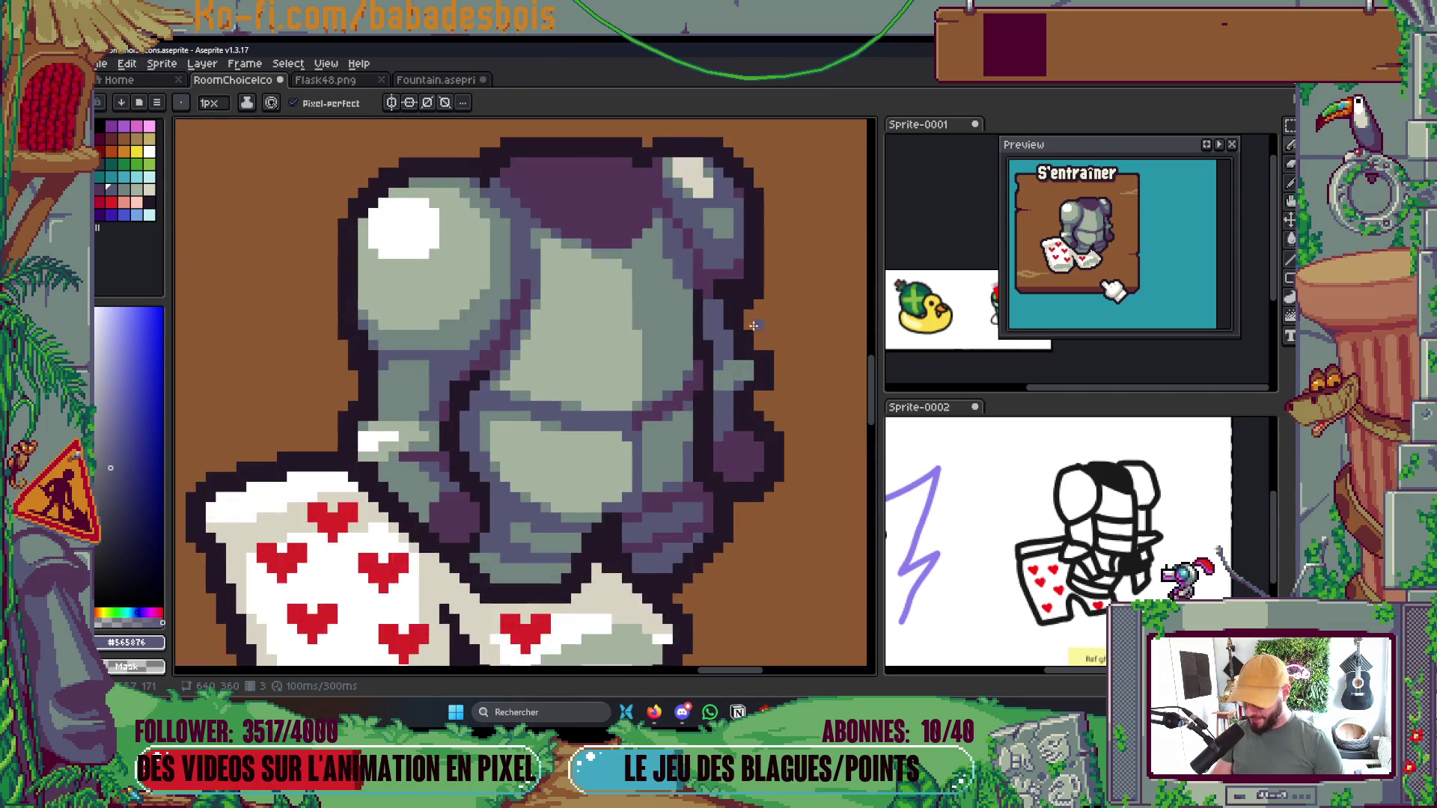
pyautogui.keyDown('alt'); pyautogui.click(757, 290); pyautogui.keyUp('alt')
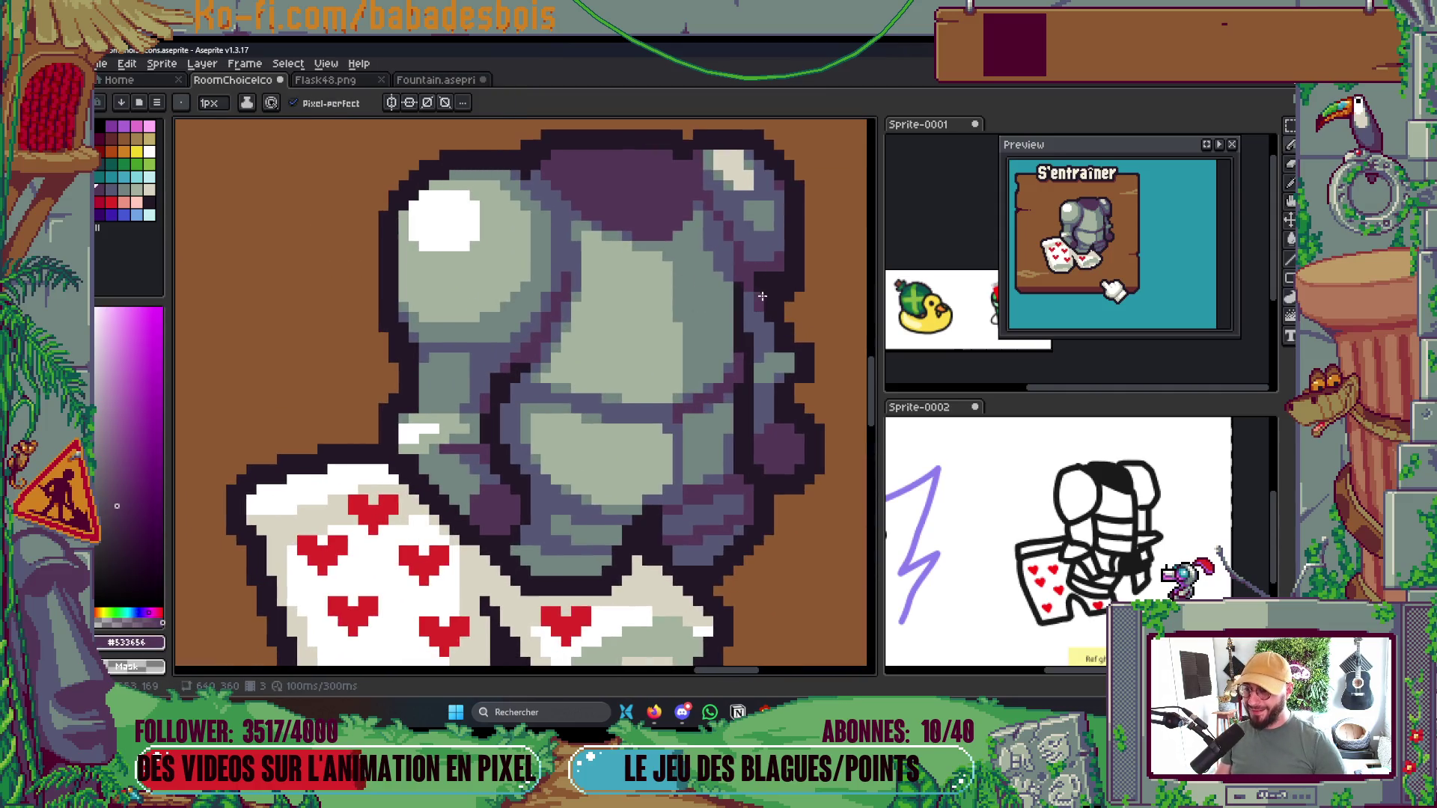
pyautogui.scroll(2, 780, 391)
pyautogui.keyDown('alt'); pyautogui.click(775, 397); pyautogui.keyUp('alt')
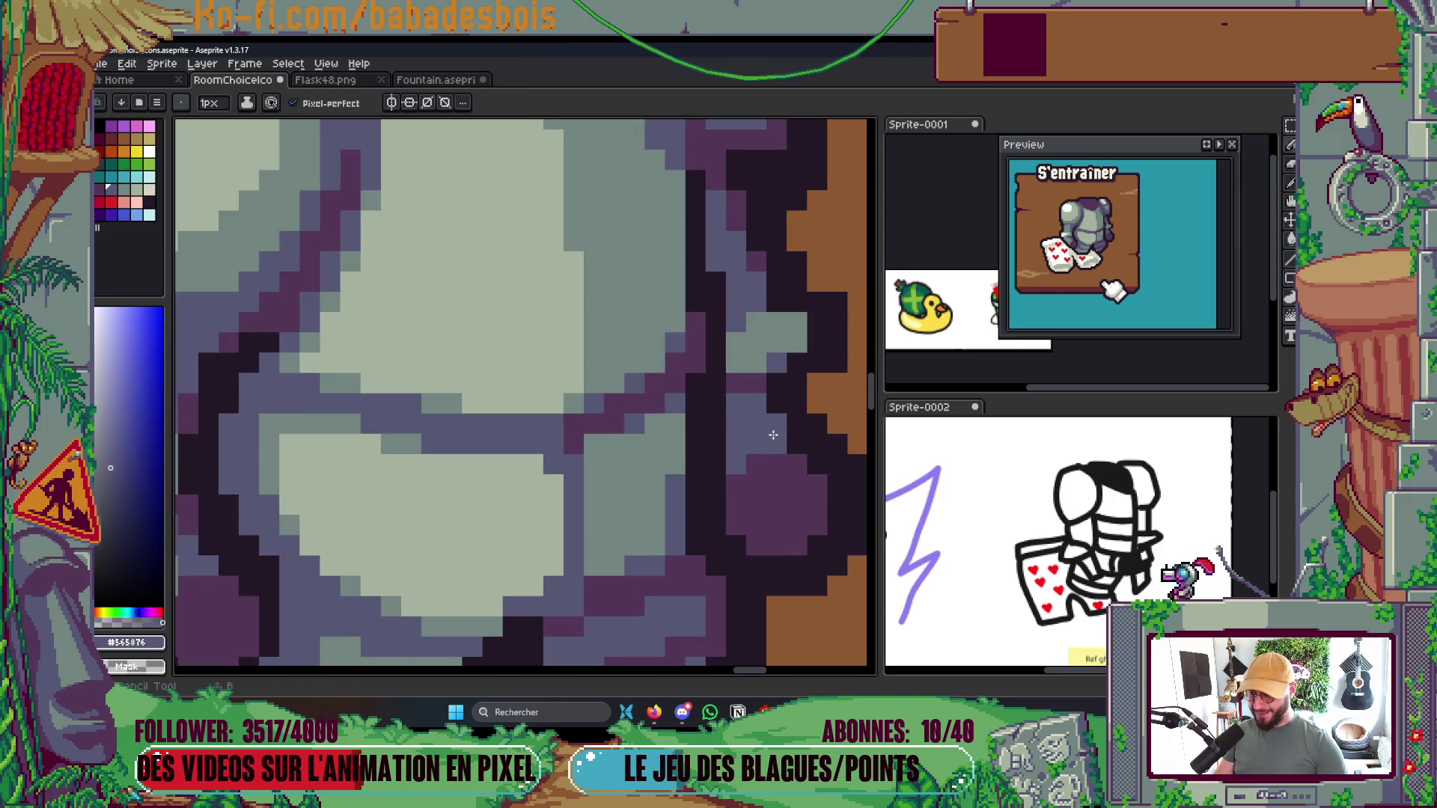
pyautogui.scroll(-2, 670, 482)
pyautogui.scroll(-2, 670, 481)
pyautogui.scroll(5, 696, 434)
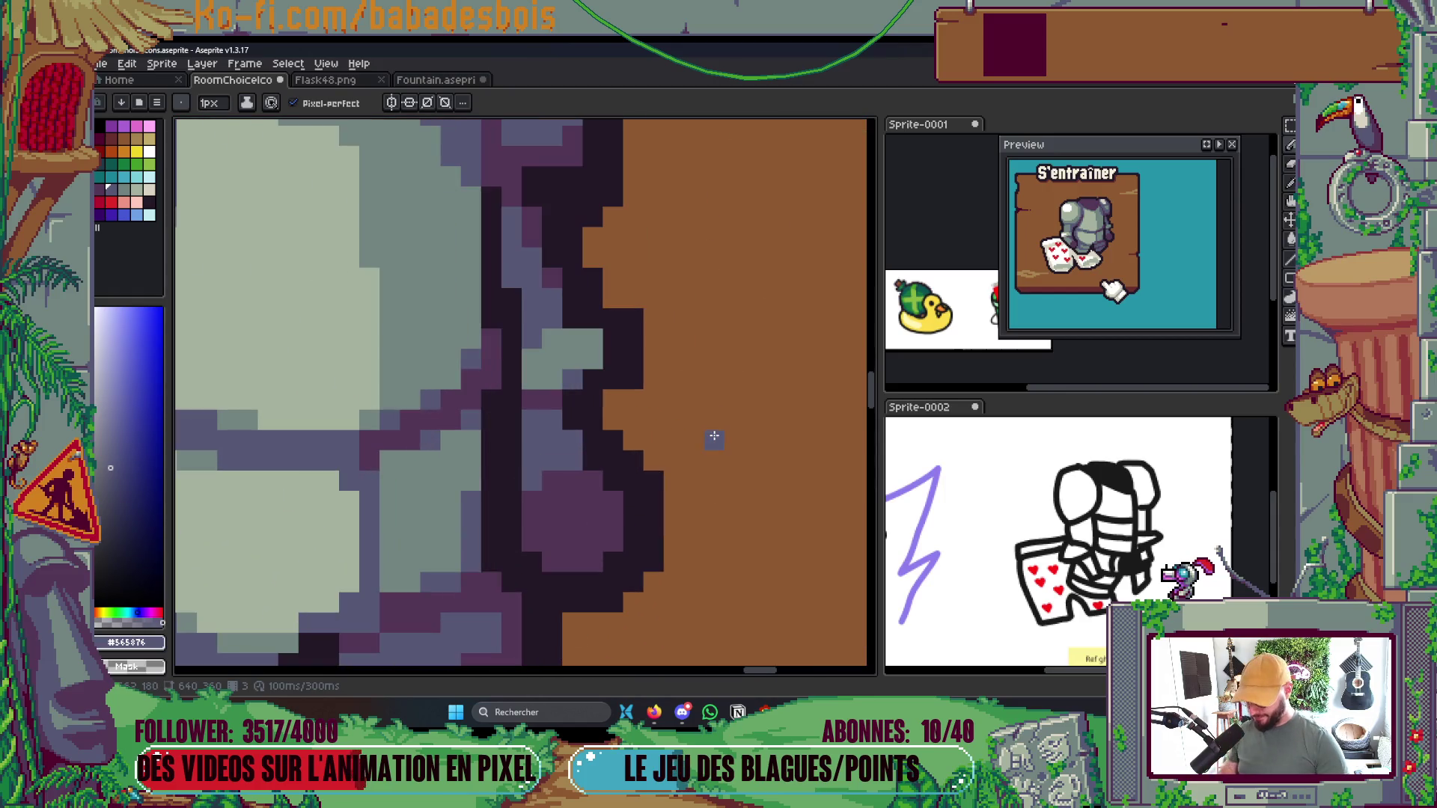
pyautogui.press('alt')
pyautogui.scroll(-5, 682, 414)
pyautogui.scroll(2, 730, 321)
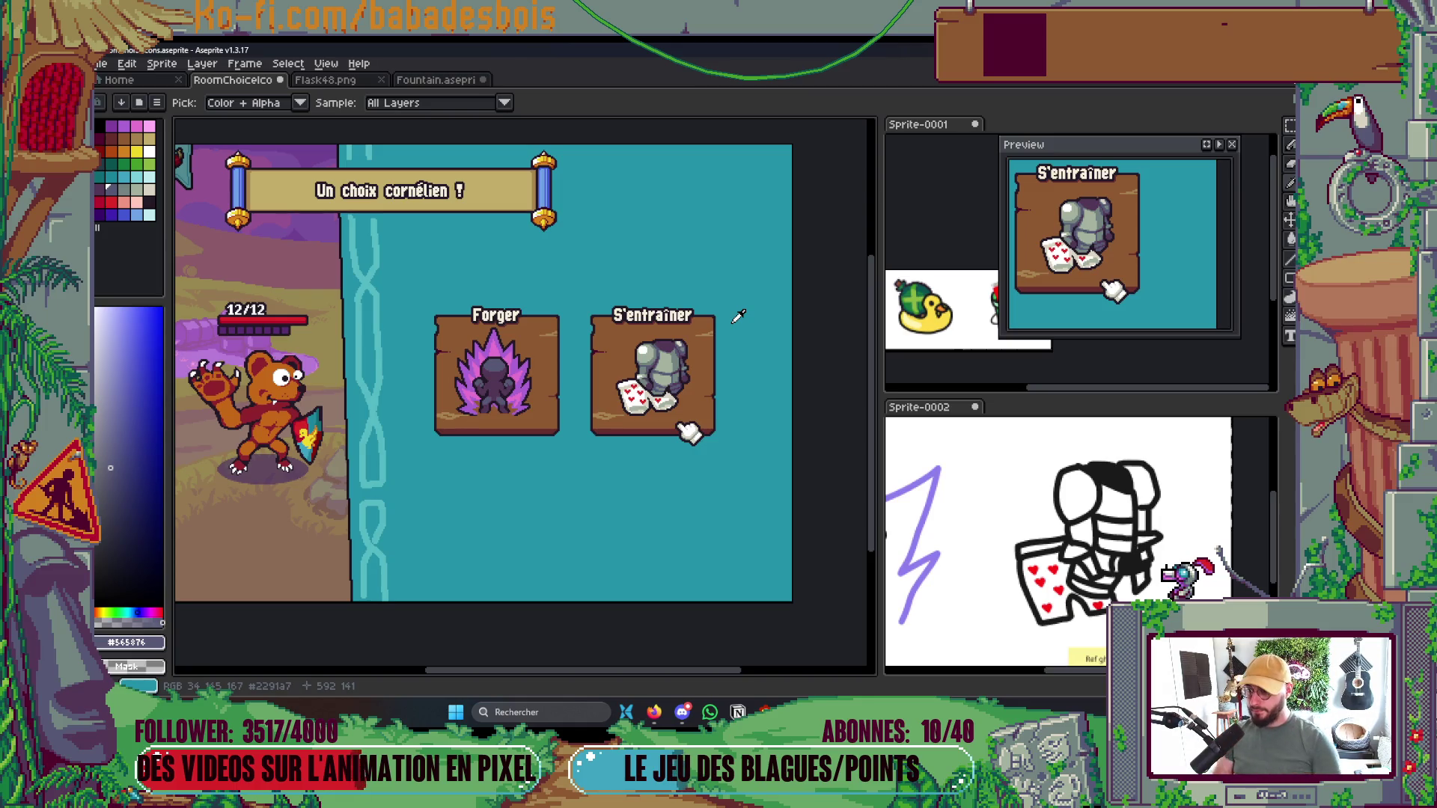
pyautogui.scroll(4, 730, 316)
pyautogui.click(698, 317)
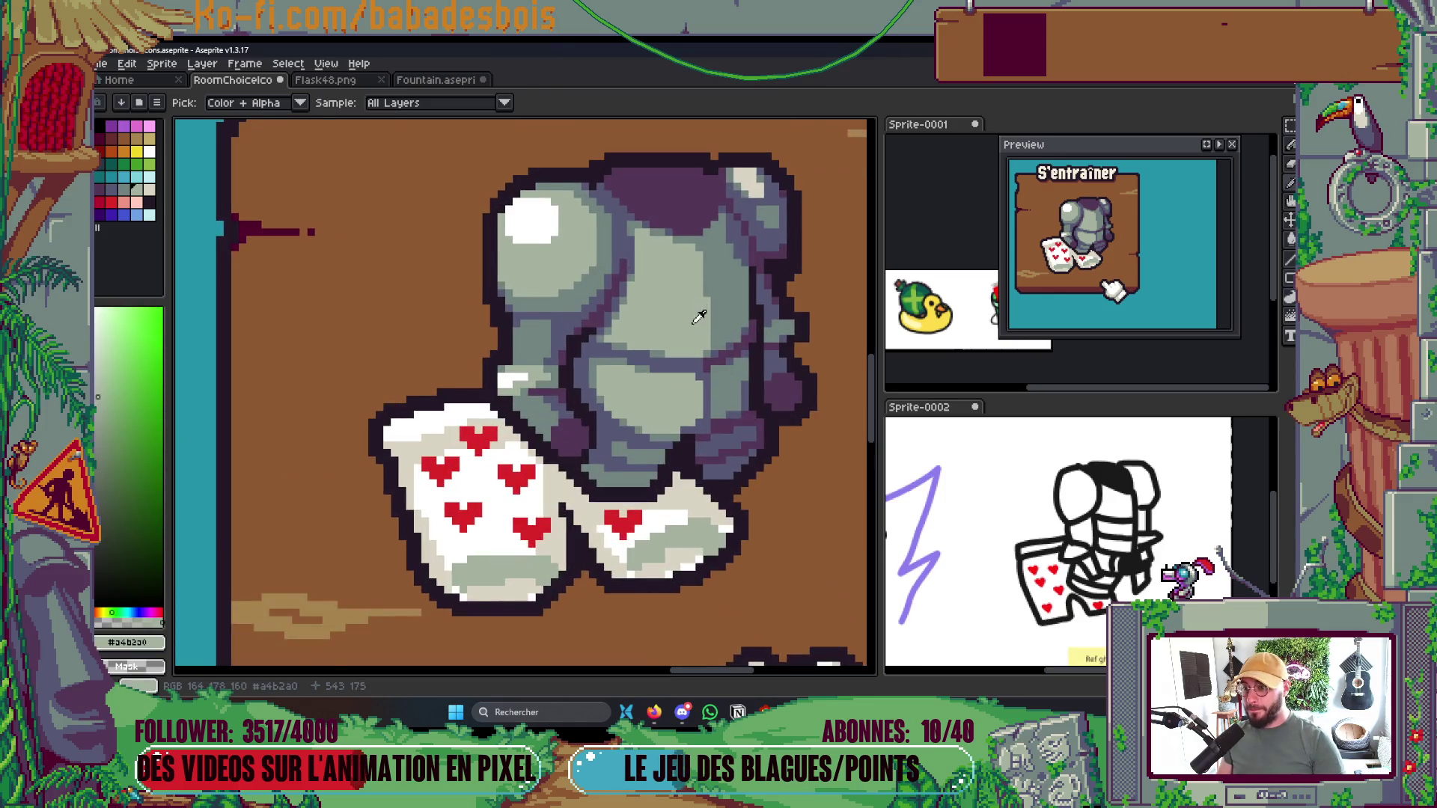
pyautogui.scroll(1, 700, 281)
pyautogui.scroll(-2, 707, 264)
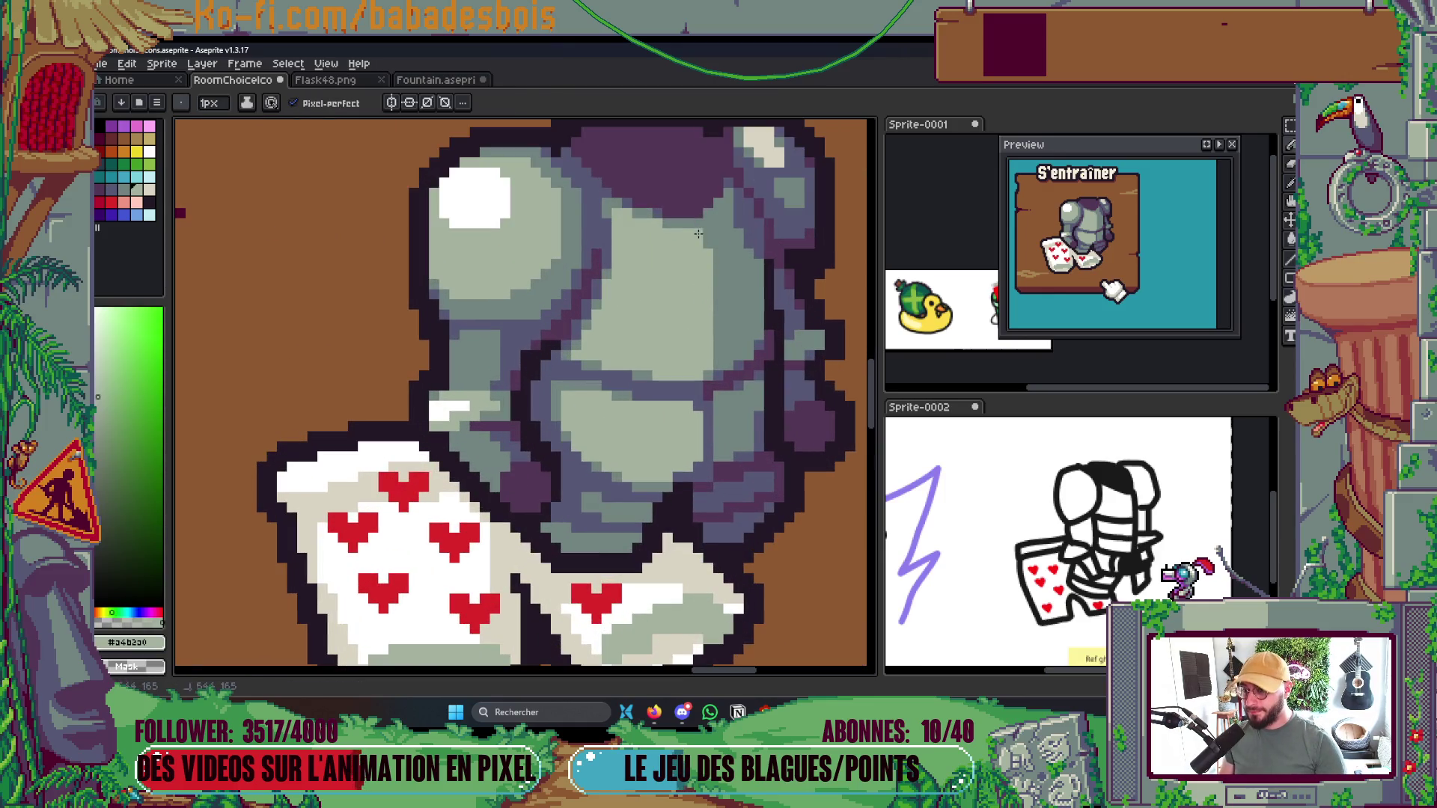
pyautogui.scroll(-5, 675, 280)
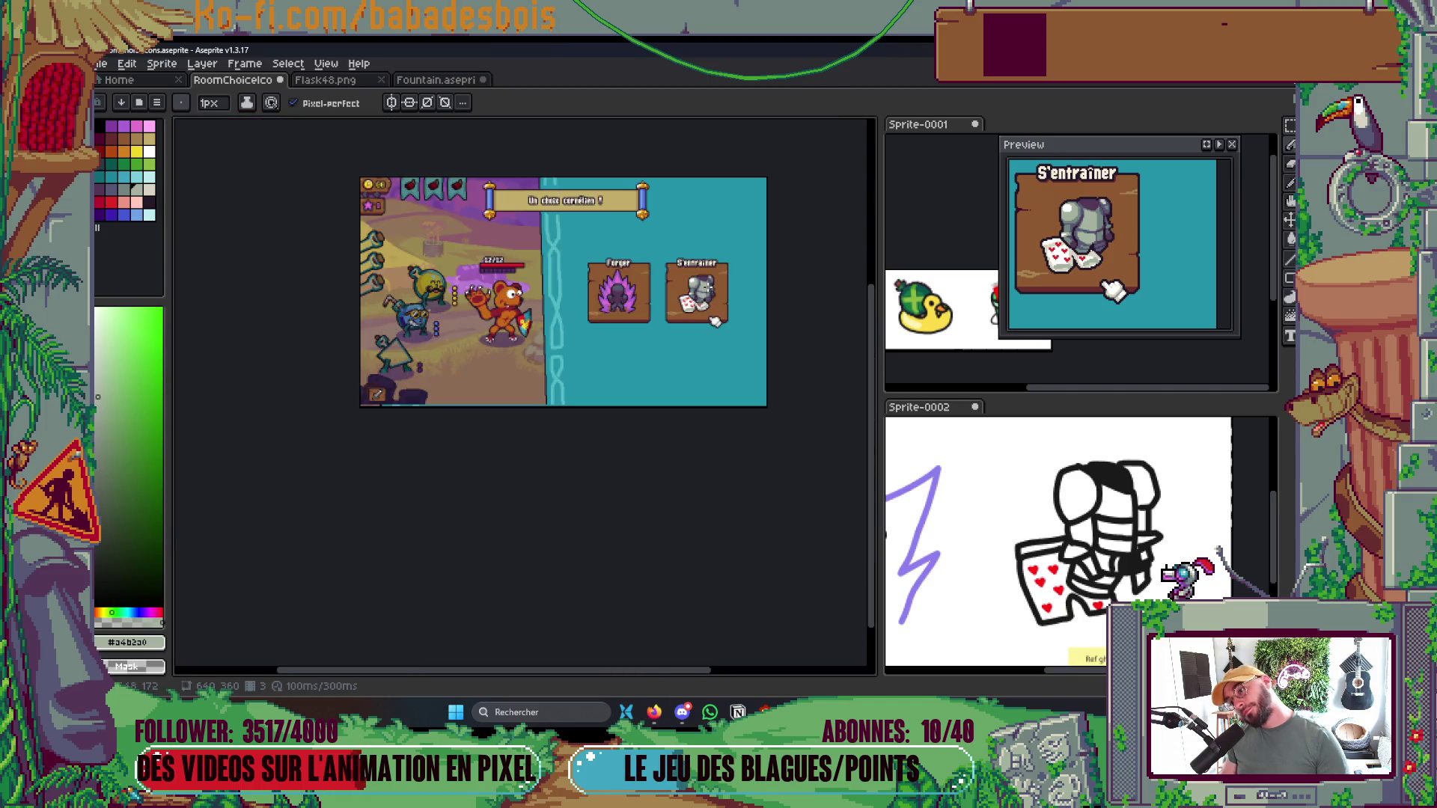
pyautogui.scroll(3, 717, 322)
pyautogui.hotkey('ctrl', 's')
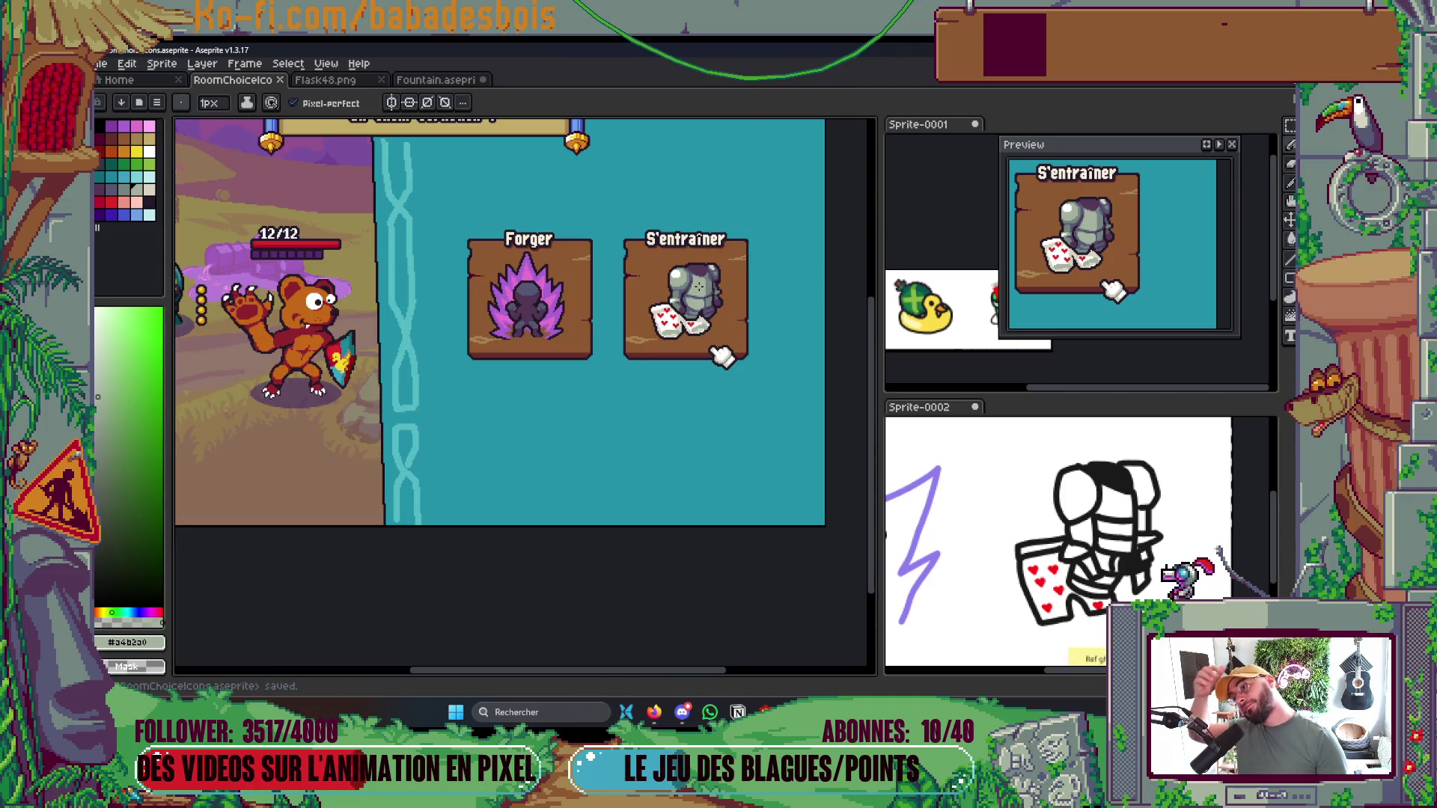
# Paint a blue-grey #565876 pixel and dark purple #533656 shading onto the armour
pyautogui.scroll(4, 701, 286)
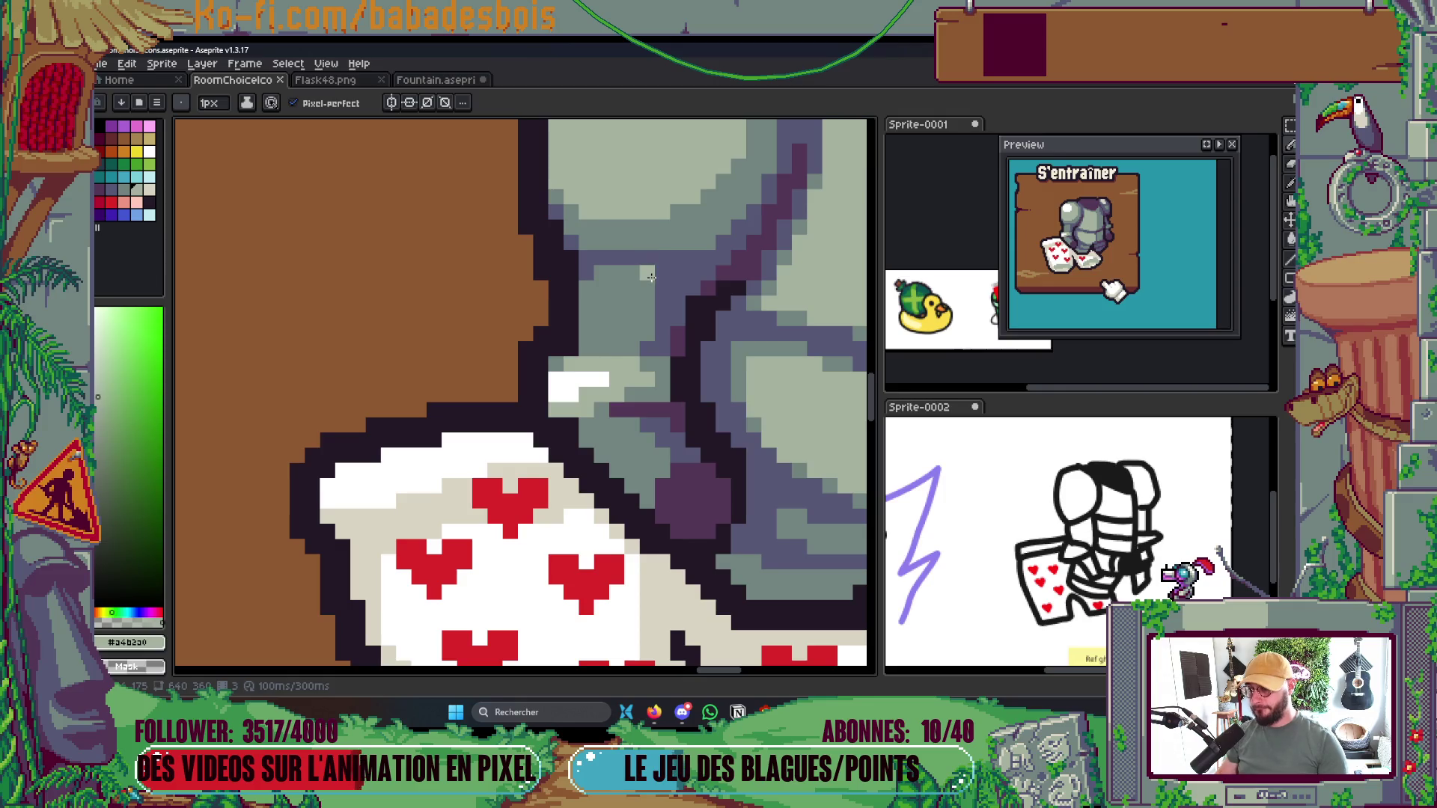
pyautogui.scroll(-1, 656, 267)
pyautogui.scroll(2, 656, 267)
pyautogui.keyDown('alt'); pyautogui.click(673, 259); pyautogui.keyUp('alt')
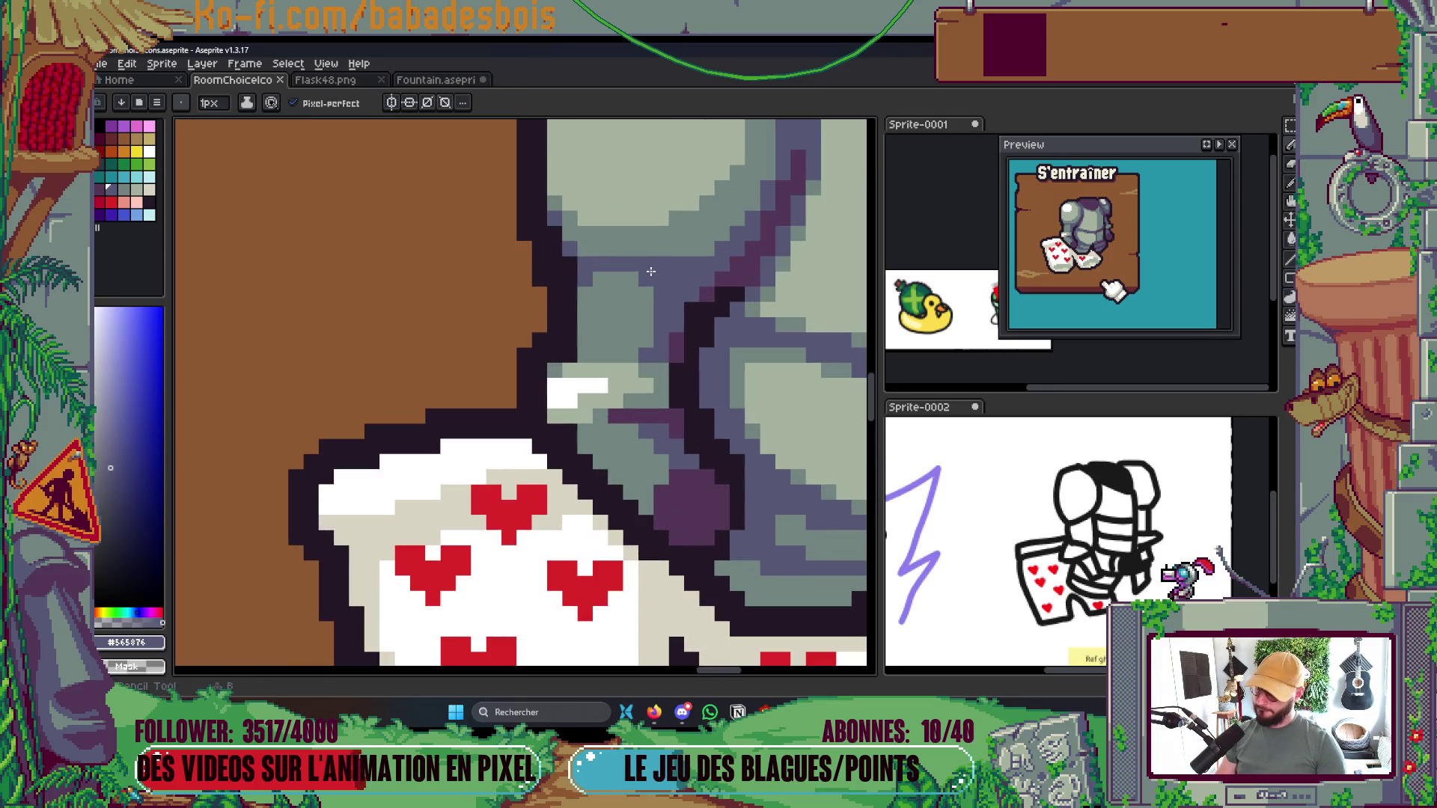
pyautogui.click(651, 272)
pyautogui.scroll(-2, 684, 266)
pyautogui.scroll(-2, 684, 266)
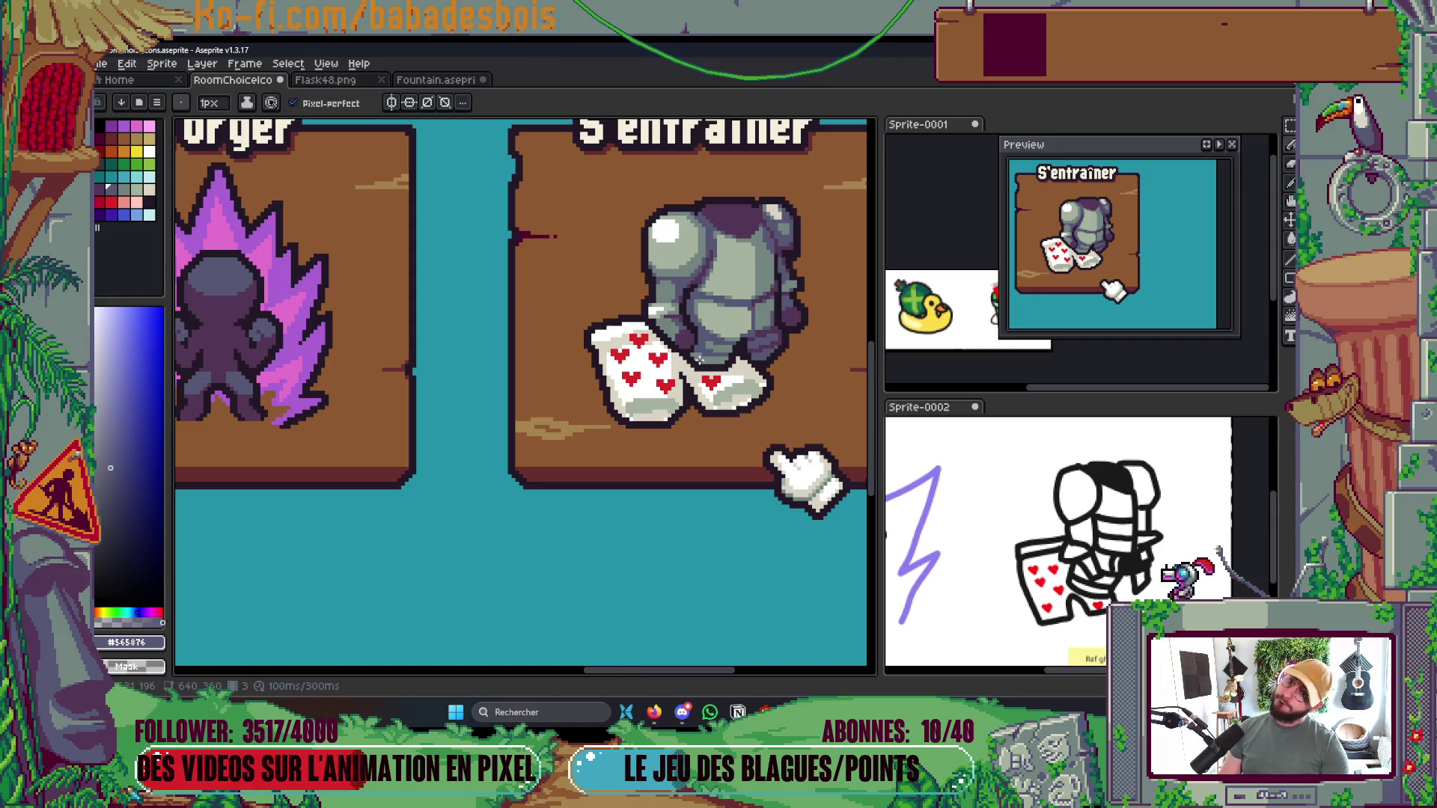
pyautogui.scroll(1, 706, 307)
pyautogui.scroll(1, 704, 292)
pyautogui.scroll(-3, 701, 258)
pyautogui.scroll(2, 701, 257)
pyautogui.scroll(4, 701, 257)
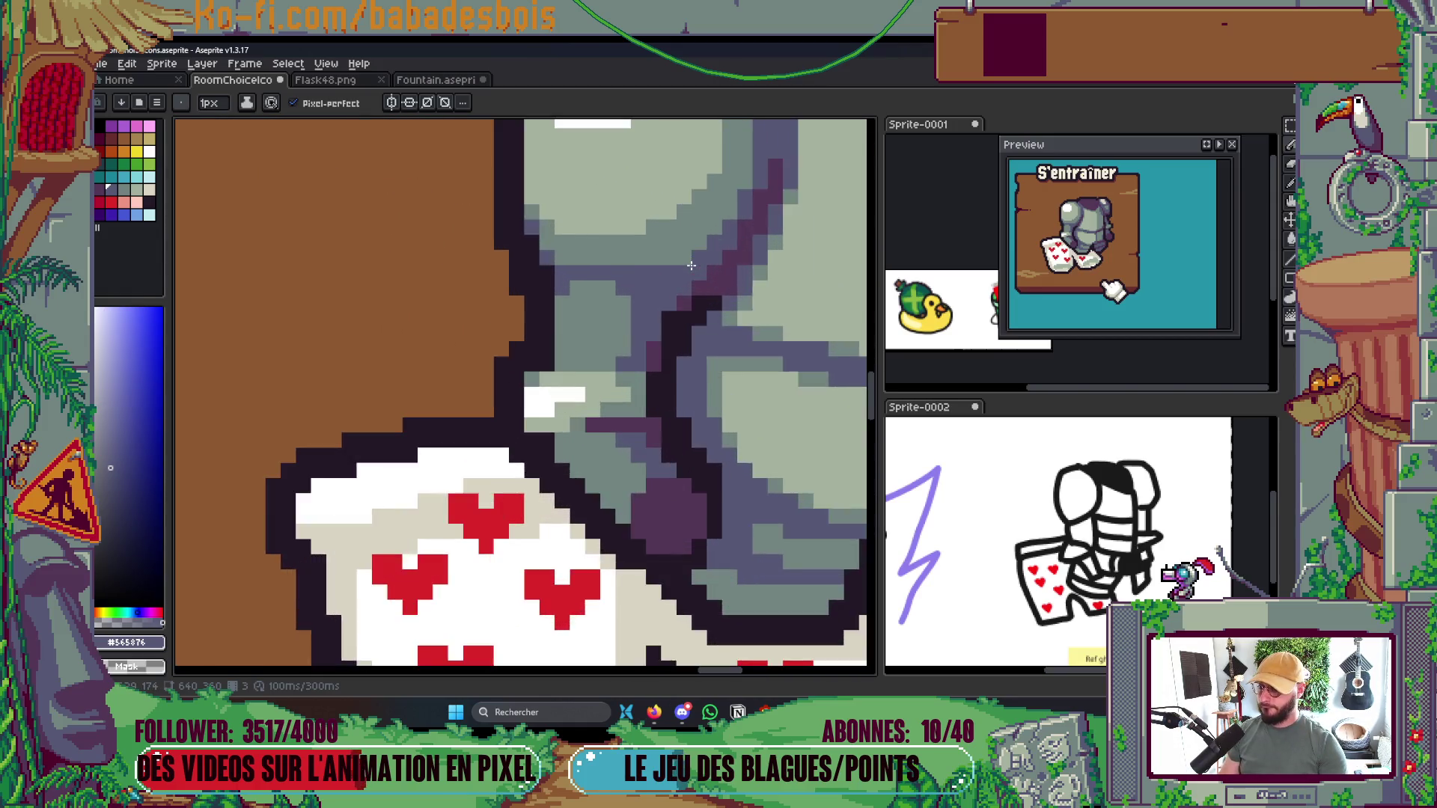
pyautogui.keyDown('alt'); pyautogui.click(678, 329); pyautogui.keyUp('alt')
pyautogui.moveTo(677, 329)
pyautogui.mouseDown()
pyautogui.moveTo(664, 299)
pyautogui.moveTo(741, 244)
pyautogui.mouseUp()
# Paint a row of light grey-green #a4b2a0 pixels across the armour and save
pyautogui.scroll(-5, 741, 247)
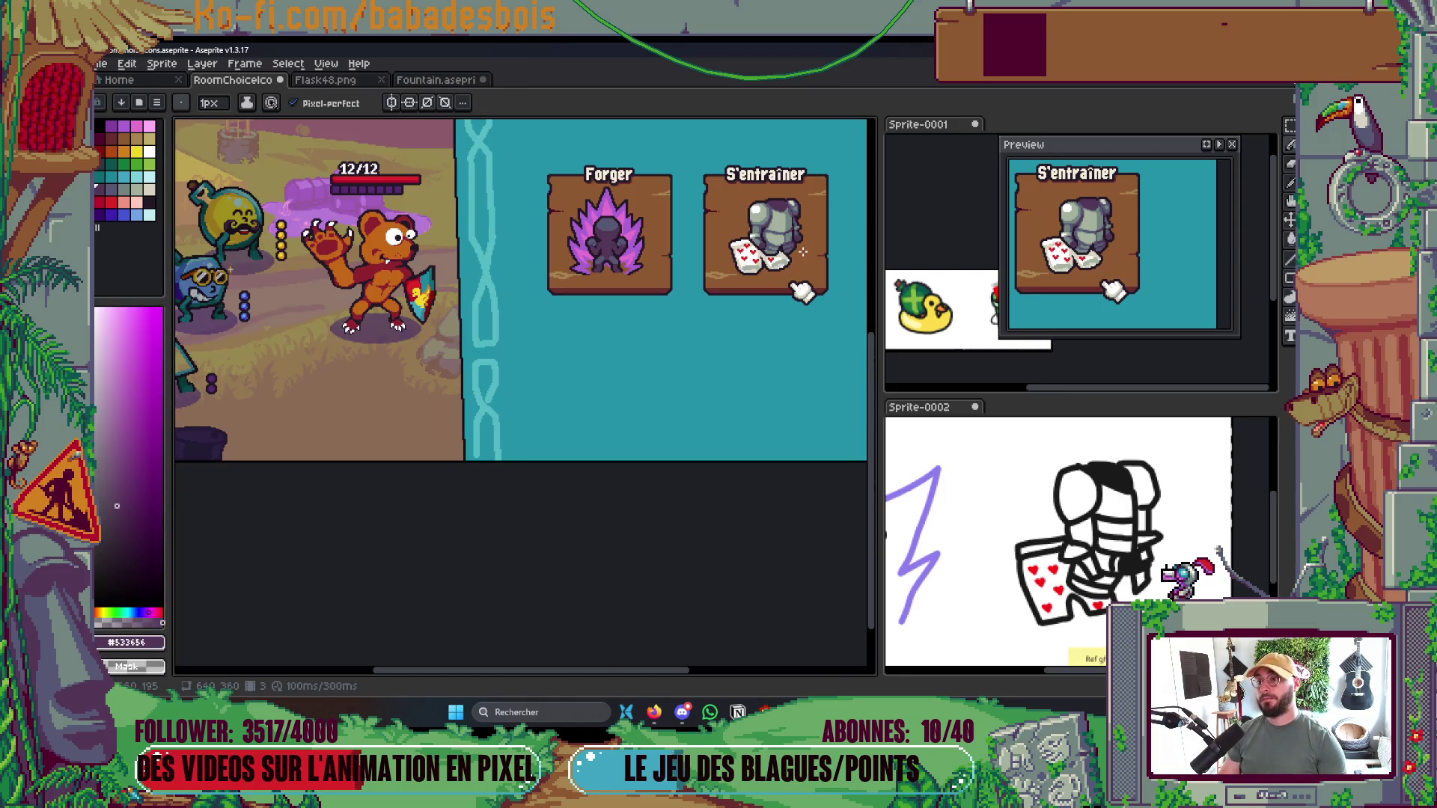
pyautogui.scroll(5, 794, 275)
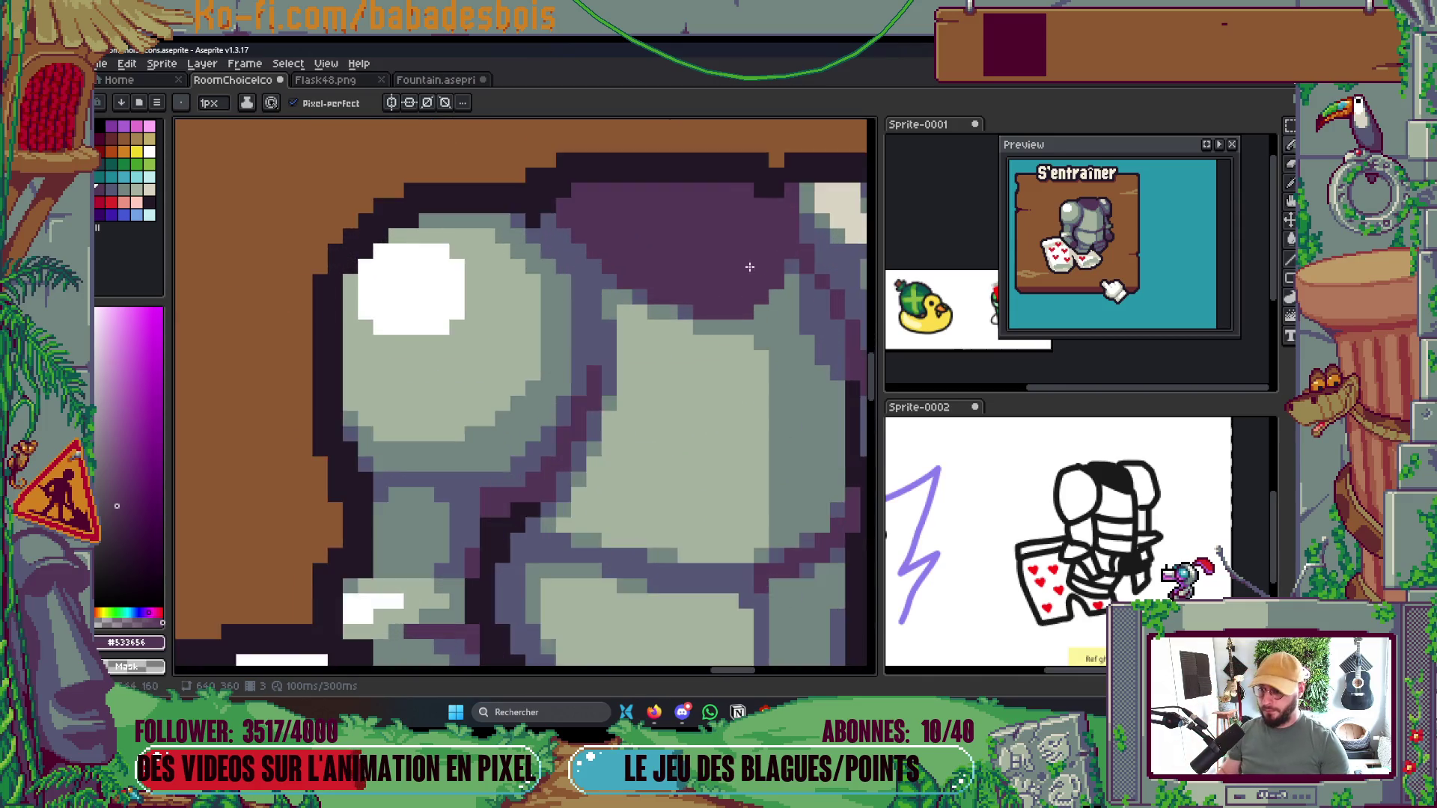
pyautogui.keyDown('alt'); pyautogui.click(768, 357); pyautogui.keyUp('alt')
pyautogui.moveTo(757, 315); pyautogui.dragTo(641, 317)
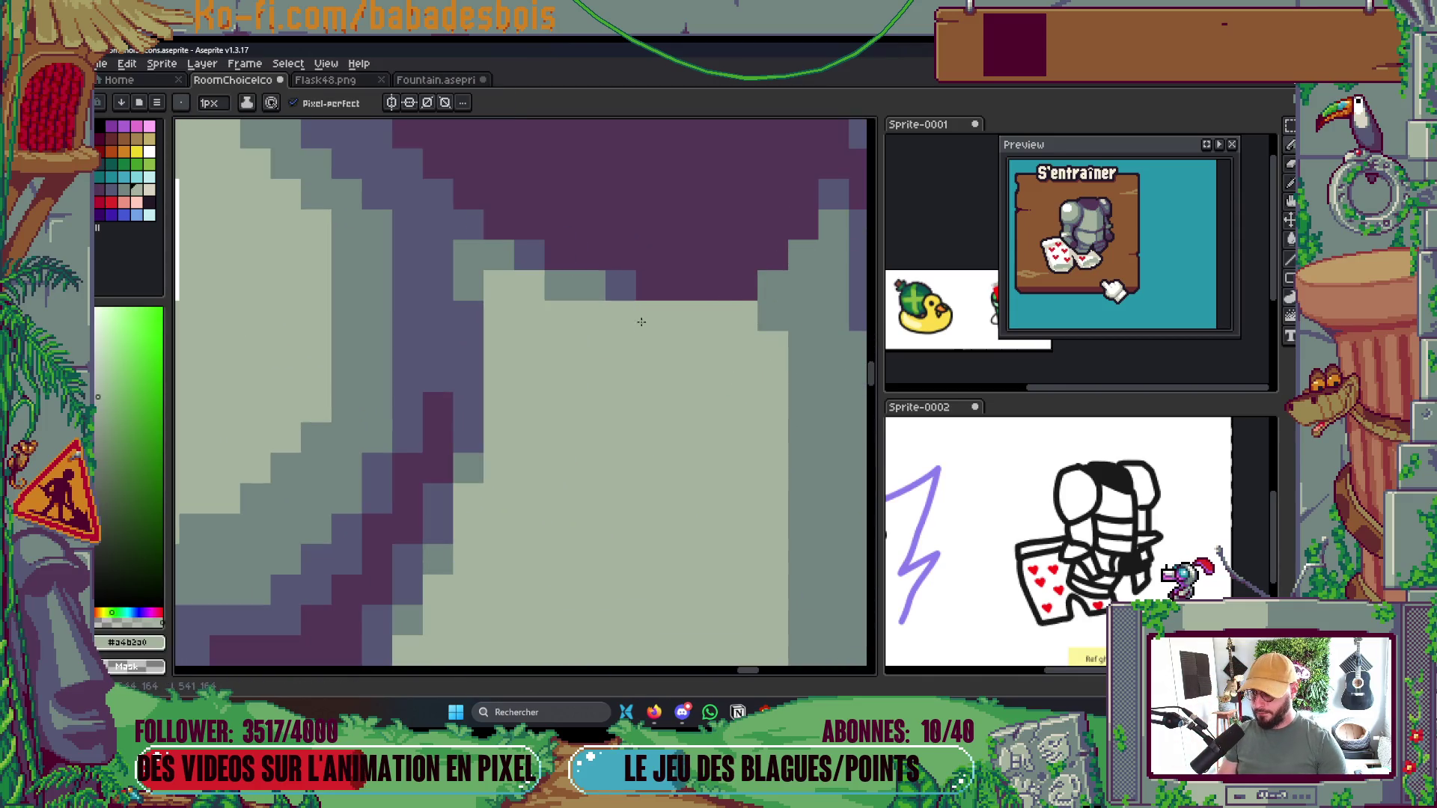
pyautogui.scroll(-5, 659, 284)
pyautogui.scroll(2, 682, 223)
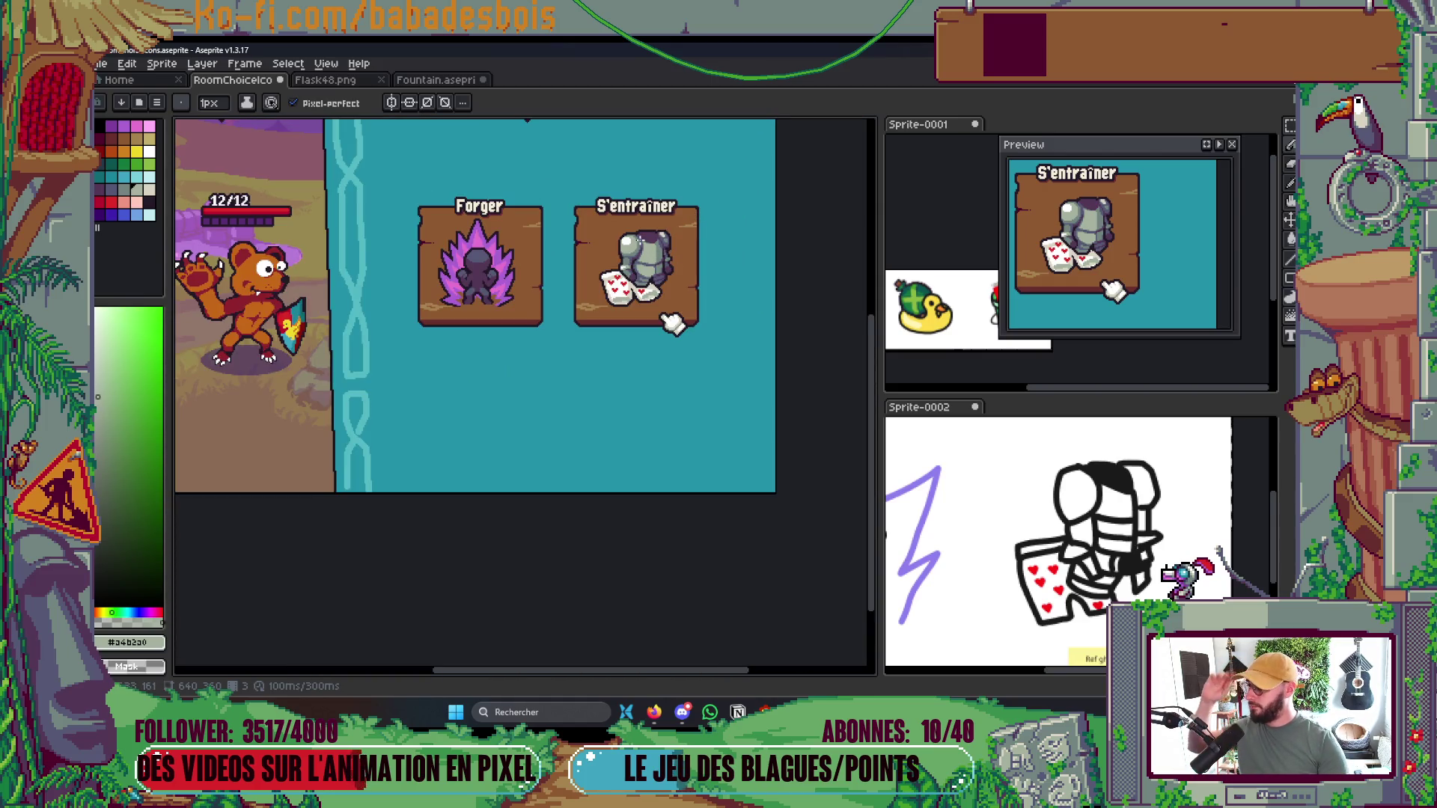
pyautogui.scroll(4, 647, 240)
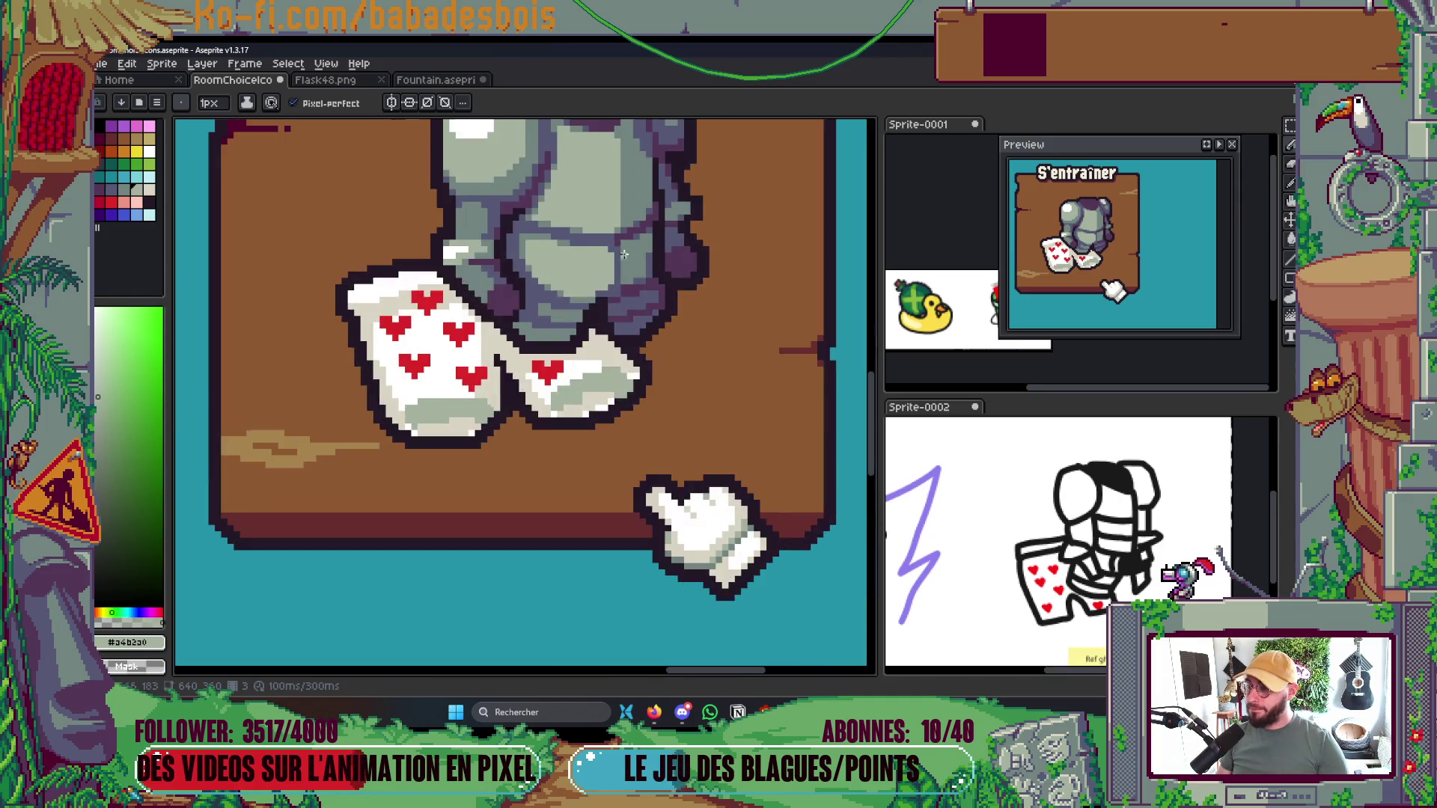
pyautogui.keyDown('alt'); pyautogui.click(634, 320); pyautogui.keyUp('alt')
pyautogui.scroll(-2, 636, 316)
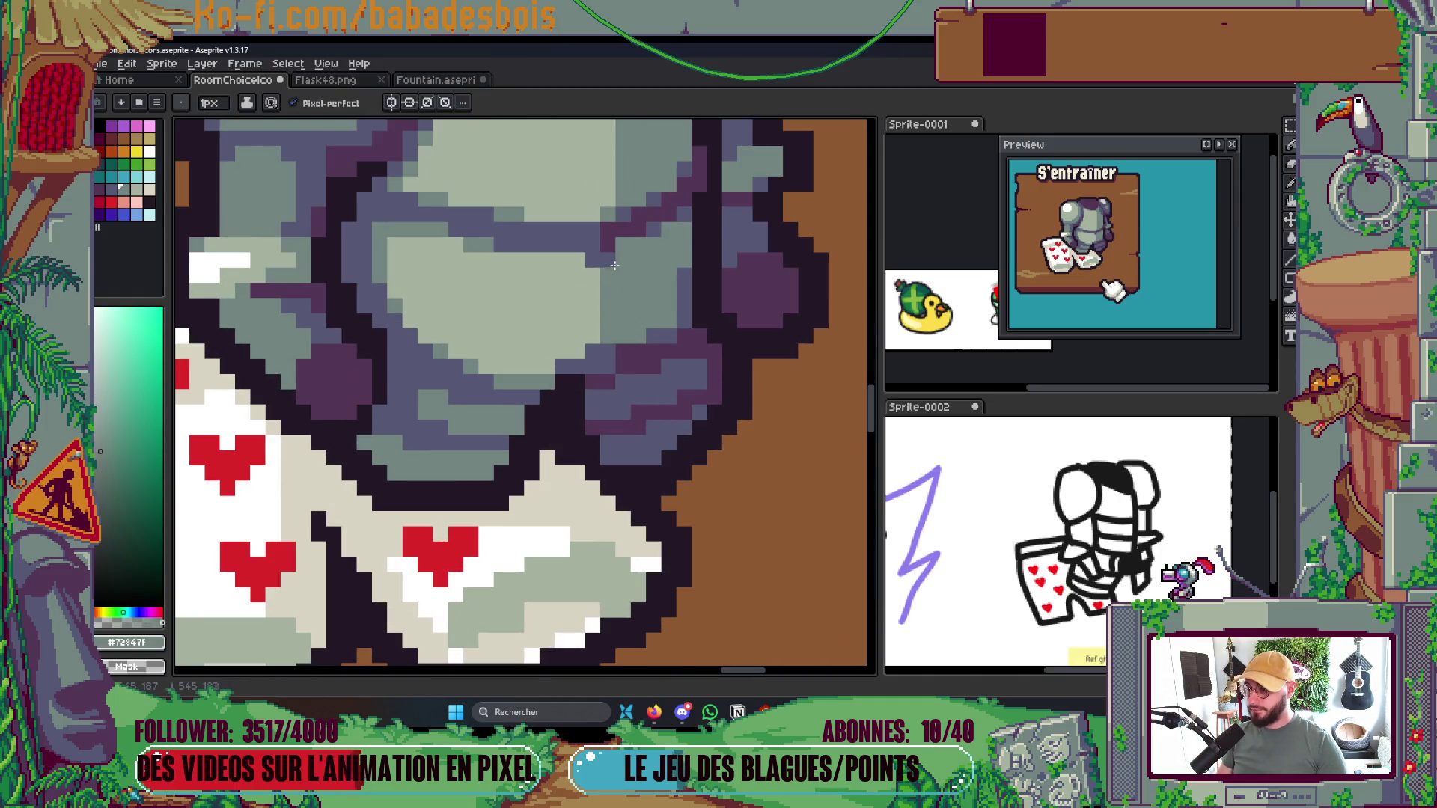
pyautogui.scroll(-1, 626, 313)
pyautogui.scroll(-3, 626, 313)
pyautogui.hotkey('ctrl', 's')
# Lighten a dark armour pixel and darken the armour's right edge with blue-grey #545876
pyautogui.scroll(5, 678, 291)
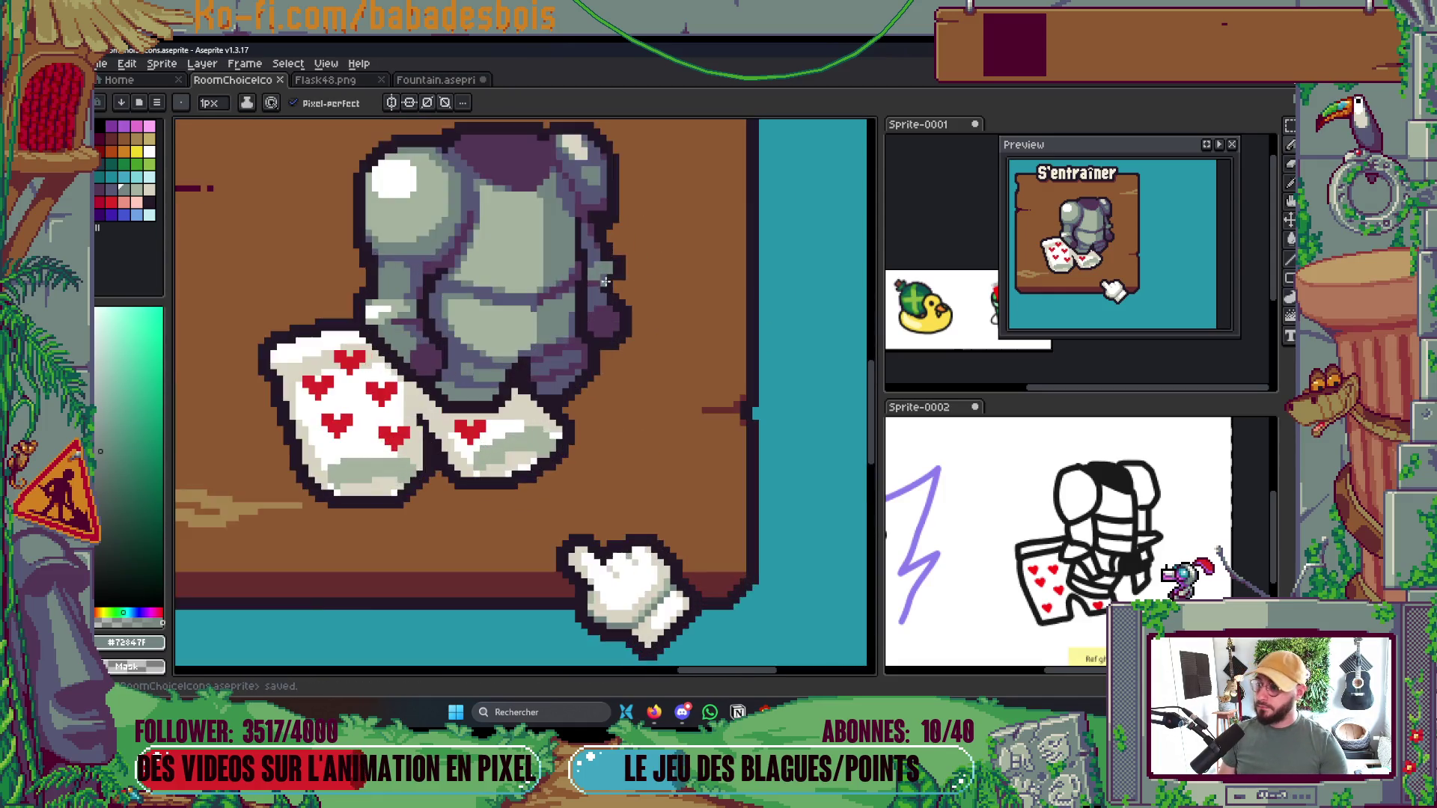
pyautogui.keyDown('alt'); pyautogui.click(568, 345); pyautogui.keyUp('alt')
pyautogui.click(564, 323)
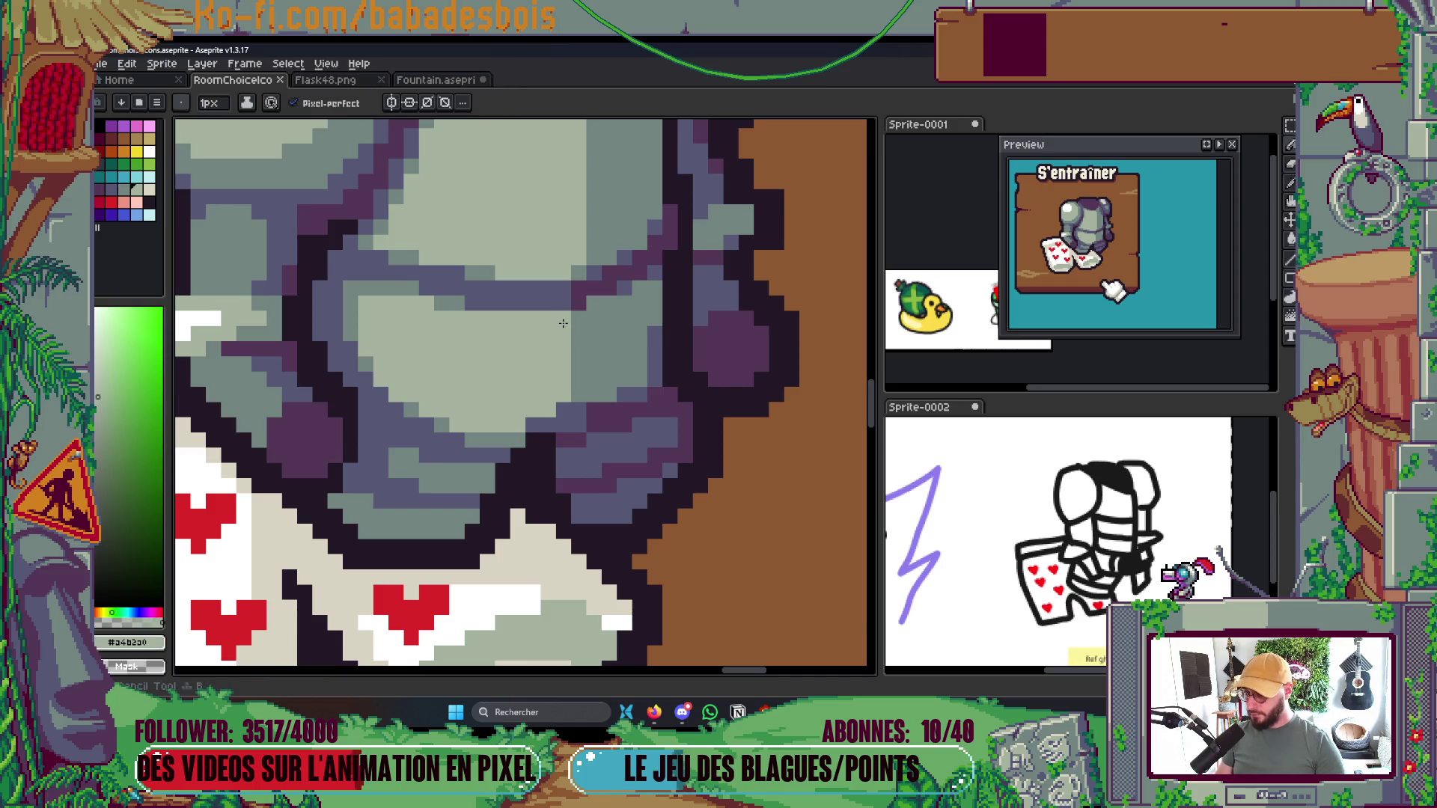
pyautogui.scroll(-3, 661, 376)
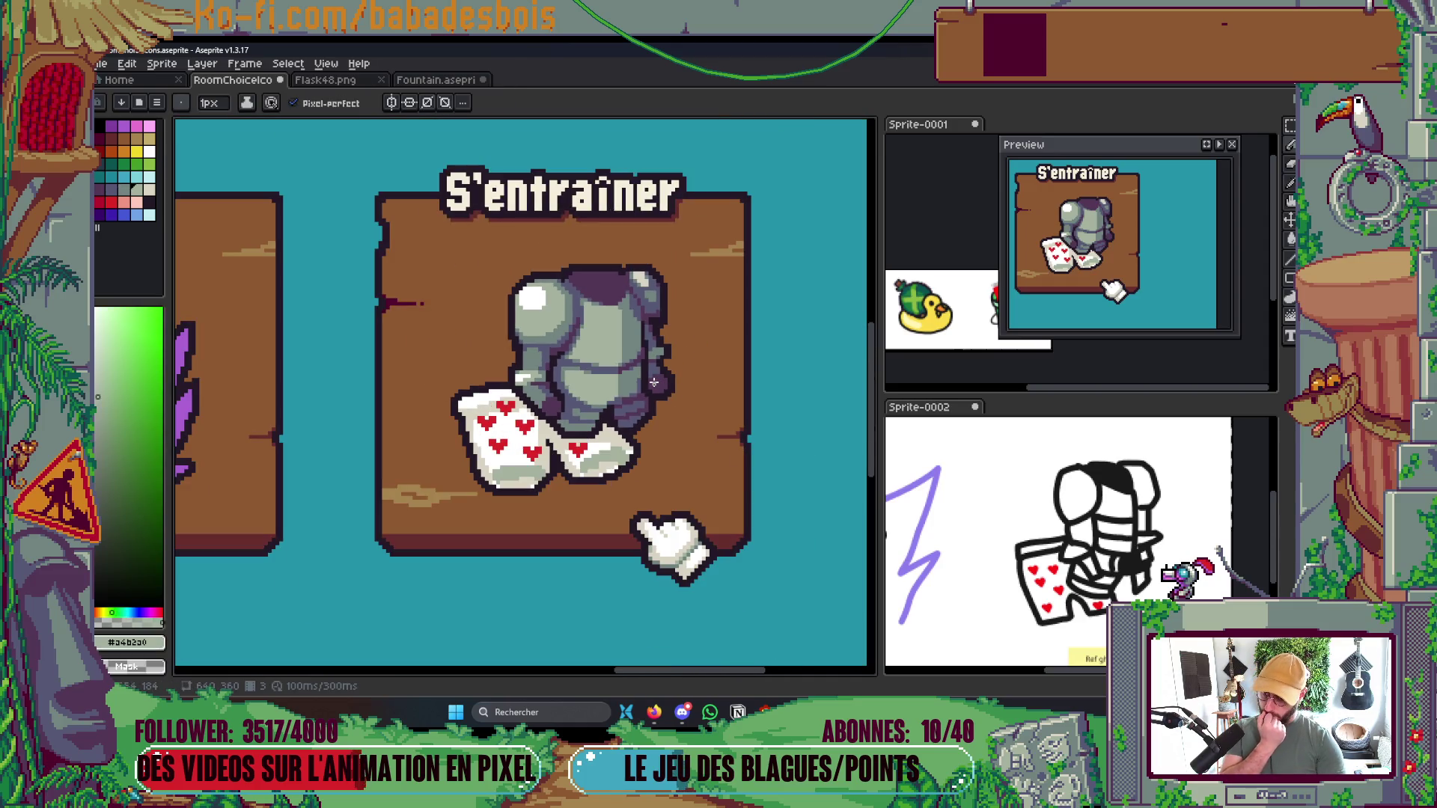
pyautogui.scroll(4, 656, 371)
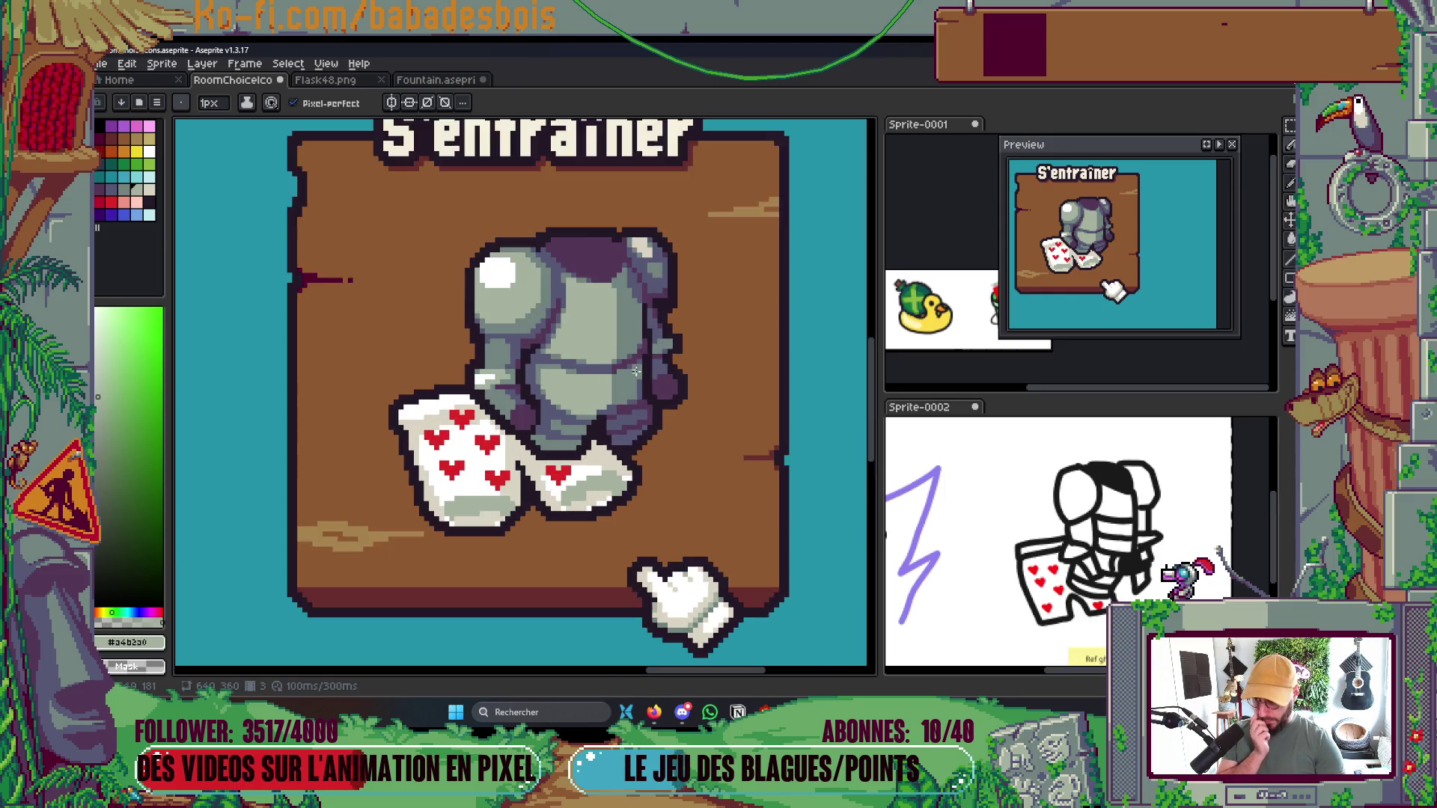
pyautogui.keyDown('alt'); pyautogui.click(644, 384); pyautogui.keyUp('alt')
pyautogui.moveTo(646, 354)
pyautogui.mouseDown()
pyautogui.moveTo(636, 419)
pyautogui.moveTo(643, 271)
pyautogui.mouseUp()
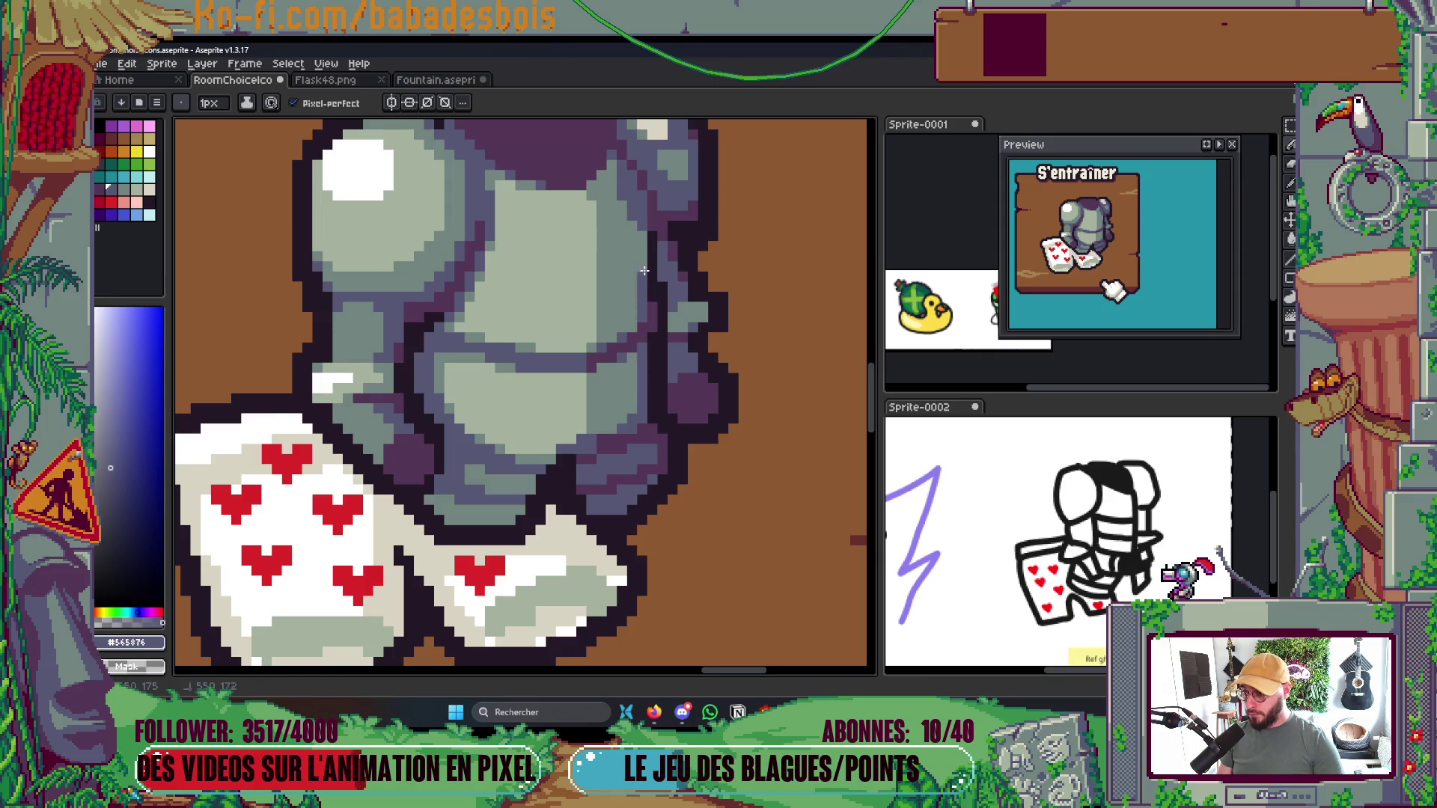
# Eyedrop the armour's grey-green colour and save RoomChoiceIcons.aseprite
pyautogui.scroll(-3, 717, 324)
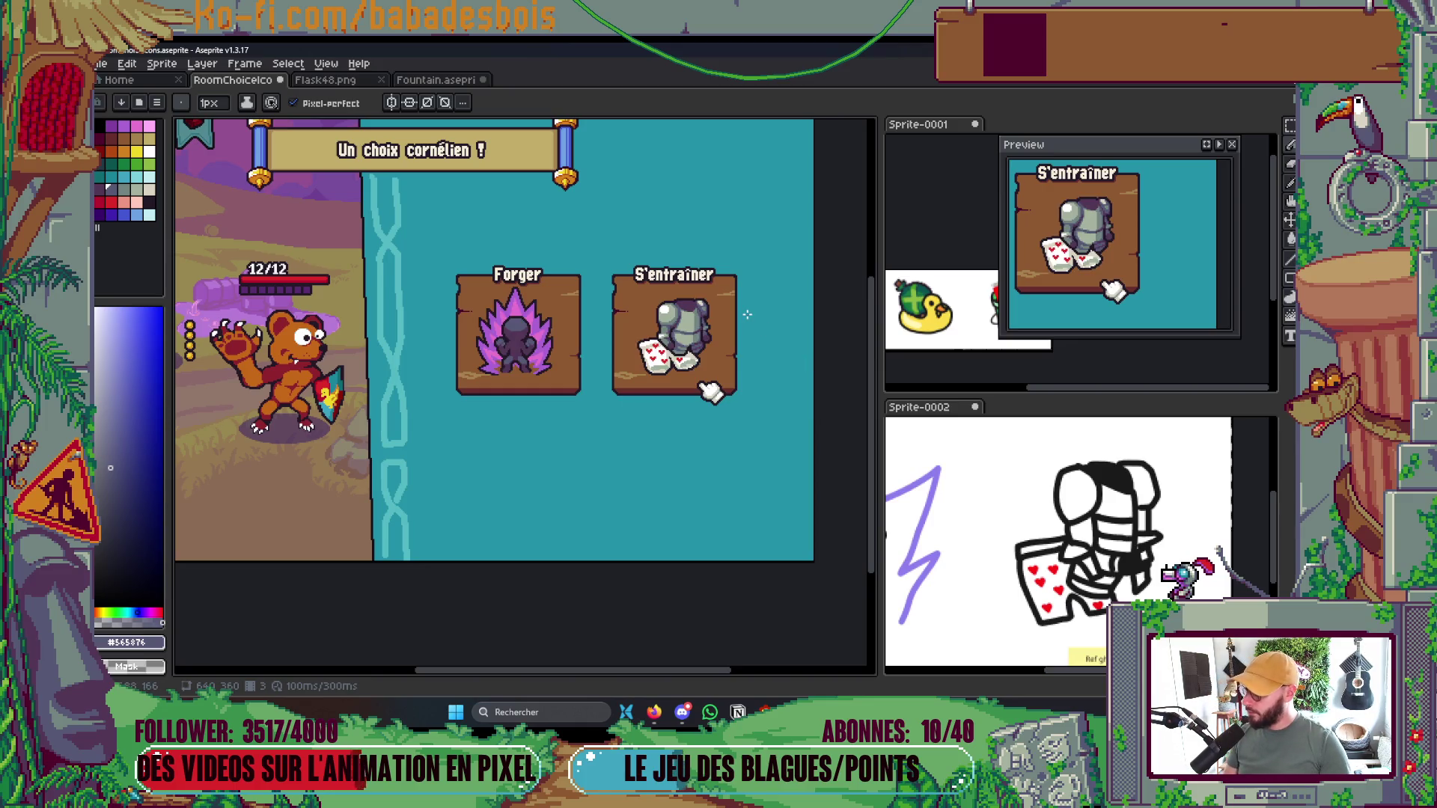
pyautogui.scroll(6, 677, 341)
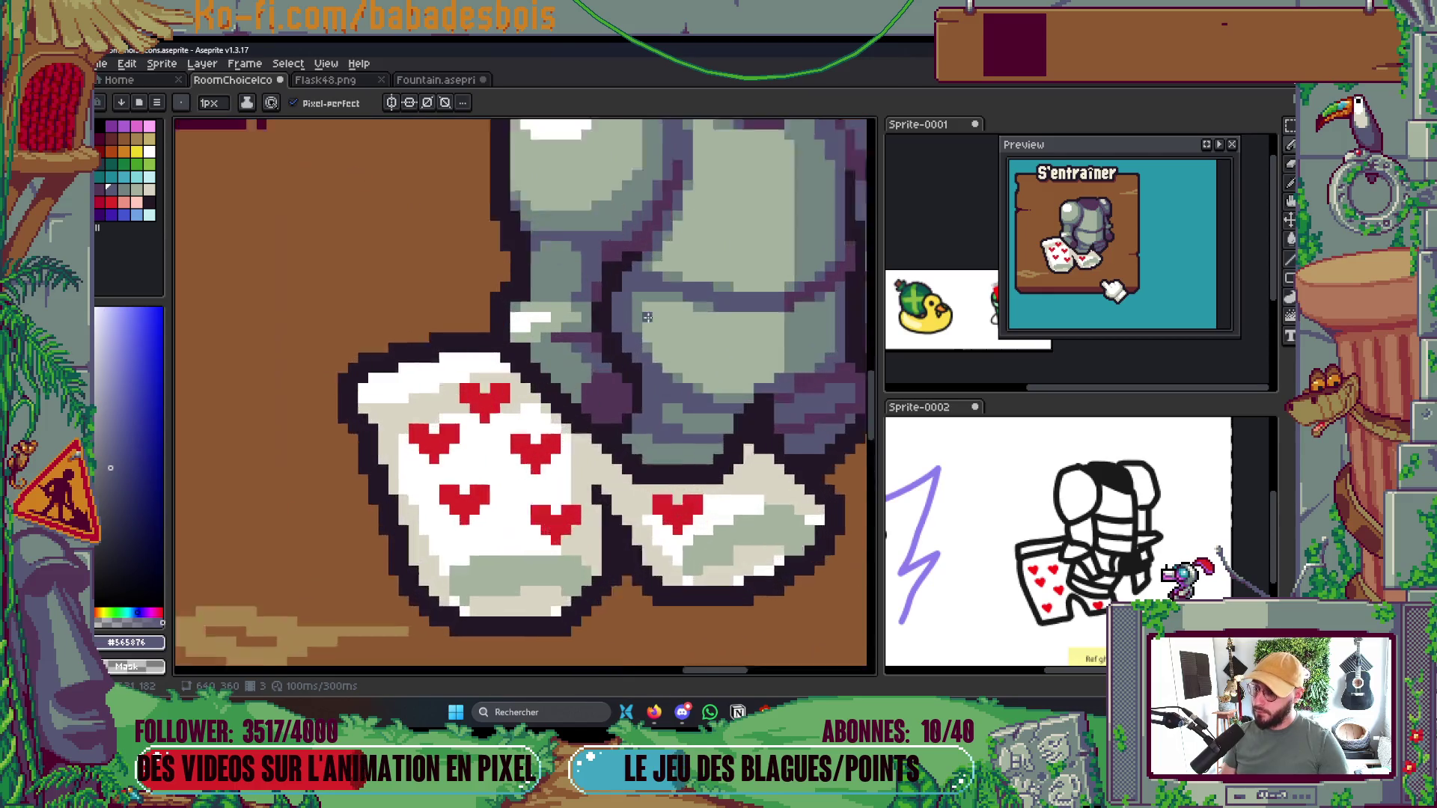
pyautogui.press('i')
pyautogui.keyDown('alt'); pyautogui.click(639, 292); pyautogui.keyUp('alt')
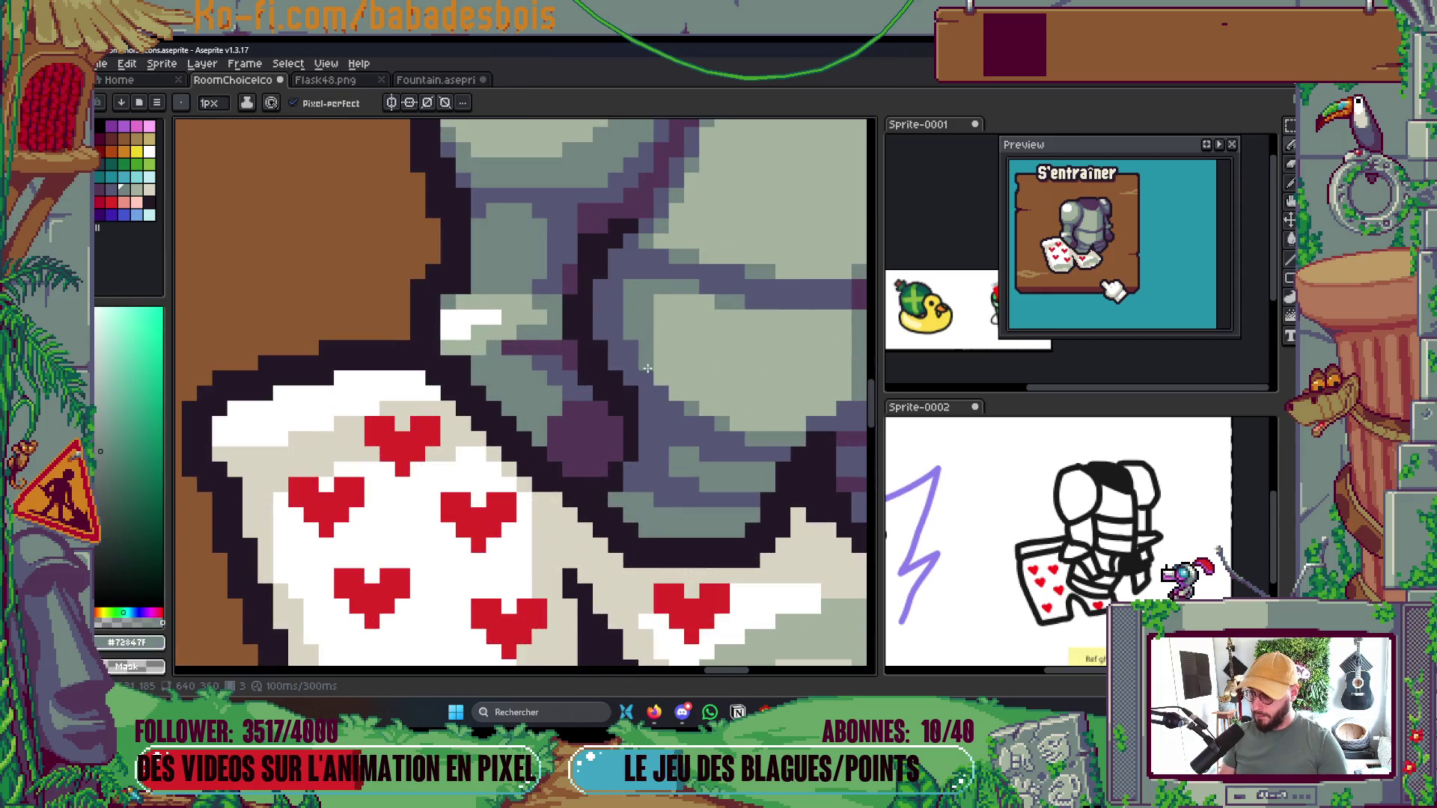
pyautogui.scroll(-6, 646, 385)
pyautogui.hotkey('ctrl', 's')
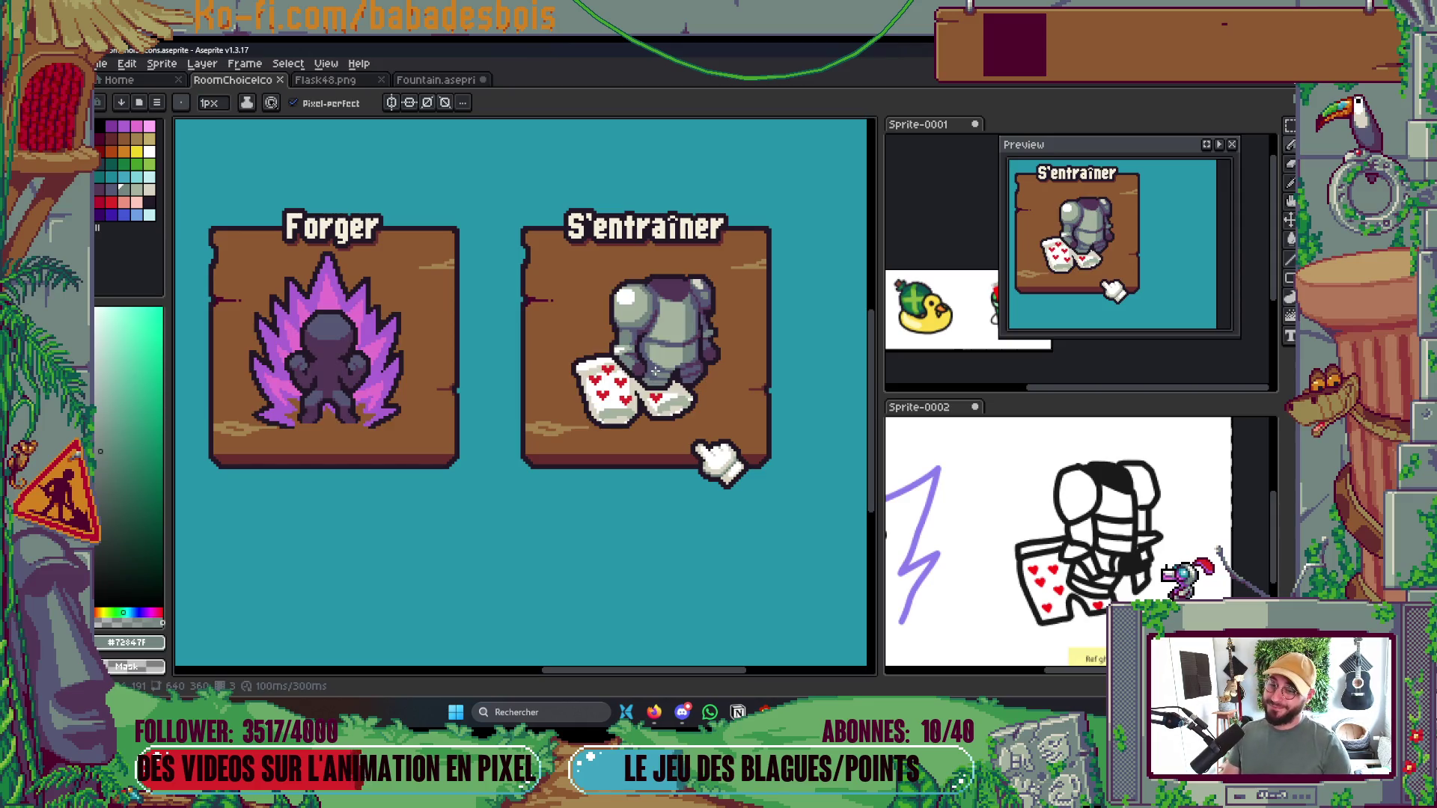
pyautogui.scroll(5, 607, 350)
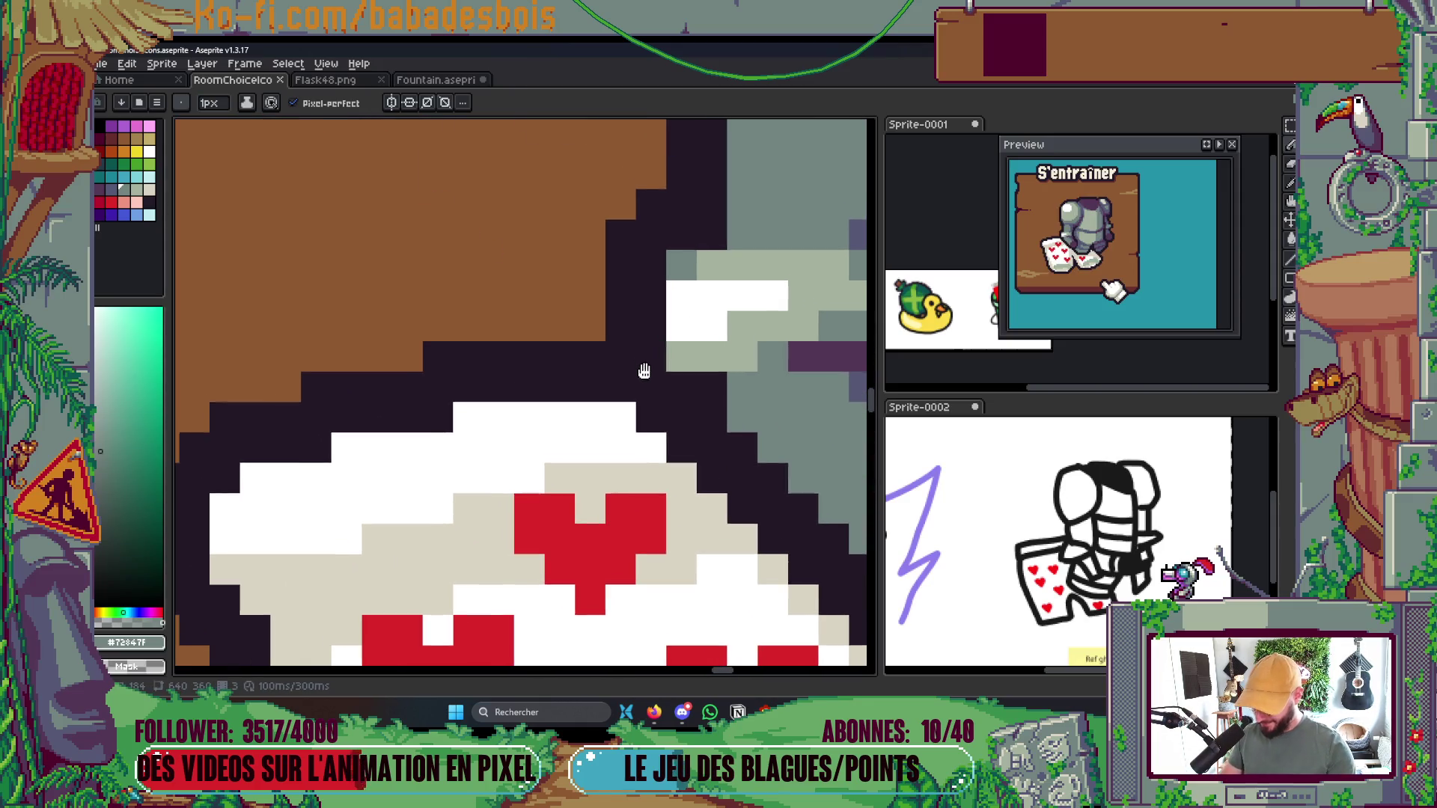
# Recolour an armour outline pixel grey-green and paint dark outline pixels along the cloth's edge
pyautogui.click(651, 296)
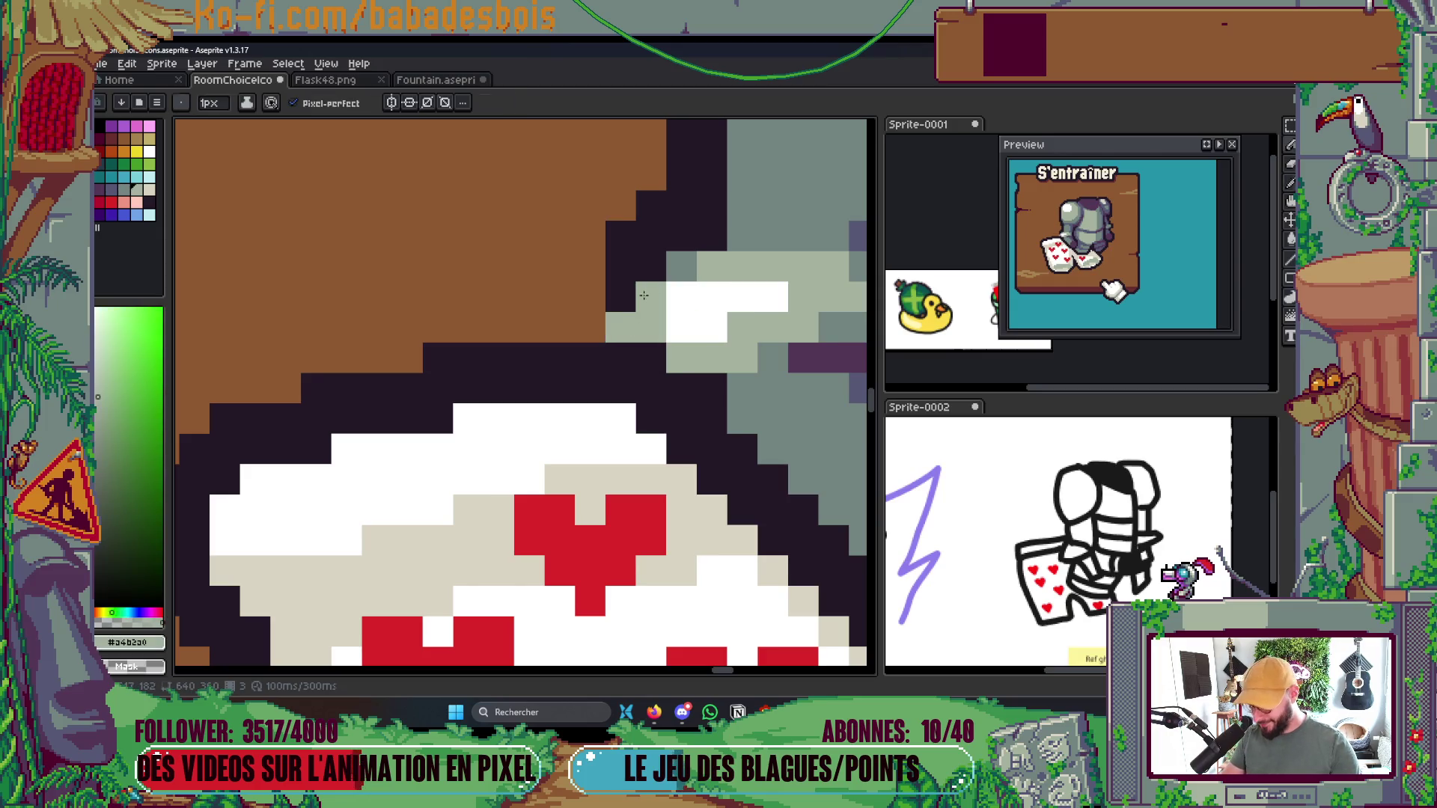
pyautogui.keyDown('alt'); pyautogui.click(621, 296); pyautogui.keyUp('alt')
pyautogui.moveTo(592, 262); pyautogui.dragTo(591, 329)
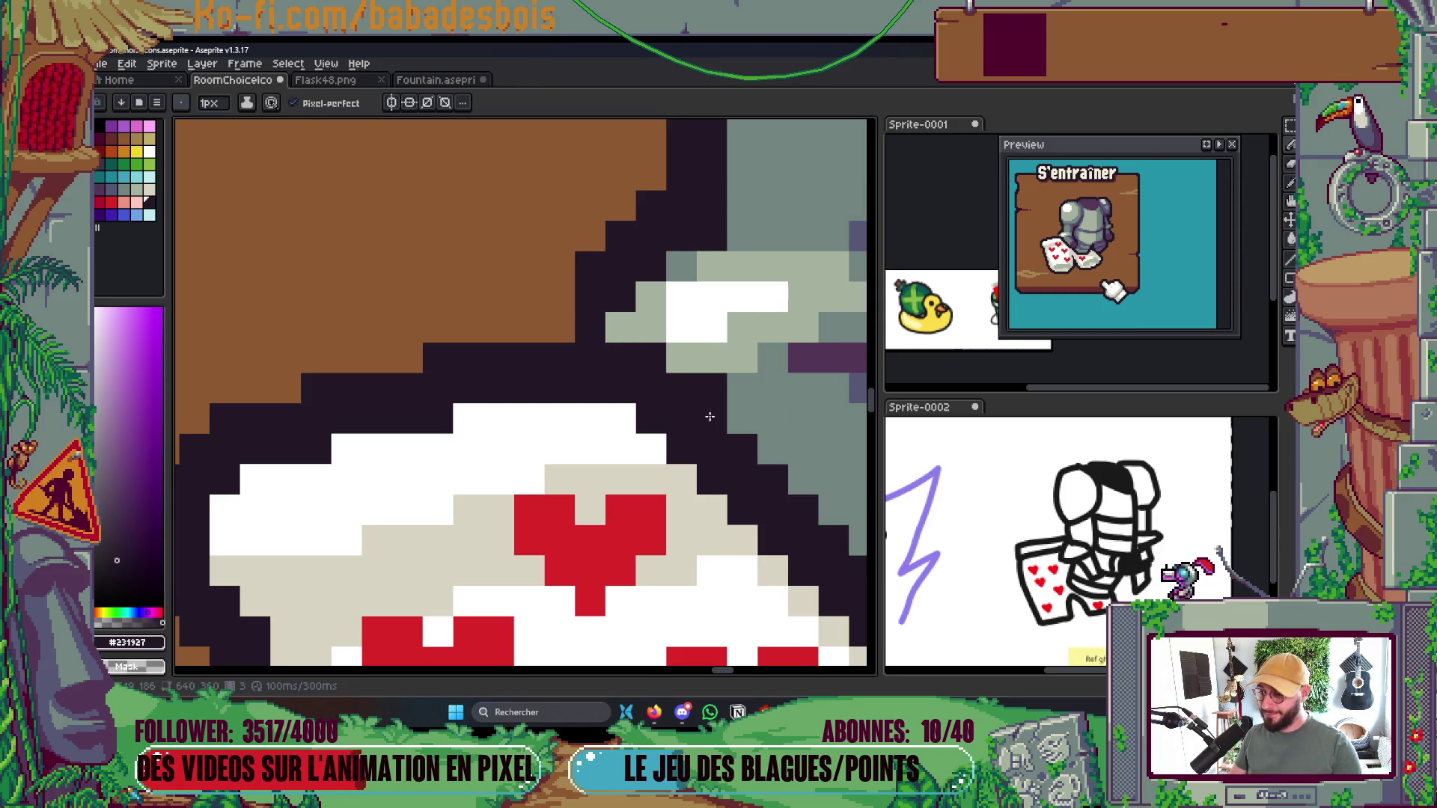
pyautogui.scroll(-3, 698, 381)
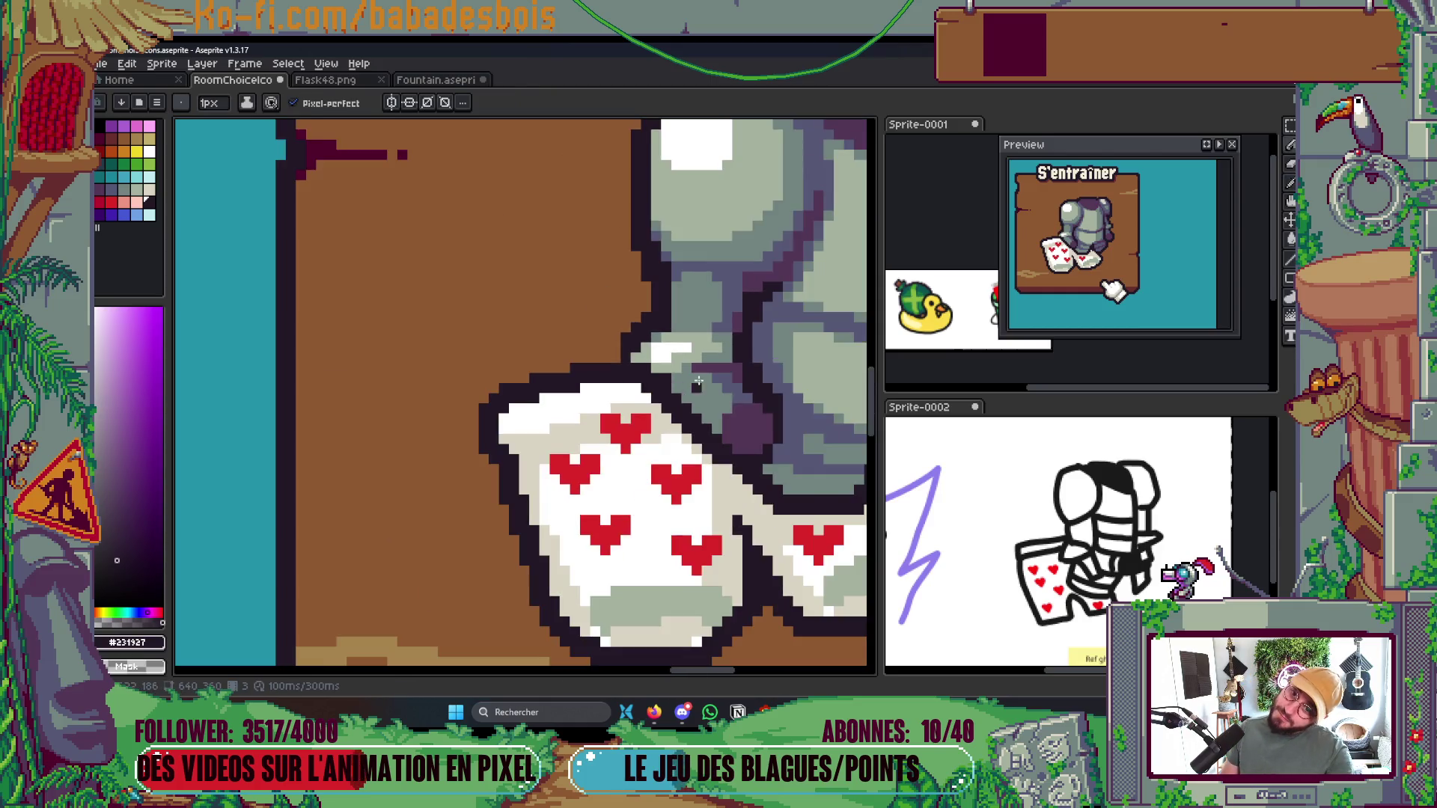
pyautogui.scroll(-1, 698, 381)
pyautogui.scroll(1, 811, 283)
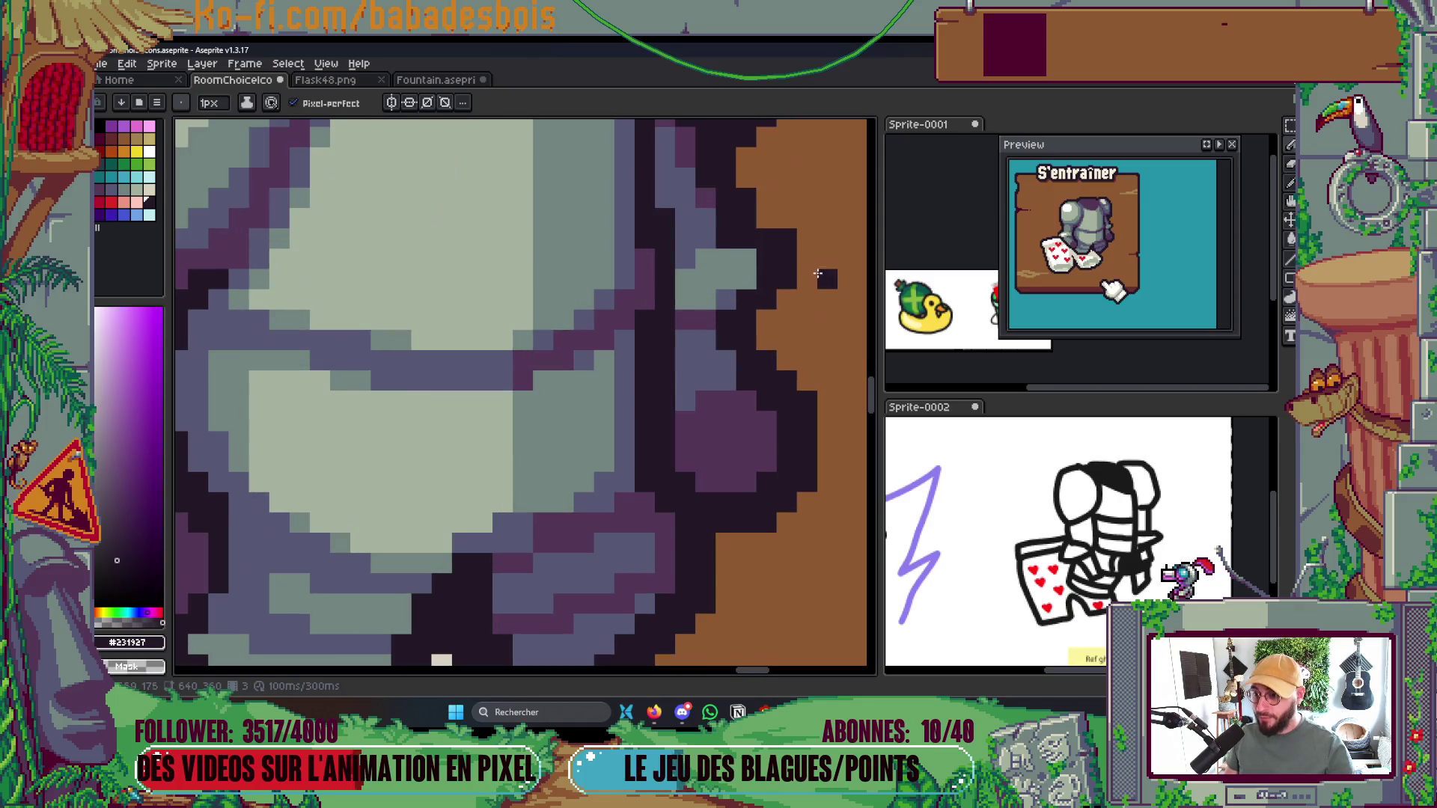
# Add a dark outline pixel on the armour's right edge, darken a grey-green pixel, and save
pyautogui.click(809, 259)
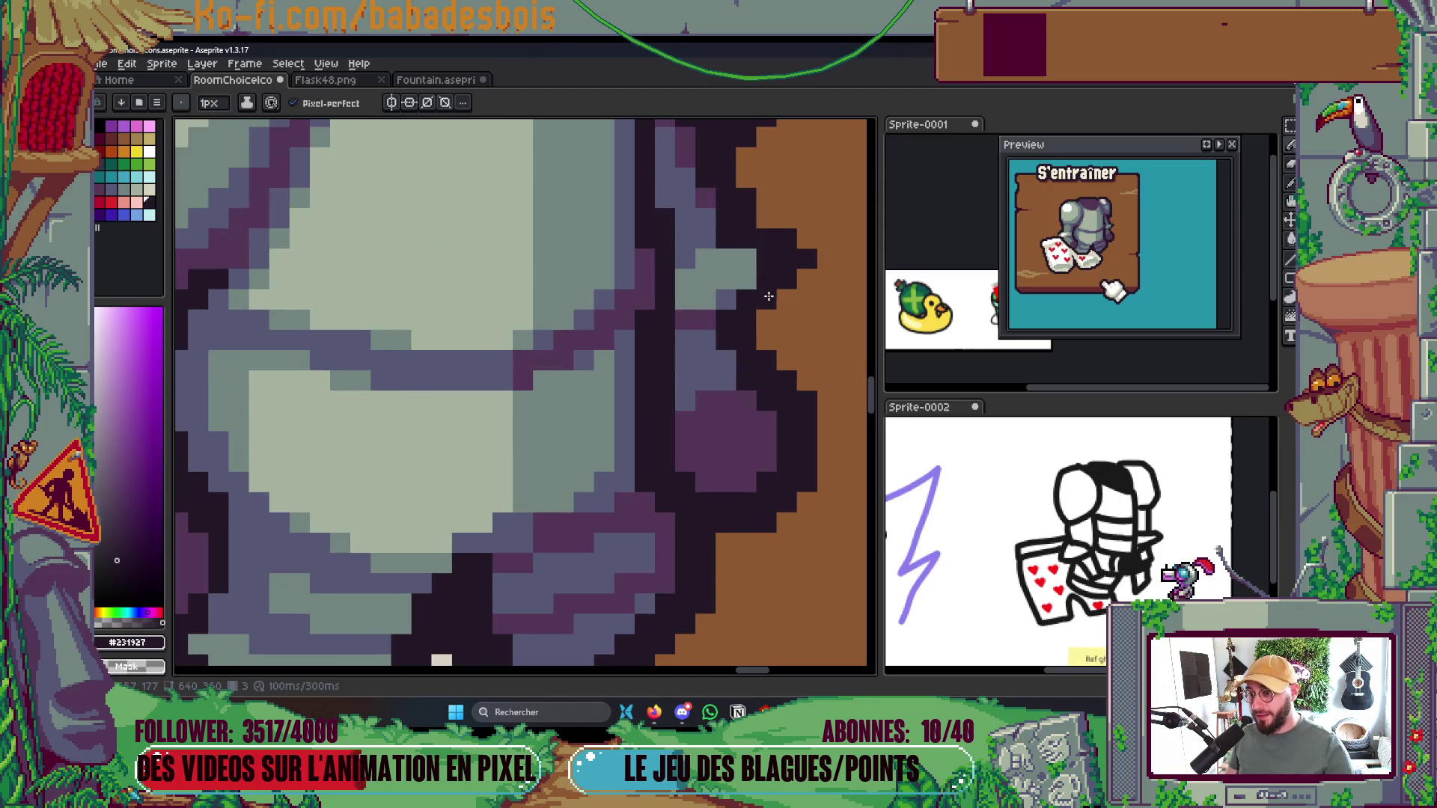
pyautogui.keyDown('alt'); pyautogui.click(742, 268); pyautogui.keyUp('alt')
pyautogui.scroll(-5, 770, 367)
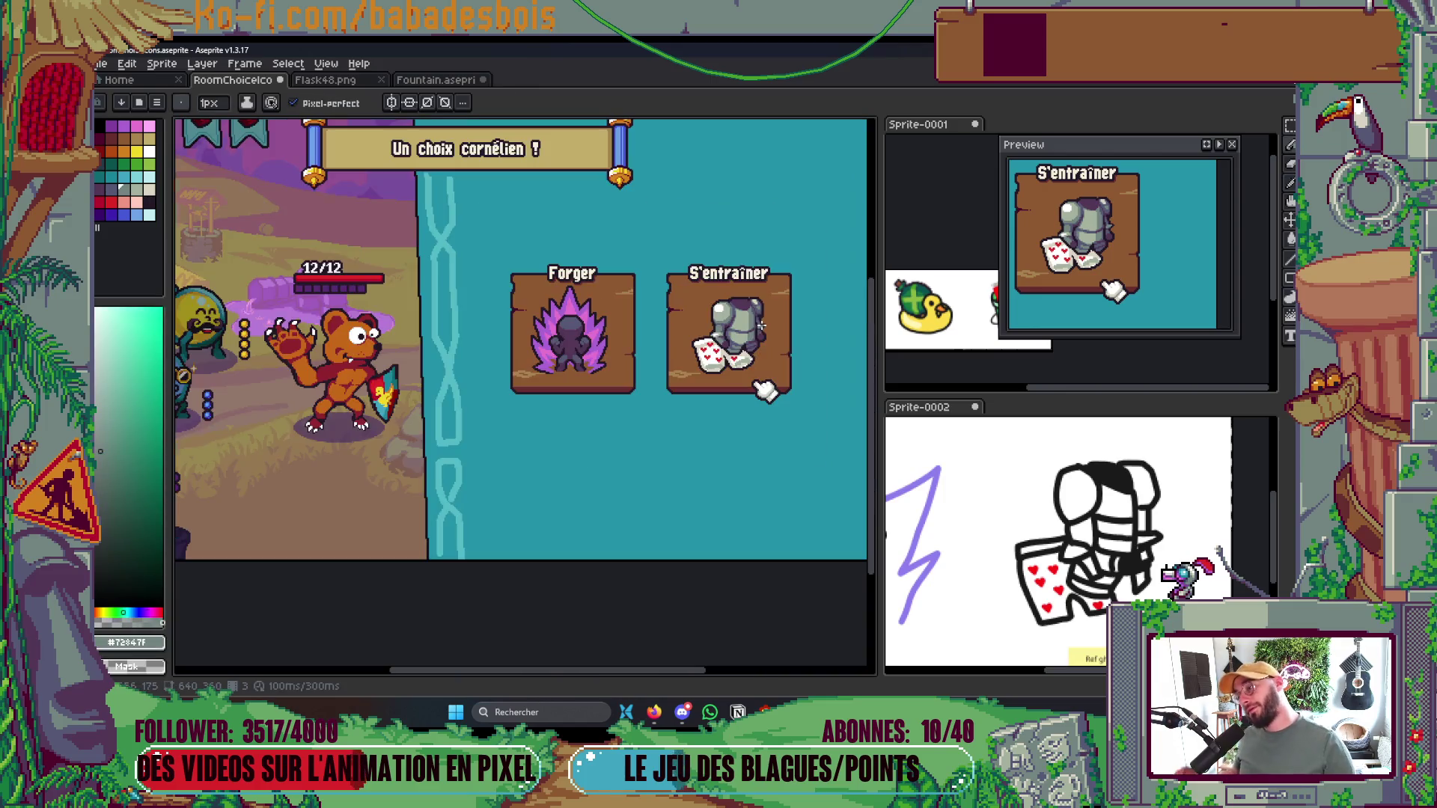
pyautogui.scroll(5, 770, 367)
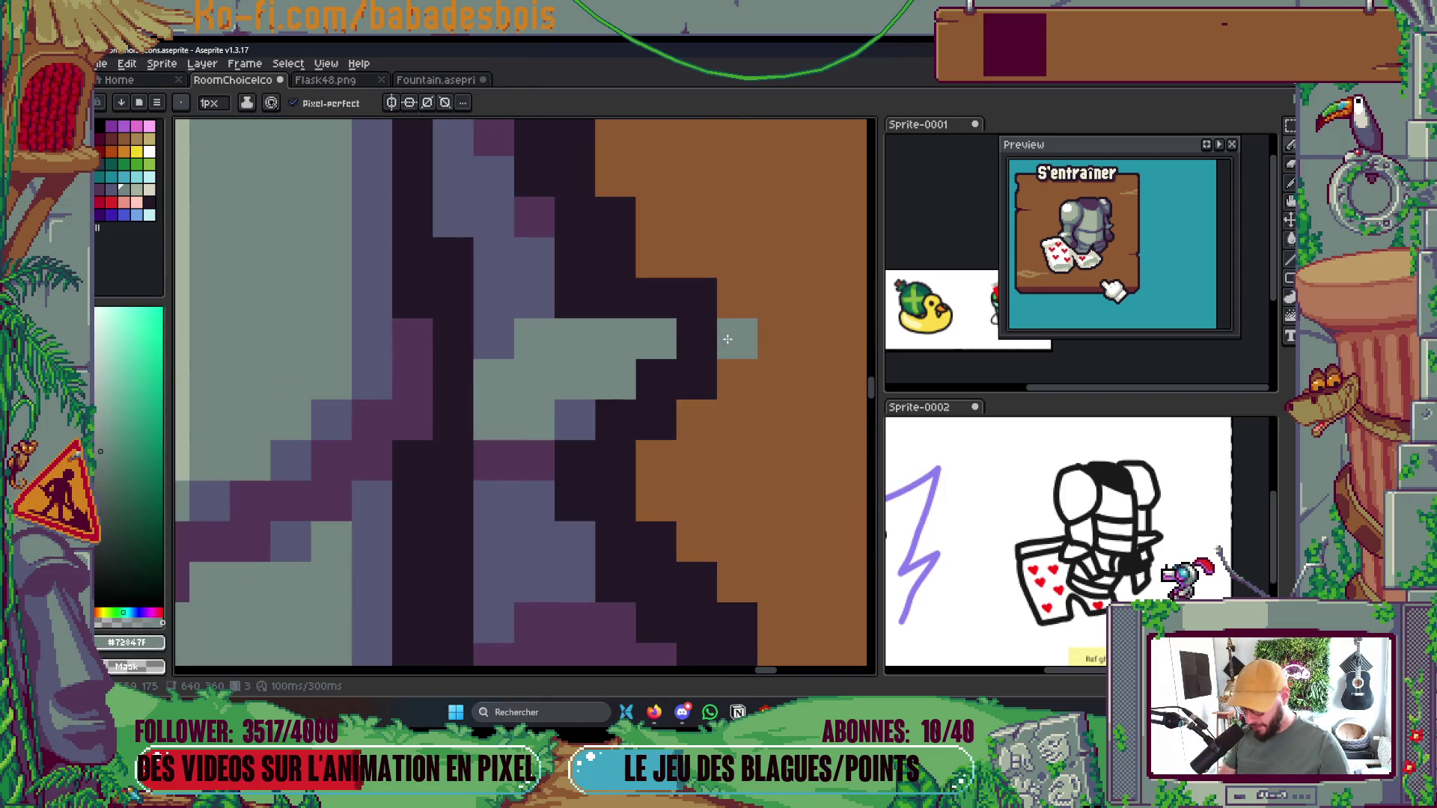
pyautogui.keyDown('alt'); pyautogui.click(697, 317); pyautogui.keyUp('alt')
pyautogui.click(658, 338)
pyautogui.hotkey('ctrl', 's')
pyautogui.scroll(-3, 680, 369)
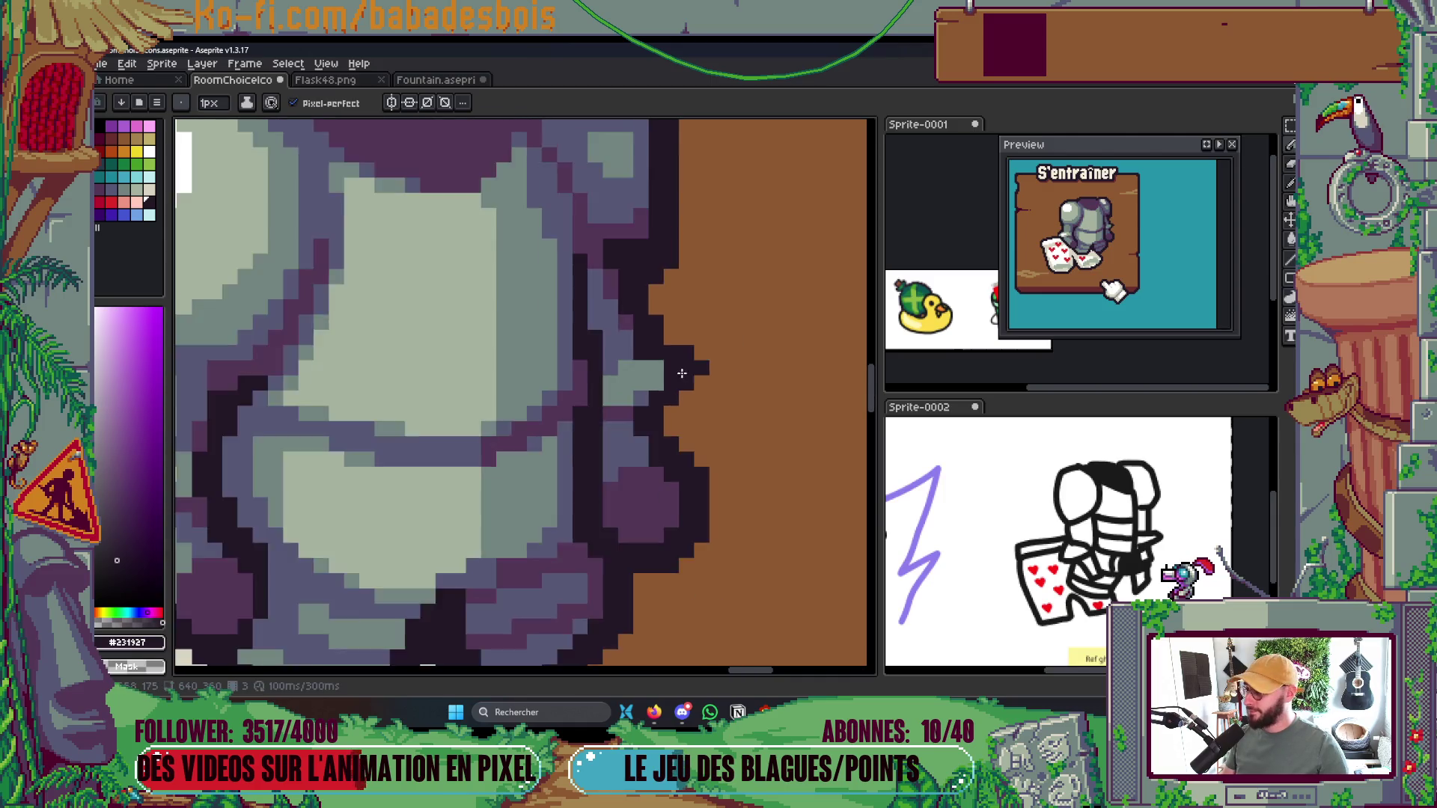
pyautogui.scroll(4, 677, 498)
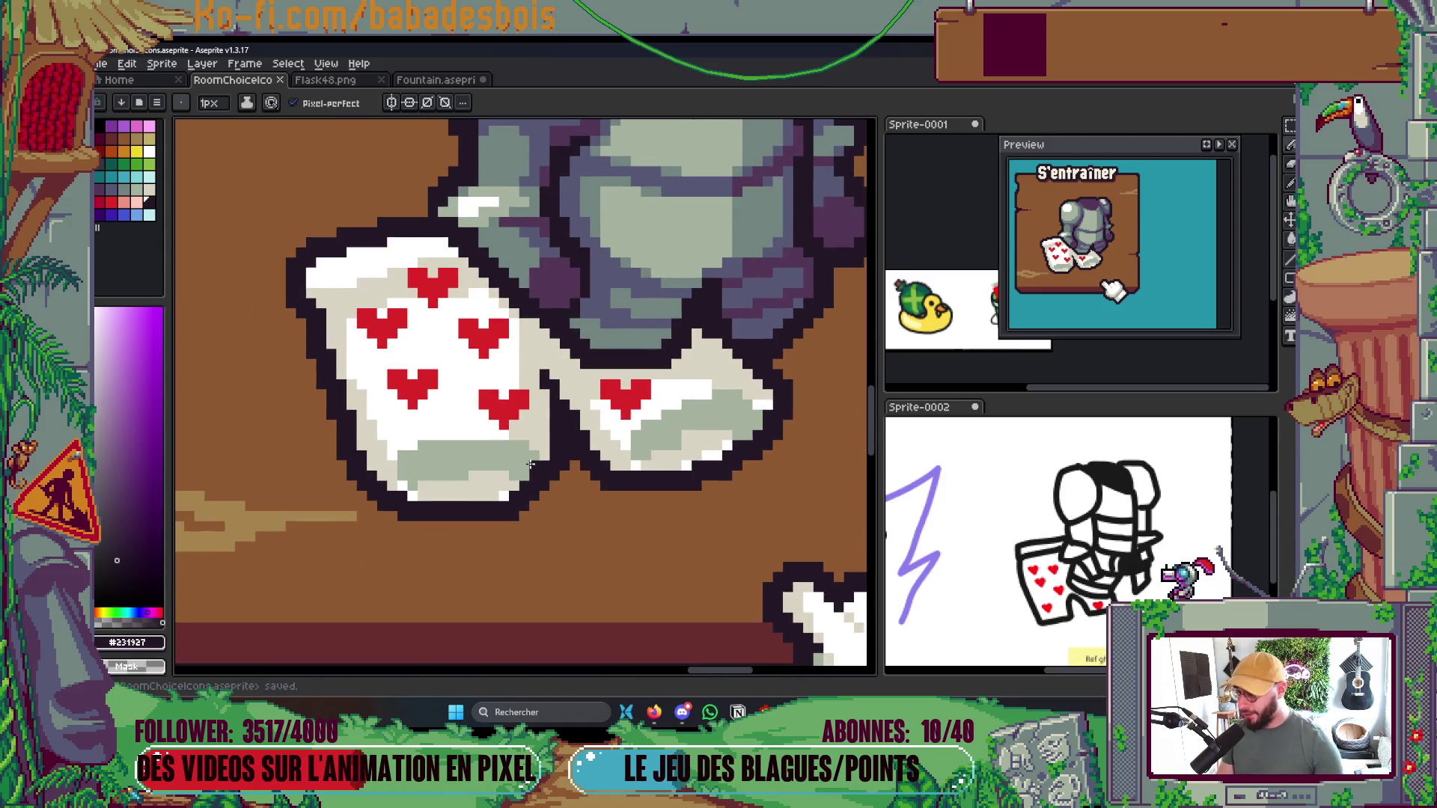
# Fill the heart card's edge beside the armour with cream #d9d4c4 pixels
pyautogui.moveTo(482, 277)
pyautogui.mouseDown()
pyautogui.moveTo(492, 301)
pyautogui.moveTo(548, 328)
pyautogui.moveTo(506, 333)
pyautogui.moveTo(500, 280)
pyautogui.mouseUp()
pyautogui.keyDown('alt'); pyautogui.click(554, 320); pyautogui.keyUp('alt')
pyautogui.click(506, 368)
pyautogui.moveTo(532, 374); pyautogui.dragTo(607, 419)
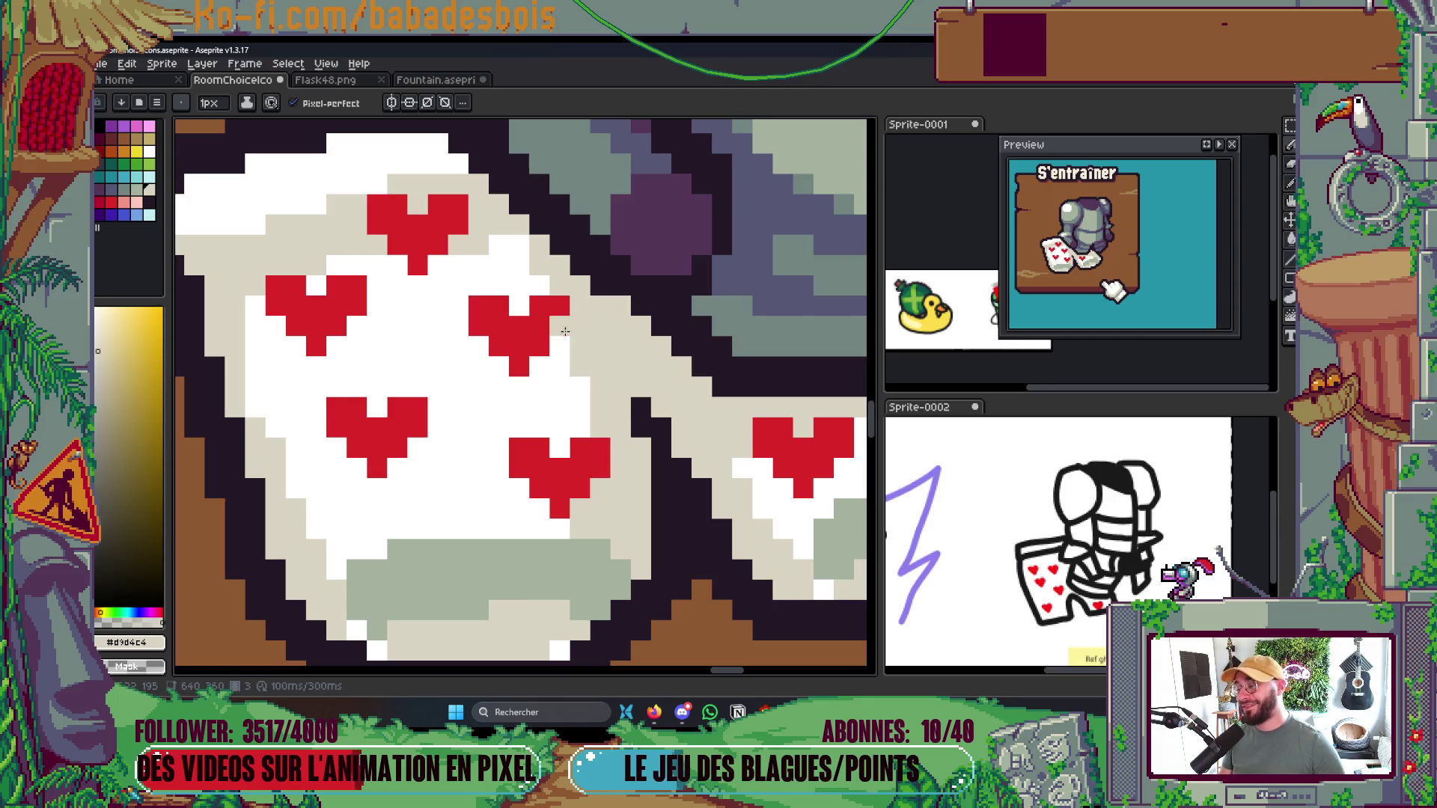
# Darken the top heart with a red fill, then pencil in more darker-red heart pixels
pyautogui.keyDown('alt'); pyautogui.click(395, 243); pyautogui.keyUp('alt')
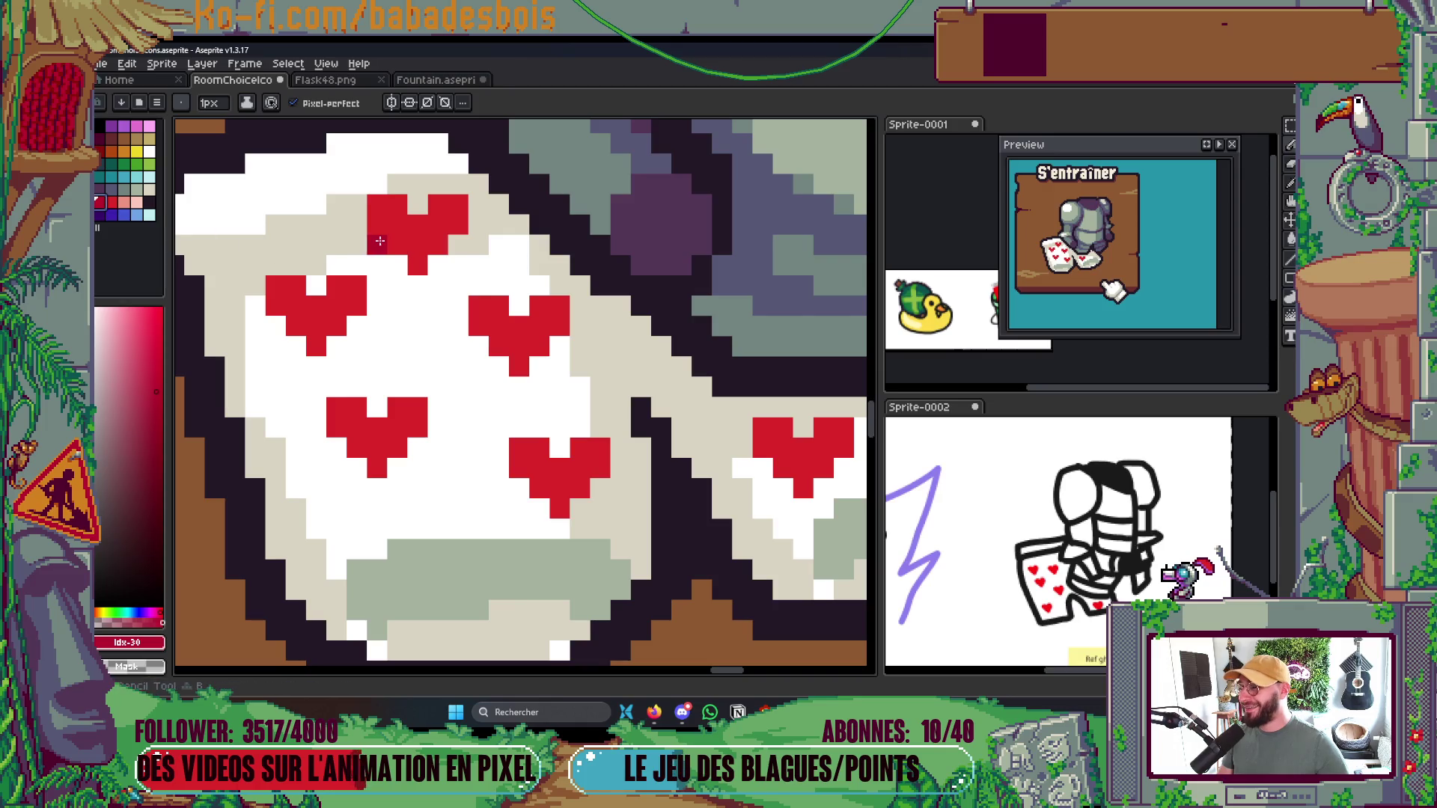
pyautogui.press('g')
pyautogui.click(427, 243)
pyautogui.scroll(-8, 449, 239)
pyautogui.scroll(8, 535, 193)
pyautogui.press('b')
pyautogui.moveTo(481, 223); pyautogui.dragTo(464, 189)
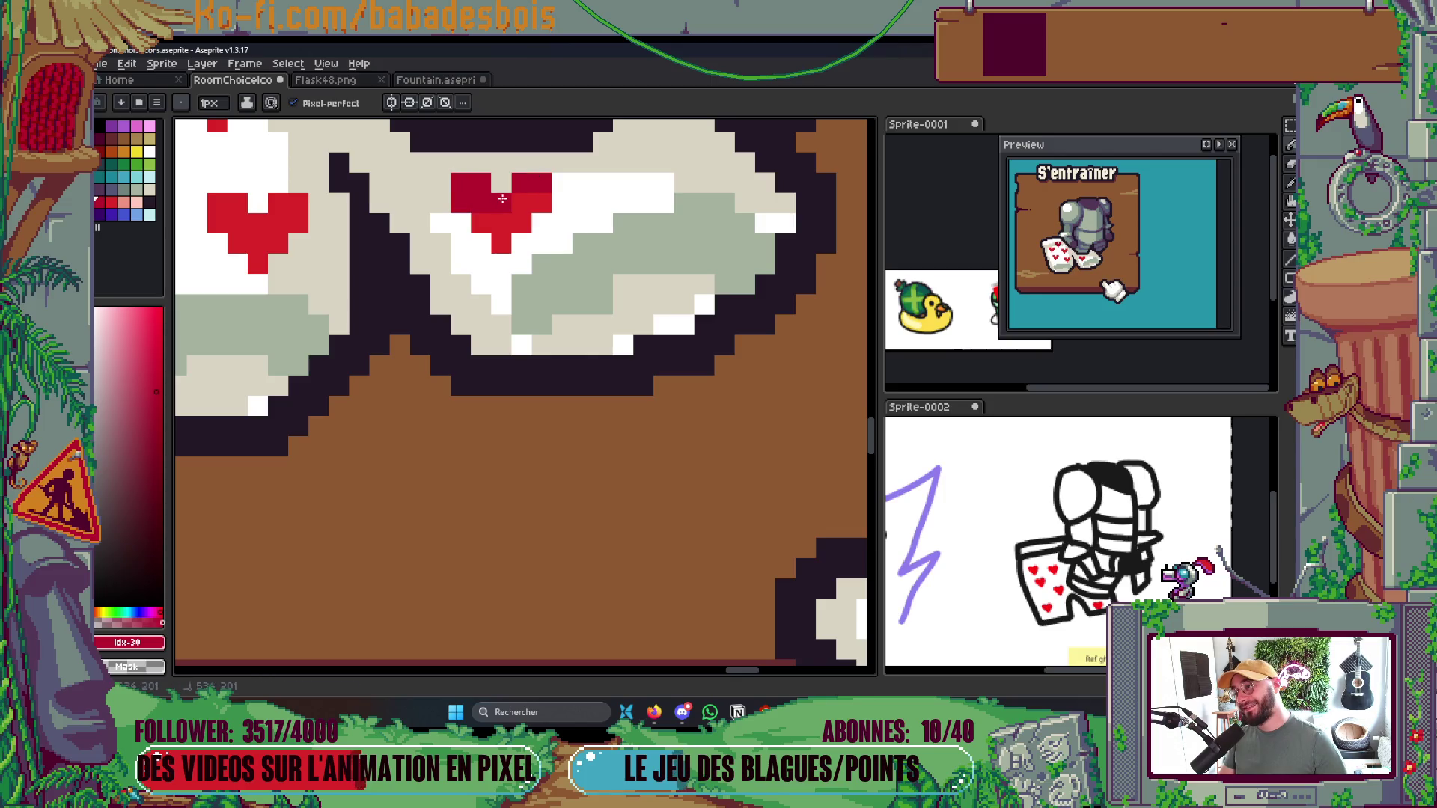
pyautogui.scroll(-8, 503, 198)
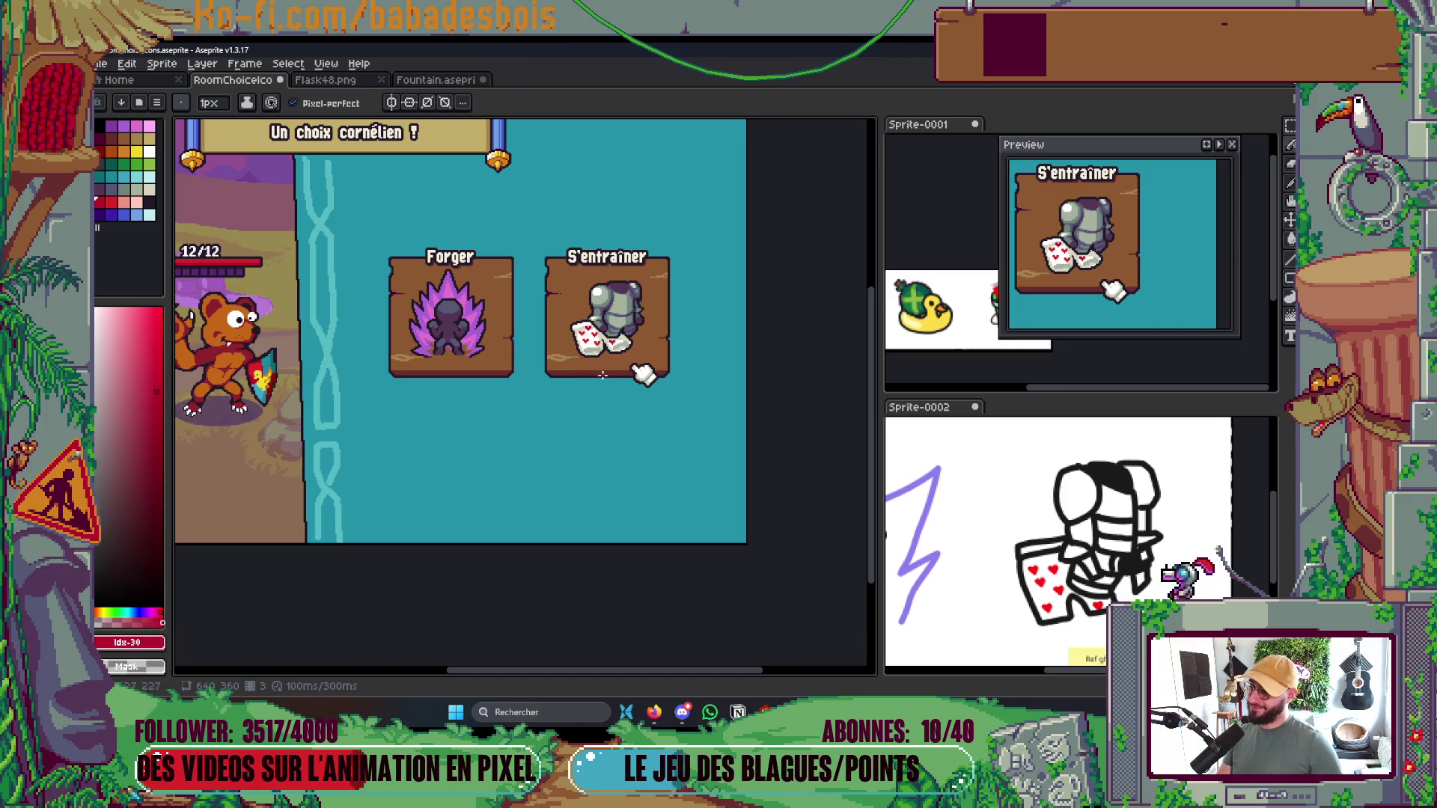
pyautogui.scroll(6, 603, 374)
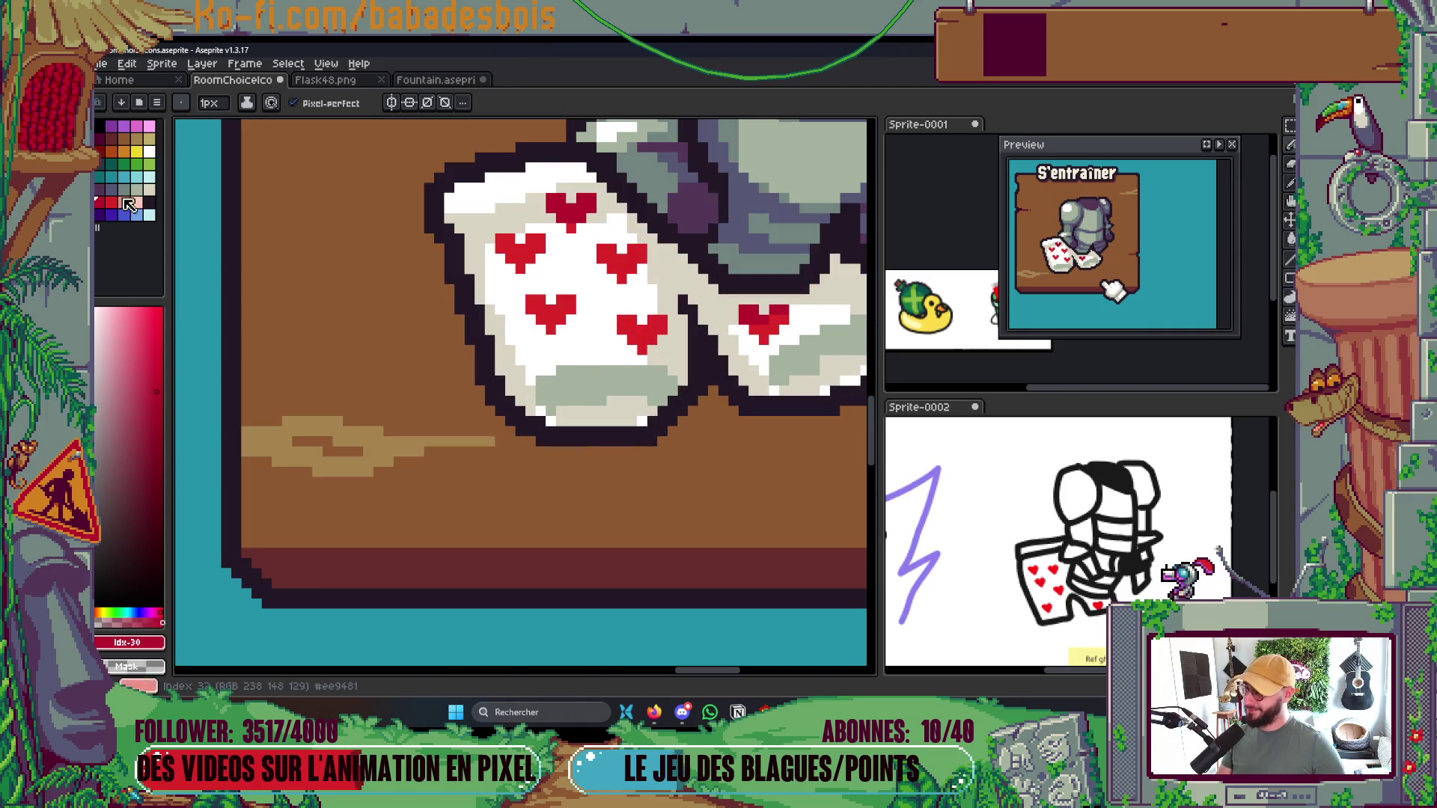
# Fill the grey bottom bands of both cards with blue-grey
pyautogui.click(111, 189)
pyautogui.press('g')
pyautogui.click(592, 383)
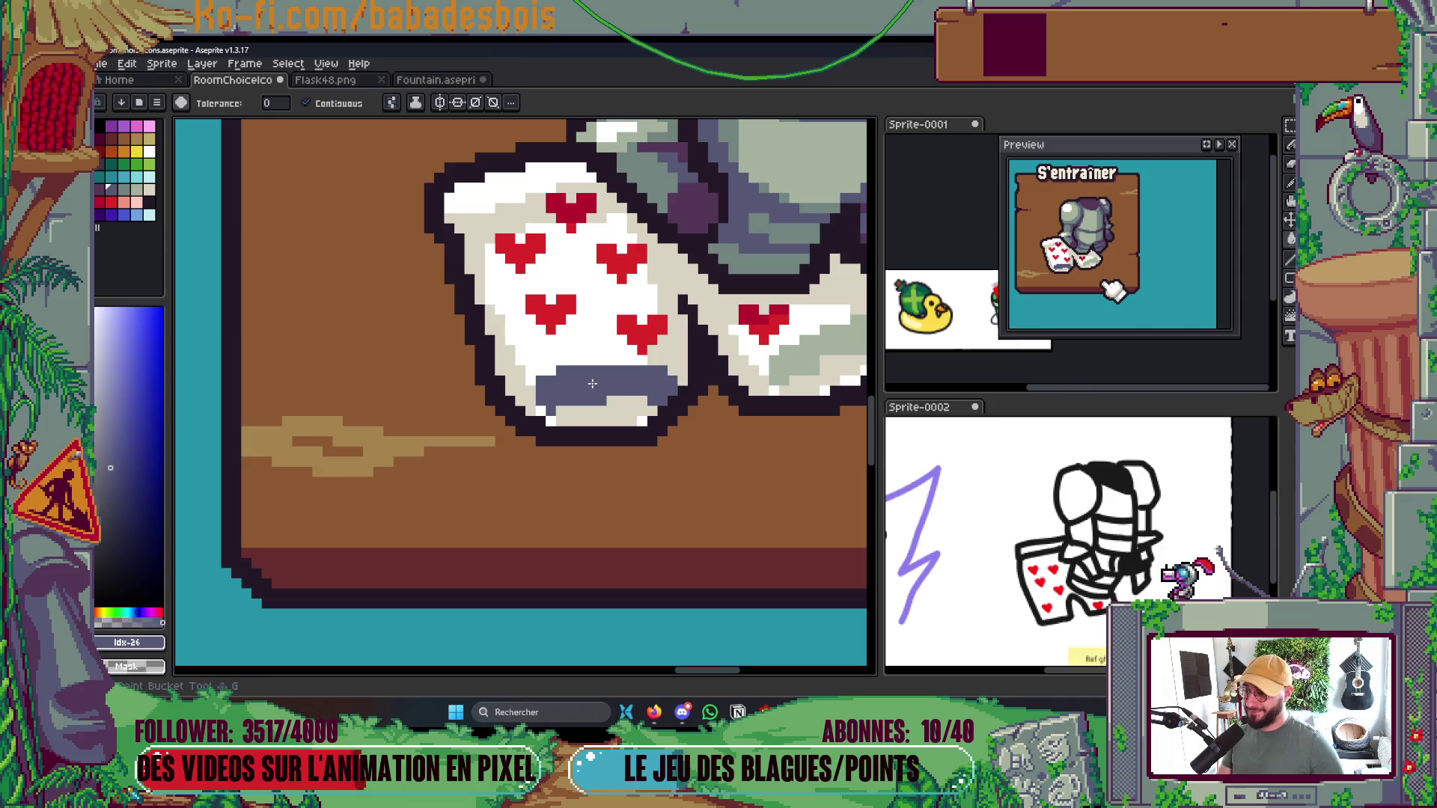
pyautogui.click(784, 370)
pyautogui.moveTo(804, 400); pyautogui.dragTo(760, 450)
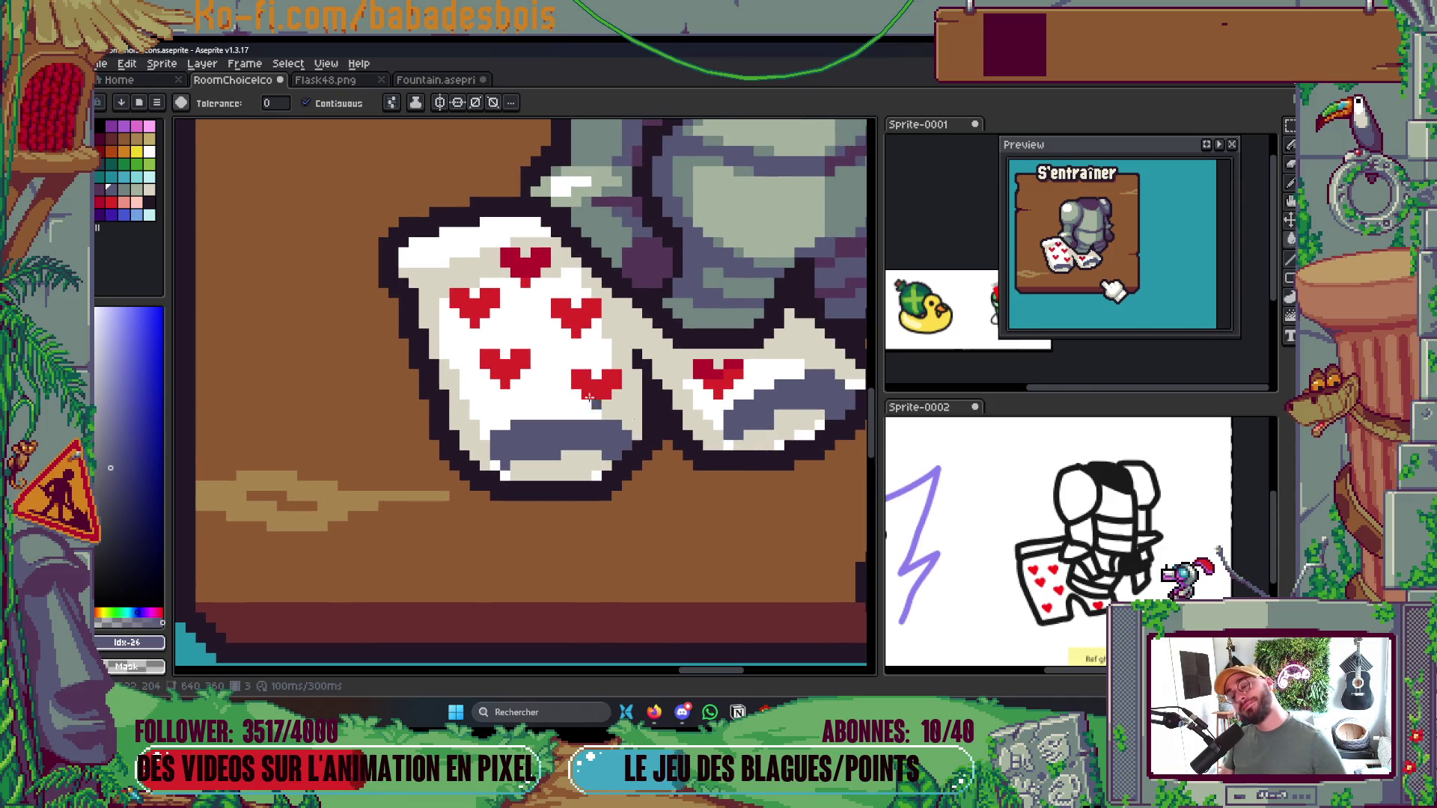
pyautogui.scroll(2, 590, 397)
# Add five grey-green highlight pixels along the card band
pyautogui.press('b')
pyautogui.click(124, 190)
pyautogui.click(482, 474)
pyautogui.click(503, 455)
pyautogui.click(462, 475)
pyautogui.click(710, 454)
pyautogui.click(485, 533)
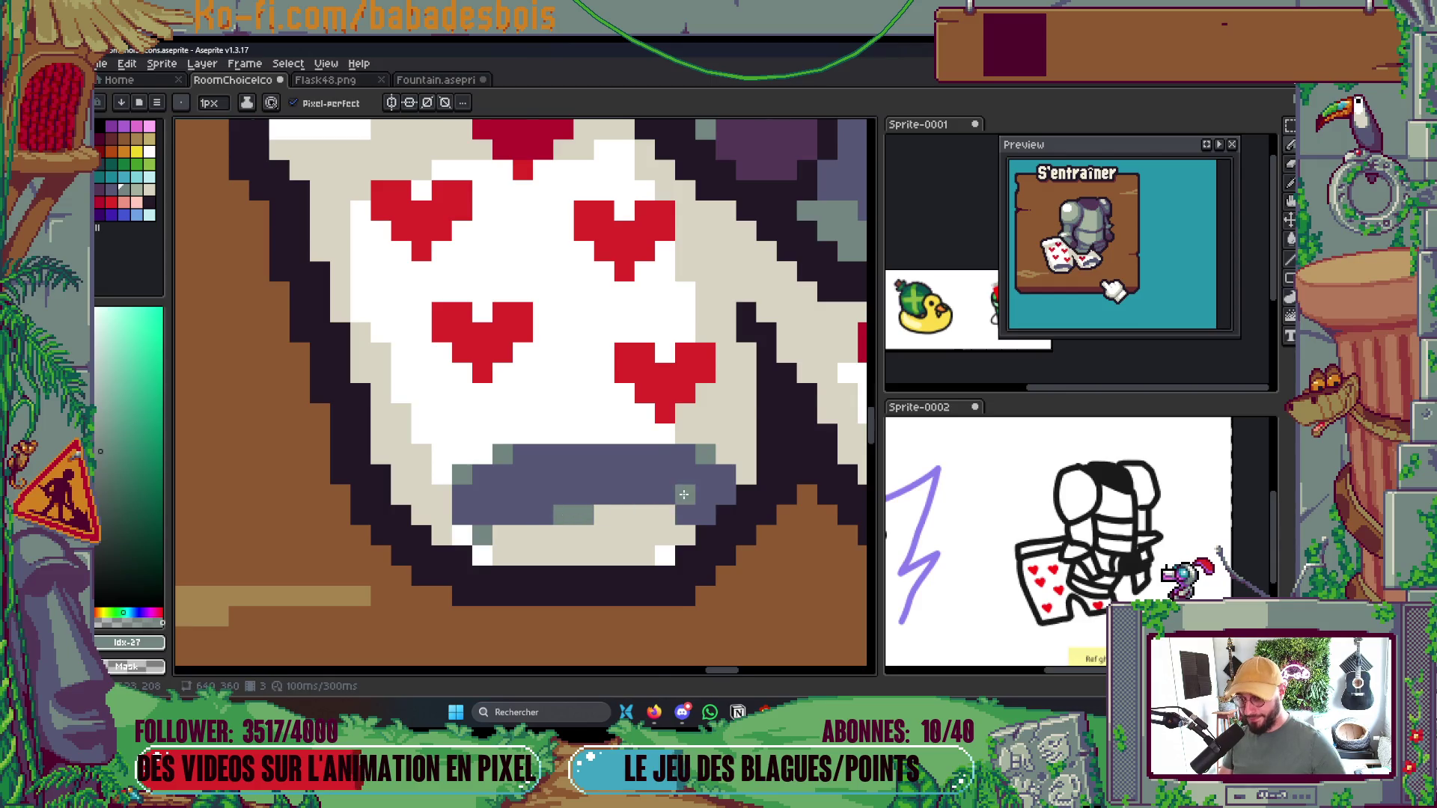
pyautogui.scroll(-4, 673, 505)
# Fill the light grey band and the right card's pale grey area with a darker tone
pyautogui.press('v')
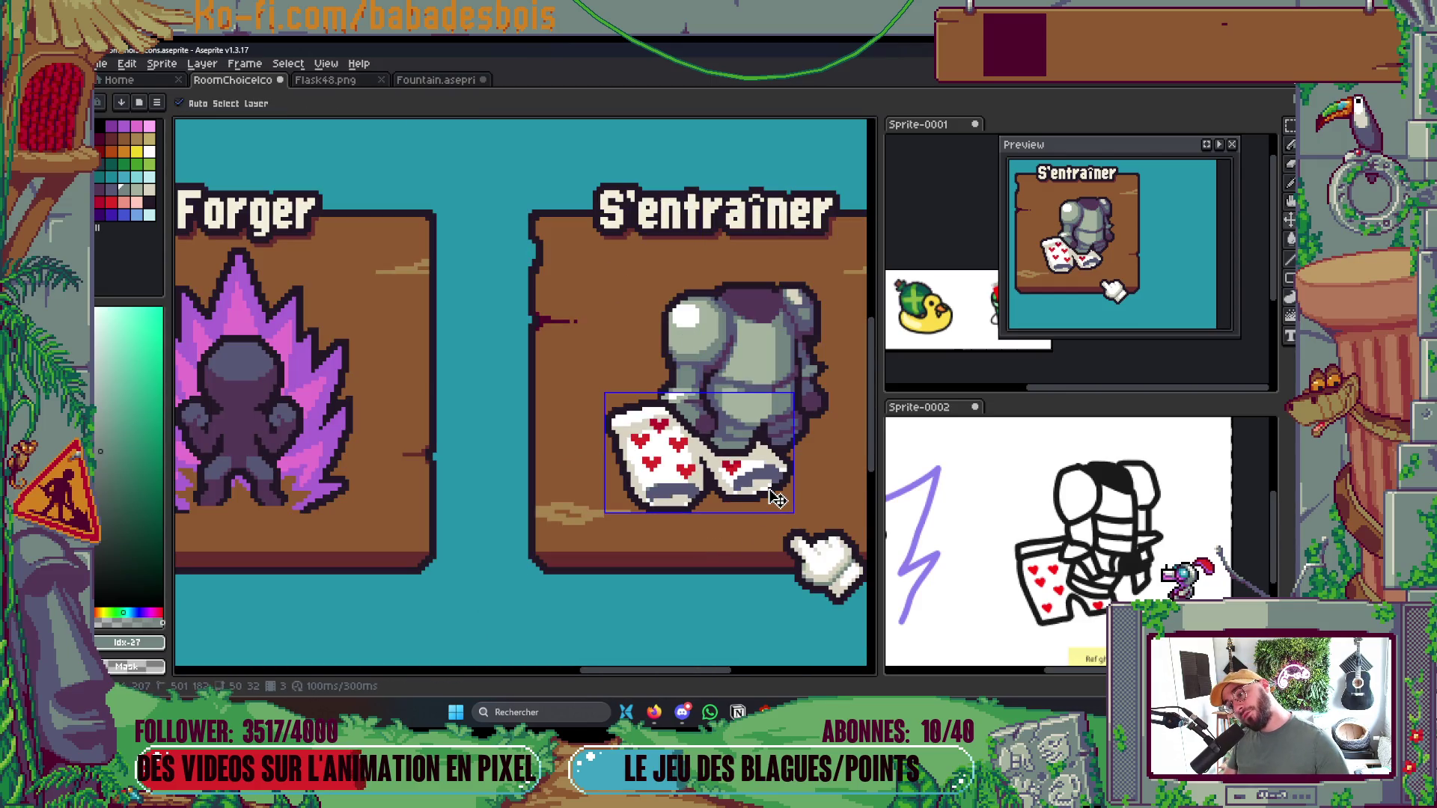
pyautogui.press('b')
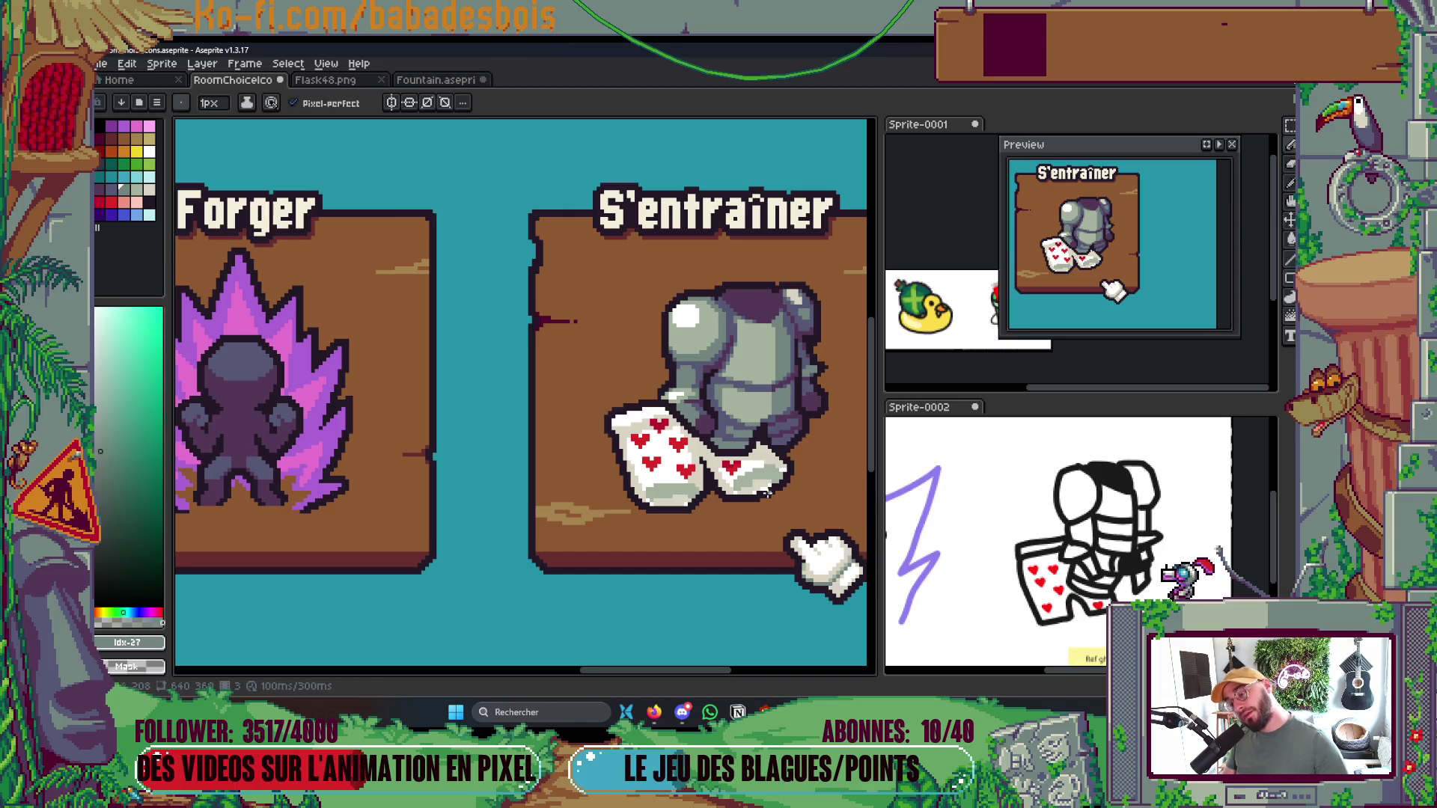
pyautogui.scroll(5, 765, 490)
pyautogui.press('v')
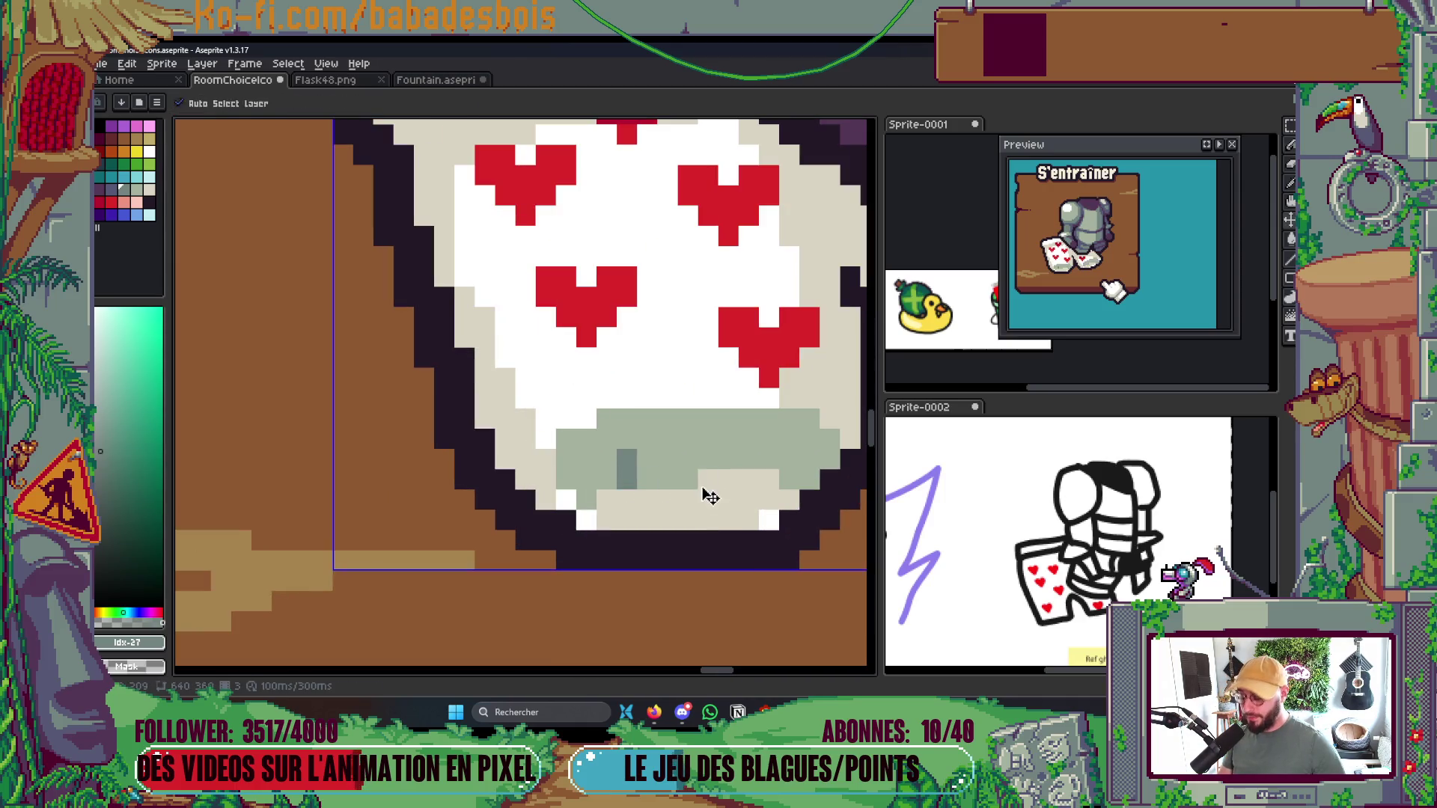
pyautogui.press('g')
pyautogui.click(659, 441)
pyautogui.scroll(-2, 571, 450)
pyautogui.click(525, 453)
pyautogui.scroll(-3, 527, 451)
pyautogui.scroll(1, 535, 449)
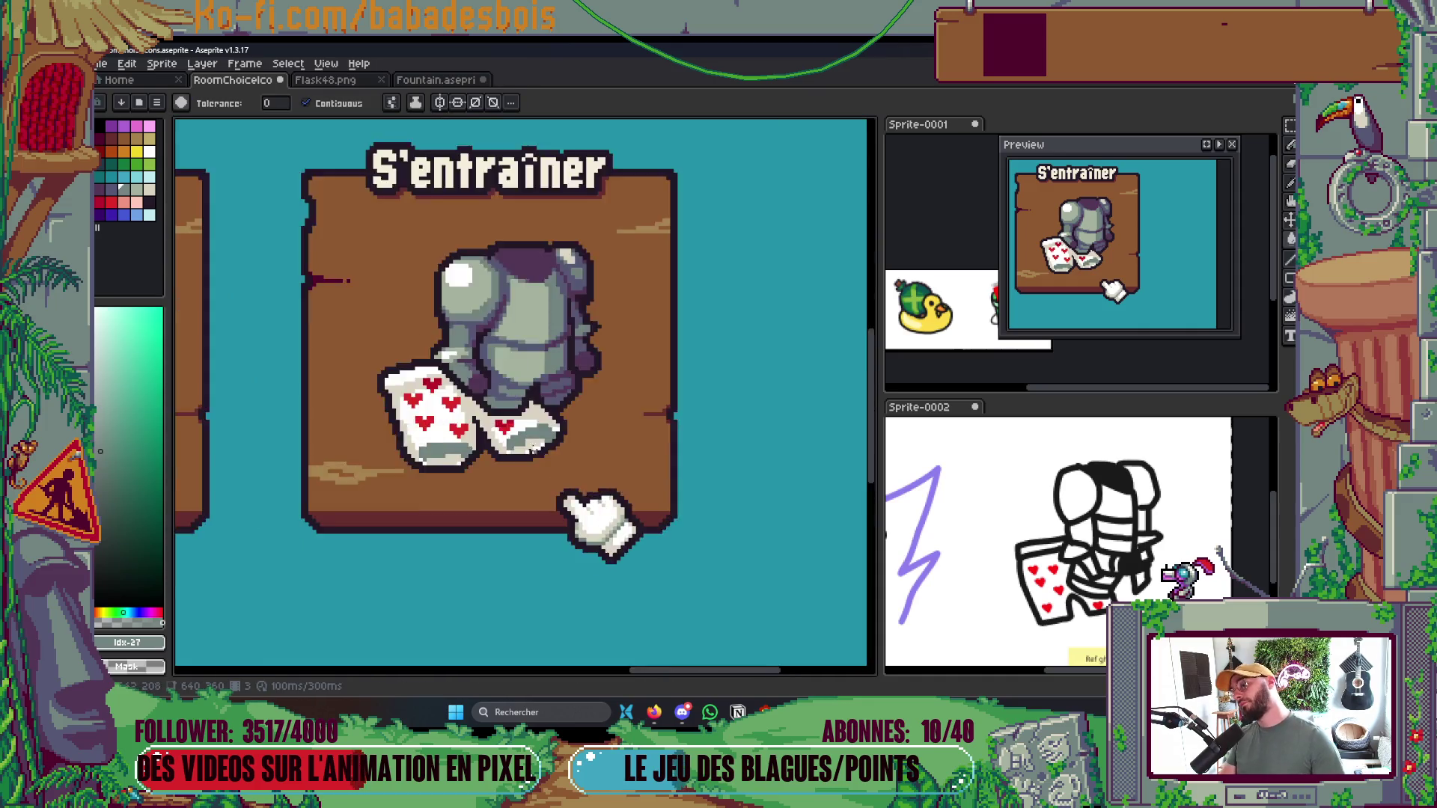
pyautogui.scroll(3, 533, 450)
# Fill both cards' beige lower areas with grey-green #a4b2a0 and save
pyautogui.press('b')
pyautogui.scroll(-1, 657, 360)
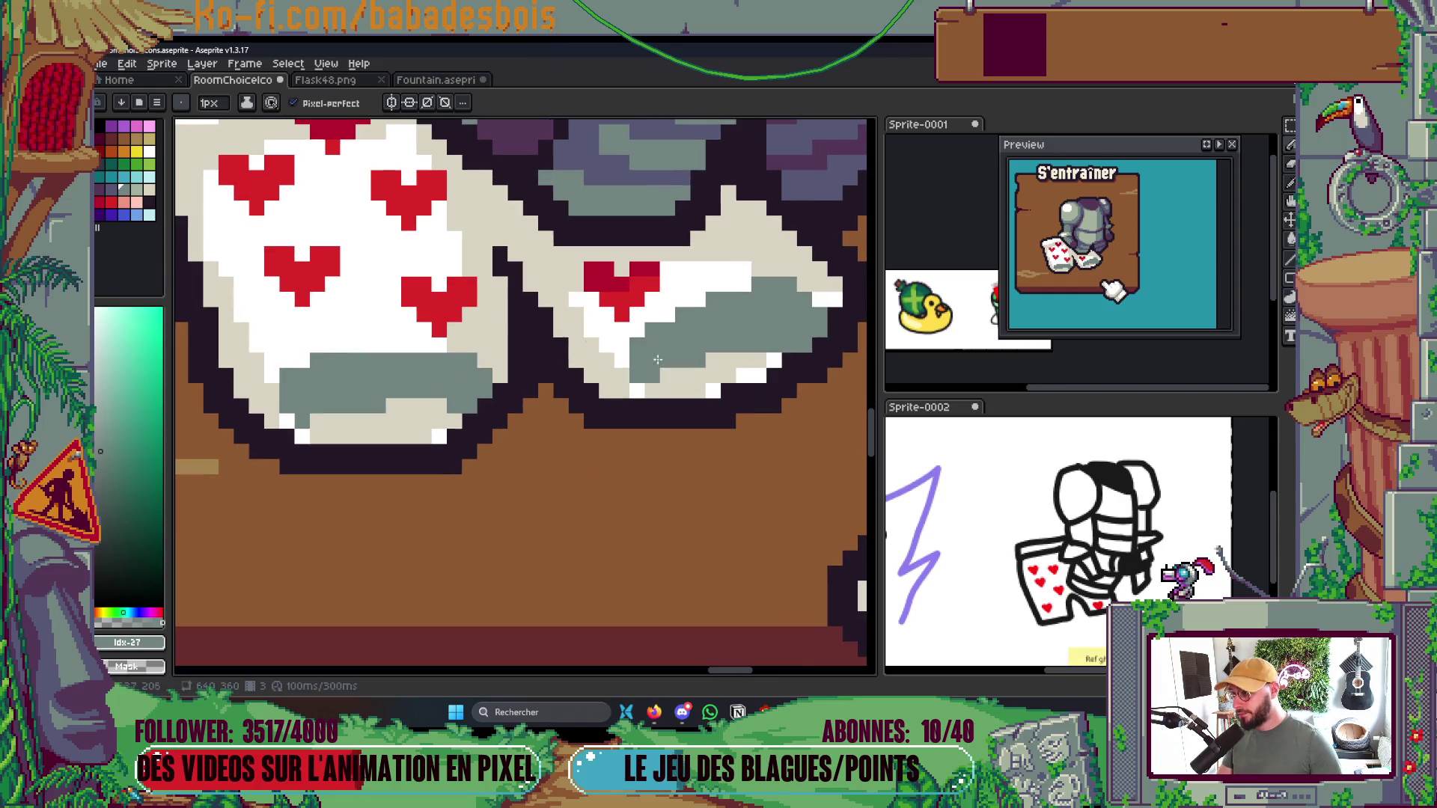
pyautogui.click(135, 190)
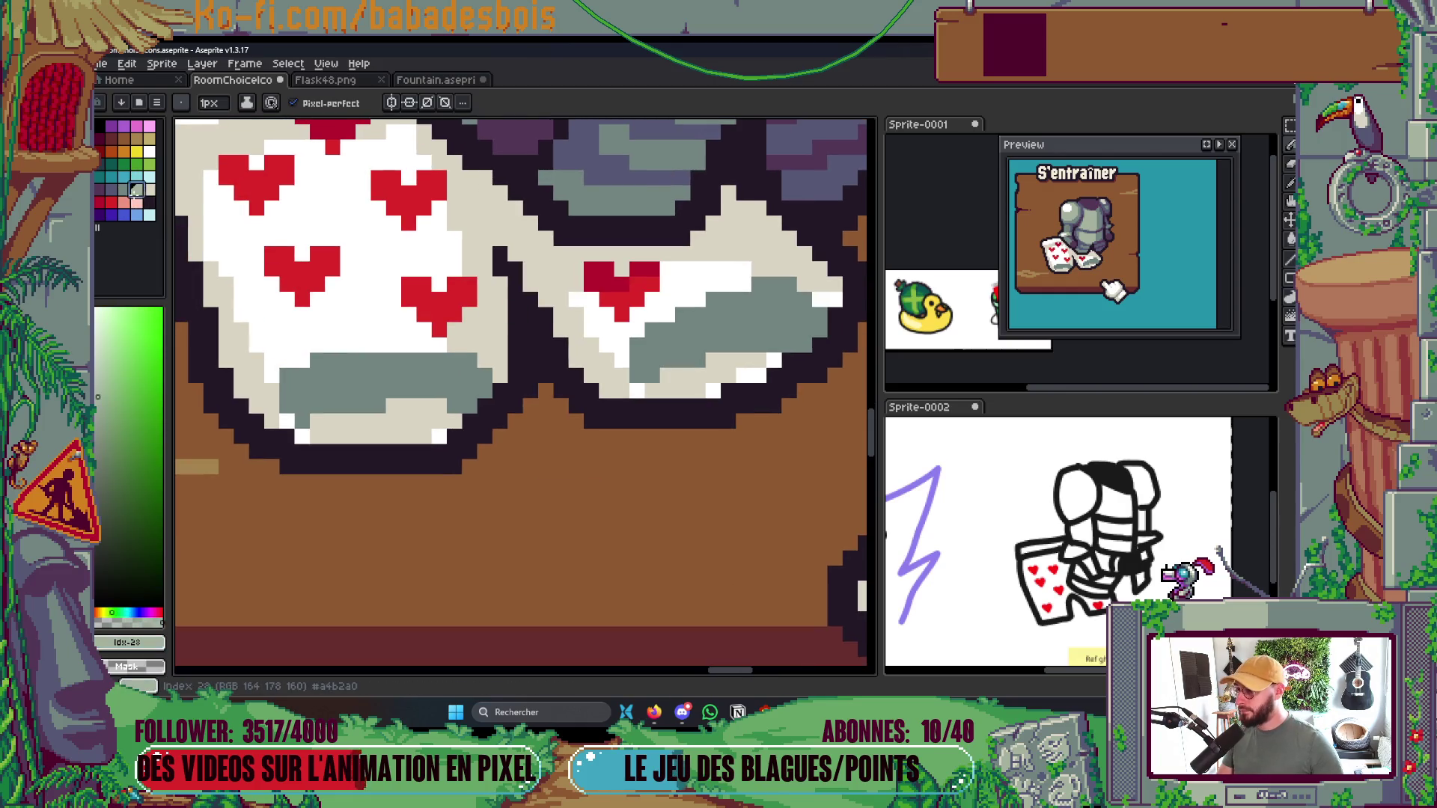
pyautogui.press('g')
pyautogui.click(381, 430)
pyautogui.click(730, 378)
pyautogui.scroll(-2, 739, 374)
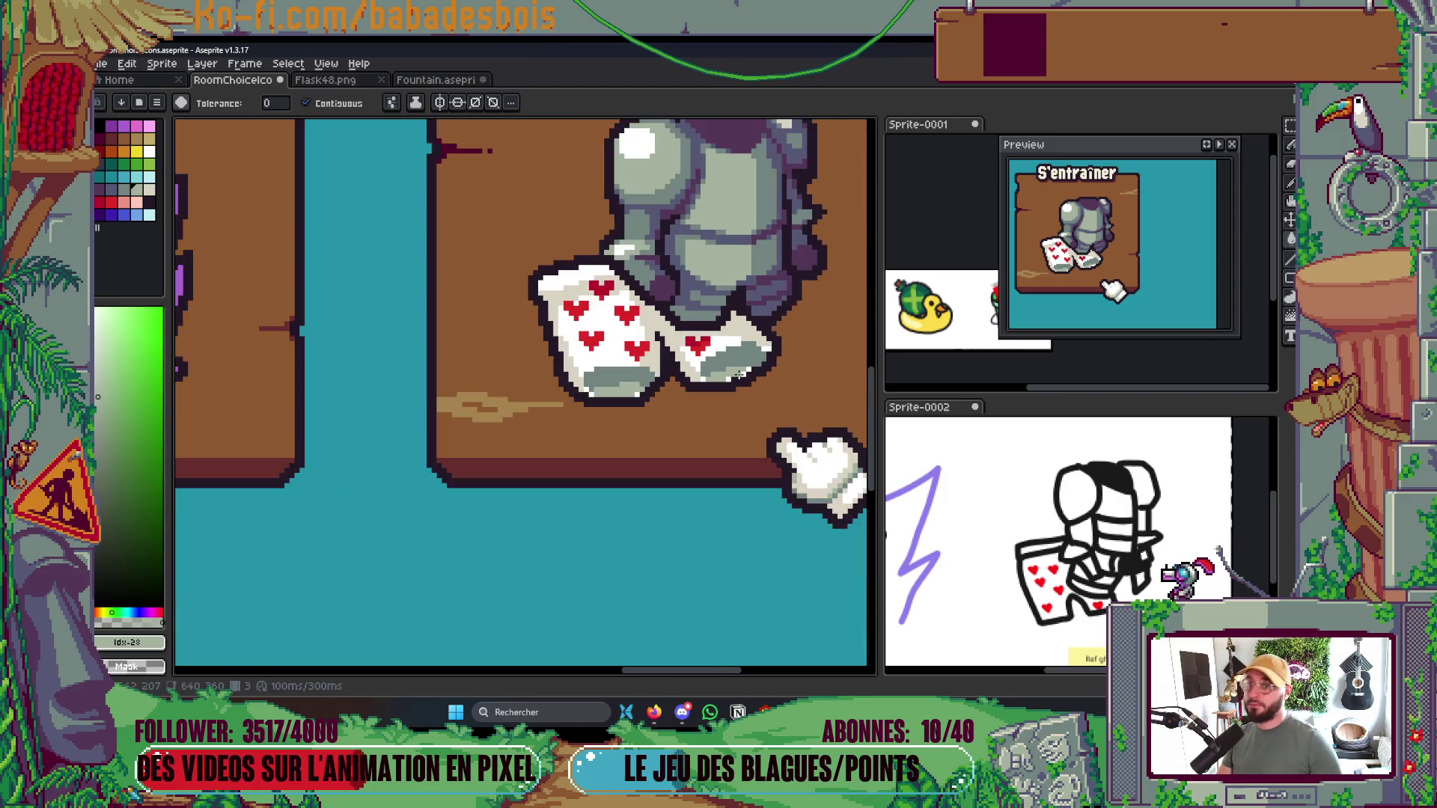
pyautogui.scroll(-4, 737, 378)
pyautogui.scroll(2, 729, 431)
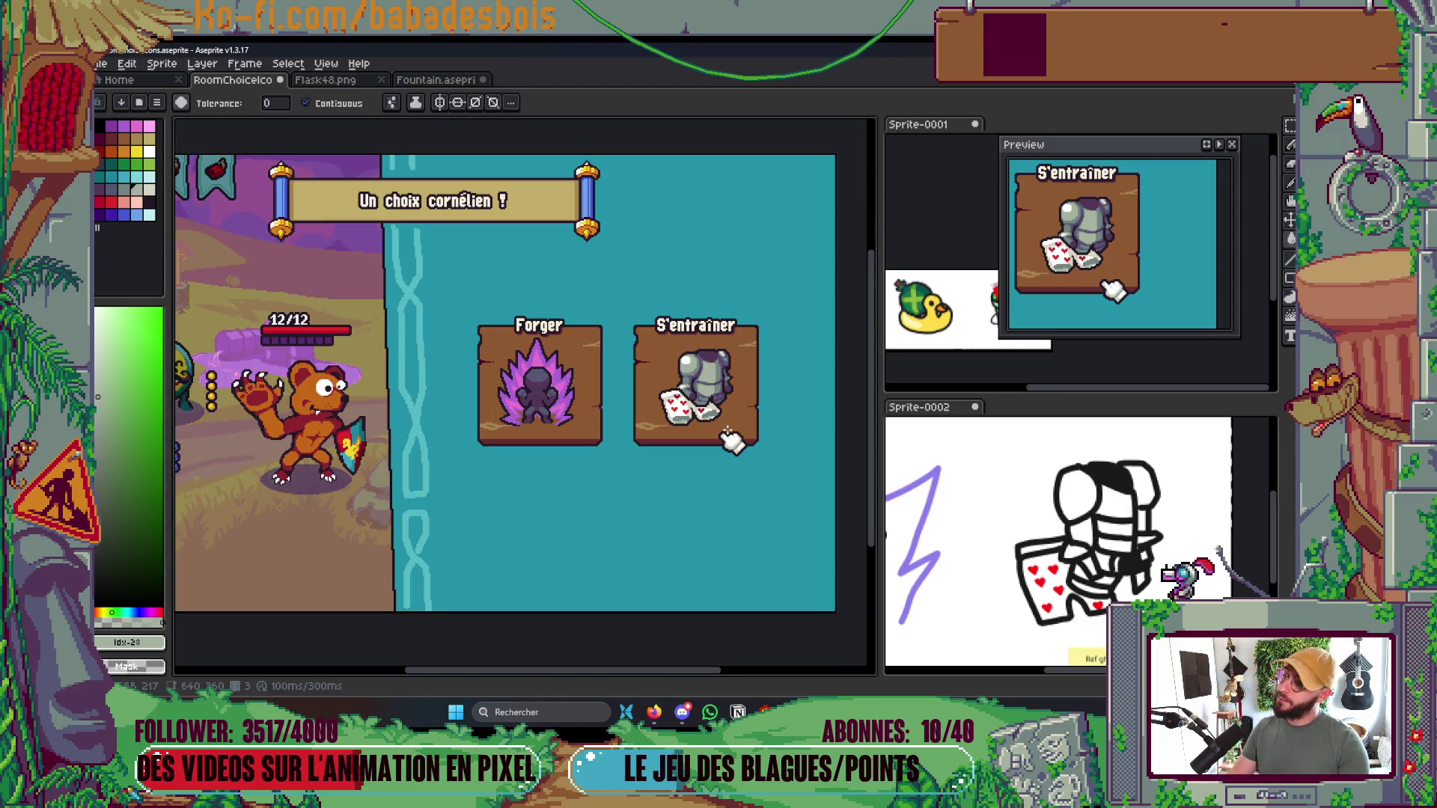
pyautogui.scroll(2, 734, 404)
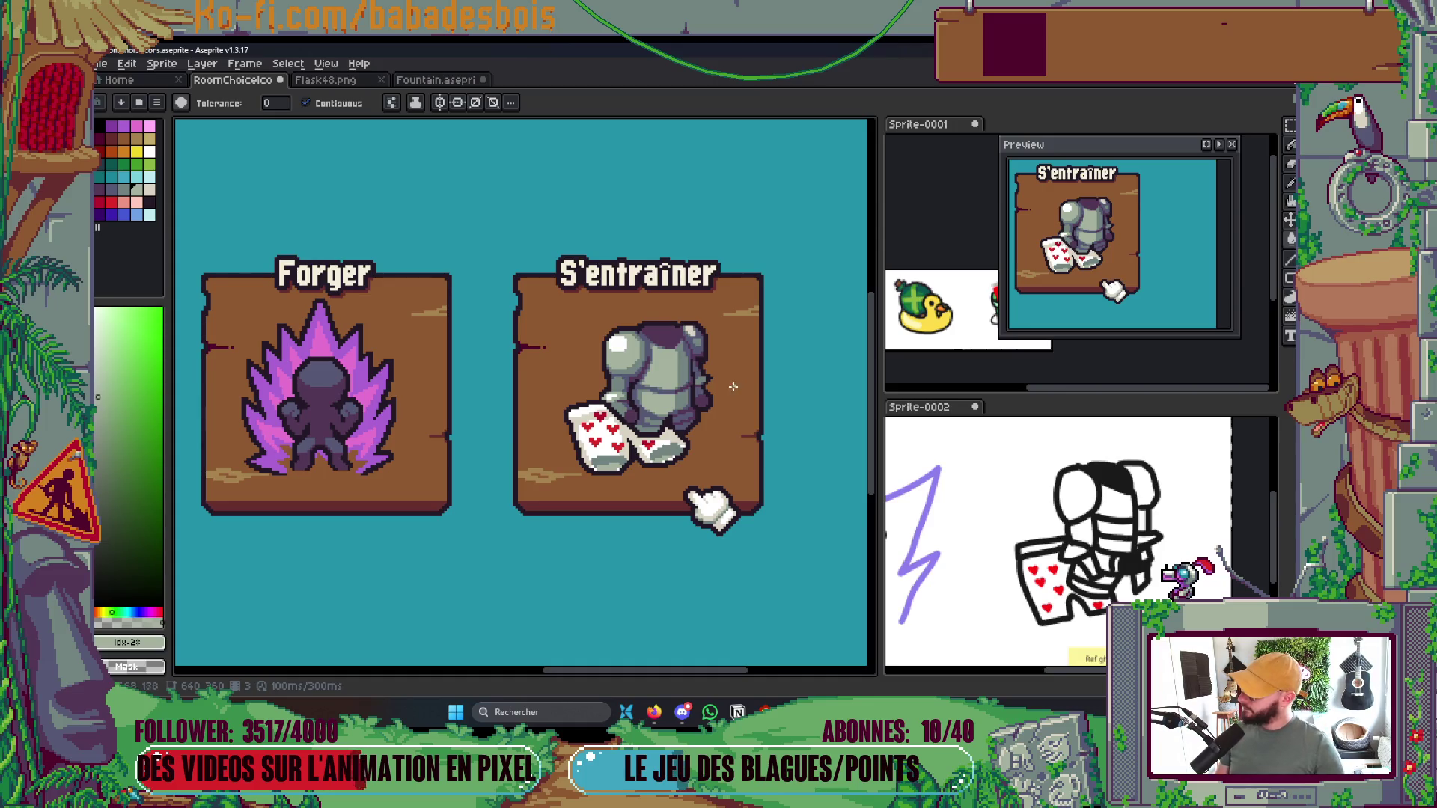
pyautogui.hotkey('ctrl', 's')
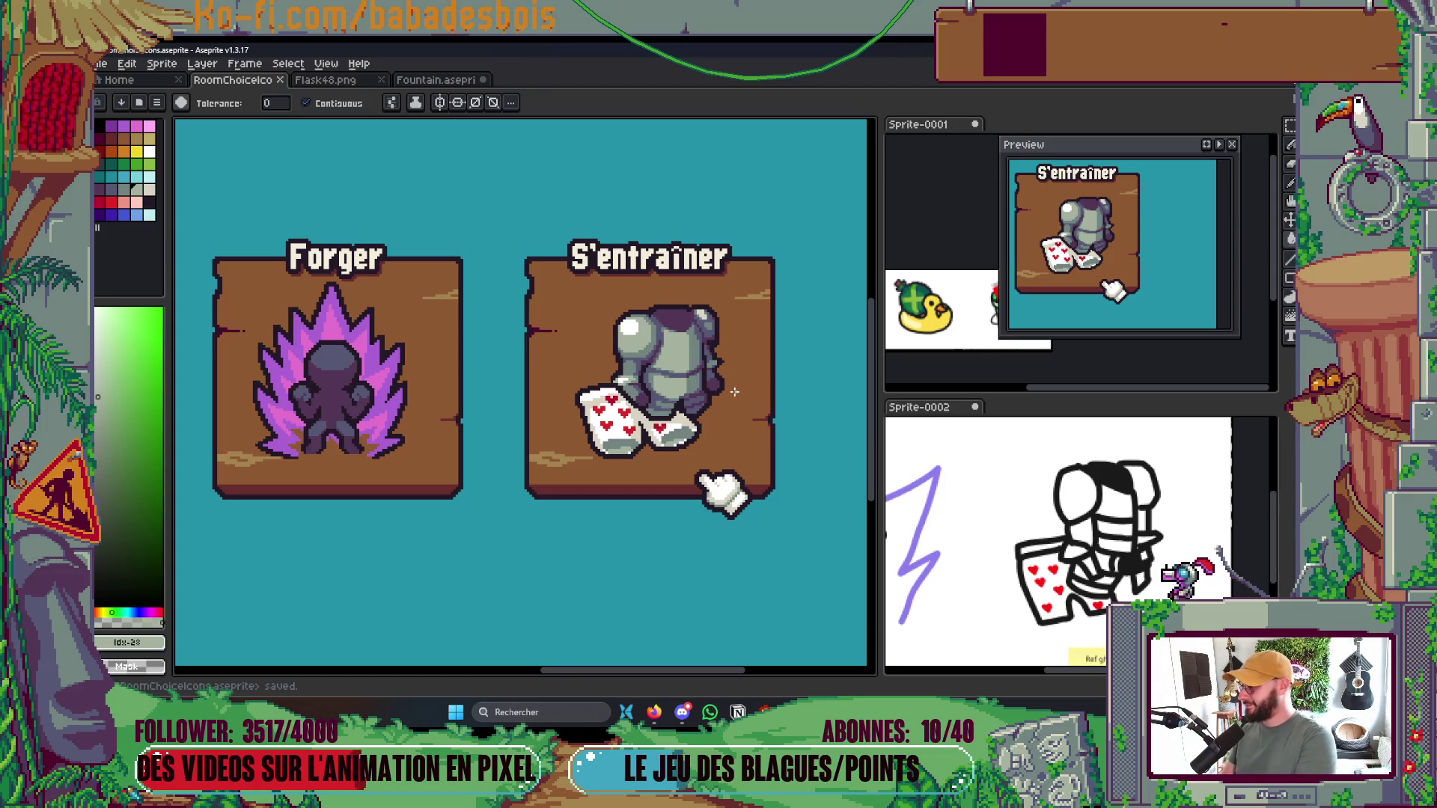
# Sample the card-edge beige, paint two white card pixels beige, and save
pyautogui.scroll(5, 674, 434)
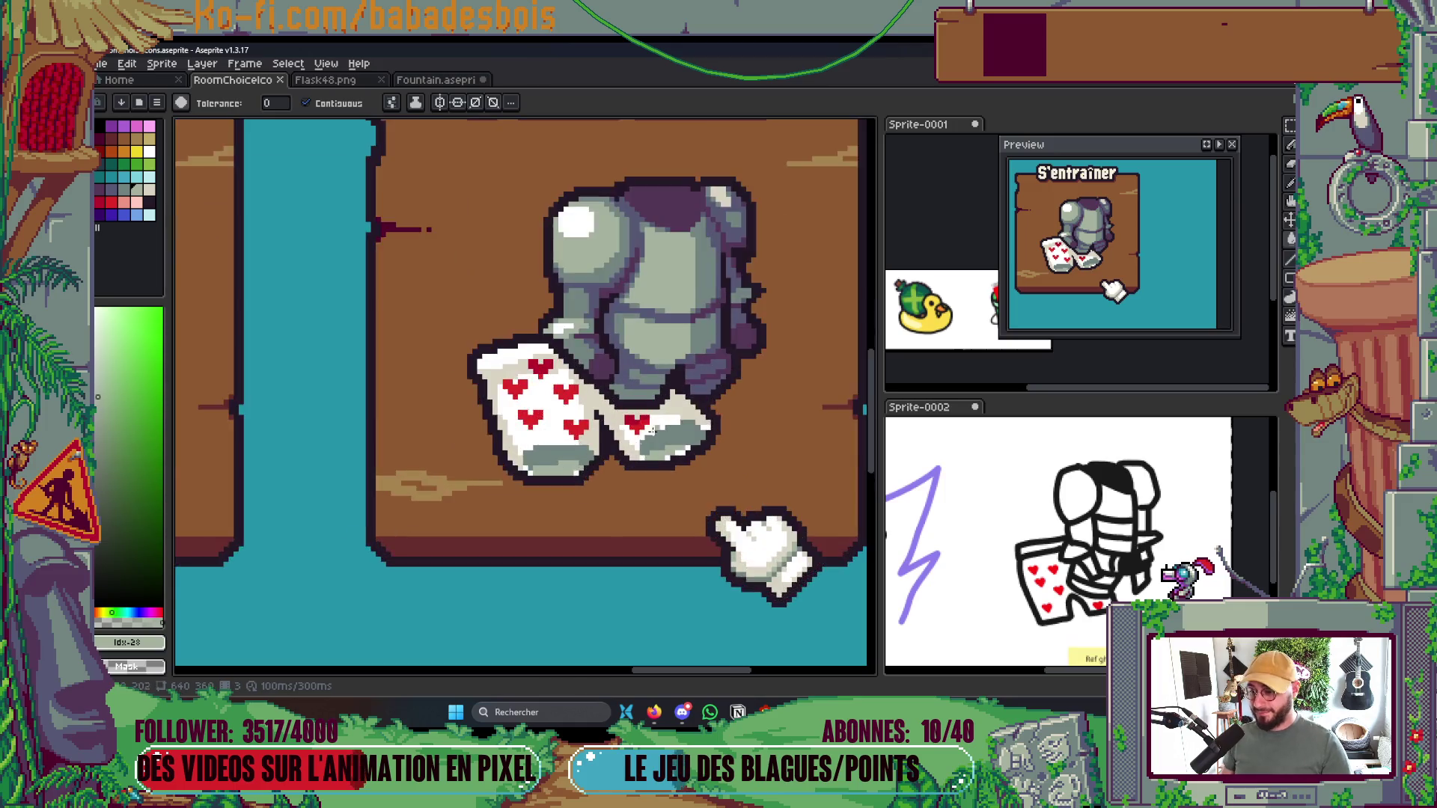
pyautogui.press('i')
pyautogui.keyDown('alt'); pyautogui.click(606, 468); pyautogui.keyUp('alt')
pyautogui.click(618, 476)
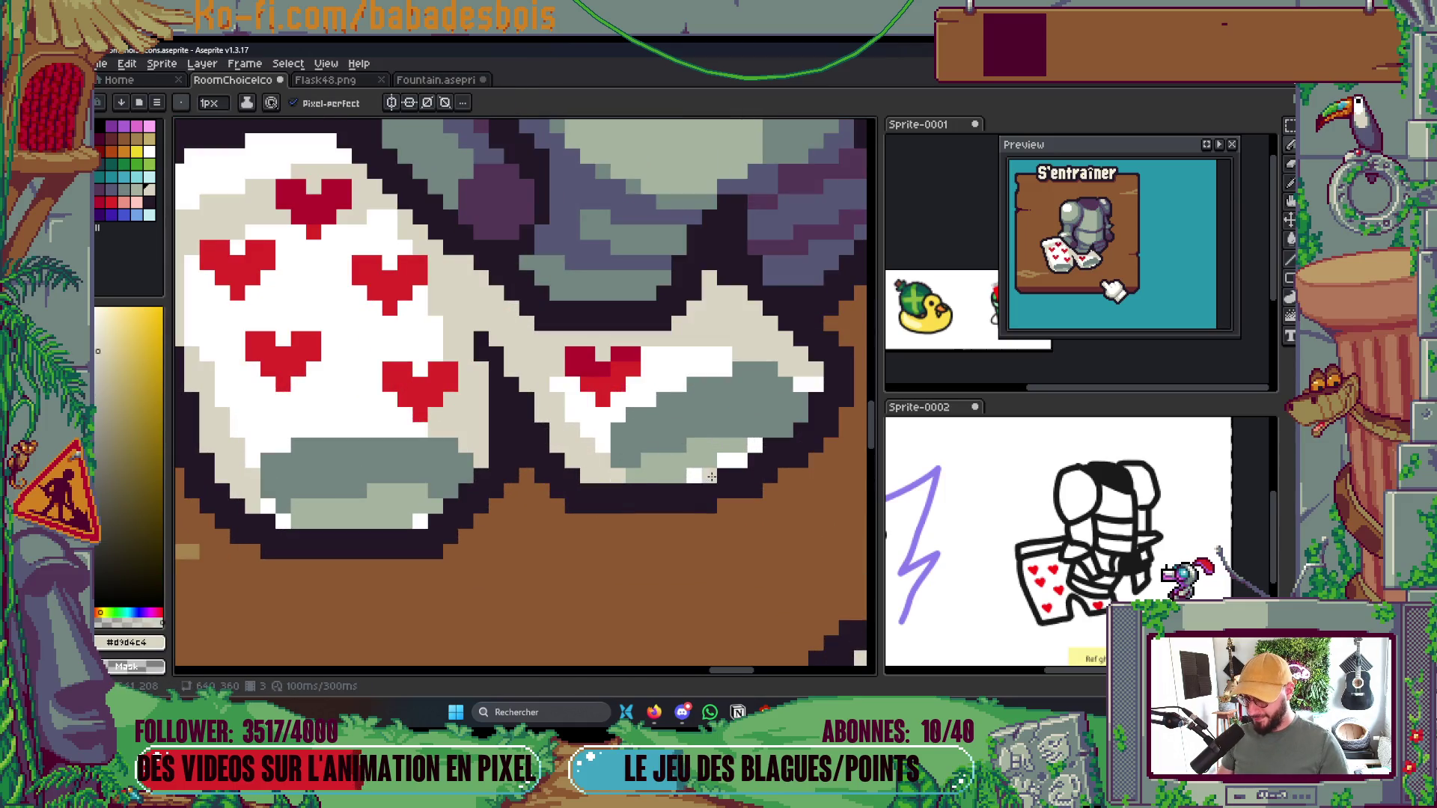
pyautogui.click(727, 466)
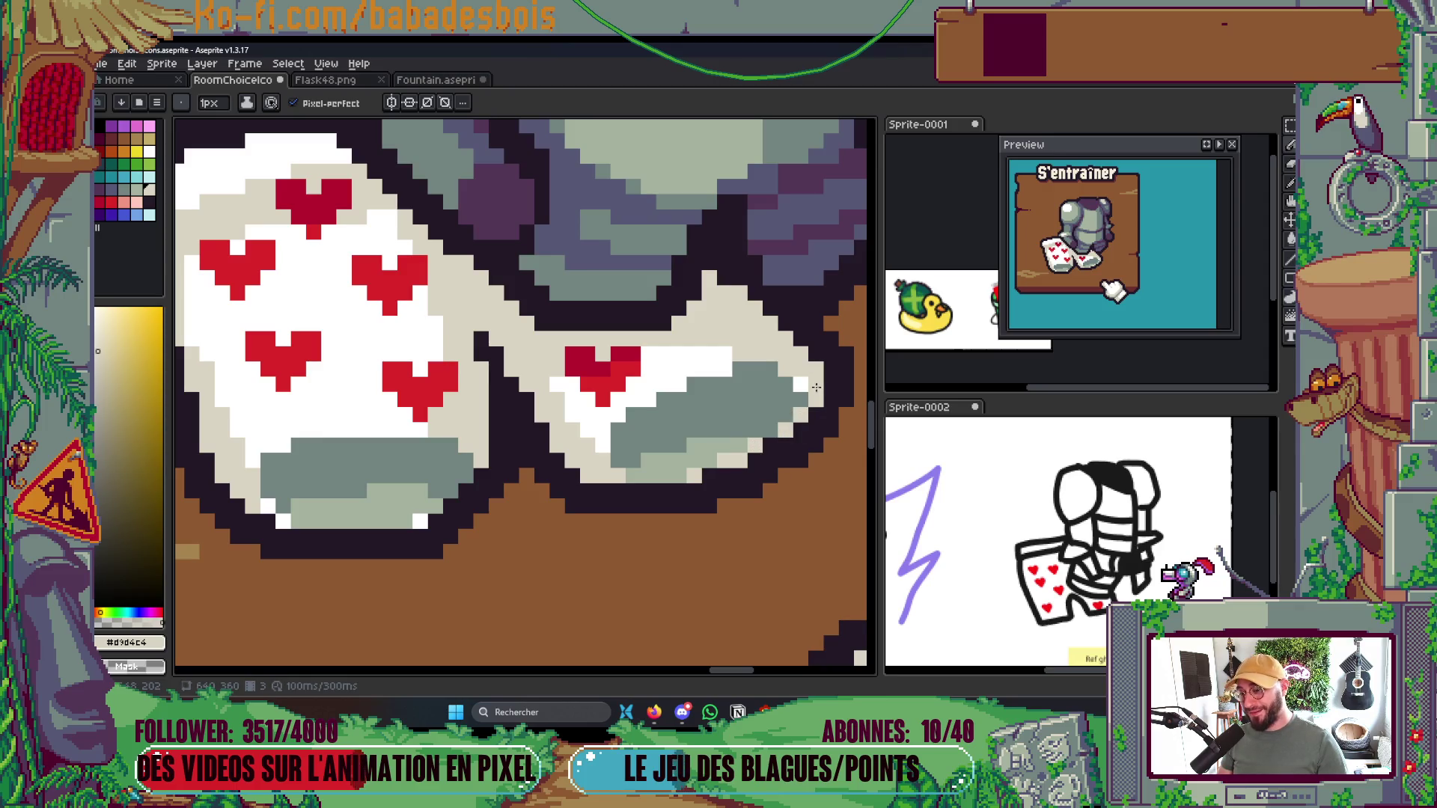
pyautogui.scroll(-8, 802, 380)
pyautogui.hotkey('ctrl', 's')
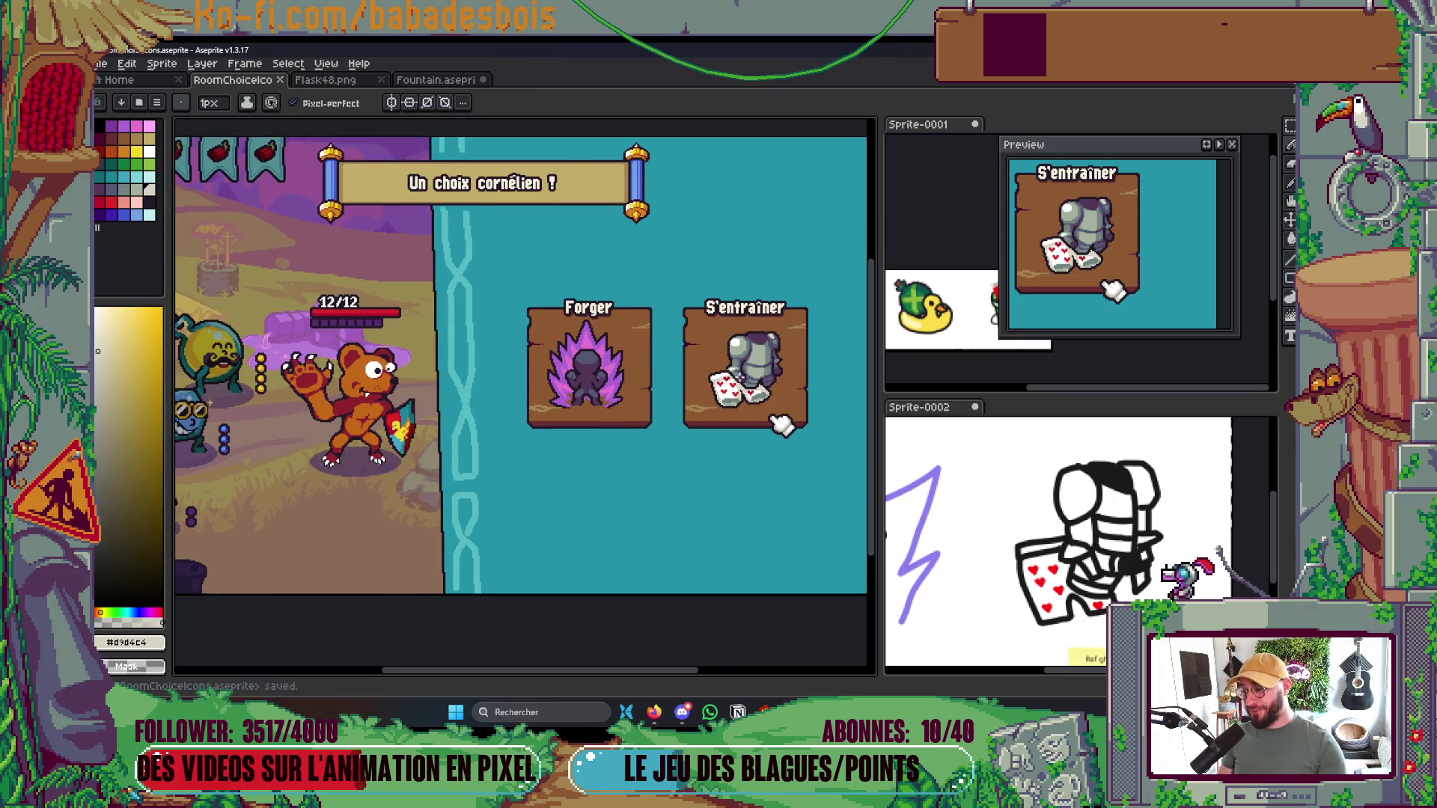
# Sample the cream card colour and turn a card-bottom pixel cream
pyautogui.scroll(3, 775, 438)
pyautogui.scroll(2, 797, 440)
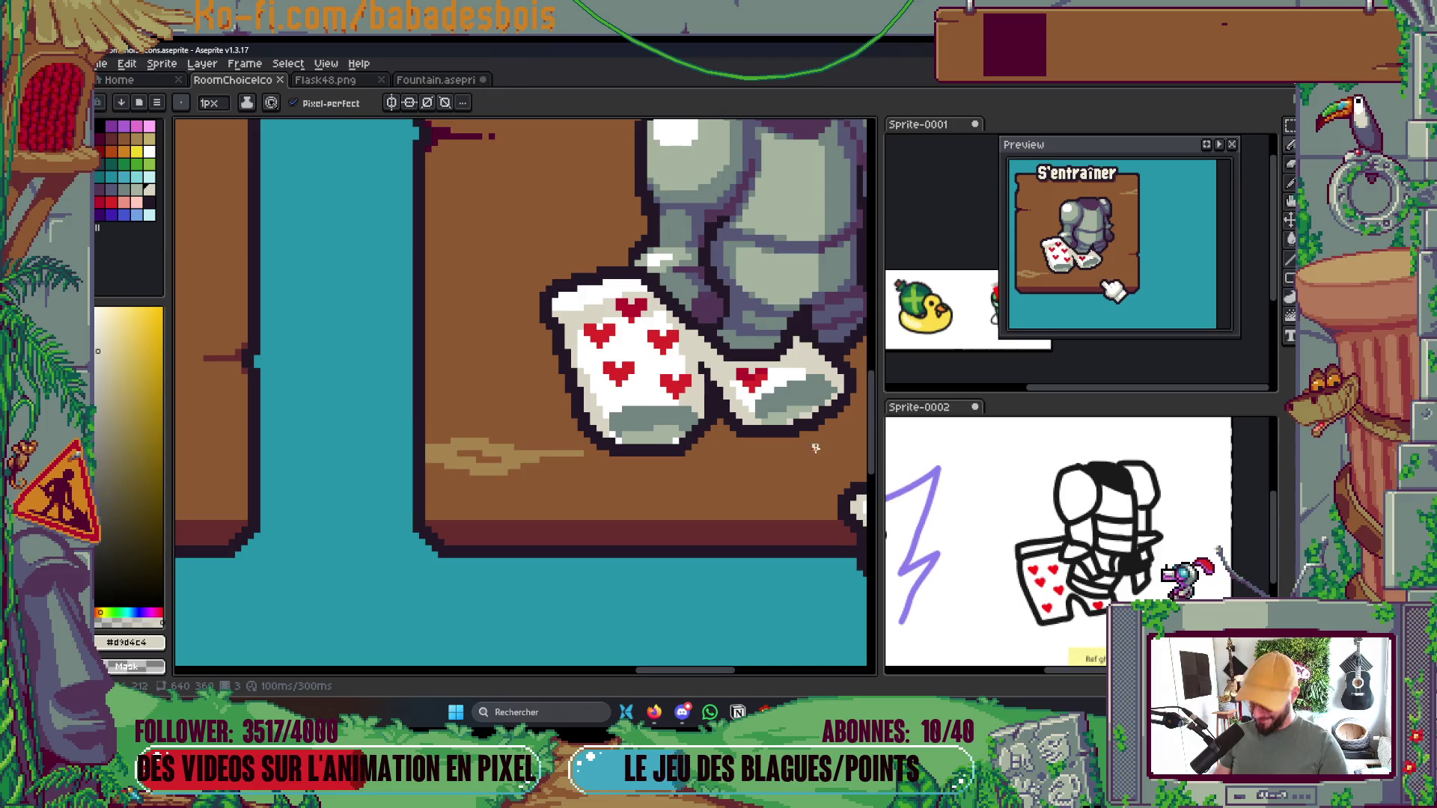
pyautogui.press('i')
pyautogui.scroll(1, 815, 448)
pyautogui.scroll(2, 717, 372)
pyautogui.click(717, 372)
pyautogui.click(709, 372)
pyautogui.press('b')
pyautogui.click(648, 443)
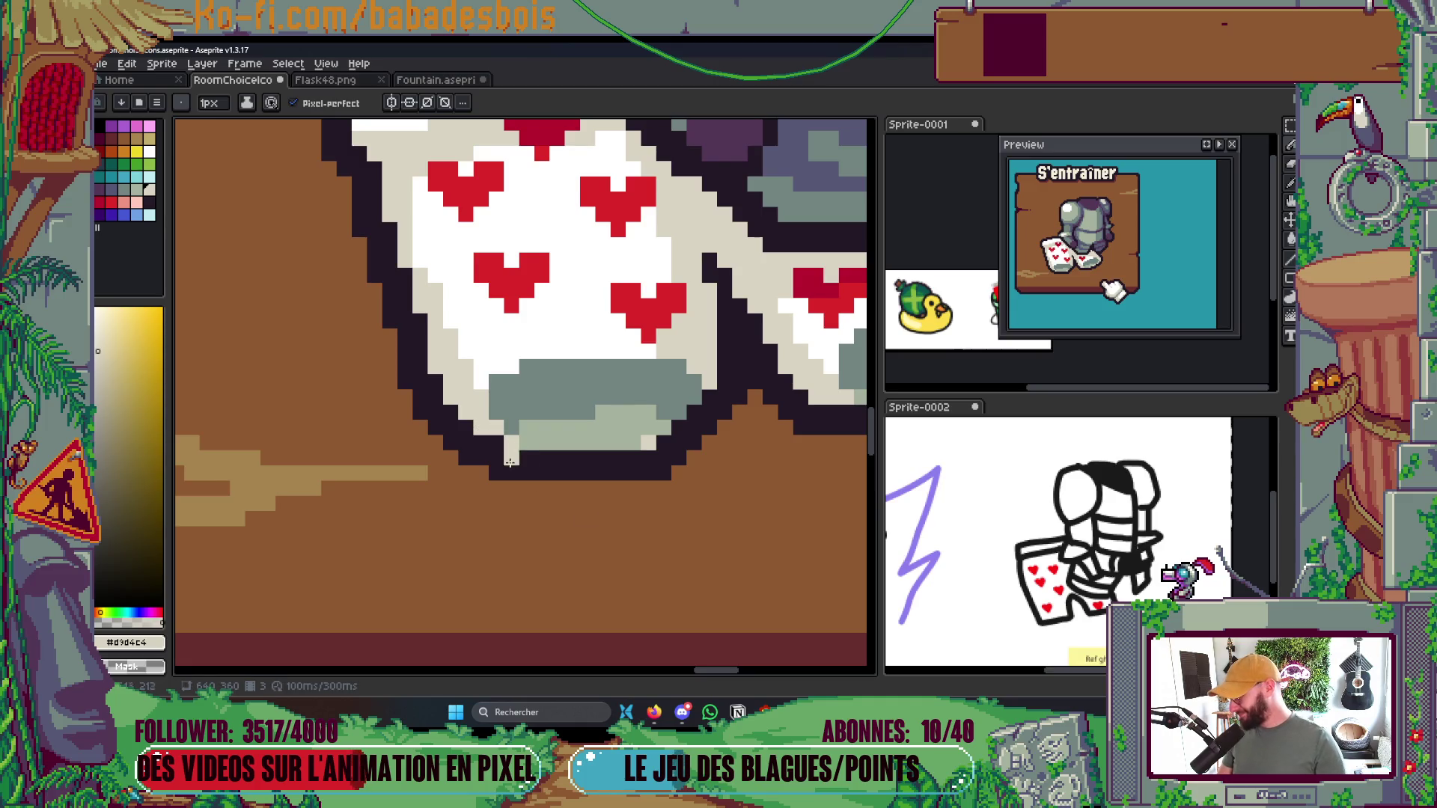
pyautogui.scroll(-3, 667, 523)
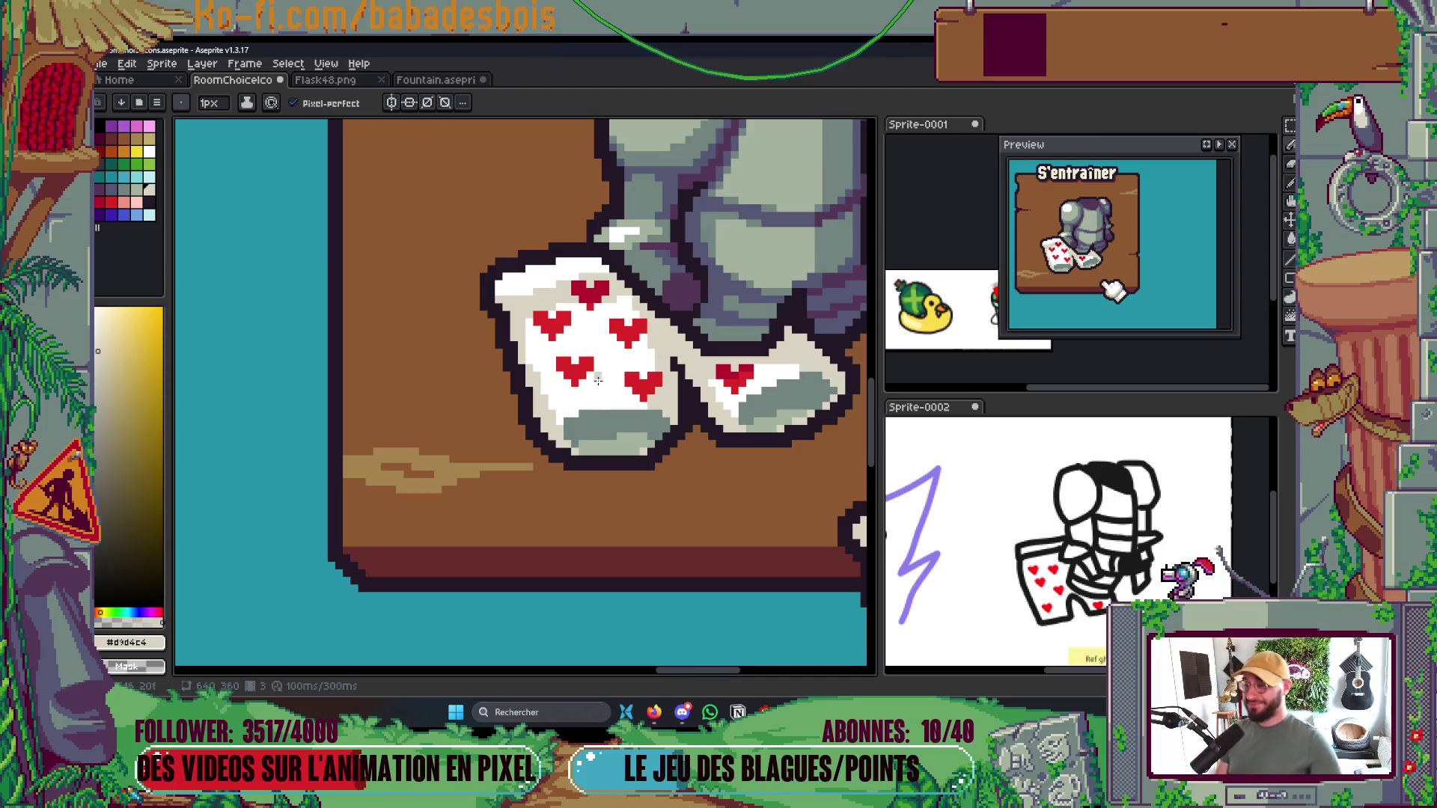
pyautogui.scroll(3, 589, 490)
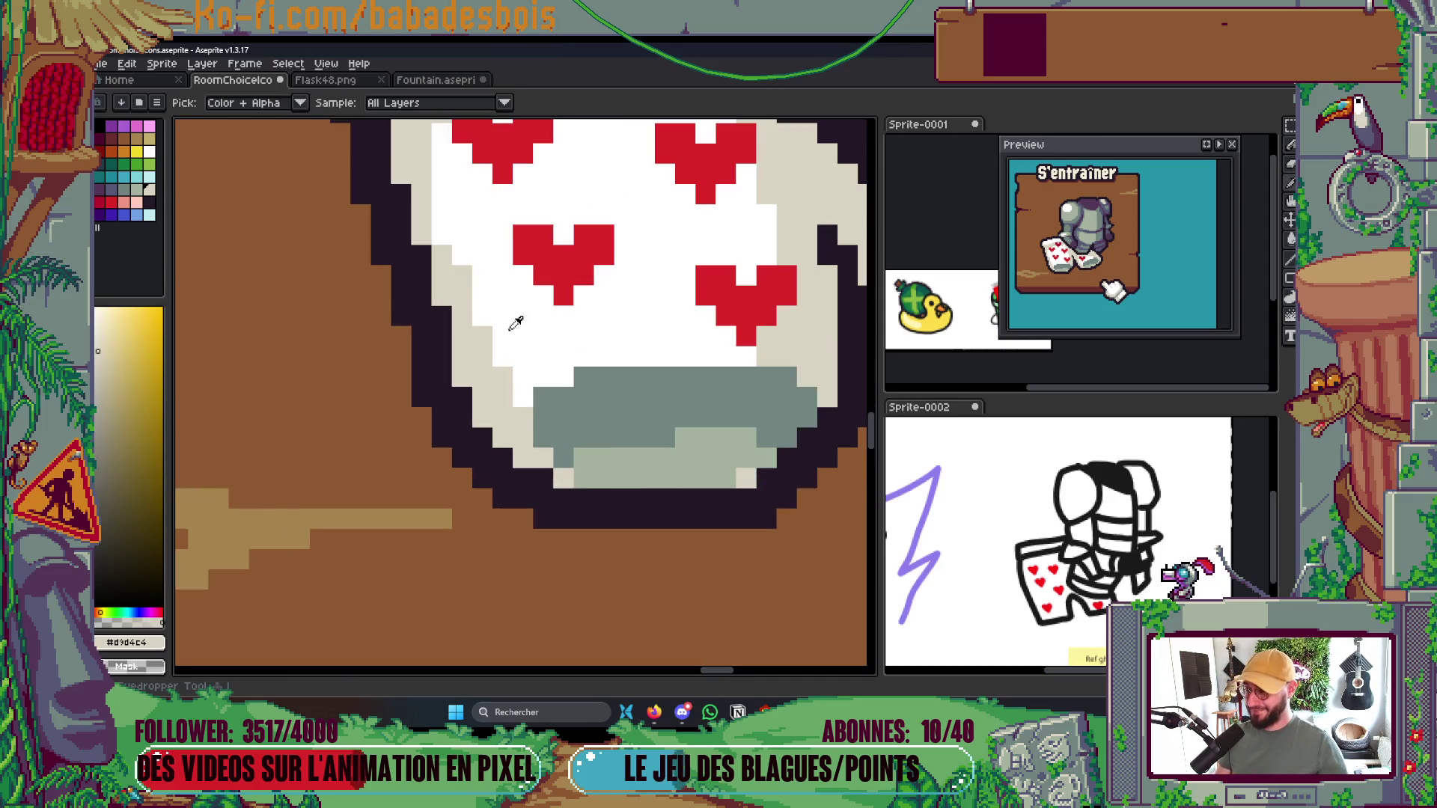
# Paint a card pixel white and a line of beige pixels along the card's left edge
pyautogui.keyDown('alt'); pyautogui.click(513, 319); pyautogui.keyUp('alt')
pyautogui.click(465, 310)
pyautogui.keyDown('alt'); pyautogui.click(456, 266); pyautogui.keyUp('alt')
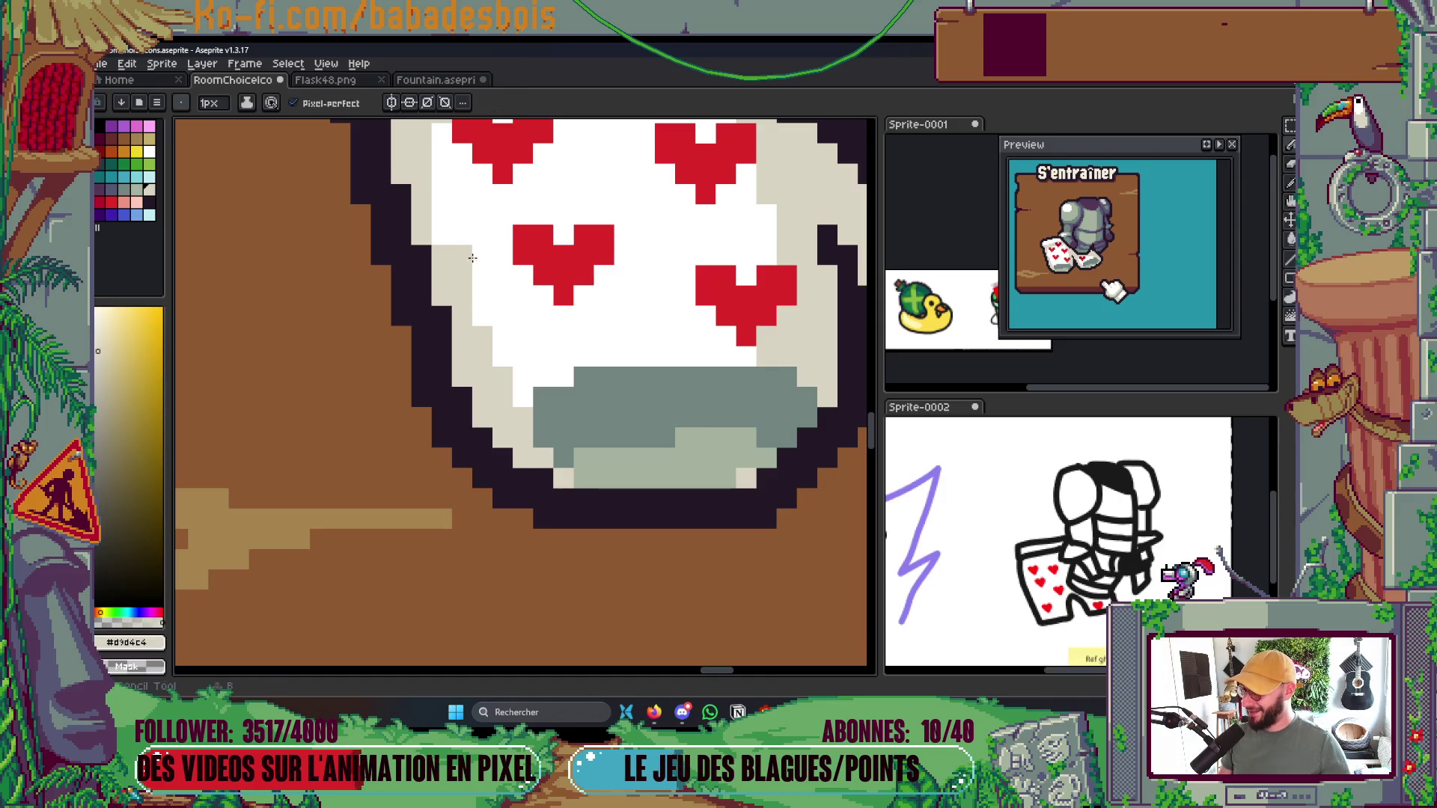
pyautogui.scroll(2, 472, 259)
pyautogui.click(478, 310)
pyautogui.hotkey('ctrl', 'z')
pyautogui.moveTo(454, 282); pyautogui.dragTo(466, 323)
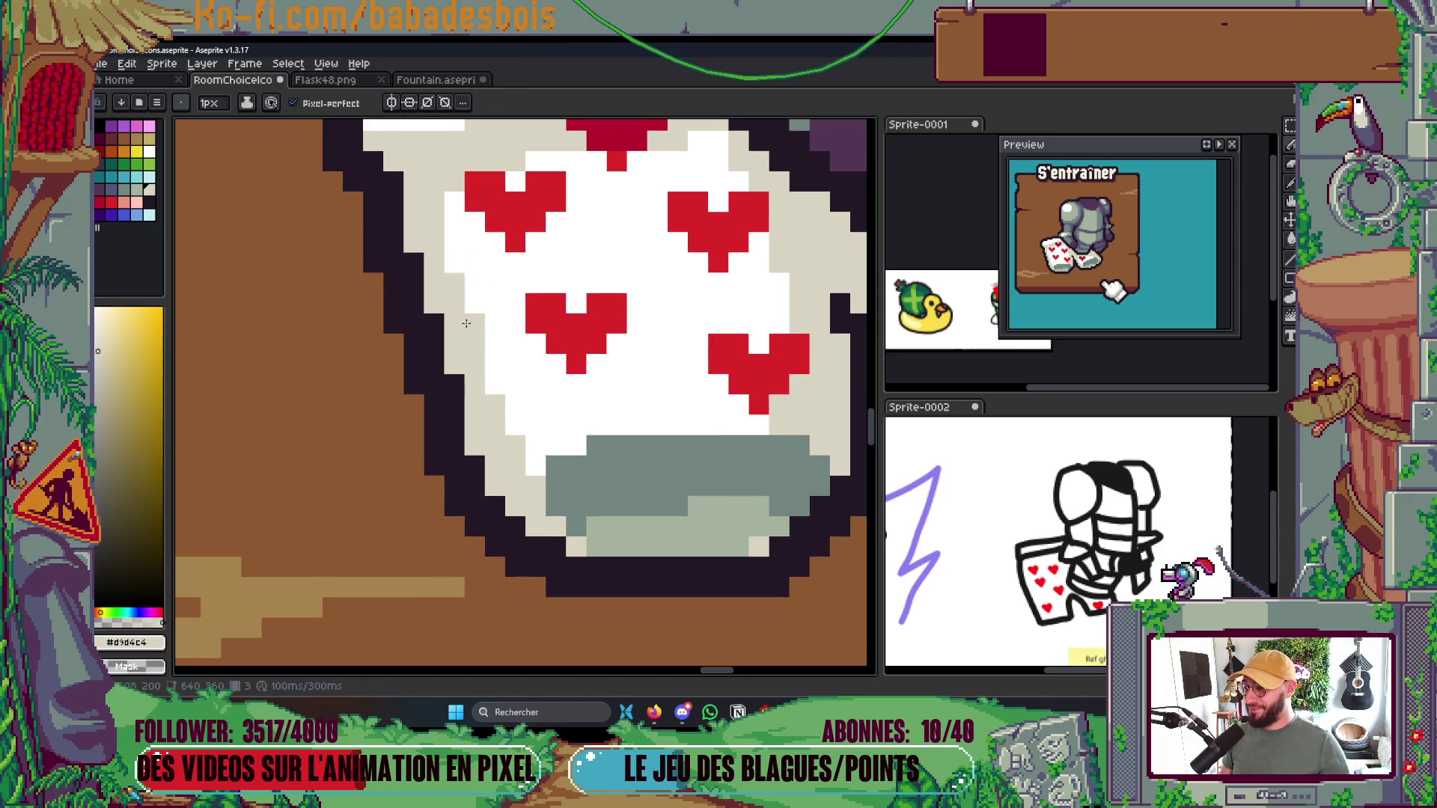
pyautogui.scroll(-2, 496, 299)
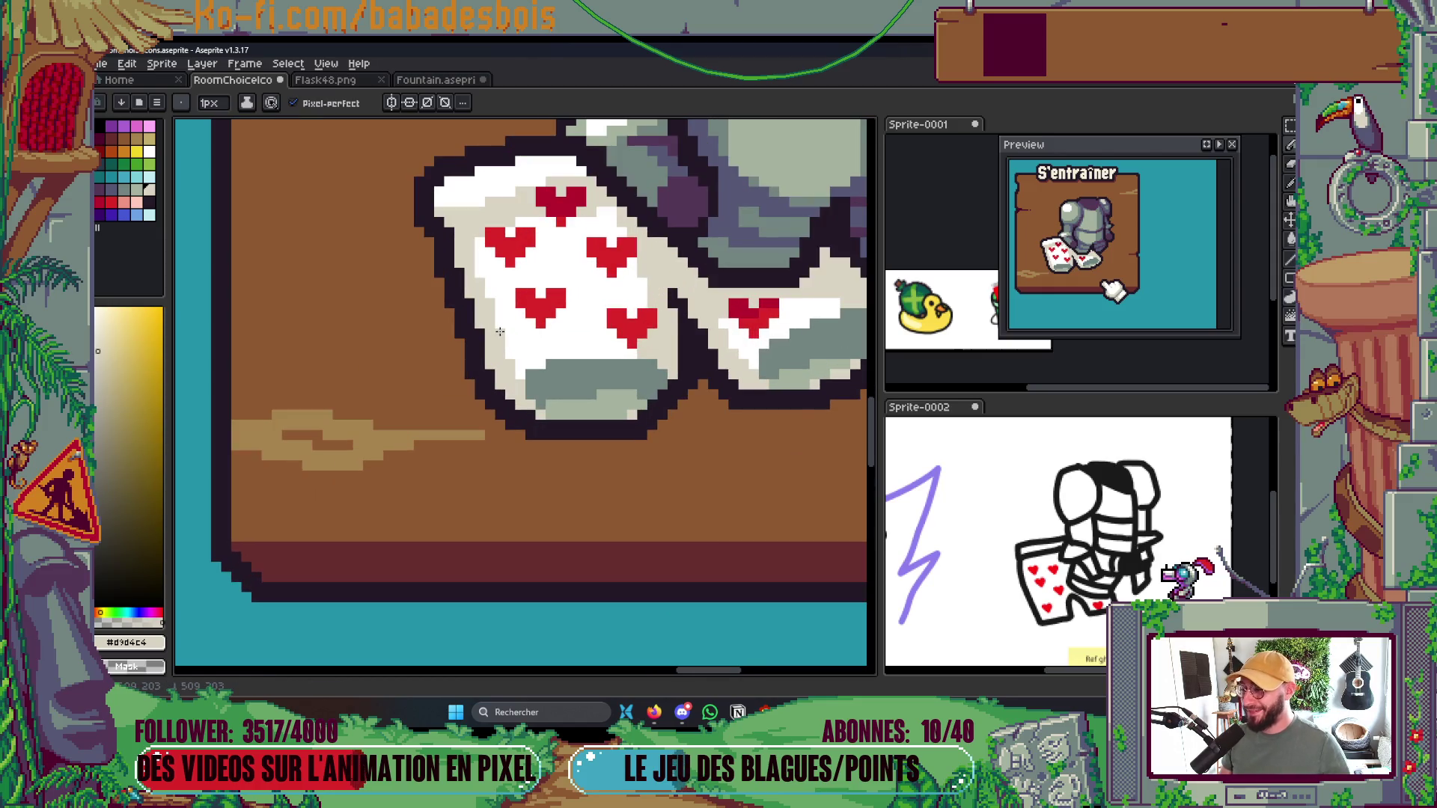
pyautogui.scroll(3, 499, 331)
# Shade the left card's top heart with dark-red pixels at its top-left
pyautogui.keyDown('alt'); pyautogui.click(578, 207); pyautogui.keyUp('alt')
pyautogui.click(442, 303)
pyautogui.click(411, 303)
pyautogui.keyDown('alt'); pyautogui.click(379, 288); pyautogui.keyUp('alt')
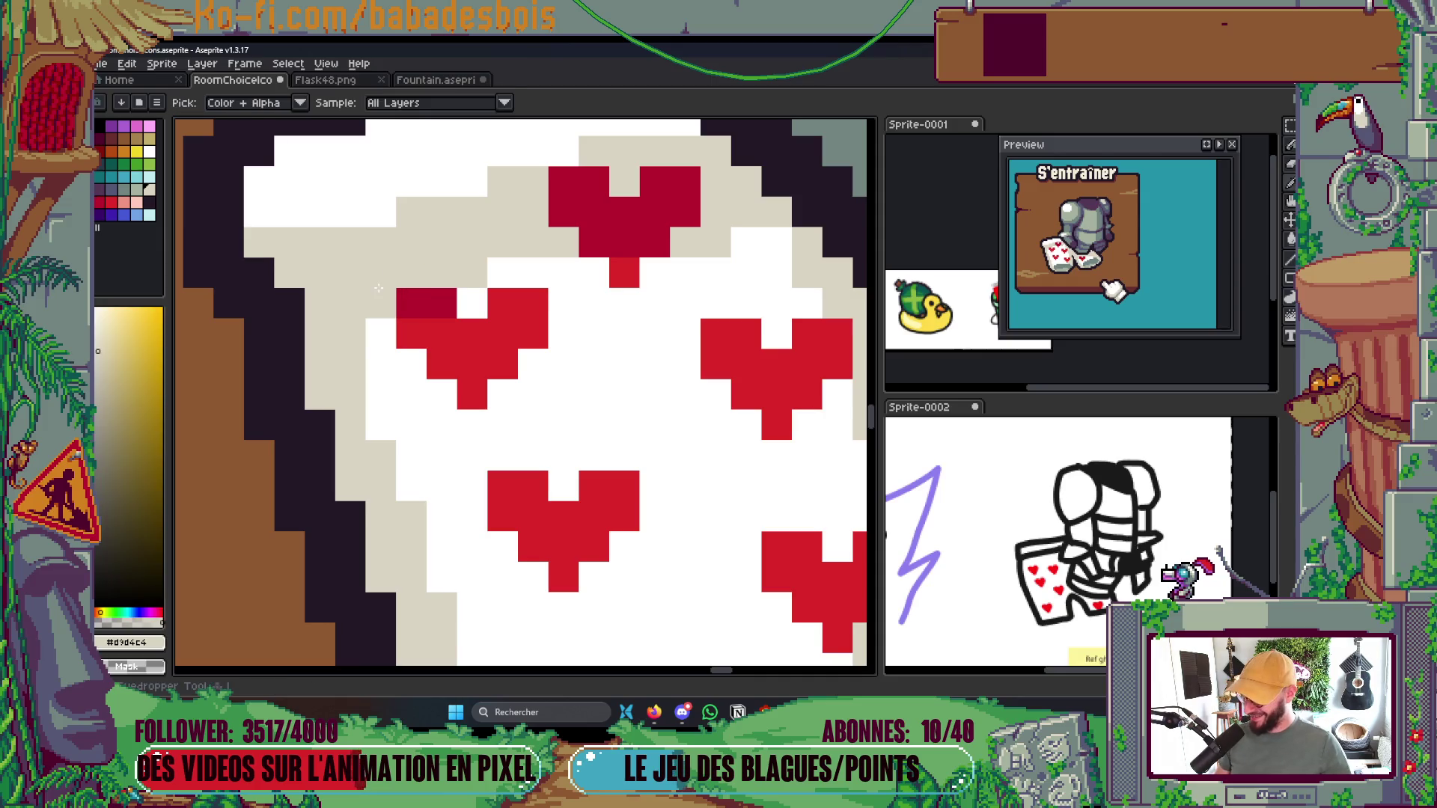
pyautogui.scroll(-5, 379, 288)
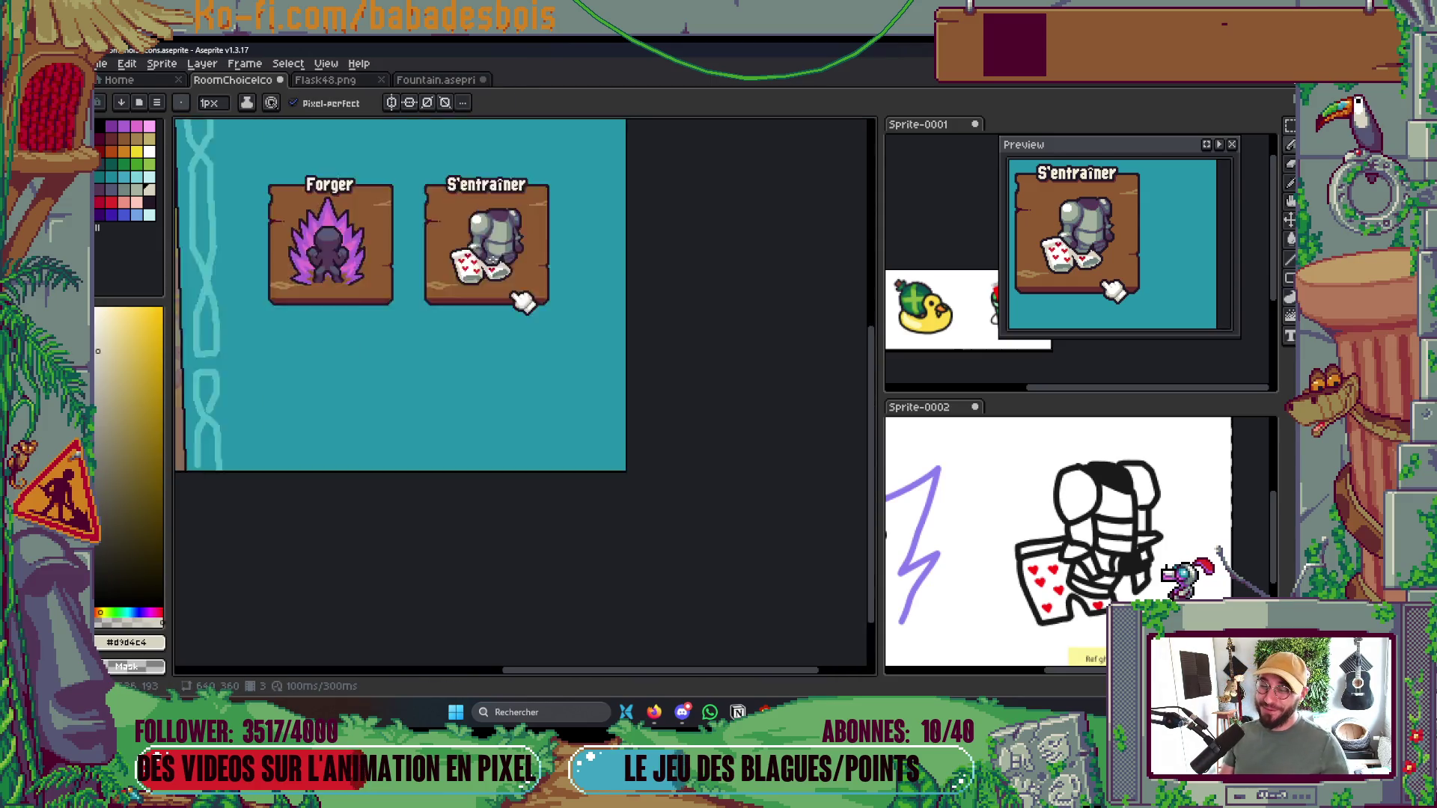
# Paint a beige row under the grey patch and a beige staircase up the card's right edge
pyautogui.hotkey('ctrl', 's')
pyautogui.scroll(-2, 486, 250)
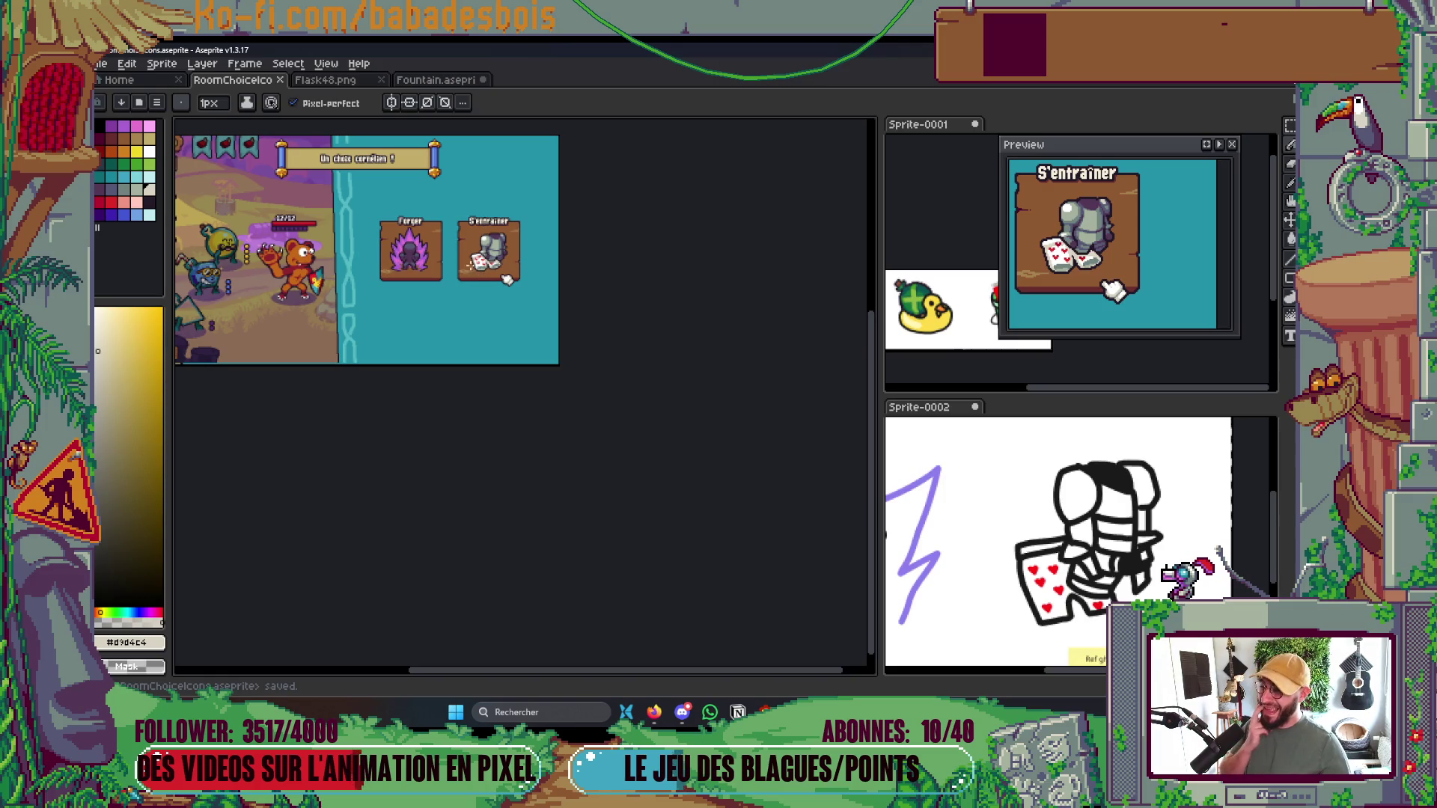
pyautogui.scroll(5, 486, 258)
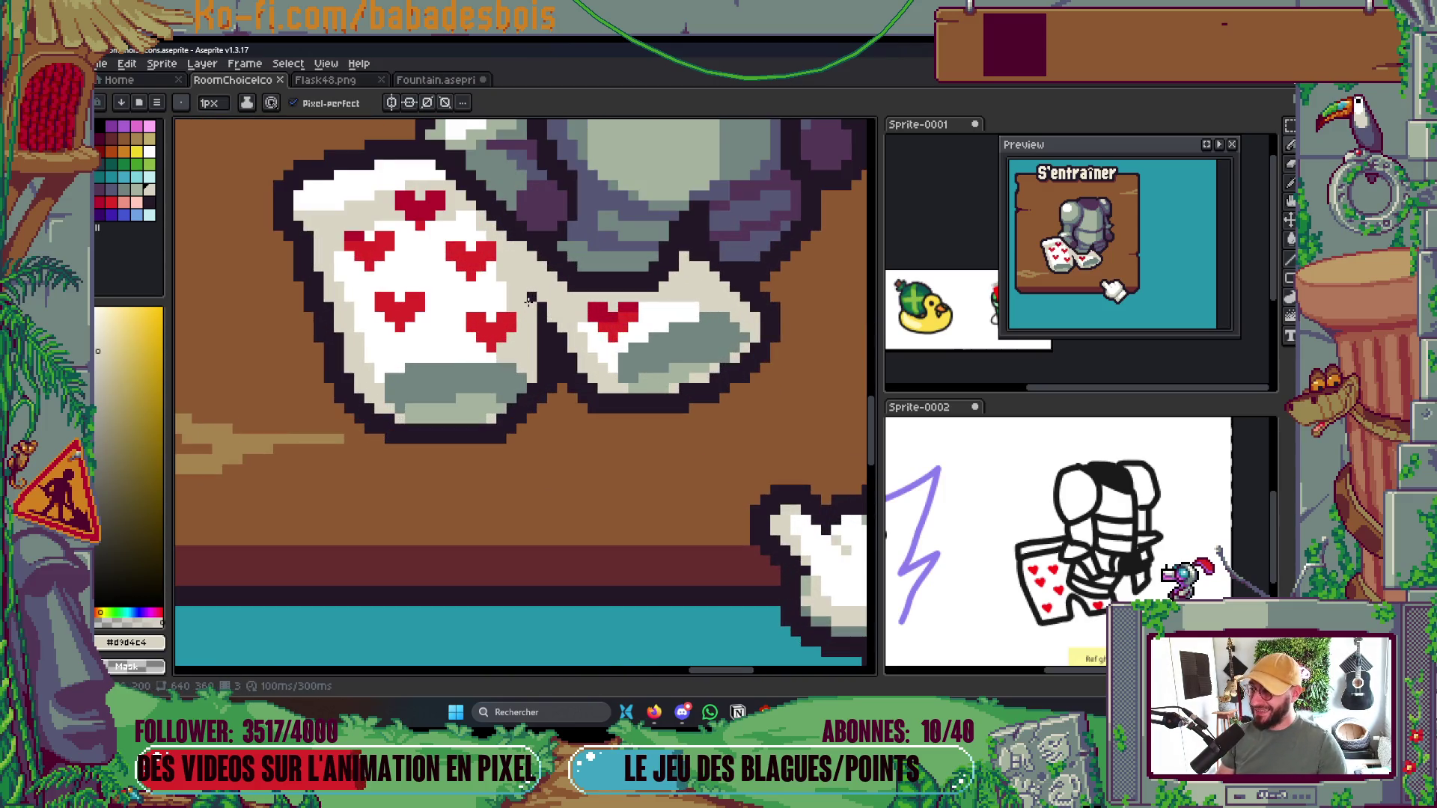
pyautogui.moveTo(529, 299); pyautogui.dragTo(519, 328)
pyautogui.scroll(-3, 655, 318)
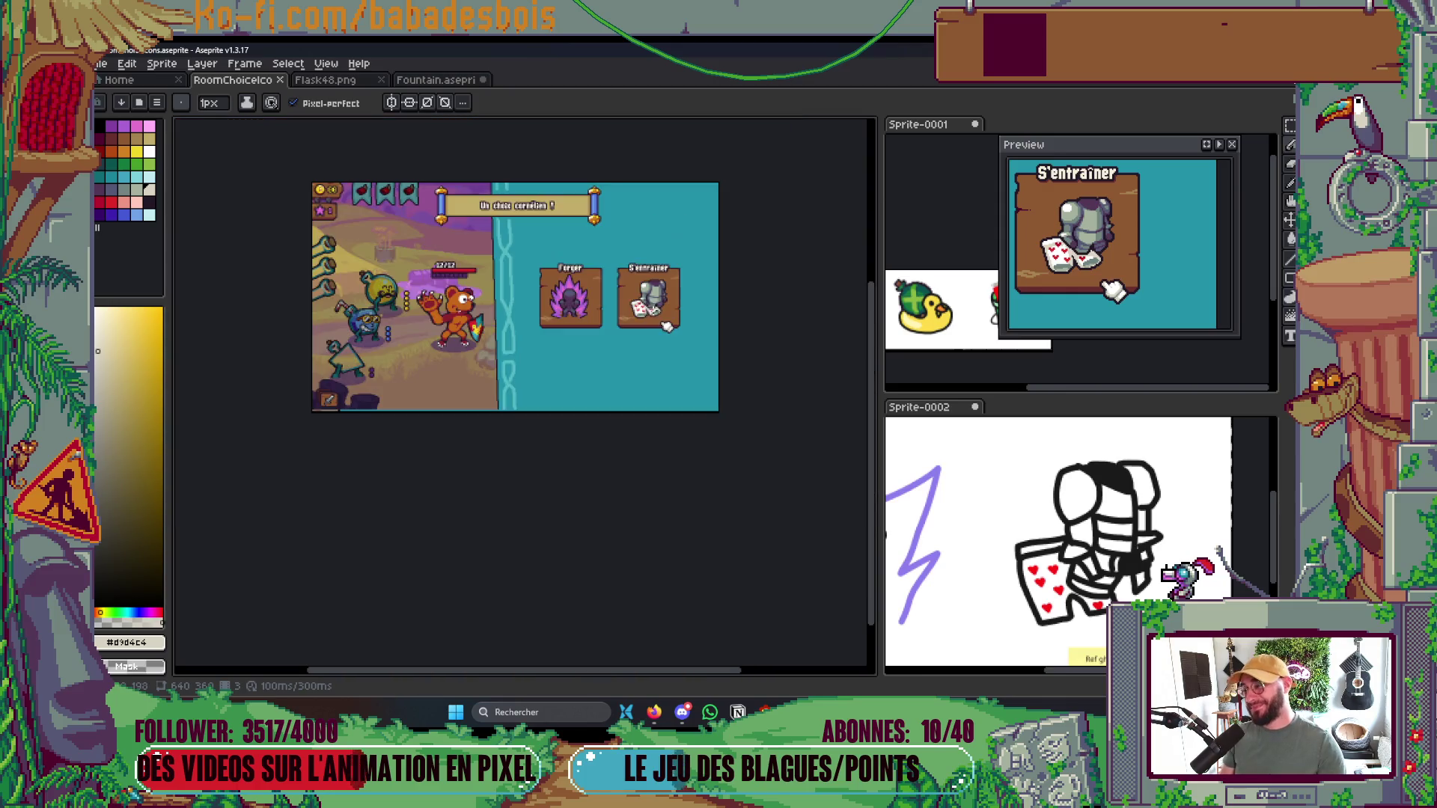
pyautogui.scroll(5, 525, 316)
pyautogui.scroll(1, 525, 316)
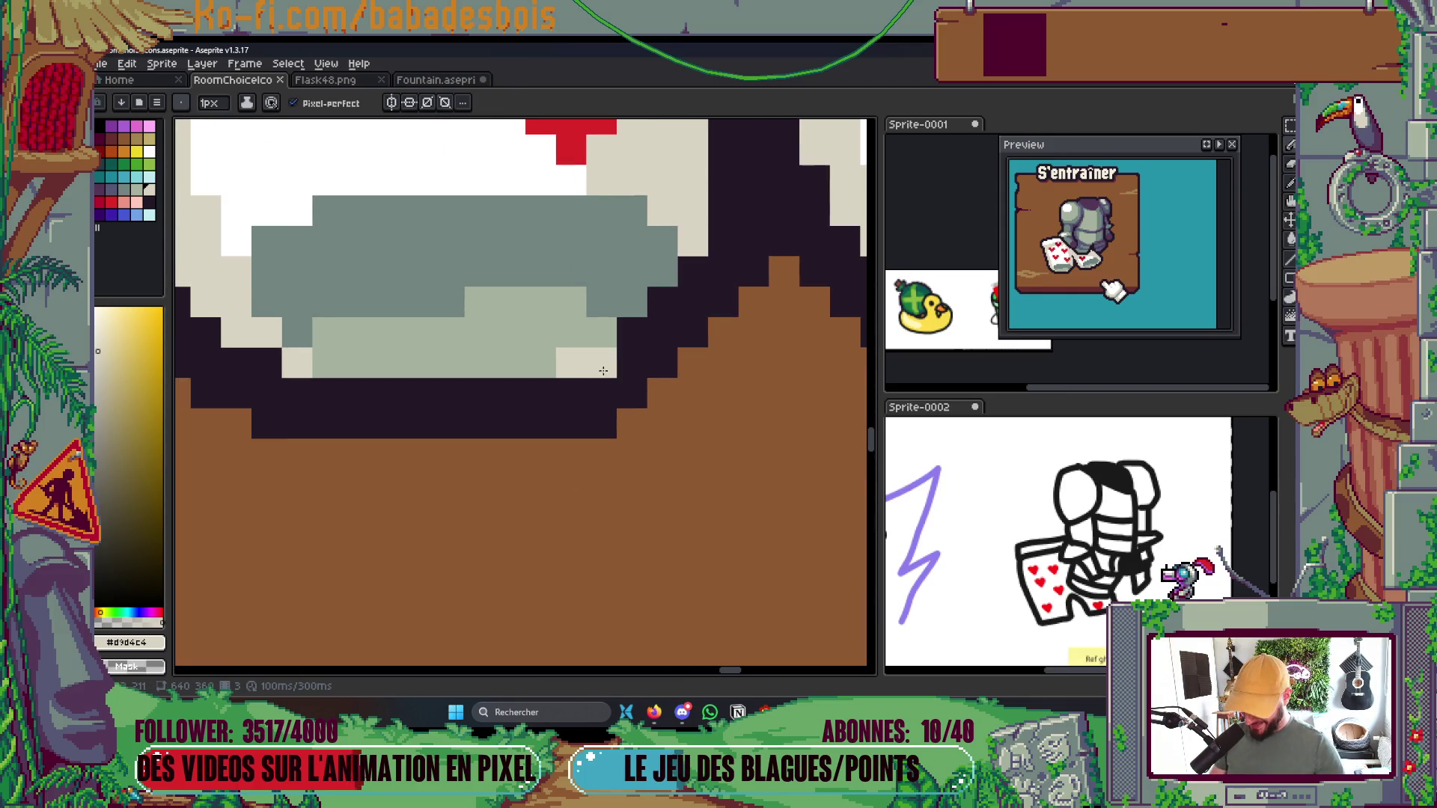
pyautogui.moveTo(573, 363); pyautogui.dragTo(283, 350)
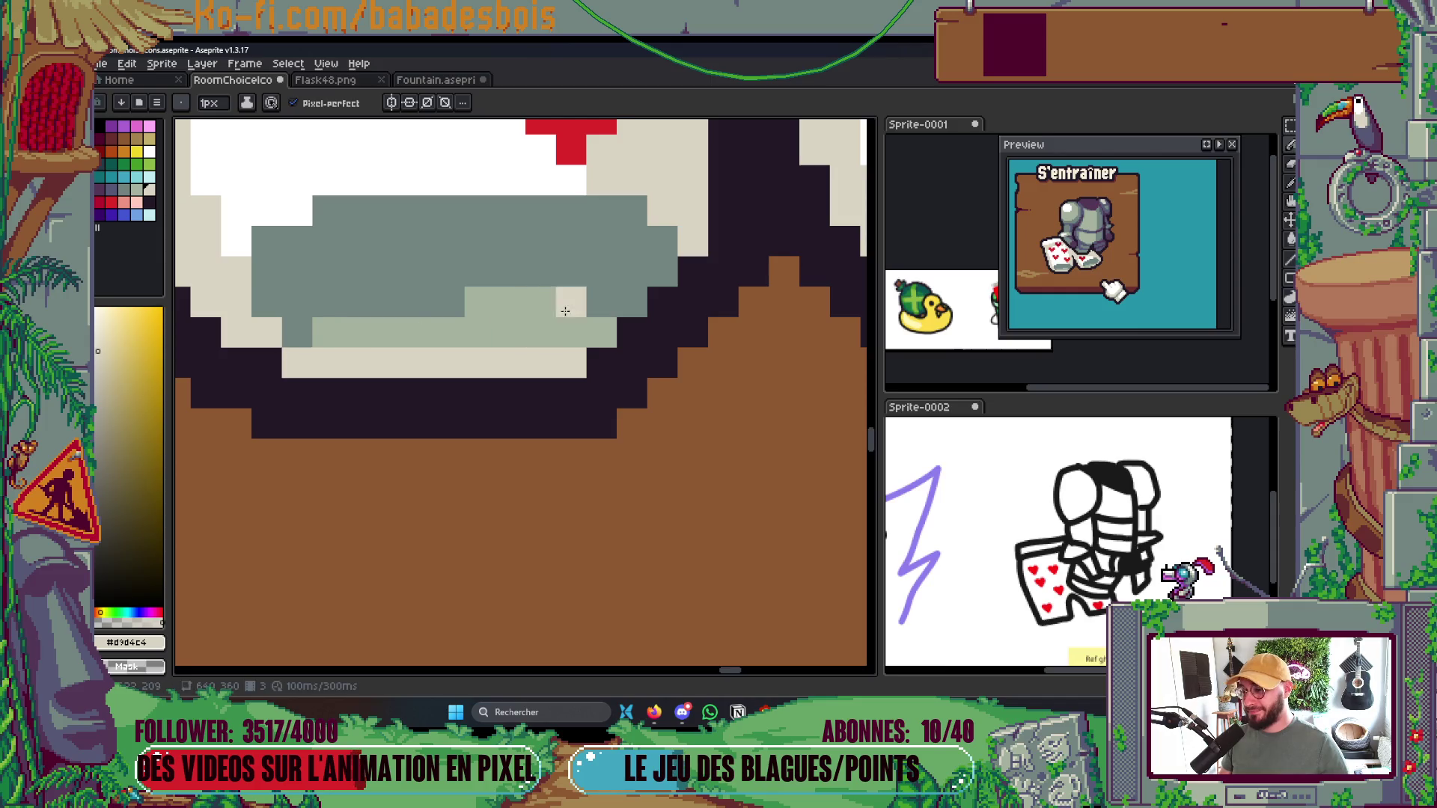
pyautogui.click(602, 332)
pyautogui.click(631, 303)
pyautogui.click(657, 279)
# Turn one edge pixel light beige, darken a stray beige pixel with the outline colour, and save
pyautogui.scroll(-6, 657, 278)
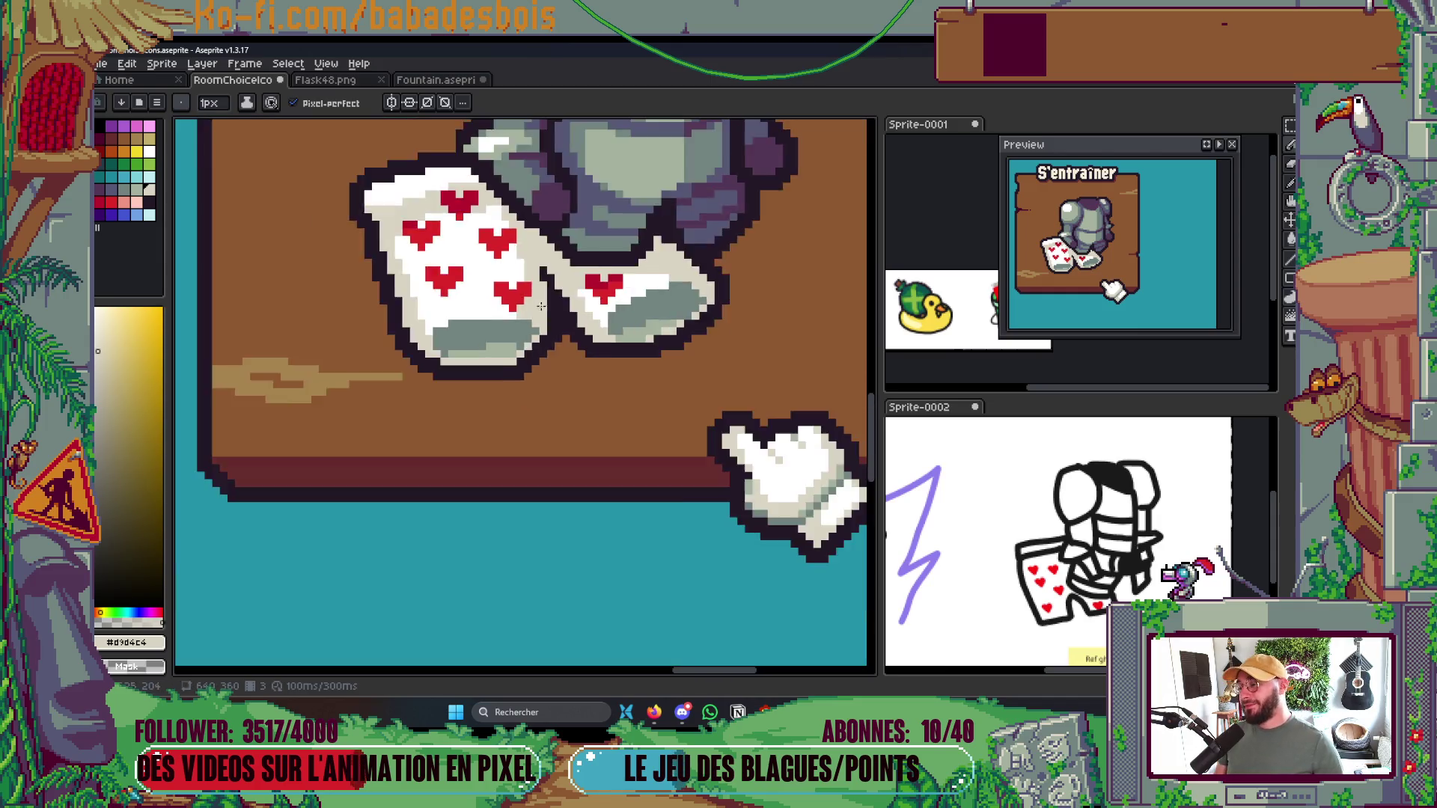
pyautogui.scroll(2, 603, 330)
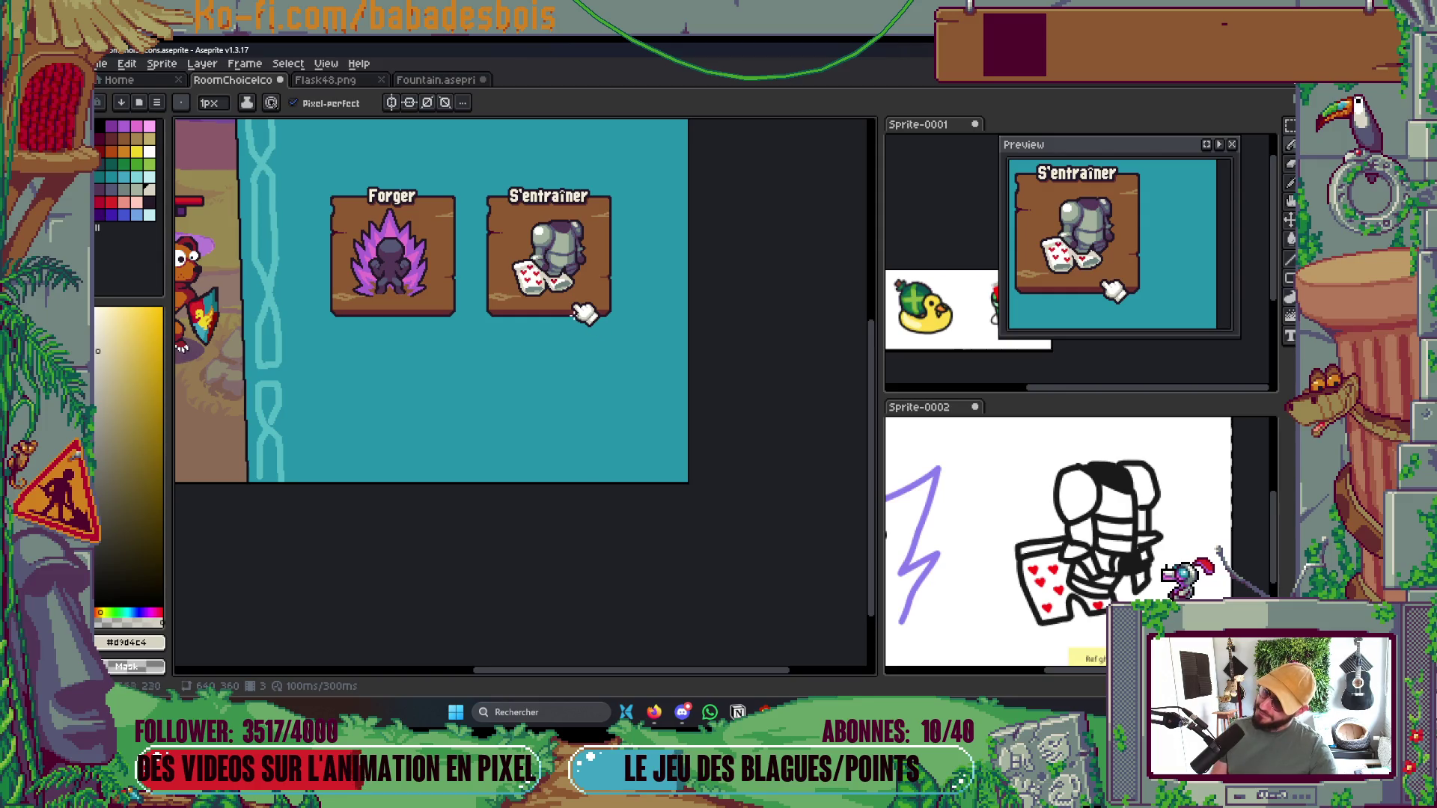
pyautogui.scroll(5, 511, 262)
pyautogui.click(536, 241)
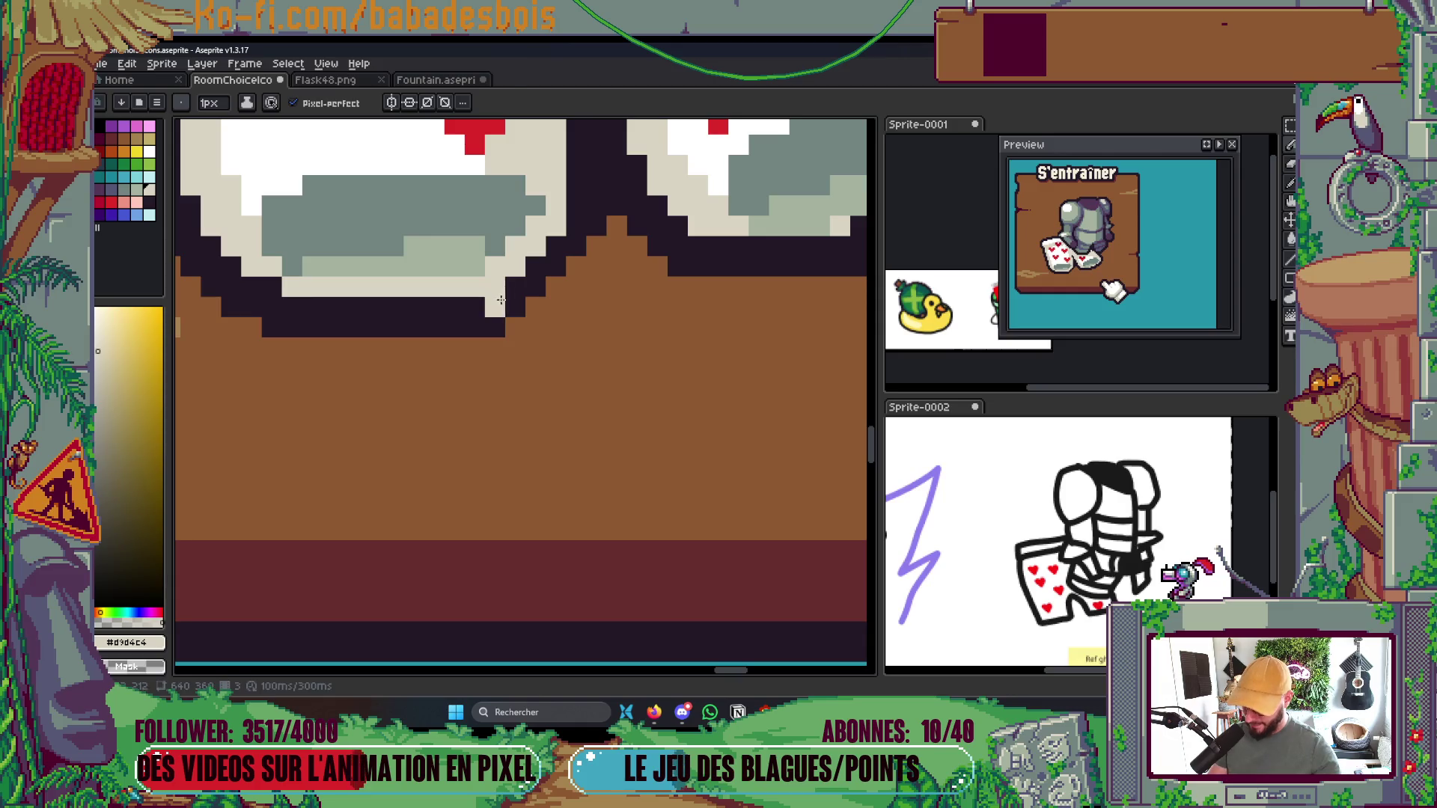
pyautogui.keyDown('alt'); pyautogui.click(524, 292); pyautogui.keyUp('alt')
pyautogui.click(496, 307)
pyautogui.moveTo(595, 303); pyautogui.dragTo(589, 311)
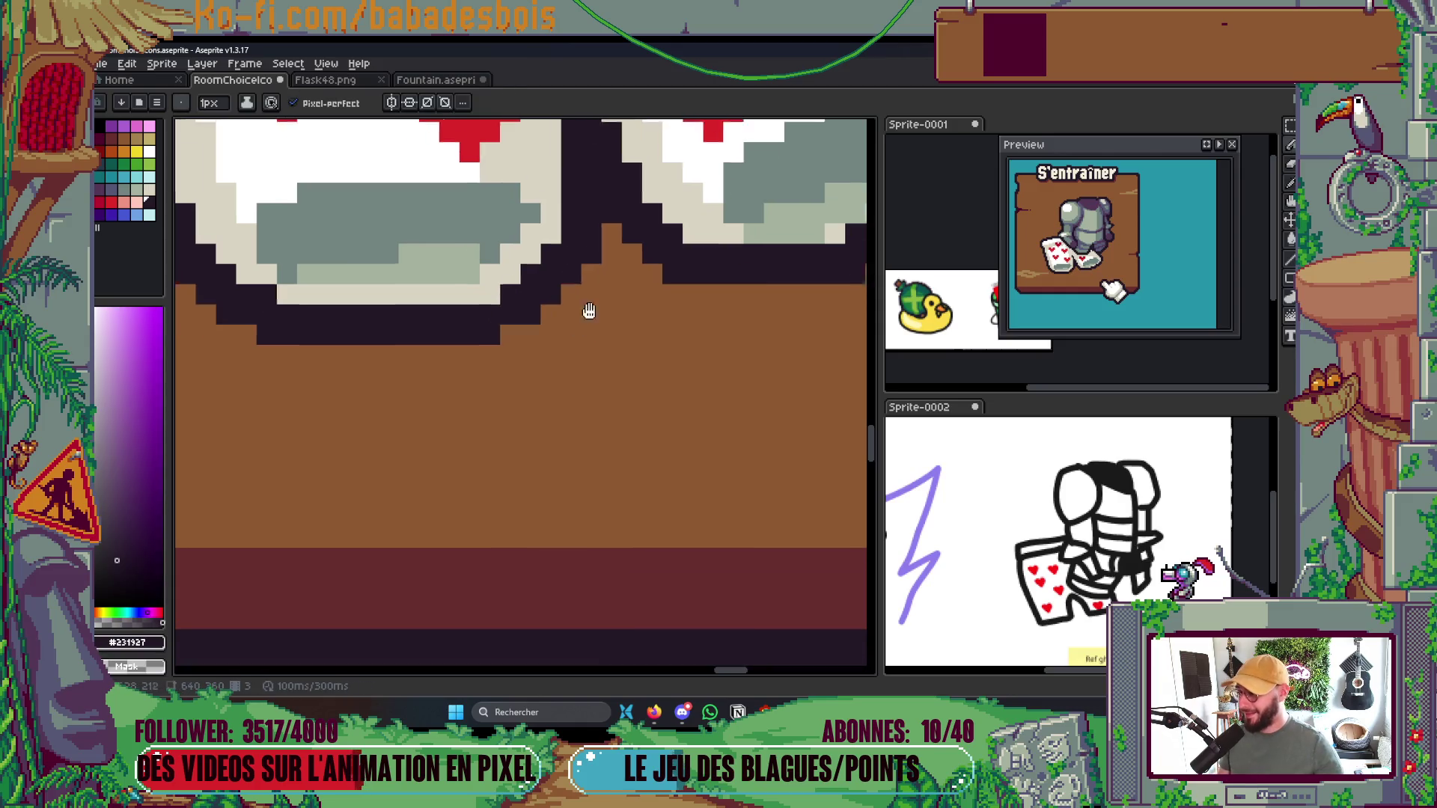
pyautogui.scroll(-5, 589, 310)
pyautogui.hotkey('ctrl', 's')
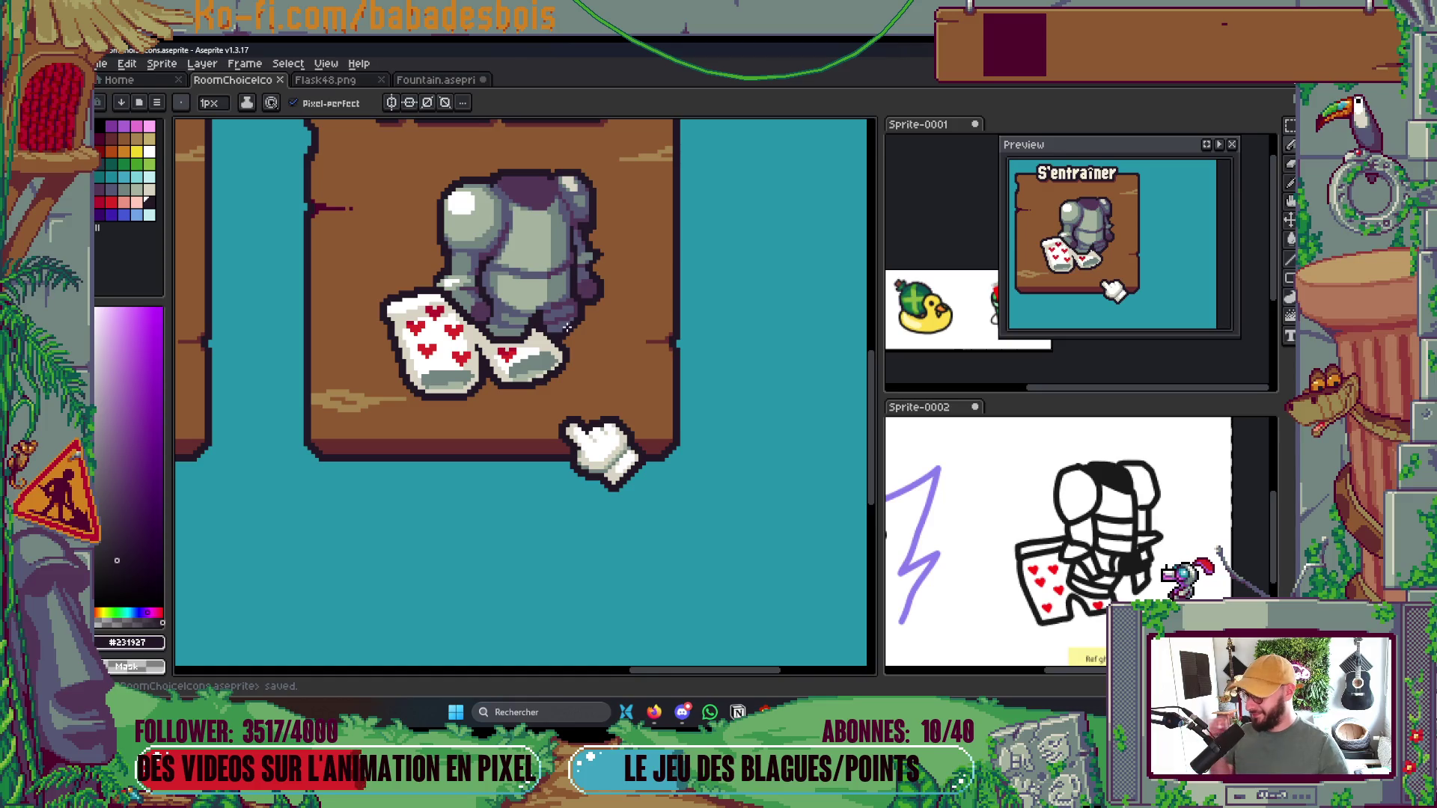
# Paint beige pixels along the card's lower edge and save
pyautogui.scroll(5, 534, 364)
pyautogui.press('alt')
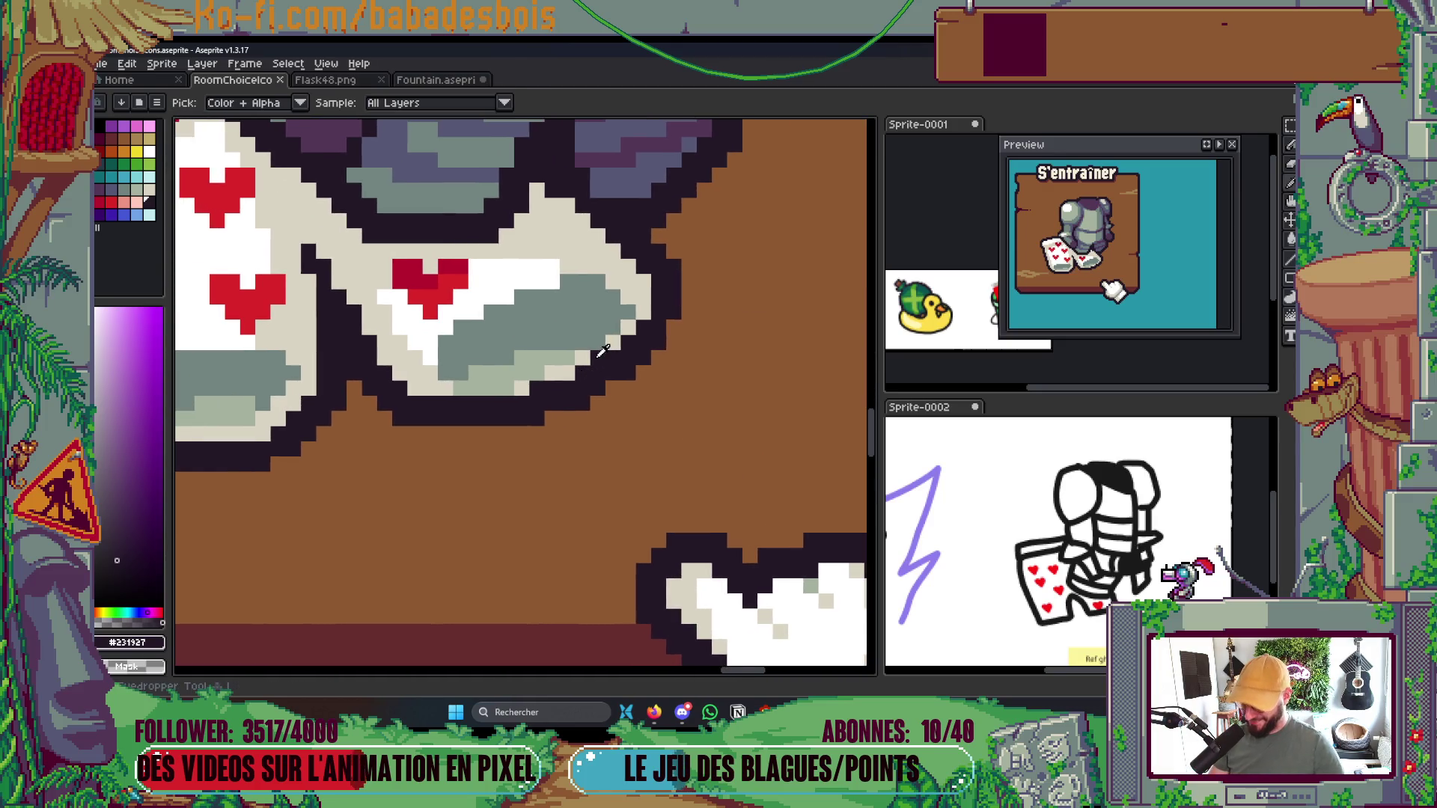
pyautogui.keyDown('alt'); pyautogui.click(634, 324); pyautogui.keyUp('alt')
pyautogui.click(588, 355)
pyautogui.moveTo(551, 351)
pyautogui.mouseDown()
pyautogui.moveTo(484, 399)
pyautogui.moveTo(408, 399)
pyautogui.mouseUp()
pyautogui.scroll(-5, 552, 322)
pyautogui.hotkey('ctrl', 's')
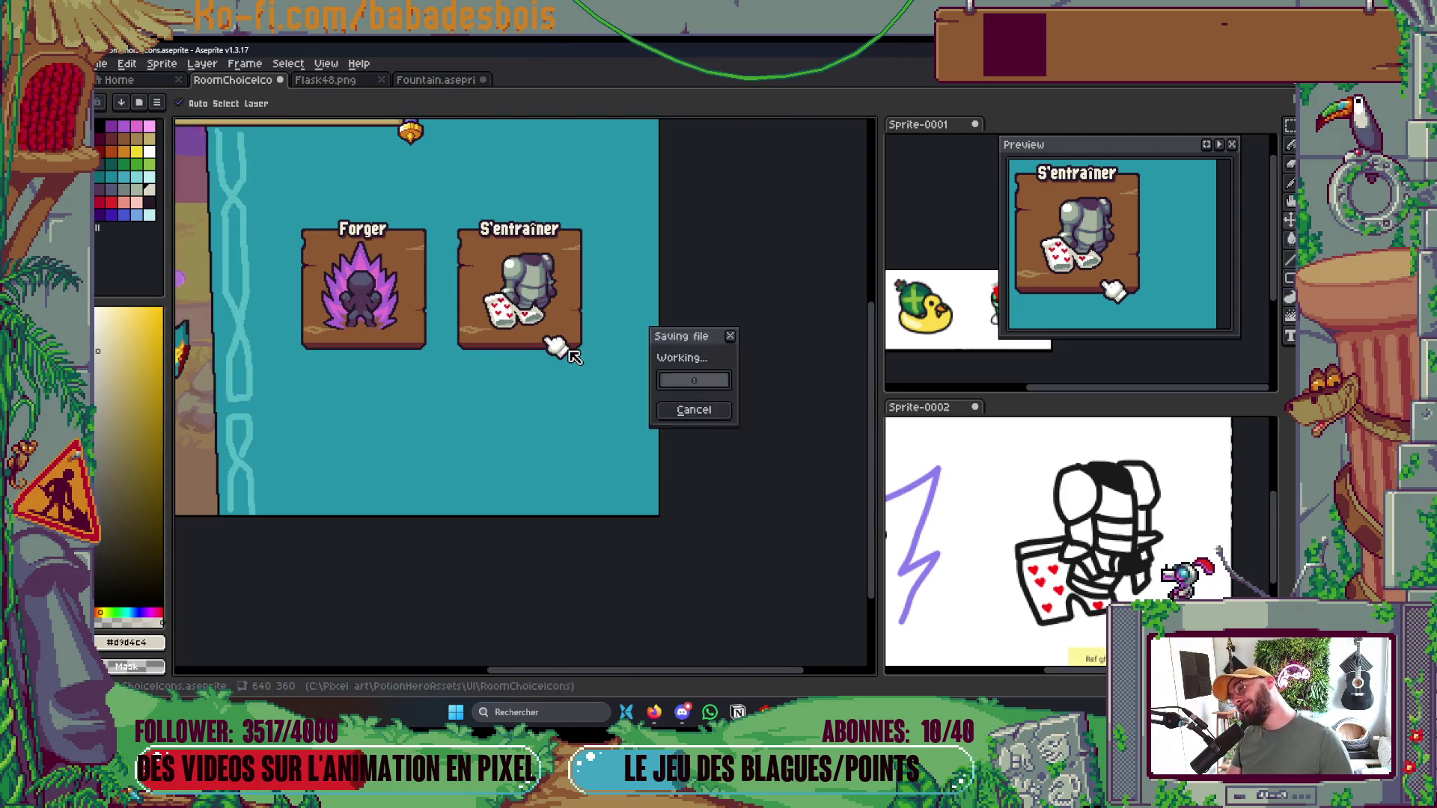
pyautogui.scroll(5, 552, 322)
pyautogui.click(310, 319)
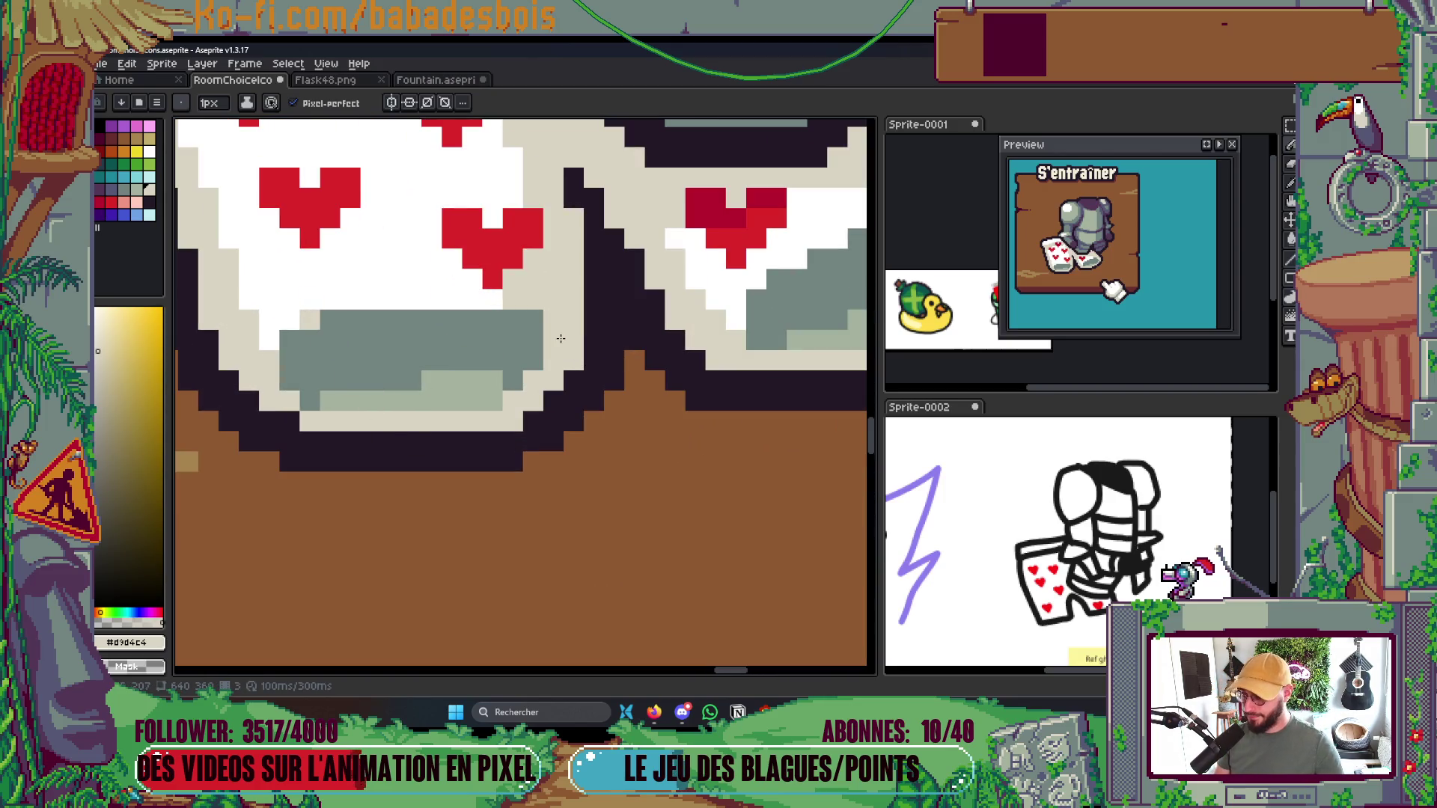
pyautogui.scroll(-5, 560, 338)
pyautogui.scroll(5, 664, 332)
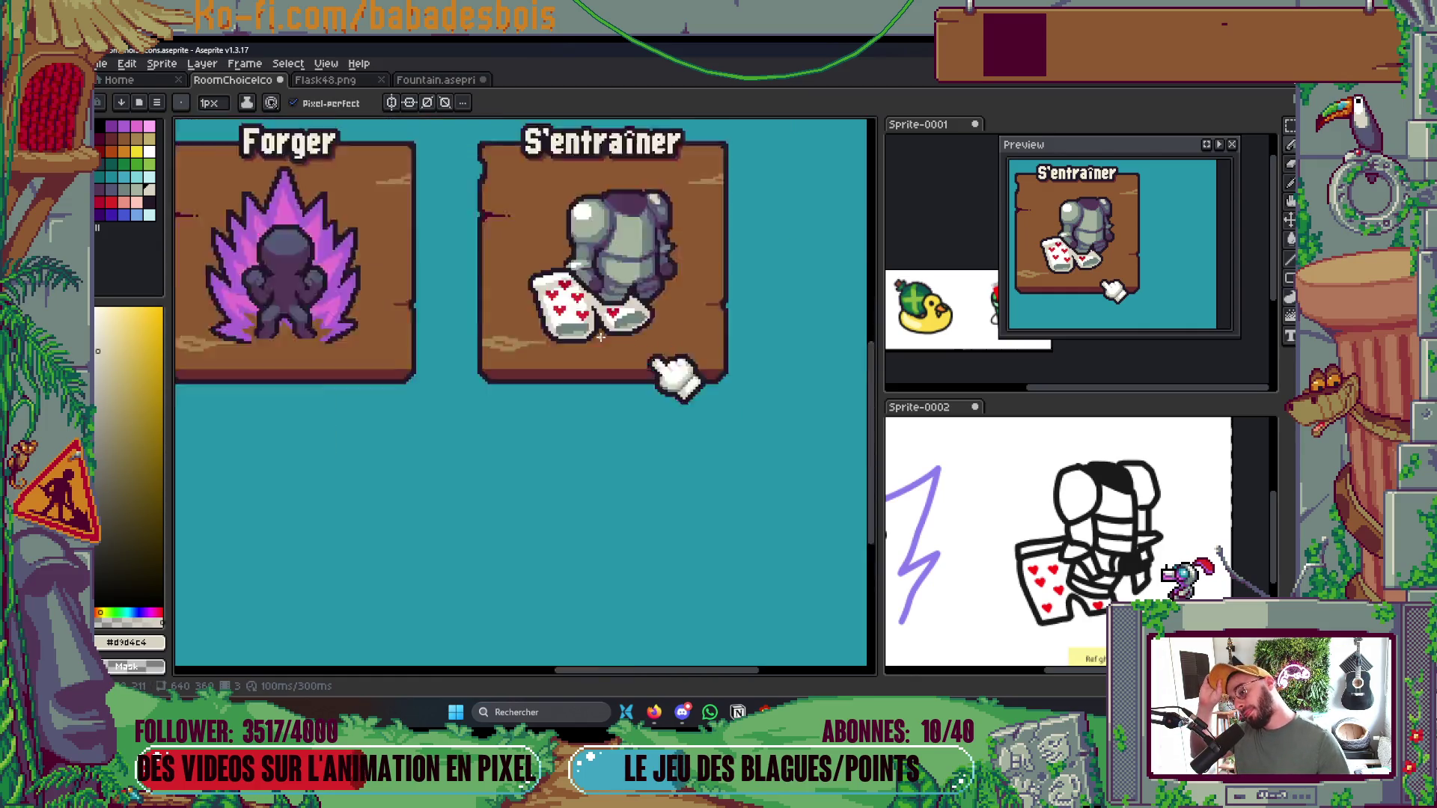
# Paint darker grey beside the sock patch, then repaint three lower grey pixels lighter grey-green
pyautogui.keyDown('alt'); pyautogui.click(488, 316); pyautogui.keyUp('alt')
pyautogui.moveTo(535, 304)
pyautogui.mouseDown()
pyautogui.moveTo(553, 335)
pyautogui.moveTo(522, 347)
pyautogui.mouseUp()
pyautogui.keyDown('alt'); pyautogui.click(442, 354); pyautogui.keyUp('alt')
pyautogui.click(522, 353)
pyautogui.click(310, 374)
pyautogui.click(367, 384)
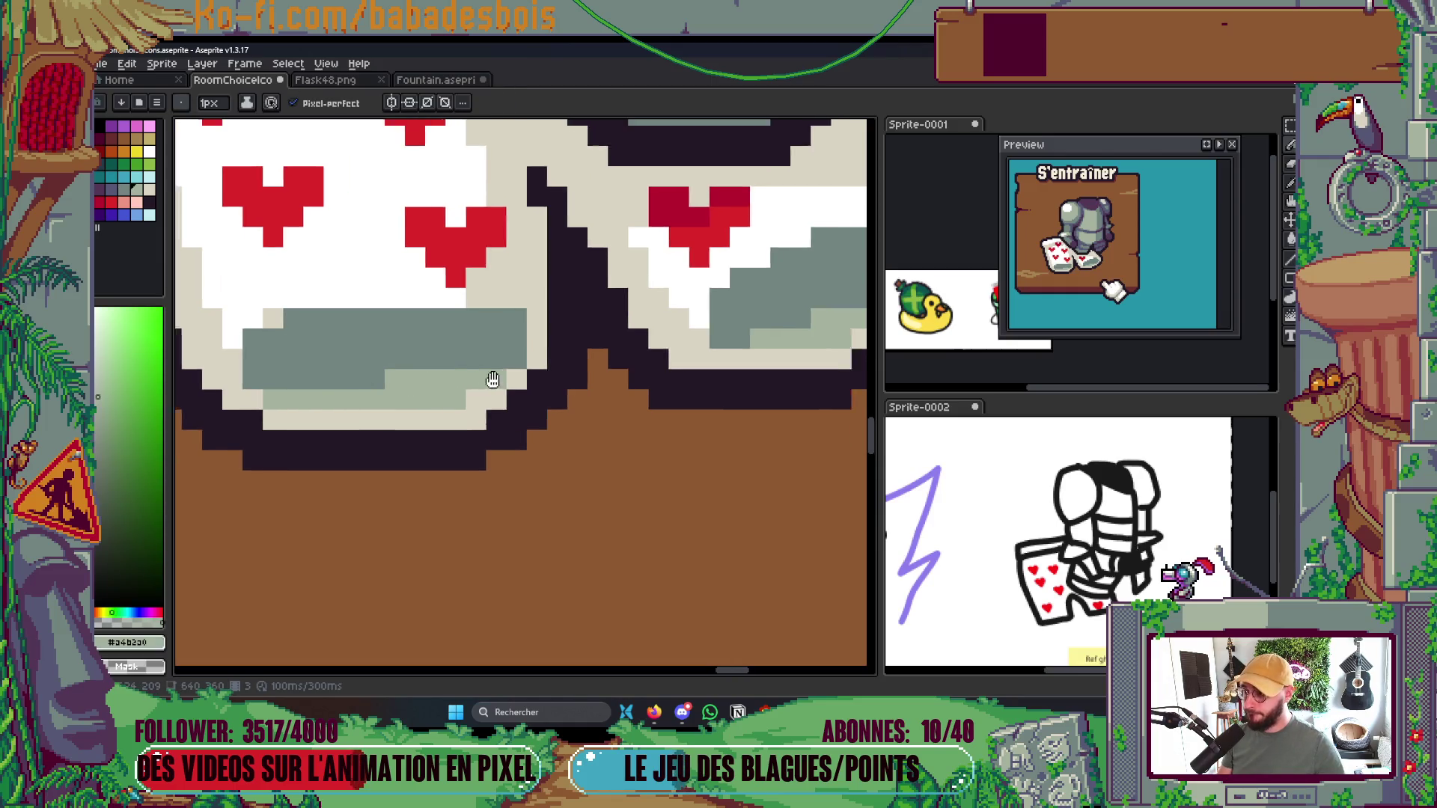
# Turn three white edge pixels on the right light grey
pyautogui.scroll(3, 491, 379)
pyautogui.hscroll(4, 524, 397)
pyautogui.click(641, 315)
pyautogui.click(683, 297)
pyautogui.click(743, 277)
pyautogui.hscroll(2, 780, 397)
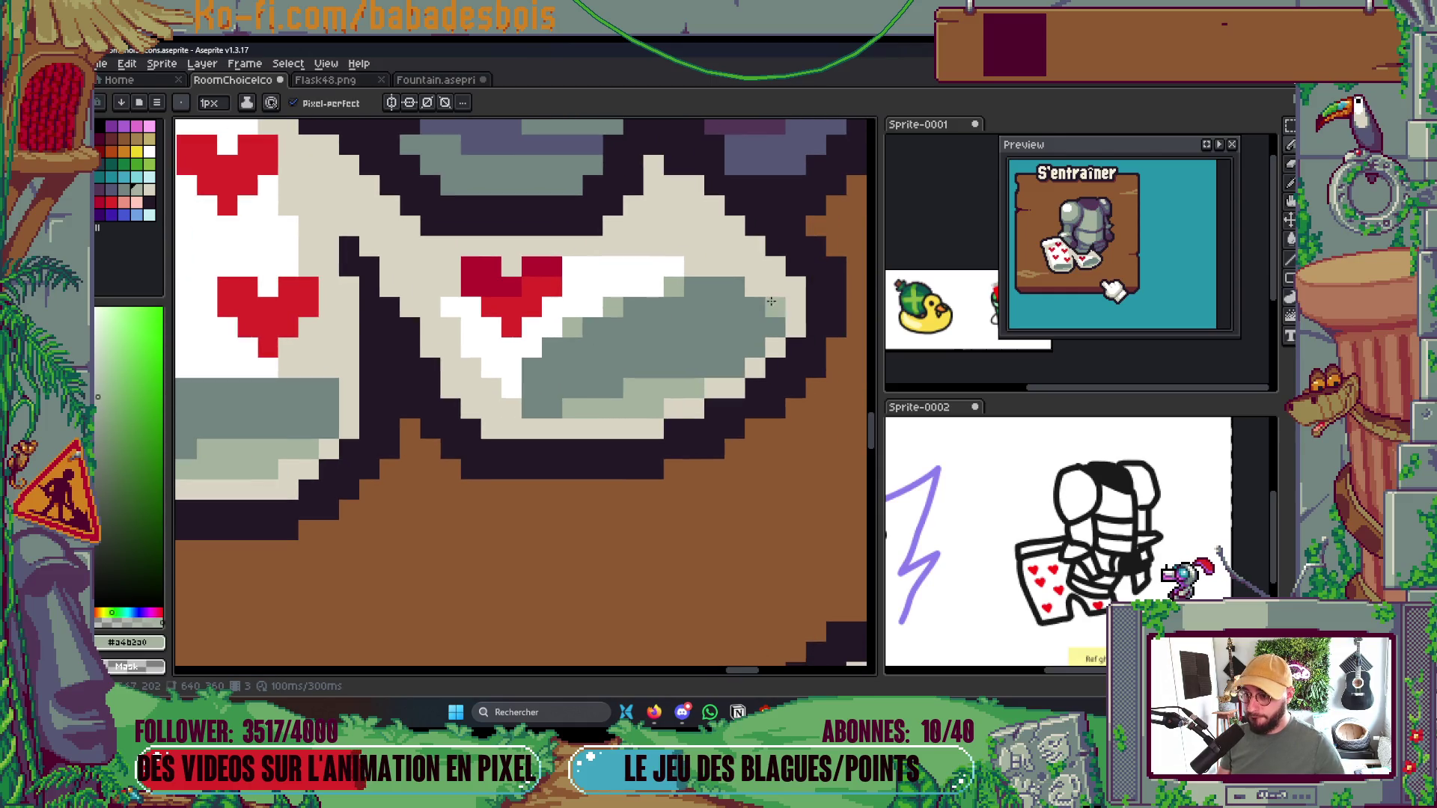
pyautogui.scroll(-8, 771, 300)
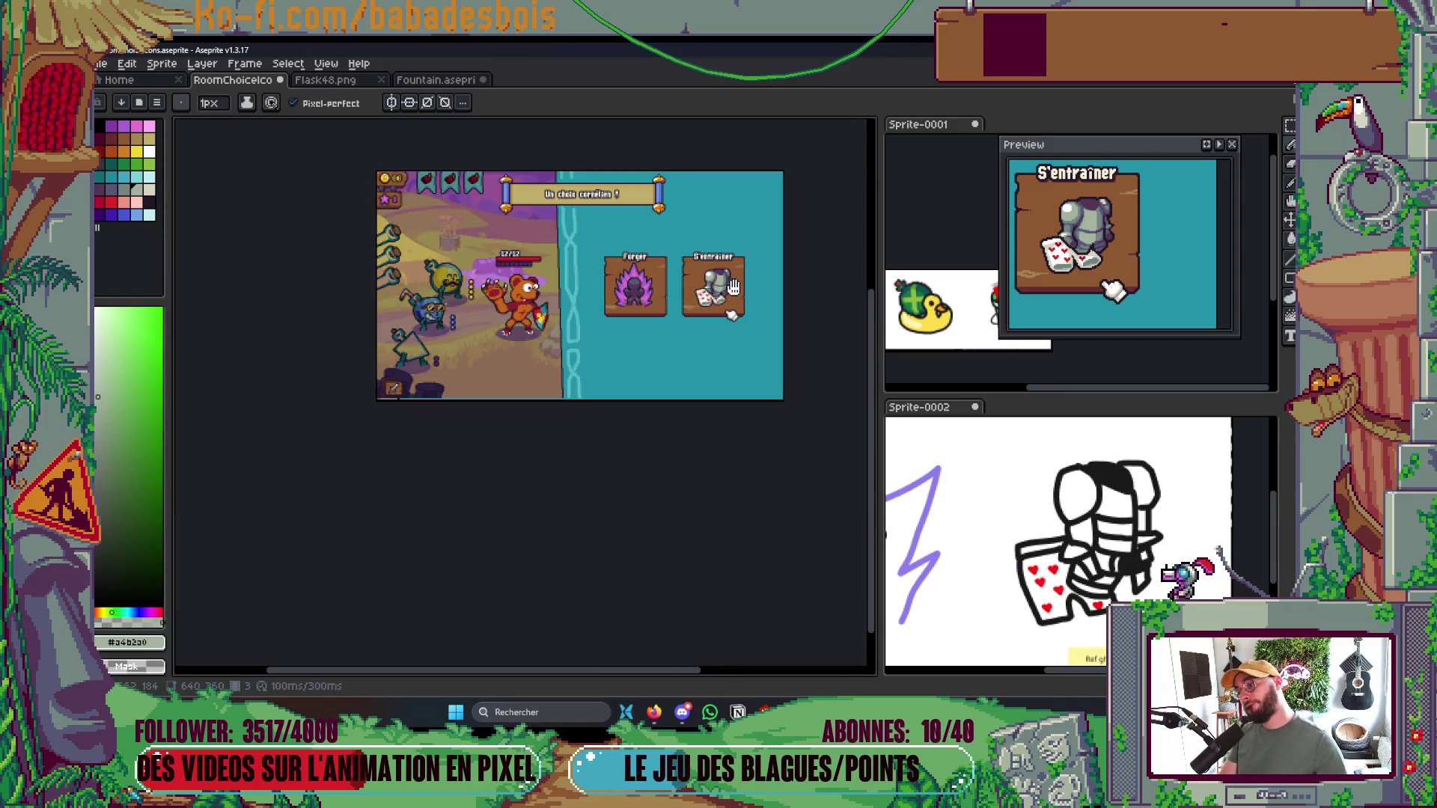
# Save RoomChoiceIcons.aseprite
pyautogui.scroll(1, 722, 342)
pyautogui.hotkey('ctrl', 's')
pyautogui.scroll(3, 694, 372)
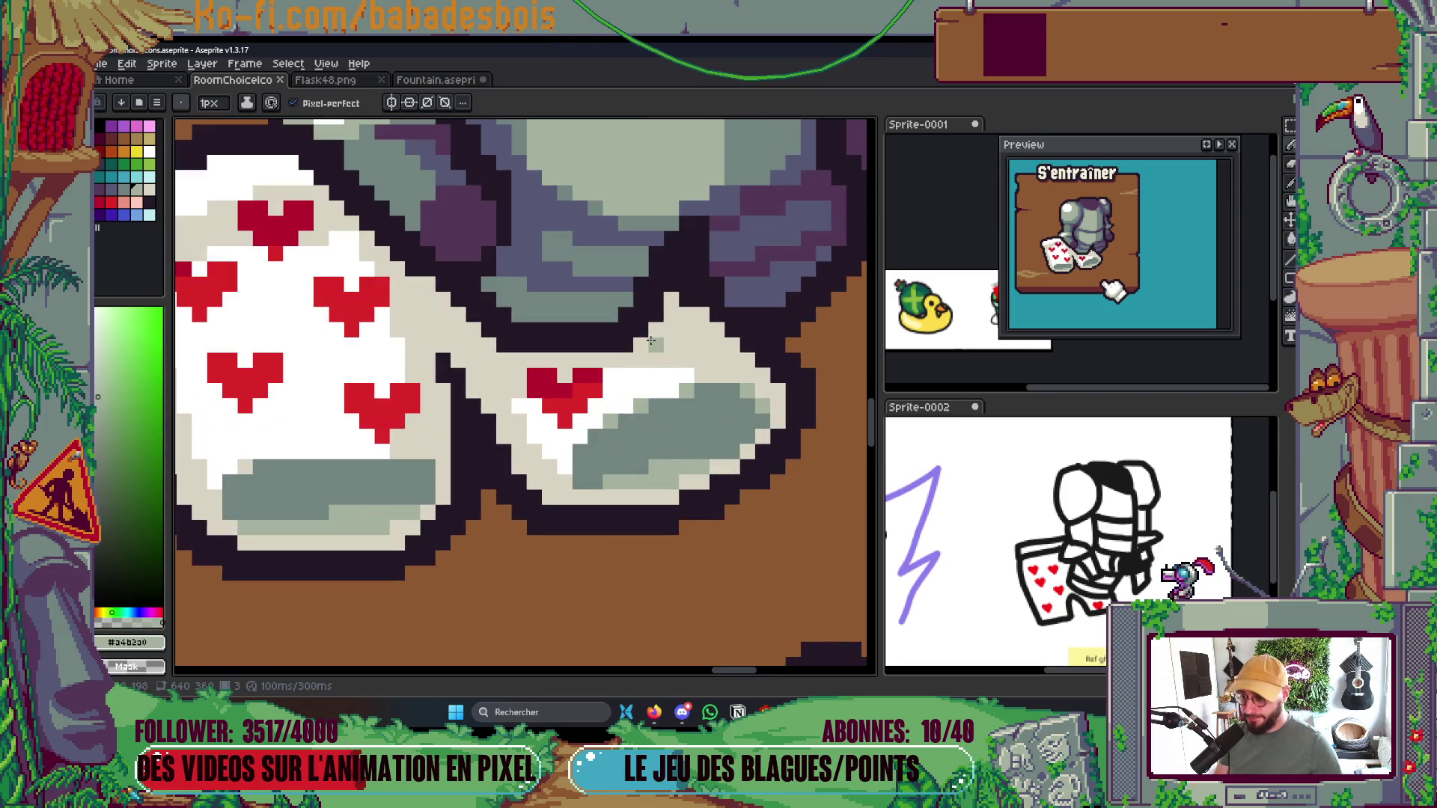
# Try filling the cream boot area grey-green with the Paint Bucket, then undo it
pyautogui.press('g')
pyautogui.click(719, 345)
pyautogui.hotkey('ctrl', 'z')
# With the Pencil, draw a grey-green shading line and extra grey-green pixels on the boot
pyautogui.press('b')
pyautogui.moveTo(729, 345)
pyautogui.mouseDown()
pyautogui.moveTo(682, 328)
pyautogui.moveTo(673, 303)
pyautogui.mouseUp()
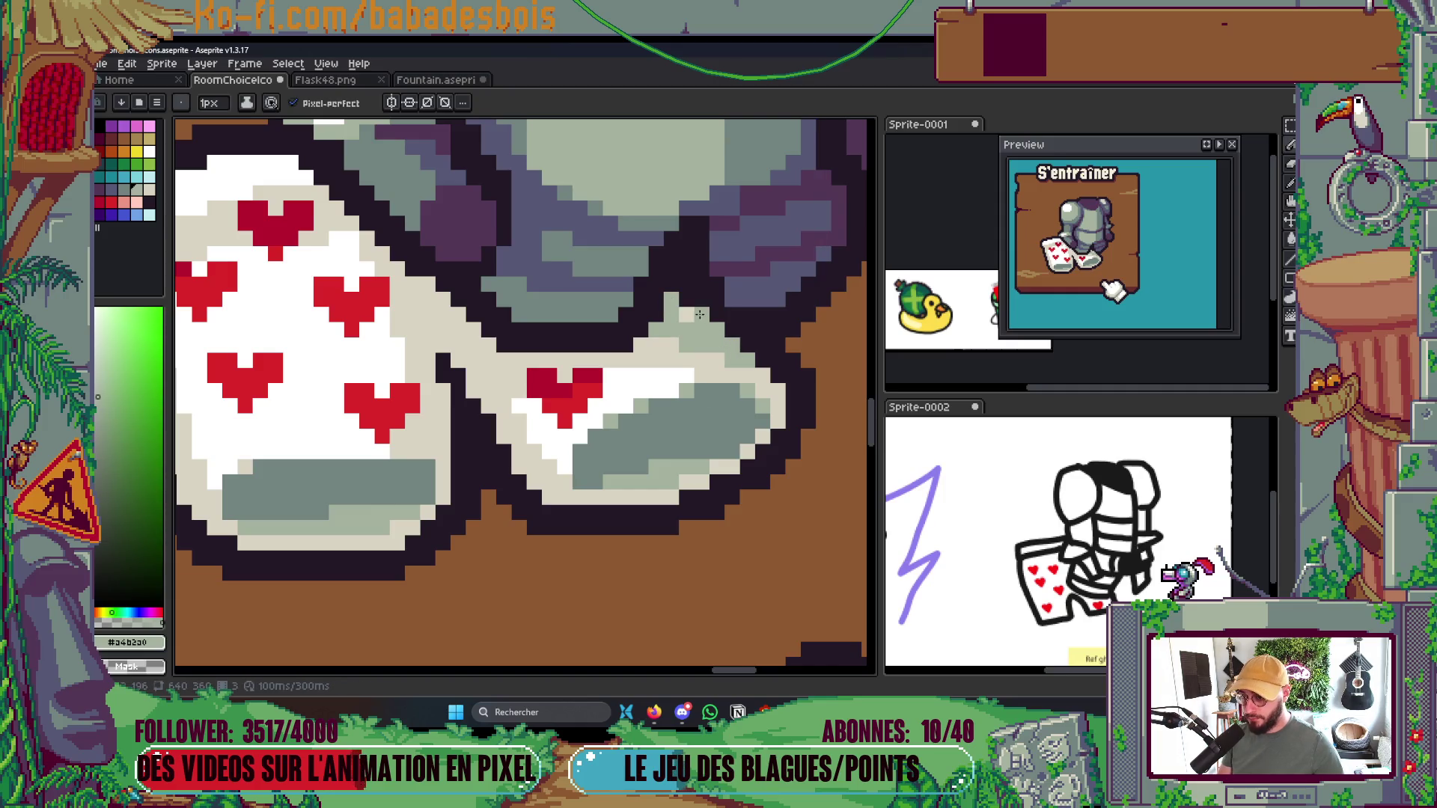
pyautogui.scroll(-4, 699, 315)
pyautogui.scroll(3, 639, 360)
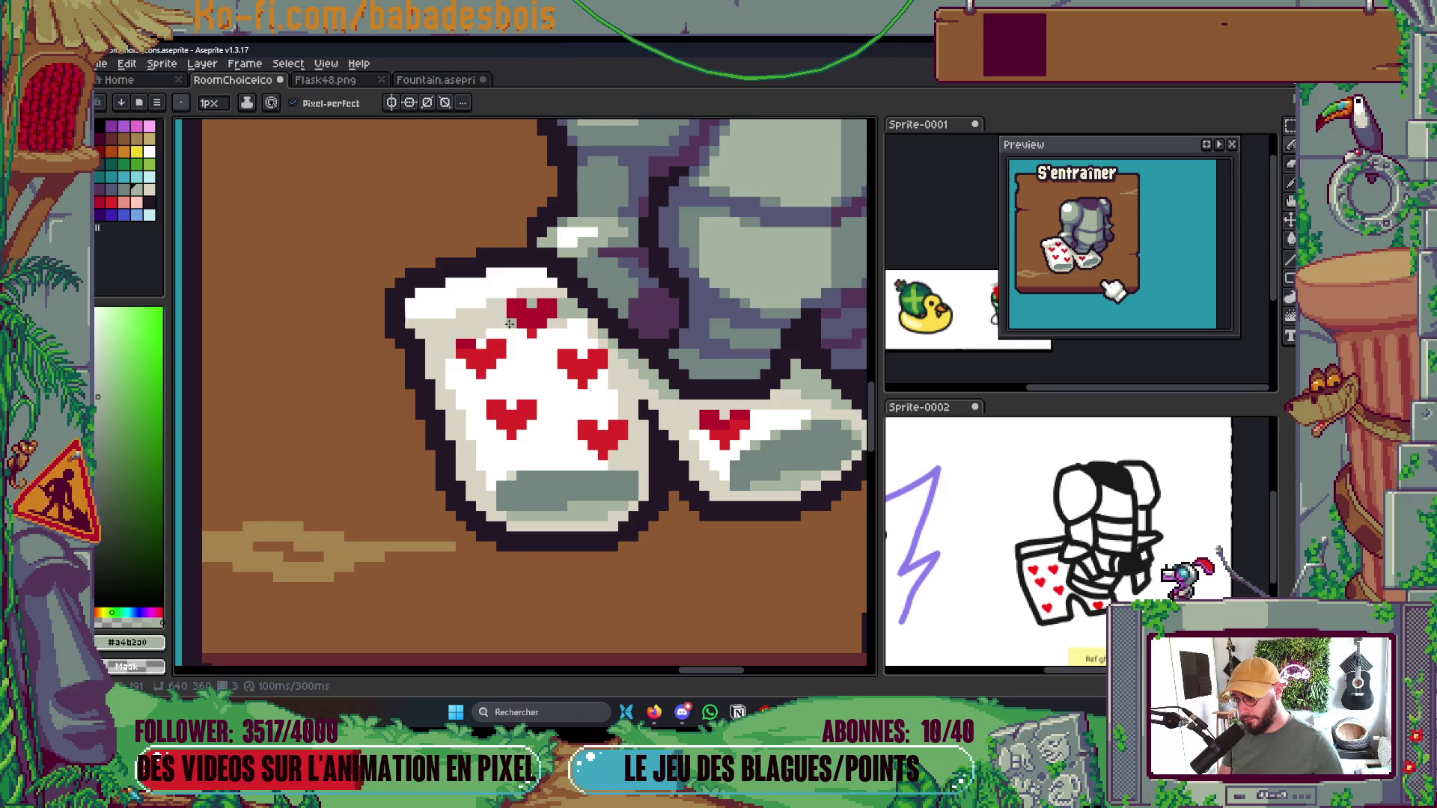
pyautogui.scroll(-4, 510, 323)
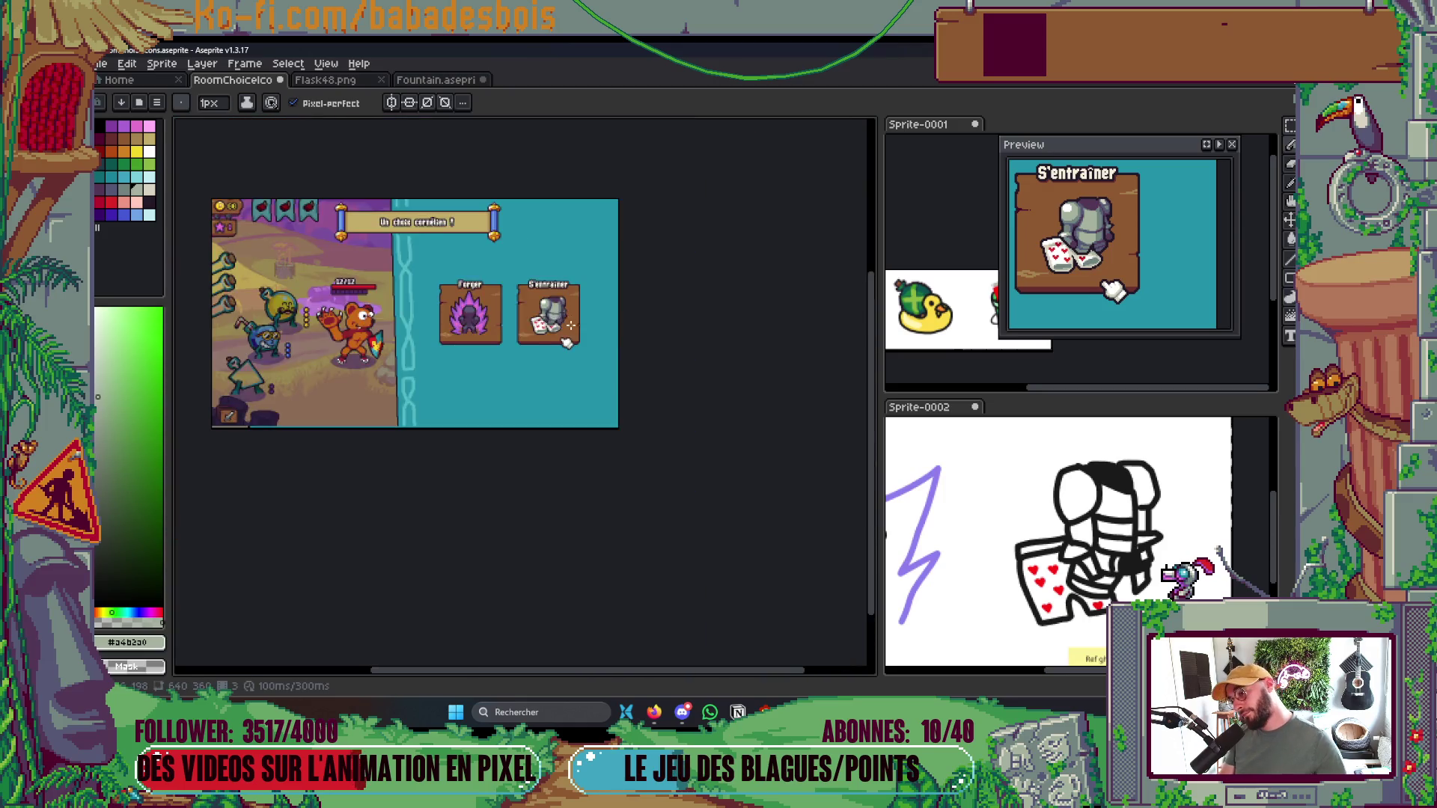
pyautogui.scroll(5, 571, 325)
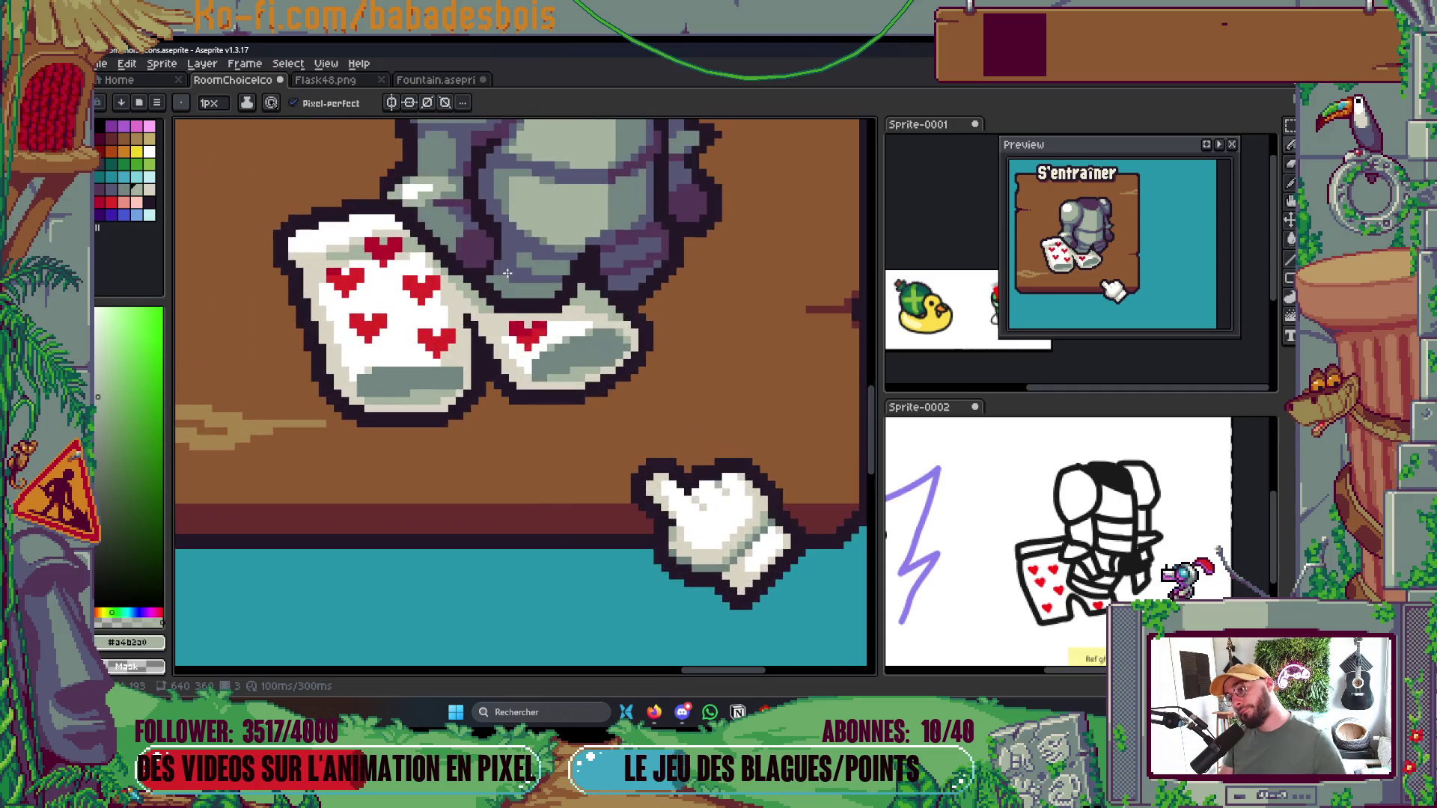
pyautogui.scroll(2, 508, 274)
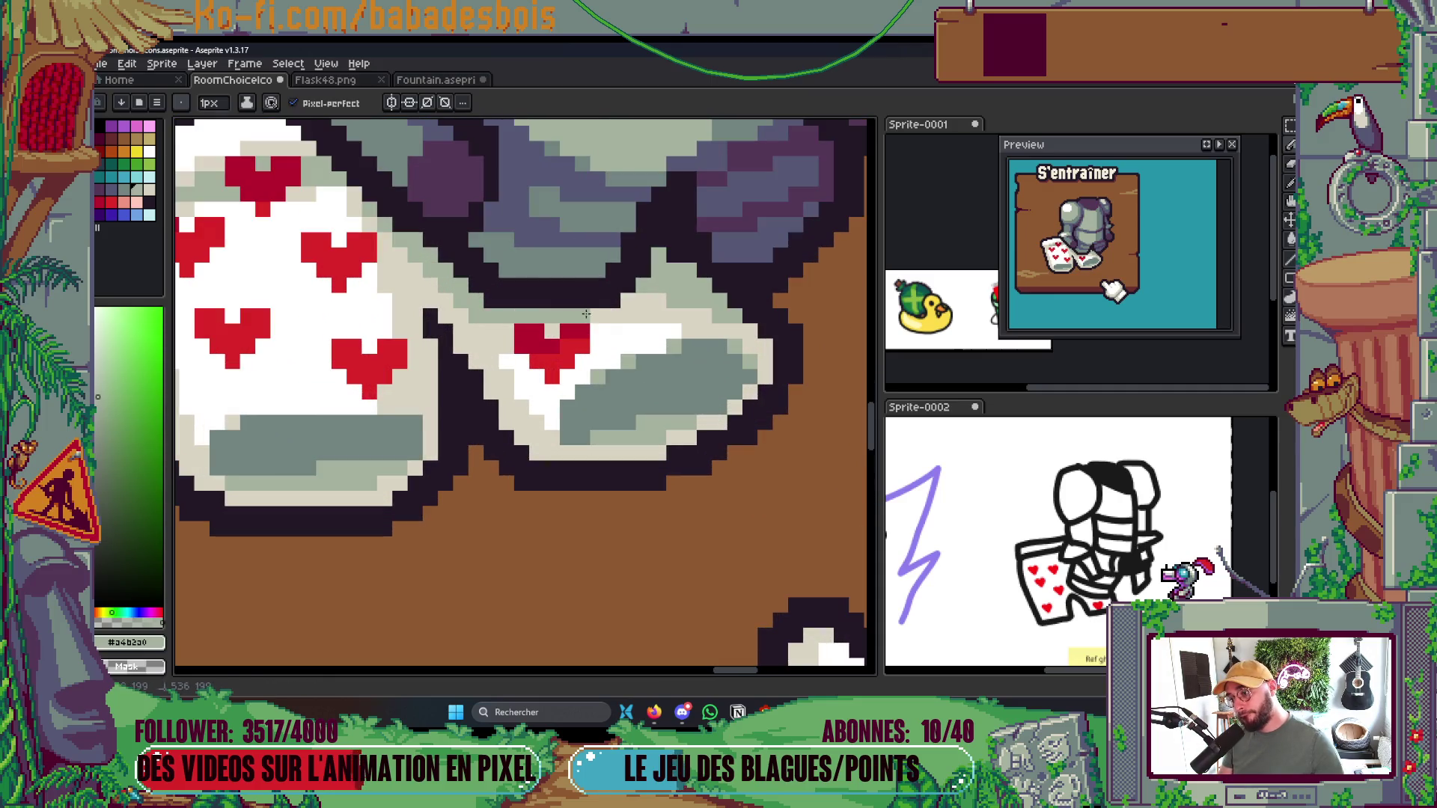
pyautogui.scroll(-4, 586, 315)
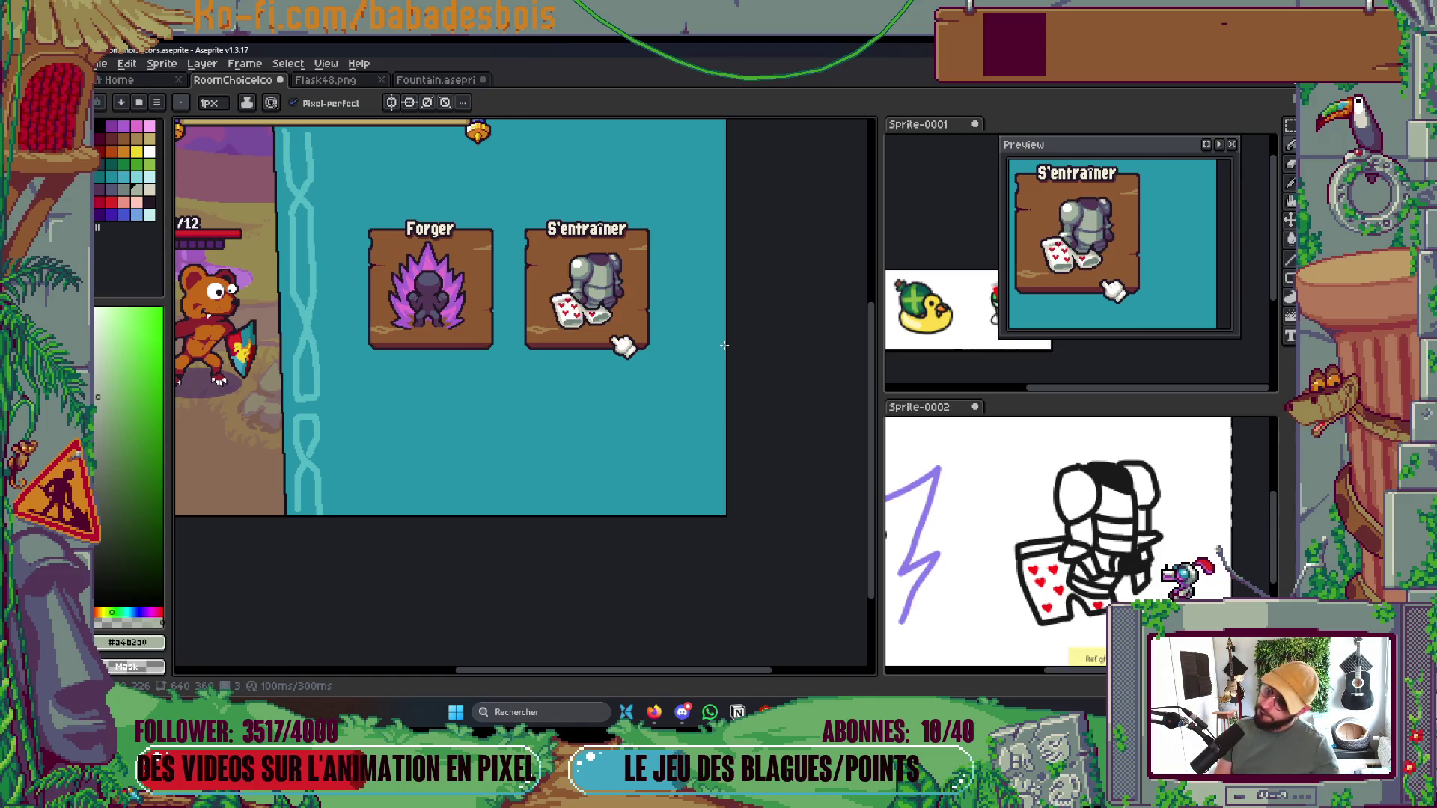
pyautogui.scroll(4, 611, 316)
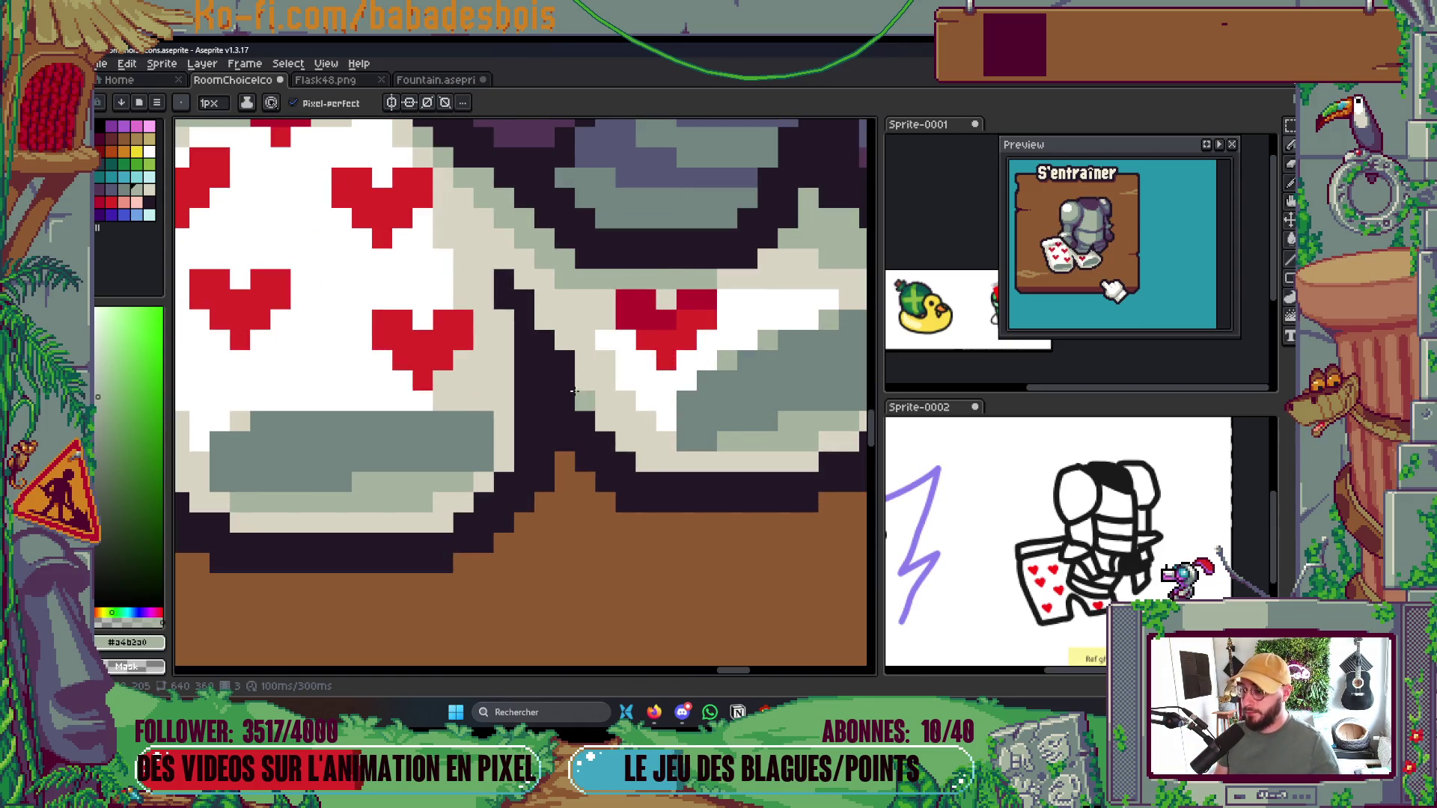
pyautogui.moveTo(565, 360); pyautogui.dragTo(580, 380)
pyautogui.scroll(-4, 580, 380)
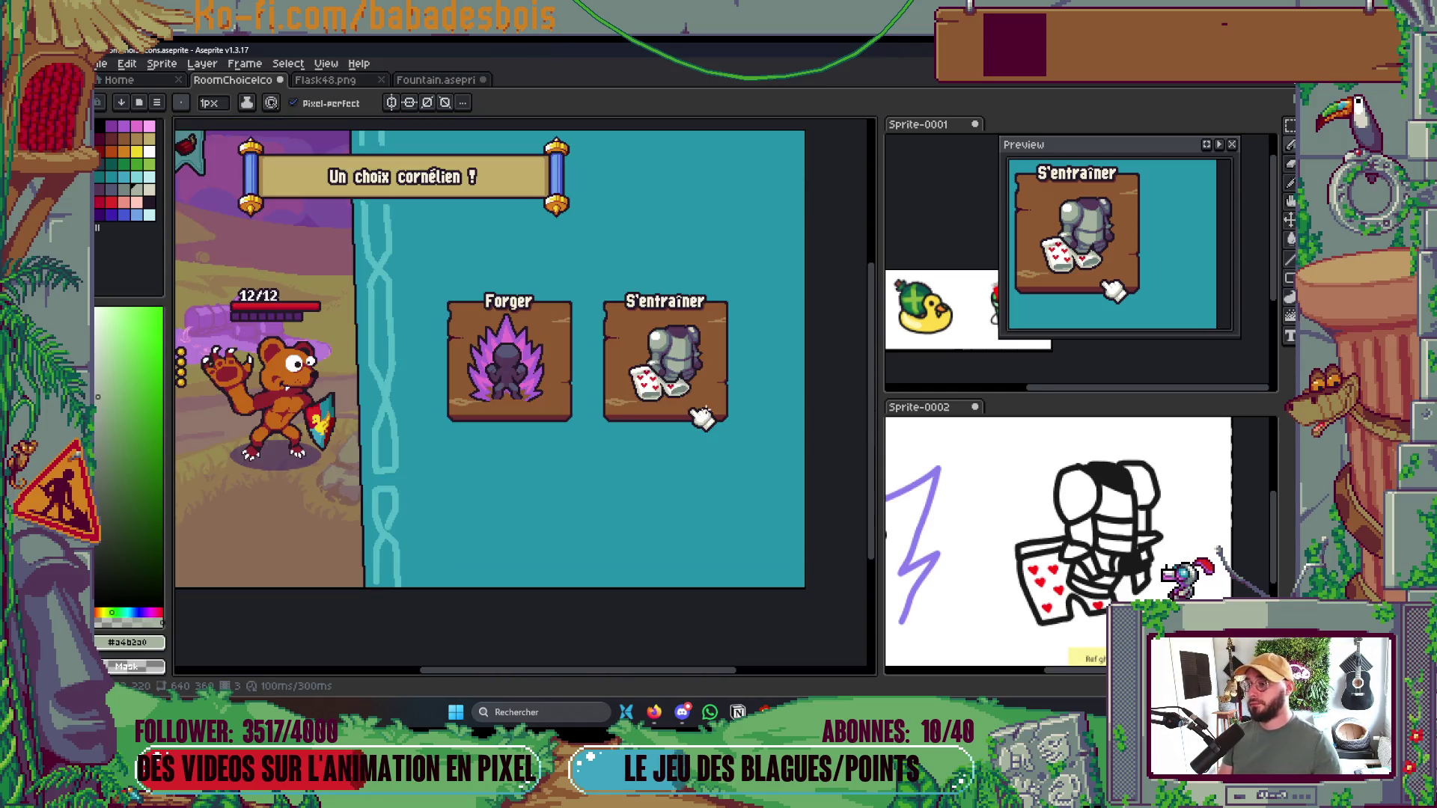
pyautogui.scroll(5, 693, 398)
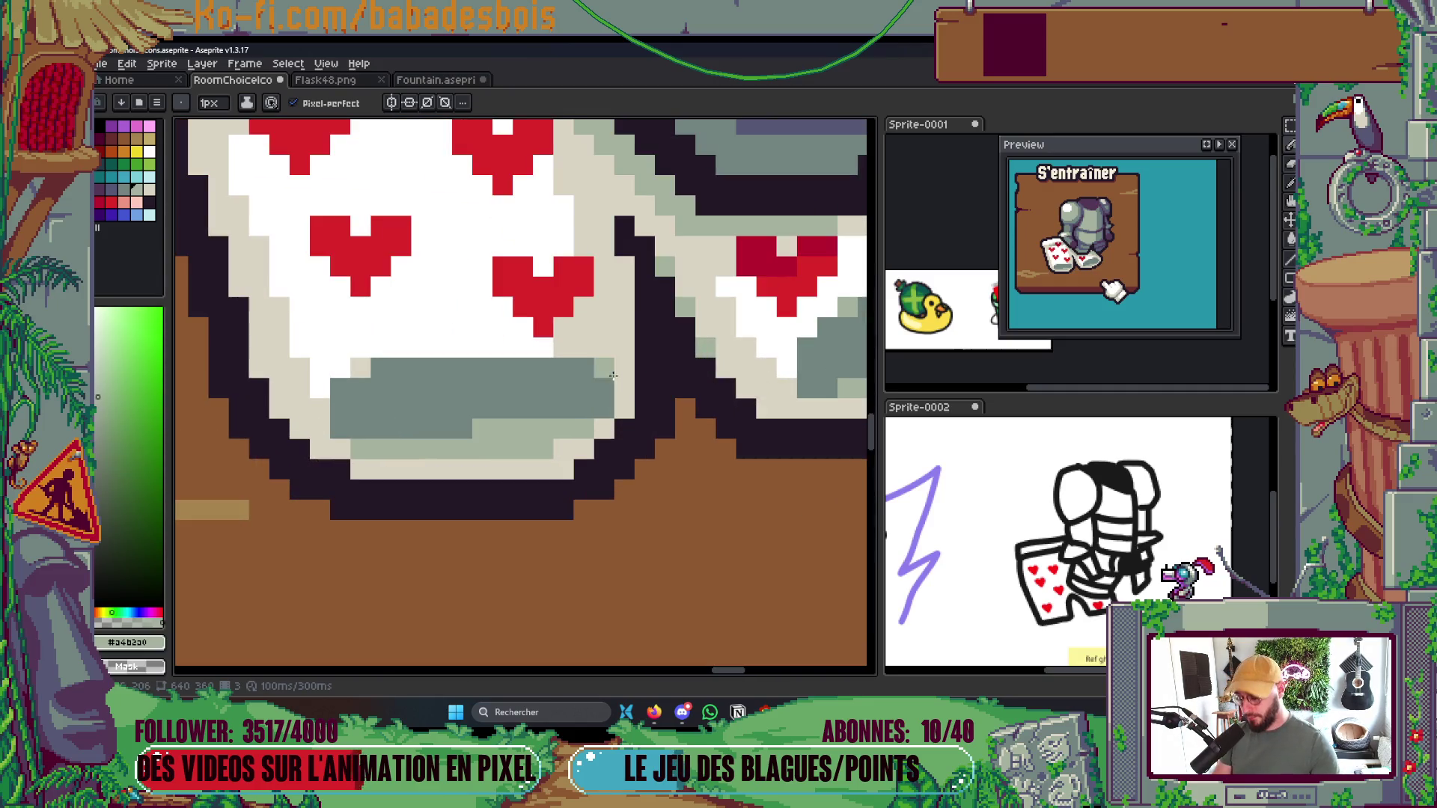
pyautogui.scroll(-1, 614, 359)
pyautogui.scroll(-1, 613, 358)
pyautogui.scroll(3, 569, 352)
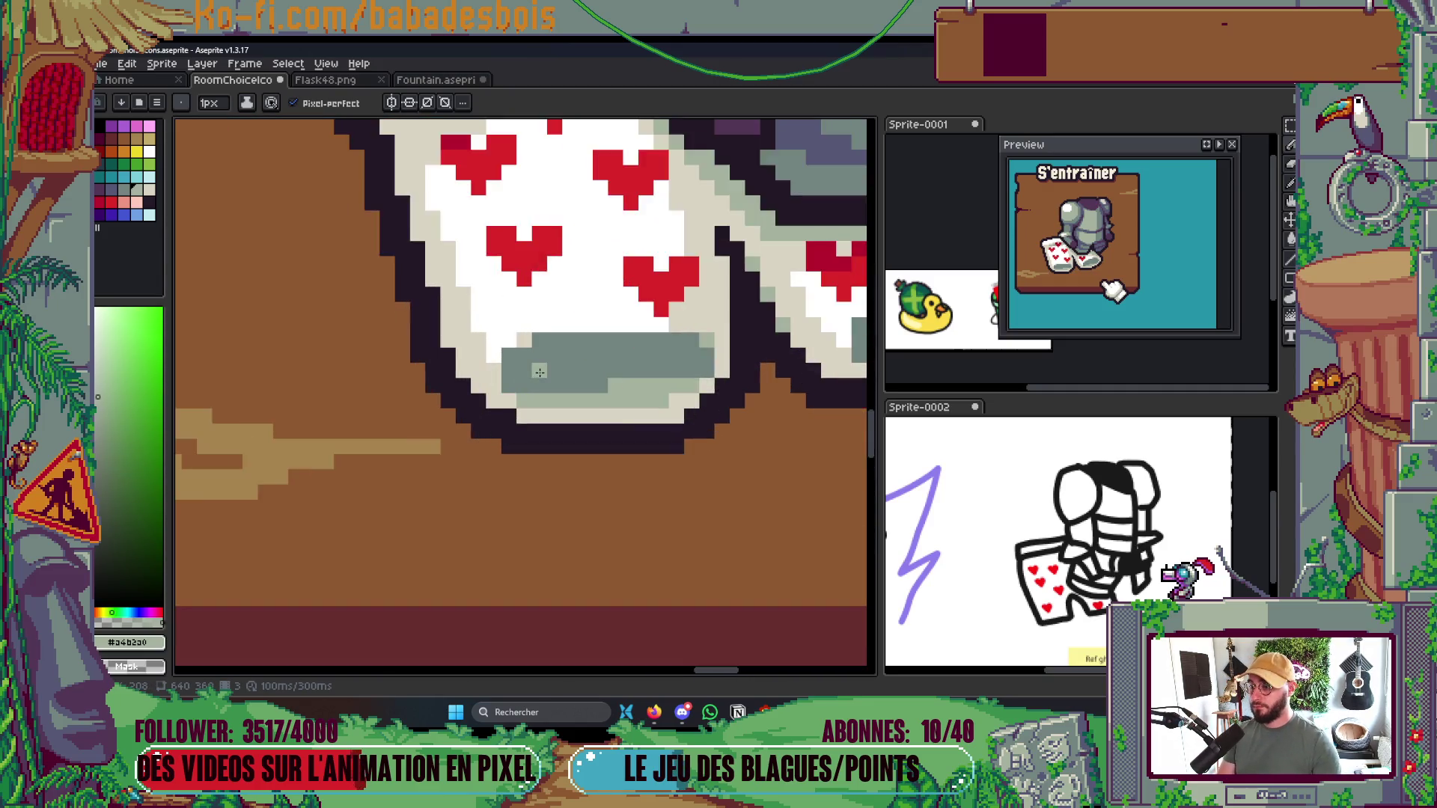
pyautogui.click(534, 344)
pyautogui.scroll(-4, 580, 371)
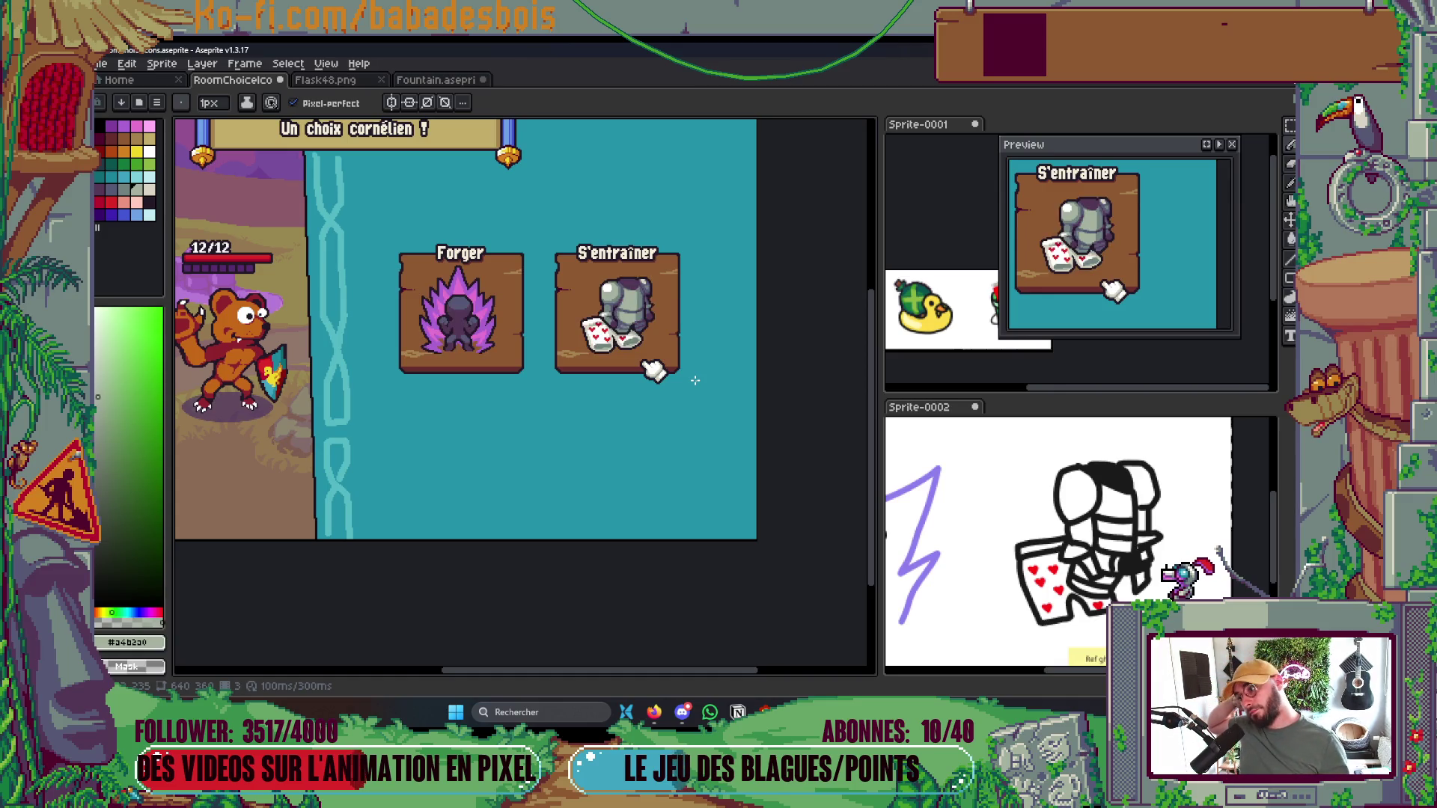
pyautogui.scroll(4, 681, 315)
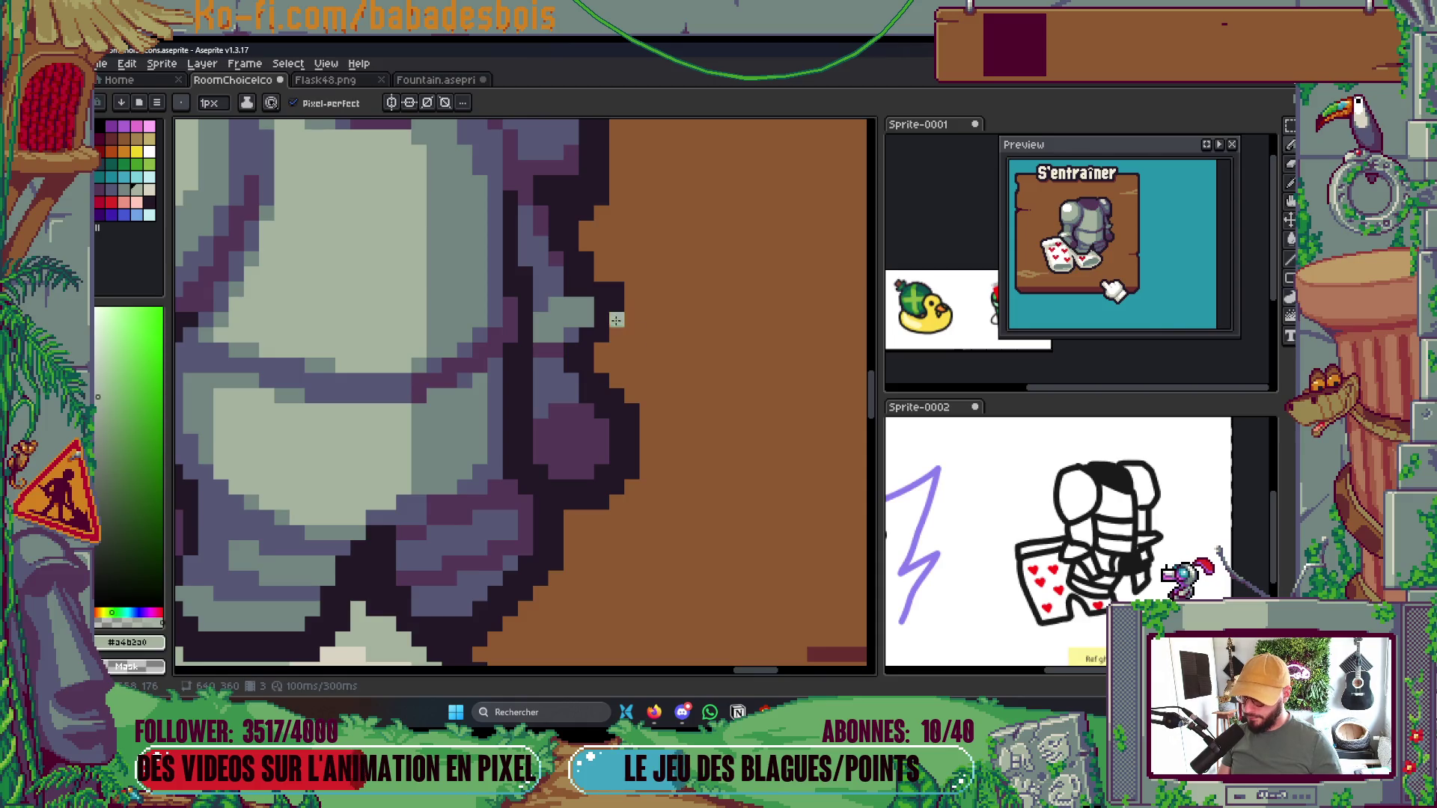
# Sample the grey-purple armor, dark outline and sock grey-green colours from the canvas
pyautogui.keyDown('alt'); pyautogui.click(561, 348); pyautogui.keyUp('alt')
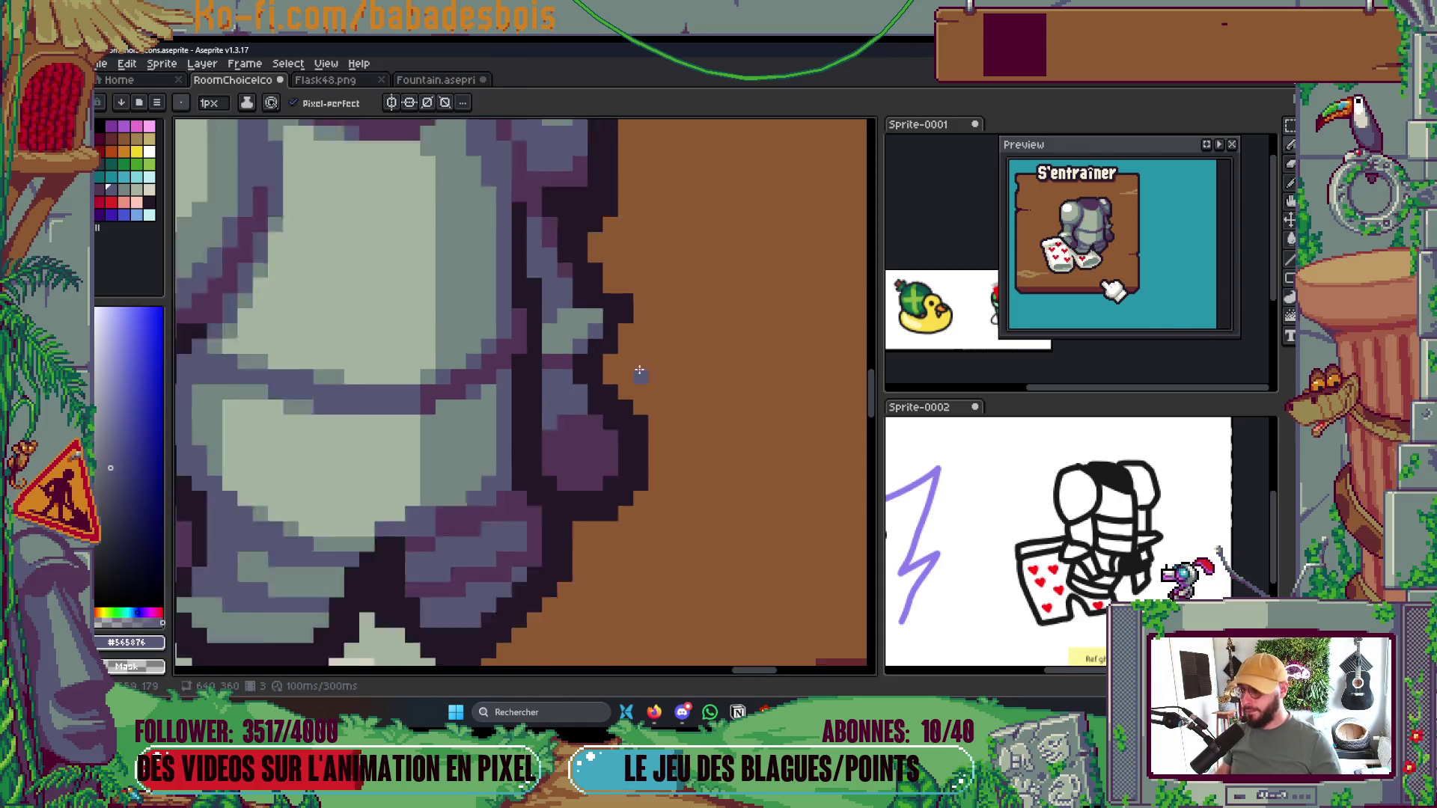
pyautogui.scroll(-4, 640, 372)
pyautogui.scroll(4, 645, 324)
pyautogui.scroll(1, 612, 336)
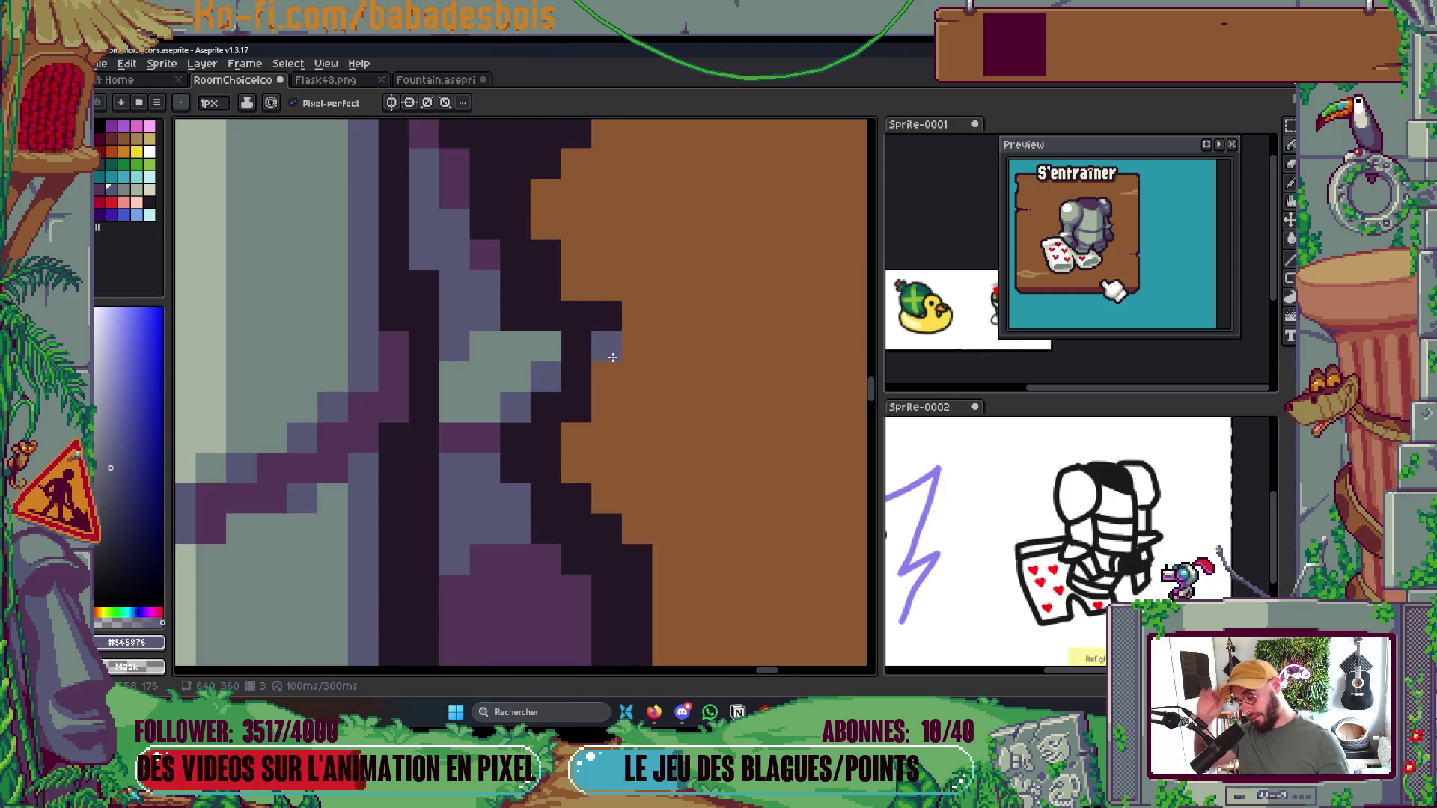
pyautogui.keyDown('alt'); pyautogui.click(603, 324); pyautogui.keyUp('alt')
pyautogui.scroll(-2, 648, 309)
pyautogui.scroll(-2, 647, 309)
pyautogui.scroll(5, 607, 302)
pyautogui.keyDown('alt'); pyautogui.click(573, 301); pyautogui.keyUp('alt')
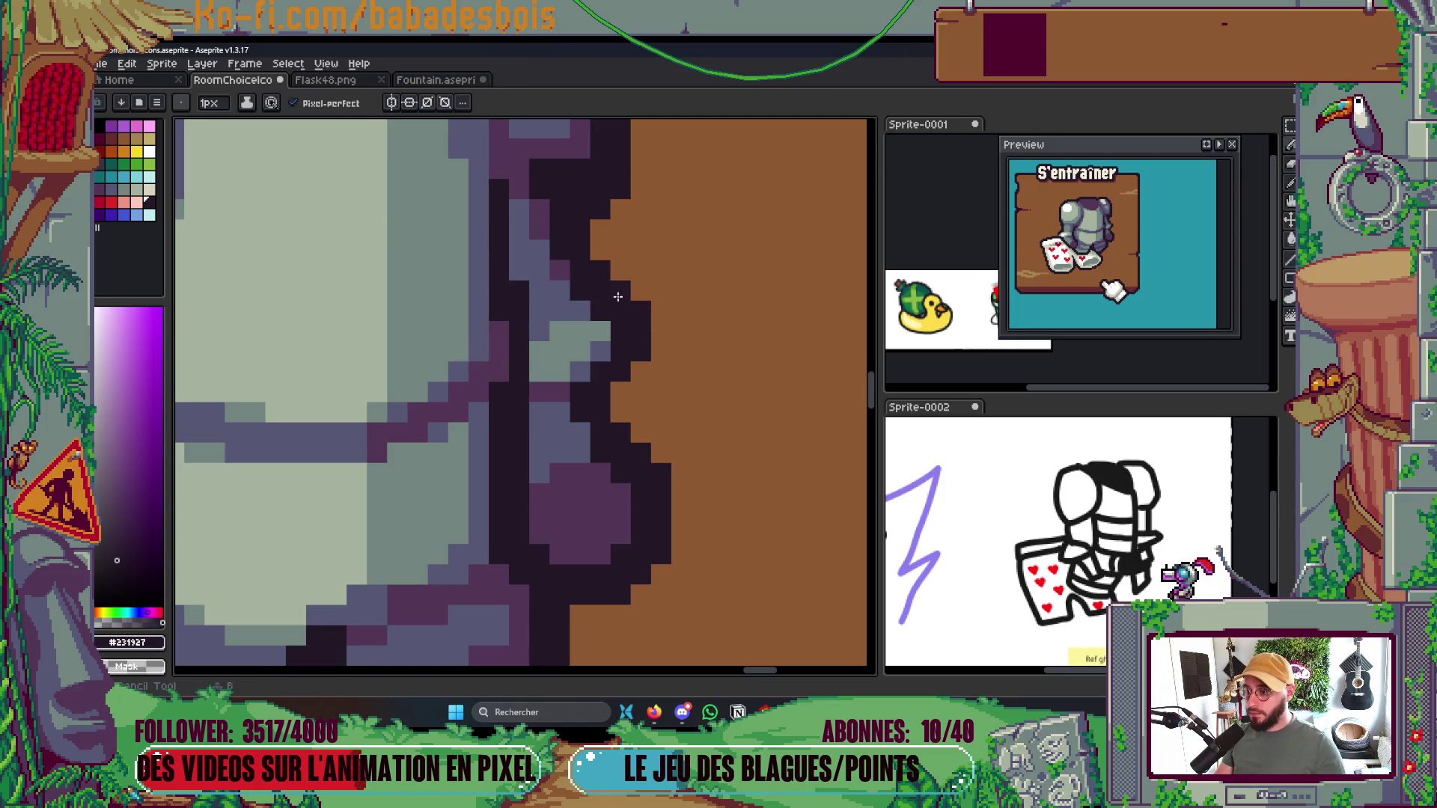
pyautogui.scroll(-3, 642, 320)
pyautogui.scroll(3, 648, 366)
pyautogui.keyDown('alt'); pyautogui.click(606, 326); pyautogui.keyUp('alt')
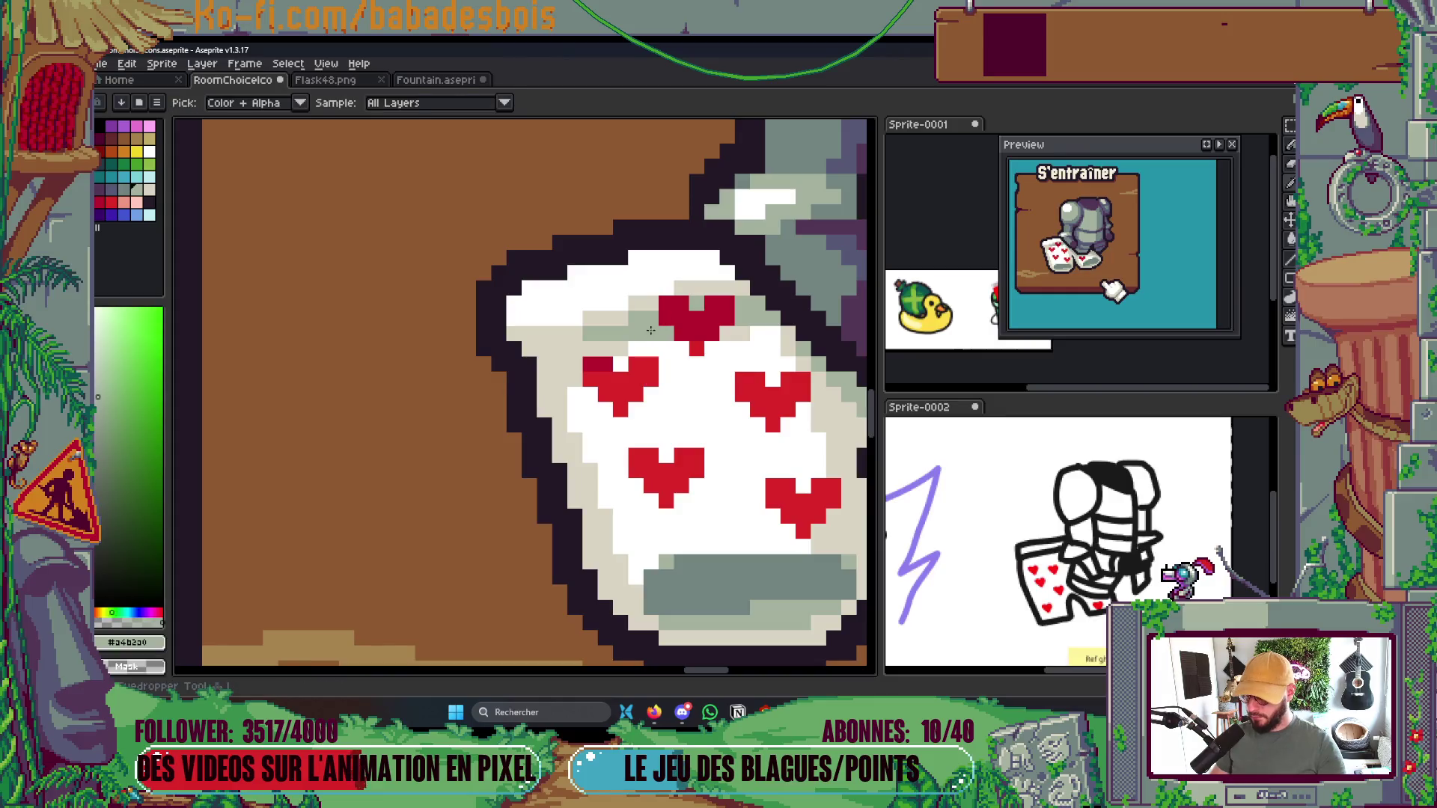
# Pencil grey-green pixels along the sock's top edge
pyautogui.click(544, 357)
pyautogui.click(567, 349)
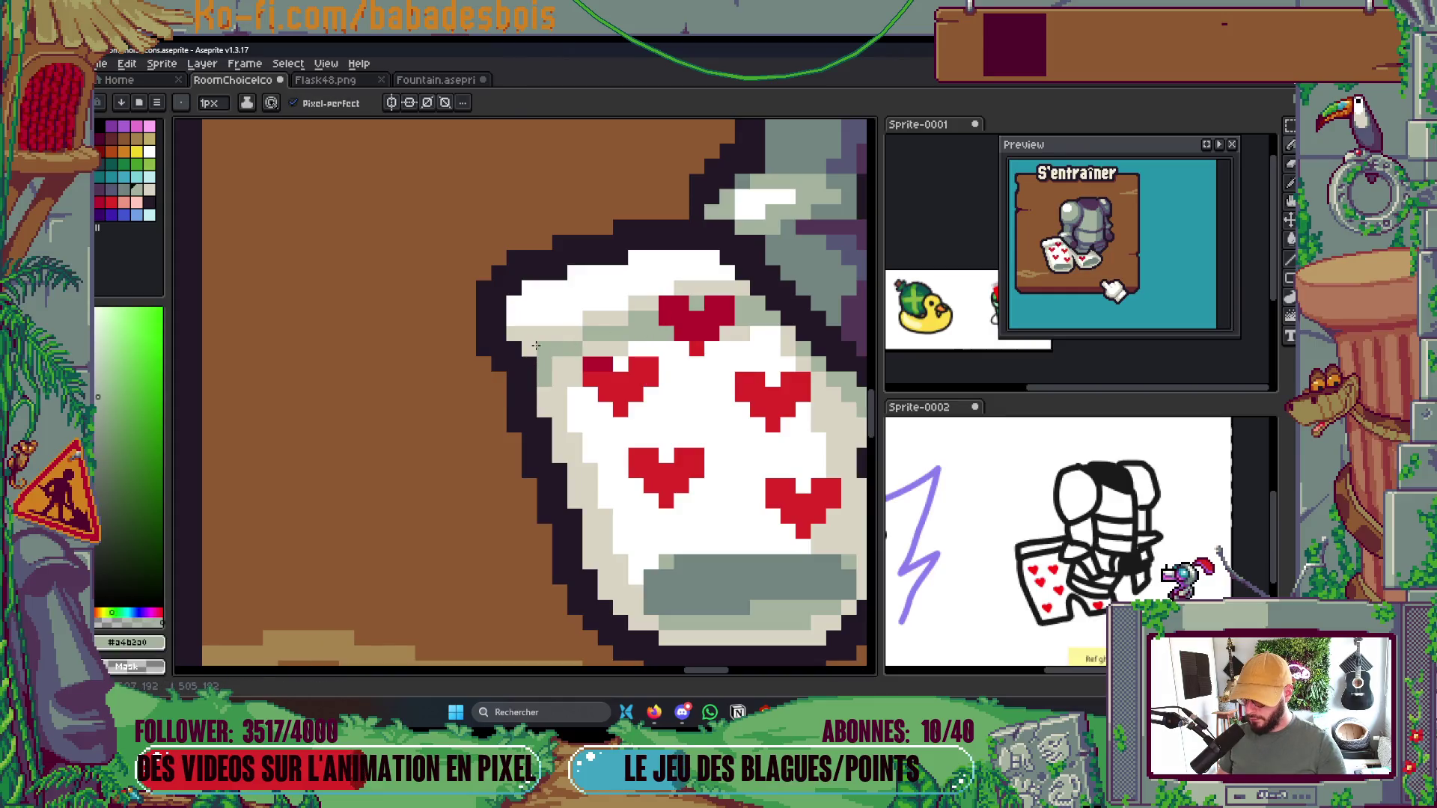
pyautogui.click(530, 349)
# Draw a rectangular selection around the left heart-patterned sock, then drop it
pyautogui.press('Tab')
pyautogui.press('Tab')
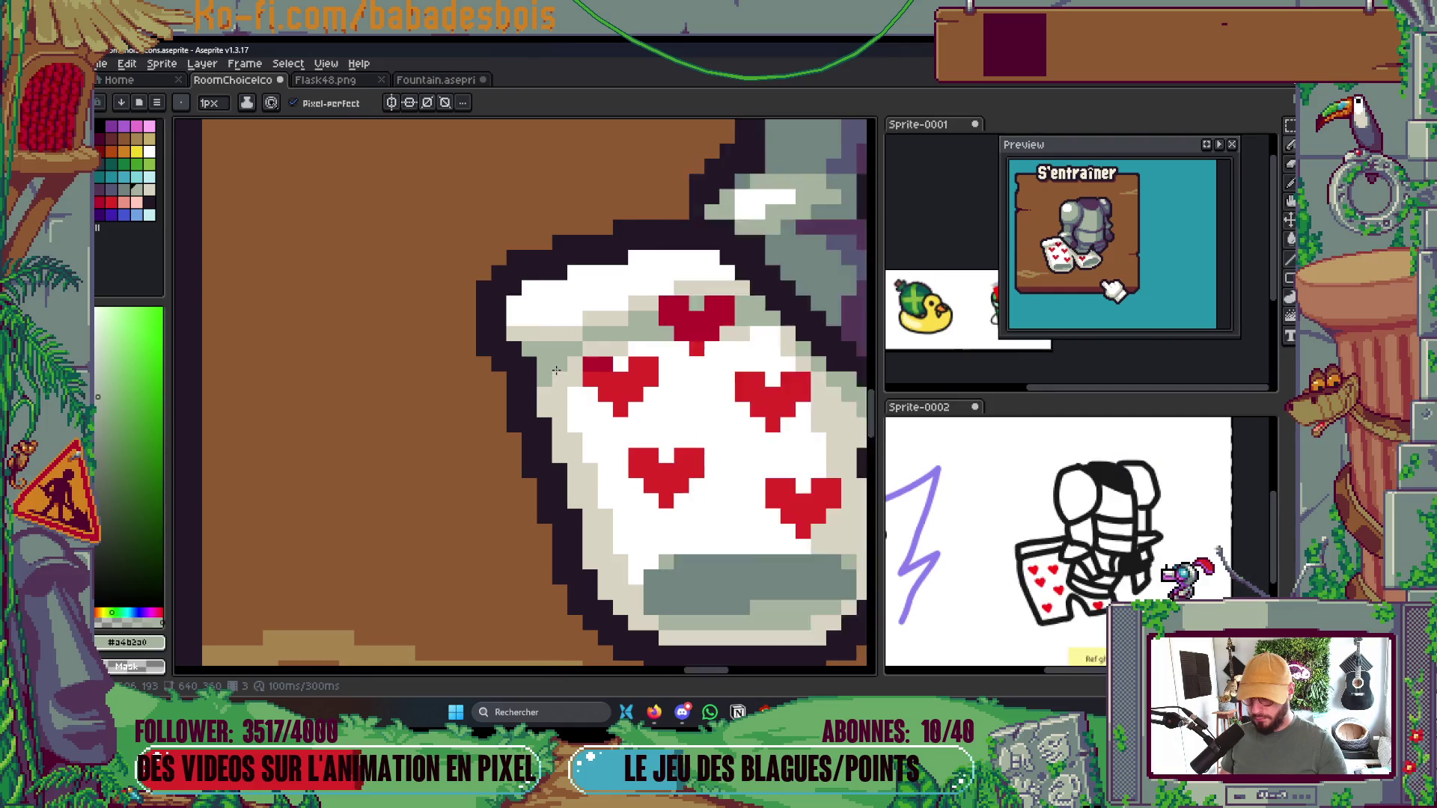
pyautogui.scroll(-2, 554, 359)
pyautogui.press('m')
pyautogui.moveTo(471, 300); pyautogui.dragTo(587, 506)
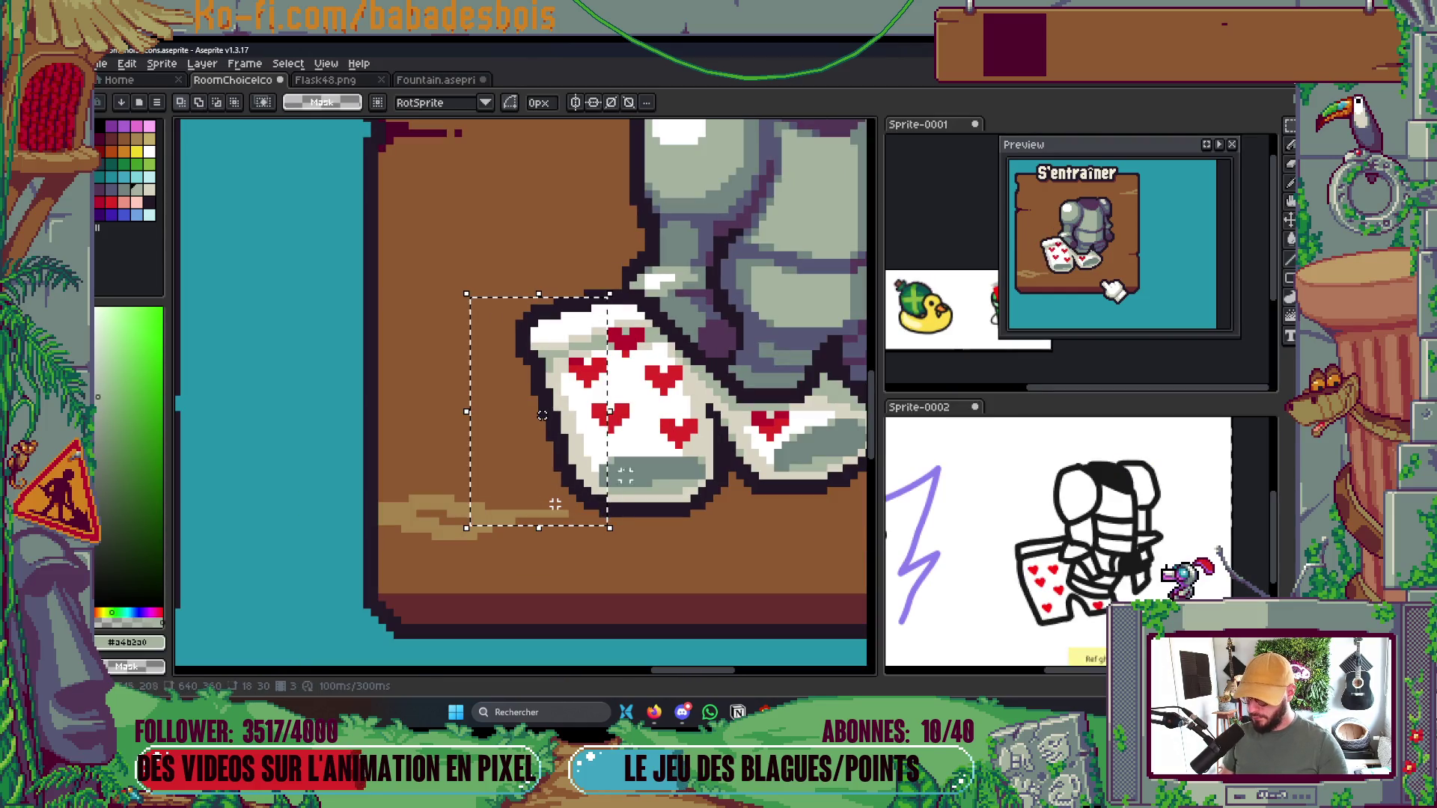
pyautogui.click(701, 500)
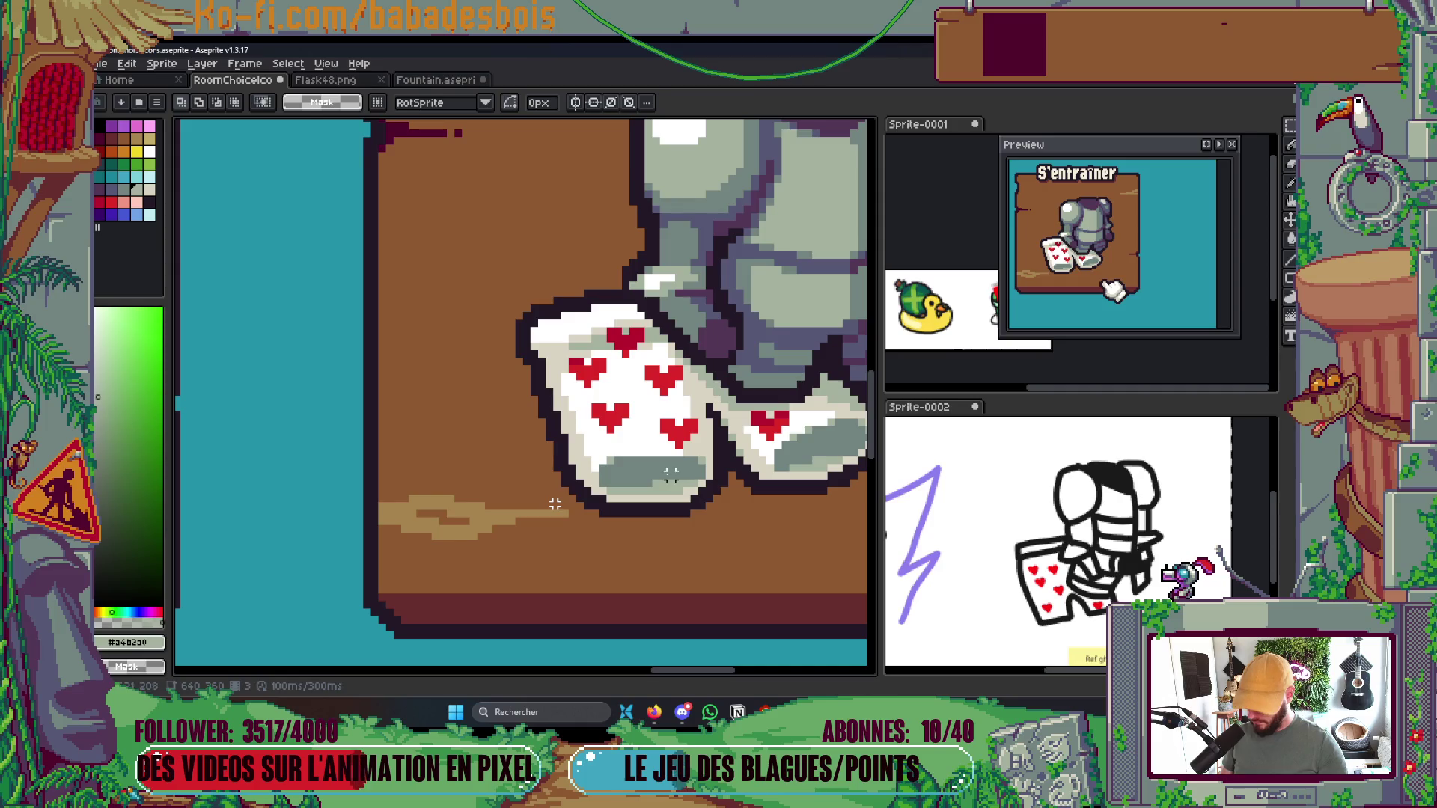
pyautogui.press('b')
pyautogui.press('m')
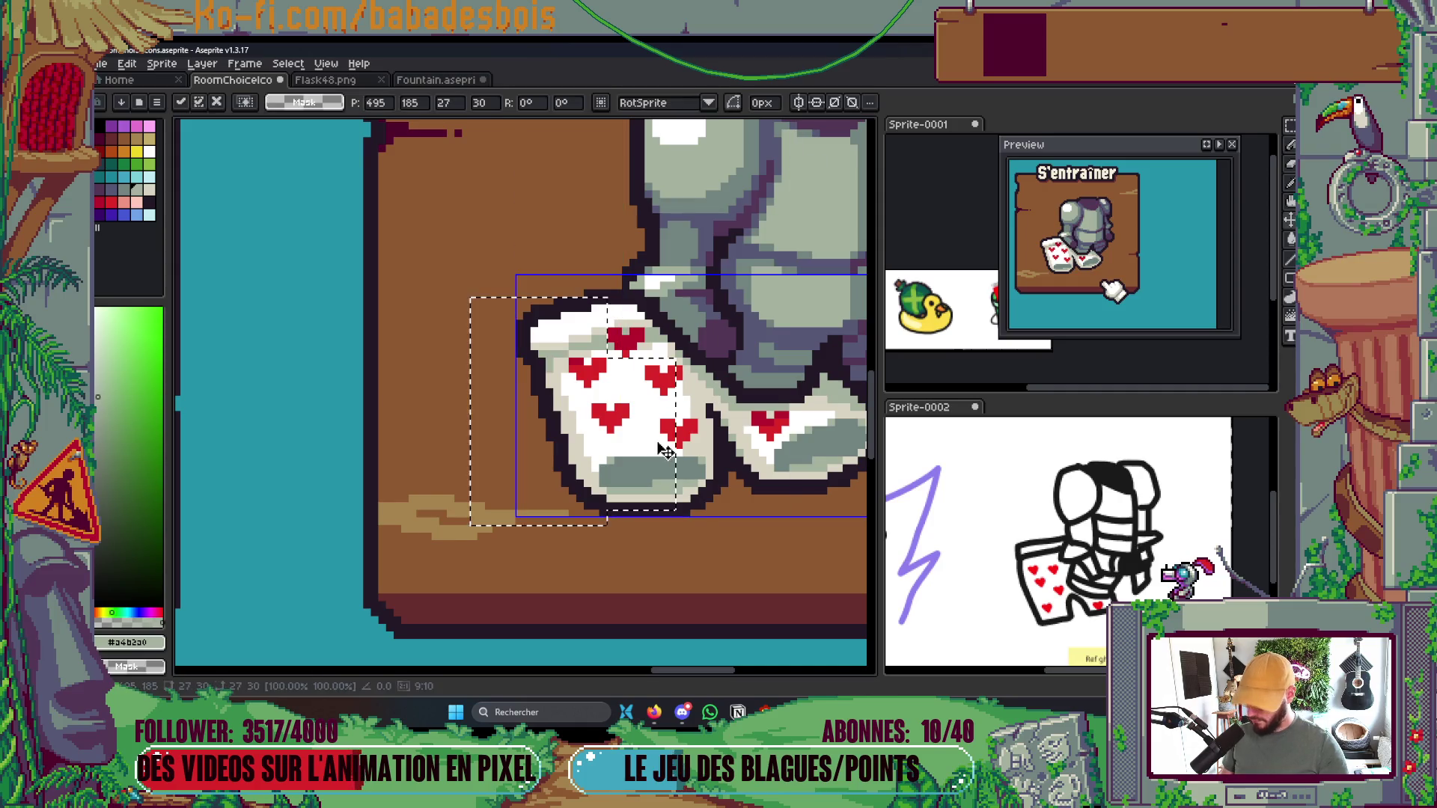
pyautogui.scroll(-1, 643, 426)
# Save the RoomChoiceIcons file
pyautogui.hotkey('ctrl', 's')
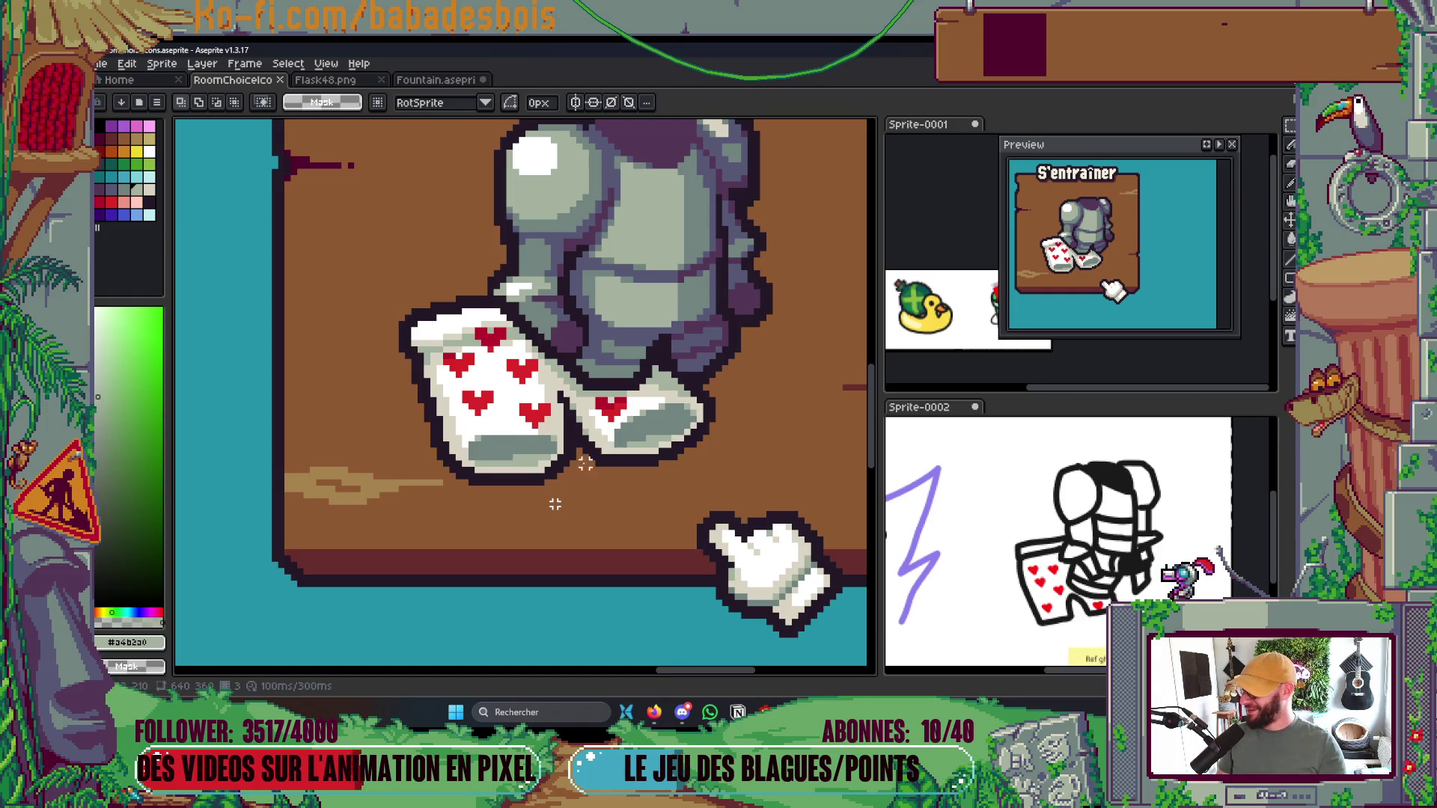
pyautogui.scroll(1, 555, 504)
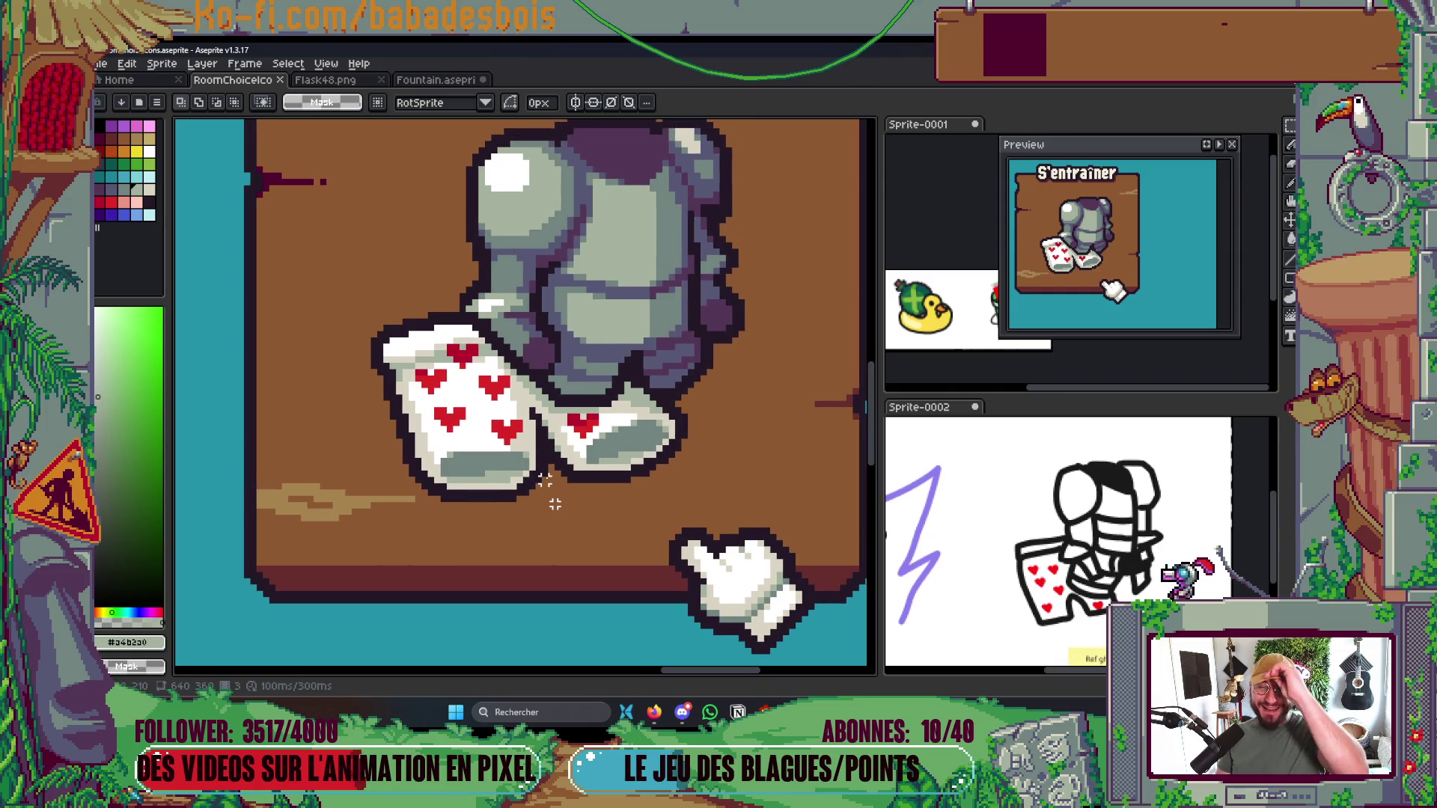
pyautogui.scroll(-3, 554, 504)
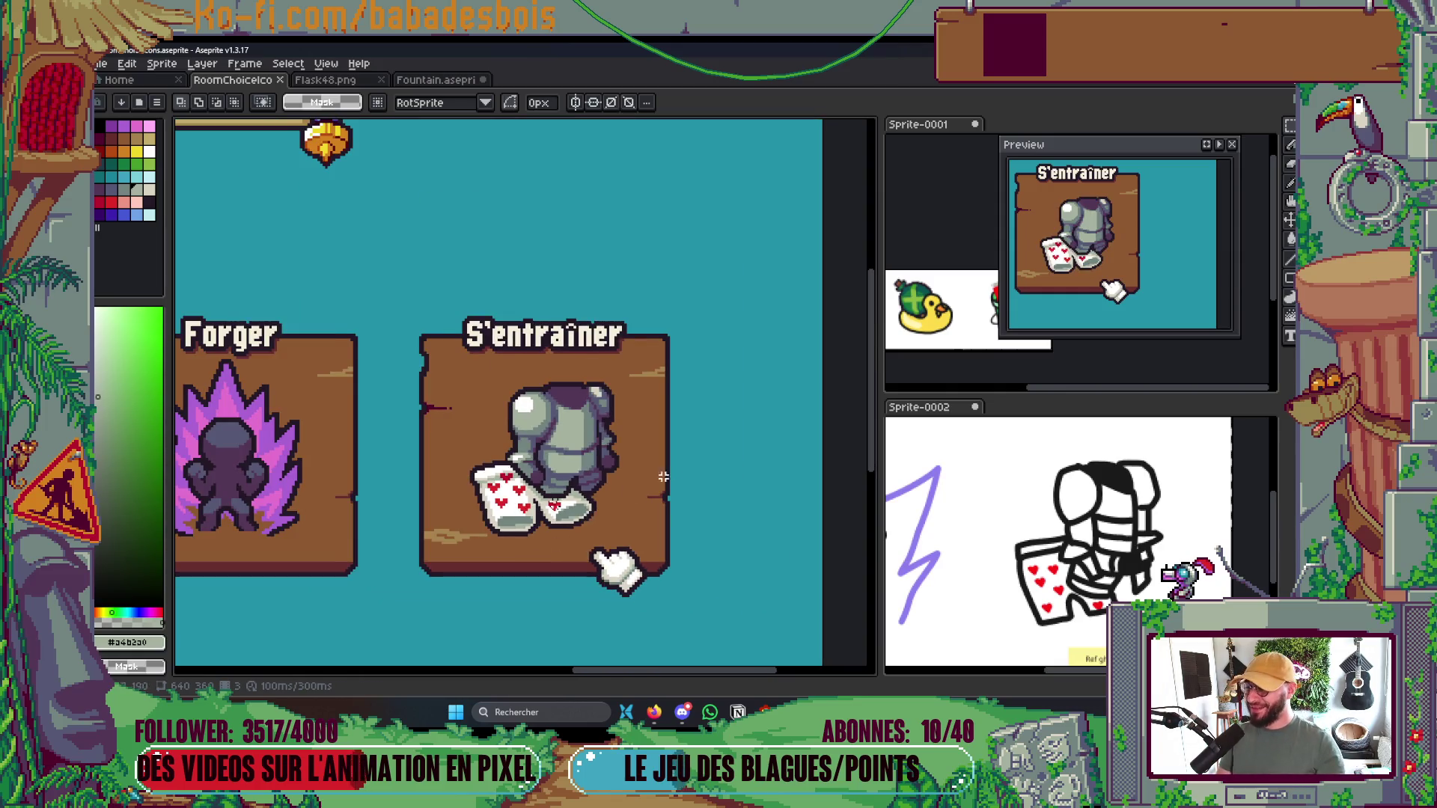
pyautogui.scroll(3, 722, 405)
# Select the armour layer and move the armour-and-socks sprite slightly up and right
pyautogui.press('v')
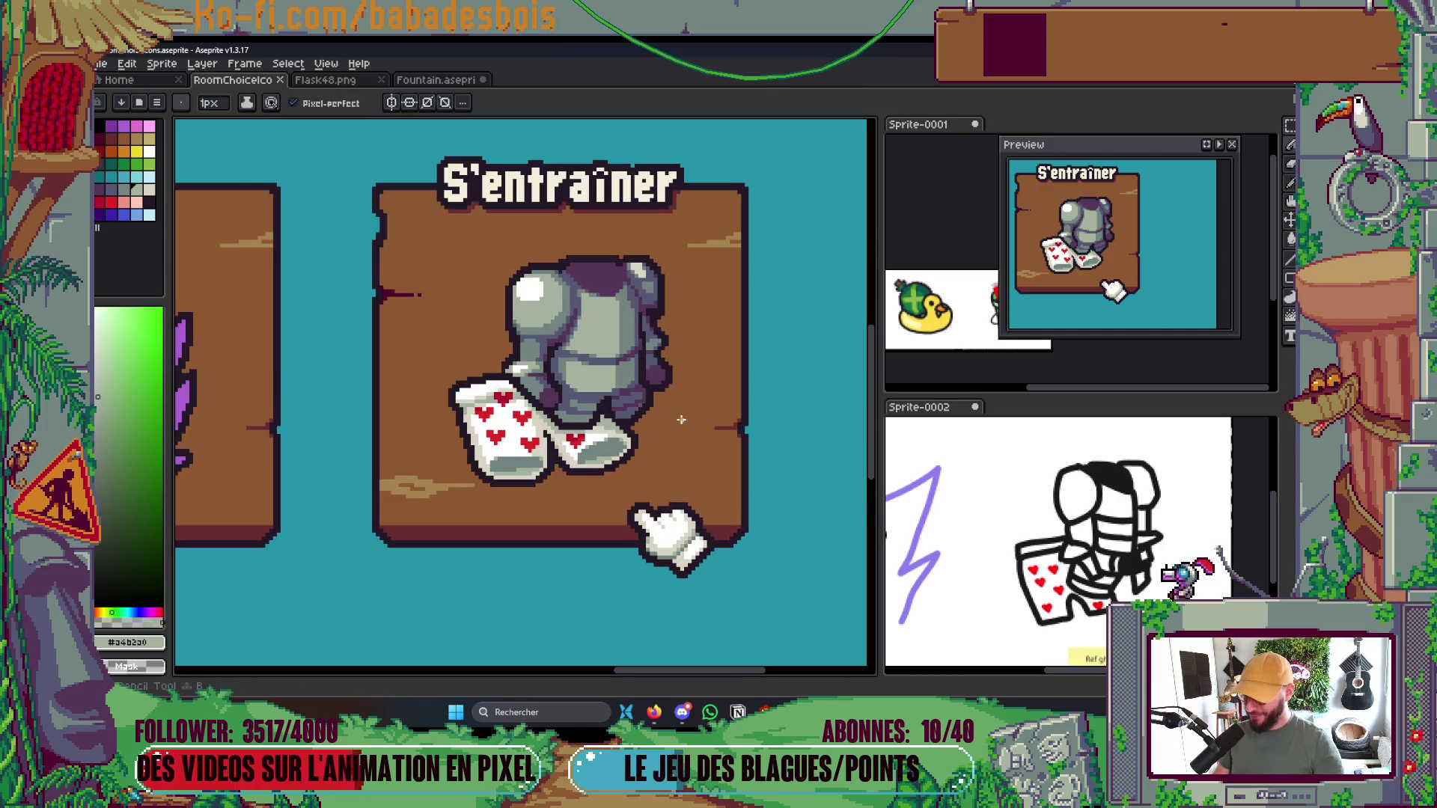
pyautogui.press('b')
pyautogui.press('Tab')
pyautogui.click(1090, 421)
pyautogui.press('Tab')
pyautogui.press('v')
pyautogui.moveTo(654, 408); pyautogui.dragTo(658, 398)
pyautogui.scroll(-3, 689, 379)
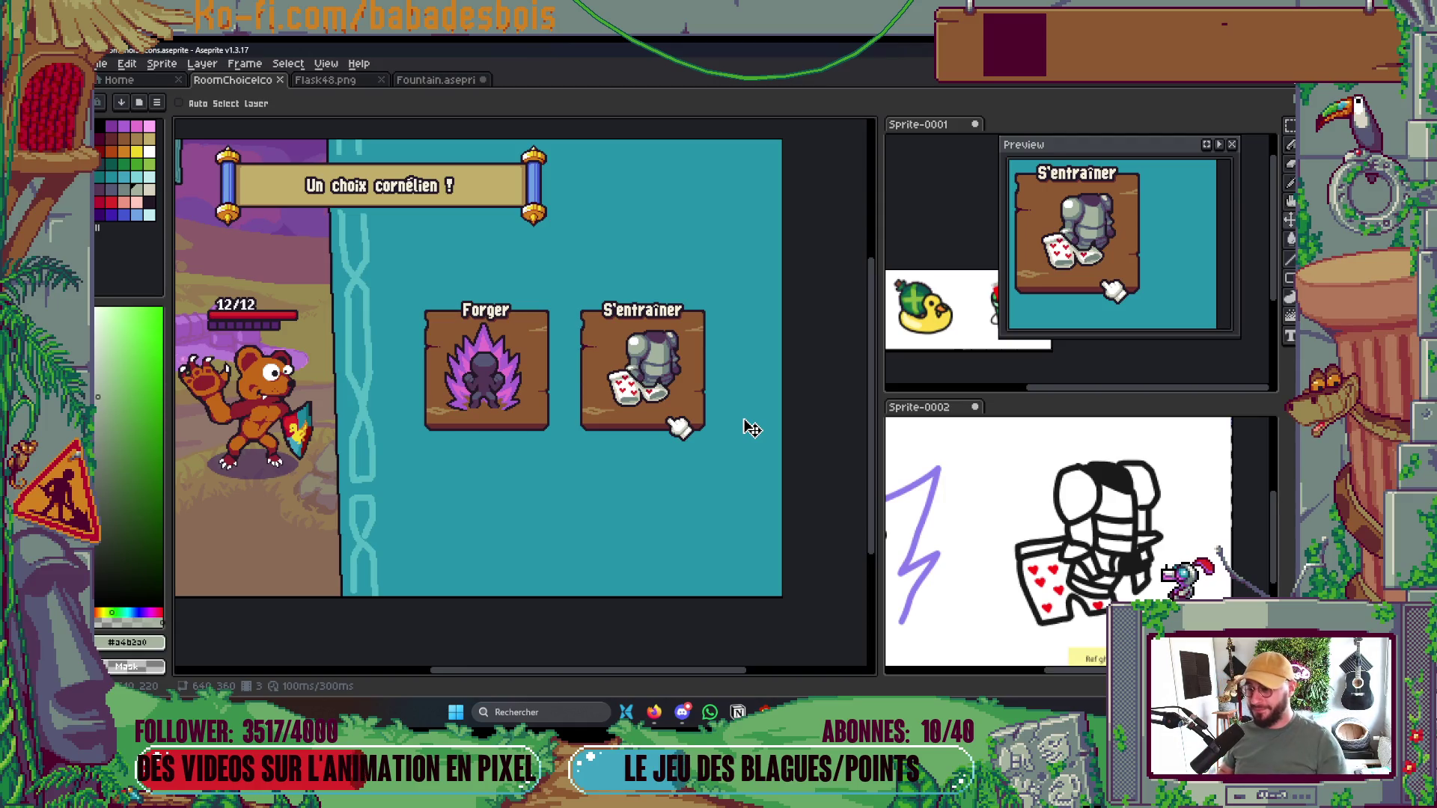
# Darken a few pixels on the sock and save the icon file
pyautogui.scroll(6, 630, 376)
pyautogui.press('i')
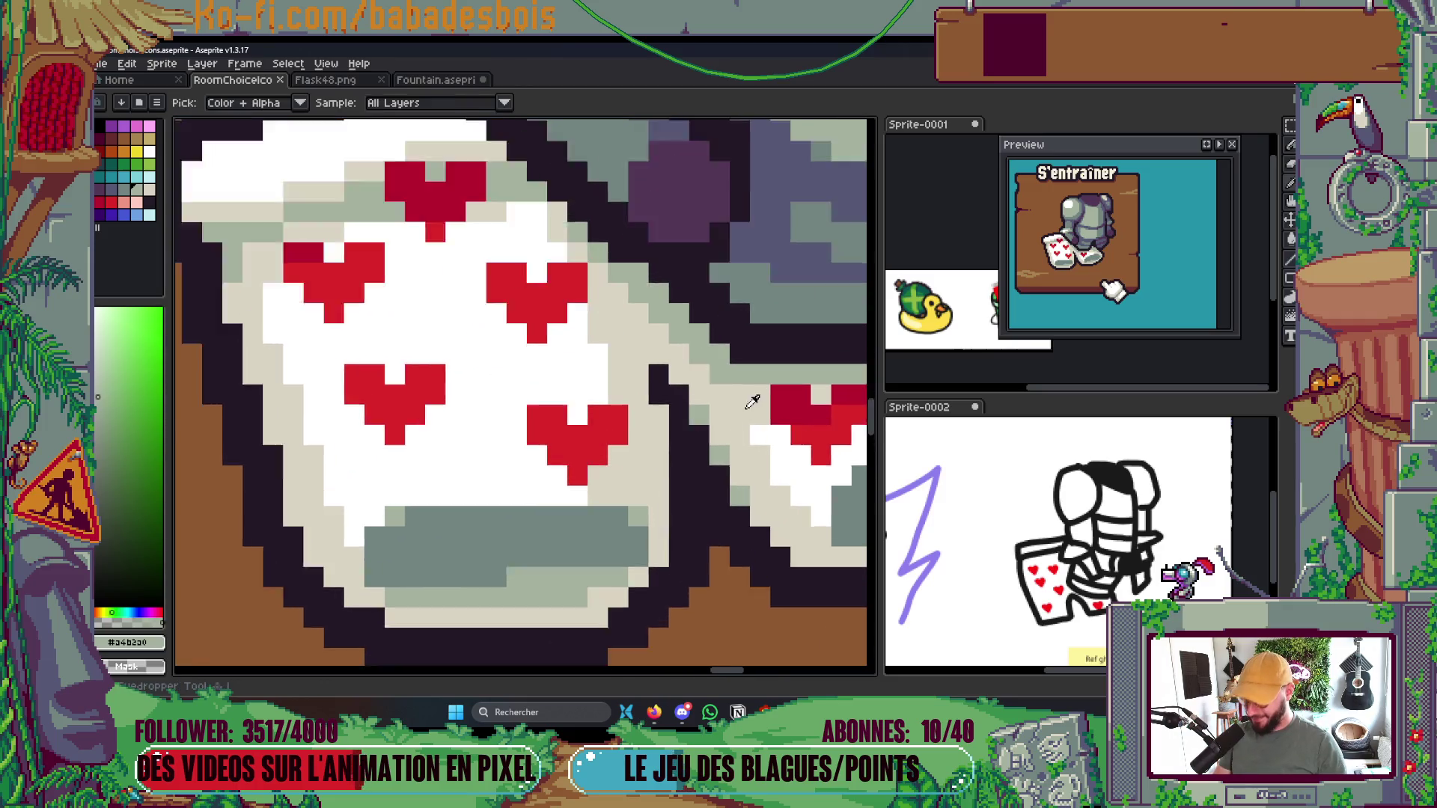
pyautogui.press('b')
pyautogui.click(615, 434)
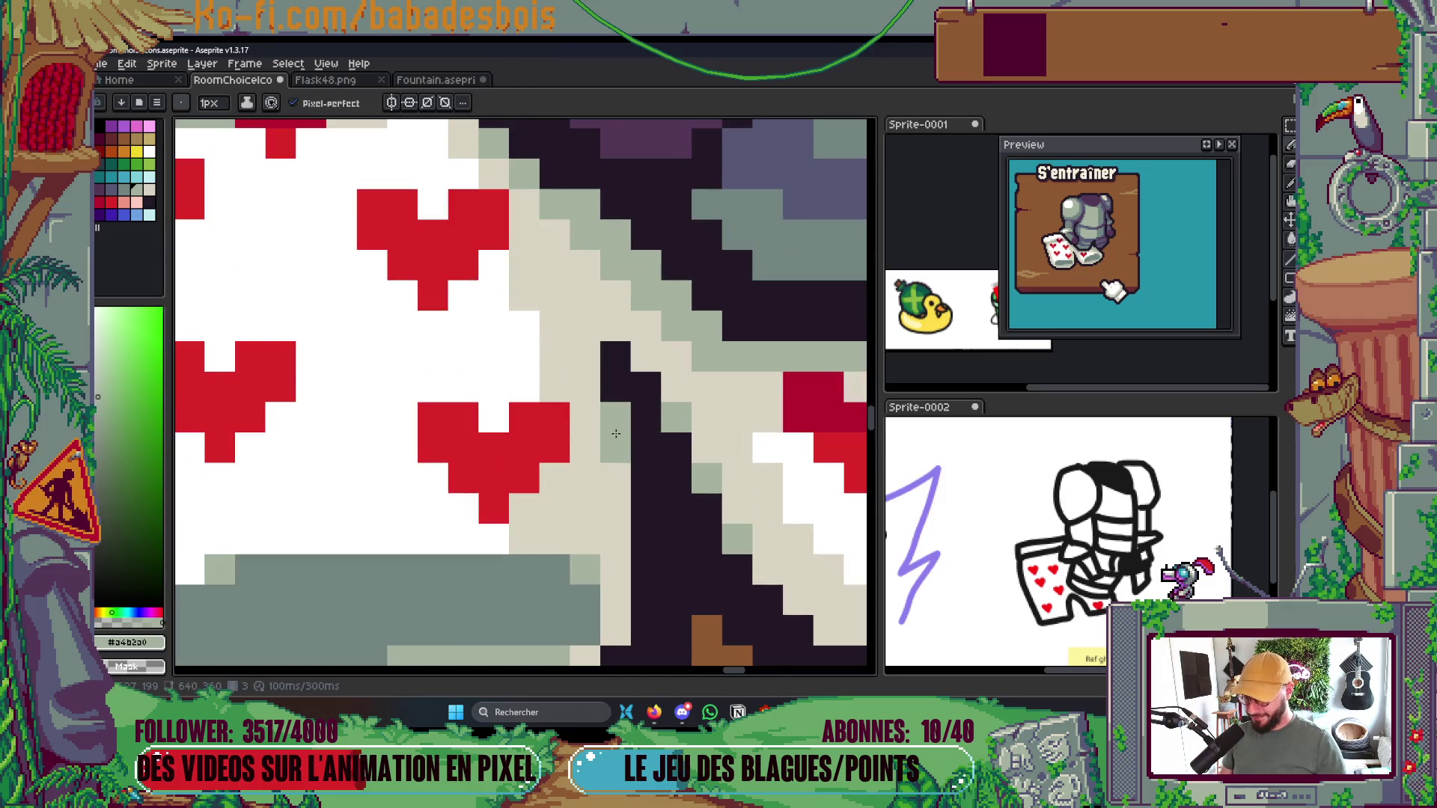
pyautogui.scroll(-5, 680, 386)
pyautogui.scroll(-2, 678, 387)
pyautogui.hotkey('ctrl', 's')
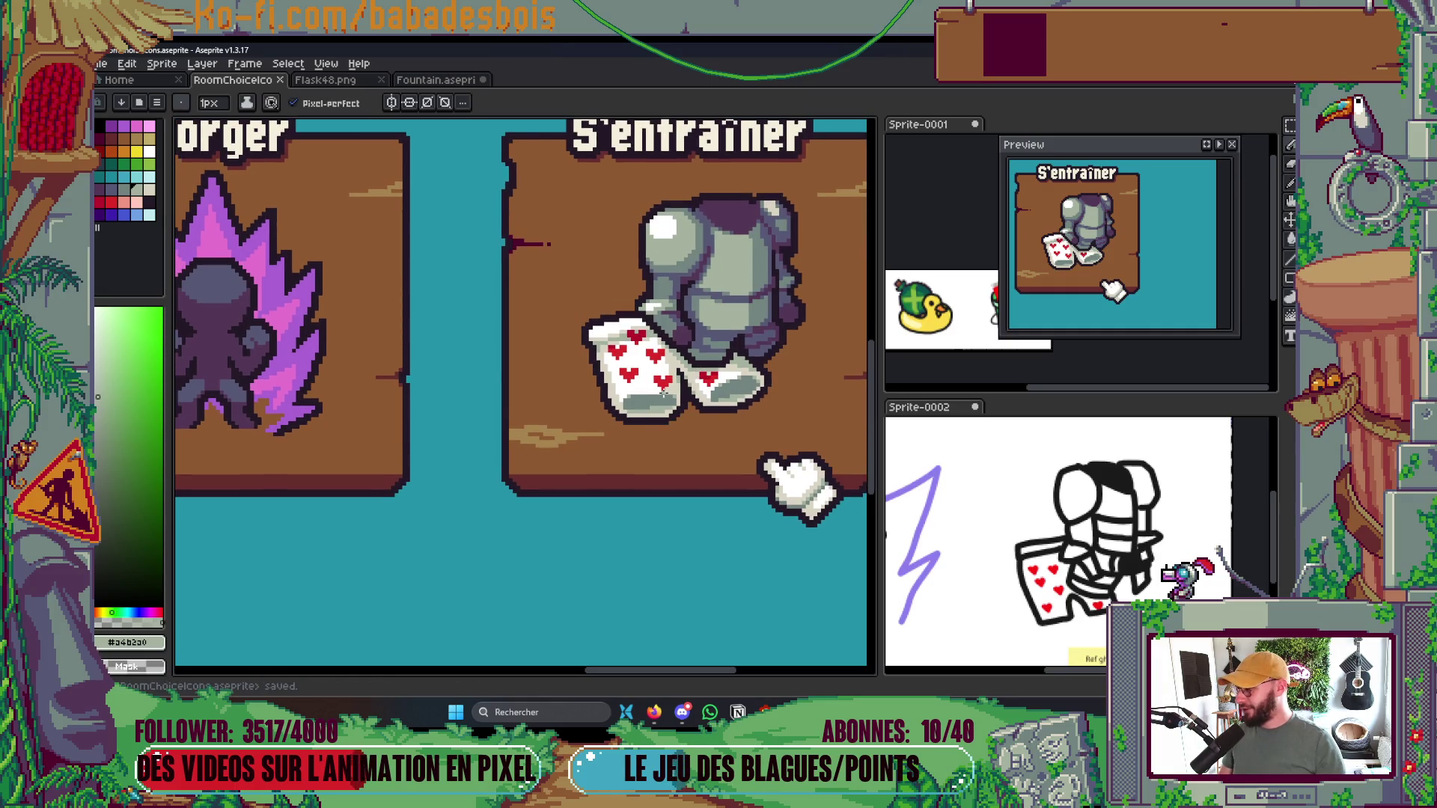
pyautogui.scroll(4, 630, 398)
# Add a light pixel on the heart sock and grey pixels along the sock's sole
pyautogui.click(596, 401)
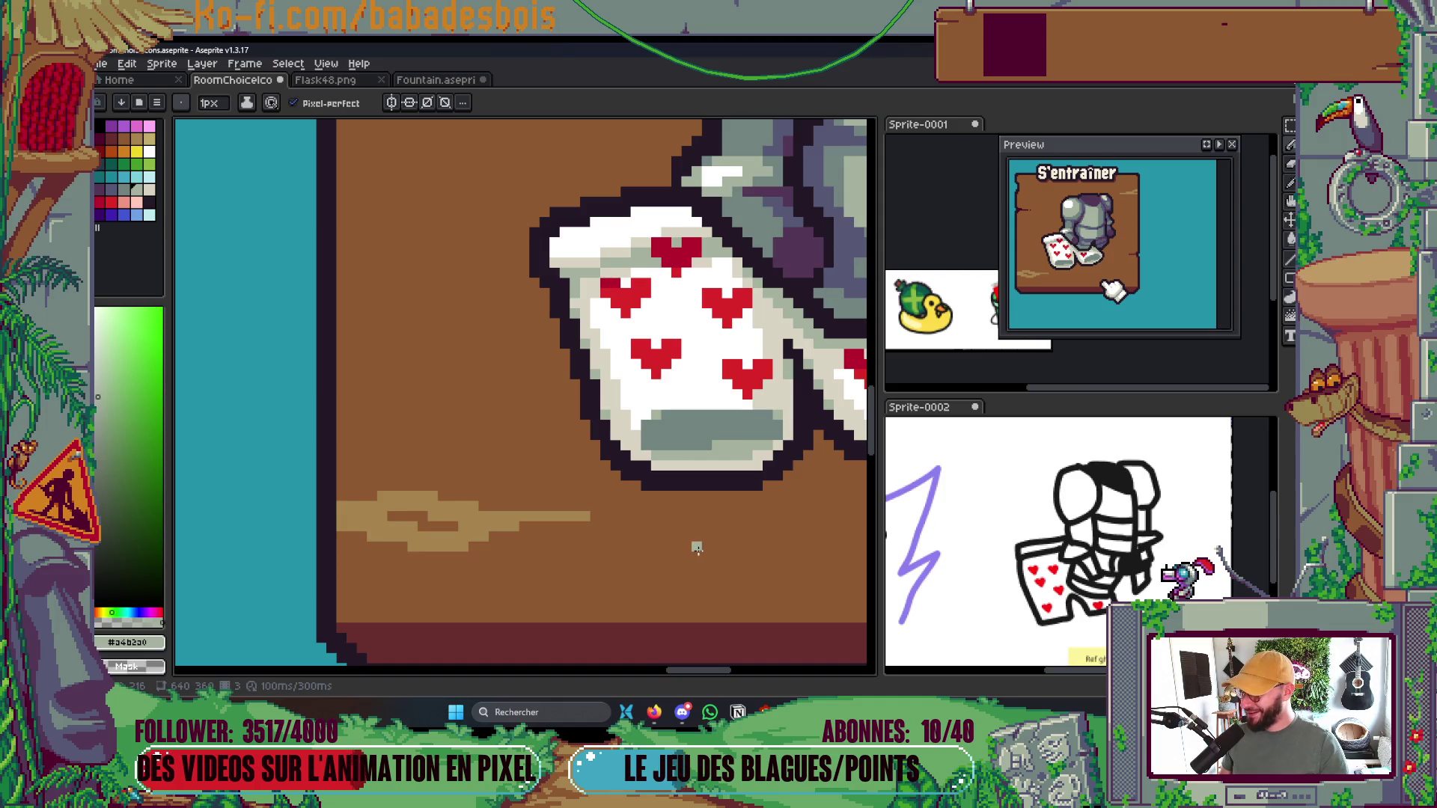
pyautogui.scroll(-1, 696, 548)
pyautogui.scroll(-1, 632, 538)
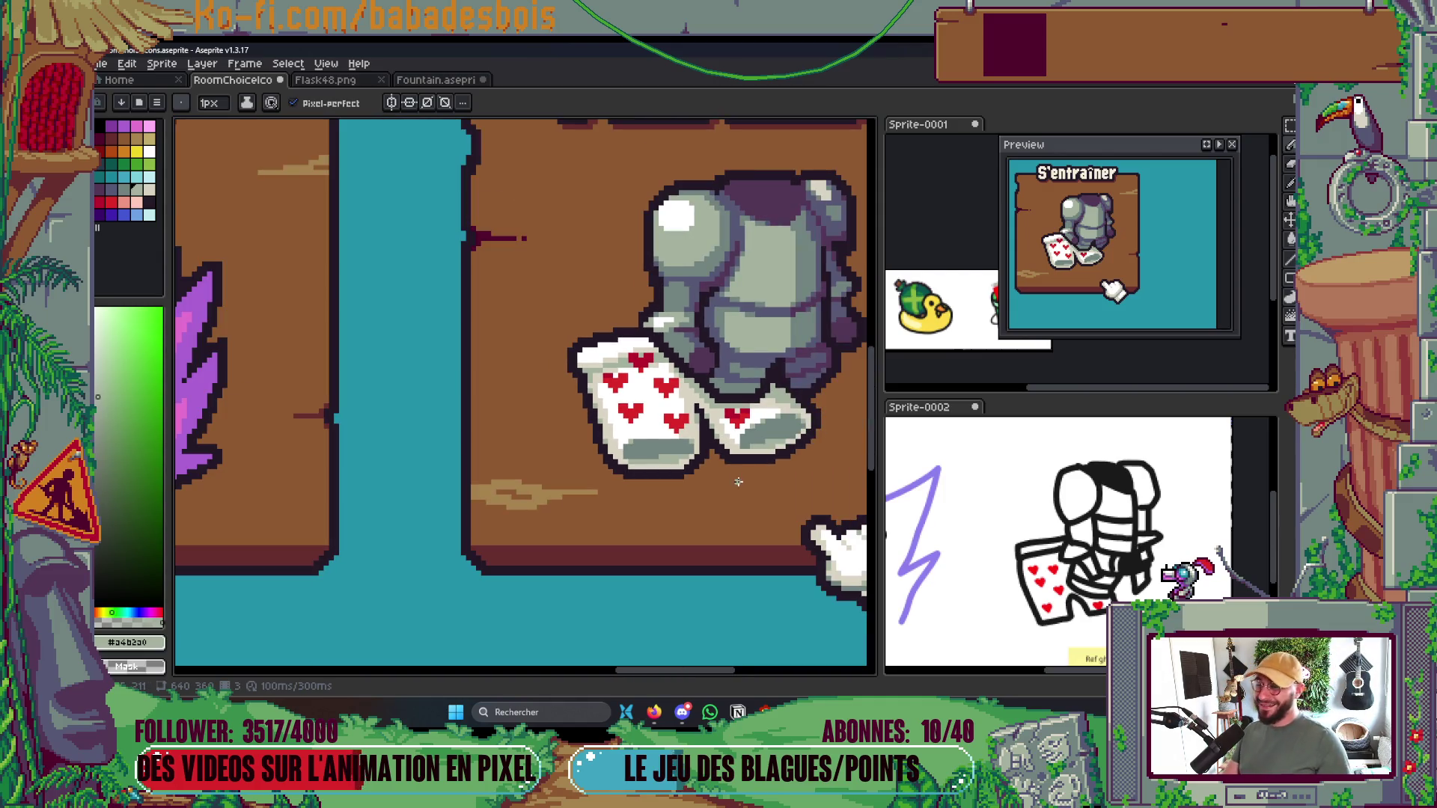
pyautogui.scroll(-2, 738, 482)
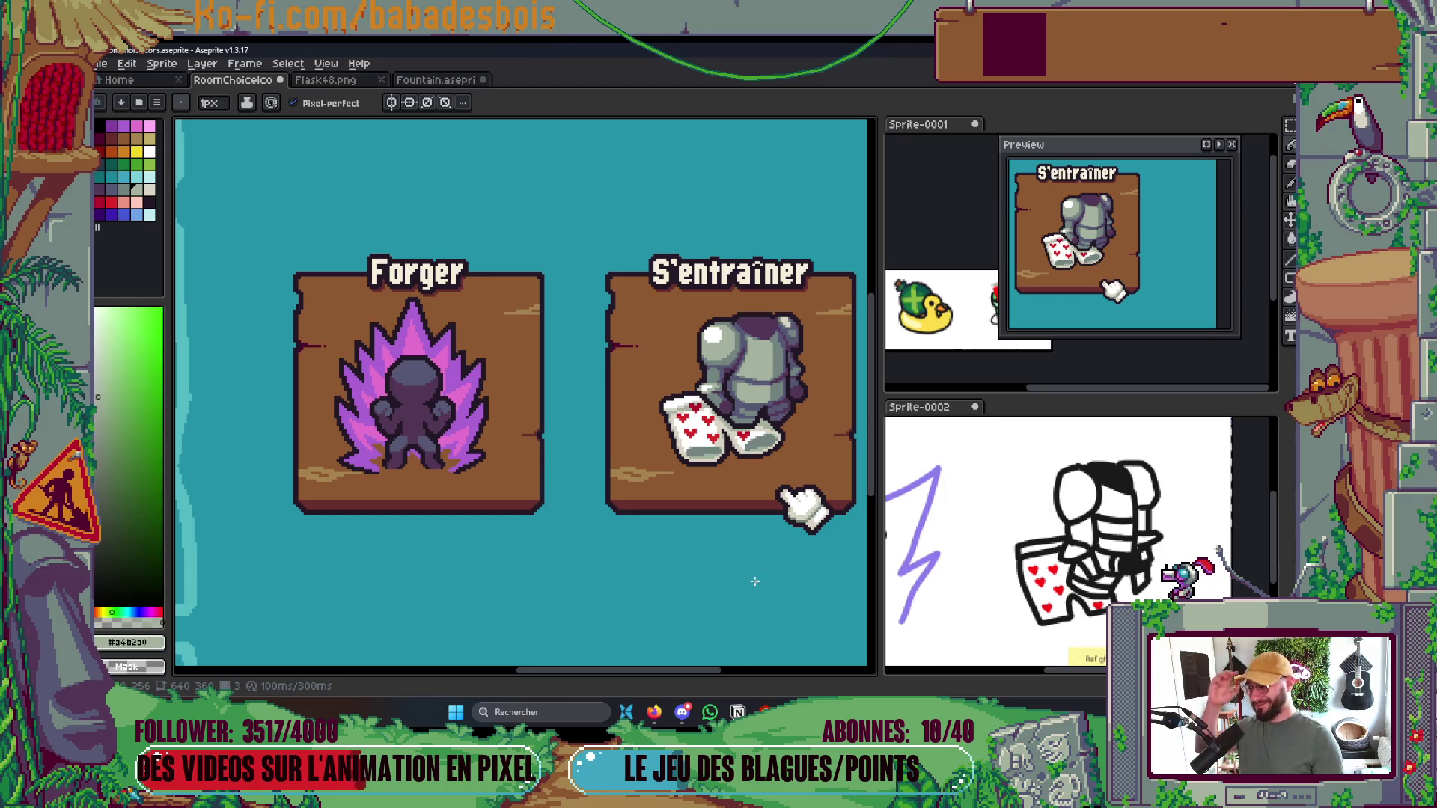
pyautogui.scroll(5, 704, 449)
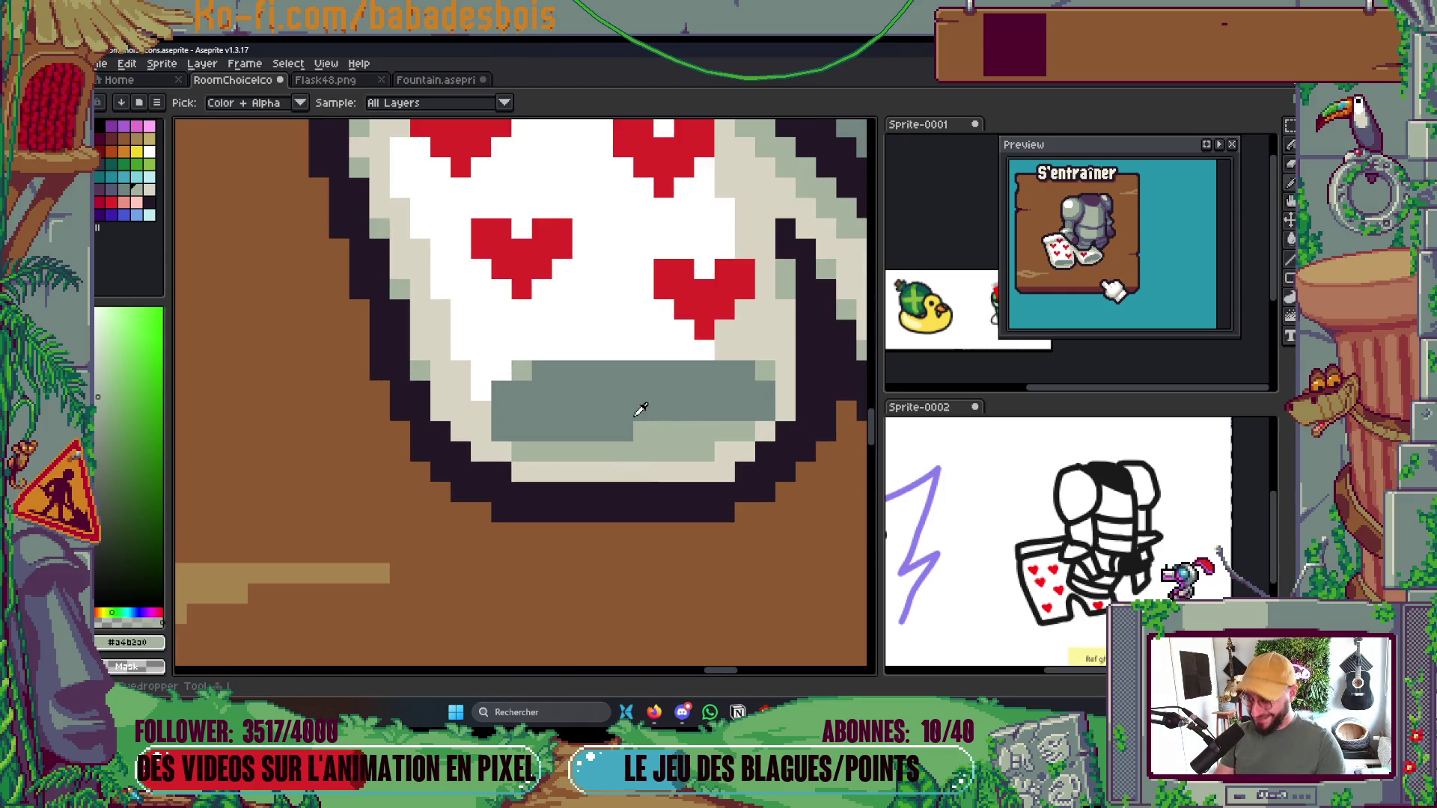
pyautogui.click(533, 452)
pyautogui.click(744, 432)
pyautogui.click(724, 431)
# Sample the light grey and paint a row plus extra light-grey pixels on the second sock's sole
pyautogui.keyDown('alt'); pyautogui.click(685, 451); pyautogui.keyUp('alt')
pyautogui.moveTo(682, 468); pyautogui.dragTo(192, 601)
pyautogui.moveTo(618, 483); pyautogui.dragTo(684, 482)
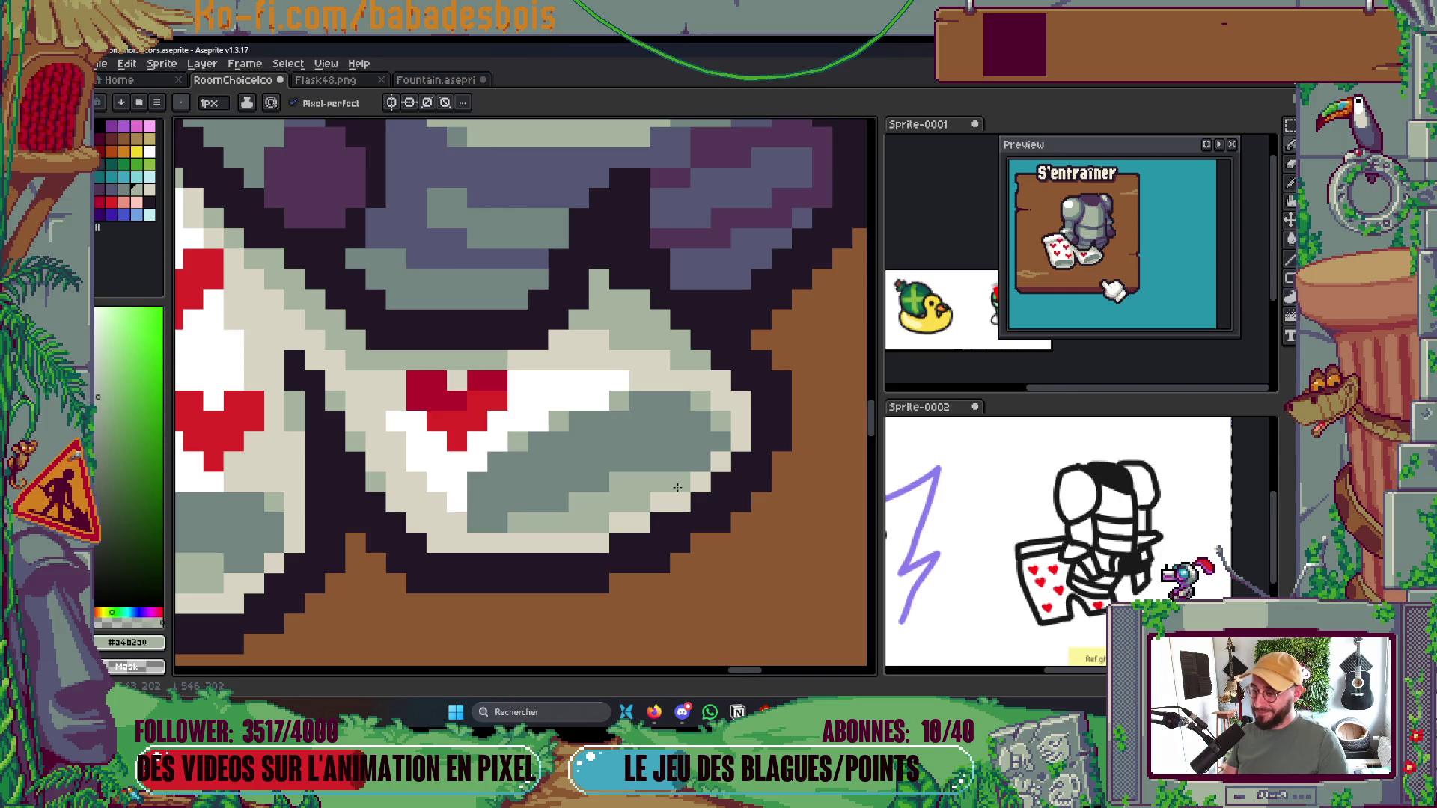
pyautogui.click(558, 502)
pyautogui.click(599, 482)
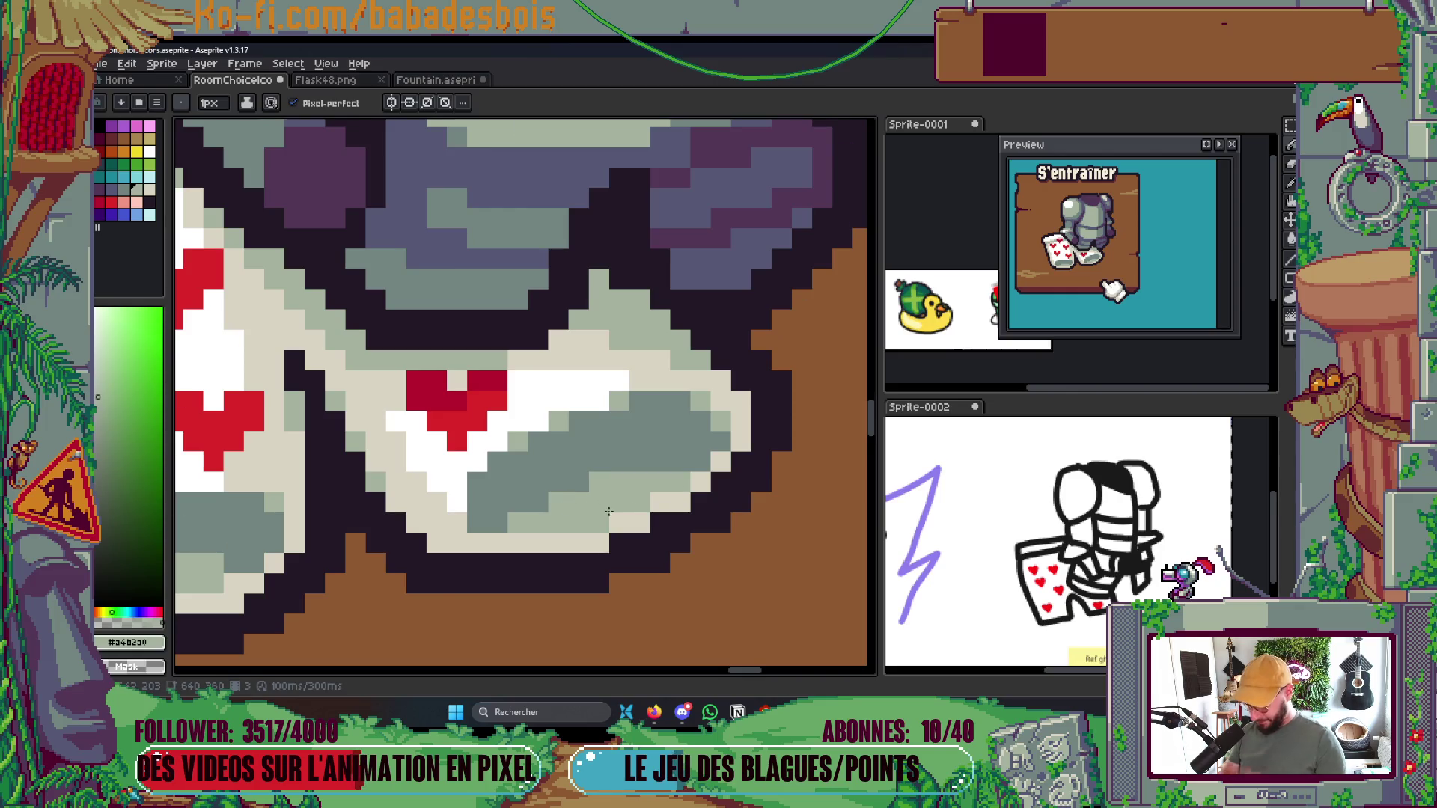
pyautogui.scroll(-5, 641, 511)
pyautogui.scroll(-4, 641, 511)
pyautogui.scroll(1, 687, 576)
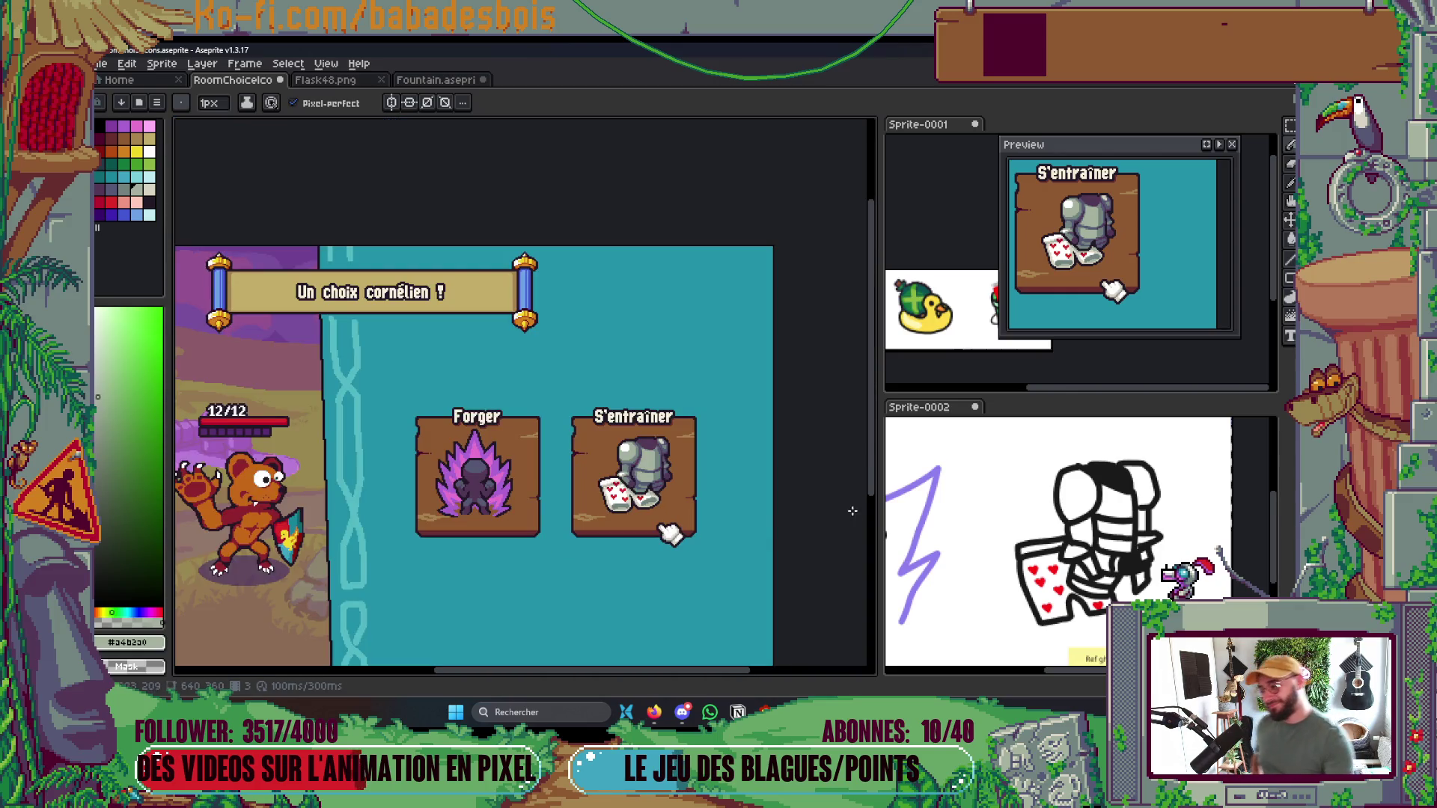
# Add a dark outline pixel near the arm and save the file
pyautogui.scroll(7, 591, 479)
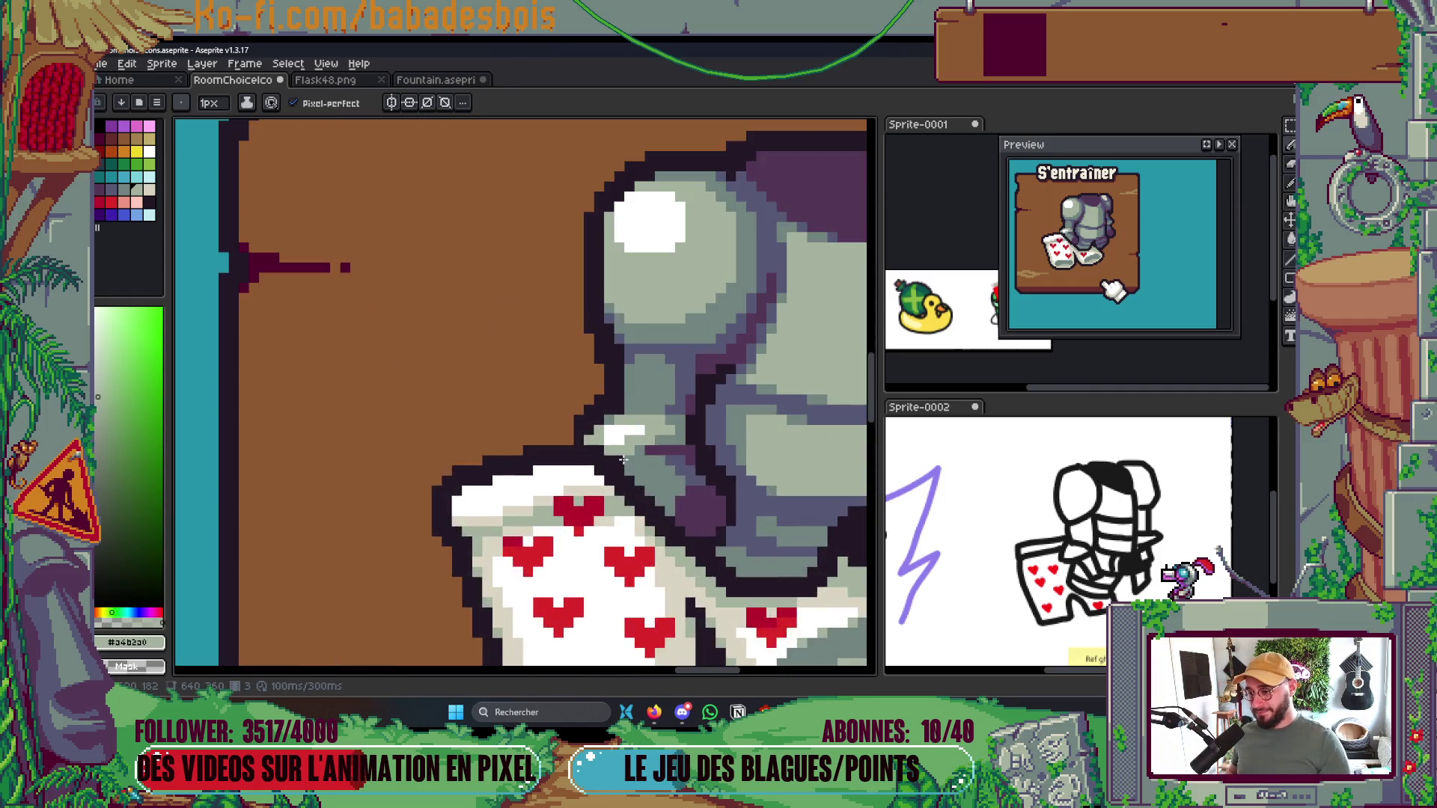
pyautogui.press('alt')
pyautogui.keyDown('alt'); pyautogui.click(560, 419); pyautogui.keyUp('alt')
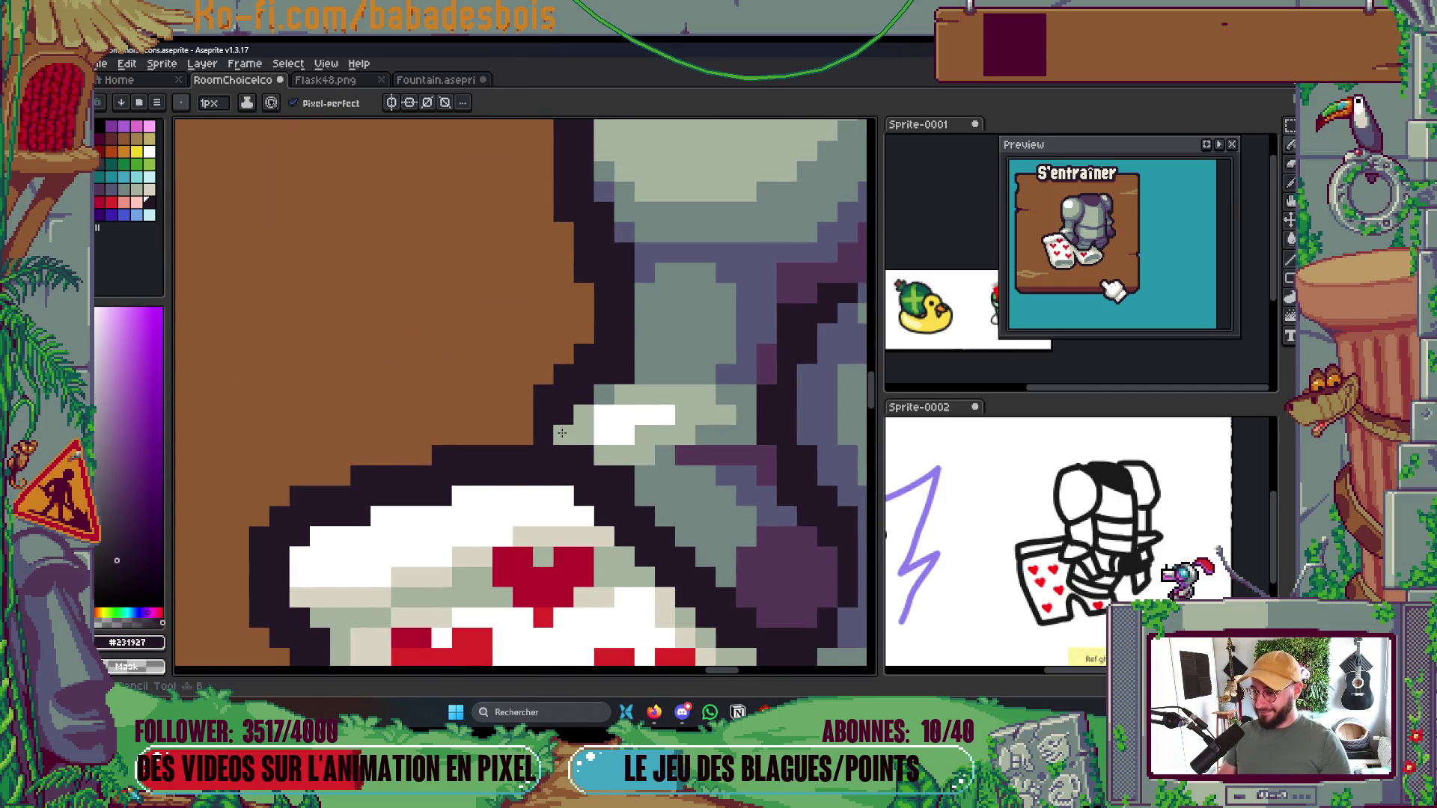
pyautogui.click(584, 416)
pyautogui.scroll(-5, 583, 416)
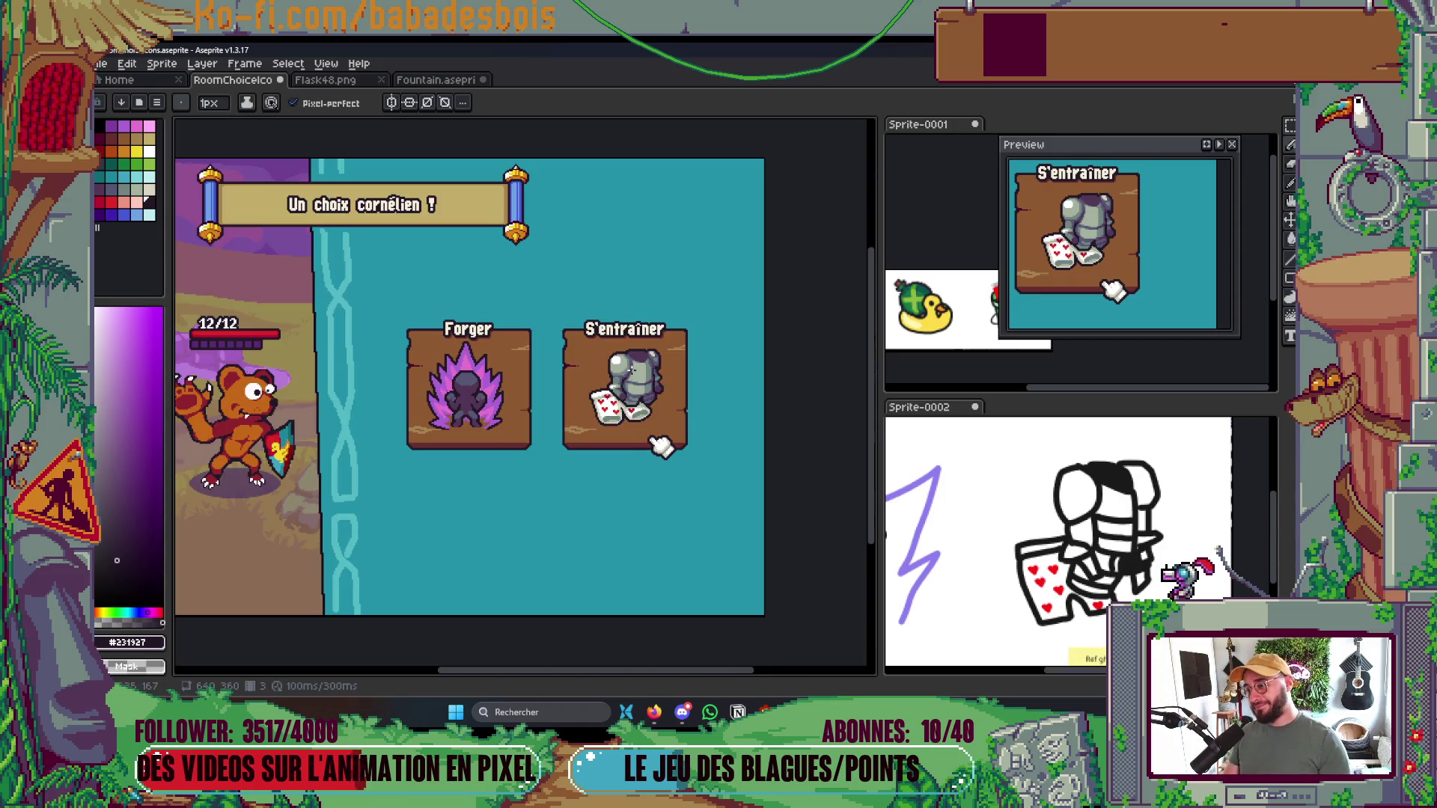
pyautogui.hotkey('ctrl', 's')
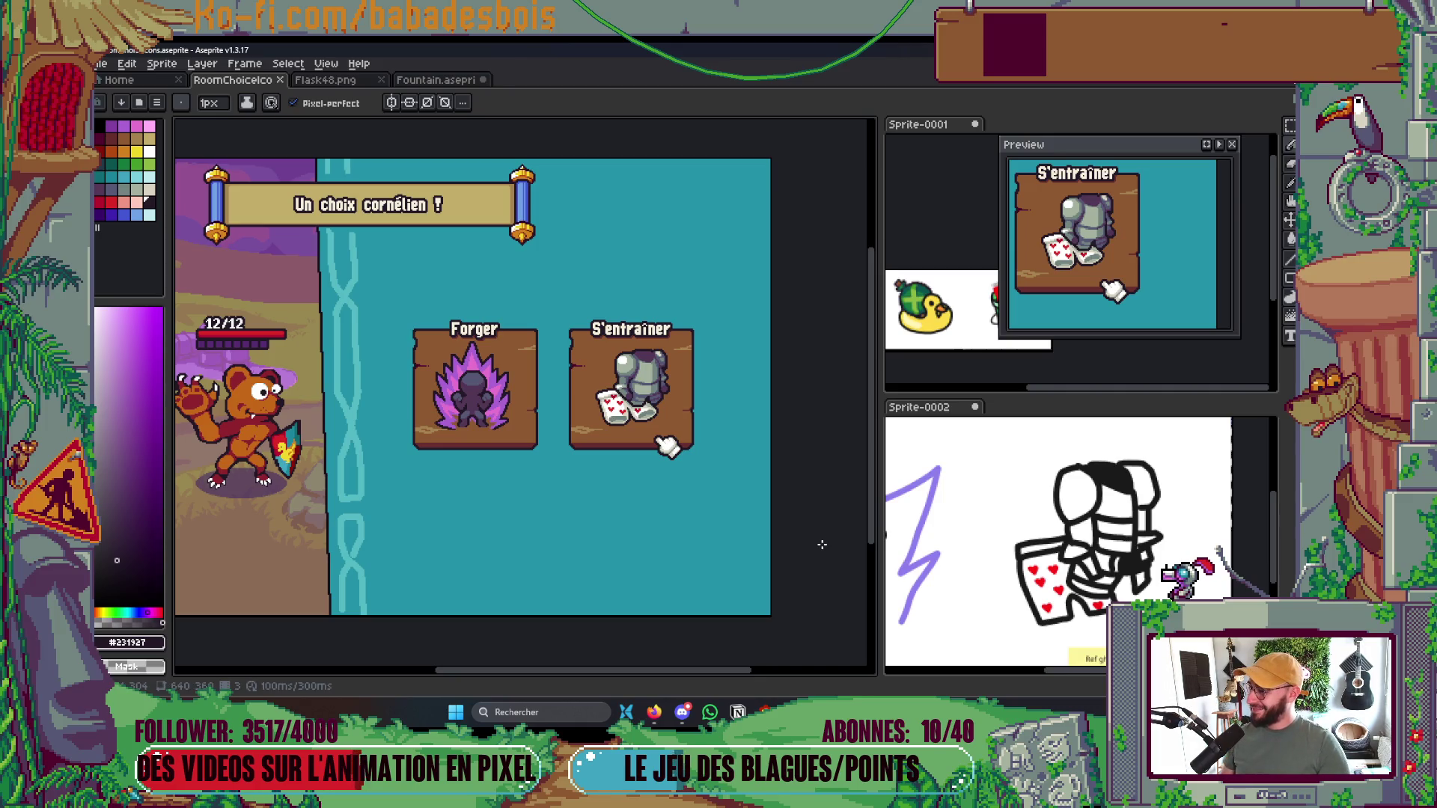
pyautogui.scroll(4, 667, 443)
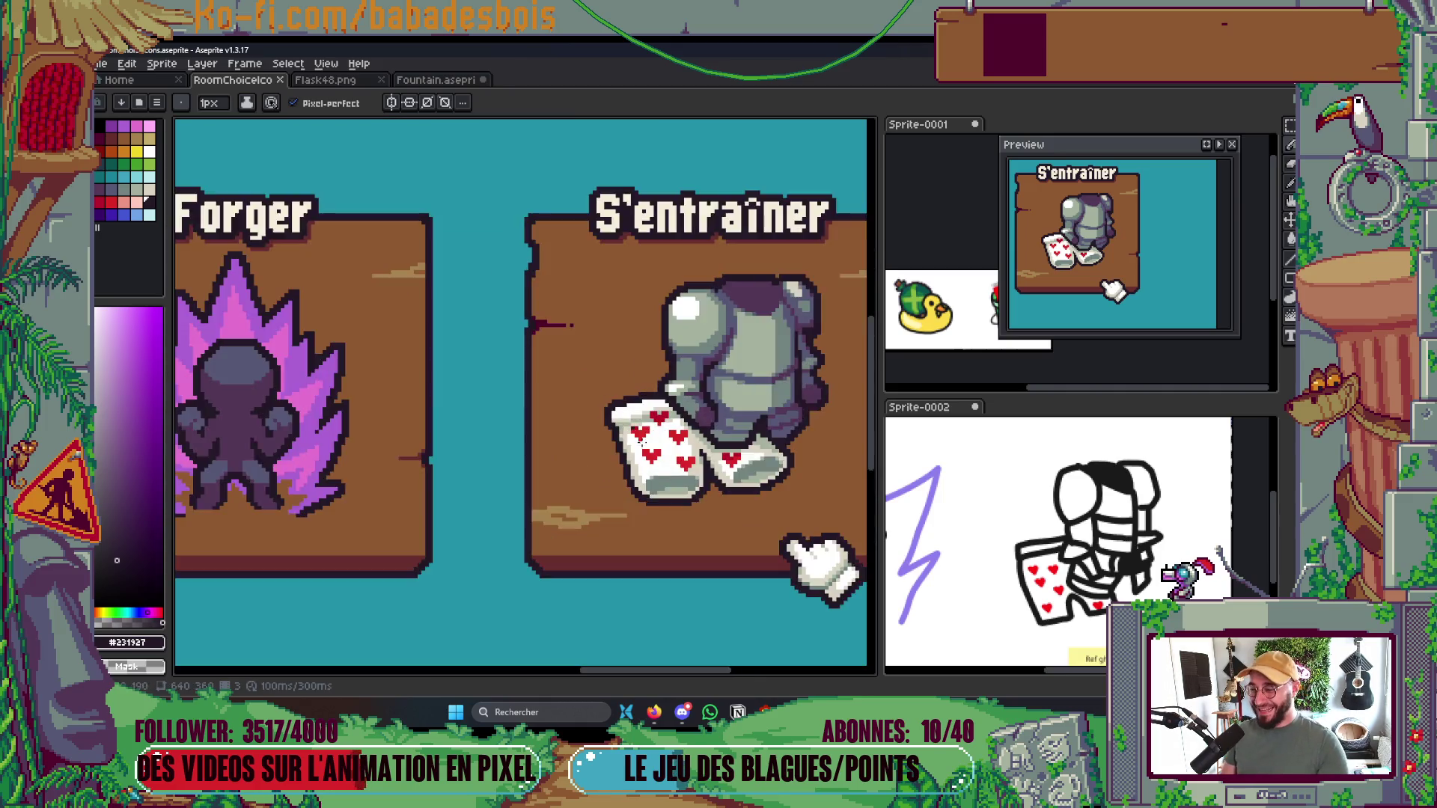
# Sample the beige cloth colour and repaint a few white cloth pixels beige
pyautogui.press('alt')
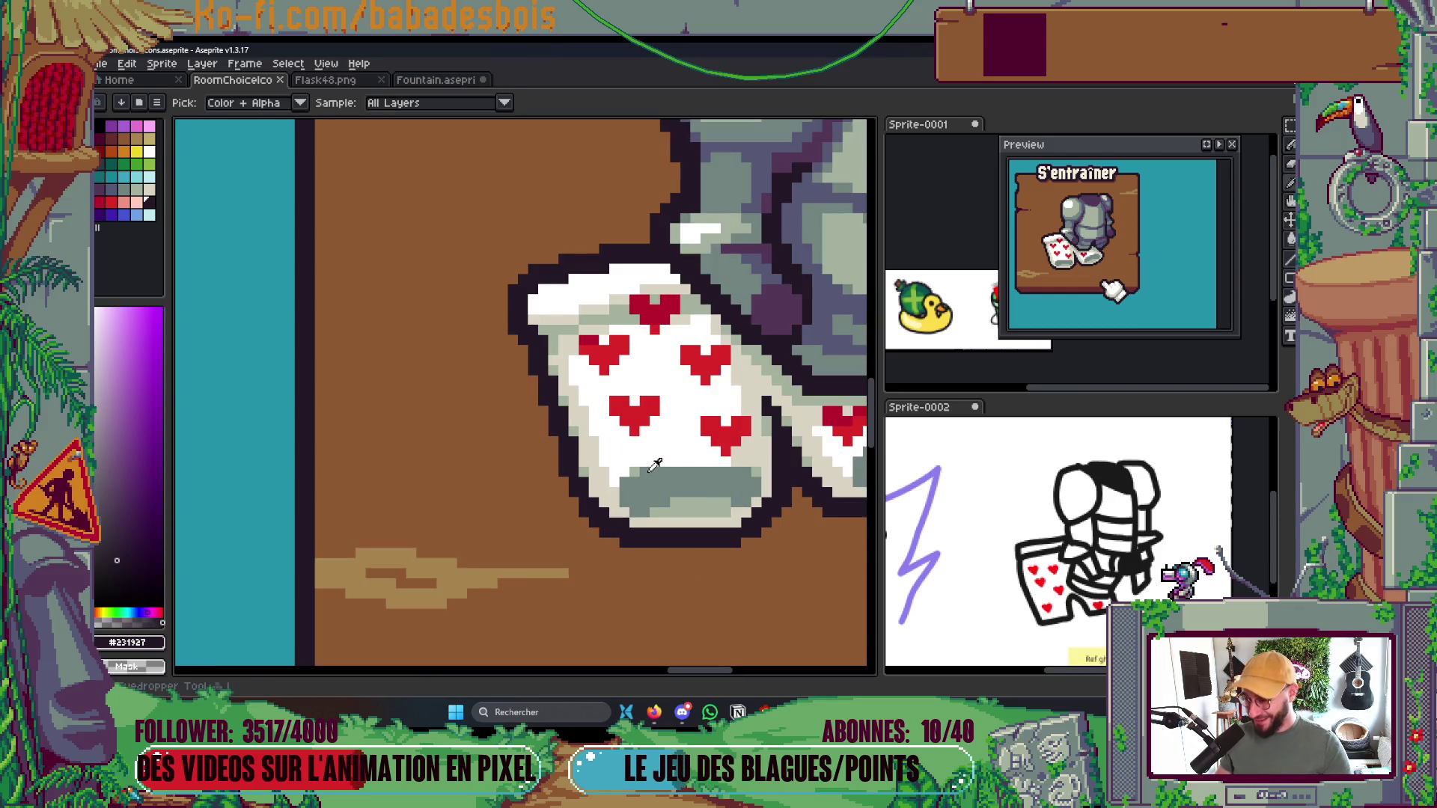
pyautogui.scroll(-5, 655, 465)
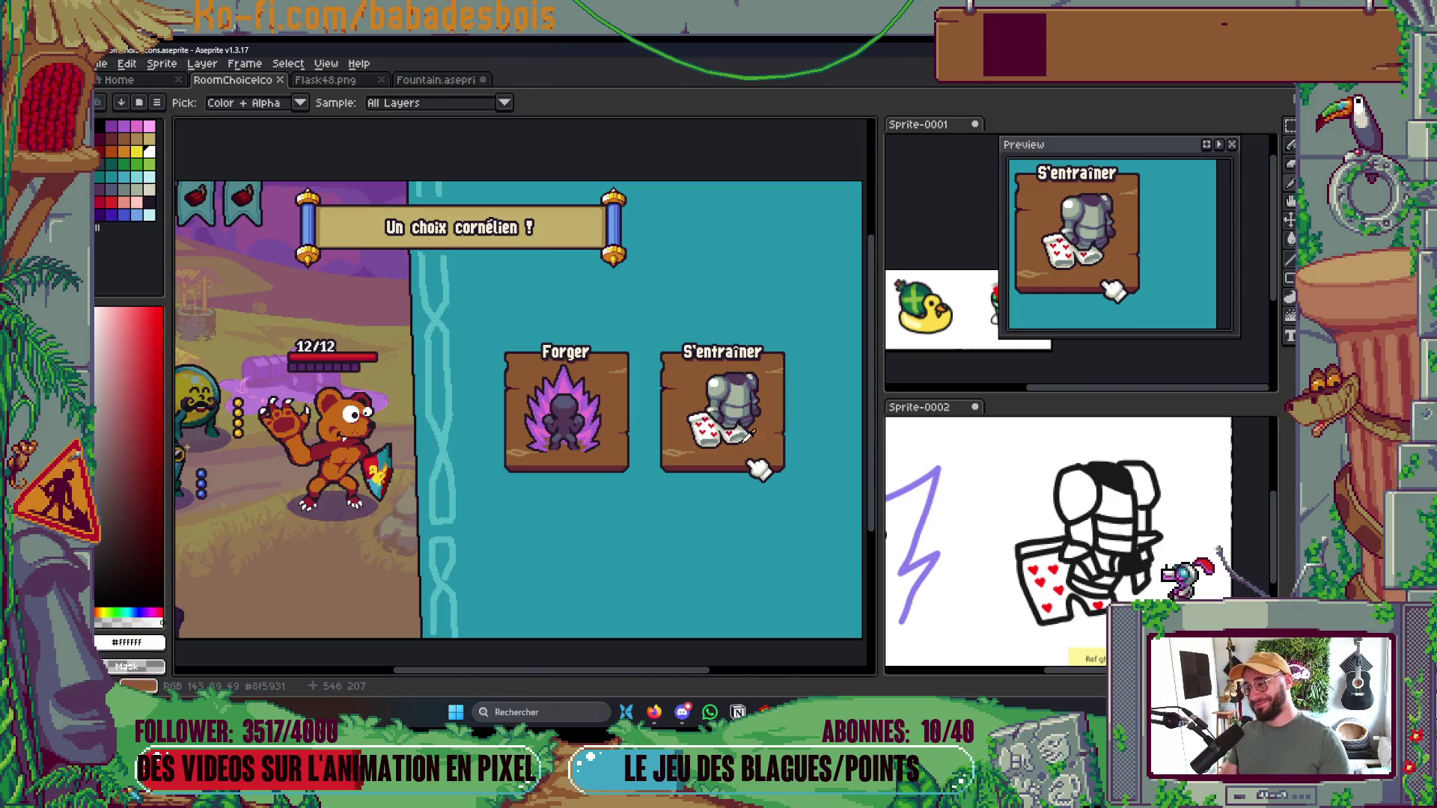
pyautogui.scroll(4, 749, 429)
pyautogui.scroll(-4, 749, 428)
pyautogui.scroll(4, 730, 425)
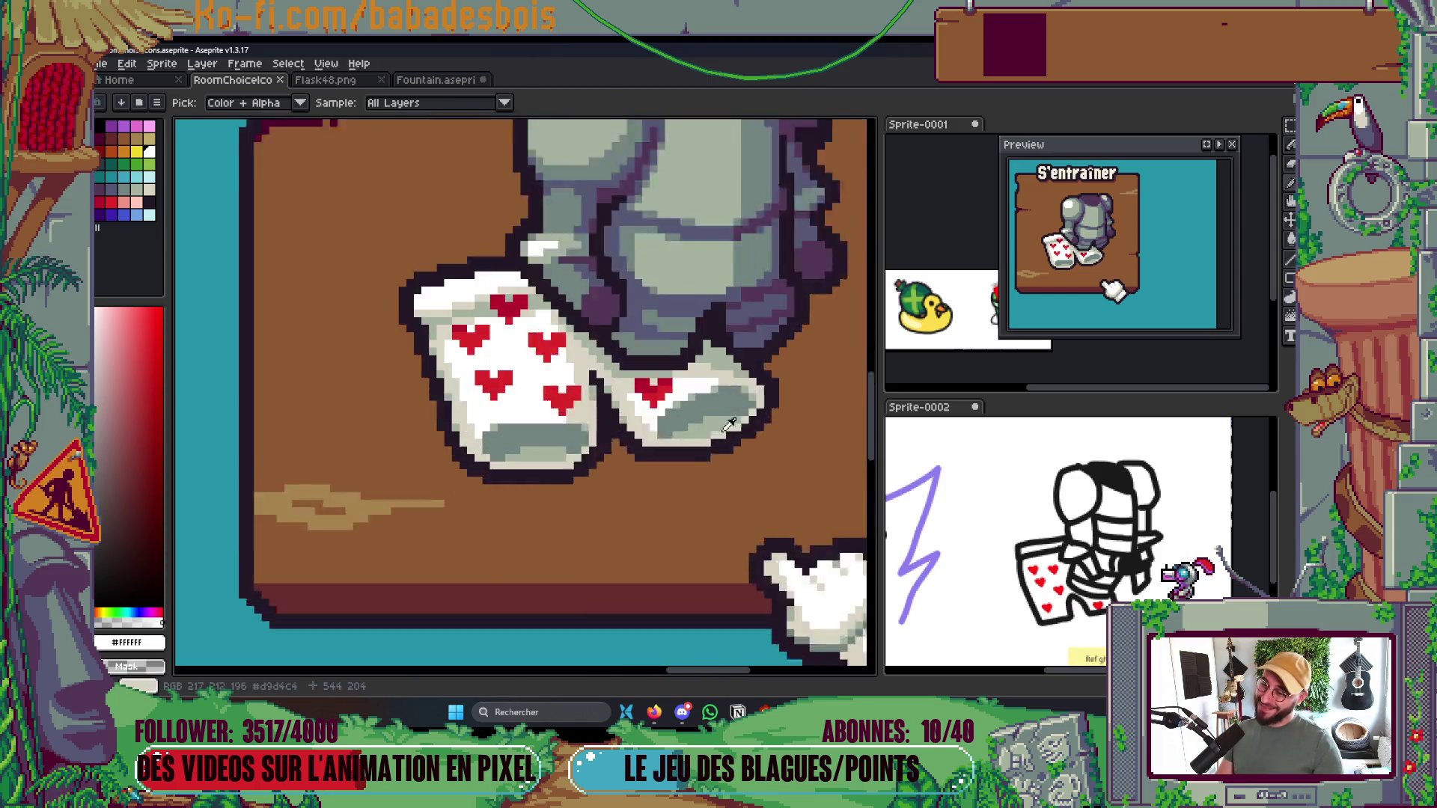
pyautogui.scroll(2, 730, 424)
pyautogui.keyDown('alt'); pyautogui.click(722, 411); pyautogui.keyUp('alt')
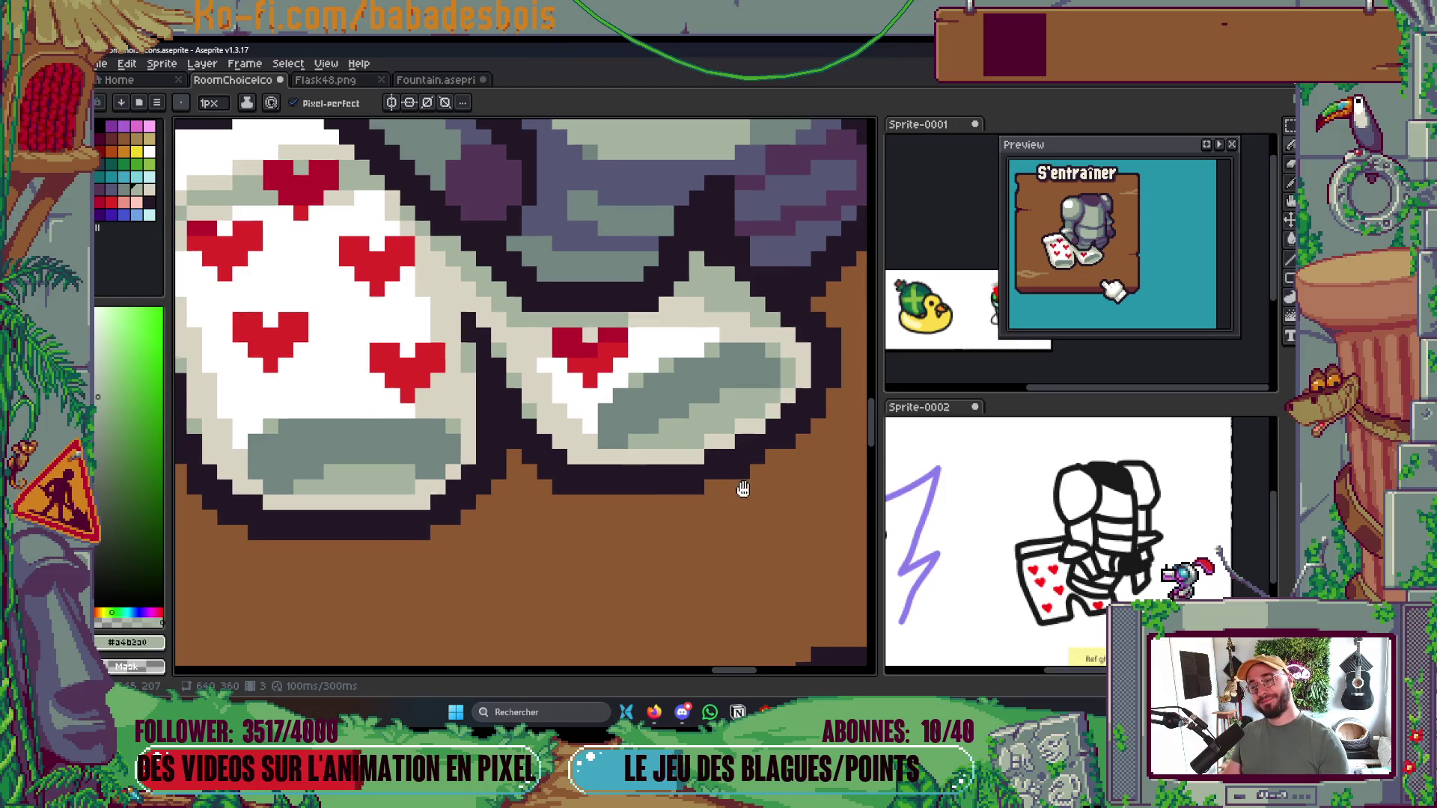
pyautogui.scroll(-4, 737, 483)
pyautogui.scroll(-2, 737, 483)
pyautogui.scroll(6, 737, 483)
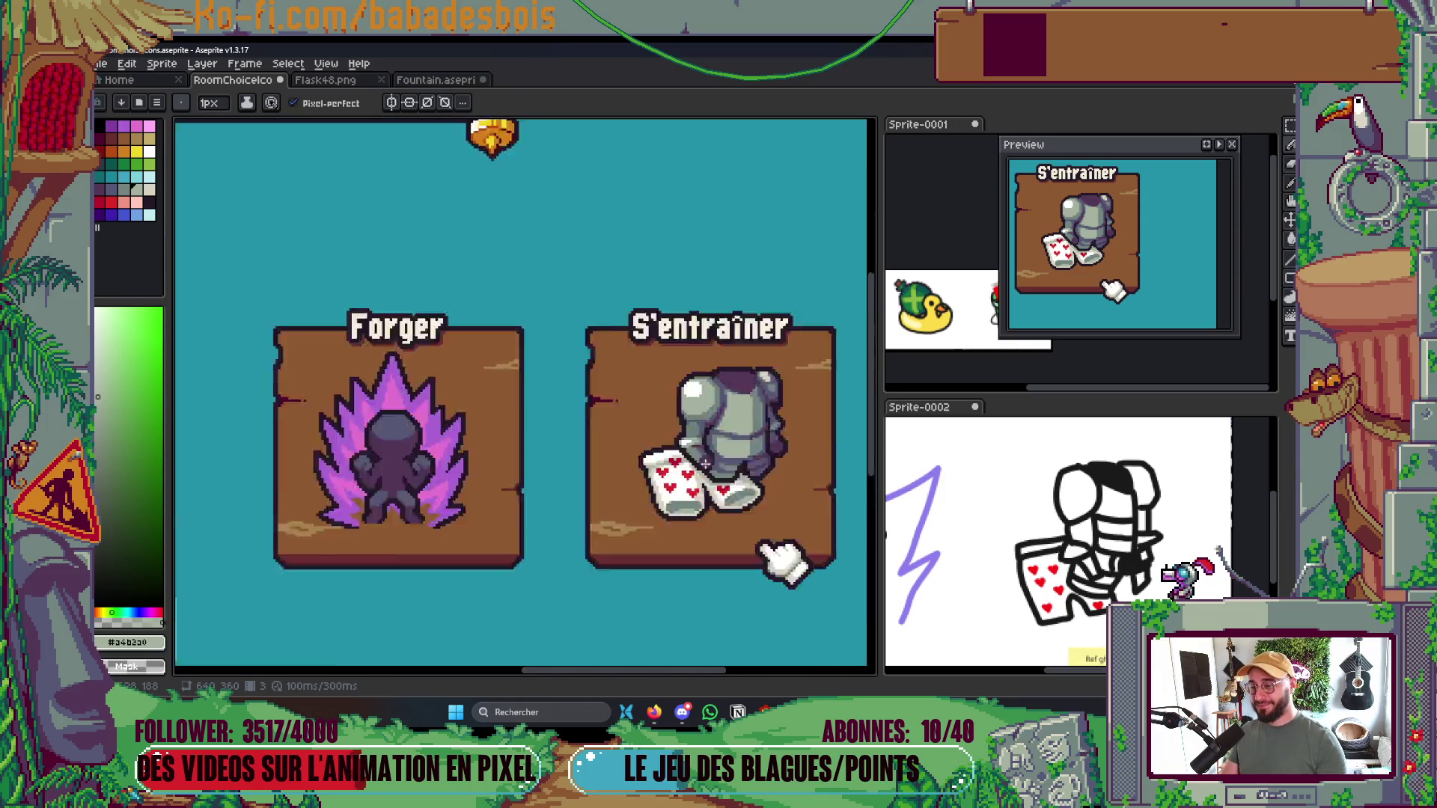
pyautogui.keyDown('alt'); pyautogui.click(640, 432); pyautogui.keyUp('alt')
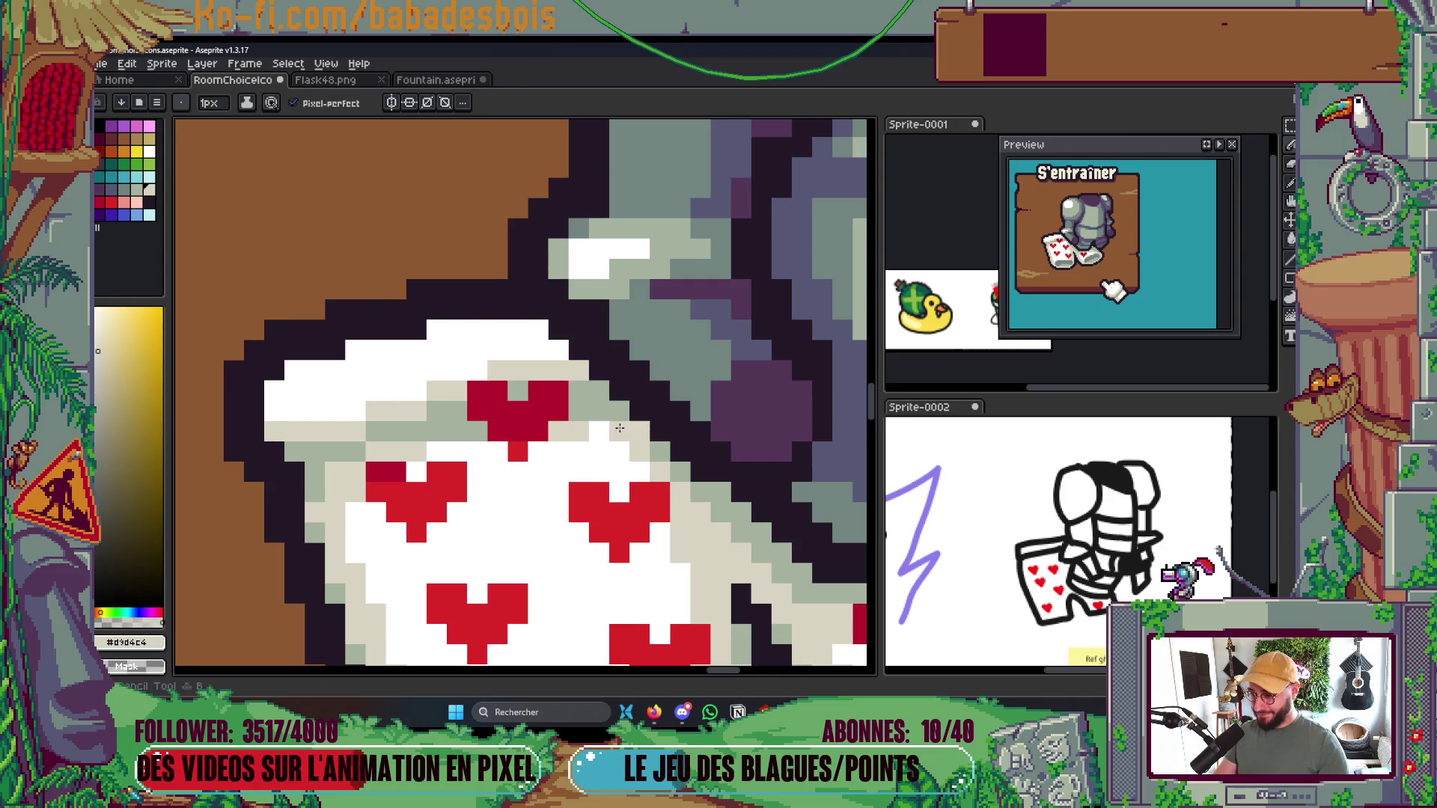
pyautogui.moveTo(599, 432); pyautogui.dragTo(619, 452)
# Repaint several grey cloth pixels white, then save the icon file
pyautogui.scroll(-3, 643, 464)
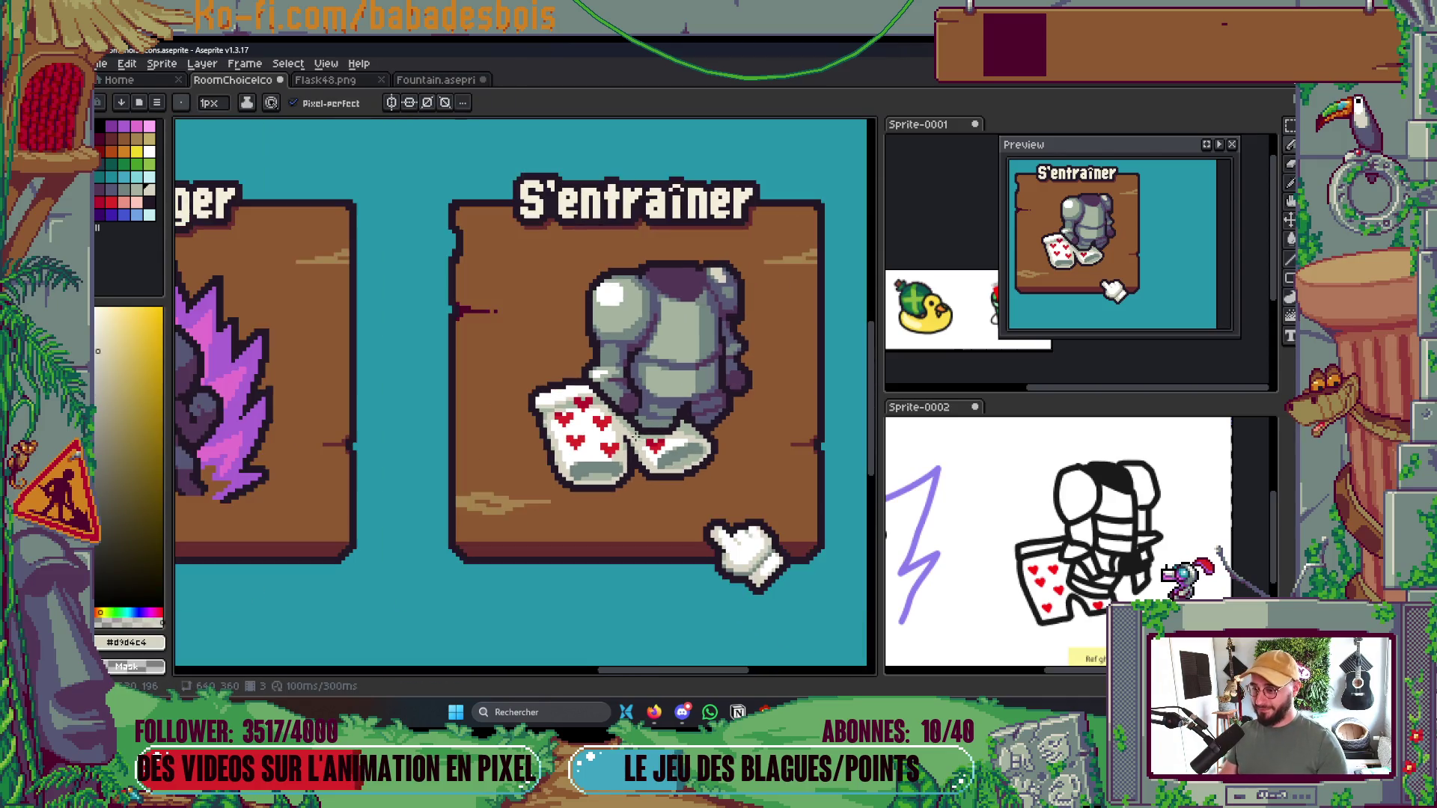
pyautogui.scroll(1, 636, 429)
pyautogui.scroll(-4, 613, 419)
pyautogui.scroll(5, 580, 402)
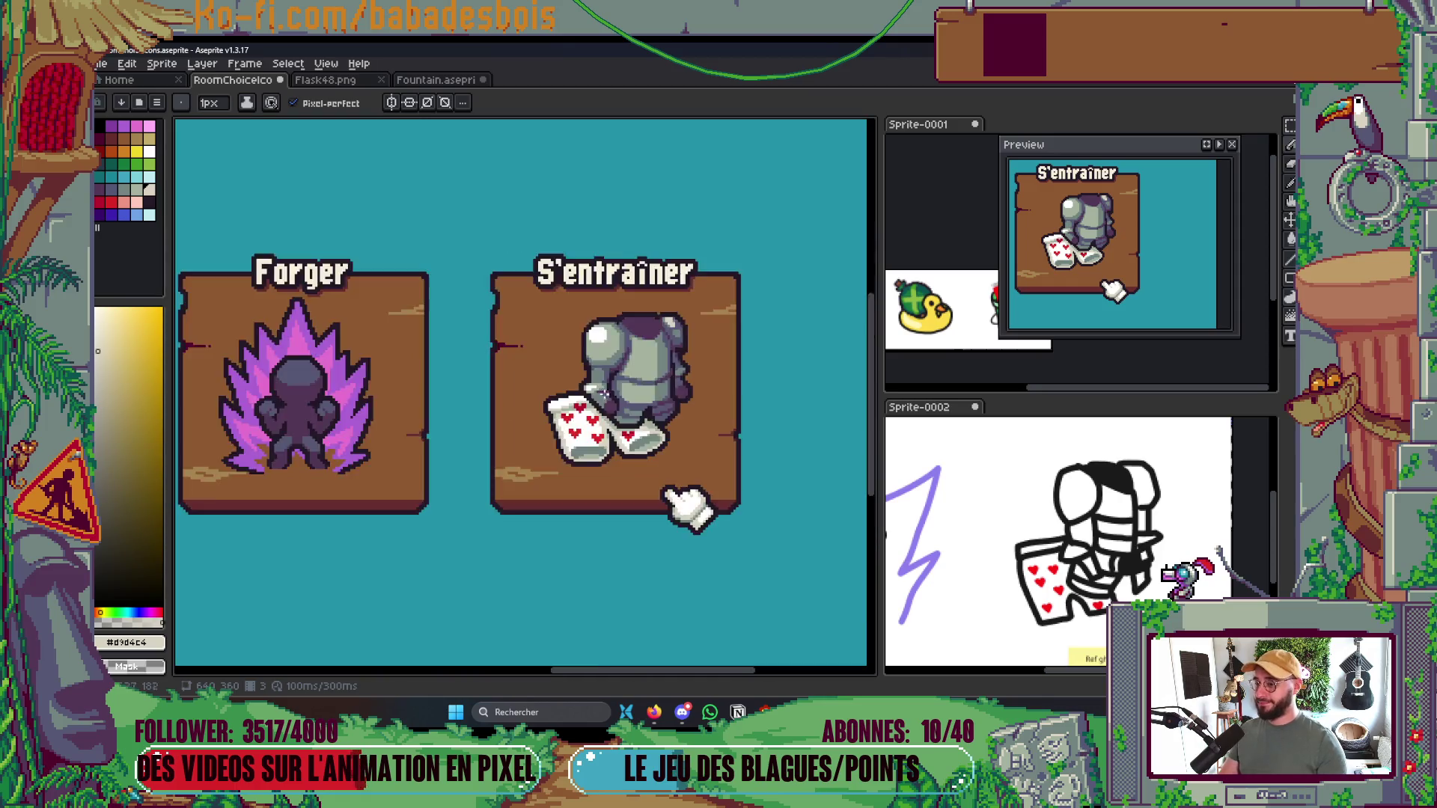
pyautogui.scroll(2, 580, 402)
pyautogui.keyDown('alt'); pyautogui.click(546, 392); pyautogui.keyUp('alt')
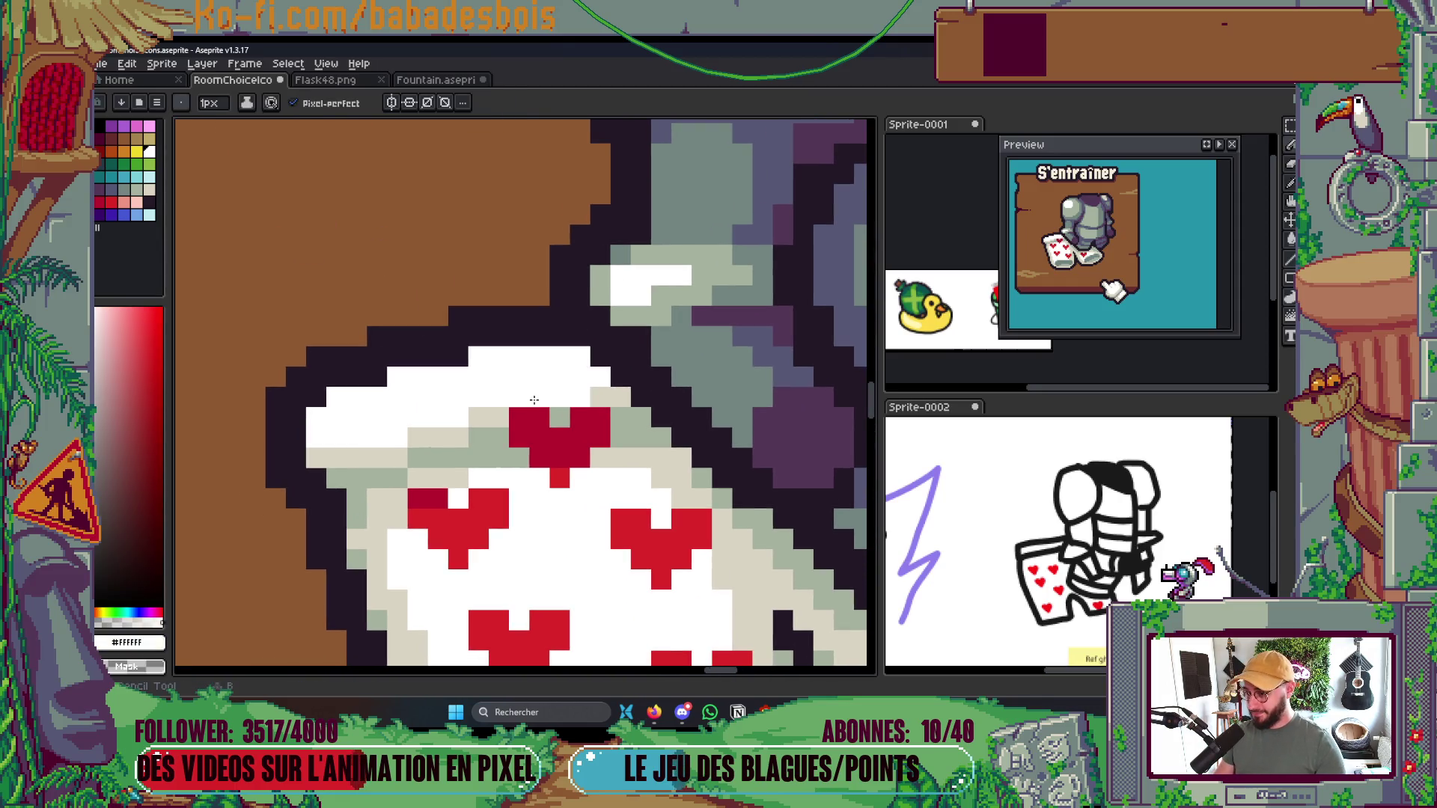
pyautogui.click(471, 417)
pyautogui.click(438, 438)
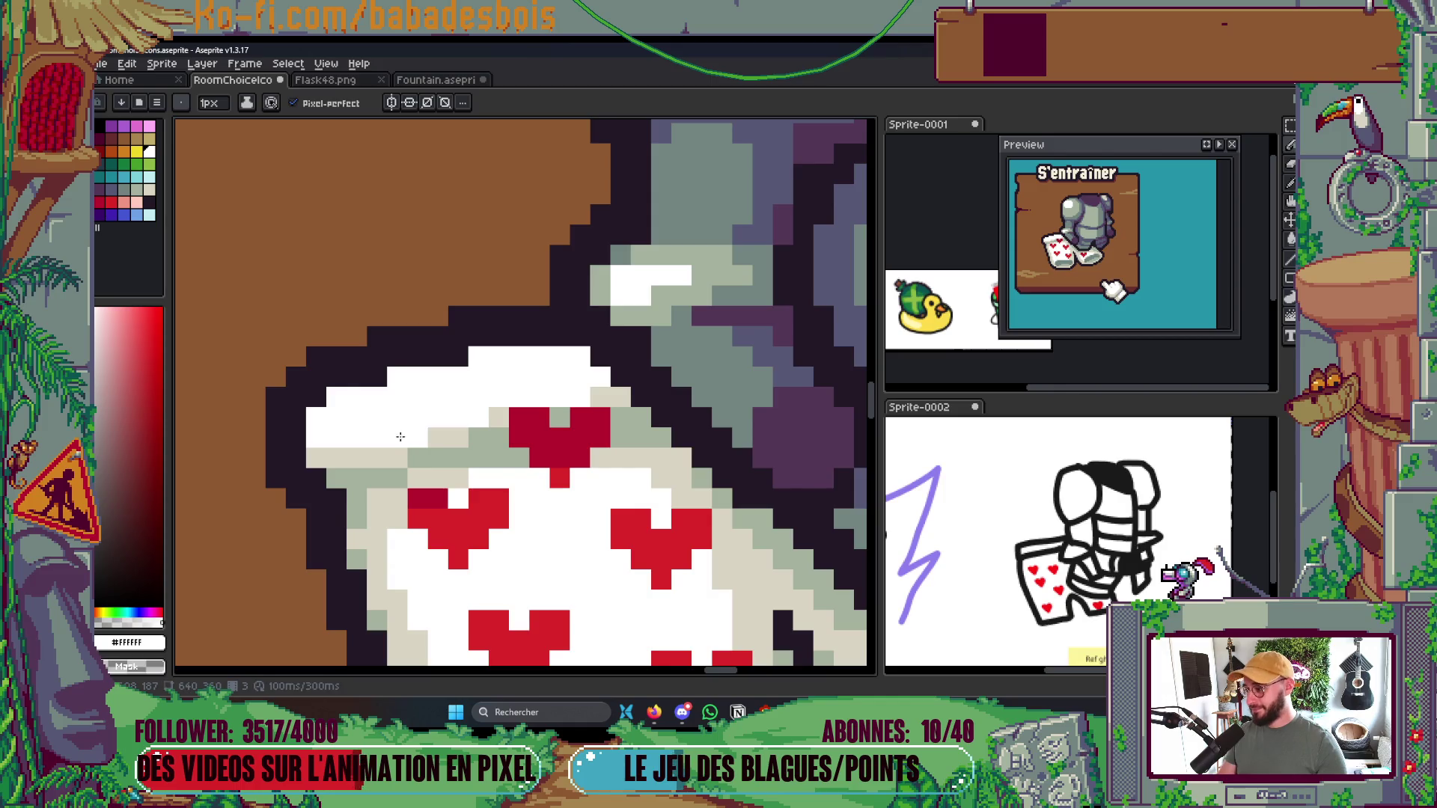
pyautogui.scroll(-5, 438, 434)
pyautogui.scroll(-1, 576, 399)
pyautogui.hotkey('ctrl', 's')
pyautogui.scroll(1, 576, 399)
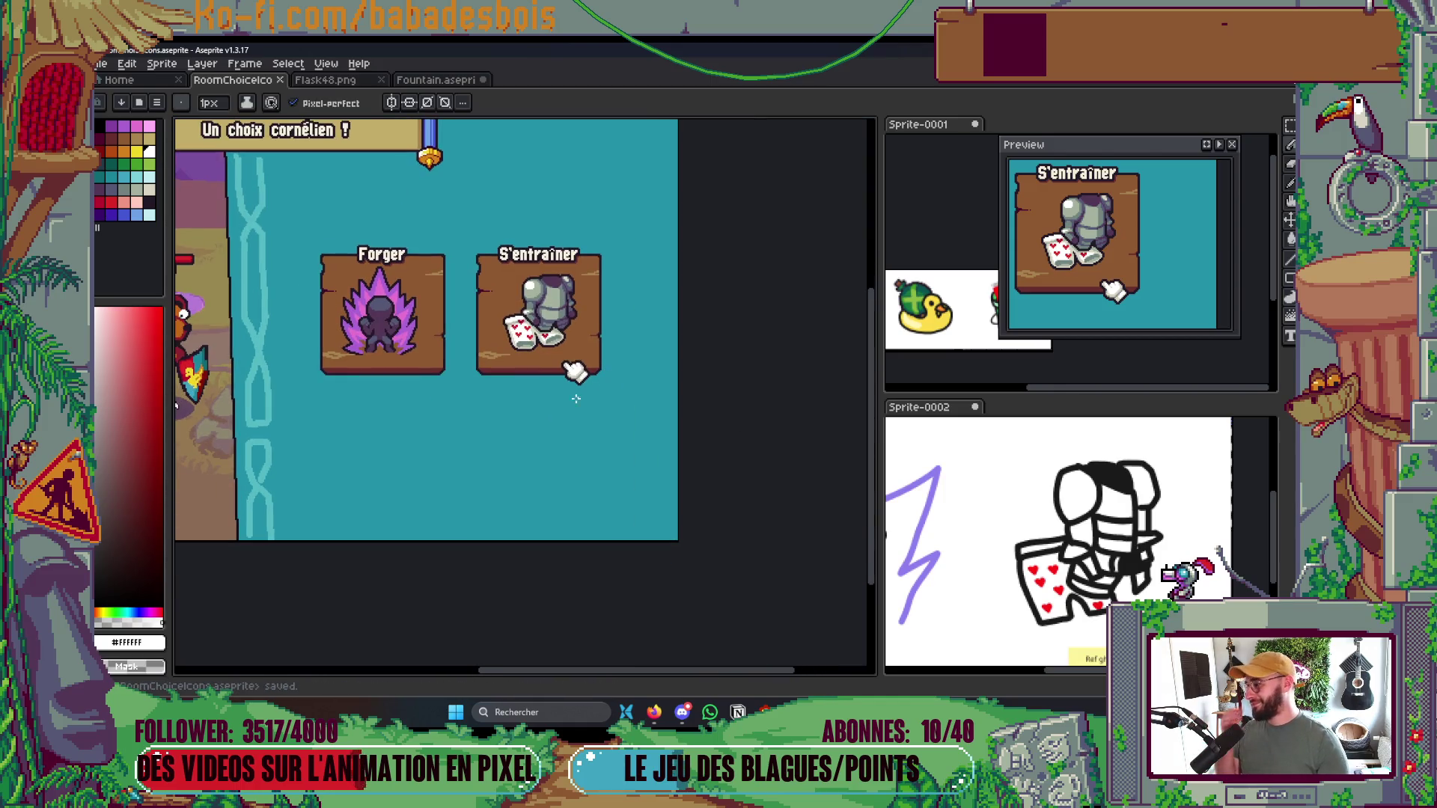
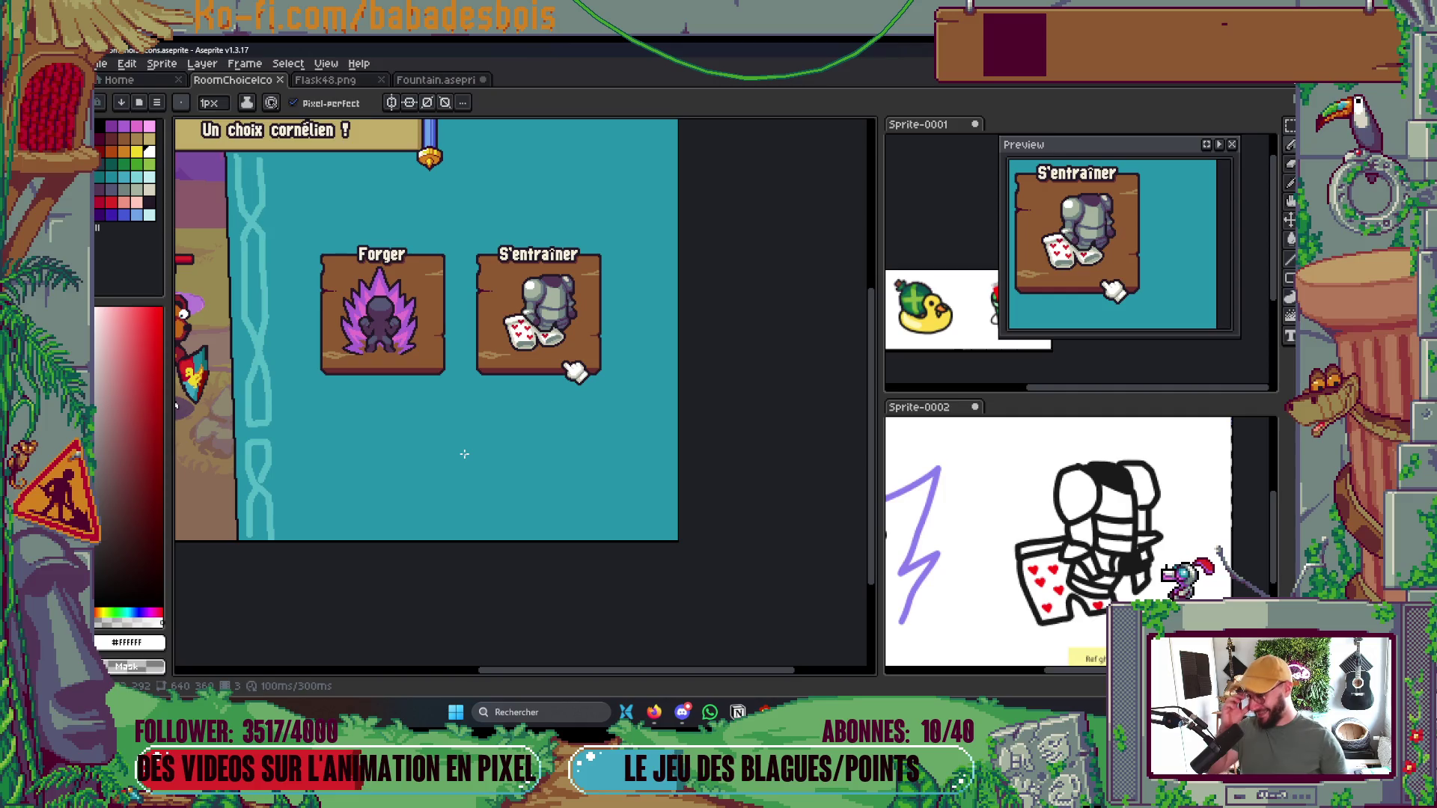
# Touch up the armour with a blue-grey shade picked from the artwork
pyautogui.scroll(5, 549, 376)
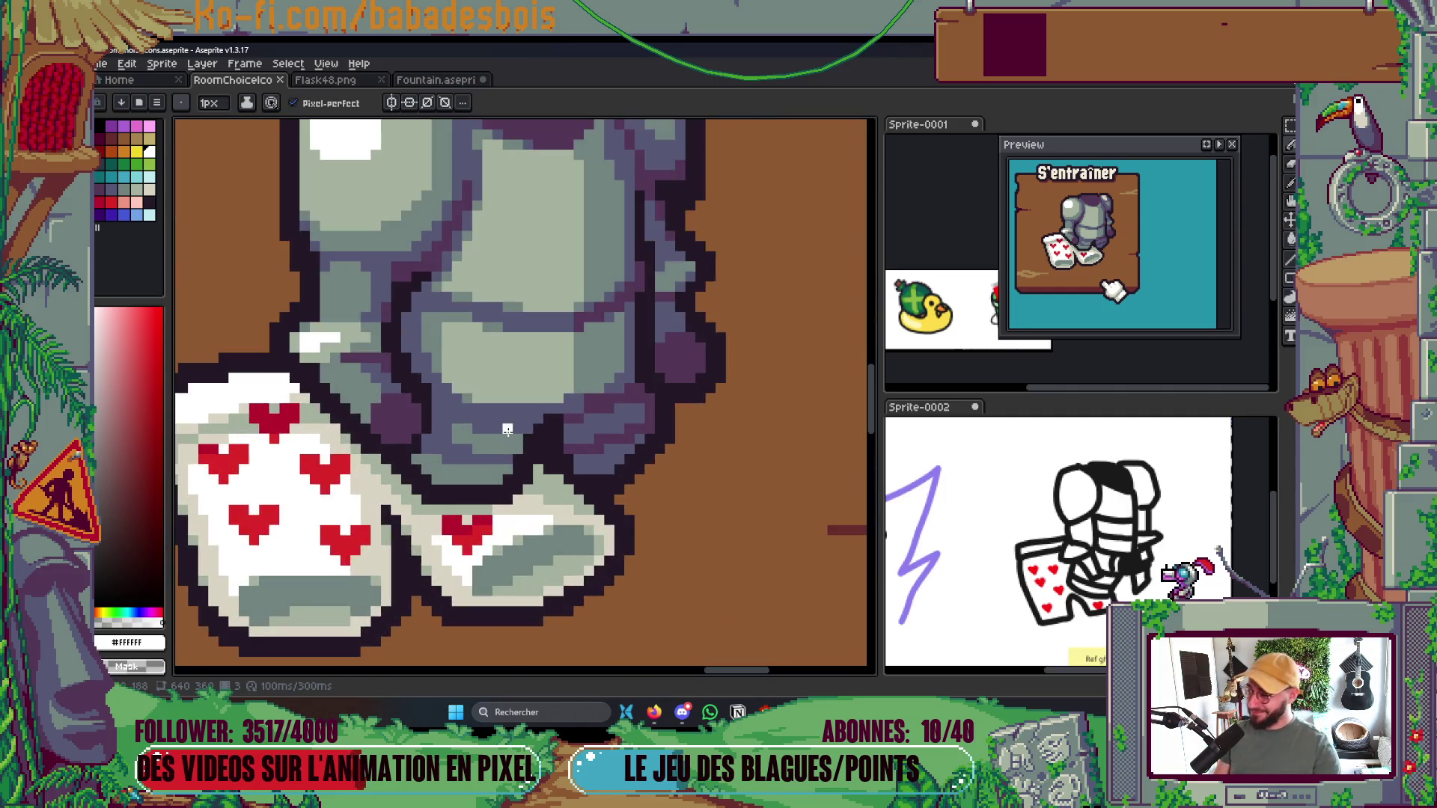
pyautogui.press('alt')
pyautogui.click(516, 357)
pyautogui.click(521, 359)
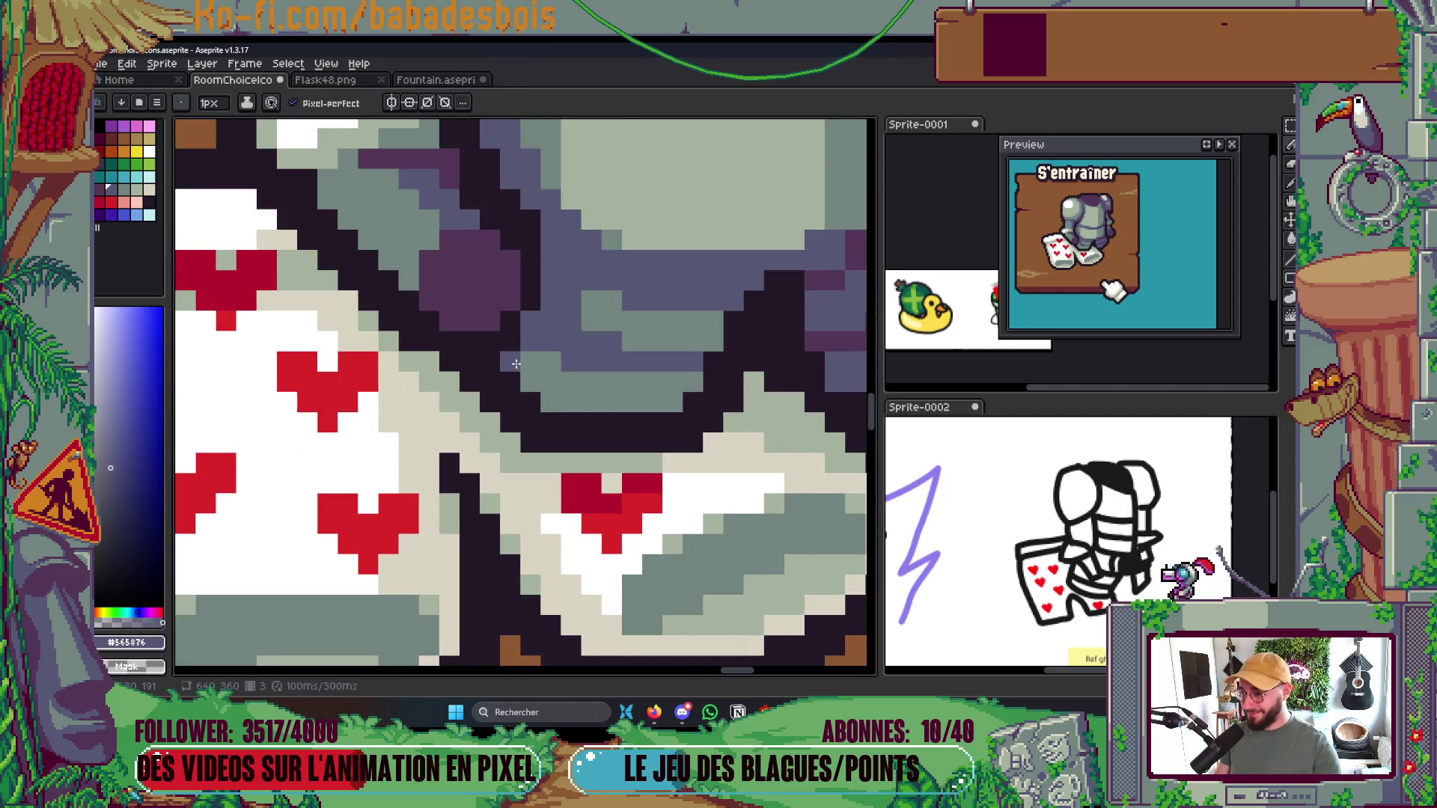
# Paint deeper dark purple shading across the knight armour
pyautogui.scroll(1, 599, 346)
pyautogui.keyDown('alt'); pyautogui.click(512, 317); pyautogui.keyUp('alt')
pyautogui.click(526, 363)
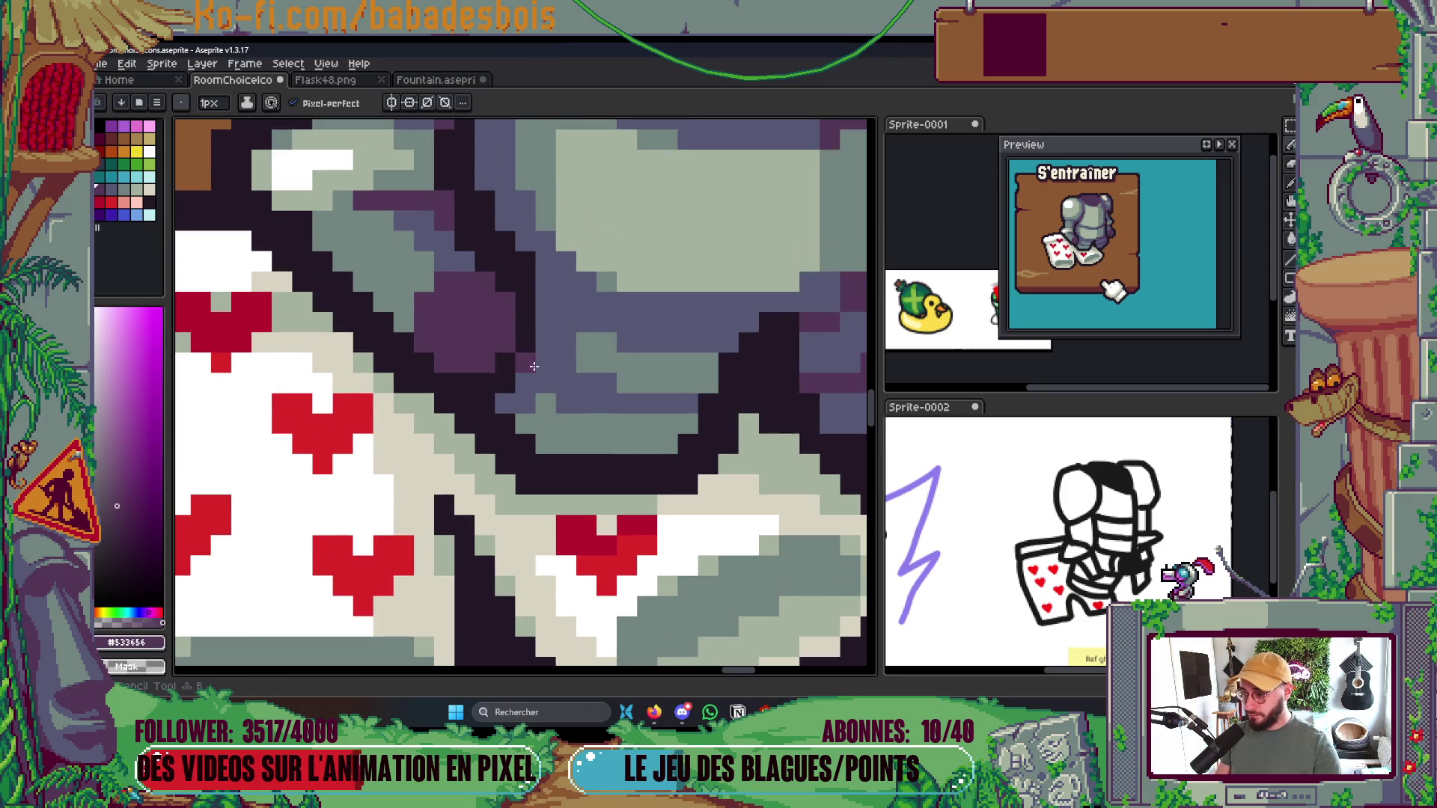
pyautogui.click(555, 372)
pyautogui.click(567, 382)
pyautogui.click(576, 382)
pyautogui.click(584, 302)
pyautogui.moveTo(584, 301)
pyautogui.mouseDown()
pyautogui.moveTo(545, 301)
pyautogui.moveTo(544, 322)
pyautogui.mouseUp()
pyautogui.click(584, 307)
# Save the sprite file
pyautogui.scroll(-4, 582, 315)
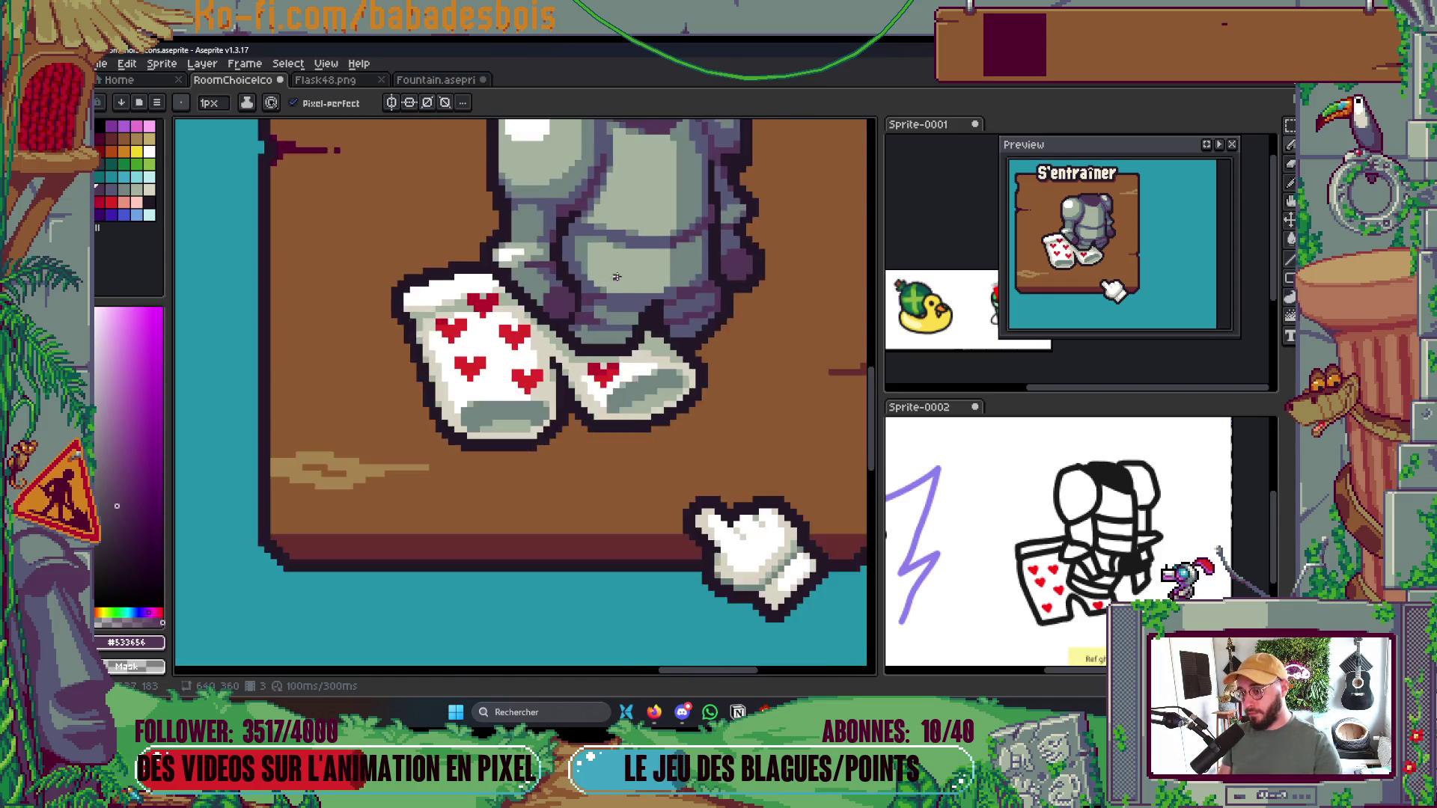
pyautogui.scroll(4, 644, 290)
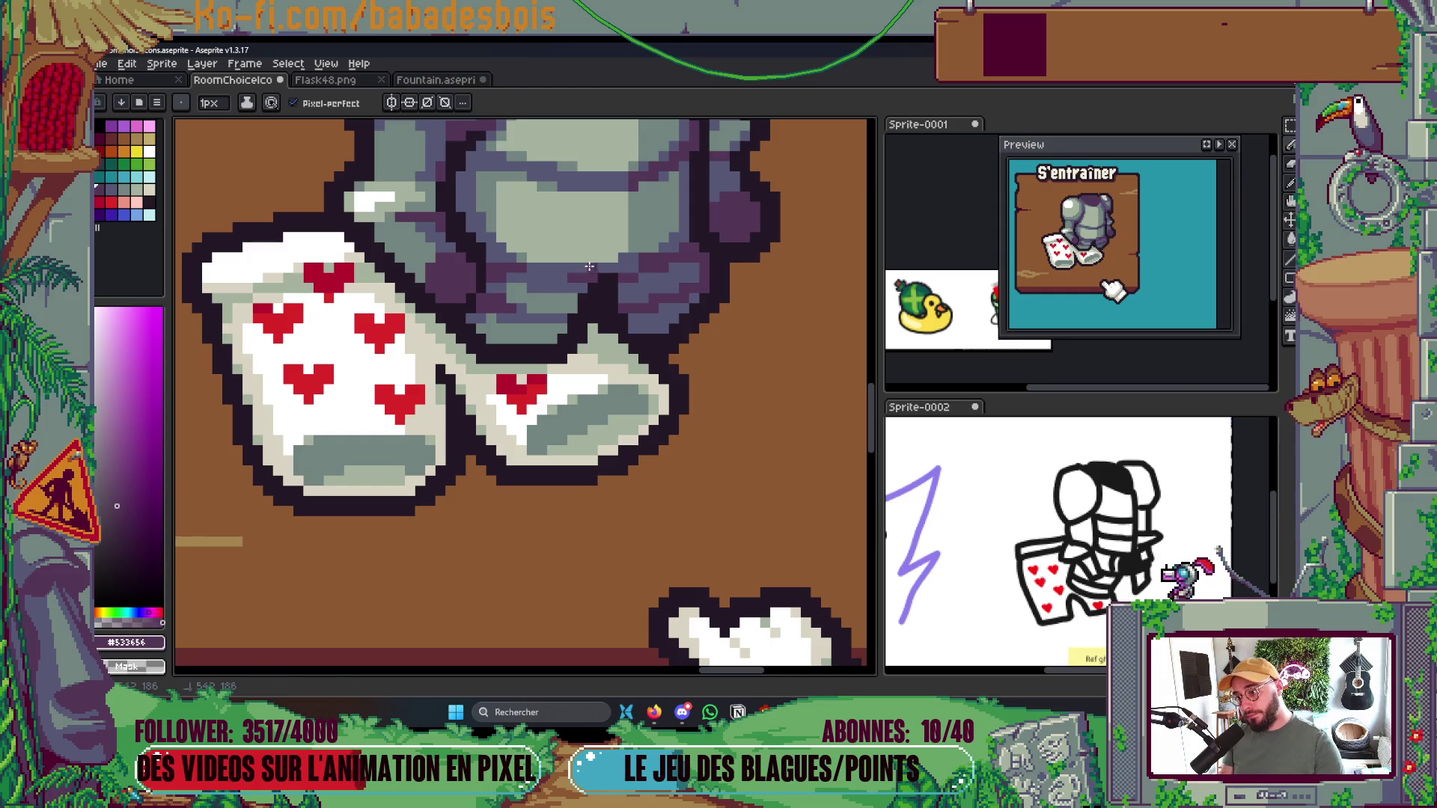
pyautogui.scroll(-4, 644, 299)
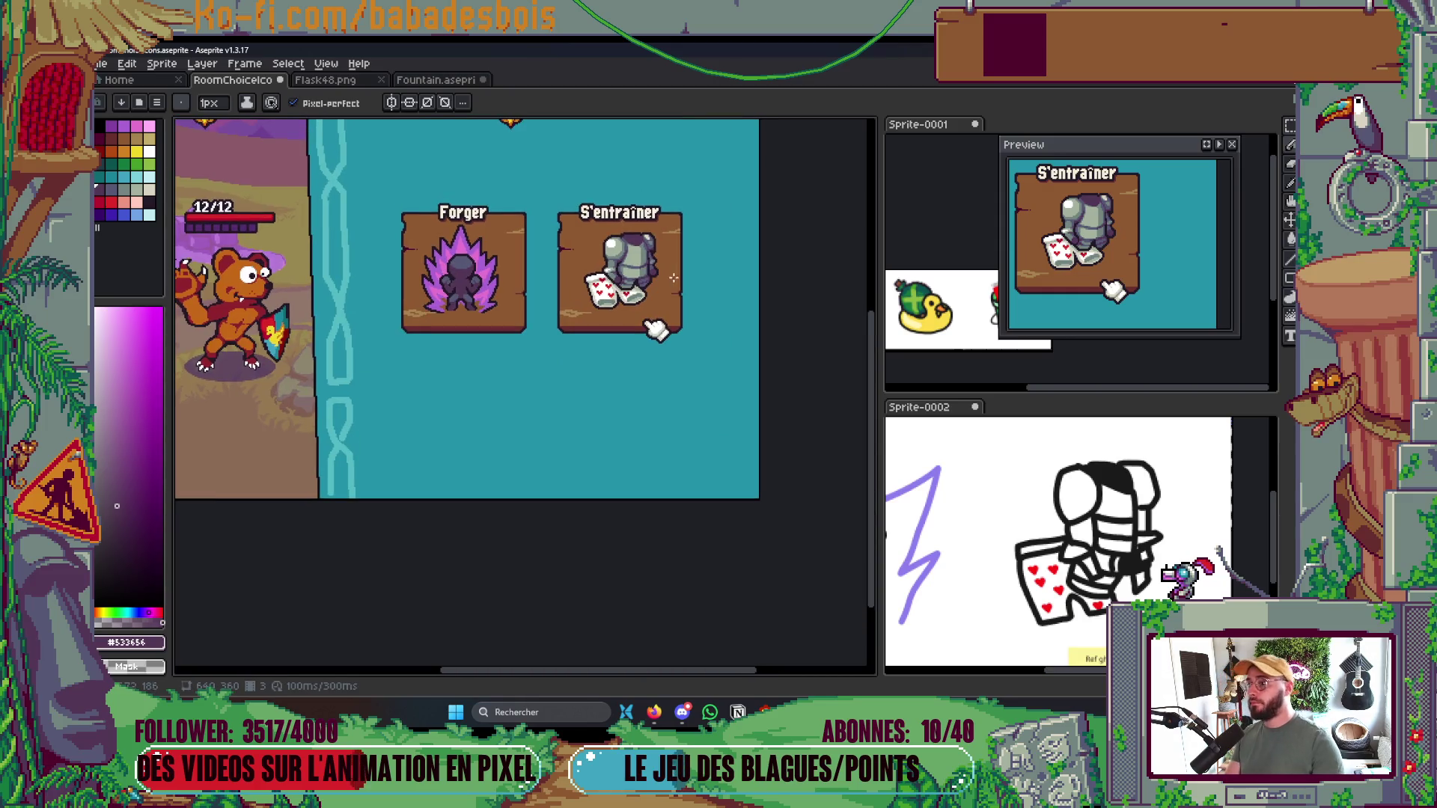
pyautogui.hotkey('ctrl', 's')
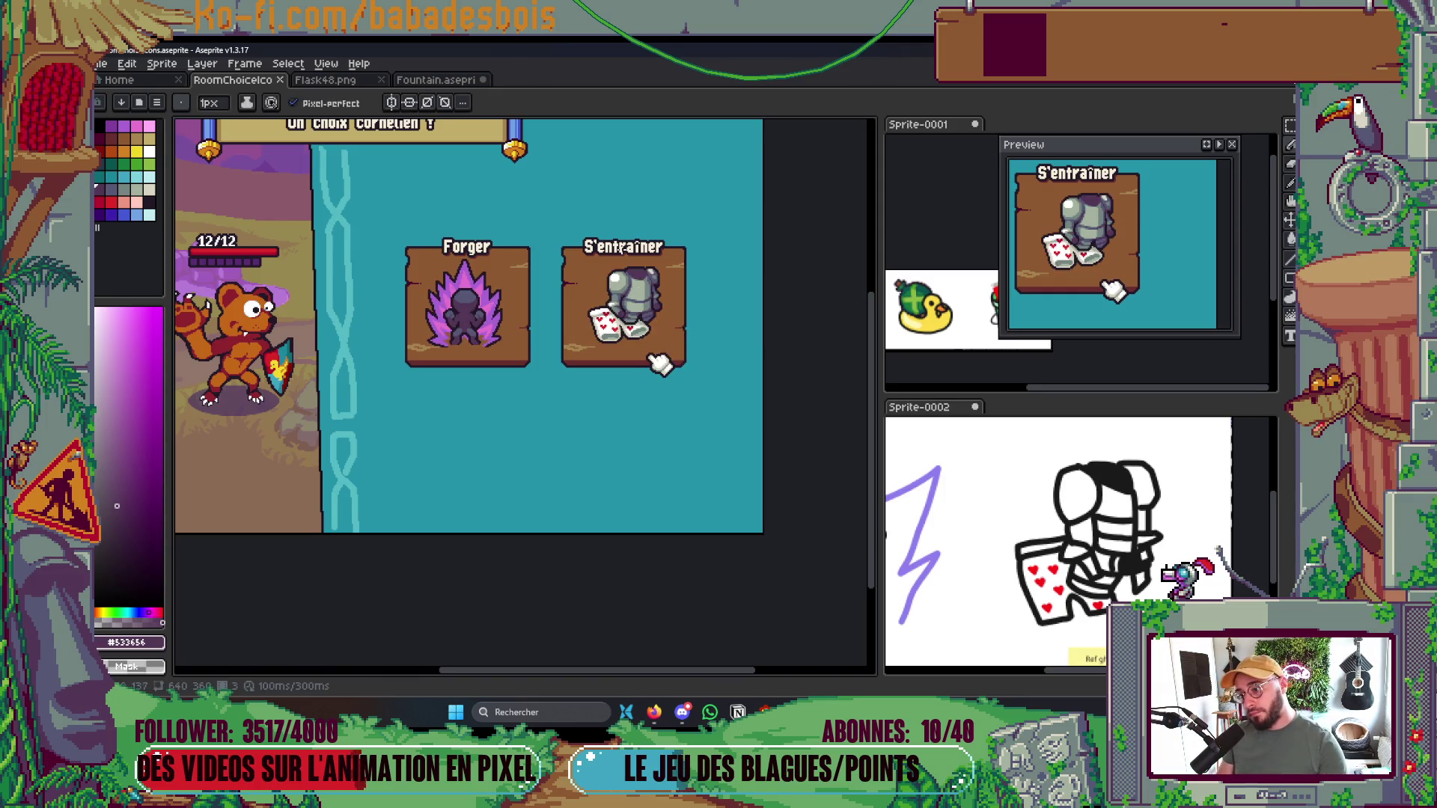
# Touch up the heart-patterned sock with light grey picked from it
pyautogui.scroll(5, 621, 249)
pyautogui.keyDown('alt'); pyautogui.click(637, 306); pyautogui.keyUp('alt')
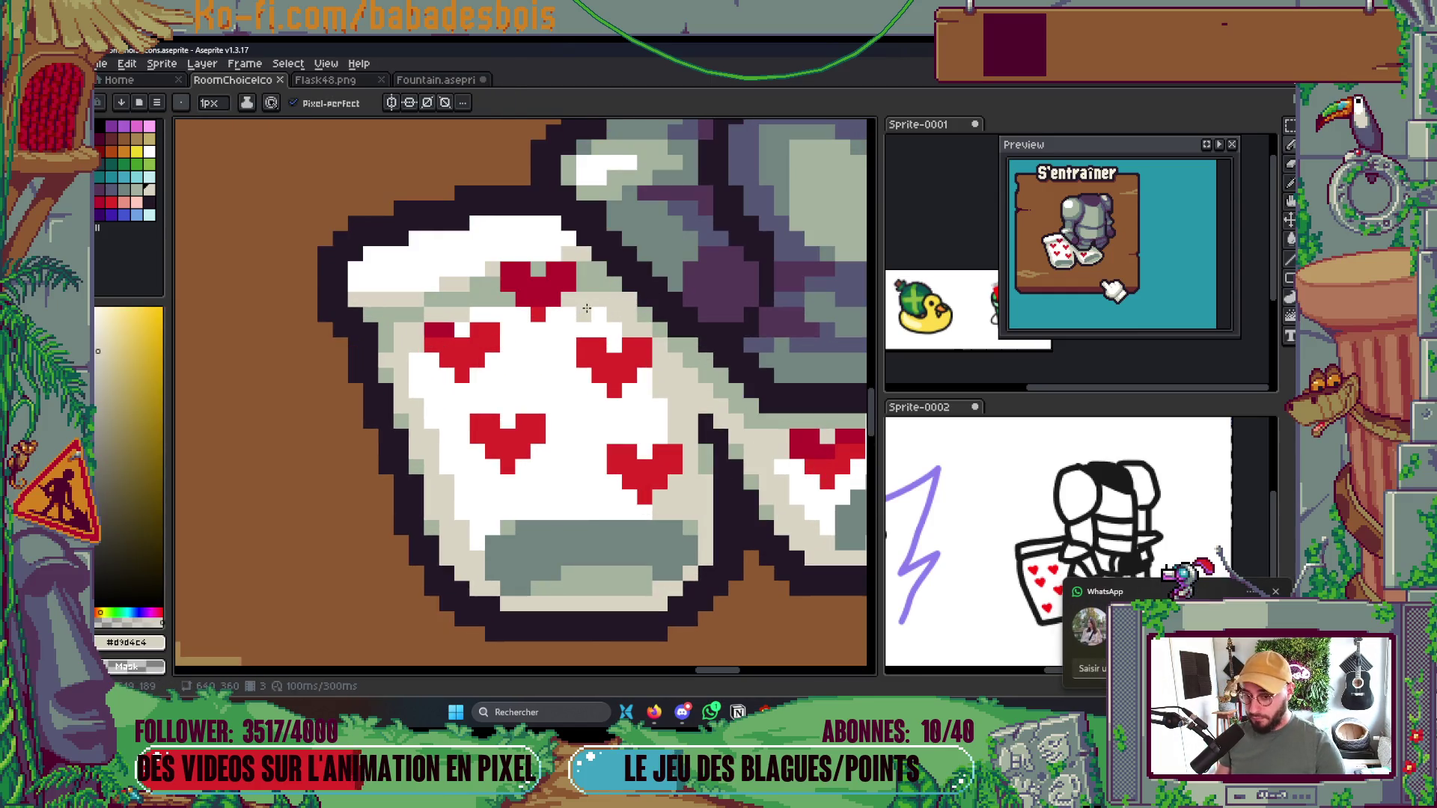
pyautogui.moveTo(591, 313); pyautogui.dragTo(621, 336)
pyautogui.scroll(-4, 621, 336)
pyautogui.scroll(2, 738, 338)
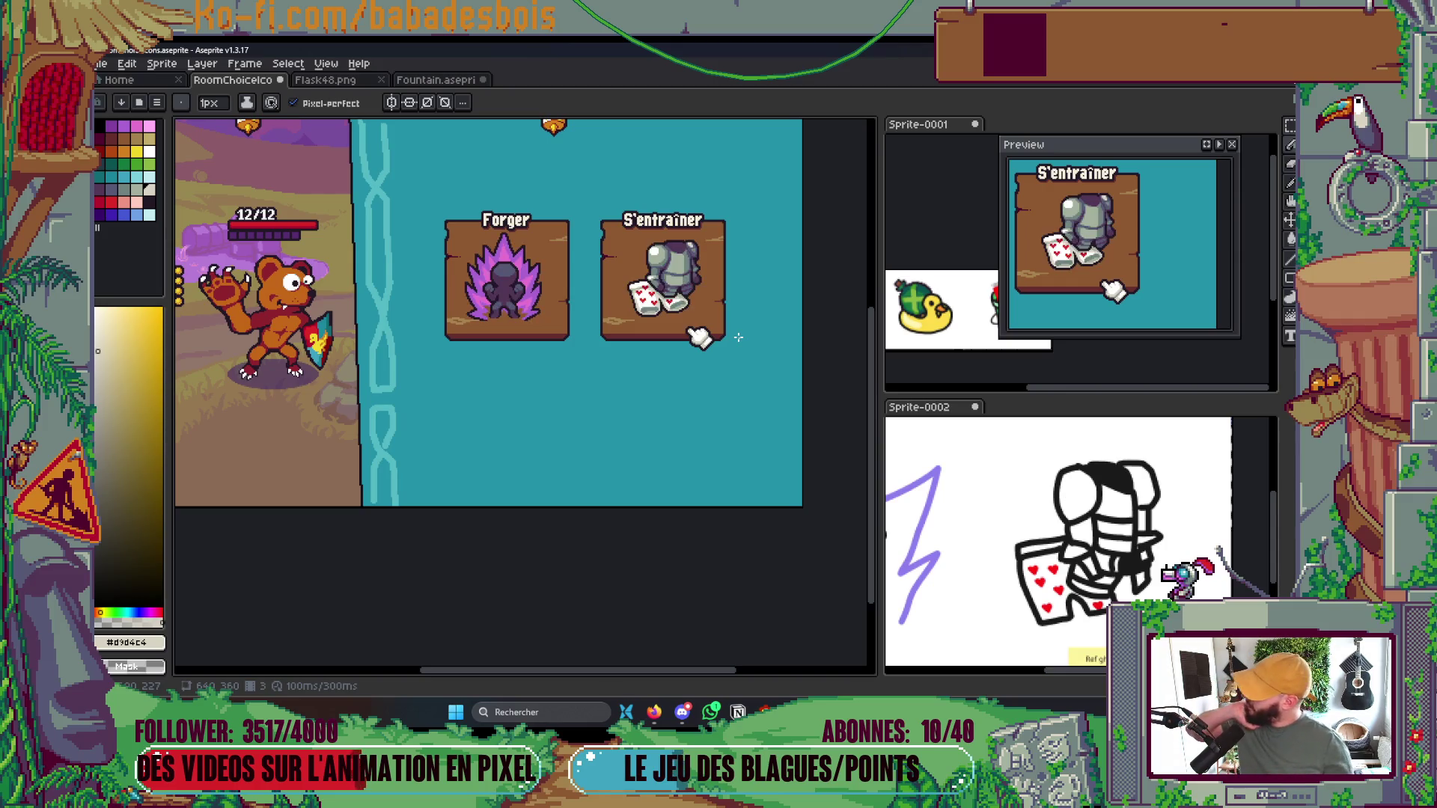
pyautogui.scroll(2, 681, 219)
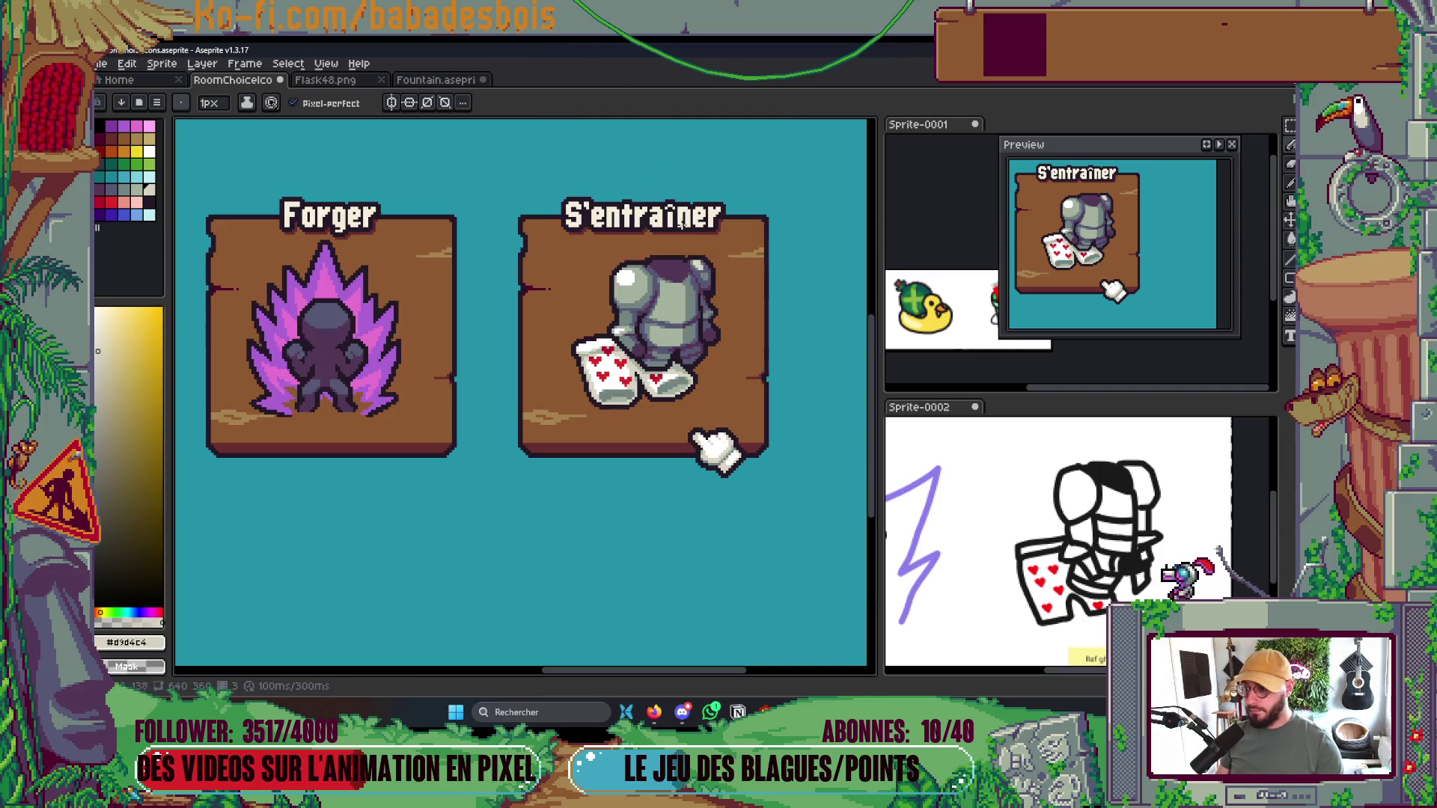
pyautogui.press('Tab')
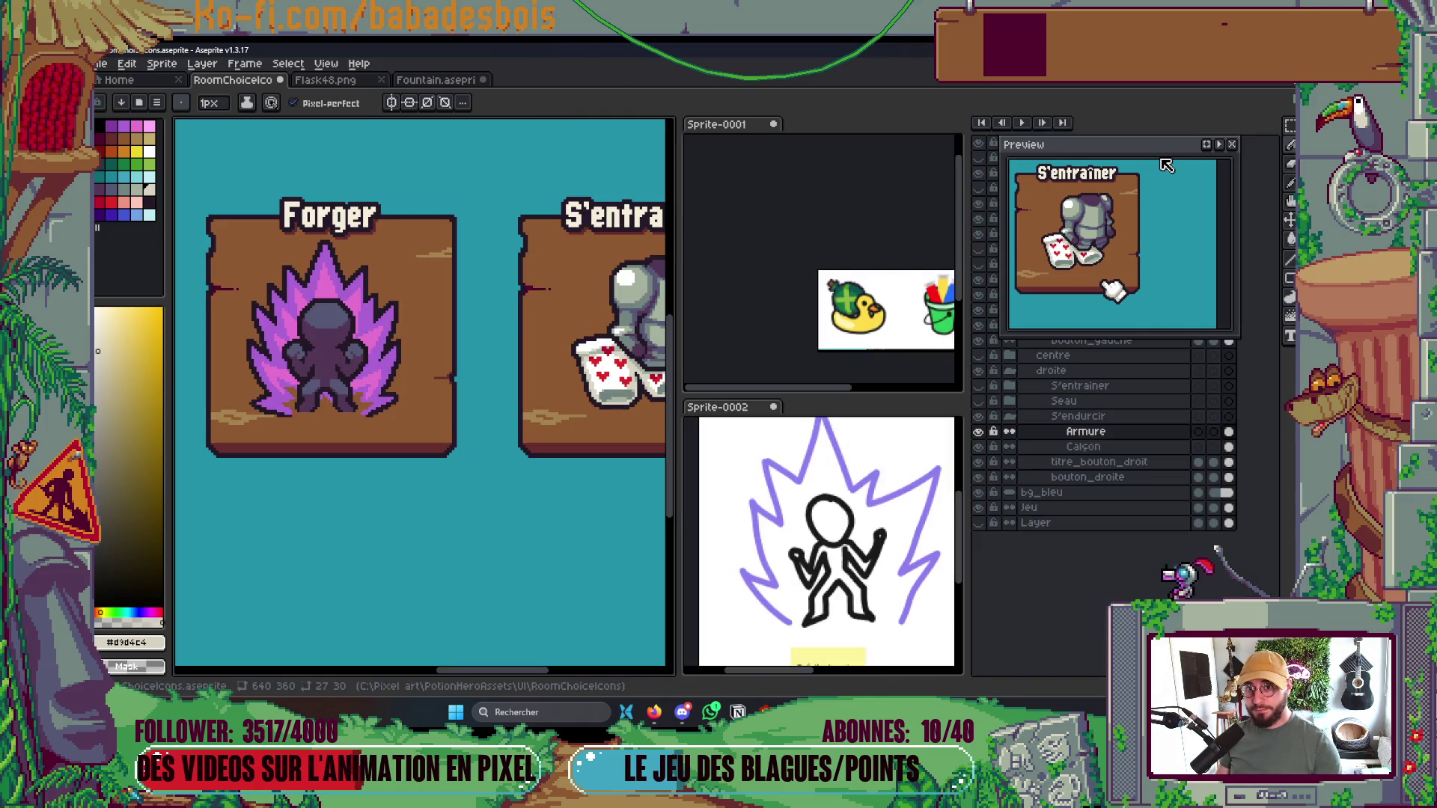
# Nudge the armour sprite slightly left and down inside the S'entraîner card
pyautogui.moveTo(1165, 158); pyautogui.dragTo(1210, 500)
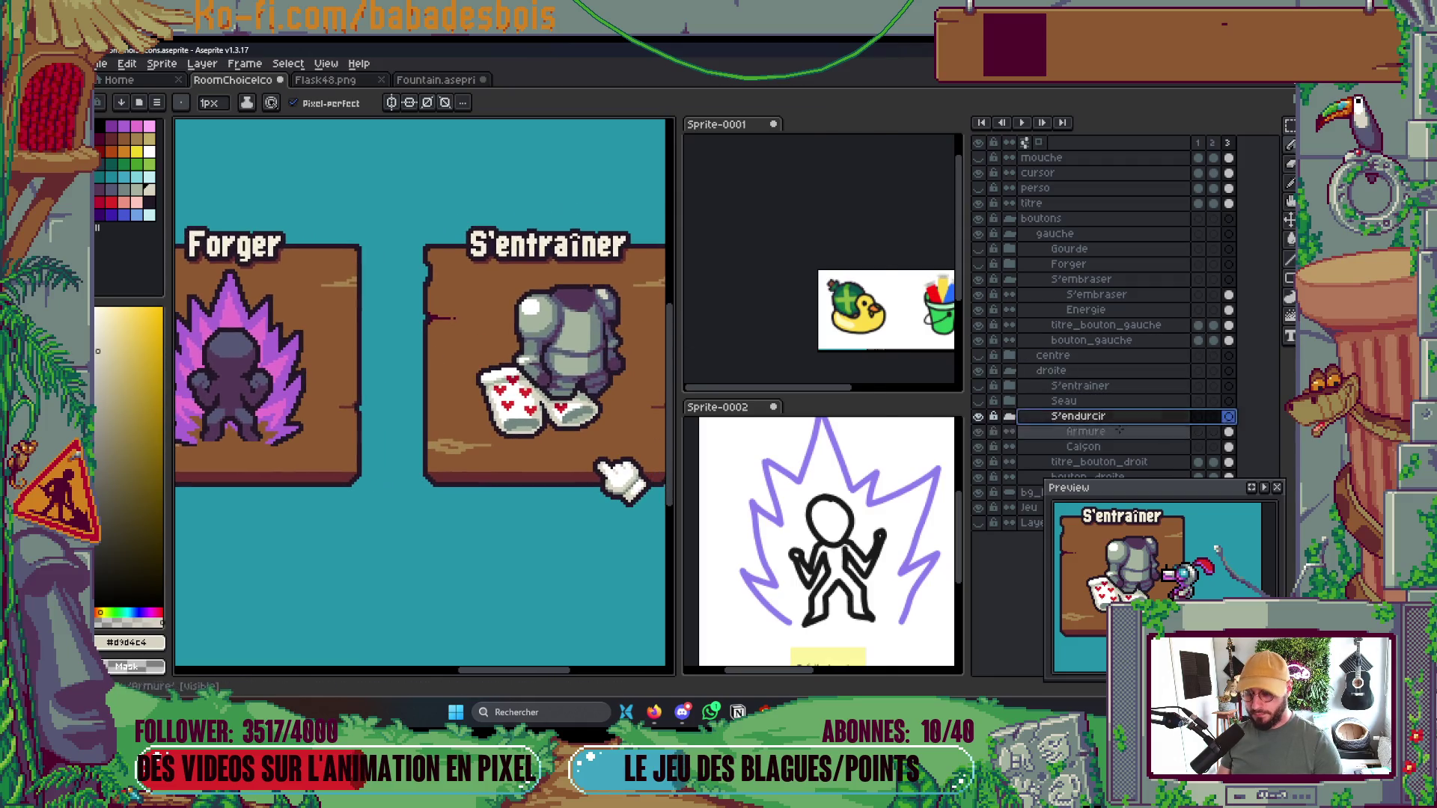
pyautogui.press('Tab')
pyautogui.press('v')
pyautogui.moveTo(625, 362); pyautogui.dragTo(620, 365)
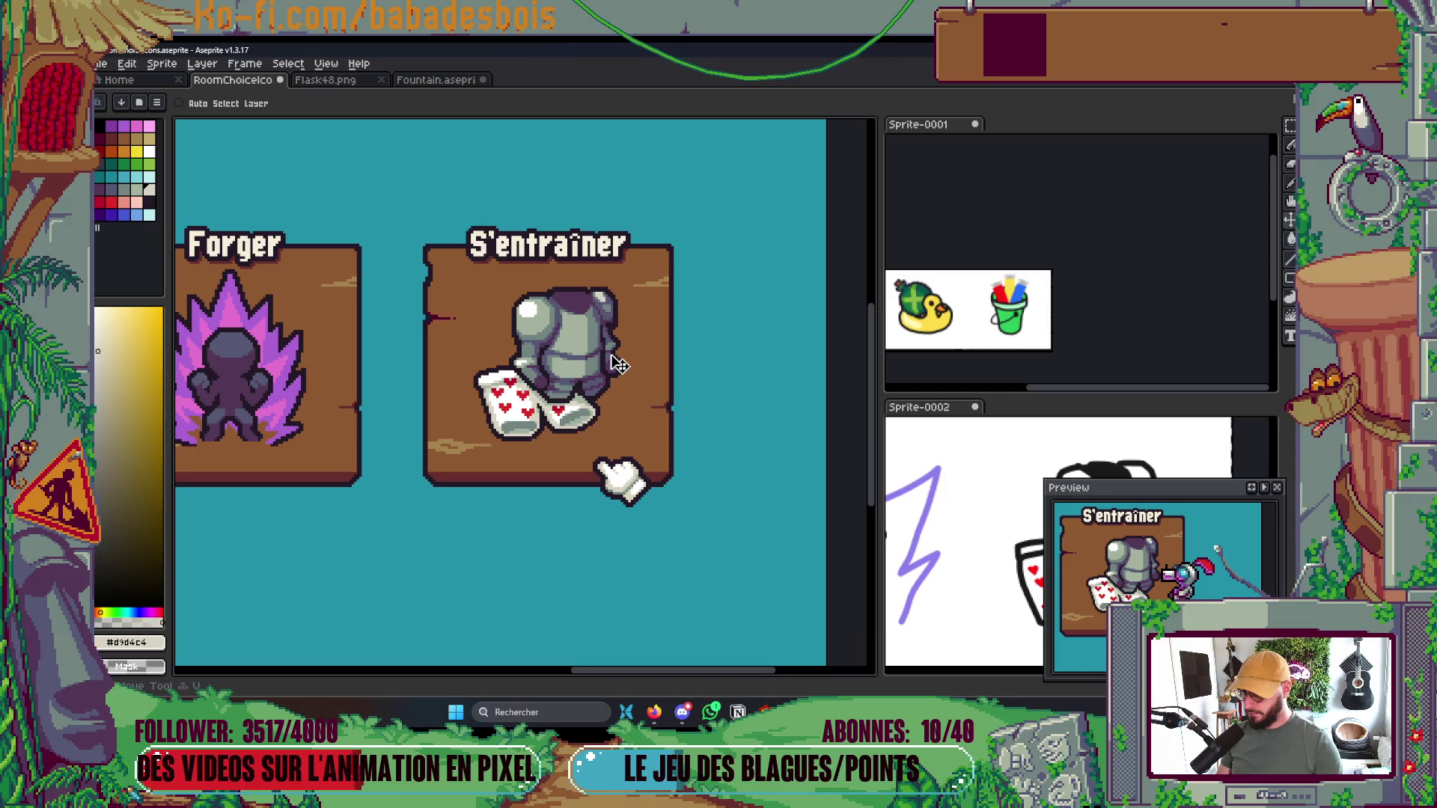
# Bring the whole choice screen into view and save RoomChoiceIcons.aseprite
pyautogui.scroll(-2, 623, 359)
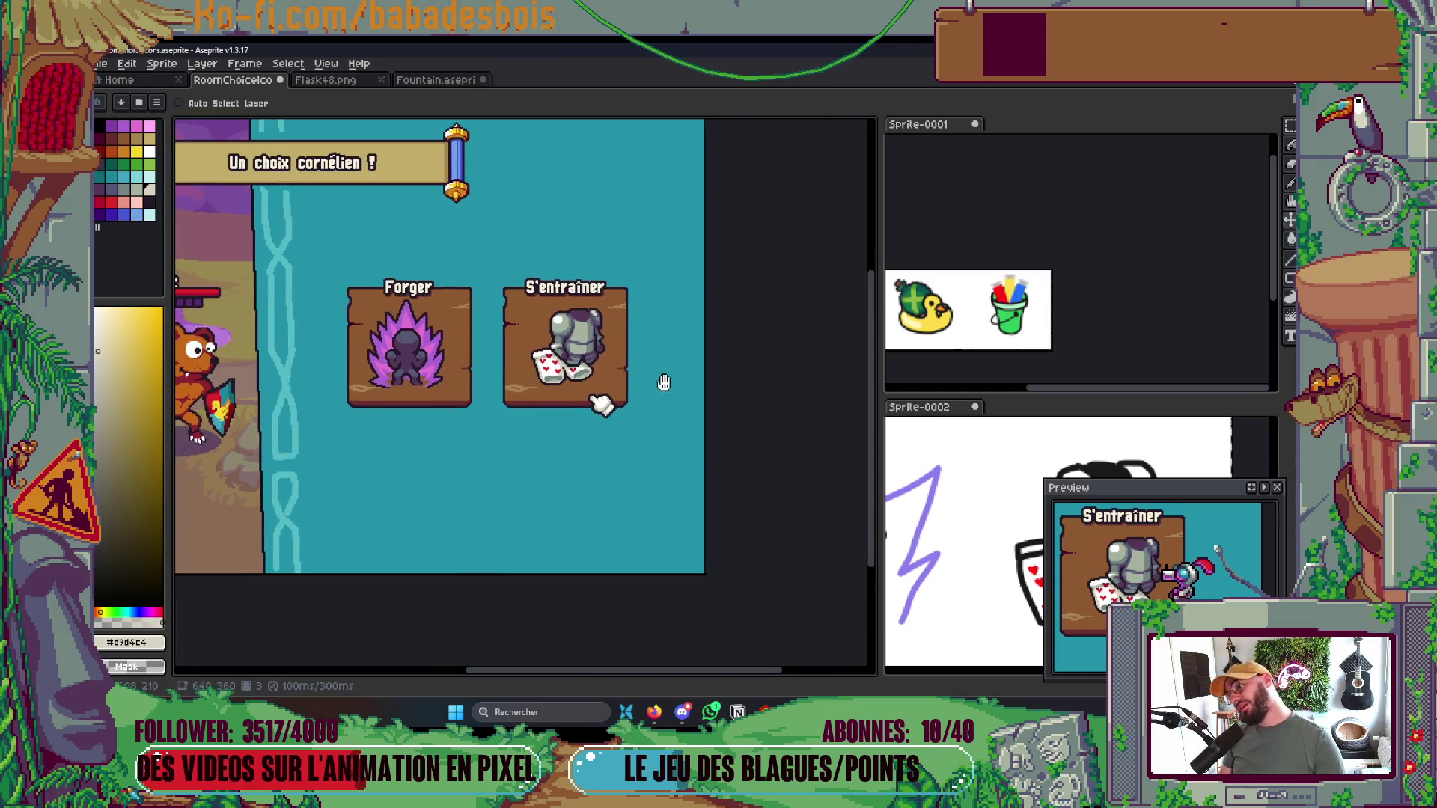
pyautogui.moveTo(664, 382); pyautogui.dragTo(761, 426)
pyautogui.hotkey('ctrl', 's')
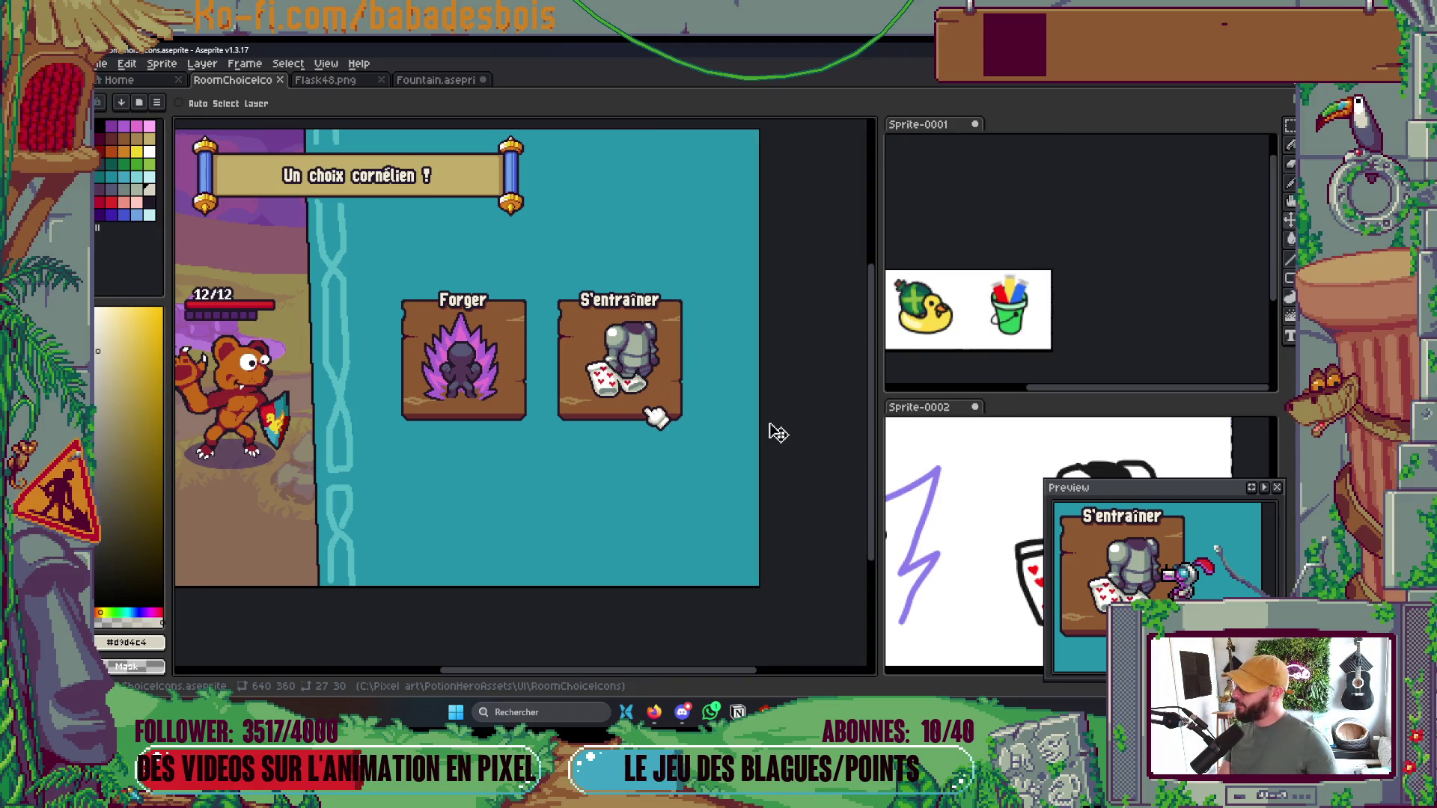
pyautogui.scroll(2, 585, 386)
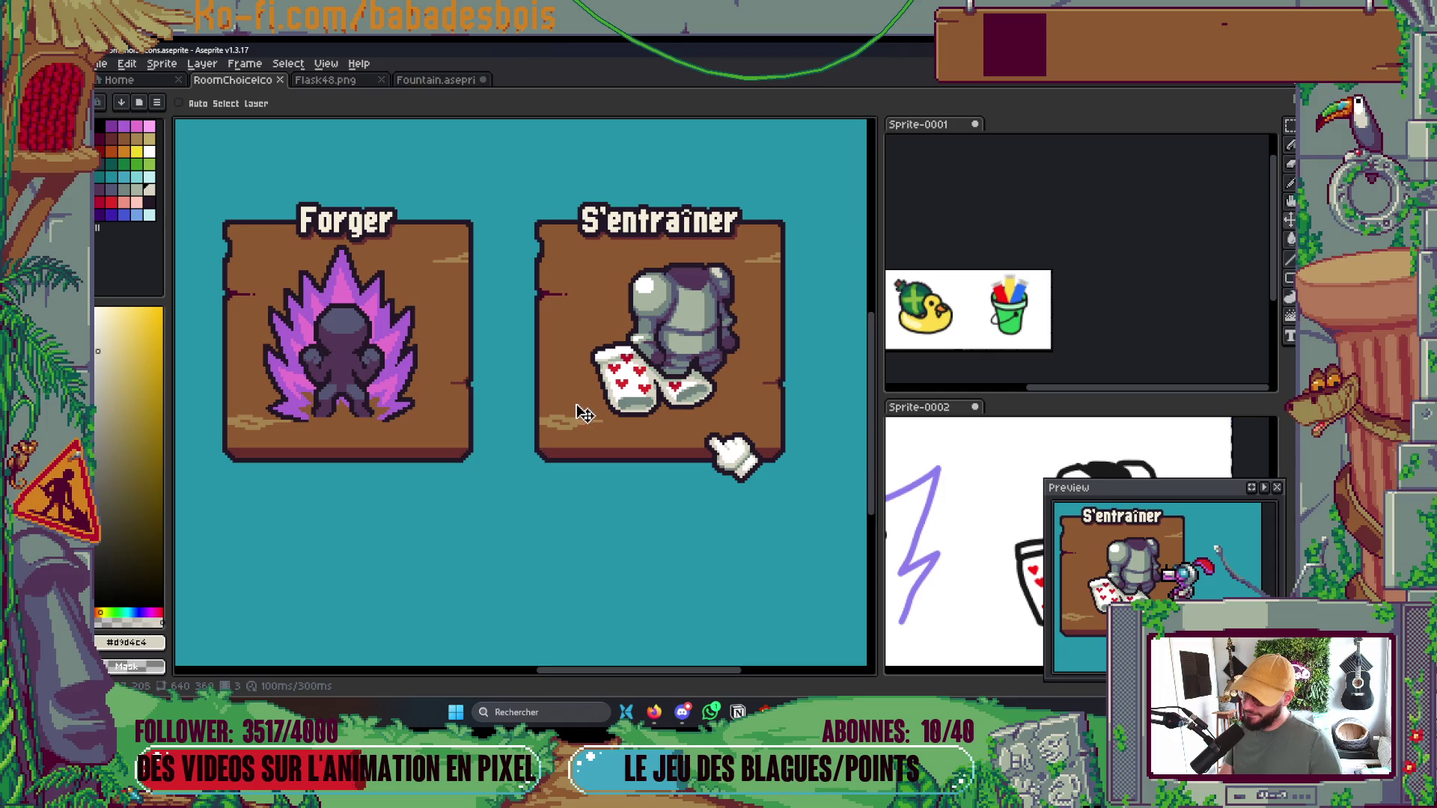
pyautogui.scroll(-2, 574, 436)
pyautogui.scroll(-1, 602, 419)
pyautogui.scroll(1, 607, 414)
pyautogui.hotkey('ctrl', 's')
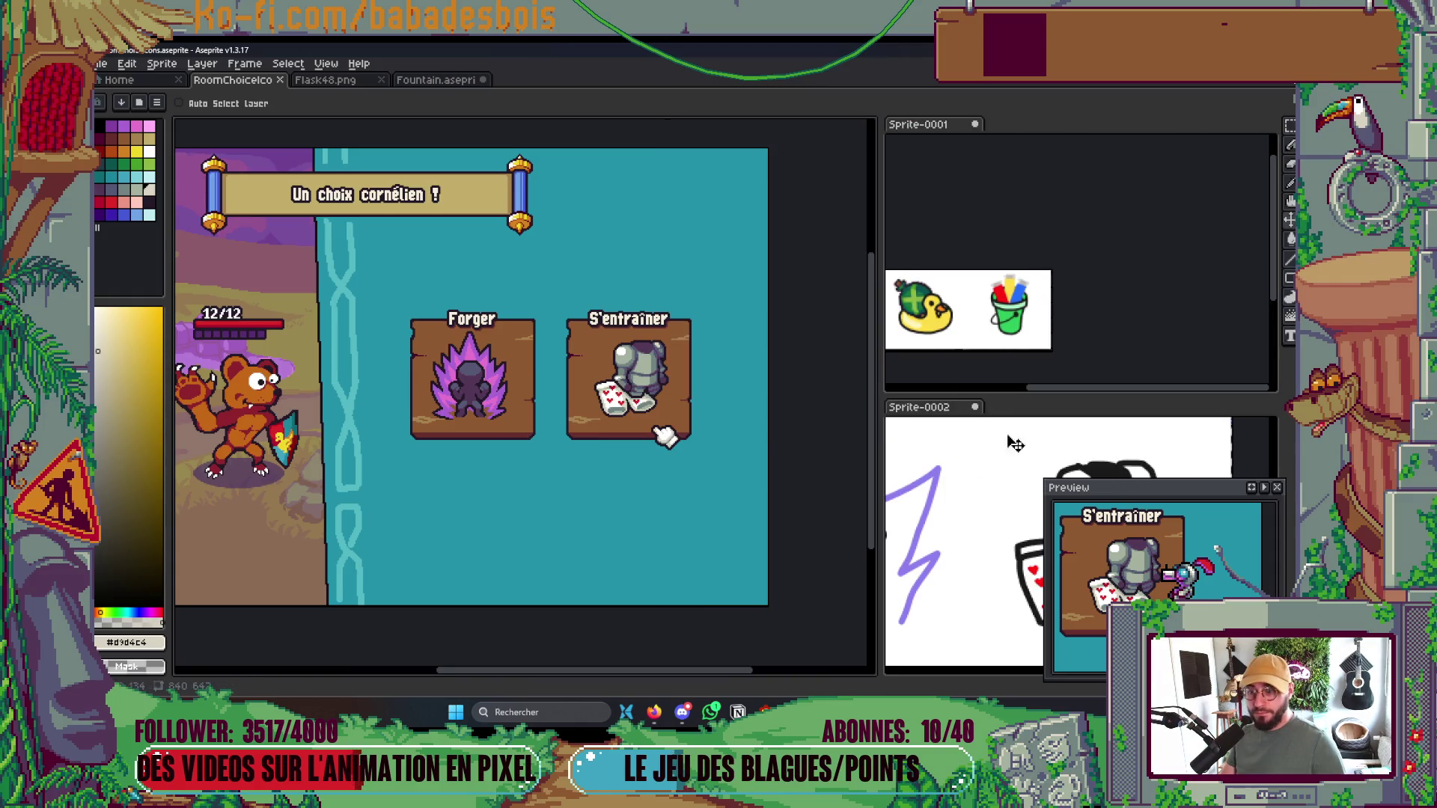
# Bring up the save dialog again and dismiss it
pyautogui.scroll(-1, 732, 443)
pyautogui.scroll(-2, 997, 505)
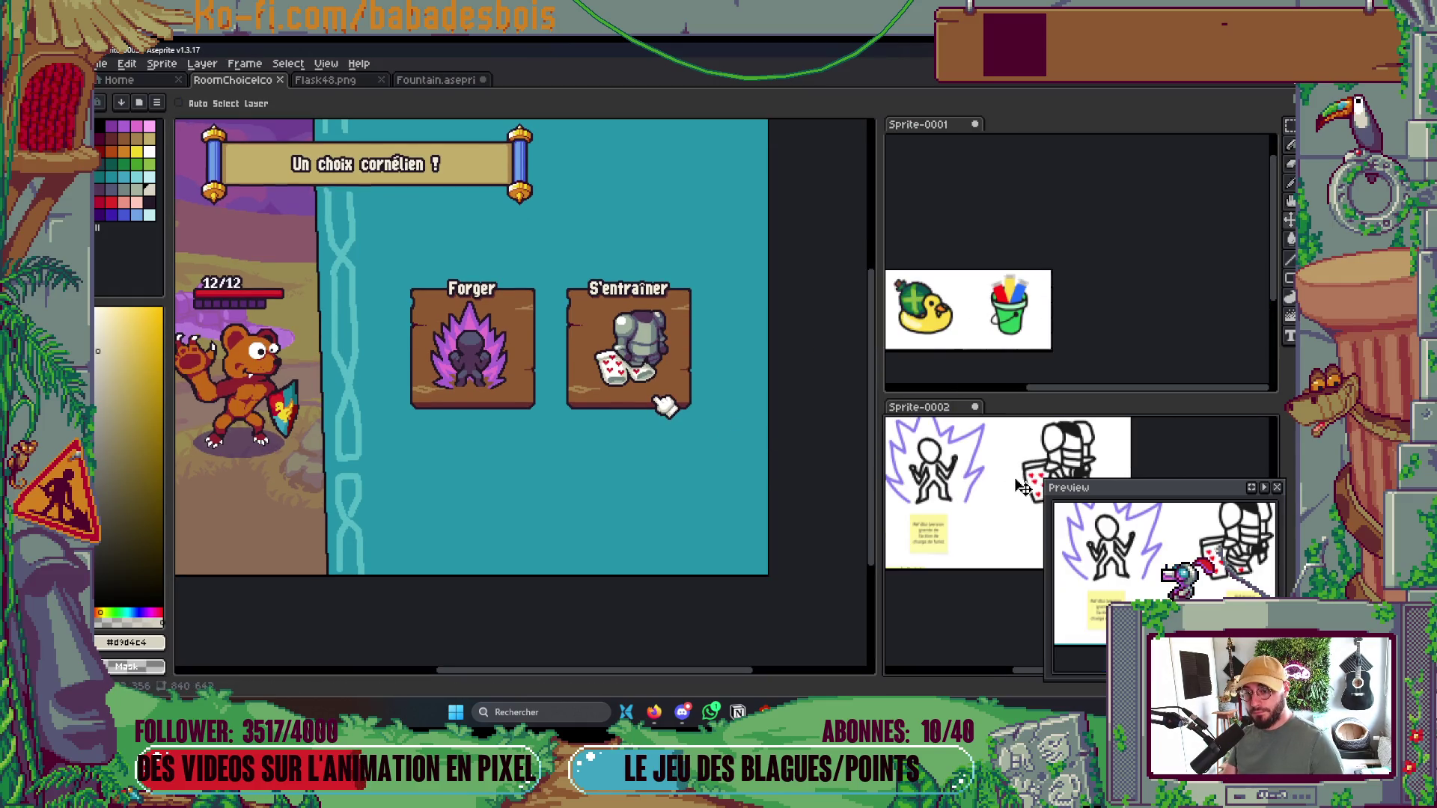
pyautogui.scroll(-2, 988, 468)
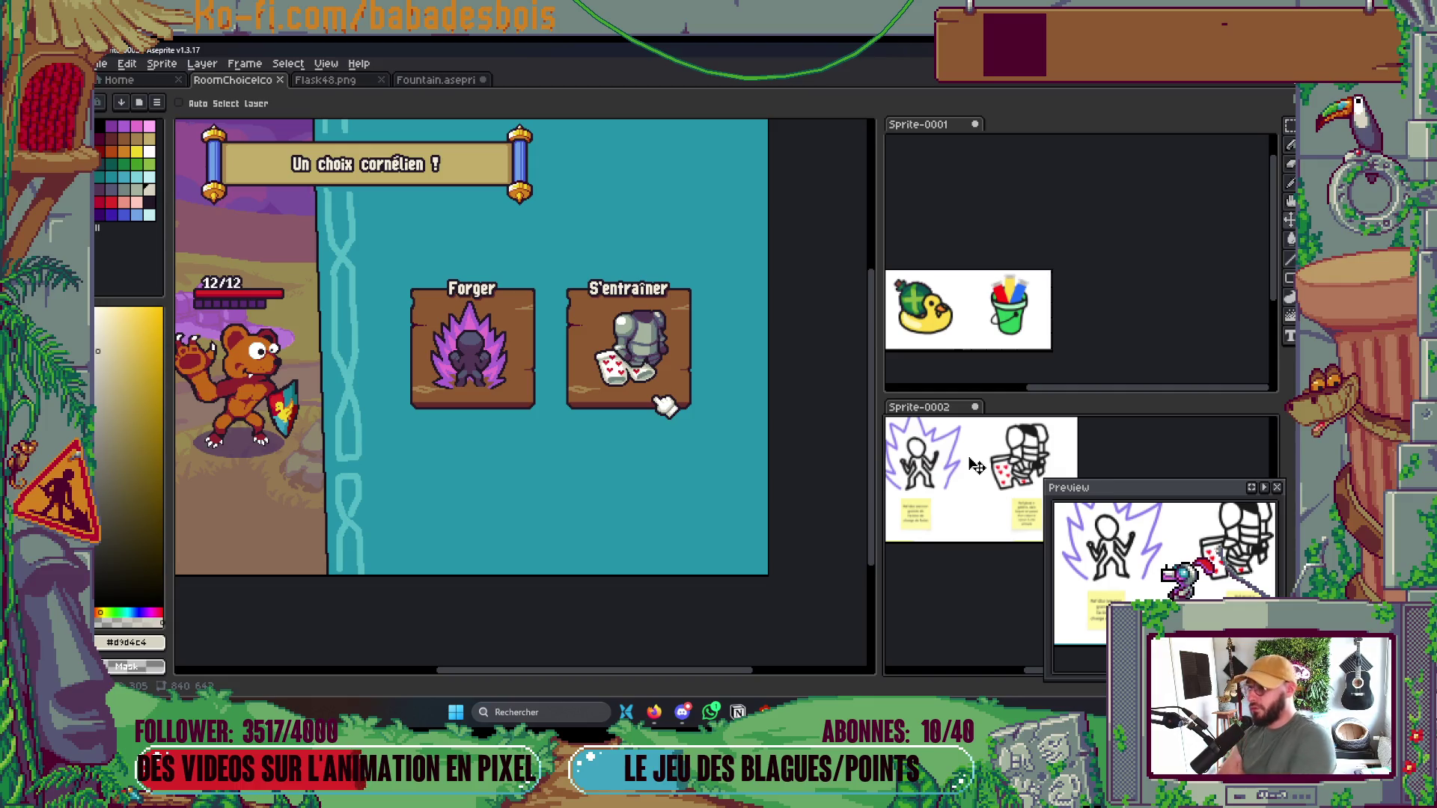
pyautogui.hotkey('ctrl', 's')
pyautogui.press('Escape')
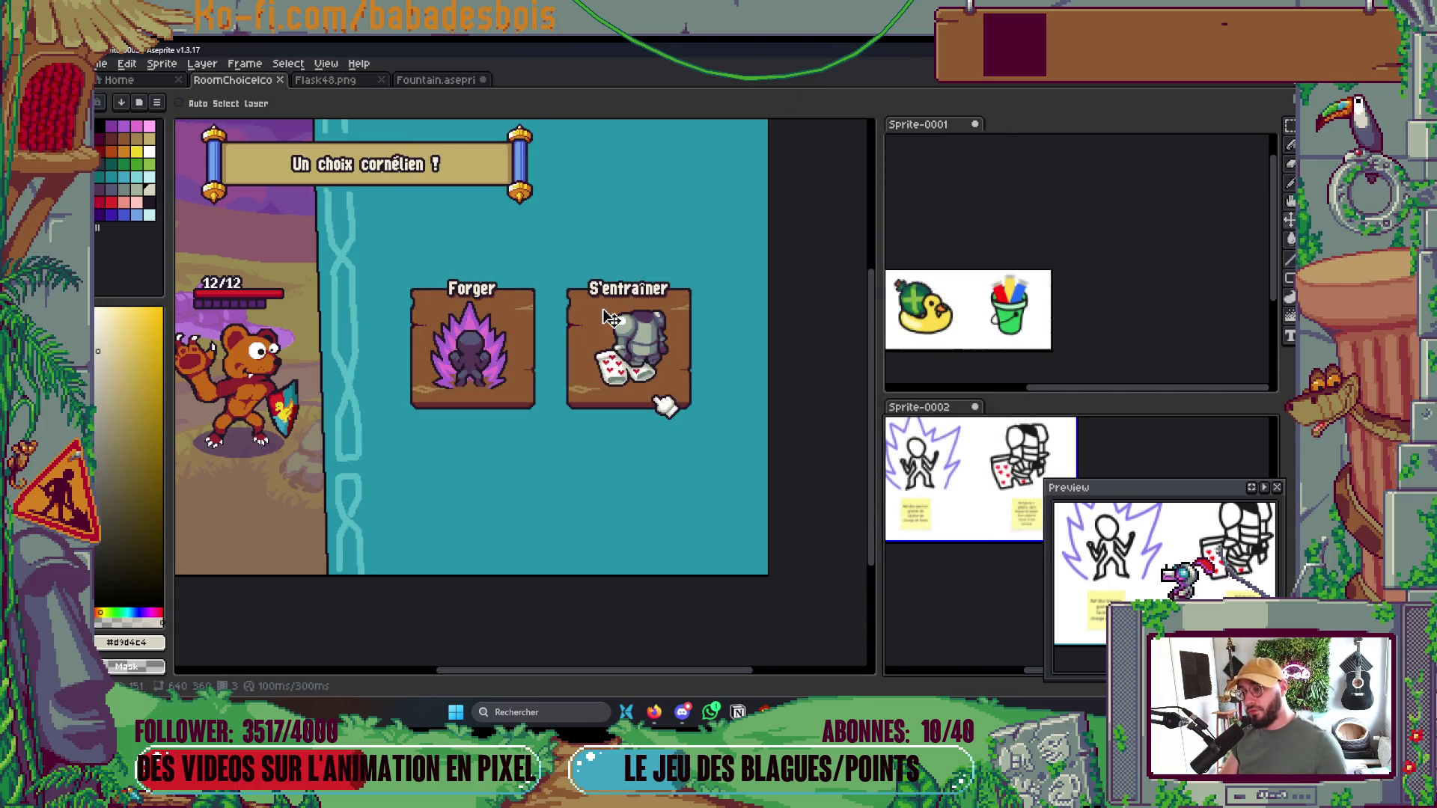
pyautogui.scroll(2, 610, 318)
pyautogui.scroll(2, 610, 318)
# With Contiguous off, recolour every grey-green armour pixel light blue
pyautogui.click(150, 180)
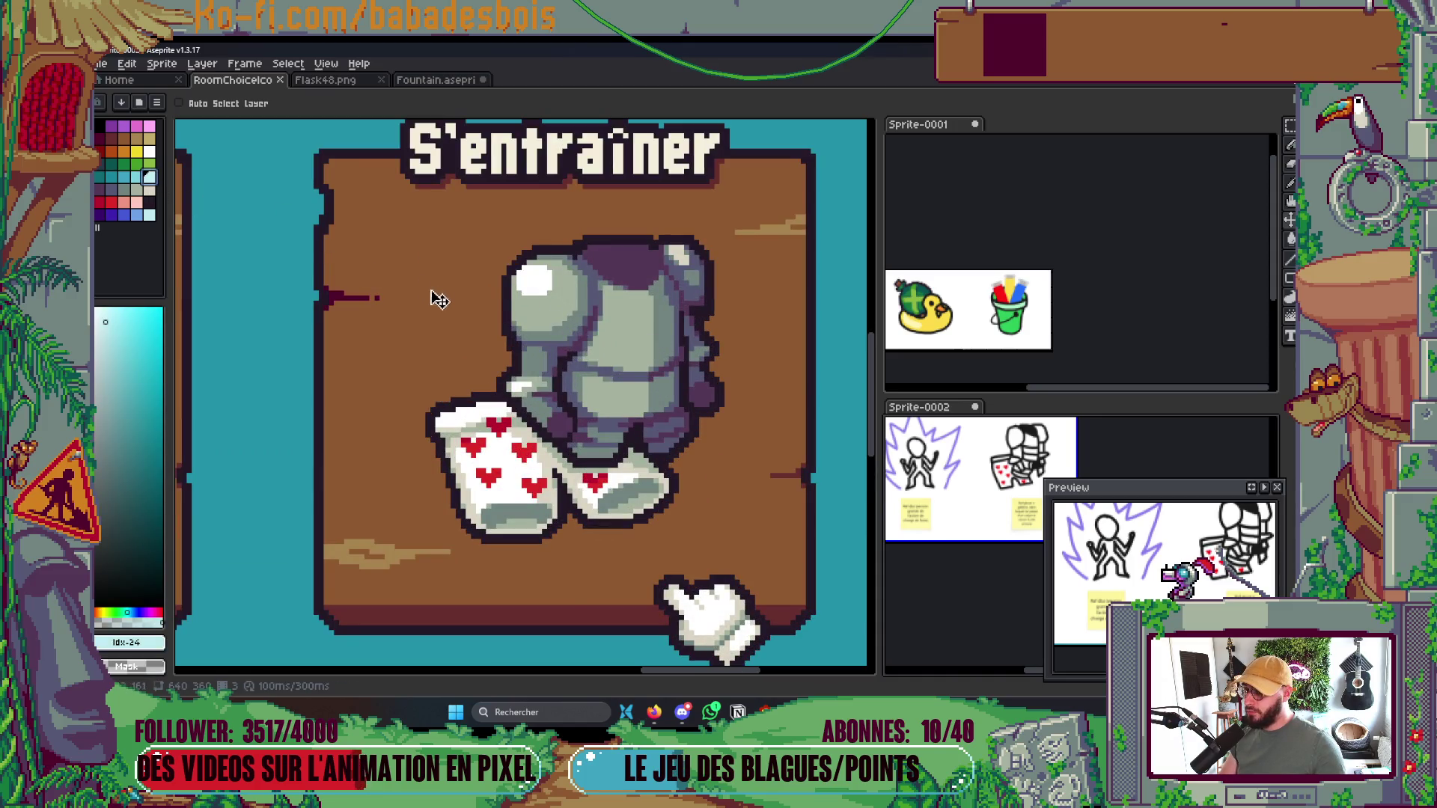
pyautogui.press('g')
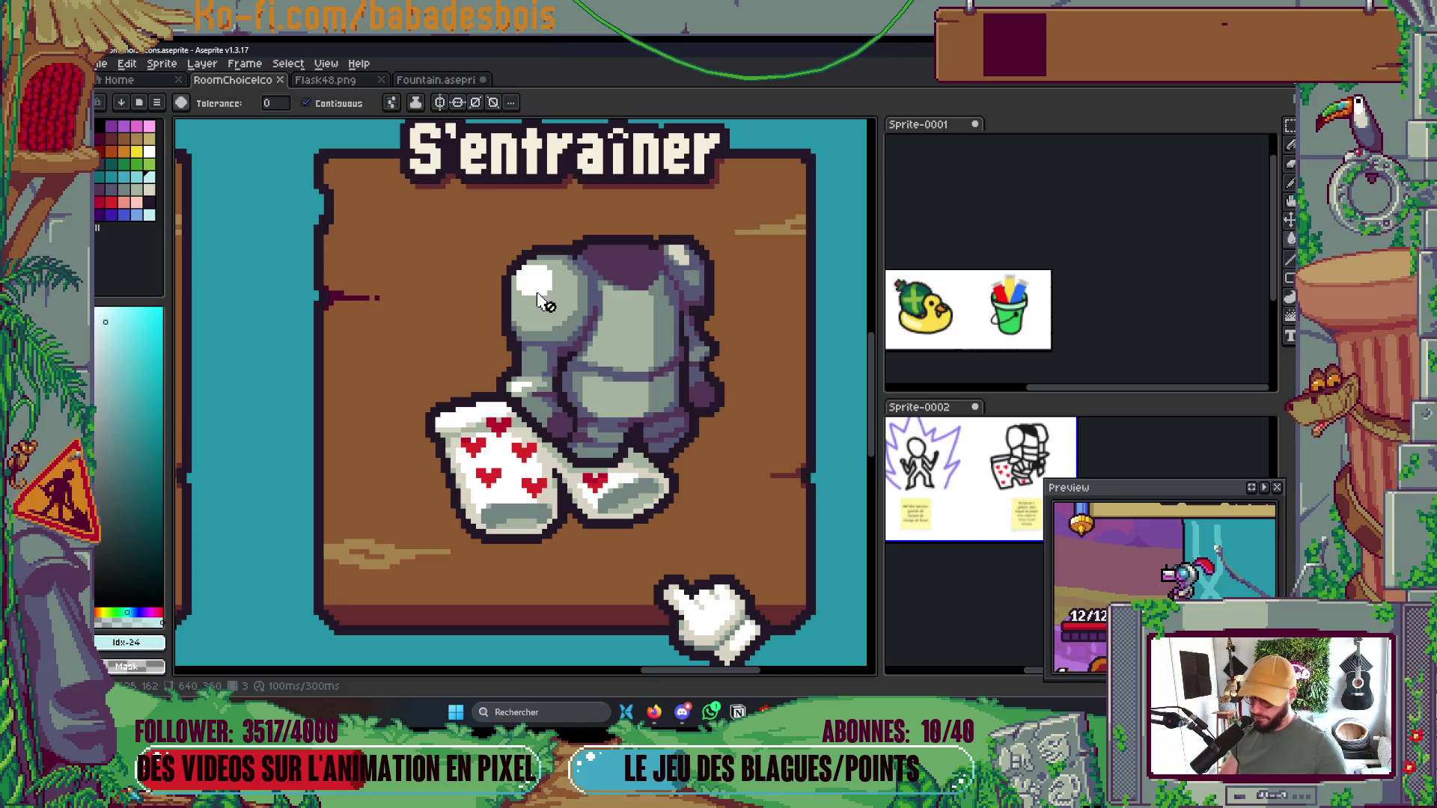
pyautogui.click(537, 292)
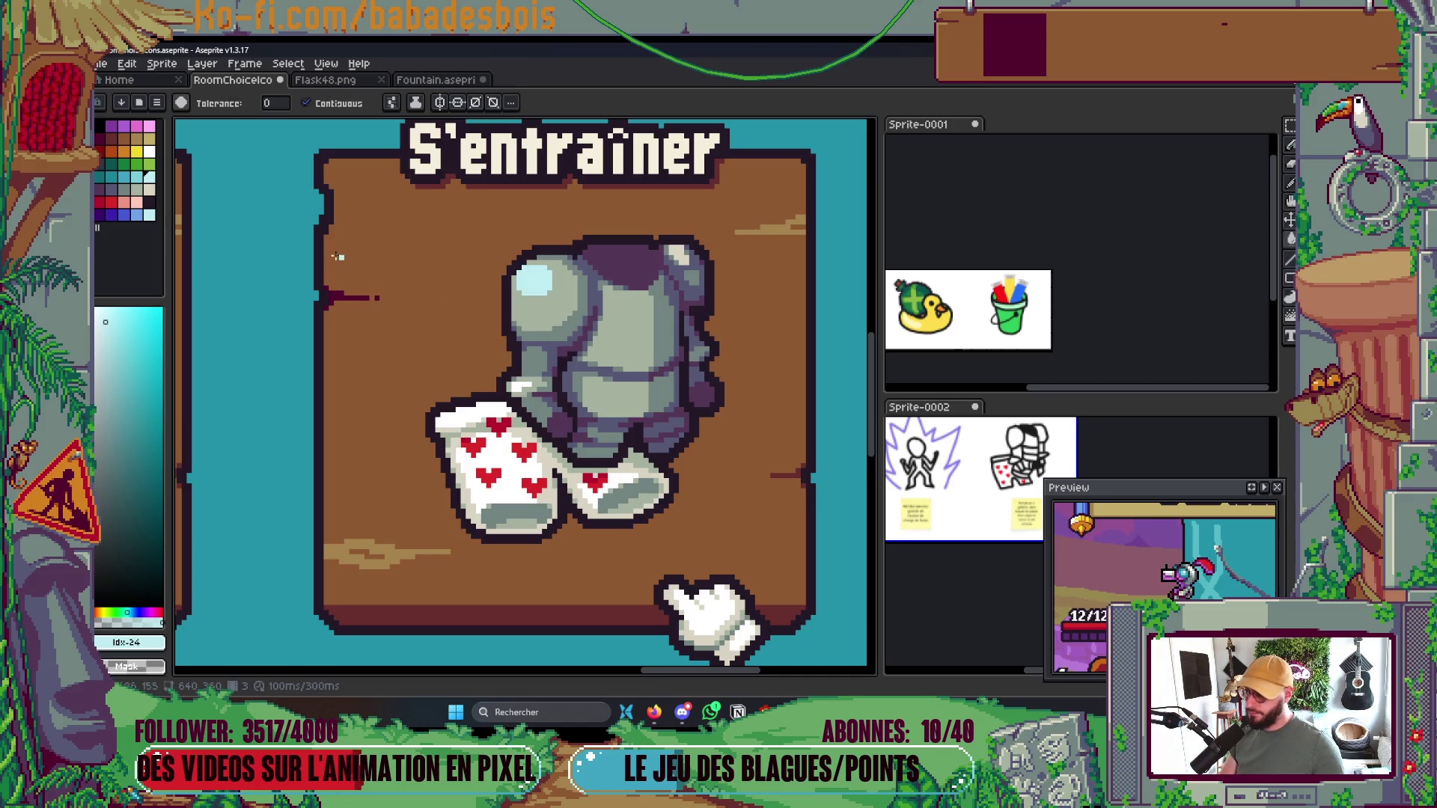
pyautogui.hotkey('ctrl', 'z')
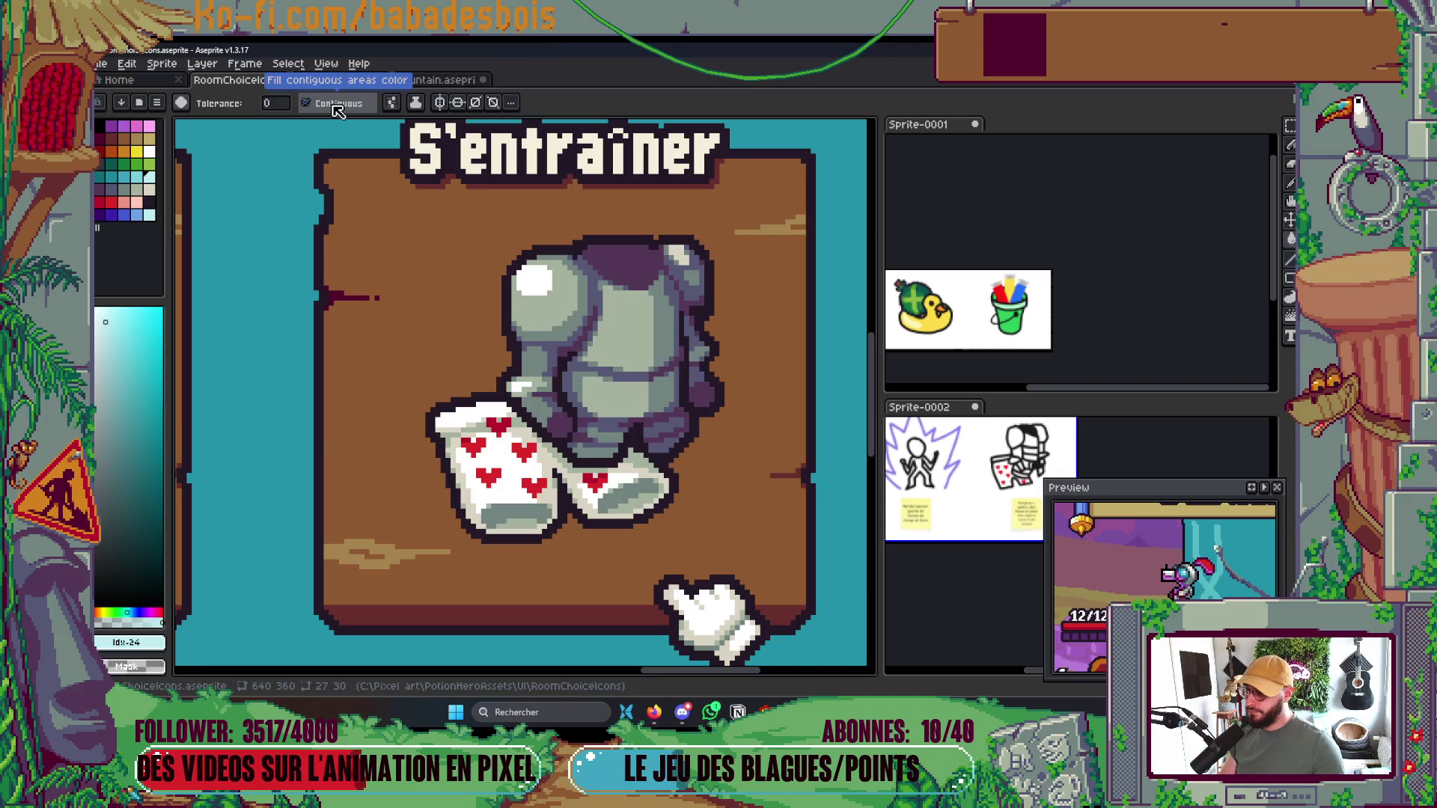
pyautogui.click(336, 109)
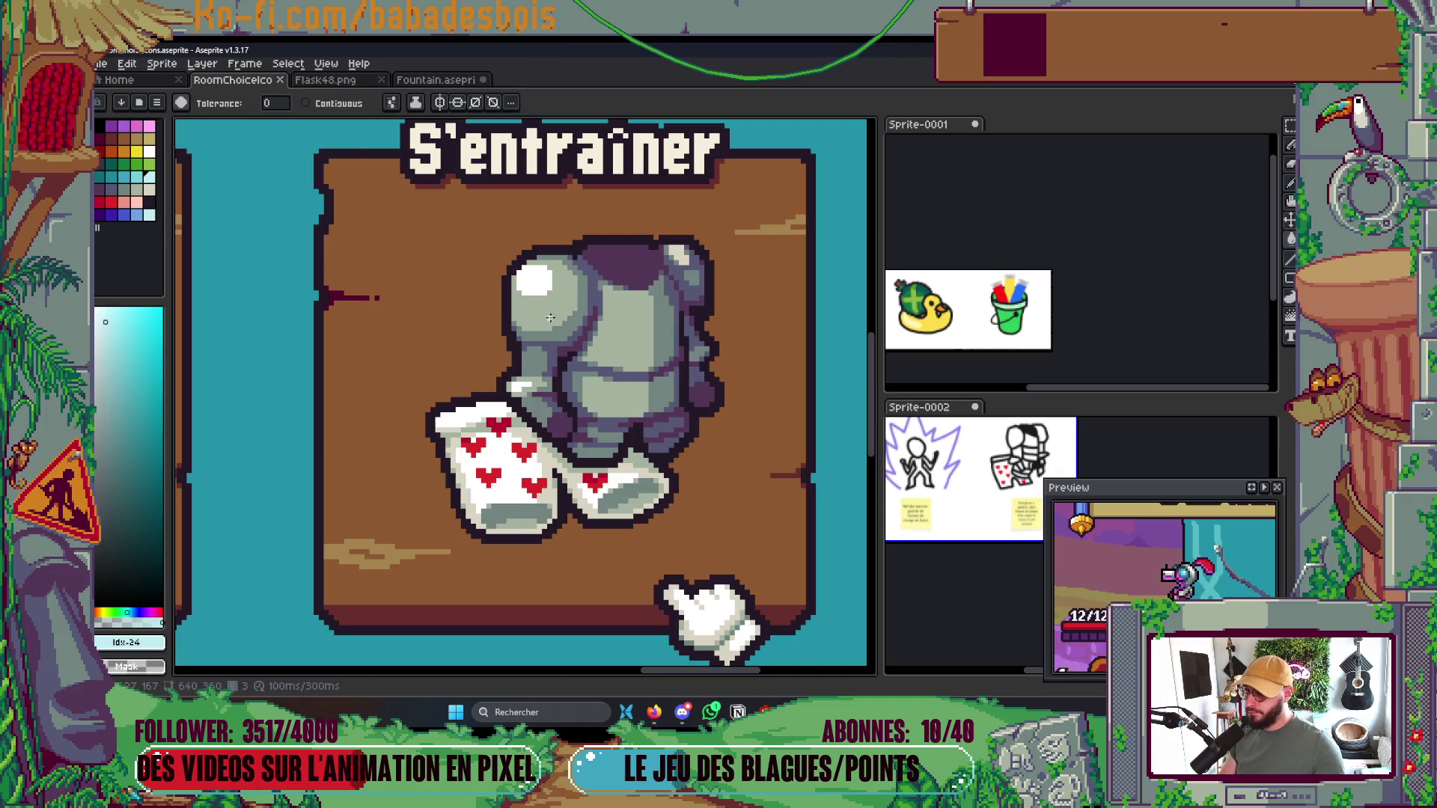
pyautogui.click(550, 319)
# Recolour the armour's grey-blue mid-tones light cyan
pyautogui.keyDown('alt'); pyautogui.click(577, 339); pyautogui.keyUp('alt')
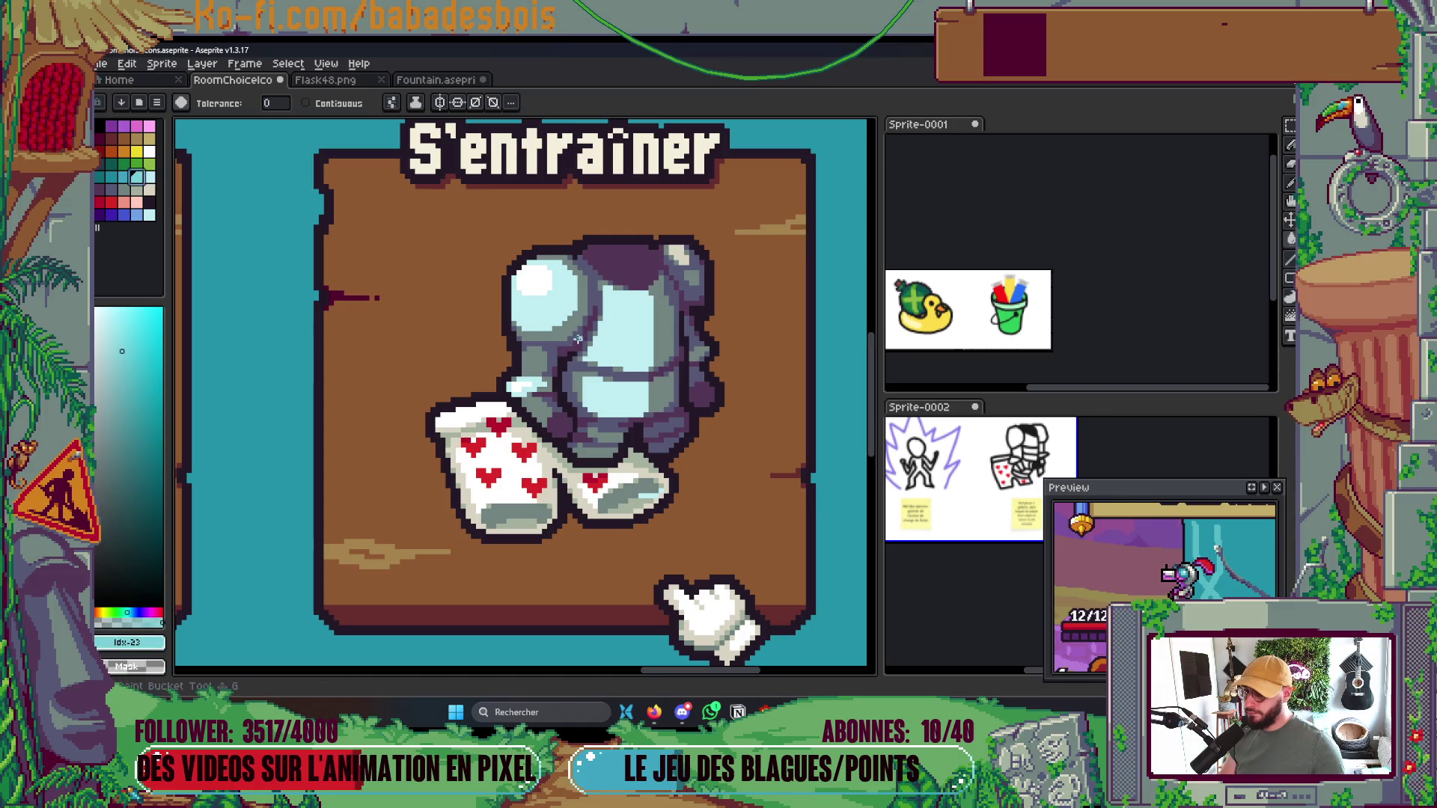
pyautogui.click(668, 309)
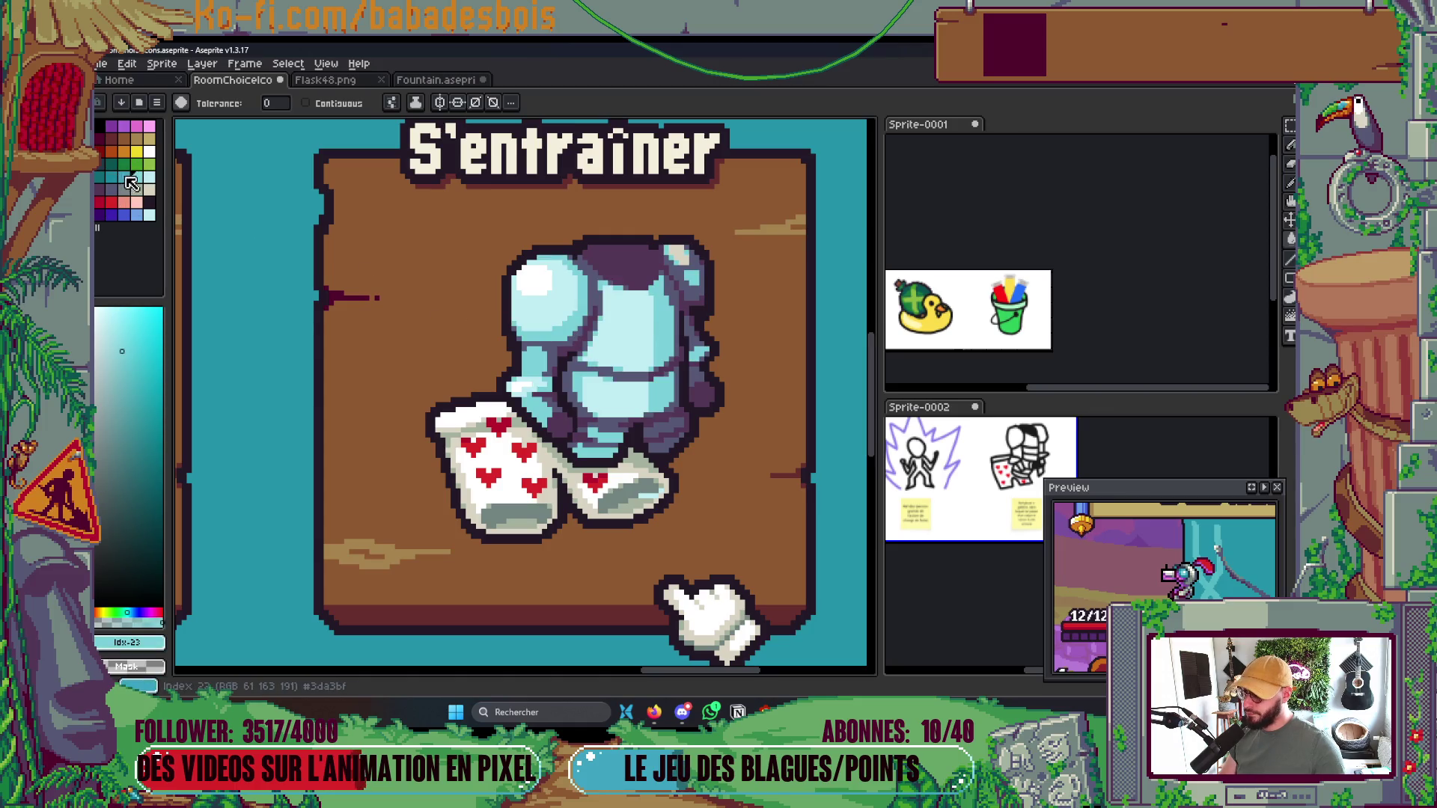
pyautogui.keyDown('alt'); pyautogui.click(670, 307); pyautogui.keyUp('alt')
pyautogui.scroll(-6, 670, 306)
pyautogui.scroll(2, 682, 281)
pyautogui.scroll(4, 682, 281)
# Fill the armour's dark purple shading with a darker teal
pyautogui.click(112, 177)
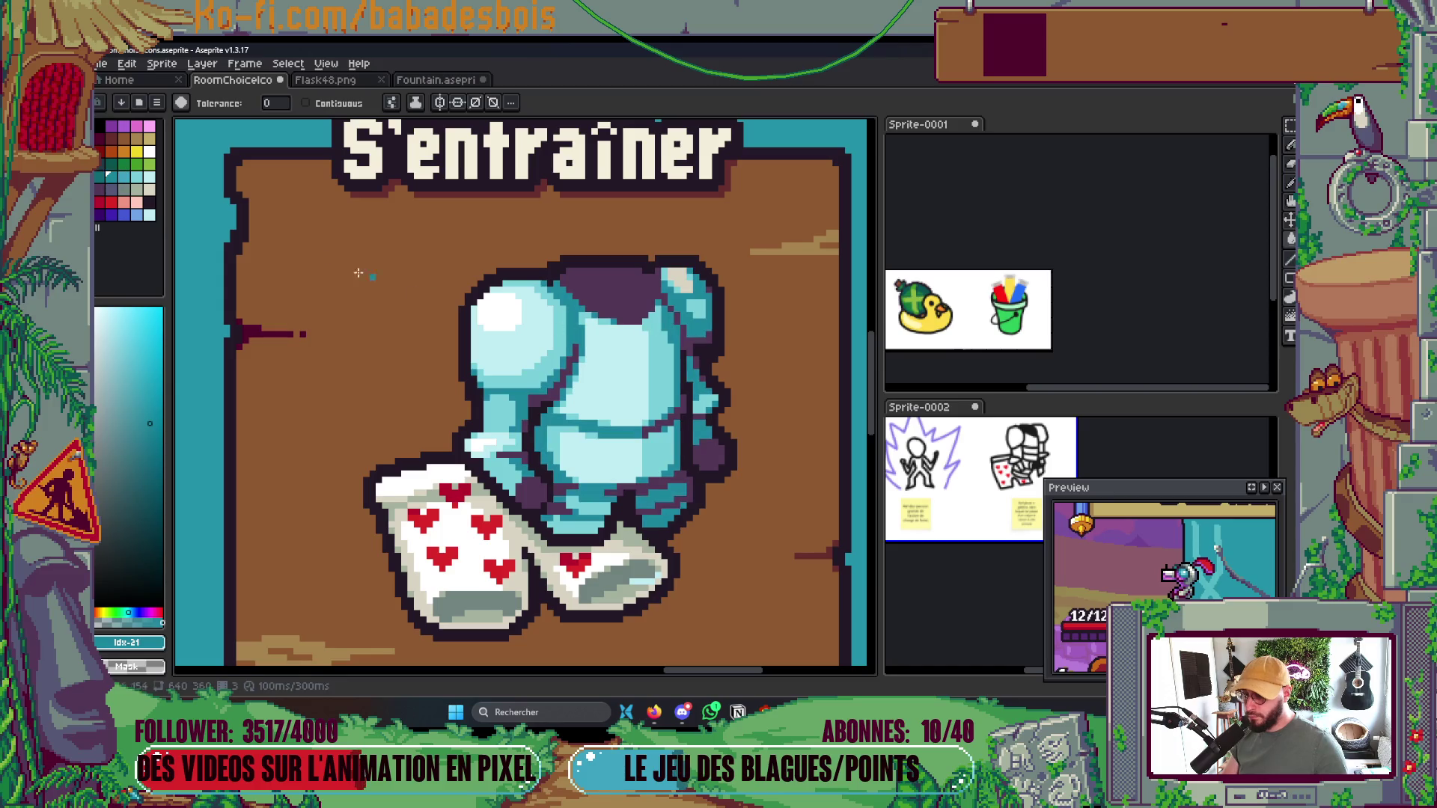
pyautogui.keyDown('alt'); pyautogui.click(667, 325); pyautogui.keyUp('alt')
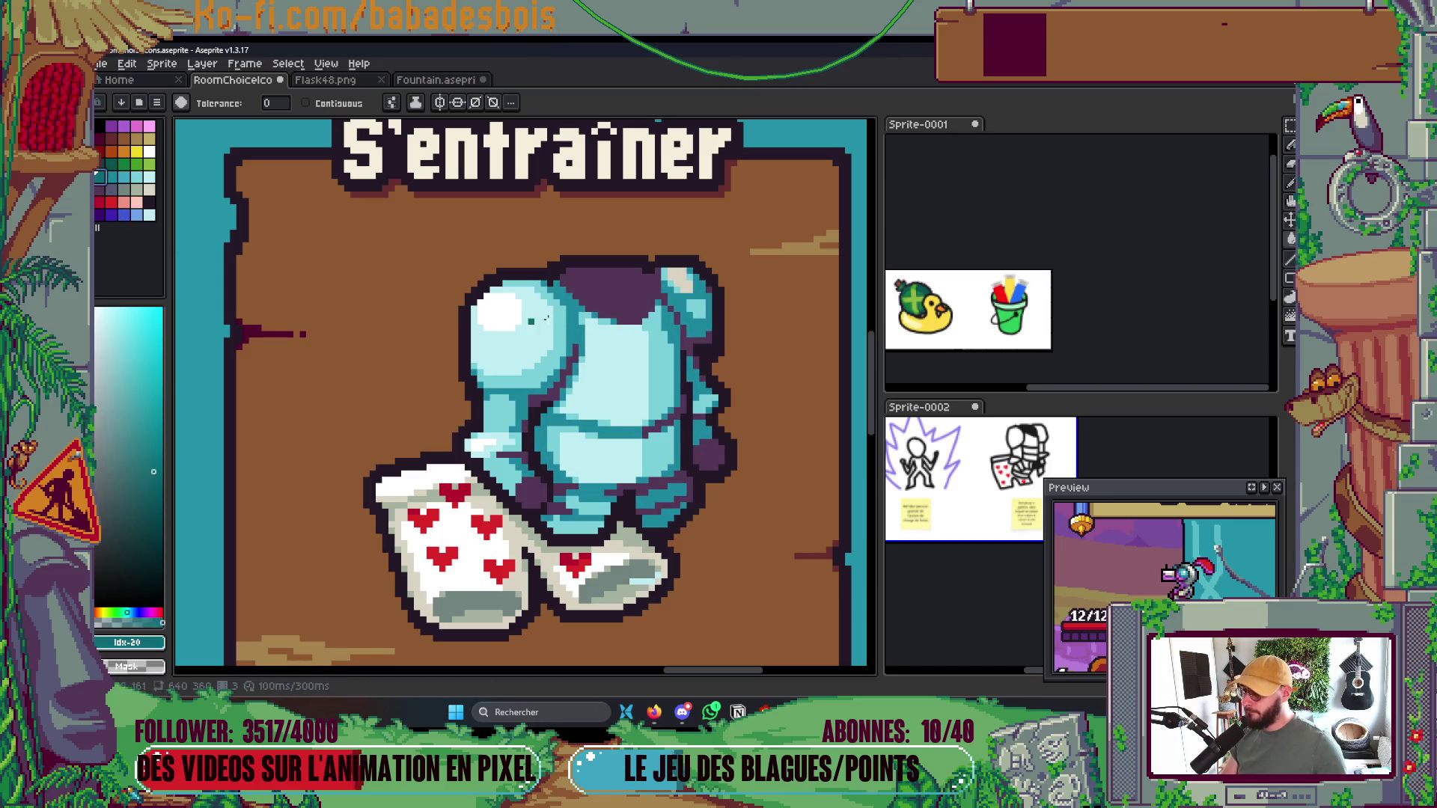
pyautogui.click(654, 426)
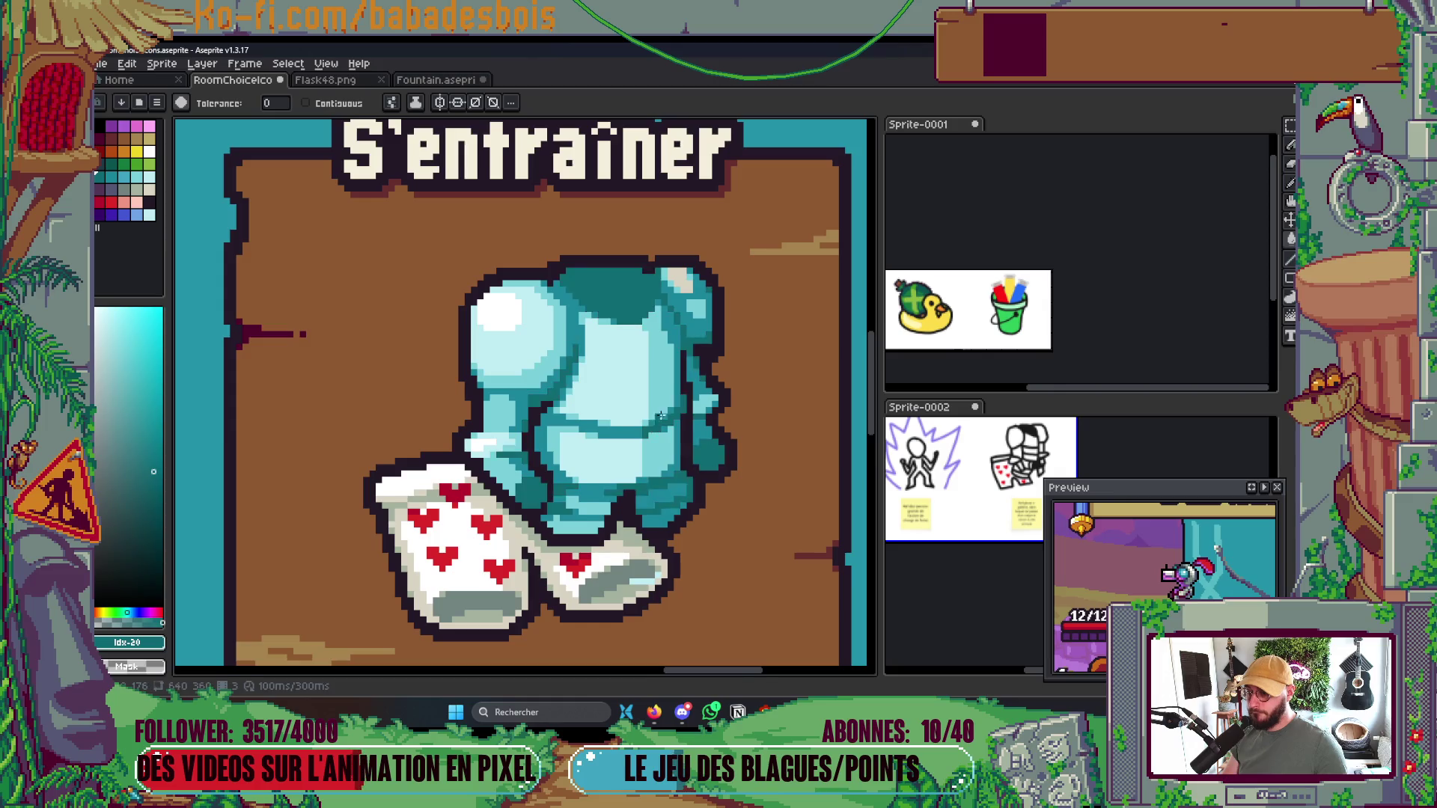
pyautogui.scroll(-5, 674, 404)
pyautogui.scroll(1, 692, 383)
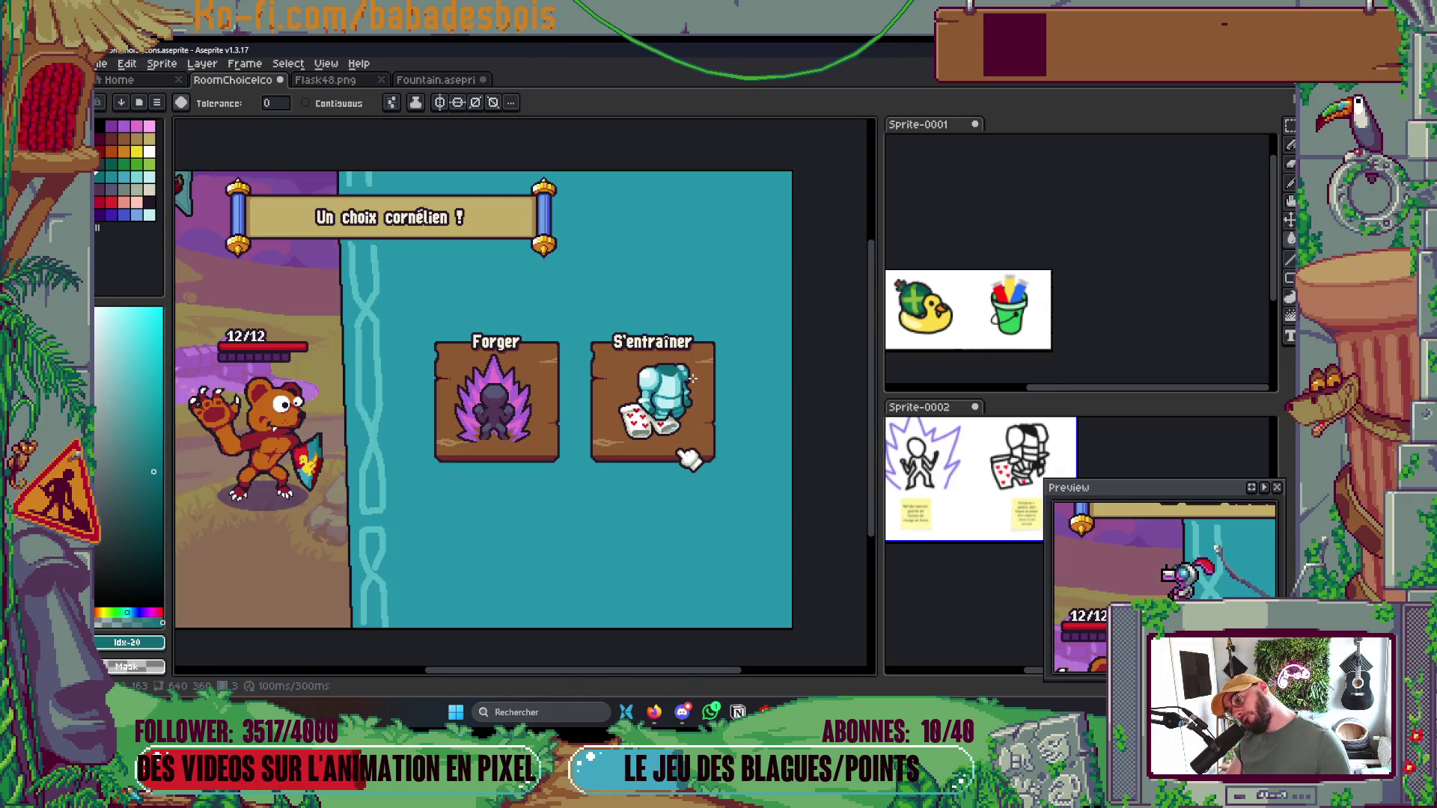
pyautogui.scroll(3, 692, 379)
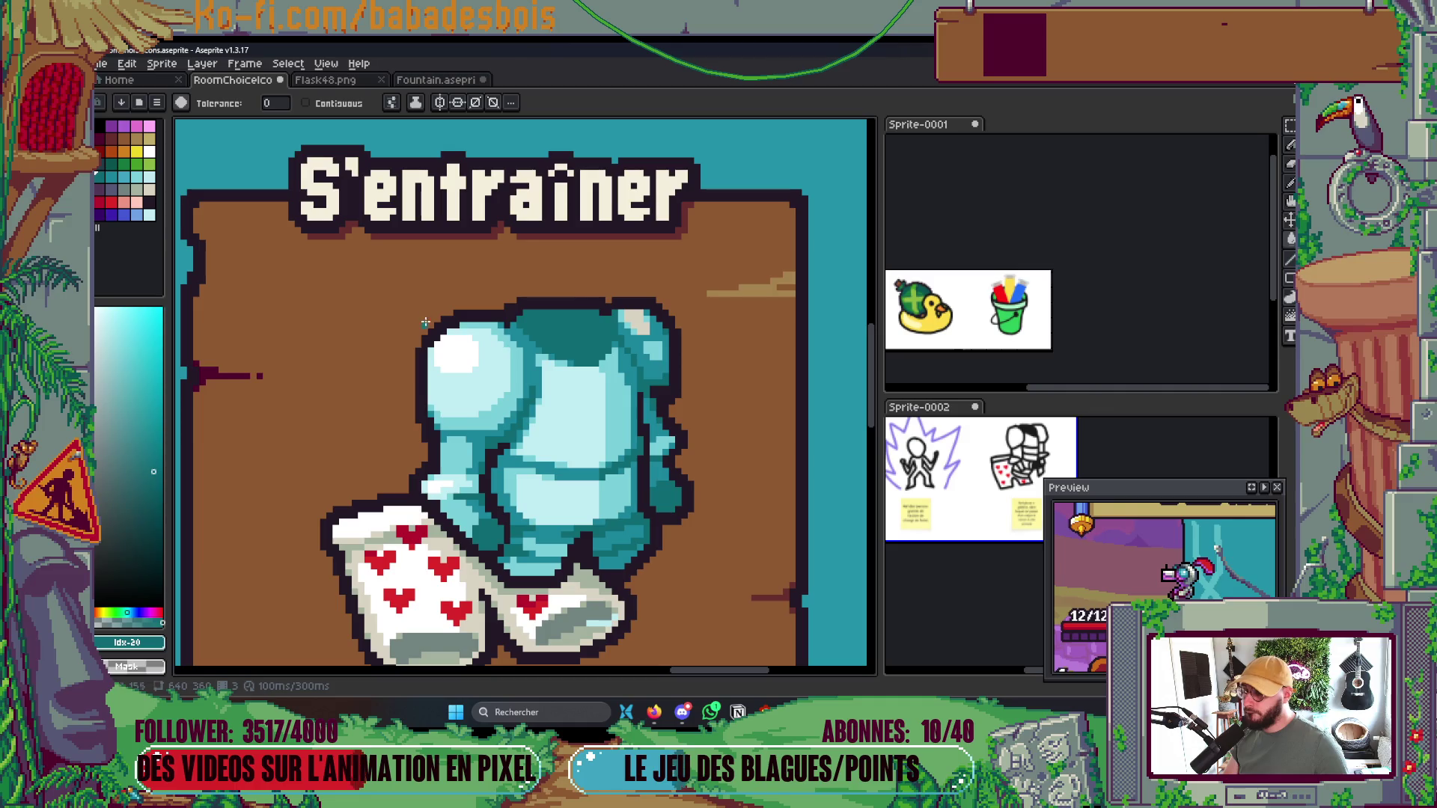
# Try dark purple on the armour's dark pixels, then fill its grey pixels teal
pyautogui.moveTo(136, 190)
pyautogui.mouseDown()
pyautogui.moveTo(148, 176)
pyautogui.moveTo(150, 188)
pyautogui.moveTo(127, 180)
pyautogui.mouseUp()
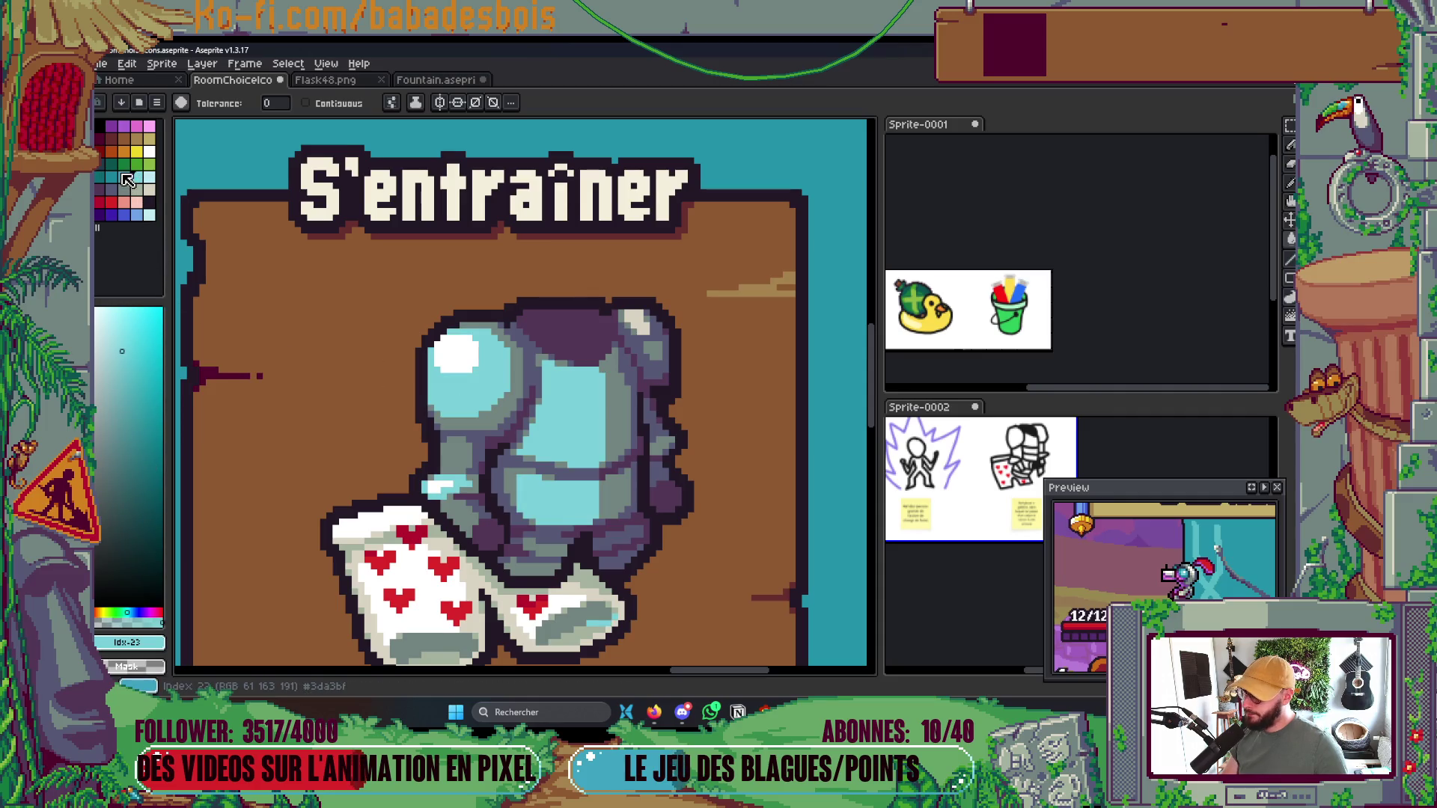
pyautogui.click(125, 179)
pyautogui.click(498, 417)
# Recolour the grey-purple armour shades teal, then a darker teal
pyautogui.press('[')
pyautogui.click(478, 440)
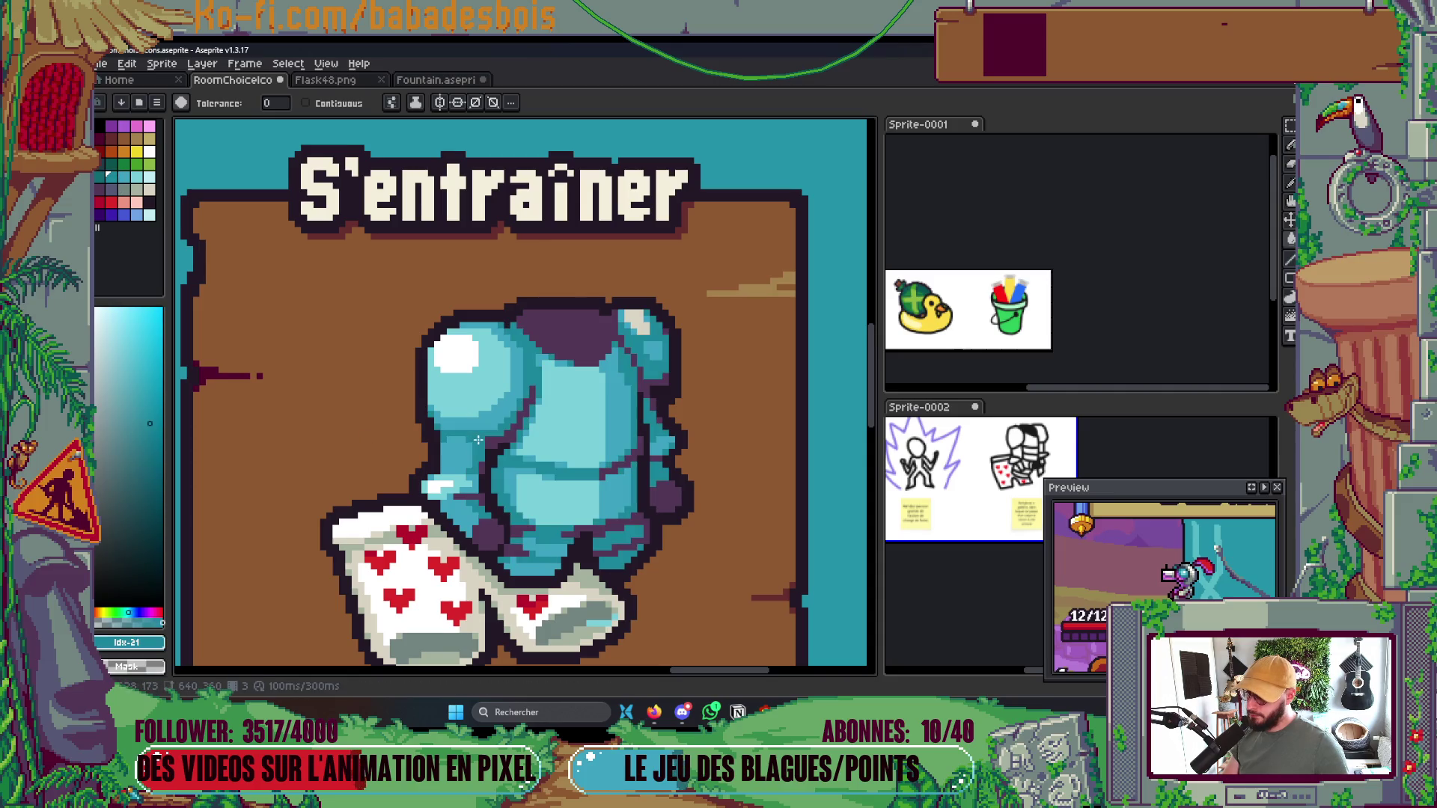
pyautogui.click(109, 184)
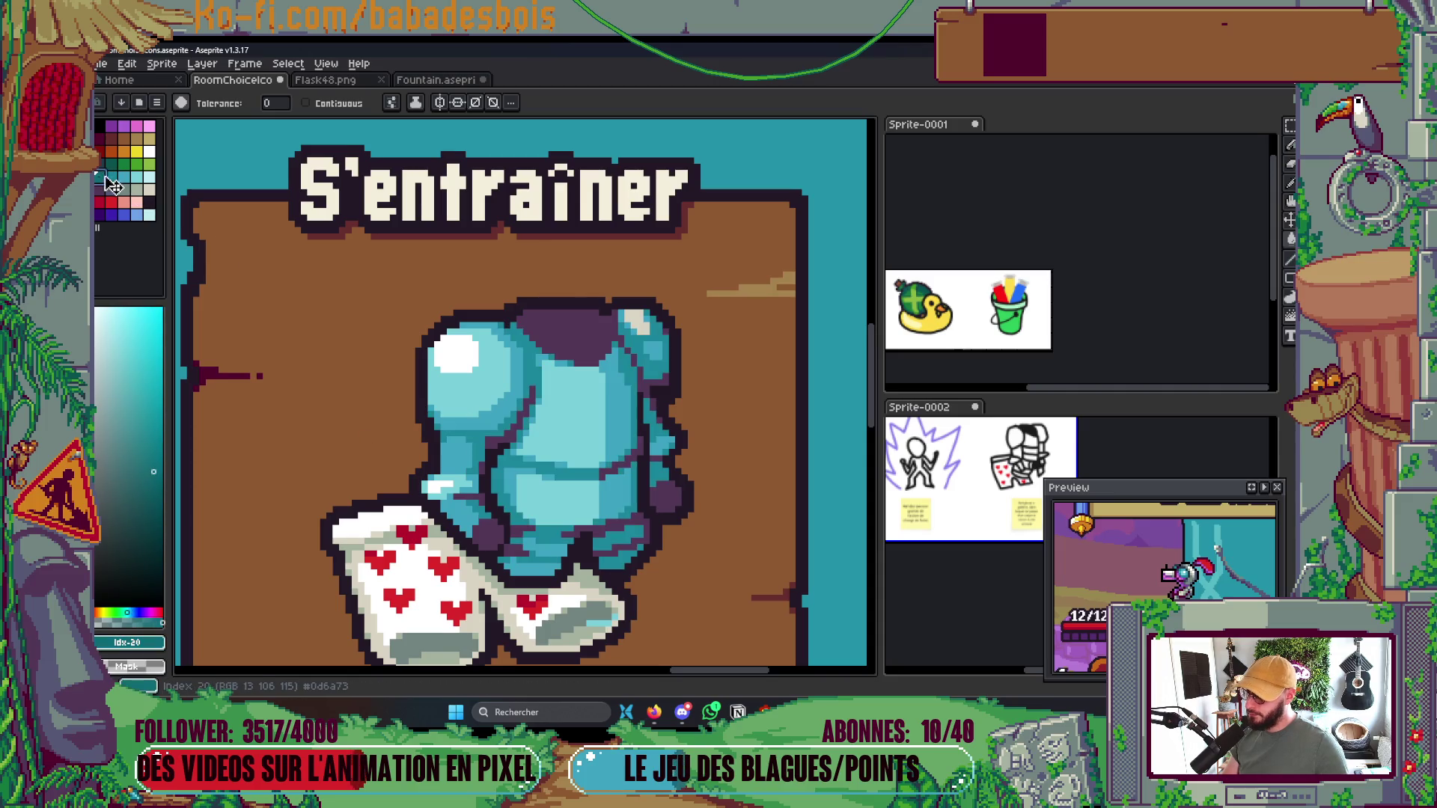
pyautogui.click(478, 434)
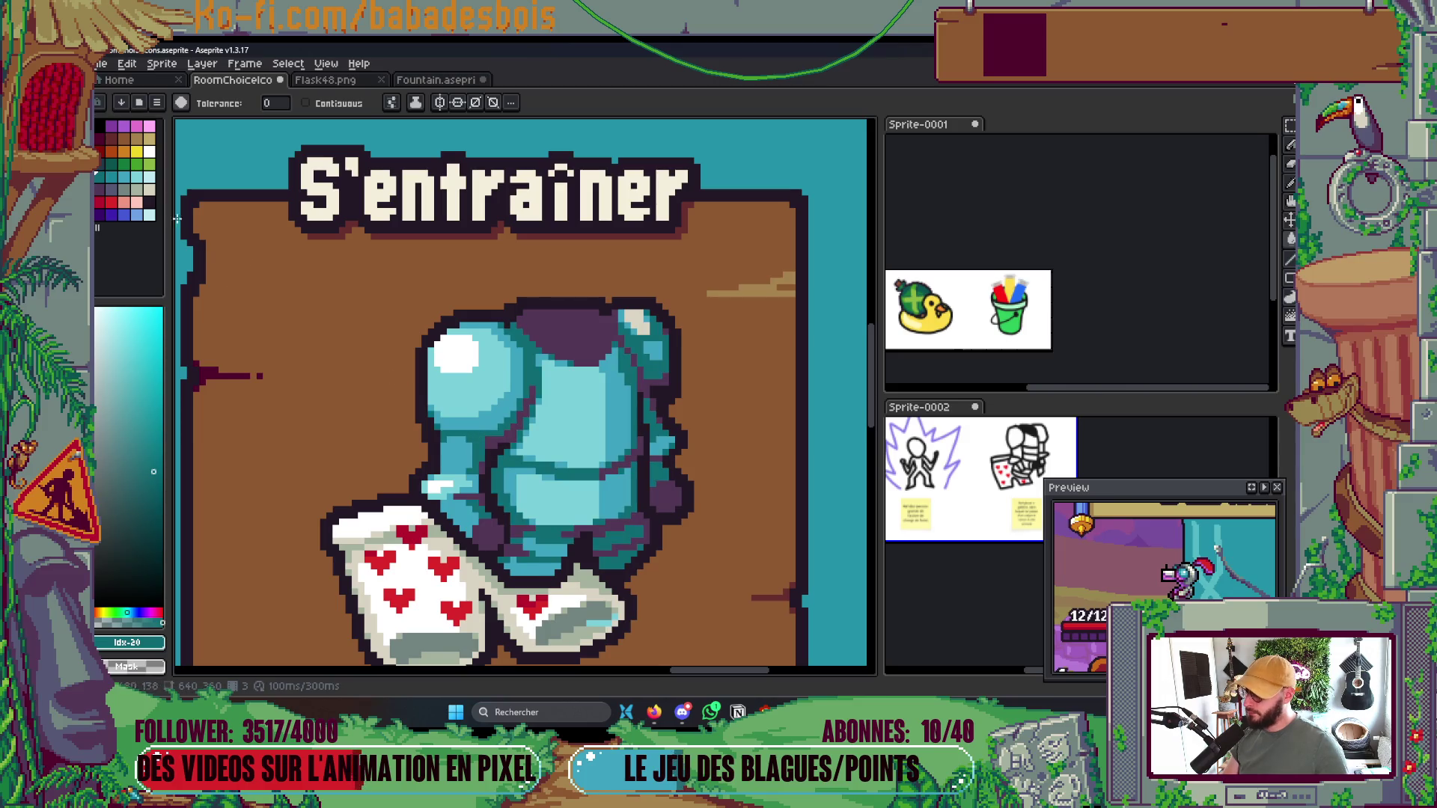
# Fill the dark patch at the armour's top with dark teal
pyautogui.click(110, 163)
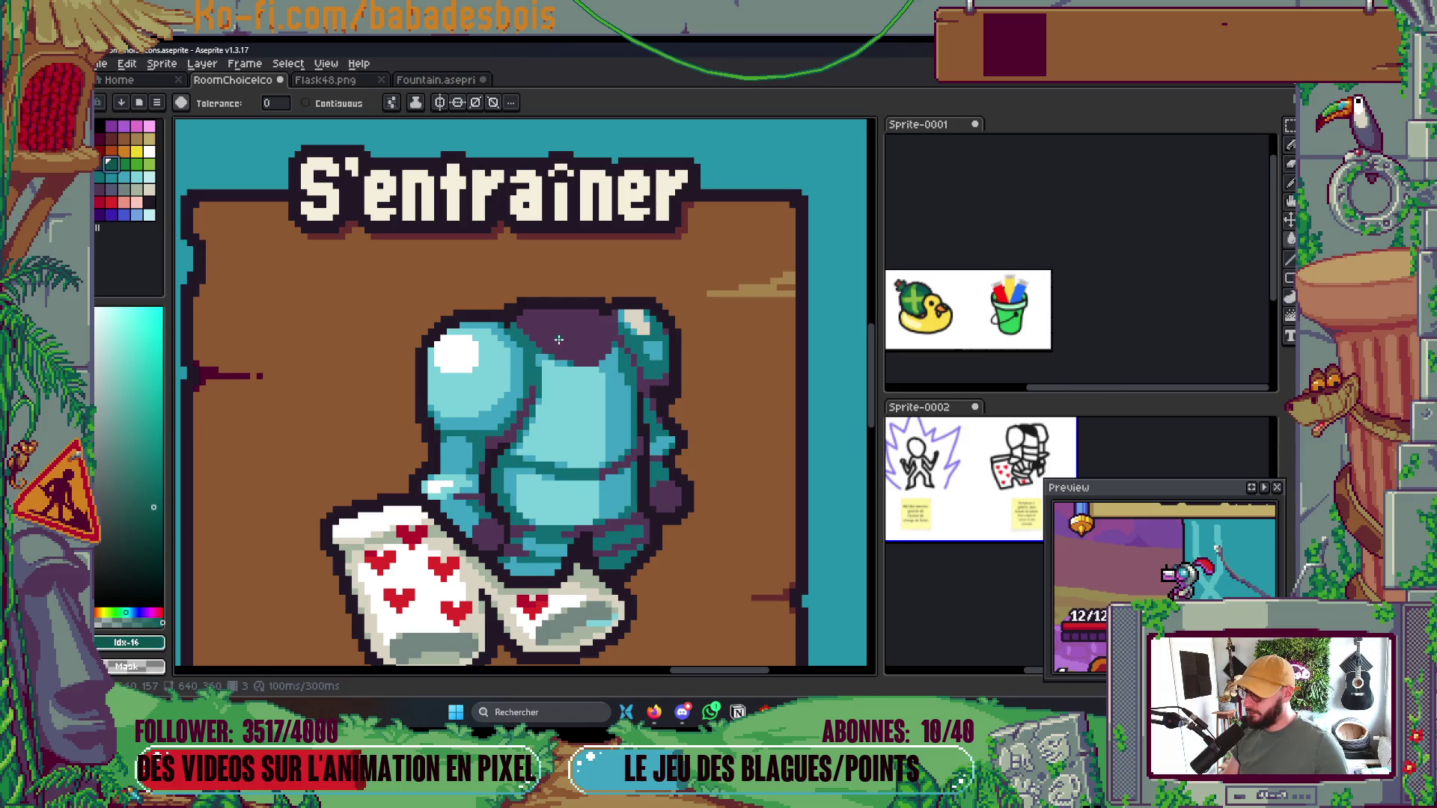
pyautogui.scroll(-5, 566, 339)
pyautogui.scroll(3, 681, 366)
pyautogui.press('v')
pyautogui.press('g')
pyautogui.scroll(5, 627, 383)
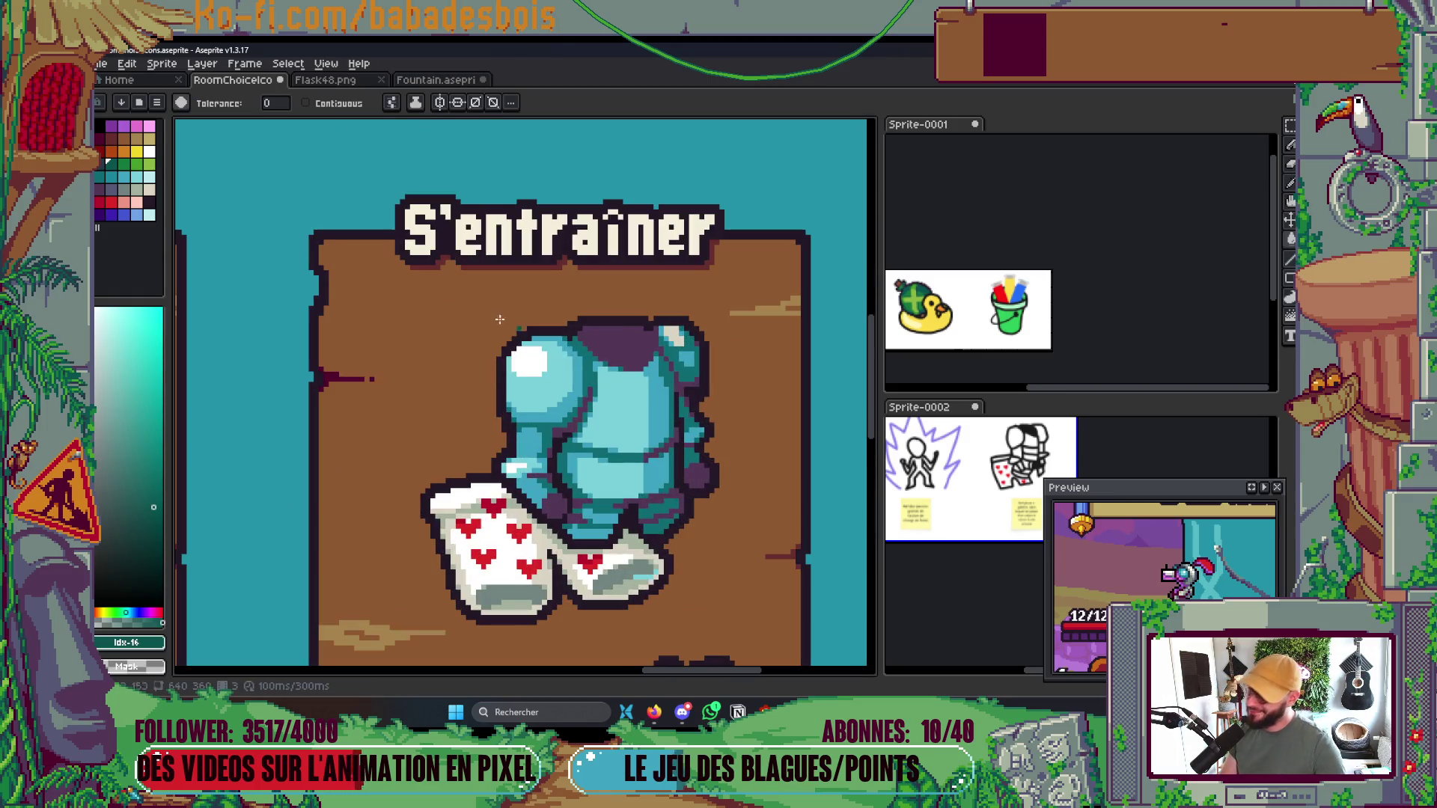
pyautogui.keyDown('alt'); pyautogui.click(625, 343); pyautogui.keyUp('alt')
pyautogui.click(625, 343)
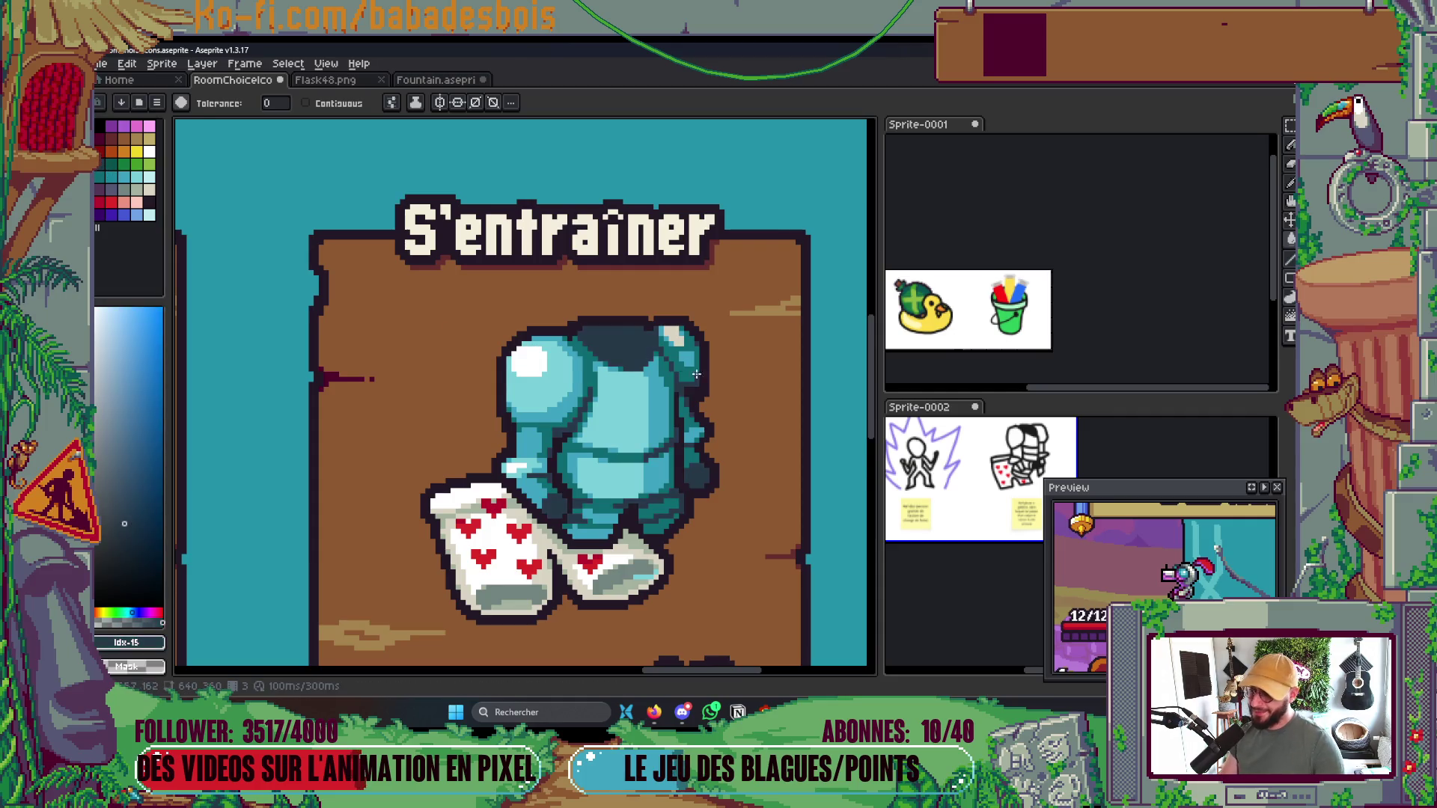
pyautogui.scroll(-5, 625, 343)
pyautogui.scroll(2, 723, 422)
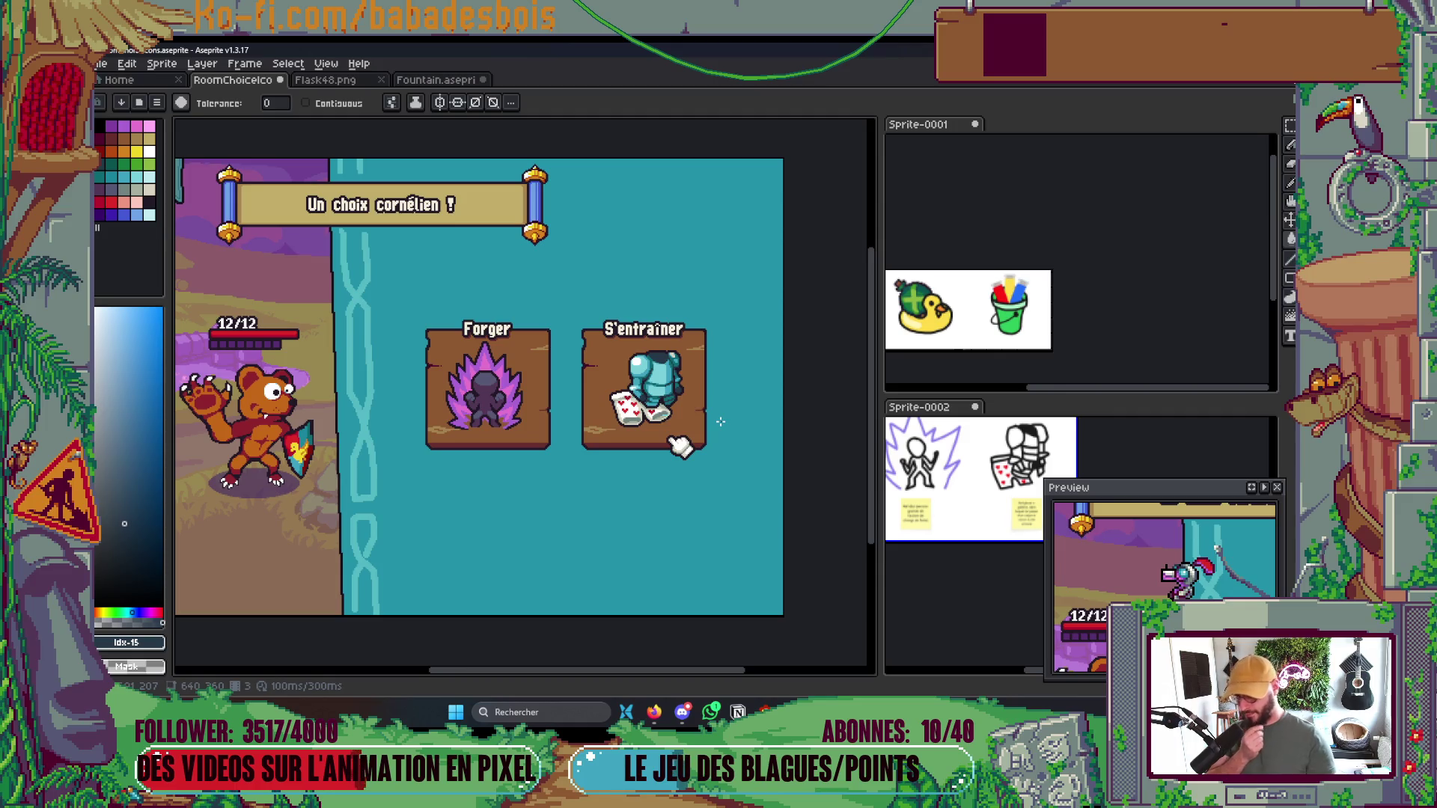
pyautogui.scroll(2, 719, 401)
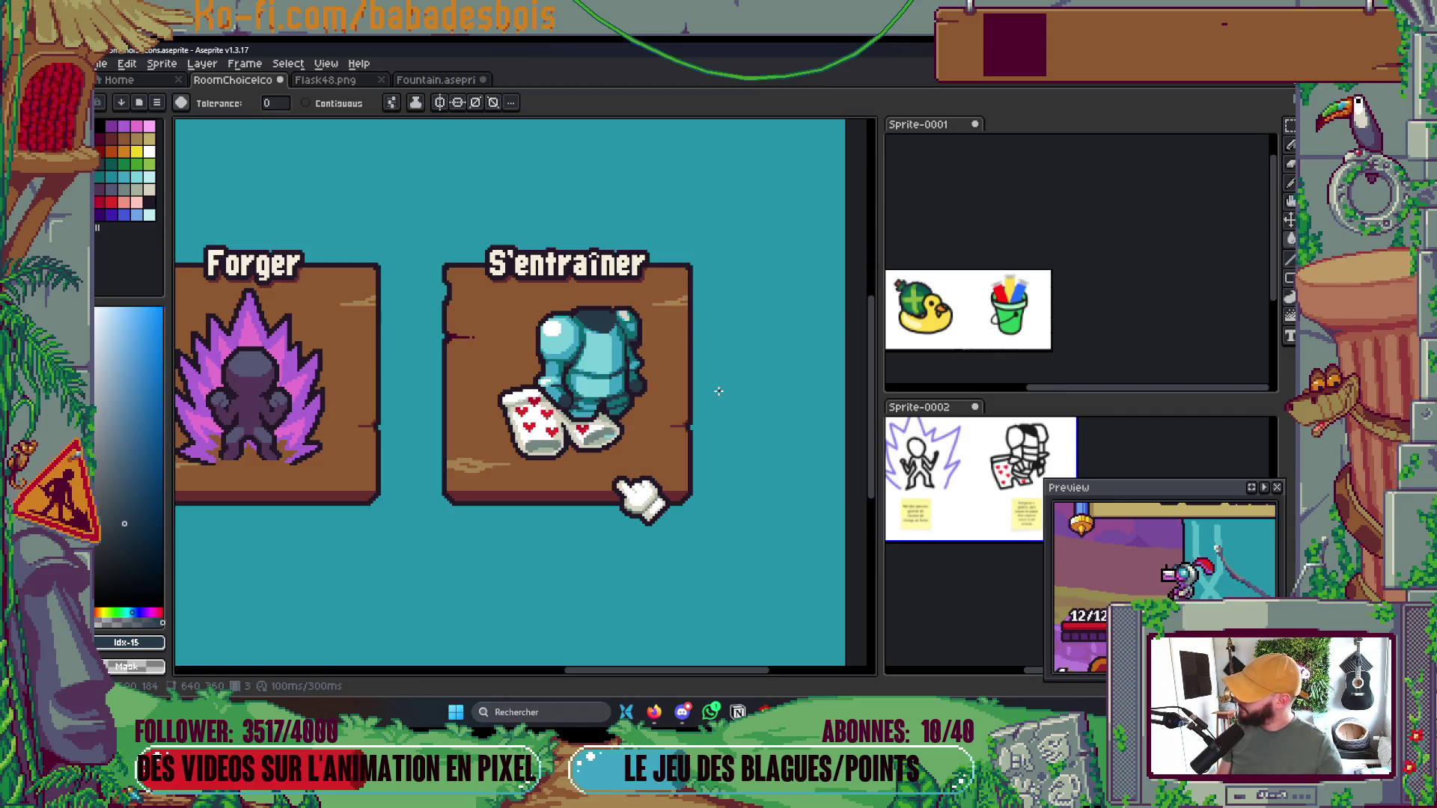
pyautogui.scroll(4, 674, 378)
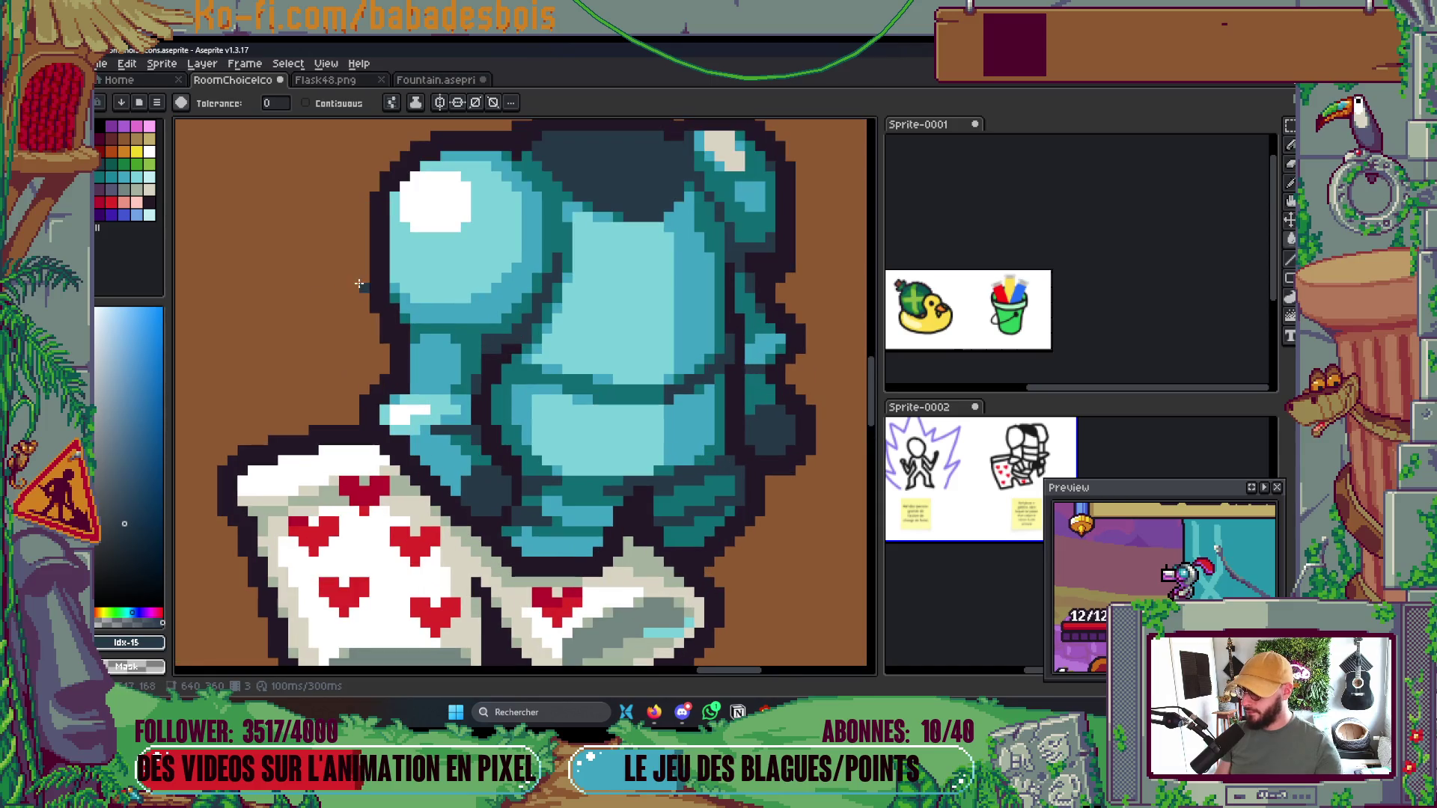
# Bucket-fill the armour's light-blue pixels yellow, grey orange, and grey-purple dark orange
pyautogui.click(137, 152)
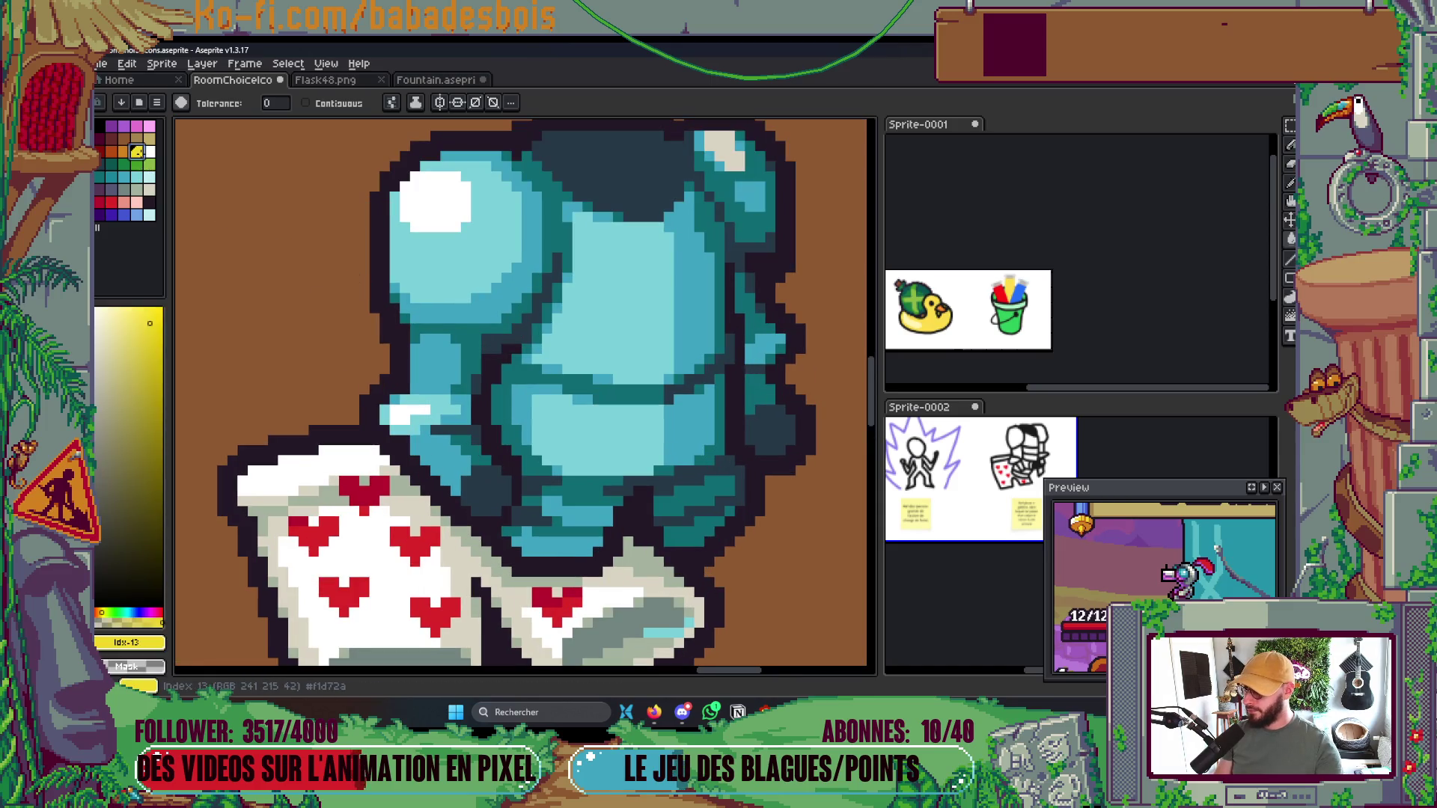
pyautogui.press('v')
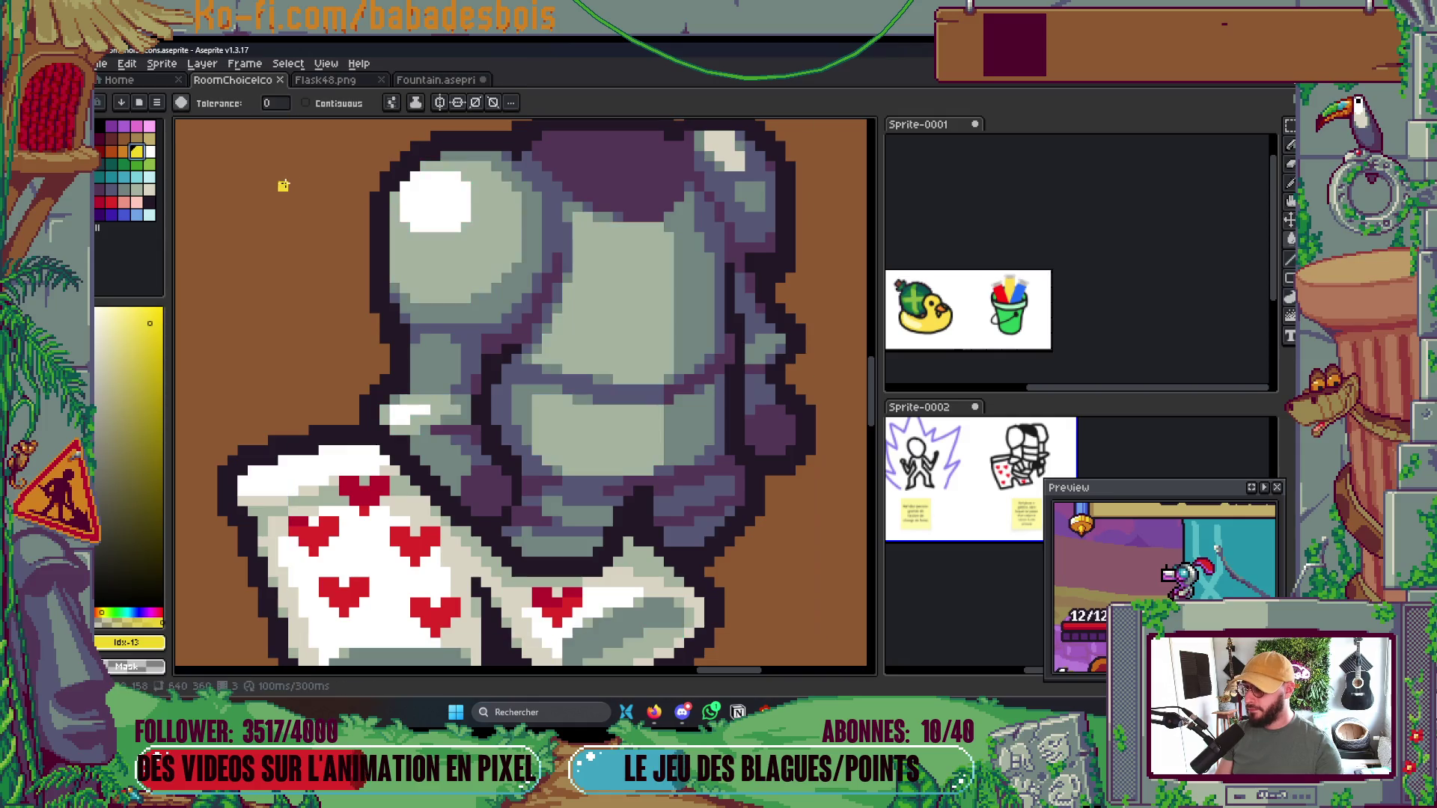
pyautogui.click(455, 258)
pyautogui.click(124, 152)
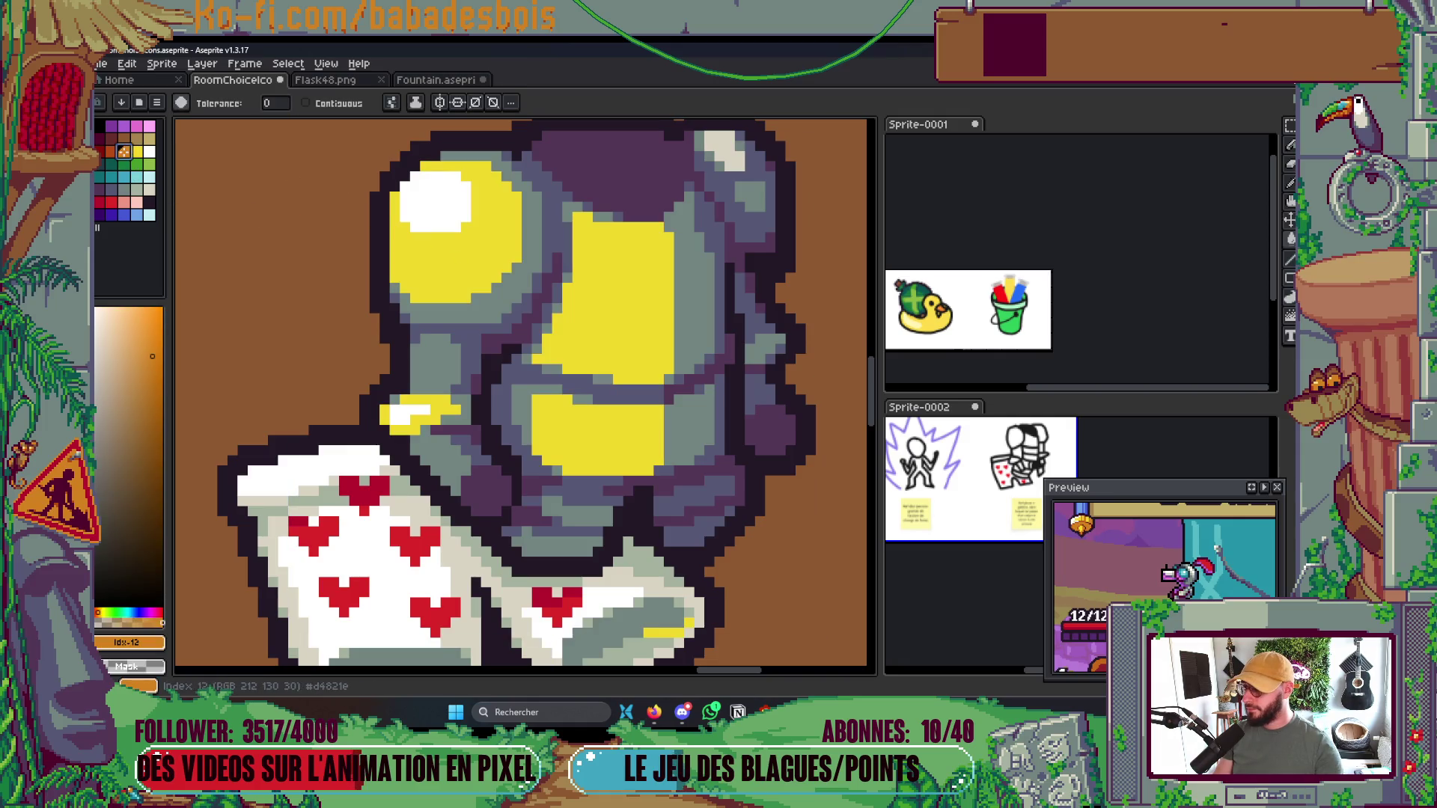
pyautogui.click(528, 209)
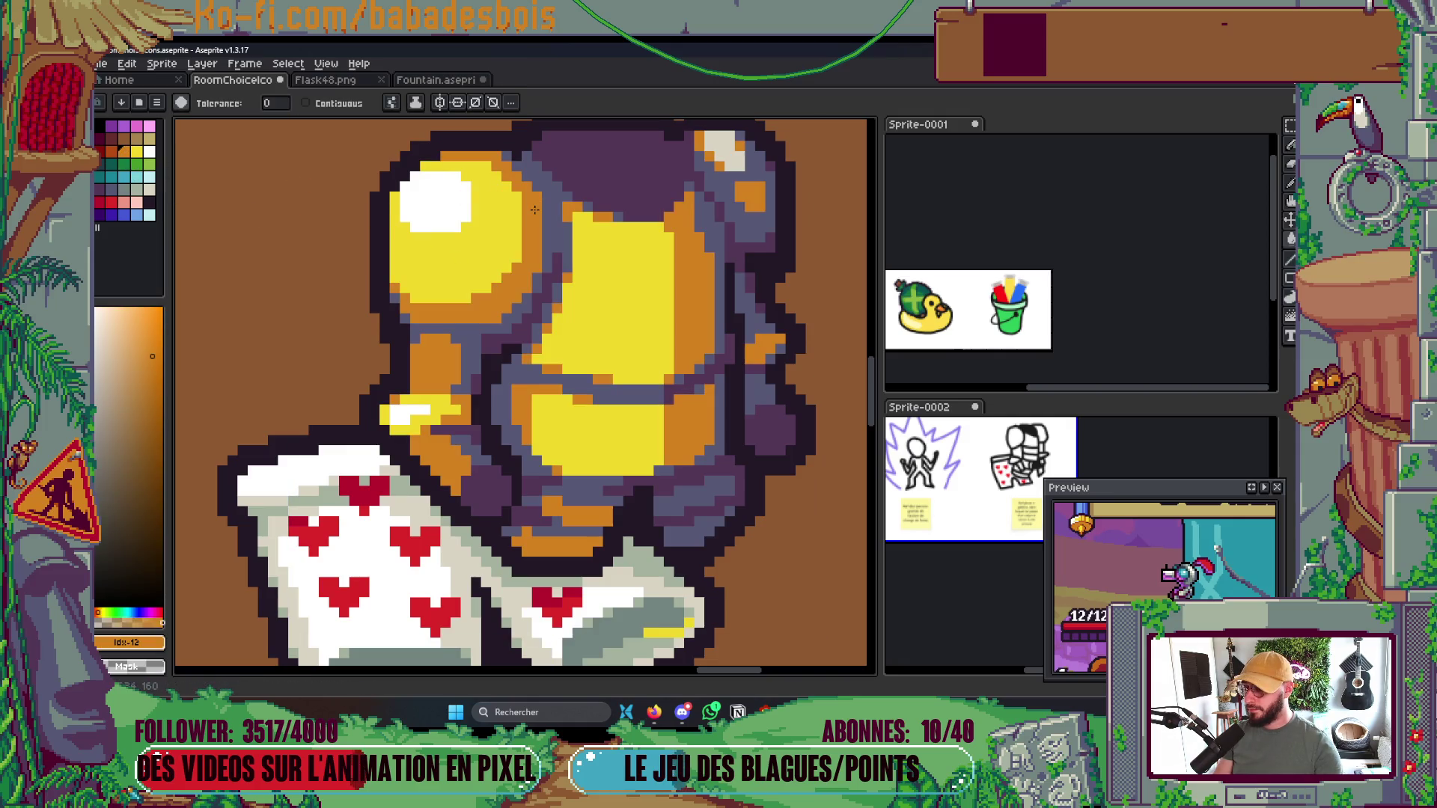
pyautogui.click(111, 150)
pyautogui.click(552, 232)
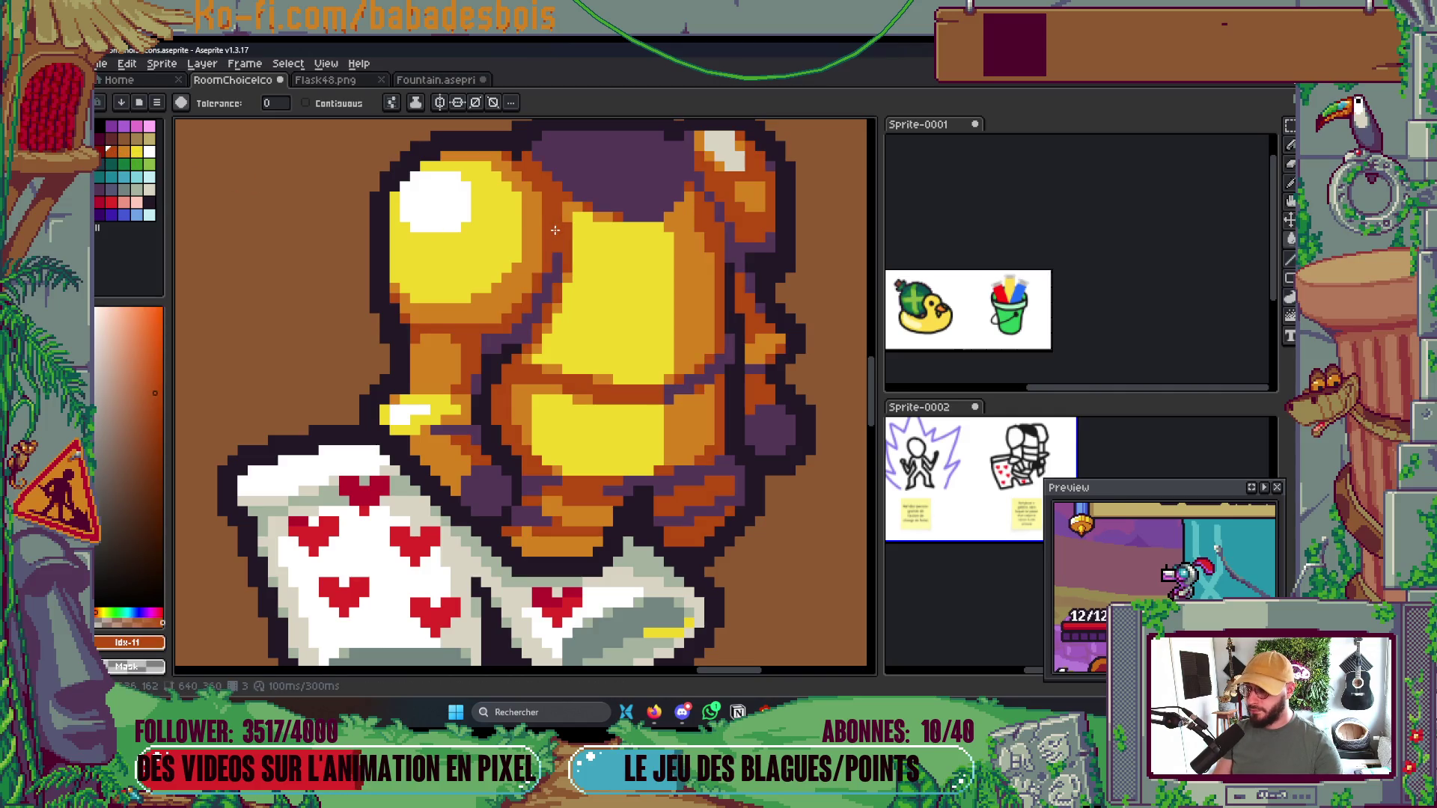
# Fill the armour's purple pixels red and save the file
pyautogui.click(100, 151)
pyautogui.click(595, 154)
pyautogui.scroll(-5, 596, 153)
pyautogui.scroll(-2, 700, 202)
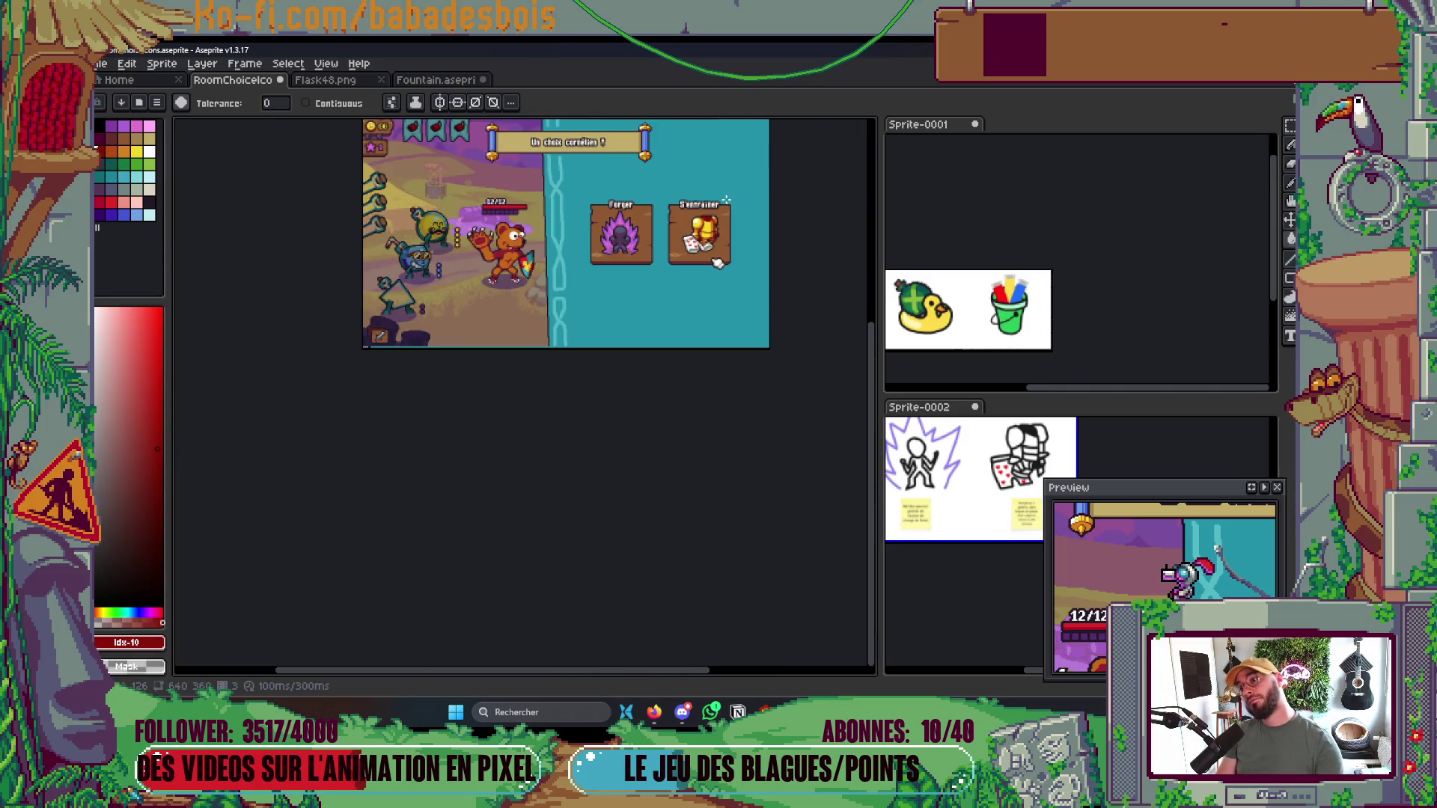
pyautogui.scroll(2, 736, 204)
pyautogui.scroll(-3, 711, 315)
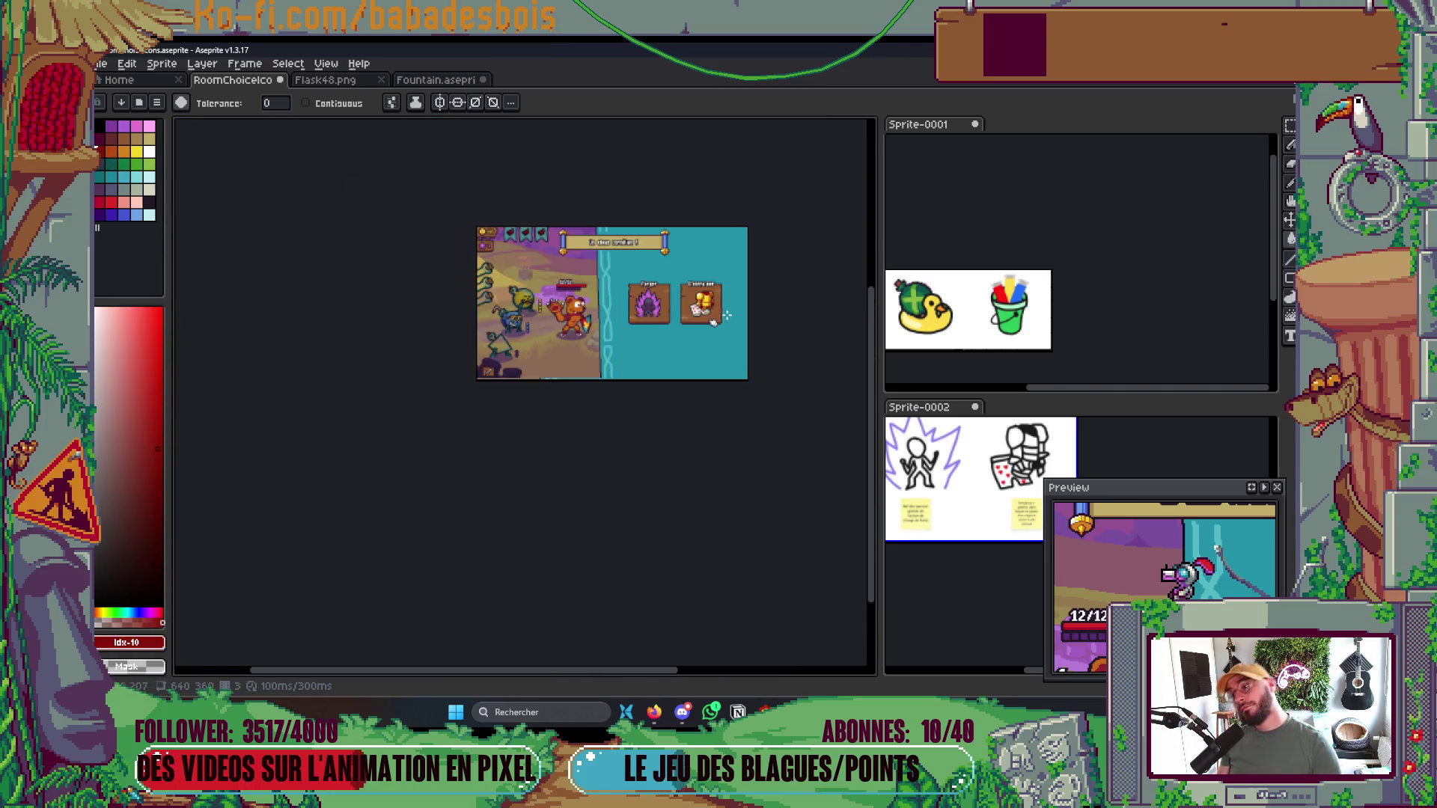
pyautogui.scroll(1, 723, 322)
pyautogui.hotkey('ctrl', 's')
# Refill the head's dark red areas with dark purple
pyautogui.scroll(1, 723, 323)
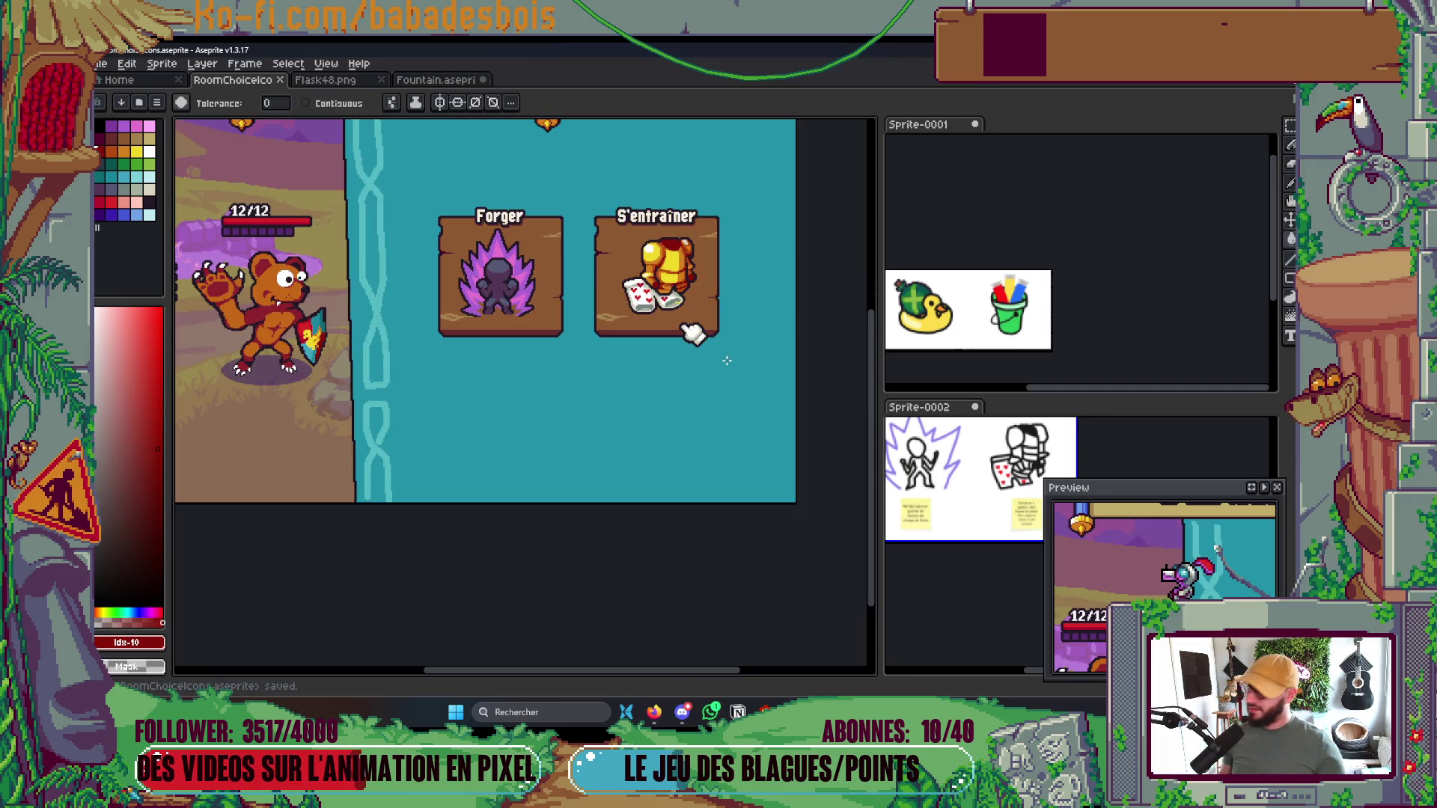
pyautogui.press('Right')
pyautogui.press('Left')
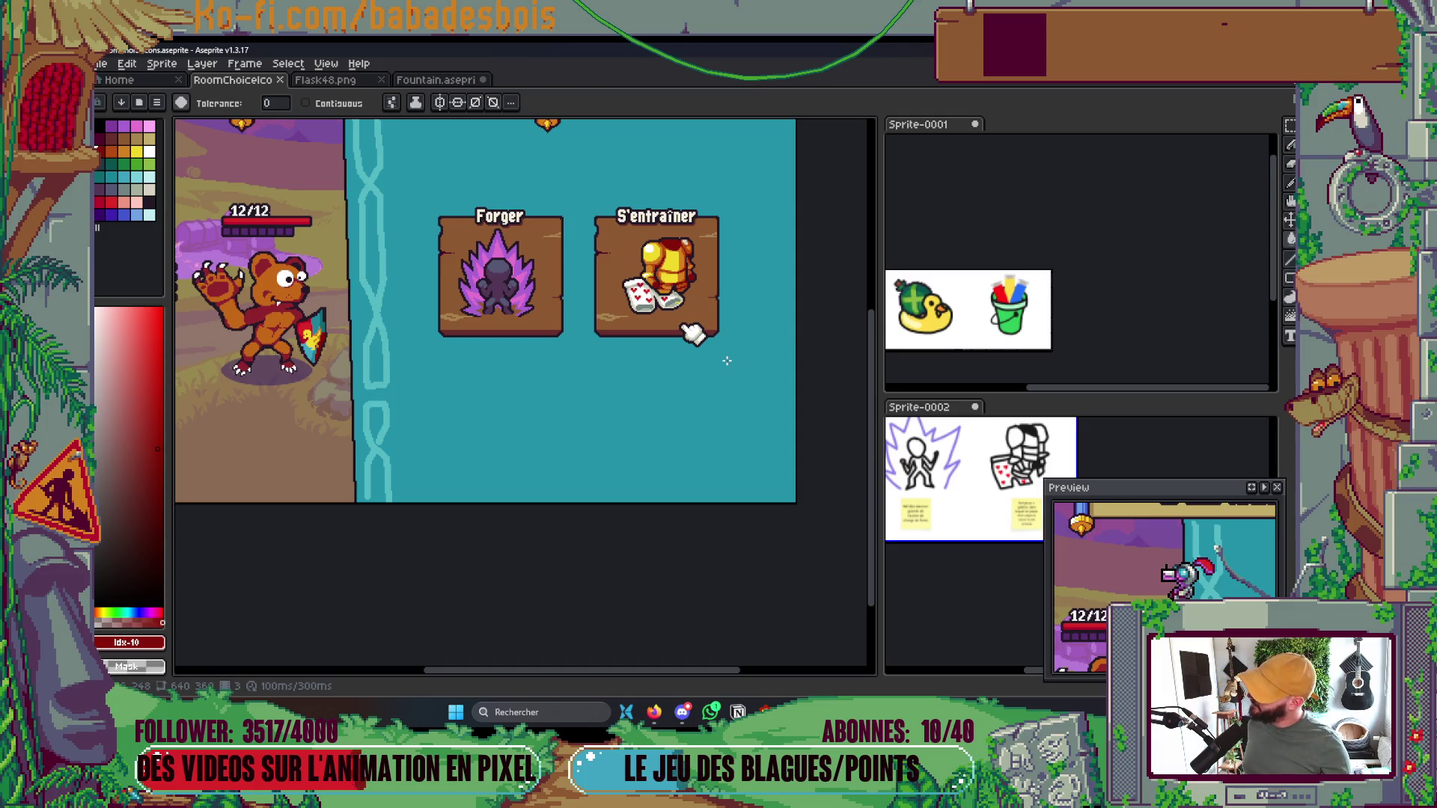
pyautogui.scroll(2, 713, 285)
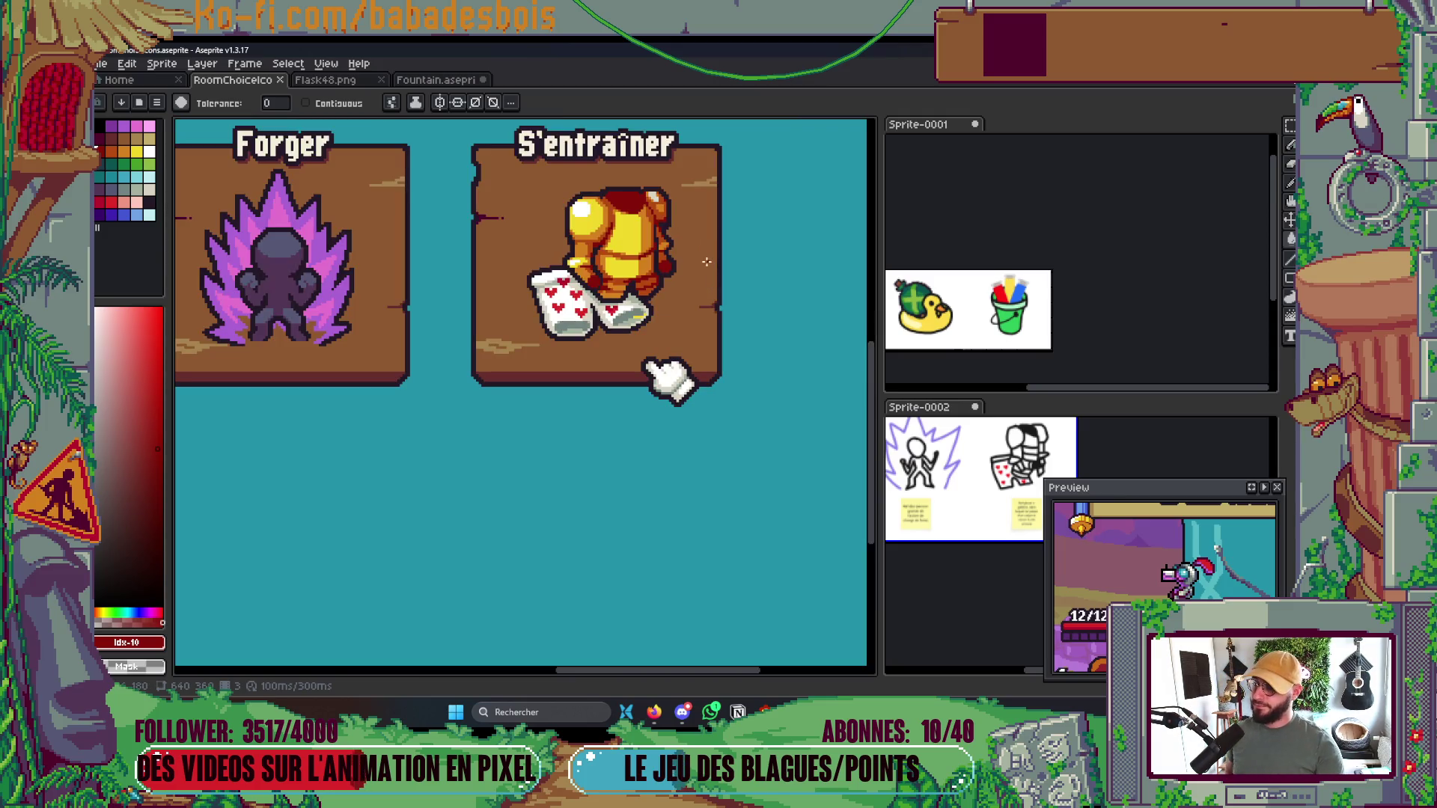
pyautogui.scroll(1, 664, 195)
pyautogui.click(645, 198)
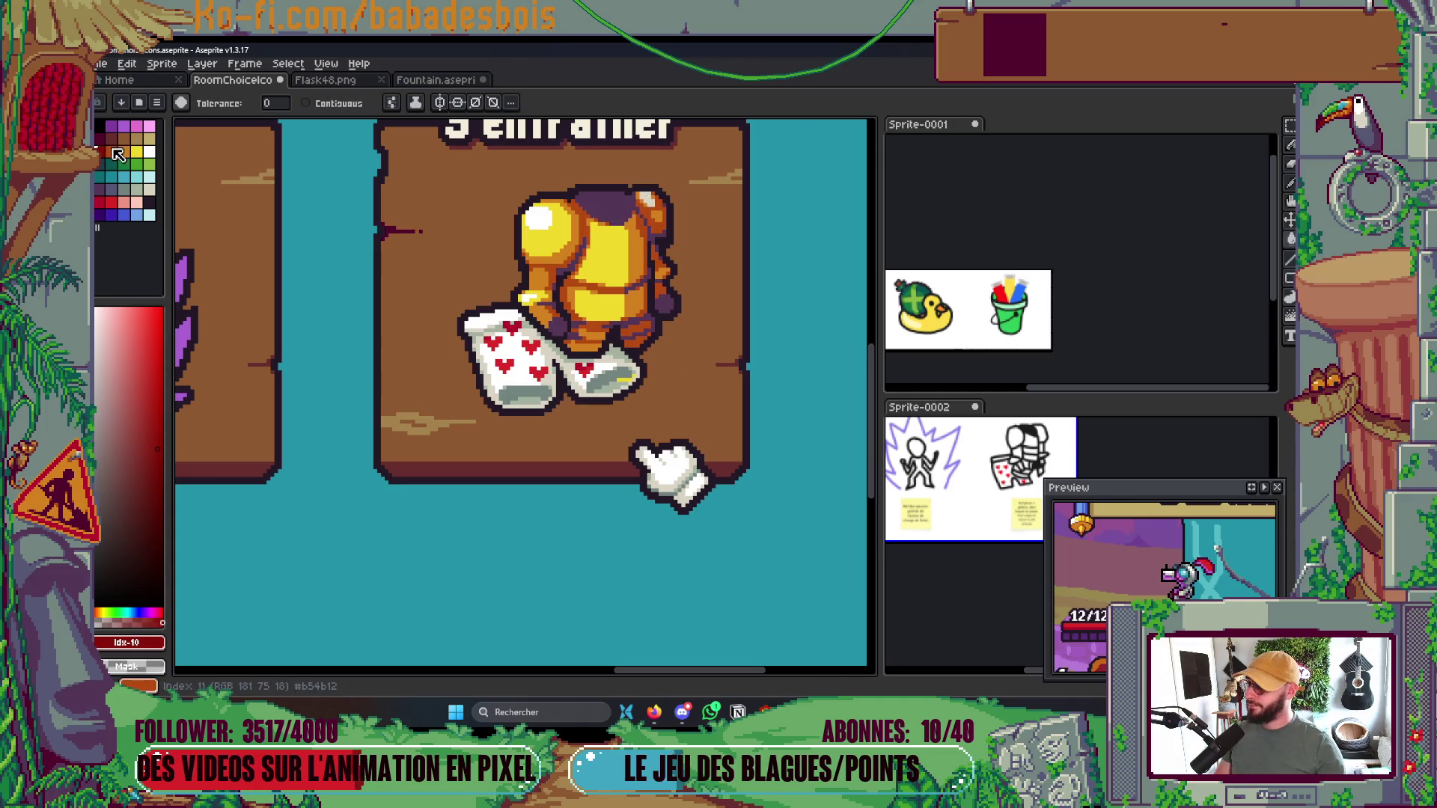
pyautogui.scroll(-3, 751, 292)
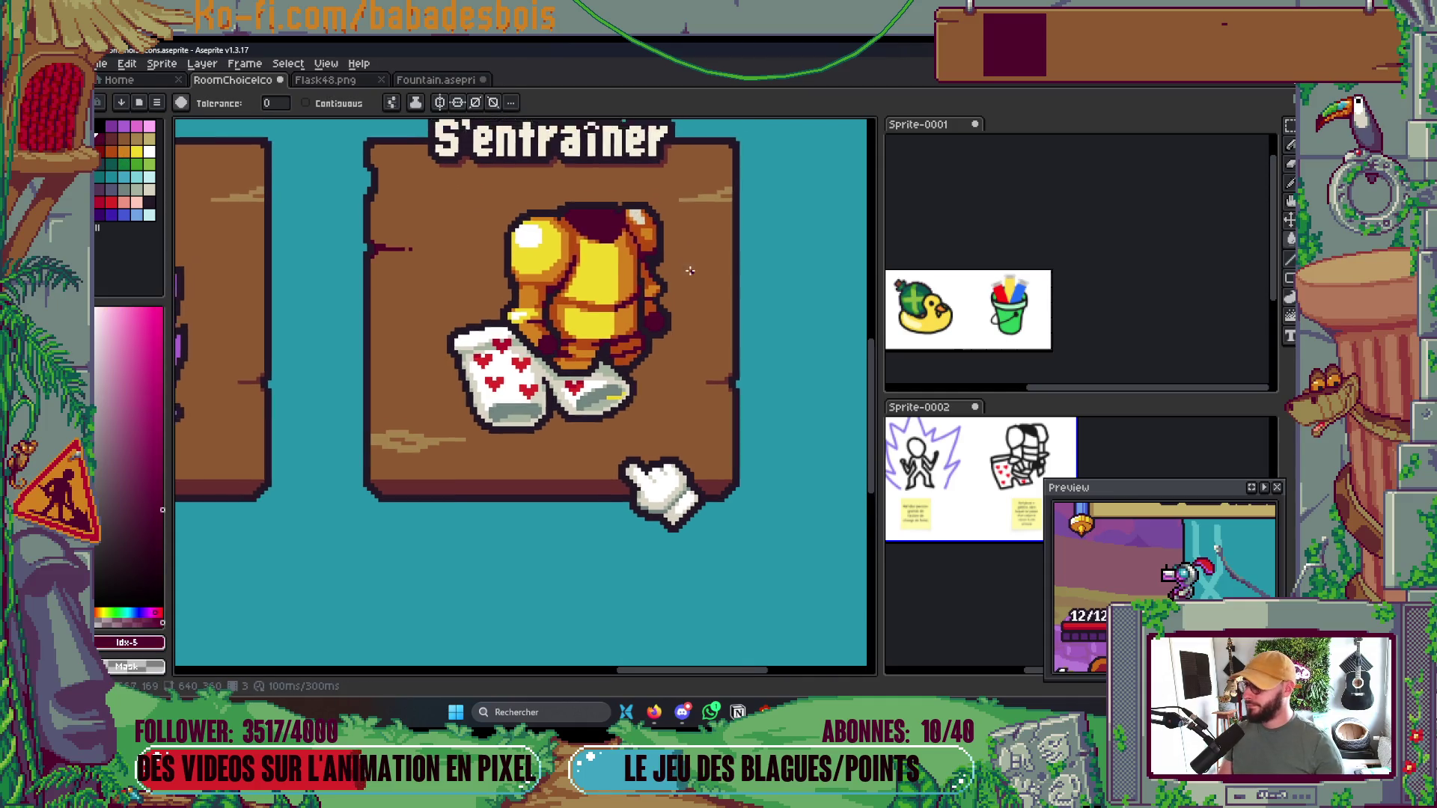
# Fill the dark purple areas dark red, comparing with undo and redo
pyautogui.press('ctrl')
pyautogui.scroll(1, 824, 378)
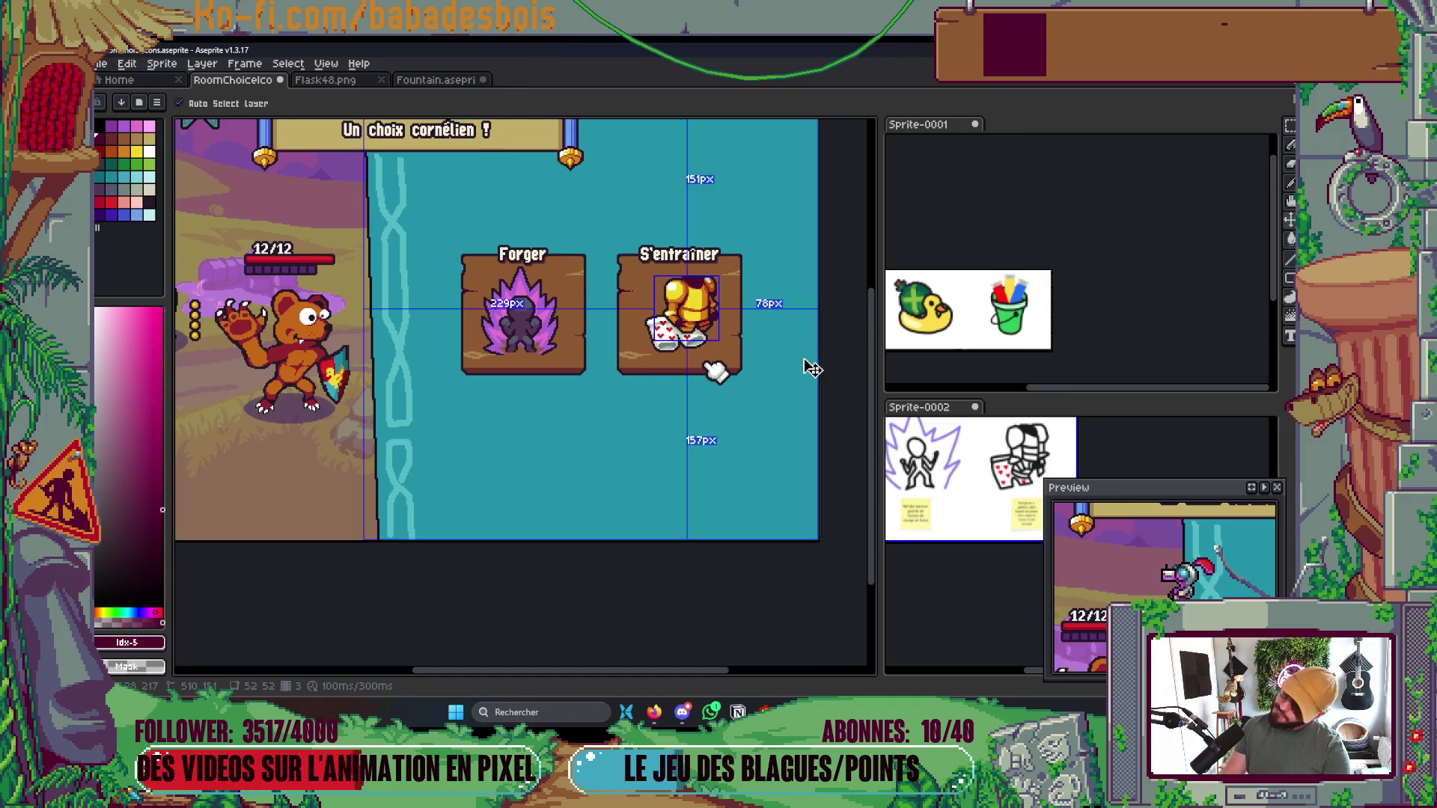
pyautogui.scroll(3, 636, 428)
pyautogui.keyDown('alt'); pyautogui.click(467, 239); pyautogui.keyUp('alt')
pyautogui.click(559, 230)
pyautogui.scroll(1, 563, 224)
pyautogui.press('x')
pyautogui.hotkey('ctrl', 'z')
pyautogui.hotkey('ctrl', 'y')
# With Contiguous on, pencil a dark column and fill the red helmet top maroon
pyautogui.click(329, 103)
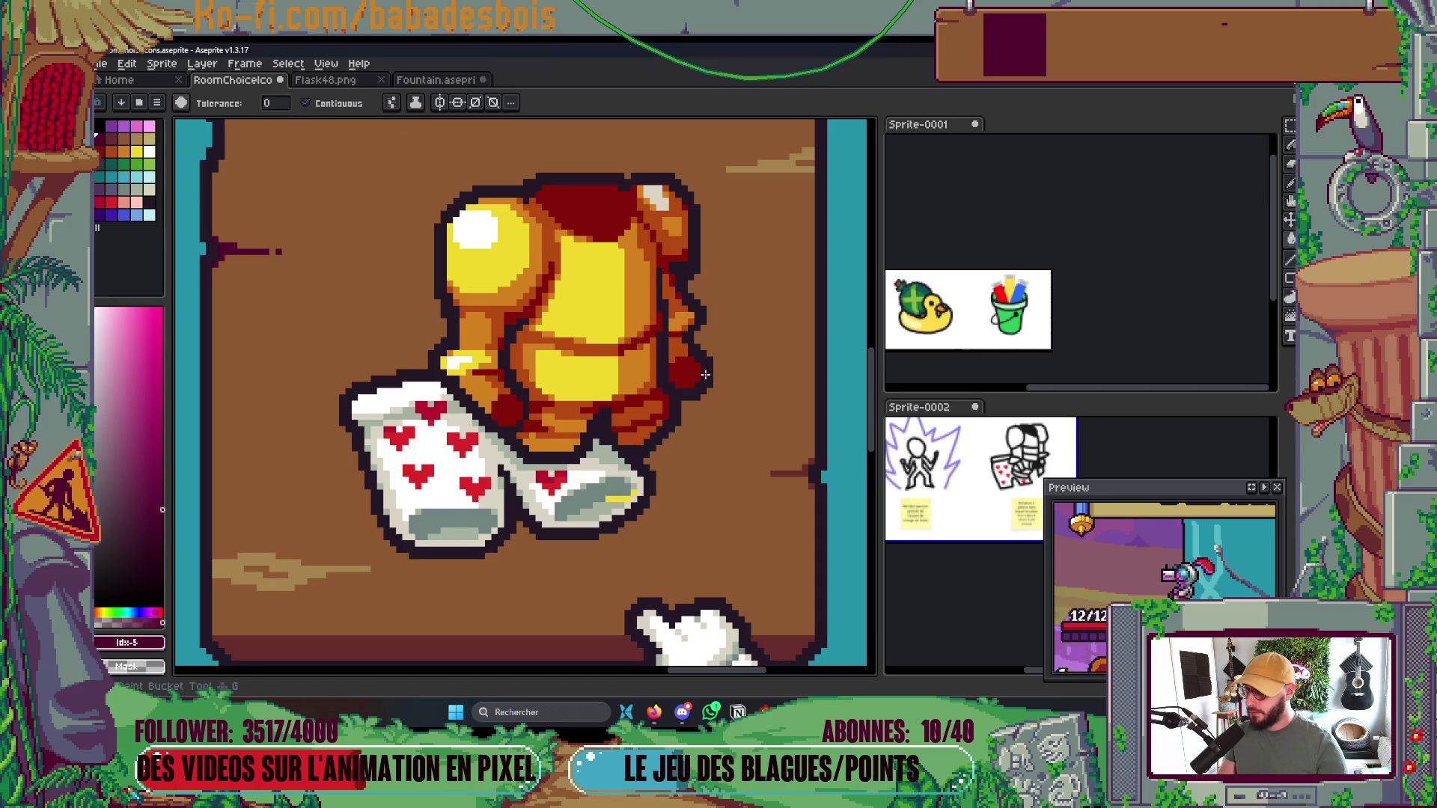
pyautogui.scroll(-4, 513, 404)
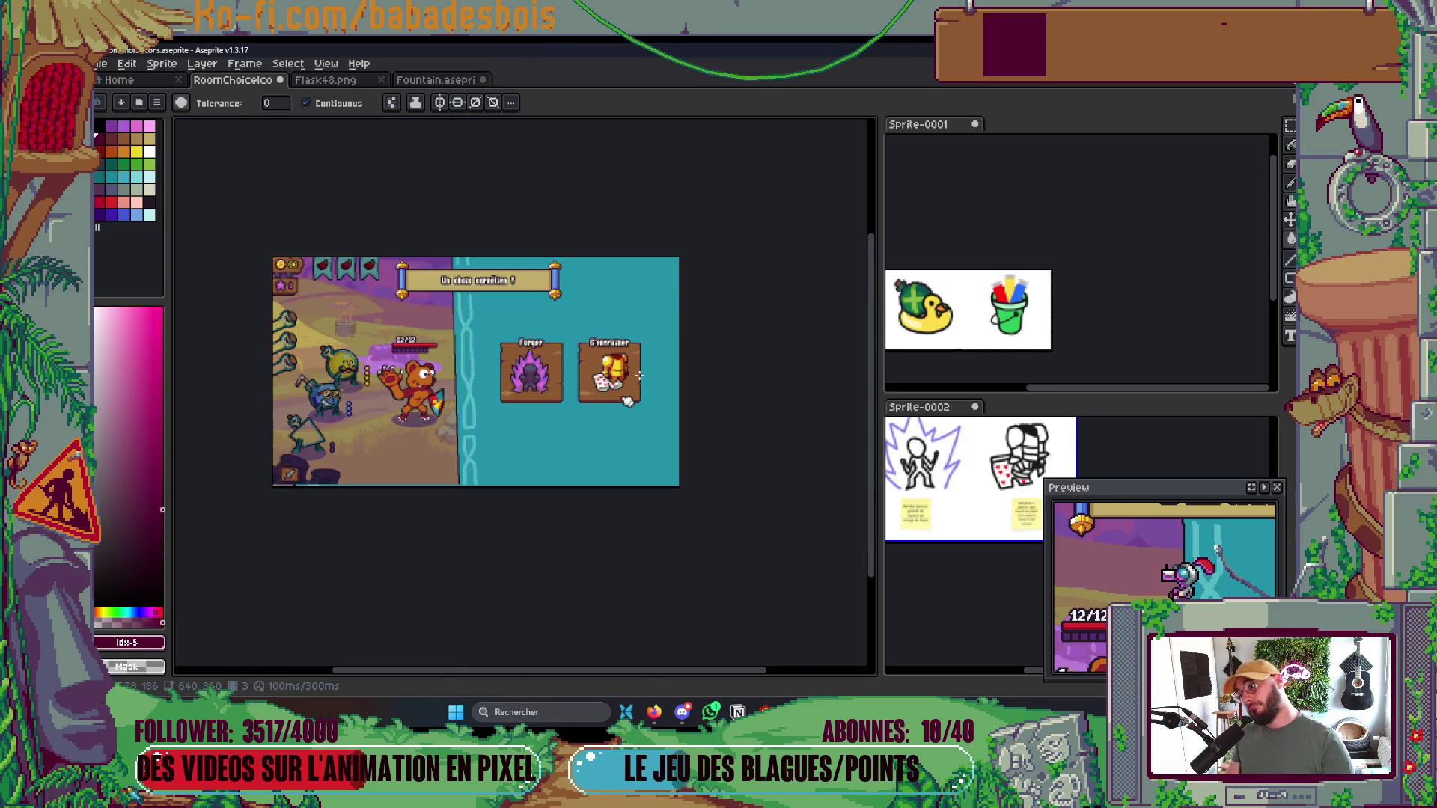
pyautogui.scroll(2, 643, 376)
pyautogui.scroll(5, 621, 330)
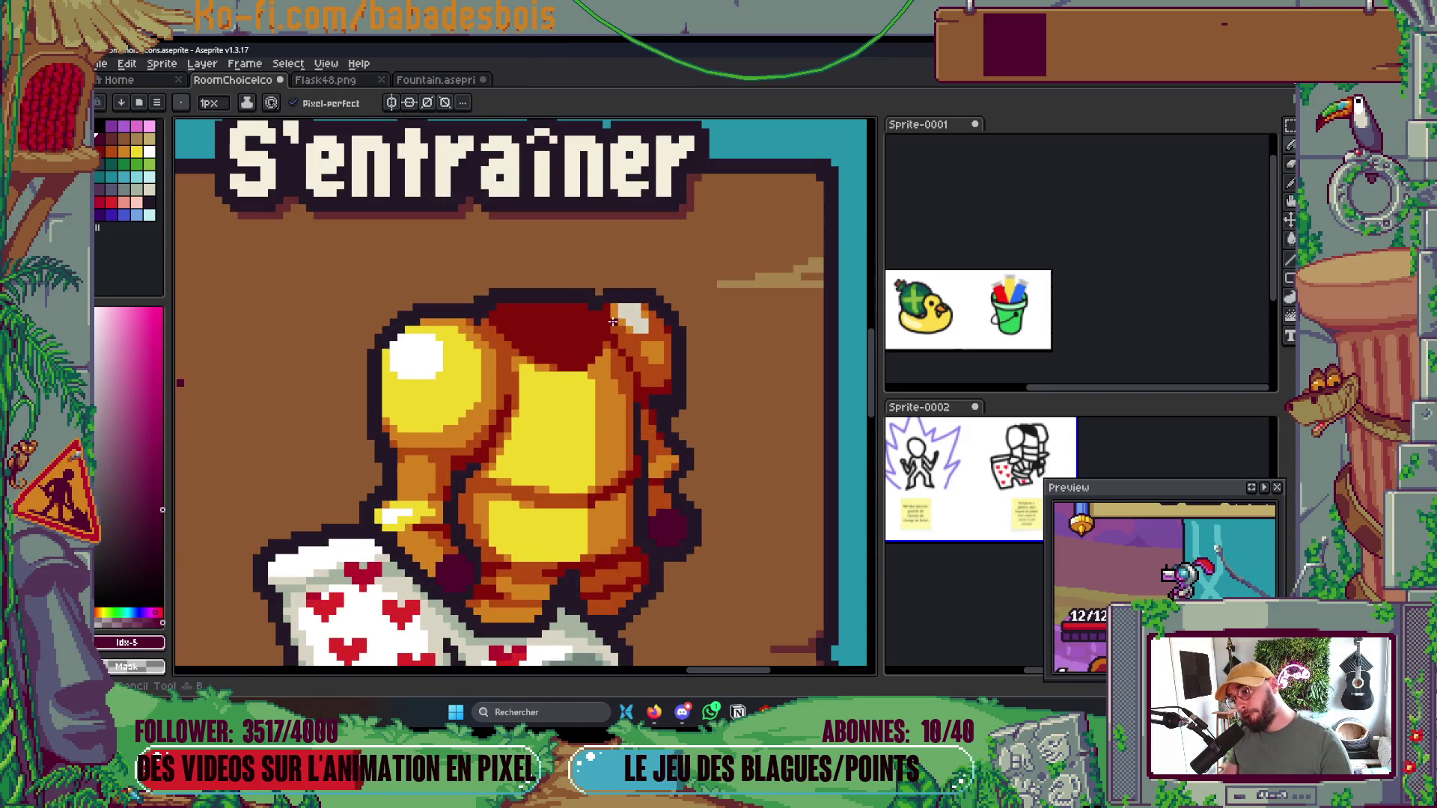
pyautogui.press('b')
pyautogui.moveTo(581, 295); pyautogui.dragTo(584, 352)
pyautogui.press('g')
pyautogui.click(550, 382)
# Save the file and play the animation to preview the cards
pyautogui.scroll(-5, 554, 382)
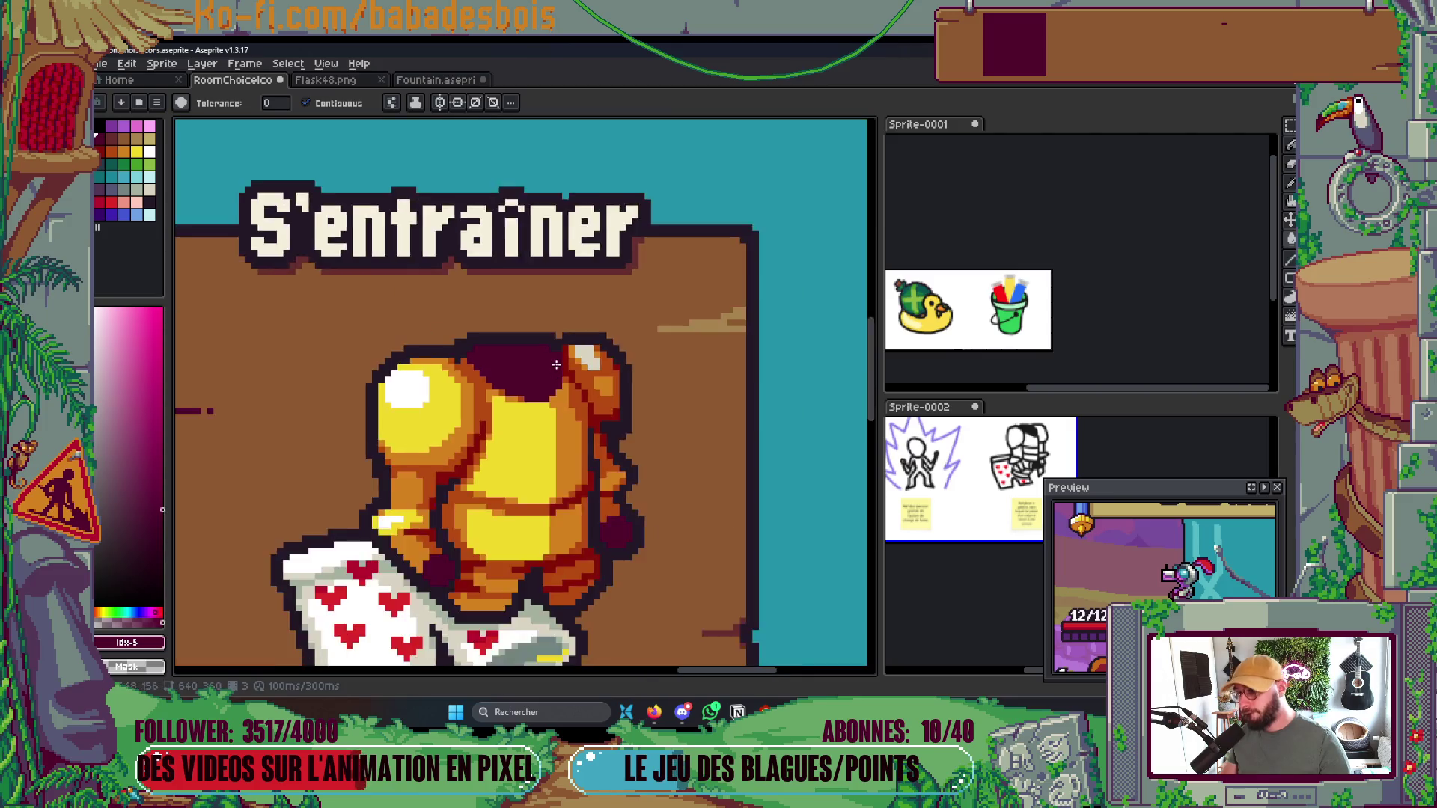
pyautogui.hotkey('ctrl', 's')
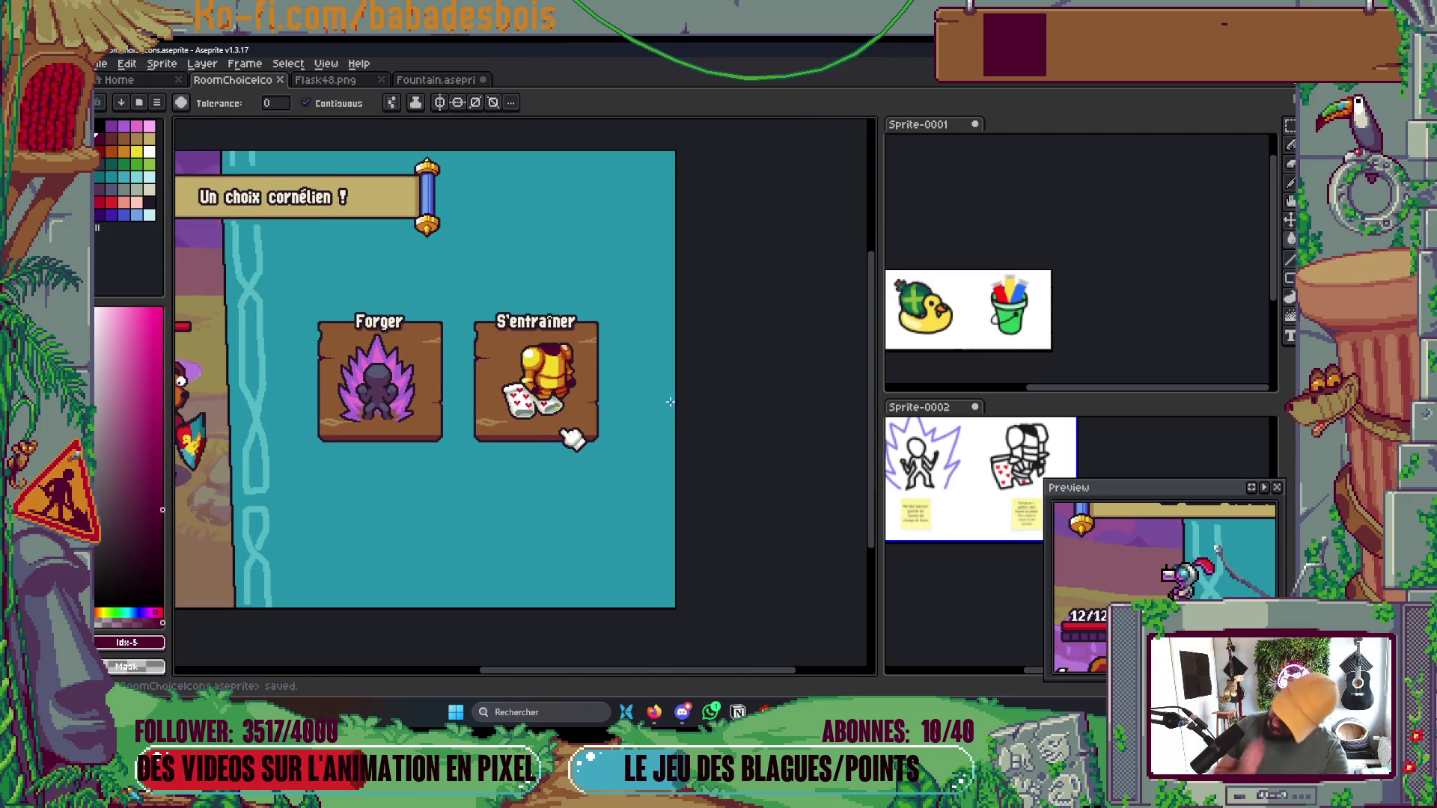
pyautogui.press('Return')
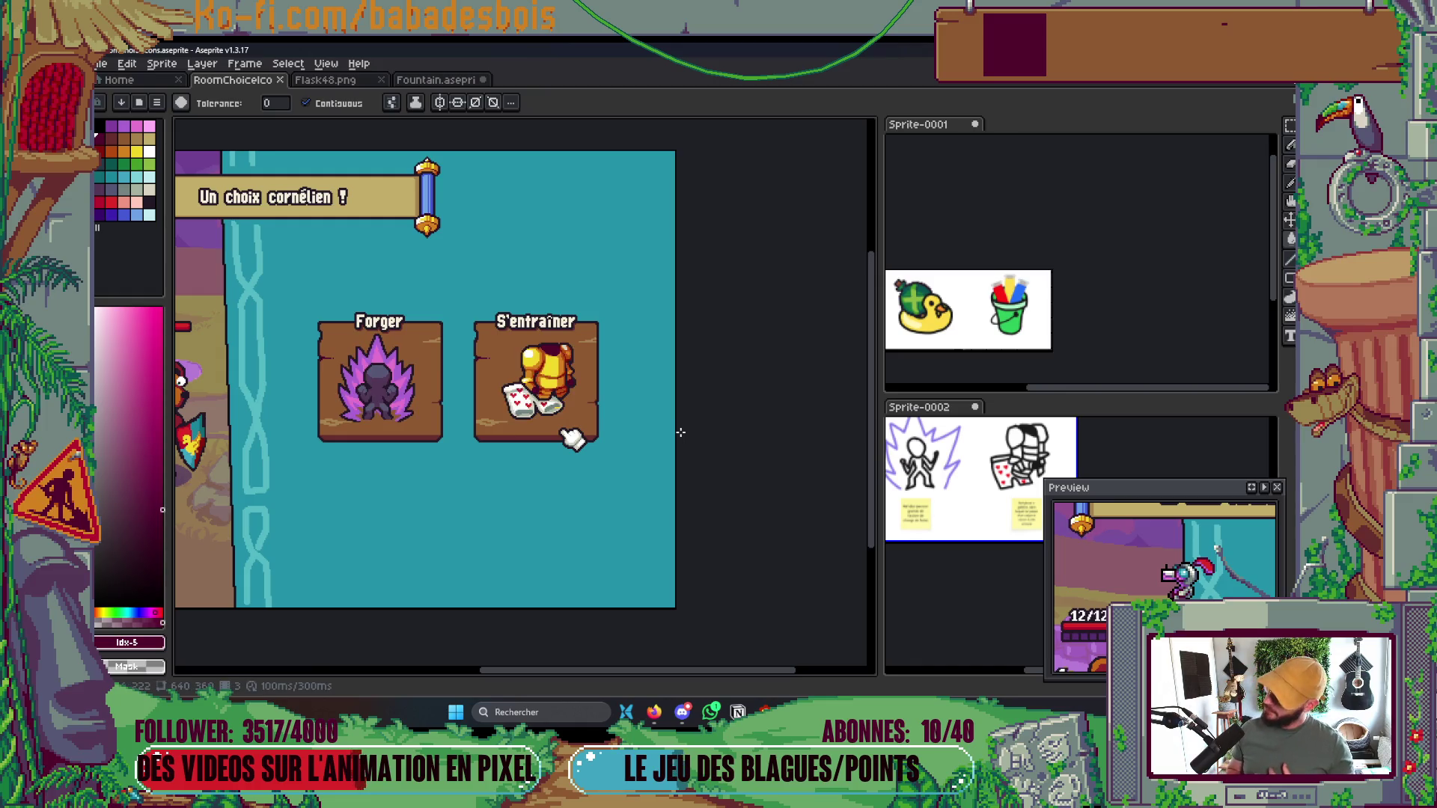
pyautogui.scroll(8, 569, 438)
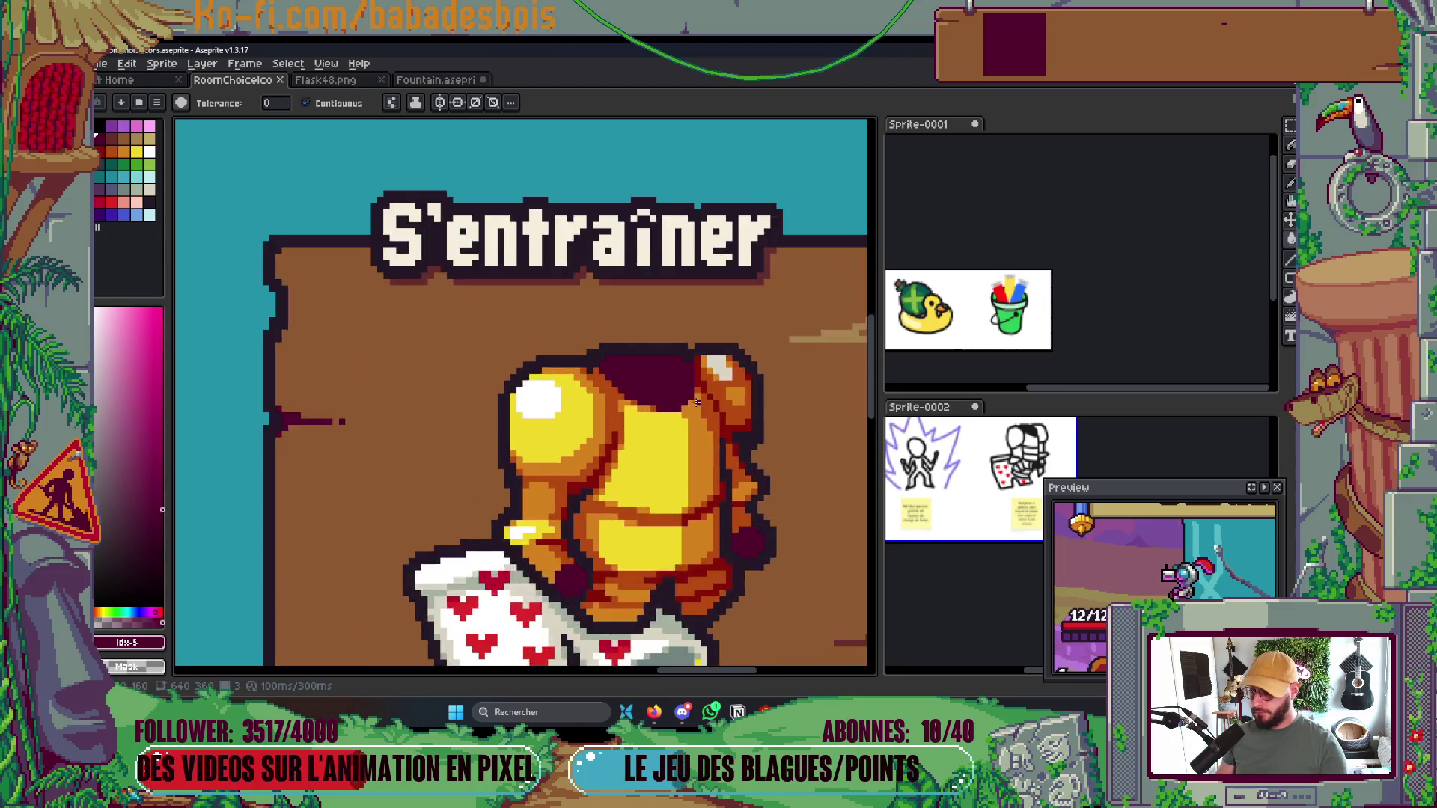
pyautogui.click(100, 151)
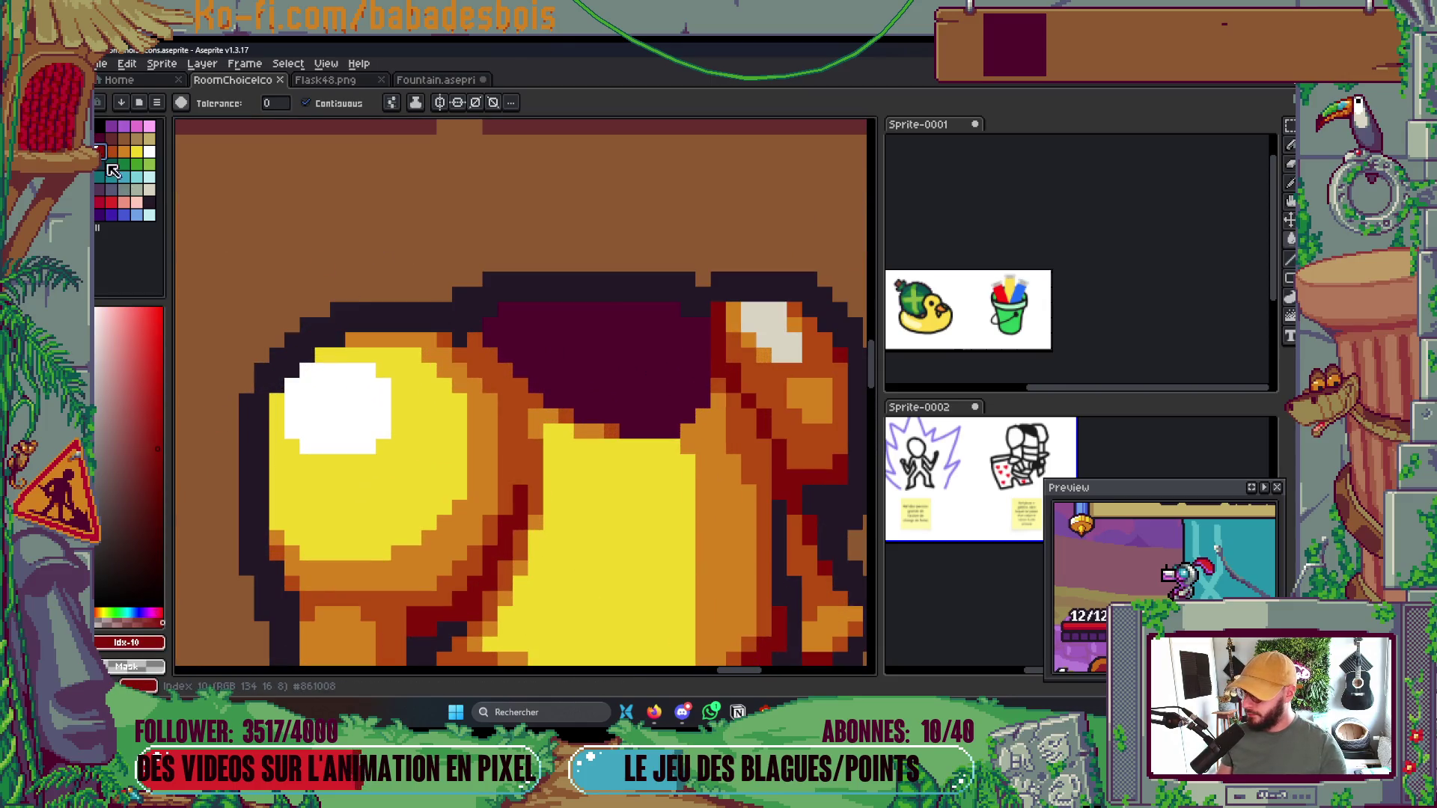
# Pencil dark-red accent pixels around the helmet opening and its lower edge
pyautogui.press('b')
pyautogui.scroll(2, 619, 323)
pyautogui.click(788, 326)
pyautogui.click(728, 295)
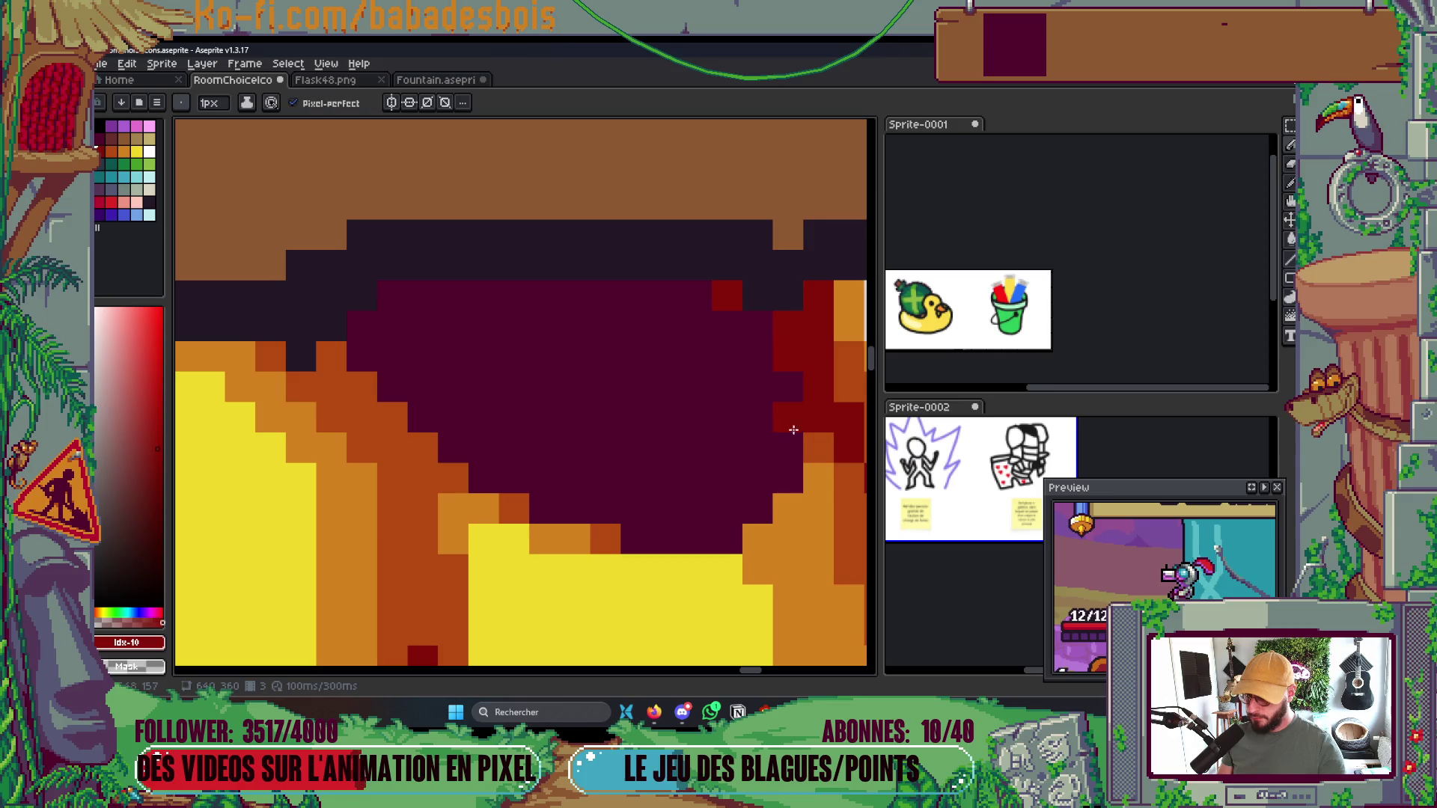
pyautogui.click(727, 539)
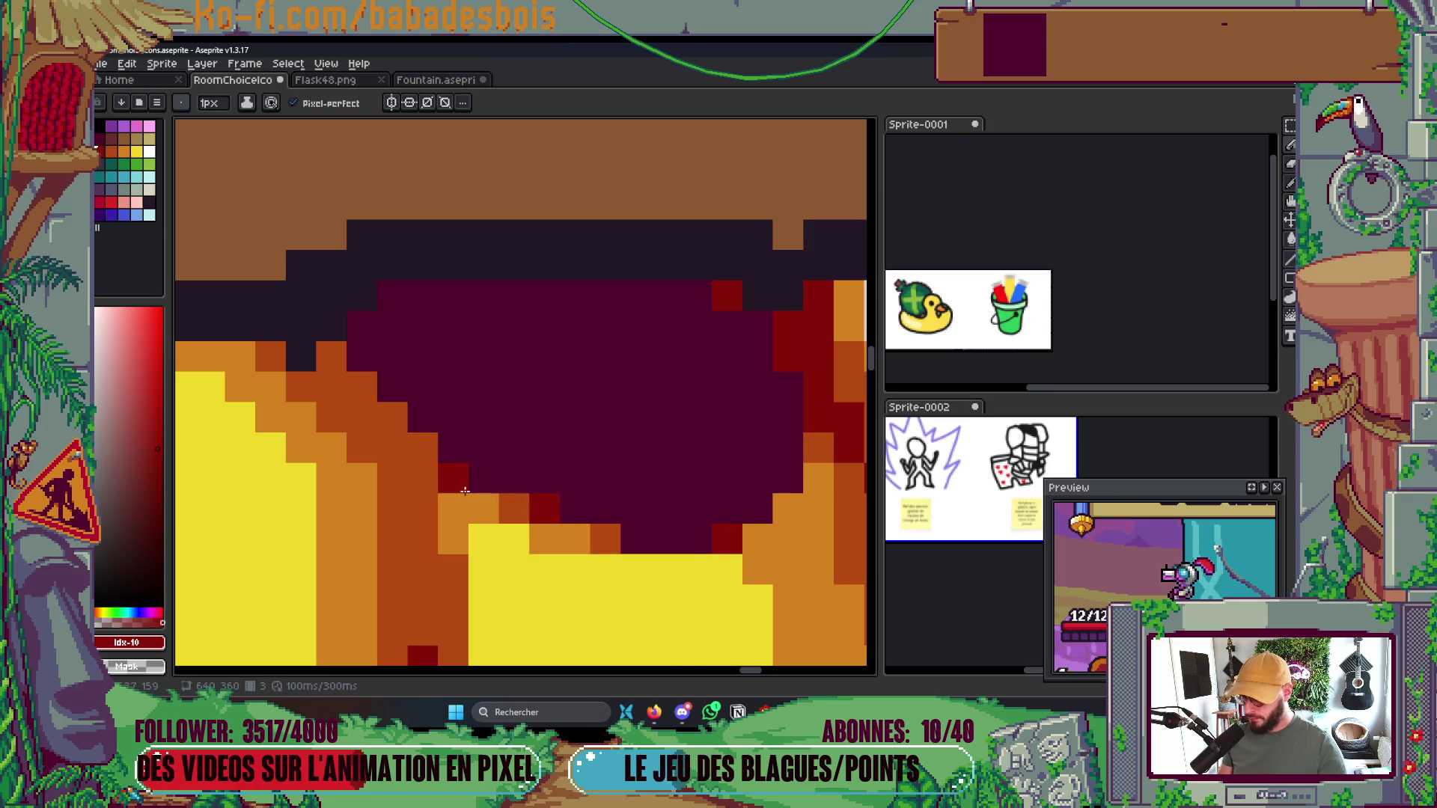
# Save RoomChoiceIcons.aseprite and play the animation to preview the icons
pyautogui.scroll(-3, 565, 445)
pyautogui.scroll(1, 565, 446)
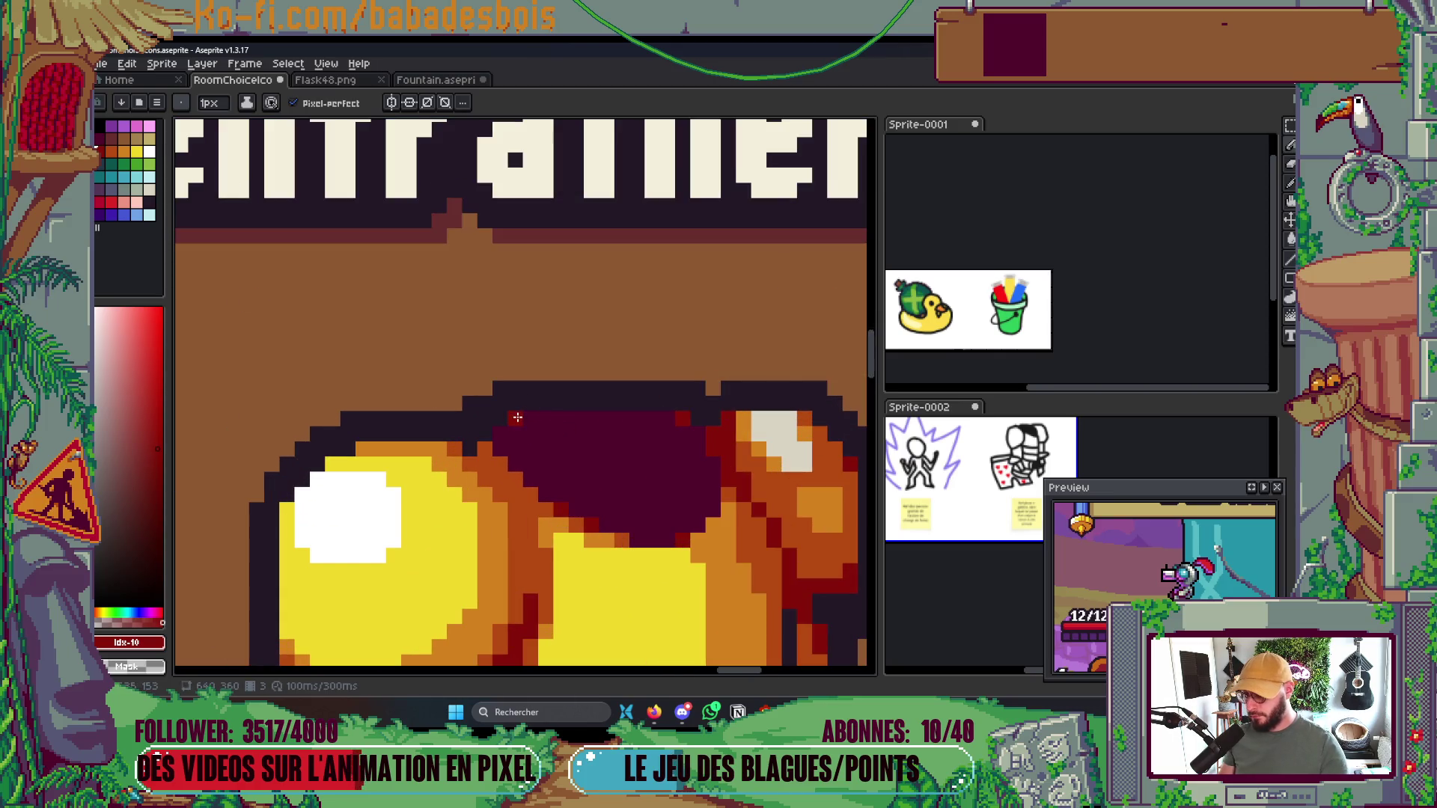
pyautogui.scroll(-2, 599, 449)
pyautogui.scroll(-5, 684, 468)
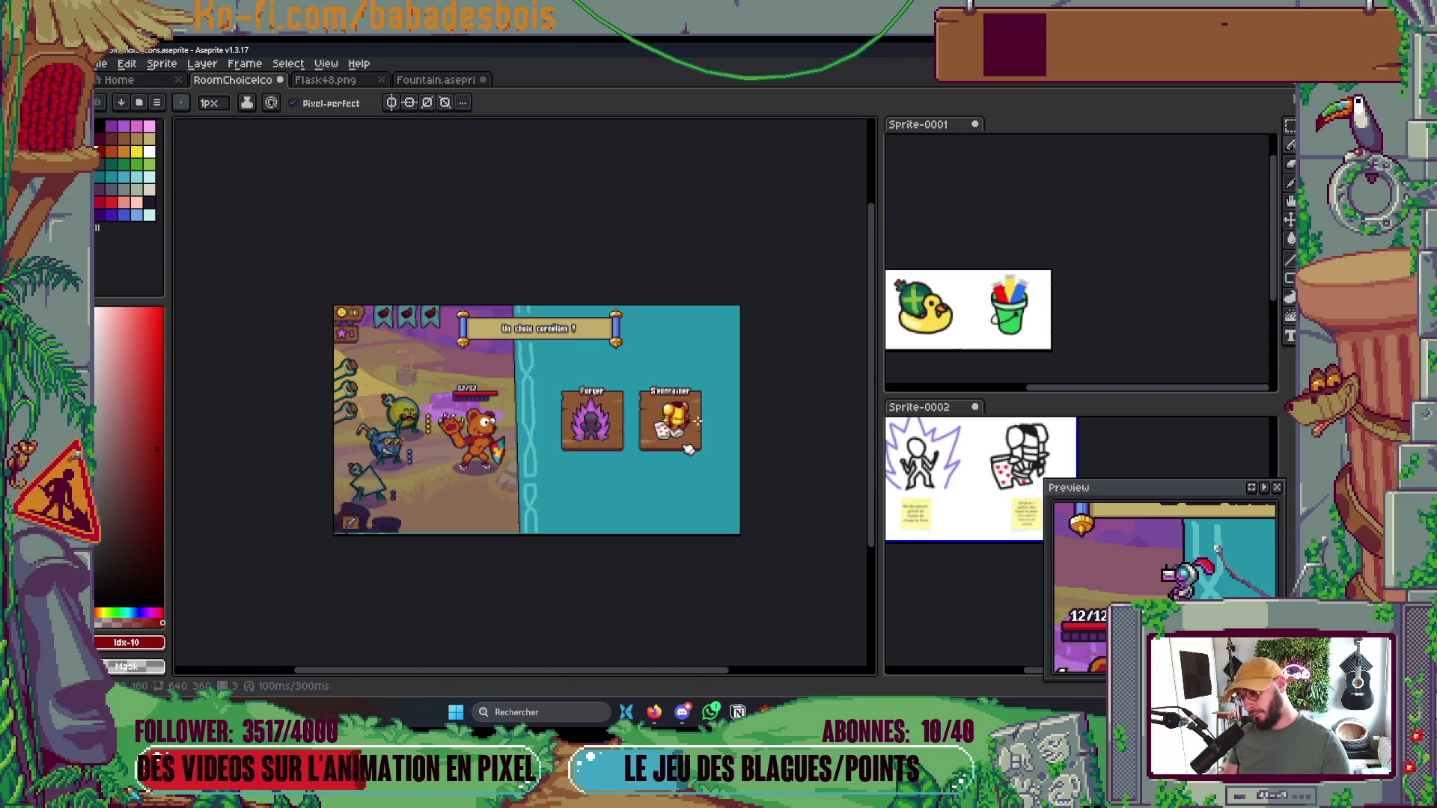
pyautogui.scroll(4, 678, 392)
pyautogui.scroll(2, 678, 392)
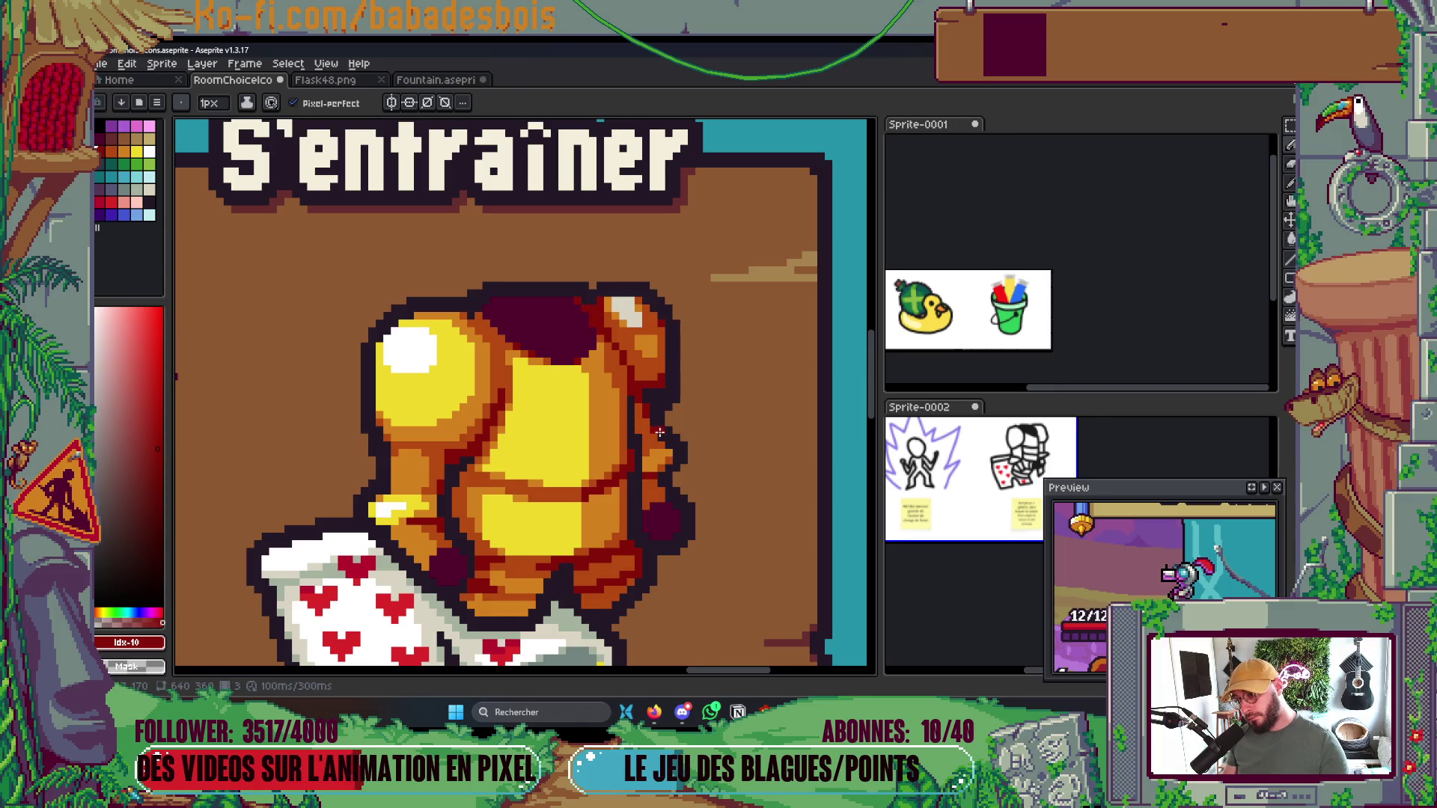
pyautogui.scroll(-4, 659, 432)
pyautogui.hotkey('ctrl', 's')
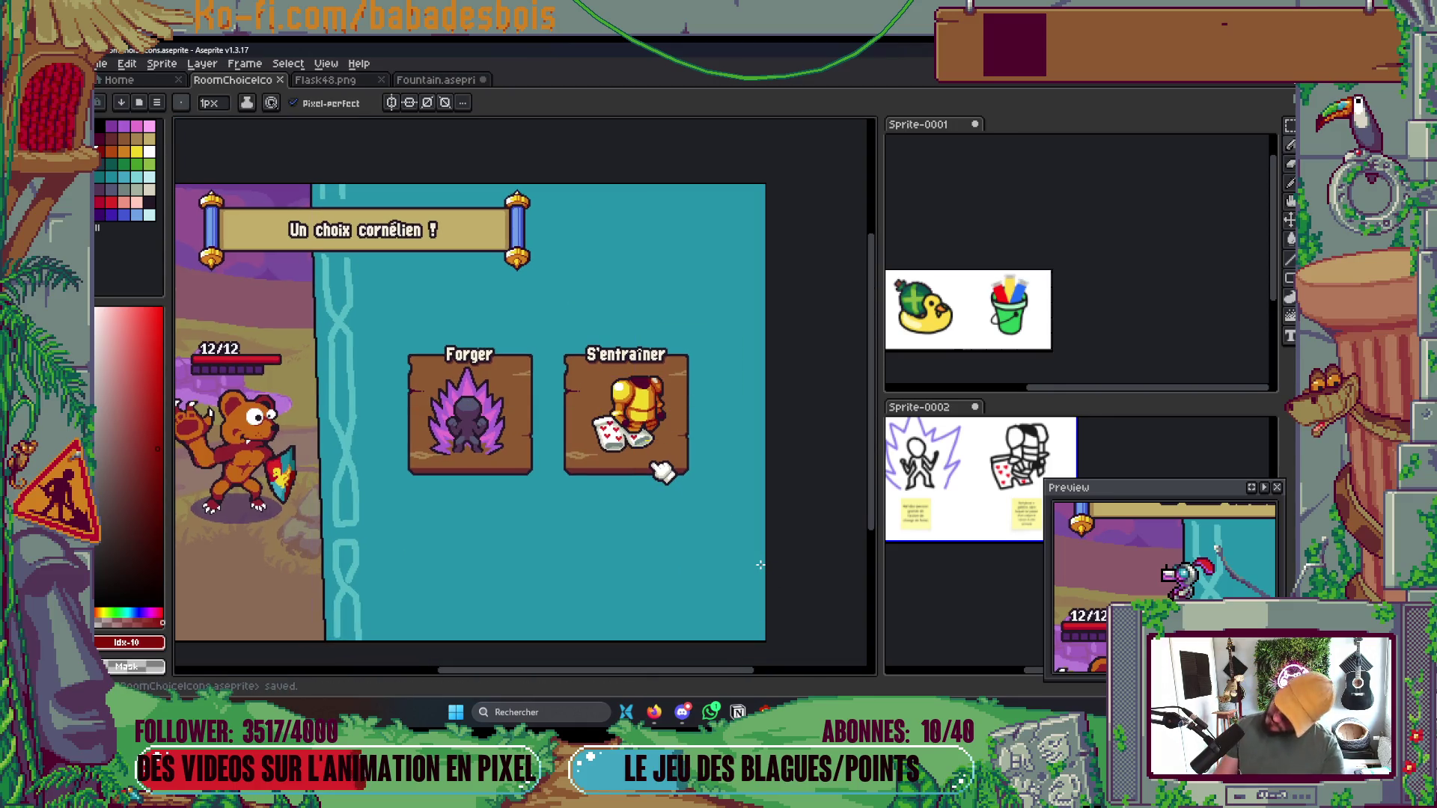
pyautogui.press('Left')
pyautogui.press('Return')
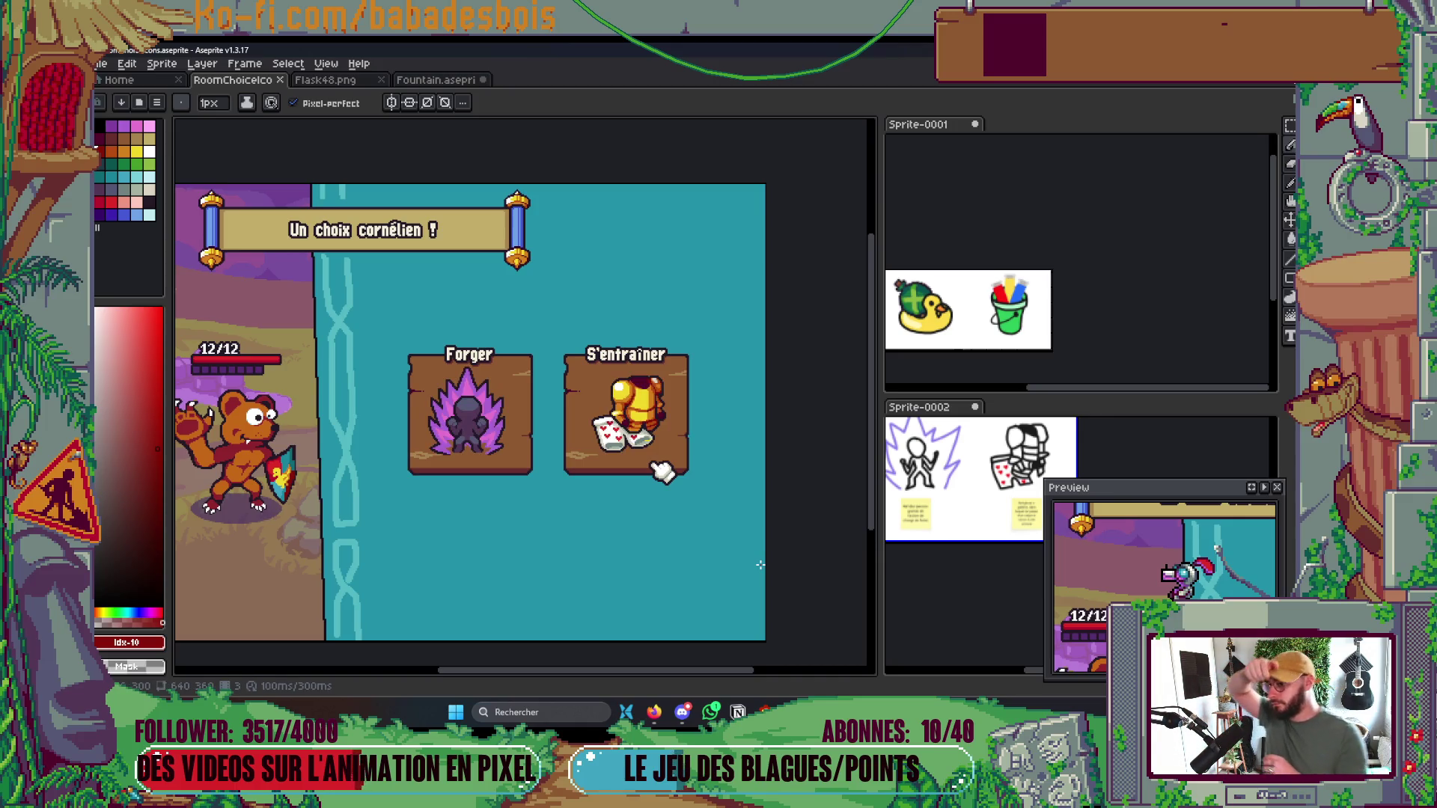
pyautogui.scroll(5, 662, 469)
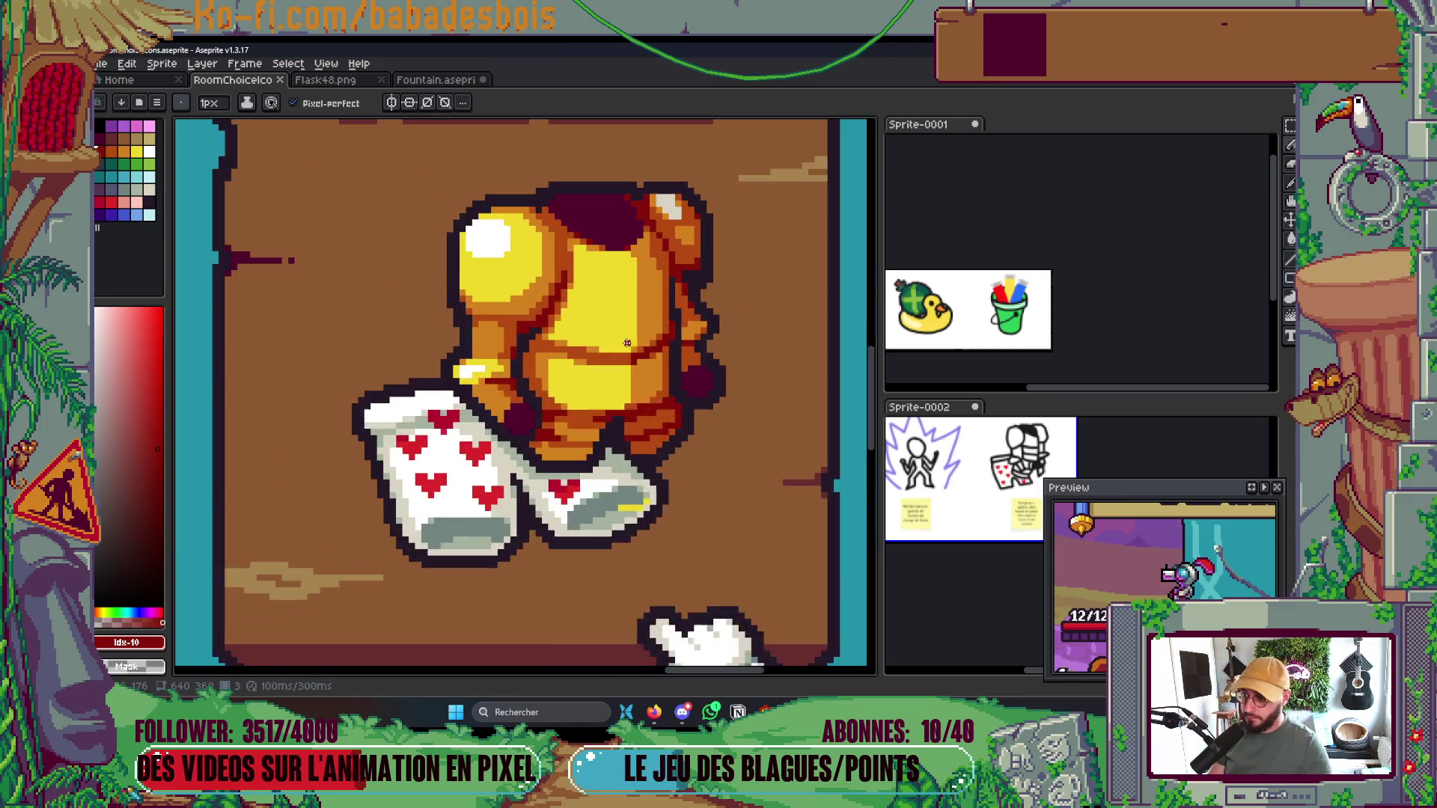
# Sample the armour's dark outline and orange shade, then add an orange pixel to the yellow plate
pyautogui.press('i')
pyautogui.click(706, 349)
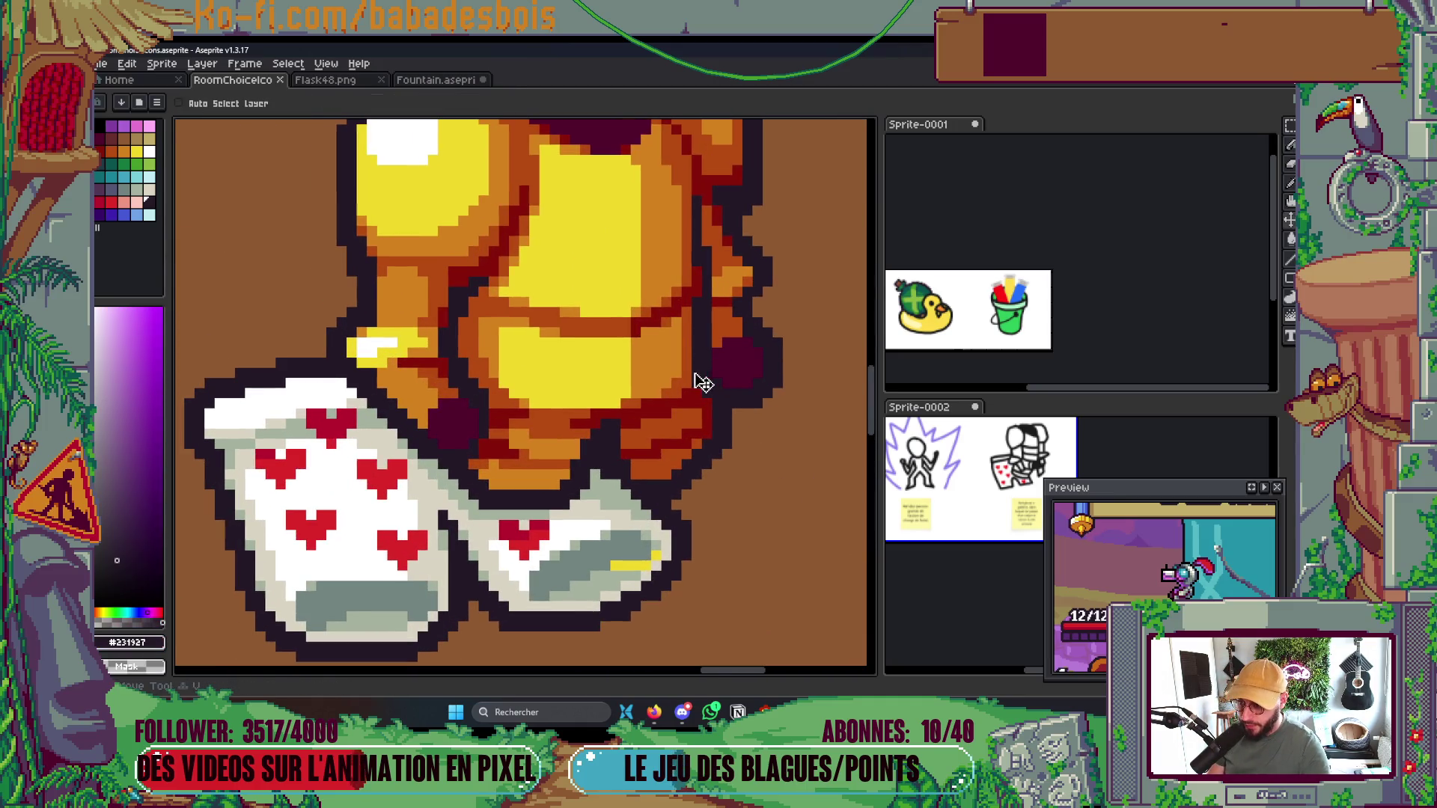
pyautogui.press('b')
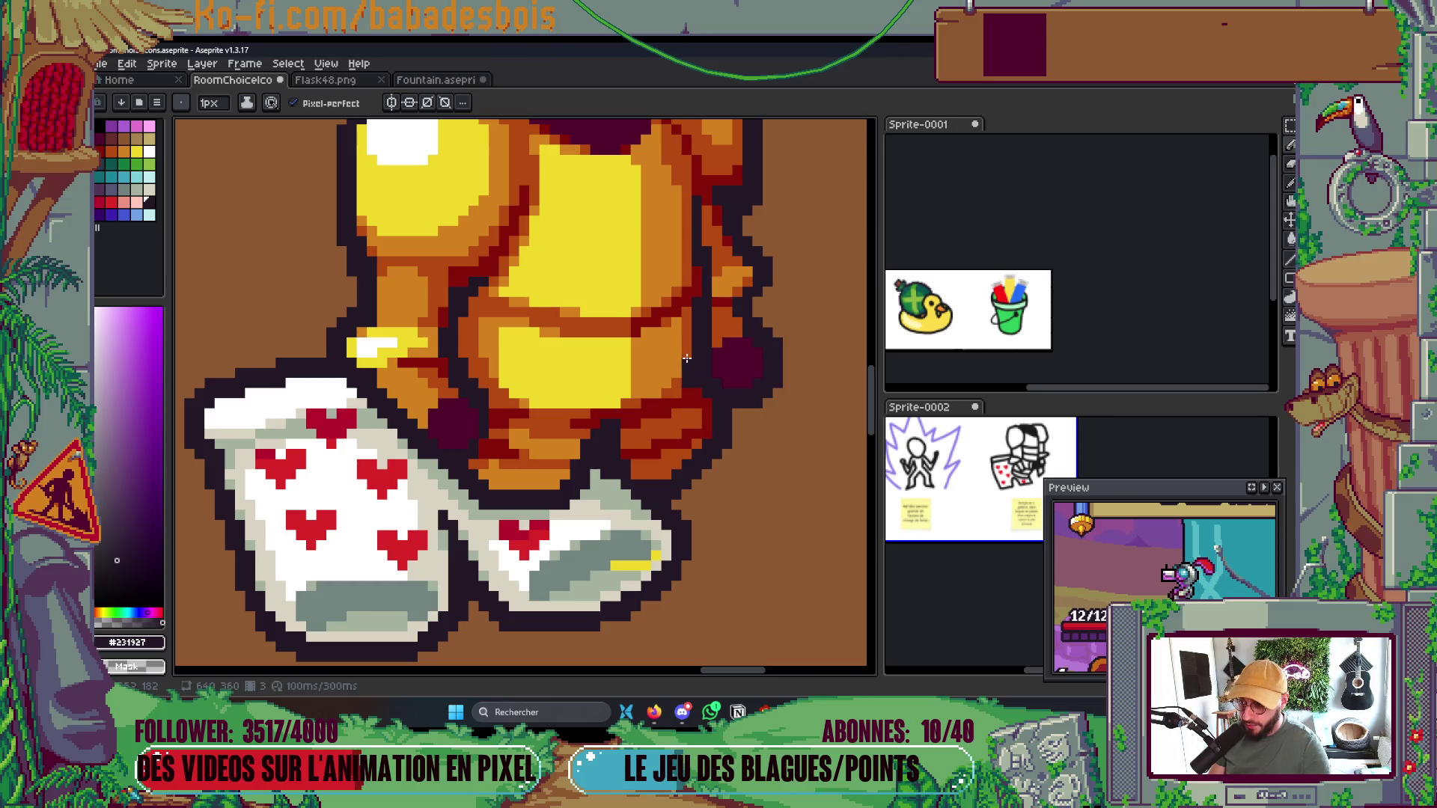
pyautogui.scroll(2, 691, 351)
pyautogui.press('i')
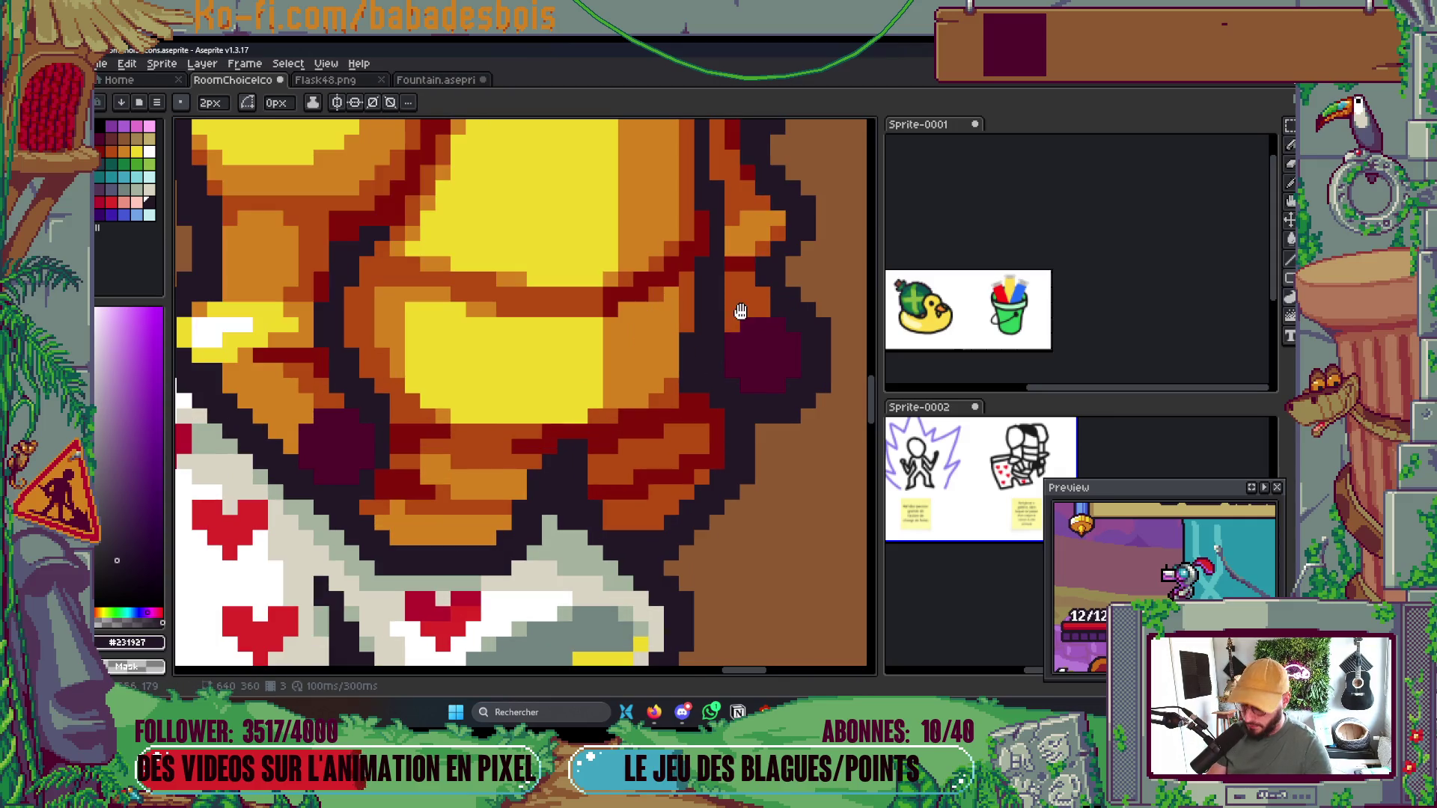
pyautogui.click(747, 303)
pyautogui.press('b')
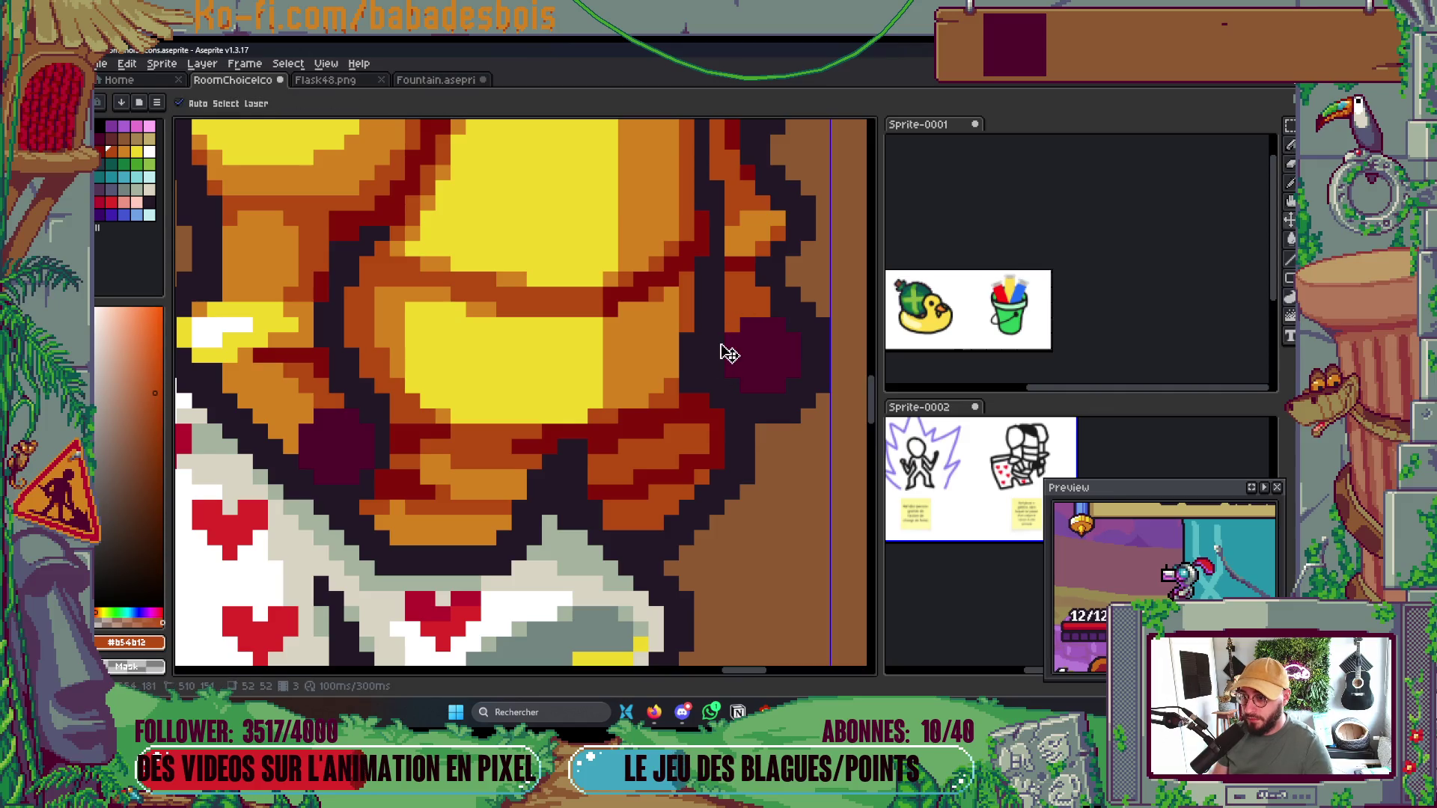
pyautogui.click(710, 355)
pyautogui.scroll(-4, 748, 326)
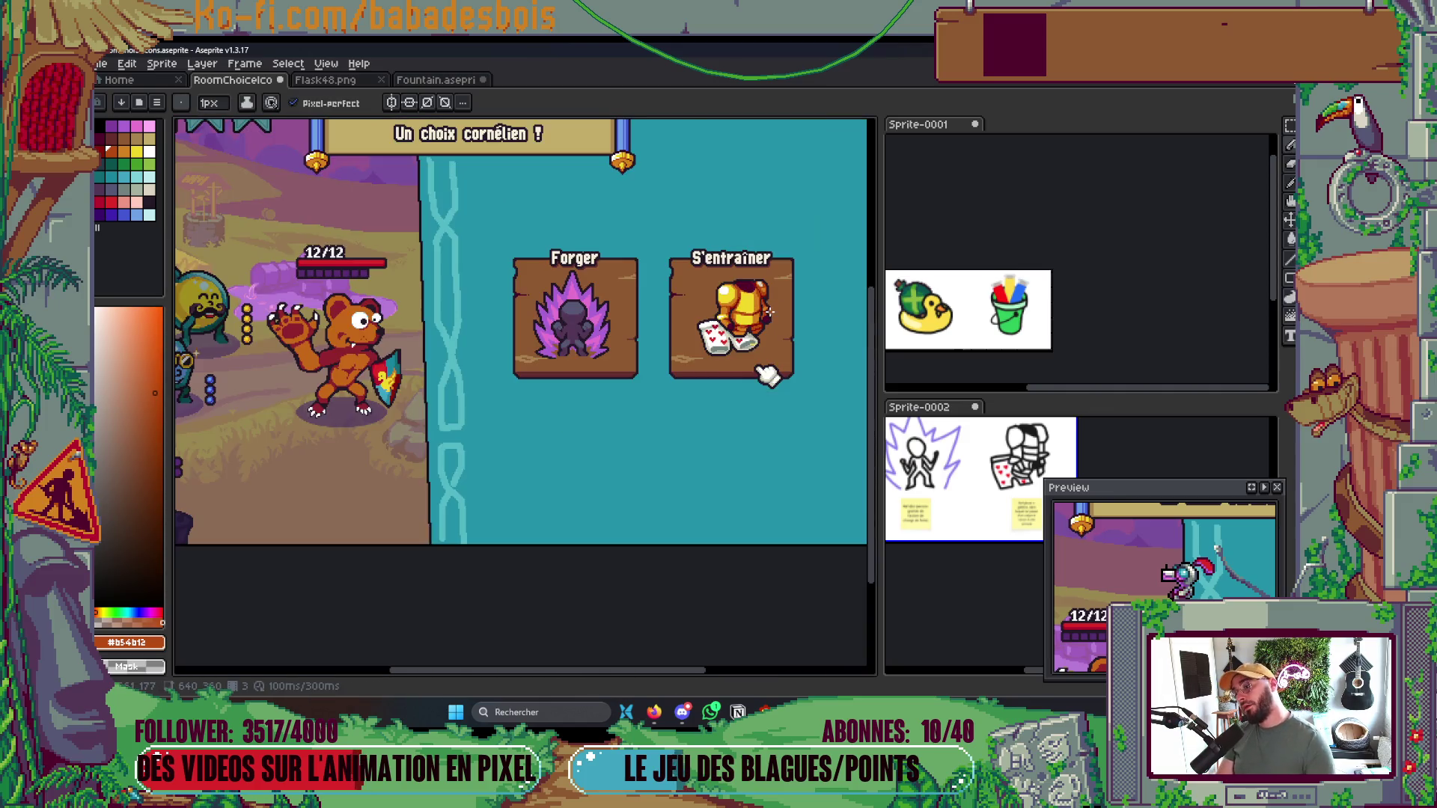
pyautogui.scroll(5, 771, 322)
# Sample the light orange #d4821e and darker orange #b54b12 from the armour, then save
pyautogui.press('i')
pyautogui.press('b')
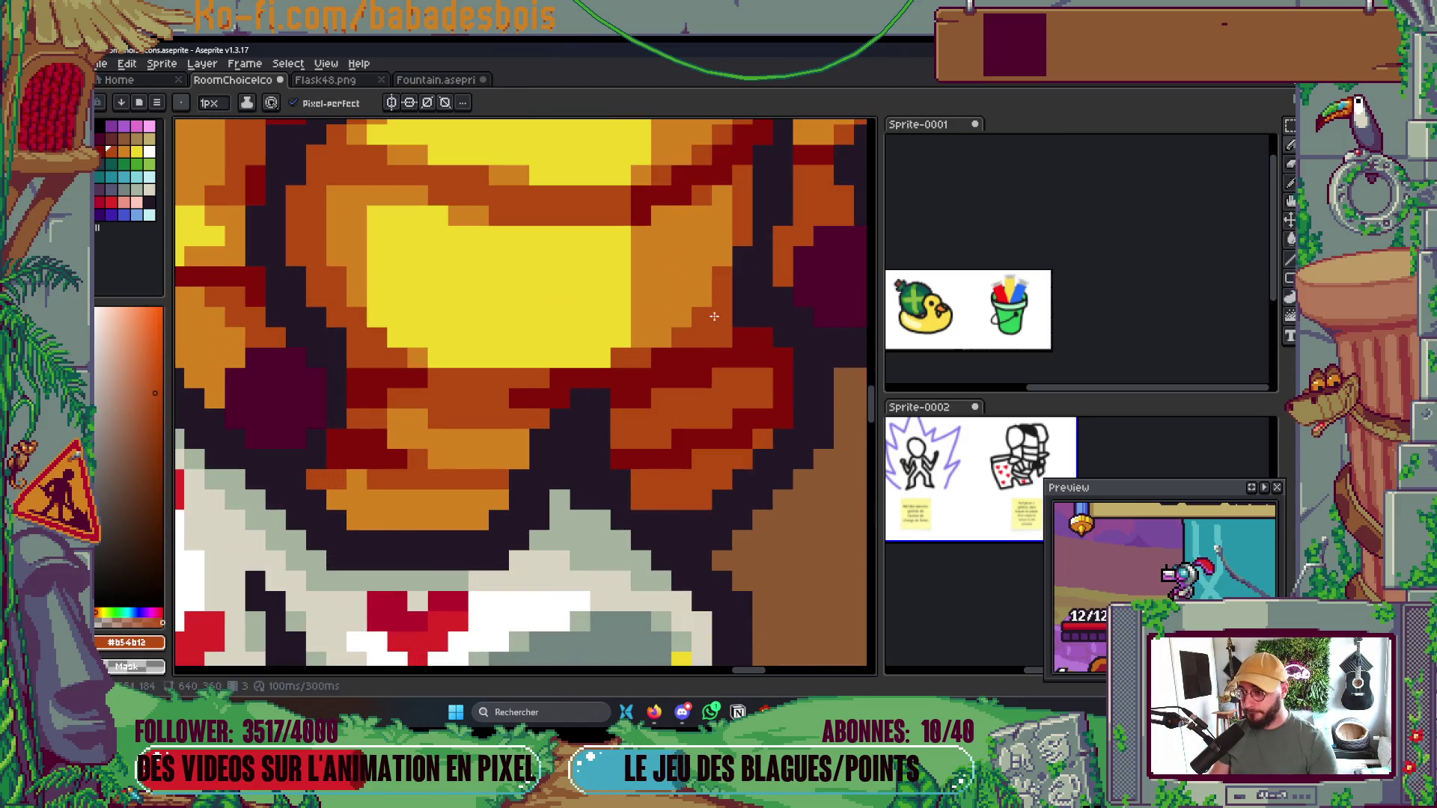
pyautogui.scroll(-5, 743, 338)
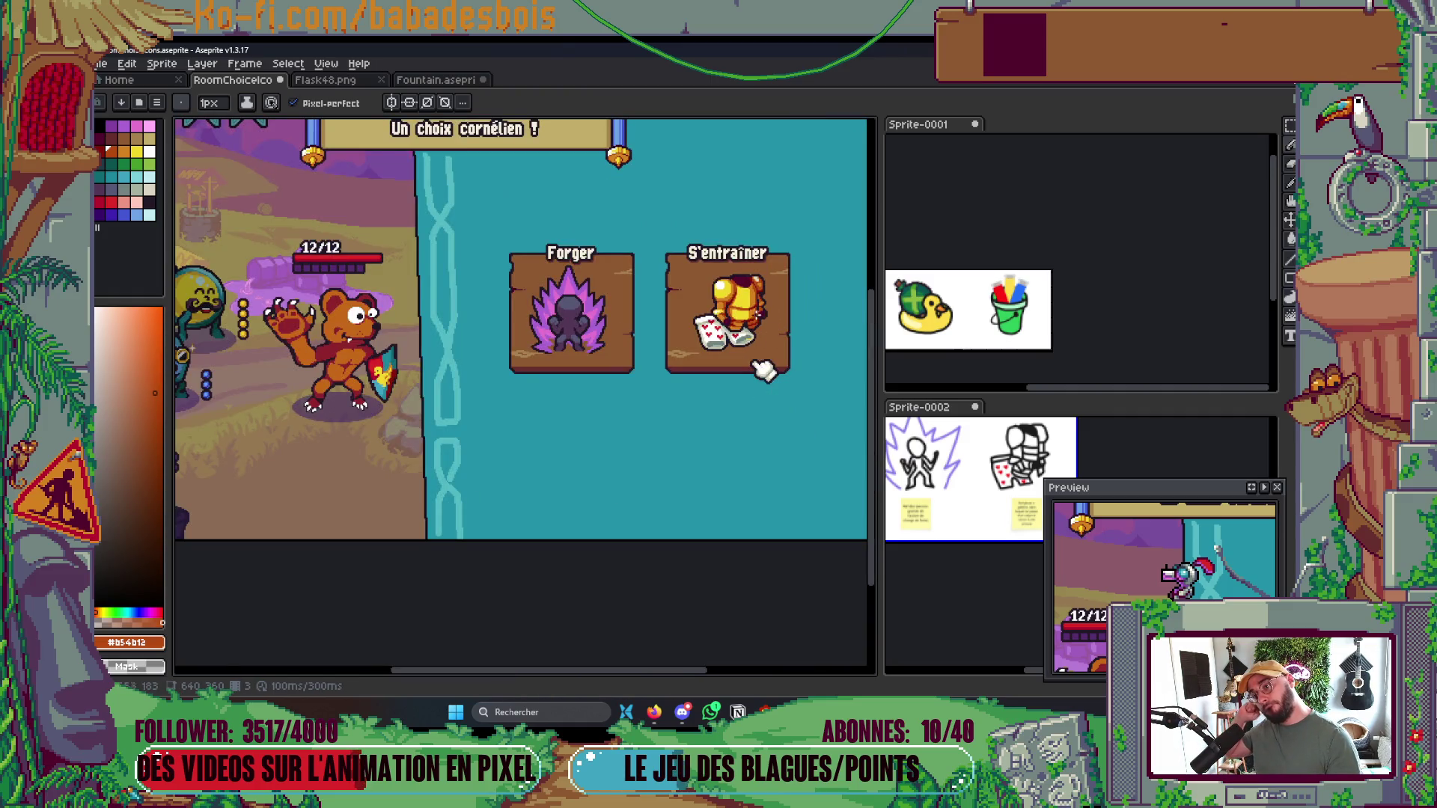
pyautogui.scroll(5, 763, 369)
pyautogui.press('i')
pyautogui.click(643, 277)
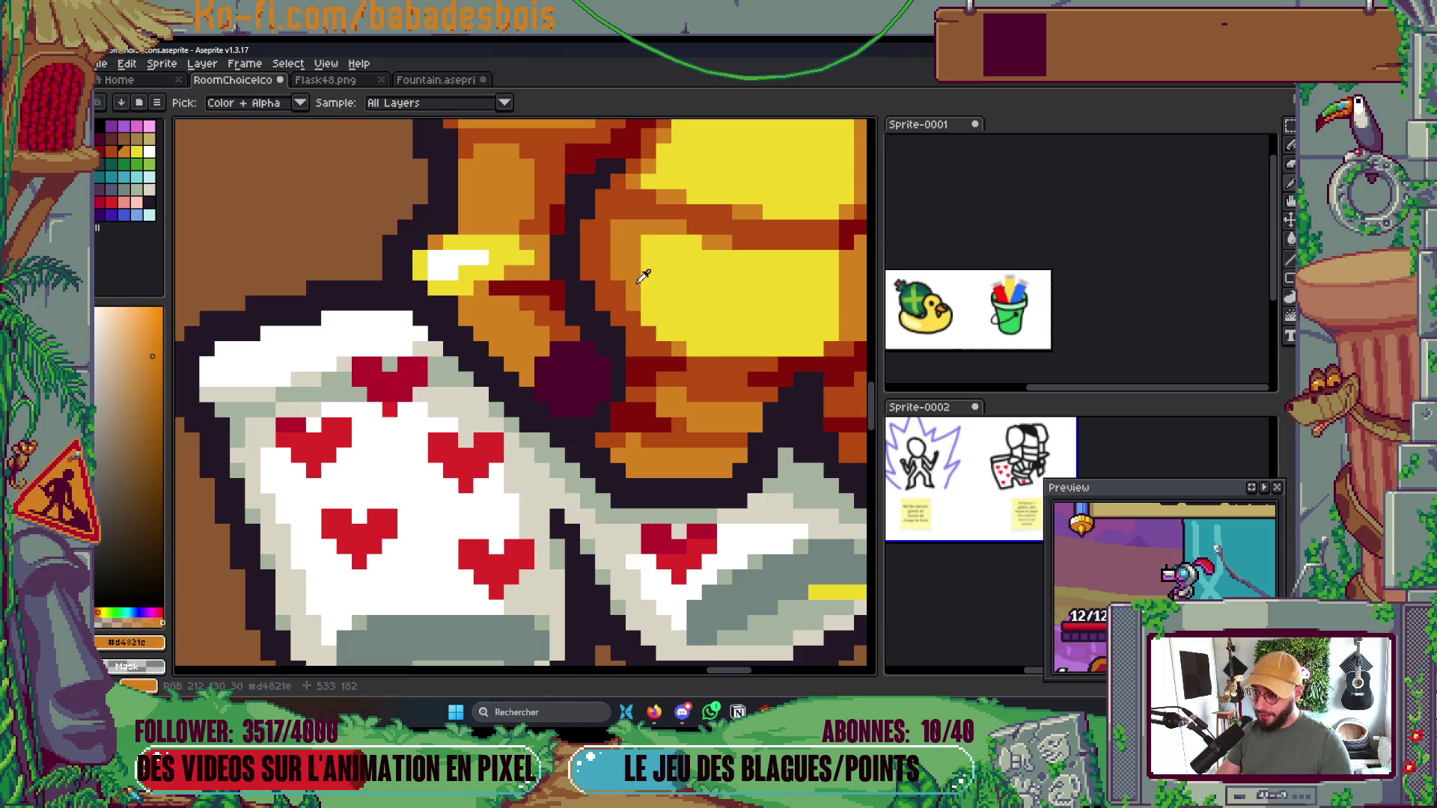
pyautogui.press('b')
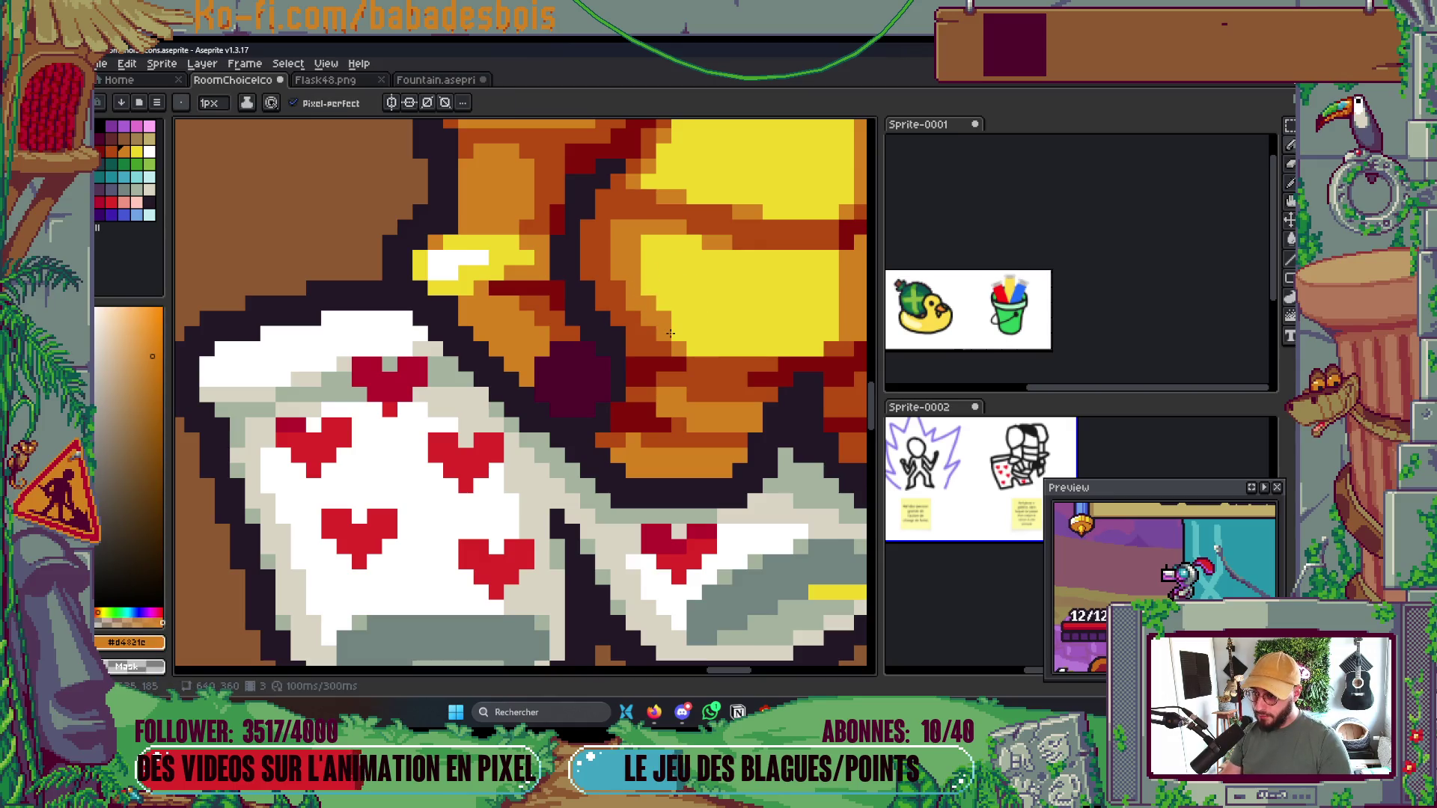
pyautogui.keyDown('alt'); pyautogui.click(634, 306); pyautogui.keyUp('alt')
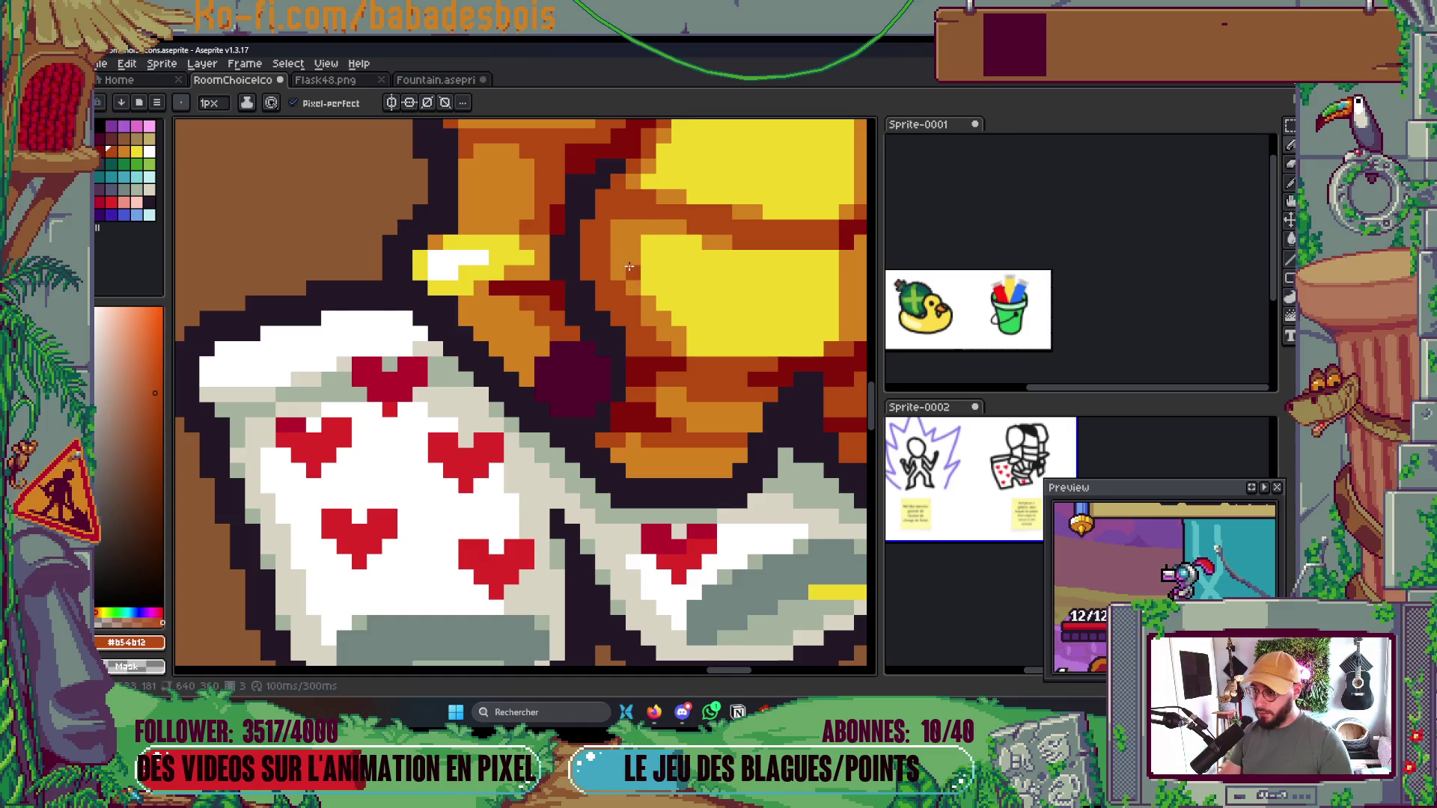
pyautogui.scroll(-5, 644, 321)
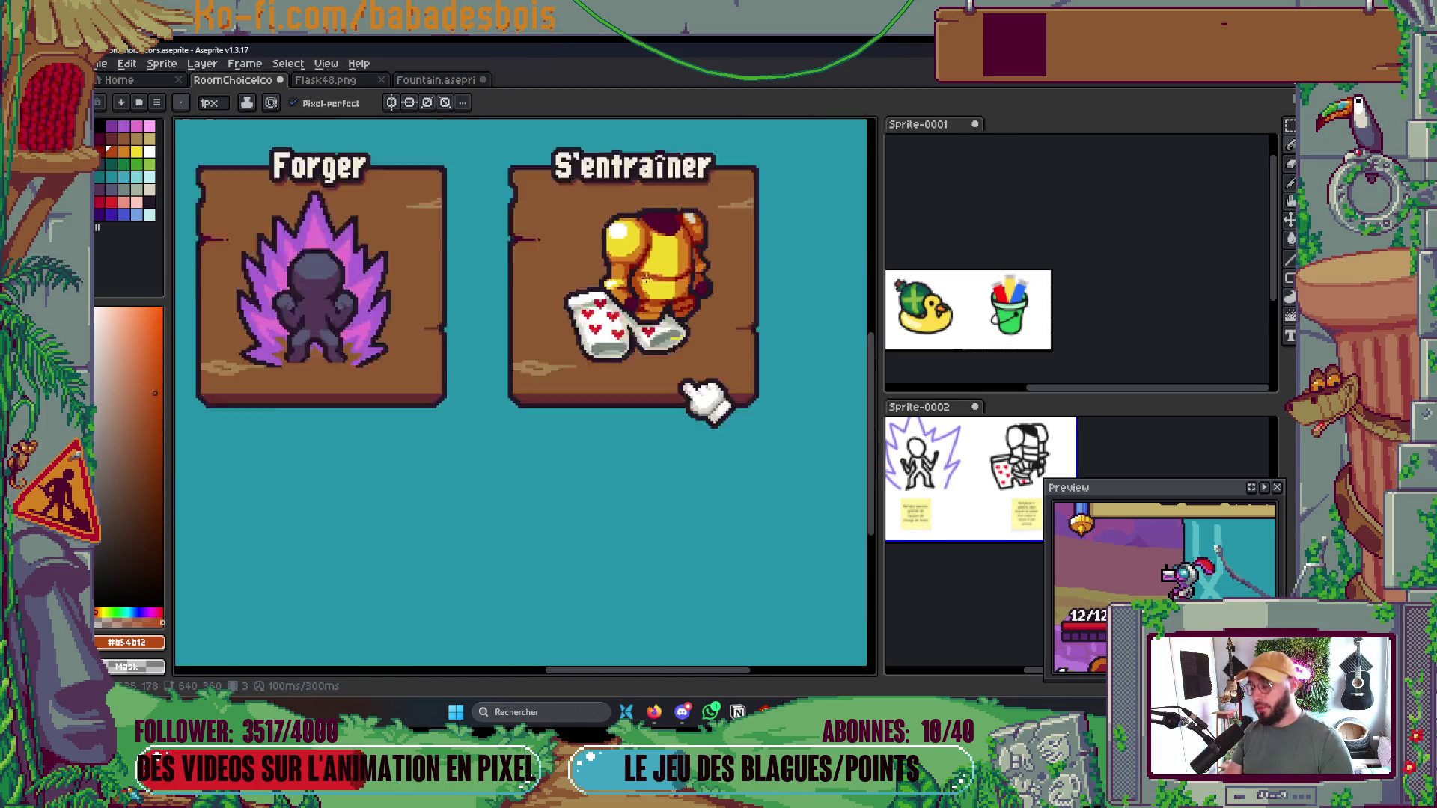
pyautogui.scroll(-3, 703, 554)
pyautogui.scroll(2, 703, 554)
pyautogui.hotkey('ctrl', 's')
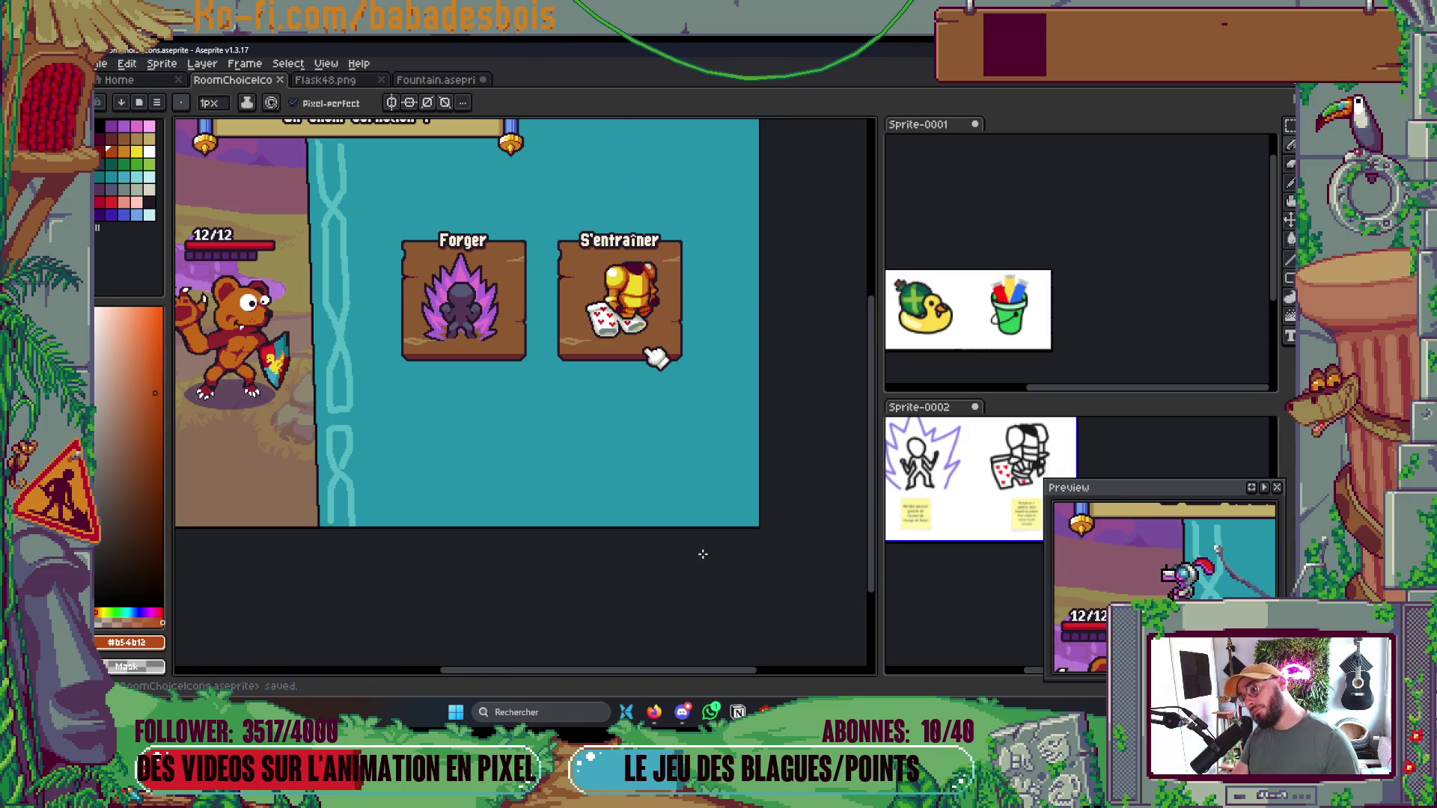
pyautogui.scroll(4, 636, 262)
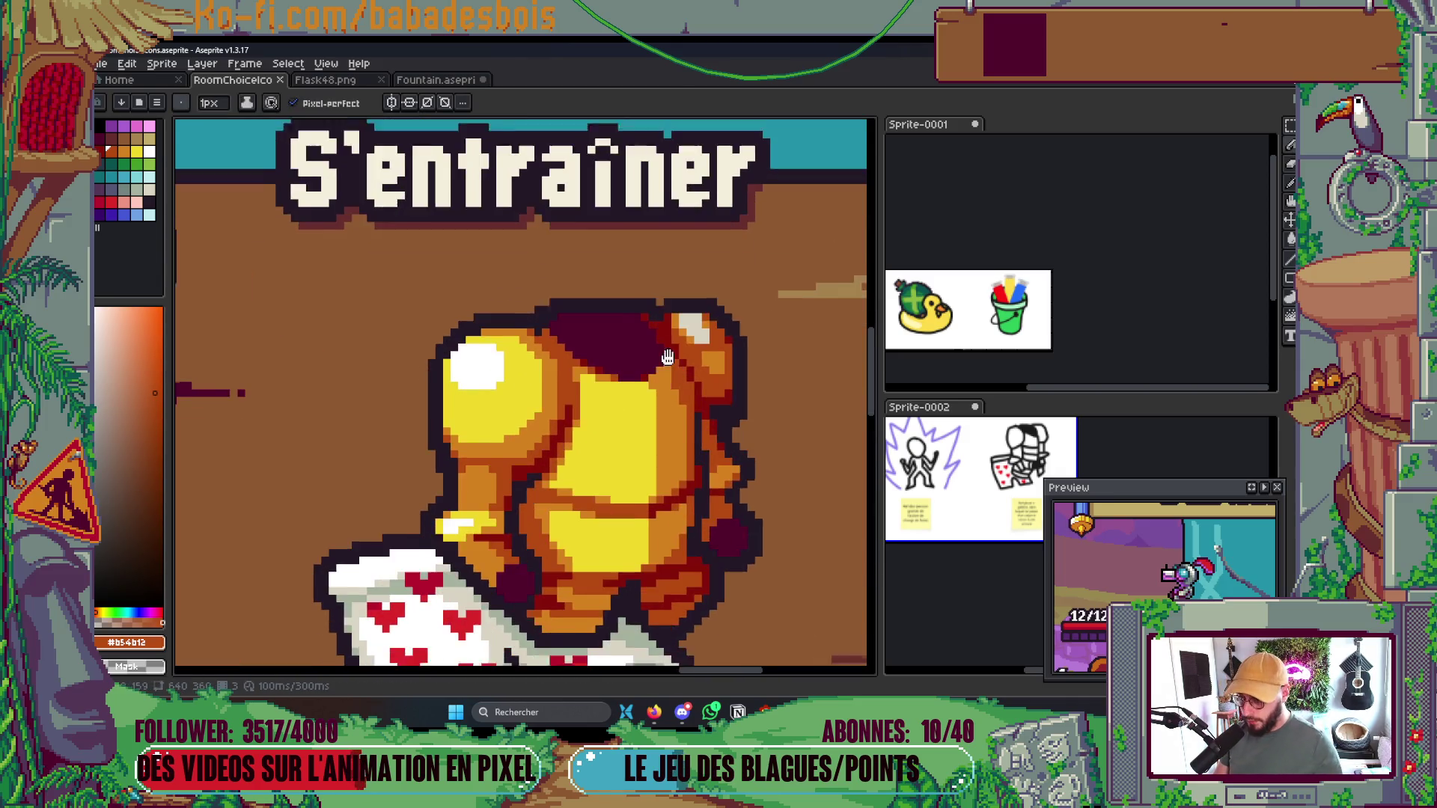
# Sample the armour's yellow with the eyedropper and save the file
pyautogui.keyDown('alt'); pyautogui.click(530, 322); pyautogui.keyUp('alt')
pyautogui.click(704, 322)
pyautogui.scroll(-2, 715, 303)
pyautogui.scroll(-3, 715, 303)
pyautogui.hotkey('ctrl', 's')
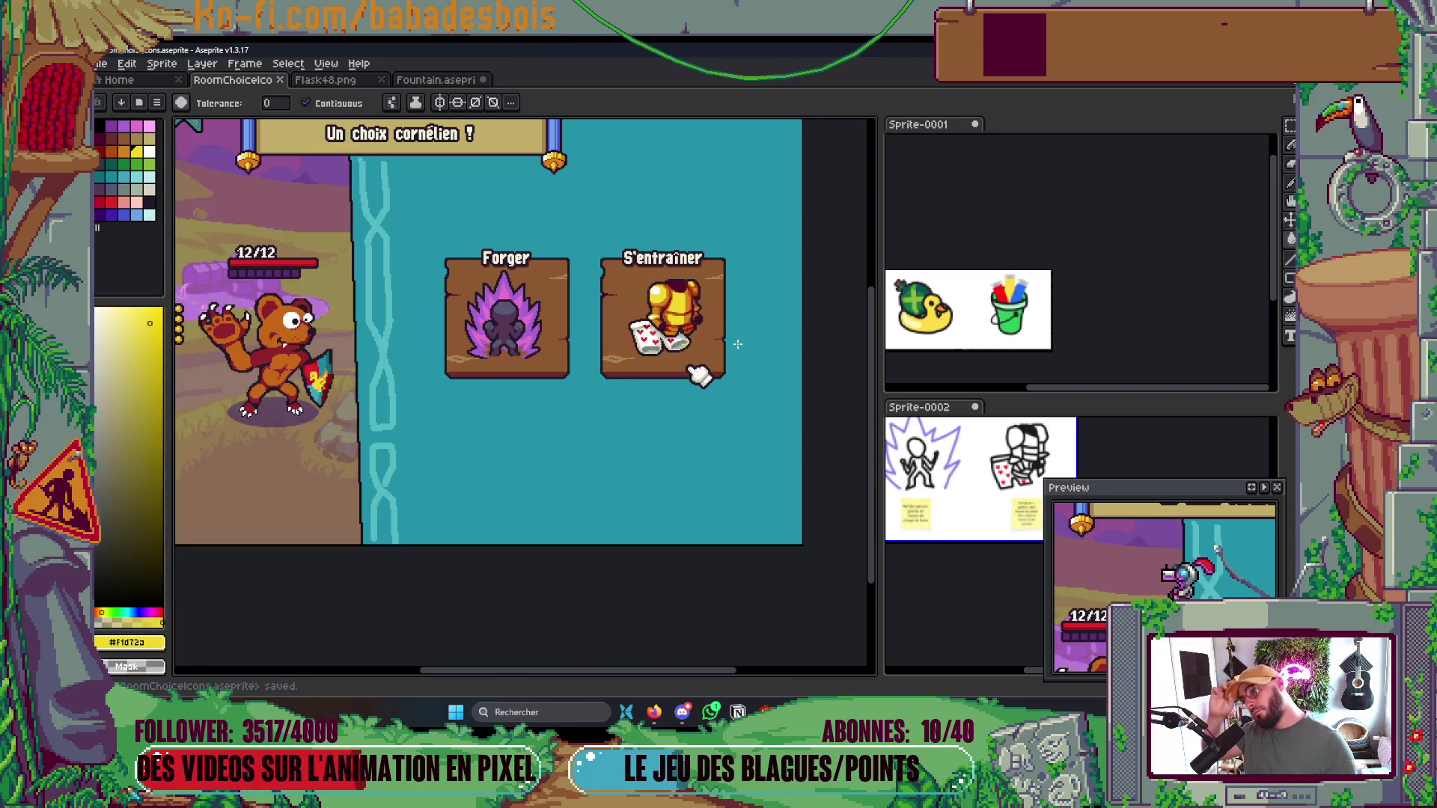
pyautogui.scroll(3, 738, 344)
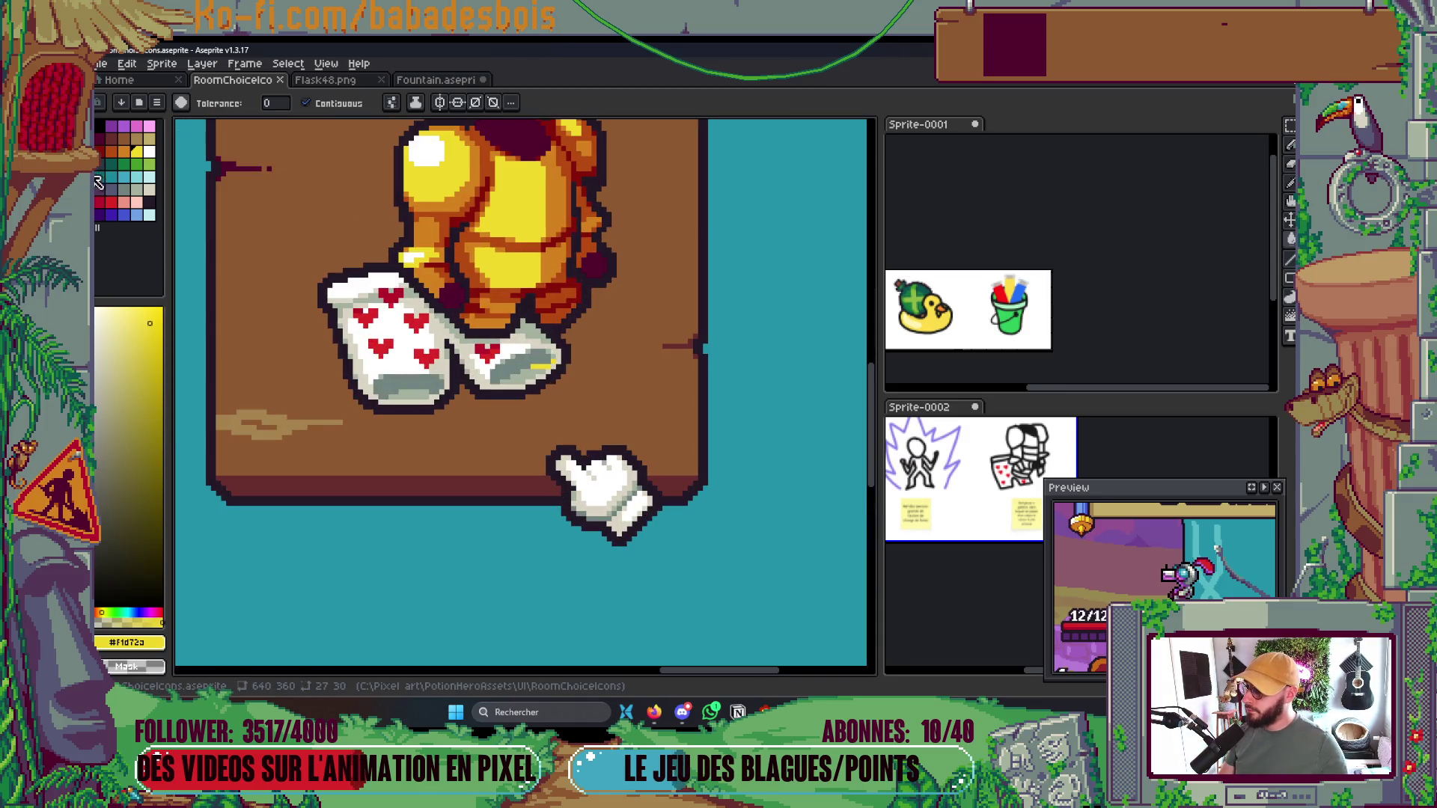
# Fill the dark patch on the armour's back with palette purple Idx-25 and save
pyautogui.click(97, 182)
pyautogui.click(598, 265)
pyautogui.scroll(3, 449, 297)
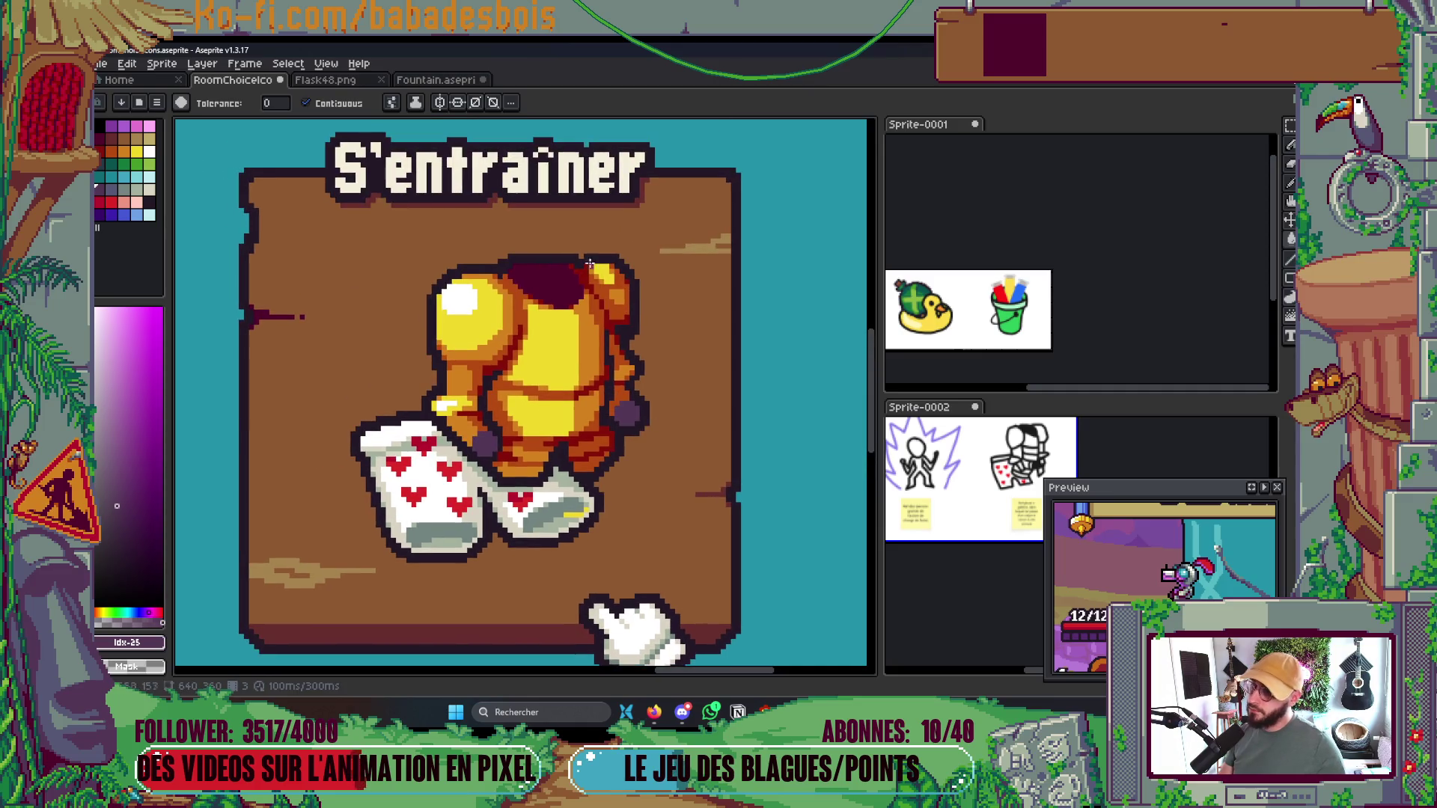
pyautogui.scroll(-3, 610, 261)
pyautogui.scroll(2, 611, 262)
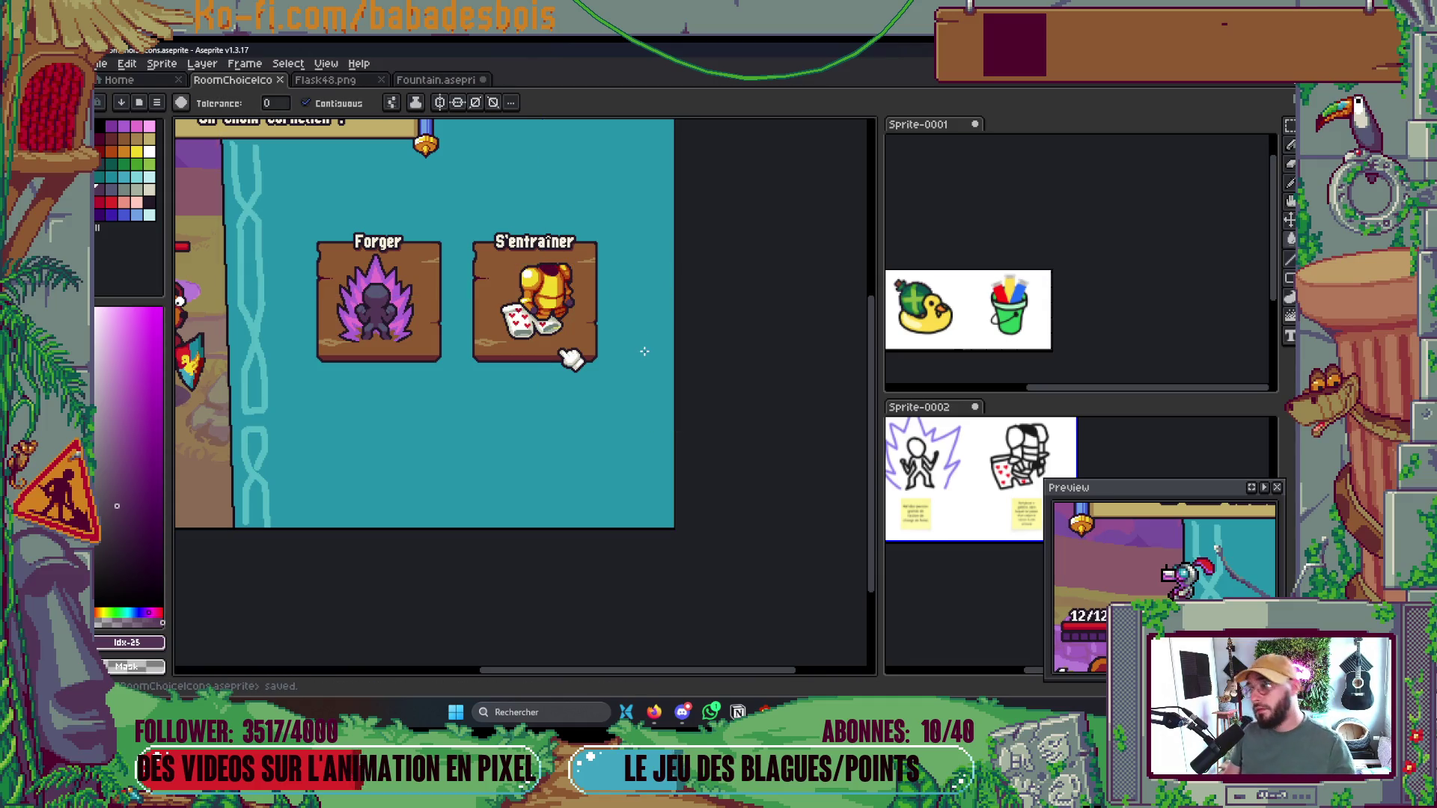
pyautogui.scroll(2, 533, 300)
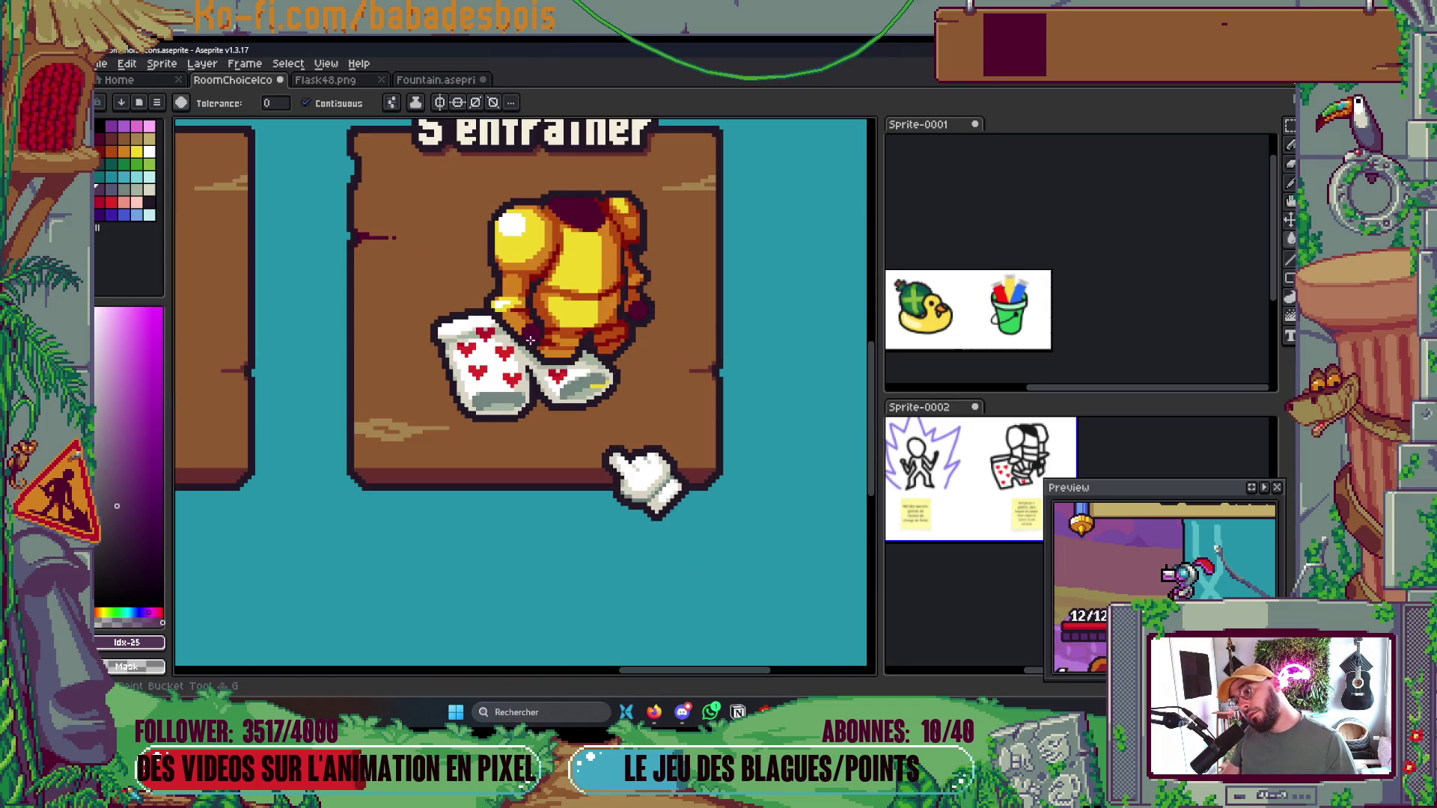
pyautogui.scroll(-2, 555, 352)
pyautogui.hotkey('ctrl', 's')
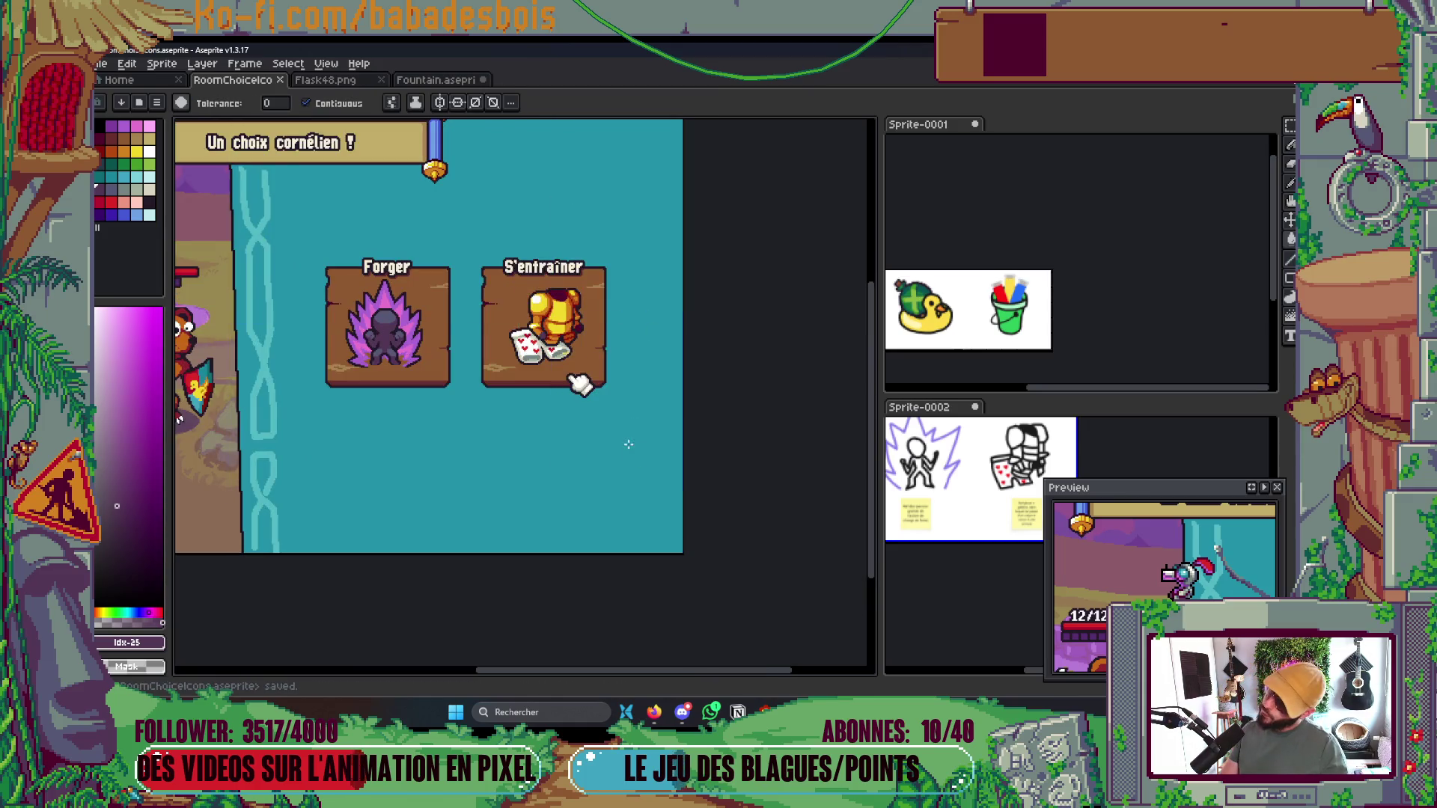
# Select the Calçon layer, show the layers list, and hide the S'endurcir armour group
pyautogui.keyDown('ctrl'); pyautogui.click(655, 469); pyautogui.keyUp('ctrl')
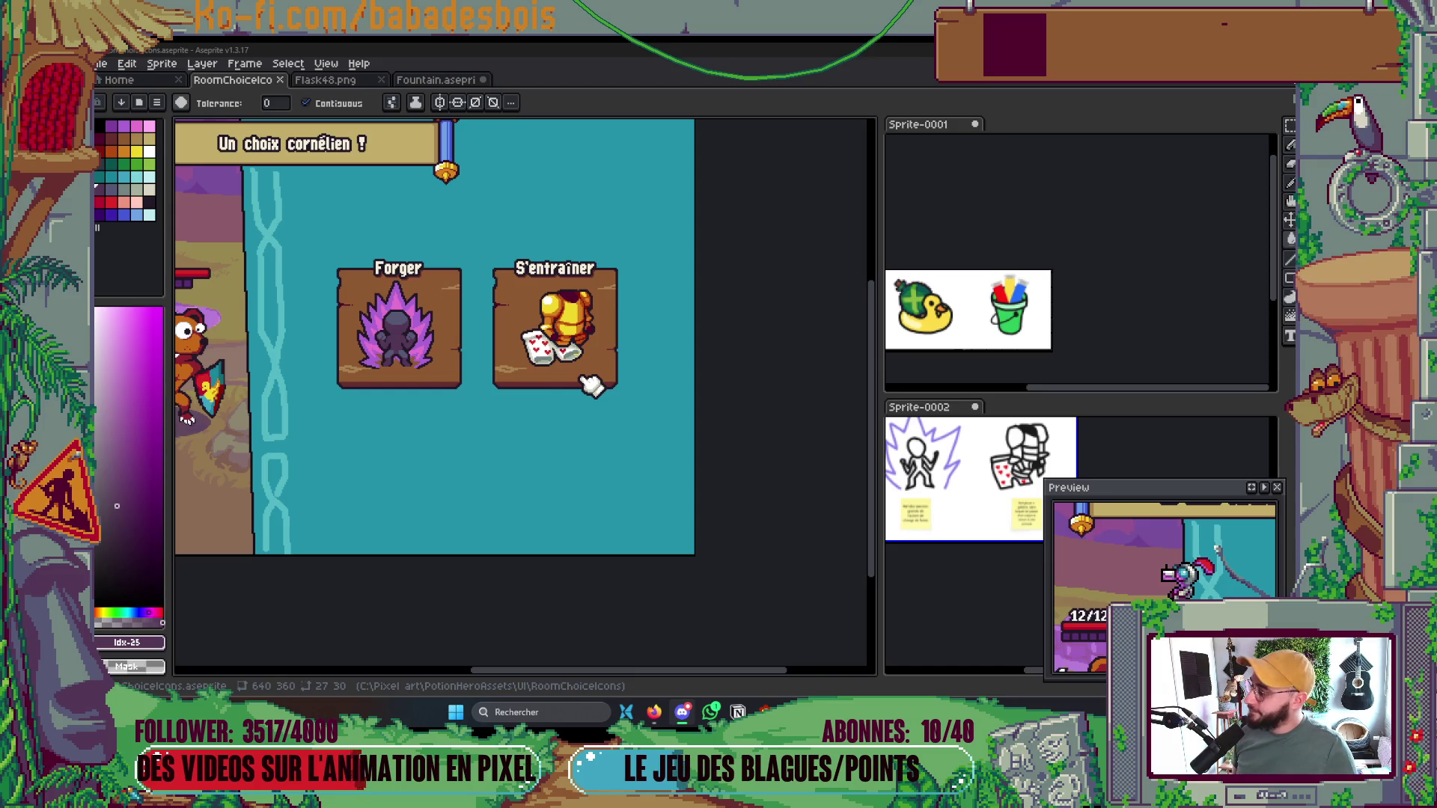
pyautogui.hscroll(-1, 634, 559)
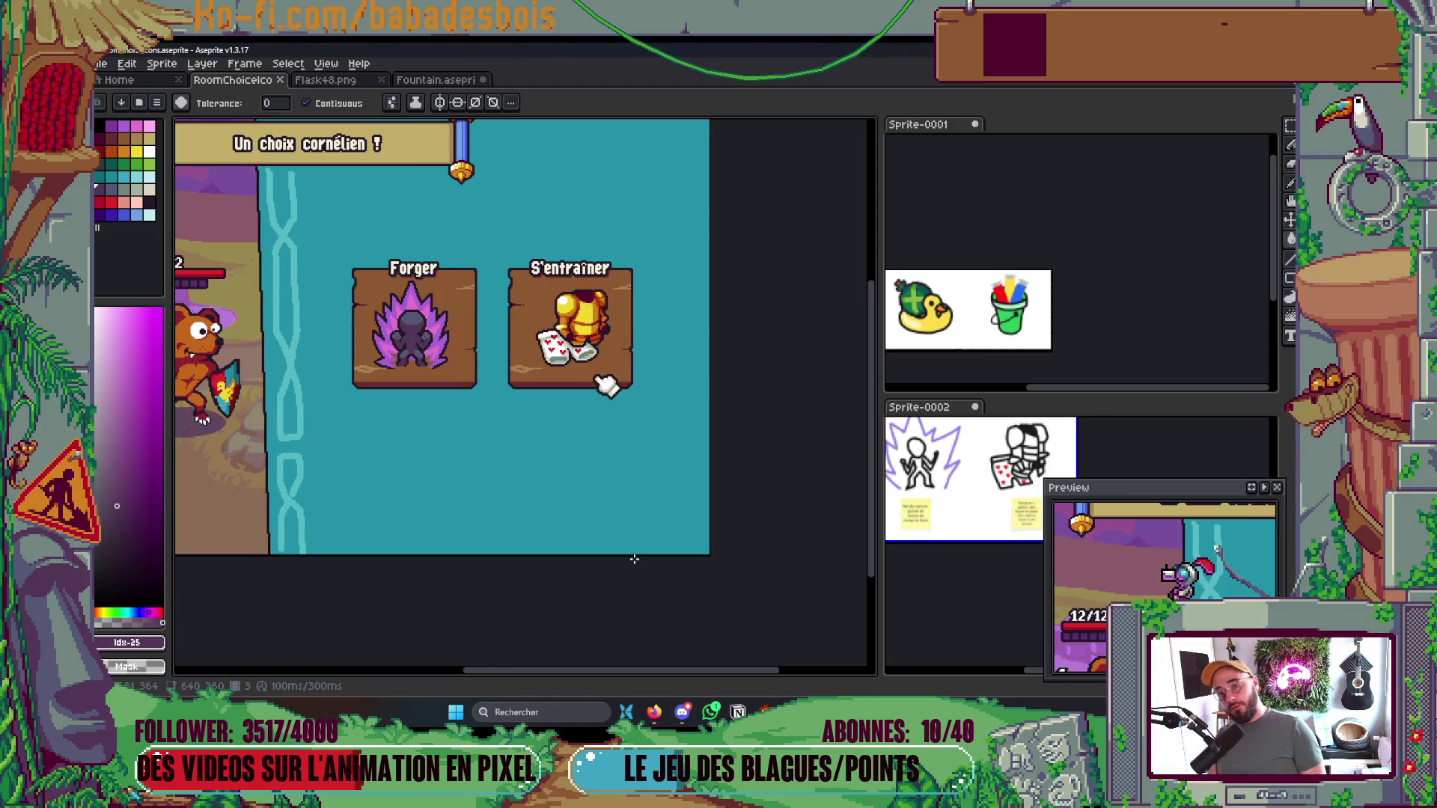
pyautogui.press('Tab')
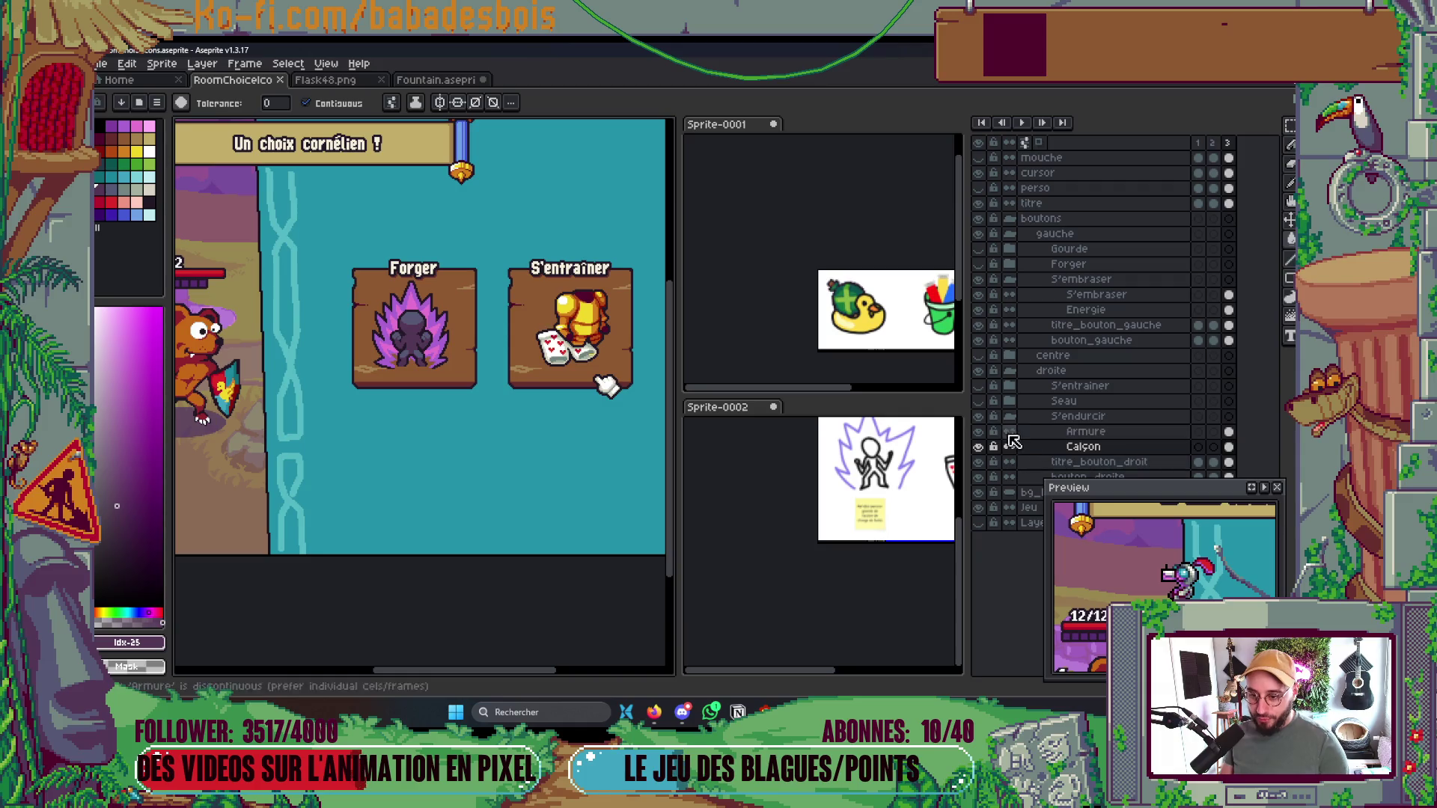
pyautogui.click(980, 416)
pyautogui.click(980, 417)
pyautogui.click(980, 416)
pyautogui.click(980, 417)
pyautogui.click(980, 417)
pyautogui.click(979, 386)
pyautogui.click(979, 386)
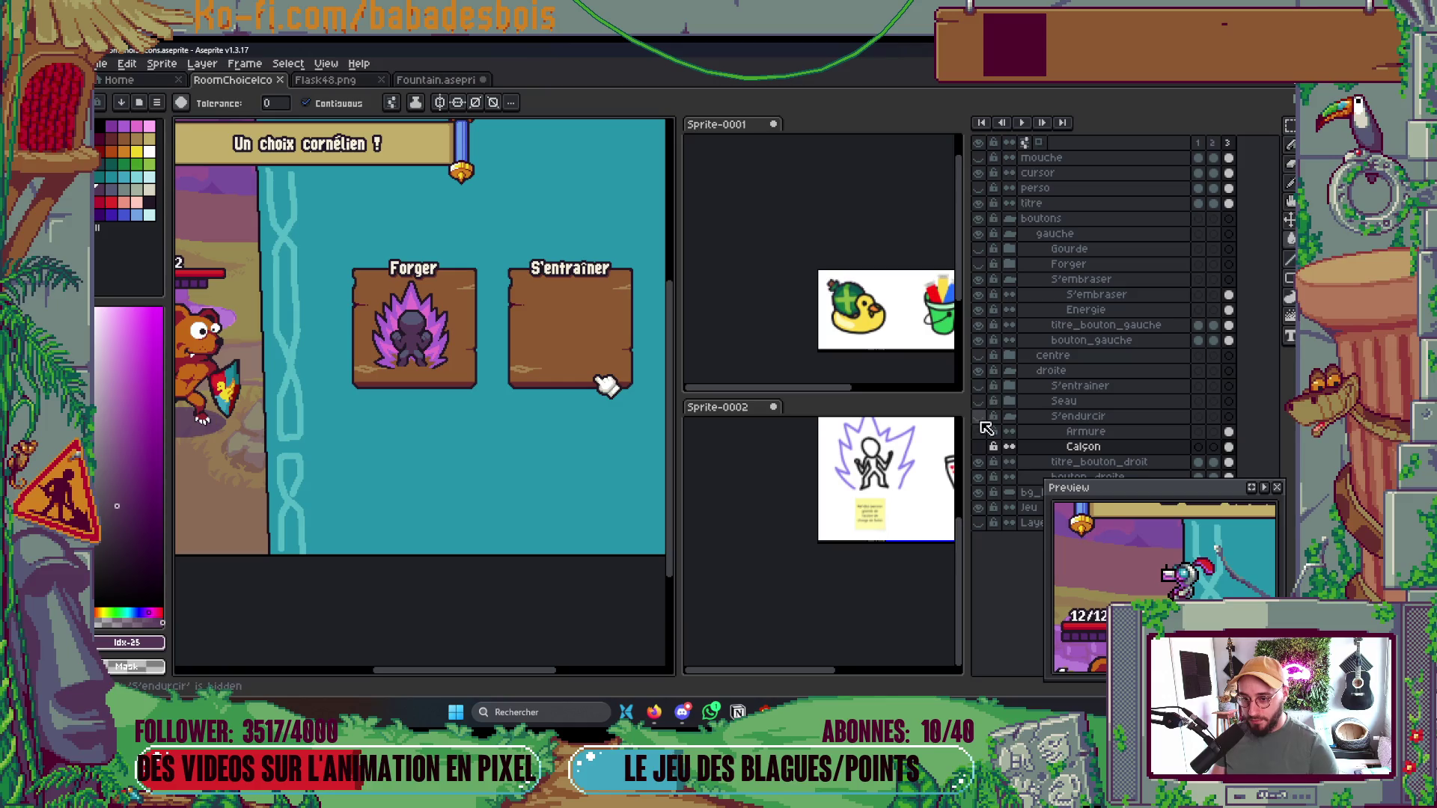
# Compare the S'endurcir group shown and hidden, leaving it hidden, and make the Calçon layer visible
pyautogui.click(980, 417)
pyautogui.click(980, 417)
pyautogui.click(982, 420)
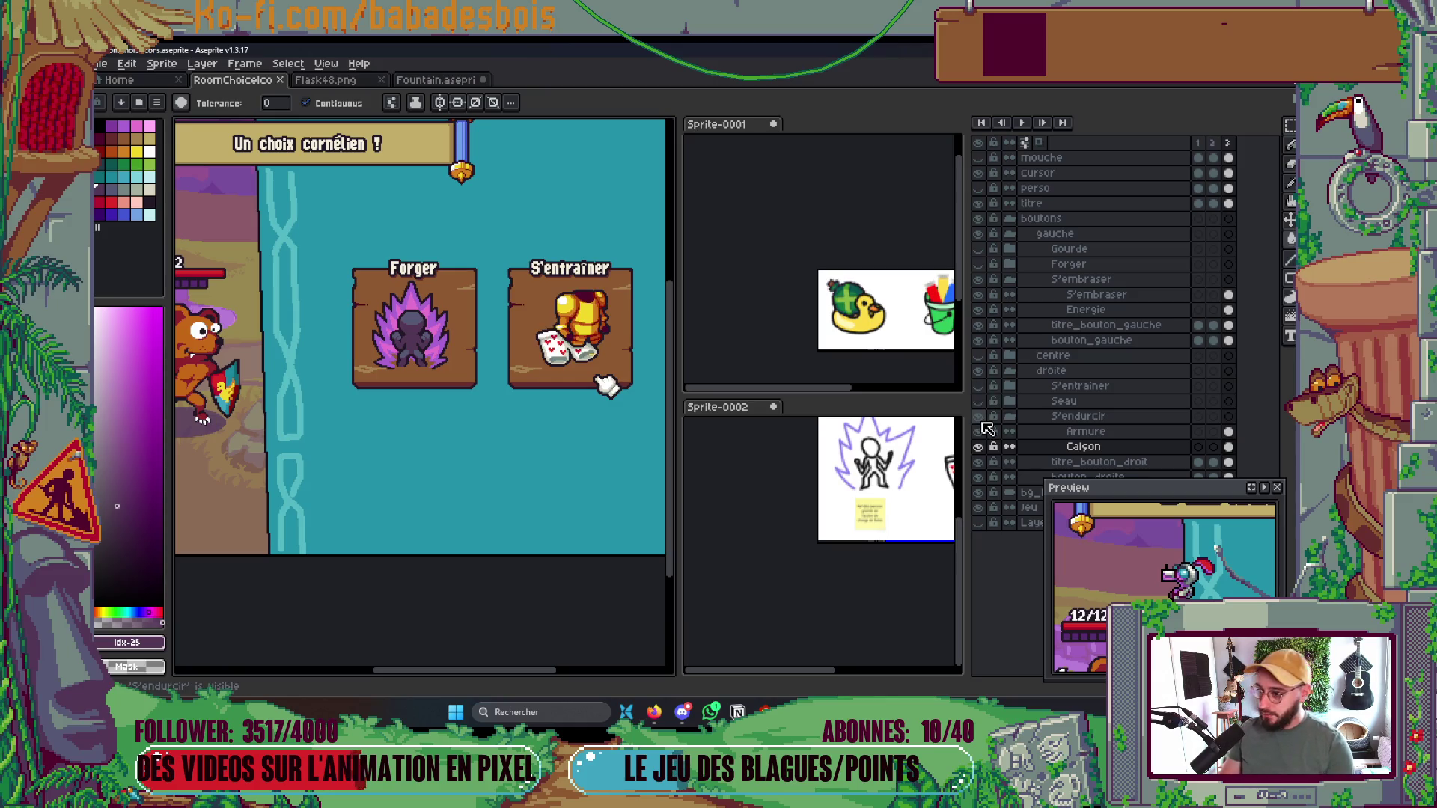
pyautogui.click(982, 421)
pyautogui.click(982, 422)
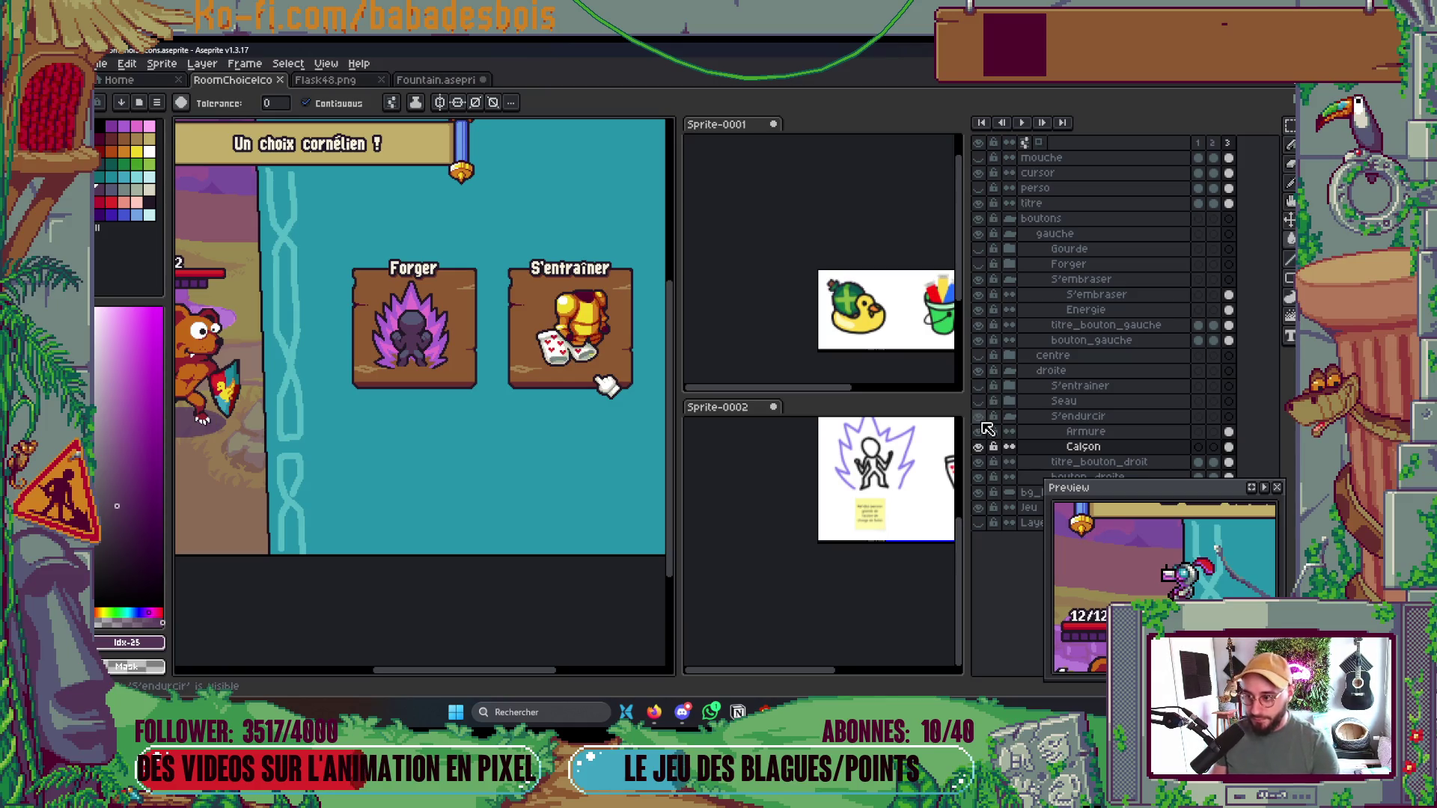
pyautogui.click(982, 421)
pyautogui.click(979, 447)
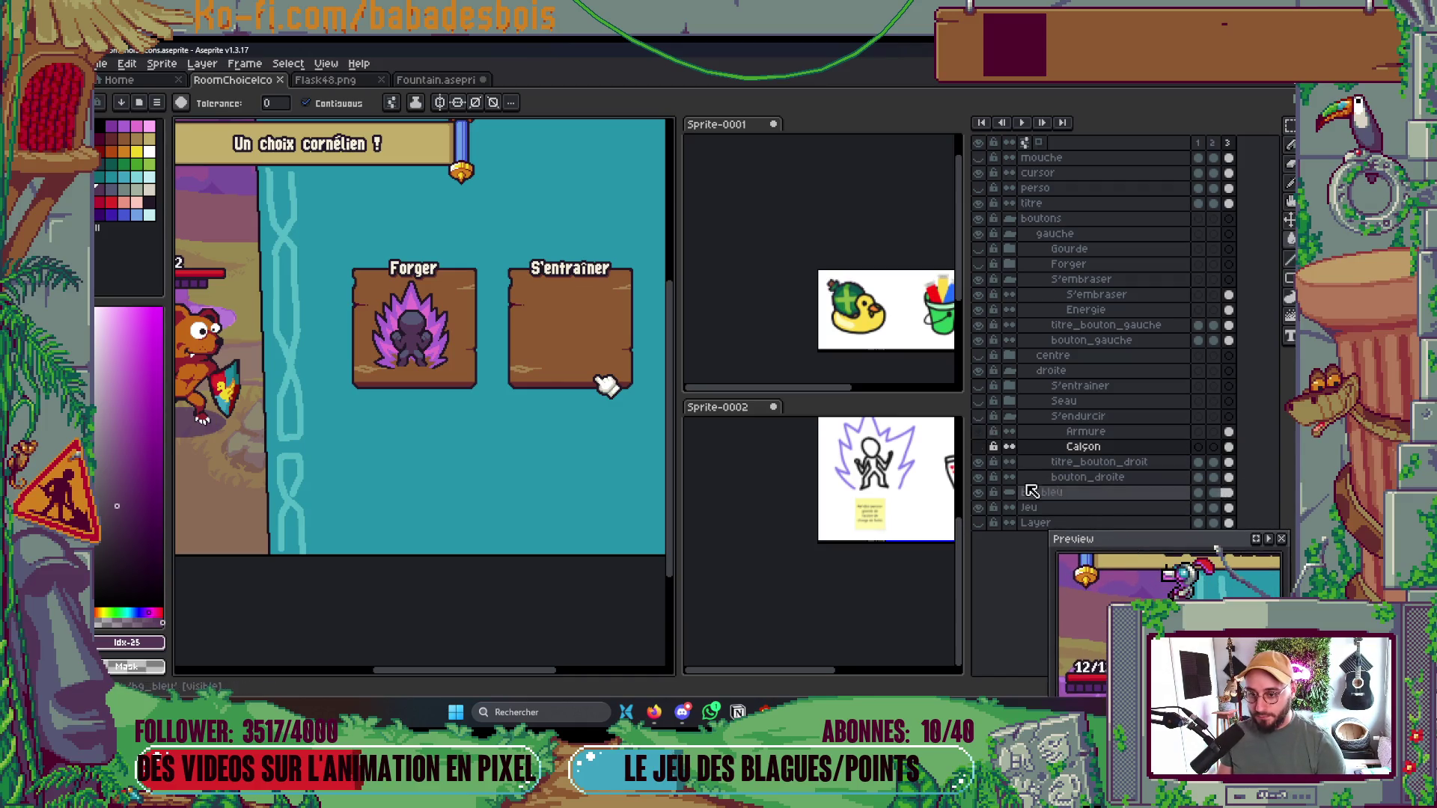
# Leave the Gourde layer and the Forger anvil hidden after checking them, then save
pyautogui.click(979, 248)
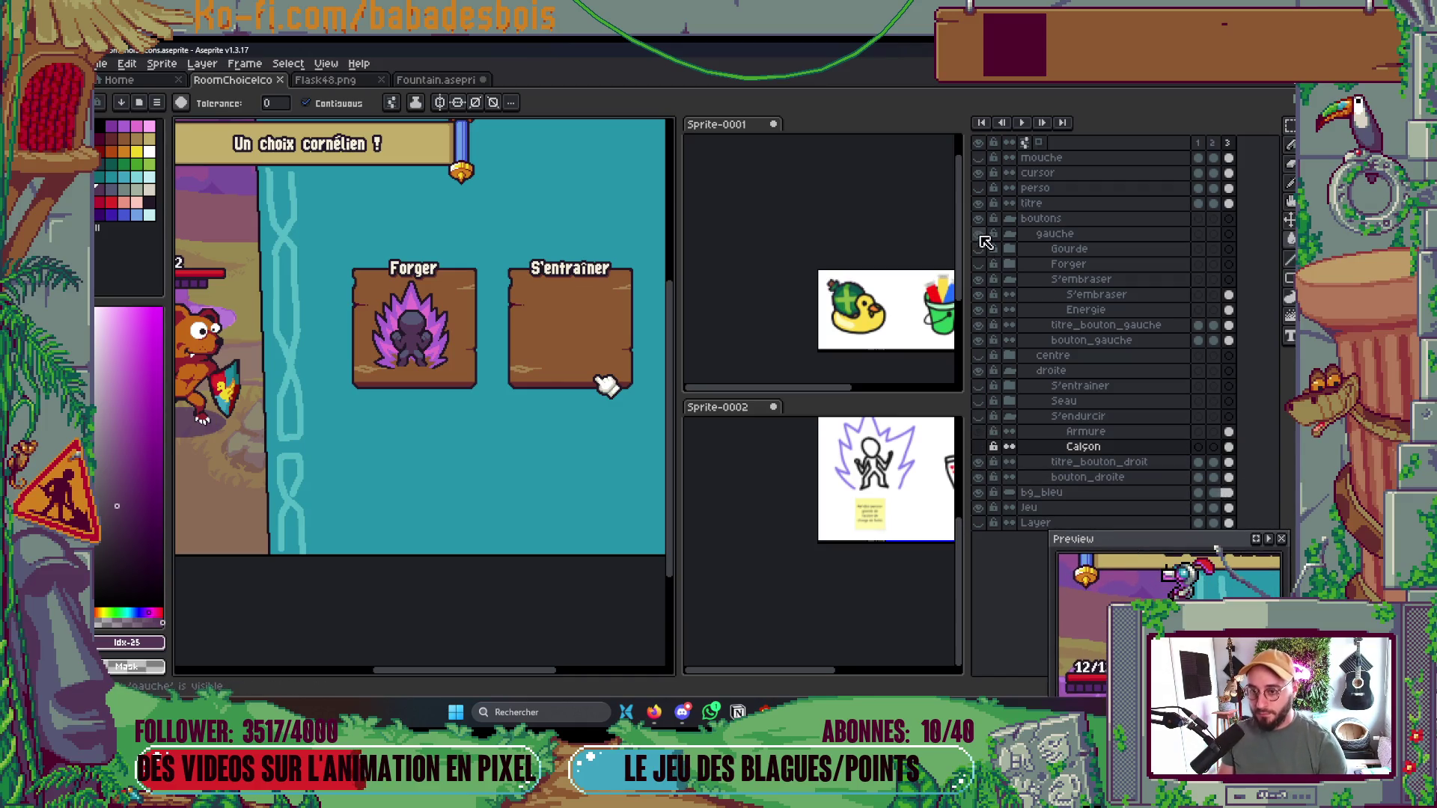
pyautogui.click(979, 248)
pyautogui.click(979, 249)
pyautogui.click(979, 263)
pyautogui.click(979, 264)
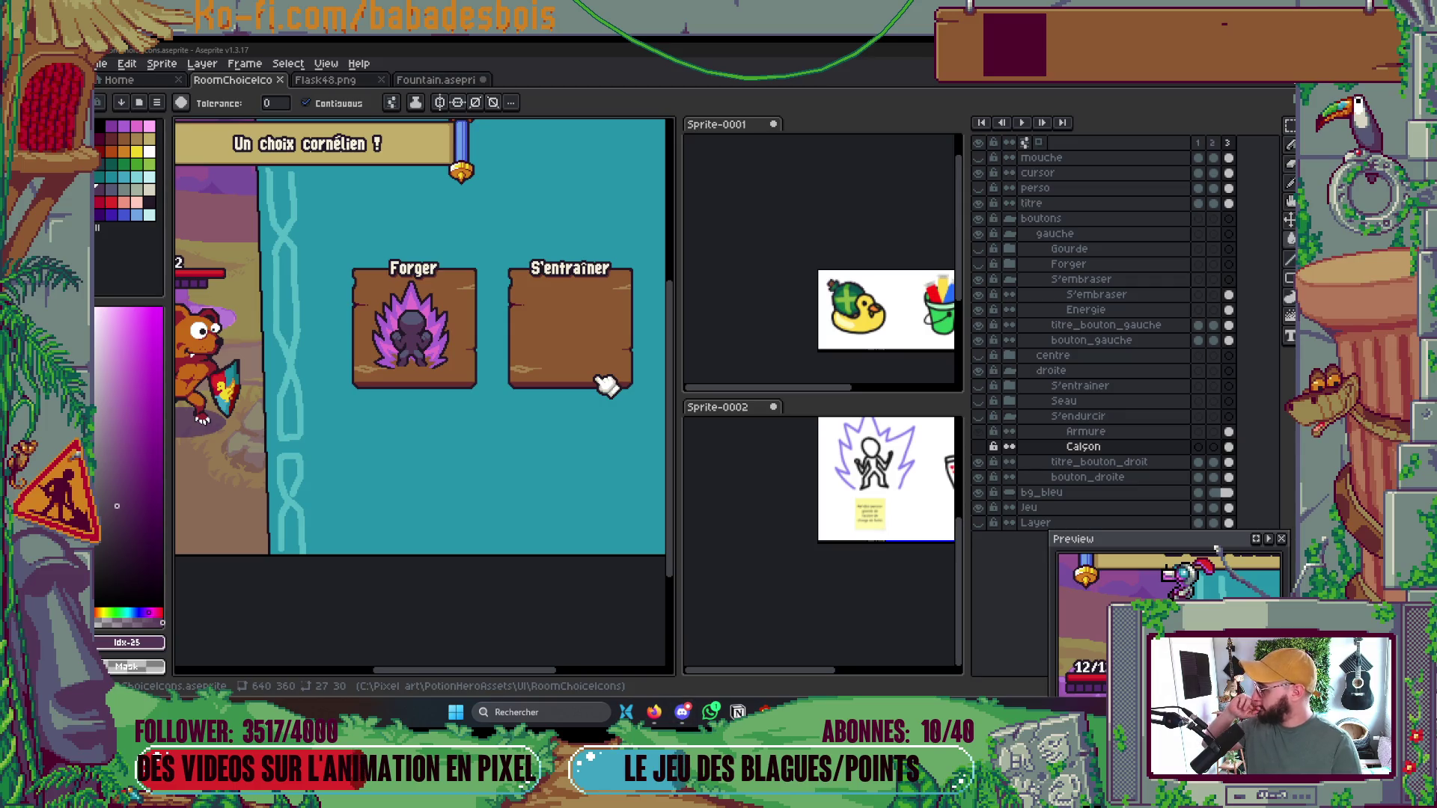
pyautogui.hotkey('ctrl', 's')
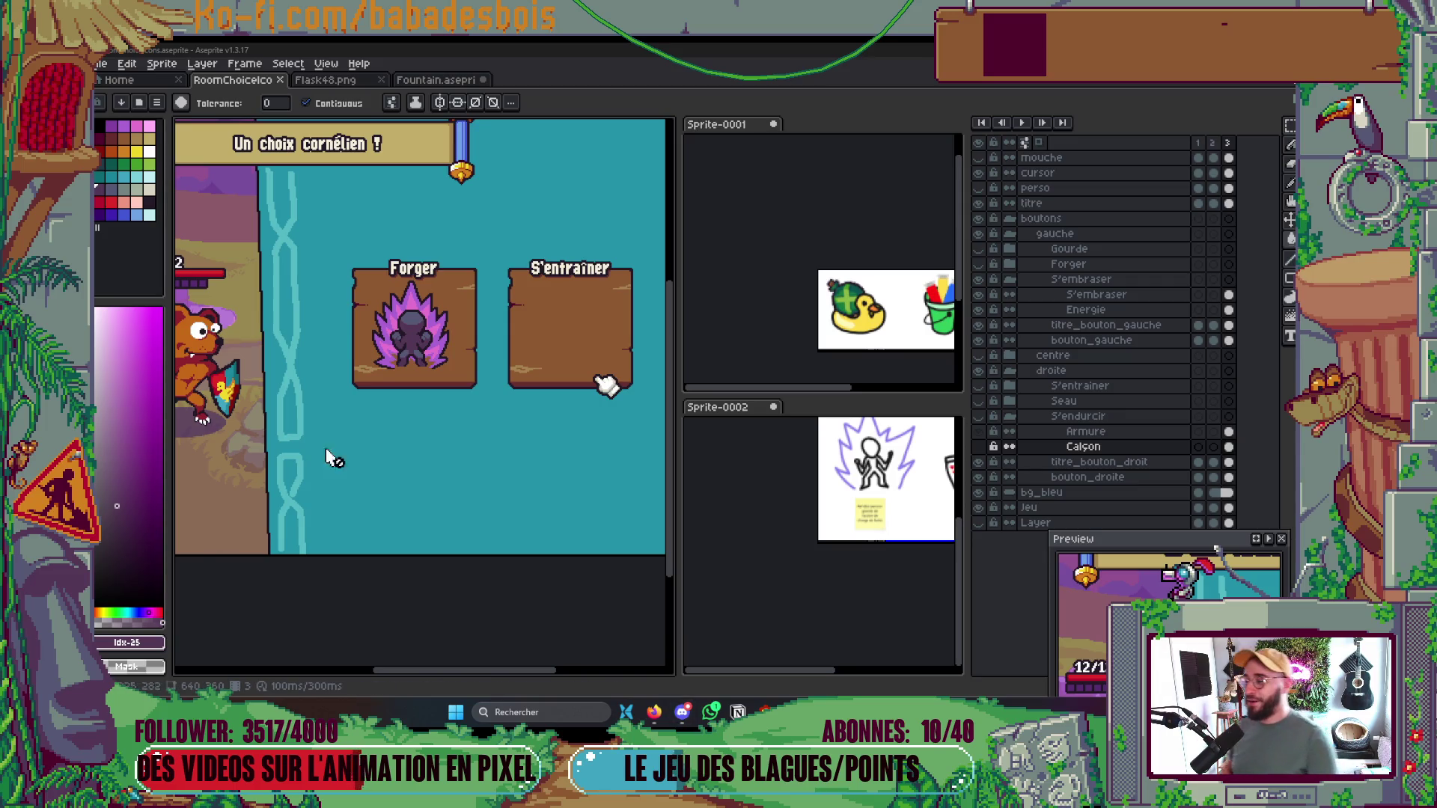
pyautogui.hscroll(2, 539, 446)
pyautogui.scroll(3, 517, 539)
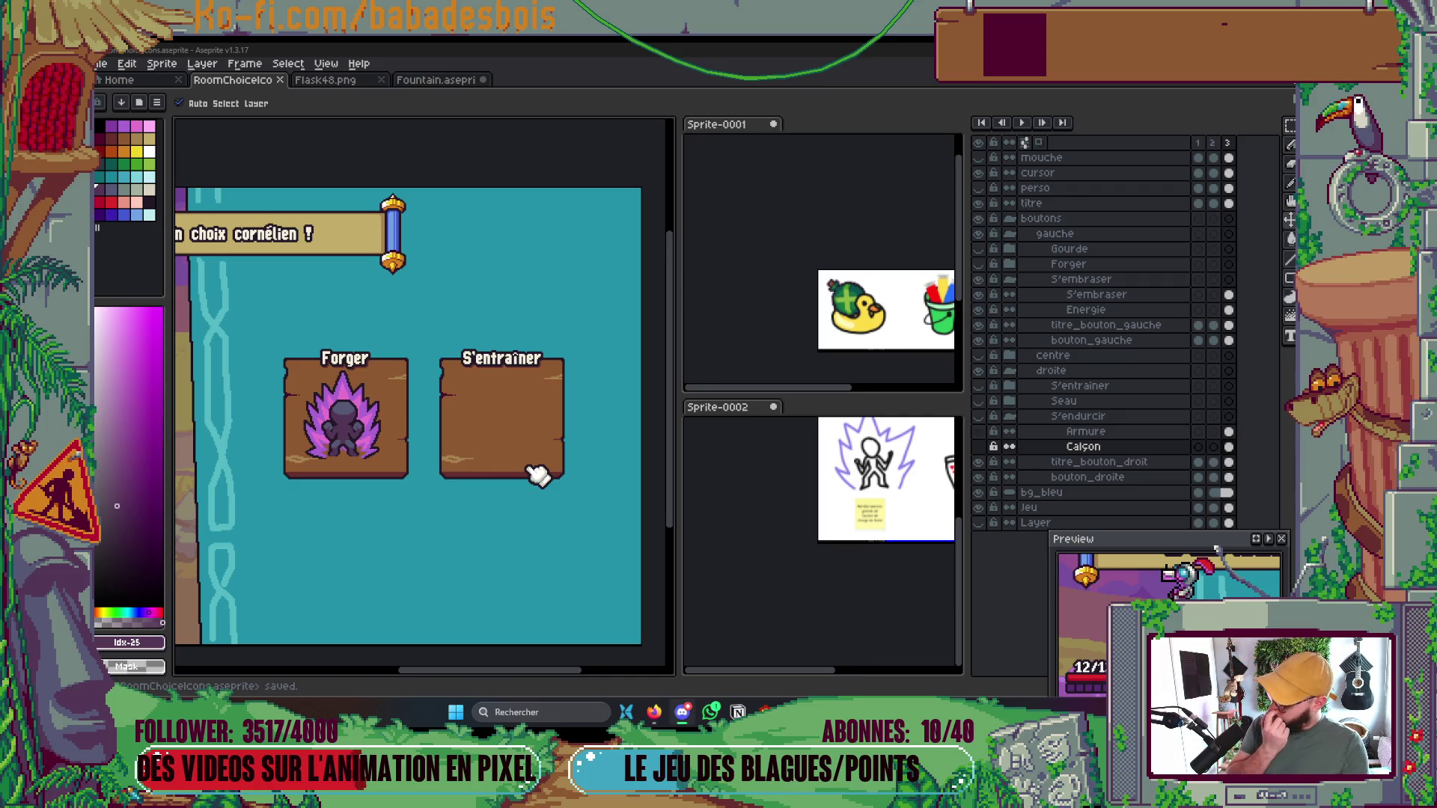
# Check the merged pull request and the empty GitHub pull request list in Firefox, then return to Notion
pyautogui.hotkey('alt', 'Tab')
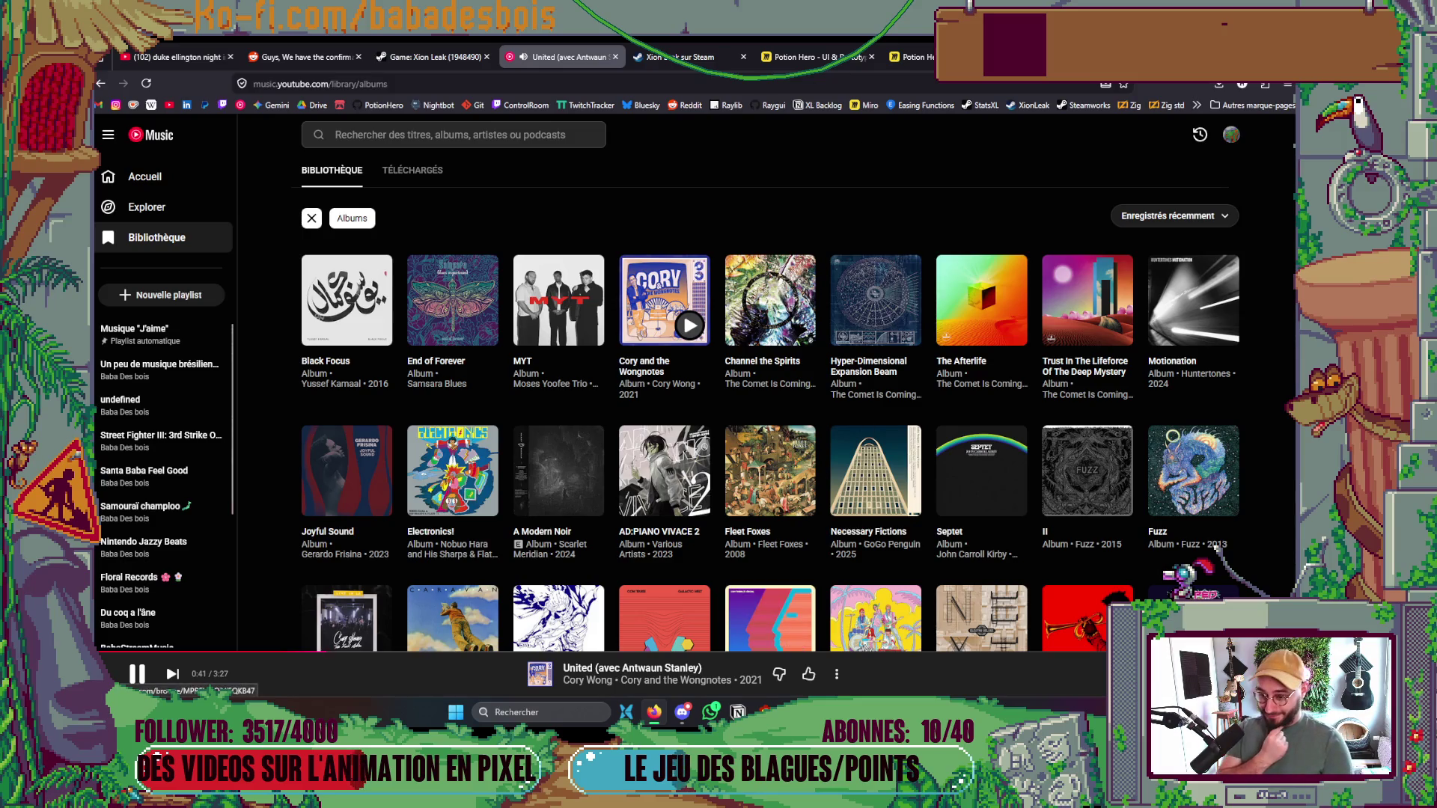
pyautogui.hotkey('alt', 'Tab')
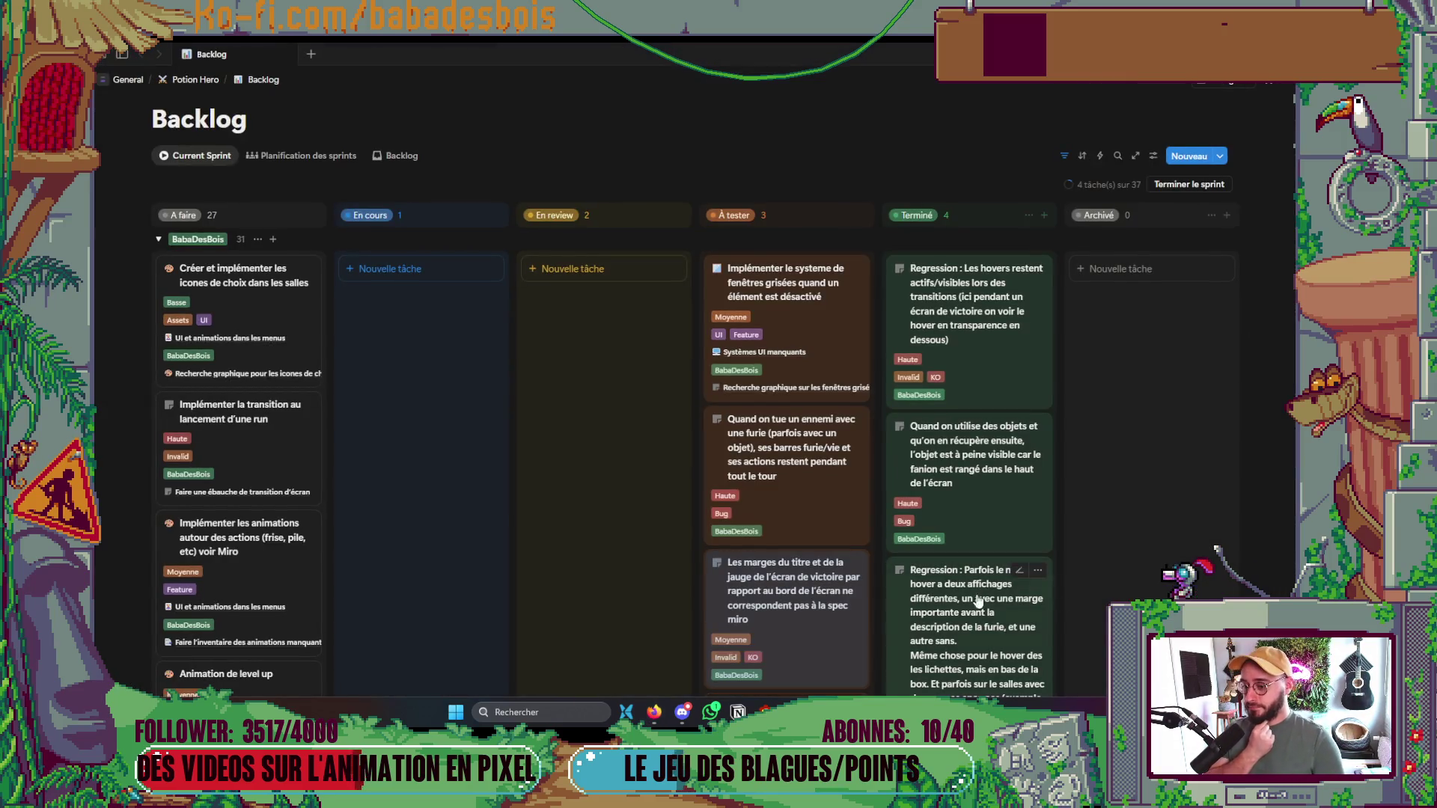
pyautogui.click(654, 712)
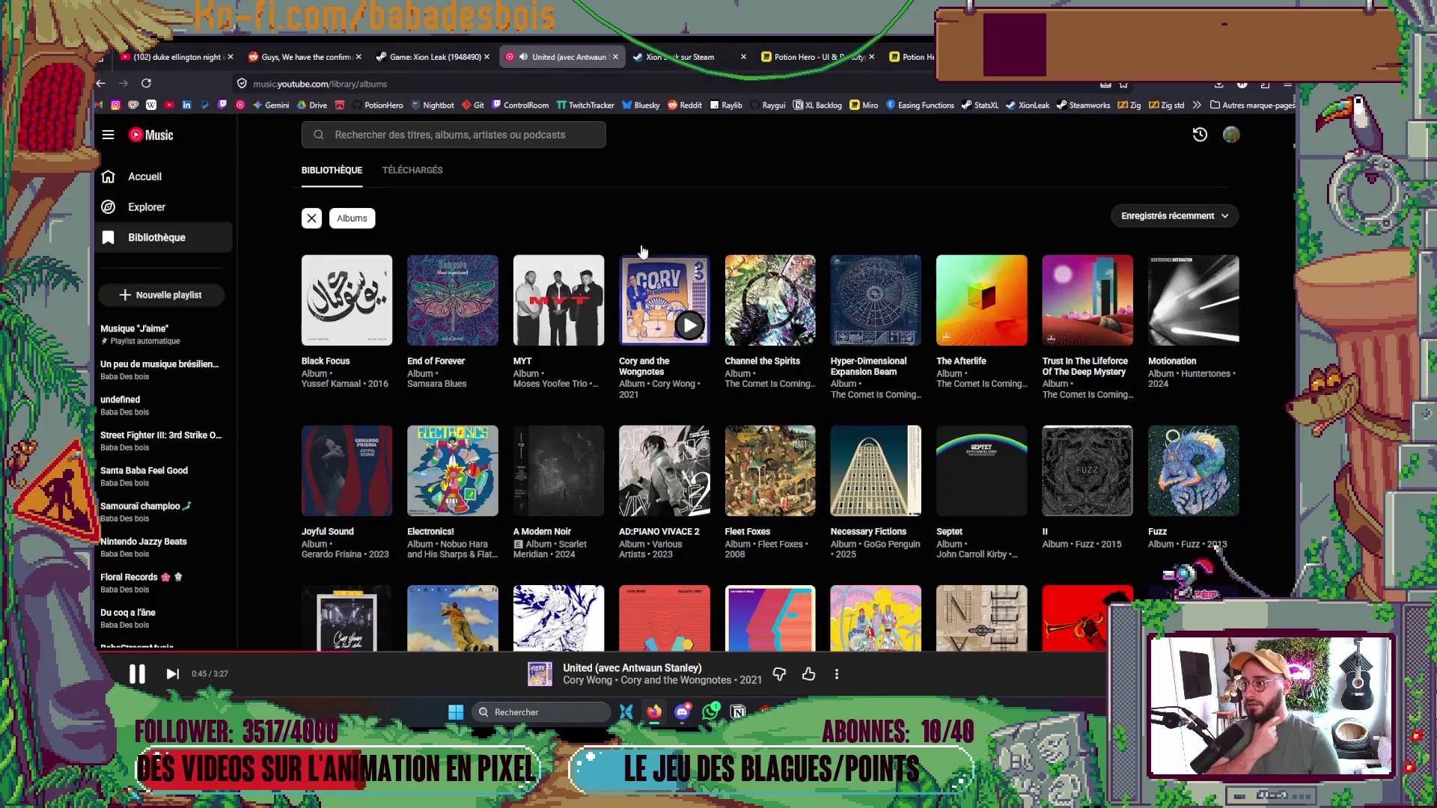
pyautogui.hotkey('ctrl', 'Tab')
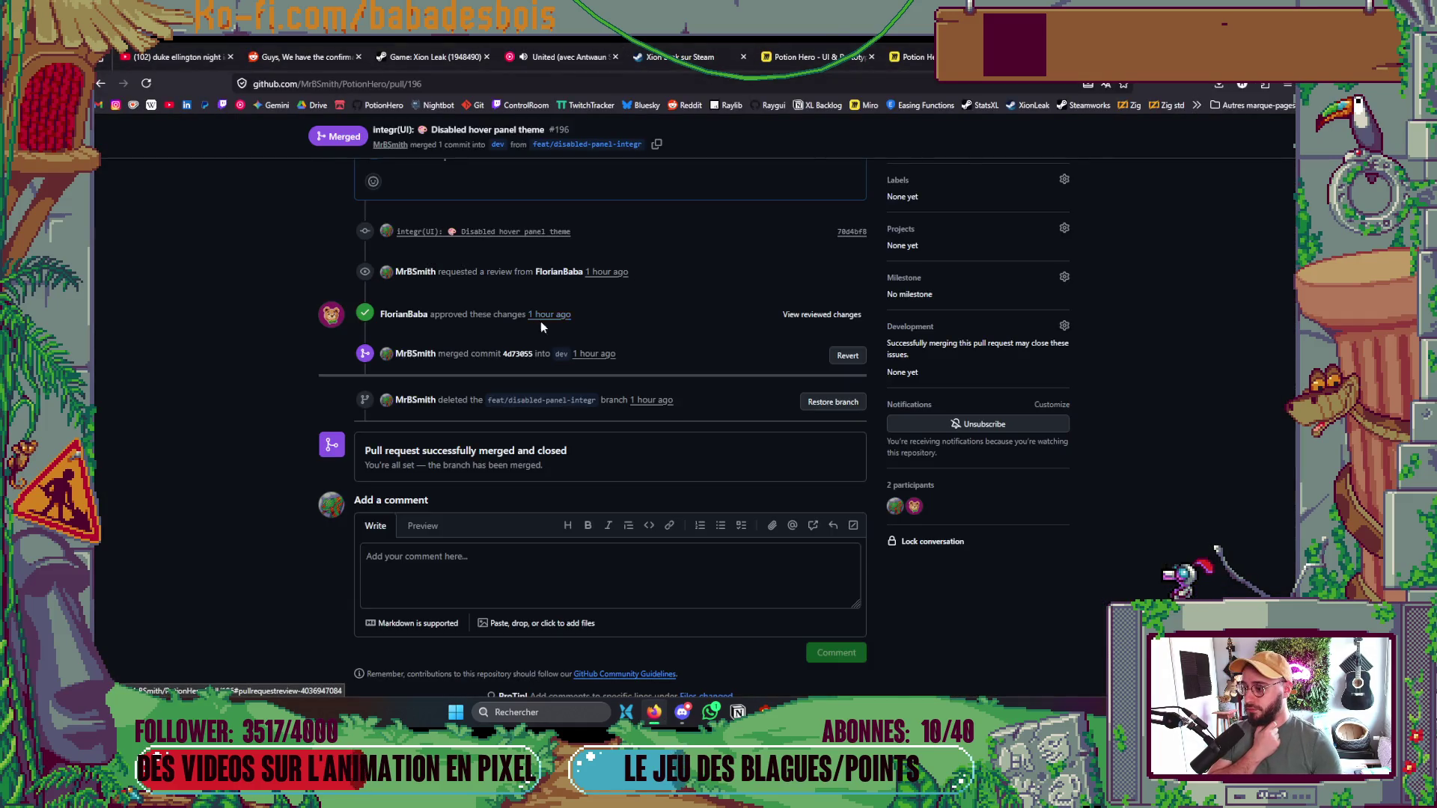
pyautogui.scroll(3, 285, 217)
pyautogui.hotkey('alt', 'Left')
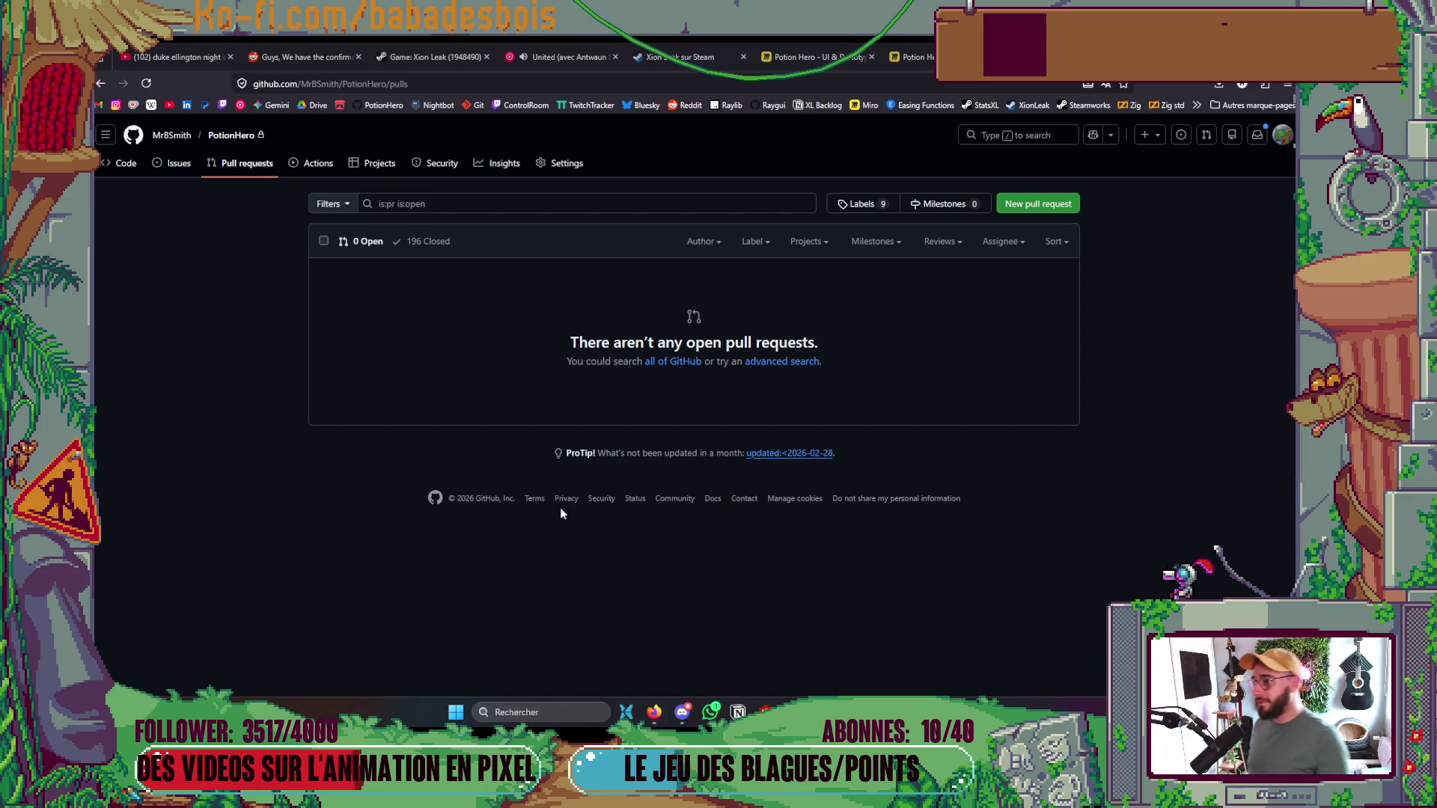
pyautogui.click(557, 52)
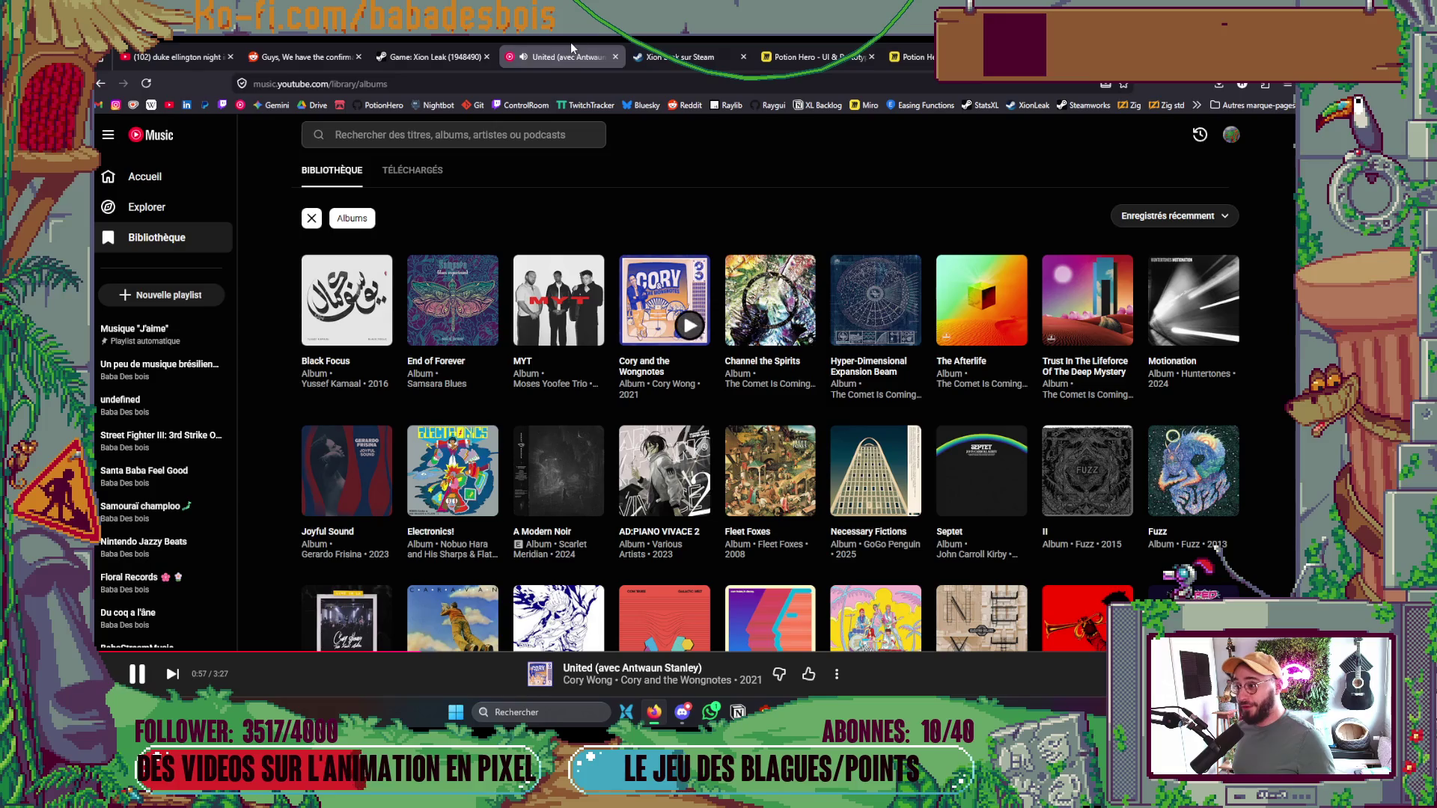
pyautogui.hotkey('alt', 'Tab')
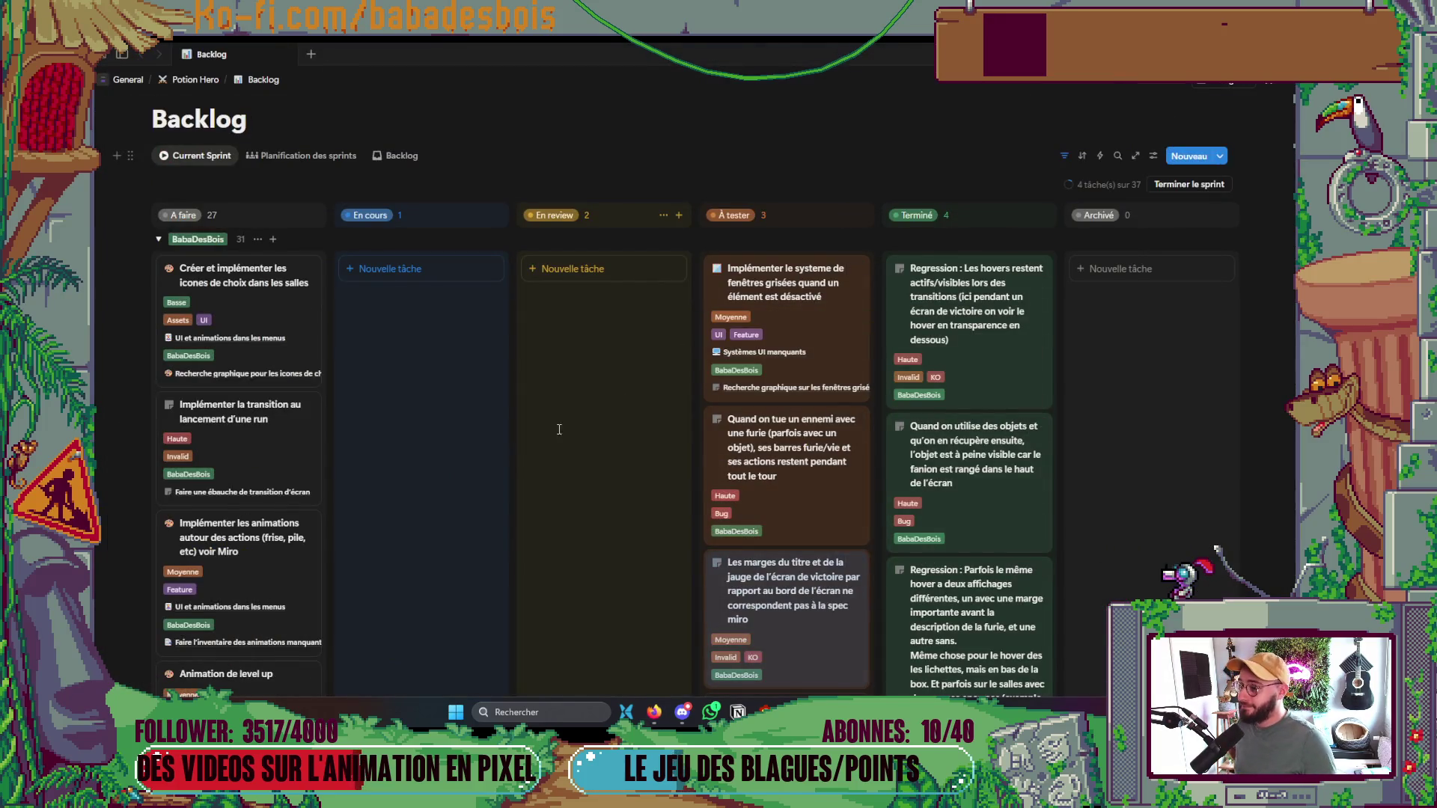
# Move 'Créer et implémenter les icones de choix dans les salles' into En cours and reposition the titles card in À faire
pyautogui.moveTo(296, 335)
pyautogui.mouseDown()
pyautogui.moveTo(449, 374)
pyautogui.moveTo(458, 441)
pyautogui.mouseUp()
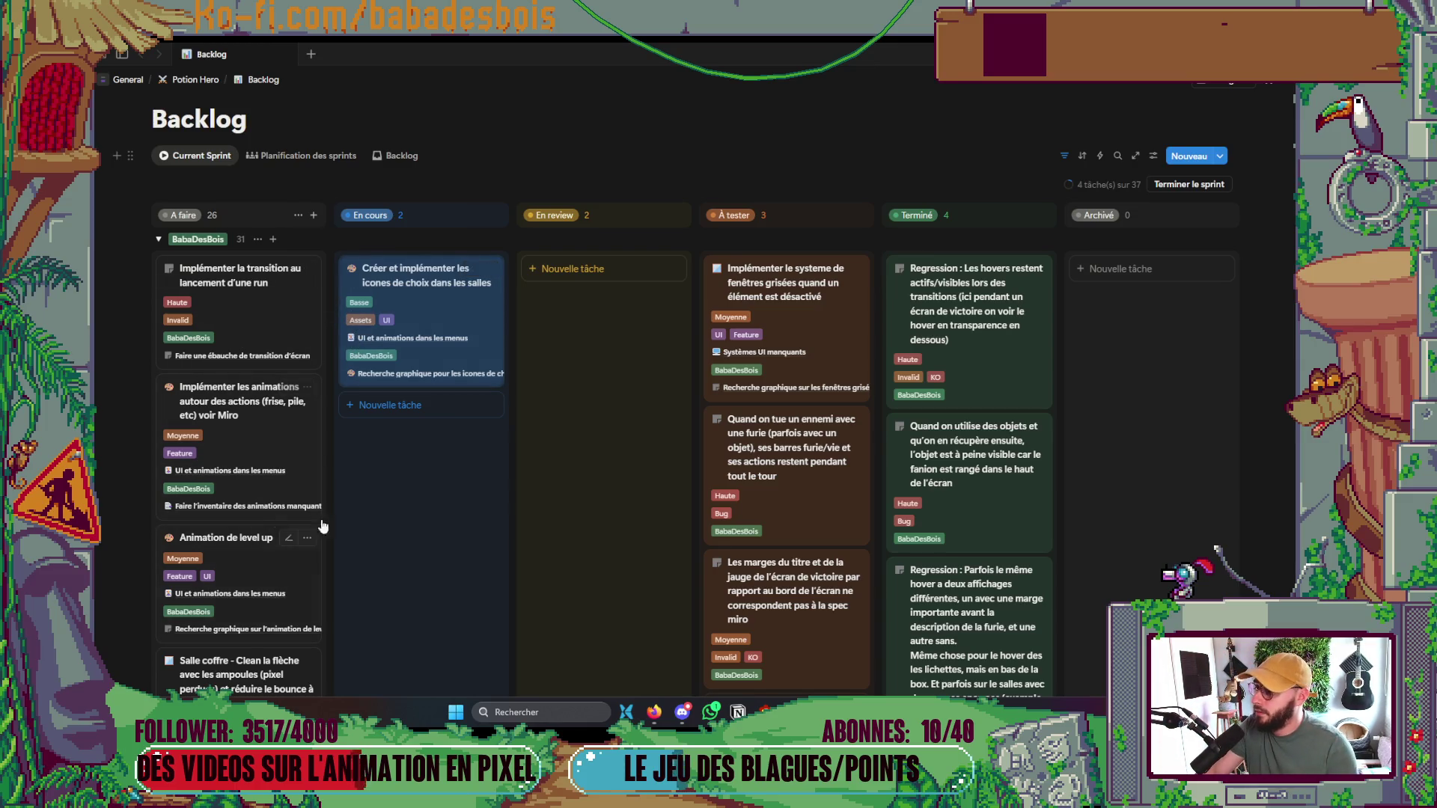
pyautogui.scroll(-1, 420, 530)
pyautogui.scroll(-1, 420, 529)
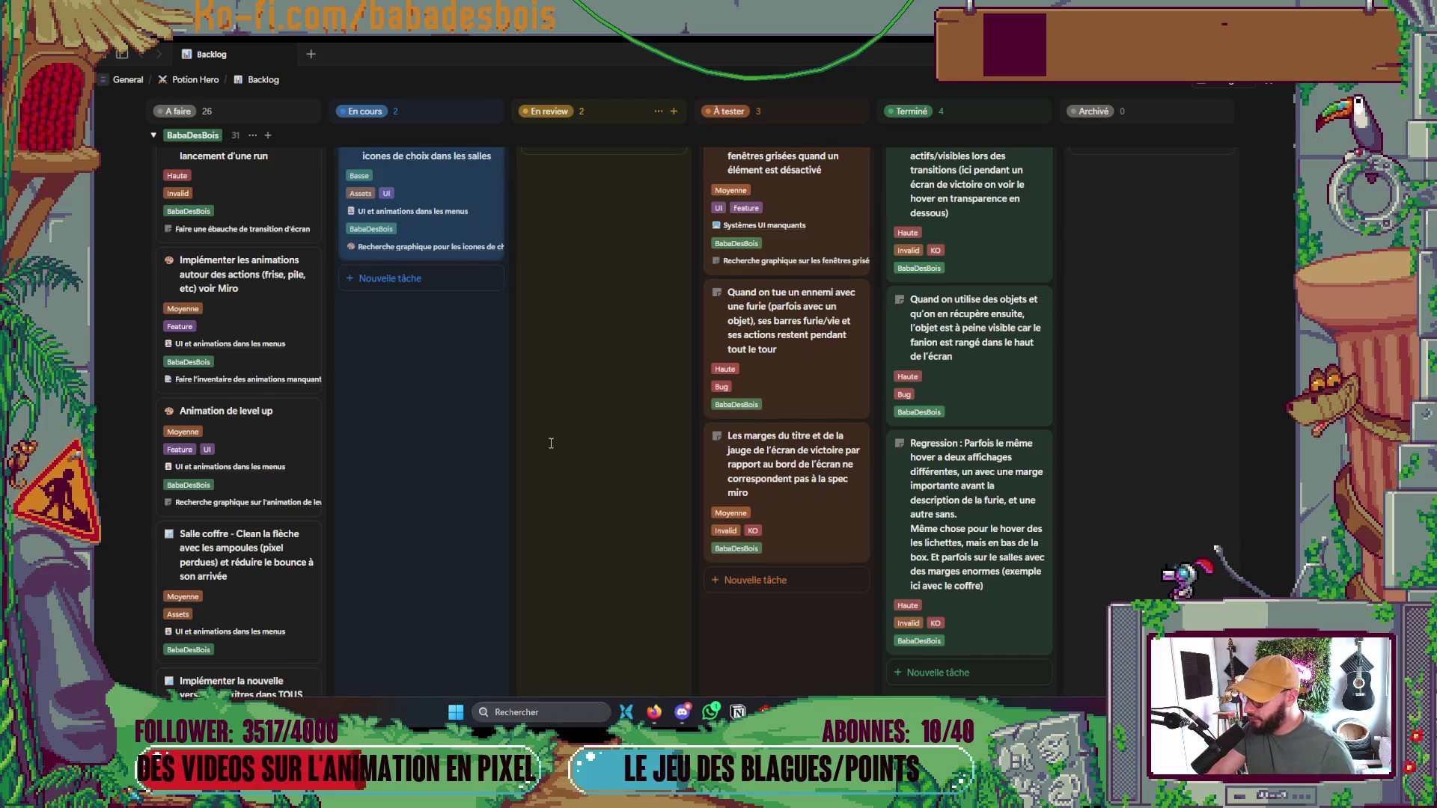
pyautogui.scroll(-3, 551, 444)
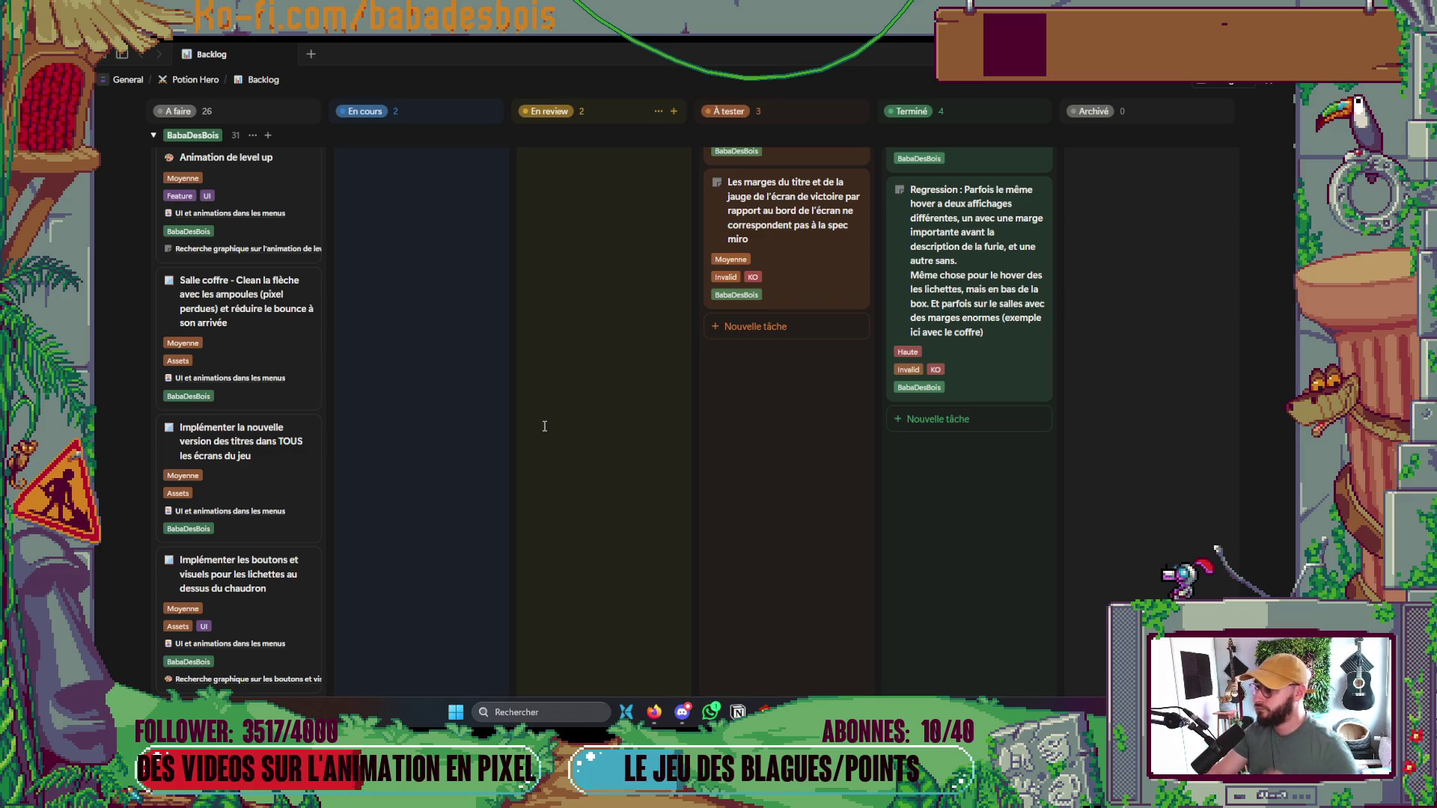
pyautogui.moveTo(271, 503)
pyautogui.mouseDown()
pyautogui.moveTo(235, 519)
pyautogui.moveTo(289, 381)
pyautogui.moveTo(346, 439)
pyautogui.moveTo(314, 479)
pyautogui.moveTo(258, 449)
pyautogui.moveTo(300, 423)
pyautogui.moveTo(314, 516)
pyautogui.moveTo(336, 505)
pyautogui.moveTo(436, 519)
pyautogui.moveTo(362, 625)
pyautogui.moveTo(424, 531)
pyautogui.moveTo(284, 479)
pyautogui.mouseUp()
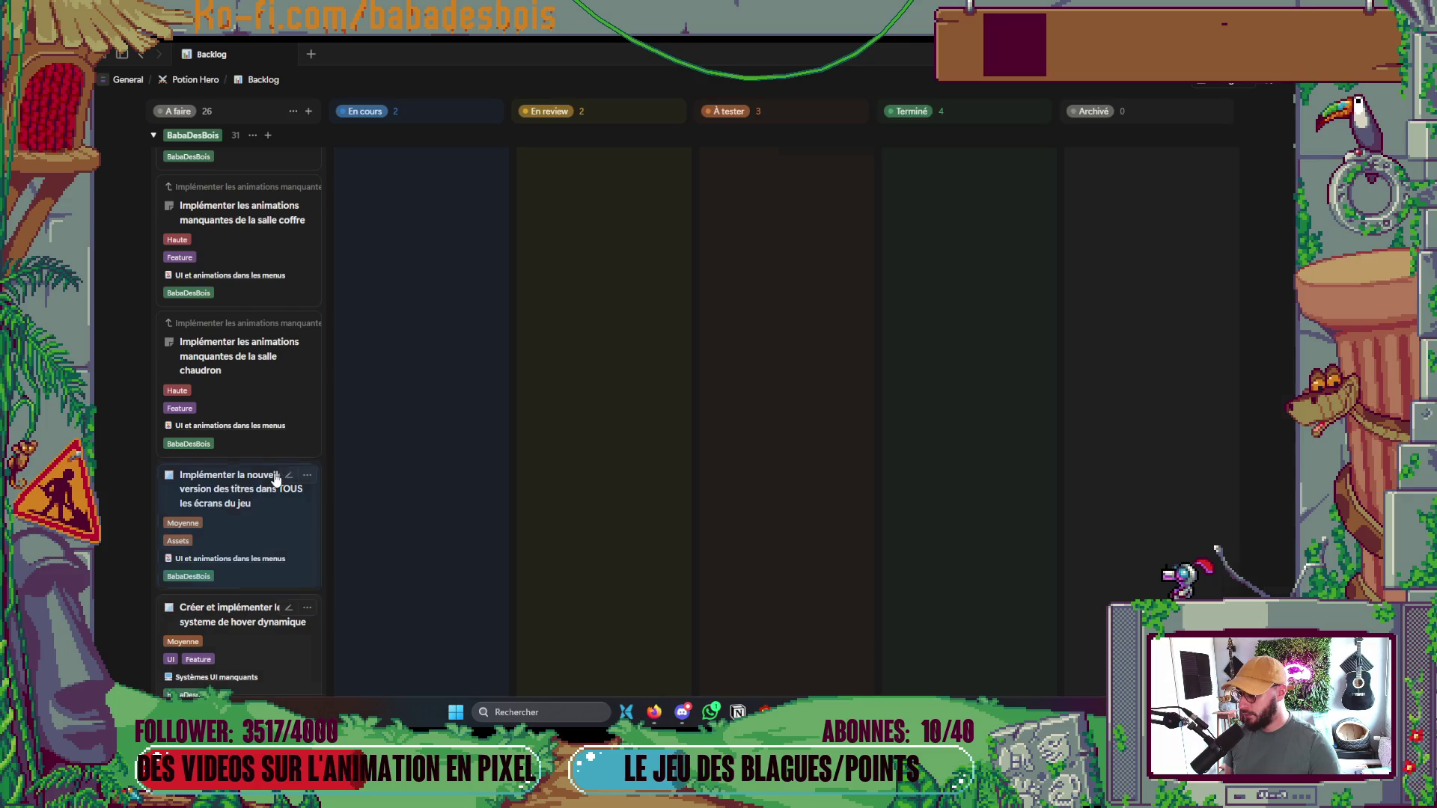
# Review the titles-update and character movement animation task details and reposition a card in À faire
pyautogui.click(295, 524)
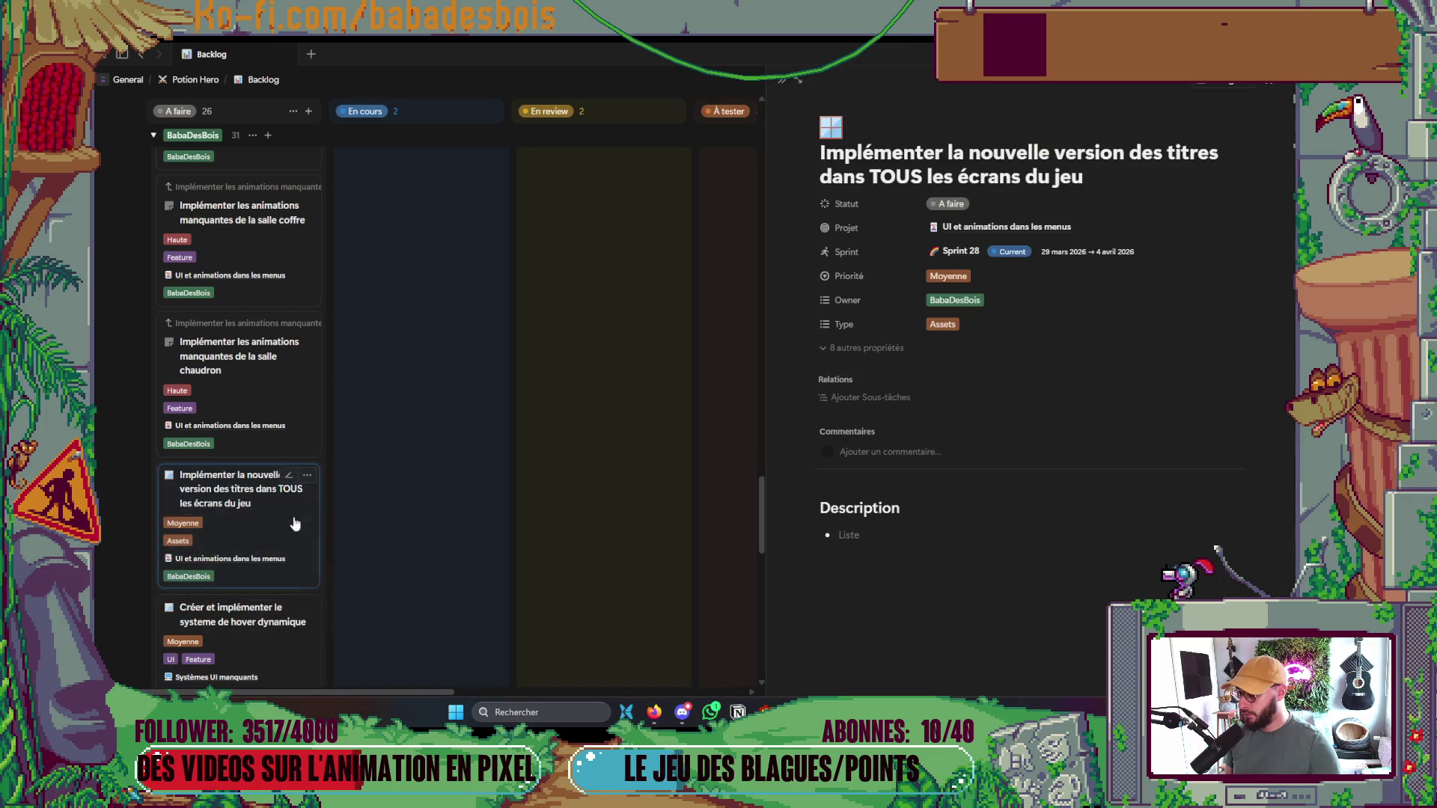
pyautogui.click(782, 80)
pyautogui.scroll(5, 217, 354)
pyautogui.scroll(5, 216, 354)
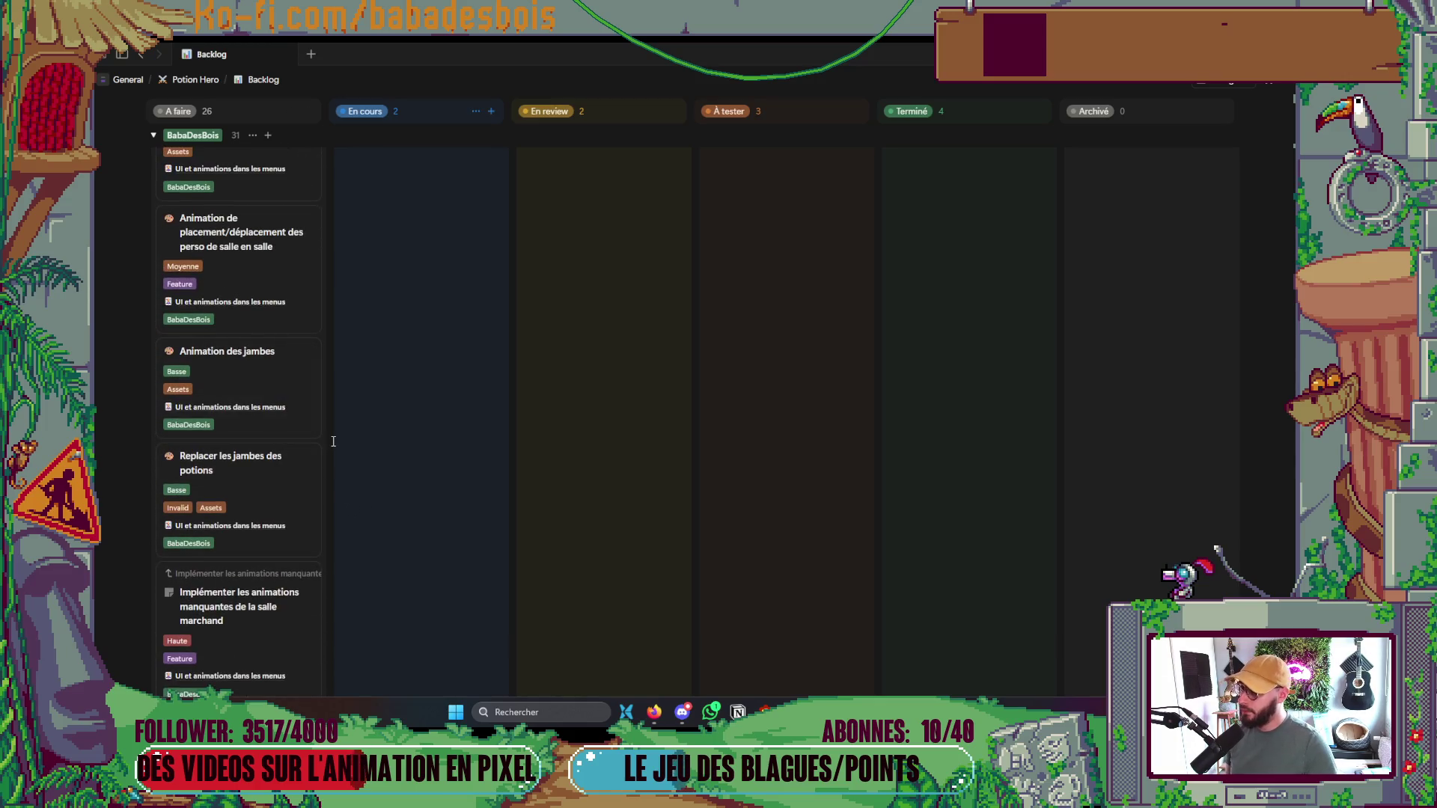
pyautogui.scroll(1, 319, 420)
pyautogui.click(271, 354)
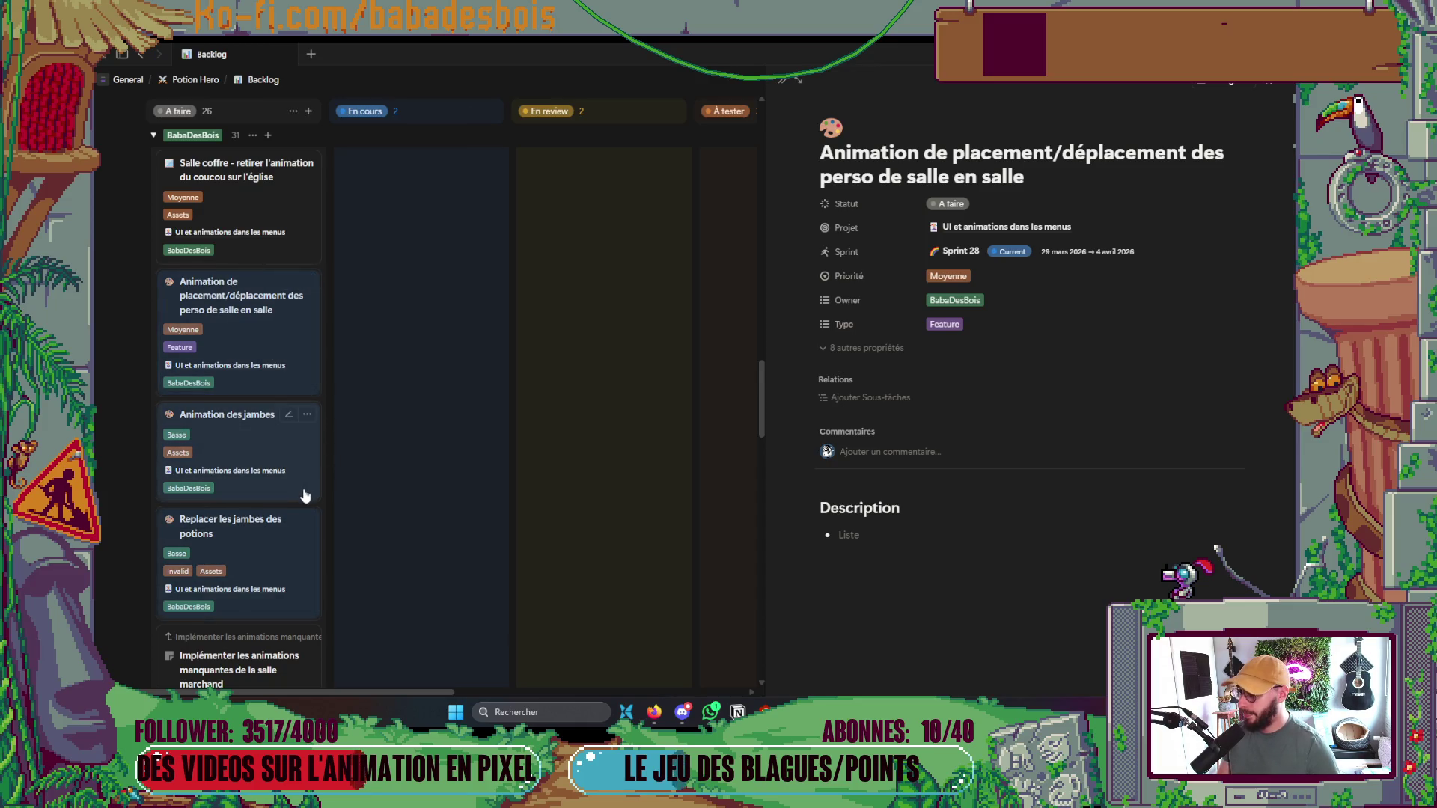
pyautogui.scroll(2, 305, 496)
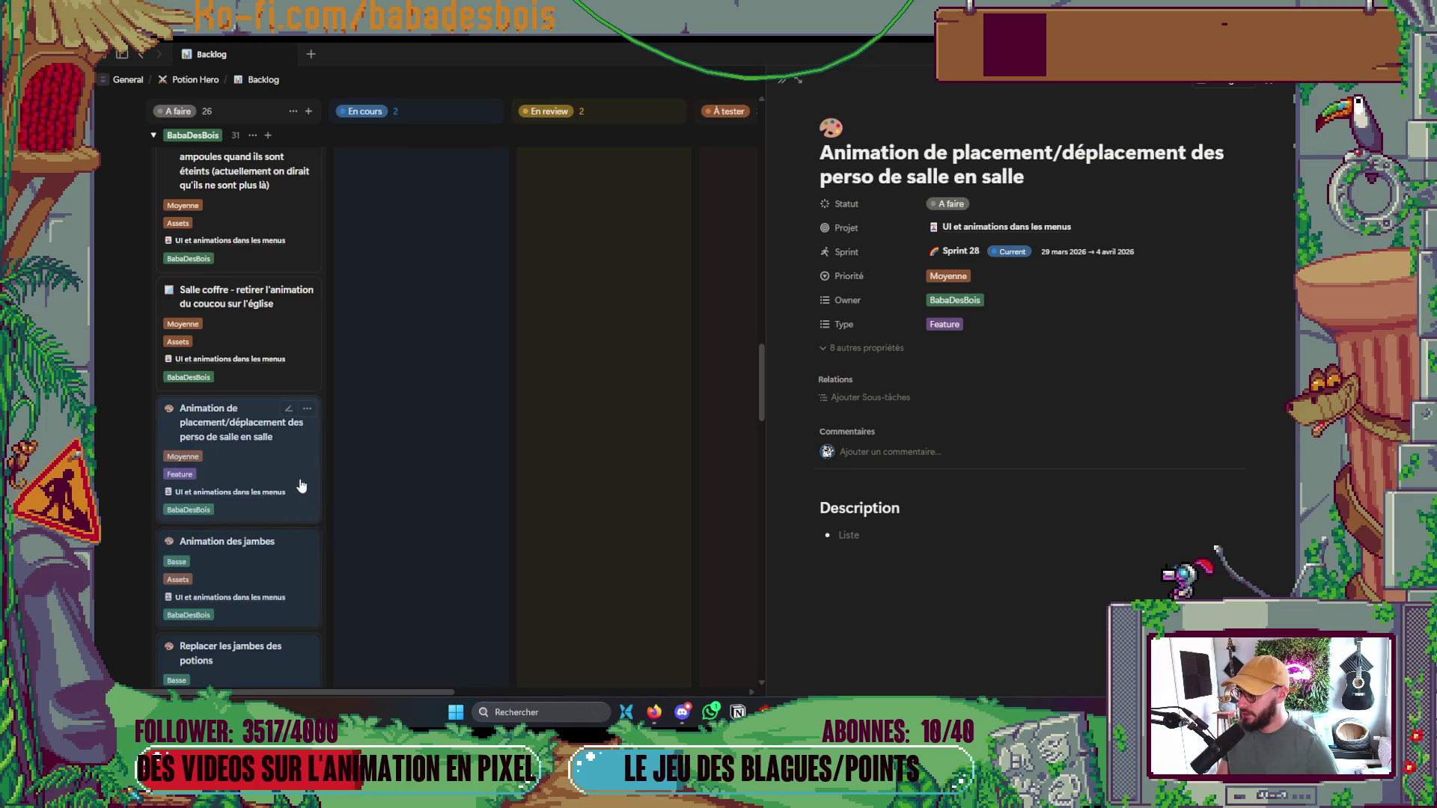
pyautogui.moveTo(296, 468)
pyautogui.mouseDown()
pyautogui.moveTo(315, 509)
pyautogui.moveTo(283, 456)
pyautogui.moveTo(278, 341)
pyautogui.mouseUp()
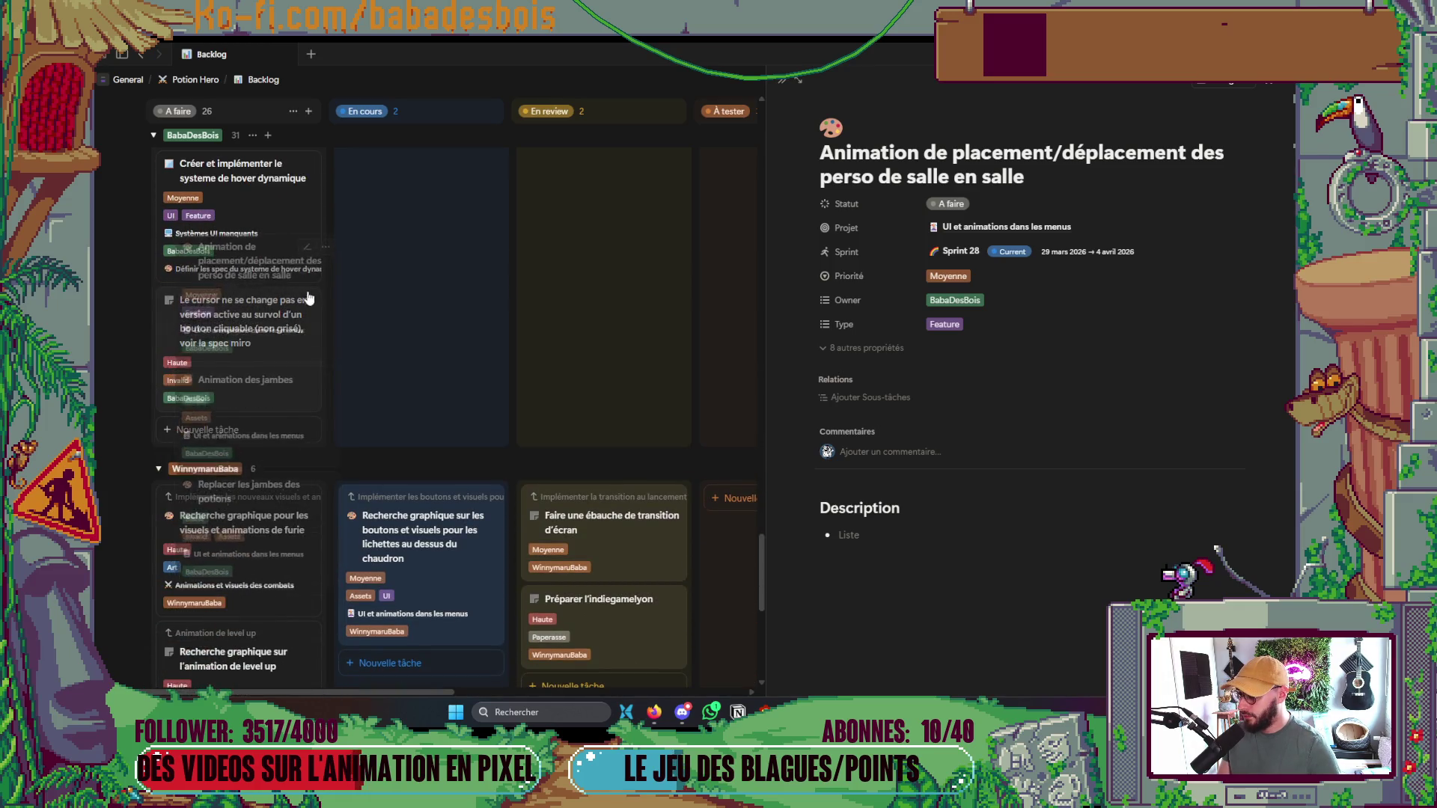
pyautogui.scroll(10, 280, 329)
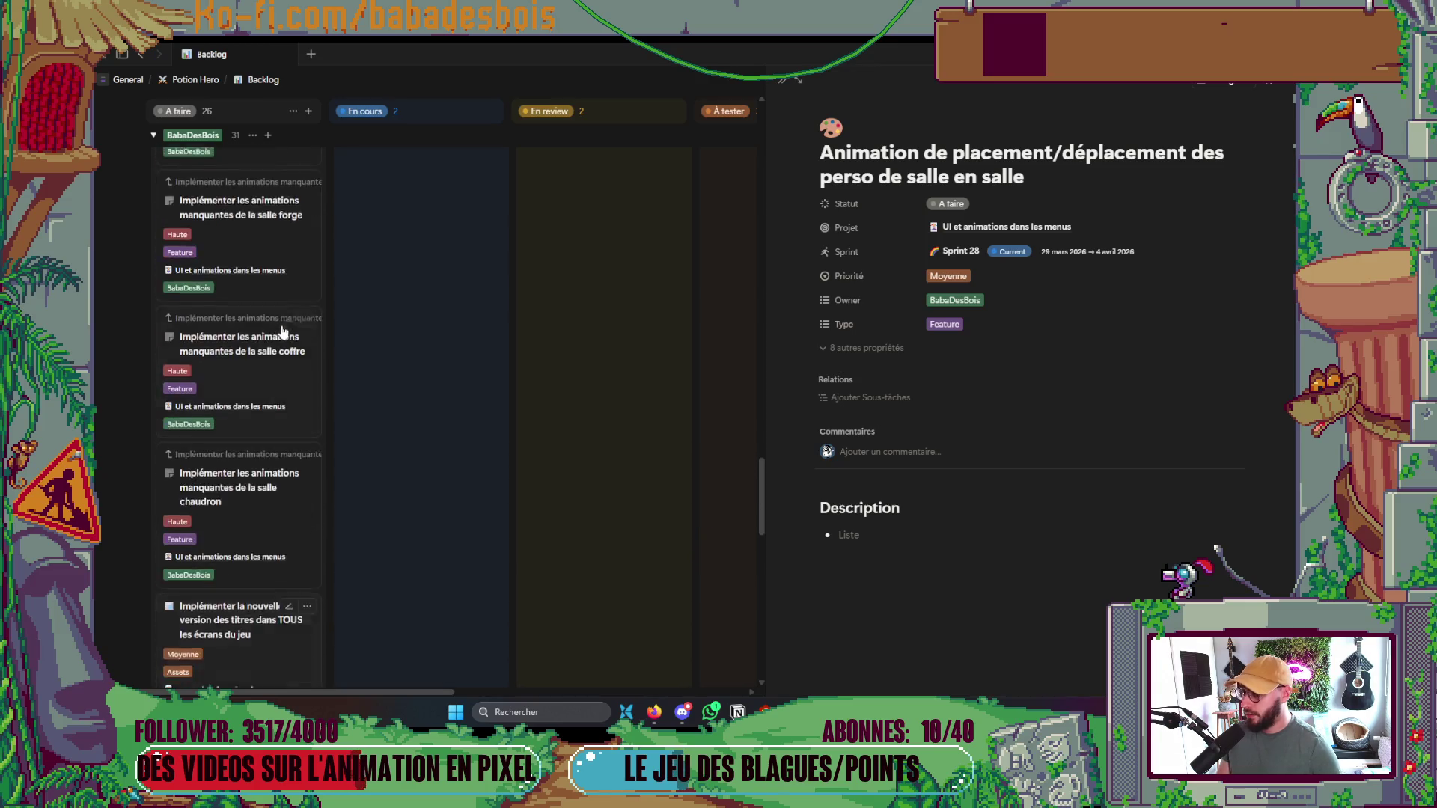
pyautogui.scroll(3, 354, 394)
pyautogui.scroll(-2, 348, 392)
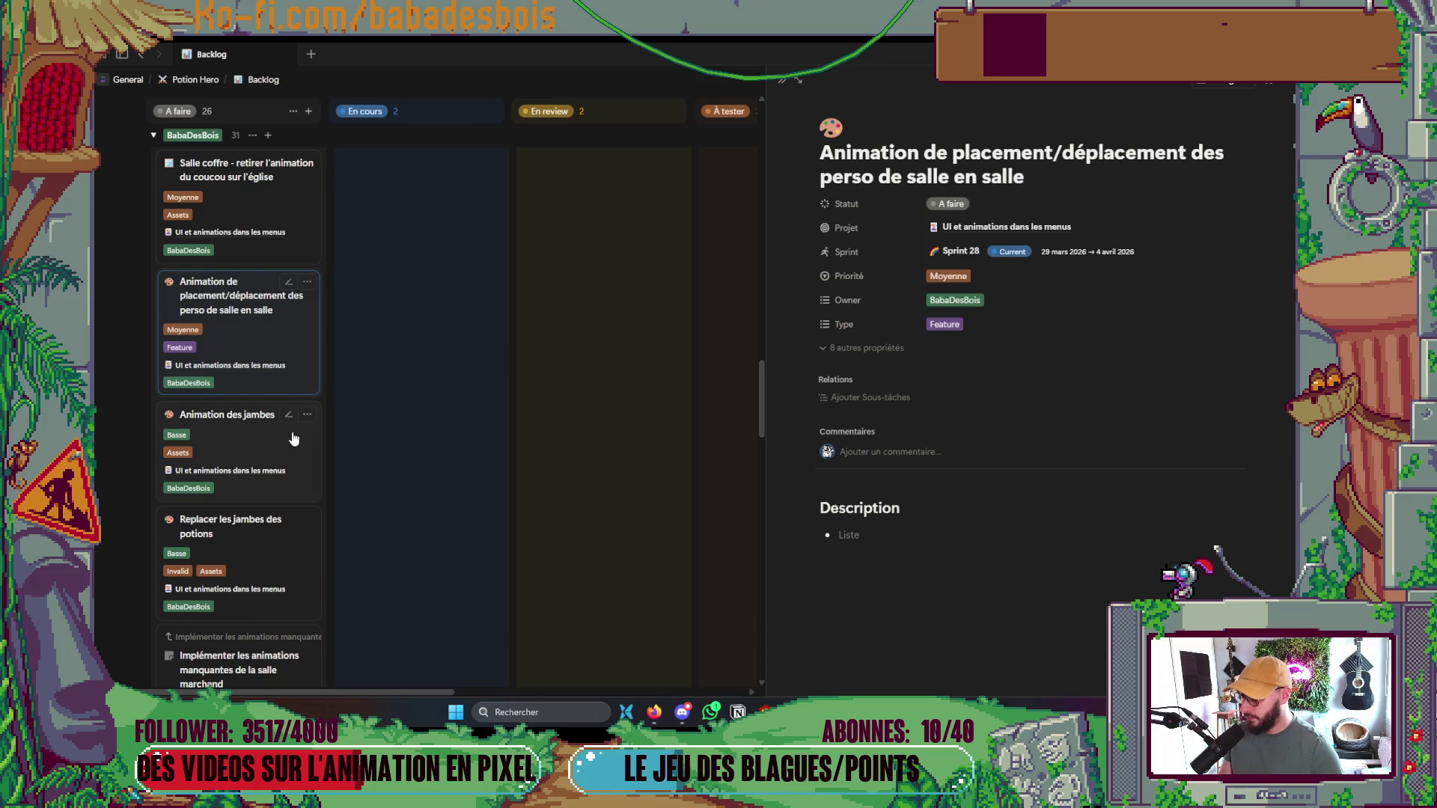
pyautogui.press('Escape')
# Move the character movement card lower and drag 'Replacer les jambes des potions' toward the BabaDesBois group's end
pyautogui.click(293, 349)
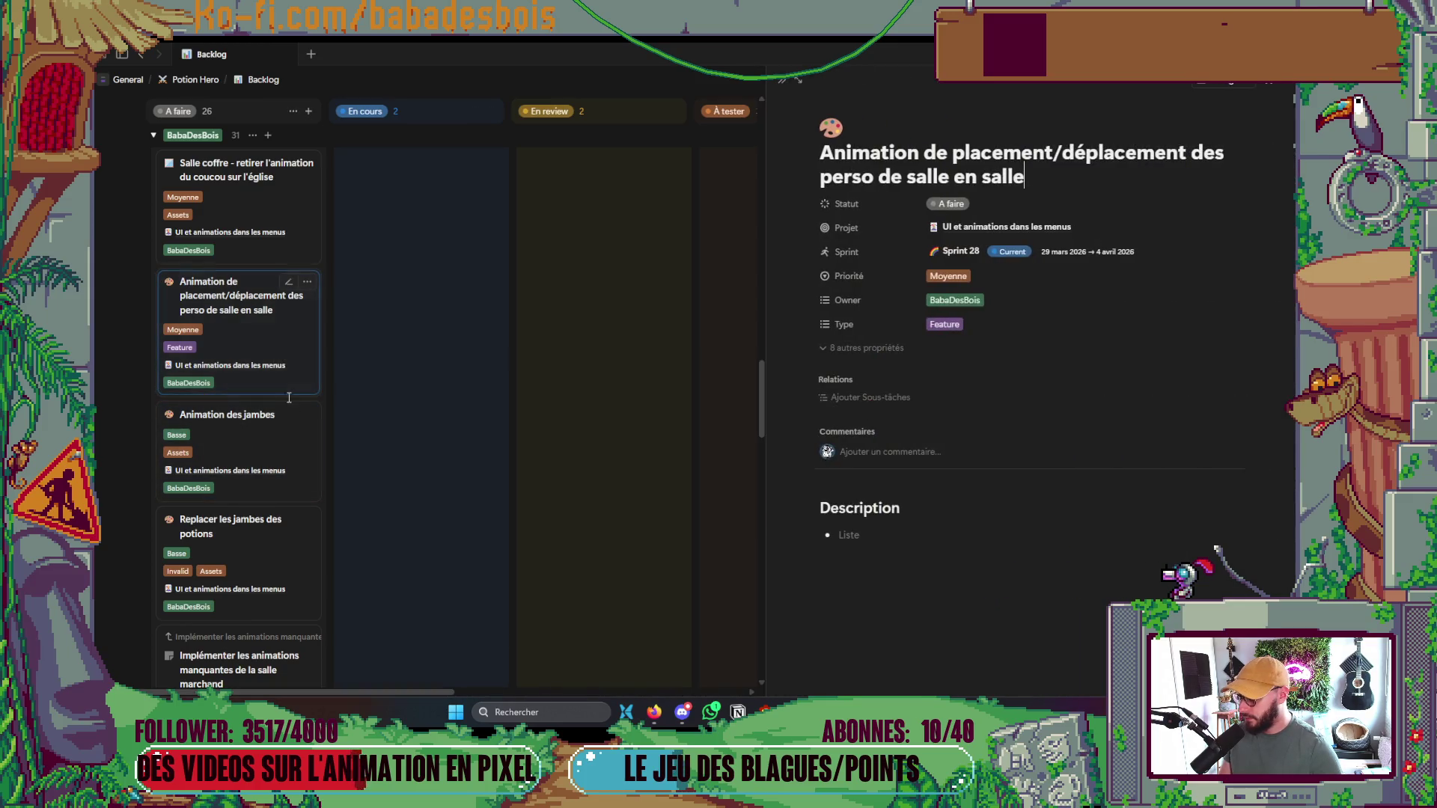
pyautogui.moveTo(288, 295)
pyautogui.mouseDown()
pyautogui.moveTo(305, 584)
pyautogui.moveTo(303, 524)
pyautogui.moveTo(266, 420)
pyautogui.moveTo(288, 395)
pyautogui.moveTo(356, 384)
pyautogui.mouseUp()
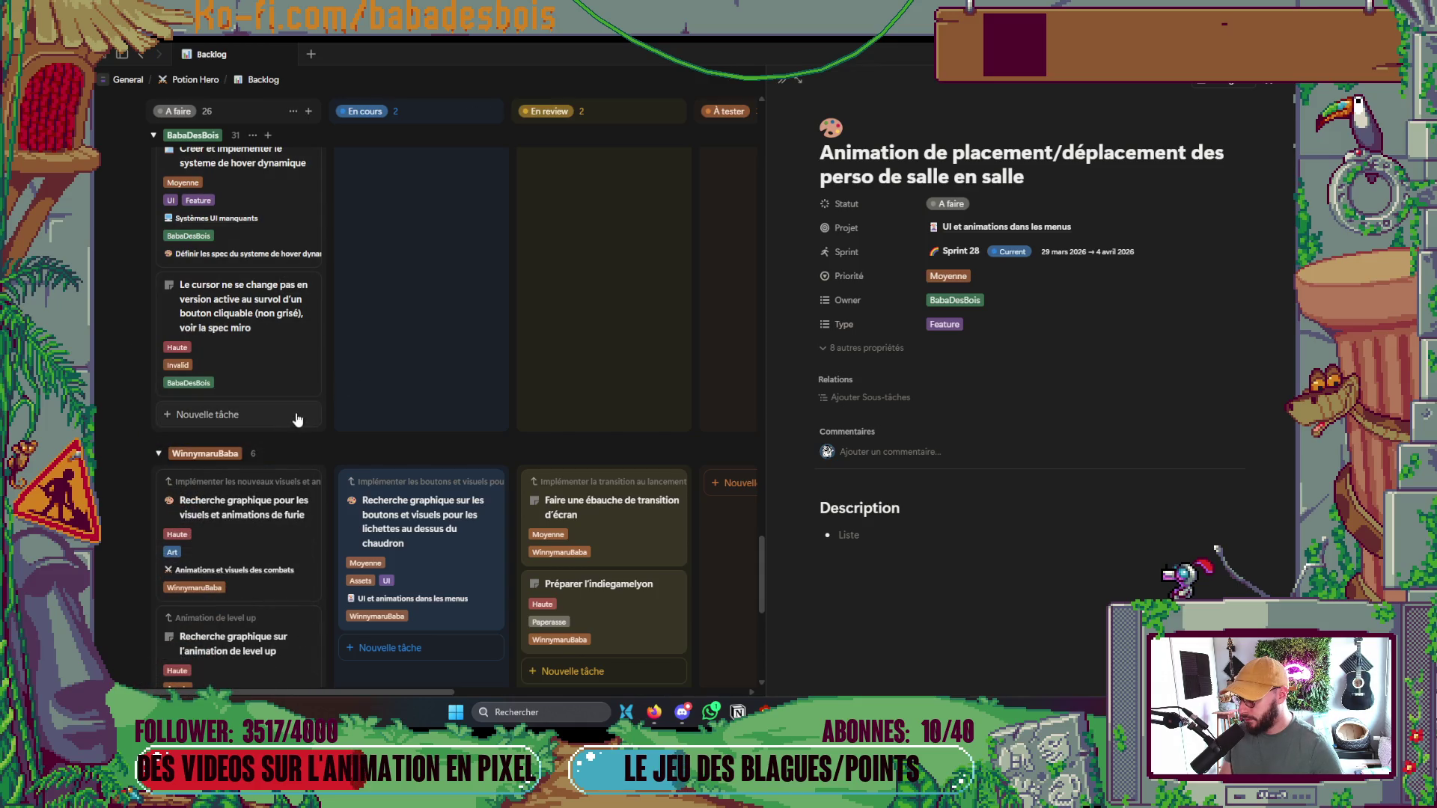
pyautogui.scroll(10, 297, 419)
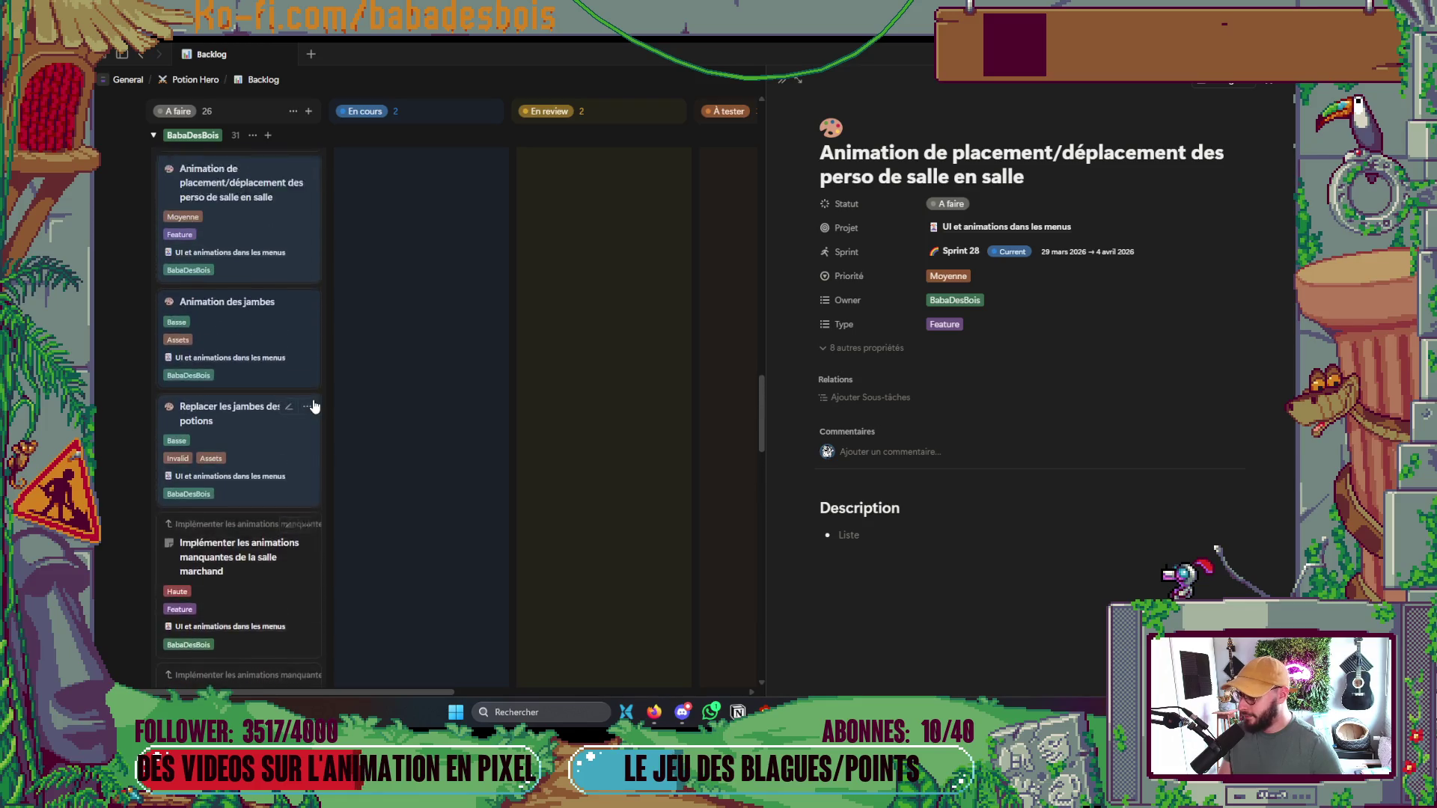
pyautogui.scroll(1, 313, 406)
pyautogui.click(288, 368)
pyautogui.click(299, 491)
pyautogui.moveTo(299, 491)
pyautogui.mouseDown()
pyautogui.moveTo(297, 534)
pyautogui.moveTo(305, 504)
pyautogui.moveTo(321, 549)
pyautogui.moveTo(284, 536)
pyautogui.mouseUp()
pyautogui.scroll(-5, 298, 529)
pyautogui.scroll(-5, 298, 533)
pyautogui.scroll(-1, 304, 503)
pyautogui.scroll(-4, 285, 537)
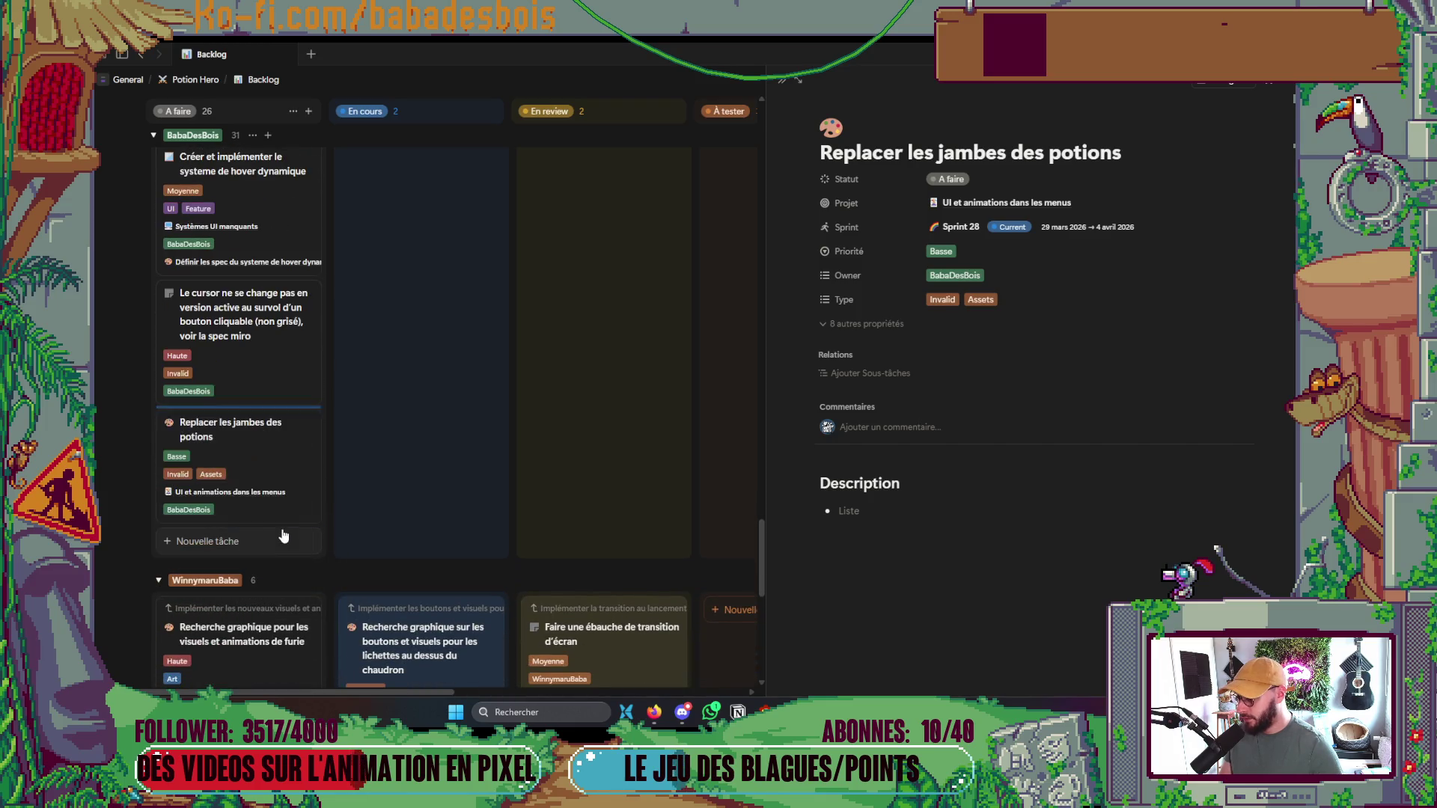
pyautogui.scroll(10, 311, 464)
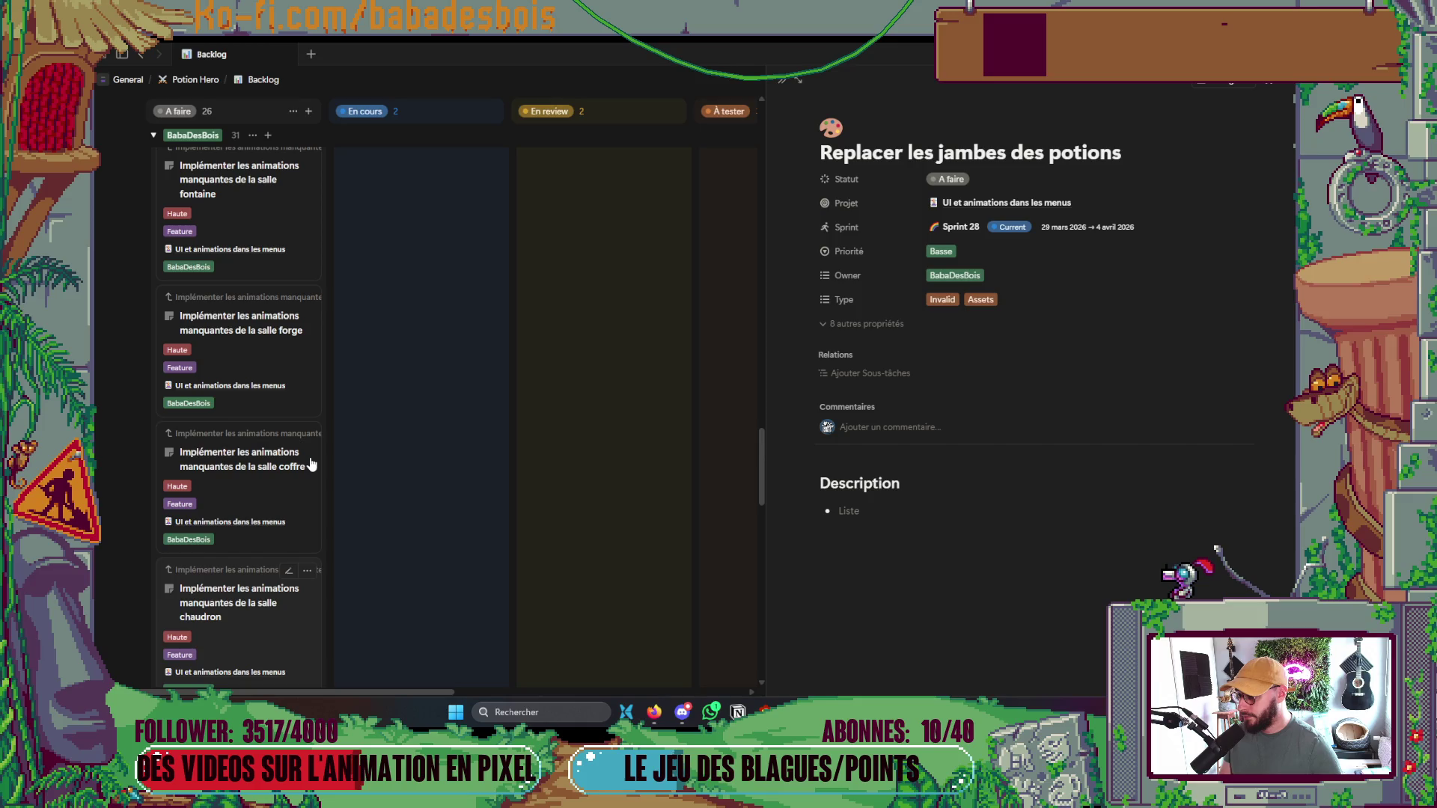
pyautogui.scroll(2, 312, 463)
pyautogui.scroll(3, 311, 478)
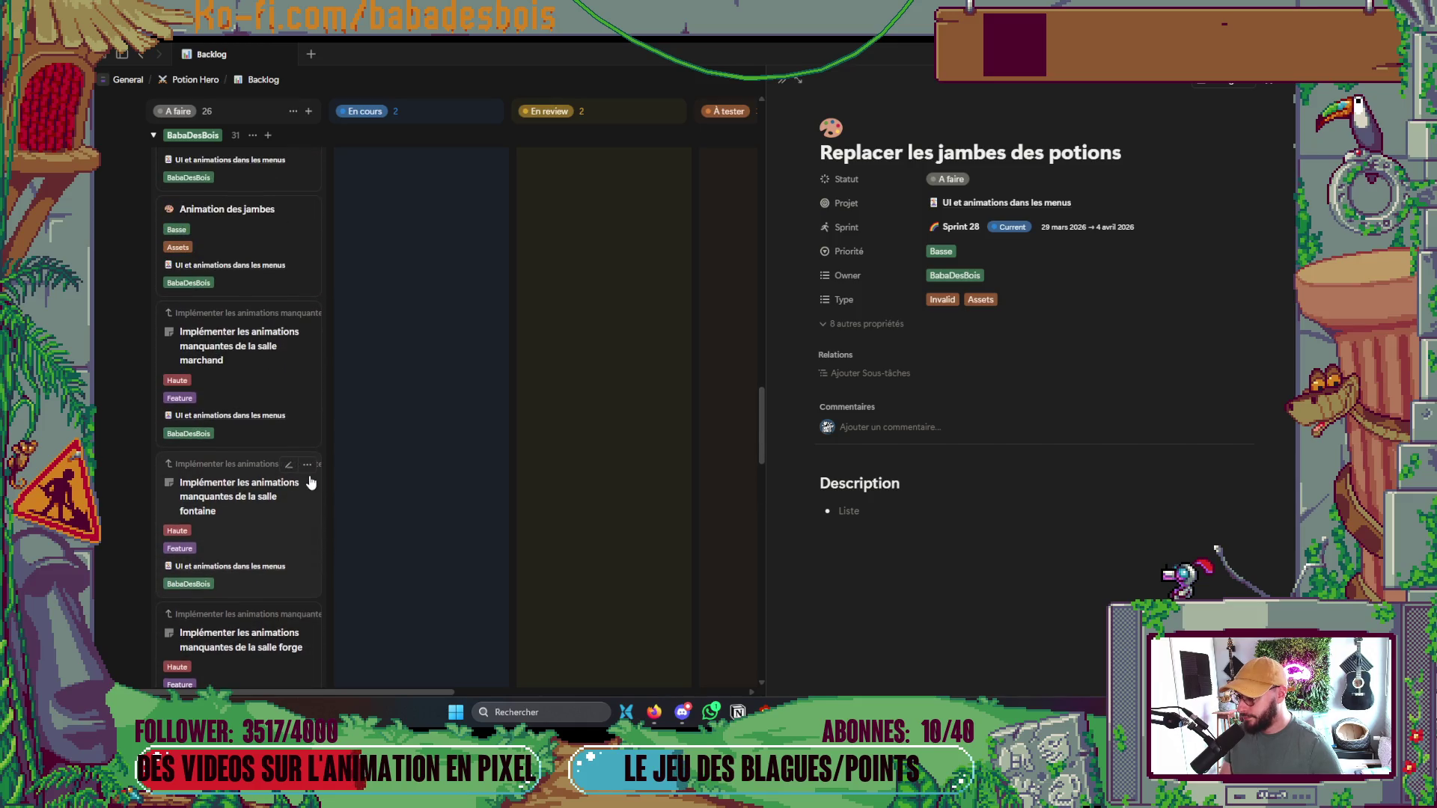
pyautogui.scroll(2, 306, 475)
# Drag 'Animation des jambes' to the bottom of BabaDesBois and open the salle marchand animations task
pyautogui.moveTo(294, 372)
pyautogui.mouseDown()
pyautogui.moveTo(276, 474)
pyautogui.moveTo(291, 539)
pyautogui.mouseUp()
pyautogui.scroll(5, 305, 517)
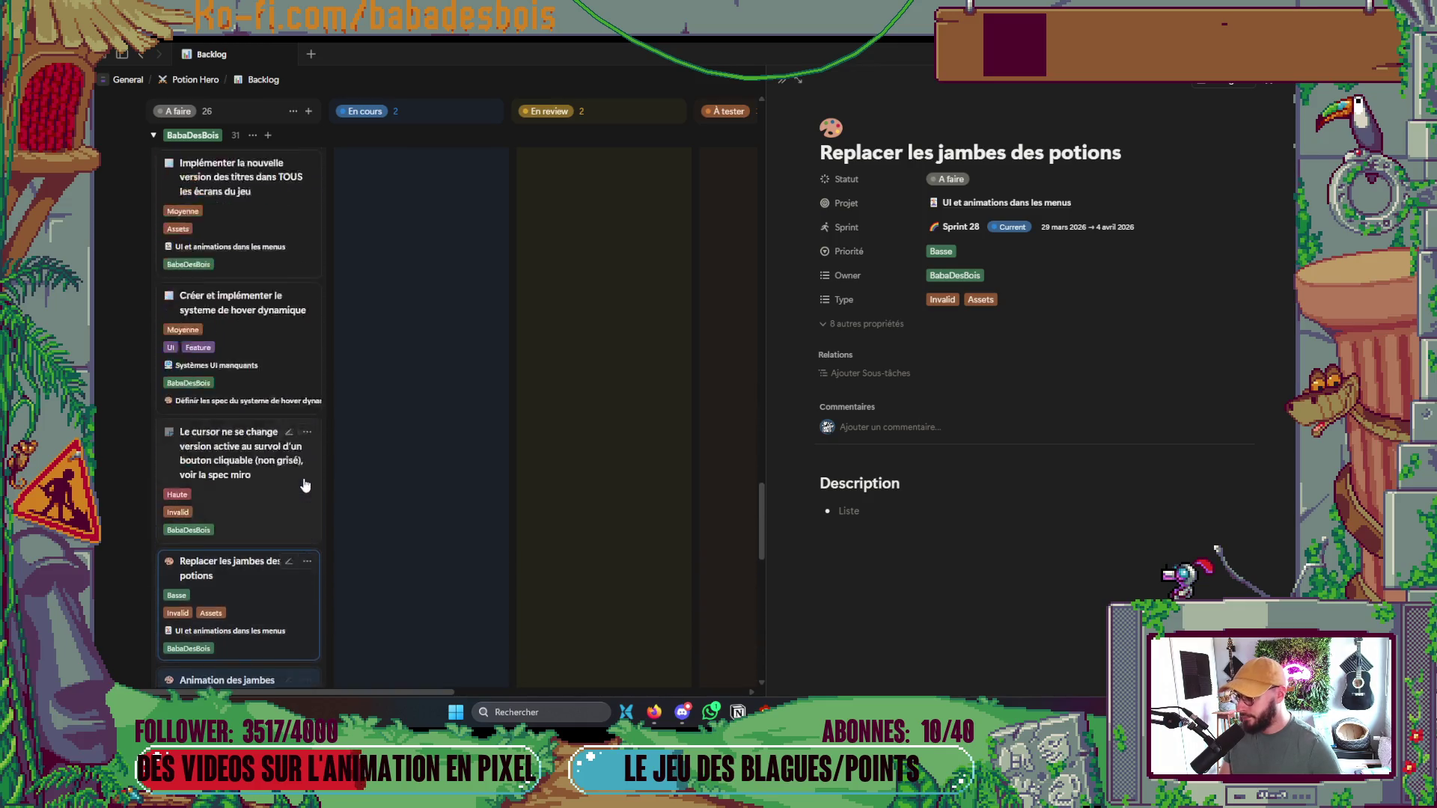
pyautogui.scroll(2, 303, 479)
pyautogui.scroll(3, 282, 471)
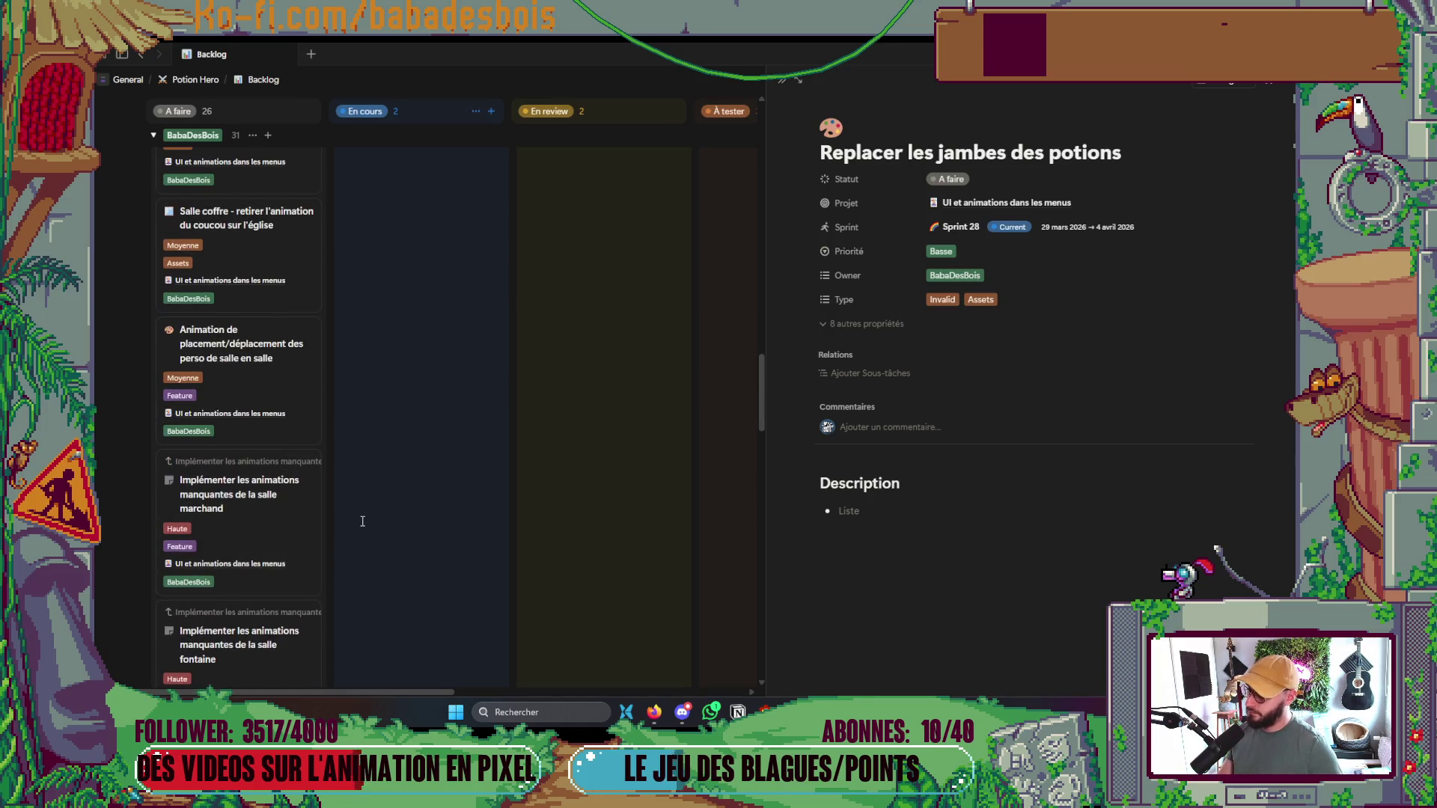
pyautogui.scroll(1, 285, 548)
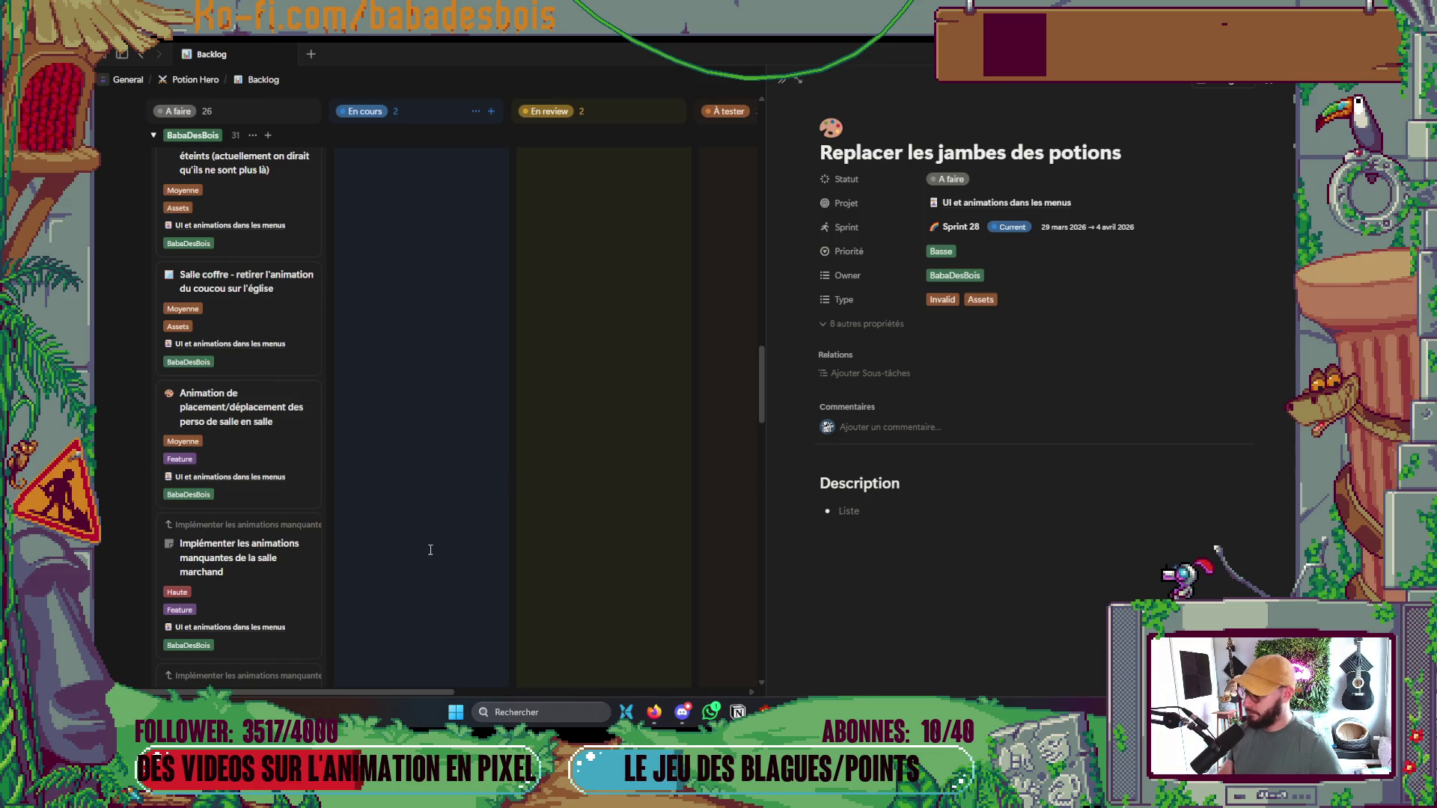
pyautogui.click(298, 574)
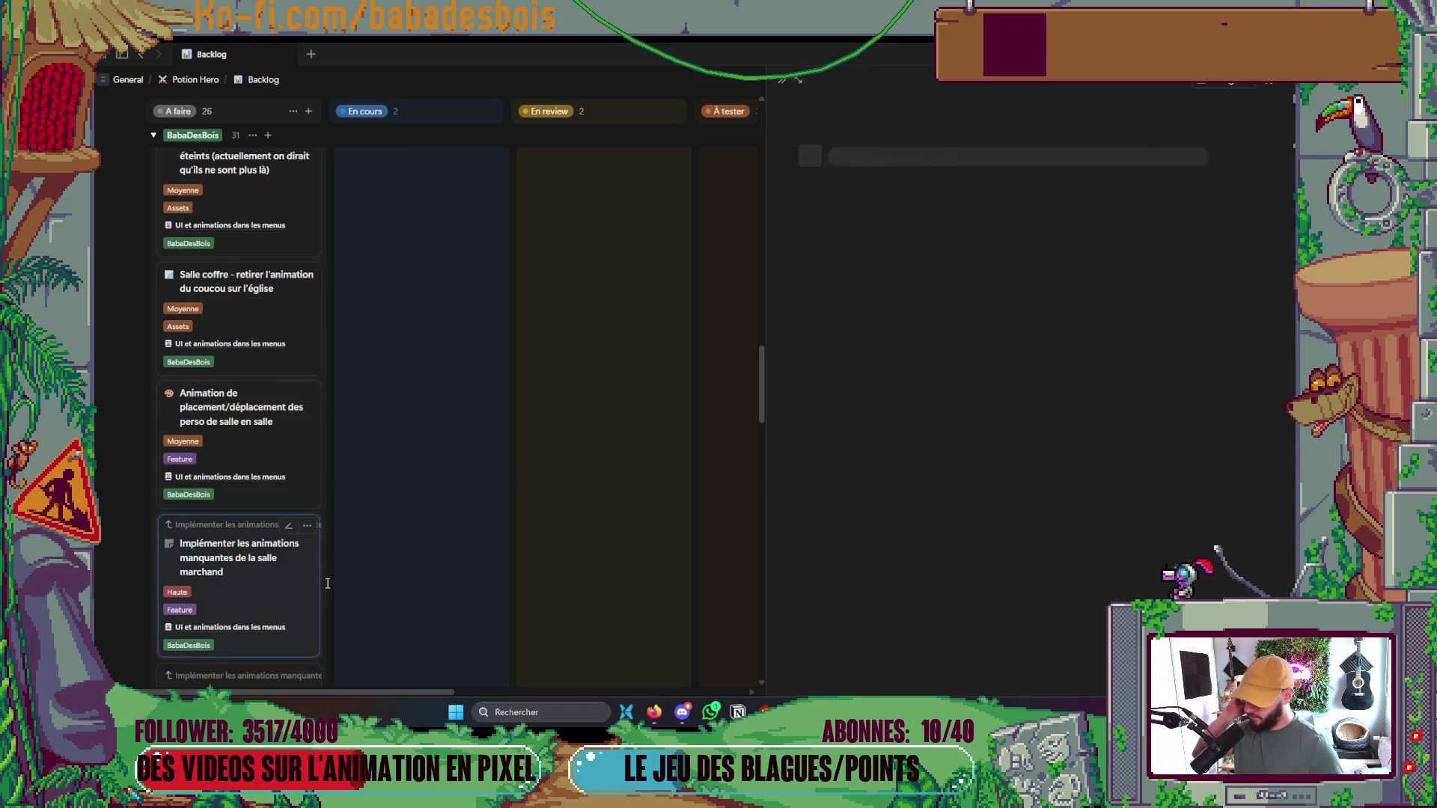
# Move the character movement animation card to the end of BabaDesBois and close the task panel
pyautogui.click(297, 453)
pyautogui.moveTo(290, 458)
pyautogui.mouseDown()
pyautogui.moveTo(277, 533)
pyautogui.moveTo(306, 498)
pyautogui.mouseUp()
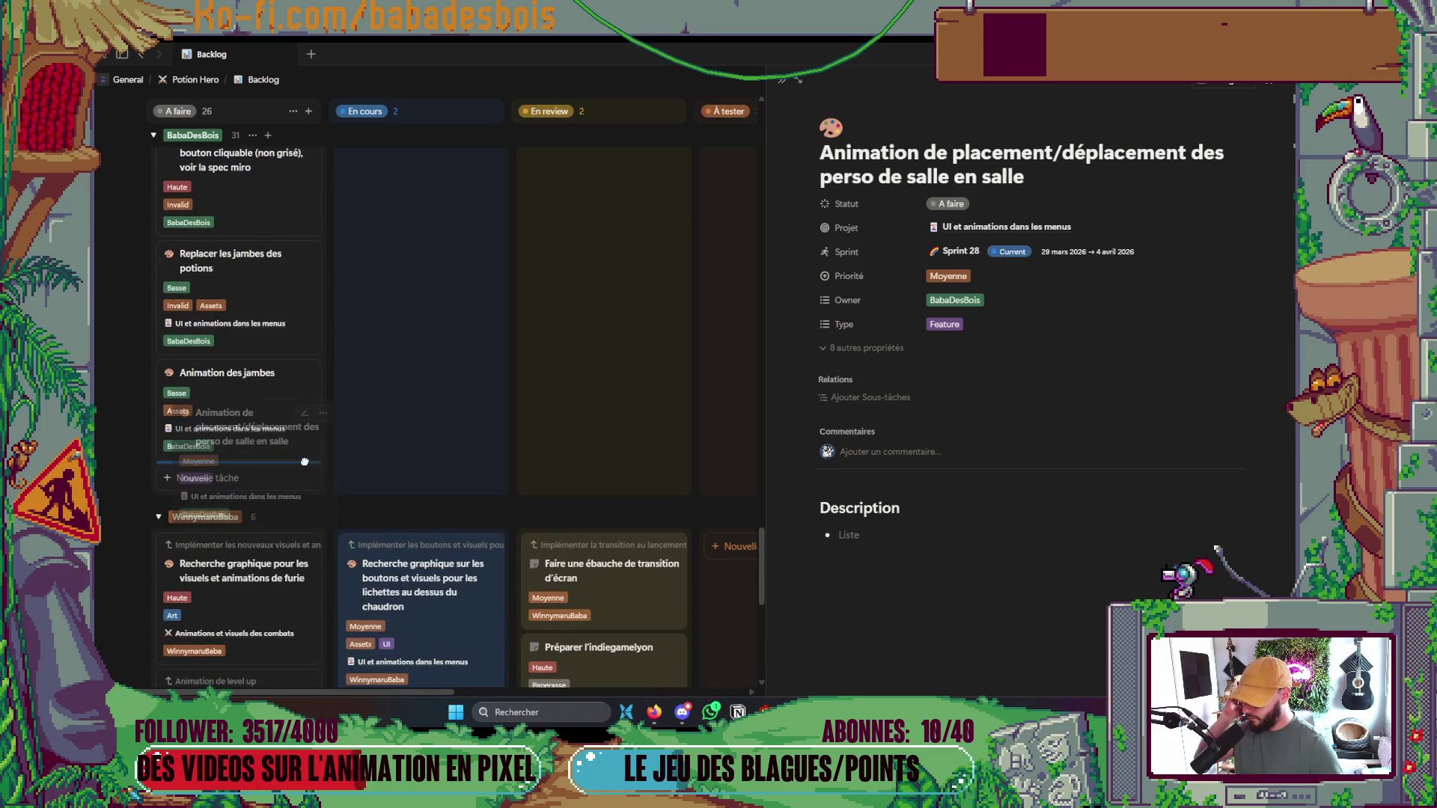
pyautogui.scroll(3, 357, 431)
pyautogui.scroll(5, 449, 337)
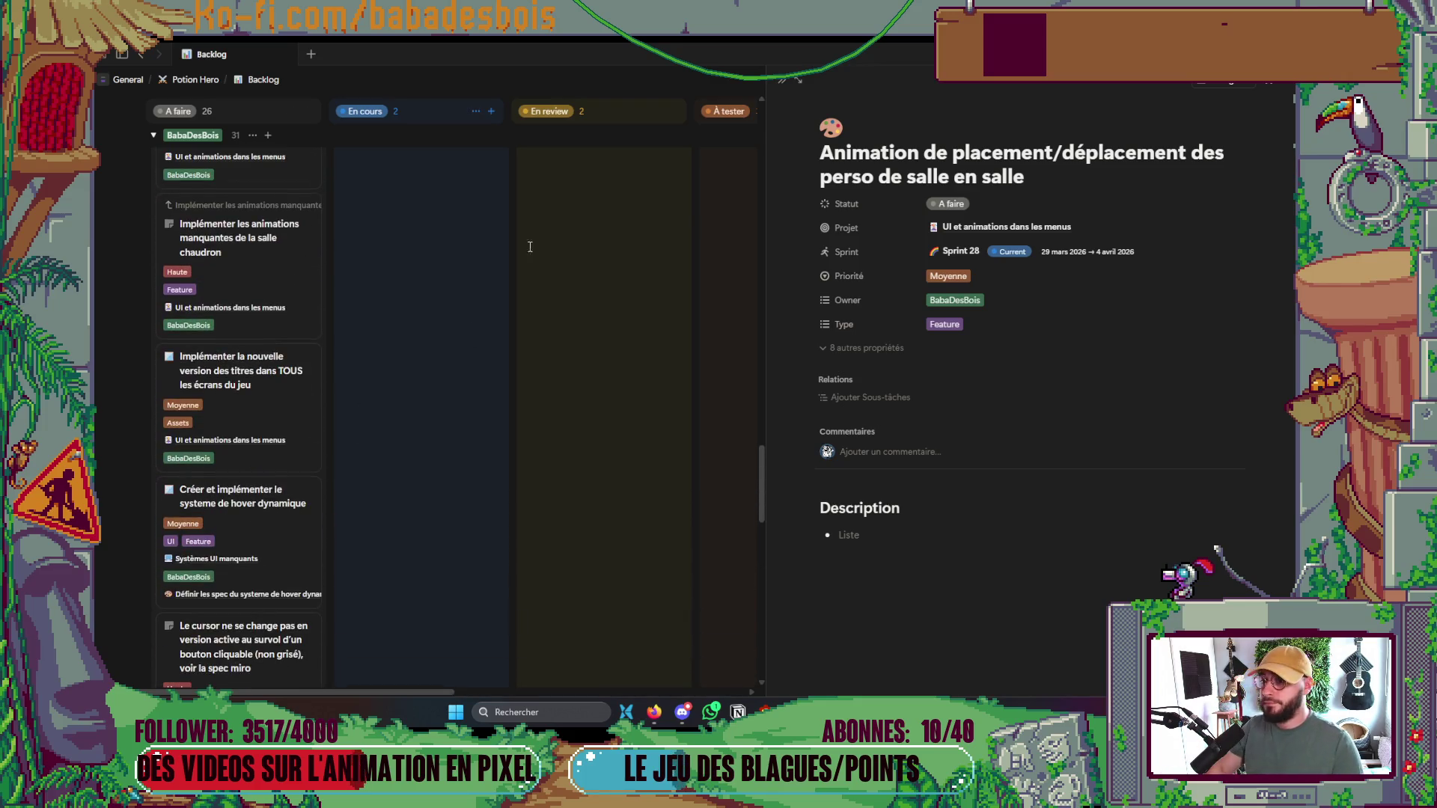
pyautogui.click(780, 79)
# Scroll the Backlog board back up to the Current Sprint with the choice-icons task in En cours
pyautogui.scroll(5, 397, 372)
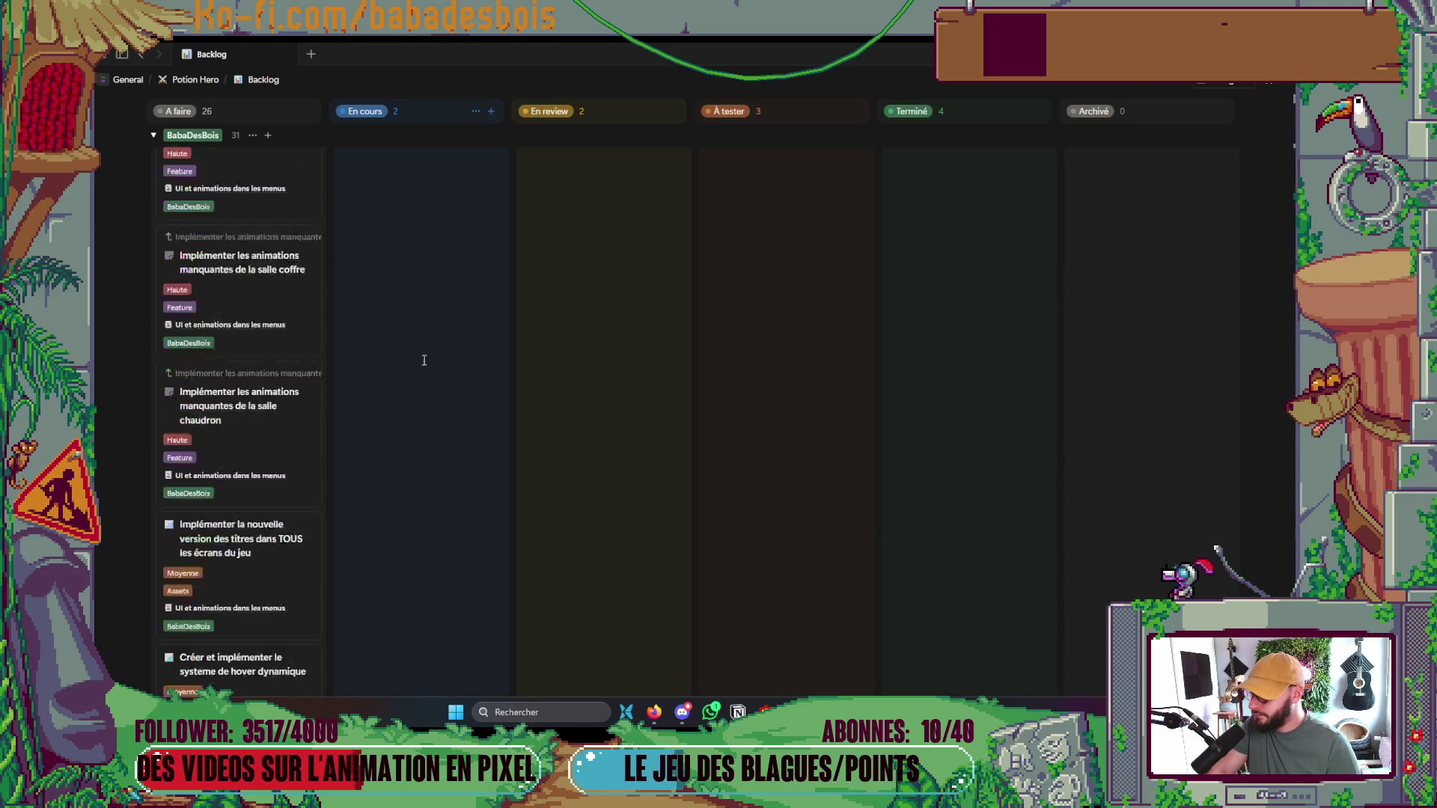
pyautogui.scroll(5, 397, 372)
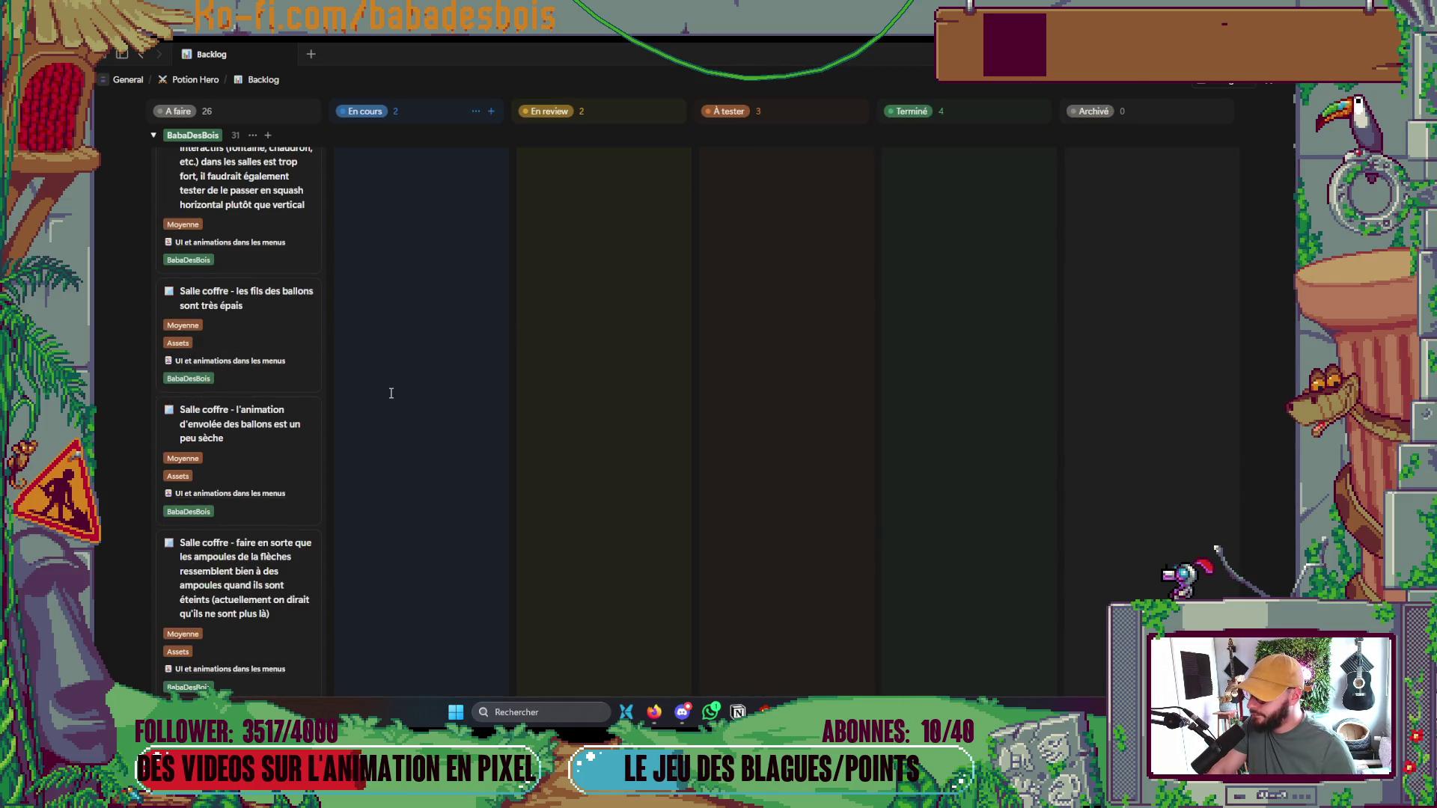
pyautogui.scroll(3, 391, 393)
pyautogui.scroll(1, 311, 529)
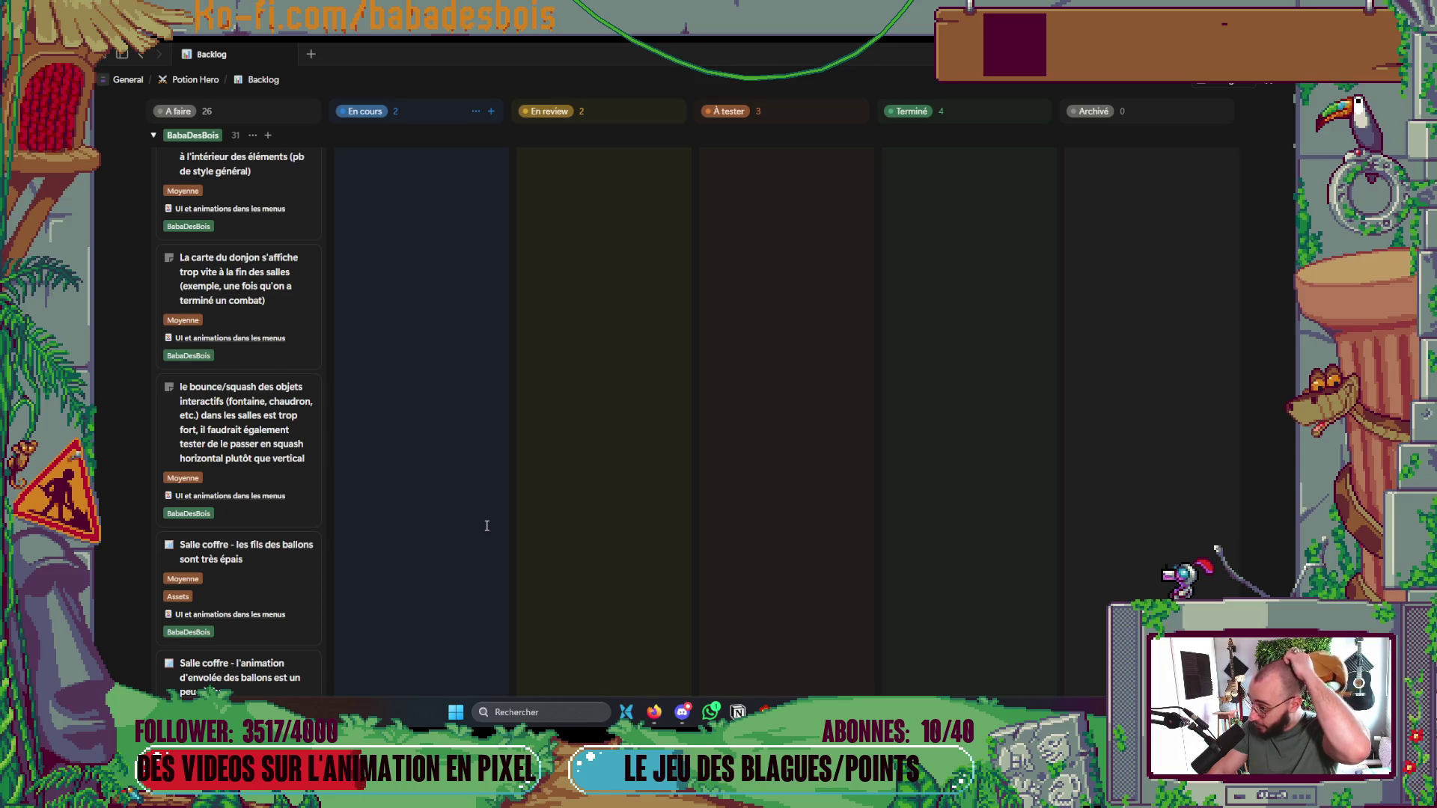
pyautogui.scroll(1, 479, 526)
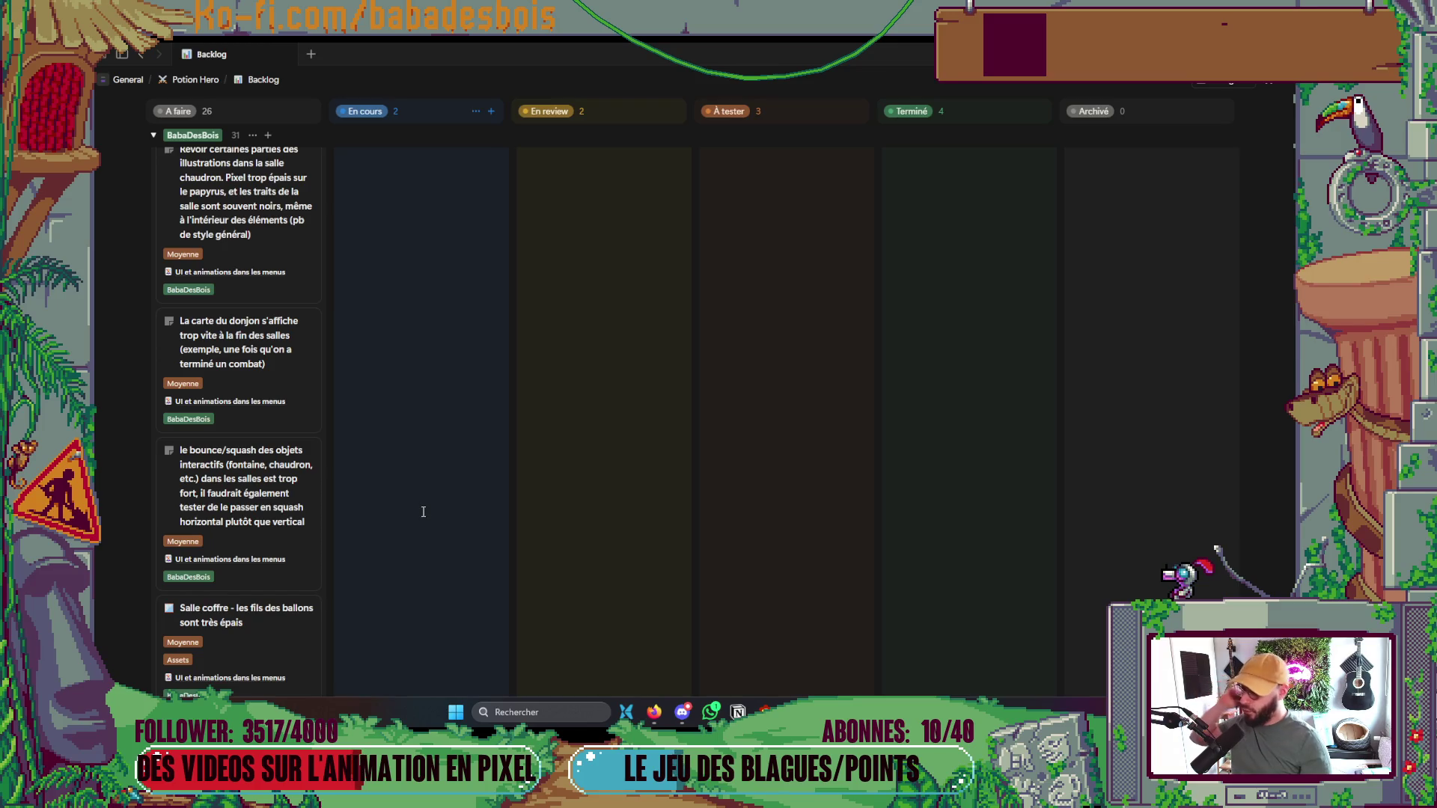
pyautogui.scroll(2, 422, 500)
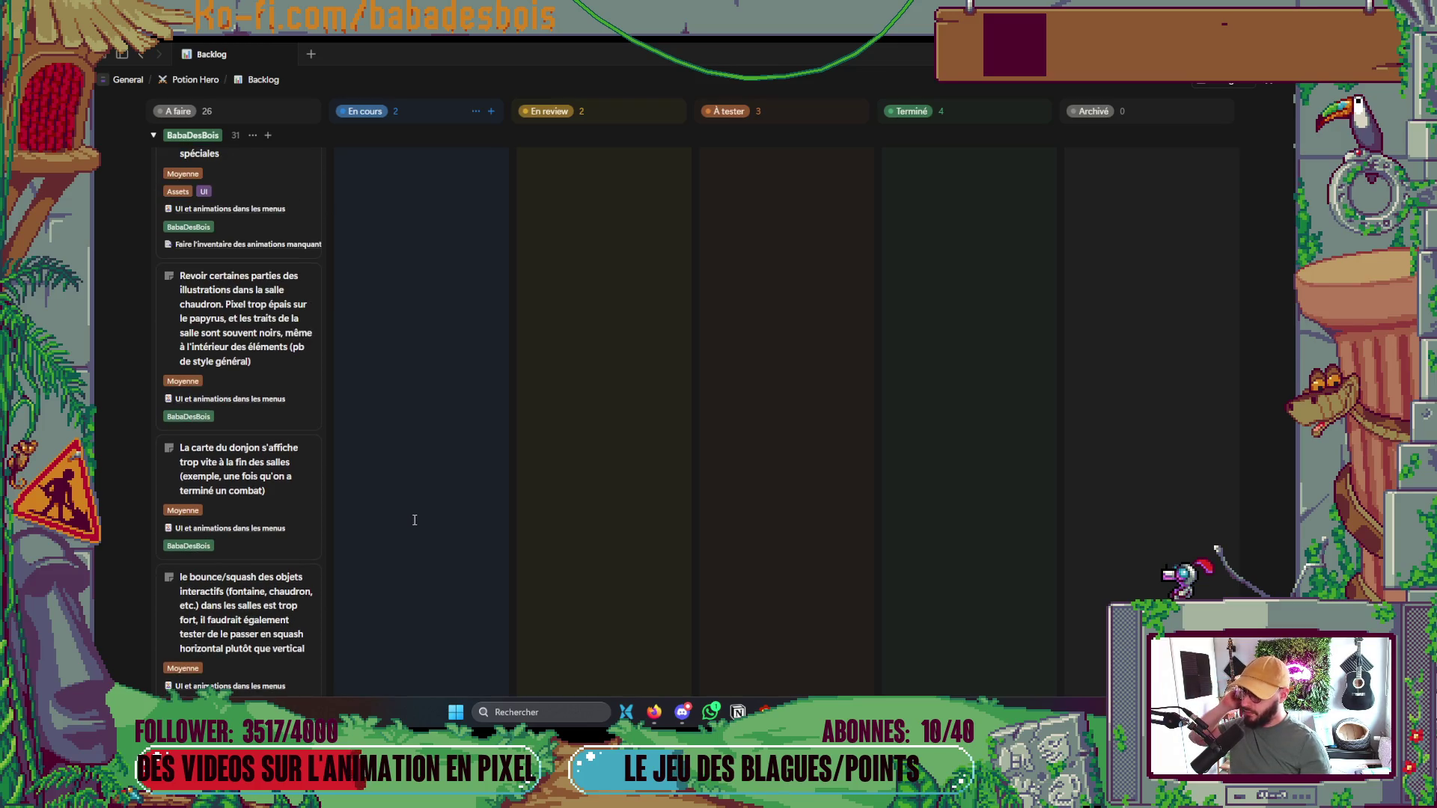
pyautogui.scroll(1, 409, 521)
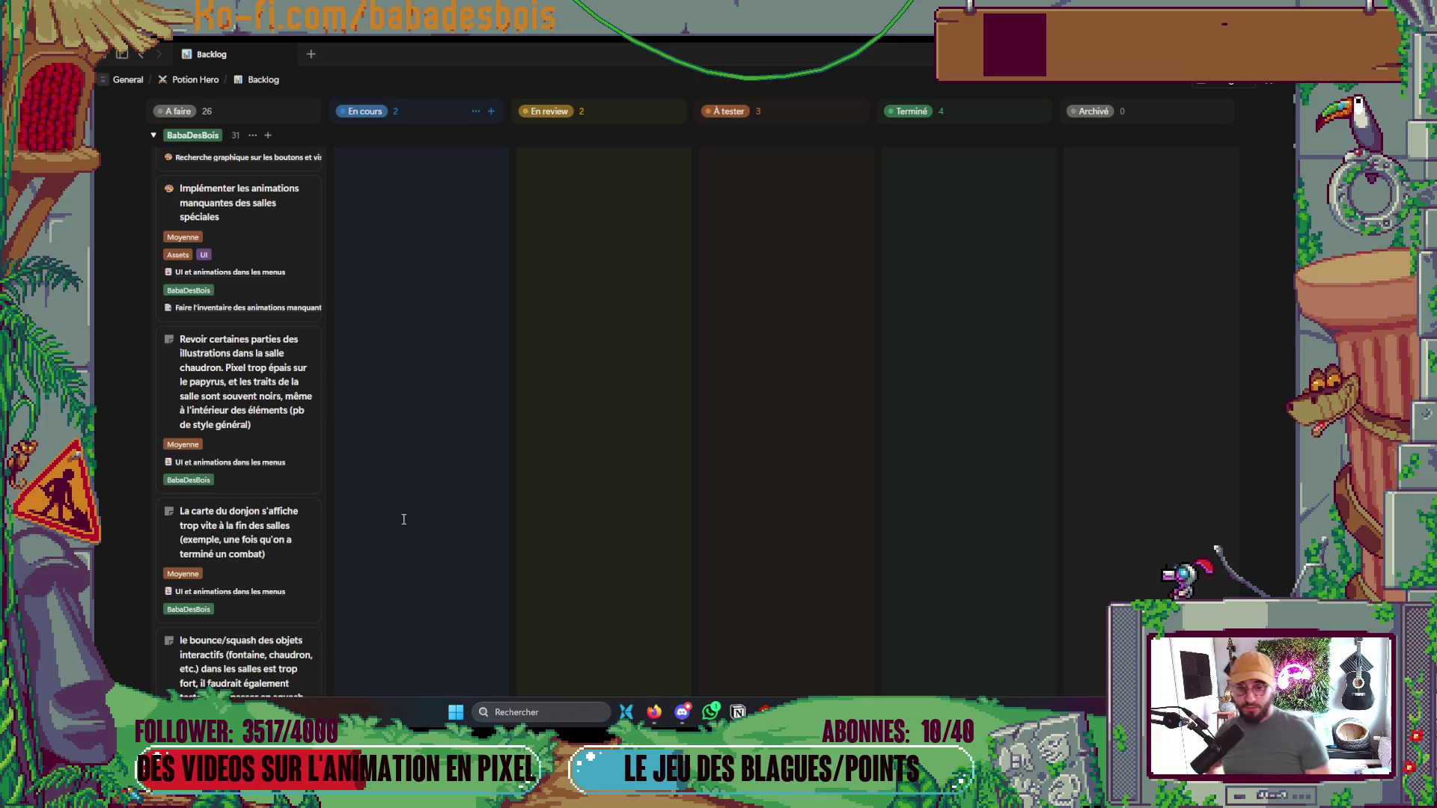
pyautogui.scroll(7, 403, 519)
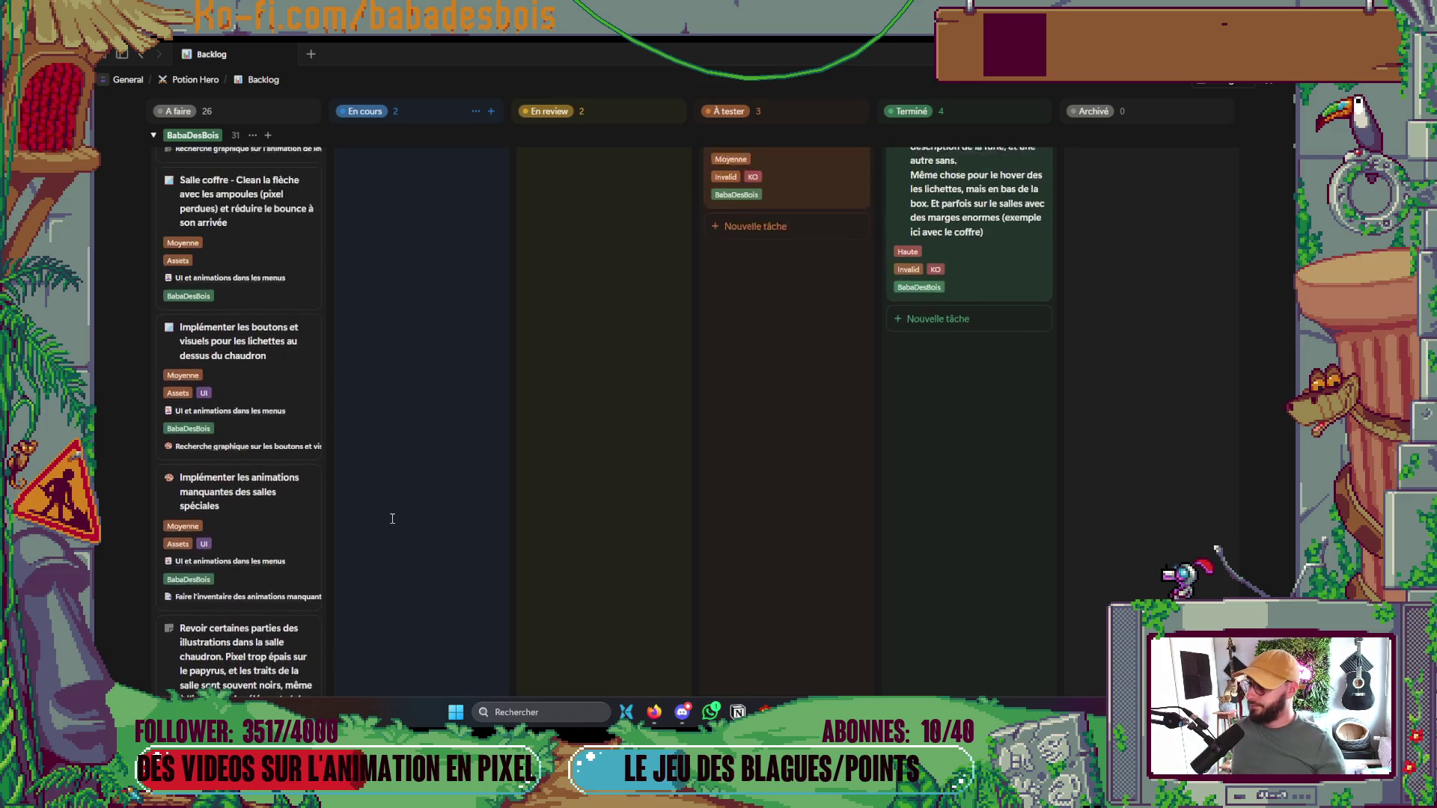
pyautogui.scroll(5, 404, 497)
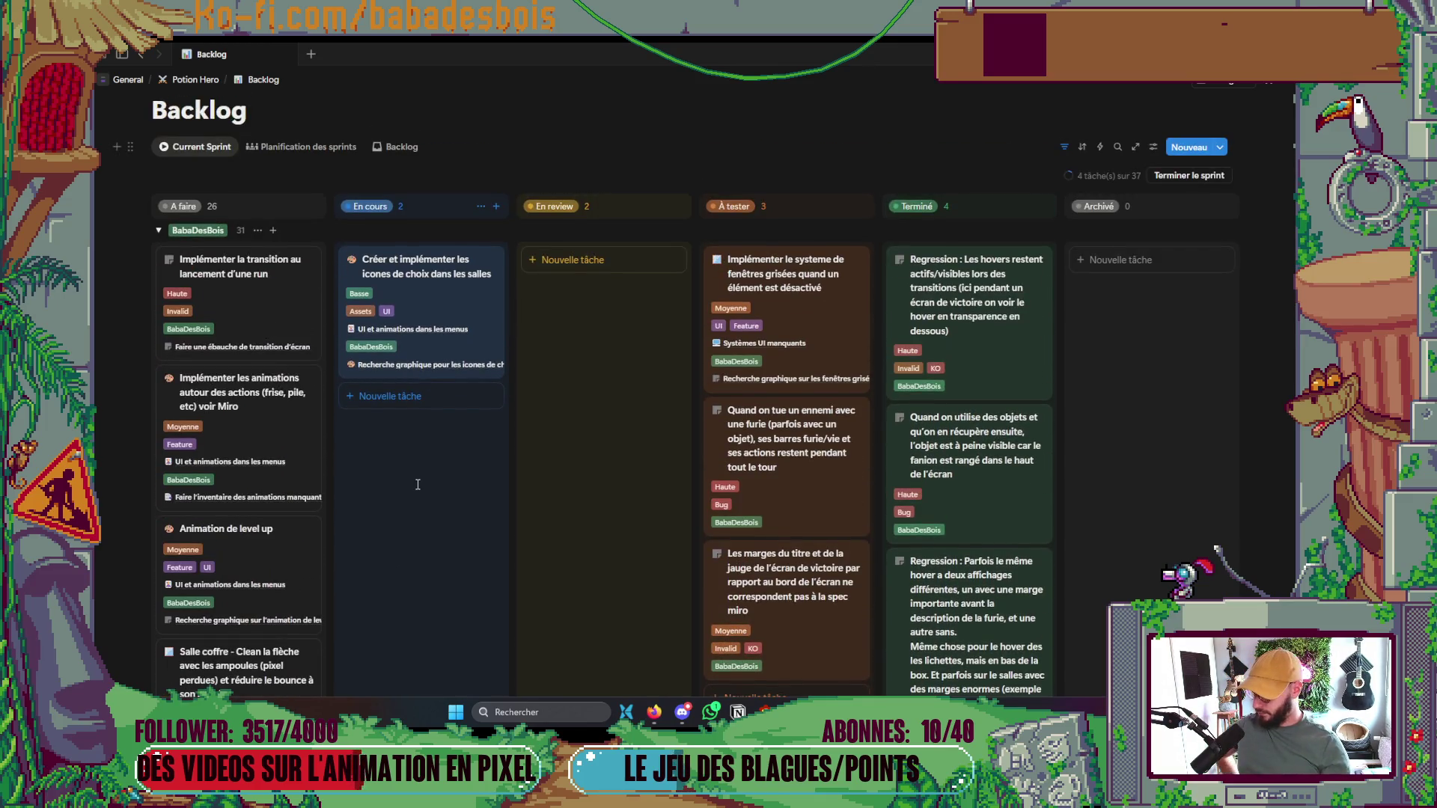